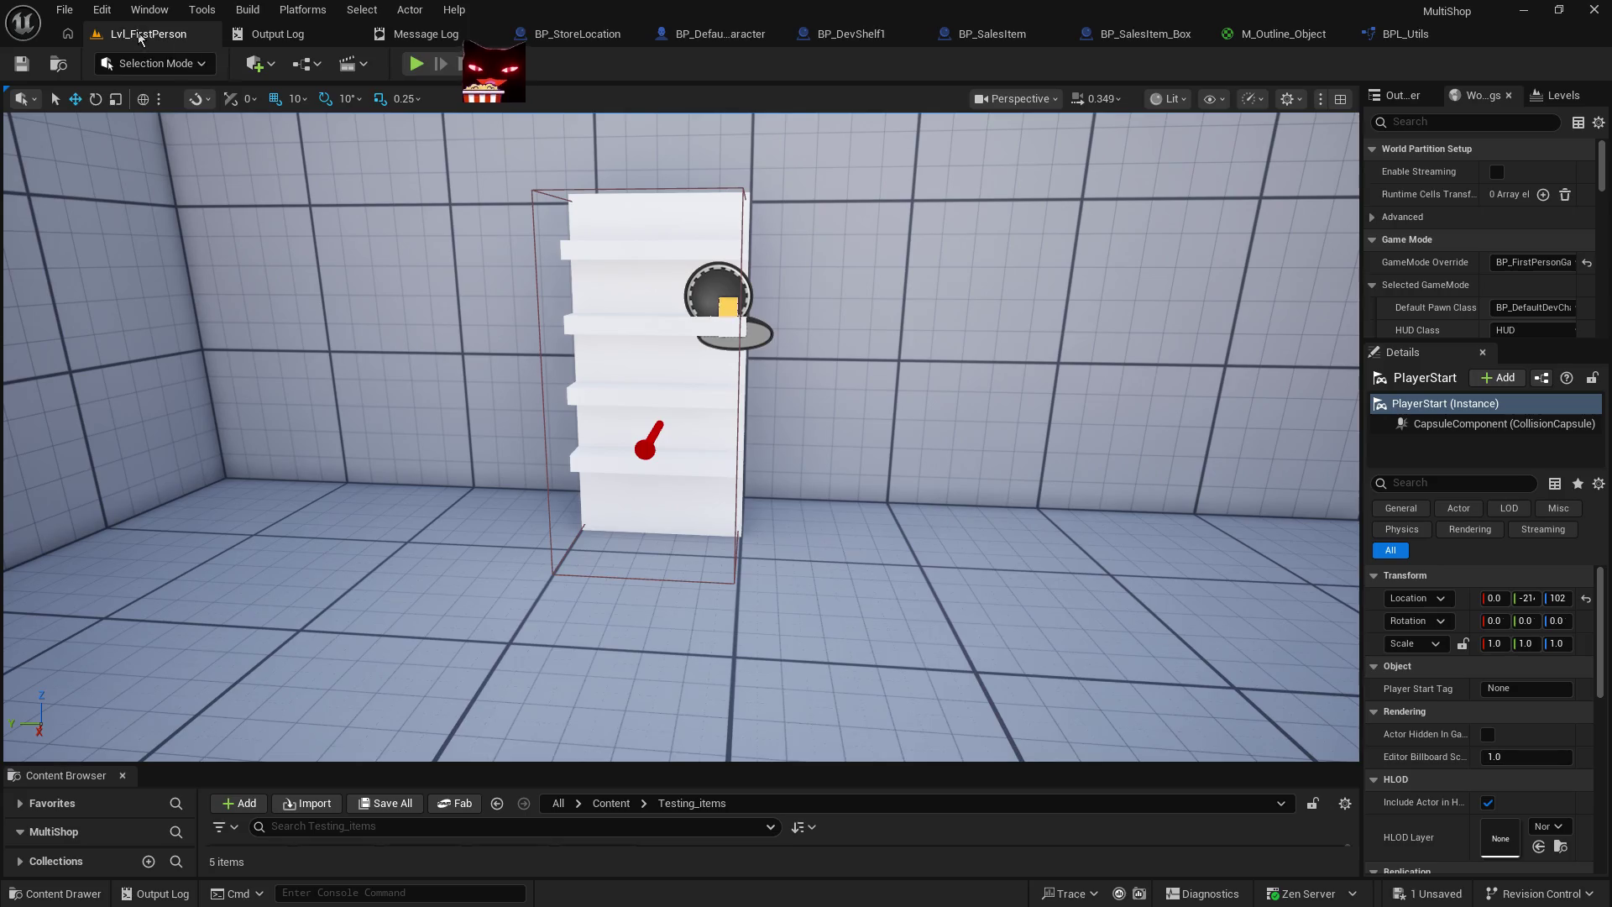
- Play the level, walk up to the shelf and back, then stop the session
{"action": "left_click", "coordinate": [406, 69]}
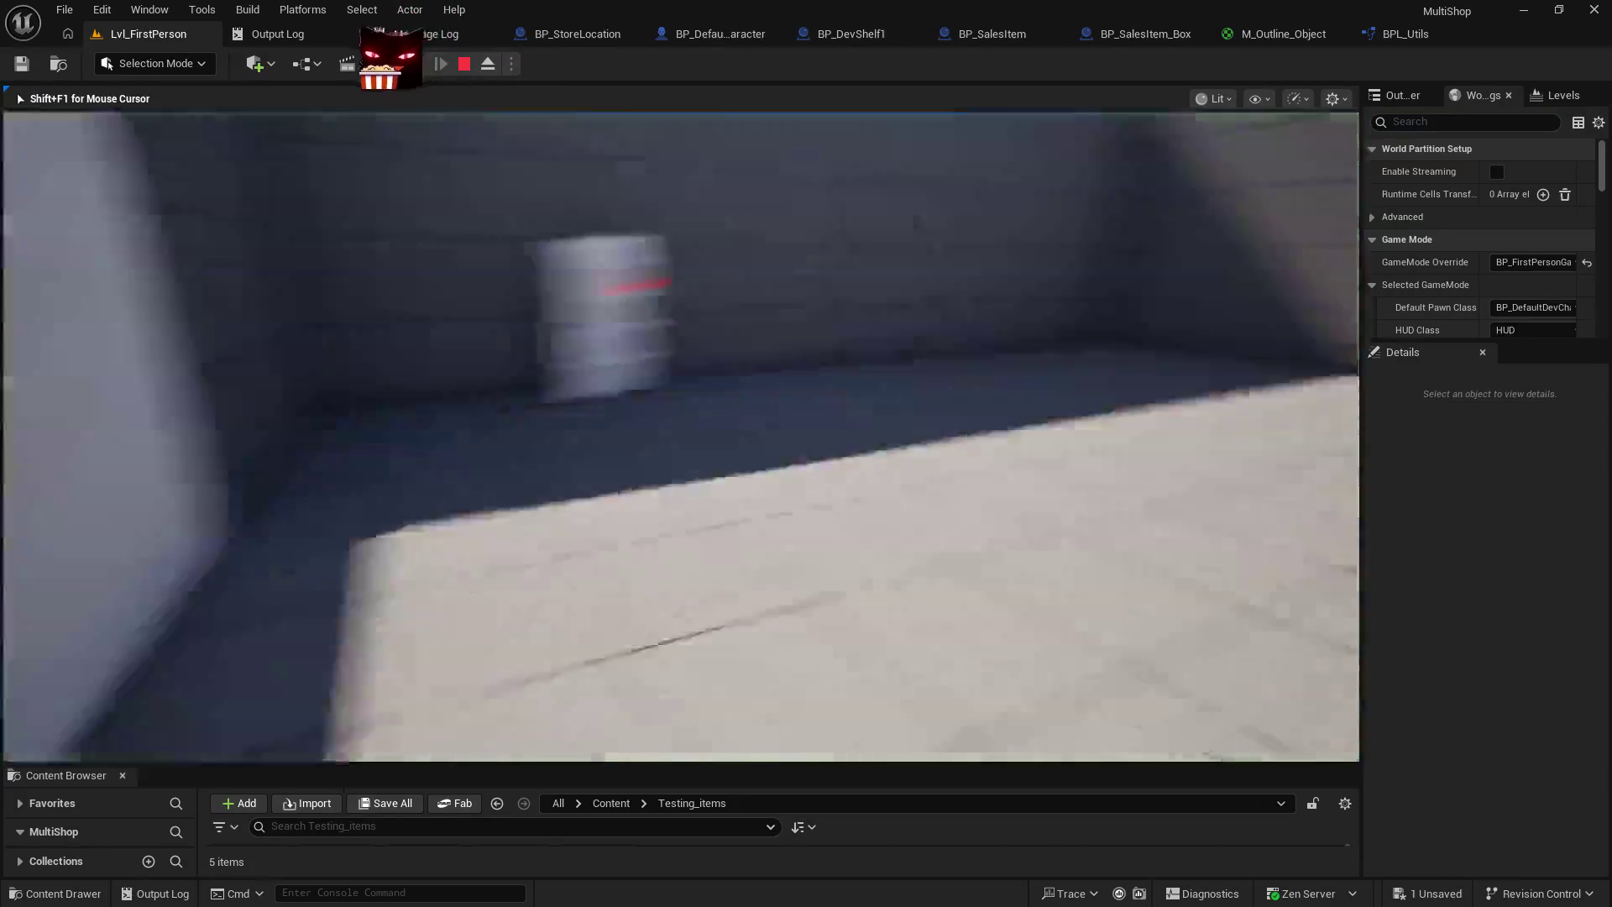
{"action": "key", "text": "w"}
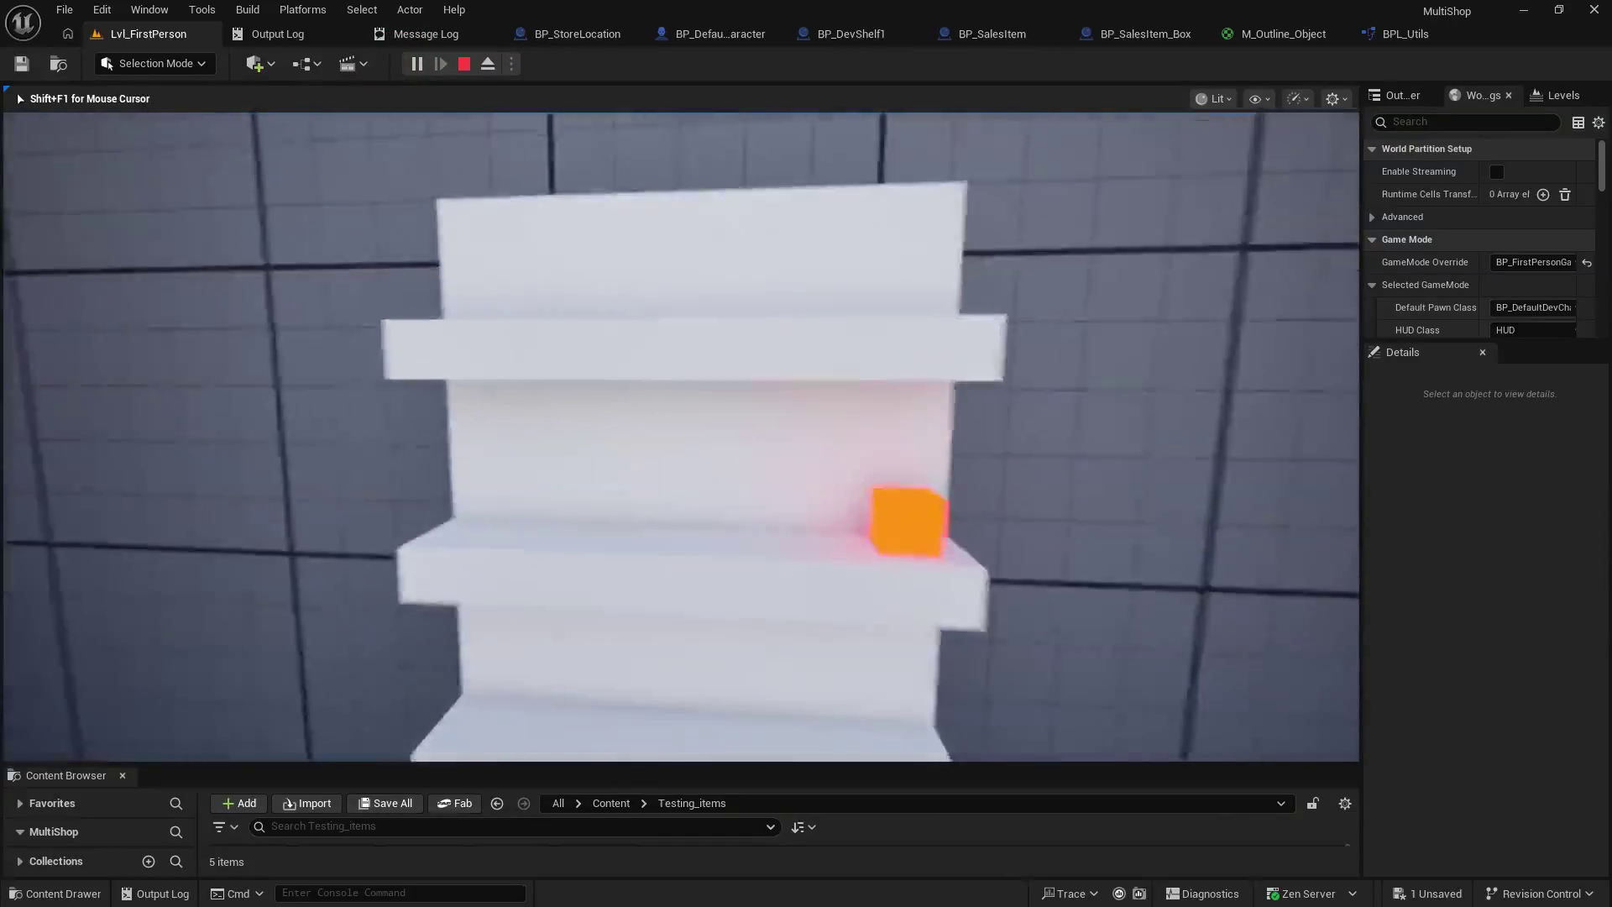
{"action": "key", "text": "e"}
{"action": "key", "text": "s"}
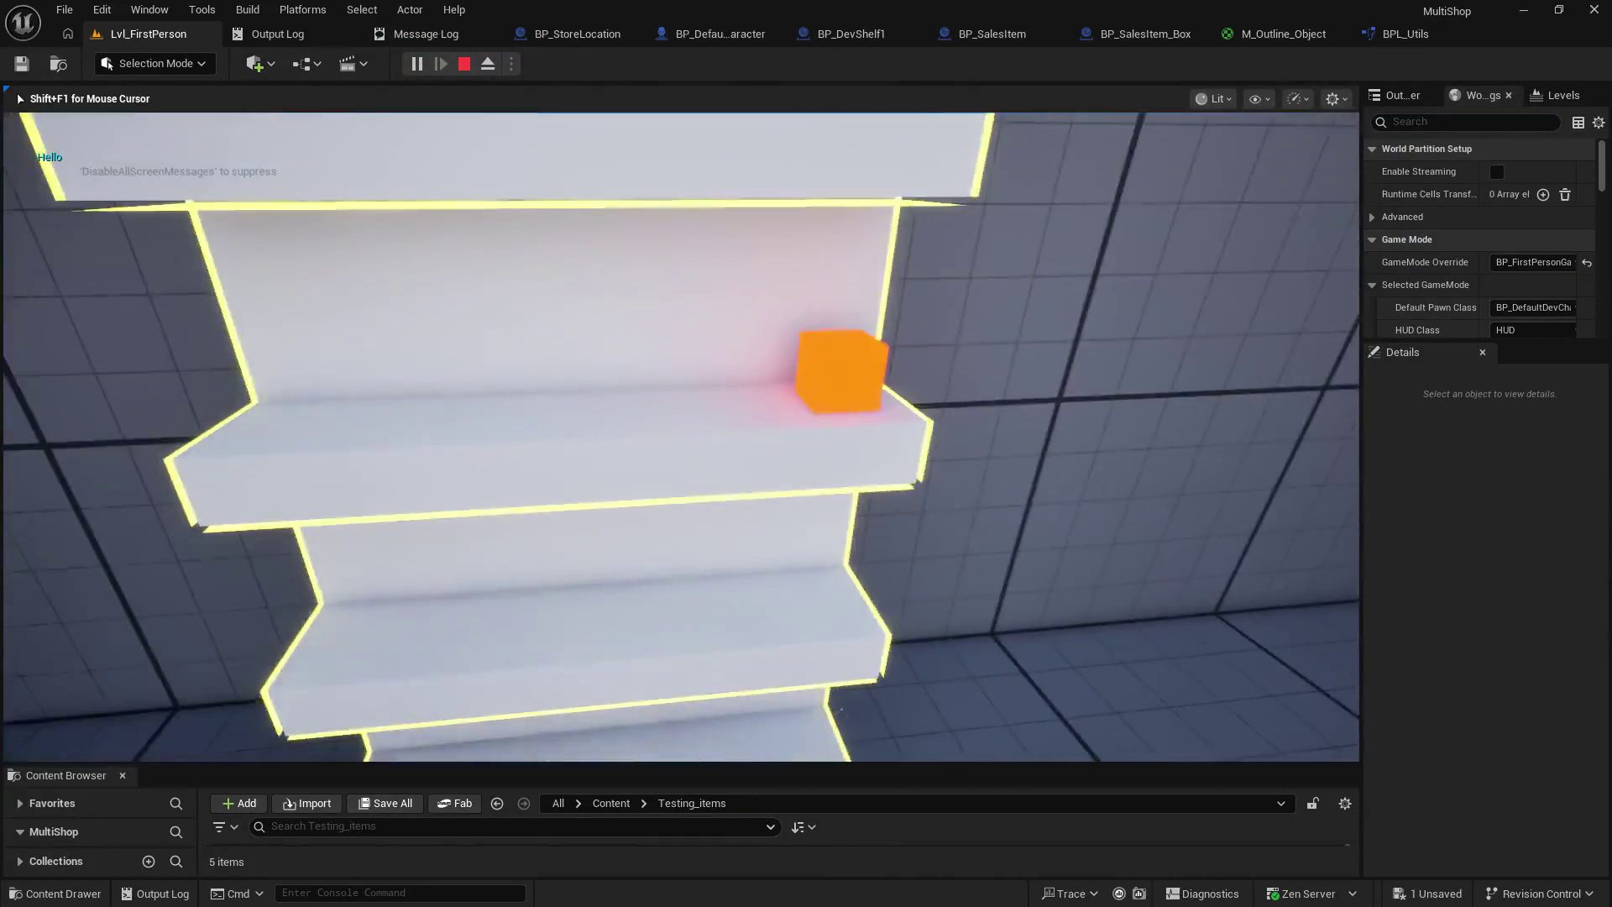
{"action": "key", "text": "Escape"}
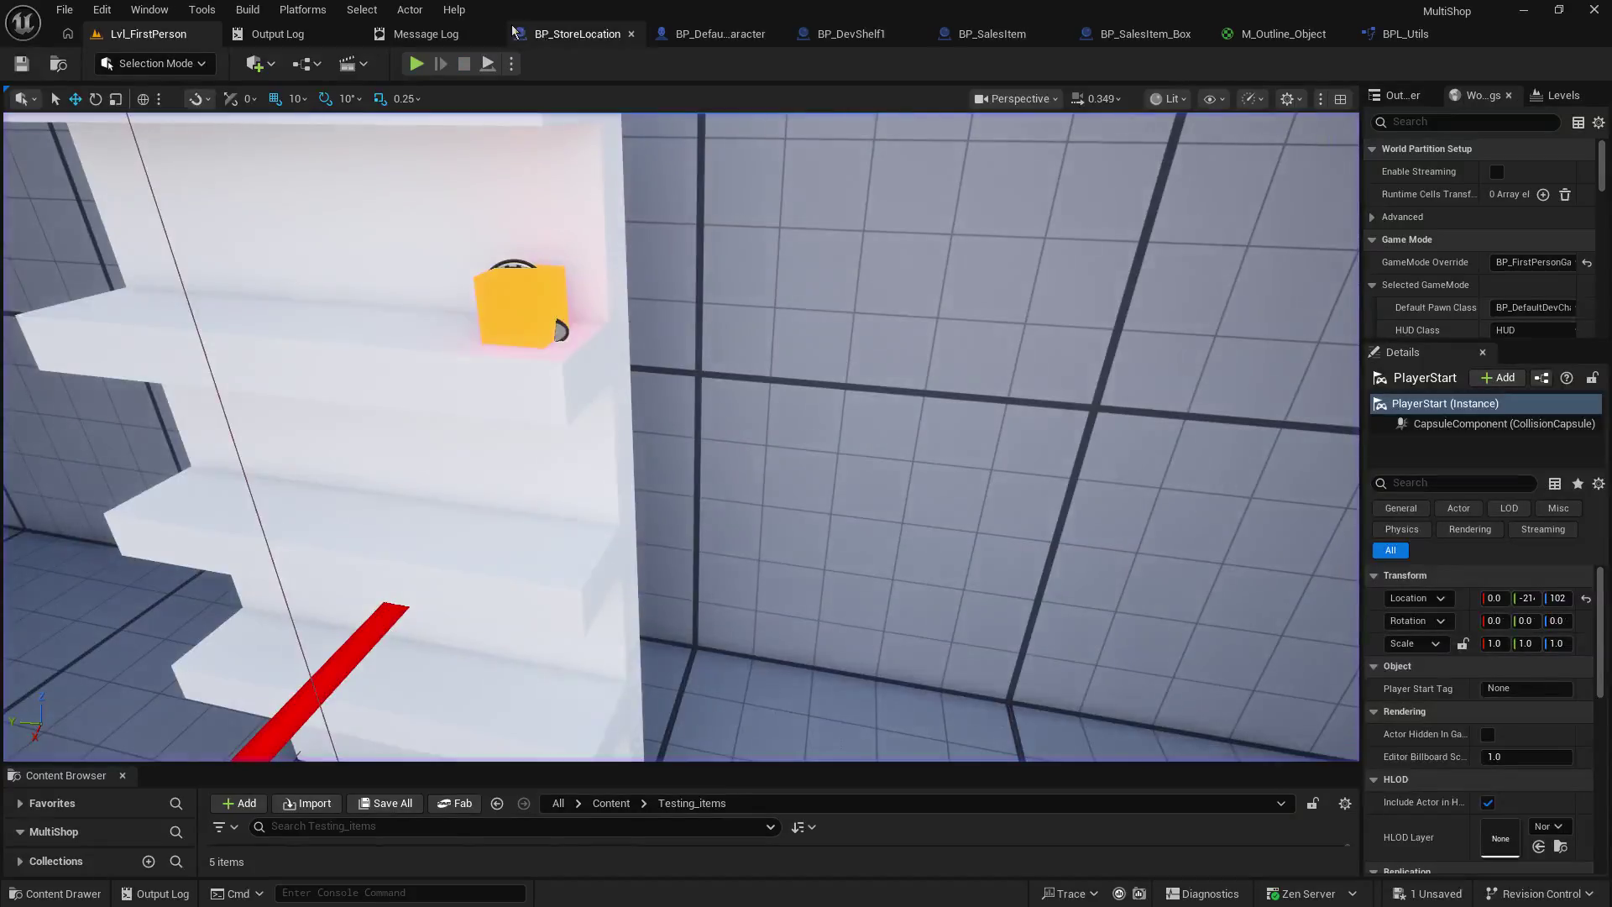
- Change the trace distance literal from 100 to 125 and compile the character blueprint
{"action": "left_click", "coordinate": [694, 36]}
{"action": "left_click", "coordinate": [654, 491]}
{"action": "type", "text": "25"}
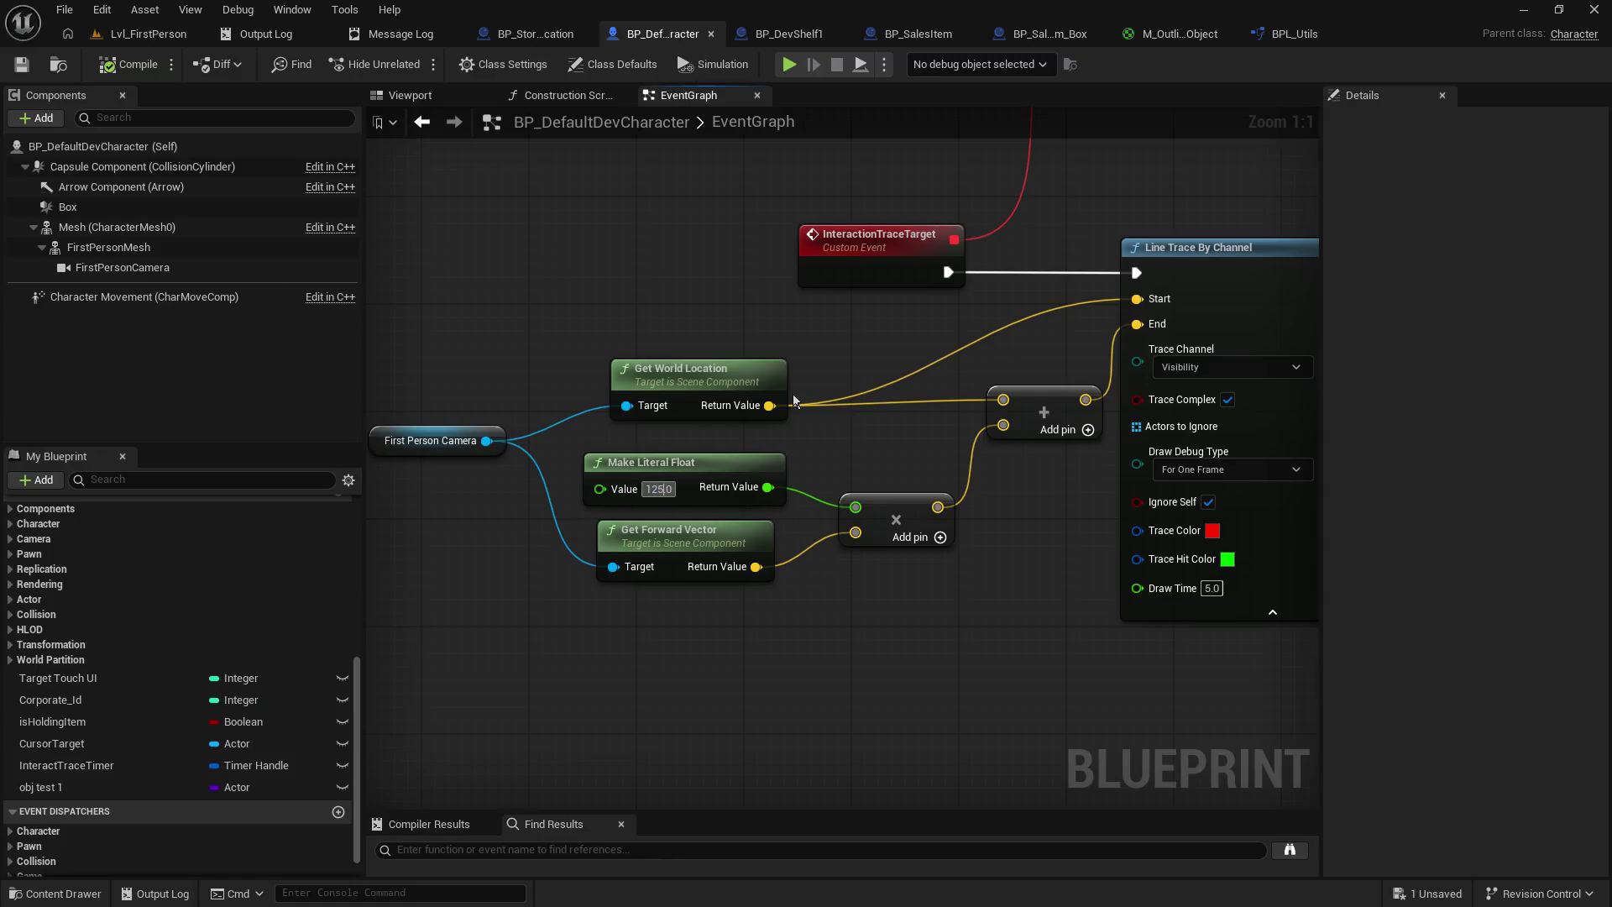
{"action": "left_click", "coordinate": [22, 64]}
{"action": "left_click", "coordinate": [136, 37]}
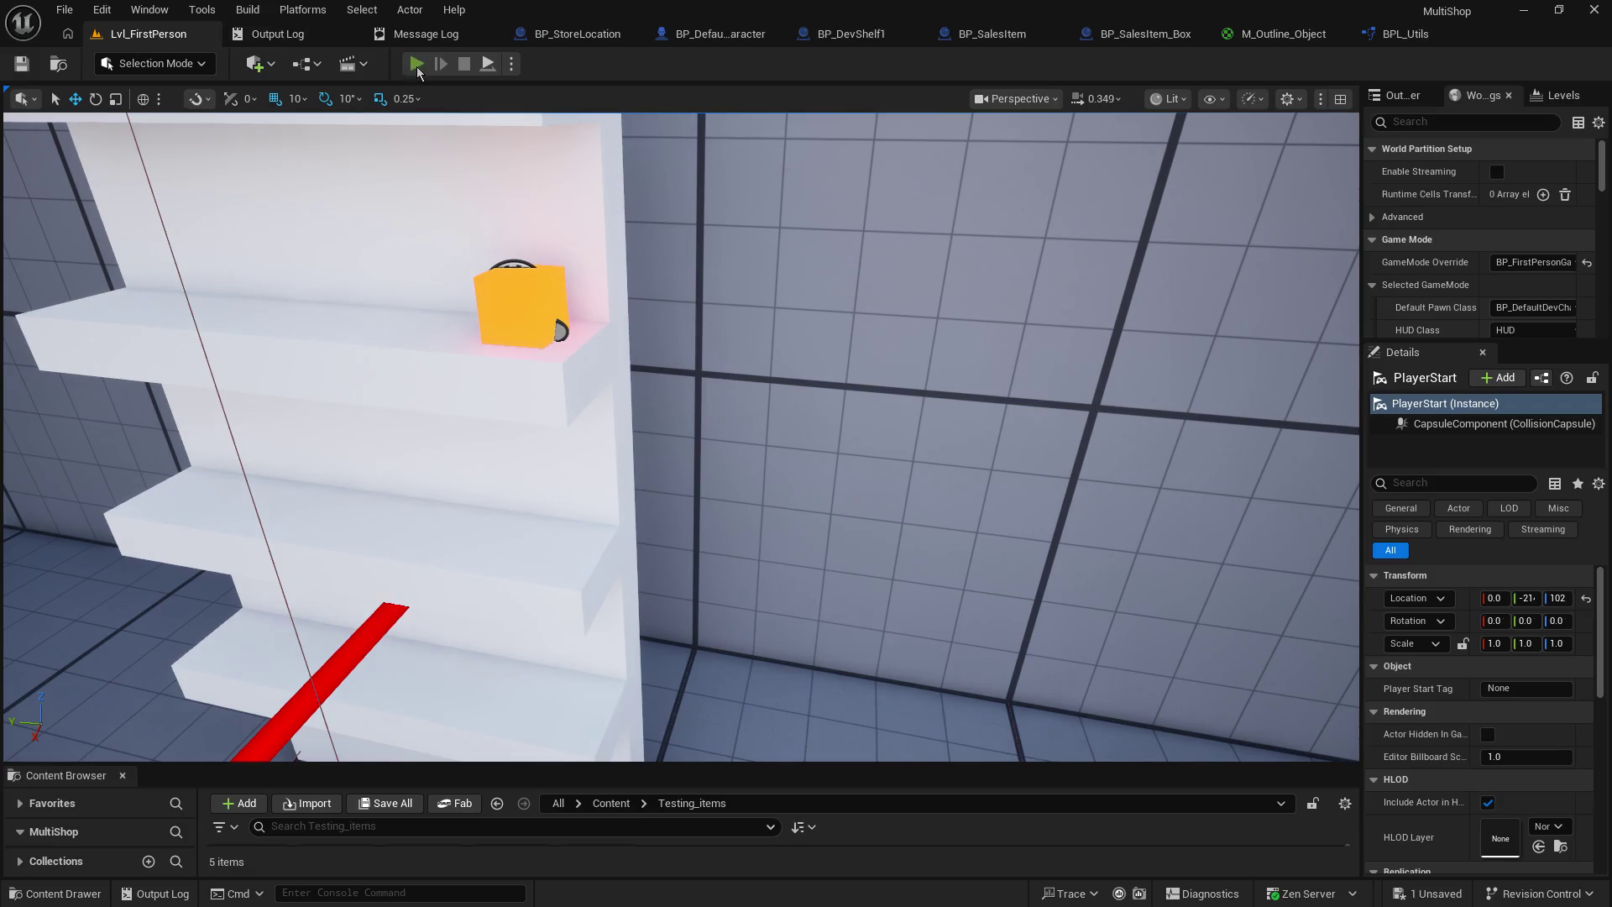
- Play the level and walk back and forth at the shelf to check its yellow outline
{"action": "left_click", "coordinate": [416, 65]}
{"action": "key", "text": "w"}
{"action": "key", "text": "w"}
{"action": "key", "text": "s"}
{"action": "key", "text": "w"}
{"action": "key", "text": "s"}
{"action": "key", "text": "w"}
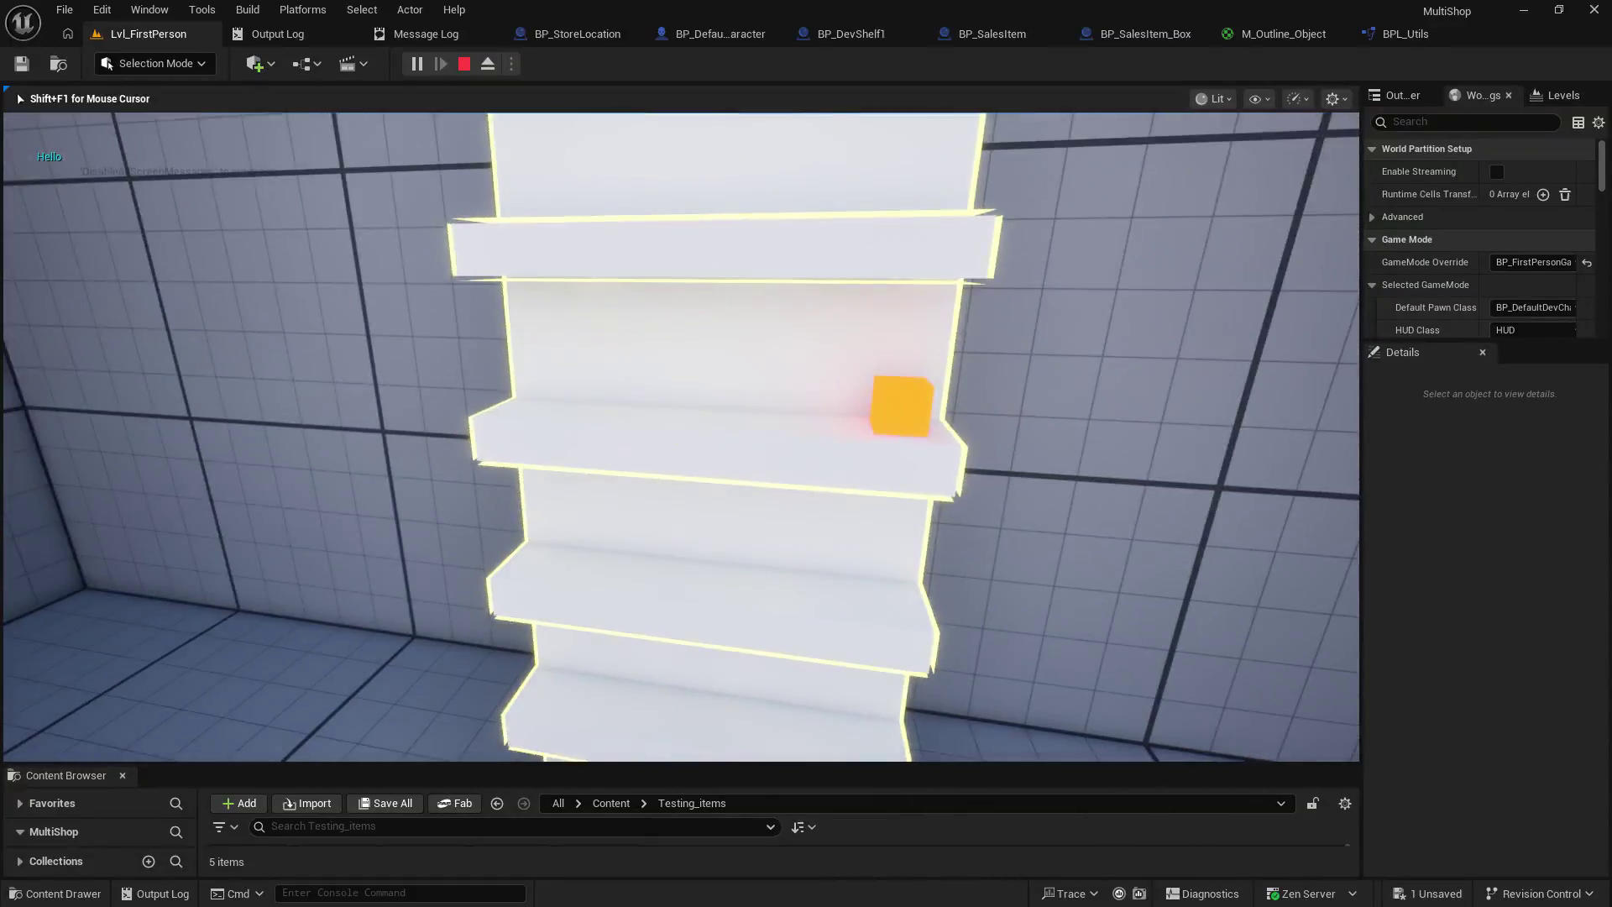
{"action": "key", "text": "s"}
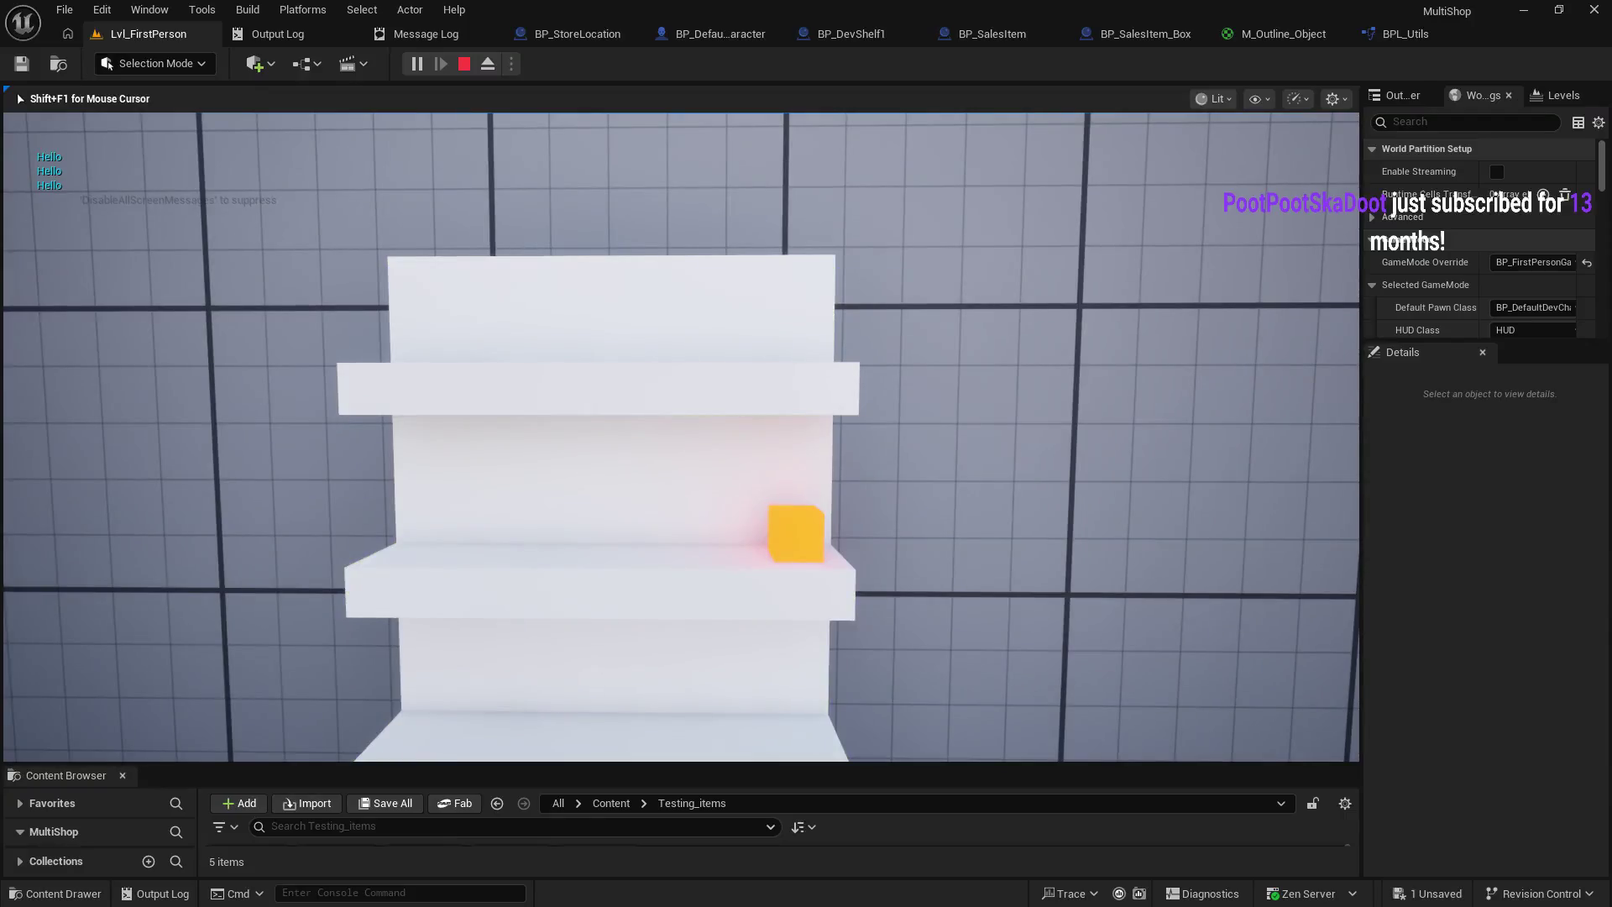
{"action": "key", "text": "shift+F1"}
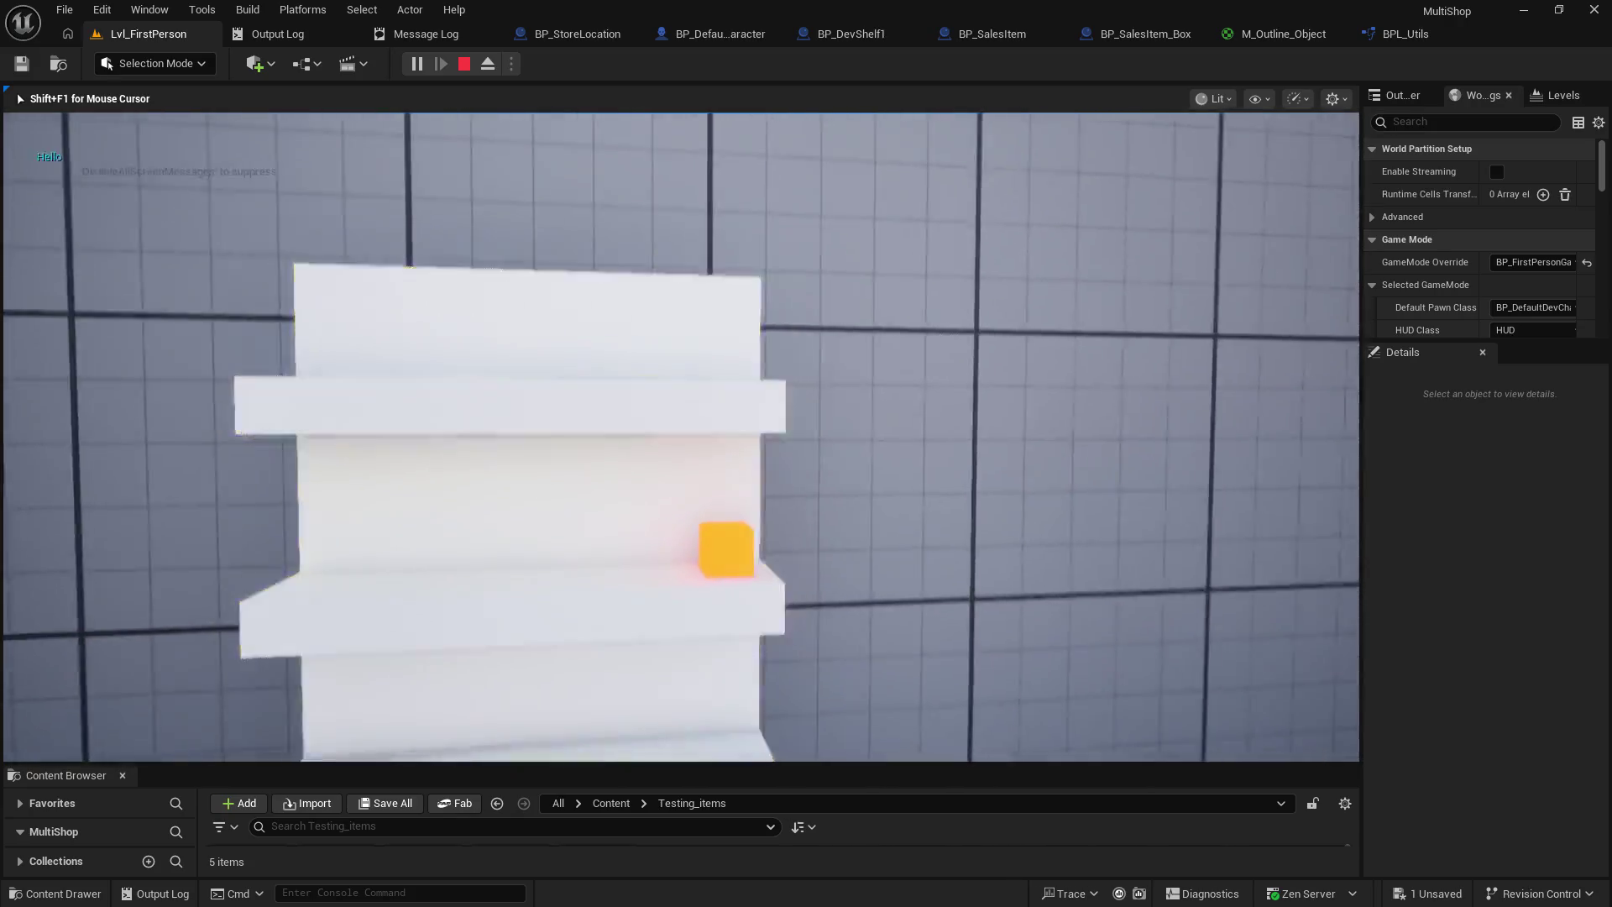
- Walk around the shelf from several angles, approaching and backing off to test the highlight
{"action": "key", "text": "s"}
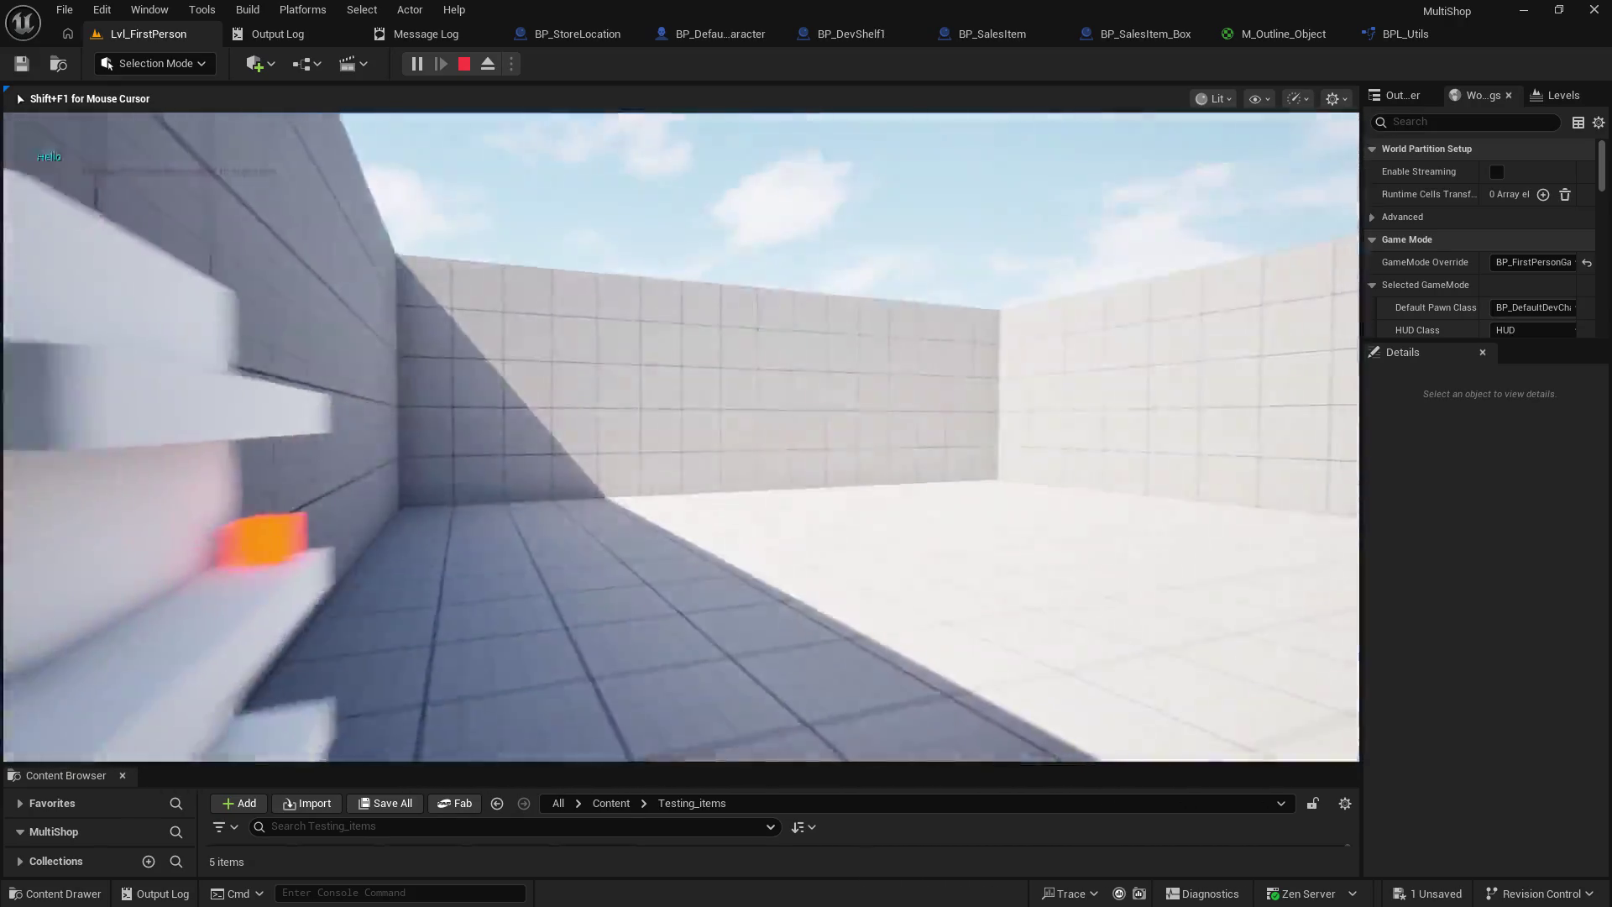
{"action": "key", "text": "w"}
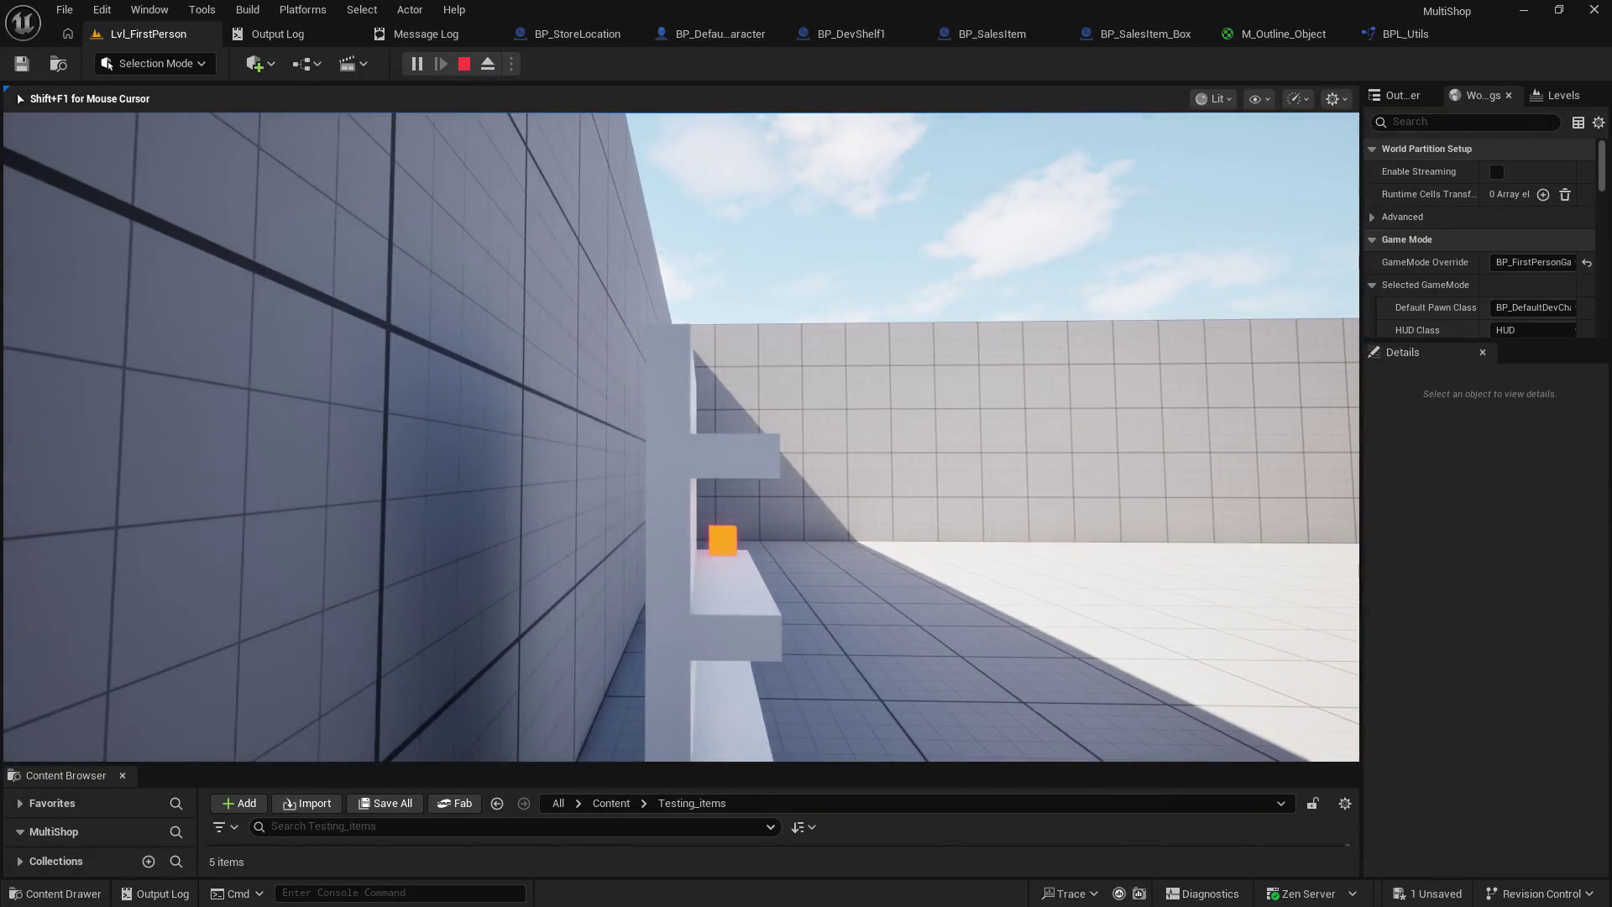
{"action": "key", "text": "w"}
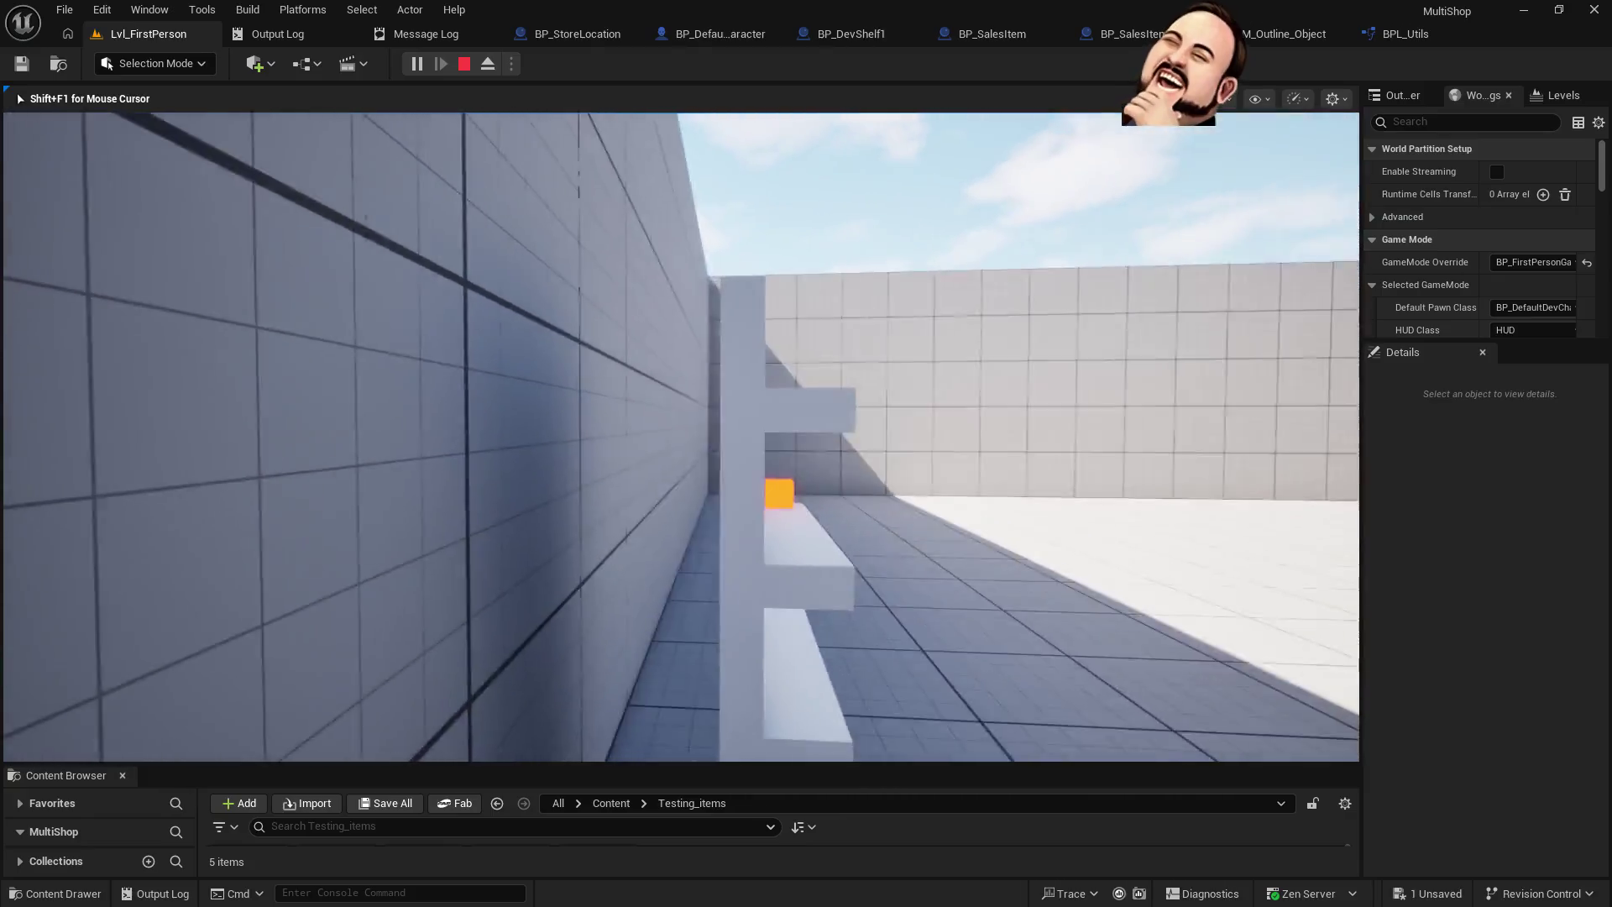
{"action": "key", "text": "s"}
{"action": "key", "text": "w"}
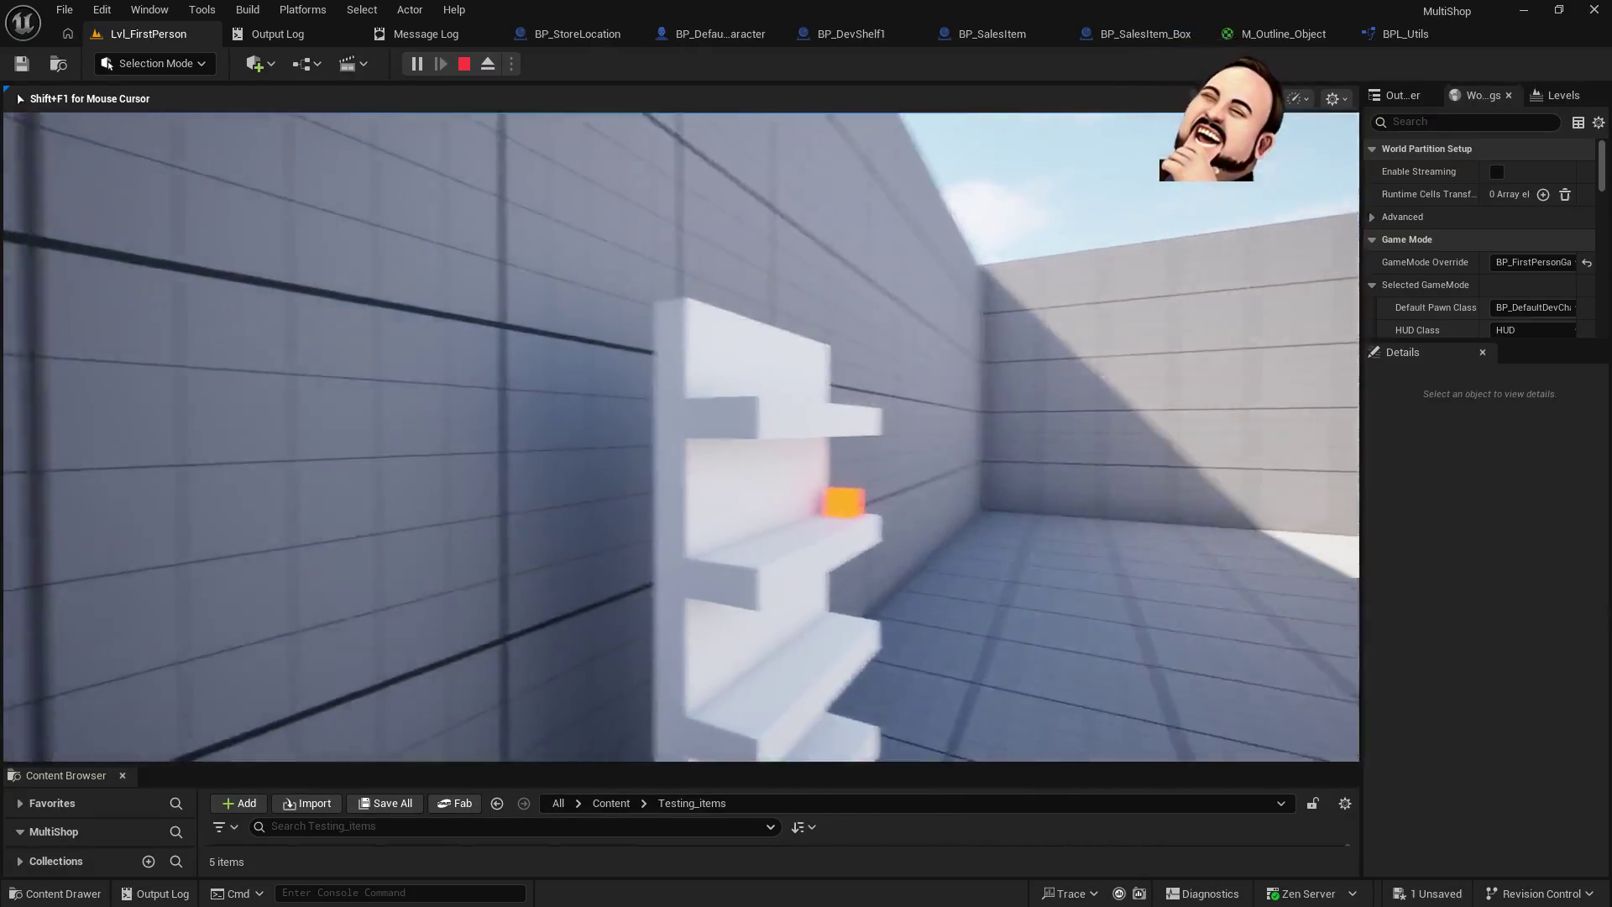
{"action": "key", "text": "s"}
{"action": "key", "text": "w"}
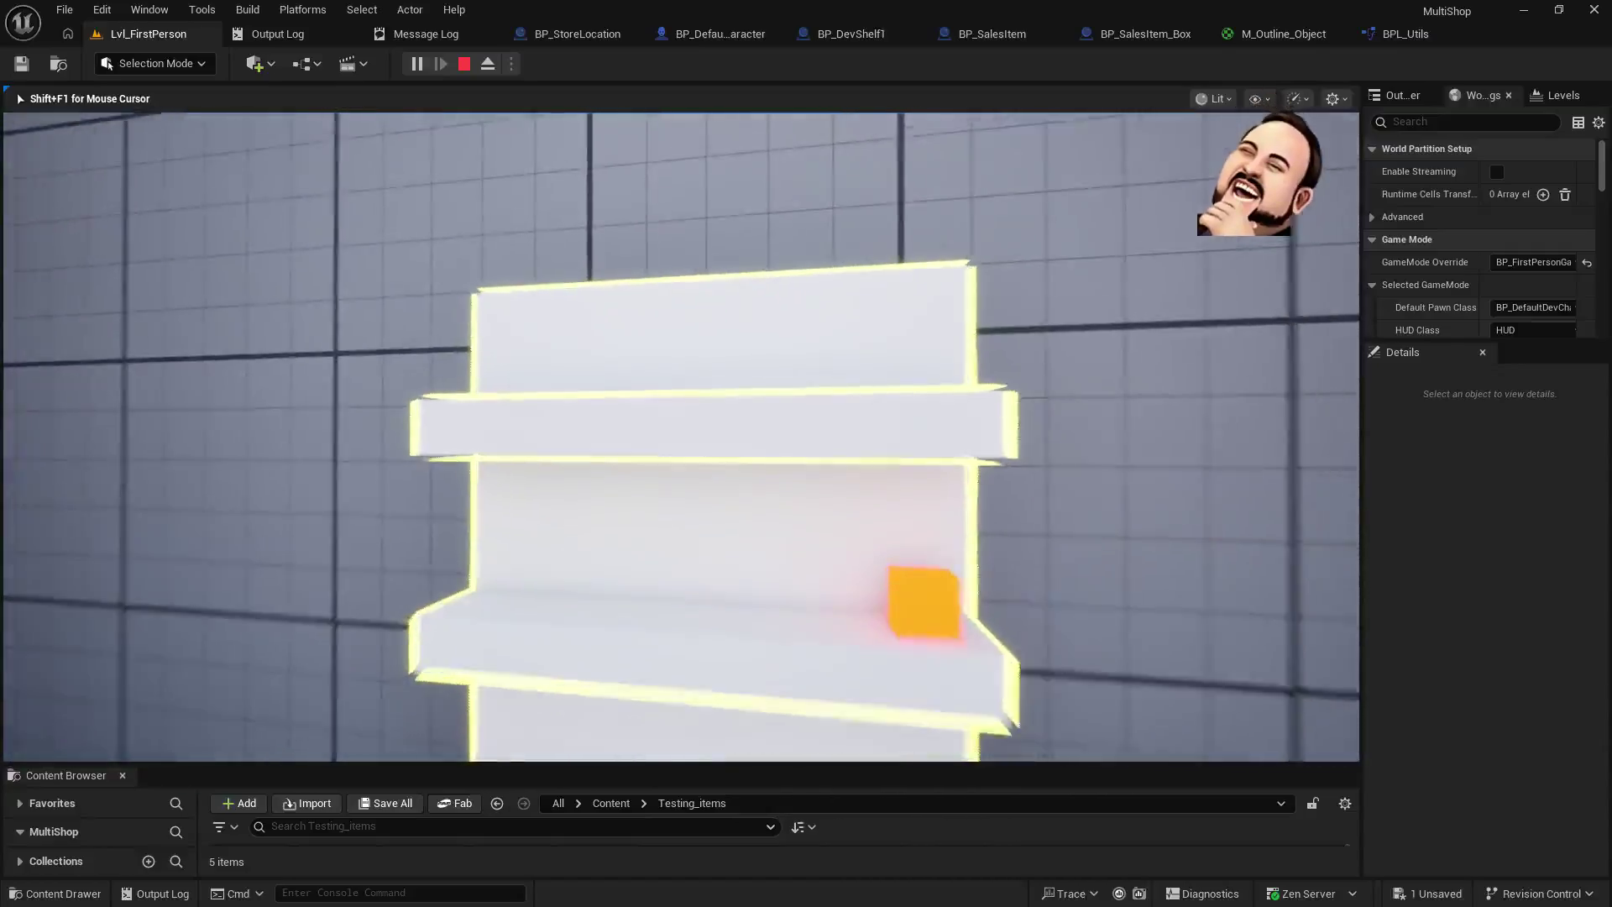
{"action": "key", "text": "e"}
{"action": "key", "text": "e"}
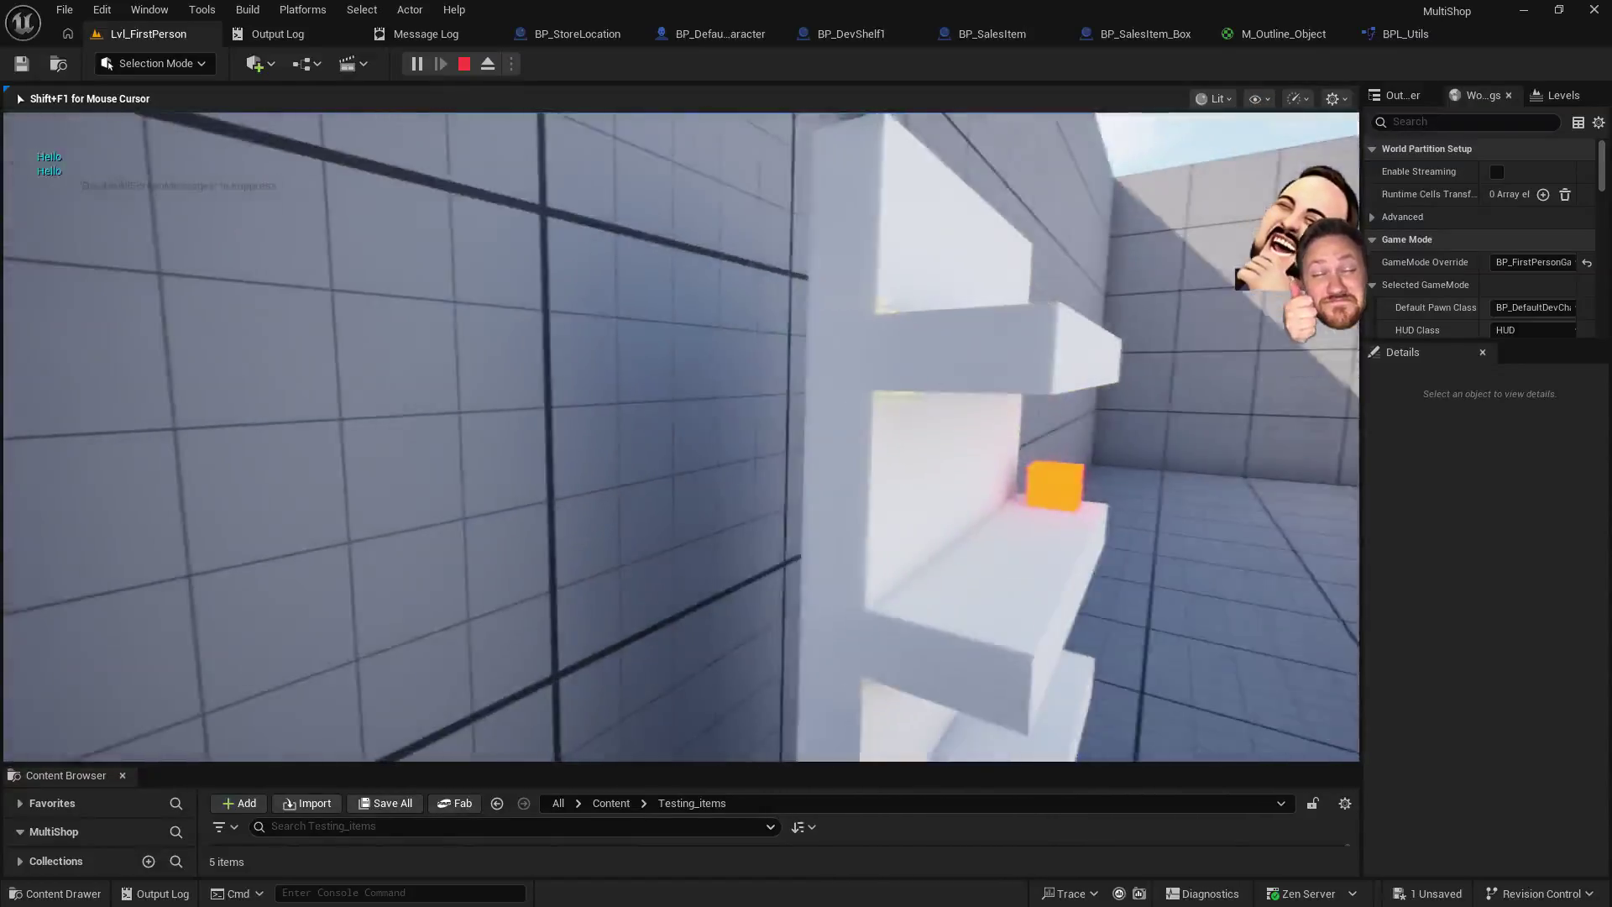
{"action": "key", "text": "s"}
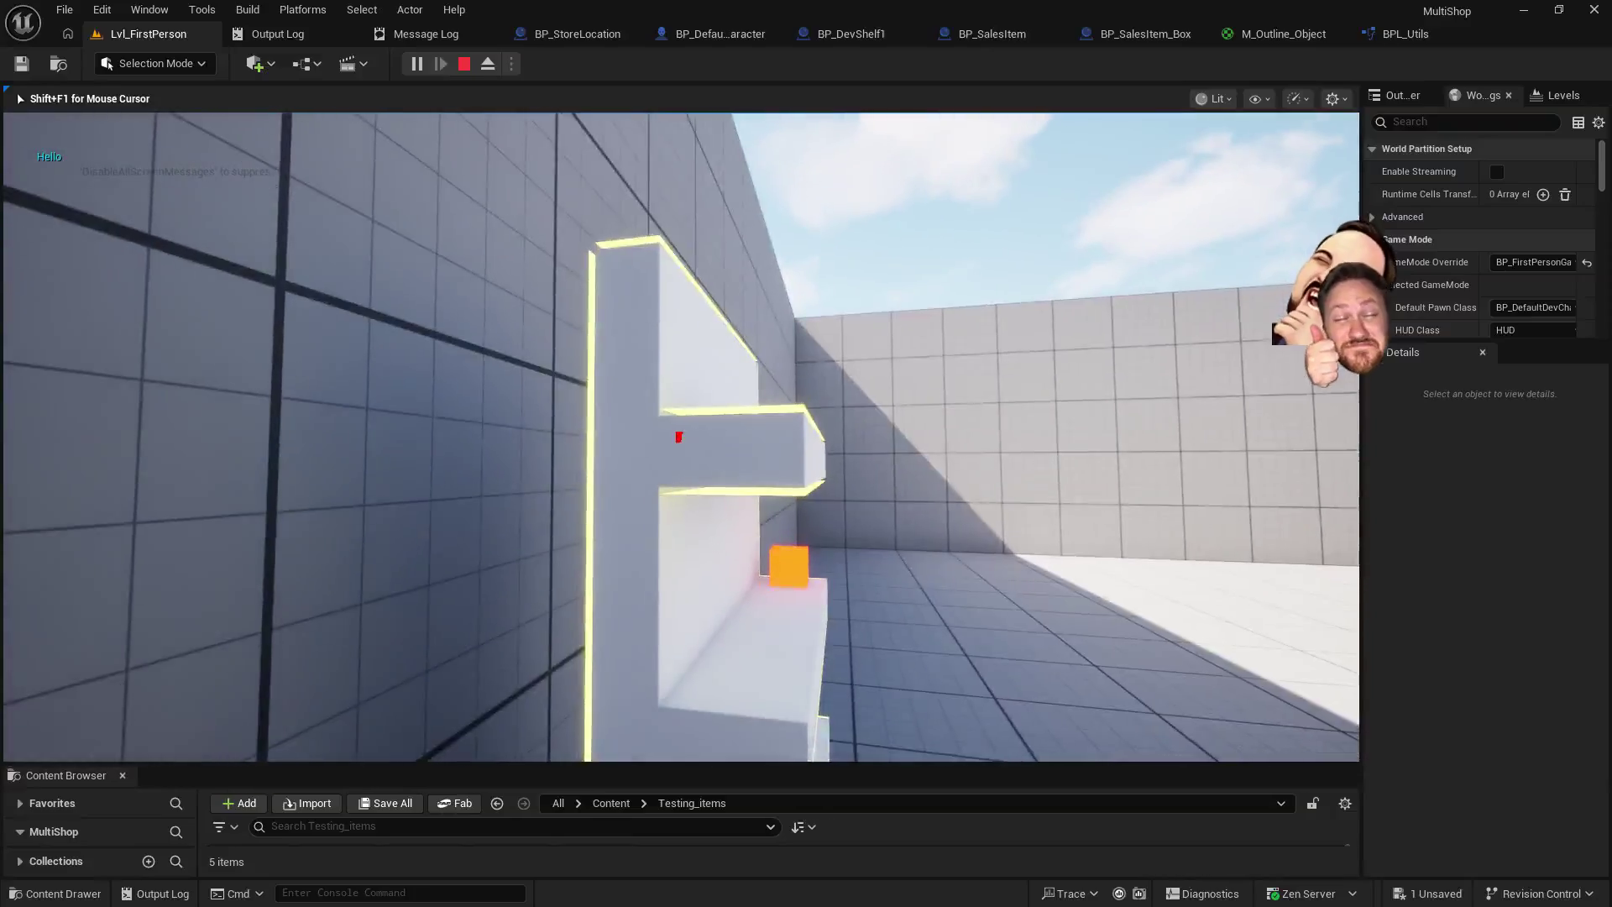
{"action": "key", "text": "s"}
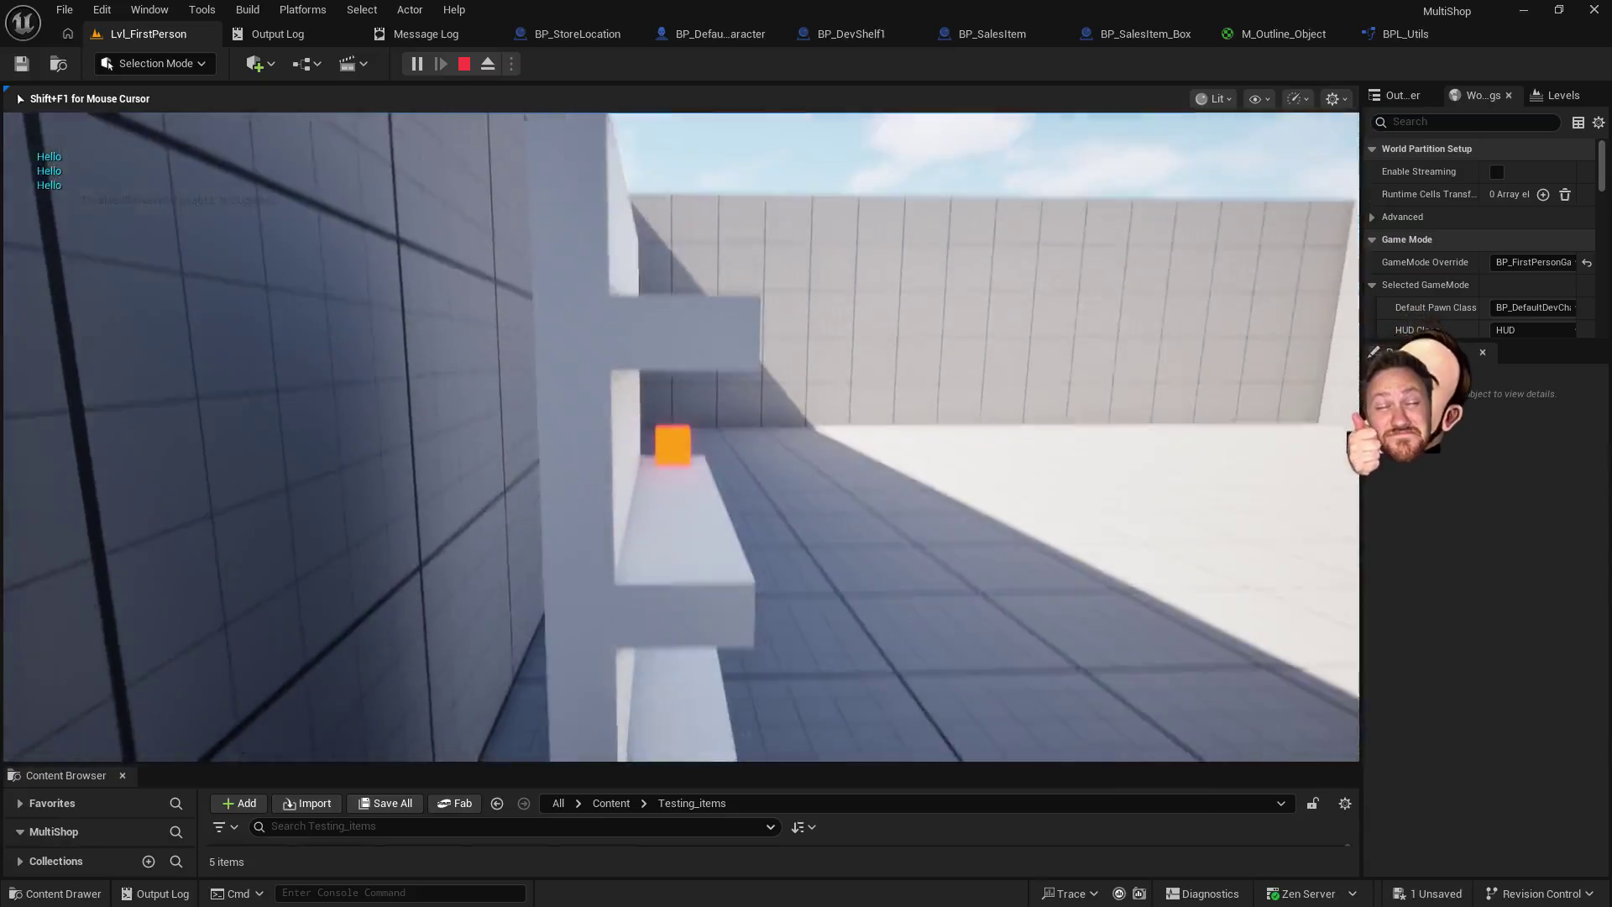
{"action": "key", "text": "s"}
{"action": "key", "text": "w"}
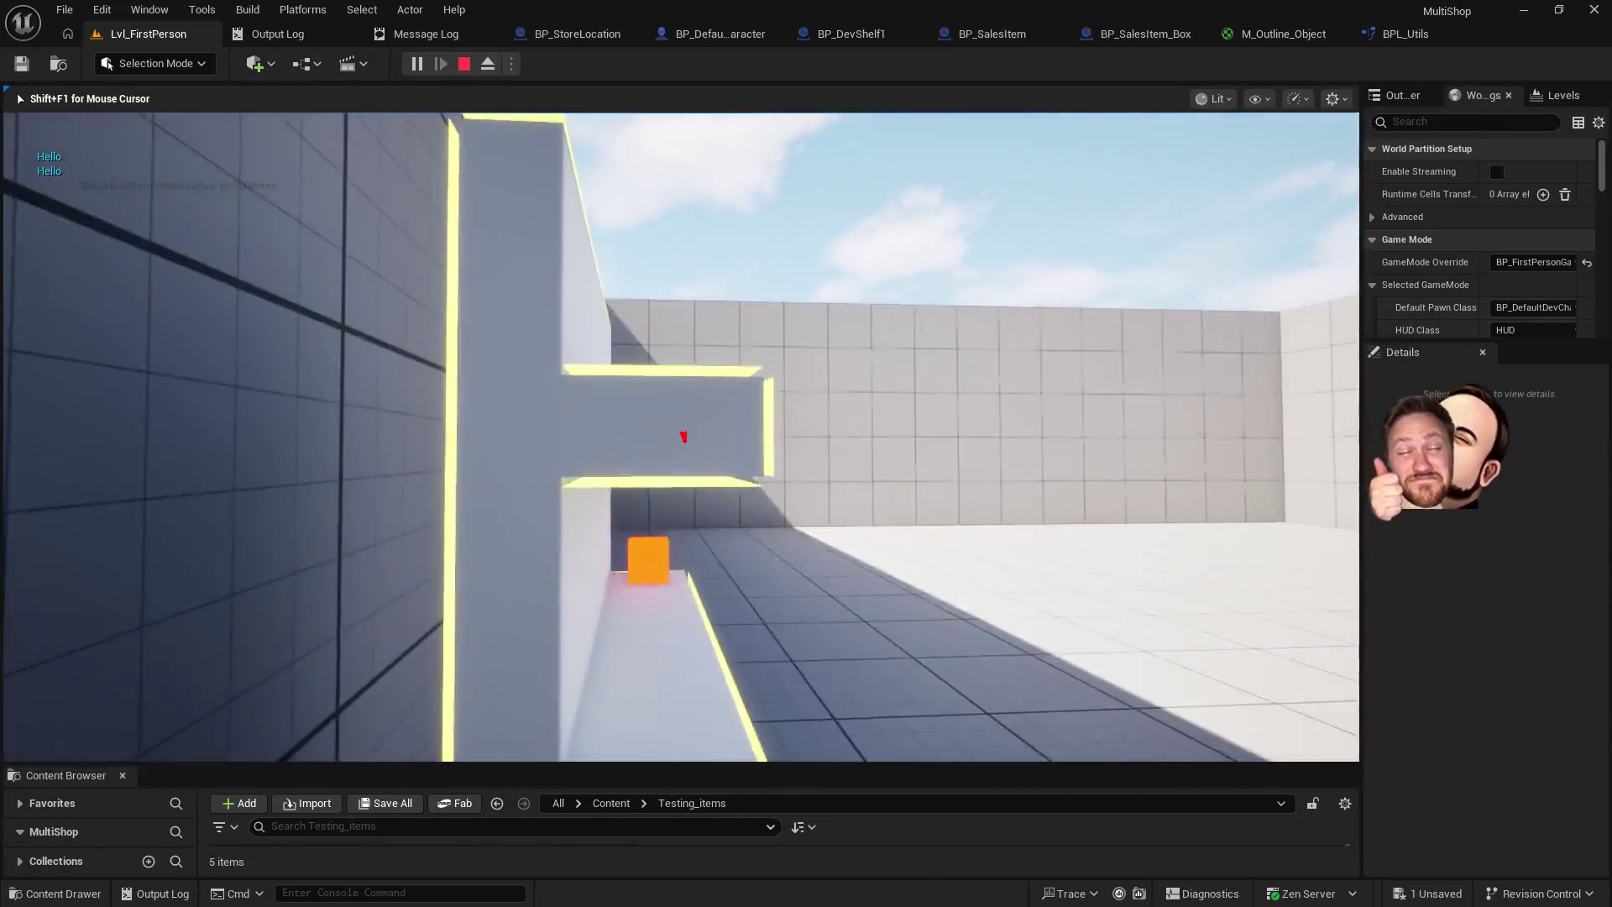
- Test the outline range by moving in and out from the shelf, then stop playing
{"action": "key", "text": "s"}
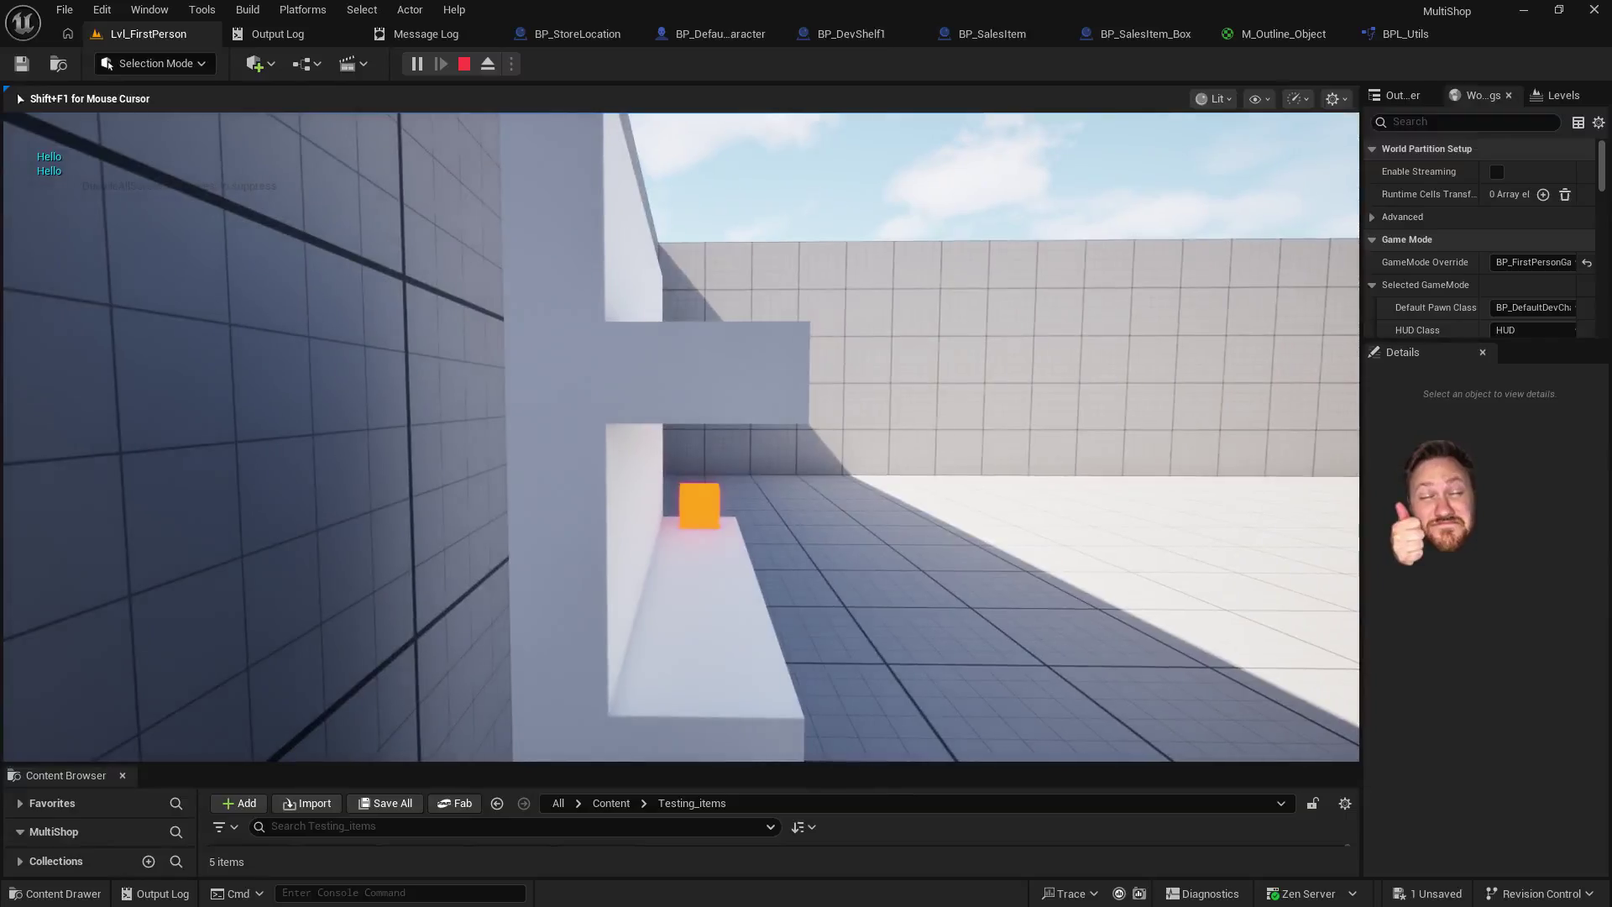
{"action": "key", "text": "w"}
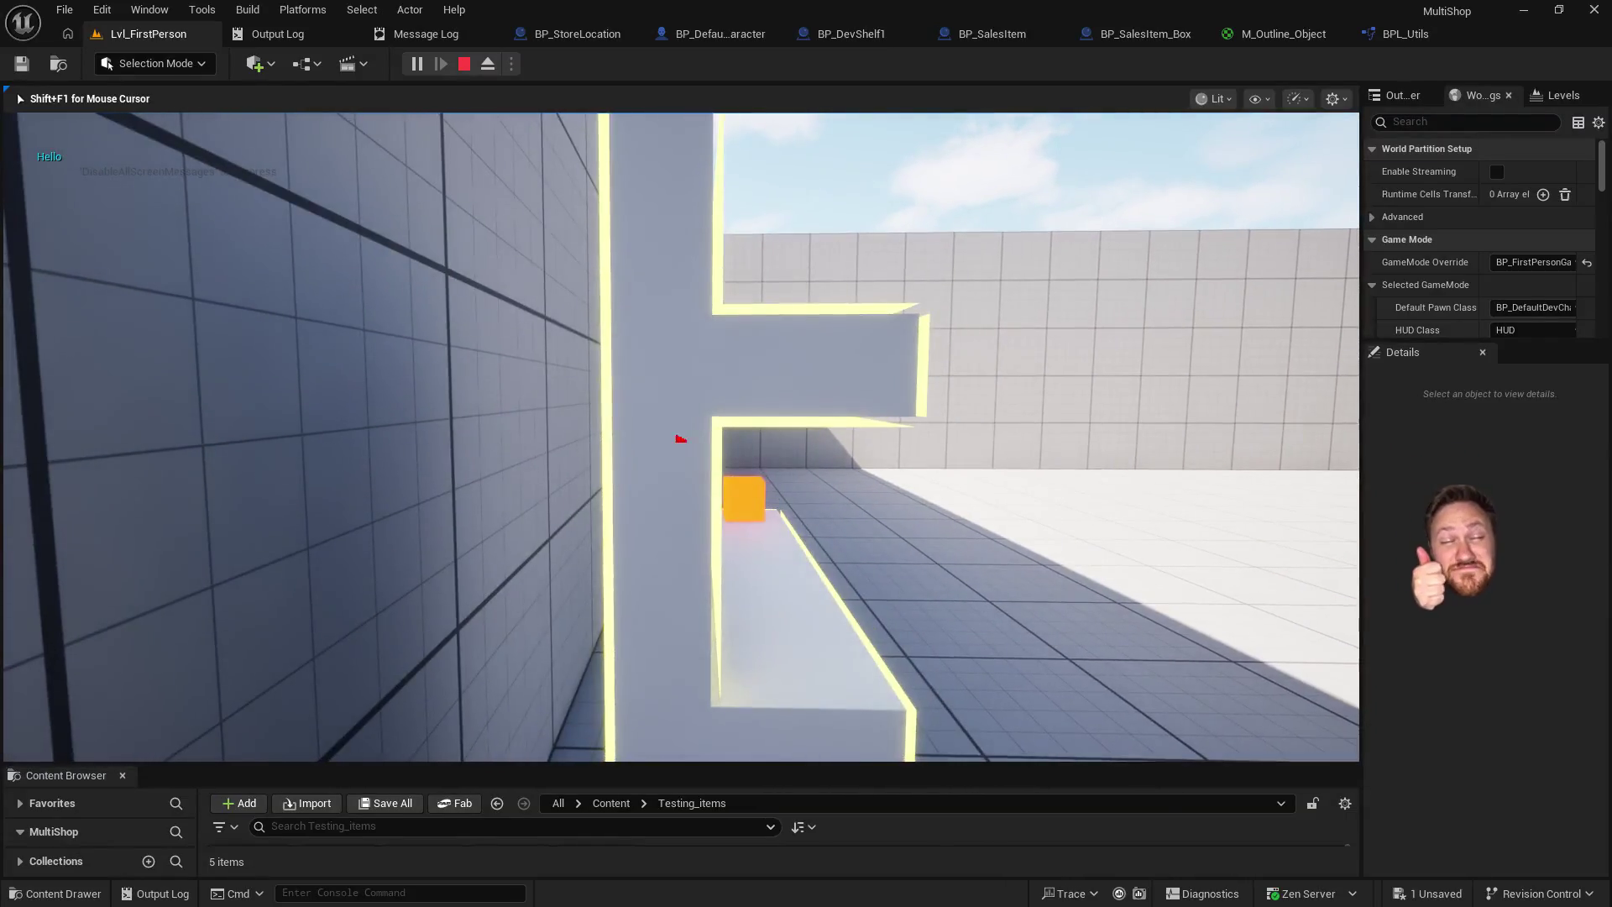
{"action": "key", "text": "s"}
{"action": "key", "text": "w"}
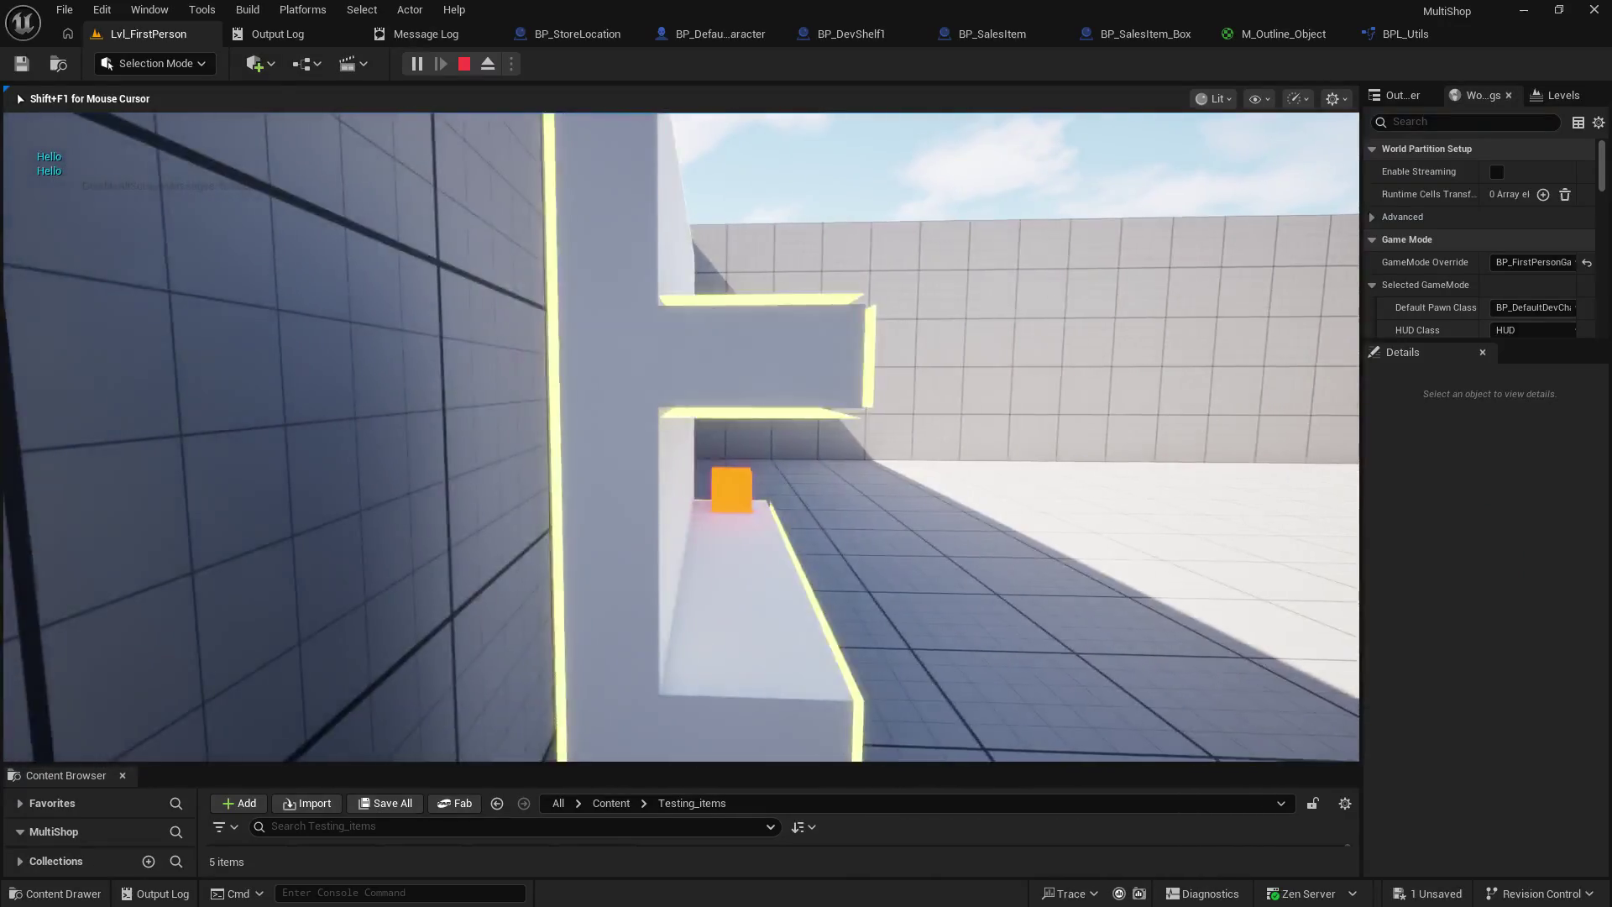
{"action": "mouse_move", "coordinate": [681, 436]}
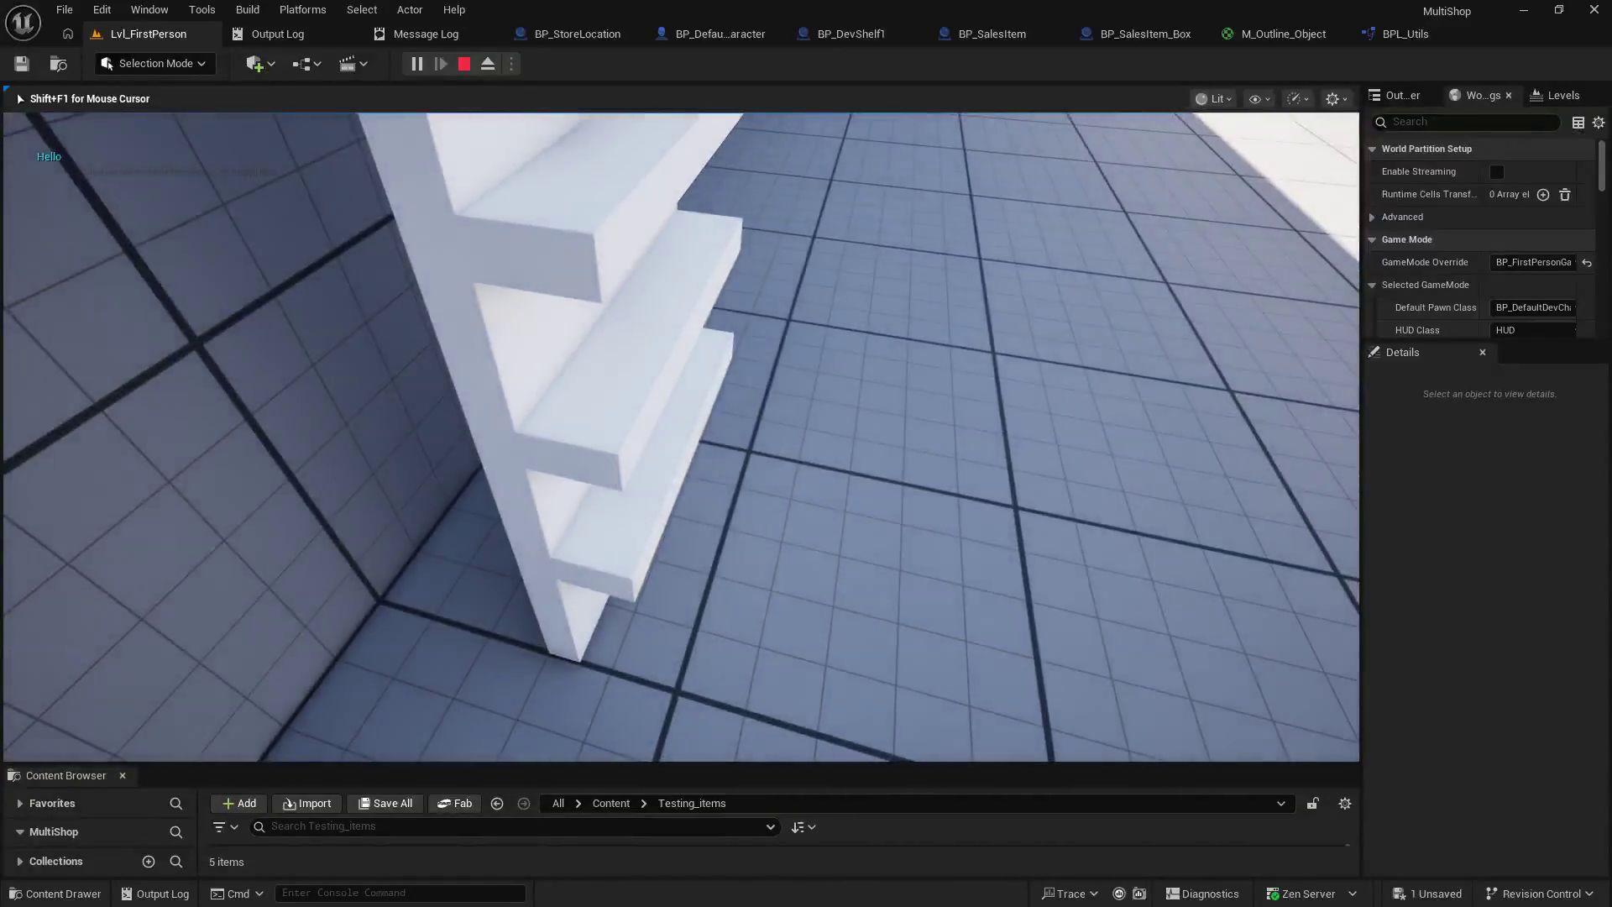
{"action": "key", "text": "w"}
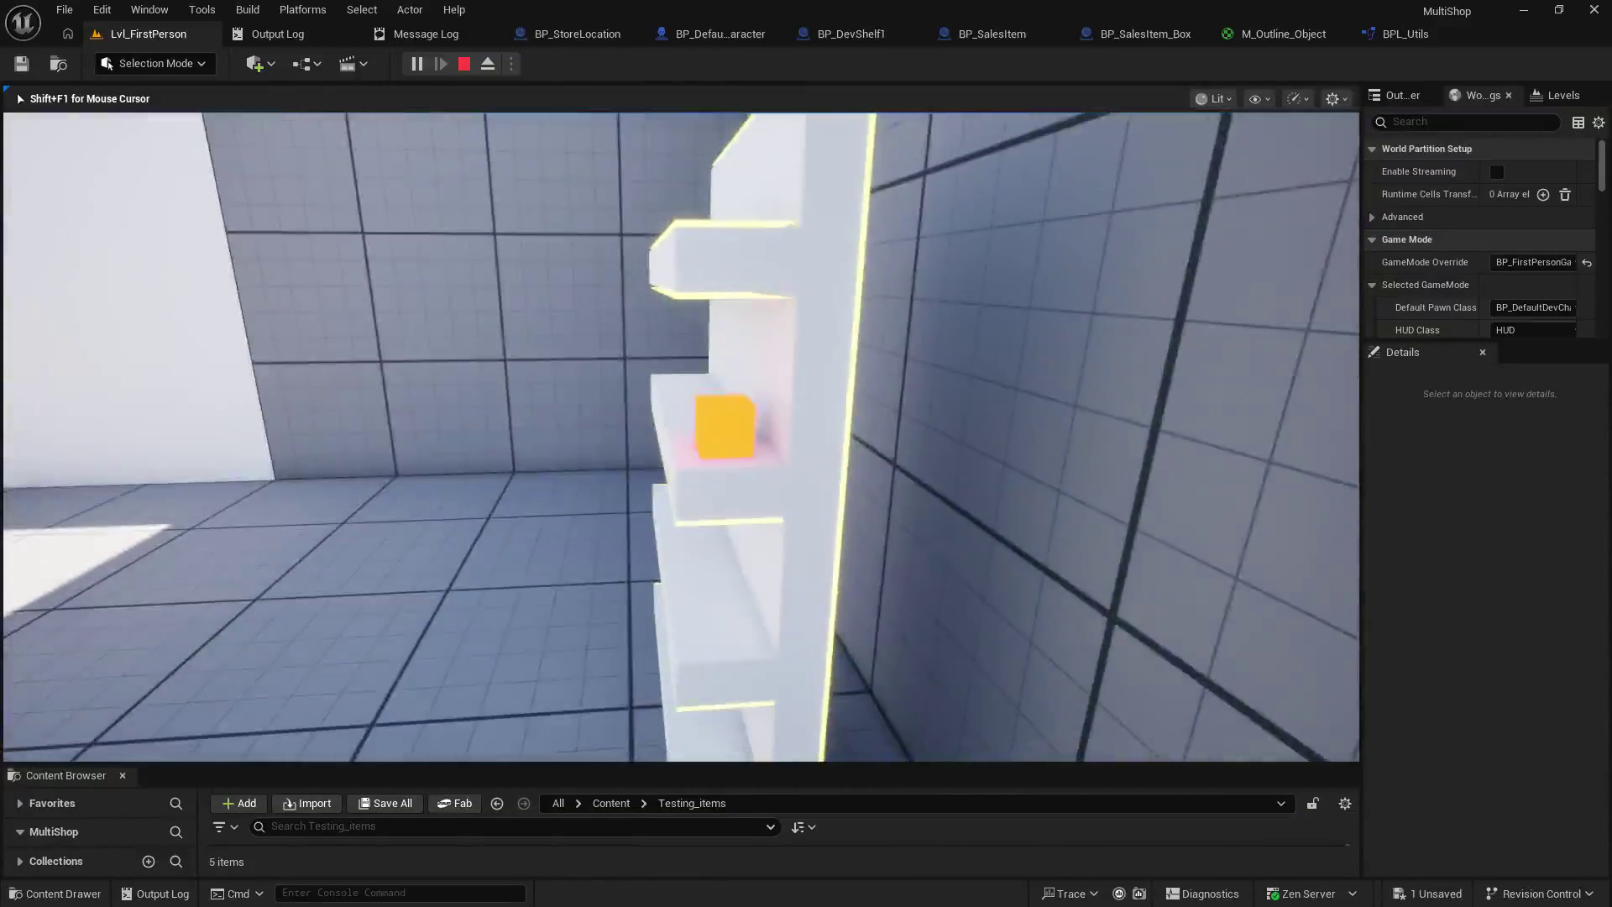
{"action": "key", "text": "s"}
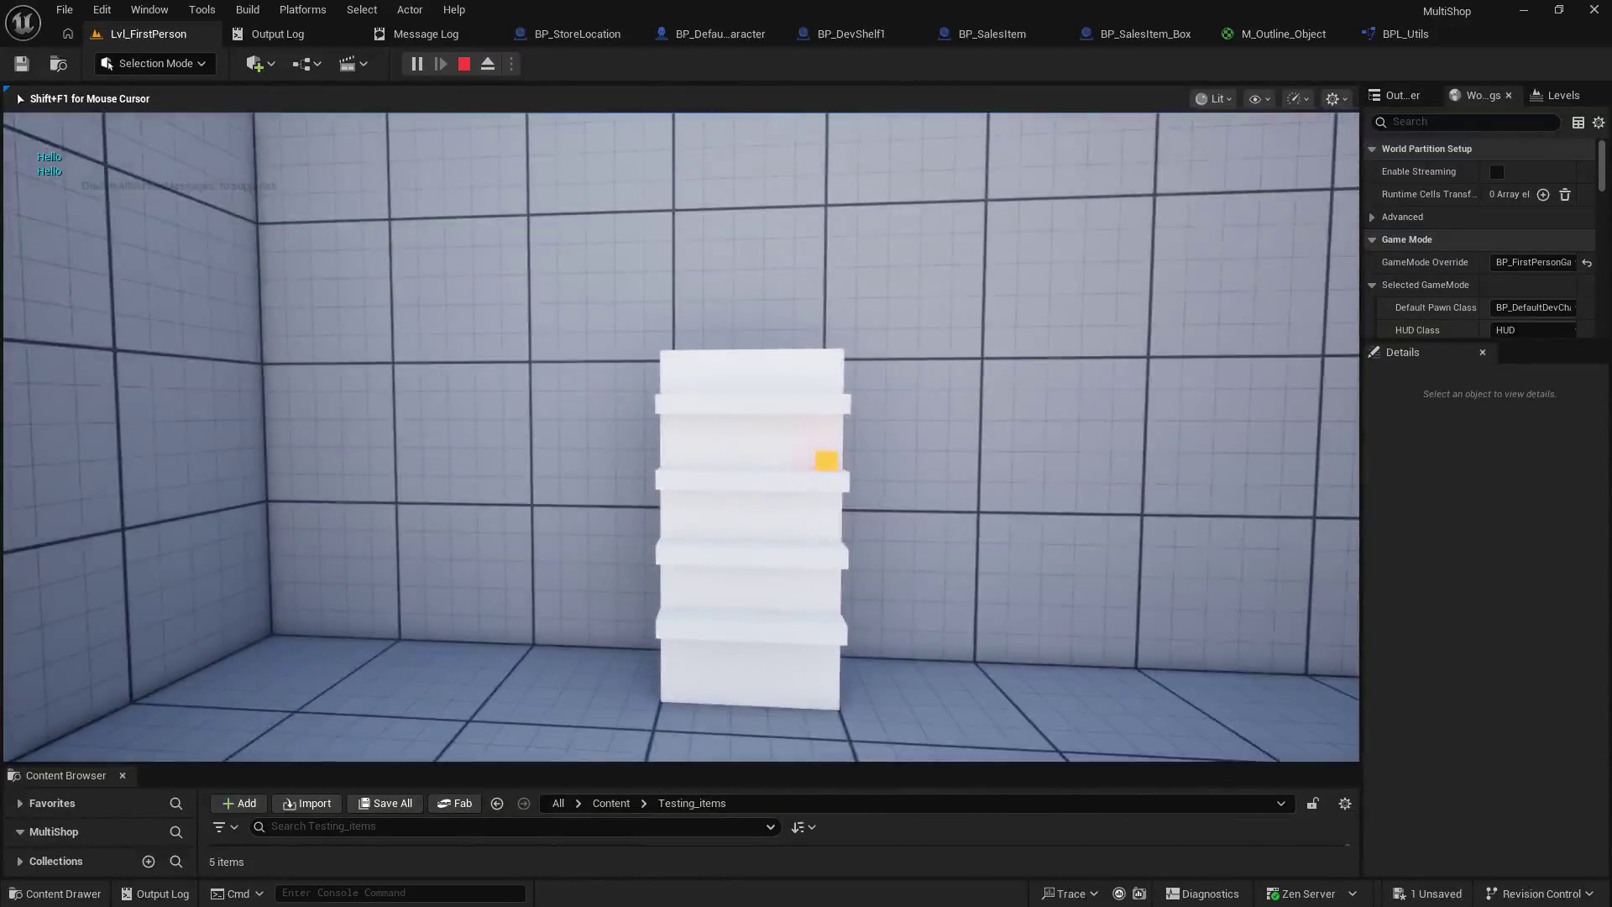
{"action": "key", "text": "w"}
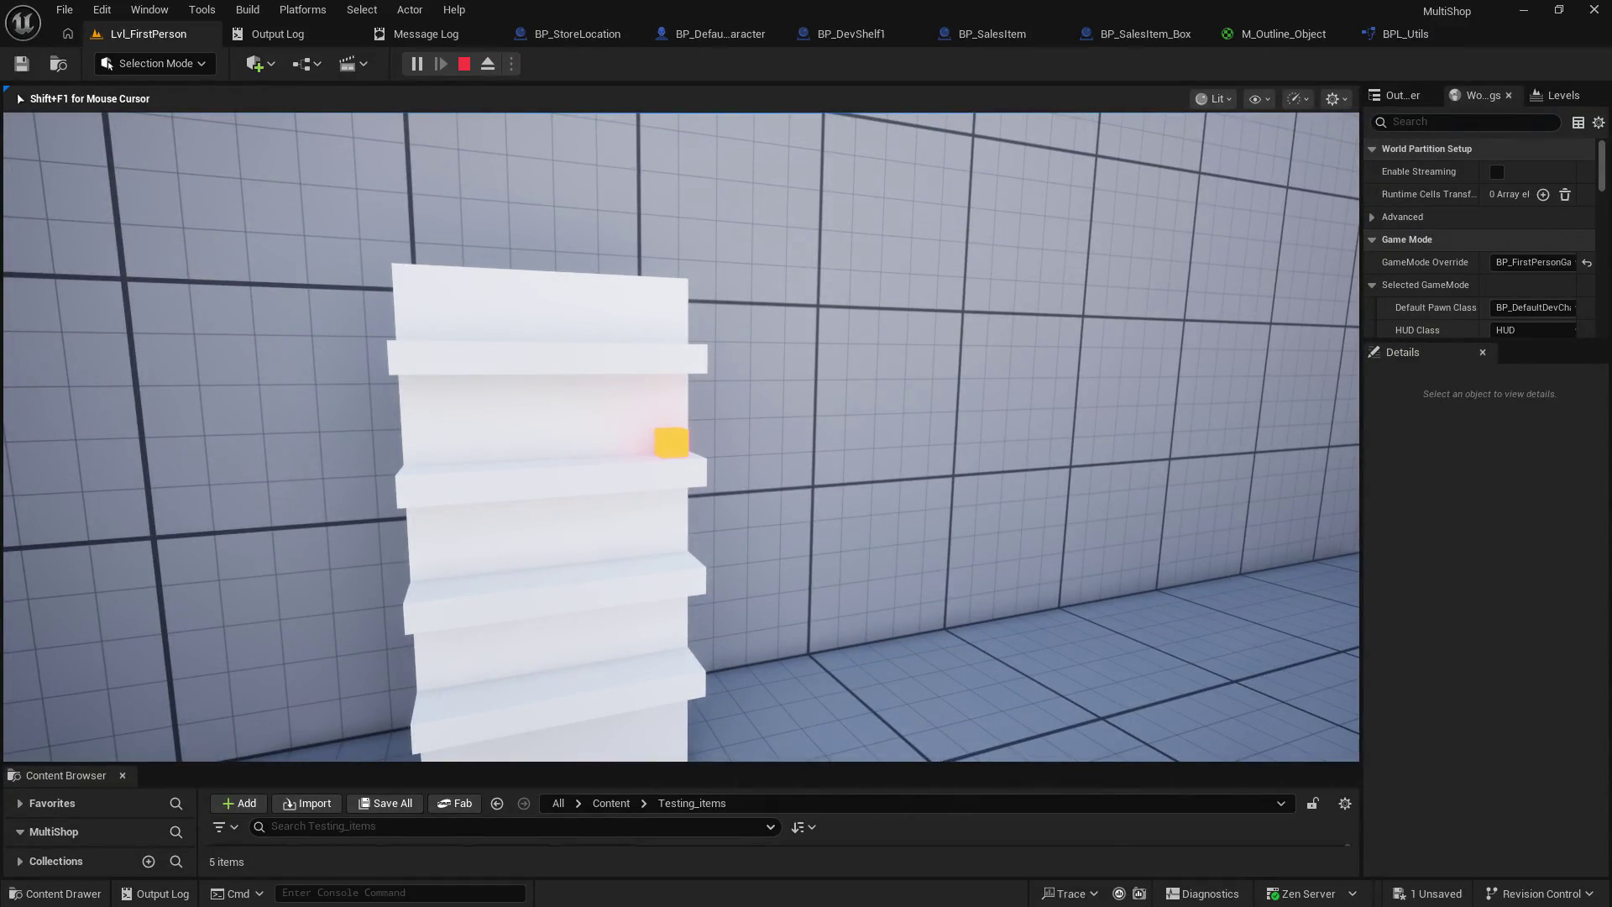
{"action": "key", "text": "s"}
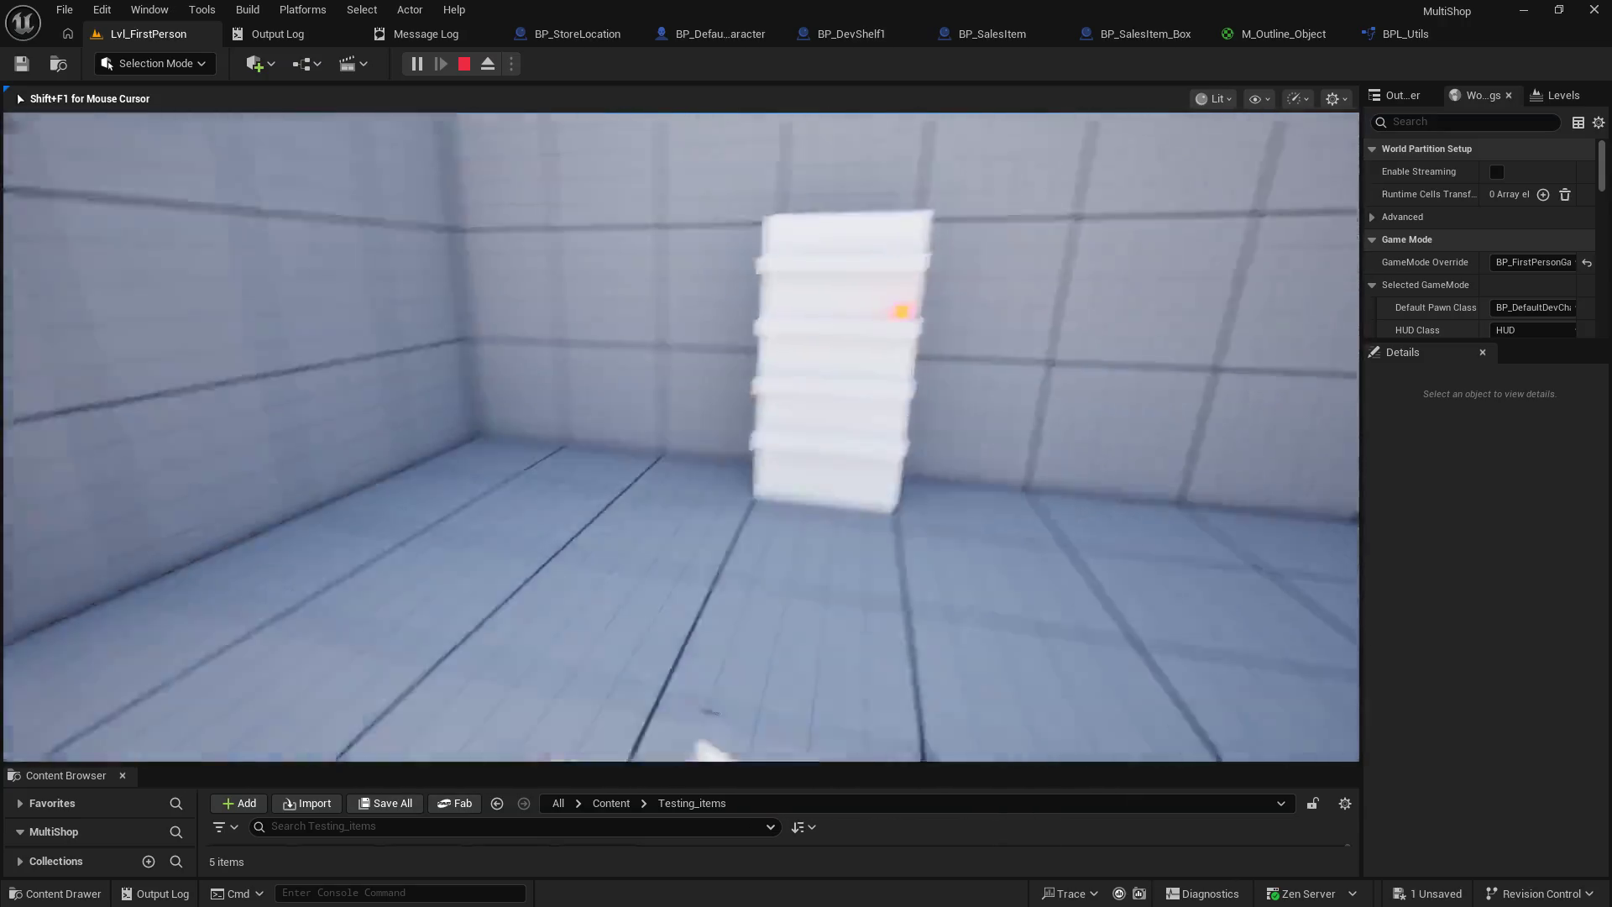
{"action": "key", "text": "w"}
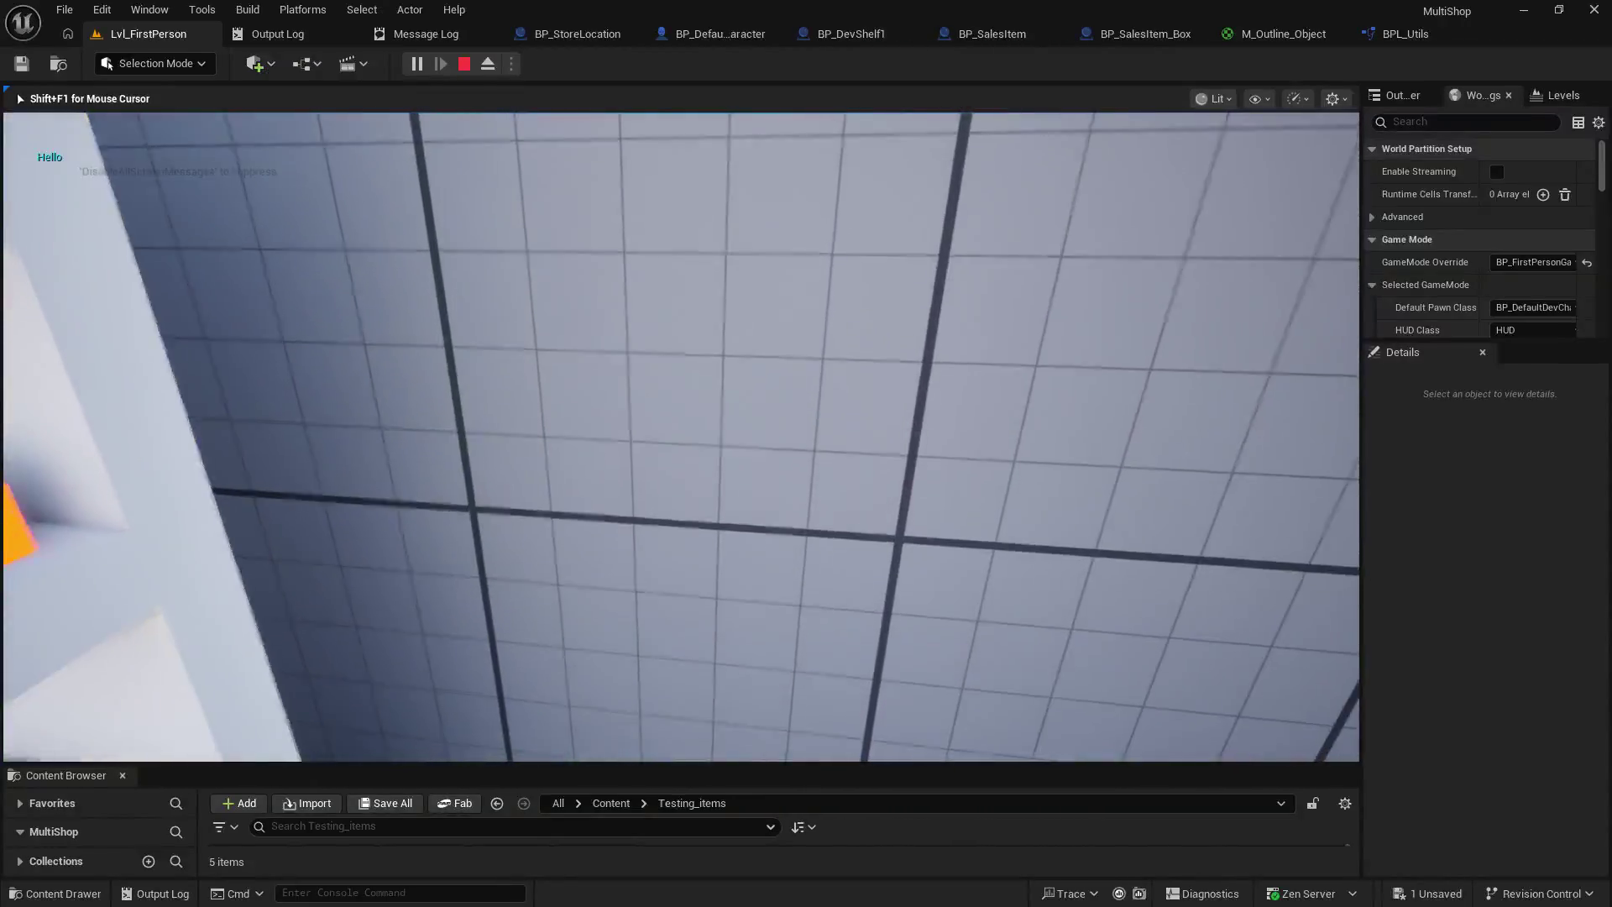
{"action": "key", "text": "Escape"}
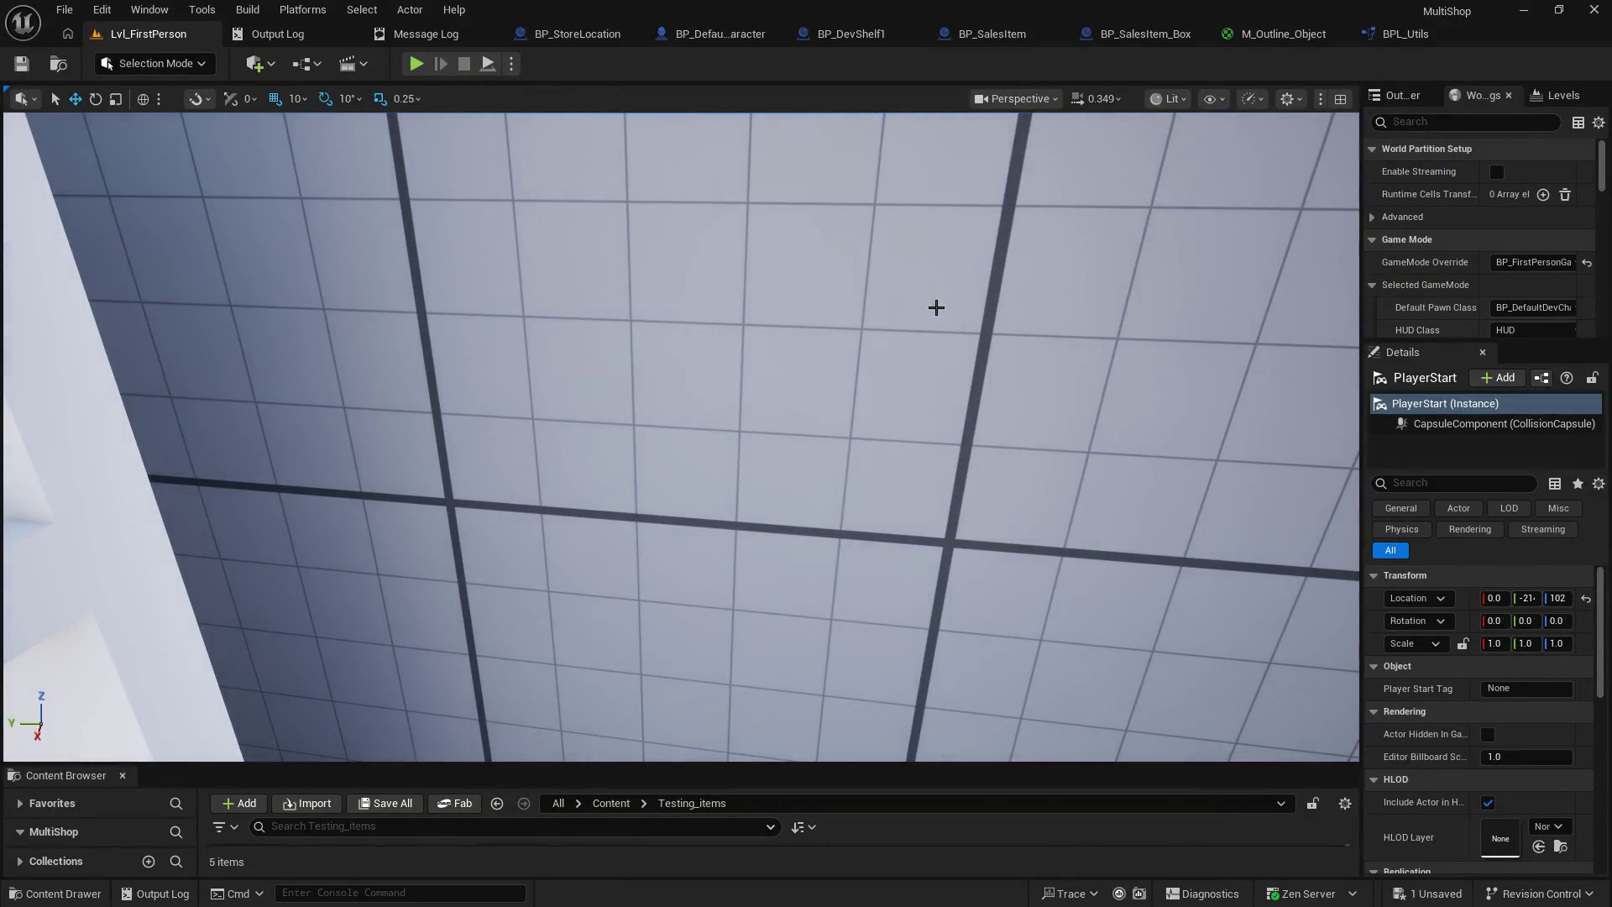
- Add a Make Array node to the character's event graph
{"action": "left_click", "coordinate": [695, 33]}
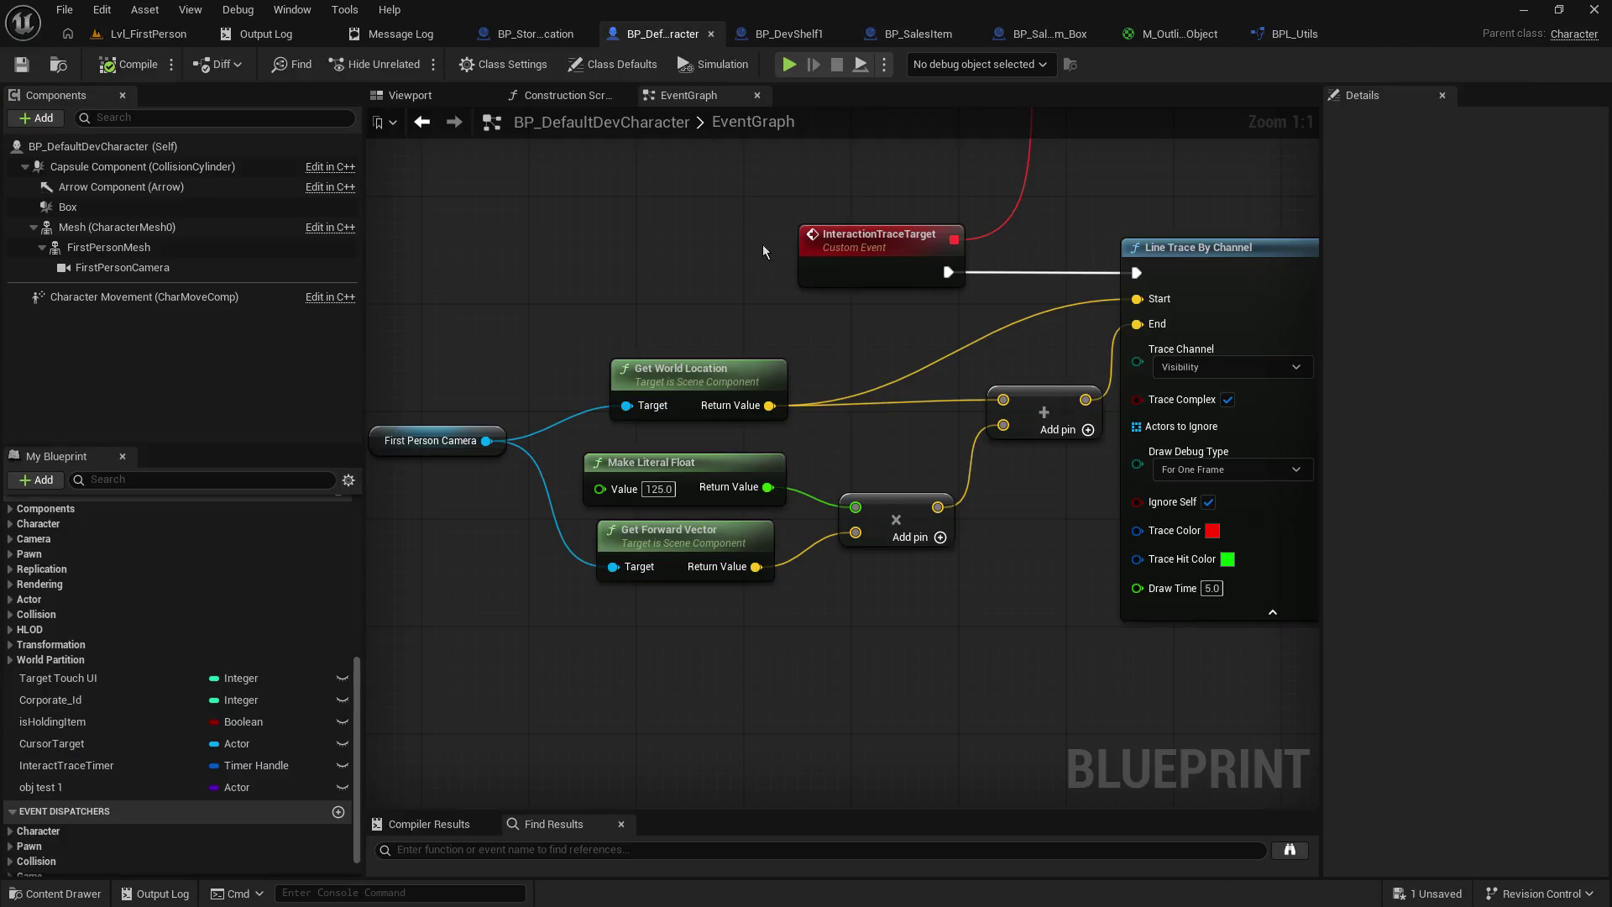
{"action": "mouse_move", "coordinate": [665, 259]}
{"action": "left_mouse_down"}
{"action": "mouse_move", "coordinate": [643, 275]}
{"action": "mouse_move", "coordinate": [966, 267]}
{"action": "mouse_move", "coordinate": [916, 411]}
{"action": "left_mouse_up"}
{"action": "left_click_drag", "start_coordinate": [948, 341], "coordinate": [934, 327]}
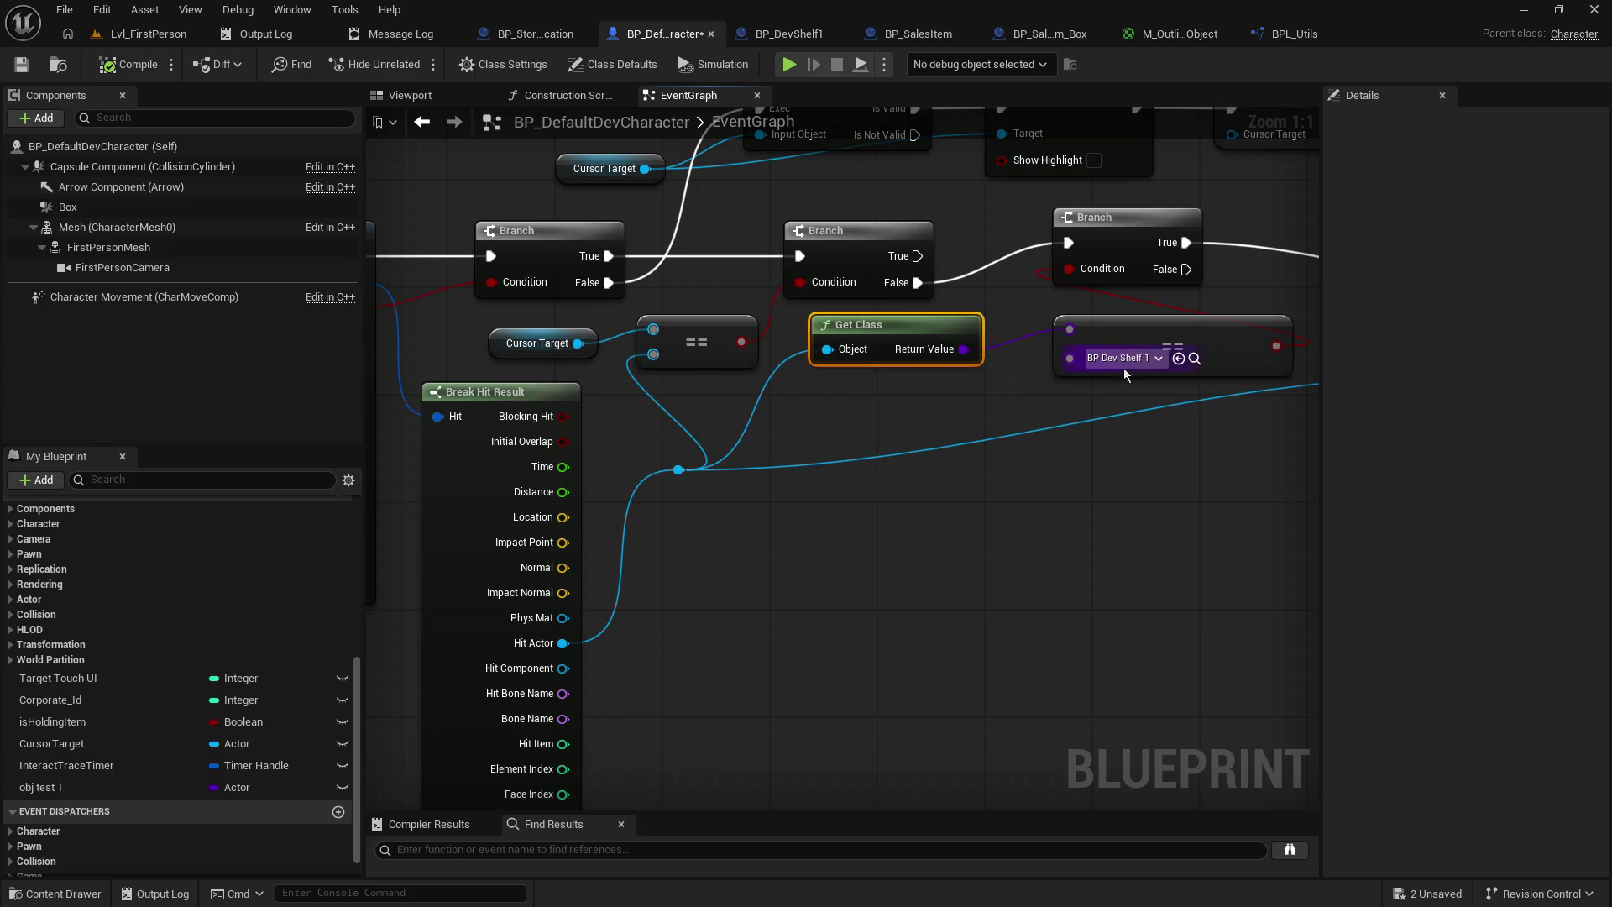
{"action": "right_click", "coordinate": [881, 558]}
{"action": "type", "text": "make"}
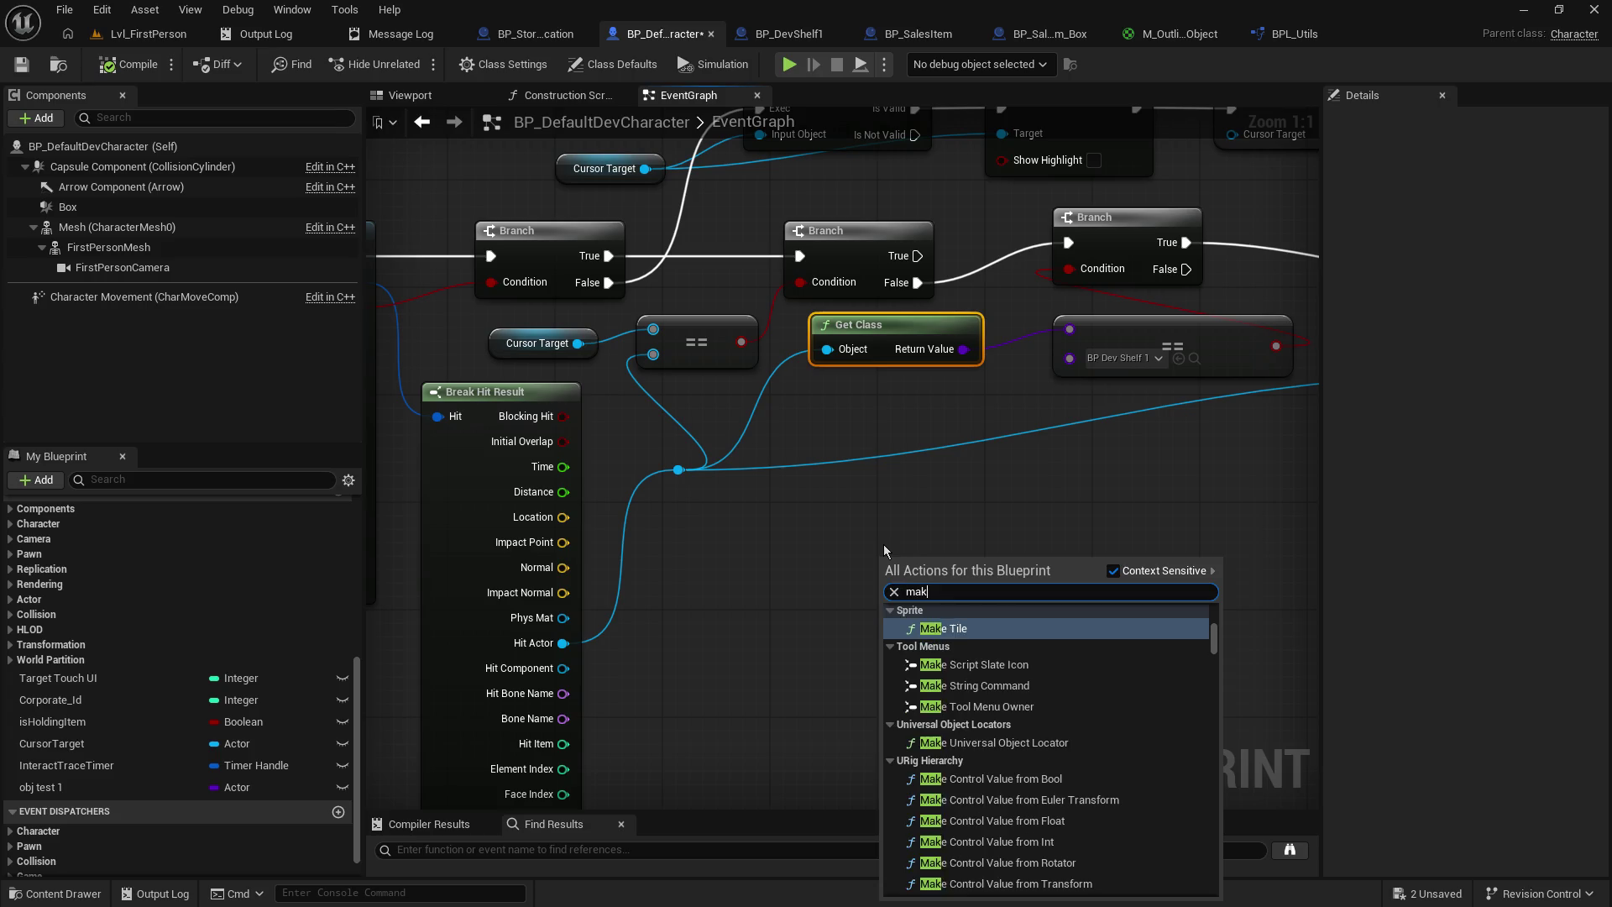
{"action": "type", "text": " array"}
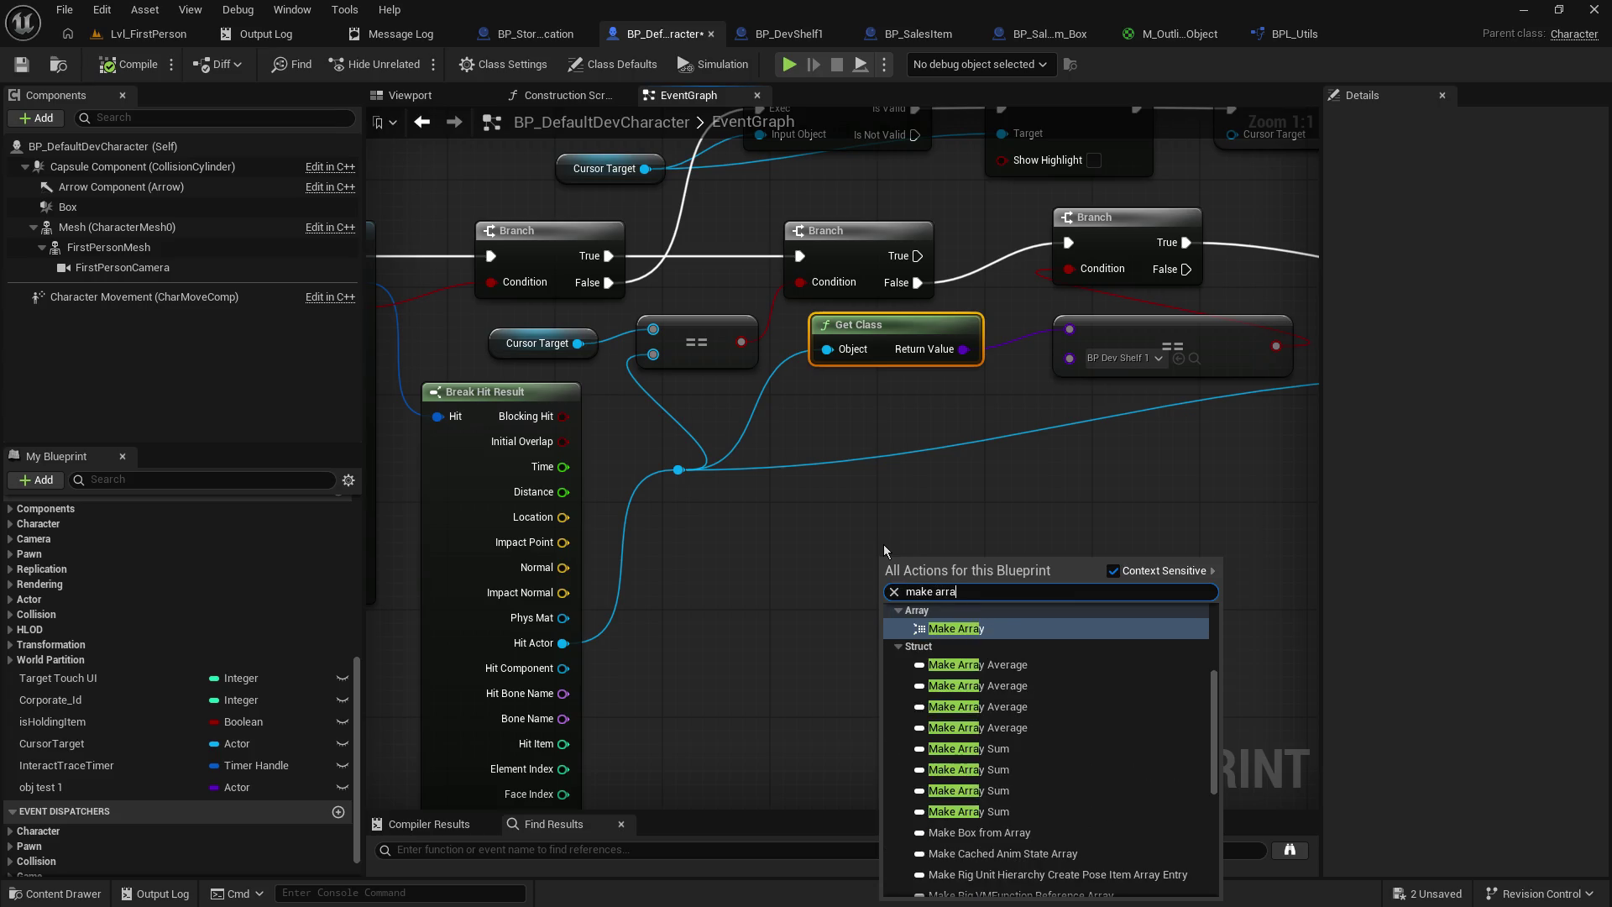
{"action": "key", "text": "Return"}
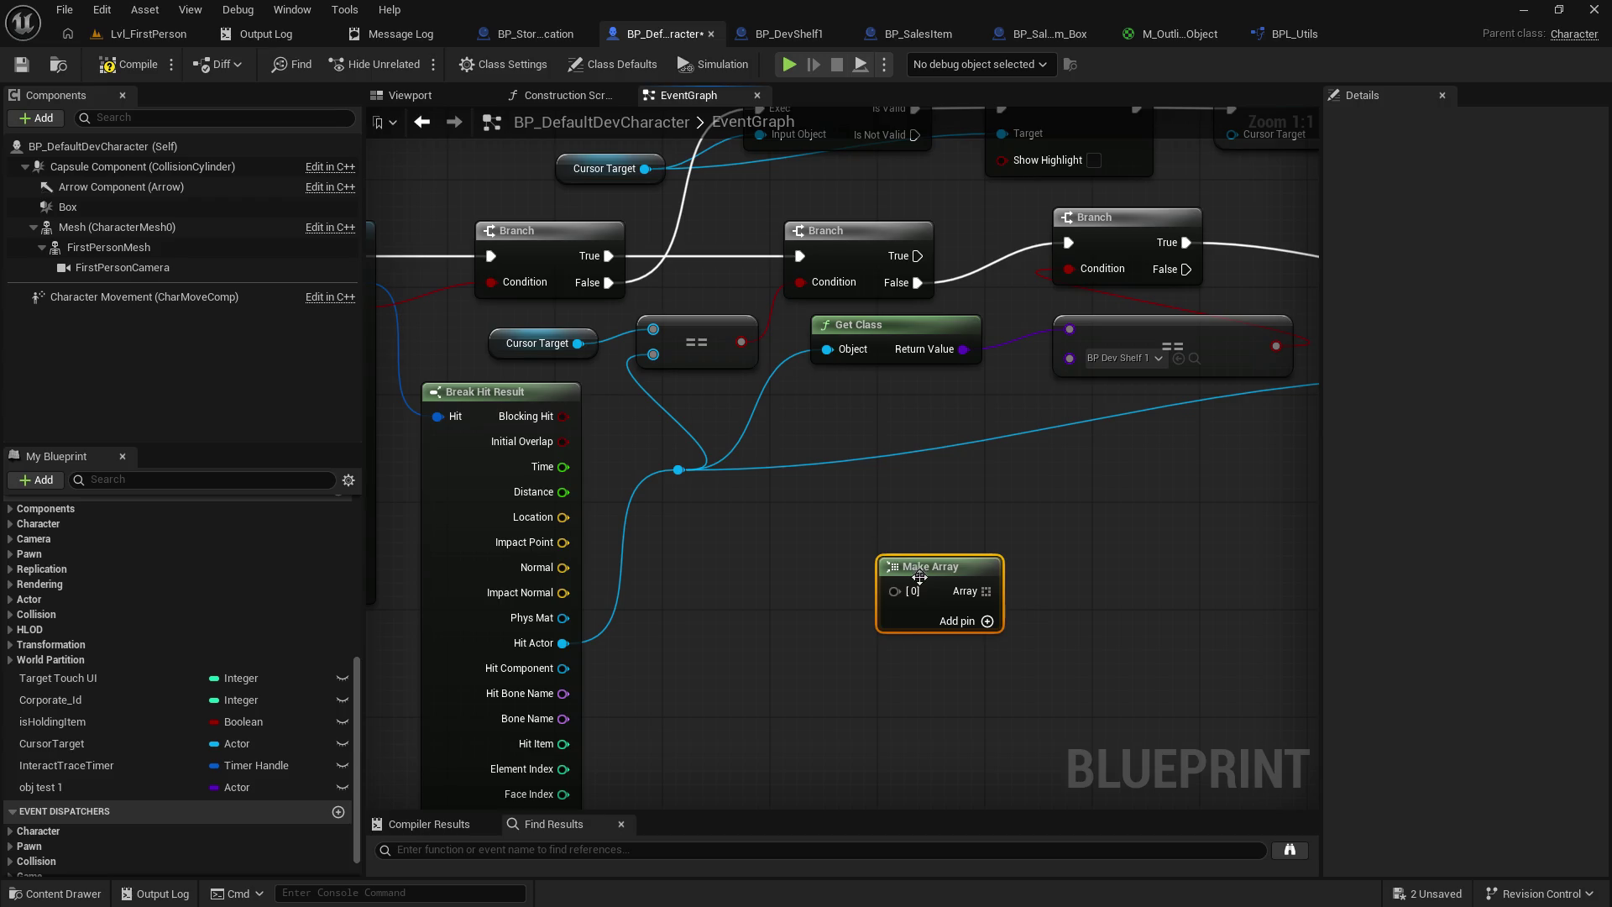
{"action": "left_click_drag", "start_coordinate": [895, 591], "coordinate": [787, 591]}
{"action": "left_click", "coordinate": [1222, 532]}
{"action": "left_click_drag", "start_coordinate": [967, 352], "coordinate": [895, 591]}
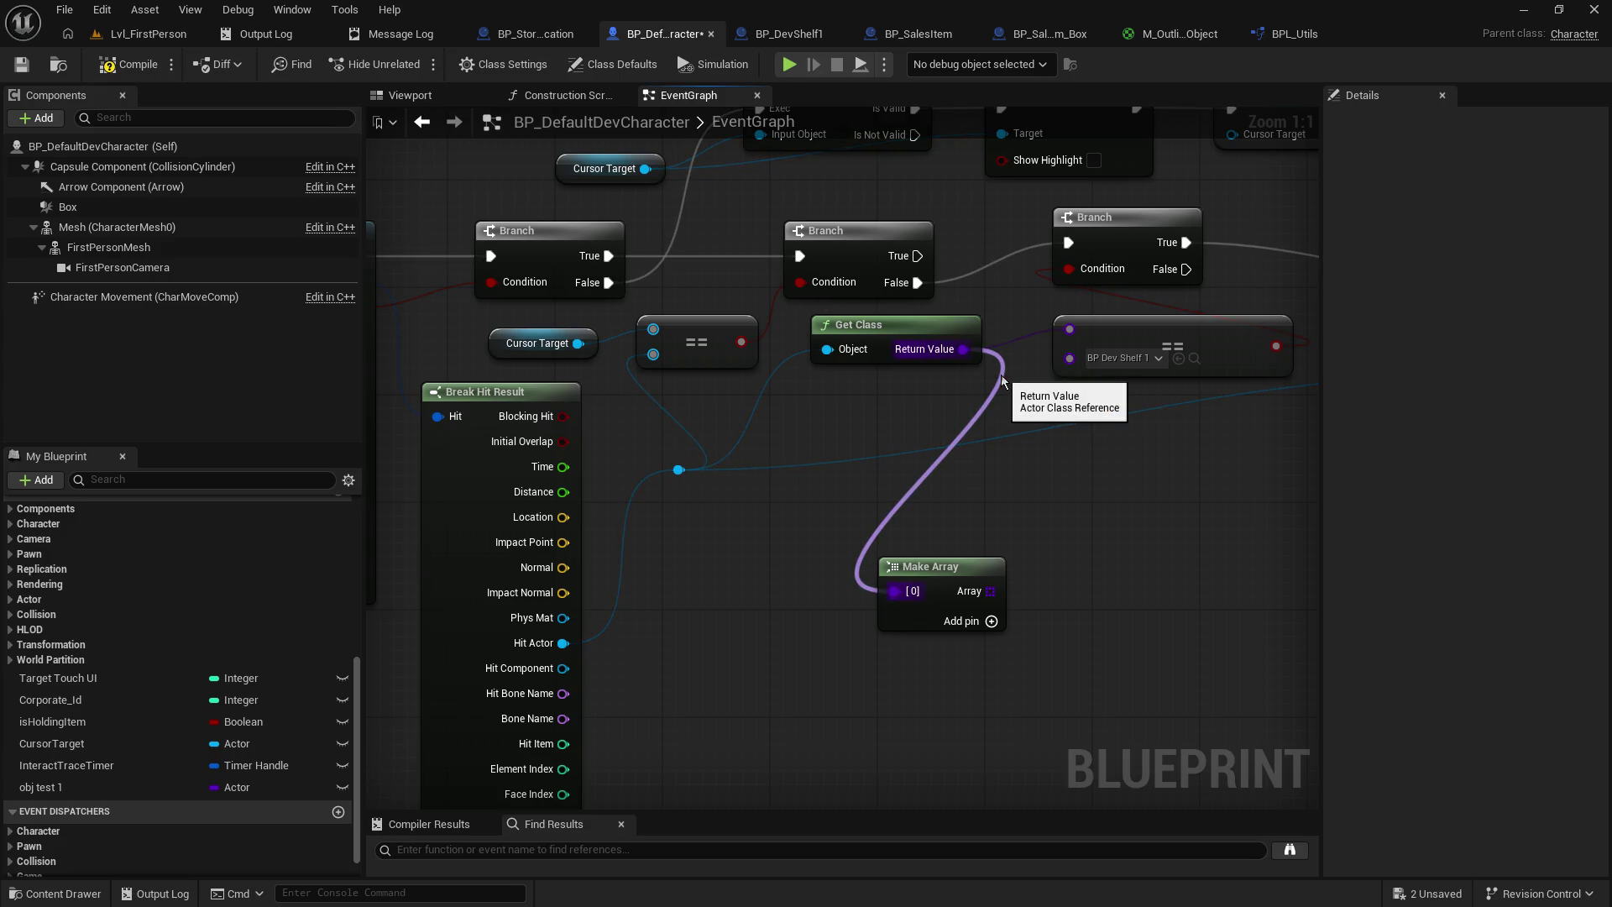
{"action": "key", "text": "ctrl+z"}
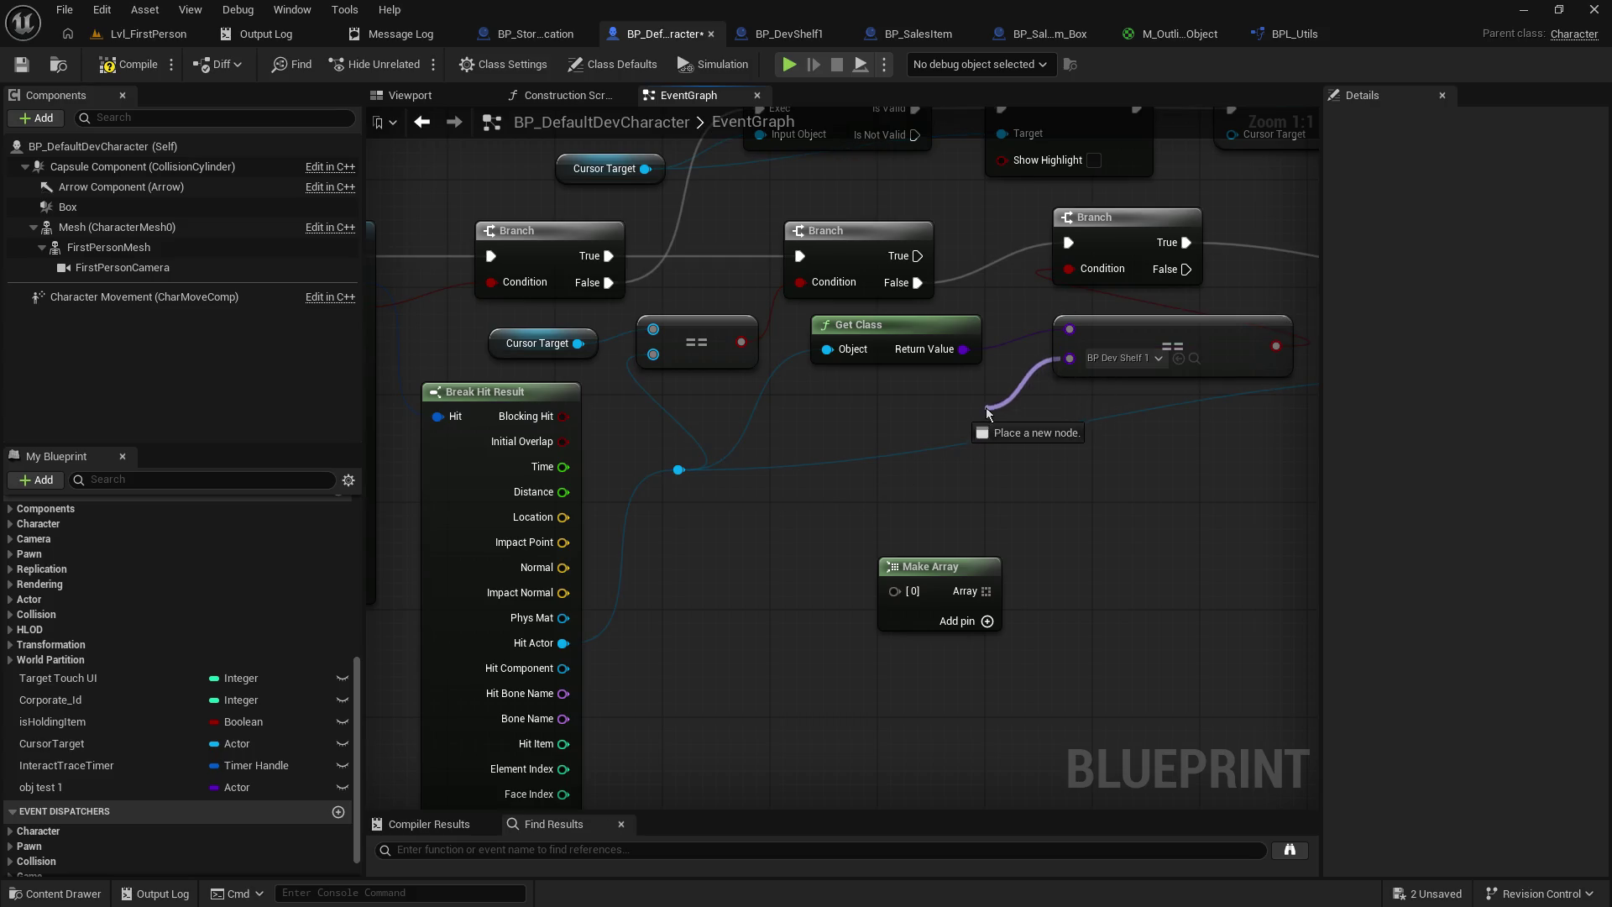
- Feed an Obj Test 1 getter into array element [0] and add a second element
{"action": "left_click", "coordinate": [51, 787]}
{"action": "mouse_move", "coordinate": [576, 718]}
{"action": "left_mouse_down"}
{"action": "mouse_move", "coordinate": [721, 637]}
{"action": "mouse_move", "coordinate": [922, 606]}
{"action": "mouse_move", "coordinate": [895, 591]}
{"action": "mouse_move", "coordinate": [933, 540]}
{"action": "mouse_move", "coordinate": [1004, 542]}
{"action": "left_mouse_up"}
{"action": "left_click", "coordinate": [769, 649]}
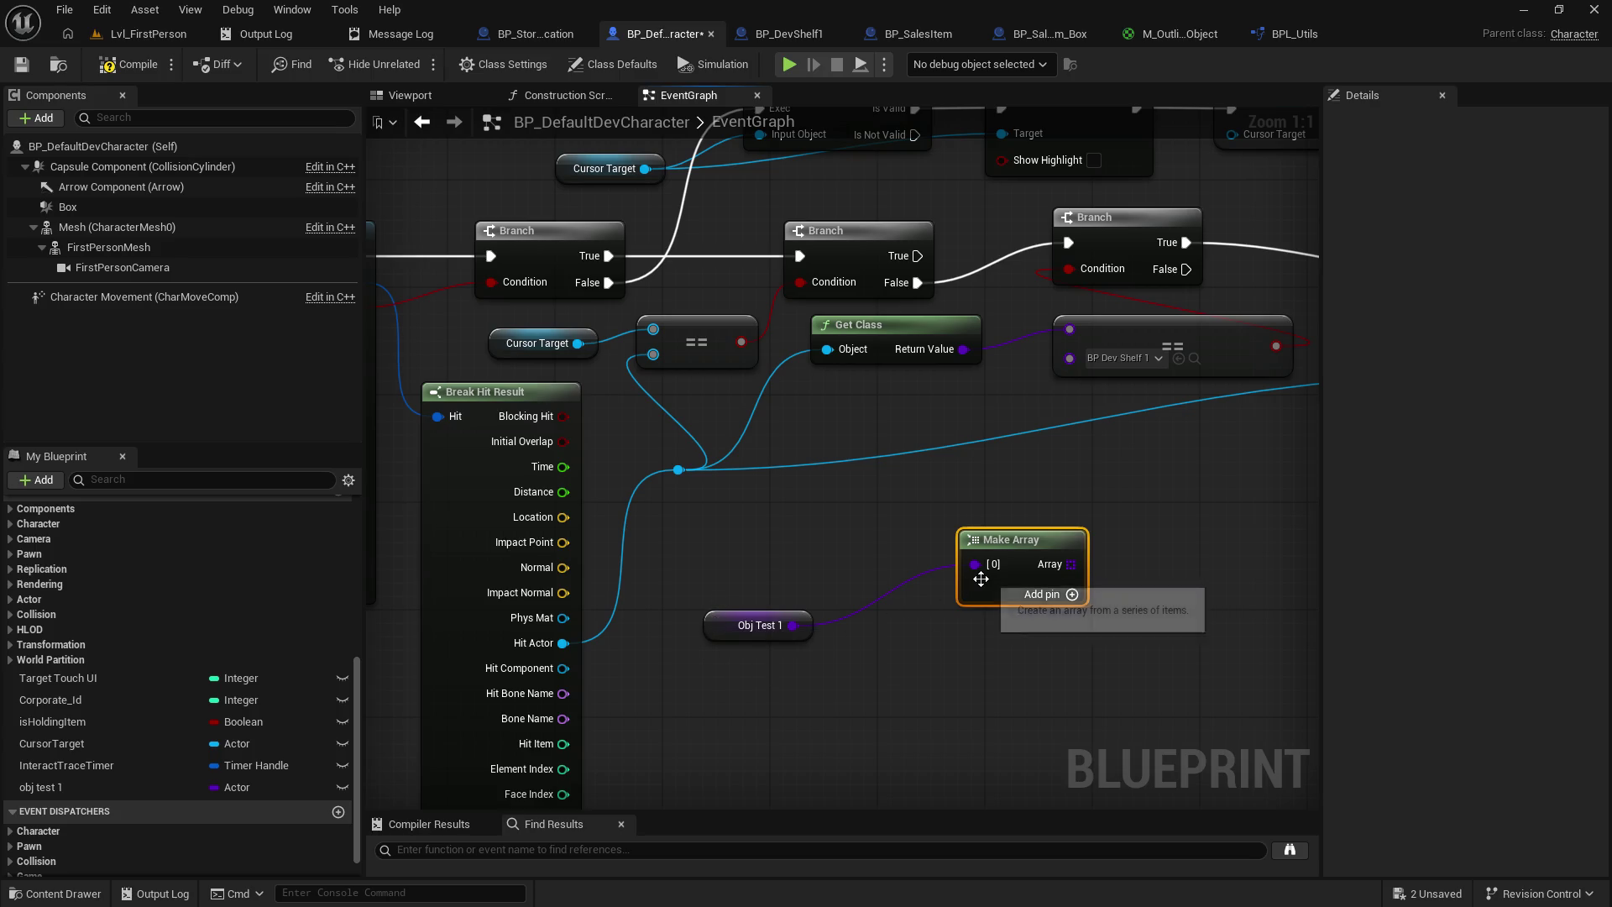
{"action": "left_click", "coordinate": [1077, 598]}
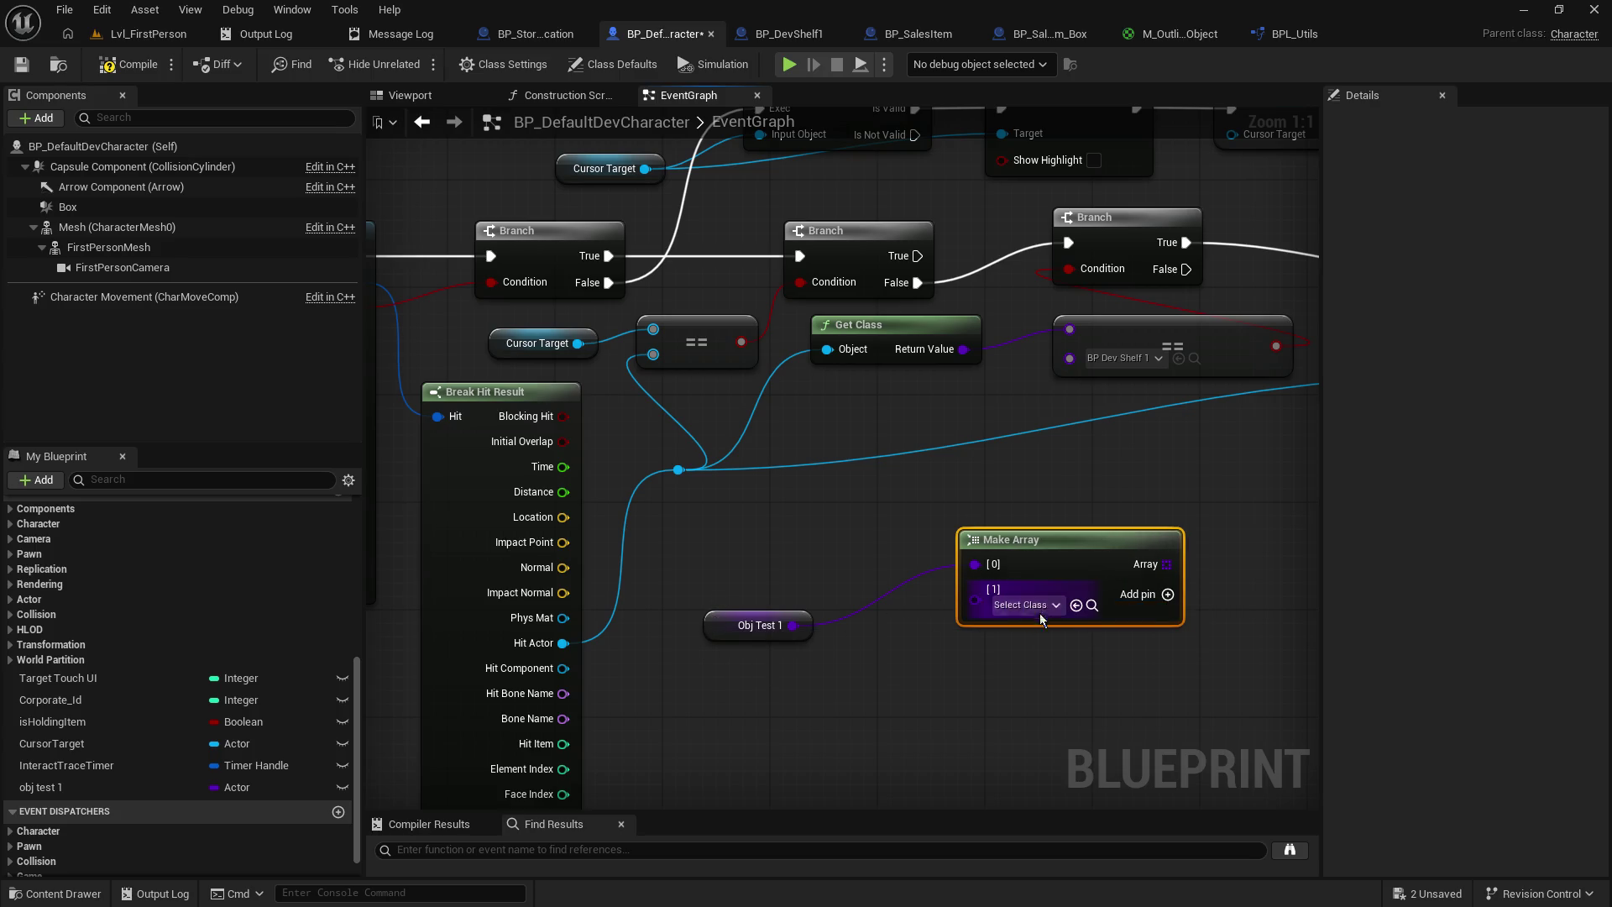
- Set array element [1] to BP Sales Item Box and element [0] to BP Dev Shelf 1
{"action": "left_click", "coordinate": [1047, 606]}
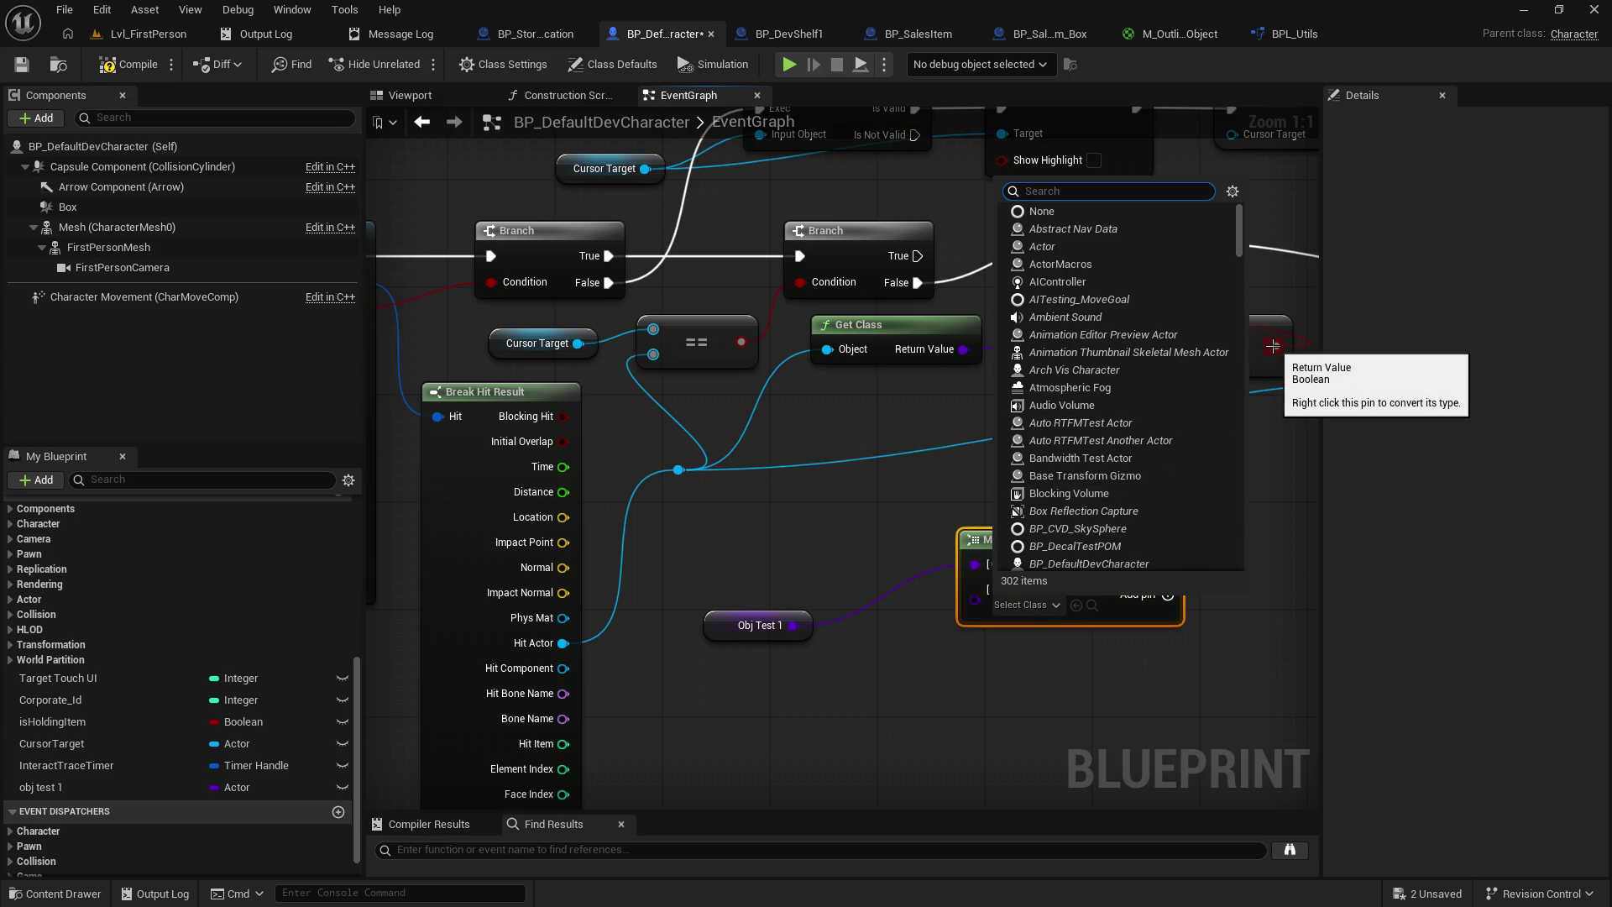
{"action": "type", "text": "cube"}
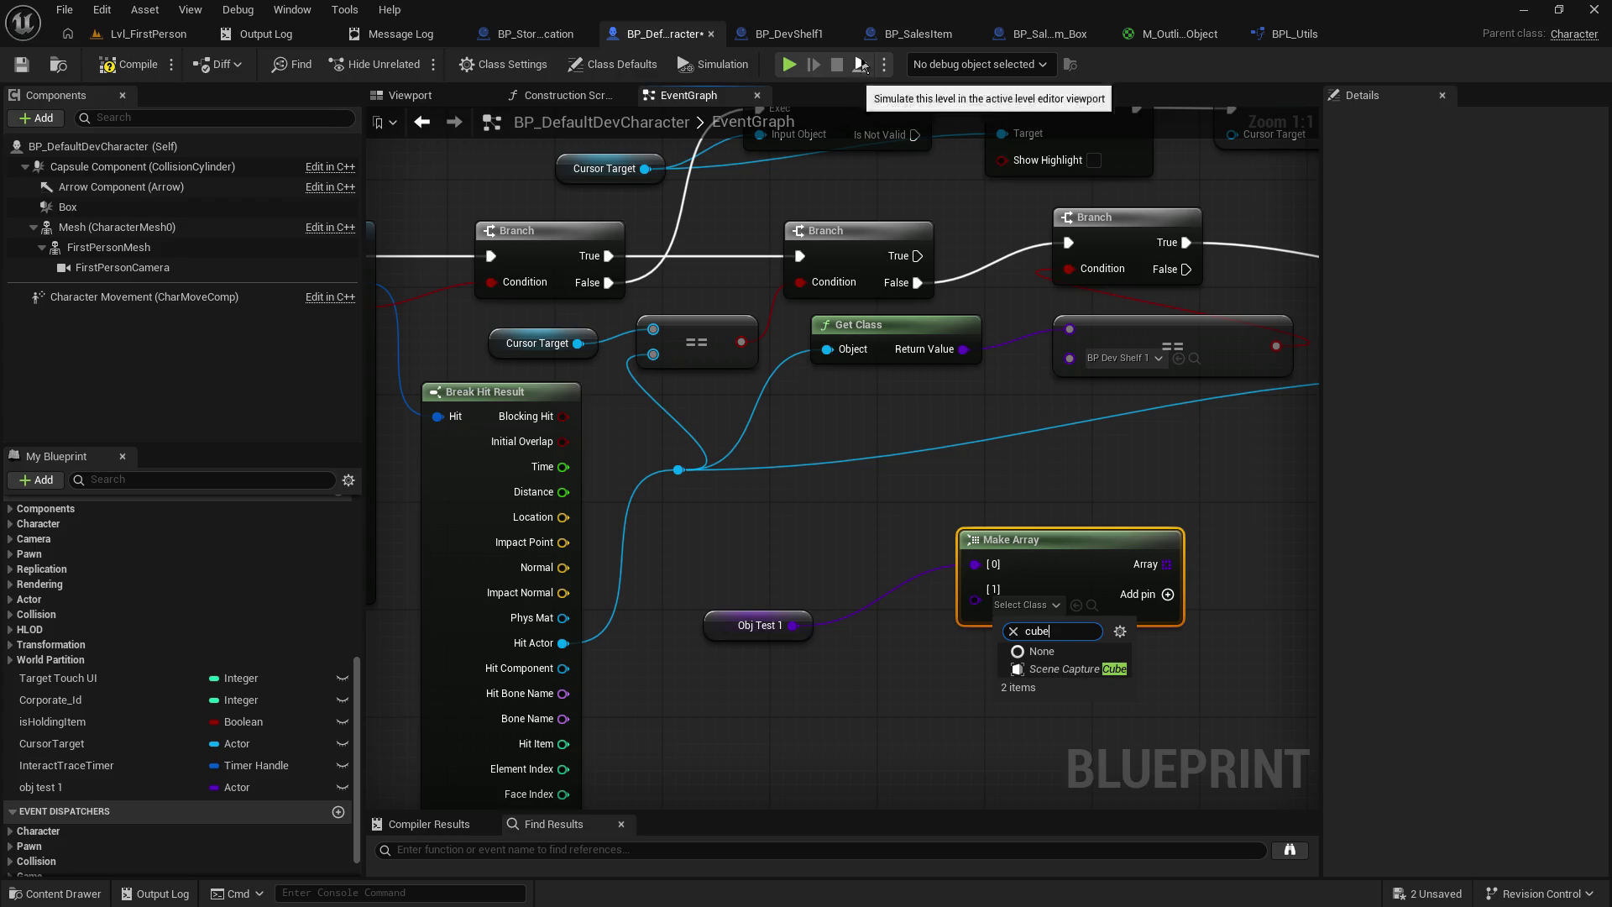
{"action": "key", "text": "ctrl+a"}
{"action": "type", "text": "box"}
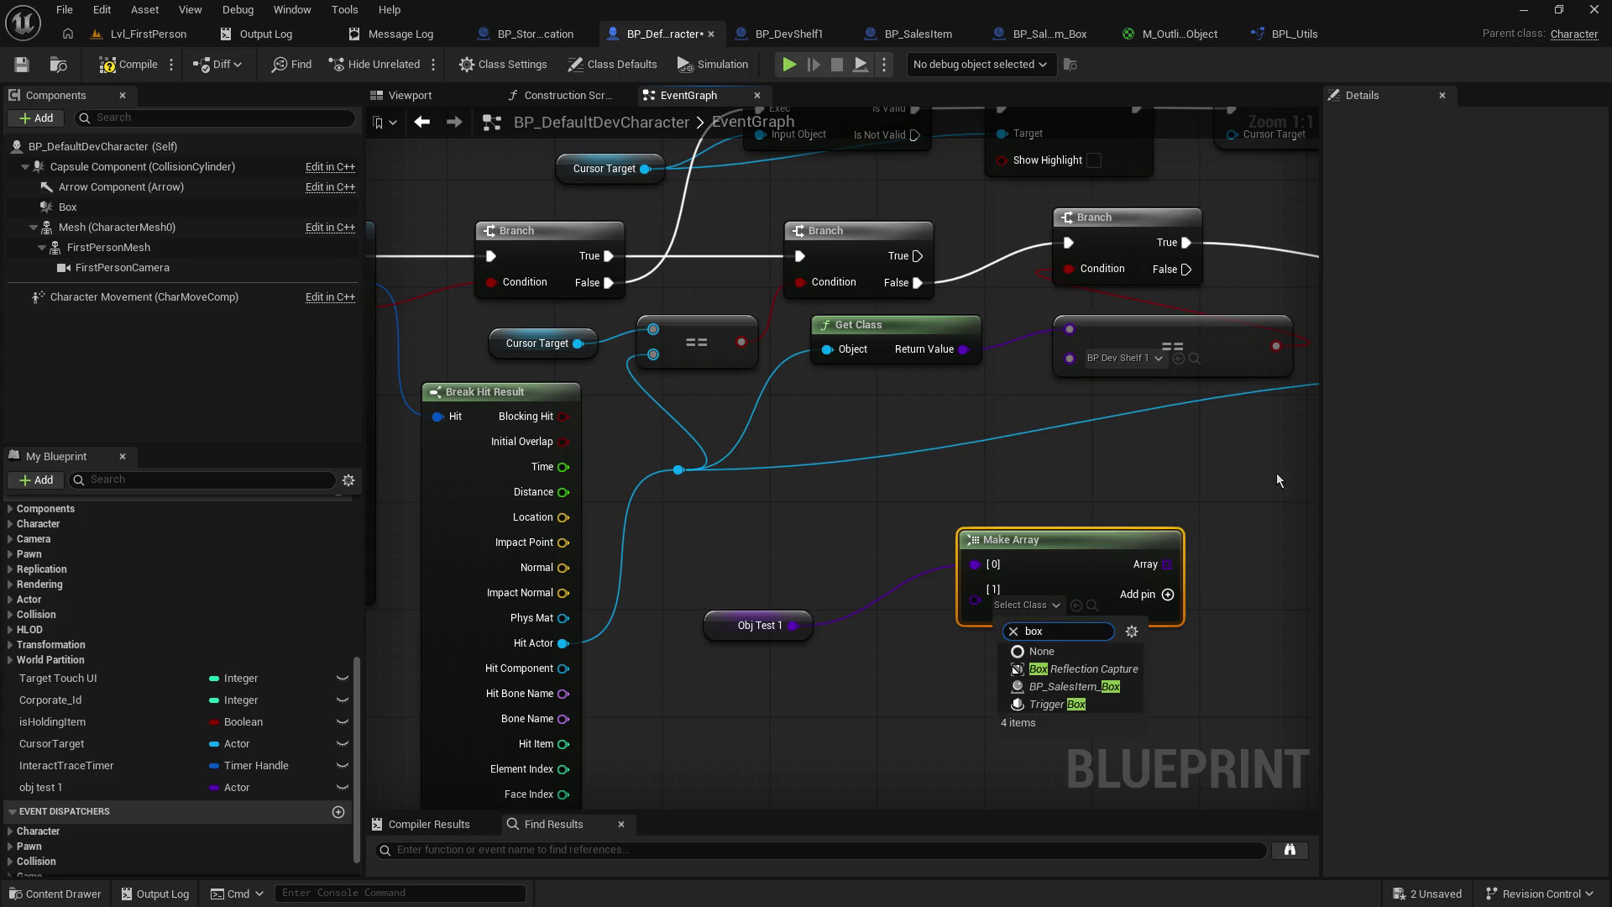
{"action": "left_click", "coordinate": [1105, 687]}
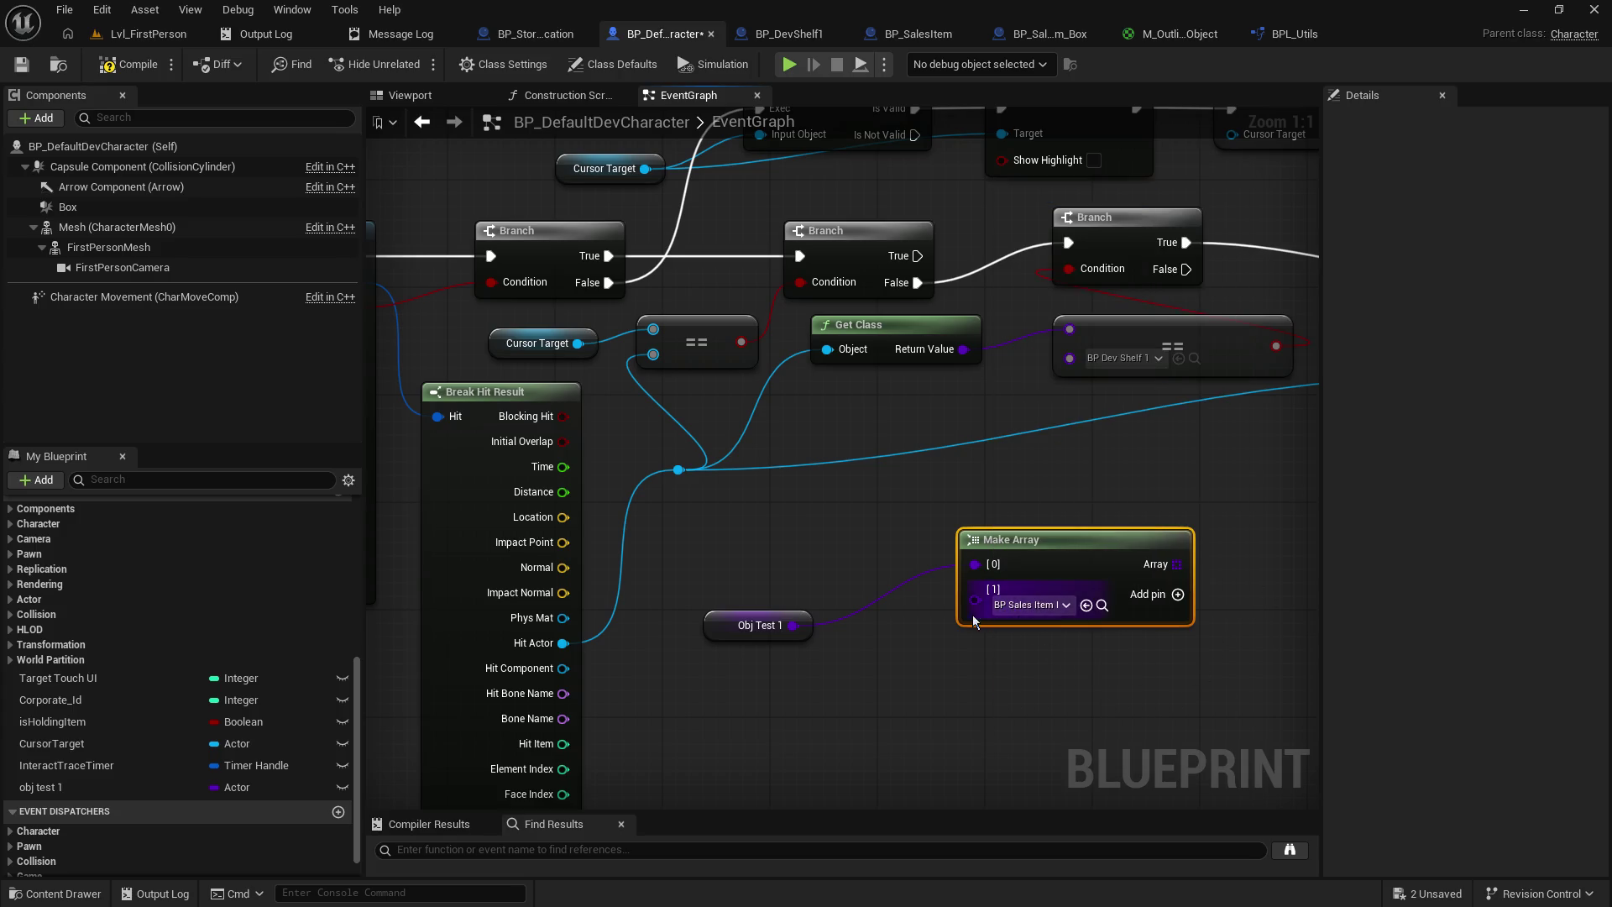
{"action": "left_click", "coordinate": [976, 565], "text": "alt"}
{"action": "left_click", "coordinate": [1038, 582]}
{"action": "type", "text": "shelf"}
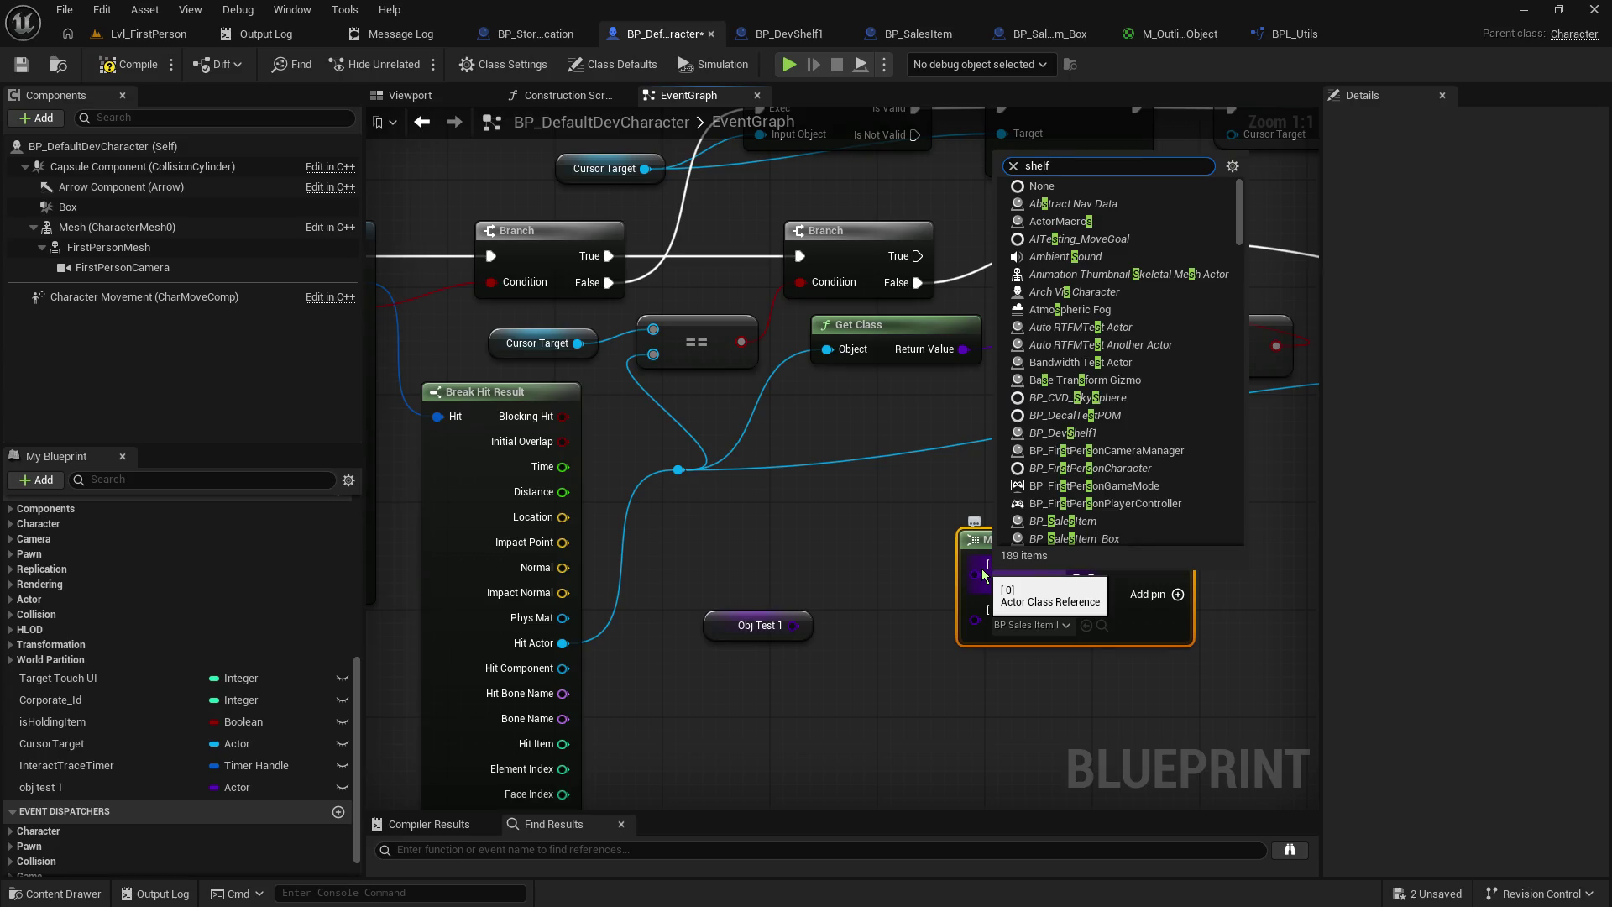
{"action": "key", "text": "Return"}
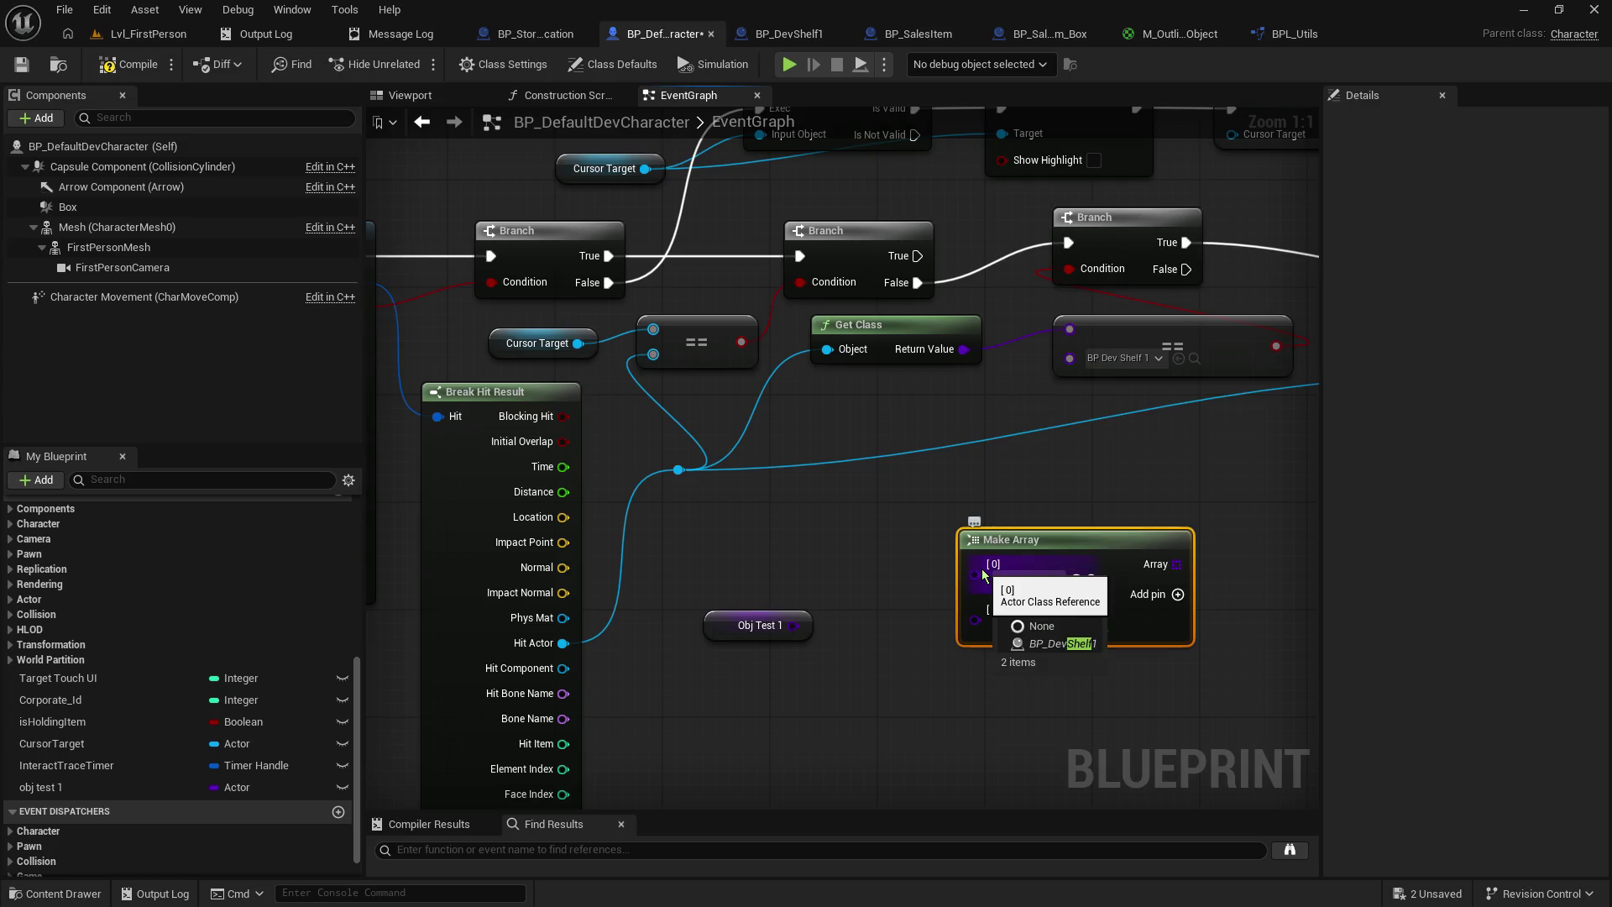
- Delete the Obj Test 1 getter node and variable
{"action": "left_click", "coordinate": [791, 634]}
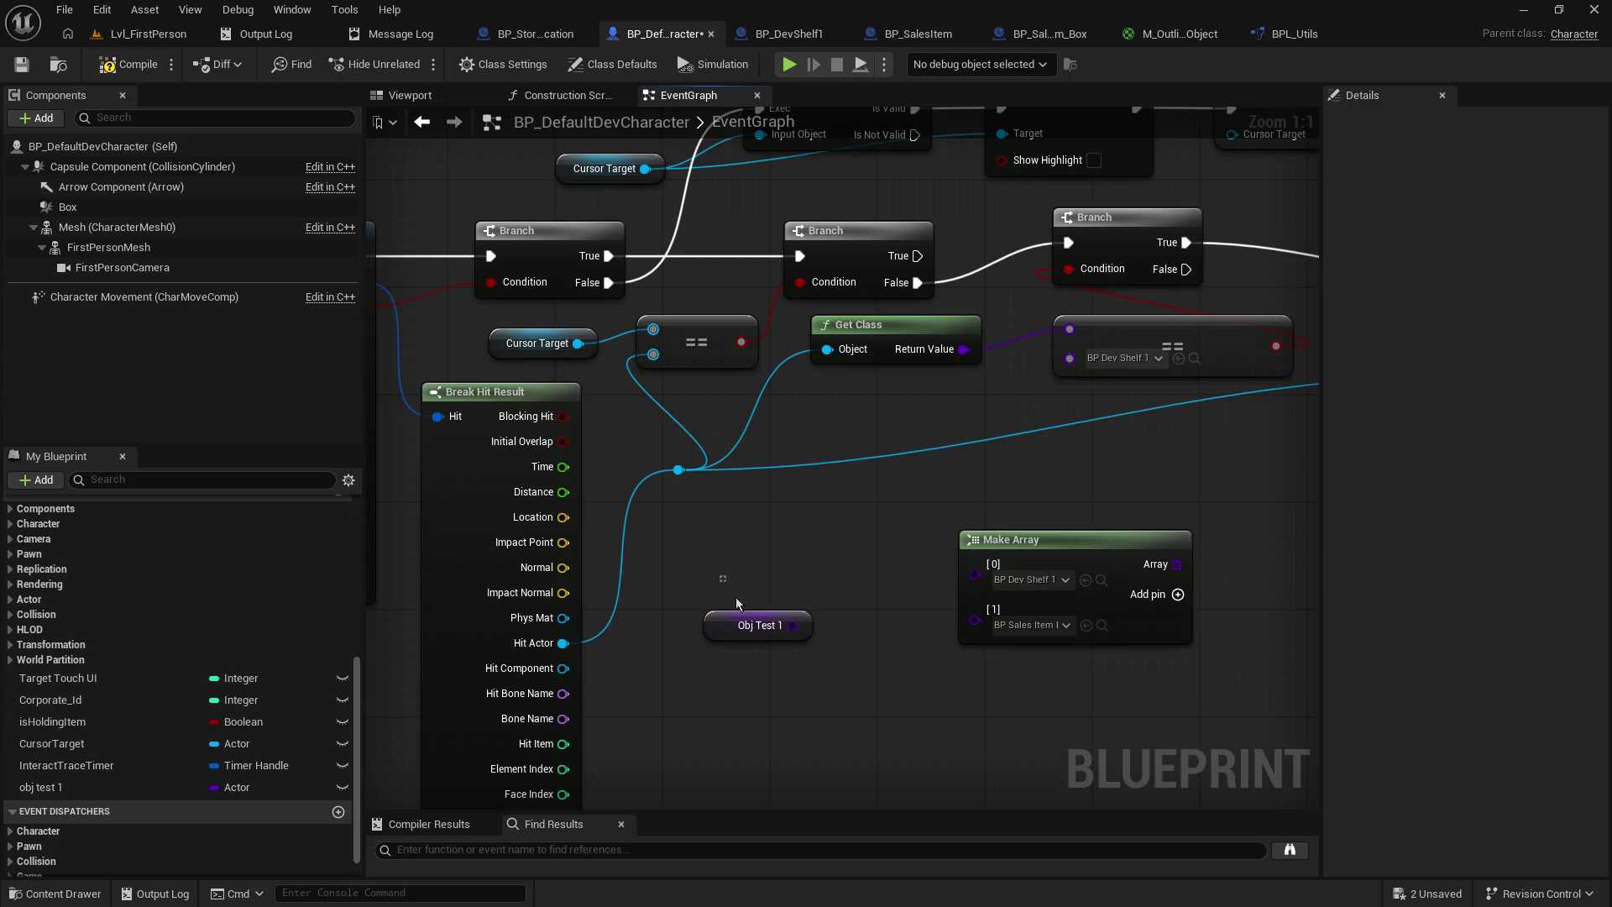
{"action": "left_click", "coordinate": [111, 788]}
{"action": "key", "text": "Delete"}
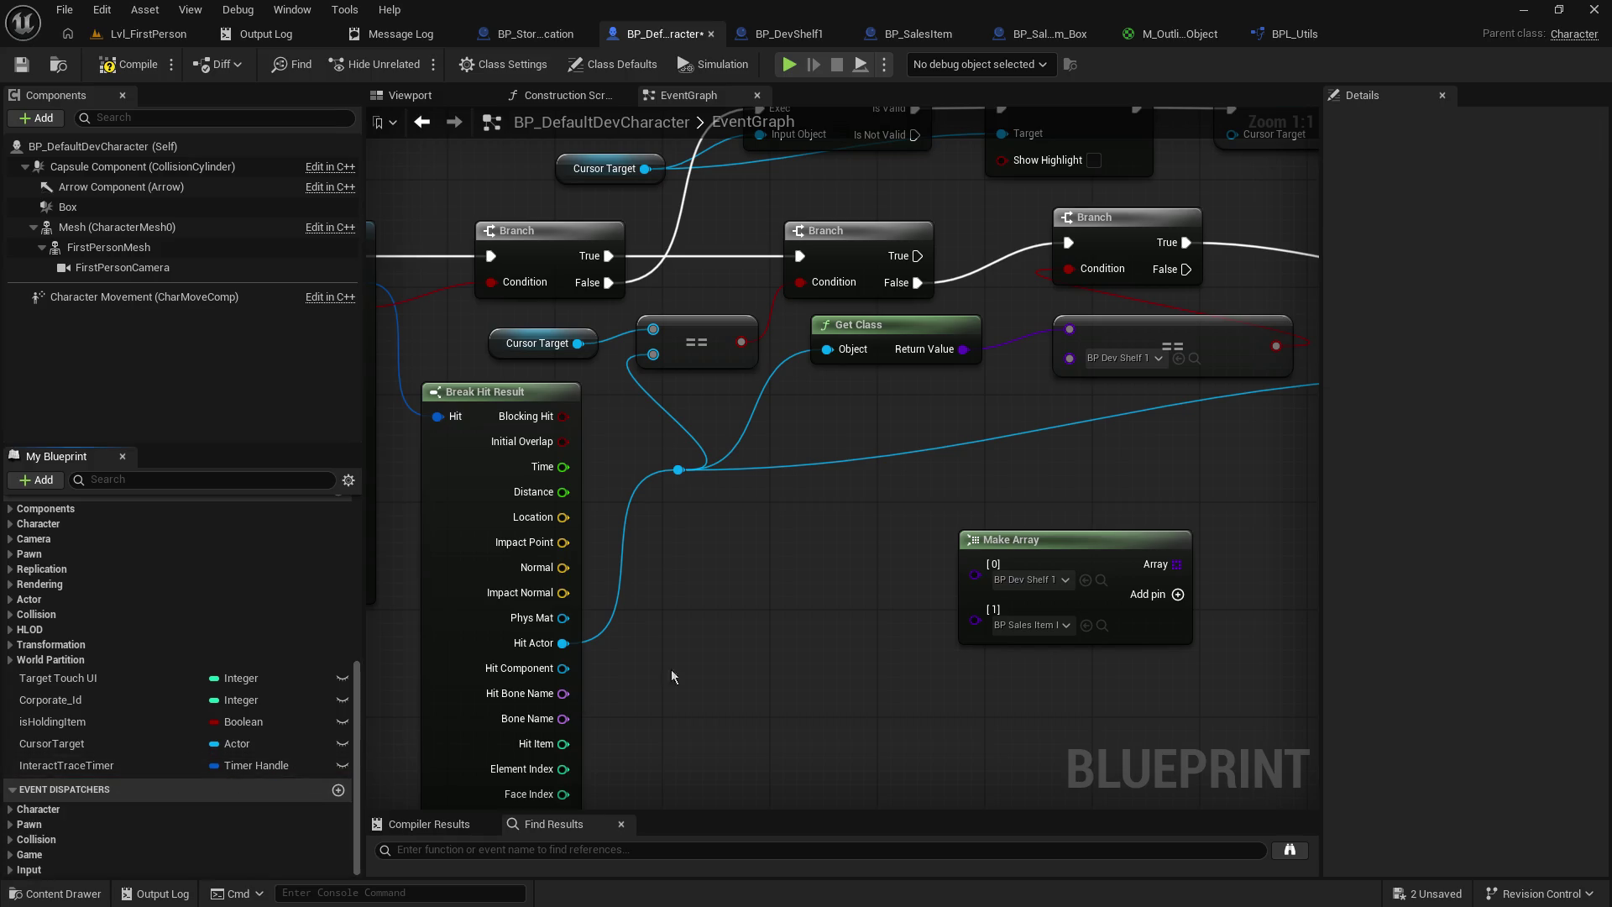
{"action": "mouse_move", "coordinate": [989, 540]}
{"action": "left_mouse_down"}
{"action": "mouse_move", "coordinate": [744, 648]}
{"action": "mouse_move", "coordinate": [790, 626]}
{"action": "left_mouse_up"}
- Replace the == check with a CONTAINS node testing Get Class against the array, driving the Branch
{"action": "mouse_move", "coordinate": [946, 640]}
{"action": "left_mouse_down"}
{"action": "mouse_move", "coordinate": [750, 627]}
{"action": "mouse_move", "coordinate": [951, 604]}
{"action": "left_mouse_up"}
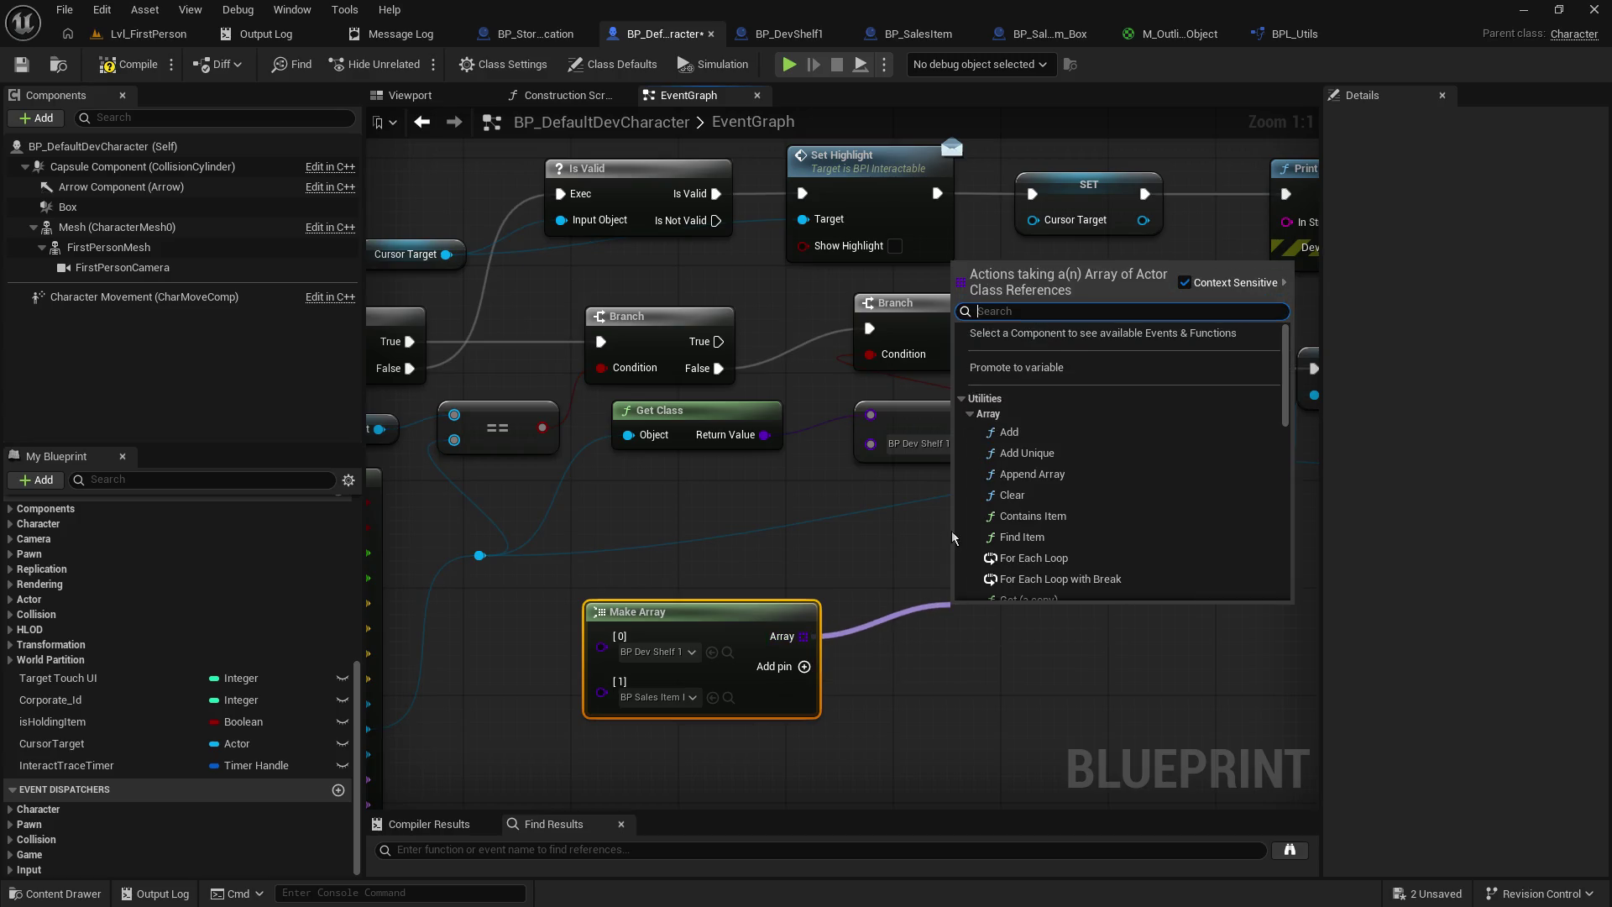
{"action": "left_click", "coordinate": [1130, 516]}
{"action": "mouse_move", "coordinate": [903, 623]}
{"action": "left_mouse_down"}
{"action": "mouse_move", "coordinate": [977, 565]}
{"action": "mouse_move", "coordinate": [950, 565]}
{"action": "left_mouse_up"}
{"action": "mouse_move", "coordinate": [764, 435]}
{"action": "left_mouse_down"}
{"action": "mouse_move", "coordinate": [890, 483]}
{"action": "mouse_move", "coordinate": [910, 590]}
{"action": "left_mouse_up"}
{"action": "left_click", "coordinate": [1058, 449]}
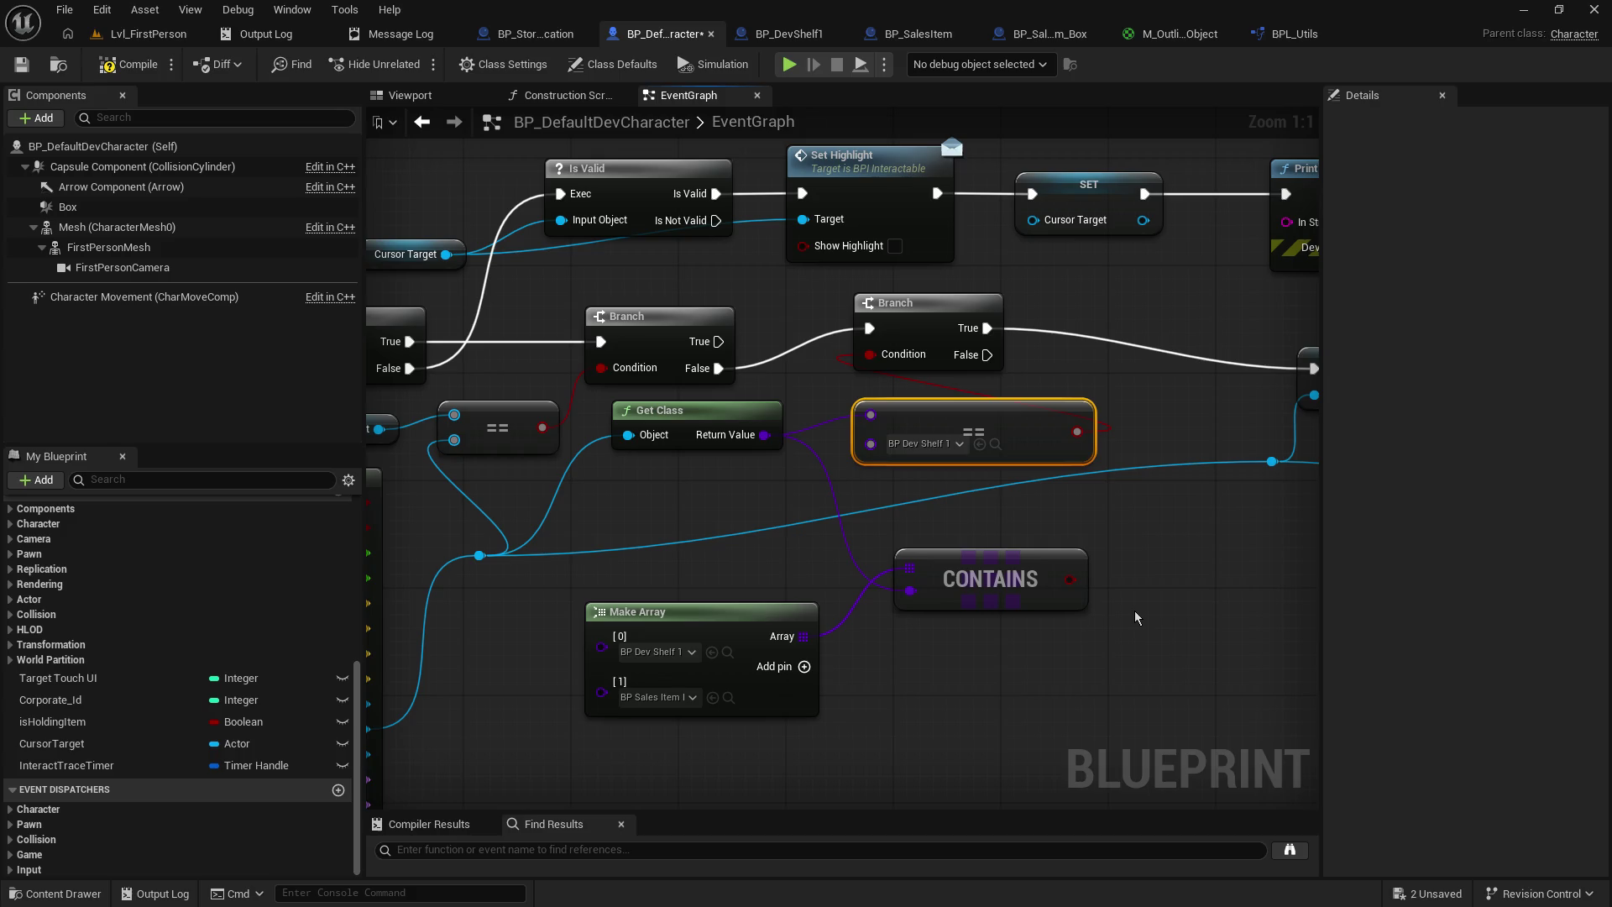
{"action": "key", "text": "Delete"}
{"action": "left_click_drag", "start_coordinate": [1065, 579], "coordinate": [879, 363]}
{"action": "left_click", "coordinate": [1019, 558]}
{"action": "left_click_drag", "start_coordinate": [1019, 559], "coordinate": [980, 418]}
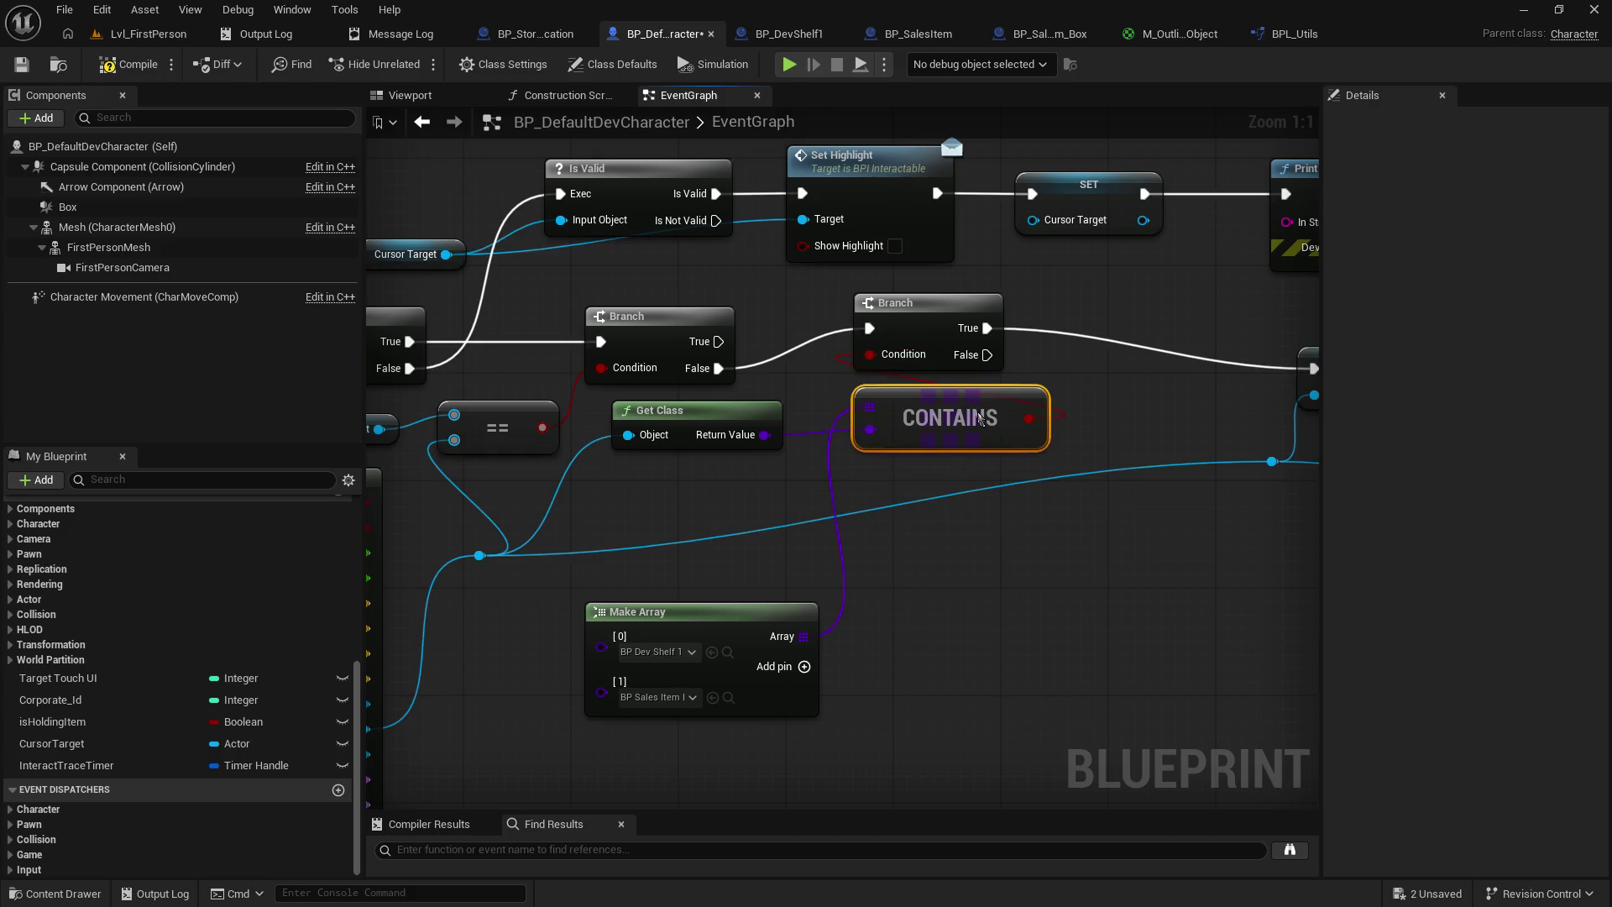
- Compile and save the character blueprint, then start playing the level
{"action": "left_click", "coordinate": [23, 66]}
{"action": "left_click", "coordinate": [130, 64]}
{"action": "left_click", "coordinate": [143, 34]}
{"action": "left_click", "coordinate": [416, 65]}
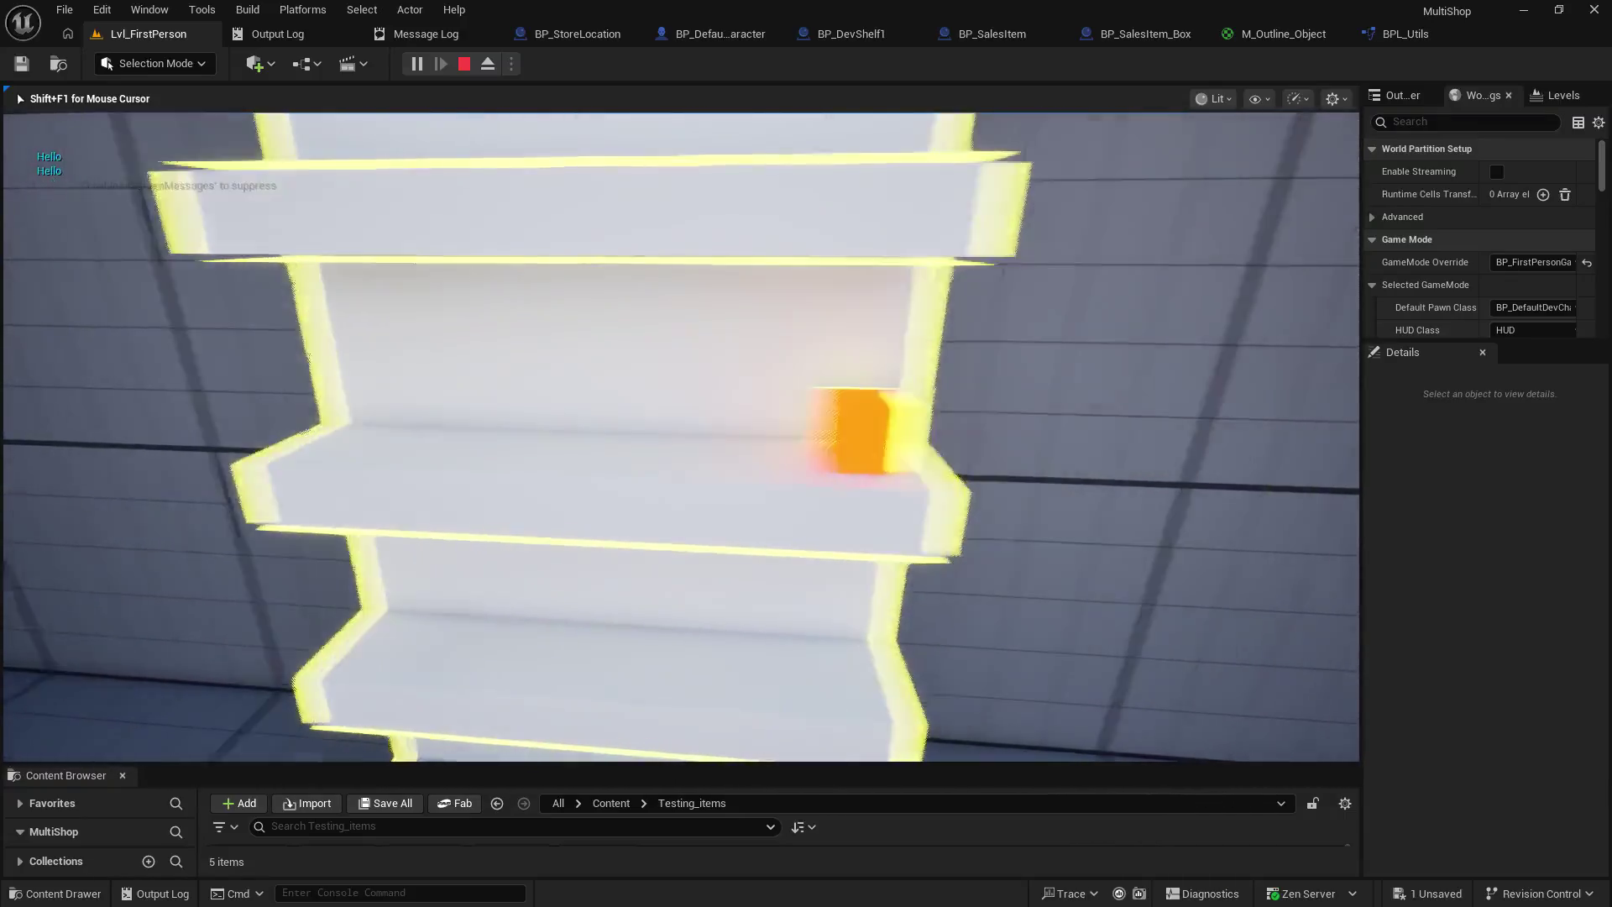
- Stop the play session and go back to the character's event graph
{"action": "key", "text": "Escape"}
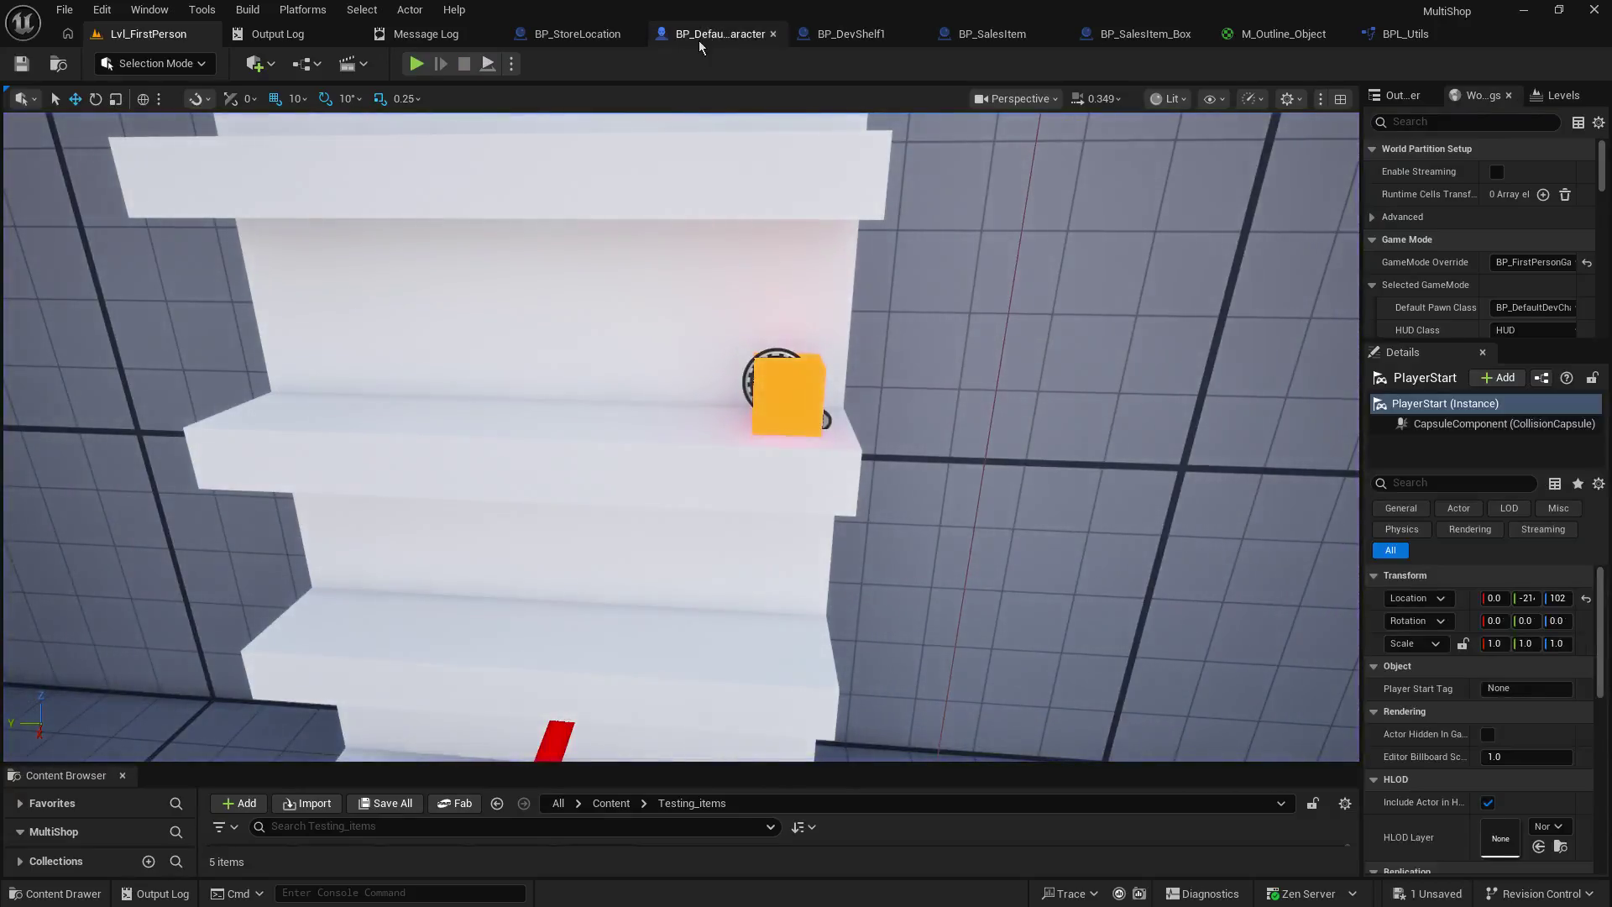
{"action": "left_click", "coordinate": [700, 38]}
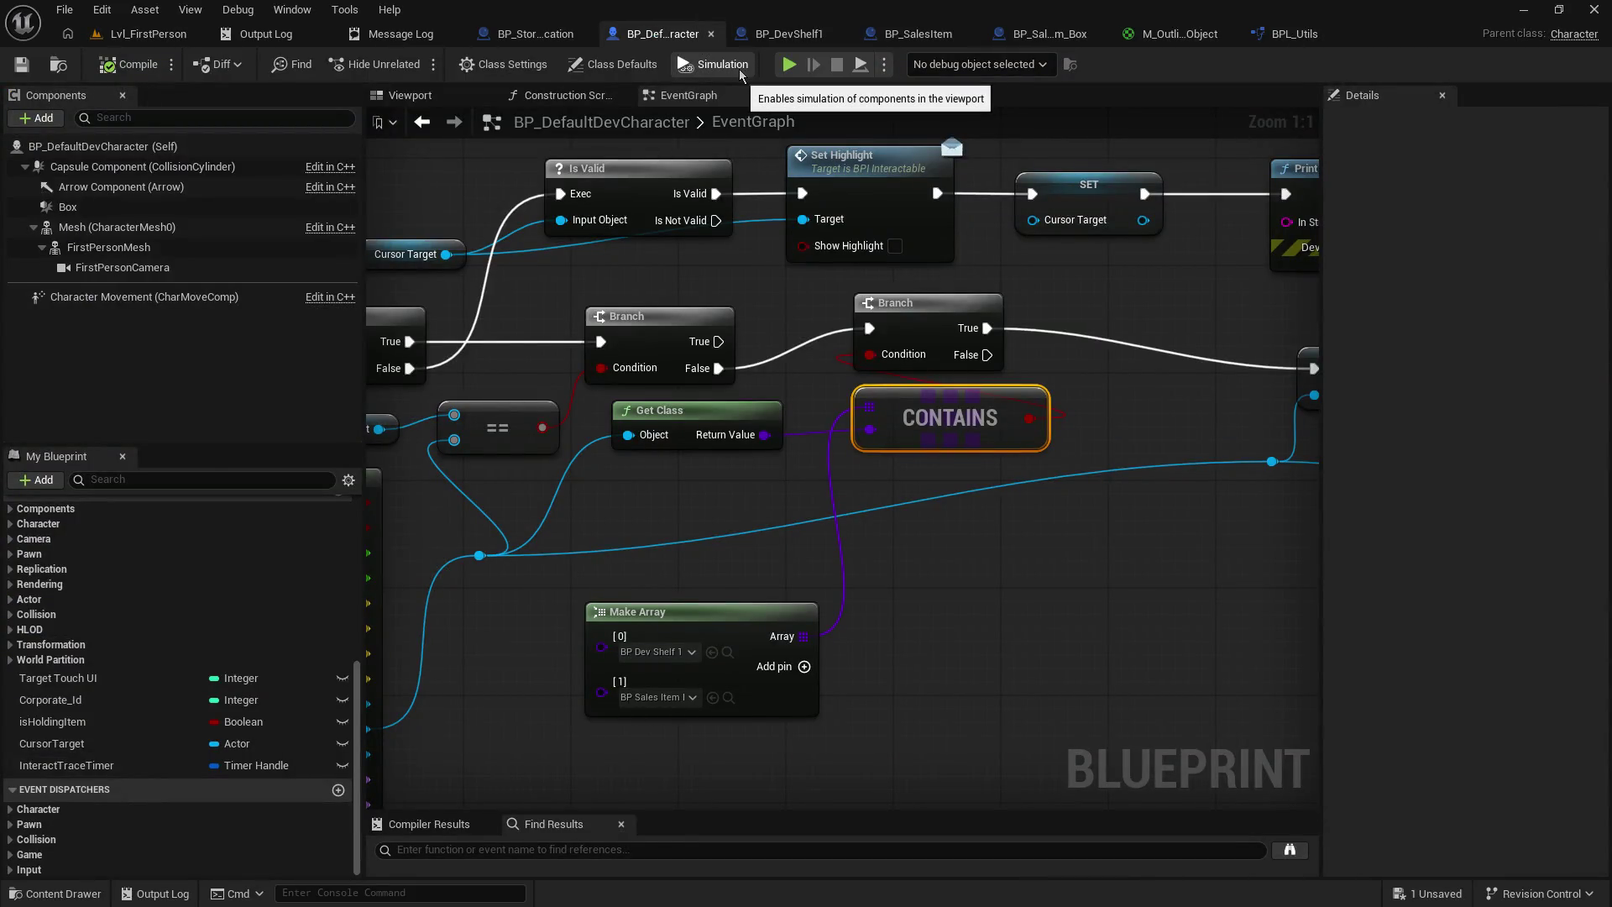
- Delete the Print String node that printed Hello
{"action": "mouse_move", "coordinate": [801, 308]}
{"action": "left_mouse_down"}
{"action": "mouse_move", "coordinate": [581, 423]}
{"action": "mouse_move", "coordinate": [532, 407]}
{"action": "left_mouse_up"}
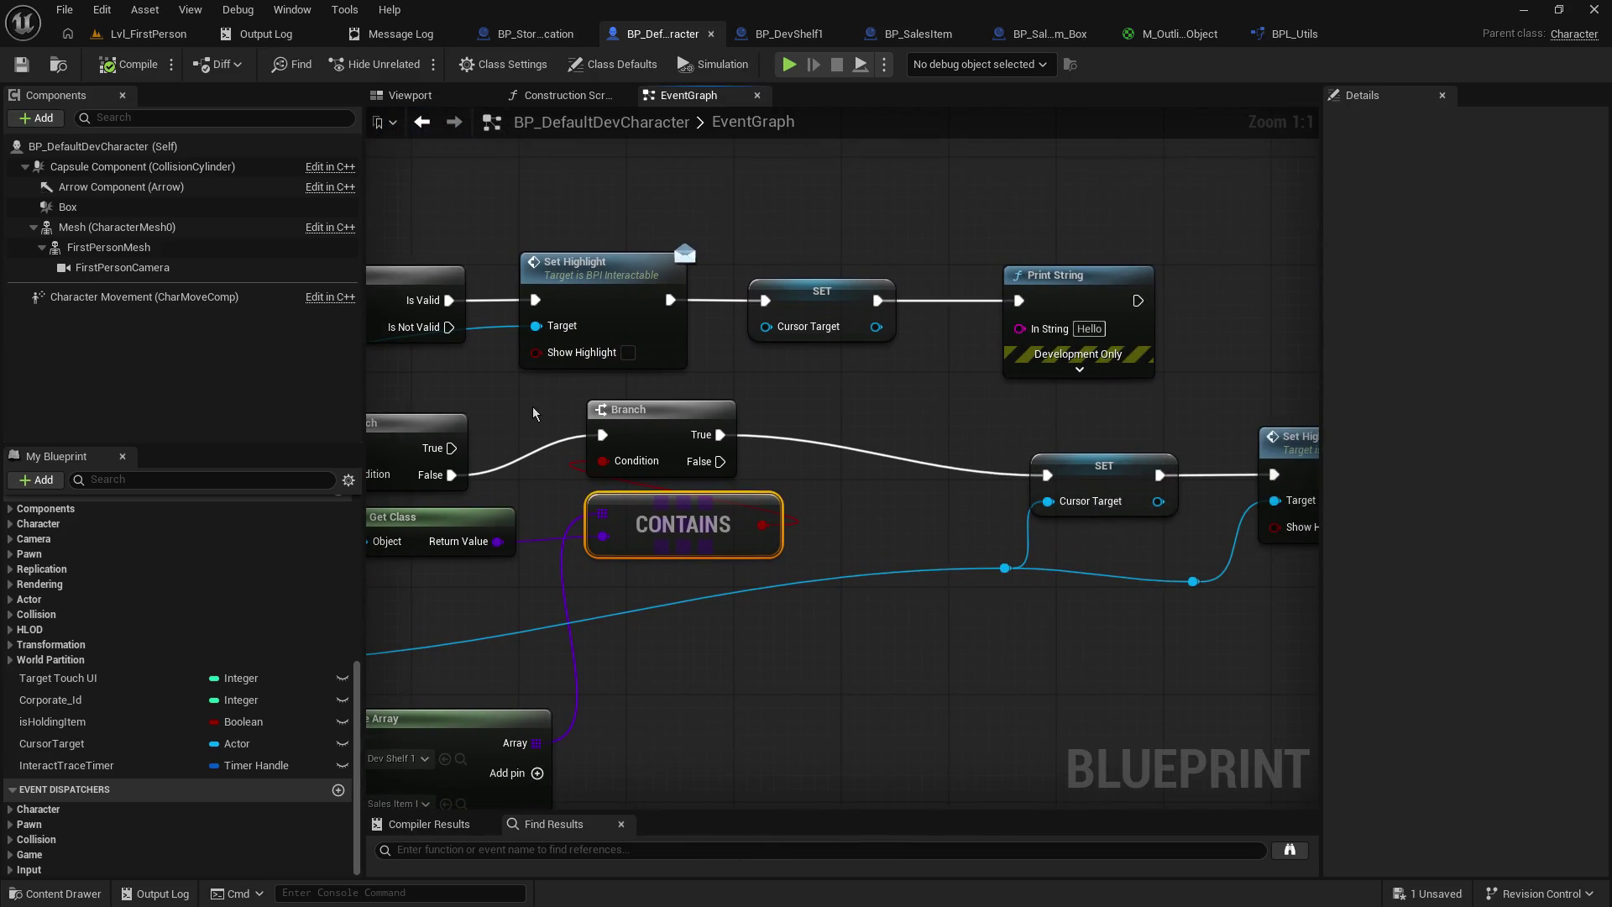
{"action": "left_click", "coordinate": [1138, 323]}
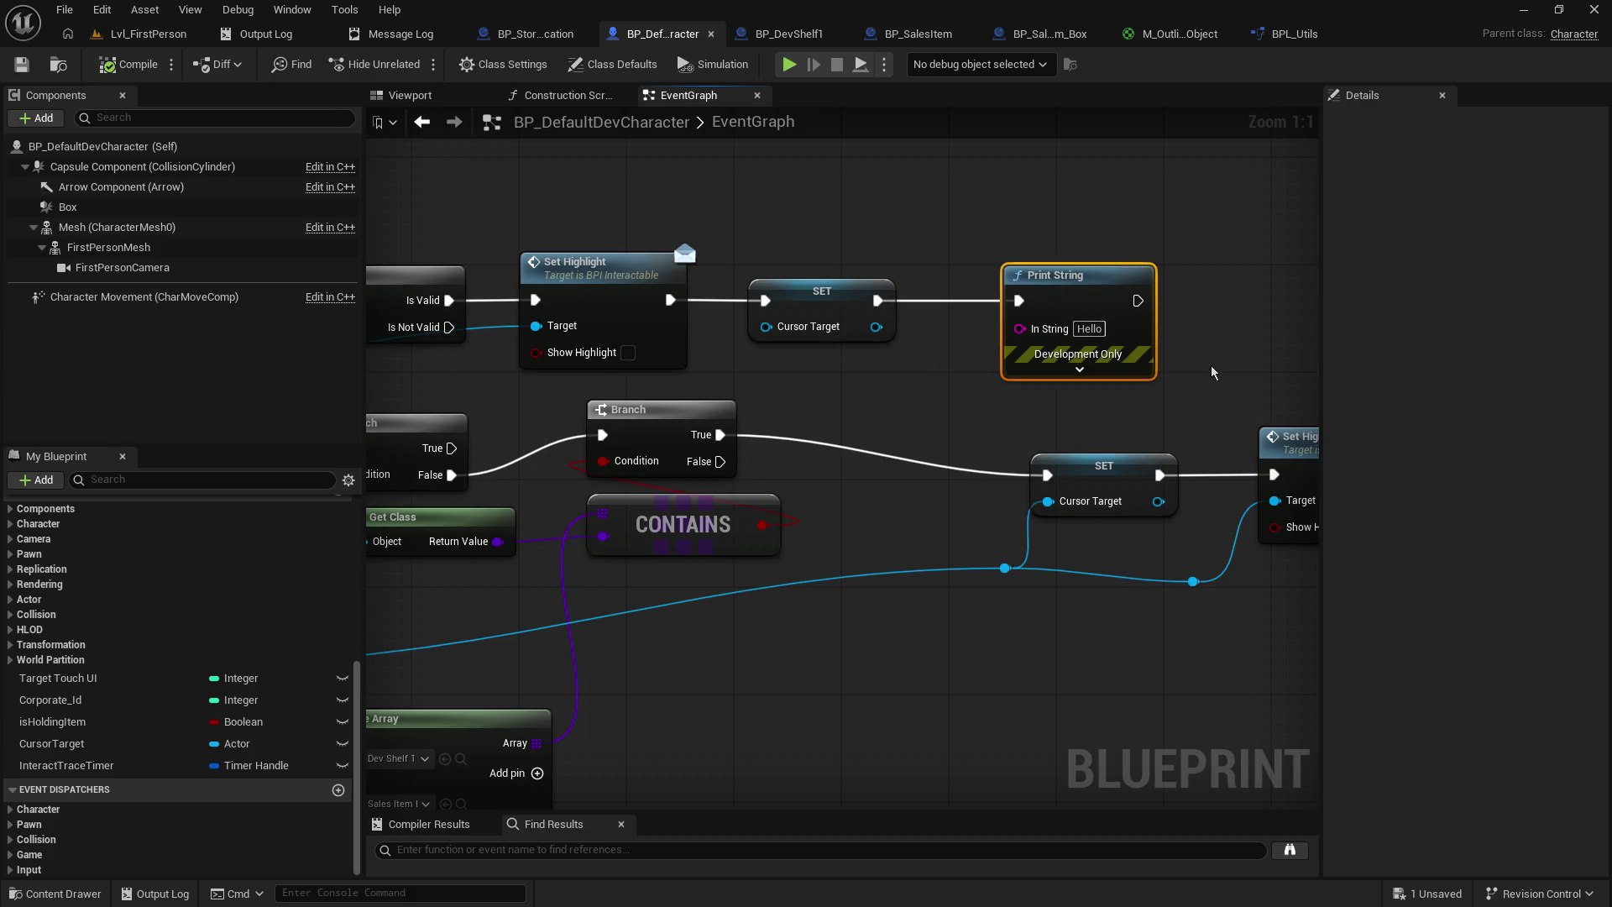
{"action": "key", "text": "Delete"}
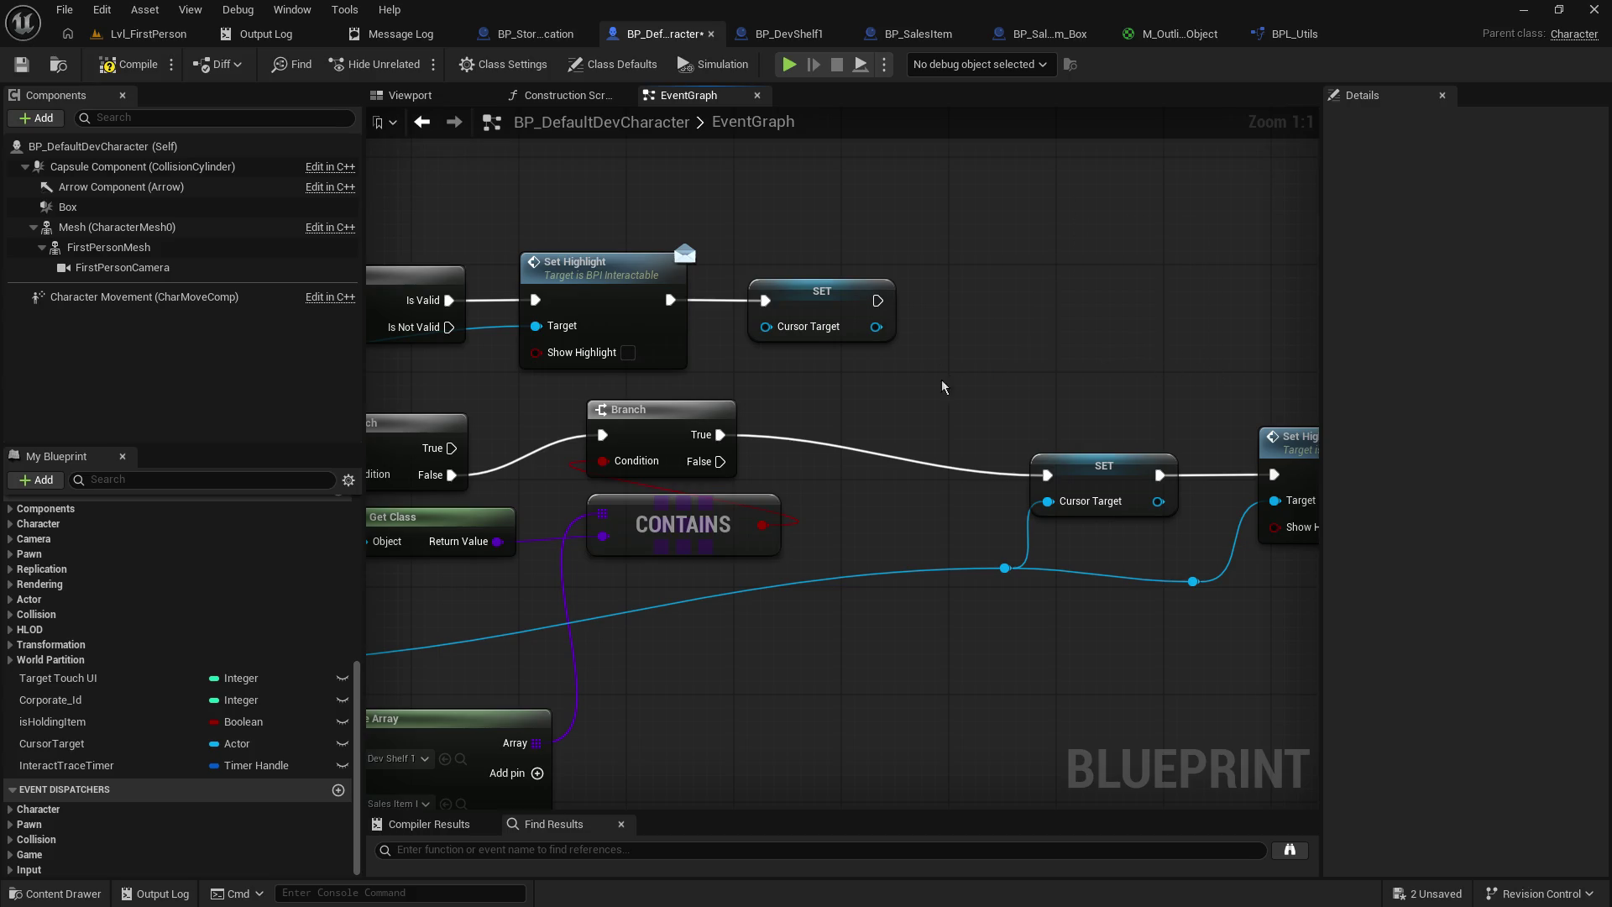
- Pan through the graph to the SET node and paste a copy of Set Highlight
{"action": "mouse_move", "coordinate": [930, 392]}
{"action": "left_mouse_down"}
{"action": "mouse_move", "coordinate": [1243, 398]}
{"action": "mouse_move", "coordinate": [857, 403]}
{"action": "mouse_move", "coordinate": [670, 353]}
{"action": "mouse_move", "coordinate": [615, 365]}
{"action": "left_mouse_up"}
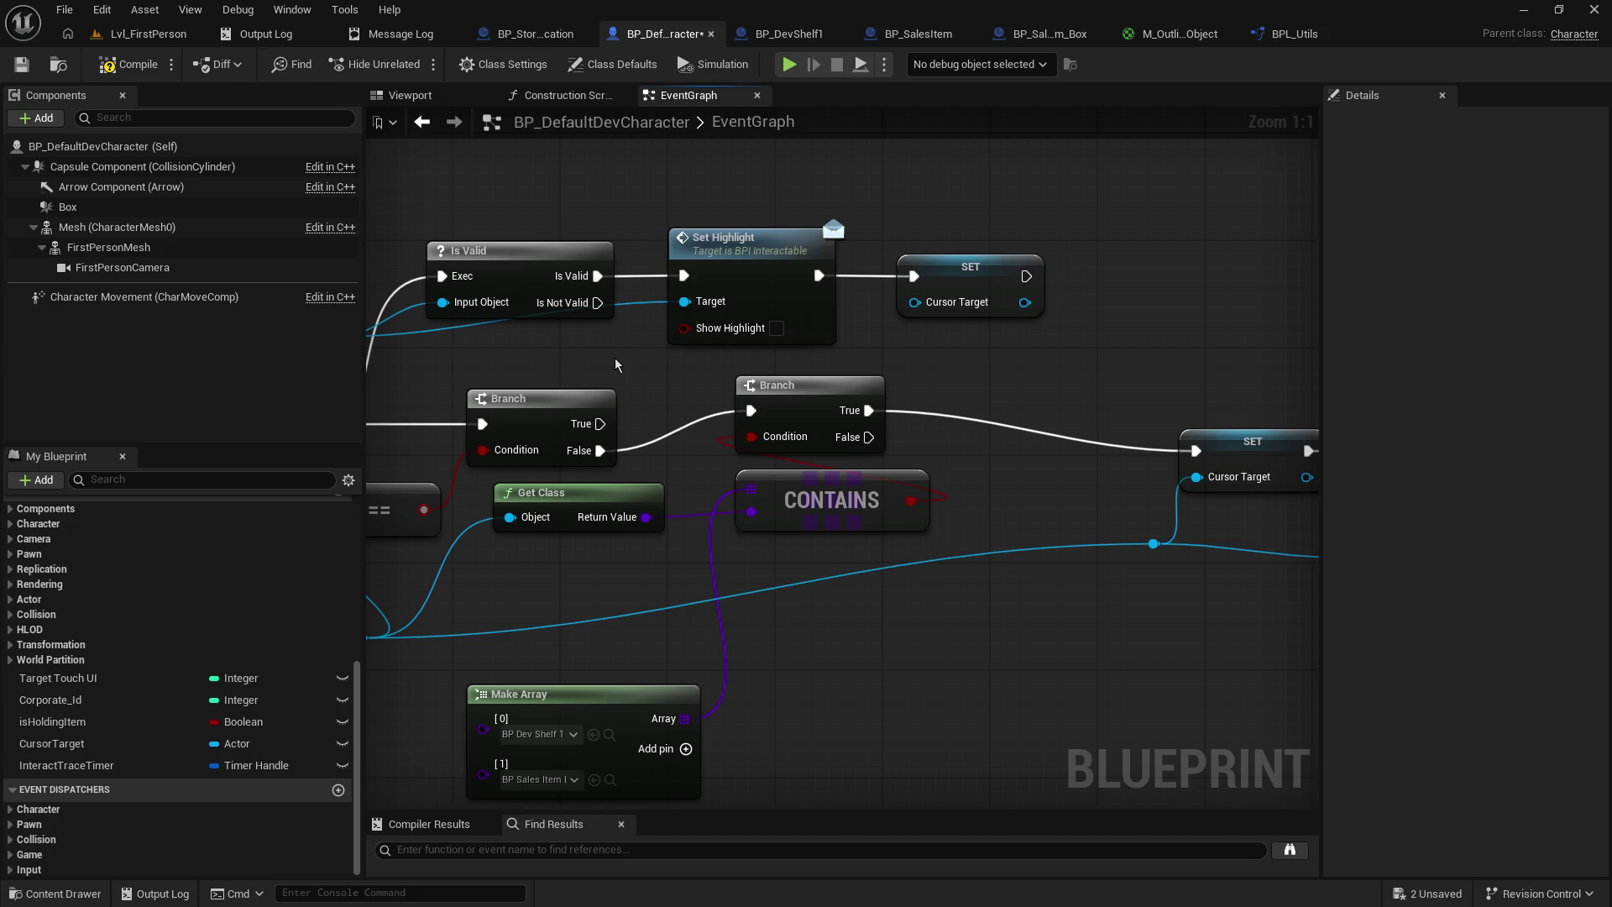
{"action": "left_click_drag", "start_coordinate": [615, 365], "coordinate": [991, 347]}
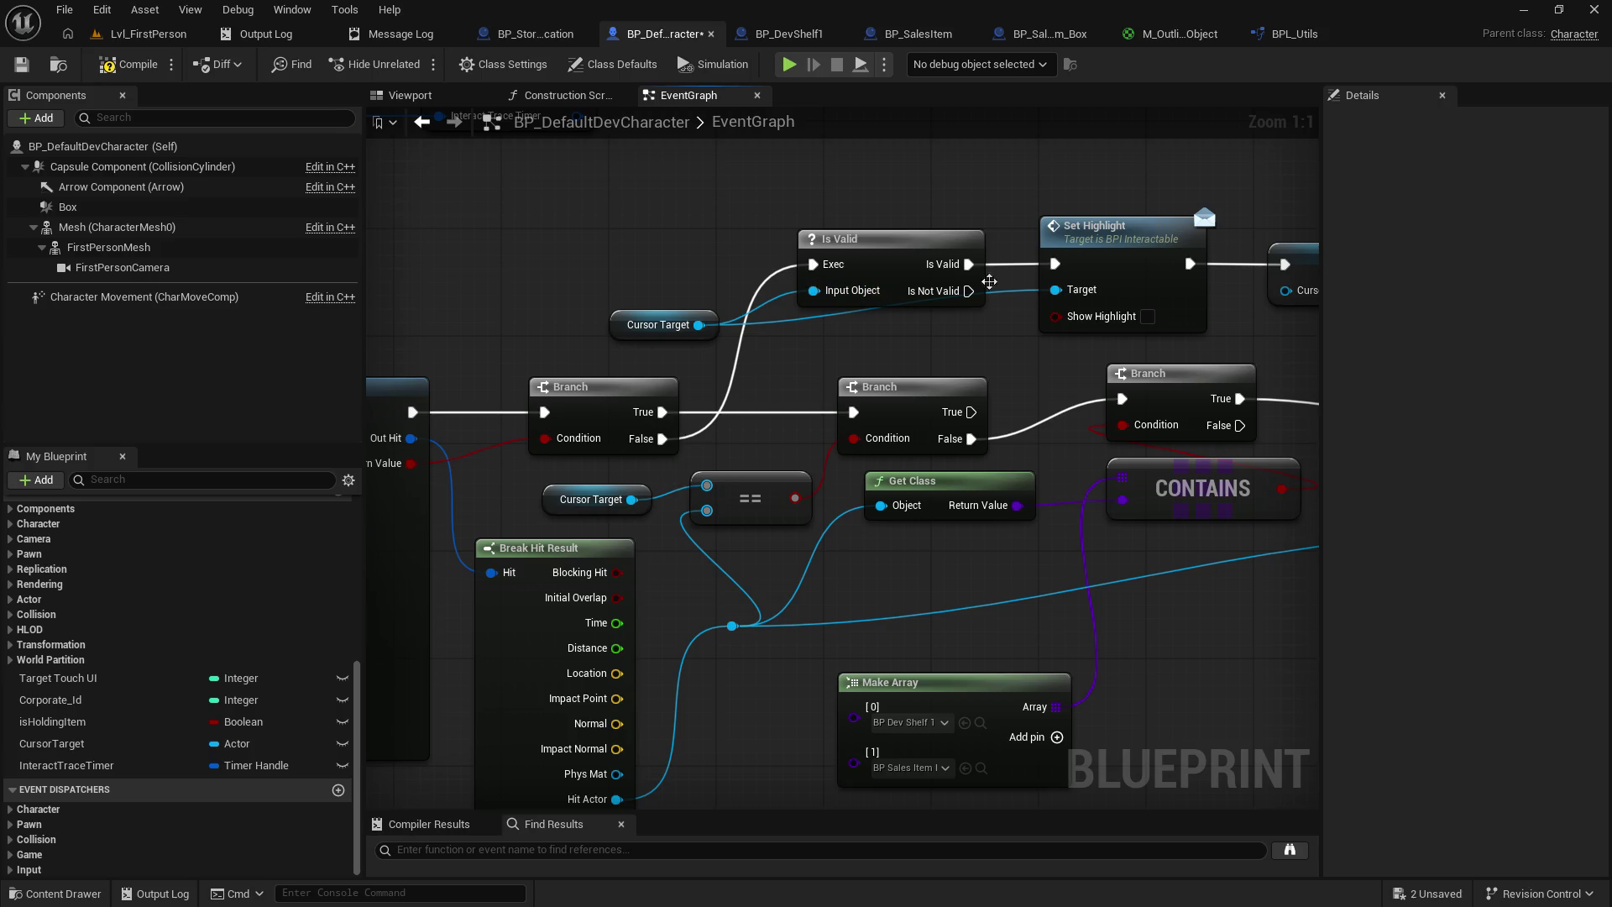
{"action": "left_click_drag", "start_coordinate": [1054, 372], "coordinate": [823, 339]}
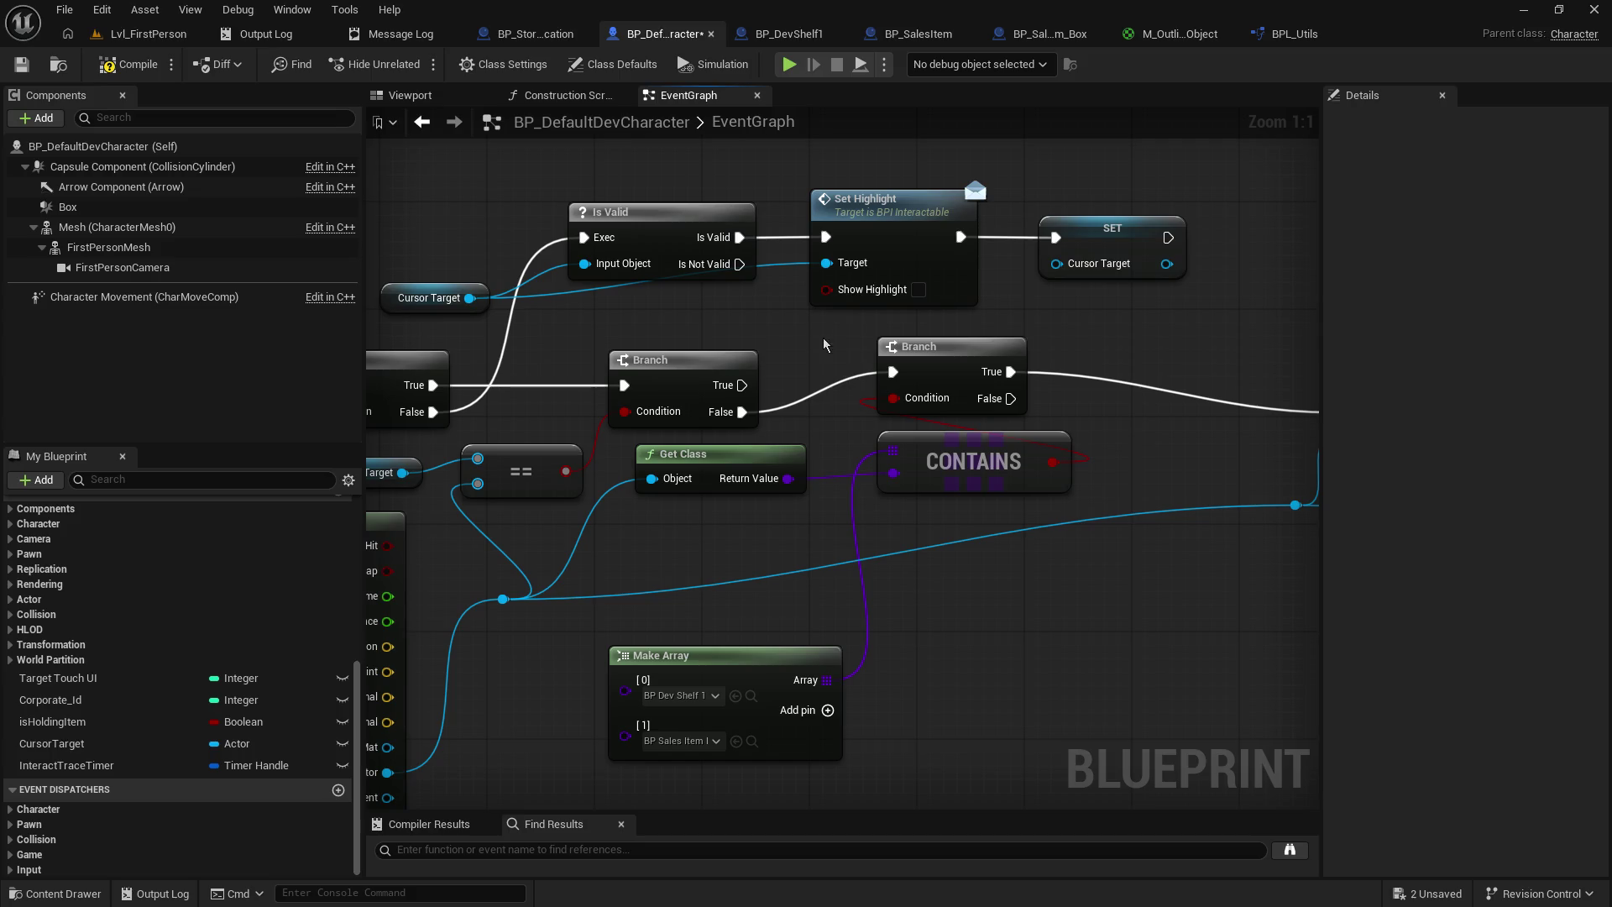
{"action": "left_click_drag", "start_coordinate": [563, 386], "coordinate": [640, 410]}
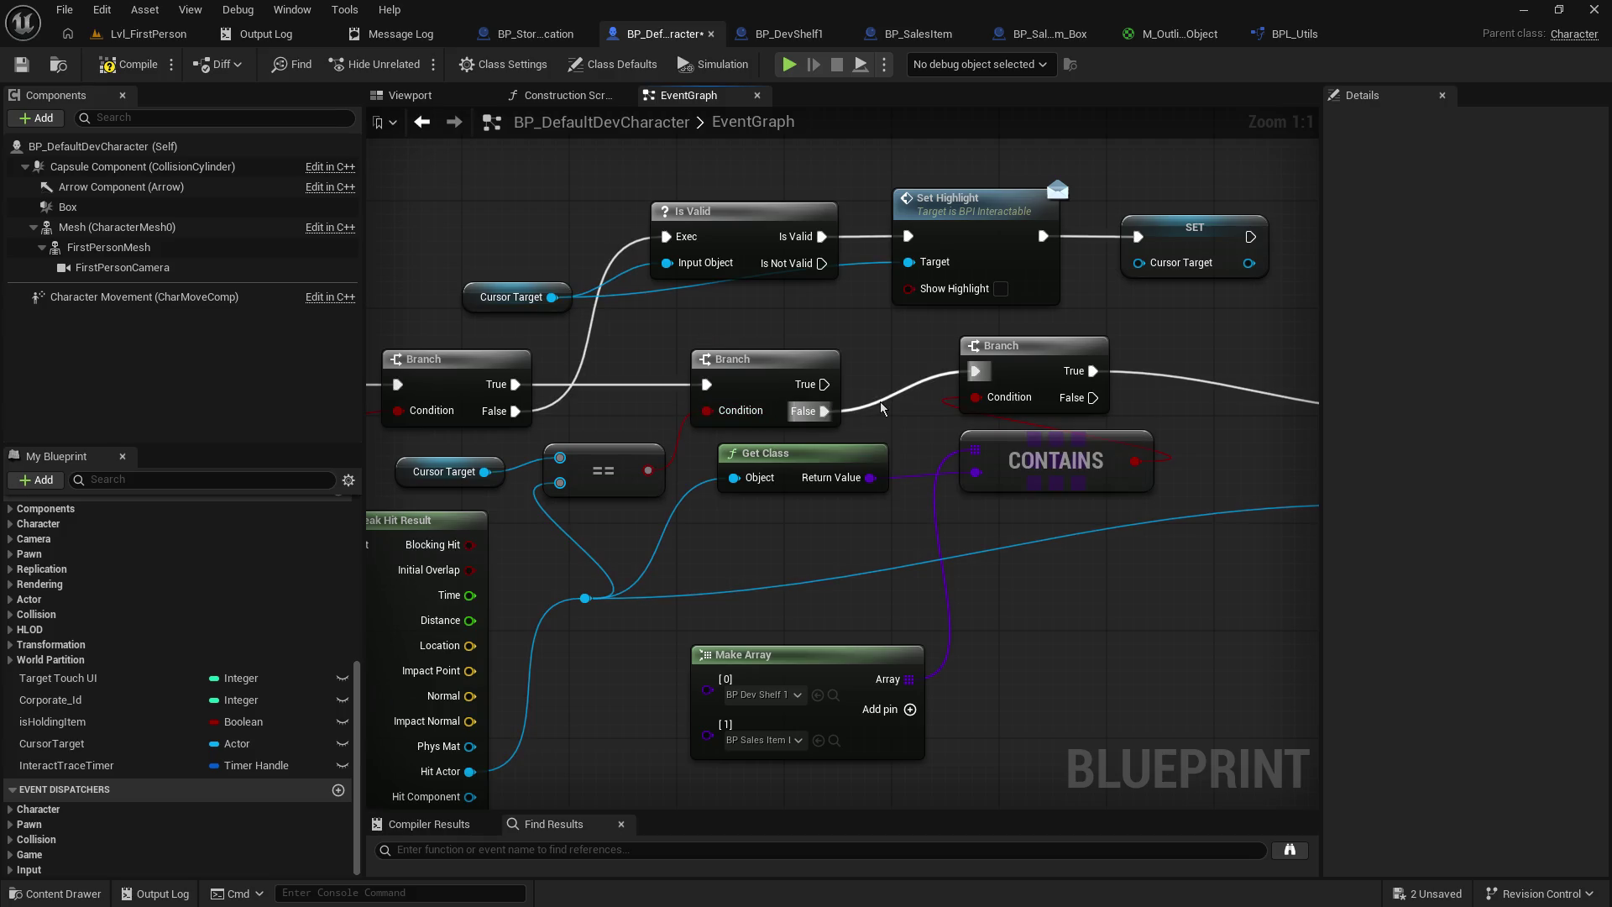
{"action": "left_click_drag", "start_coordinate": [1137, 382], "coordinate": [764, 406]}
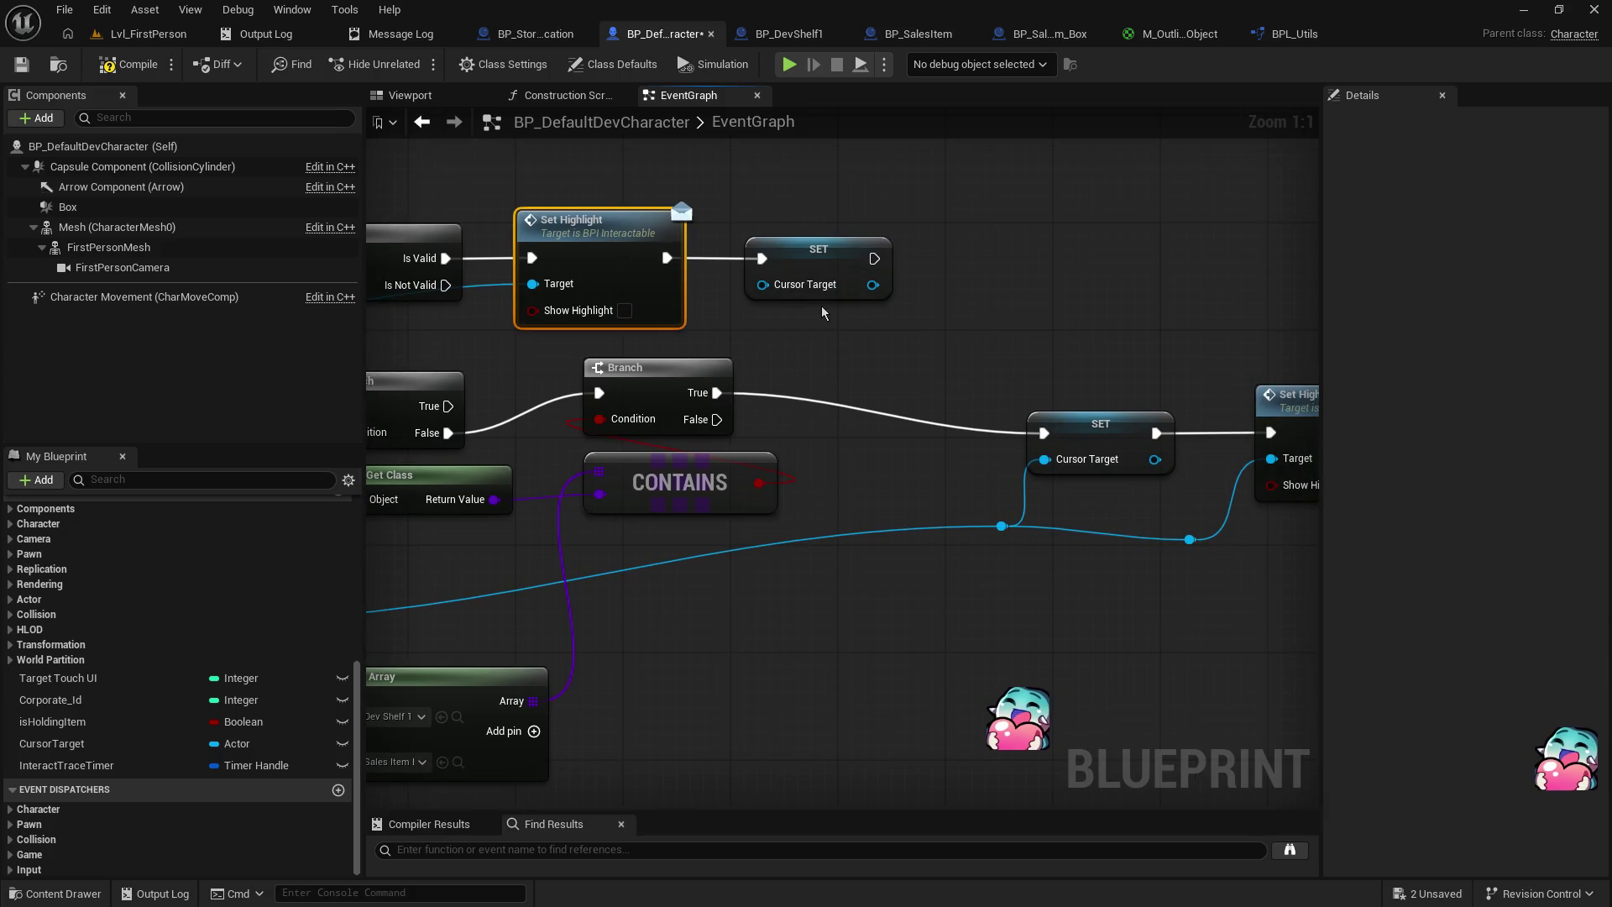
{"action": "key", "text": "ctrl+v"}
- Place the pasted Set Highlight between Branch True and SET, wire its exec pins, and compile
{"action": "mouse_move", "coordinate": [1019, 398]}
{"action": "left_mouse_down"}
{"action": "mouse_move", "coordinate": [811, 356]}
{"action": "mouse_move", "coordinate": [865, 366]}
{"action": "left_mouse_up"}
{"action": "left_click_drag", "start_coordinate": [717, 392], "coordinate": [839, 393]}
{"action": "left_click_drag", "start_coordinate": [976, 392], "coordinate": [1045, 437]}
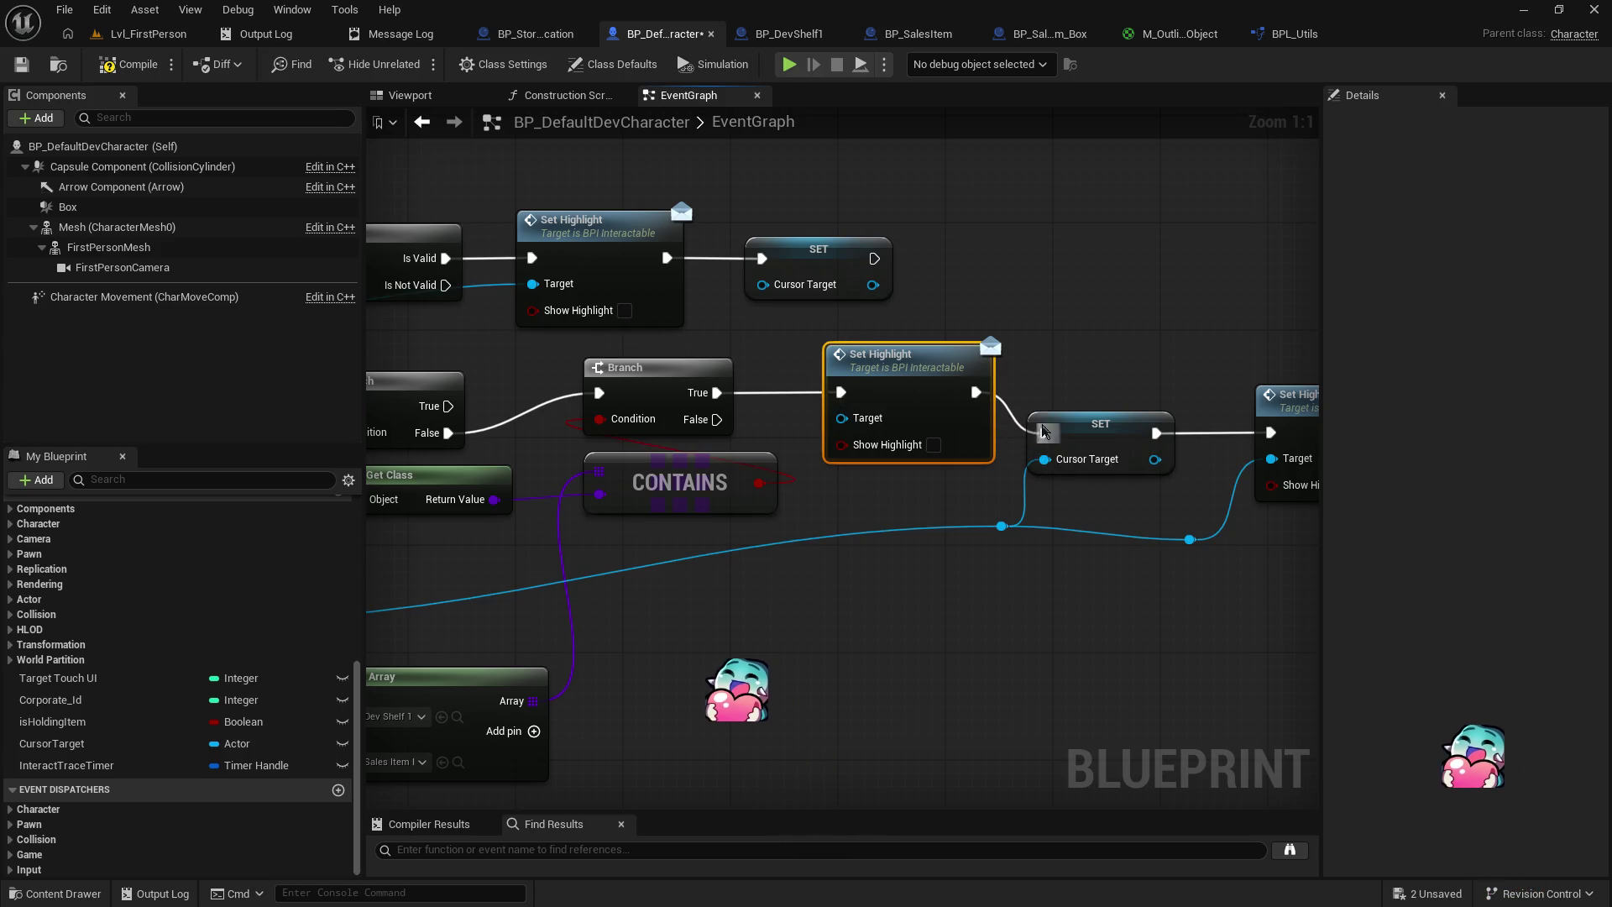
{"action": "left_click", "coordinate": [21, 69]}
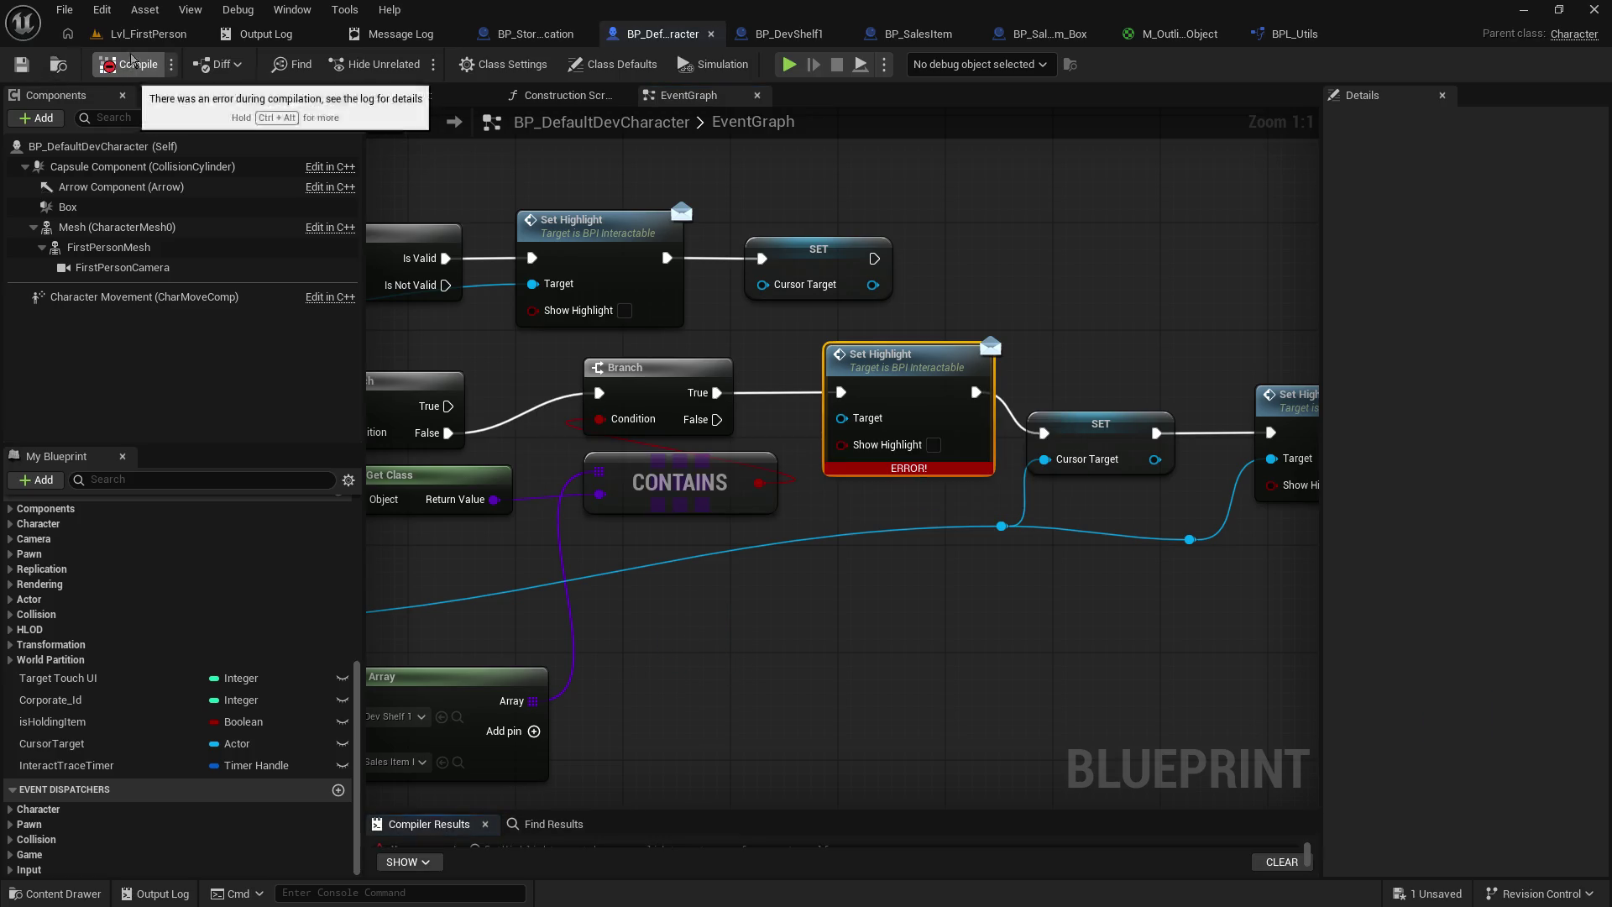
- Route the hit actor wire through a reroute into Set Highlight's Target, save, and play
{"action": "double_click", "coordinate": [773, 526]}
{"action": "left_click_drag", "start_coordinate": [773, 526], "coordinate": [841, 418]}
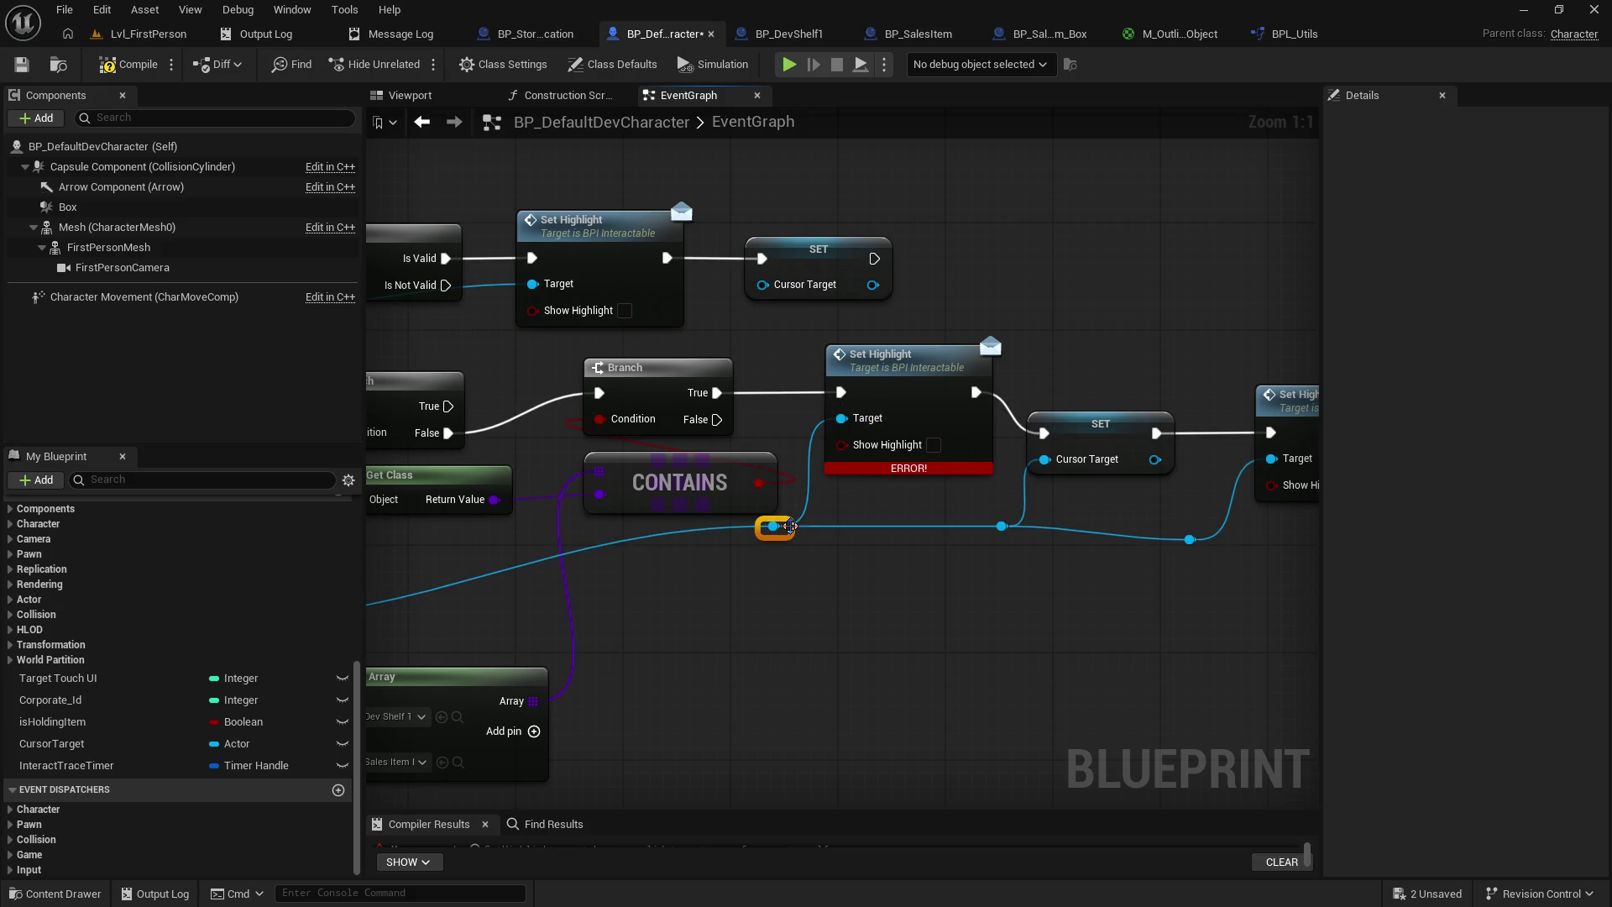
{"action": "left_click_drag", "start_coordinate": [773, 526], "coordinate": [773, 554]}
{"action": "left_click", "coordinate": [16, 67]}
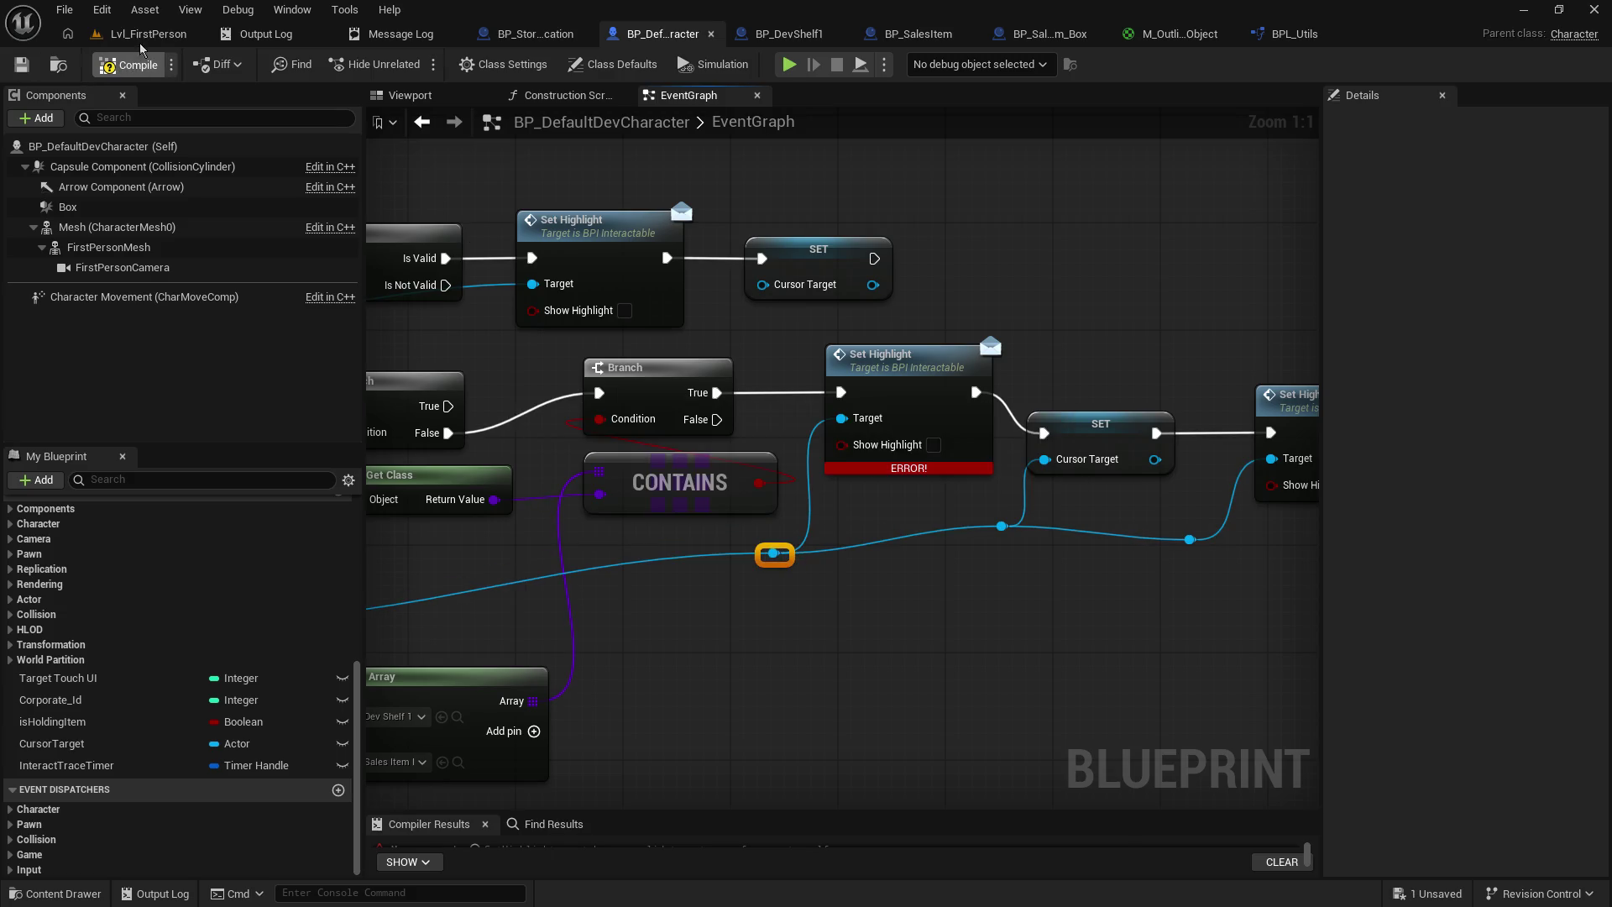
{"action": "left_click", "coordinate": [168, 36]}
{"action": "left_click", "coordinate": [411, 64]}
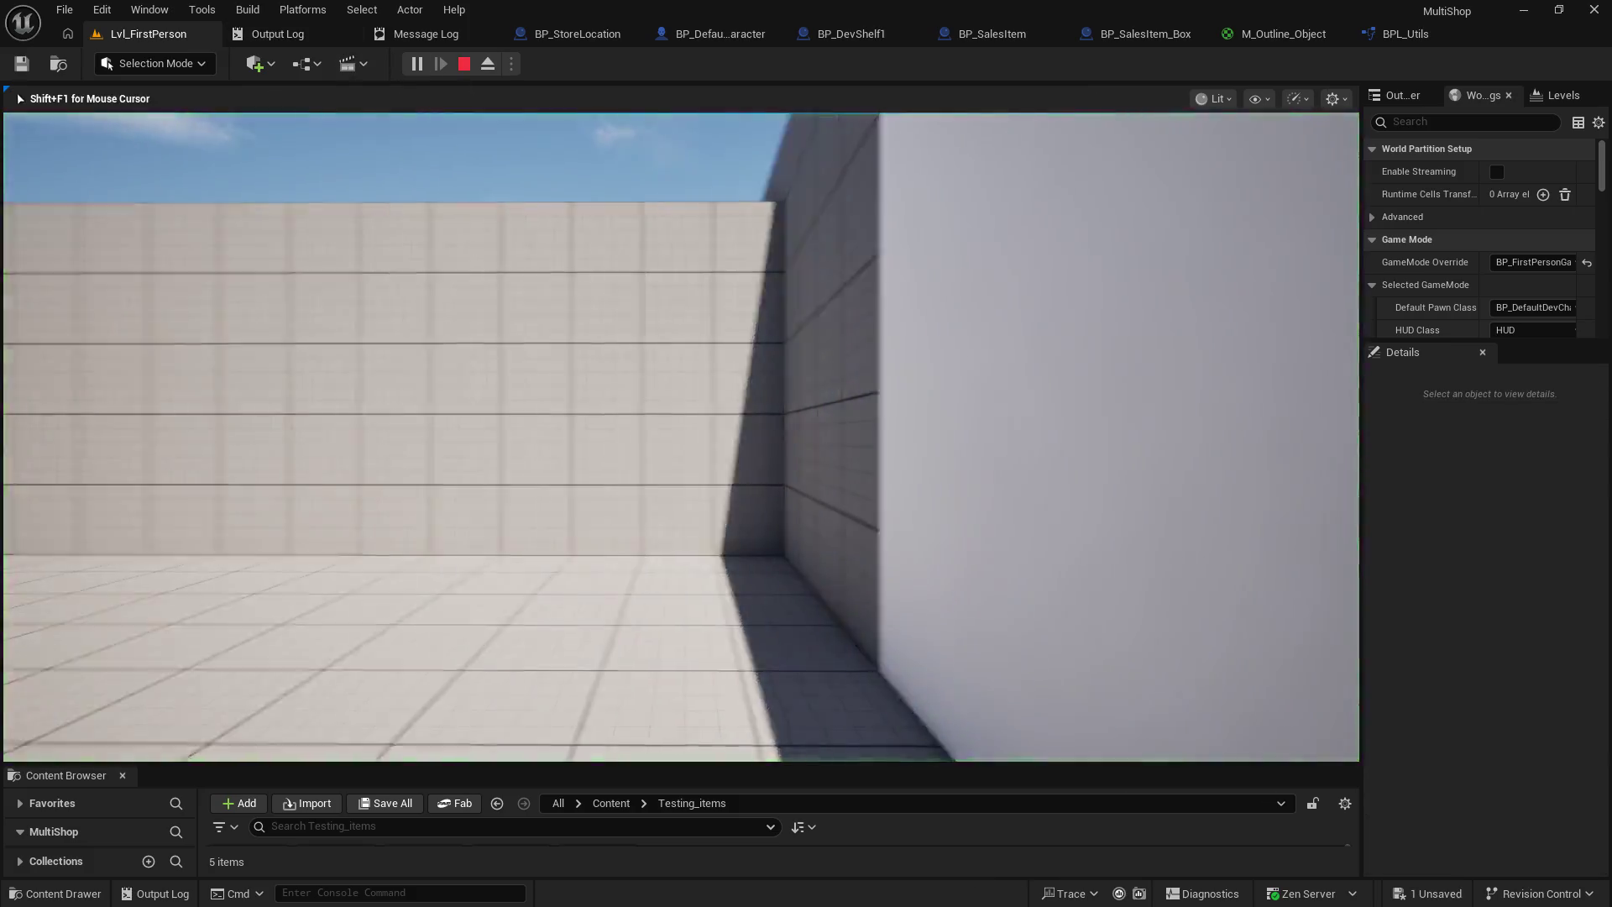
- Walk between the shelf and orange cube to watch the outline switch, then stop playing
{"action": "key", "text": "w"}
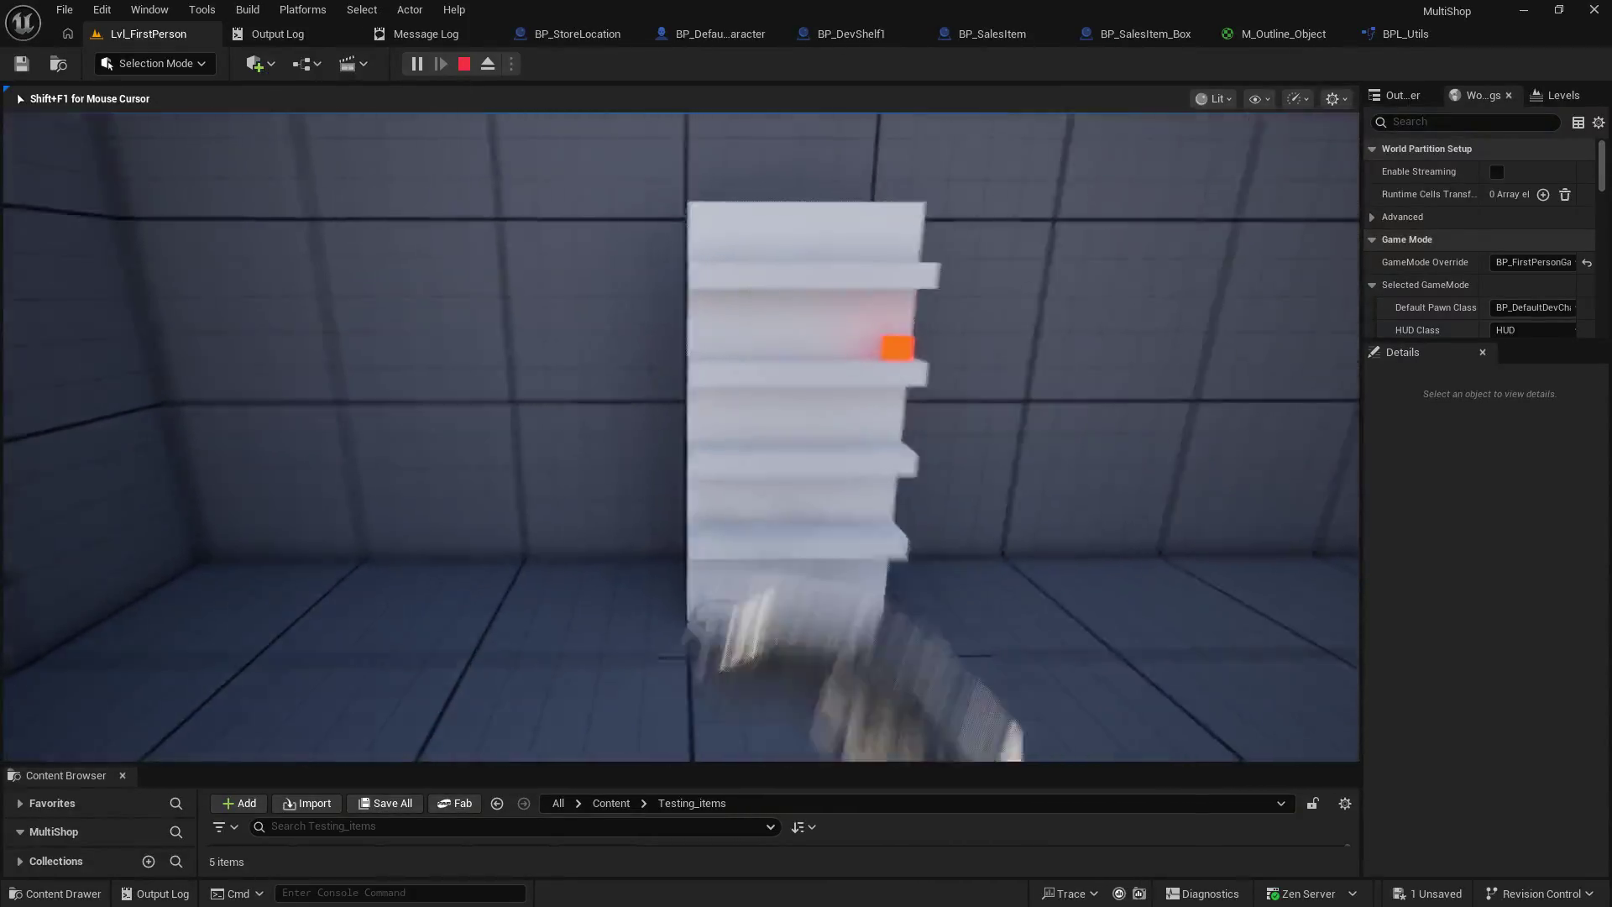
{"action": "key", "text": "w"}
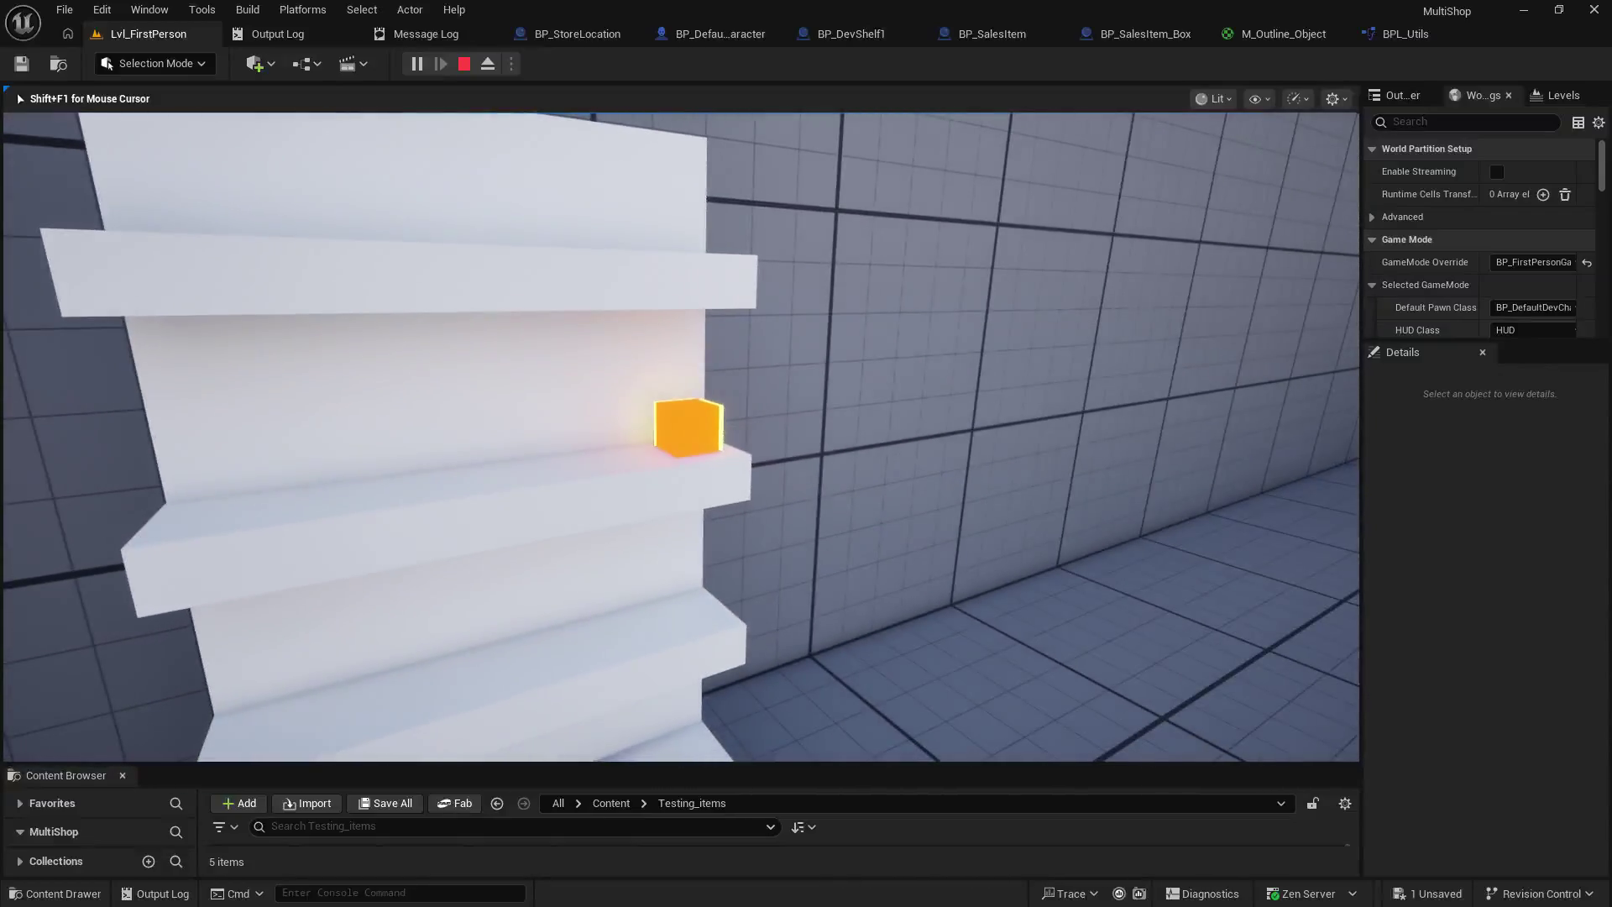
{"action": "key", "text": "w"}
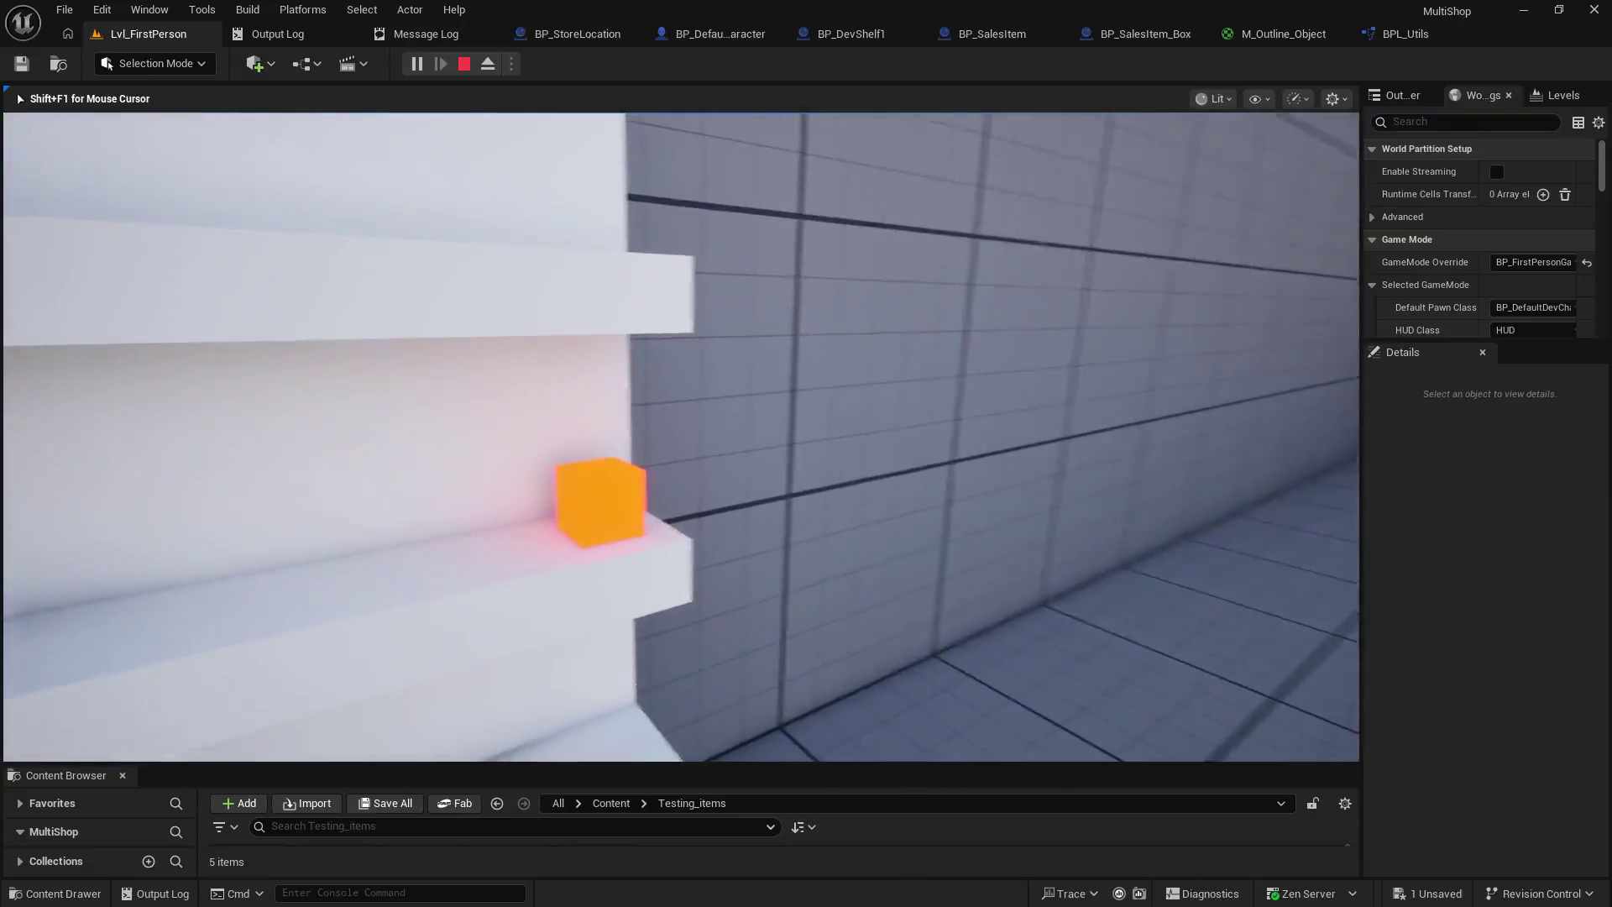
{"action": "key", "text": "Escape"}
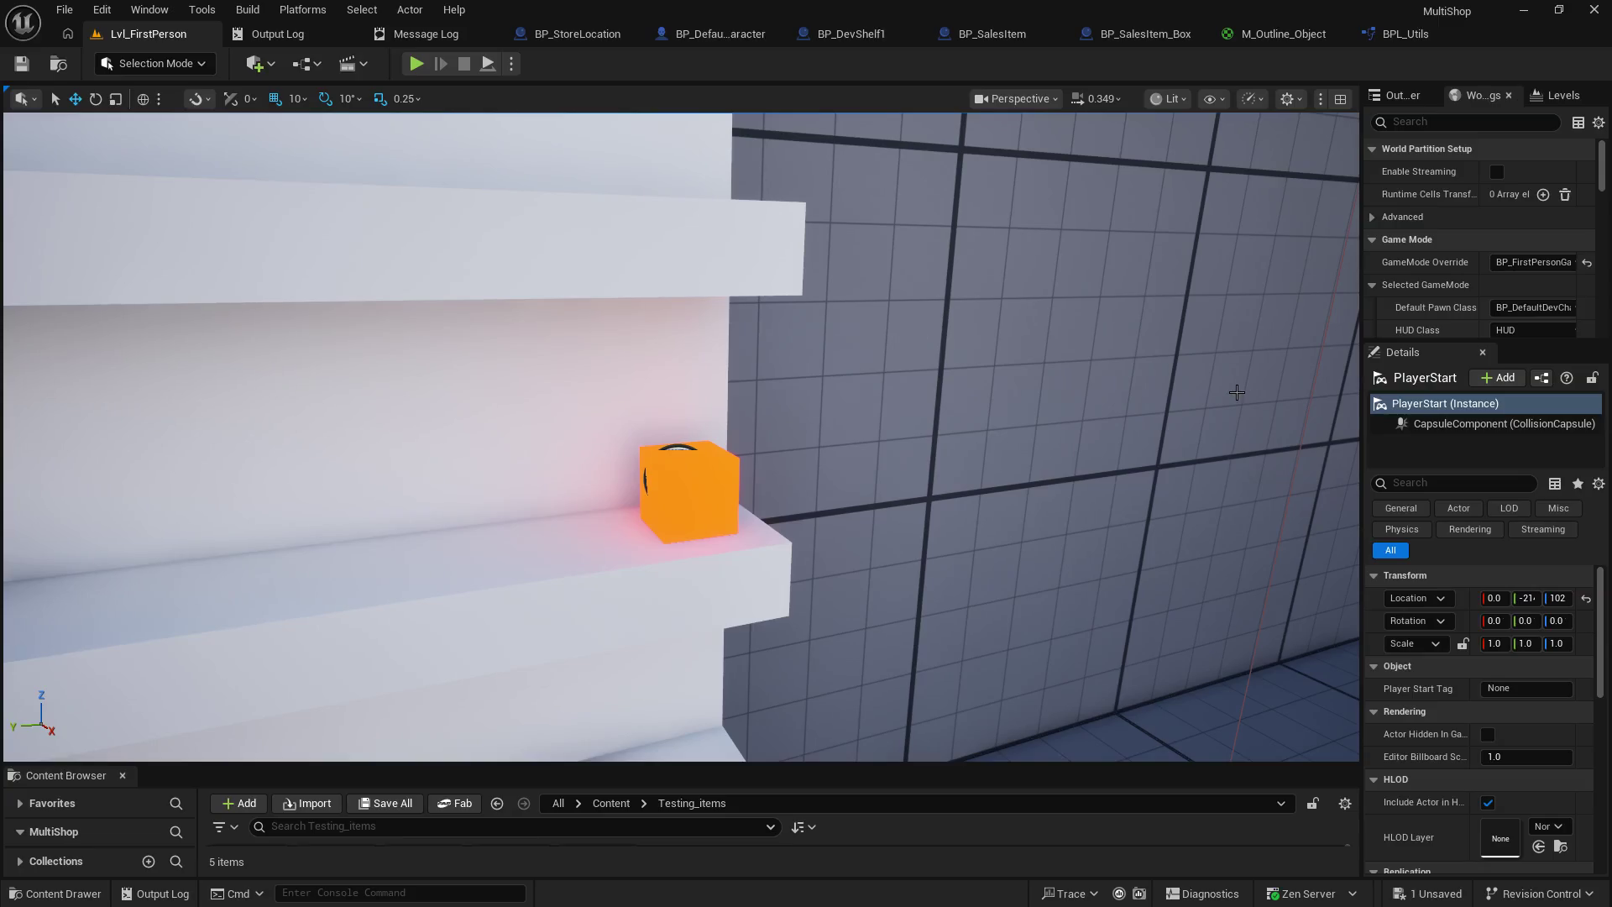
- In BP_DefaultDevCharacter's graph, shift the second Branch right and break its exec links to Set Highlight and SET
{"action": "left_click", "coordinate": [705, 30]}
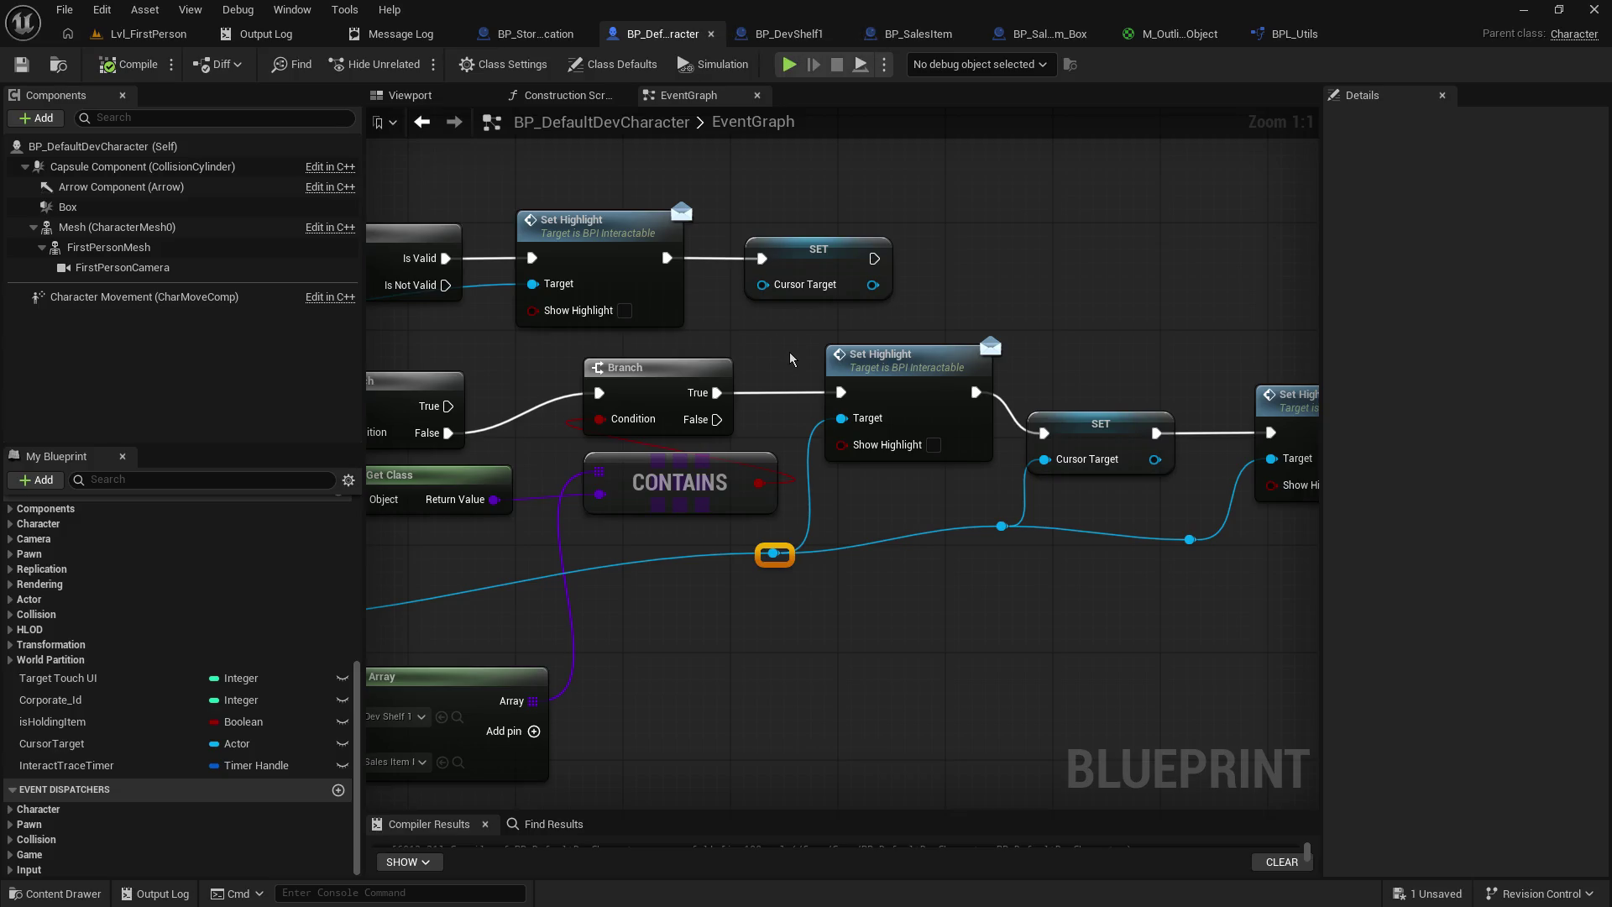
{"action": "mouse_move", "coordinate": [774, 383]}
{"action": "left_mouse_down"}
{"action": "mouse_move", "coordinate": [924, 407]}
{"action": "mouse_move", "coordinate": [1071, 398]}
{"action": "mouse_move", "coordinate": [1001, 386]}
{"action": "left_mouse_up"}
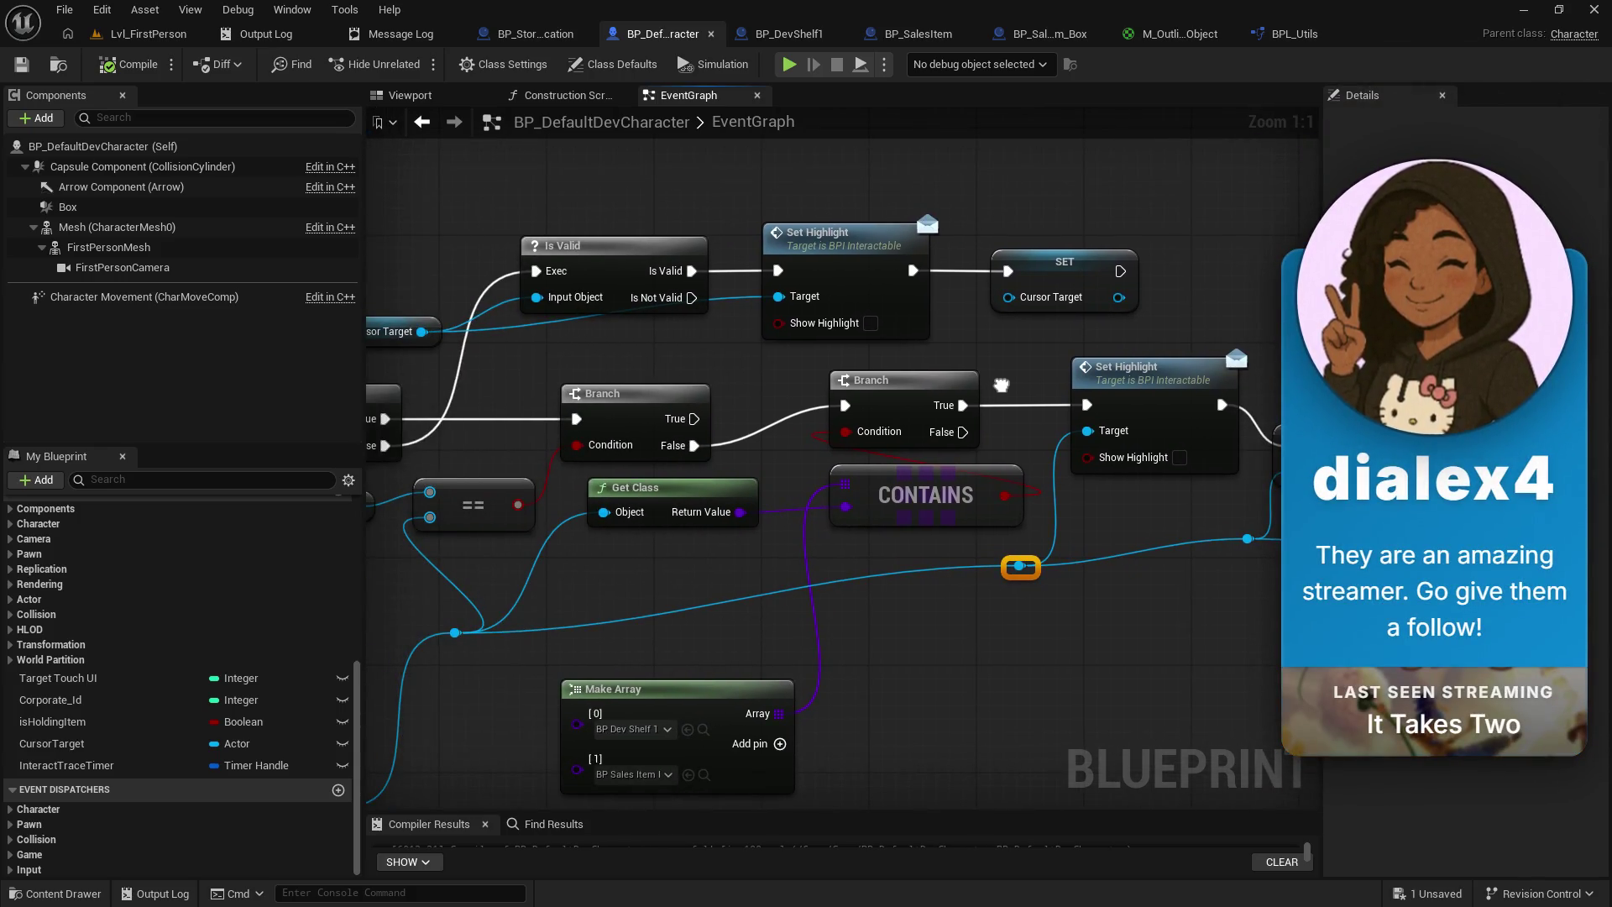
{"action": "left_click_drag", "start_coordinate": [1001, 385], "coordinate": [820, 373]}
{"action": "left_click_drag", "start_coordinate": [617, 374], "coordinate": [953, 349]}
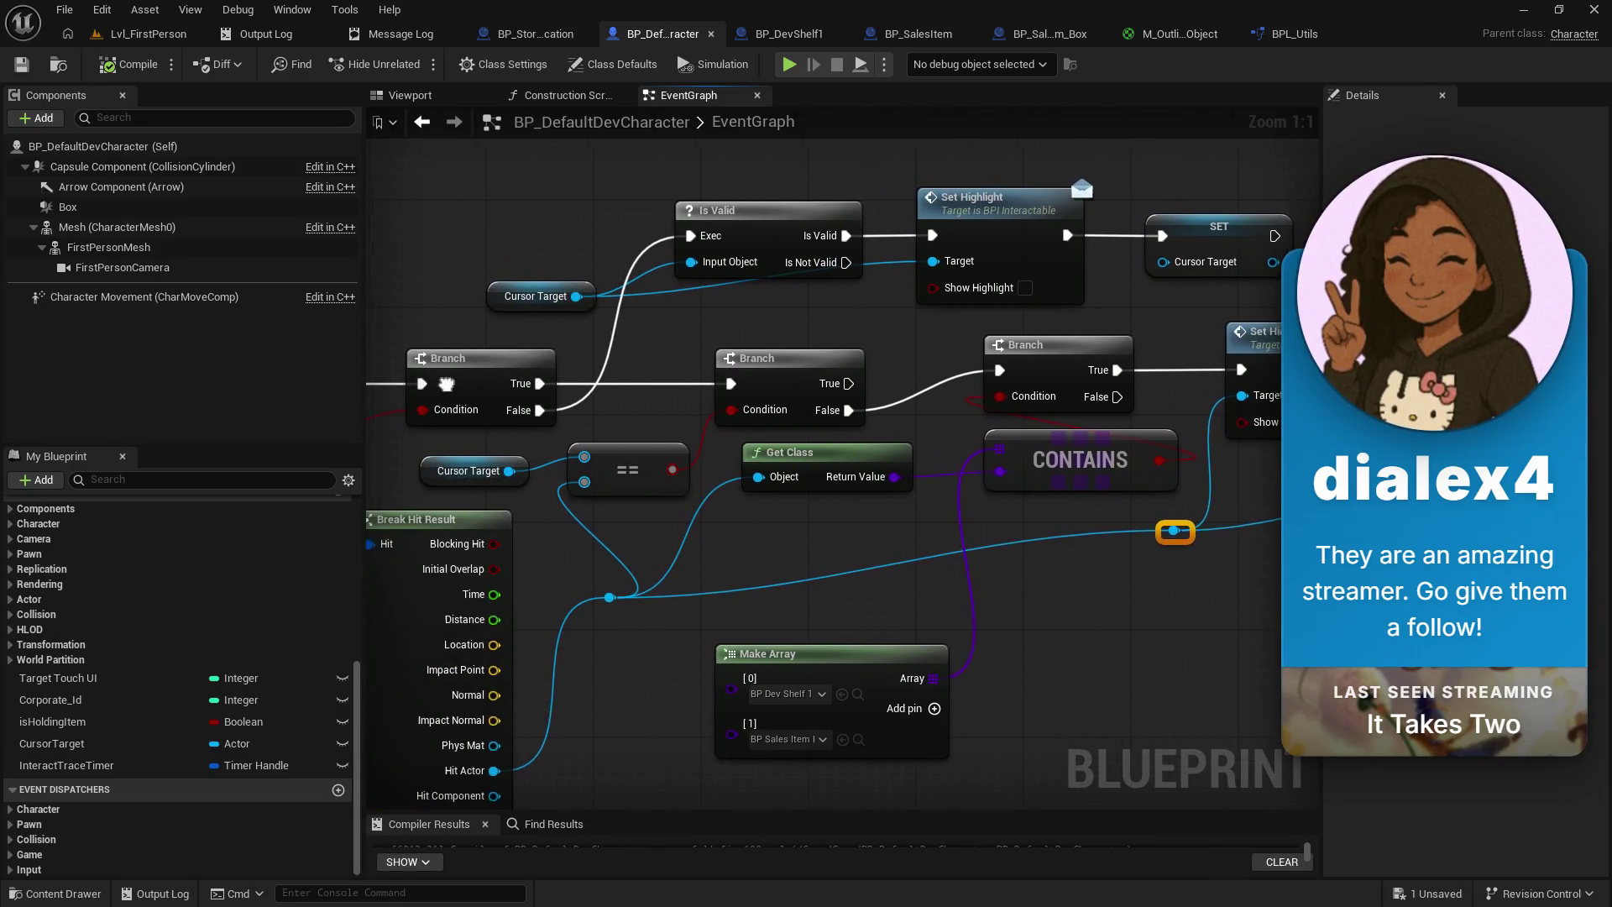
{"action": "left_click_drag", "start_coordinate": [470, 436], "coordinate": [697, 426]}
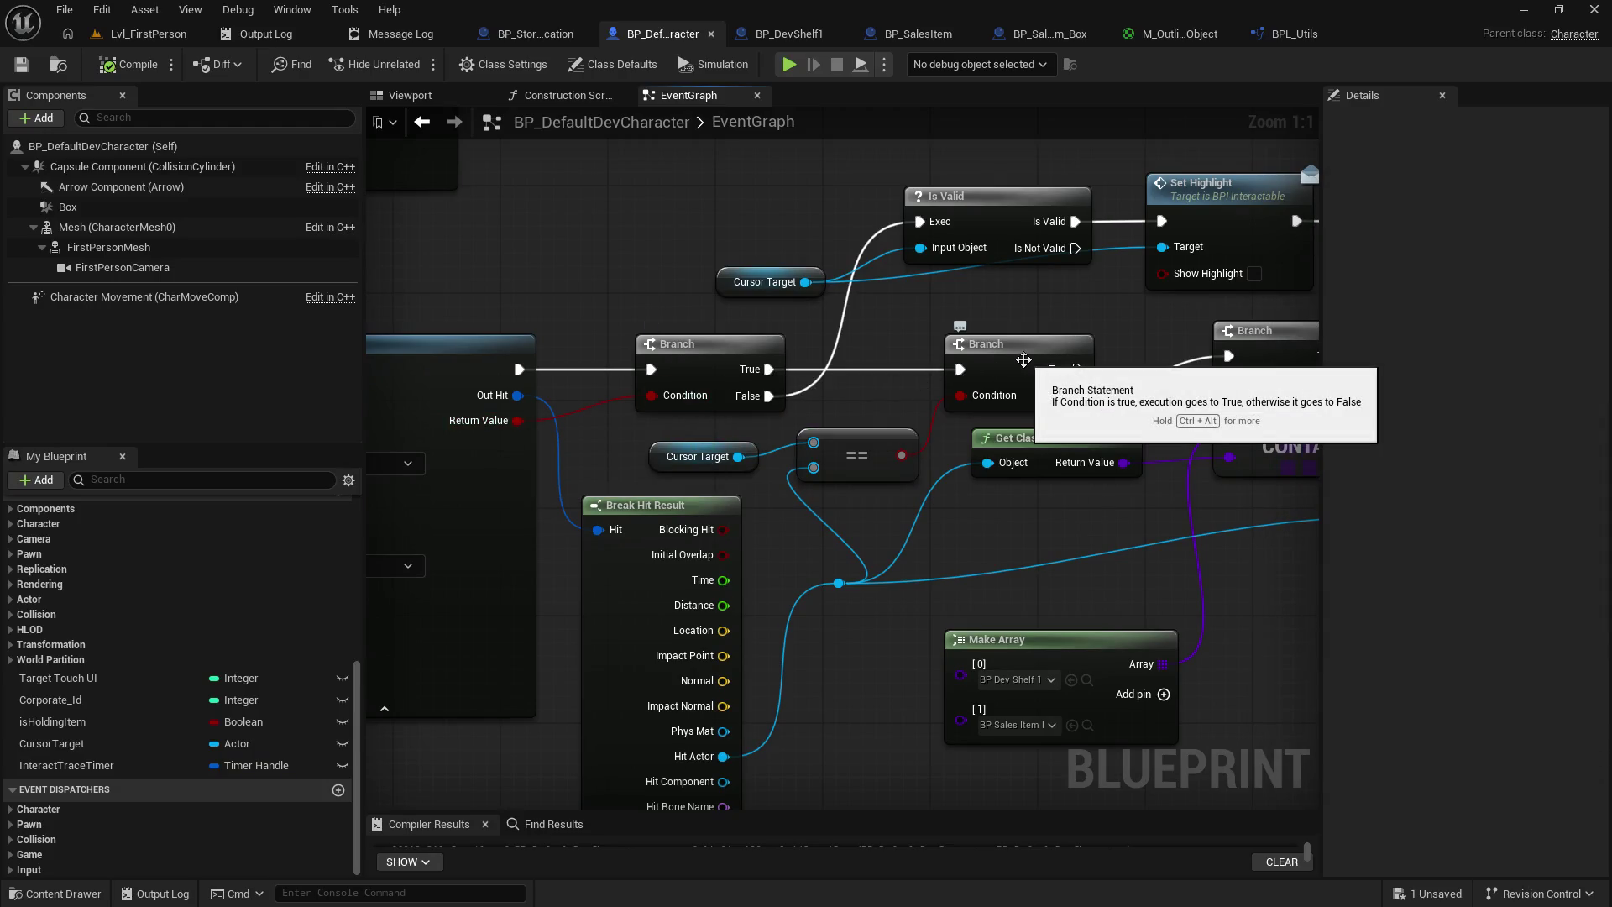
{"action": "left_click_drag", "start_coordinate": [1024, 360], "coordinate": [744, 378]}
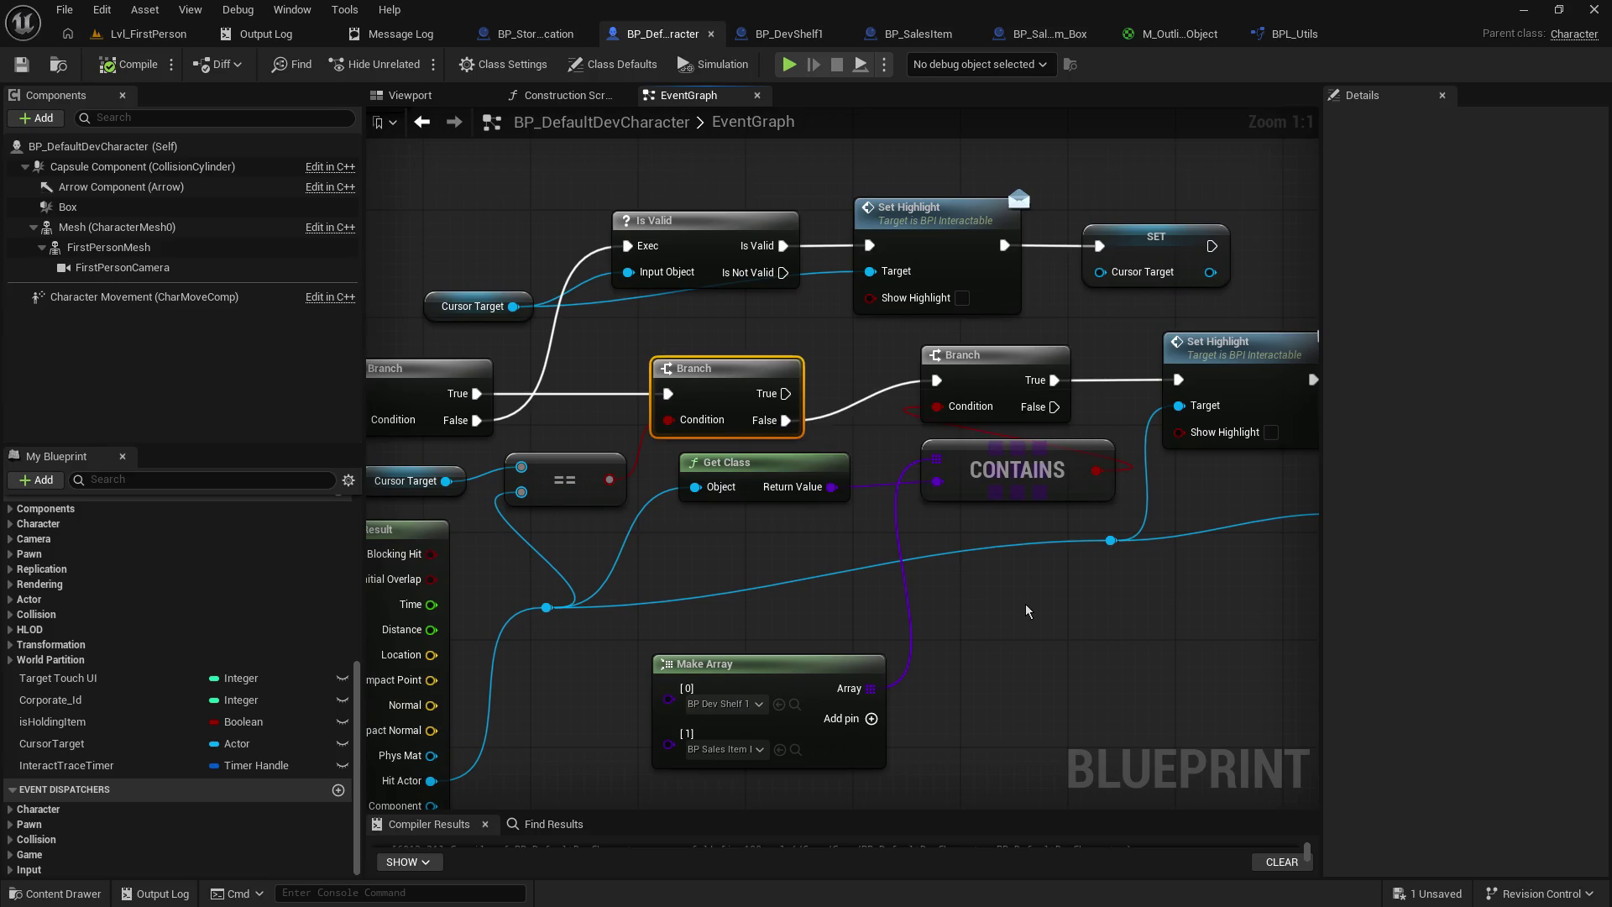
{"action": "left_click_drag", "start_coordinate": [508, 548], "coordinate": [651, 542]}
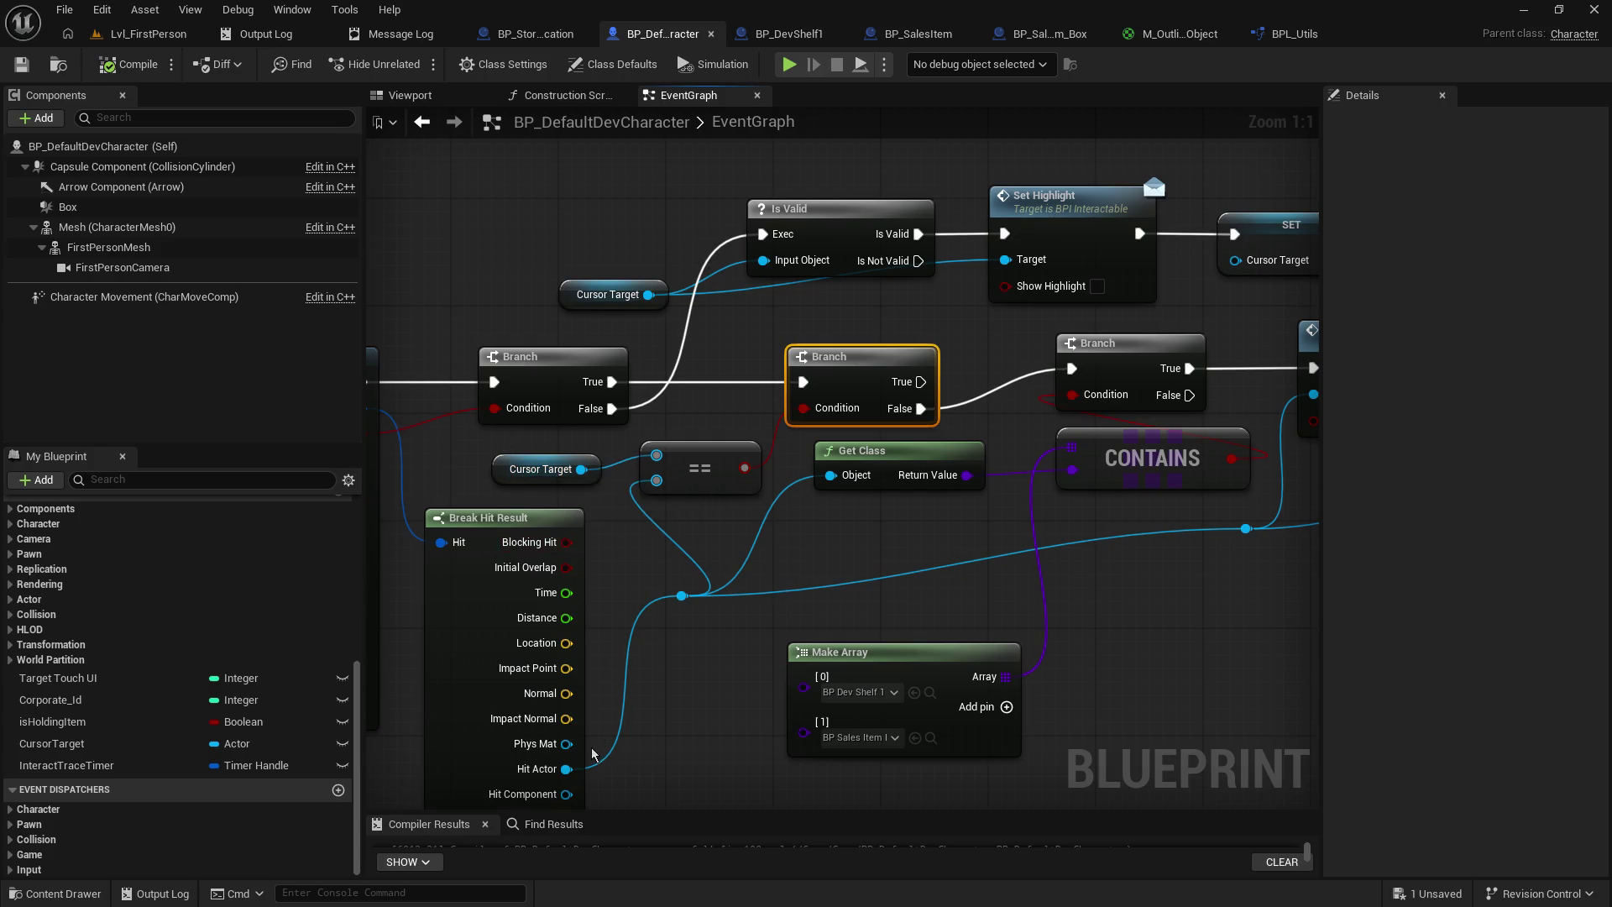
{"action": "left_click_drag", "start_coordinate": [938, 373], "coordinate": [658, 396]}
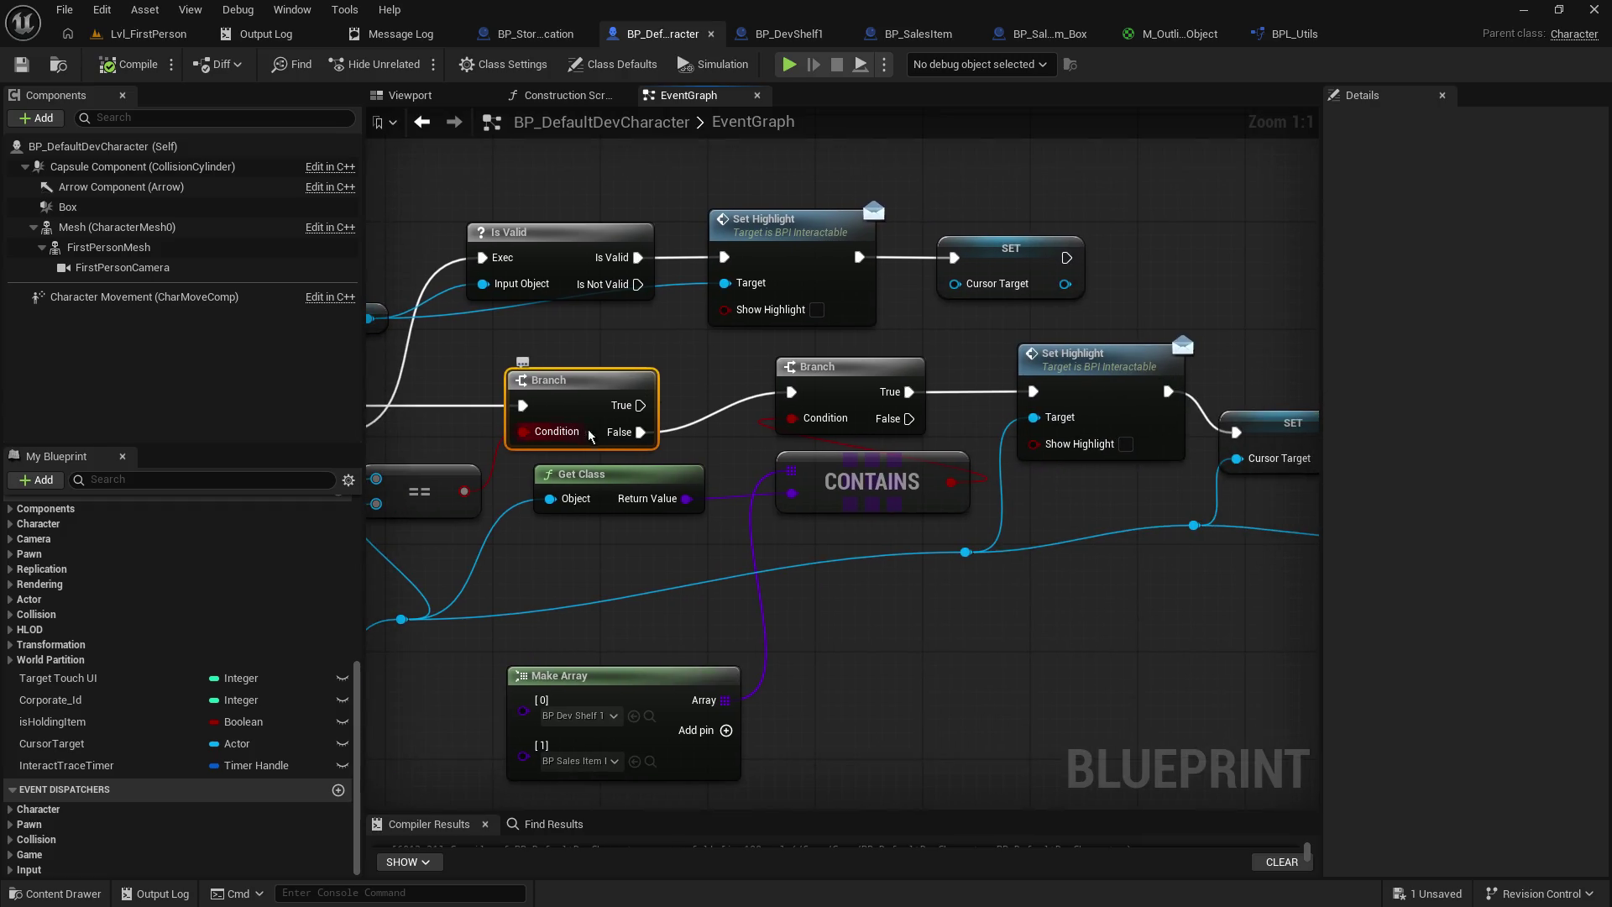
{"action": "left_click", "coordinate": [810, 388]}
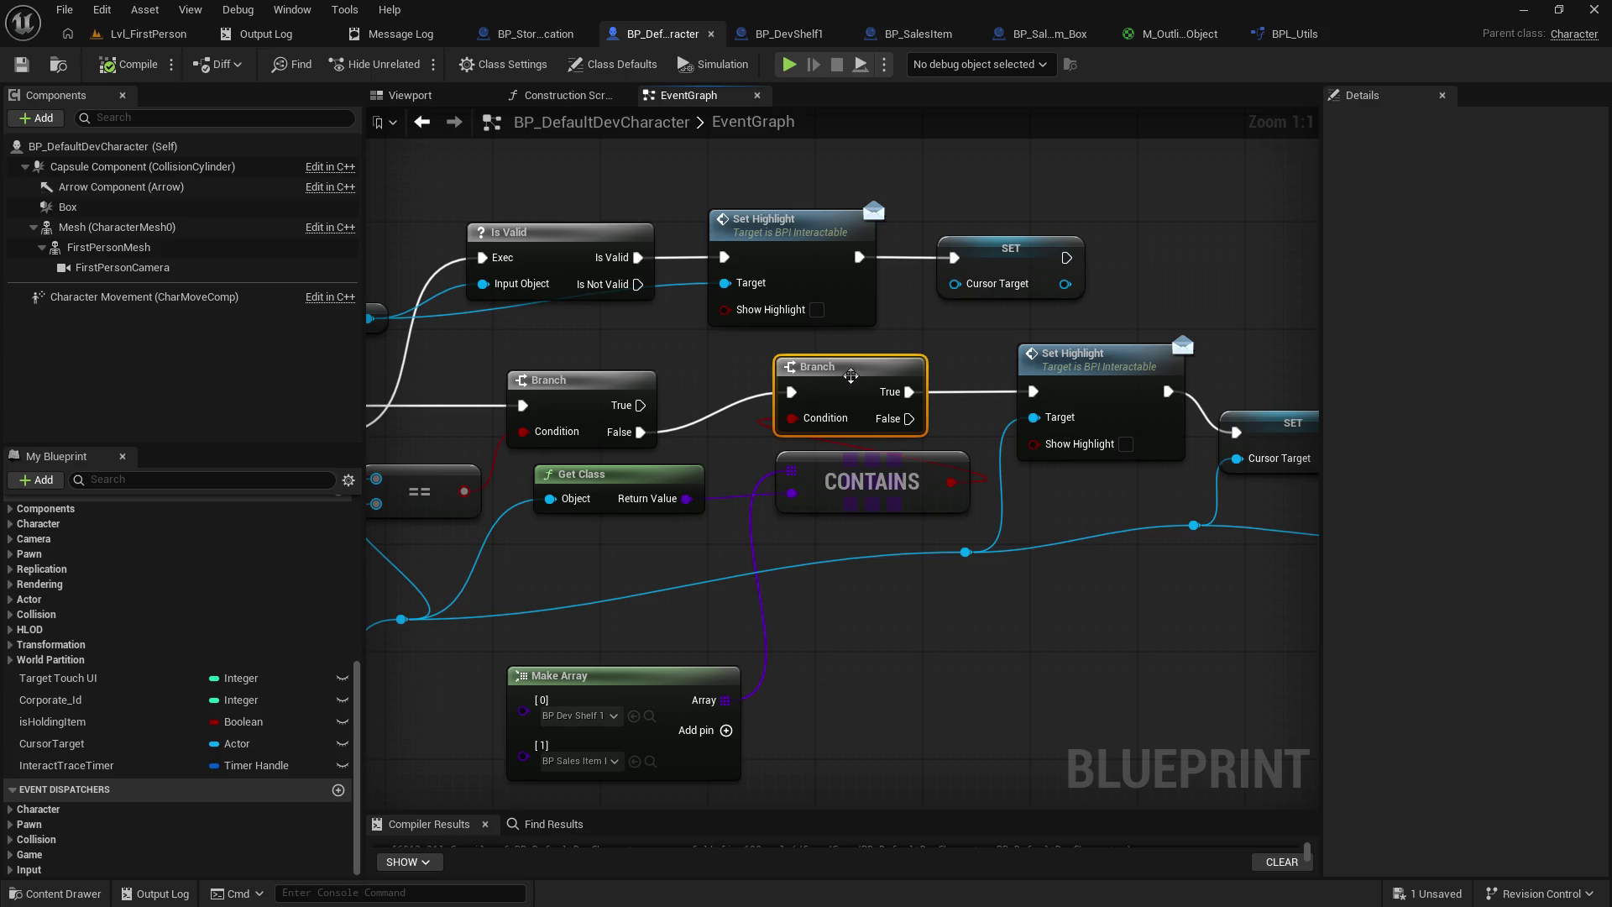
{"action": "left_click_drag", "start_coordinate": [851, 375], "coordinate": [918, 376]}
{"action": "left_click", "coordinate": [1033, 391], "text": "alt"}
{"action": "left_click", "coordinate": [1166, 392], "text": "alt"}
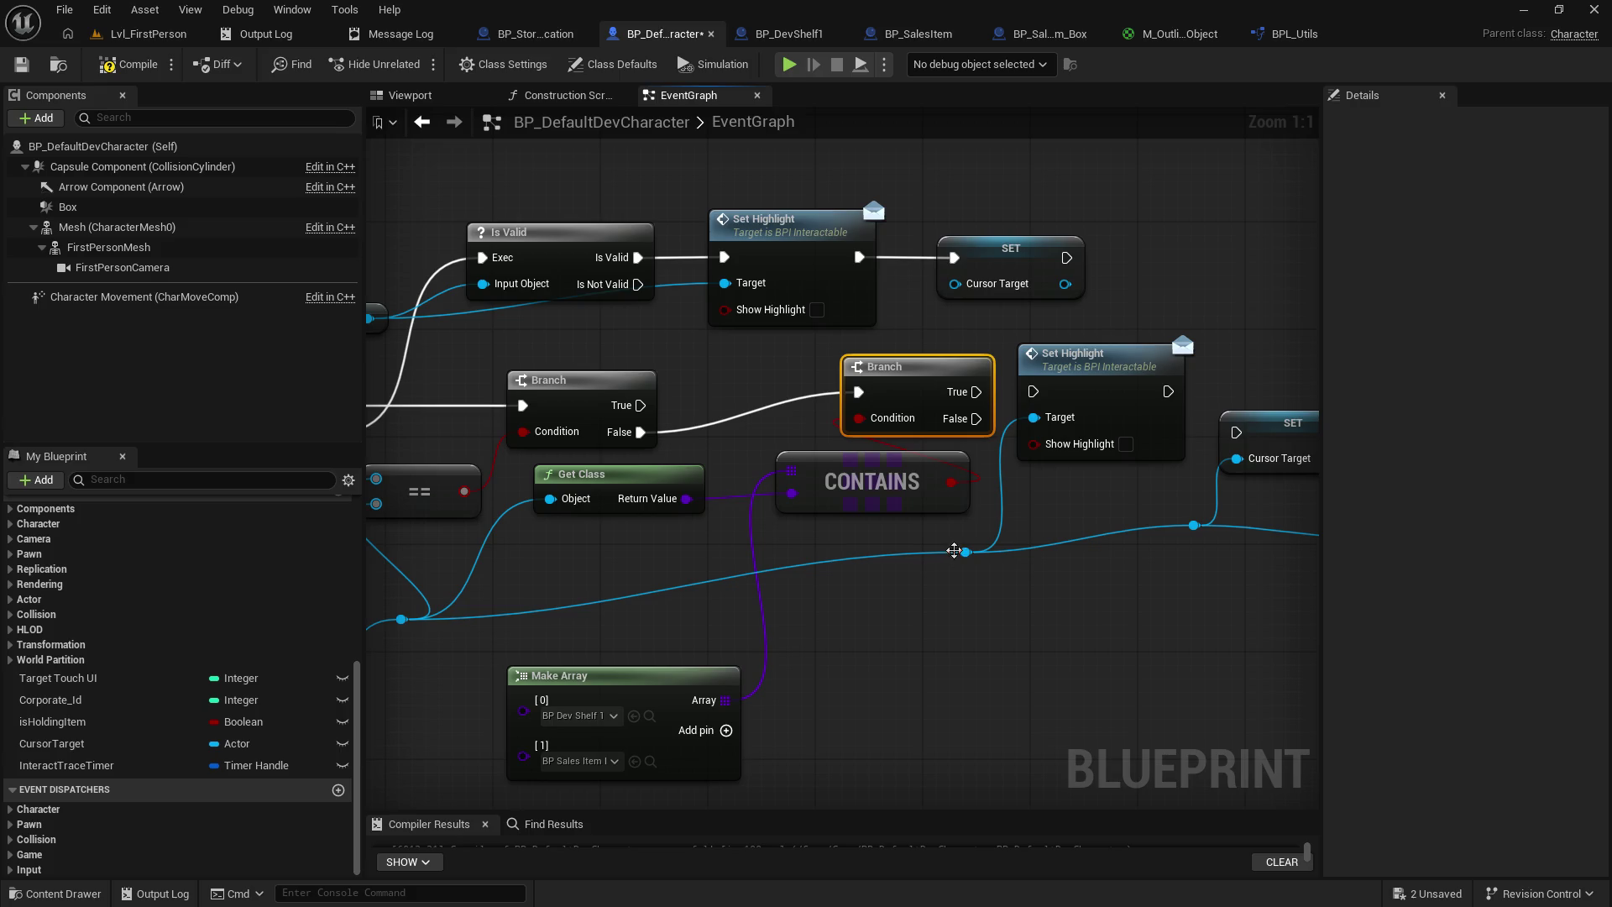
- Rewire the exec chain so Branch False runs Set Highlight, then the class-check Branch, whose True feeds SET
{"action": "left_click_drag", "start_coordinate": [401, 619], "coordinate": [1194, 526]}
{"action": "left_click_drag", "start_coordinate": [1083, 357], "coordinate": [735, 357]}
{"action": "left_click_drag", "start_coordinate": [926, 380], "coordinate": [1060, 383]}
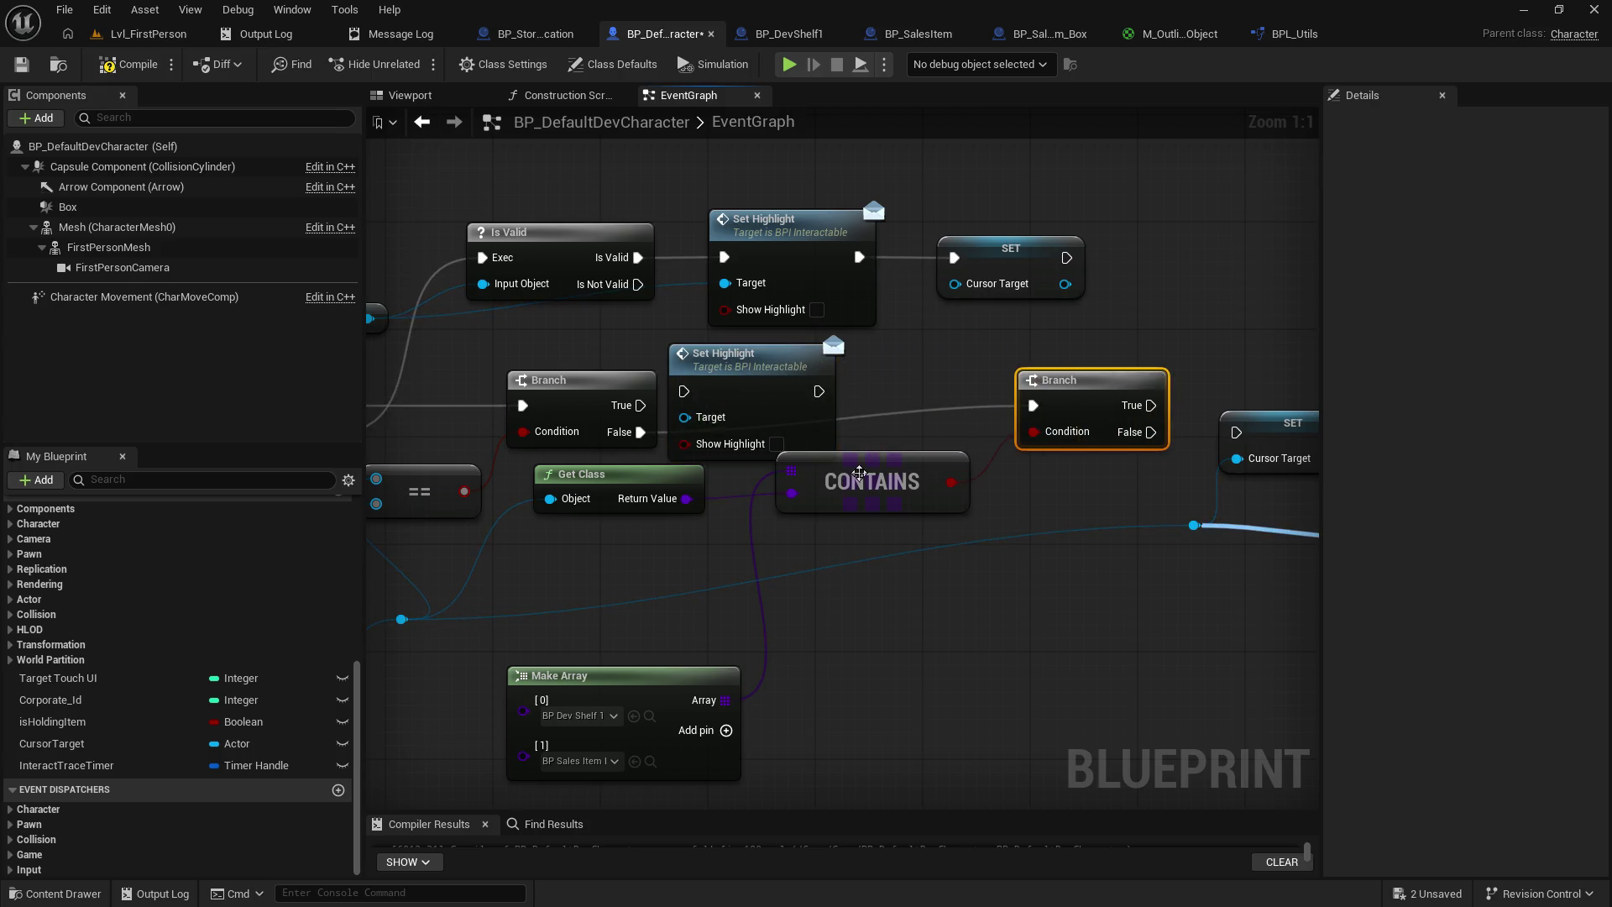
{"action": "mouse_move", "coordinate": [859, 473]}
{"action": "left_mouse_down"}
{"action": "mouse_move", "coordinate": [894, 506]}
{"action": "mouse_move", "coordinate": [895, 600]}
{"action": "left_mouse_up"}
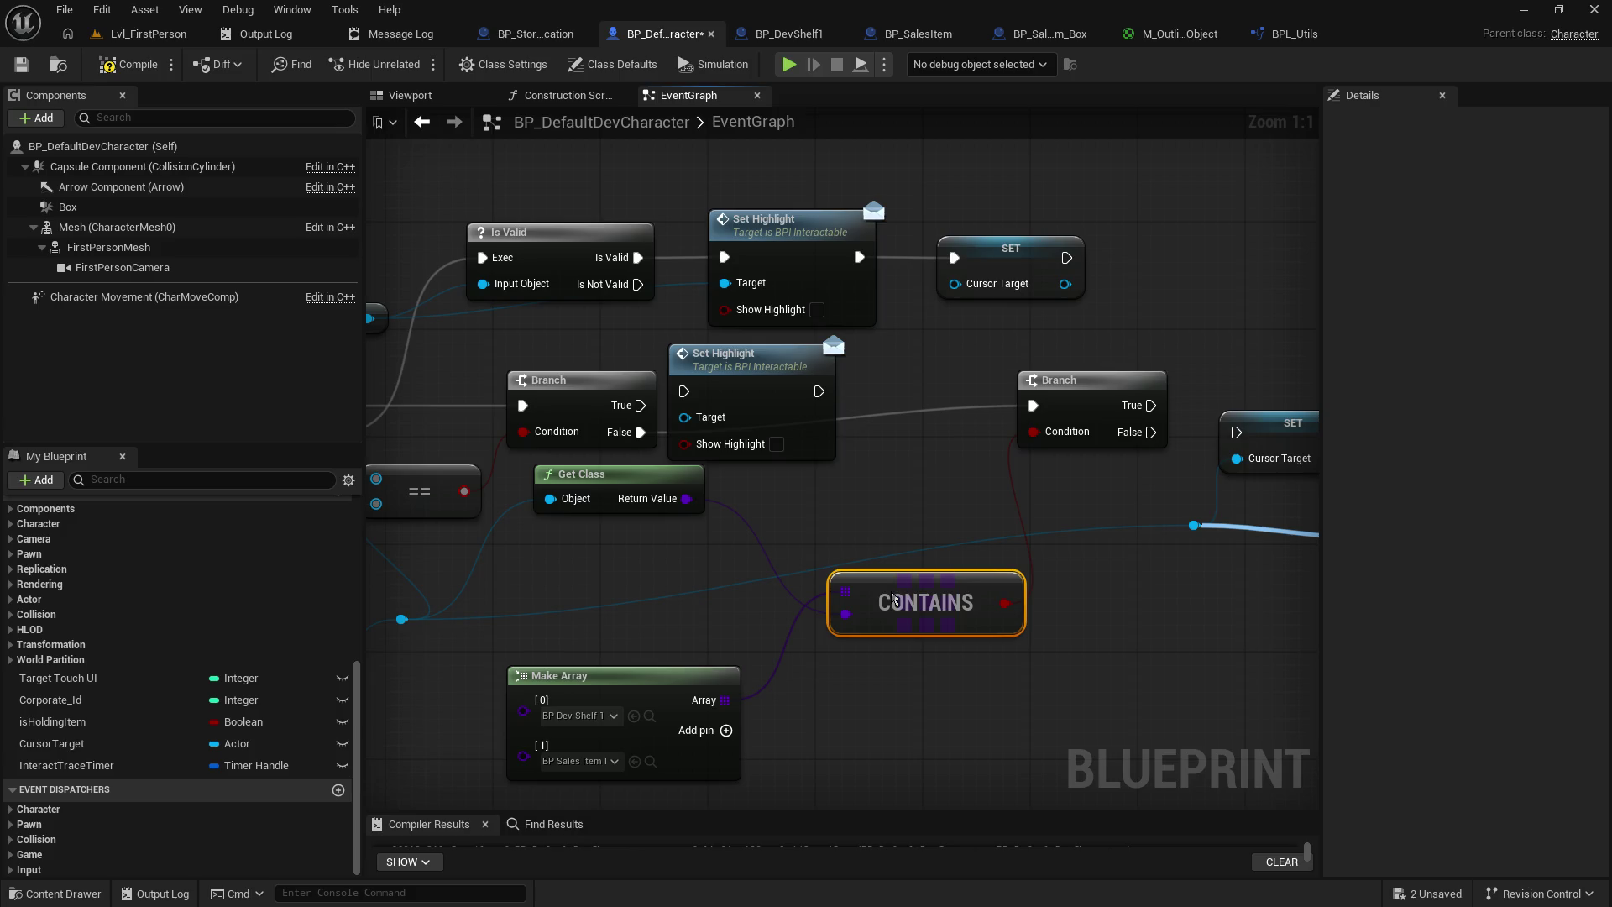
{"action": "mouse_move", "coordinate": [733, 352]}
{"action": "left_mouse_down"}
{"action": "mouse_move", "coordinate": [766, 379]}
{"action": "mouse_move", "coordinate": [838, 380]}
{"action": "left_mouse_up"}
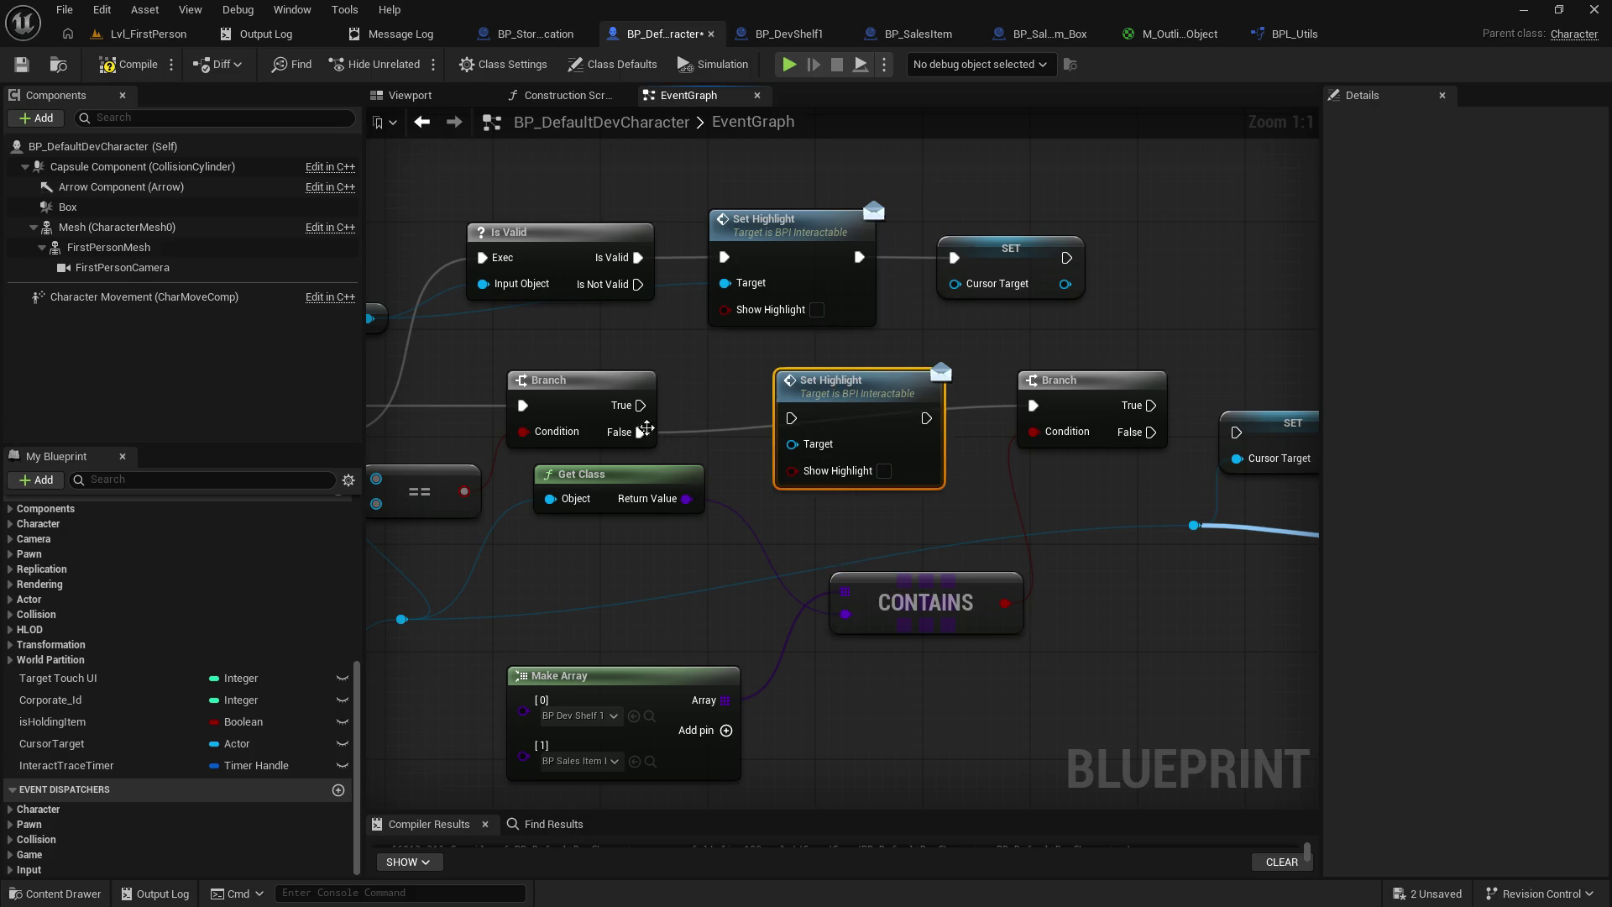
{"action": "left_click_drag", "start_coordinate": [660, 441], "coordinate": [641, 432]}
{"action": "left_click_drag", "start_coordinate": [926, 418], "coordinate": [1033, 406]}
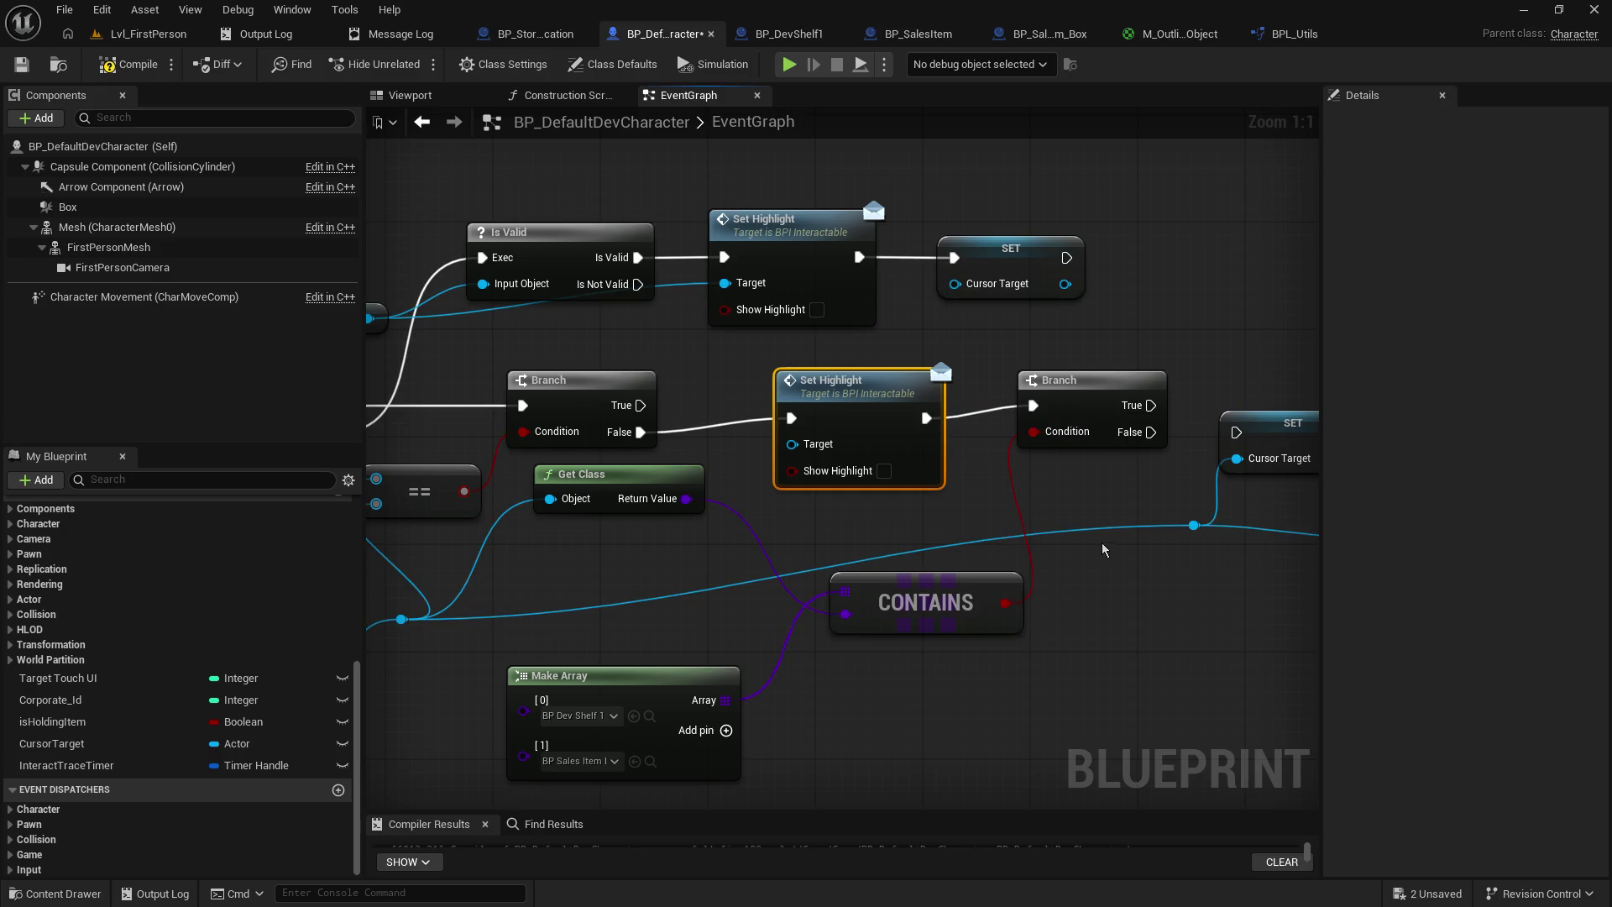
{"action": "left_click_drag", "start_coordinate": [1124, 470], "coordinate": [898, 488]}
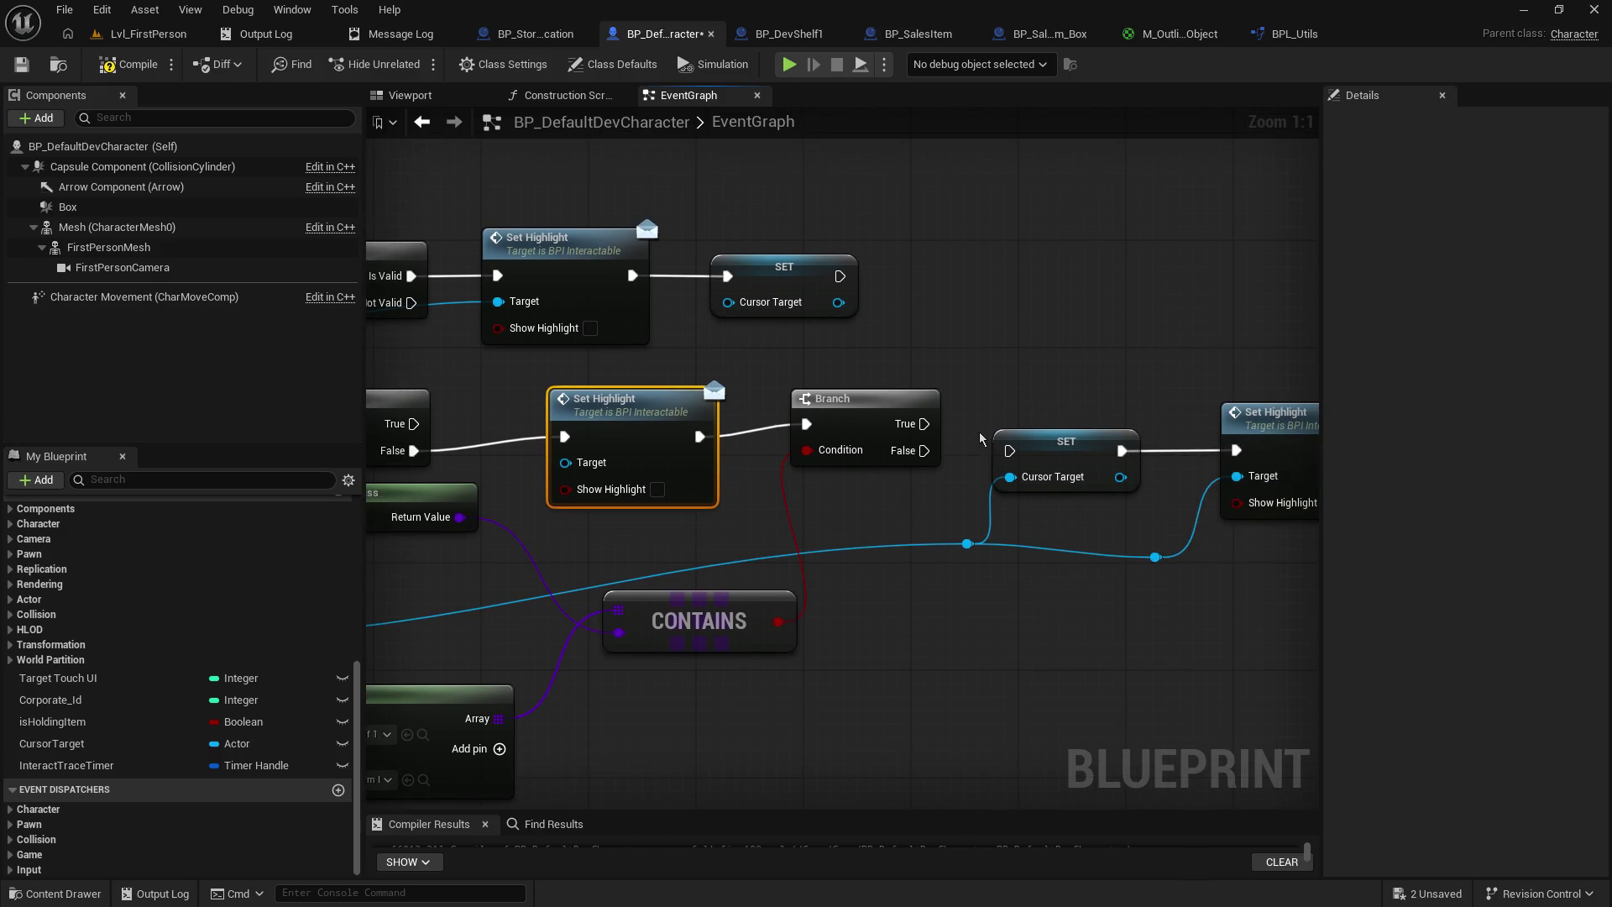
{"action": "mouse_move", "coordinate": [926, 423]}
{"action": "left_mouse_down"}
{"action": "mouse_move", "coordinate": [1004, 473]}
{"action": "mouse_move", "coordinate": [1010, 451]}
{"action": "left_mouse_up"}
- Route the hit actor through a reroute into Set Highlight's Target, compile and save, then Play the level
{"action": "left_click", "coordinate": [22, 65]}
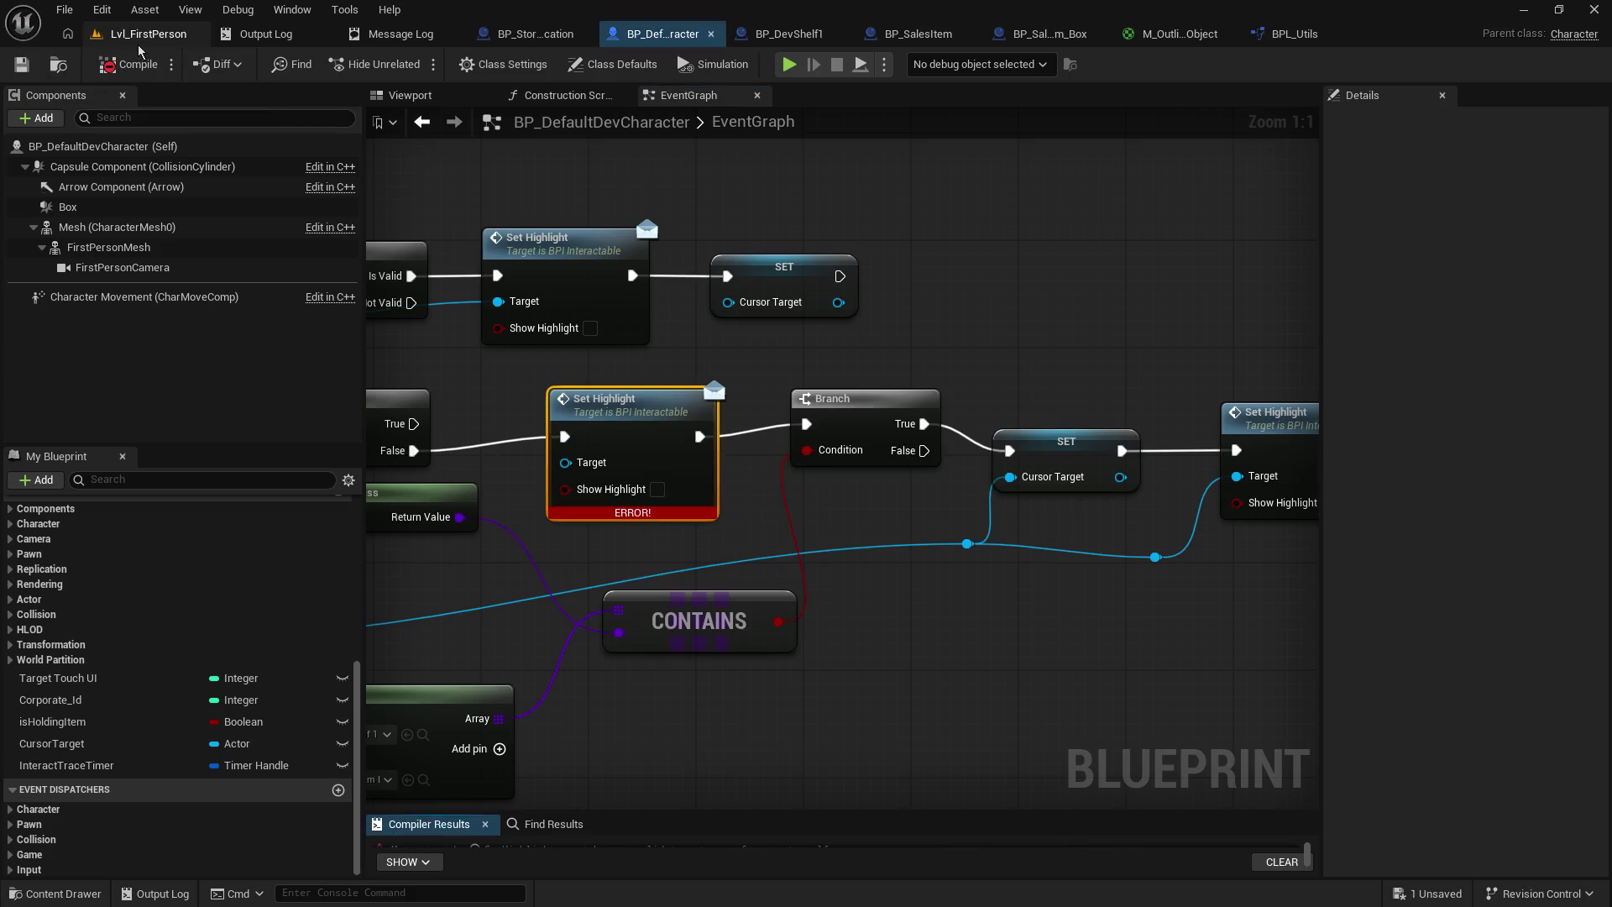
{"action": "left_click_drag", "start_coordinate": [612, 468], "coordinate": [773, 480]}
{"action": "double_click", "coordinate": [632, 559]}
{"action": "left_click_drag", "start_coordinate": [624, 553], "coordinate": [729, 408]}
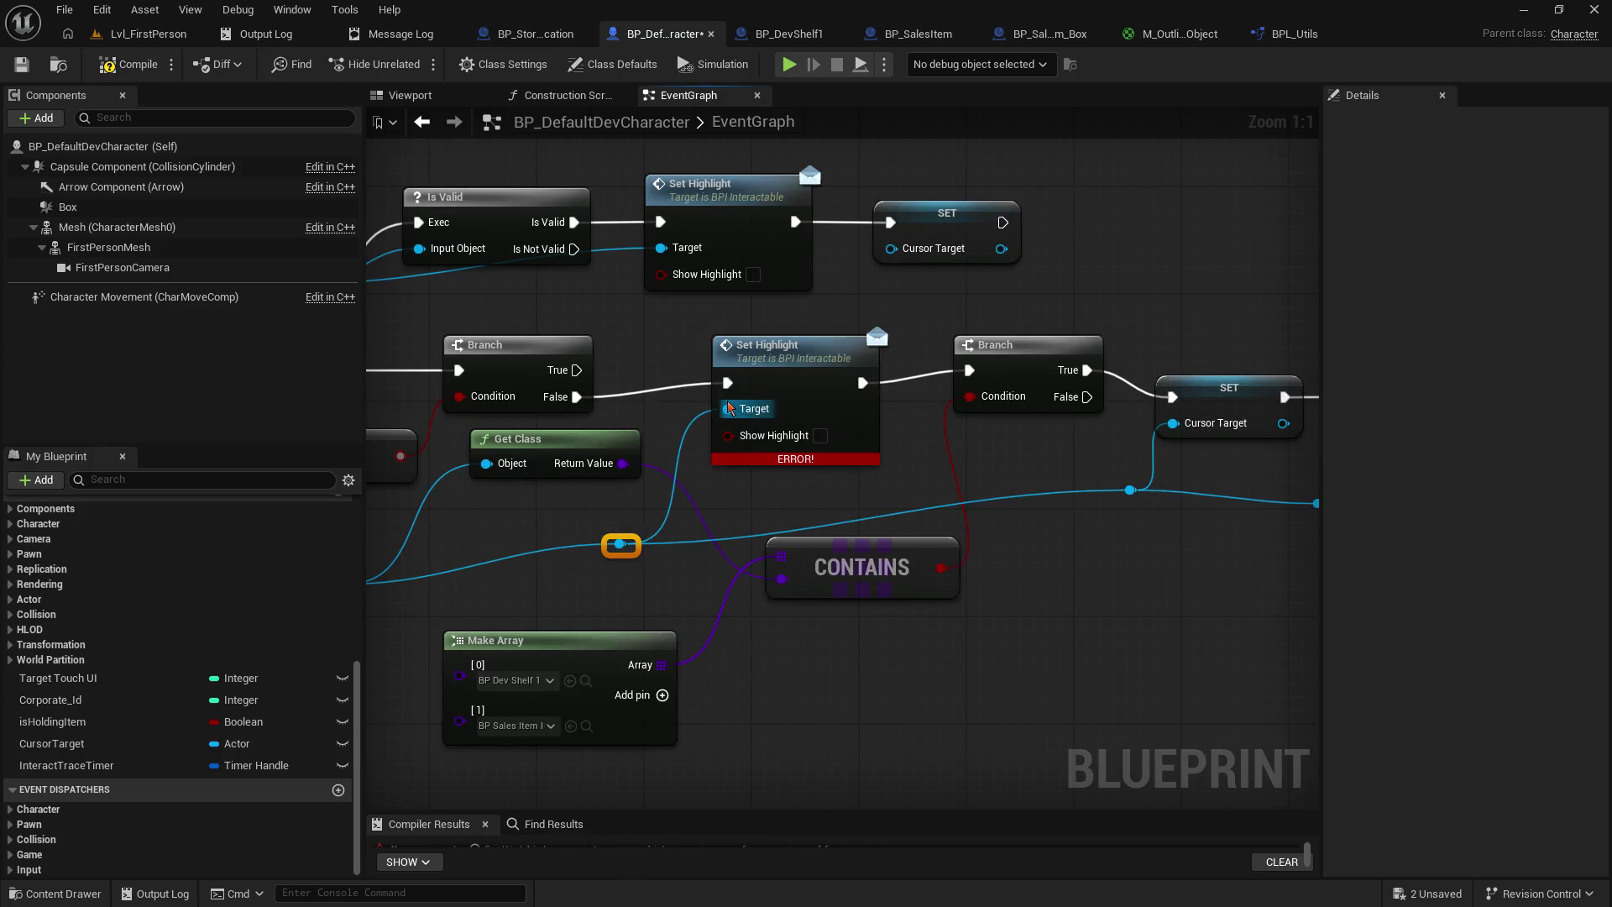
{"action": "left_click", "coordinate": [26, 65]}
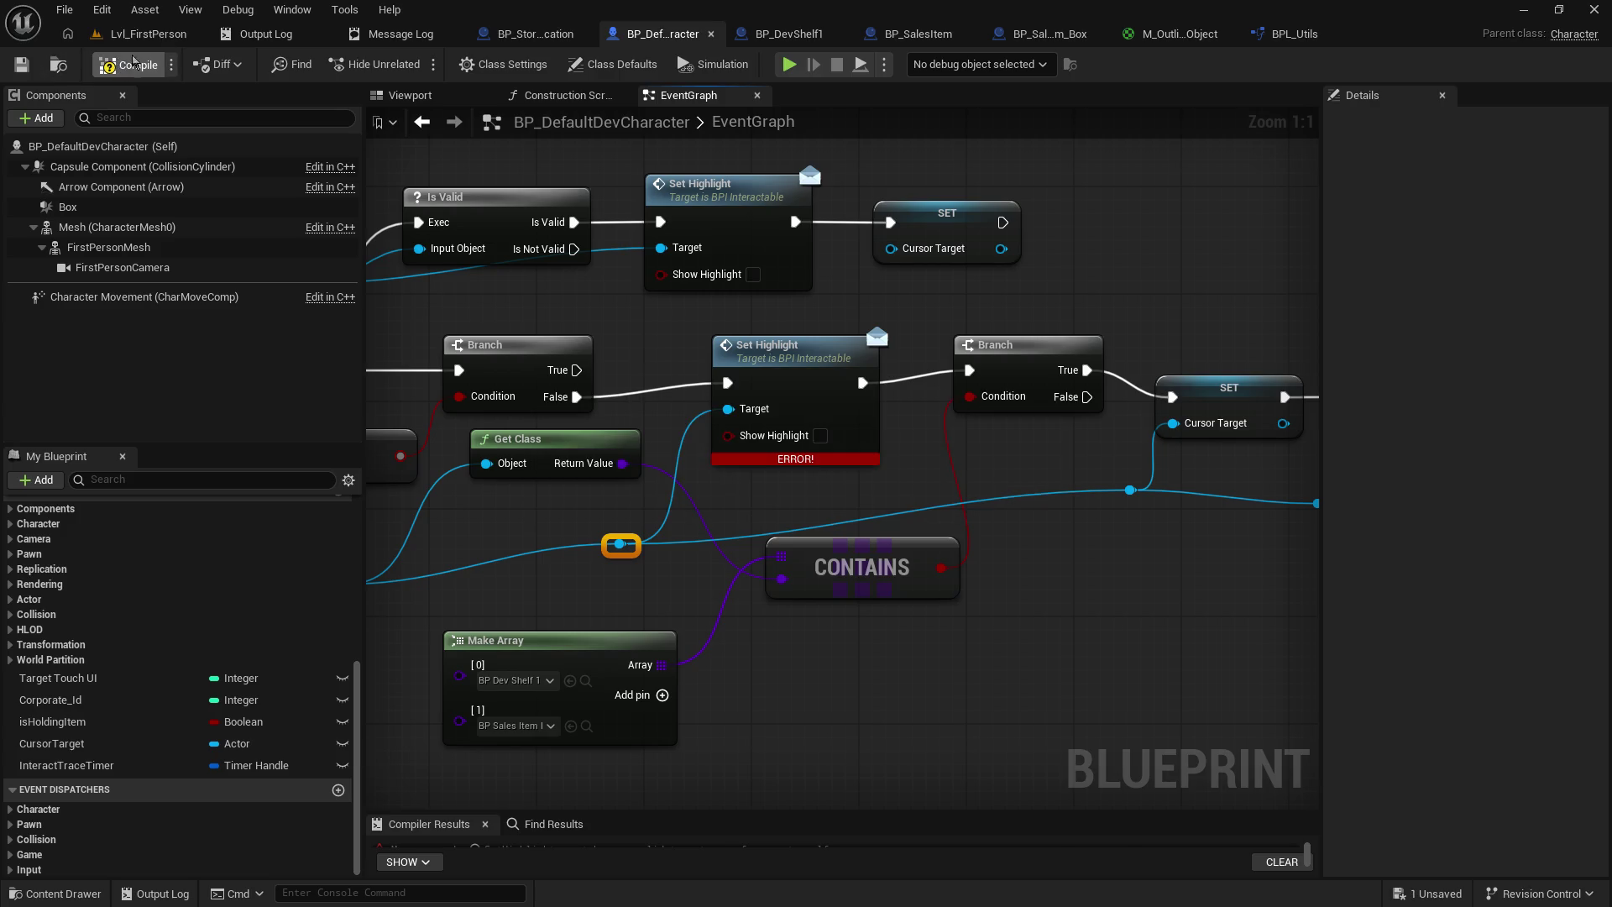
{"action": "left_click", "coordinate": [148, 34]}
{"action": "left_click", "coordinate": [401, 63]}
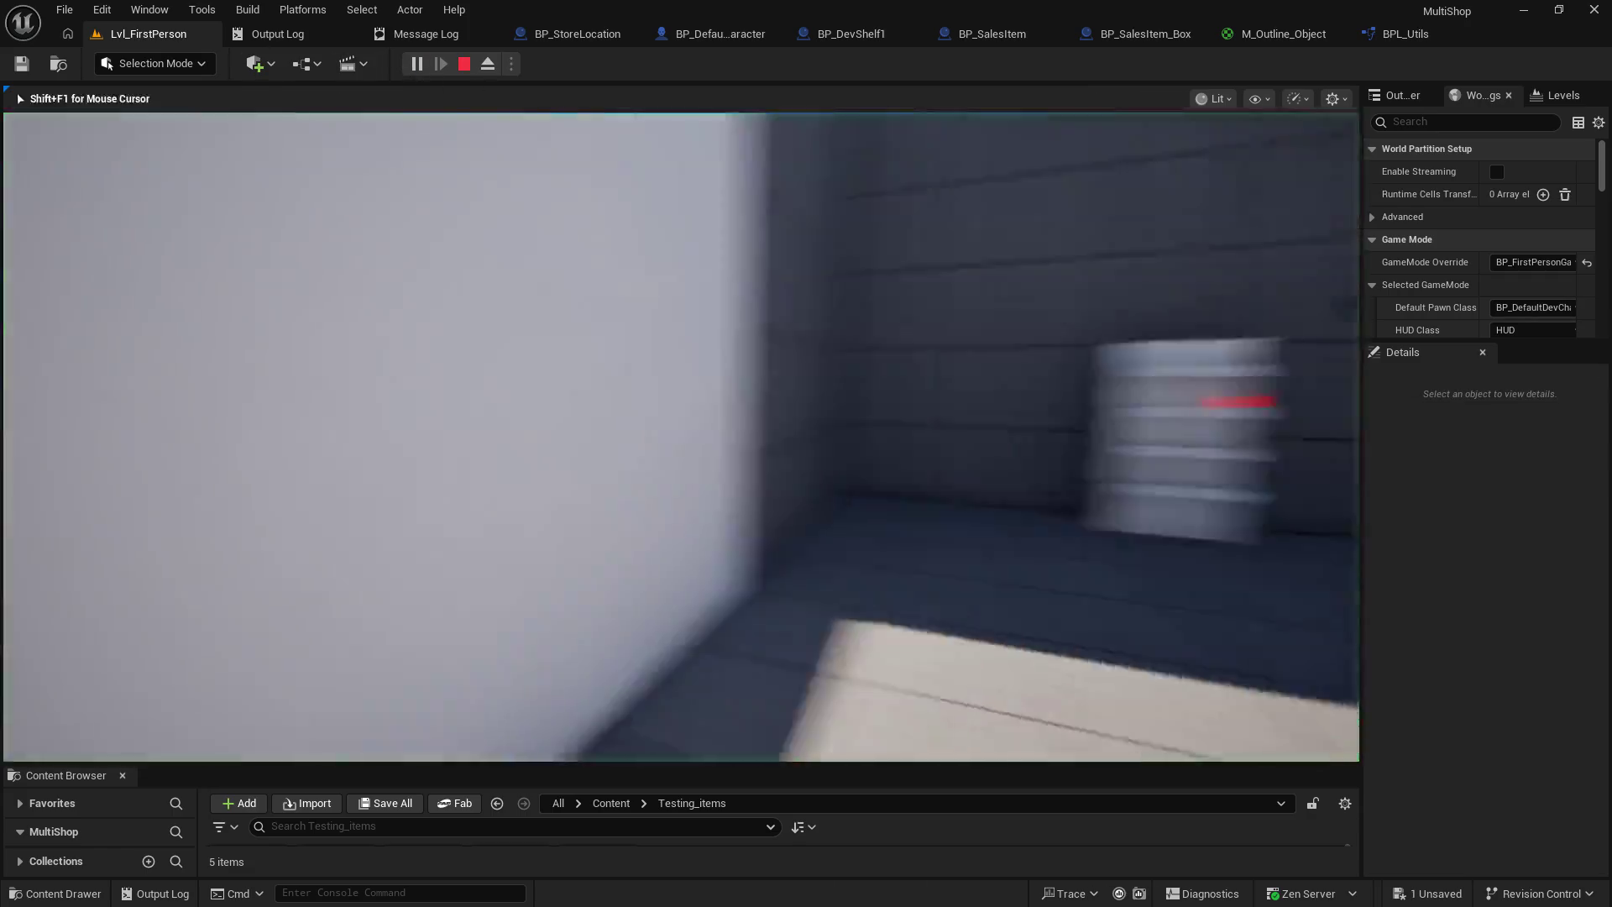
- Walk up to the shelf to confirm its yellow outline, then stop playing with Esc
{"action": "key", "text": "w"}
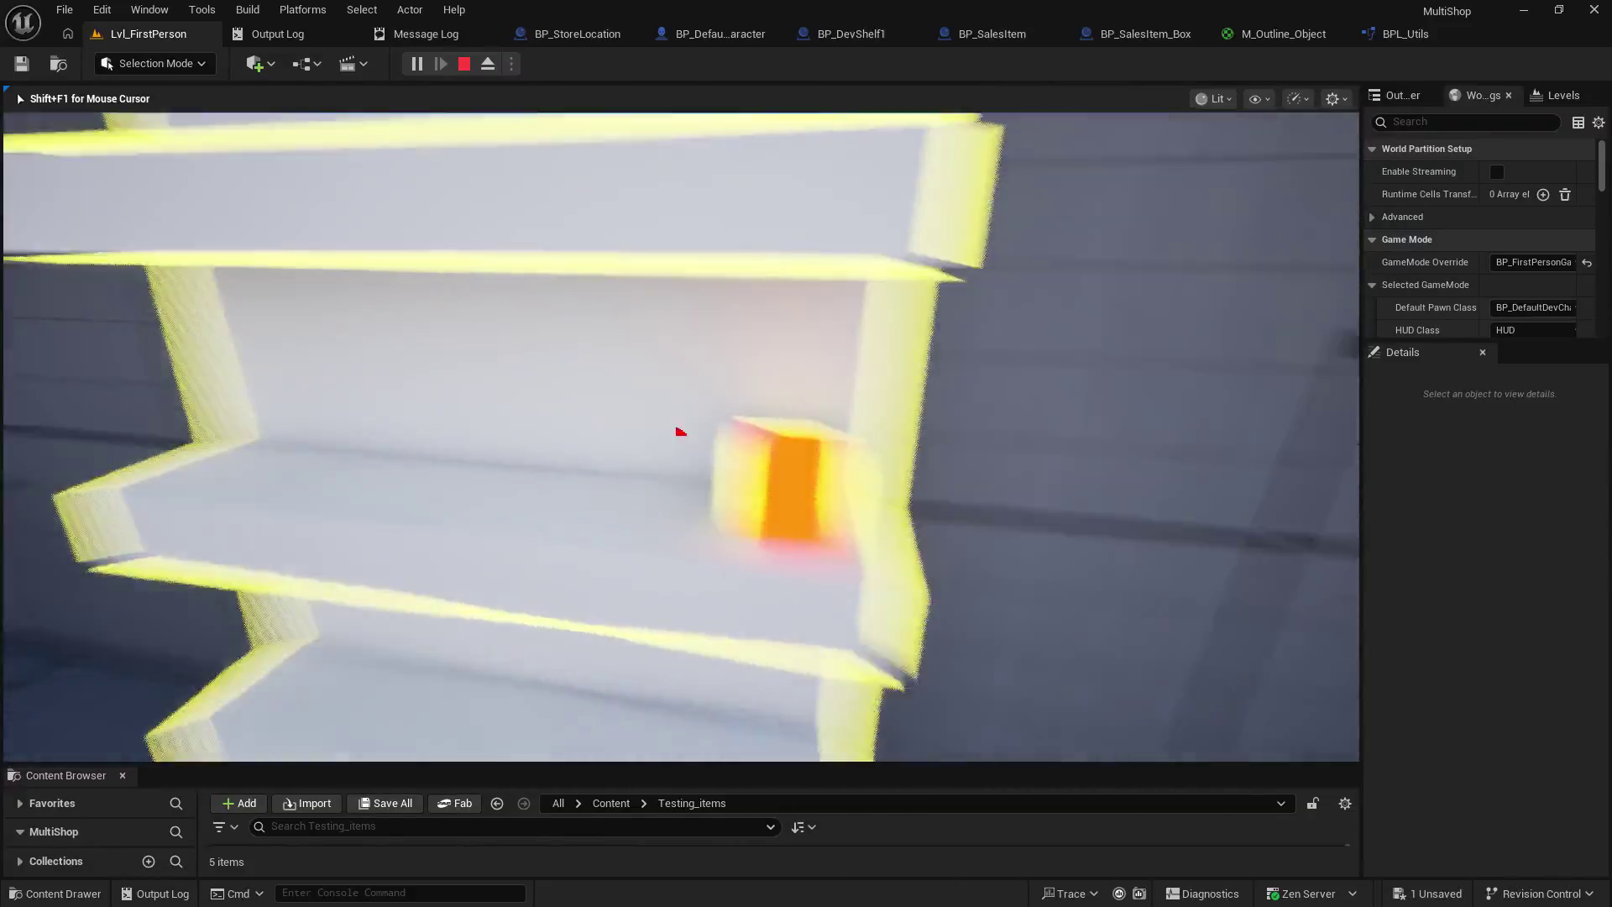
{"action": "key", "text": "Escape"}
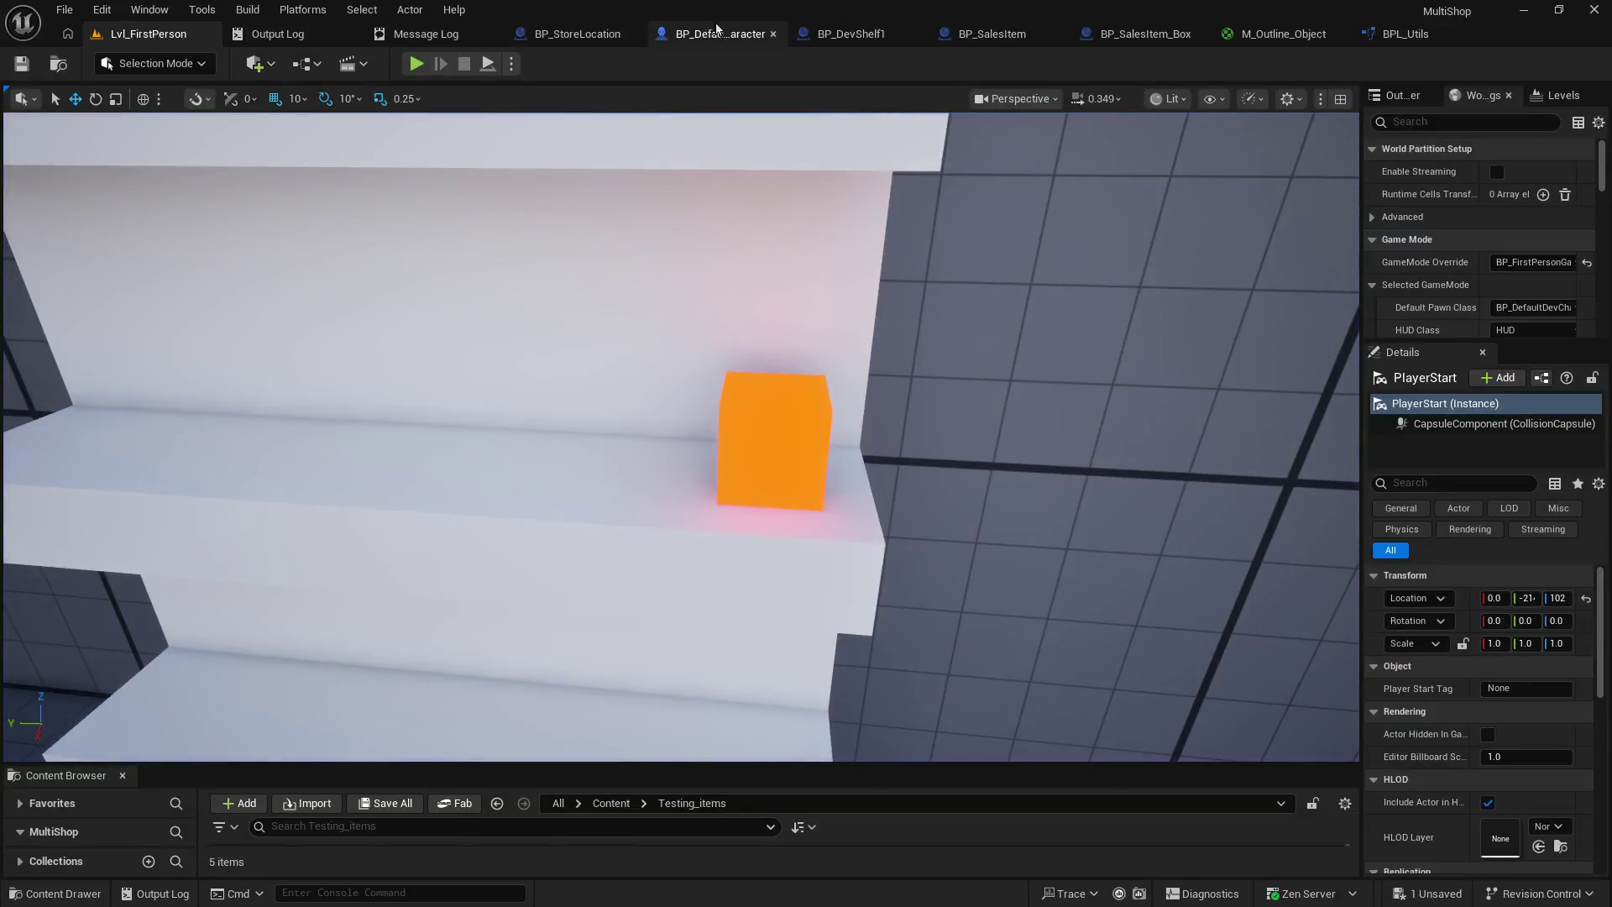
- Move Set Highlight, the reroute knot and Make Array aside, and shift the Branch and comparison nodes right
{"action": "left_click", "coordinate": [715, 32]}
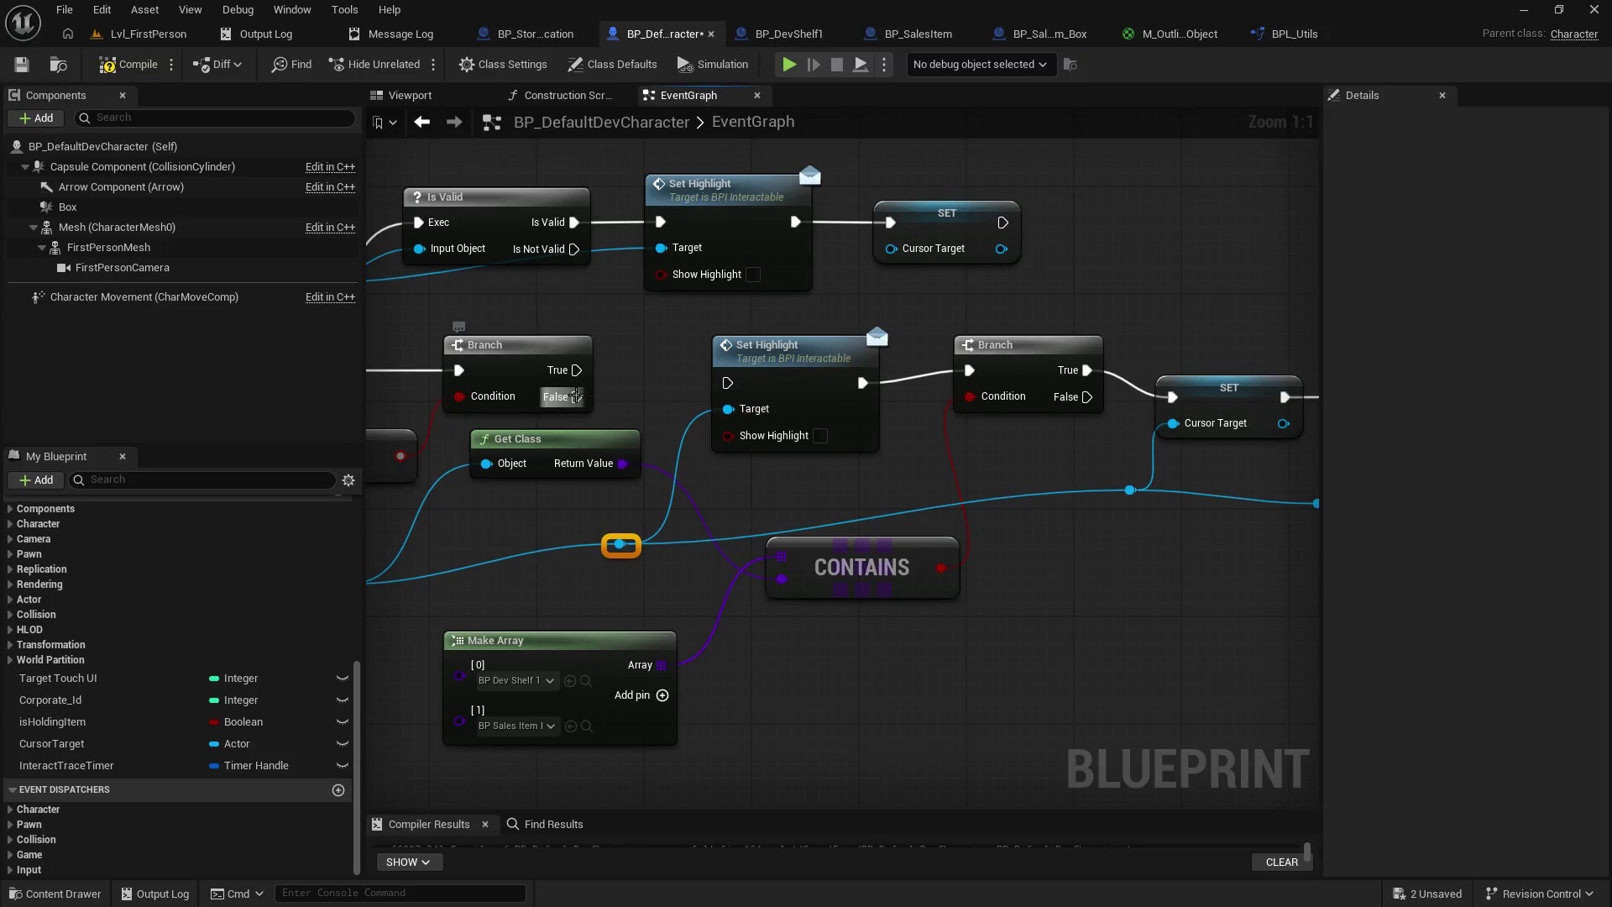
{"action": "mouse_move", "coordinate": [778, 367]}
{"action": "left_mouse_down"}
{"action": "mouse_move", "coordinate": [806, 407]}
{"action": "mouse_move", "coordinate": [898, 716]}
{"action": "left_mouse_up"}
{"action": "mouse_move", "coordinate": [796, 365]}
{"action": "left_mouse_down"}
{"action": "mouse_move", "coordinate": [874, 309]}
{"action": "mouse_move", "coordinate": [856, 329]}
{"action": "mouse_move", "coordinate": [1004, 384]}
{"action": "left_mouse_up"}
{"action": "mouse_move", "coordinate": [881, 540]}
{"action": "left_mouse_down"}
{"action": "mouse_move", "coordinate": [753, 566]}
{"action": "mouse_move", "coordinate": [827, 582]}
{"action": "left_mouse_up"}
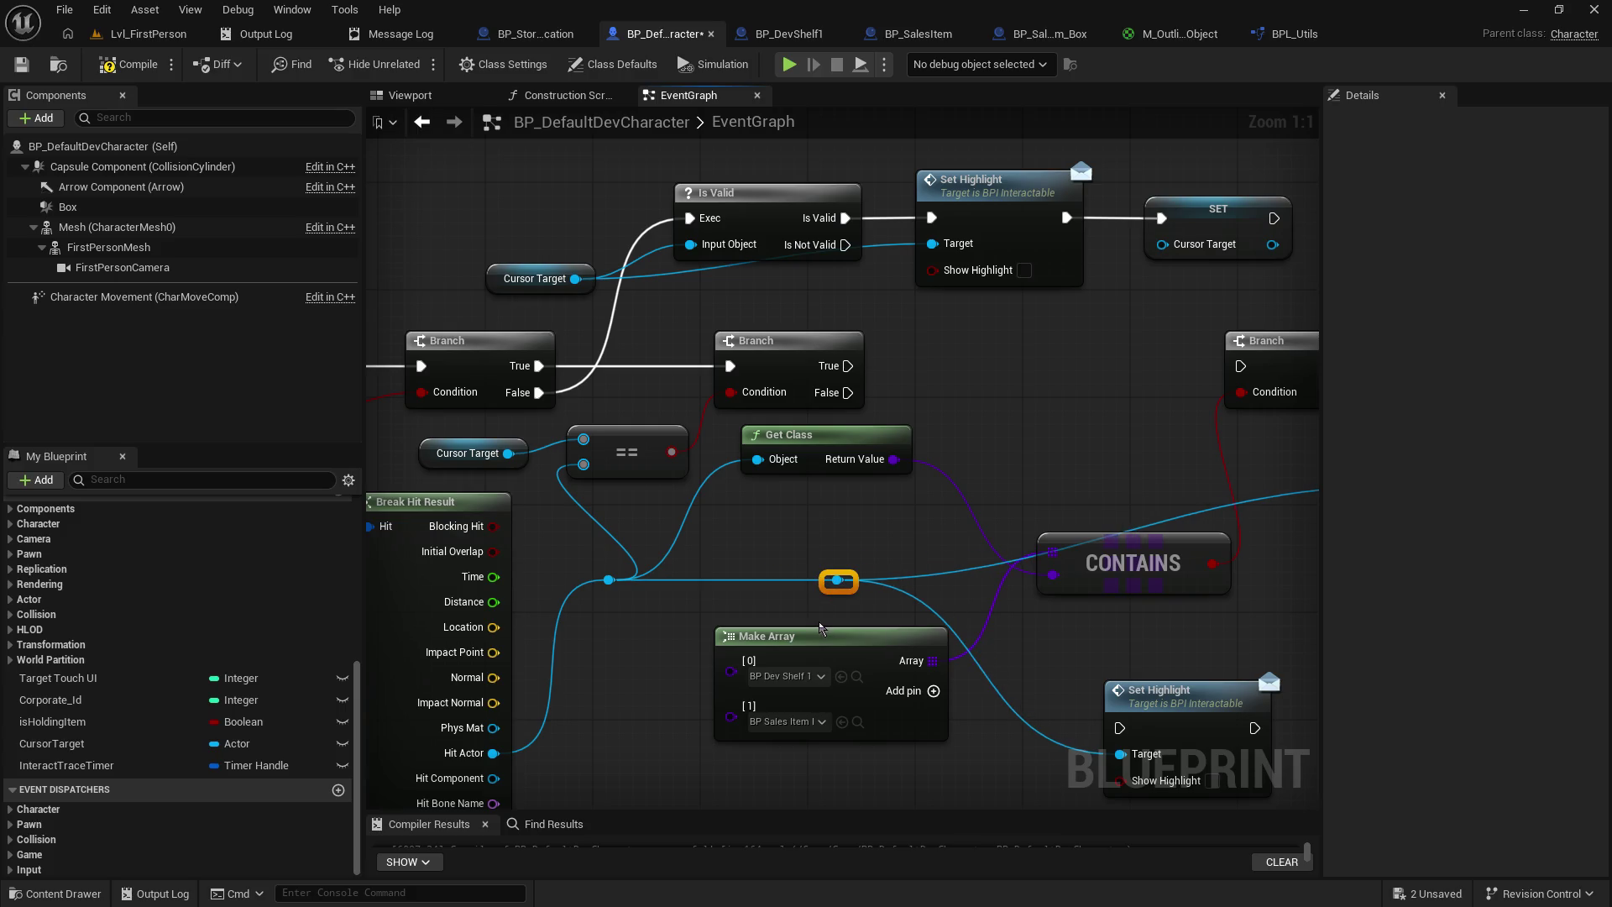
{"action": "left_click_drag", "start_coordinate": [828, 651], "coordinate": [787, 651]}
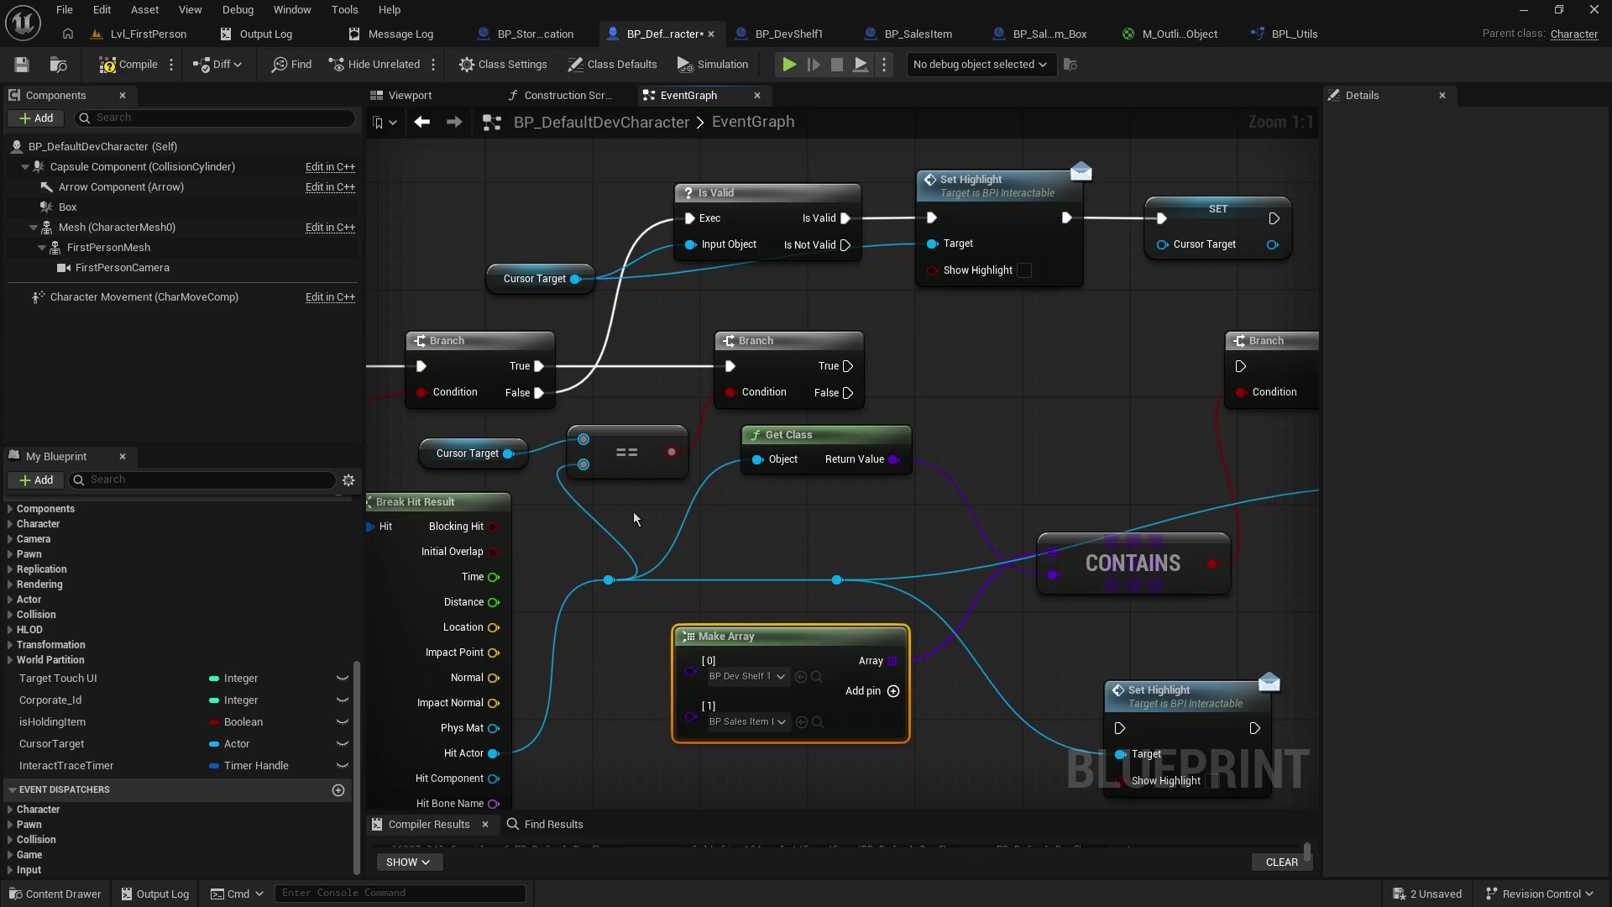
{"action": "left_click_drag", "start_coordinate": [979, 384], "coordinate": [914, 378]}
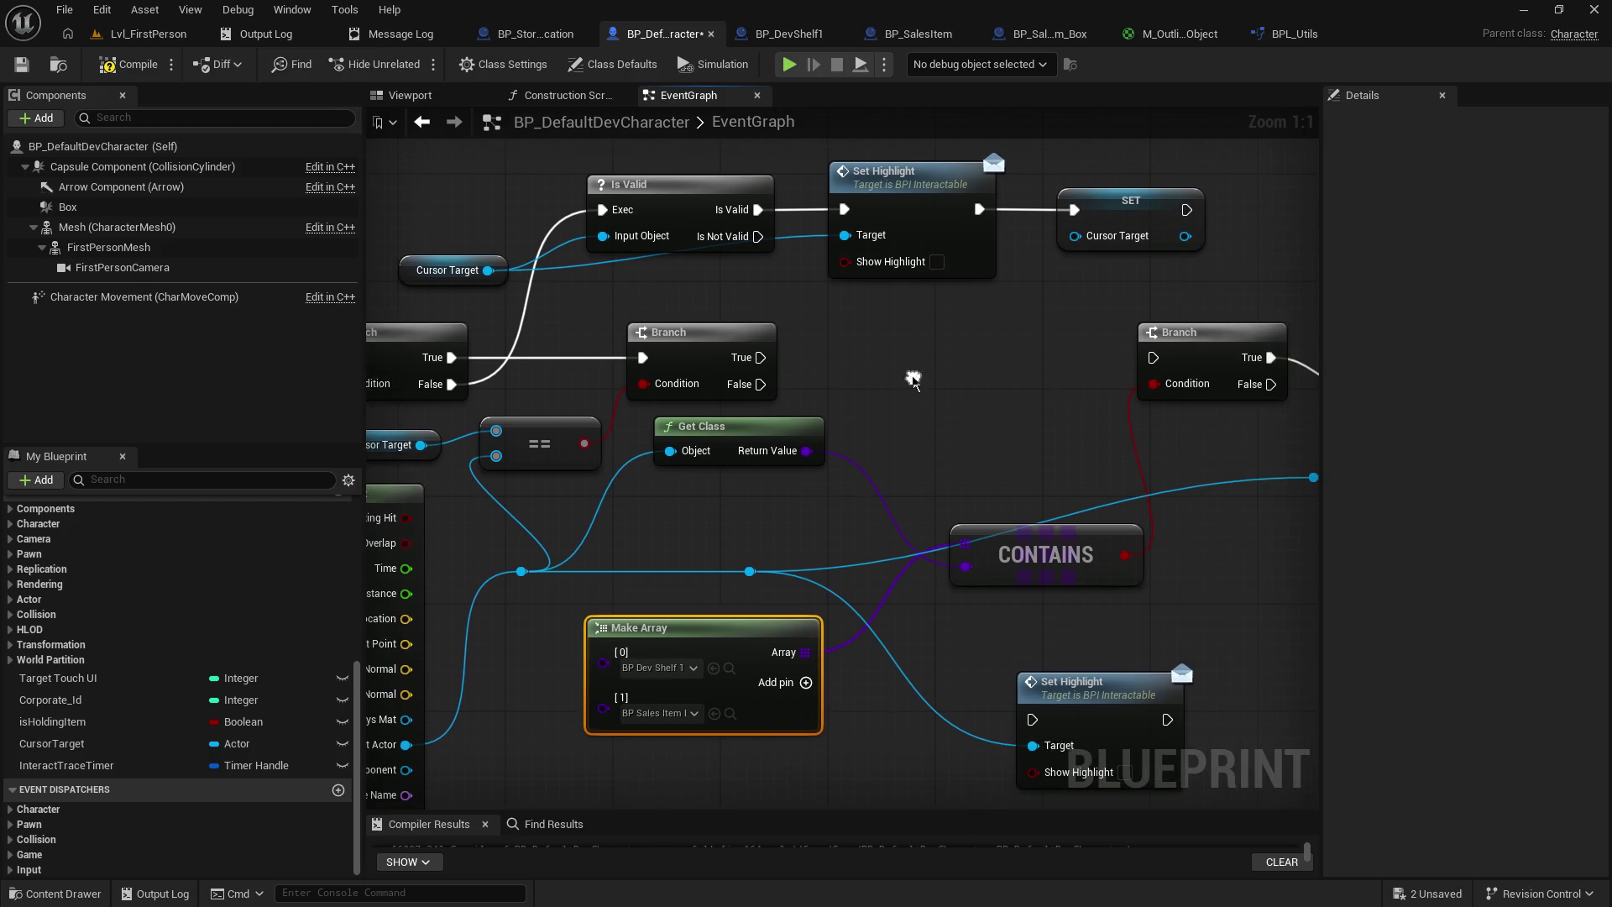
{"action": "left_click_drag", "start_coordinate": [720, 331], "coordinate": [1046, 336]}
{"action": "mouse_move", "coordinate": [422, 415]}
{"action": "left_mouse_down"}
{"action": "mouse_move", "coordinate": [471, 445]}
{"action": "mouse_move", "coordinate": [756, 458]}
{"action": "mouse_move", "coordinate": [916, 430]}
{"action": "mouse_move", "coordinate": [1035, 432]}
{"action": "left_mouse_up"}
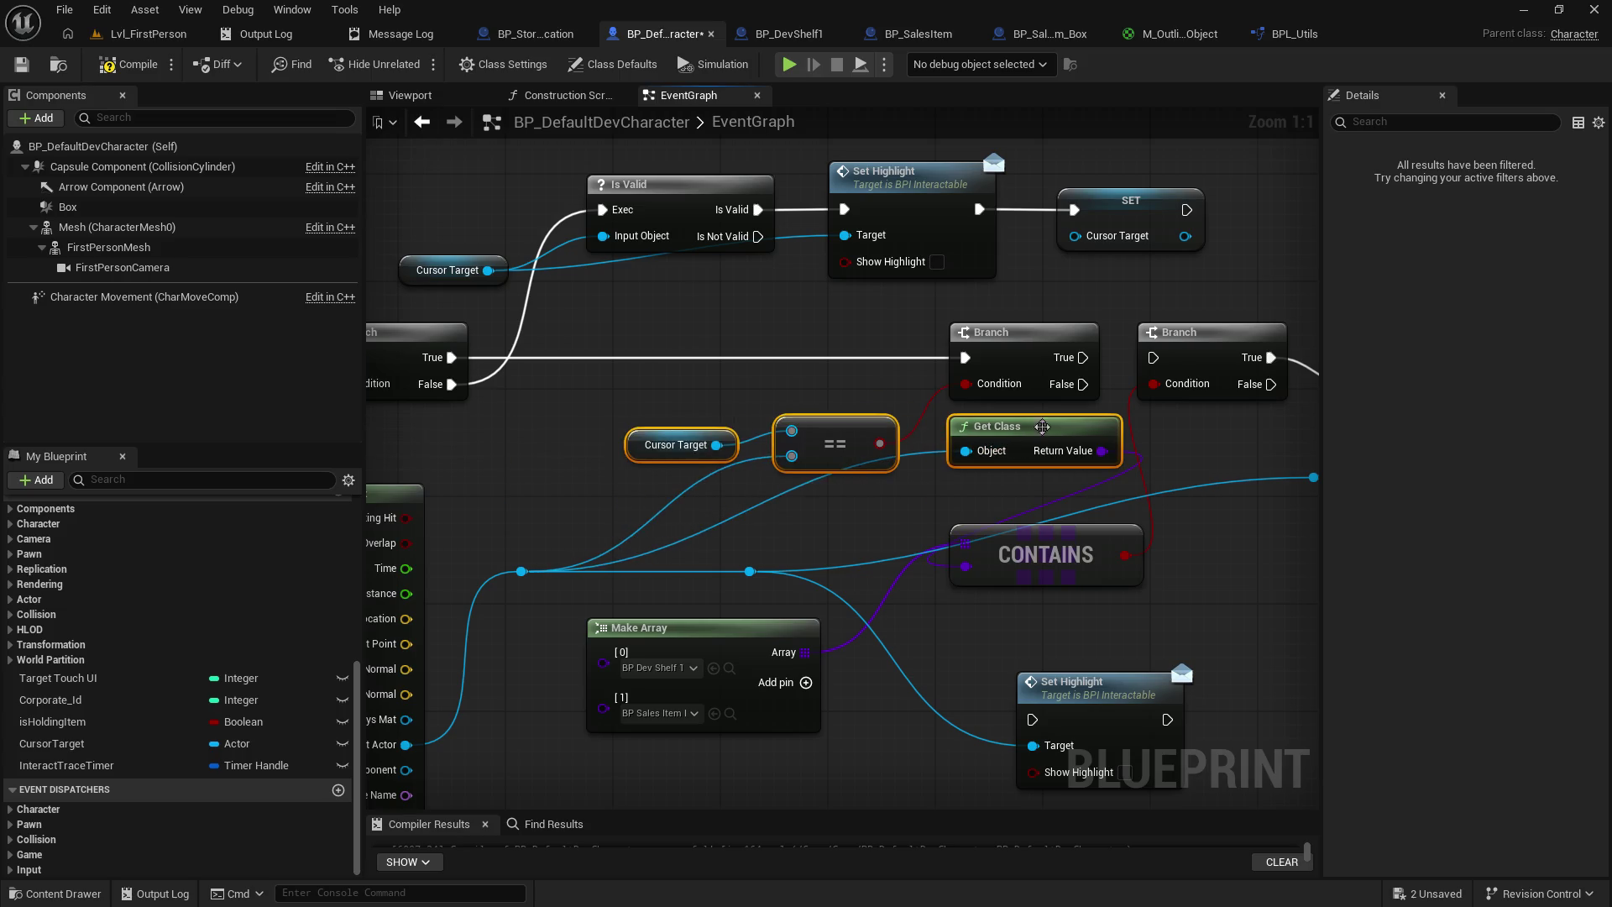
- Break the old exec links and chain the three Branches one after another through their True outputs
{"action": "left_click", "coordinate": [966, 357], "text": "alt"}
{"action": "left_click", "coordinate": [1271, 357], "text": "alt"}
{"action": "left_click_drag", "start_coordinate": [1219, 338], "coordinate": [680, 351]}
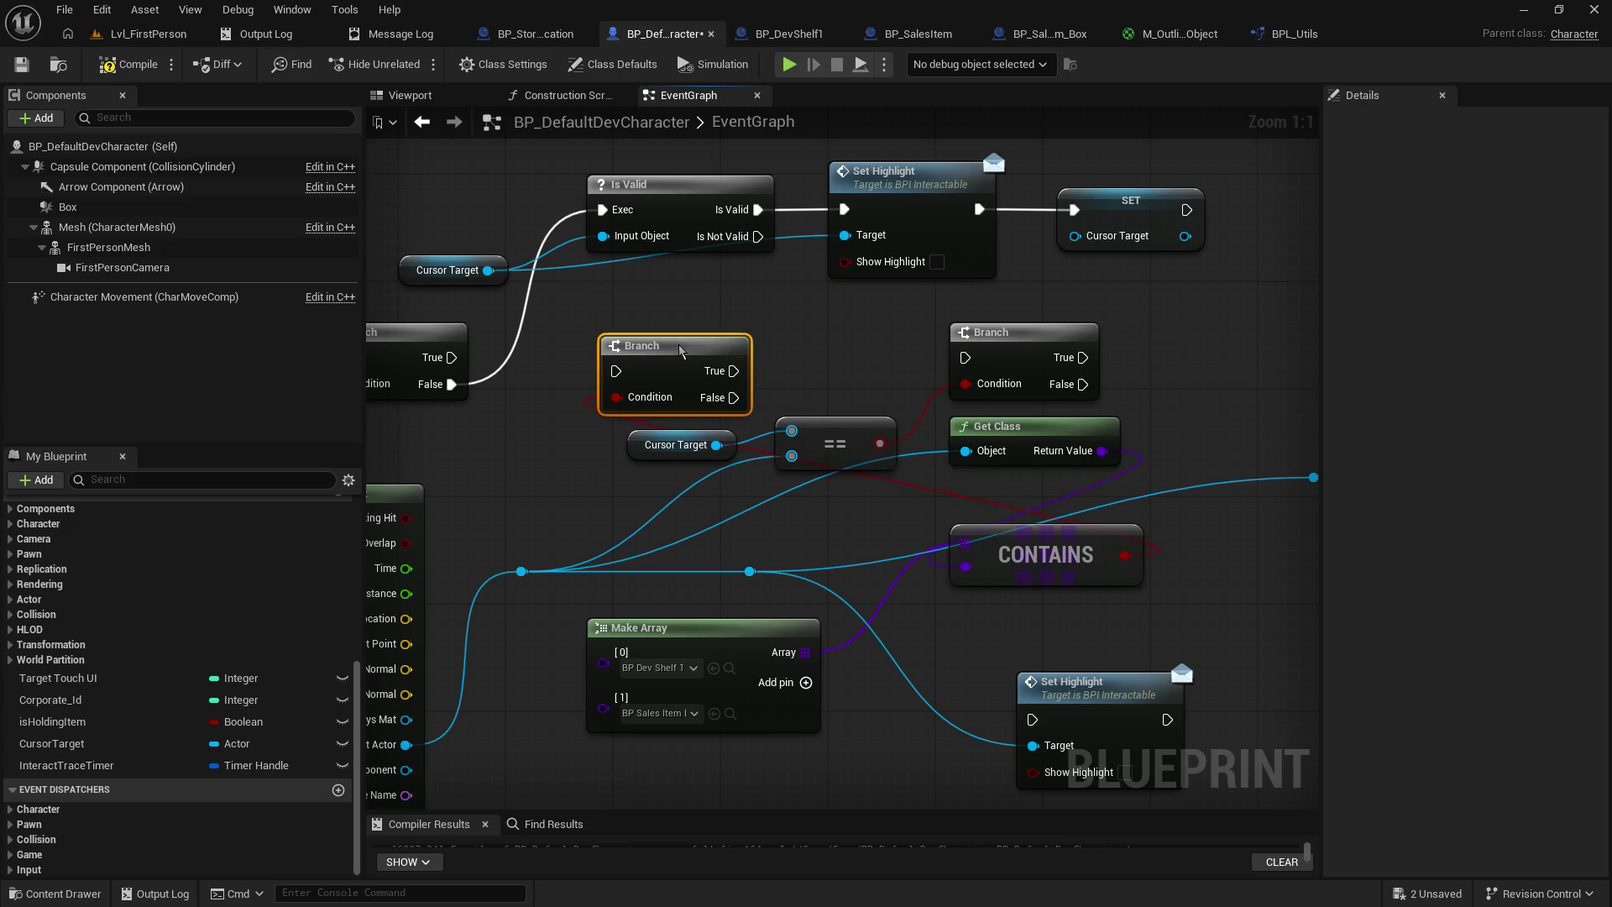
{"action": "left_click_drag", "start_coordinate": [997, 564], "coordinate": [552, 496]}
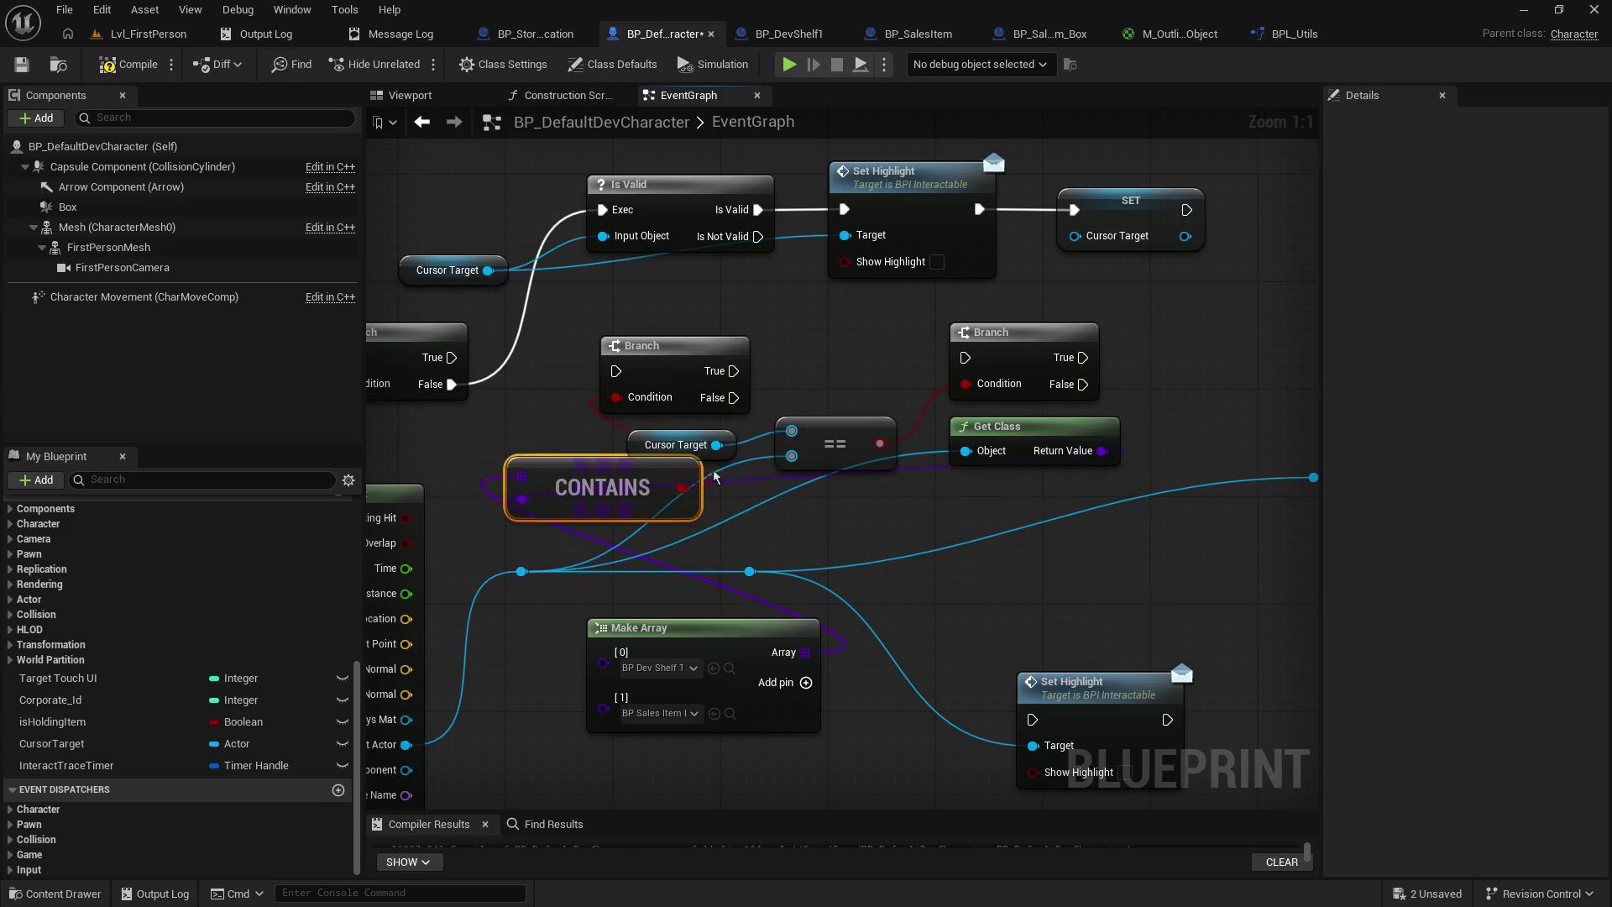
{"action": "left_click_drag", "start_coordinate": [451, 356], "coordinate": [615, 371]}
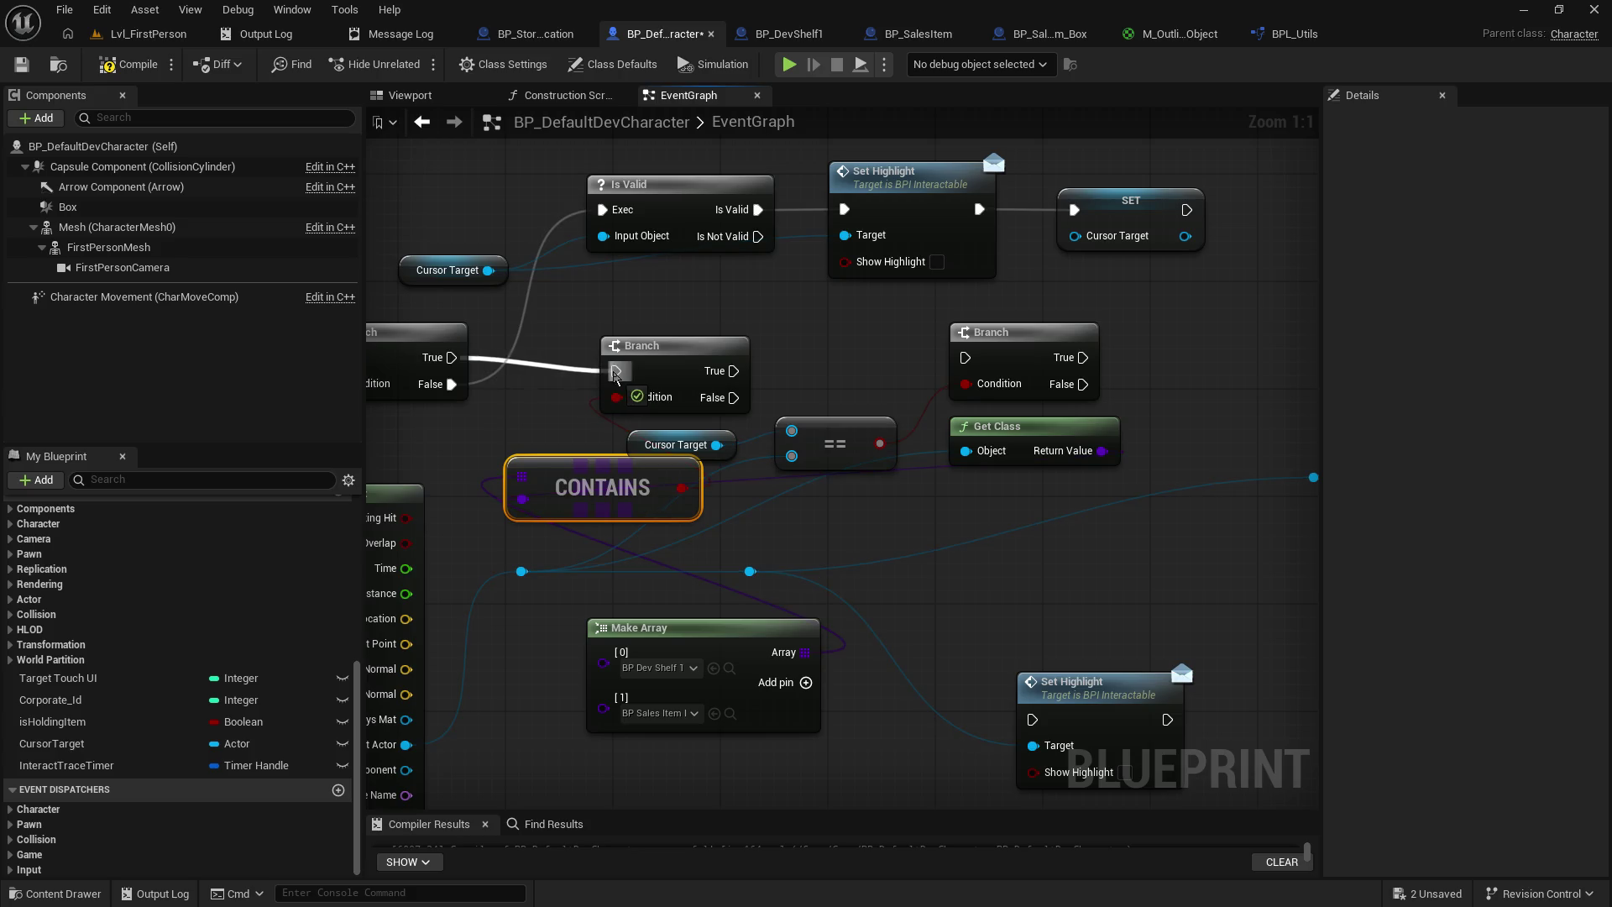
{"action": "left_click_drag", "start_coordinate": [734, 370], "coordinate": [966, 358]}
- Arrange the ==, Cursor Target, CONTAINS and Make Array nodes, placing Get Class above Break Hit Result
{"action": "left_click_drag", "start_coordinate": [1094, 458], "coordinate": [875, 345]}
{"action": "left_click_drag", "start_coordinate": [990, 344], "coordinate": [1084, 357]}
{"action": "mouse_move", "coordinate": [696, 433]}
{"action": "left_mouse_down"}
{"action": "mouse_move", "coordinate": [807, 406]}
{"action": "mouse_move", "coordinate": [924, 406]}
{"action": "left_mouse_up"}
{"action": "mouse_move", "coordinate": [652, 467]}
{"action": "left_mouse_down"}
{"action": "mouse_move", "coordinate": [672, 429]}
{"action": "mouse_move", "coordinate": [683, 443]}
{"action": "mouse_move", "coordinate": [880, 446]}
{"action": "mouse_move", "coordinate": [876, 382]}
{"action": "mouse_move", "coordinate": [899, 387]}
{"action": "left_mouse_up"}
{"action": "mouse_move", "coordinate": [1109, 363]}
{"action": "left_mouse_down"}
{"action": "mouse_move", "coordinate": [760, 385]}
{"action": "mouse_move", "coordinate": [1060, 494]}
{"action": "mouse_move", "coordinate": [1086, 346]}
{"action": "left_mouse_up"}
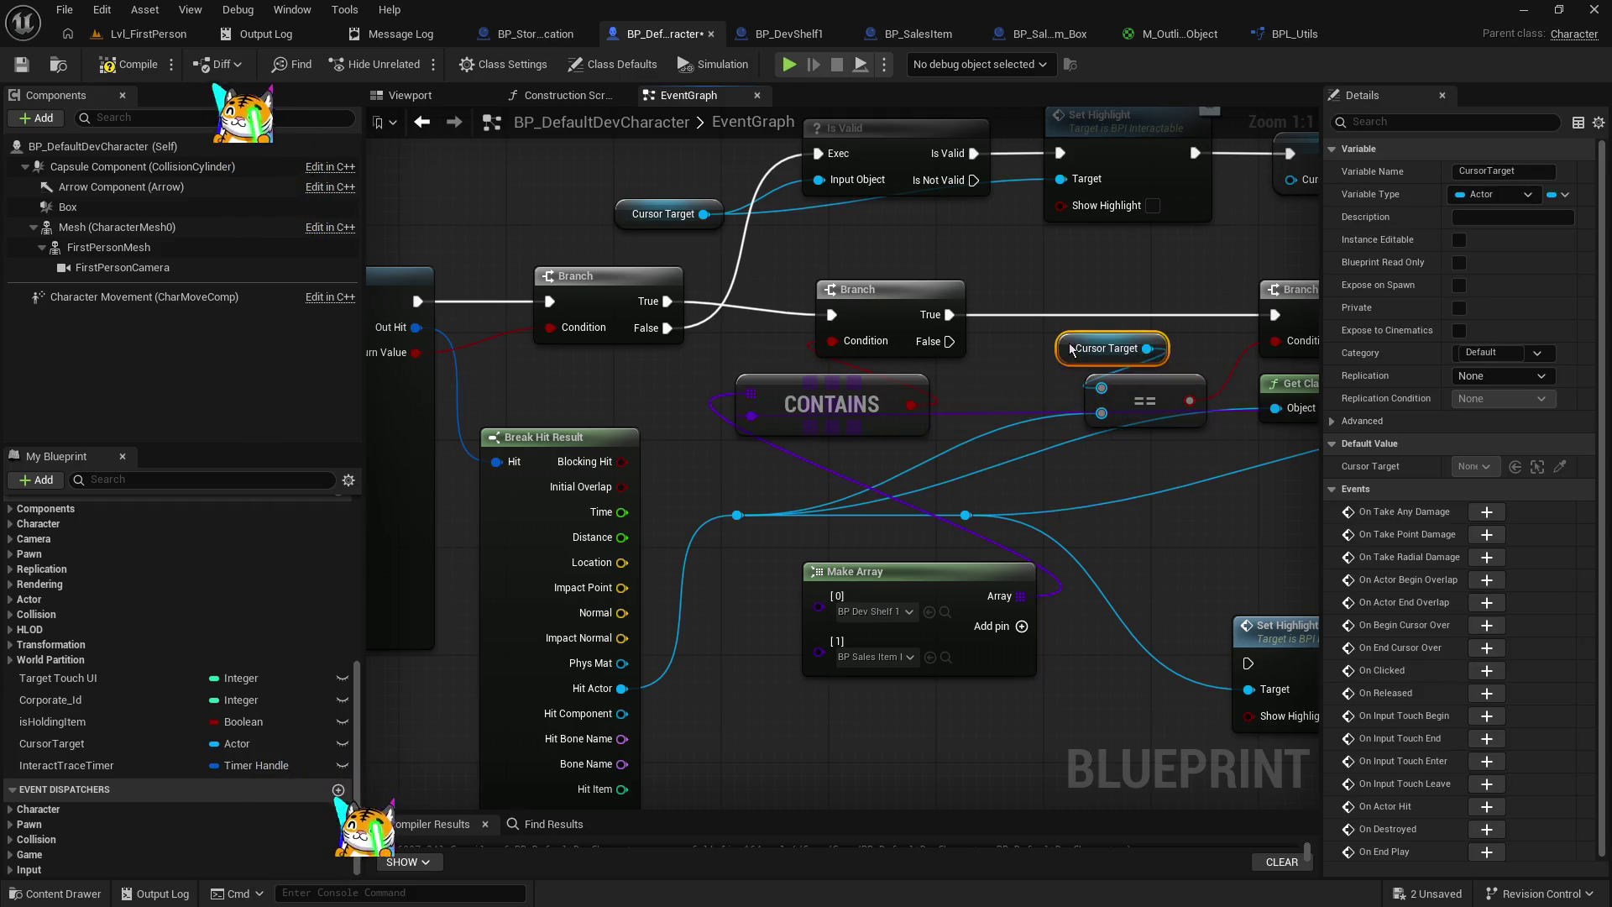
{"action": "mouse_move", "coordinate": [870, 586]}
{"action": "left_mouse_down"}
{"action": "mouse_move", "coordinate": [766, 598]}
{"action": "mouse_move", "coordinate": [750, 622]}
{"action": "left_mouse_up"}
{"action": "left_click_drag", "start_coordinate": [996, 512], "coordinate": [657, 538]}
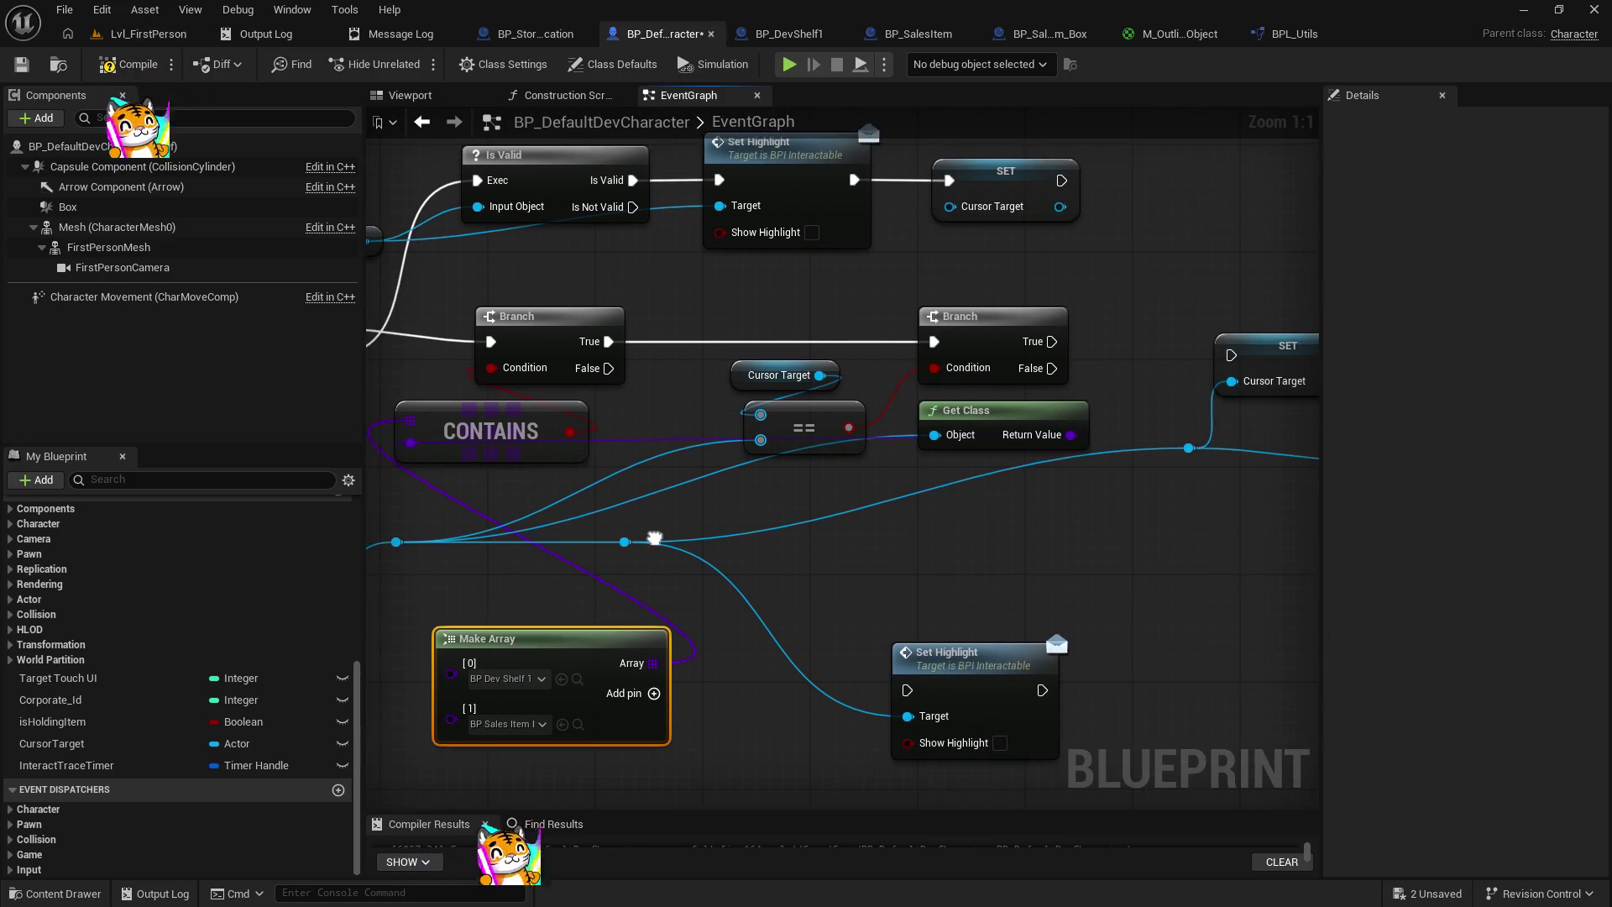
{"action": "mouse_move", "coordinate": [966, 409]}
{"action": "left_mouse_down"}
{"action": "mouse_move", "coordinate": [926, 448]}
{"action": "mouse_move", "coordinate": [424, 569]}
{"action": "left_mouse_up"}
{"action": "left_click_drag", "start_coordinate": [551, 457], "coordinate": [892, 467]}
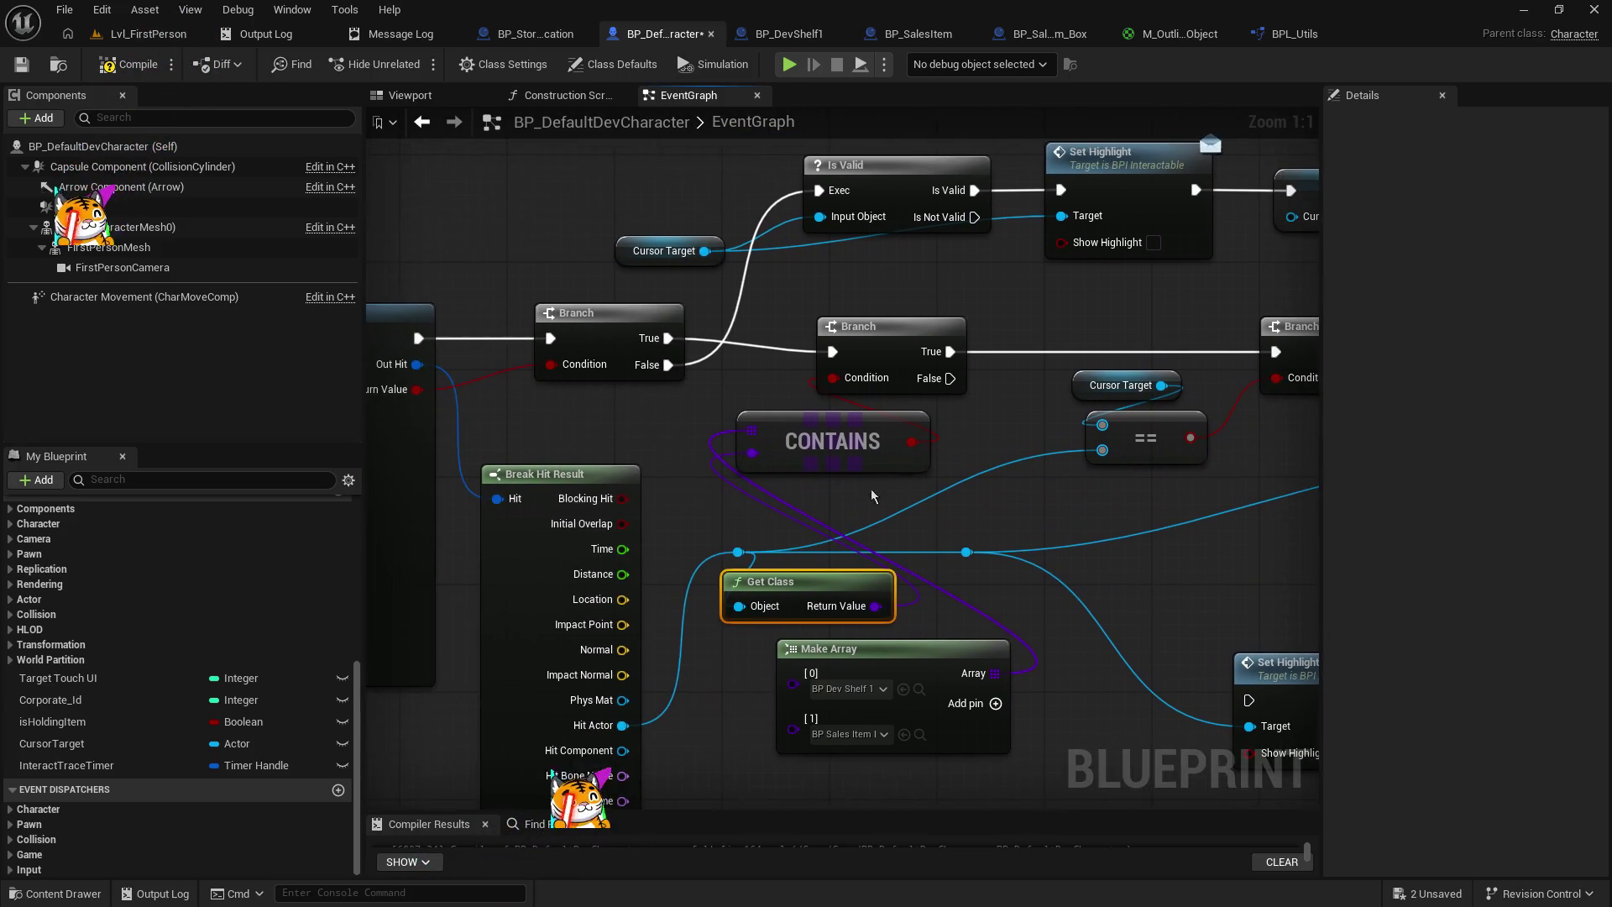
{"action": "left_click_drag", "start_coordinate": [580, 487], "coordinate": [566, 570]}
{"action": "left_click_drag", "start_coordinate": [804, 601], "coordinate": [589, 452]}
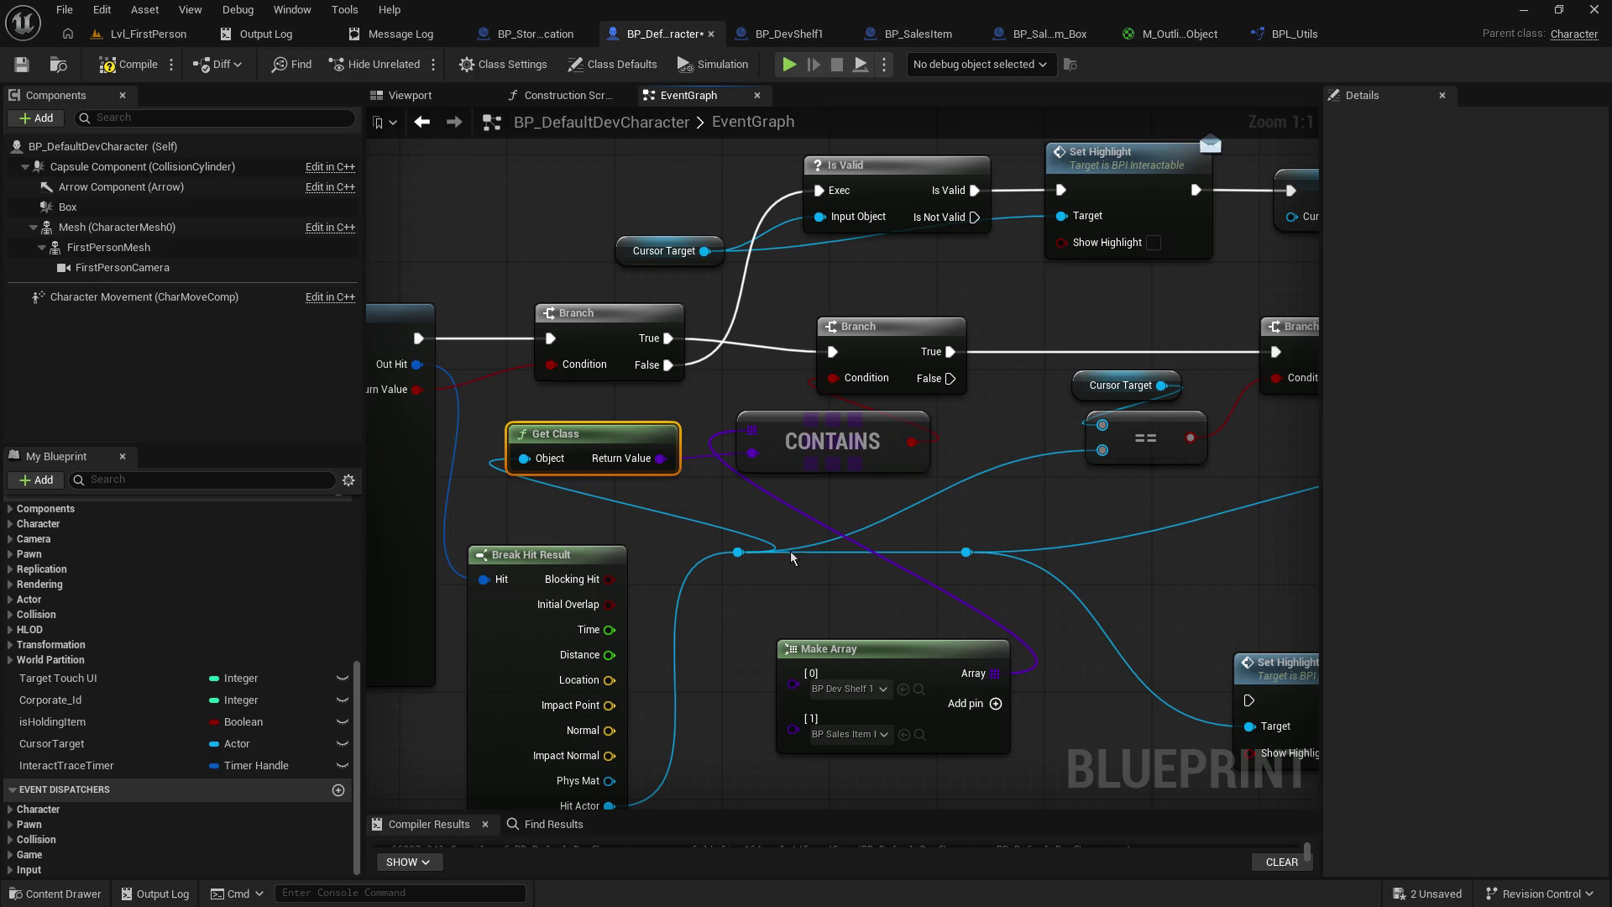
- Tidy the Branch row side by side and move the == and Cursor Target nodes left and down
{"action": "left_click_drag", "start_coordinate": [870, 348], "coordinate": [870, 334]}
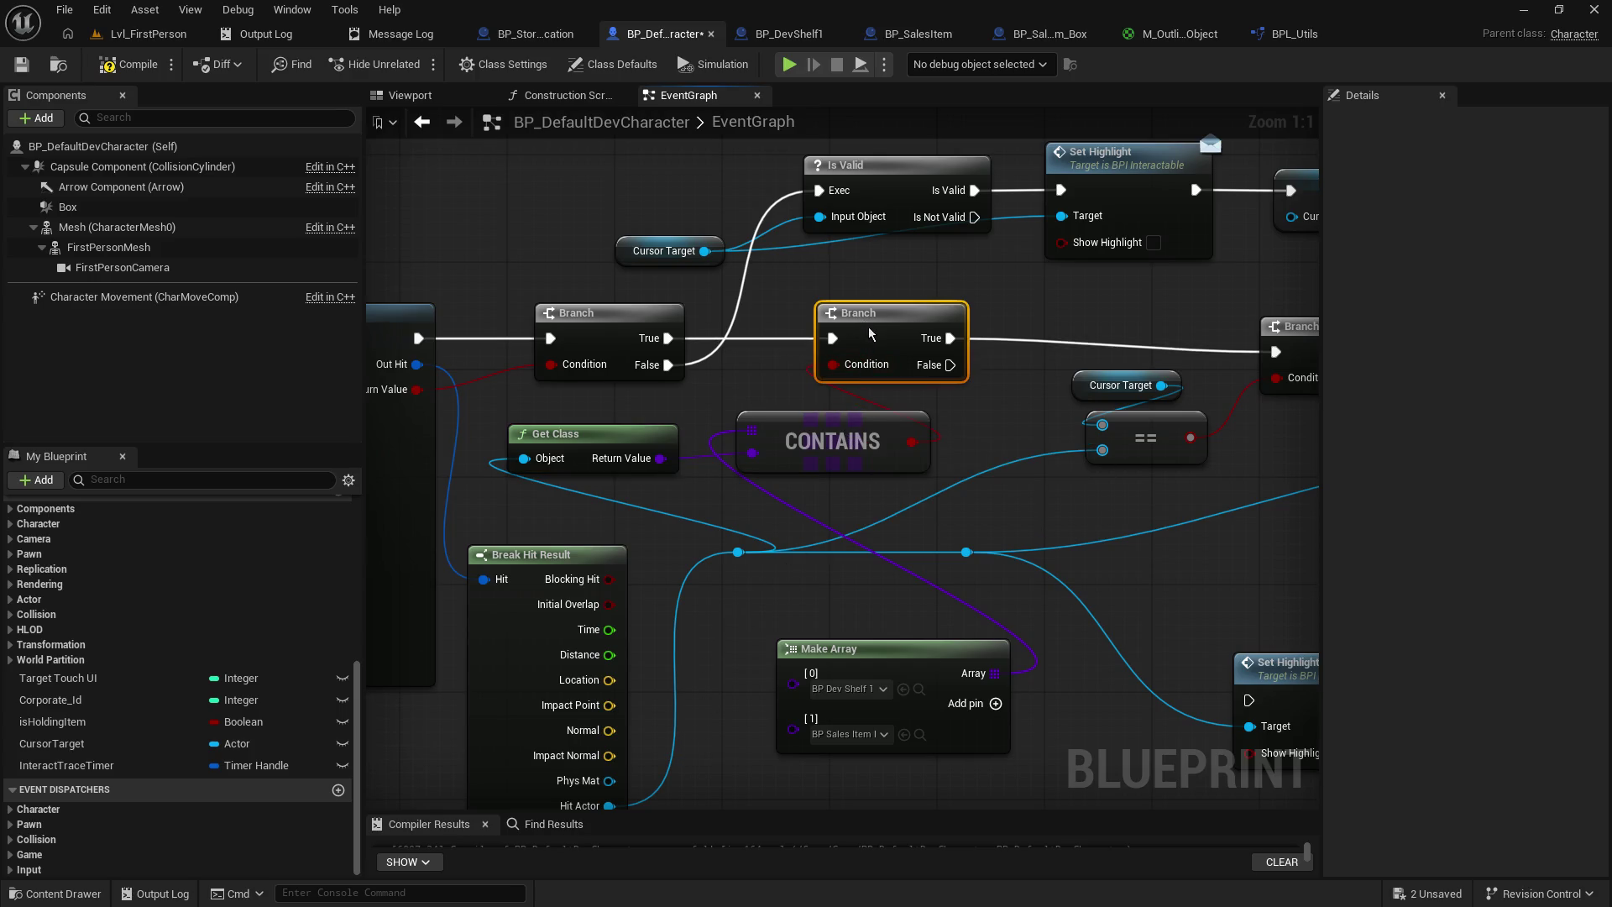
{"action": "mouse_move", "coordinate": [878, 665]}
{"action": "left_mouse_down"}
{"action": "mouse_move", "coordinate": [936, 660]}
{"action": "mouse_move", "coordinate": [851, 691]}
{"action": "left_mouse_up"}
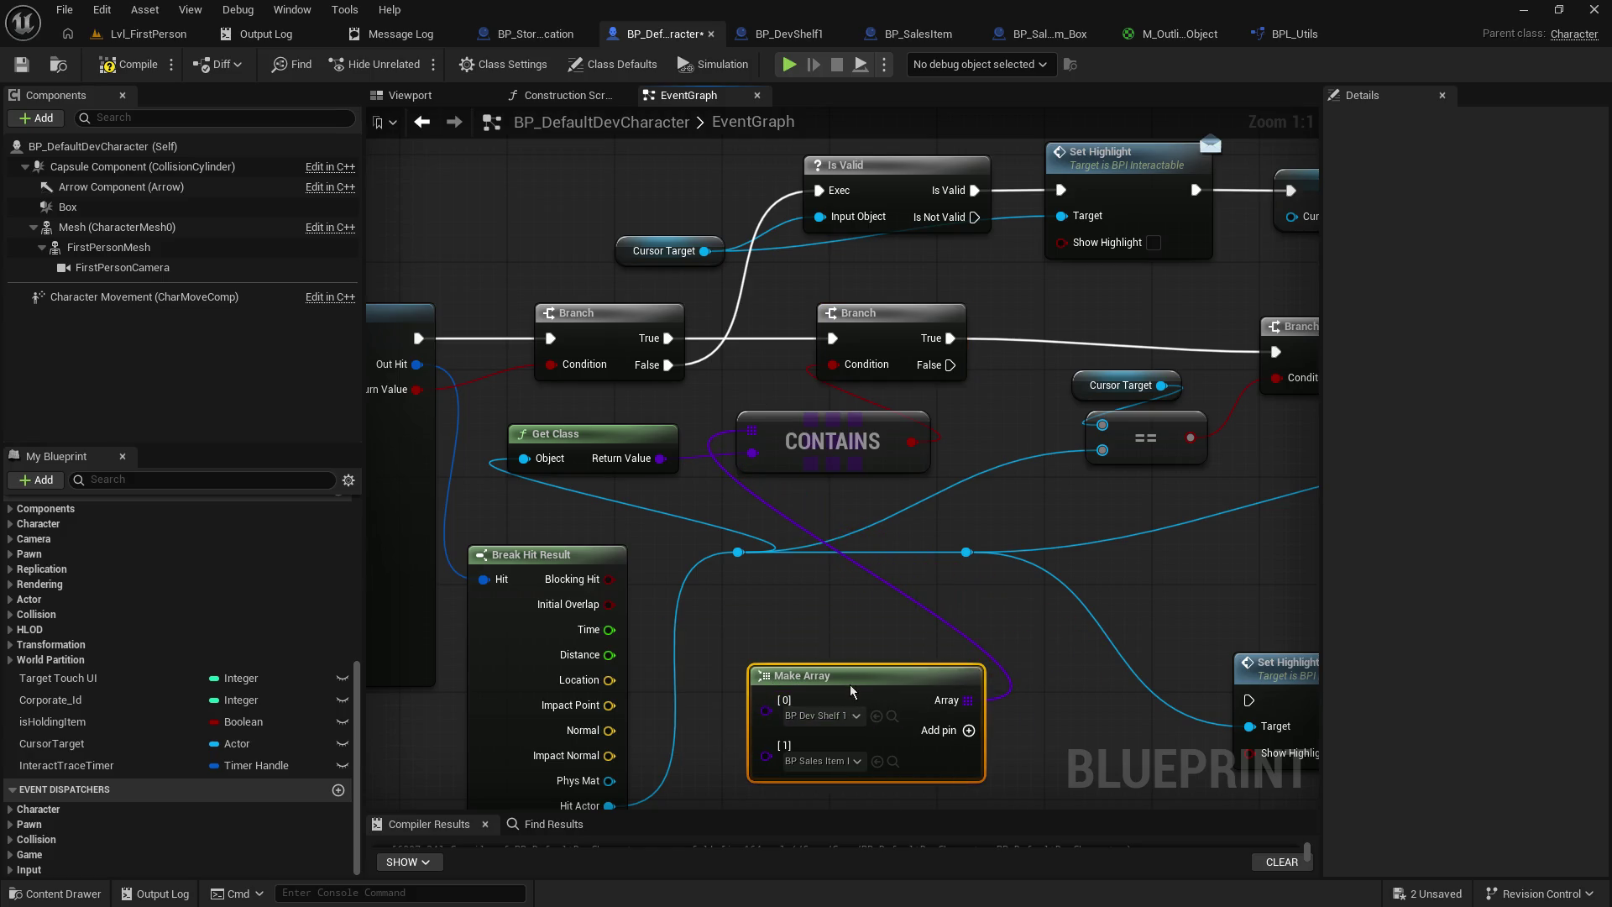
{"action": "left_click_drag", "start_coordinate": [938, 420], "coordinate": [803, 487]}
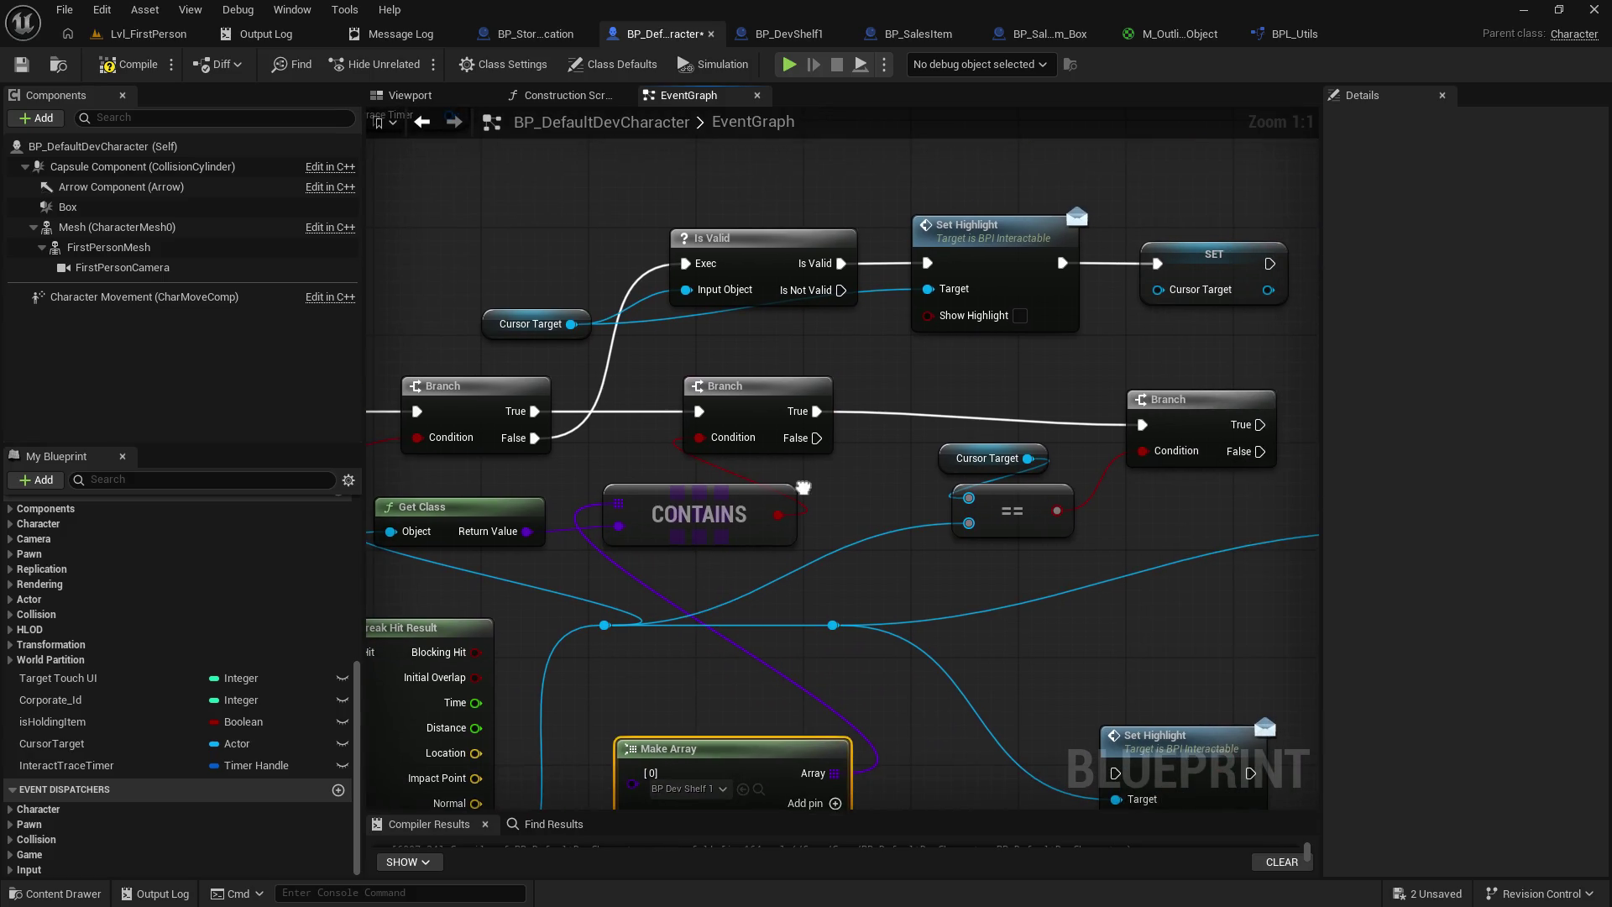
{"action": "left_click_drag", "start_coordinate": [786, 393], "coordinate": [755, 395]}
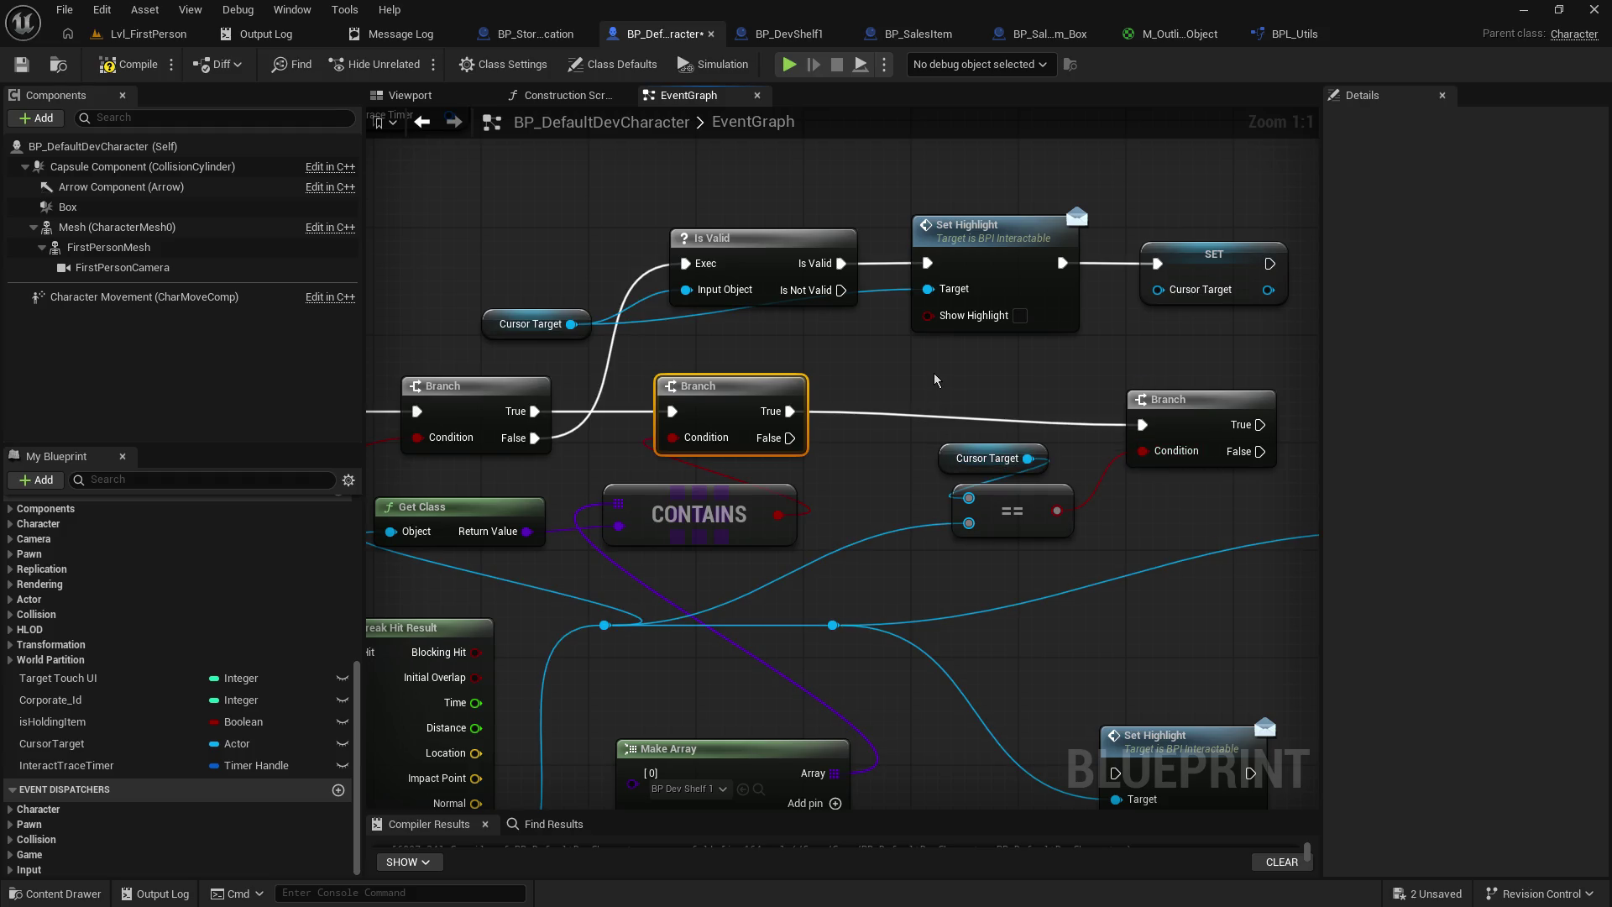
{"action": "left_click_drag", "start_coordinate": [882, 401], "coordinate": [765, 371]}
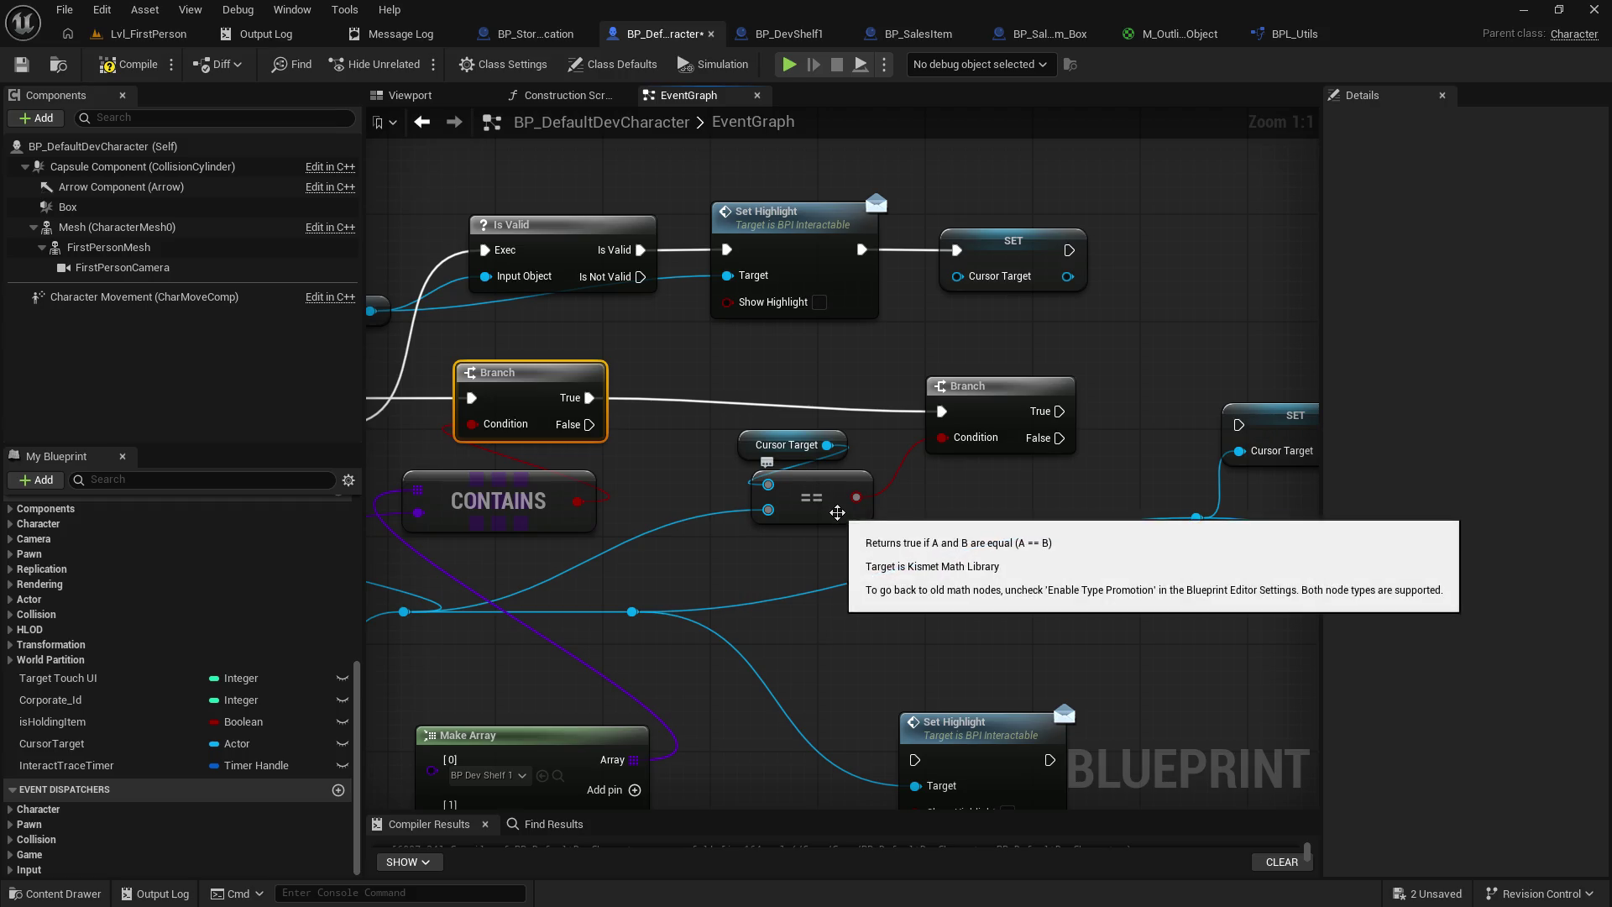
{"action": "left_click_drag", "start_coordinate": [780, 556], "coordinate": [859, 548]}
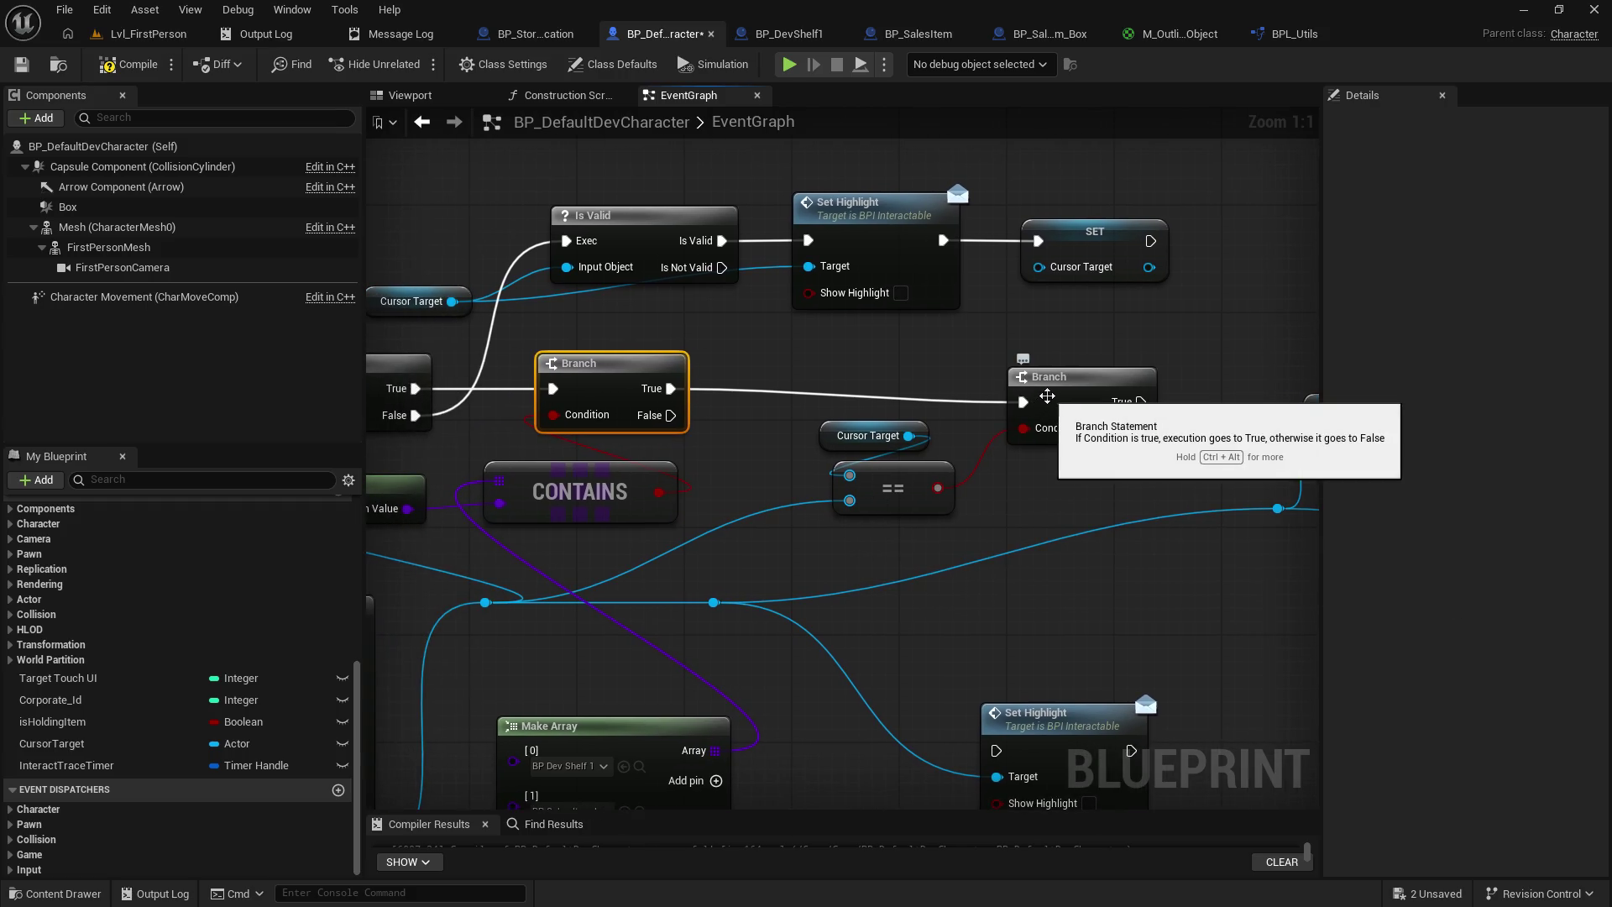
{"action": "left_click_drag", "start_coordinate": [1044, 401], "coordinate": [844, 375]}
{"action": "mouse_move", "coordinate": [898, 542]}
{"action": "left_mouse_down"}
{"action": "mouse_move", "coordinate": [848, 441]}
{"action": "mouse_move", "coordinate": [861, 491]}
{"action": "mouse_move", "coordinate": [811, 511]}
{"action": "left_mouse_up"}
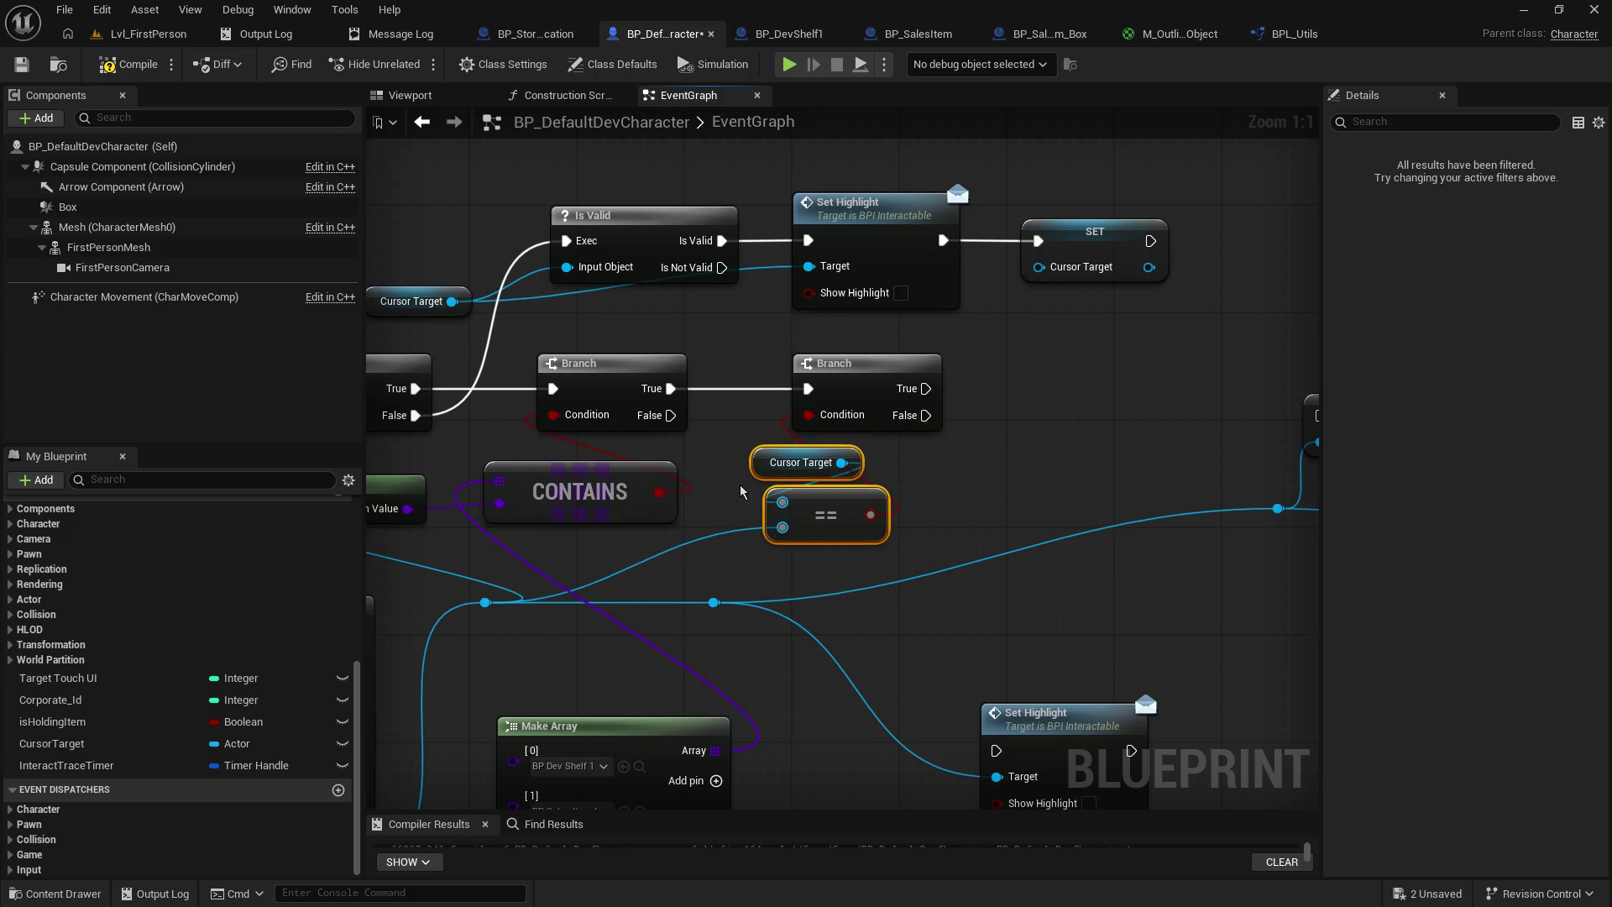
{"action": "left_click", "coordinate": [758, 466]}
- Place the Cursor Target getter under the == node and move both together up-right
{"action": "mouse_move", "coordinate": [759, 465]}
{"action": "left_mouse_down"}
{"action": "mouse_move", "coordinate": [723, 506]}
{"action": "mouse_move", "coordinate": [798, 554]}
{"action": "mouse_move", "coordinate": [764, 554]}
{"action": "left_mouse_up"}
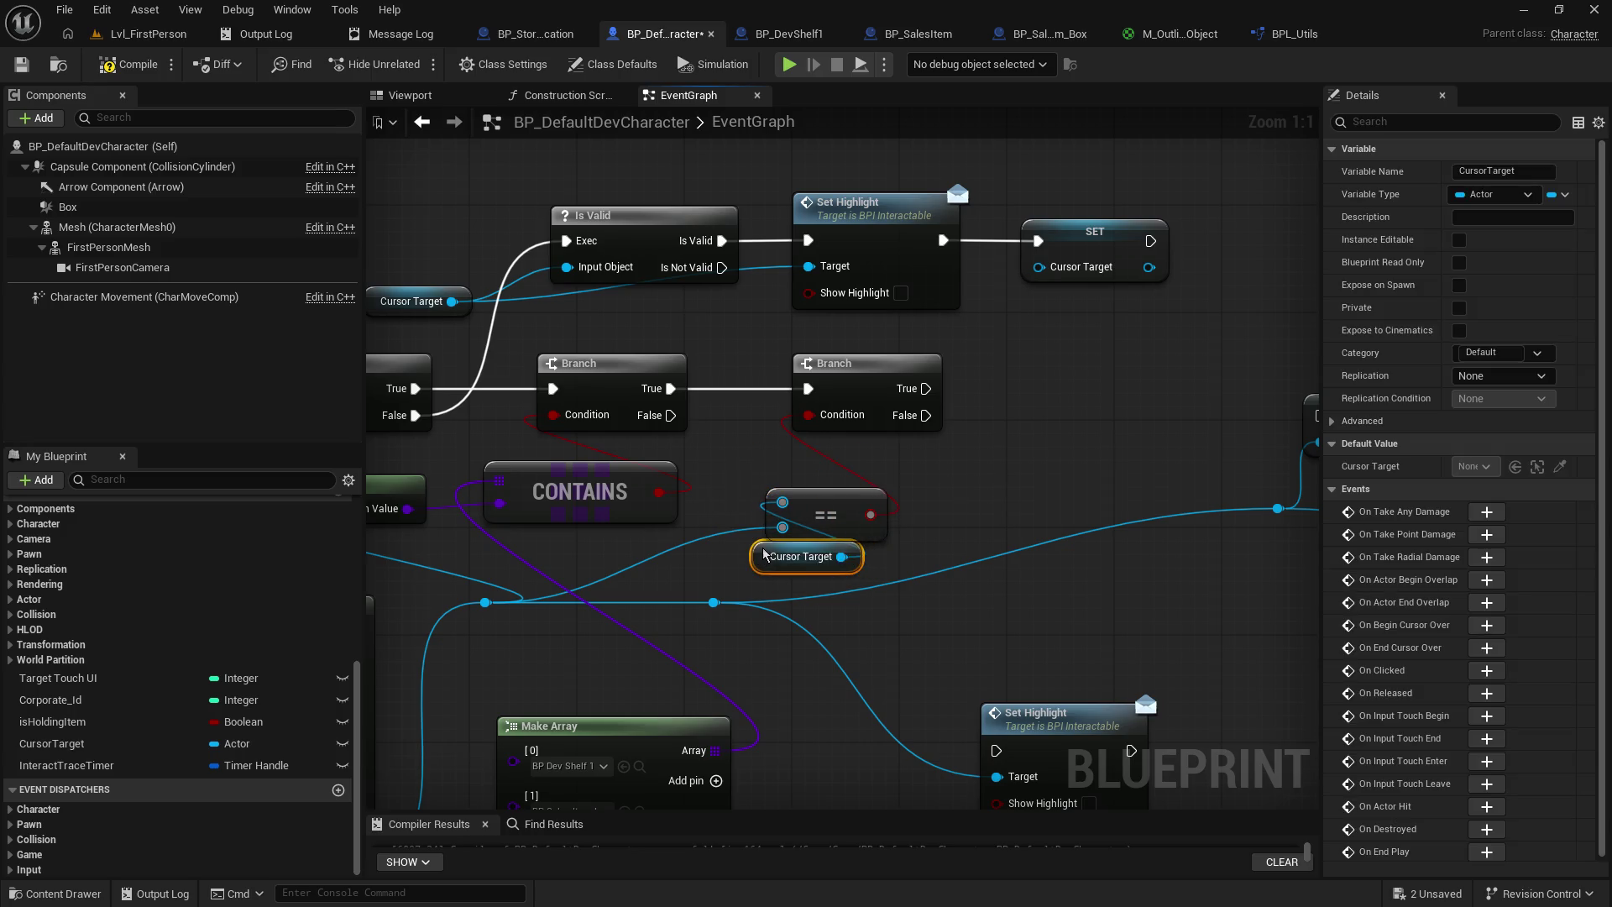
{"action": "left_click", "coordinate": [816, 508], "text": "shift"}
{"action": "mouse_move", "coordinate": [815, 507]}
{"action": "left_mouse_down"}
{"action": "mouse_move", "coordinate": [813, 460]}
{"action": "mouse_move", "coordinate": [842, 454]}
{"action": "mouse_move", "coordinate": [708, 444]}
{"action": "mouse_move", "coordinate": [622, 404]}
{"action": "left_mouse_up"}
{"action": "key", "text": "f"}
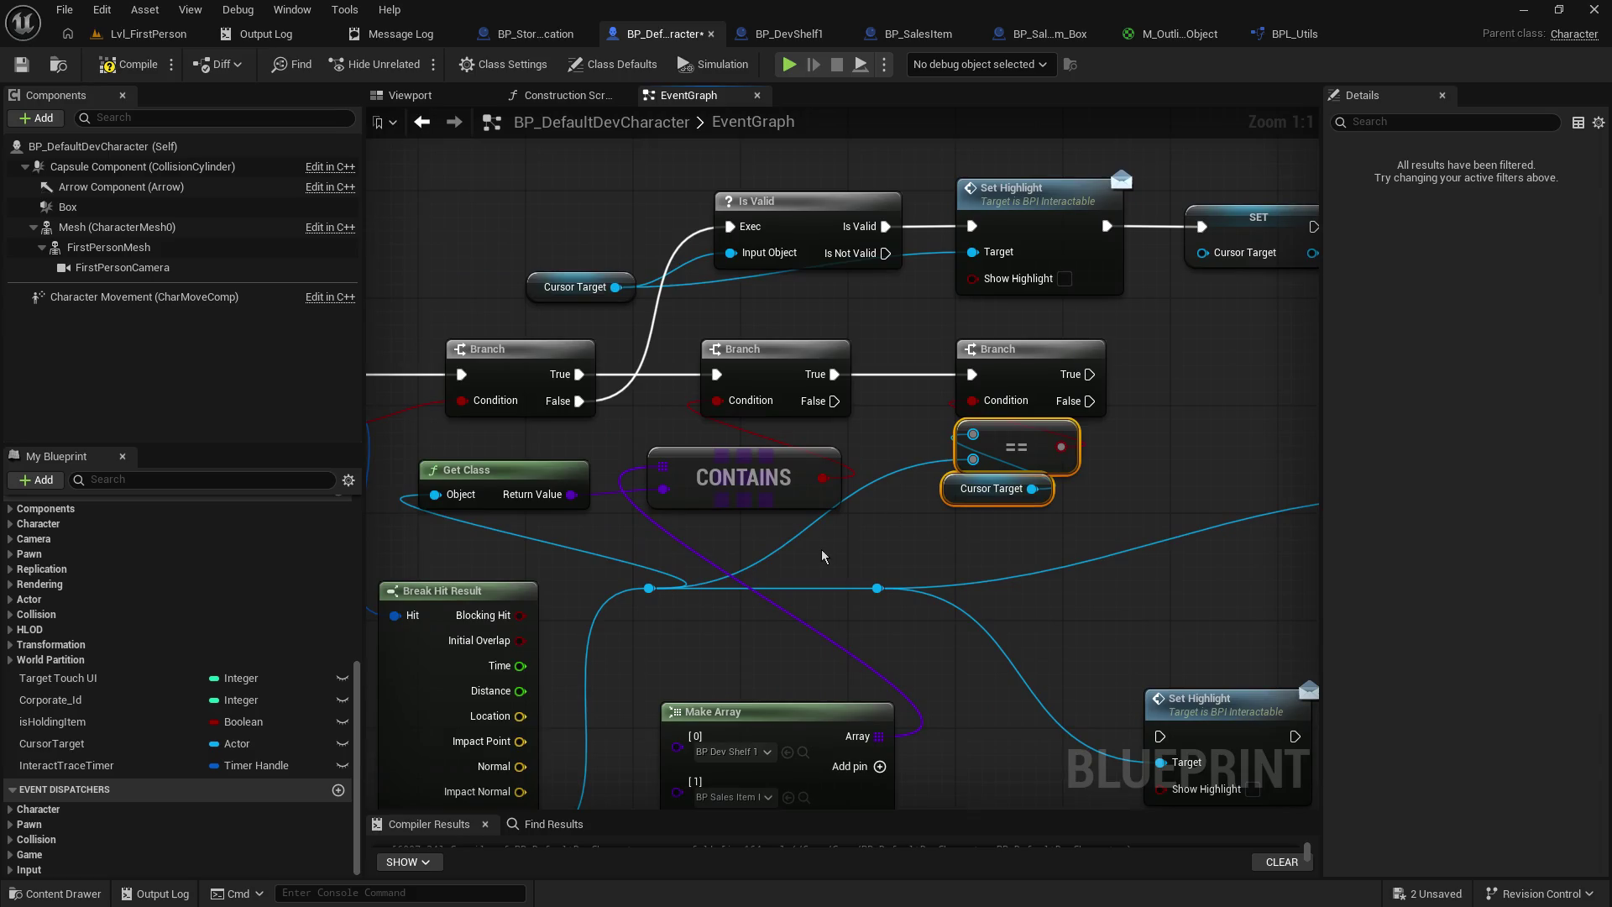
- Wire the Branch's True output into Set Highlight and on to SET Cursor Target, then save
{"action": "mouse_move", "coordinate": [1176, 441]}
{"action": "left_mouse_down"}
{"action": "mouse_move", "coordinate": [687, 489]}
{"action": "mouse_move", "coordinate": [1058, 451]}
{"action": "left_mouse_up"}
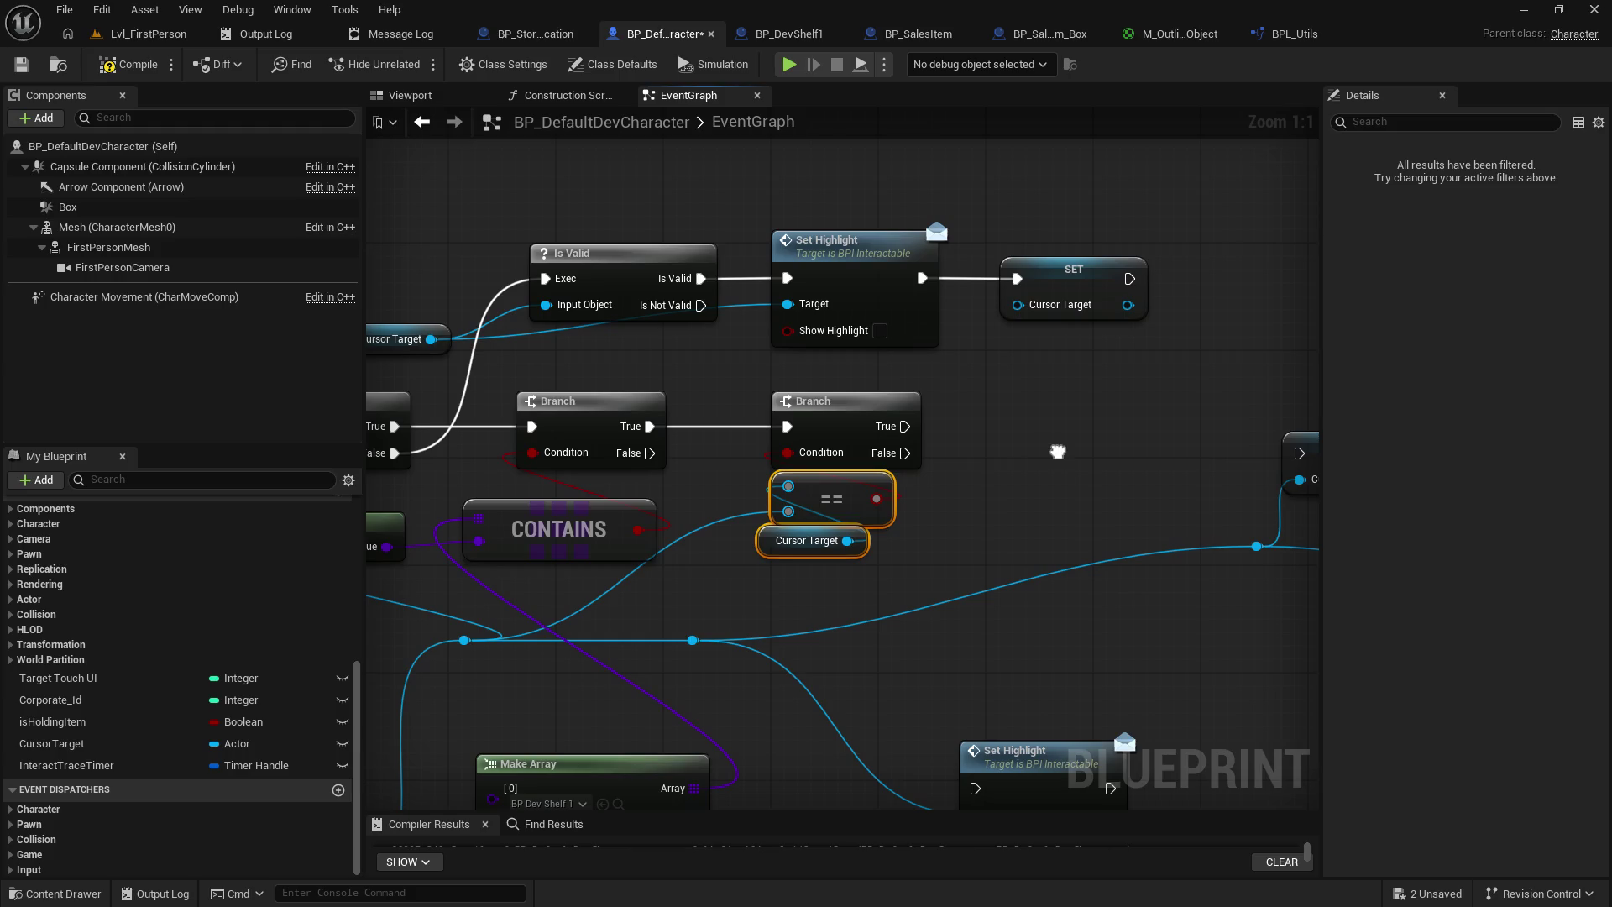
{"action": "left_click_drag", "start_coordinate": [1068, 535], "coordinate": [829, 500]}
{"action": "mouse_move", "coordinate": [813, 710]}
{"action": "left_mouse_down"}
{"action": "mouse_move", "coordinate": [835, 676]}
{"action": "mouse_move", "coordinate": [865, 351]}
{"action": "left_mouse_up"}
{"action": "left_click_drag", "start_coordinate": [663, 390], "coordinate": [790, 394]}
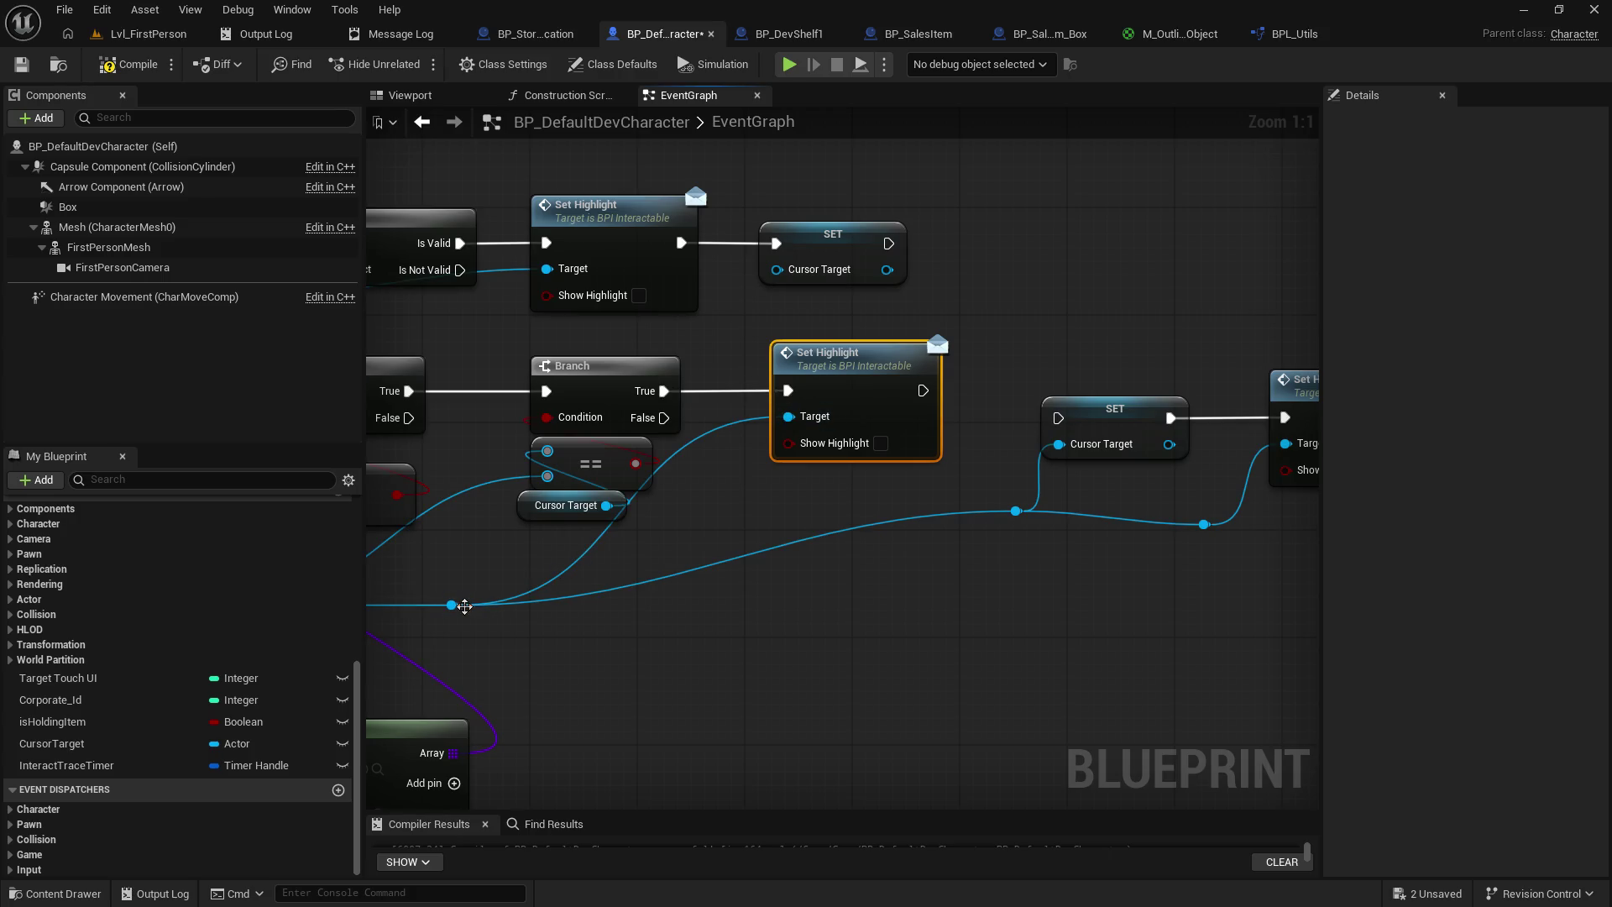
{"action": "left_click_drag", "start_coordinate": [471, 606], "coordinate": [673, 582]}
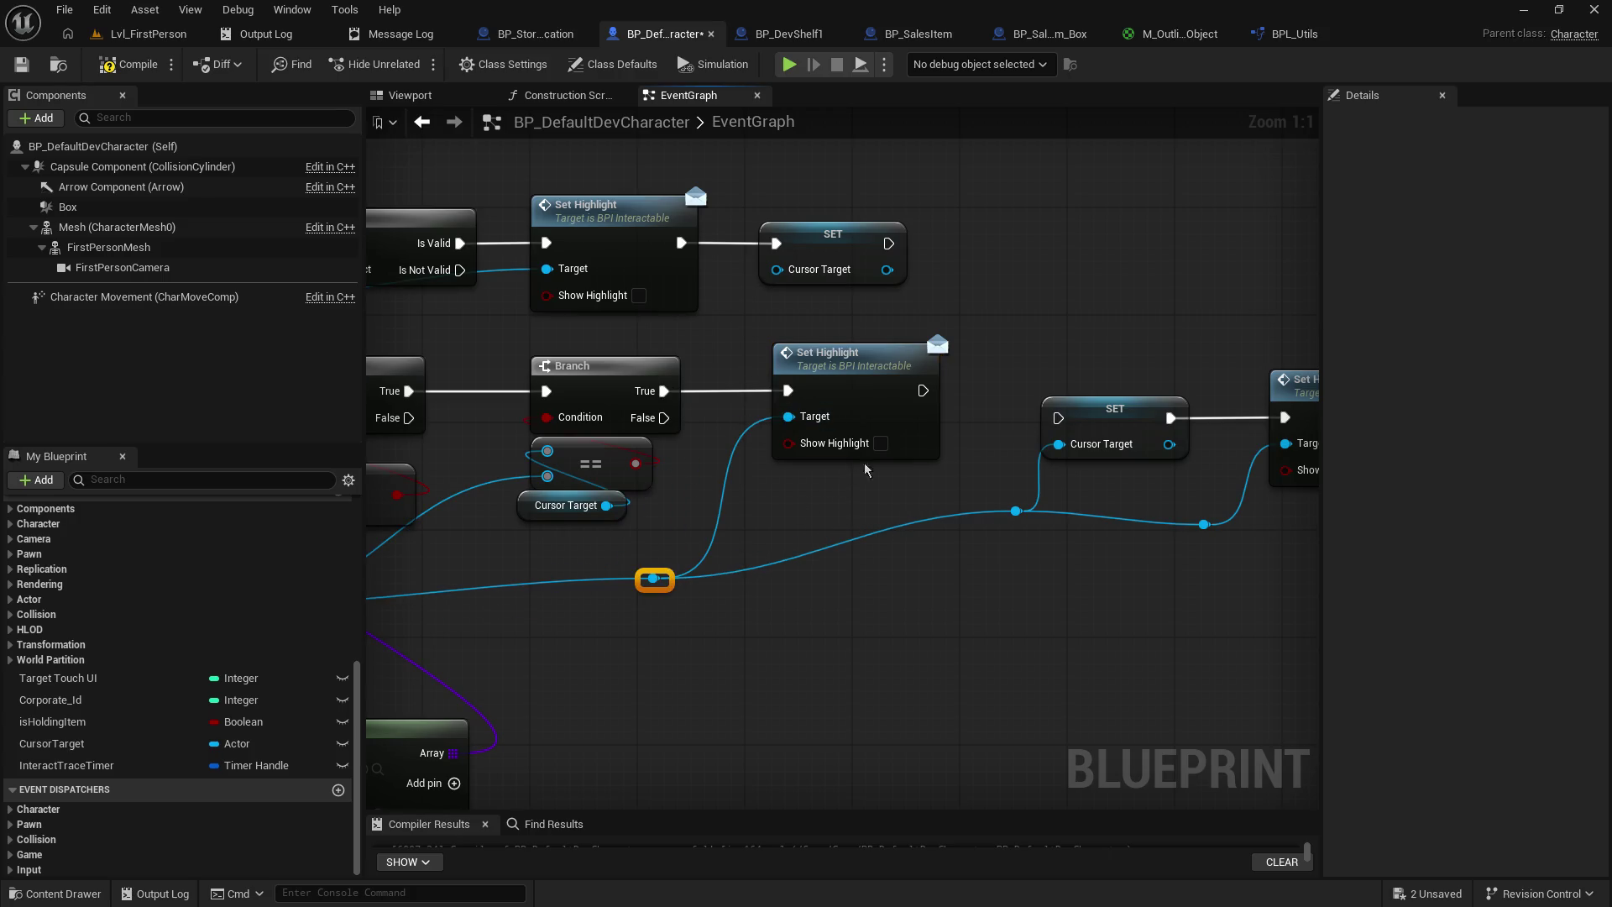
{"action": "mouse_move", "coordinate": [923, 391]}
{"action": "left_mouse_down"}
{"action": "mouse_move", "coordinate": [957, 412]}
{"action": "mouse_move", "coordinate": [1058, 417]}
{"action": "left_mouse_up"}
{"action": "left_click_drag", "start_coordinate": [1268, 465], "coordinate": [1026, 473]}
{"action": "left_click", "coordinate": [21, 65]}
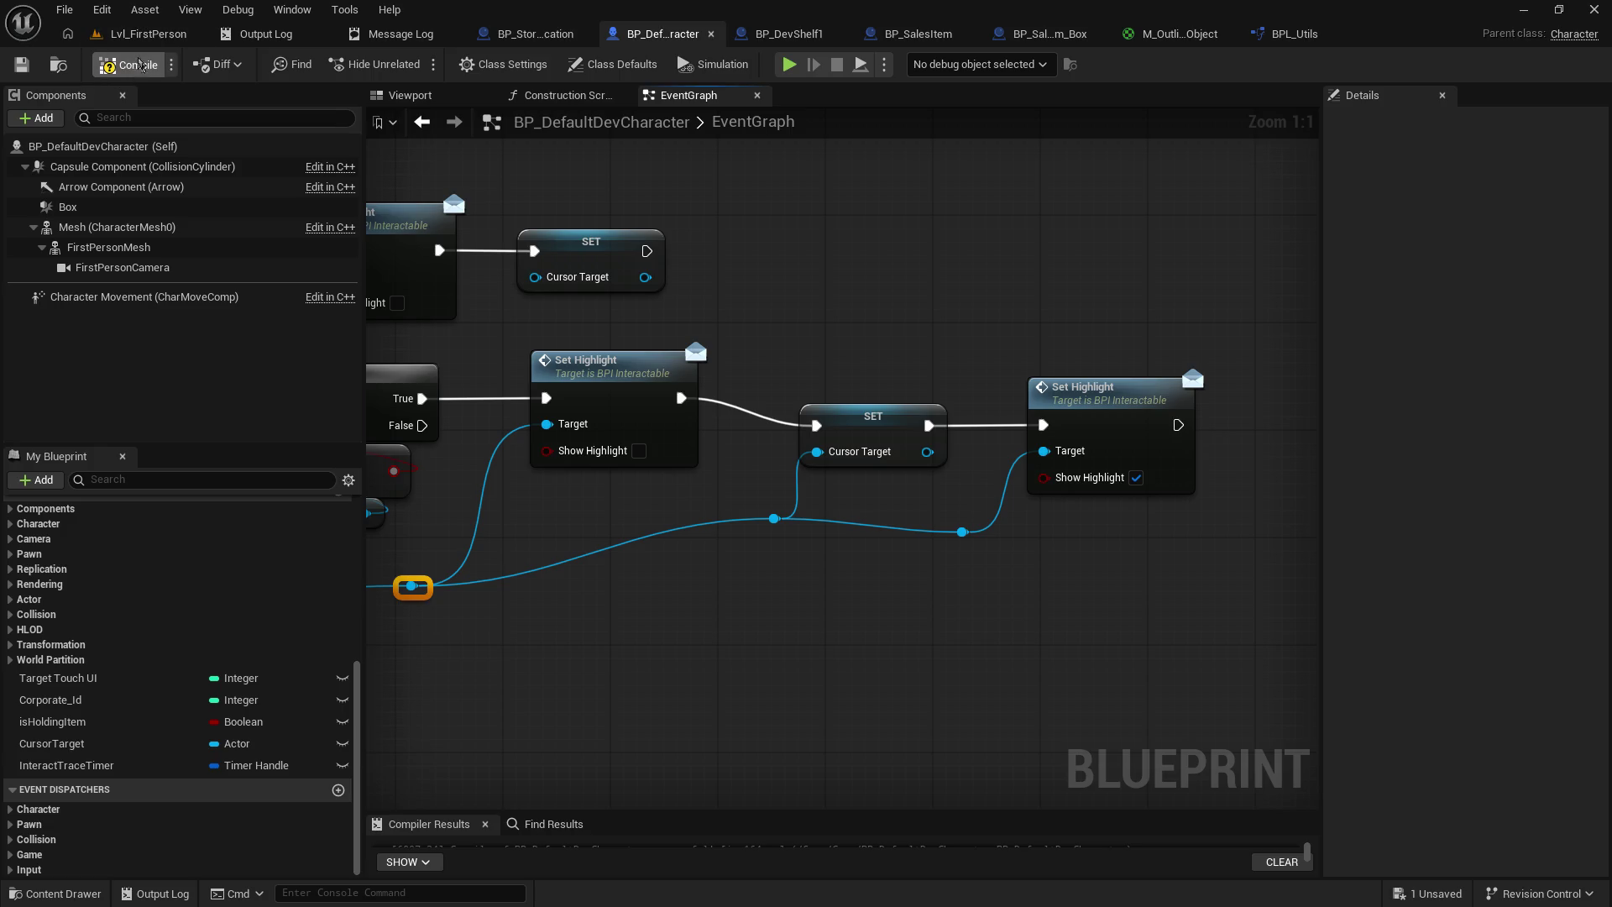
{"action": "left_click", "coordinate": [151, 37]}
{"action": "left_click", "coordinate": [416, 65]}
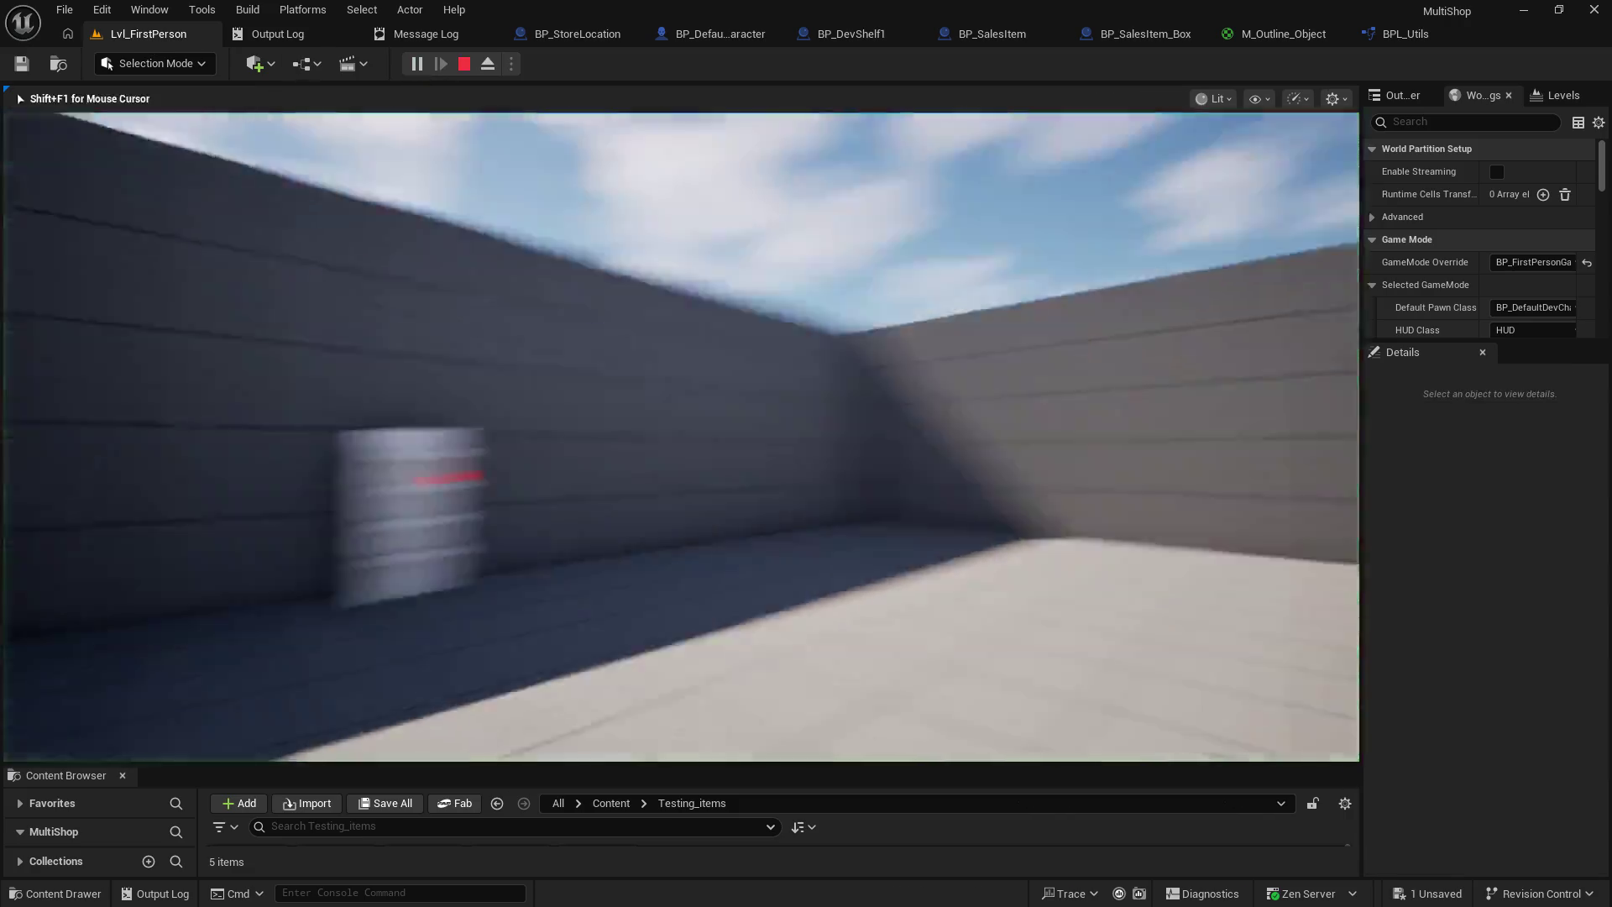
{"action": "key", "text": "w"}
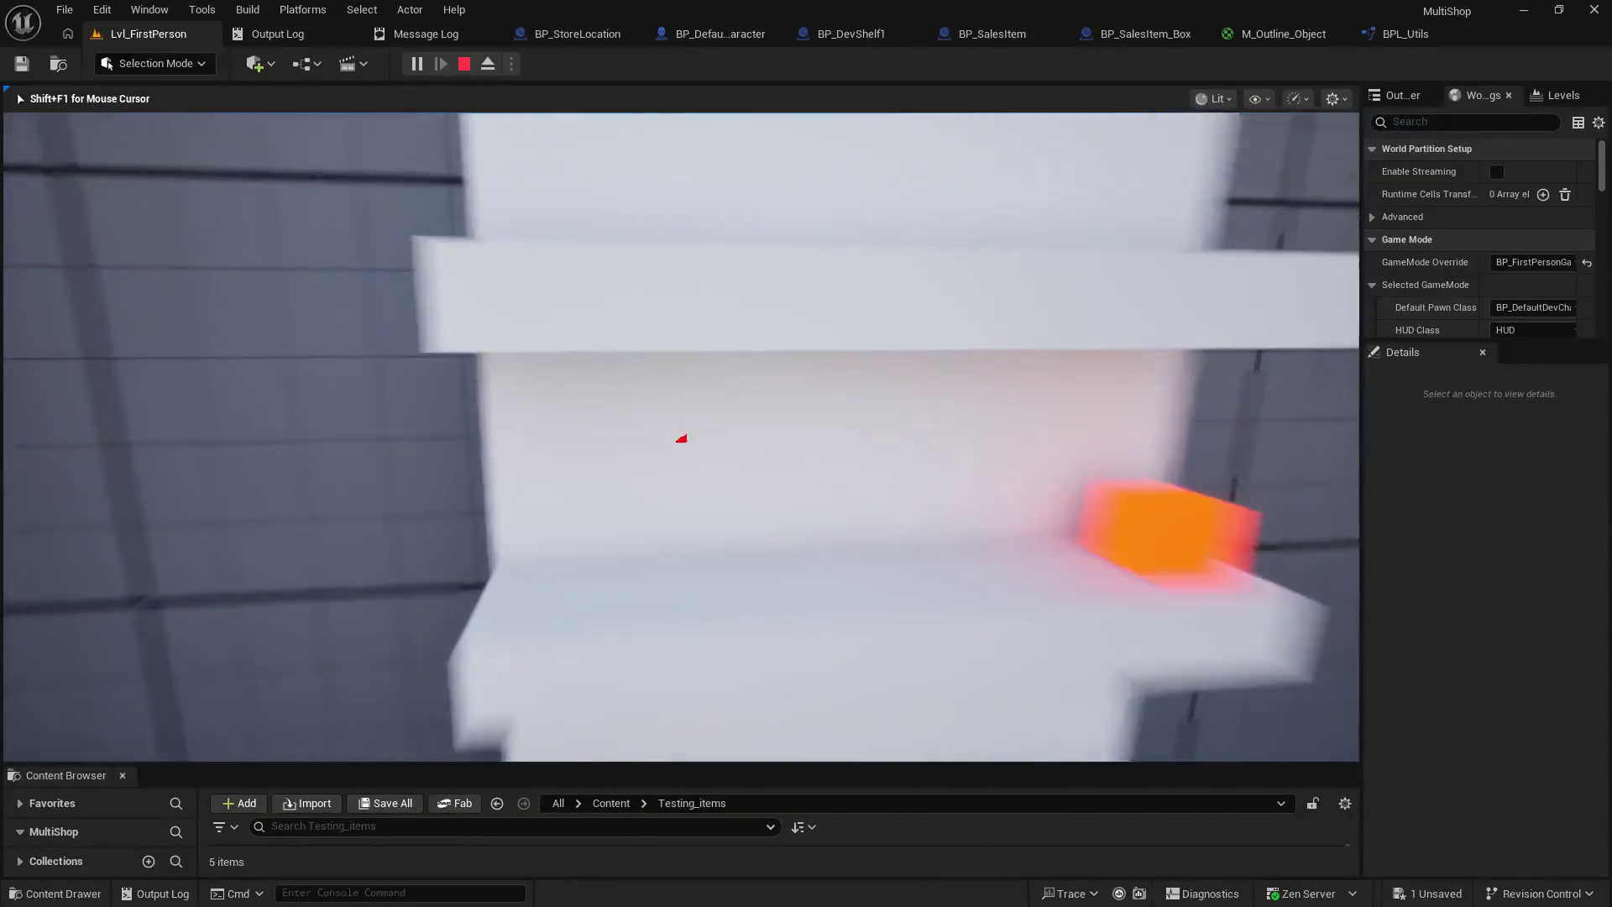
{"action": "key", "text": "w"}
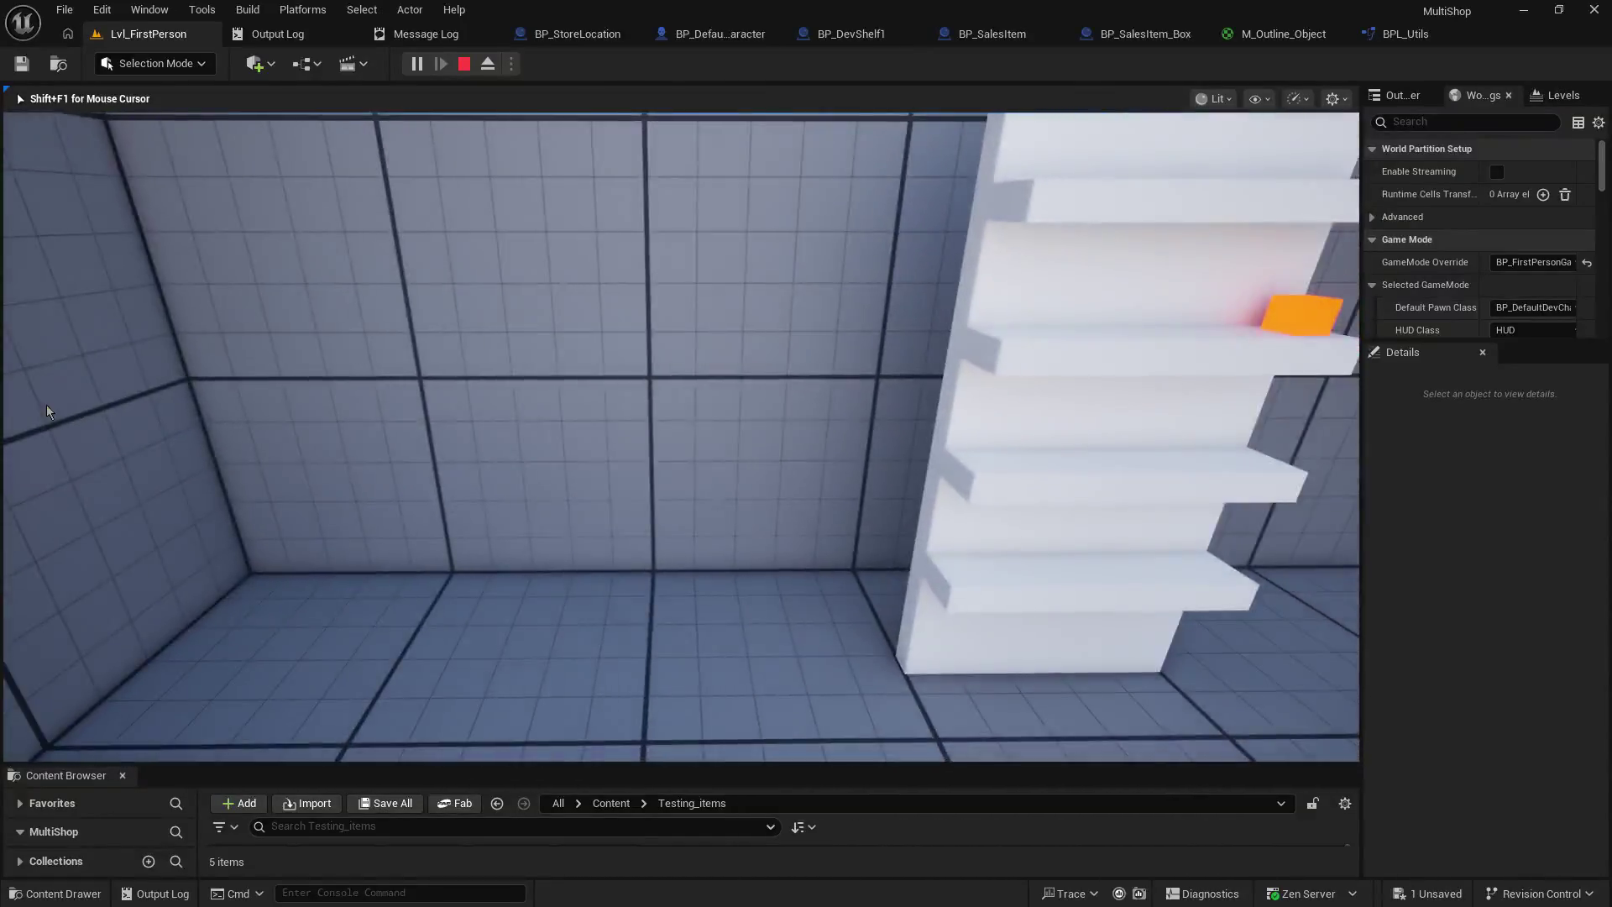
{"action": "key", "text": "Escape"}
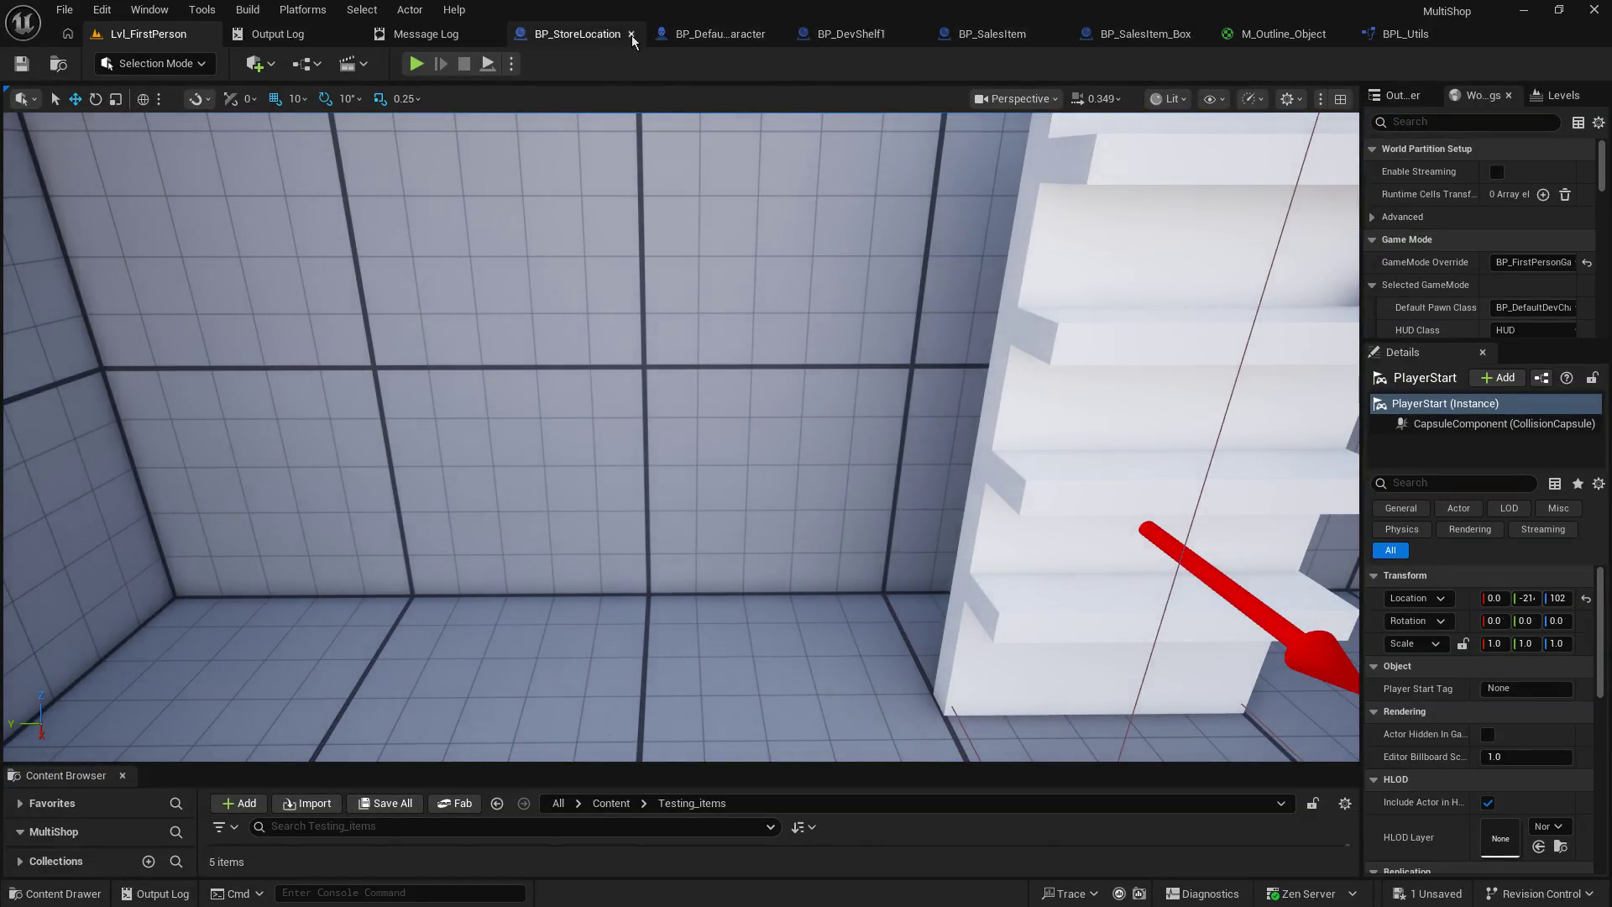
{"action": "left_click", "coordinate": [721, 33]}
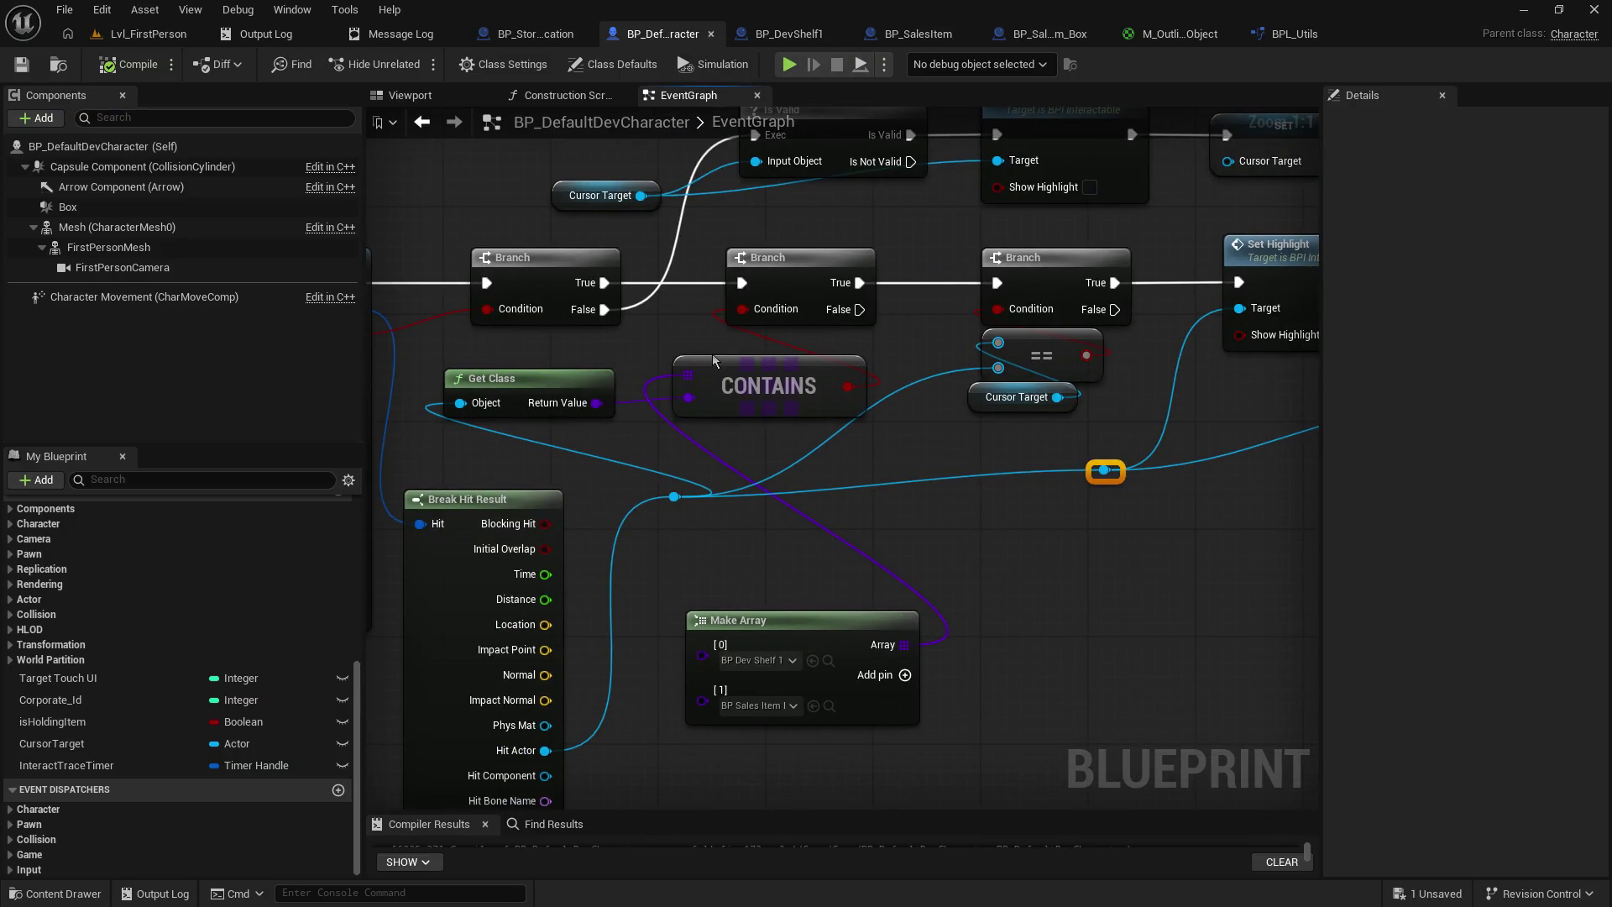
{"action": "left_click_drag", "start_coordinate": [714, 353], "coordinate": [839, 386]}
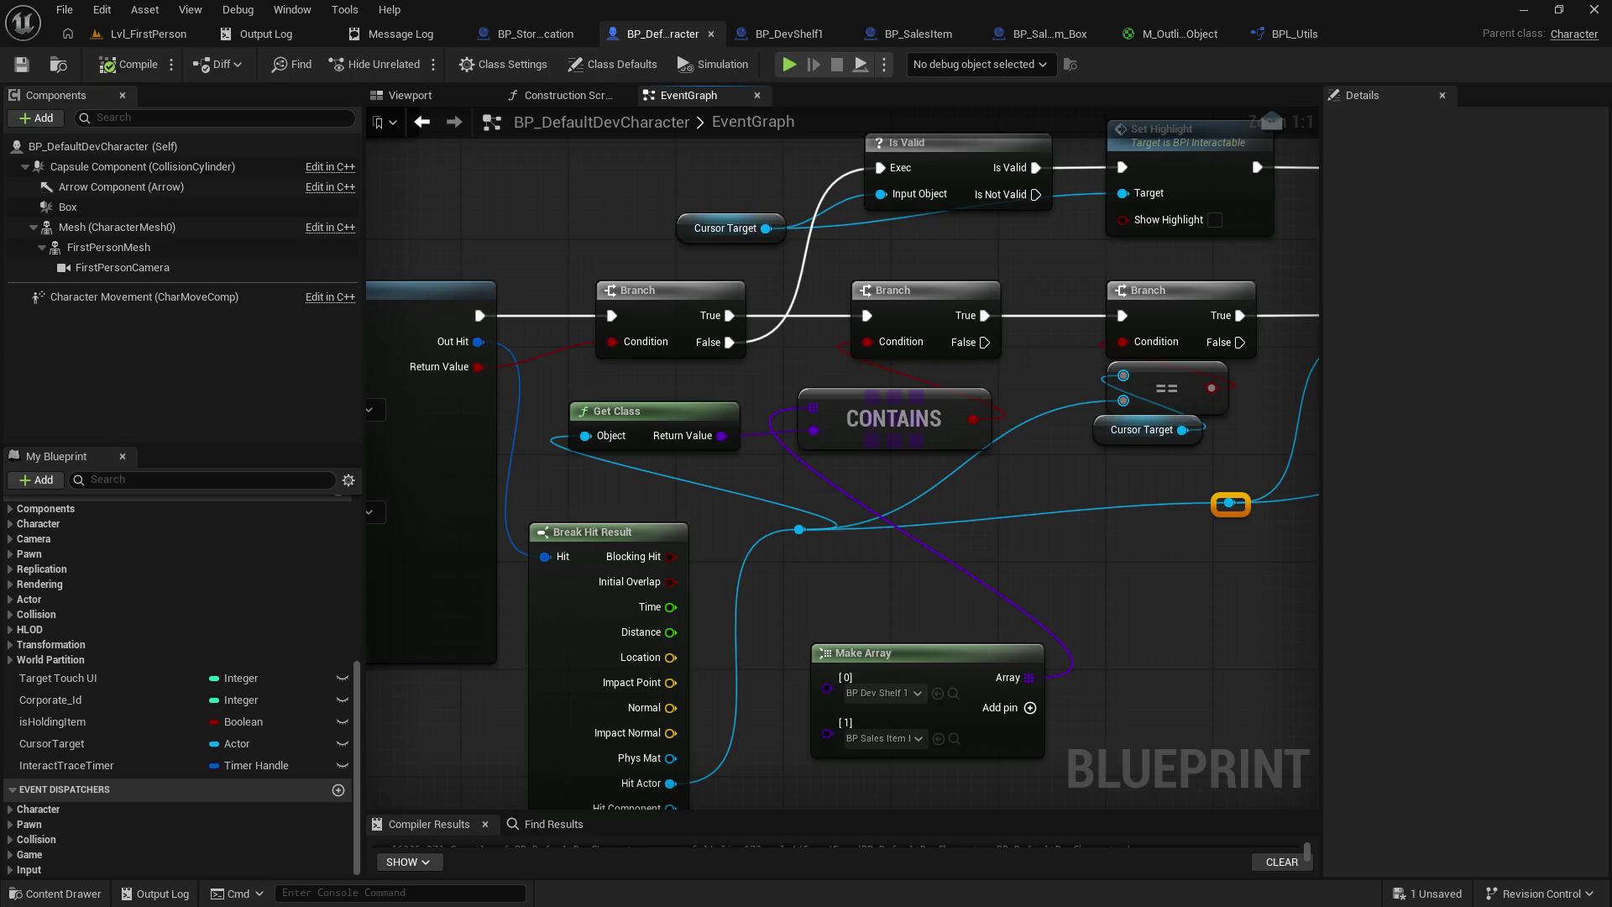
- Nudge the CONTAINS node down and save the character blueprint
{"action": "mouse_move", "coordinate": [1066, 567]}
{"action": "left_mouse_down"}
{"action": "mouse_move", "coordinate": [868, 540]}
{"action": "mouse_move", "coordinate": [914, 533]}
{"action": "mouse_move", "coordinate": [929, 471]}
{"action": "left_mouse_up"}
{"action": "left_click_drag", "start_coordinate": [852, 382], "coordinate": [849, 400]}
{"action": "left_click", "coordinate": [971, 467]}
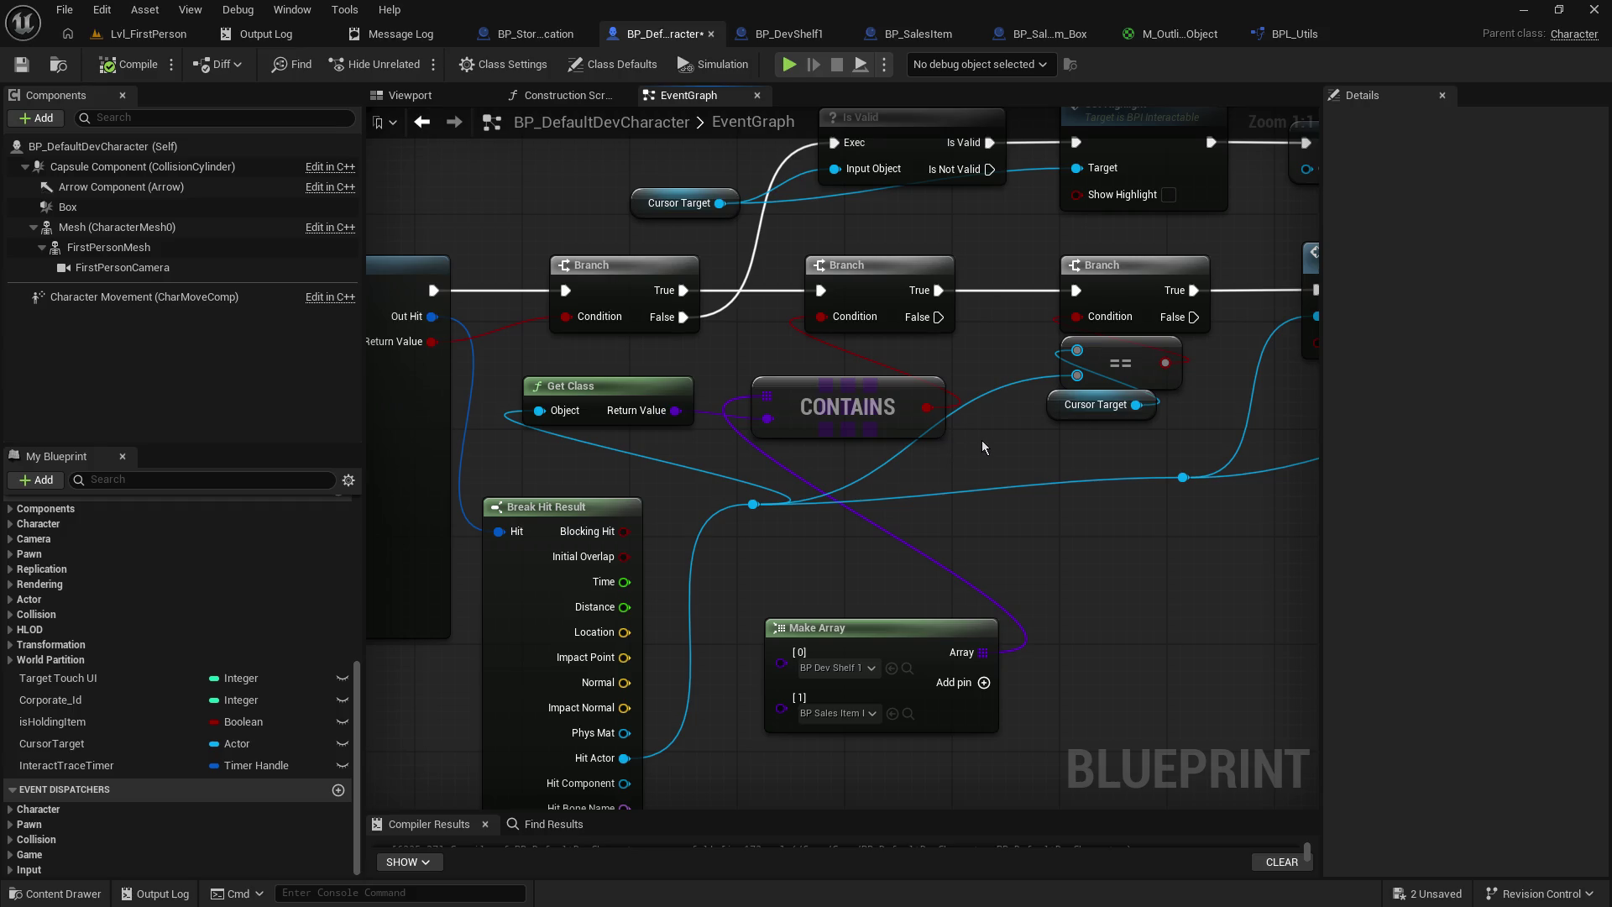
{"action": "key", "text": "ctrl+s"}
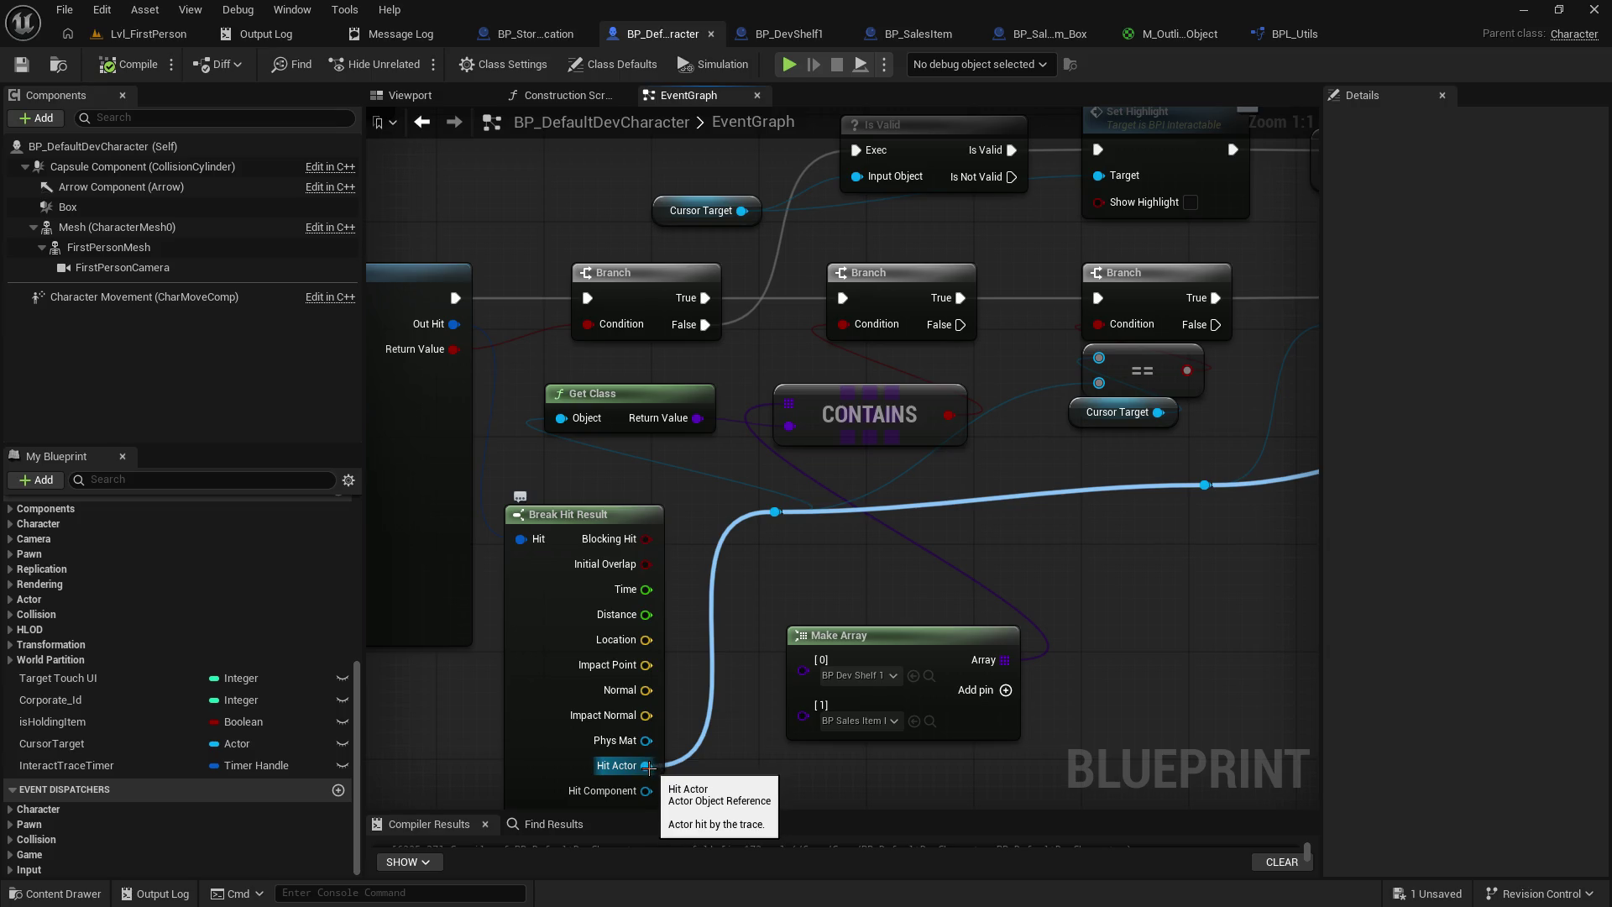
- Add a reroute point on the blue wire and feed it into the == node's lower input
{"action": "mouse_move", "coordinate": [764, 516]}
{"action": "left_mouse_down"}
{"action": "mouse_move", "coordinate": [708, 544]}
{"action": "mouse_move", "coordinate": [759, 551]}
{"action": "mouse_move", "coordinate": [739, 530]}
{"action": "left_mouse_up"}
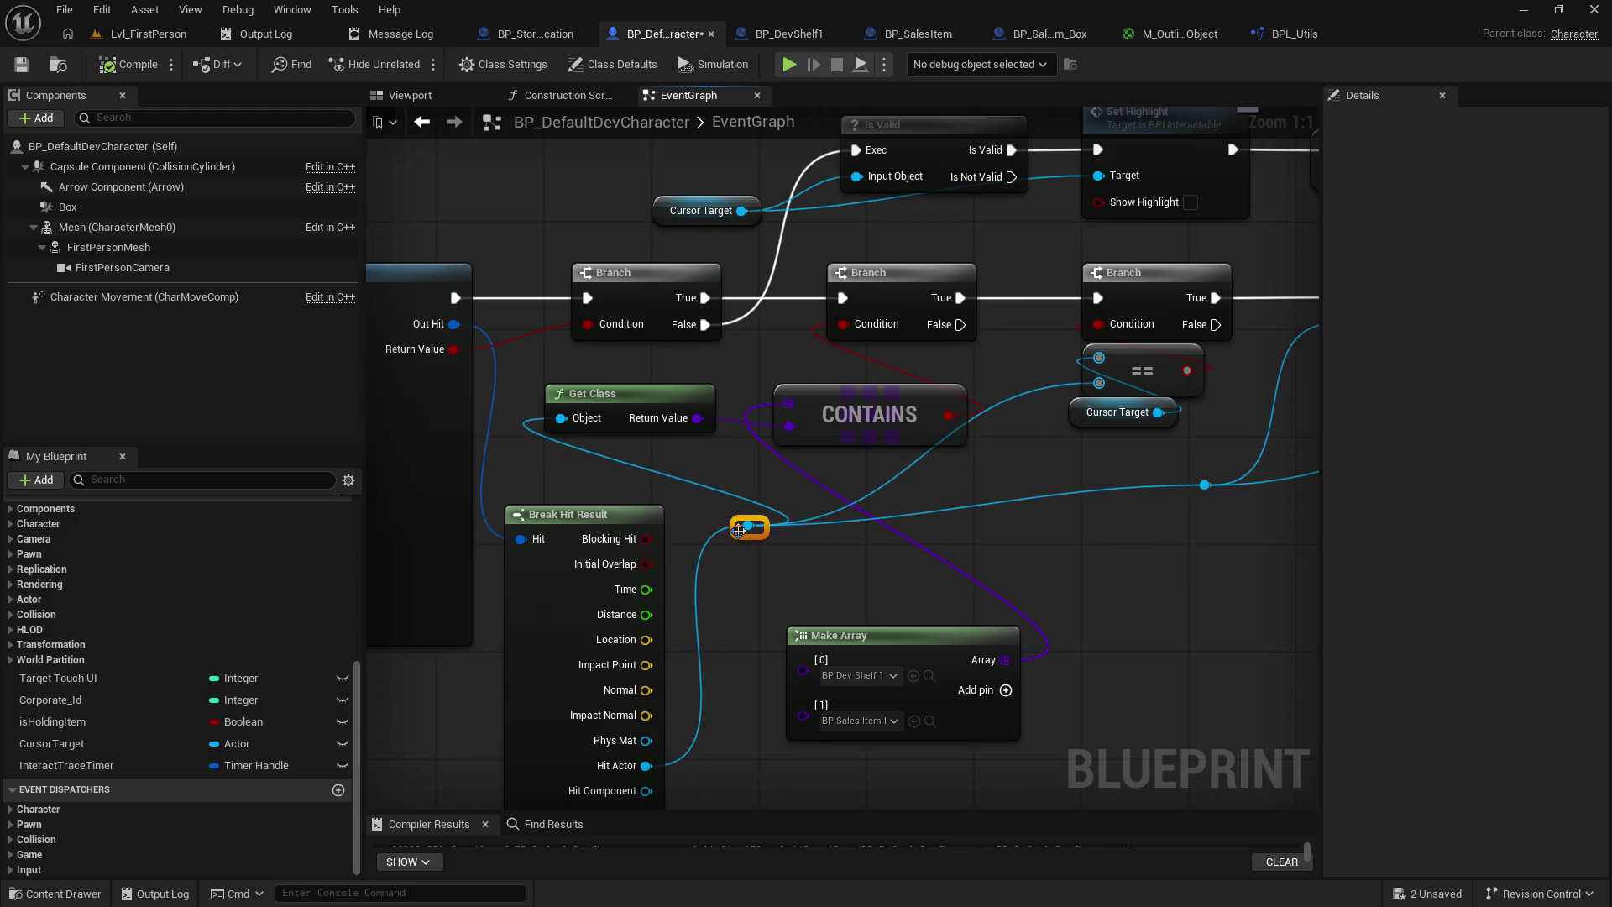
{"action": "double_click", "coordinate": [1021, 491]}
{"action": "left_click_drag", "start_coordinate": [1017, 485], "coordinate": [1098, 384]}
{"action": "left_click", "coordinate": [728, 530]}
{"action": "left_click_drag", "start_coordinate": [745, 532], "coordinate": [727, 529]}
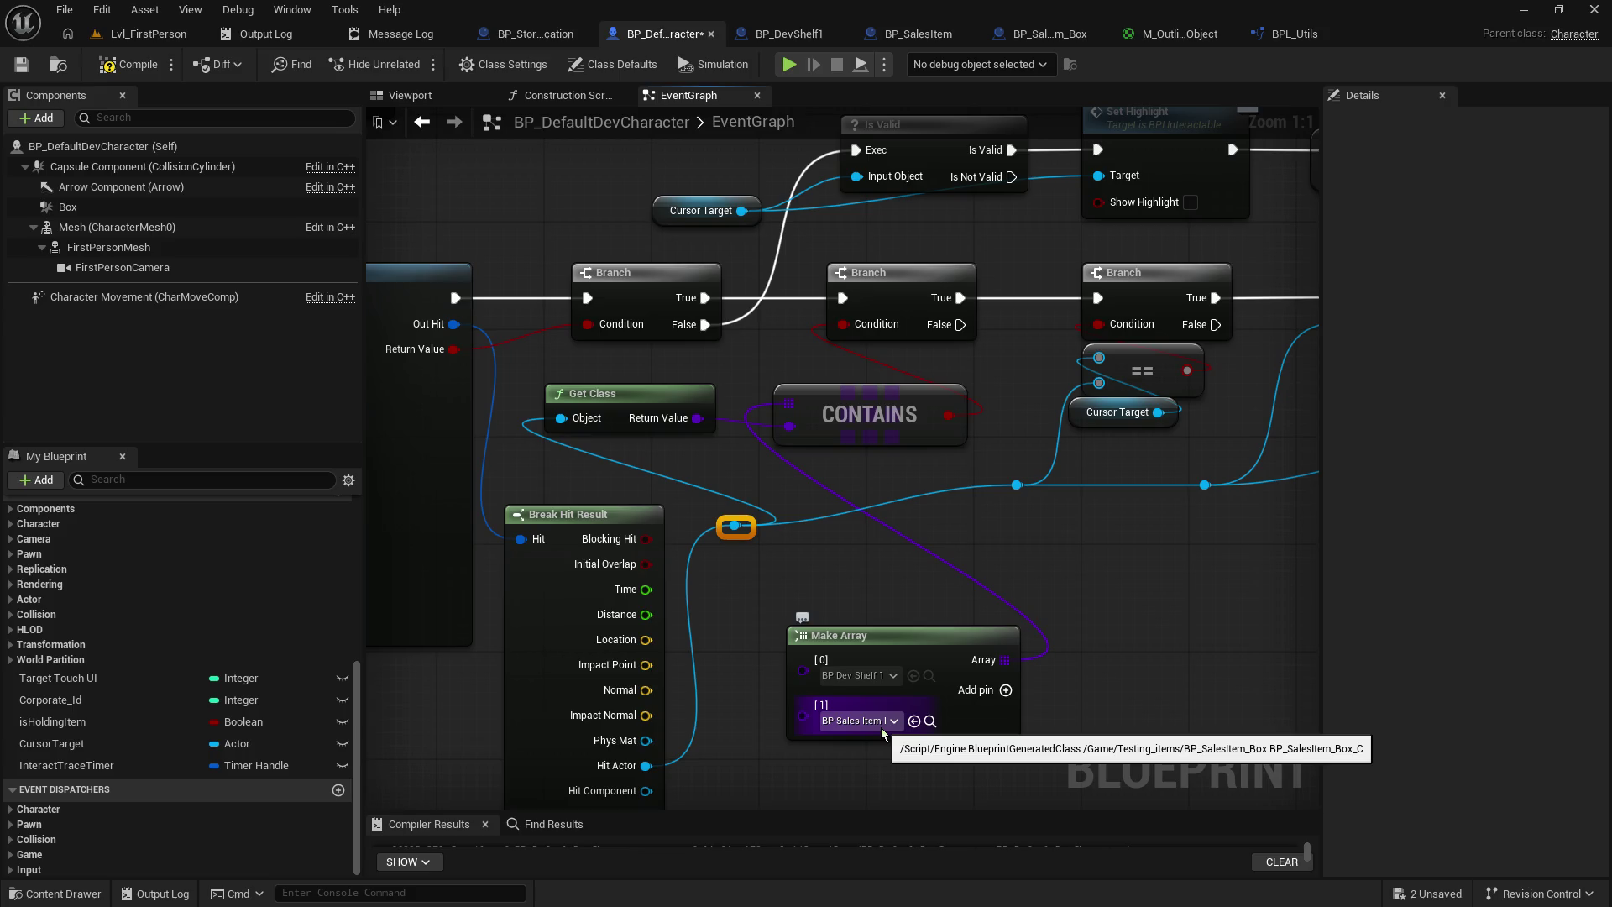
- Move Make Array up and connect the Branch's False output to Set Highlight
{"action": "left_click_drag", "start_coordinate": [894, 628], "coordinate": [888, 582]}
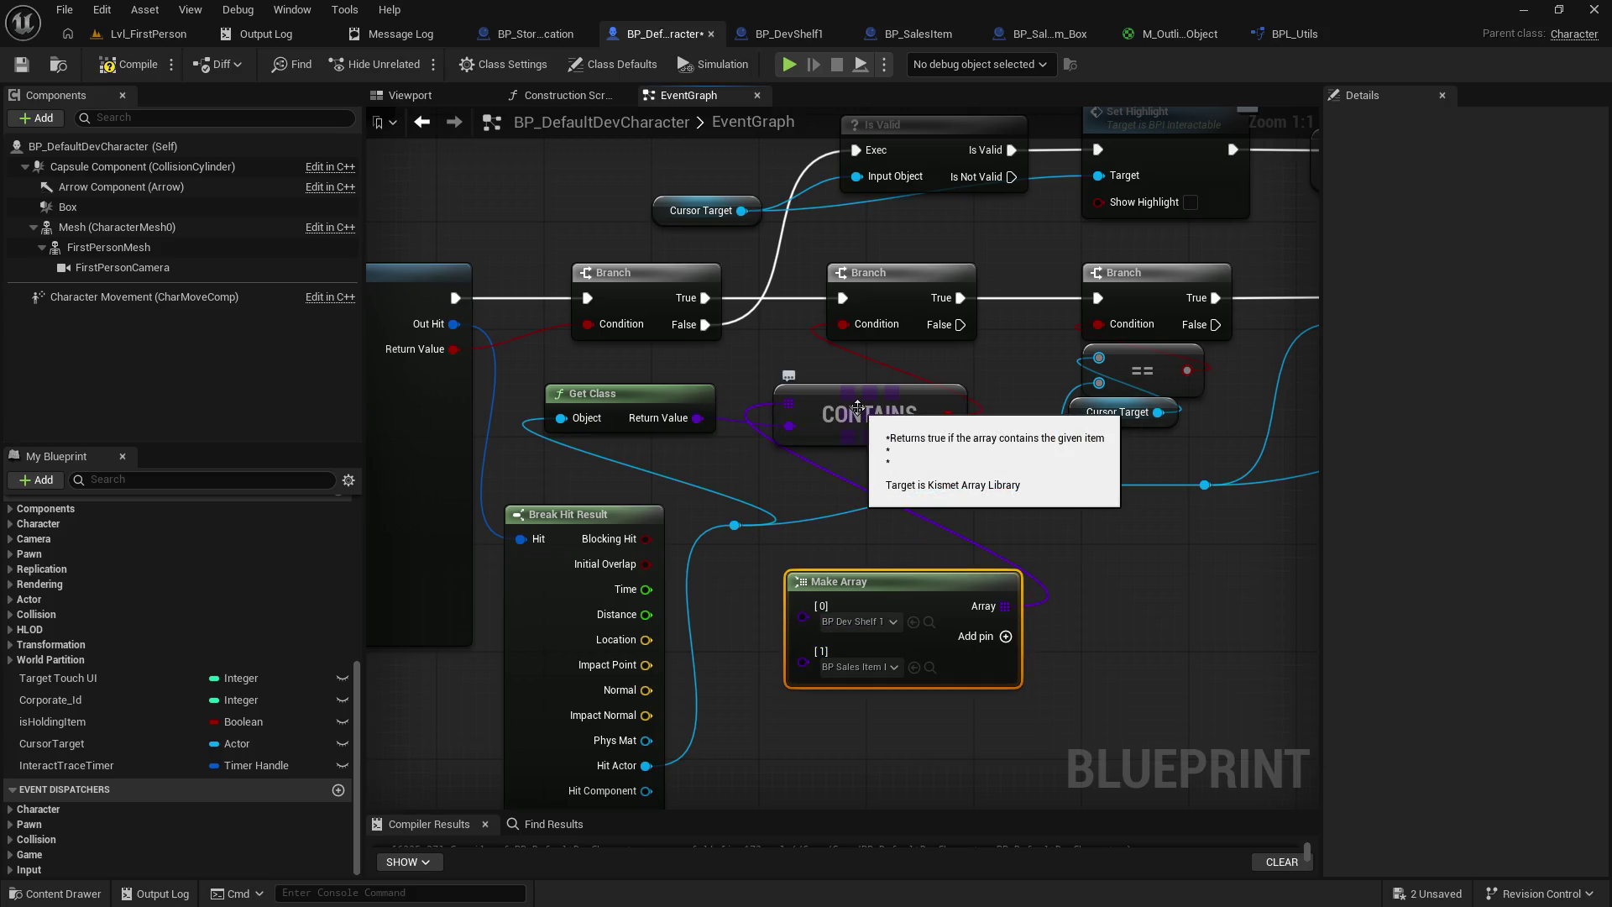
{"action": "mouse_move", "coordinate": [995, 380]}
{"action": "left_mouse_down"}
{"action": "mouse_move", "coordinate": [877, 394]}
{"action": "mouse_move", "coordinate": [737, 480]}
{"action": "mouse_move", "coordinate": [645, 422]}
{"action": "left_mouse_up"}
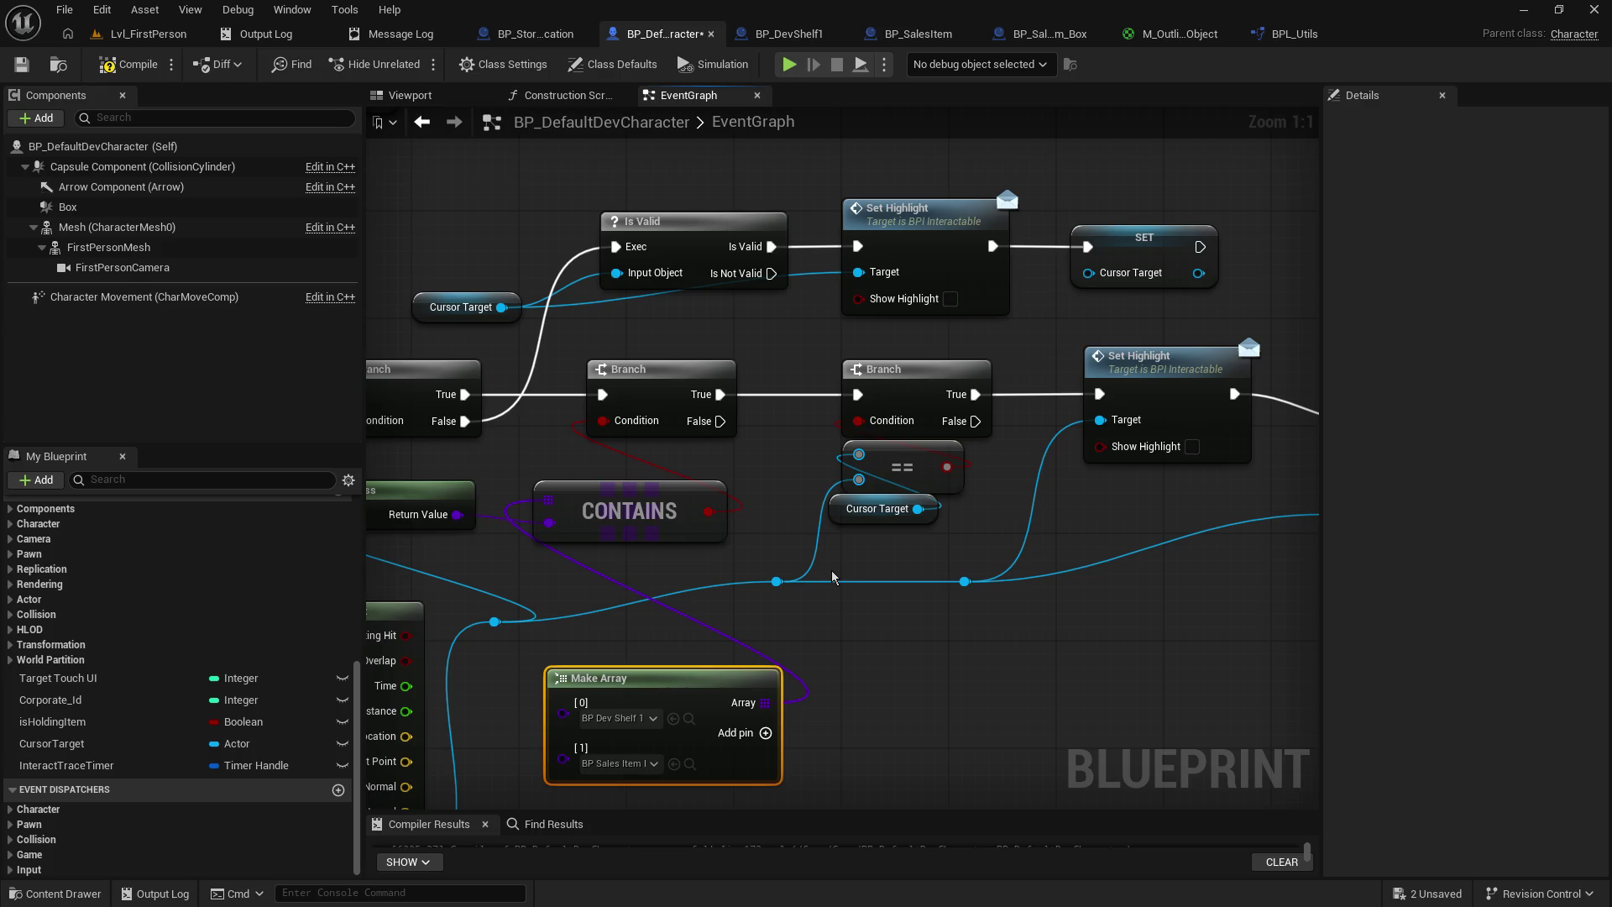
{"action": "left_click_drag", "start_coordinate": [975, 421], "coordinate": [1099, 394]}
- Compile the character blueprint and start a playtest of Lvl_FirstPerson
{"action": "left_click", "coordinate": [128, 72]}
{"action": "left_click", "coordinate": [126, 40]}
{"action": "left_click", "coordinate": [416, 64]}
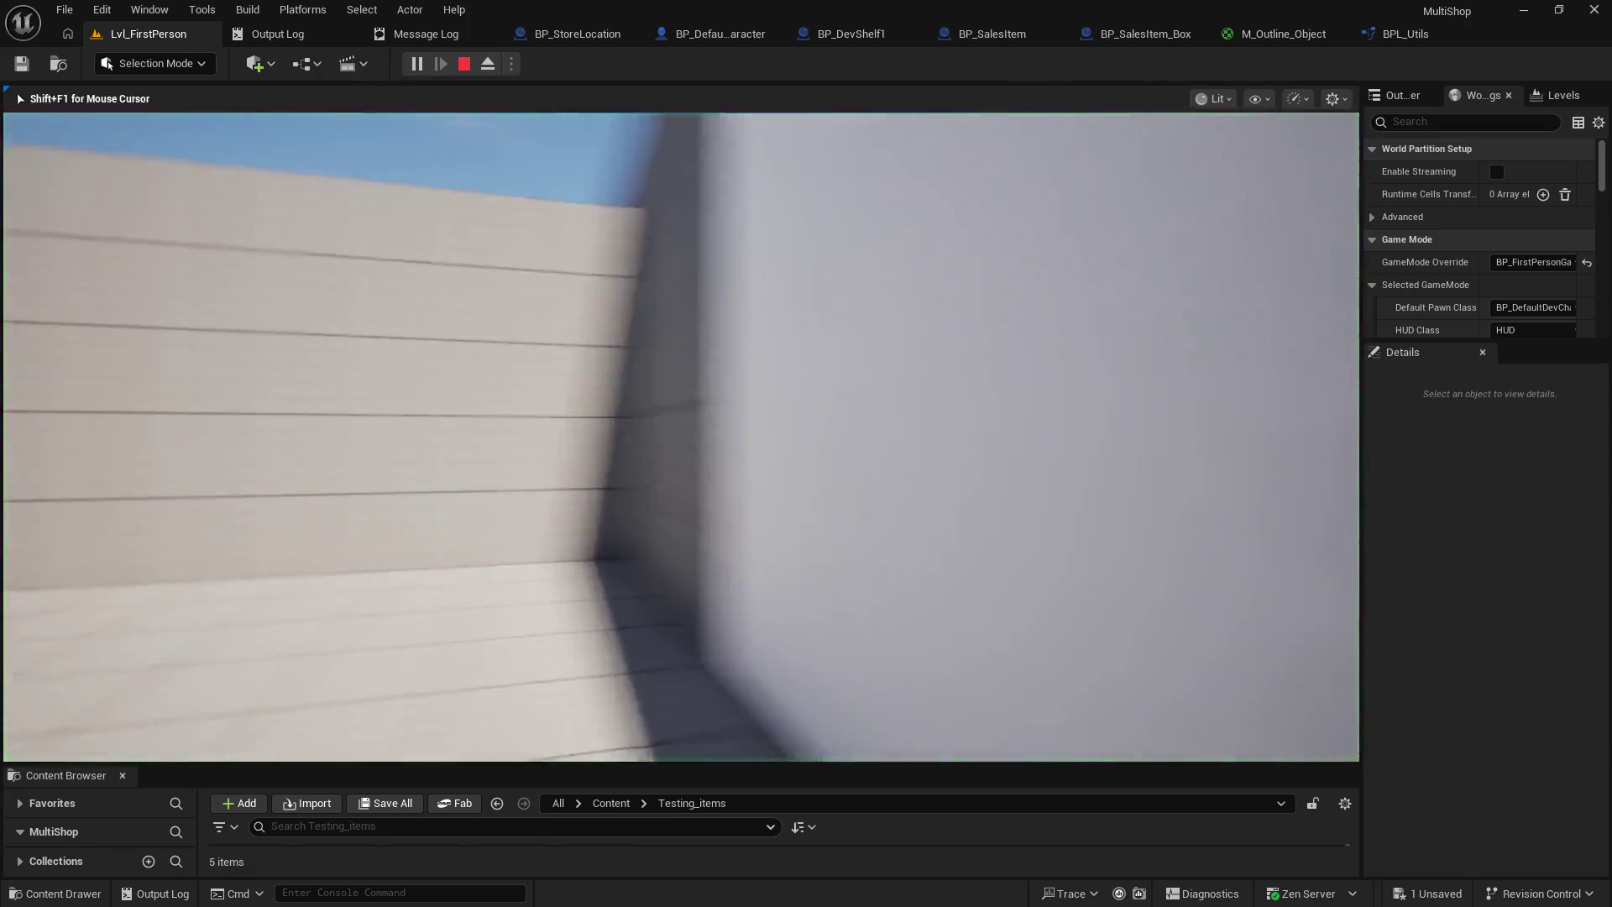
- Walk around the shelf and orange box to check their outlines, then return to the event graph
{"action": "key", "text": "w"}
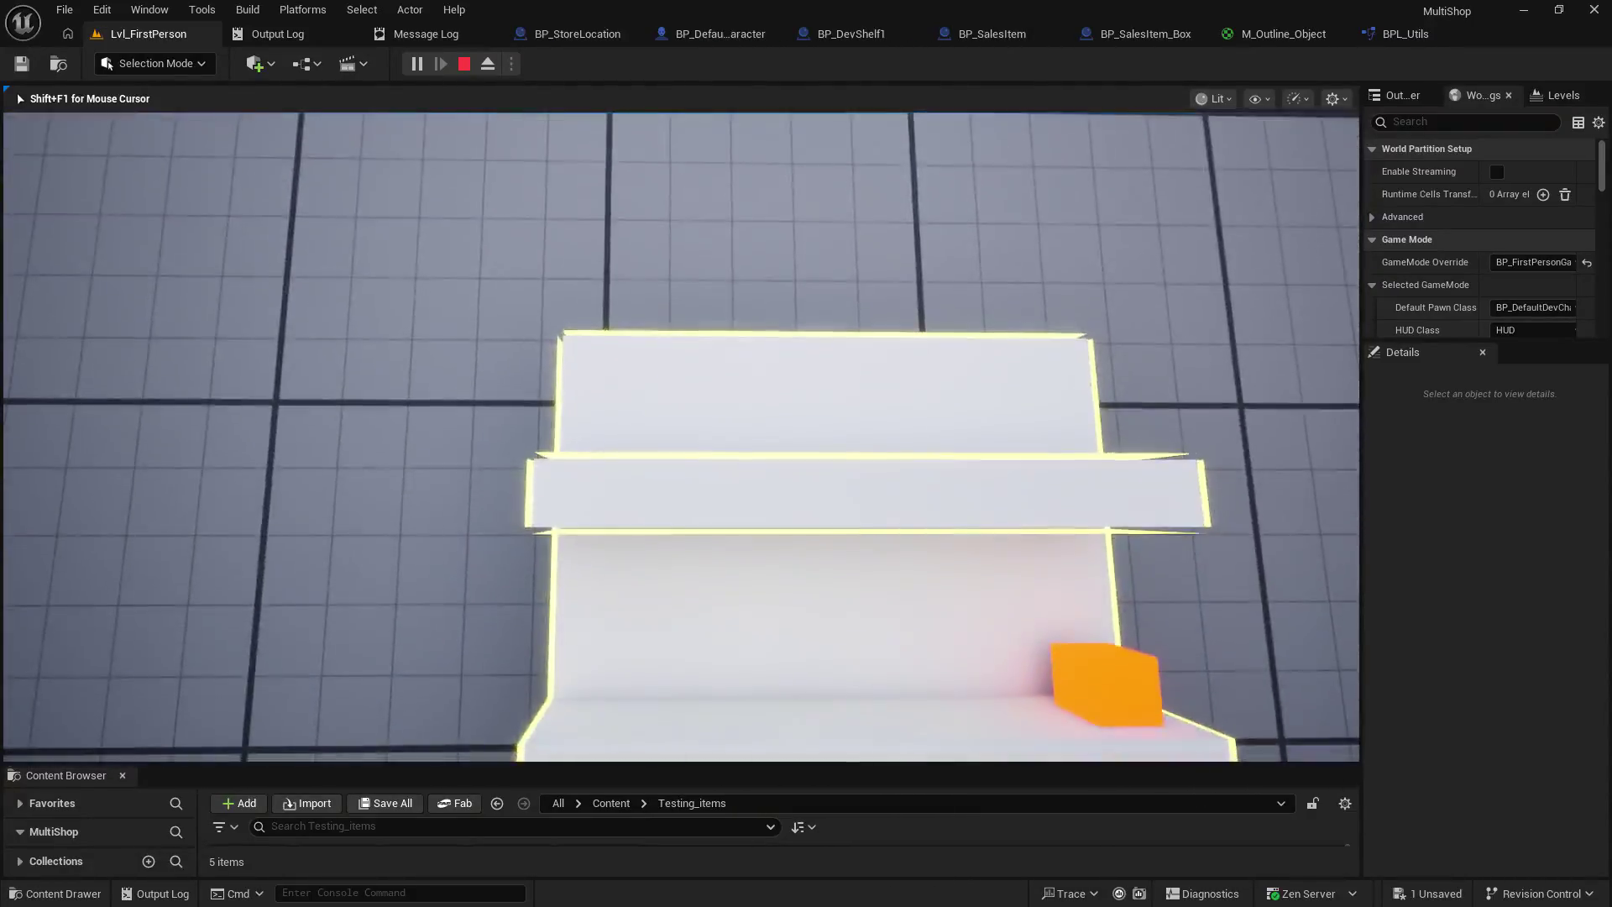
{"action": "key", "text": "w"}
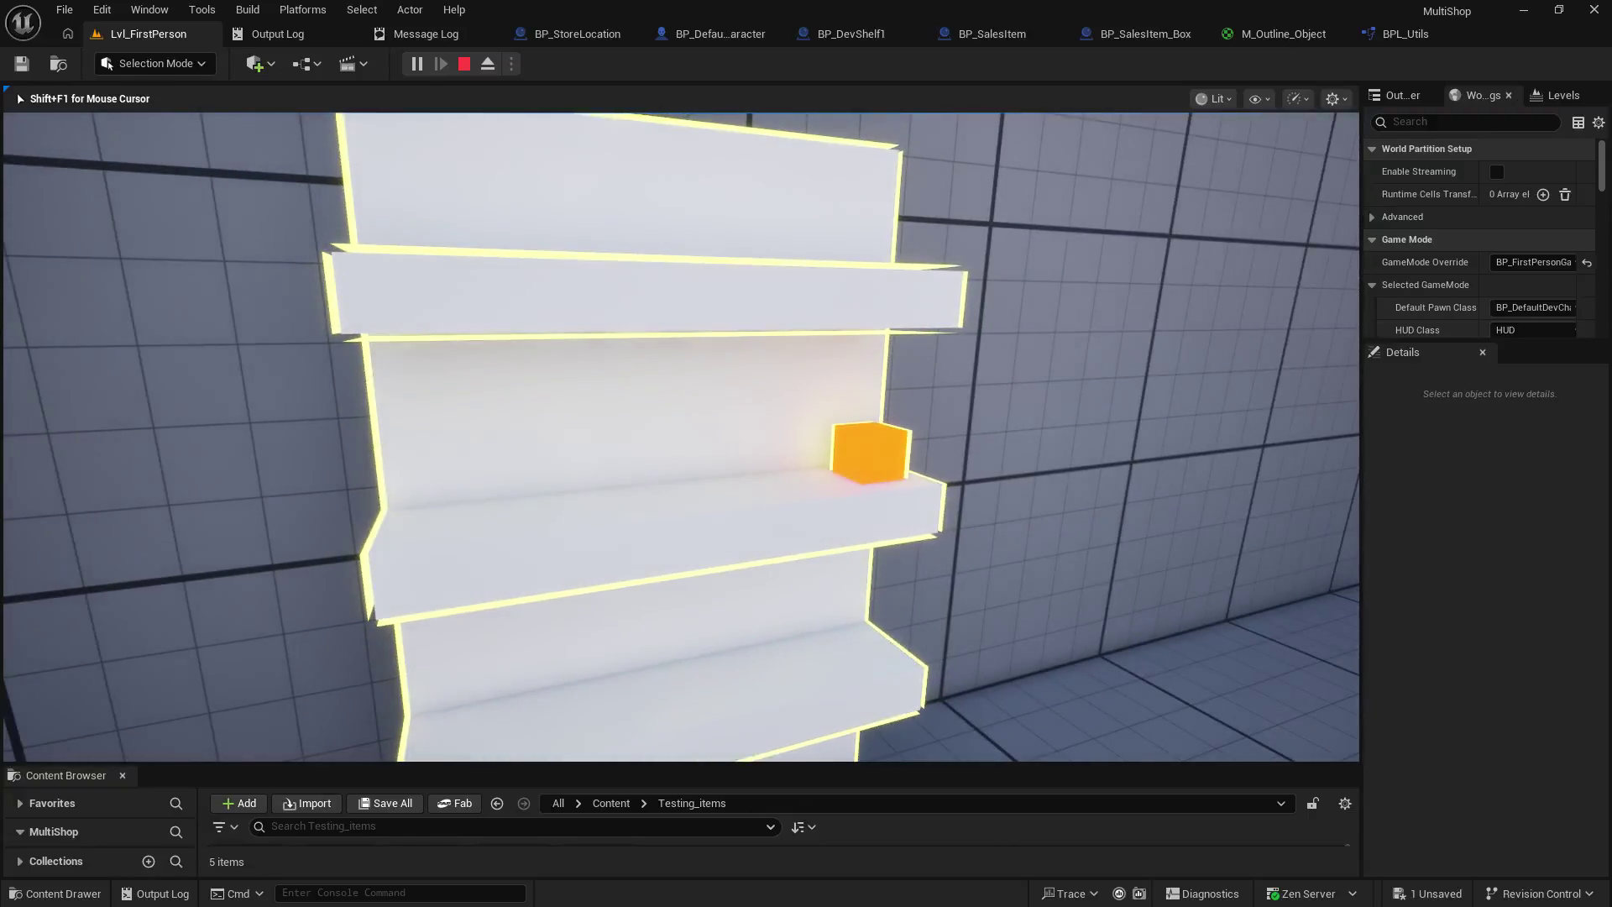
{"action": "key", "text": "w"}
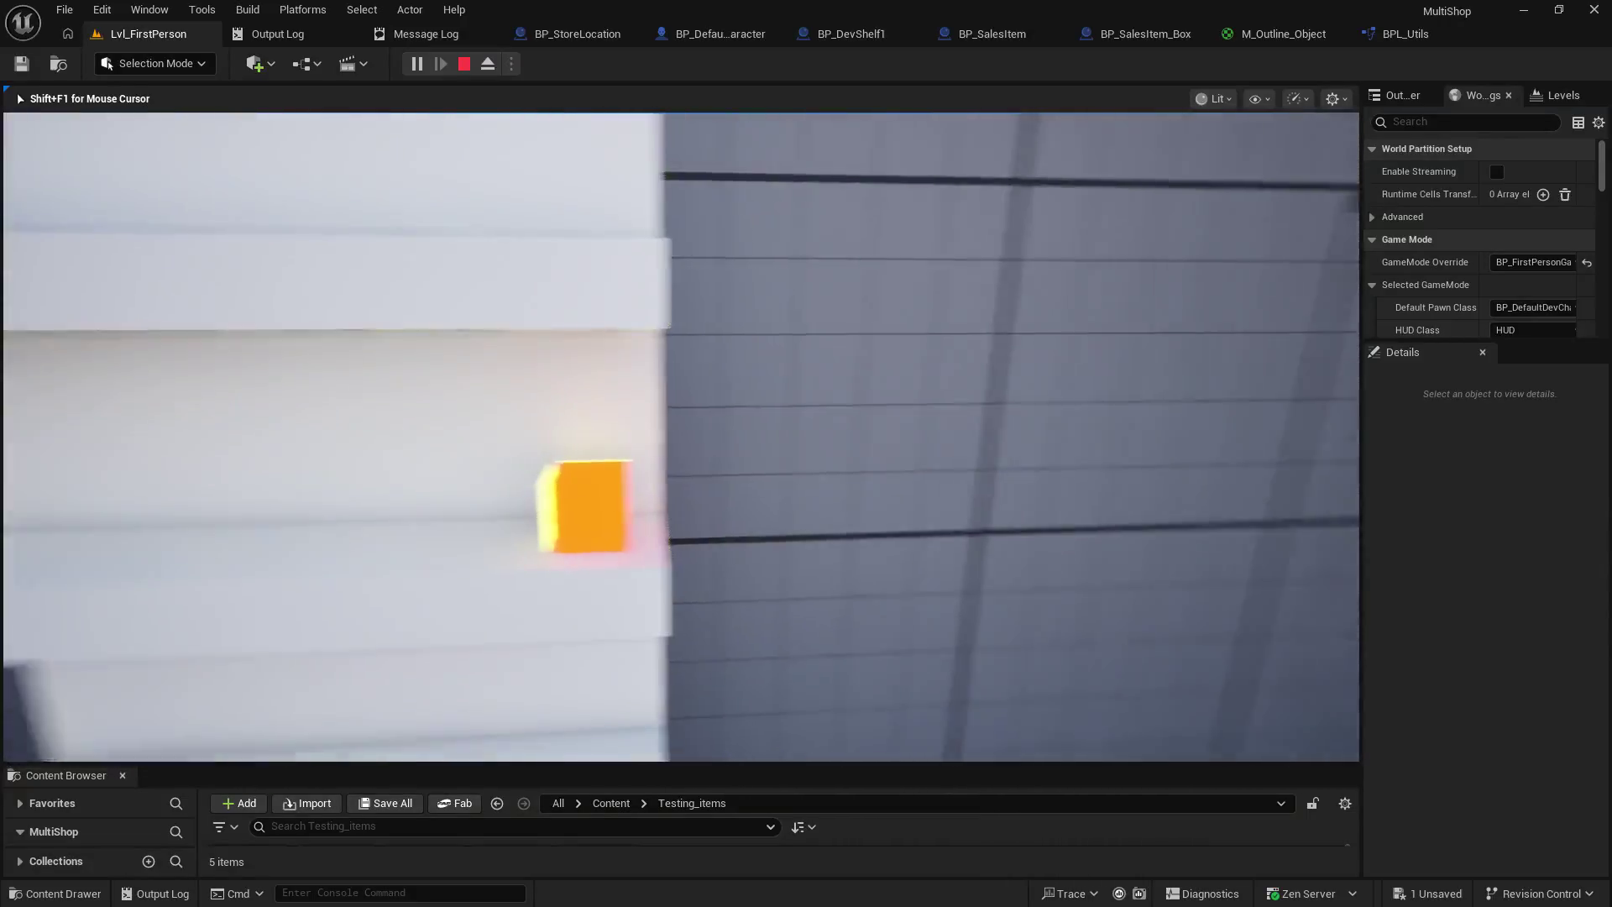
{"action": "key", "text": "s"}
{"action": "key", "text": "w"}
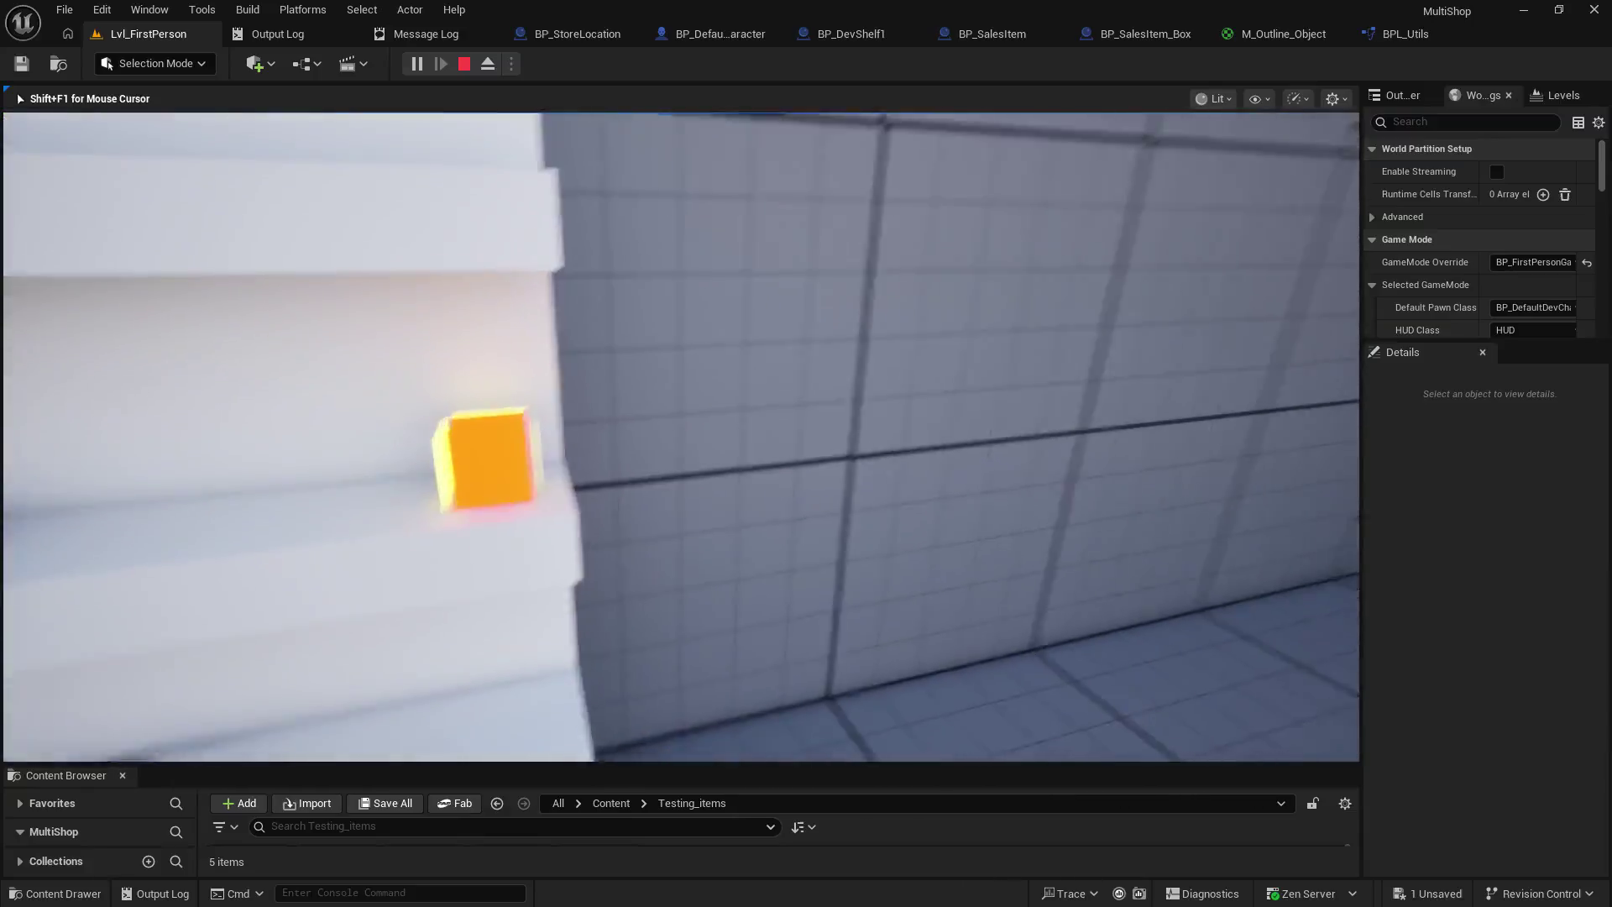
{"action": "key", "text": "s"}
{"action": "key", "text": "w"}
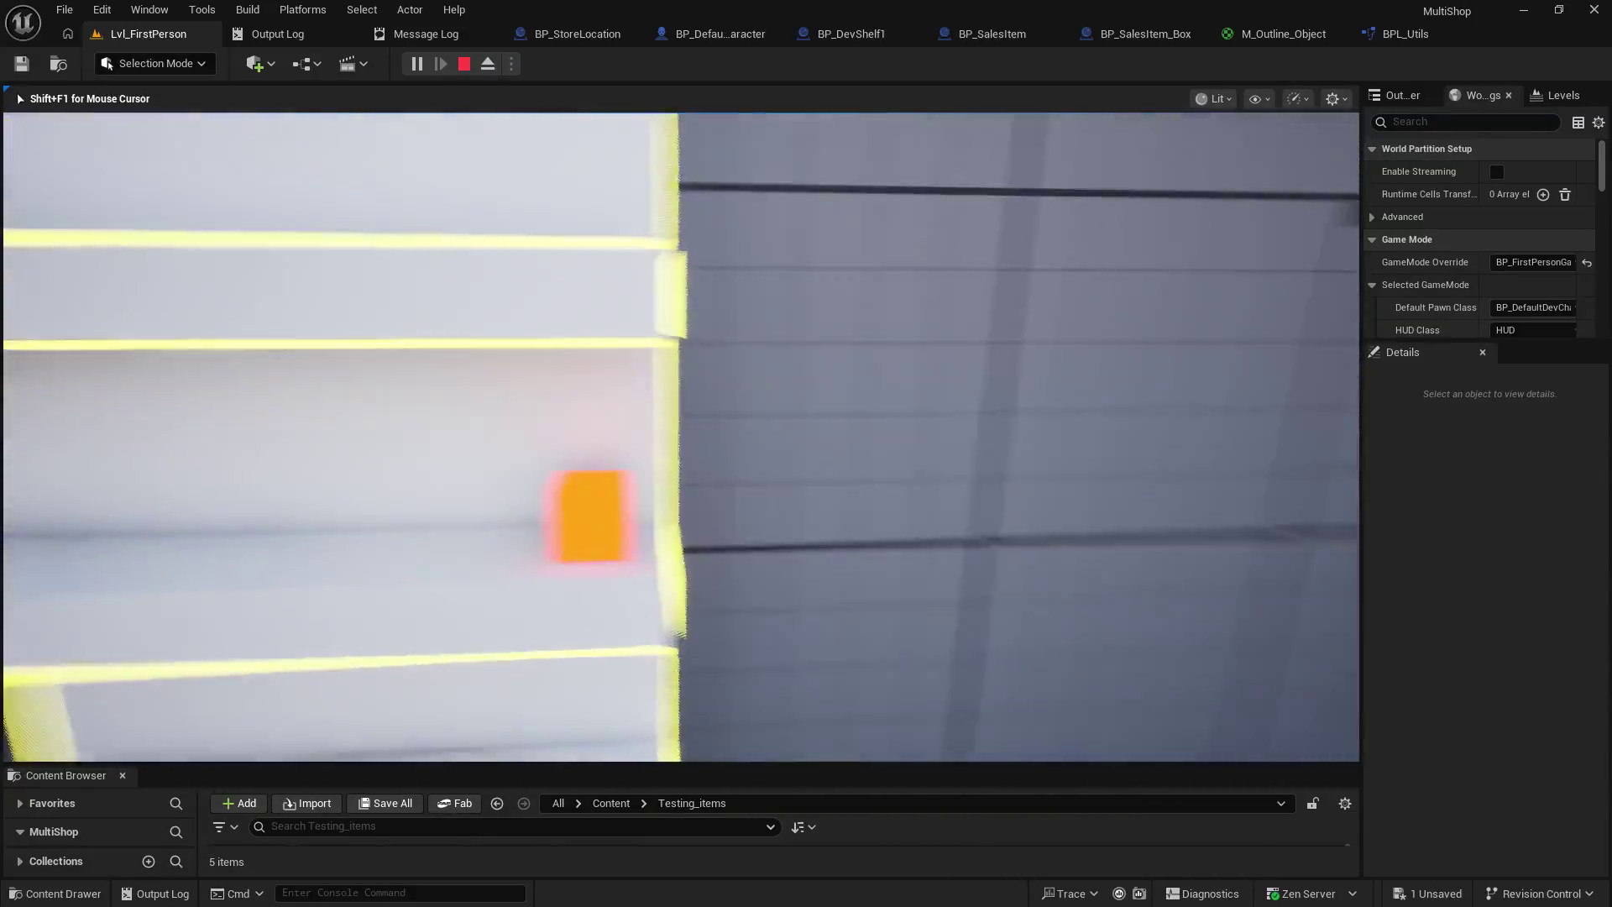
{"action": "key", "text": "s"}
{"action": "key", "text": "w"}
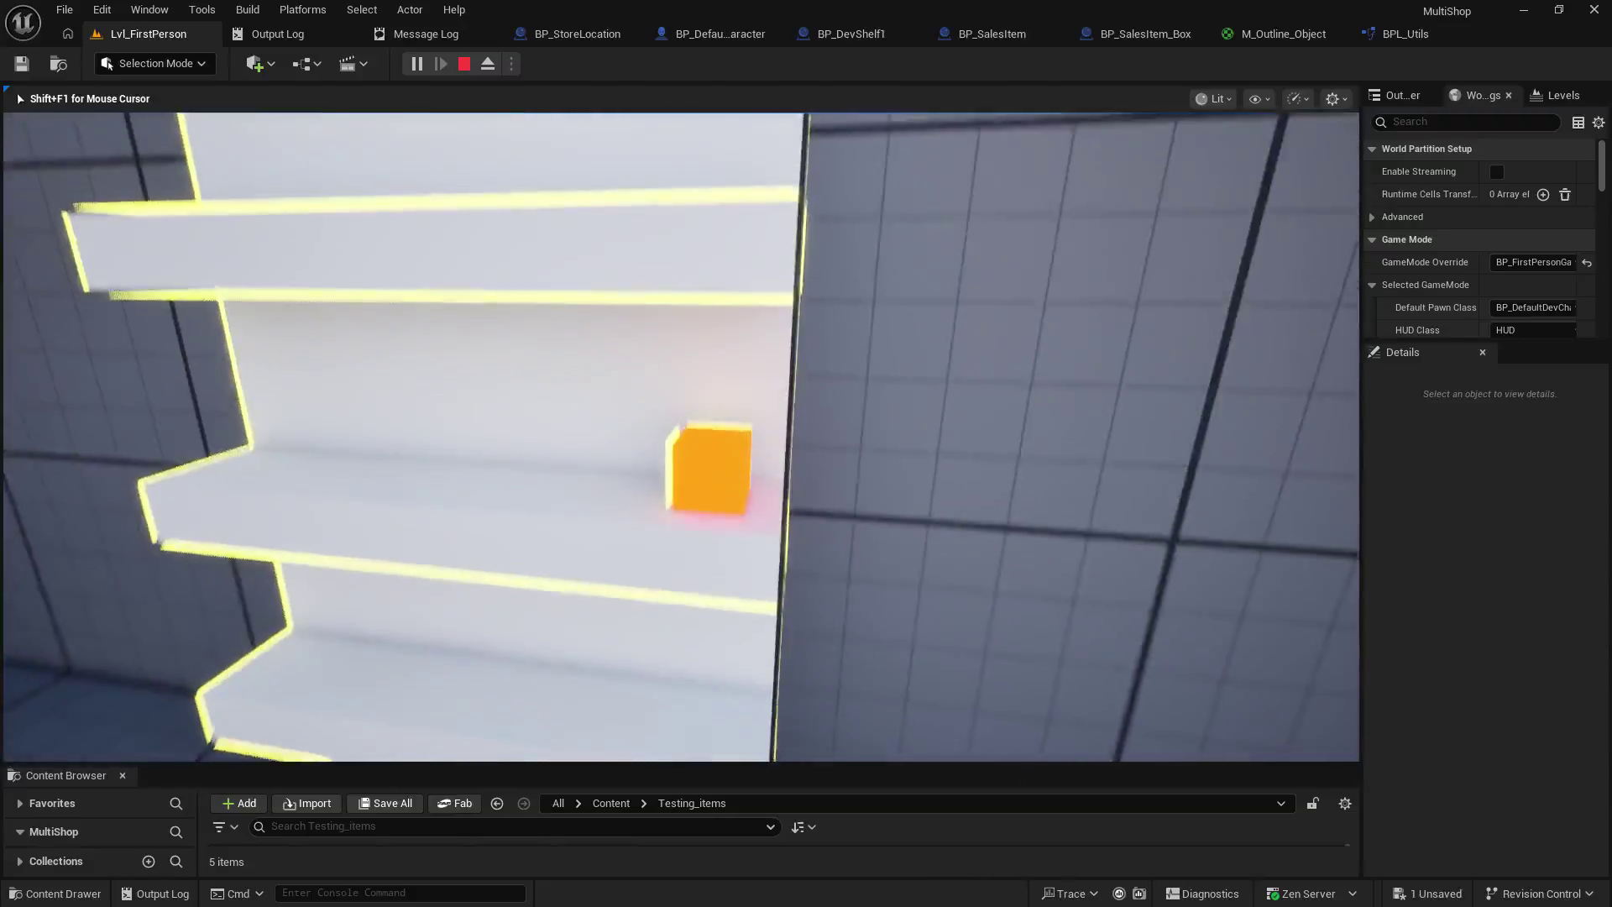
{"action": "key", "text": "s"}
{"action": "key", "text": "w"}
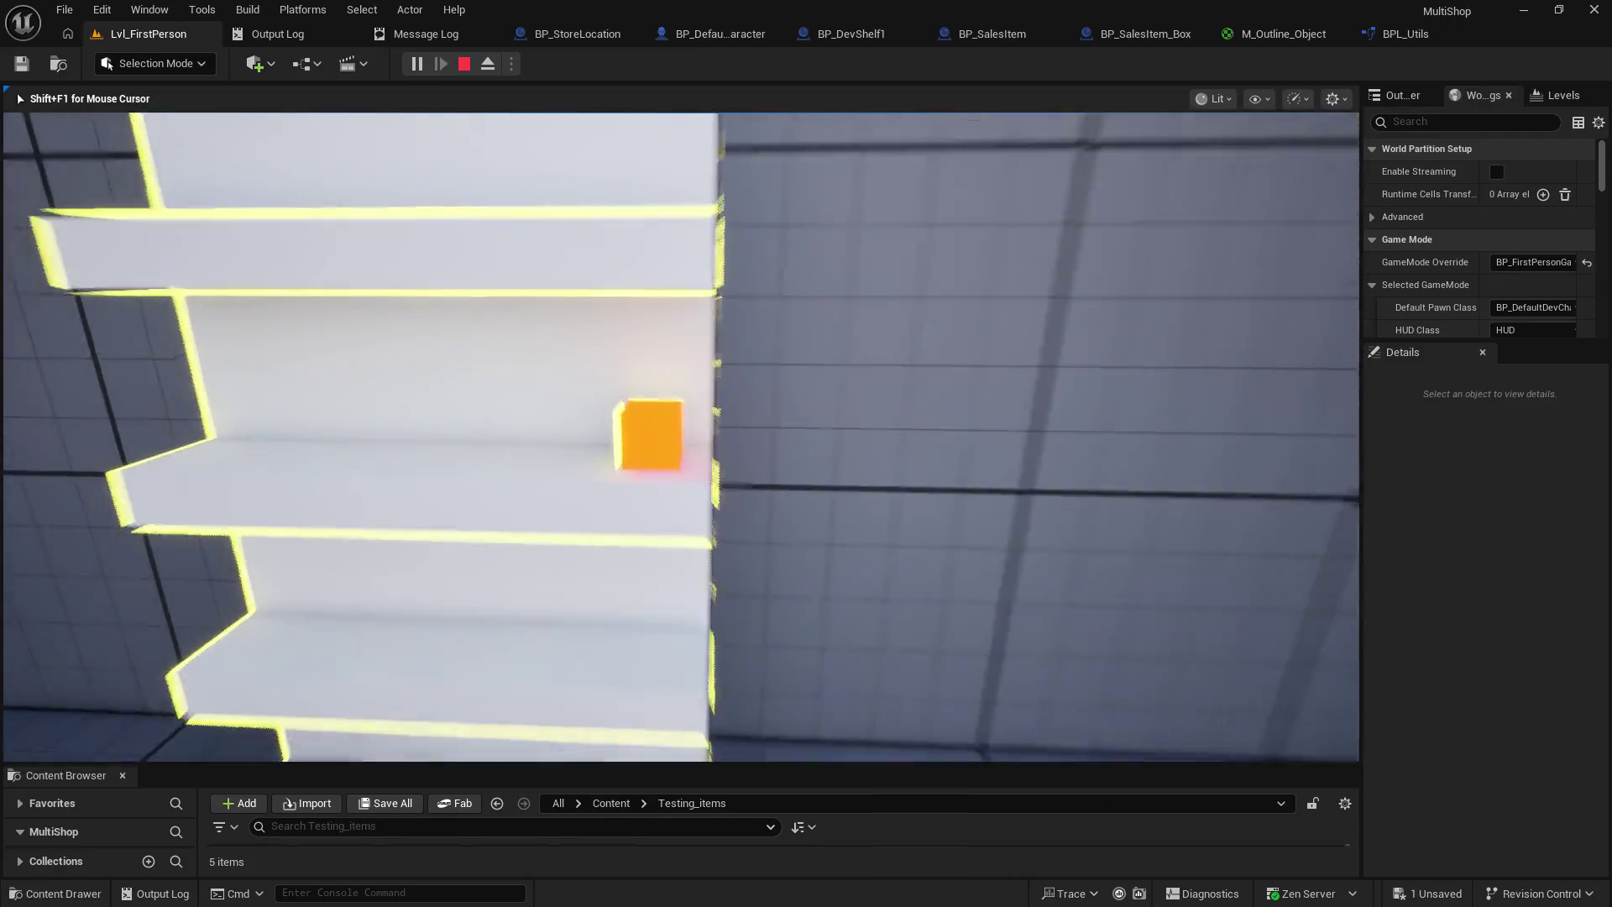
{"action": "key", "text": "s"}
{"action": "key", "text": "w"}
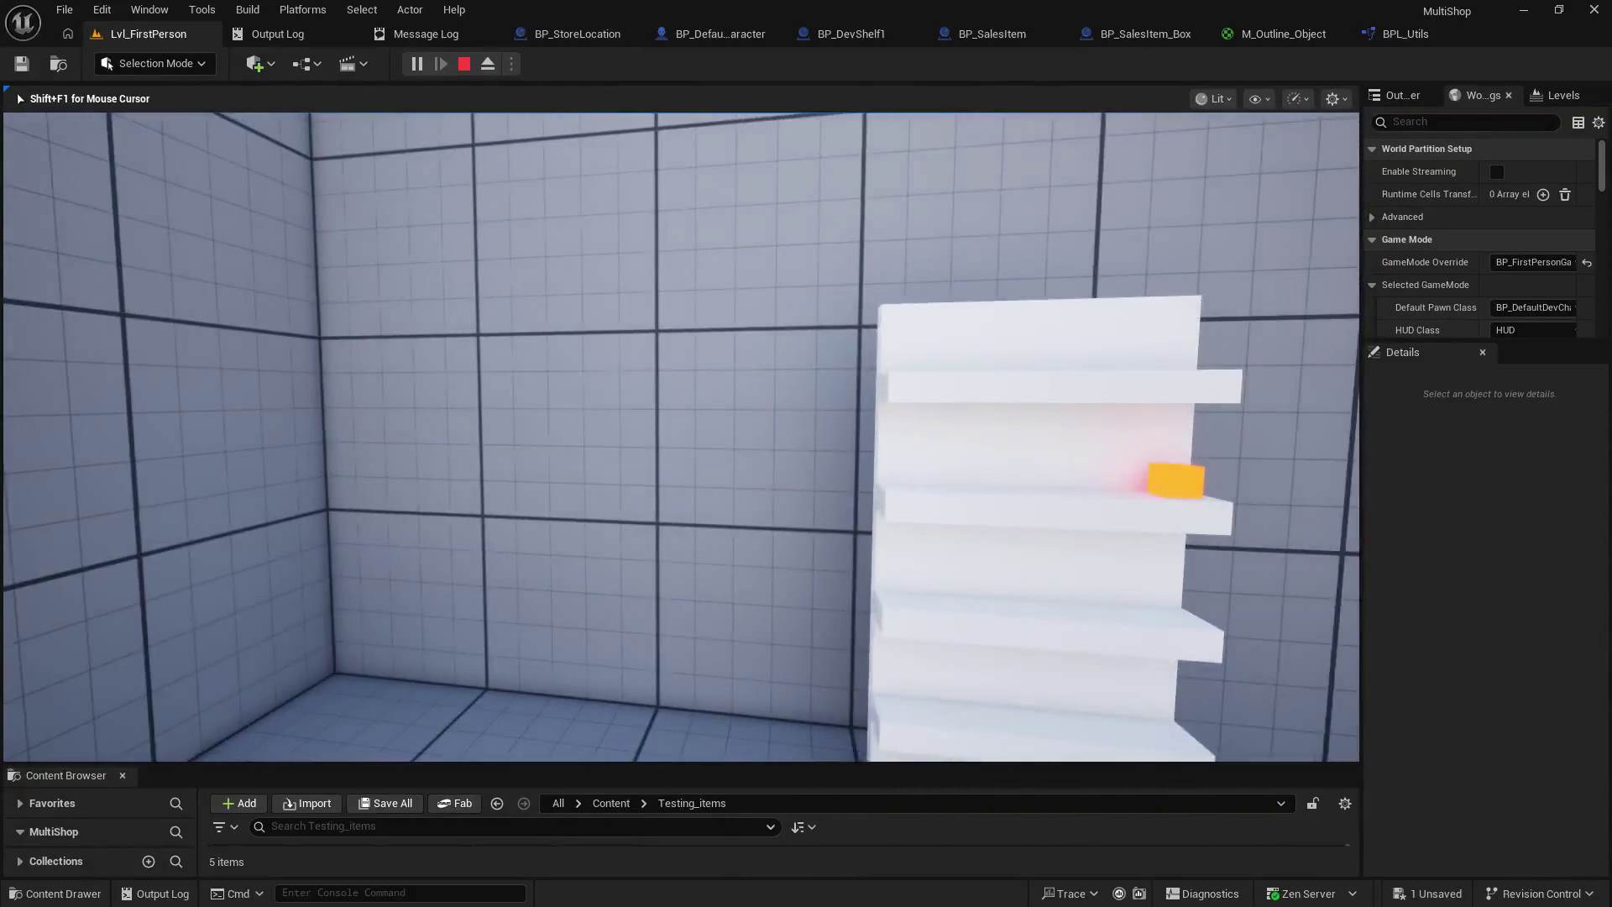
{"action": "key", "text": "w"}
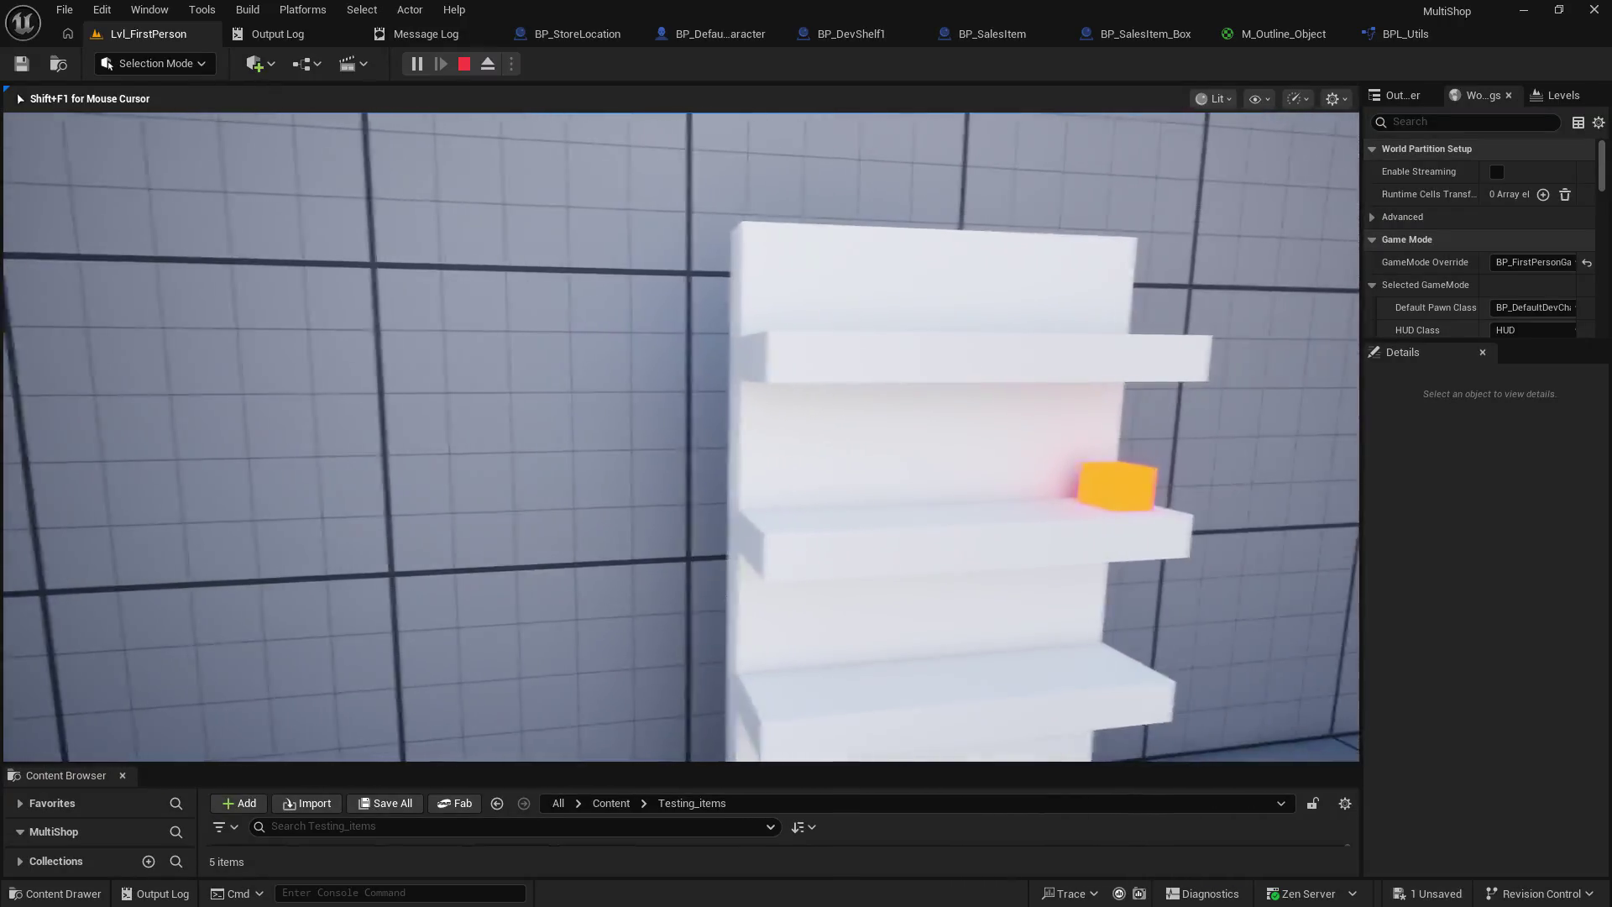
{"action": "key", "text": "w"}
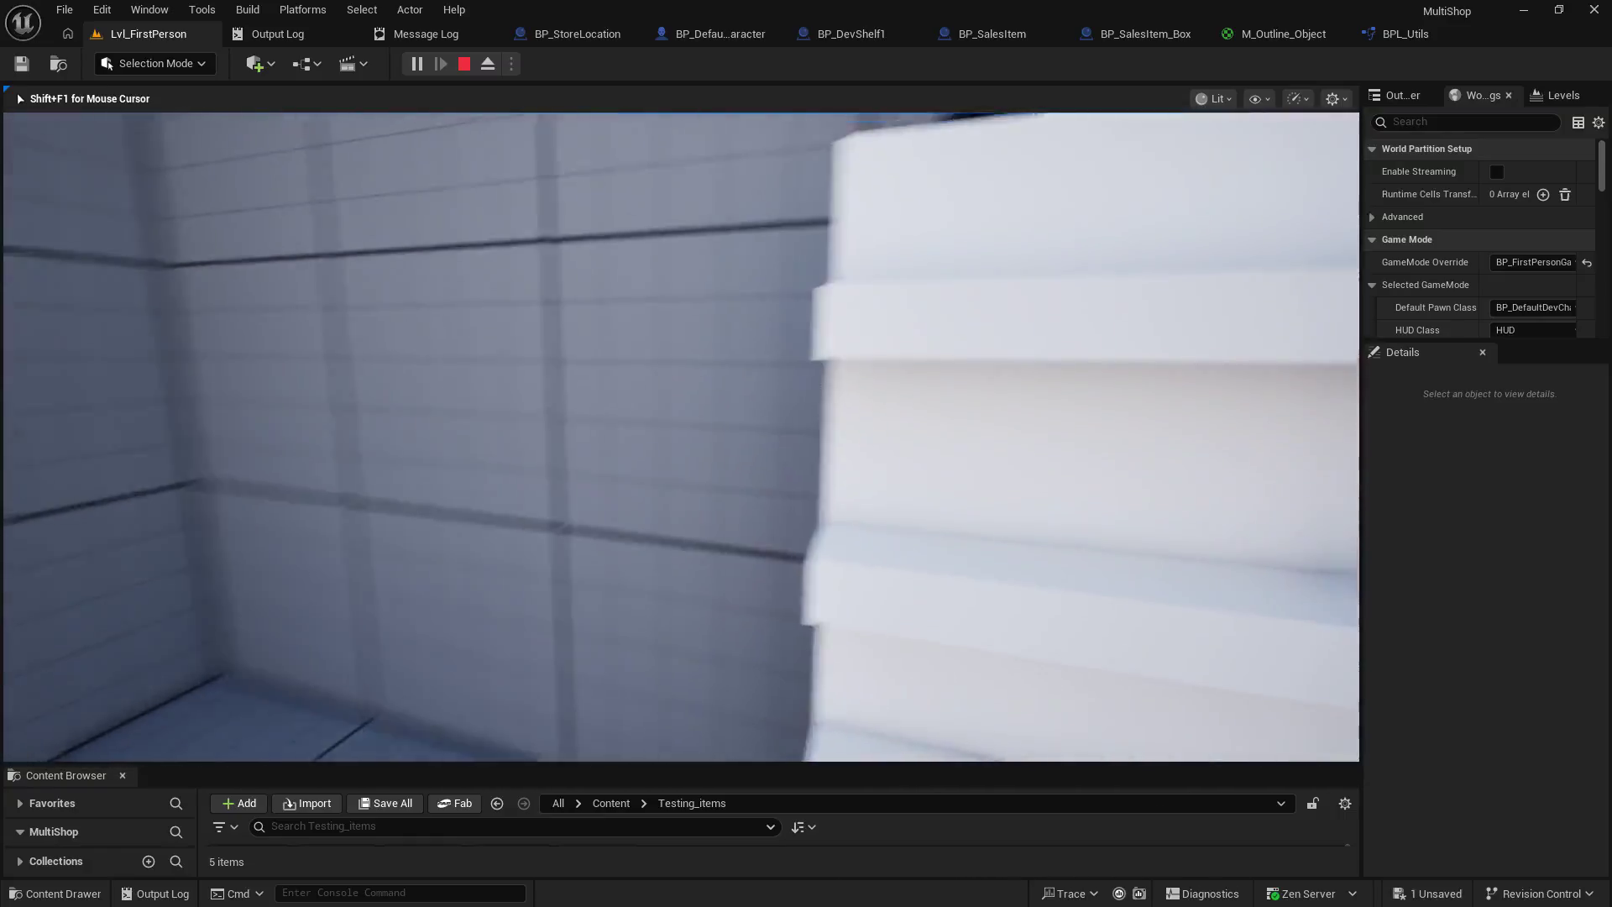
{"action": "key", "text": "w"}
{"action": "key", "text": "w"}
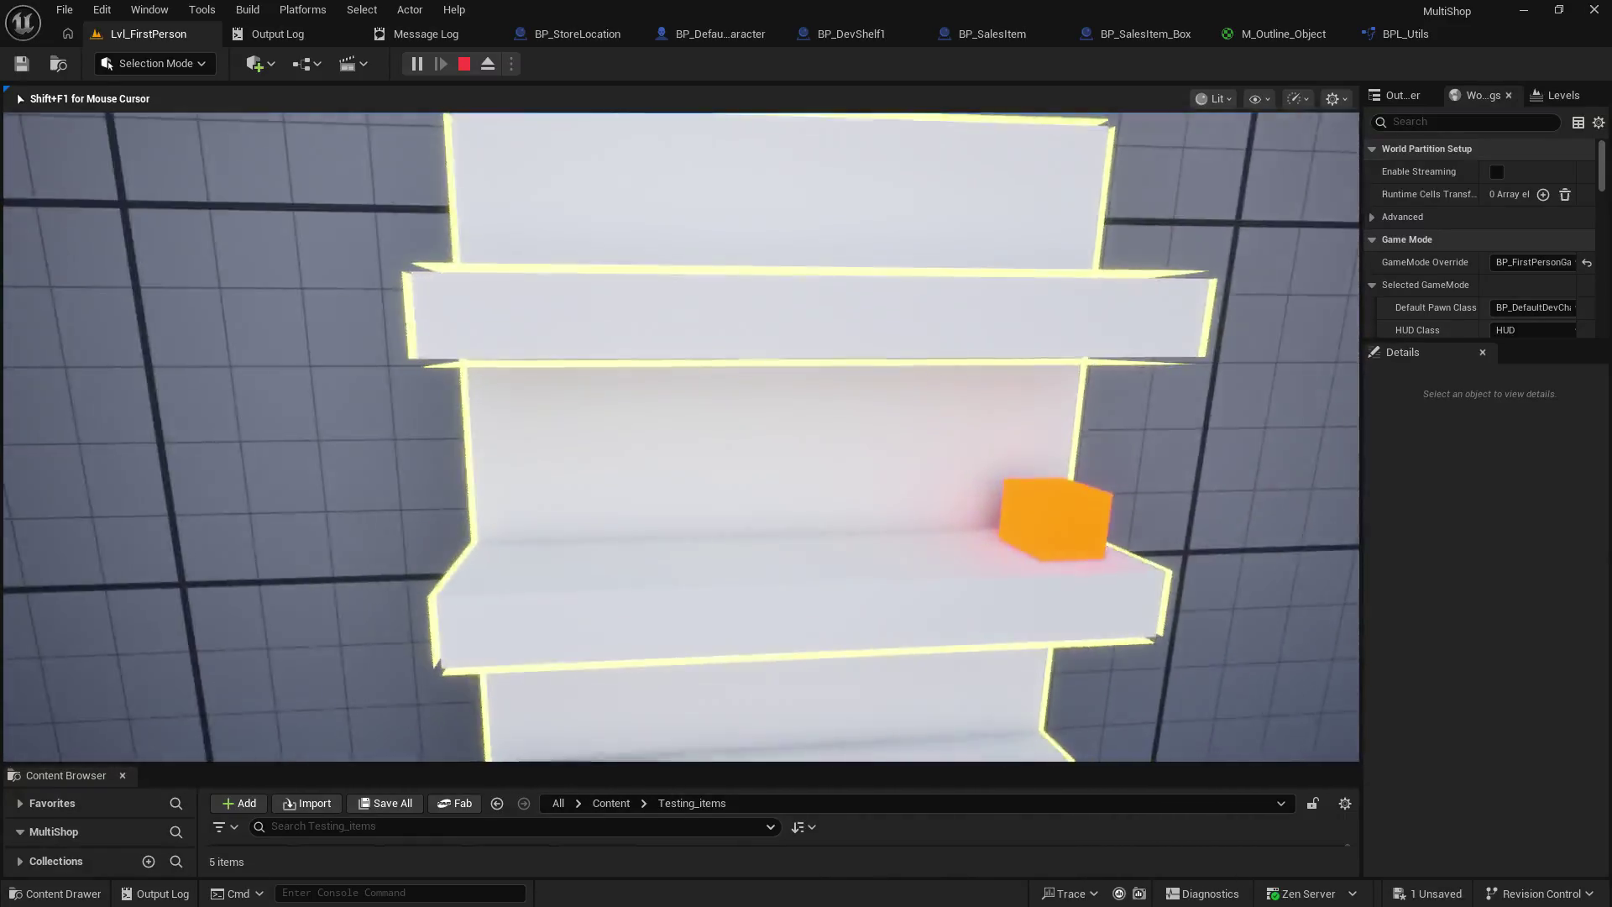
{"action": "key", "text": "d"}
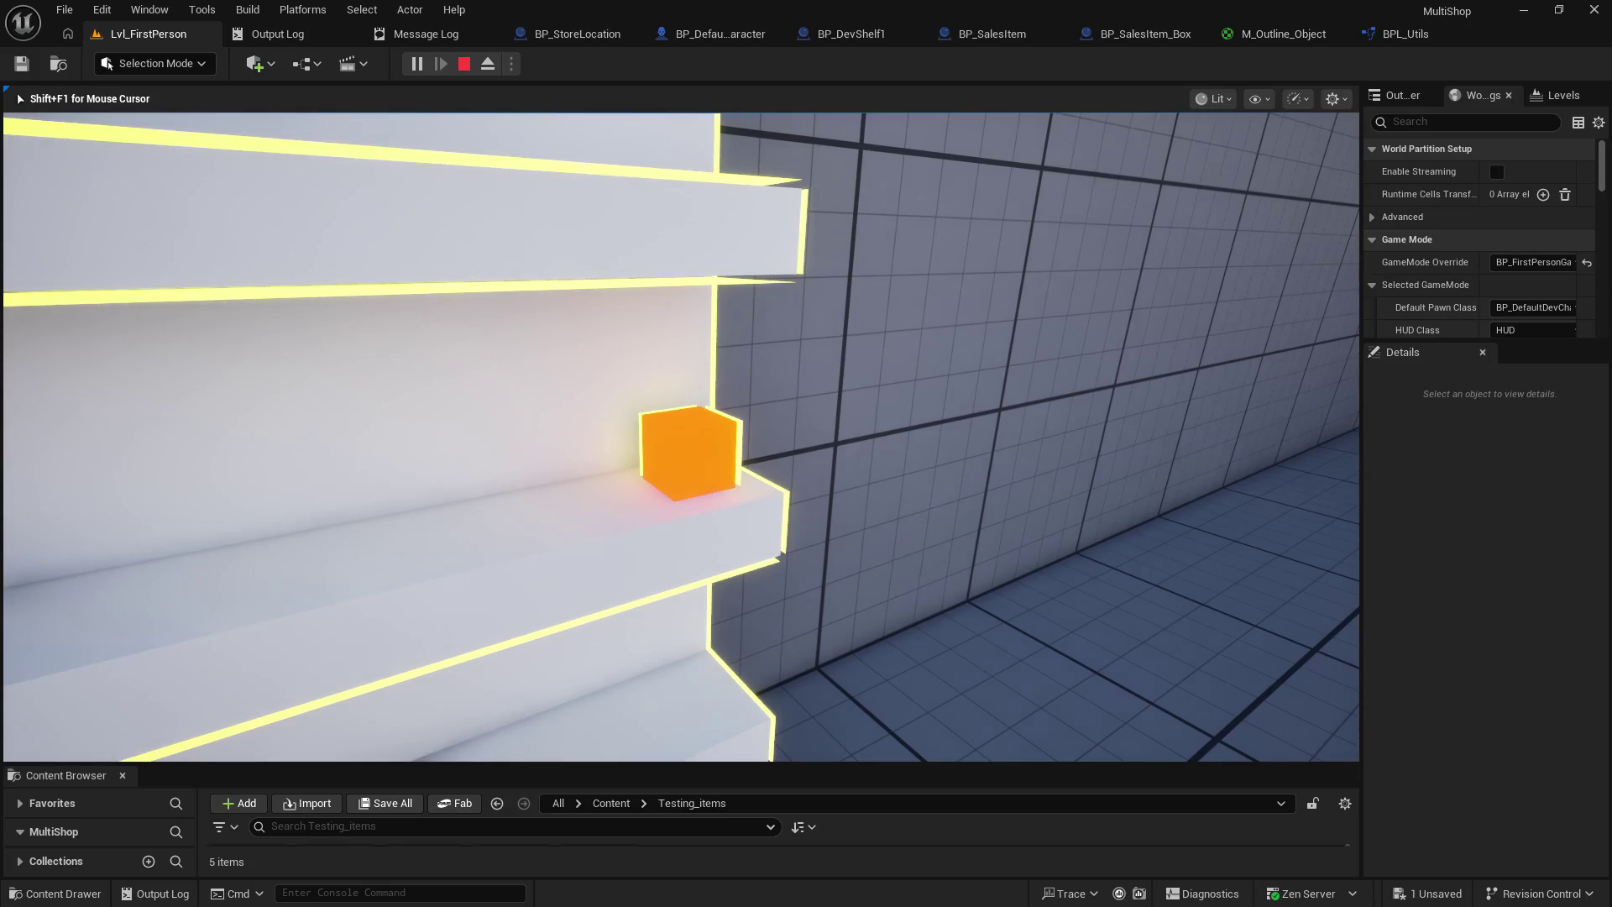
{"action": "left_click", "coordinate": [714, 34]}
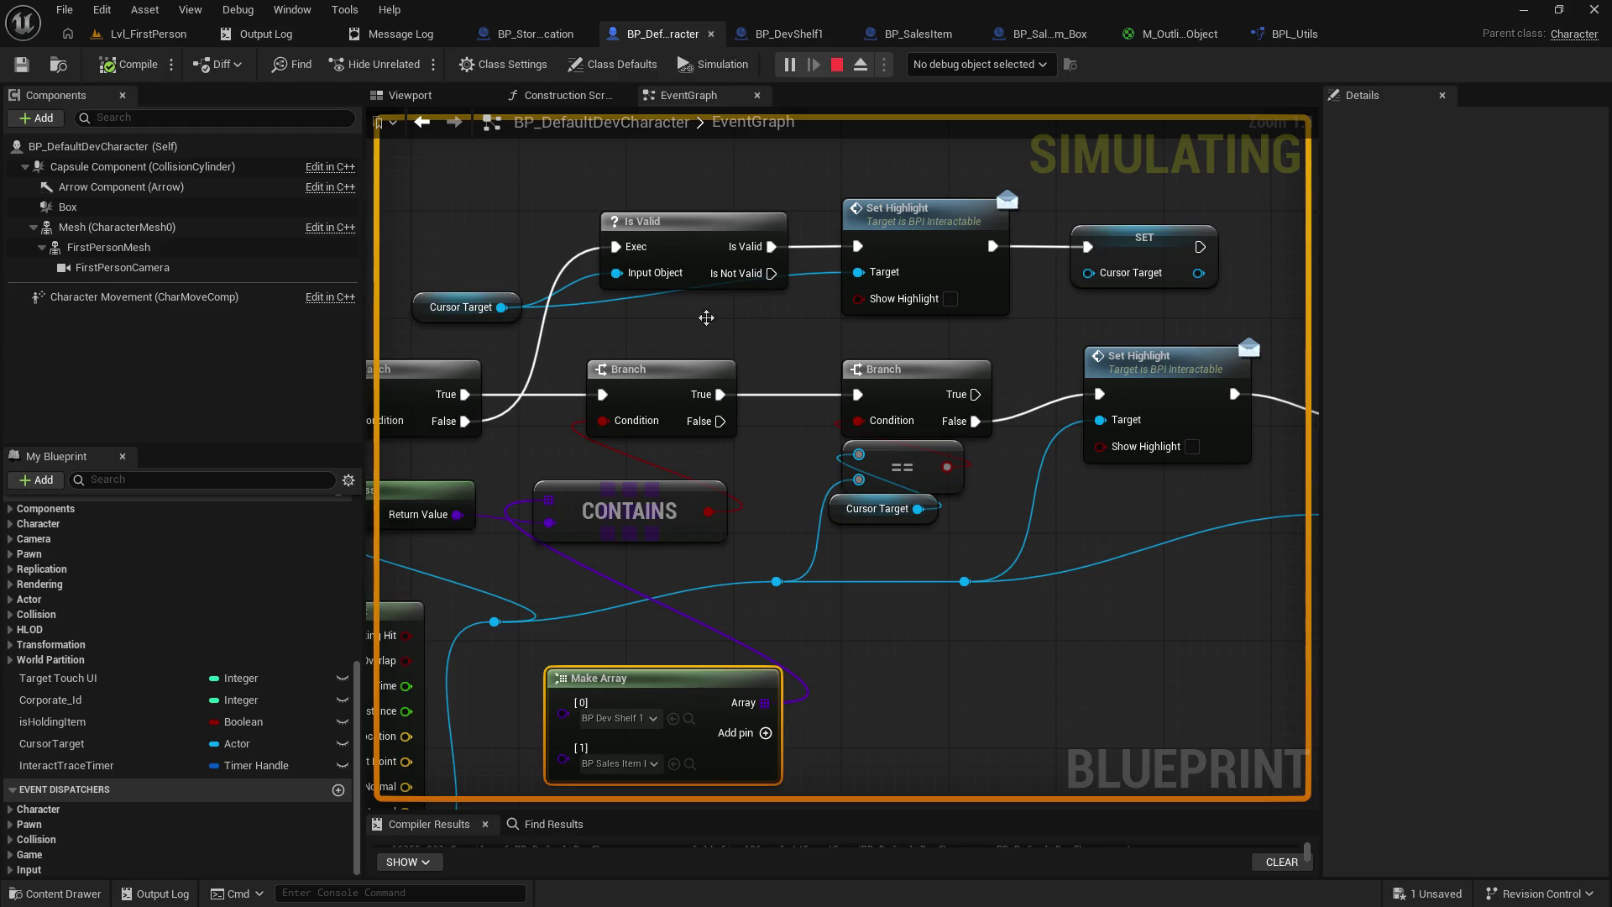
- Wire Cursor Target into the second Set Highlight's Target and stop the running session
{"action": "left_click_drag", "start_coordinate": [763, 474], "coordinate": [754, 502]}
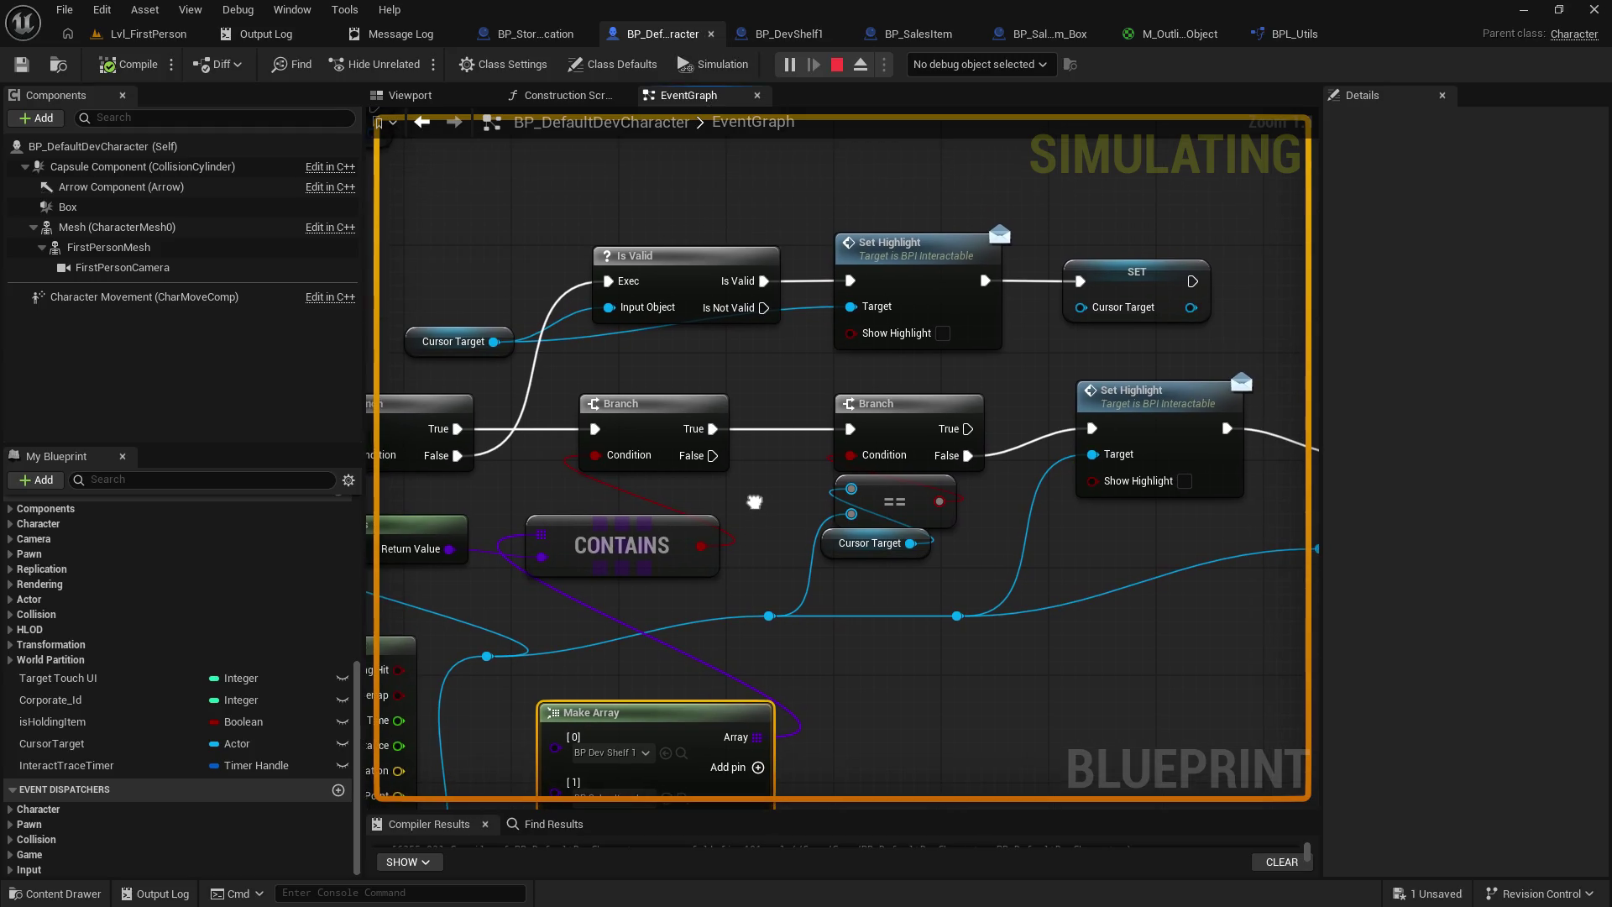
{"action": "mouse_move", "coordinate": [1149, 454]}
{"action": "left_mouse_down"}
{"action": "mouse_move", "coordinate": [937, 485]}
{"action": "mouse_move", "coordinate": [955, 474]}
{"action": "left_mouse_up"}
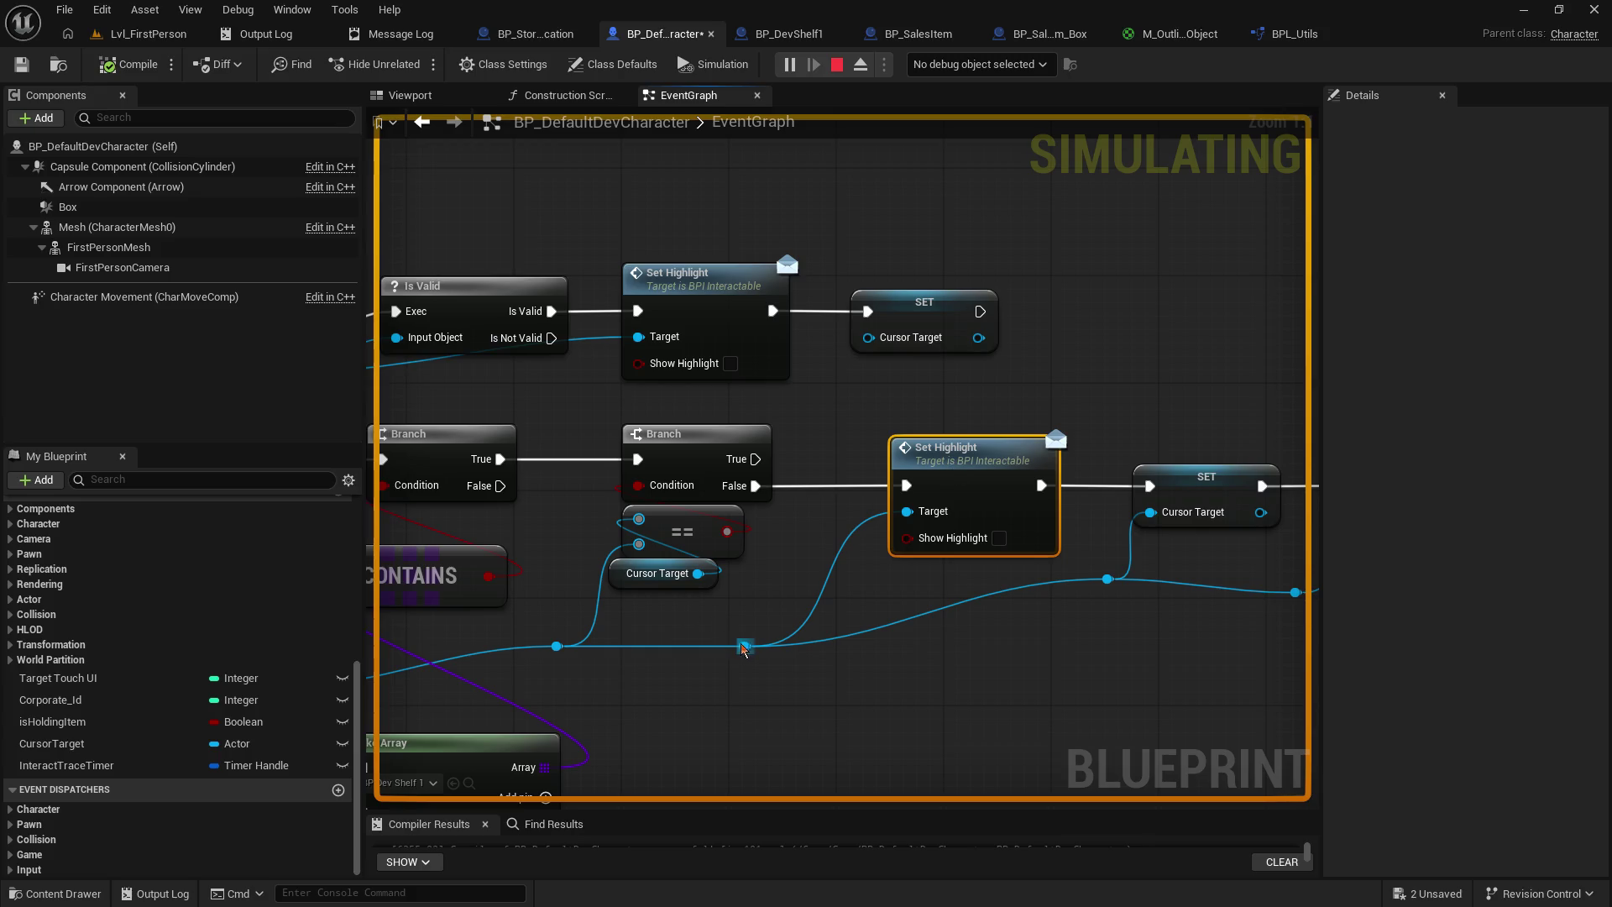
{"action": "mouse_move", "coordinate": [698, 574]}
{"action": "left_mouse_down"}
{"action": "mouse_move", "coordinate": [840, 613]}
{"action": "mouse_move", "coordinate": [907, 512]}
{"action": "left_mouse_up"}
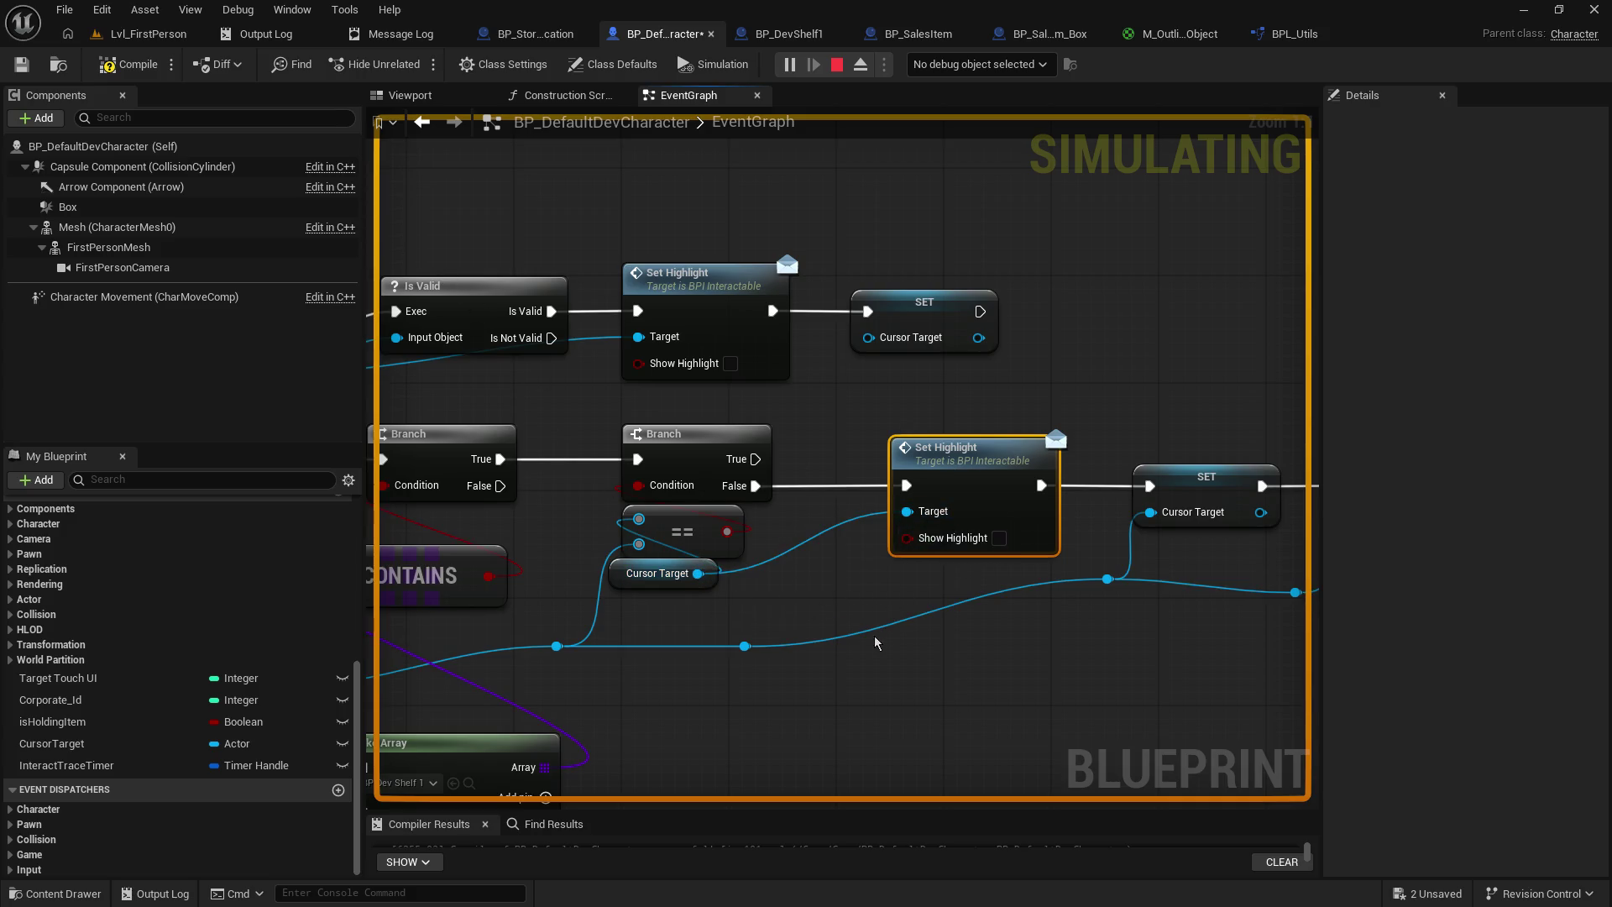
{"action": "left_click", "coordinate": [838, 73]}
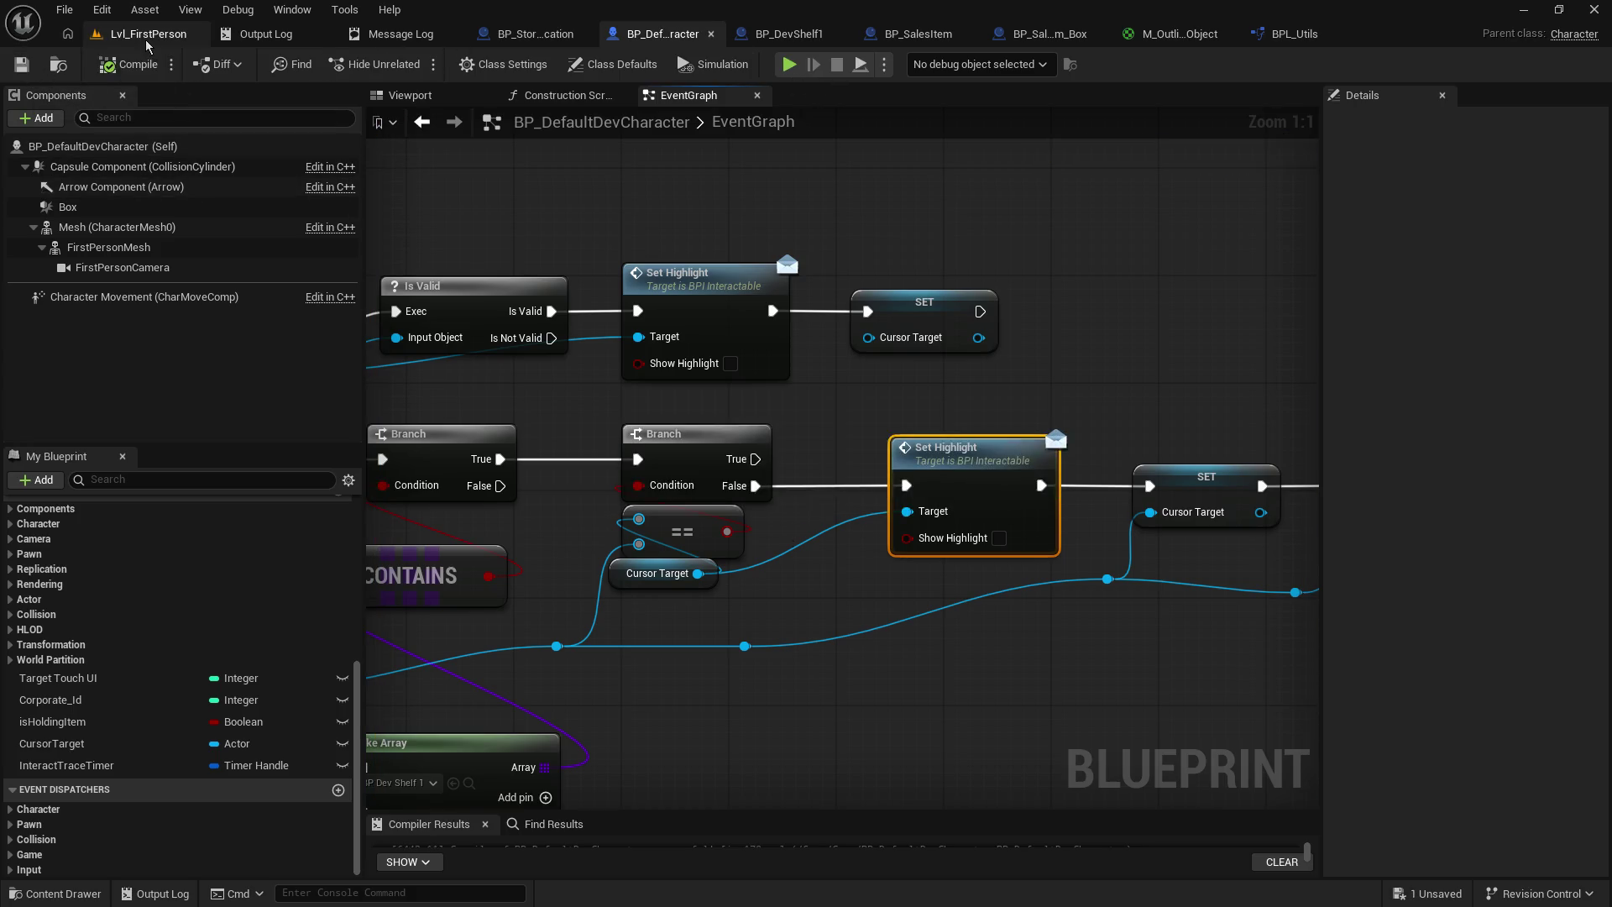
- Playtest the shelf highlight, then inspect the interaction trace nodes in the character's event graph
{"action": "left_click", "coordinate": [147, 34]}
{"action": "left_click", "coordinate": [418, 67]}
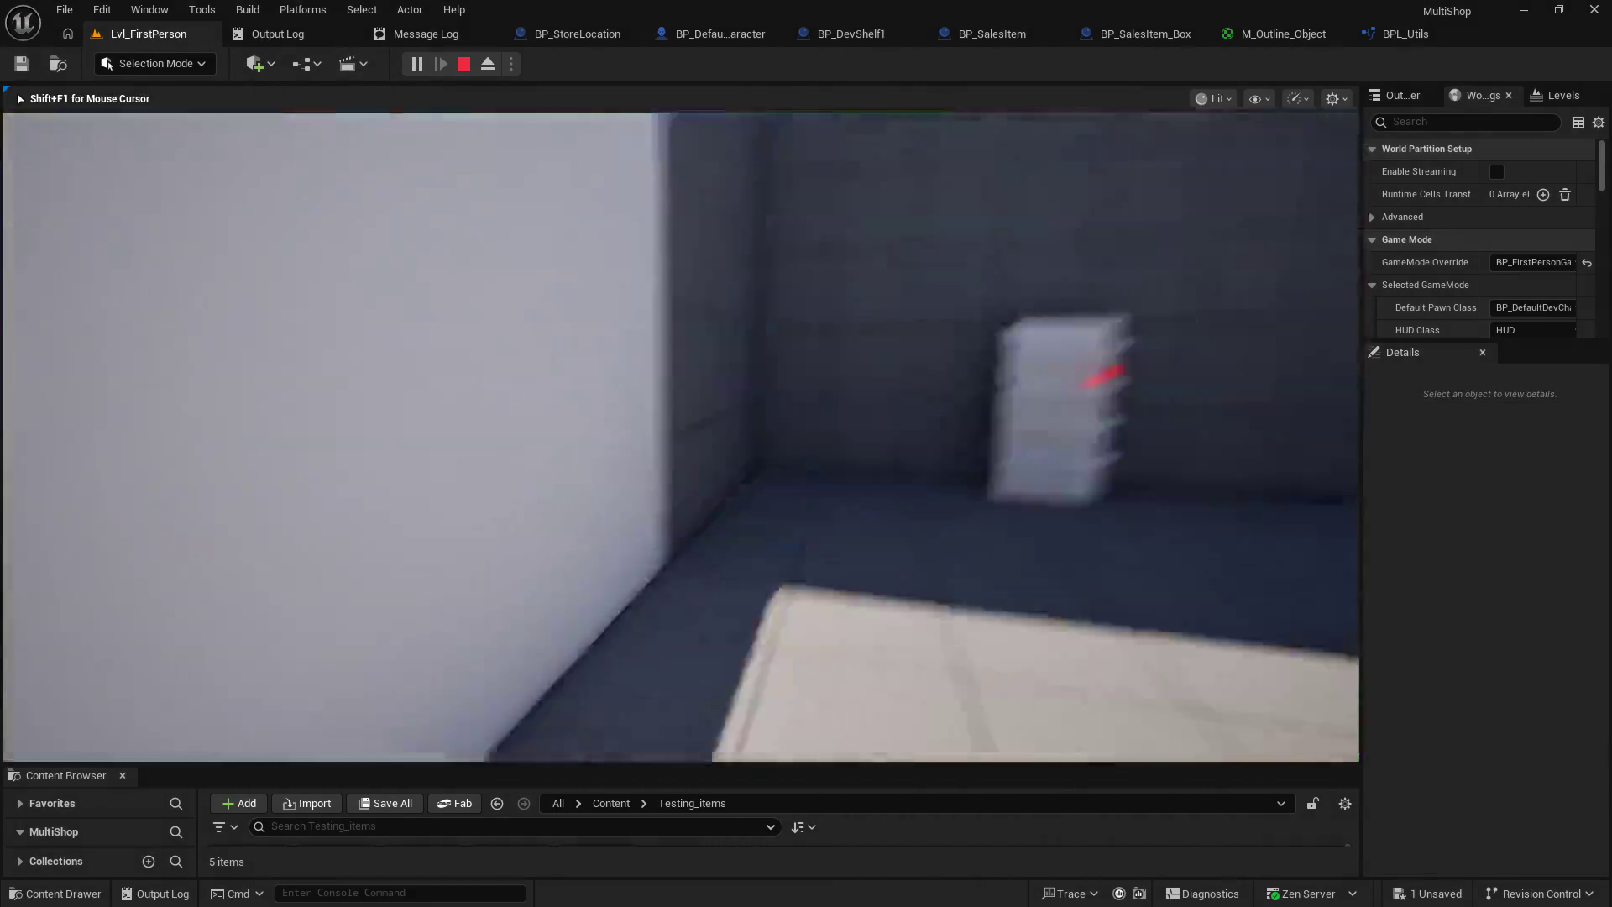
{"action": "key", "text": "w"}
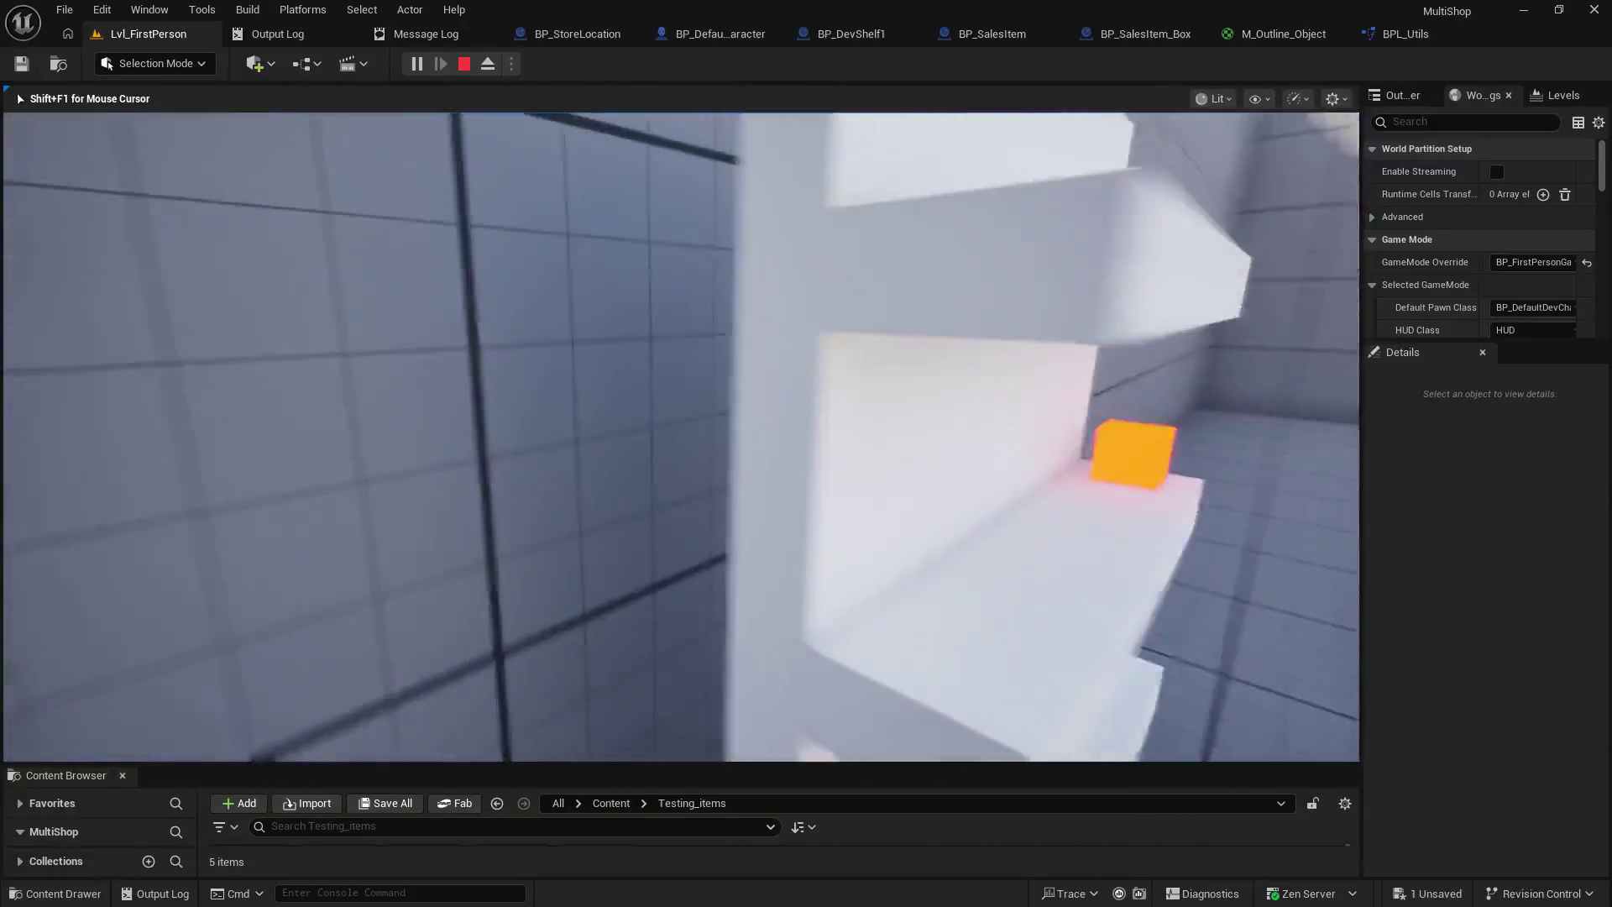
{"action": "key", "text": "Escape"}
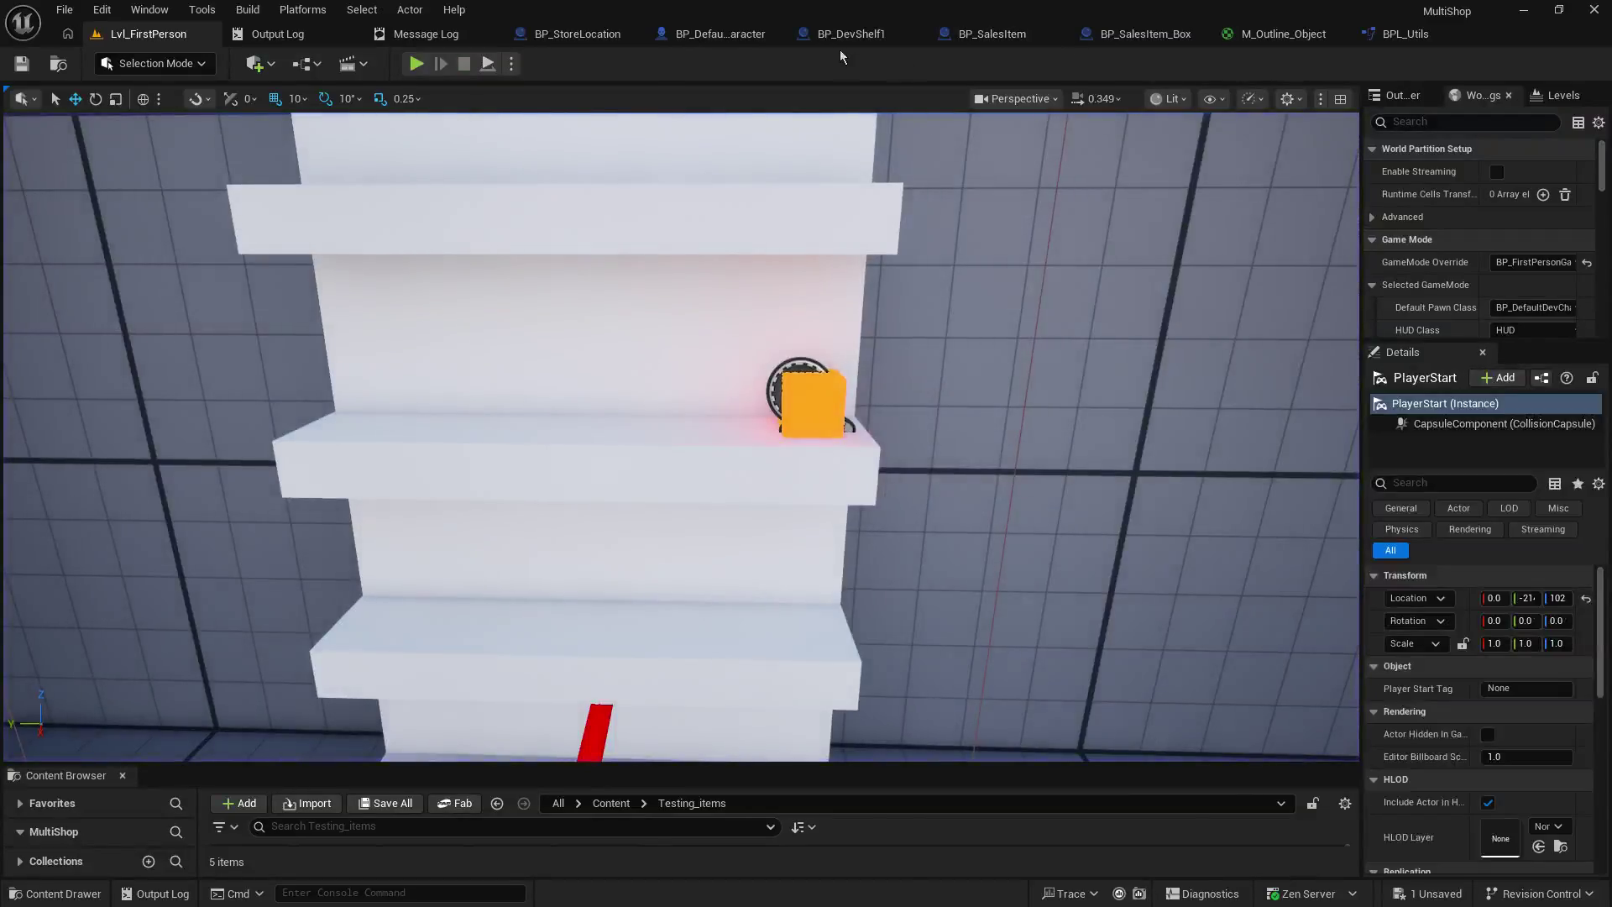
{"action": "left_click", "coordinate": [714, 33]}
{"action": "left_click_drag", "start_coordinate": [1117, 468], "coordinate": [927, 626]}
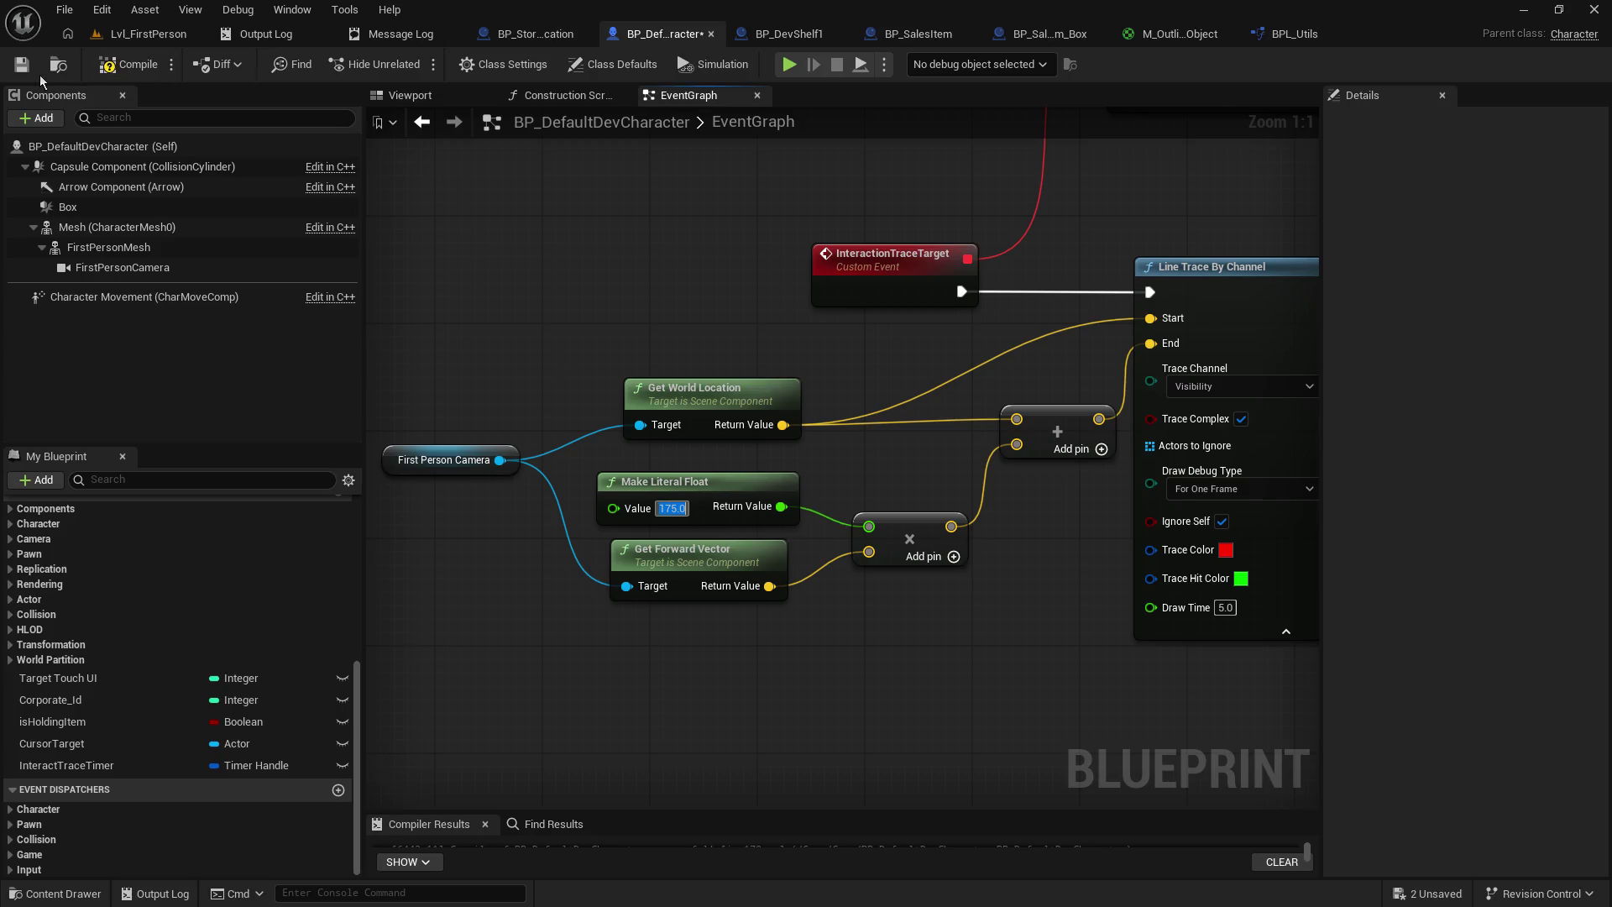
- Play again, pick up the orange item from the shelf, then end play and select the runtime error
{"action": "left_click", "coordinate": [151, 34]}
{"action": "left_click", "coordinate": [417, 63]}
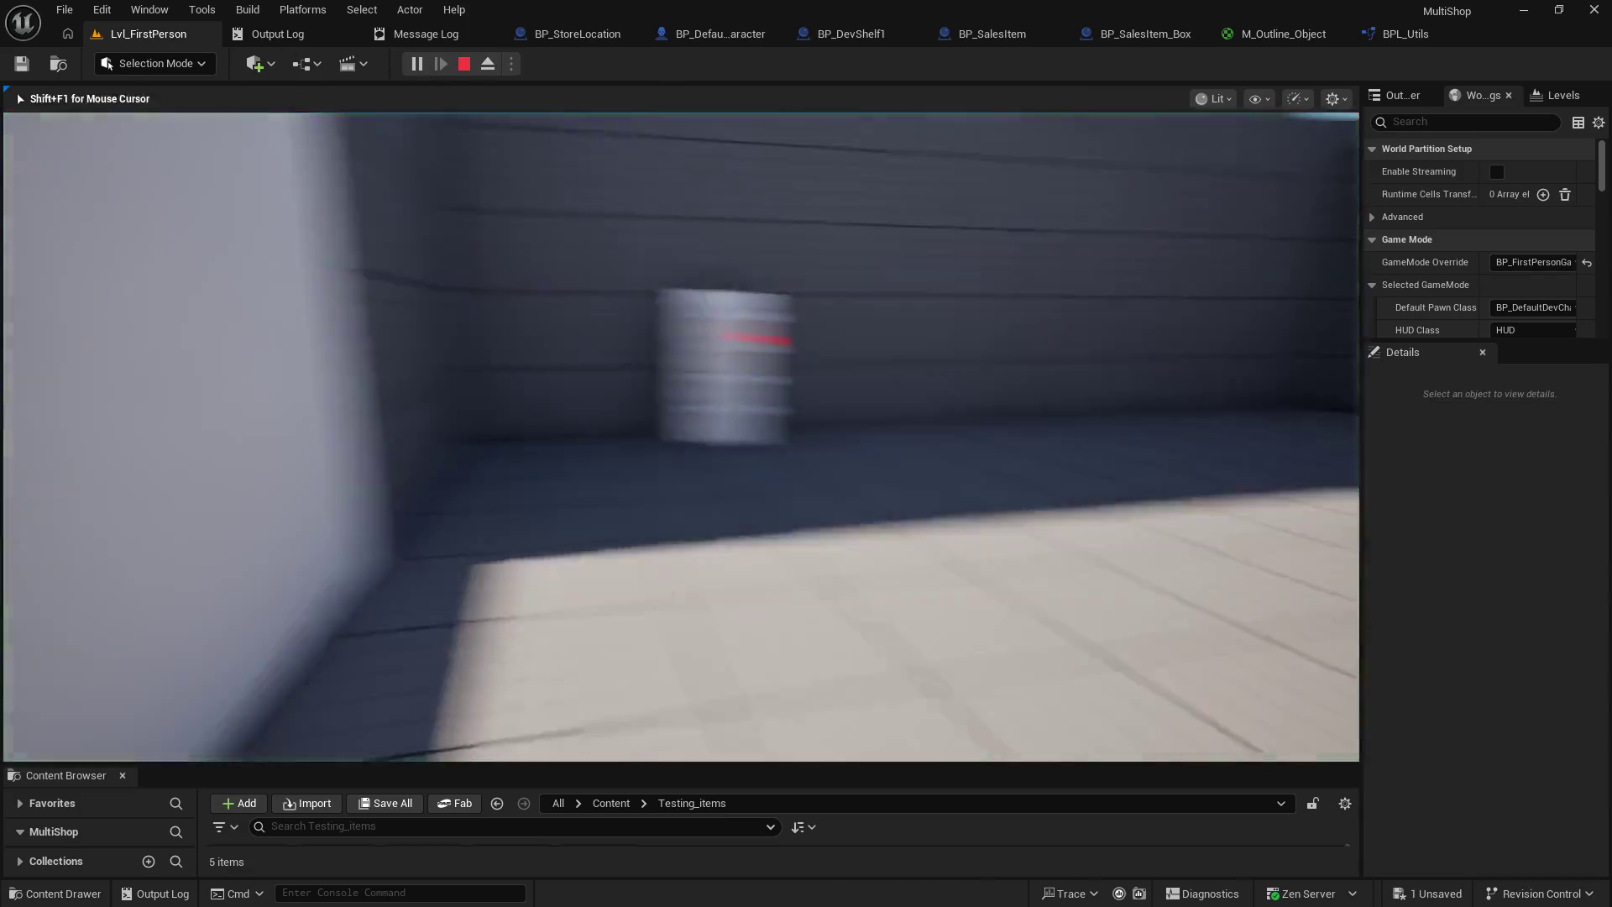
{"action": "key", "text": "w"}
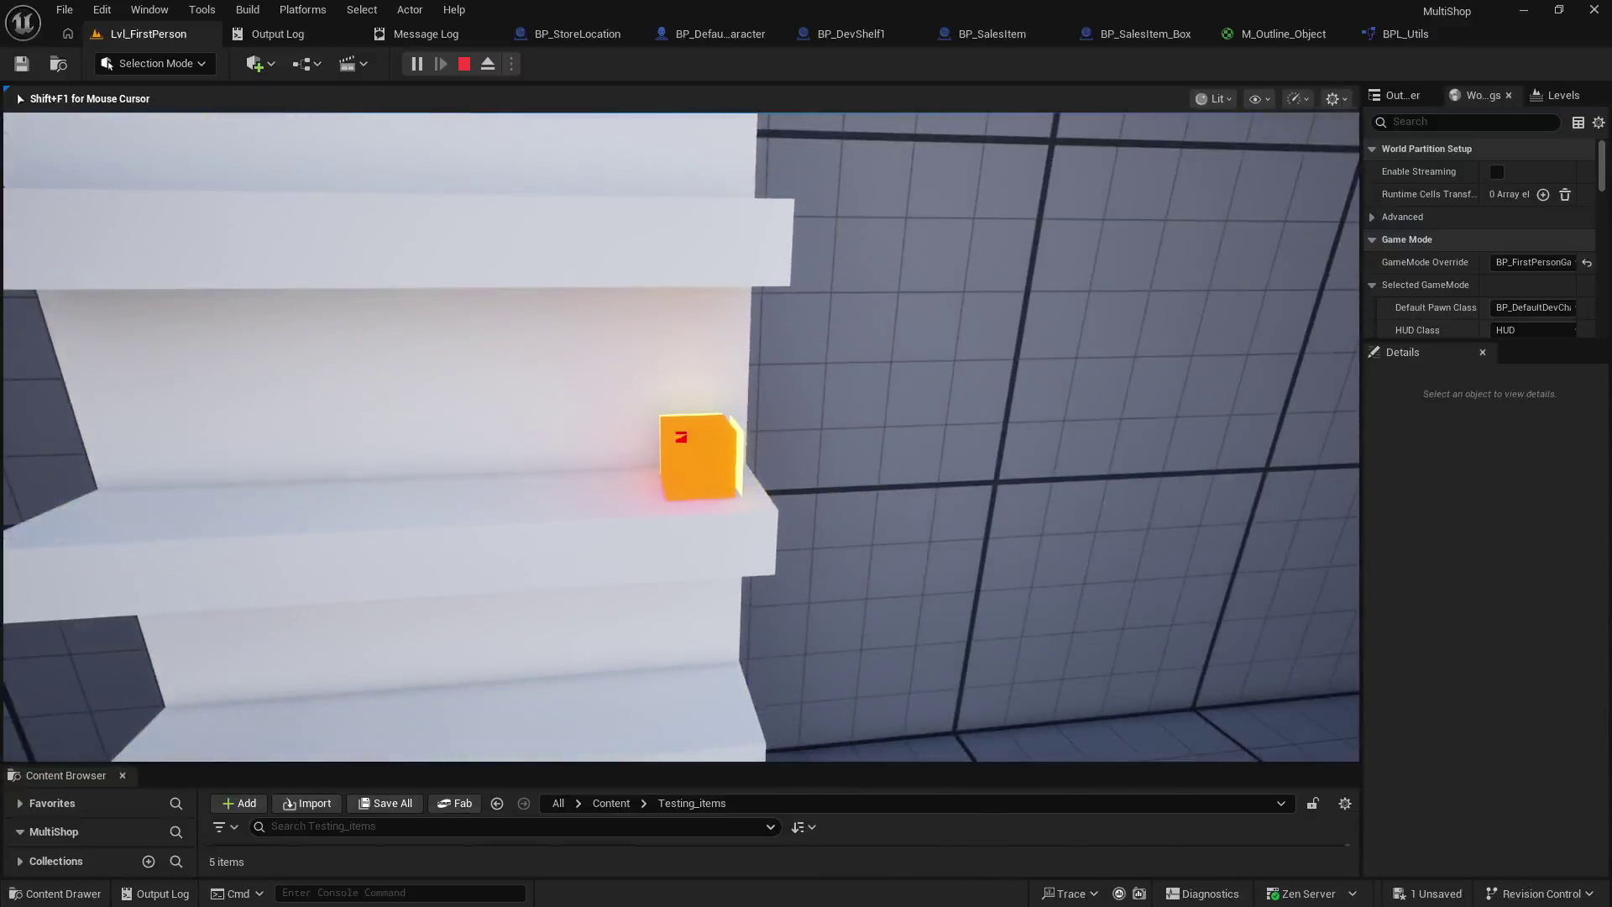
{"action": "left_click", "coordinate": [681, 437]}
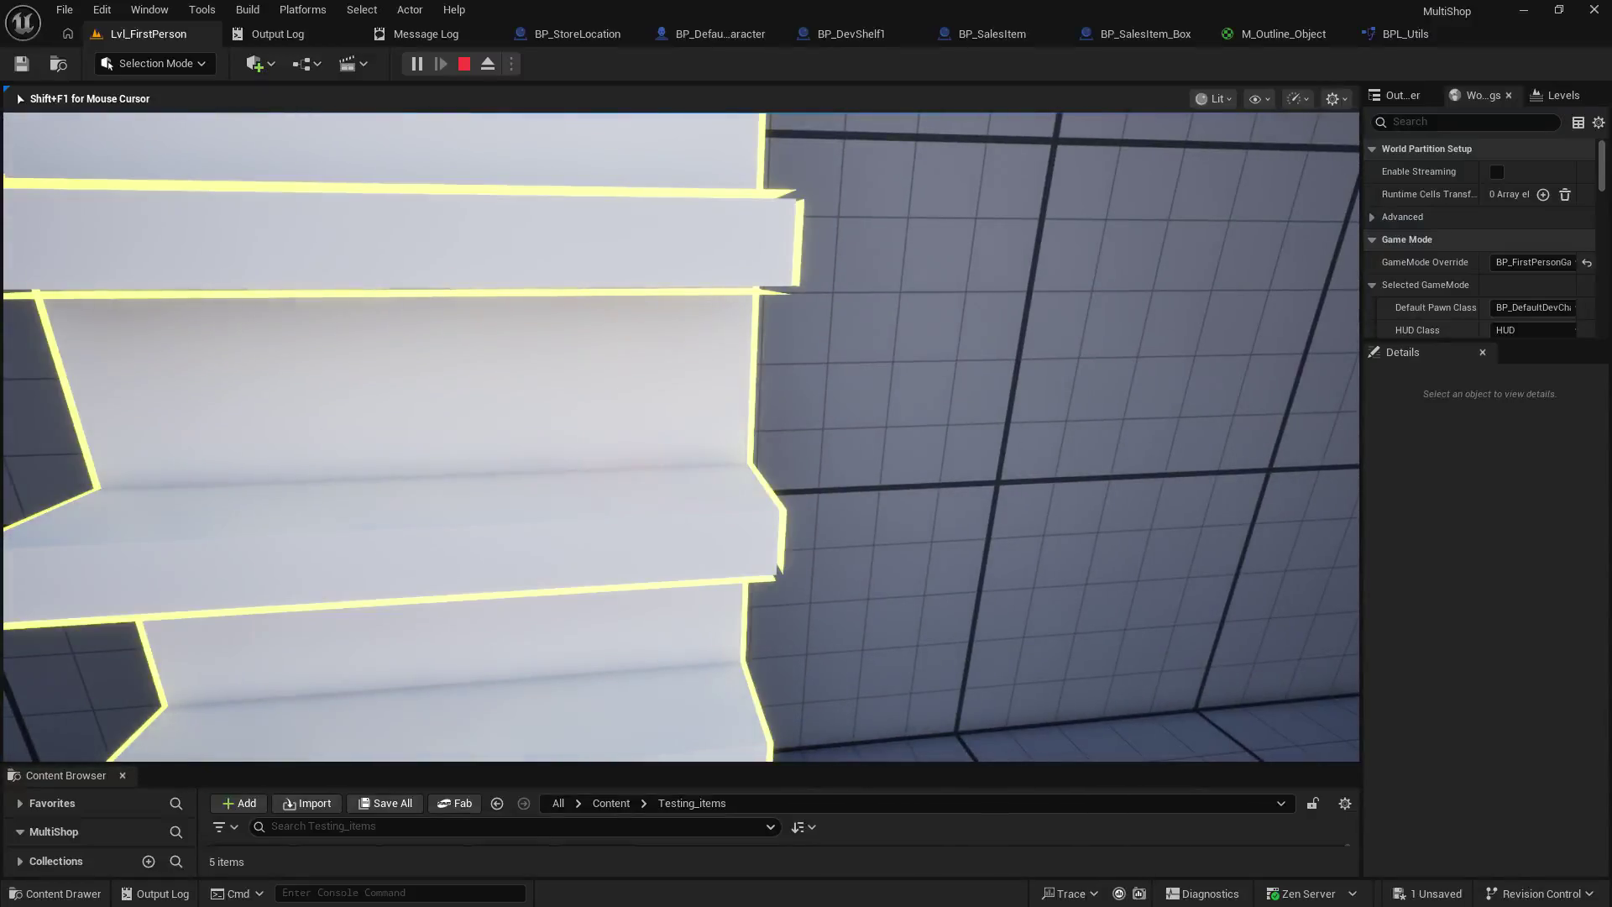
{"action": "key", "text": "s"}
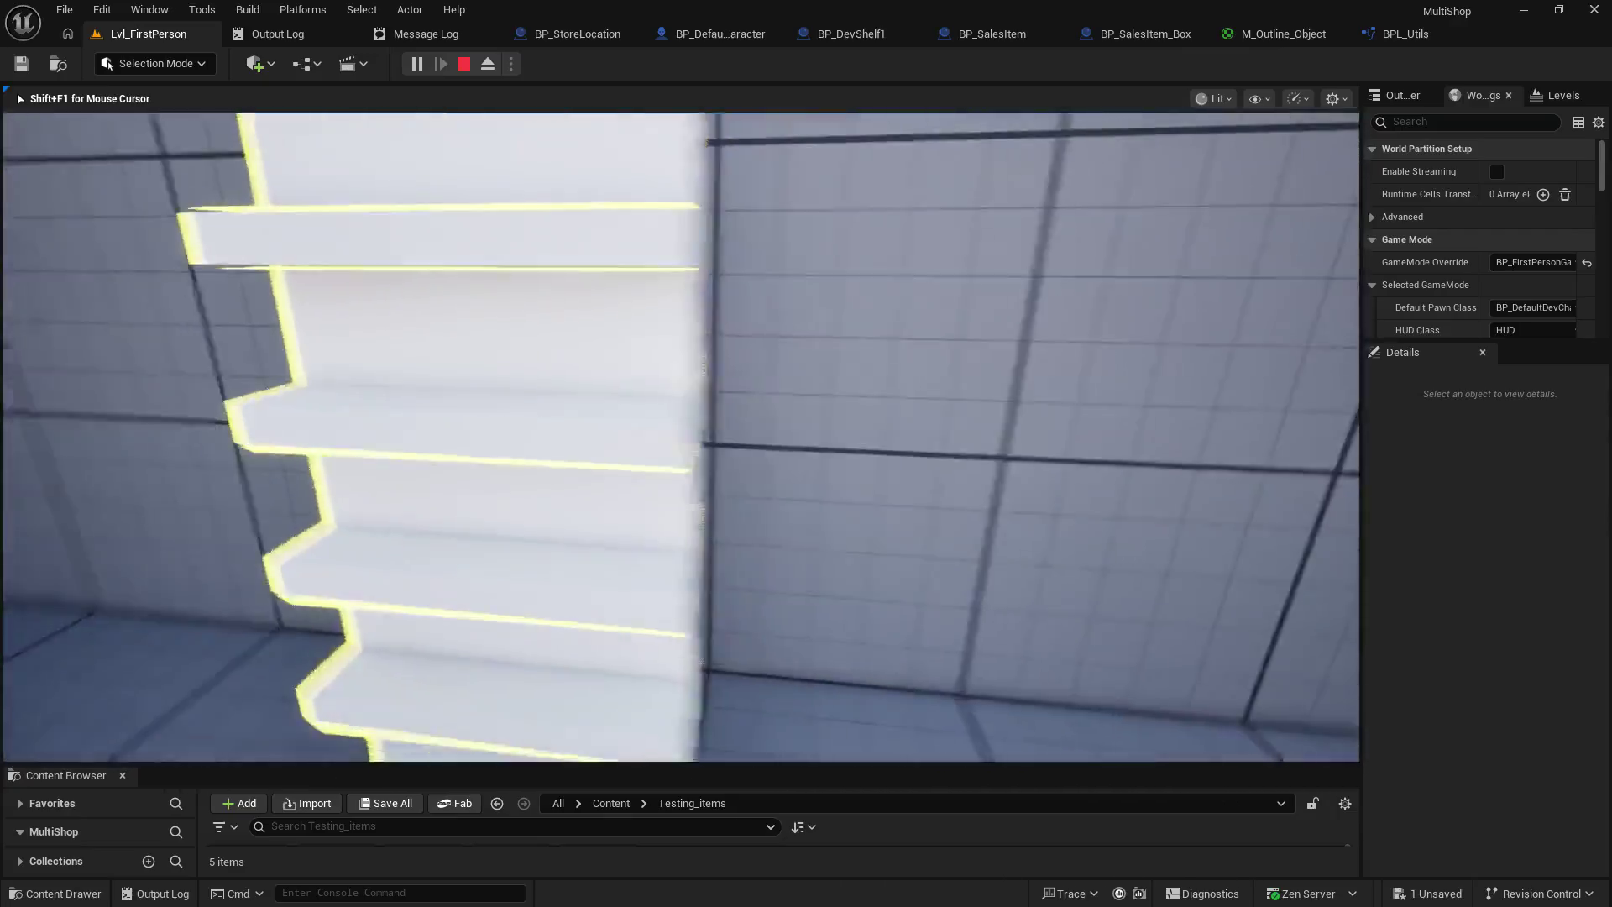
{"action": "key", "text": "w"}
{"action": "key", "text": "s"}
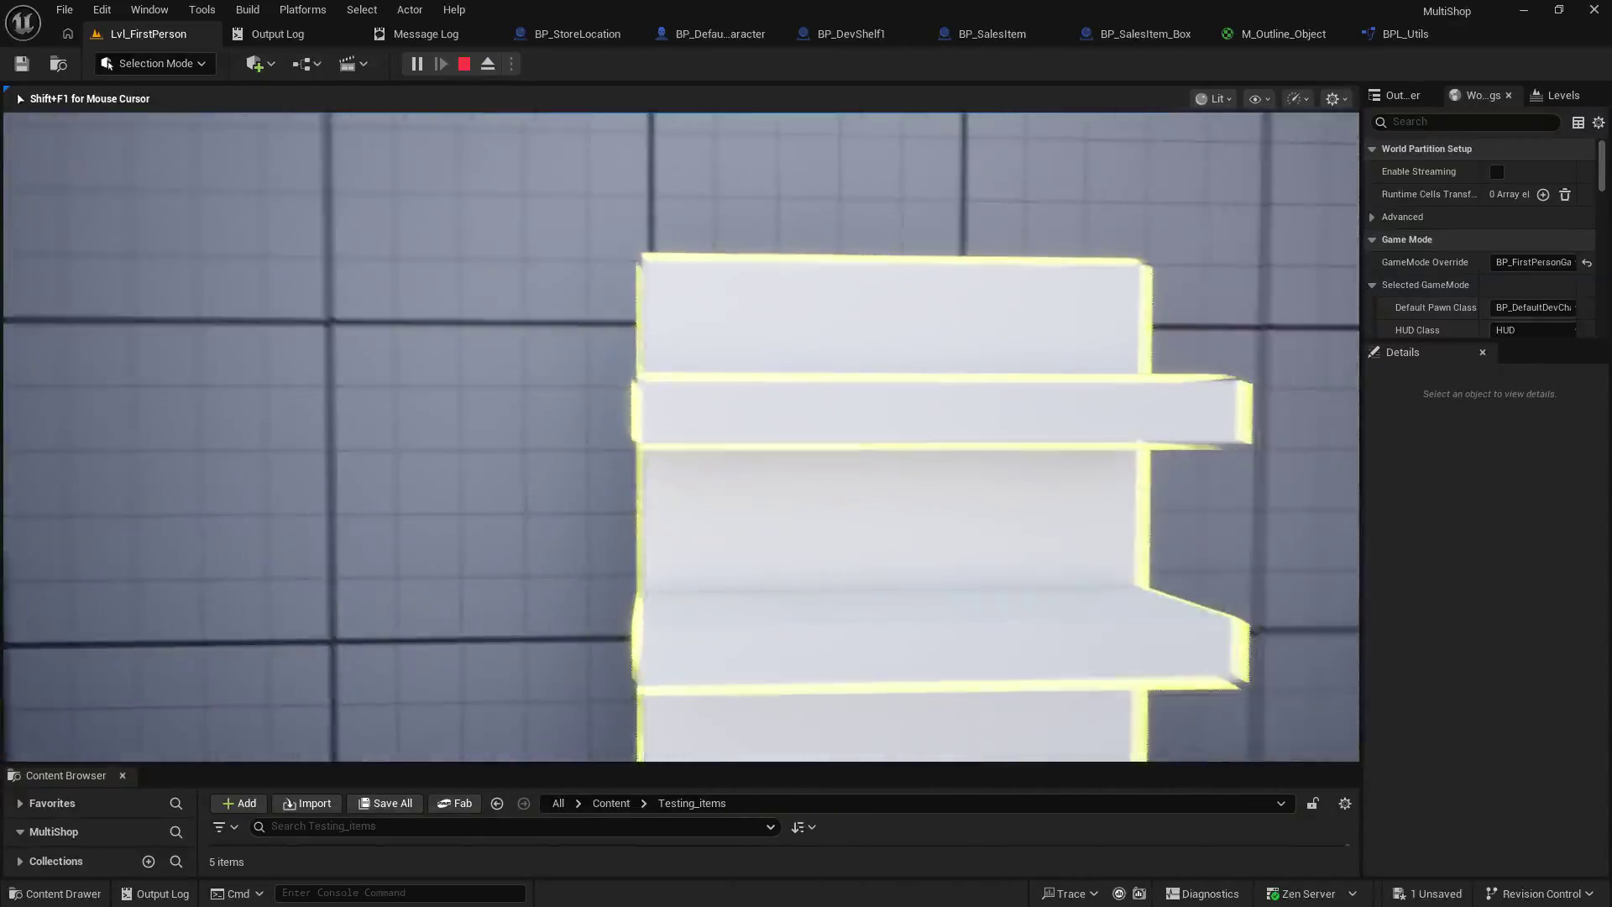
{"action": "key", "text": "w"}
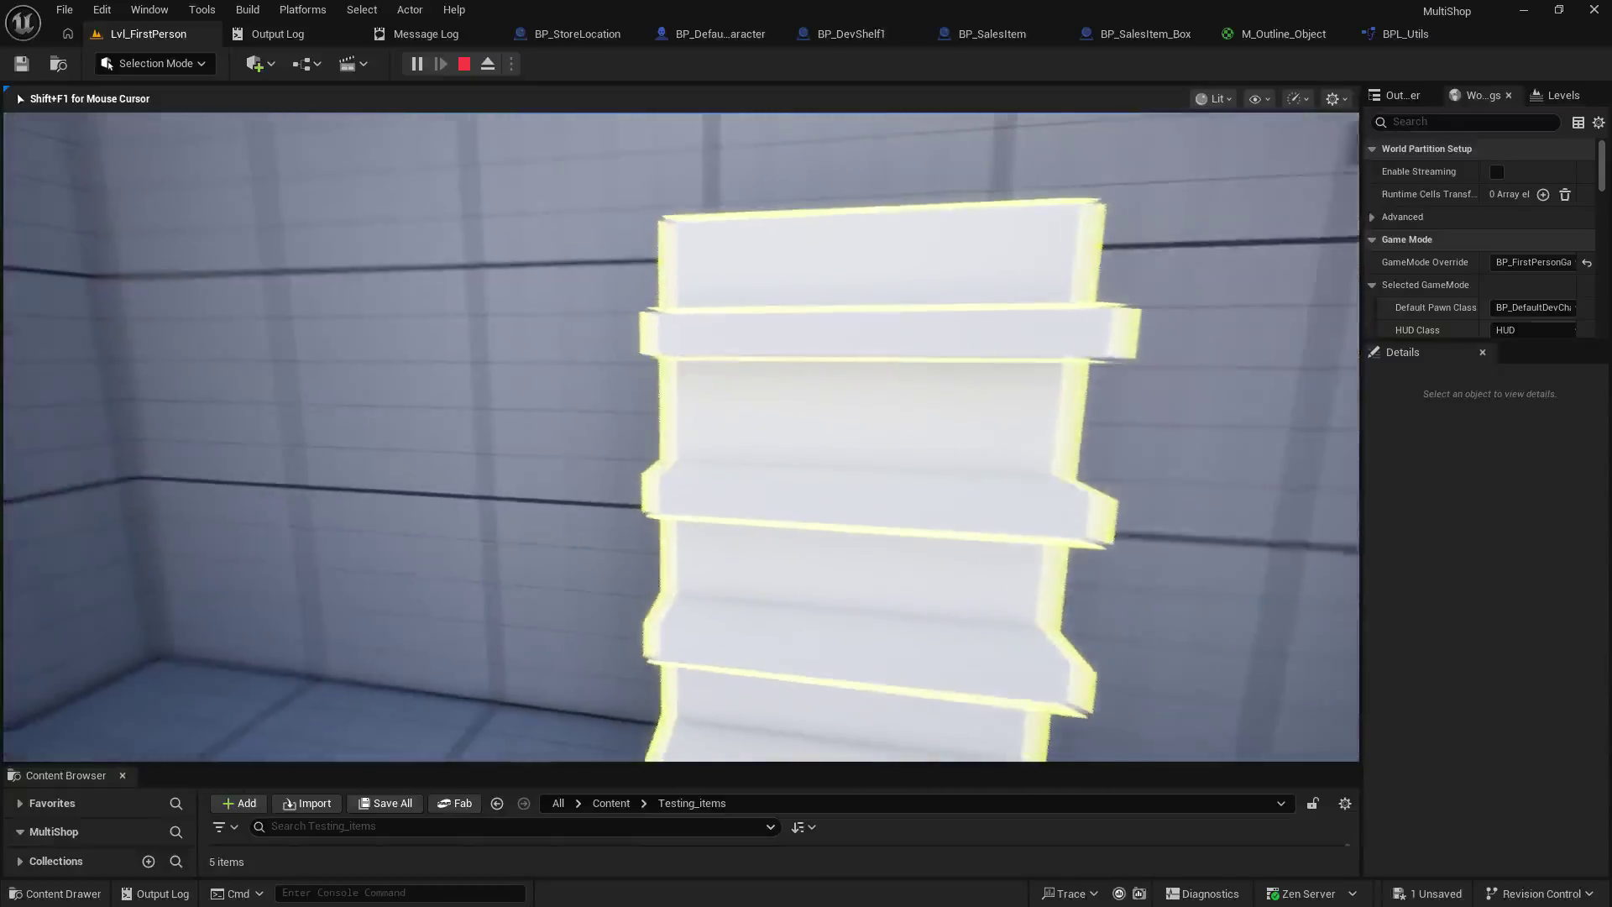
{"action": "key", "text": "Escape"}
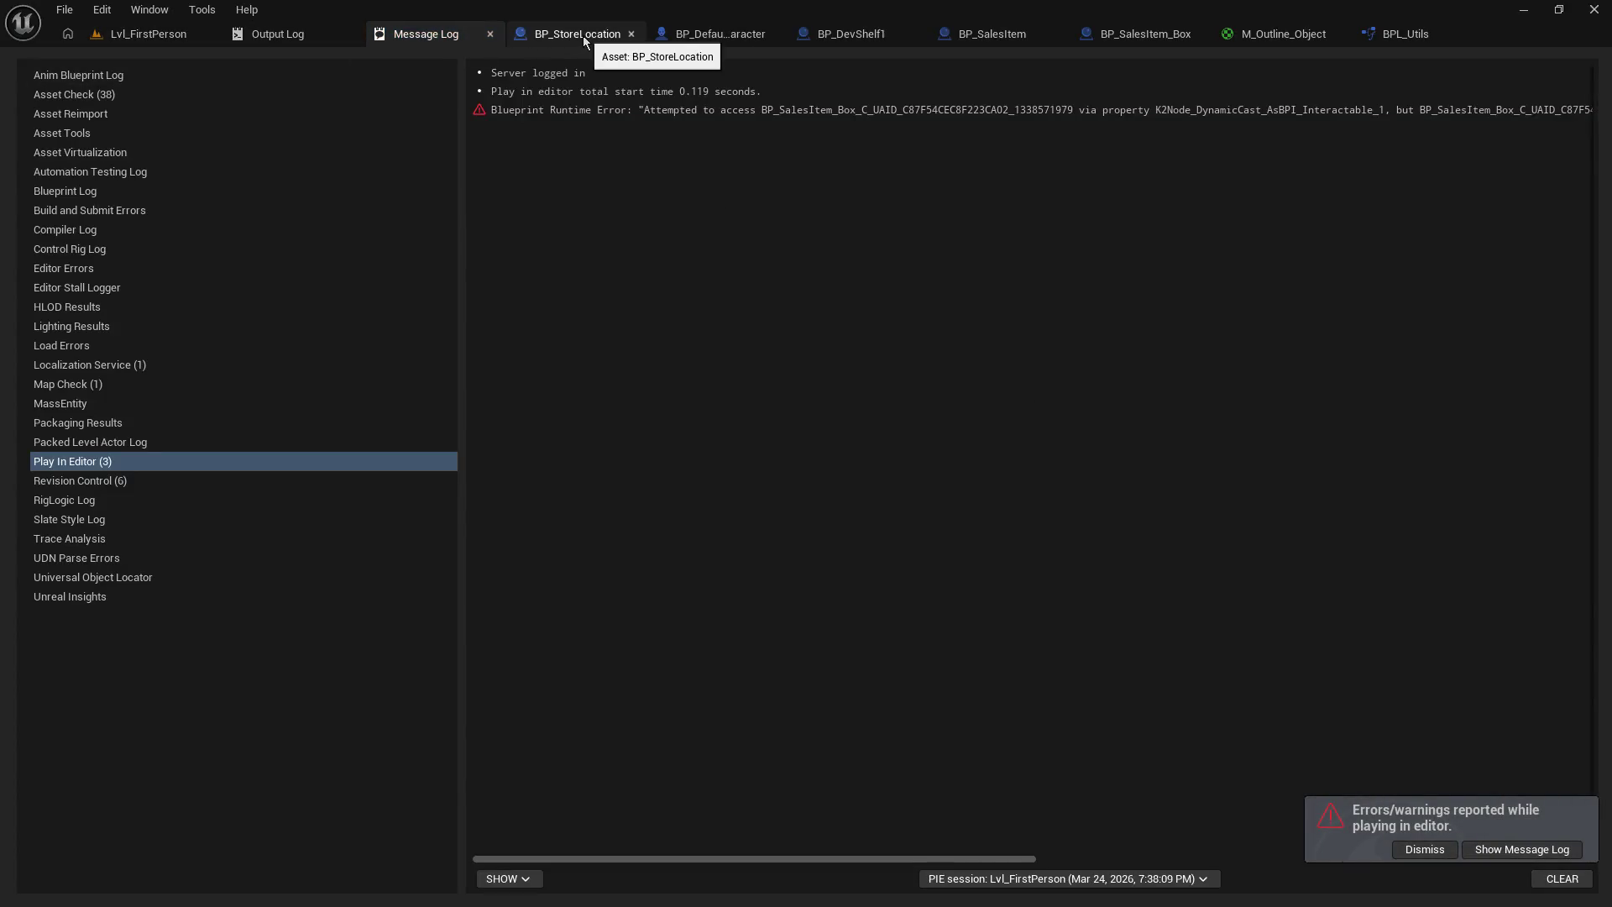
{"action": "left_click", "coordinate": [811, 112]}
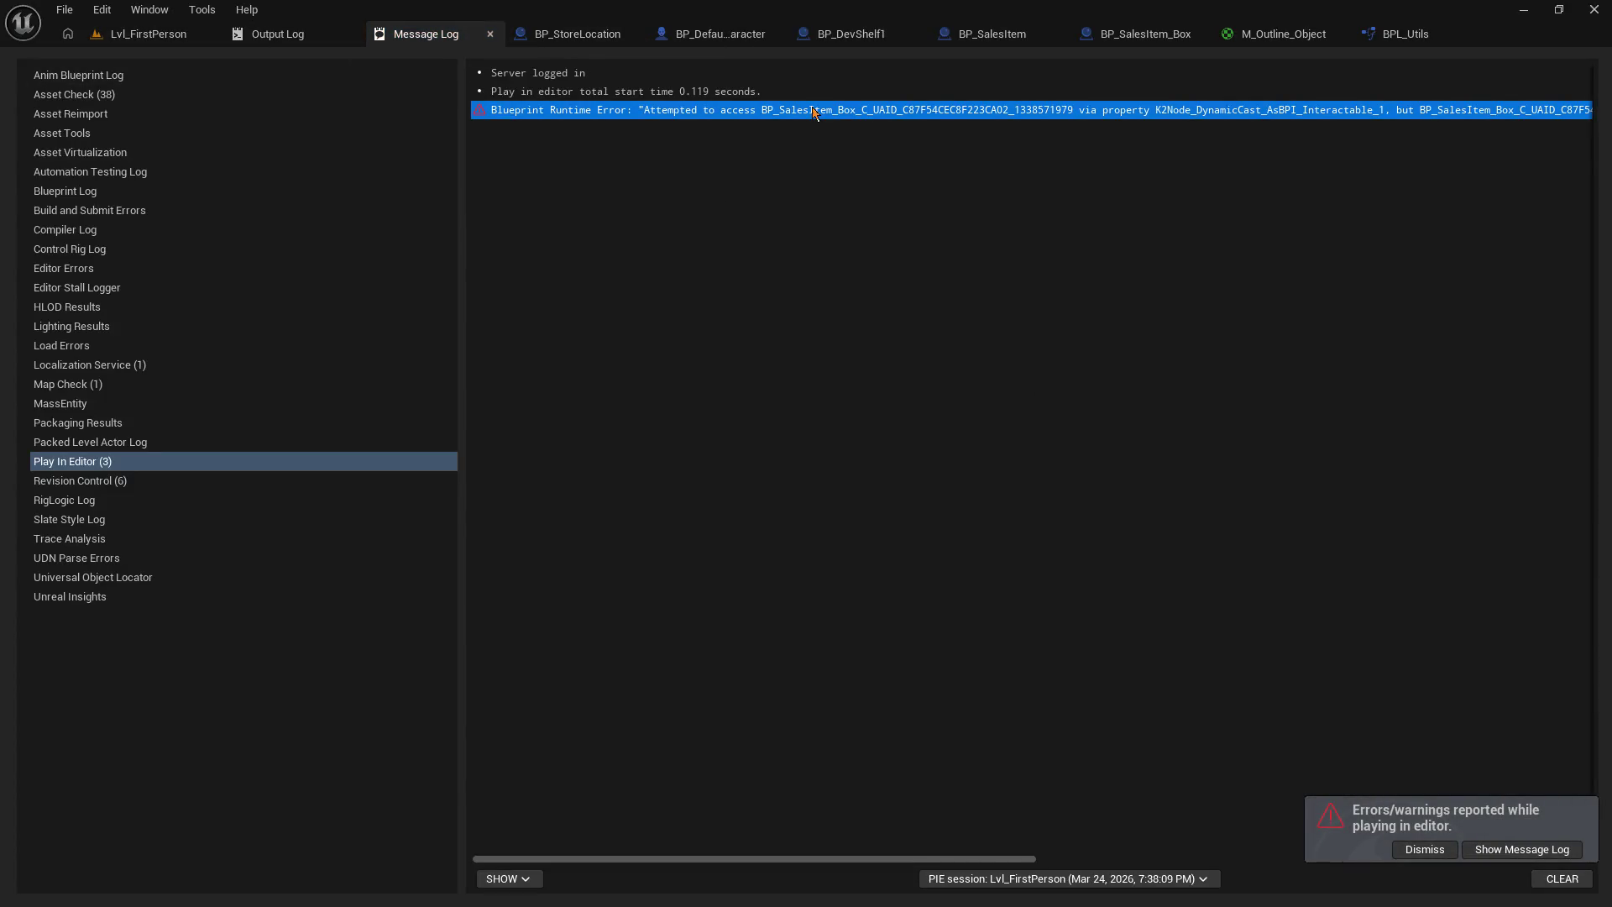
- Dismiss the errors notice, scroll through the full error message, and switch to BP_DevShelf1
{"action": "left_click", "coordinate": [1419, 849]}
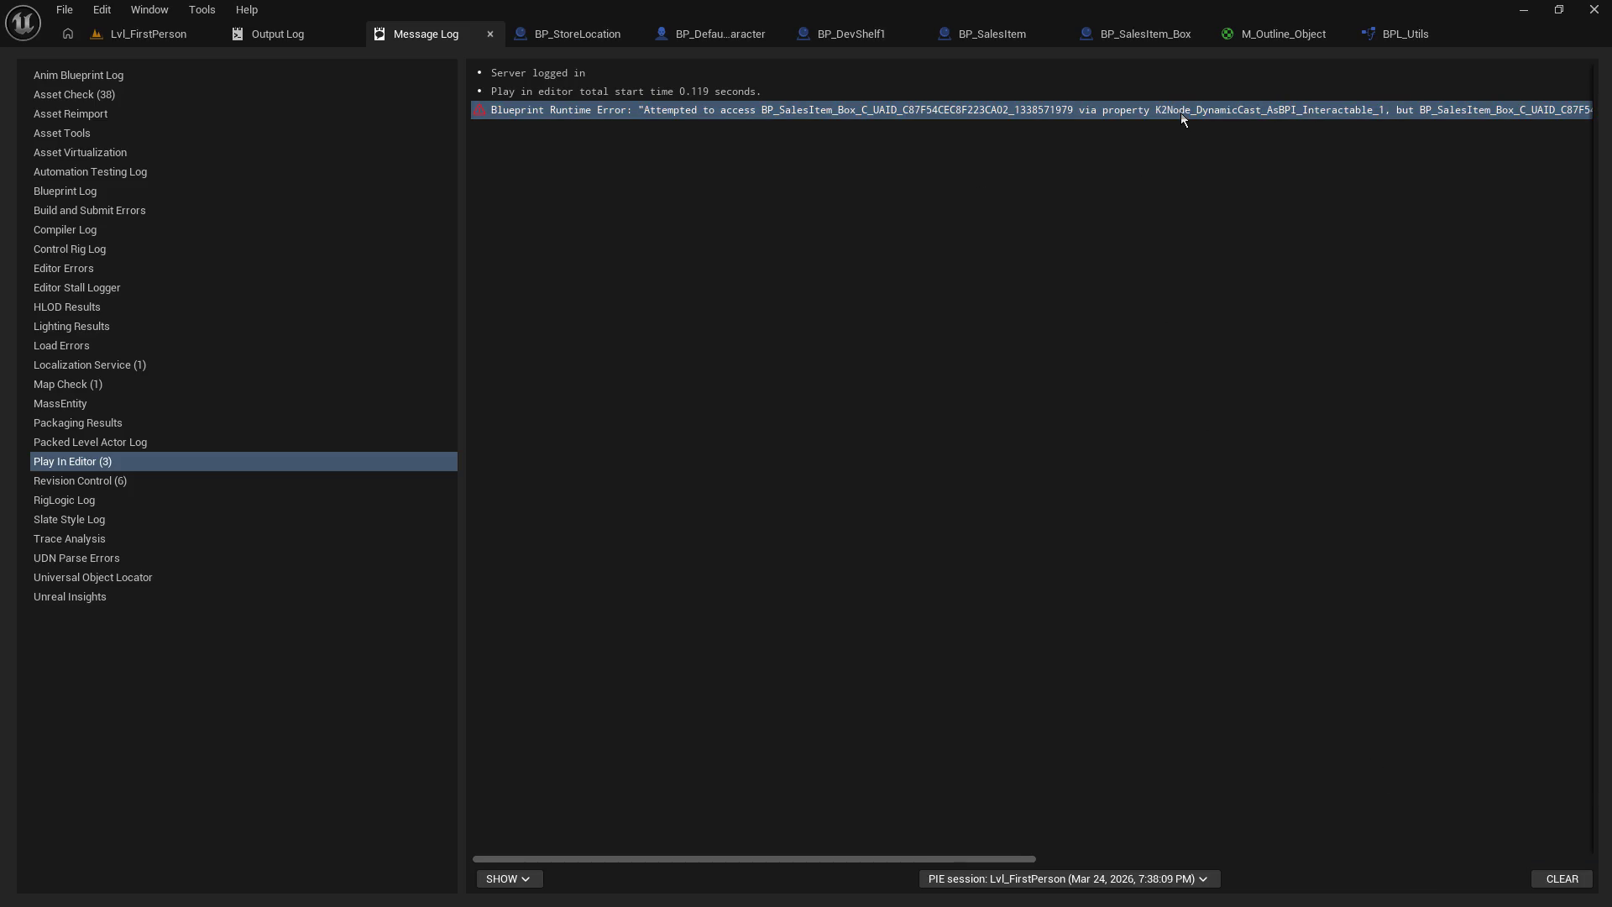
{"action": "mouse_move", "coordinate": [748, 853]}
{"action": "left_mouse_down"}
{"action": "mouse_move", "coordinate": [1106, 870]}
{"action": "mouse_move", "coordinate": [407, 601]}
{"action": "left_mouse_up"}
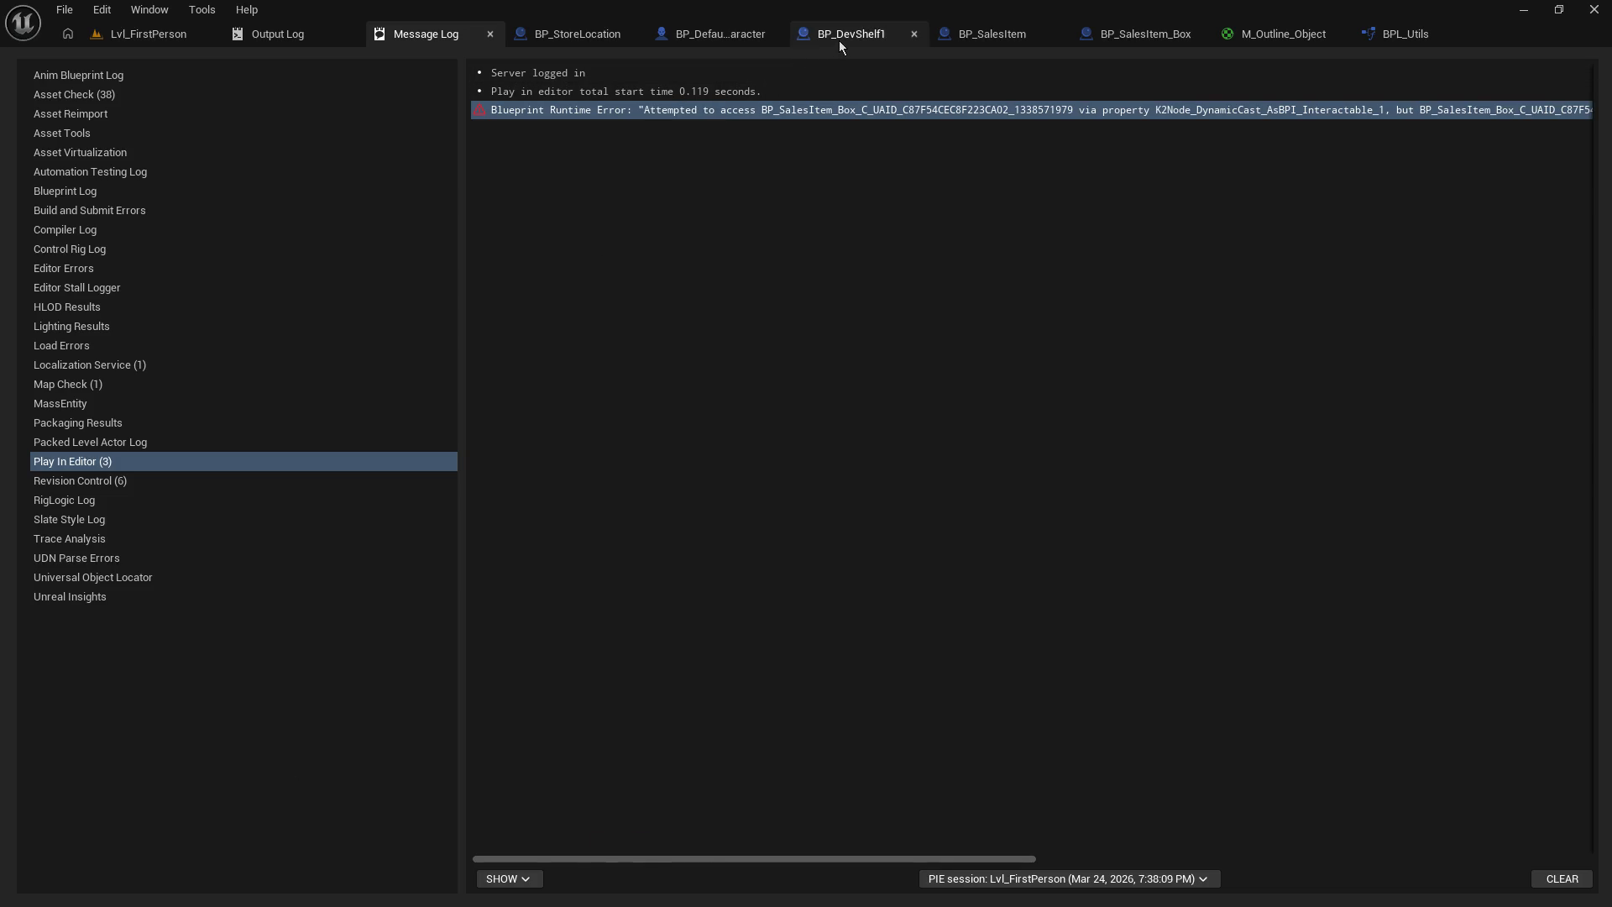
{"action": "left_click", "coordinate": [839, 41]}
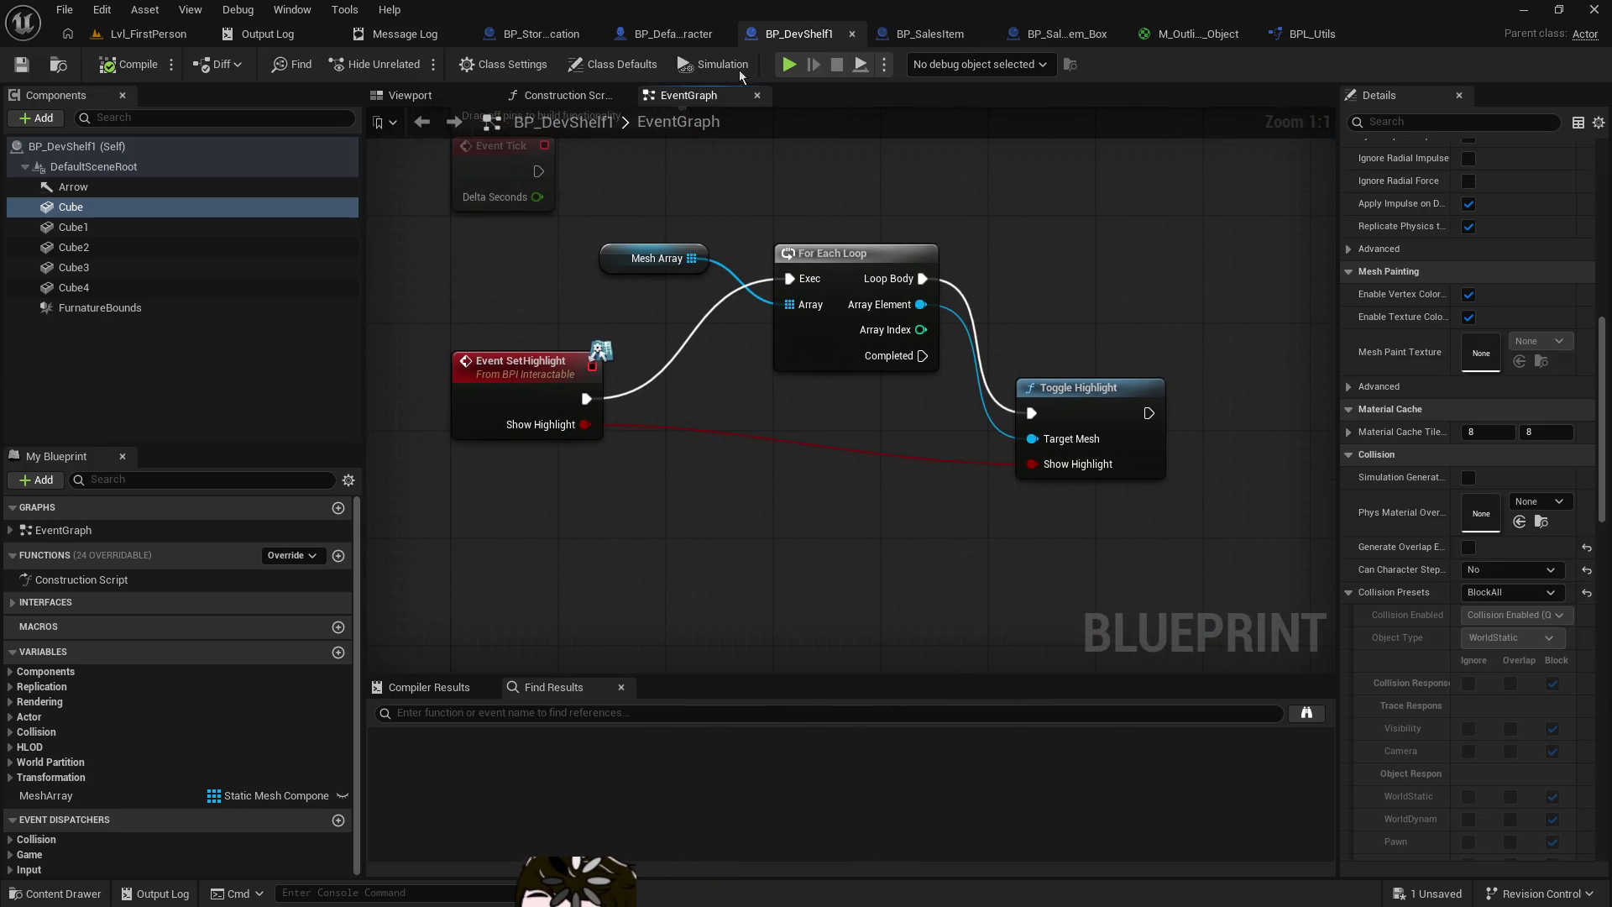
- In BP_DefaultDevCharacter, add a third Make Array element [2] set to BP_StoreLocation, then return to Lvl_FirstPerson
{"action": "left_click", "coordinate": [668, 34]}
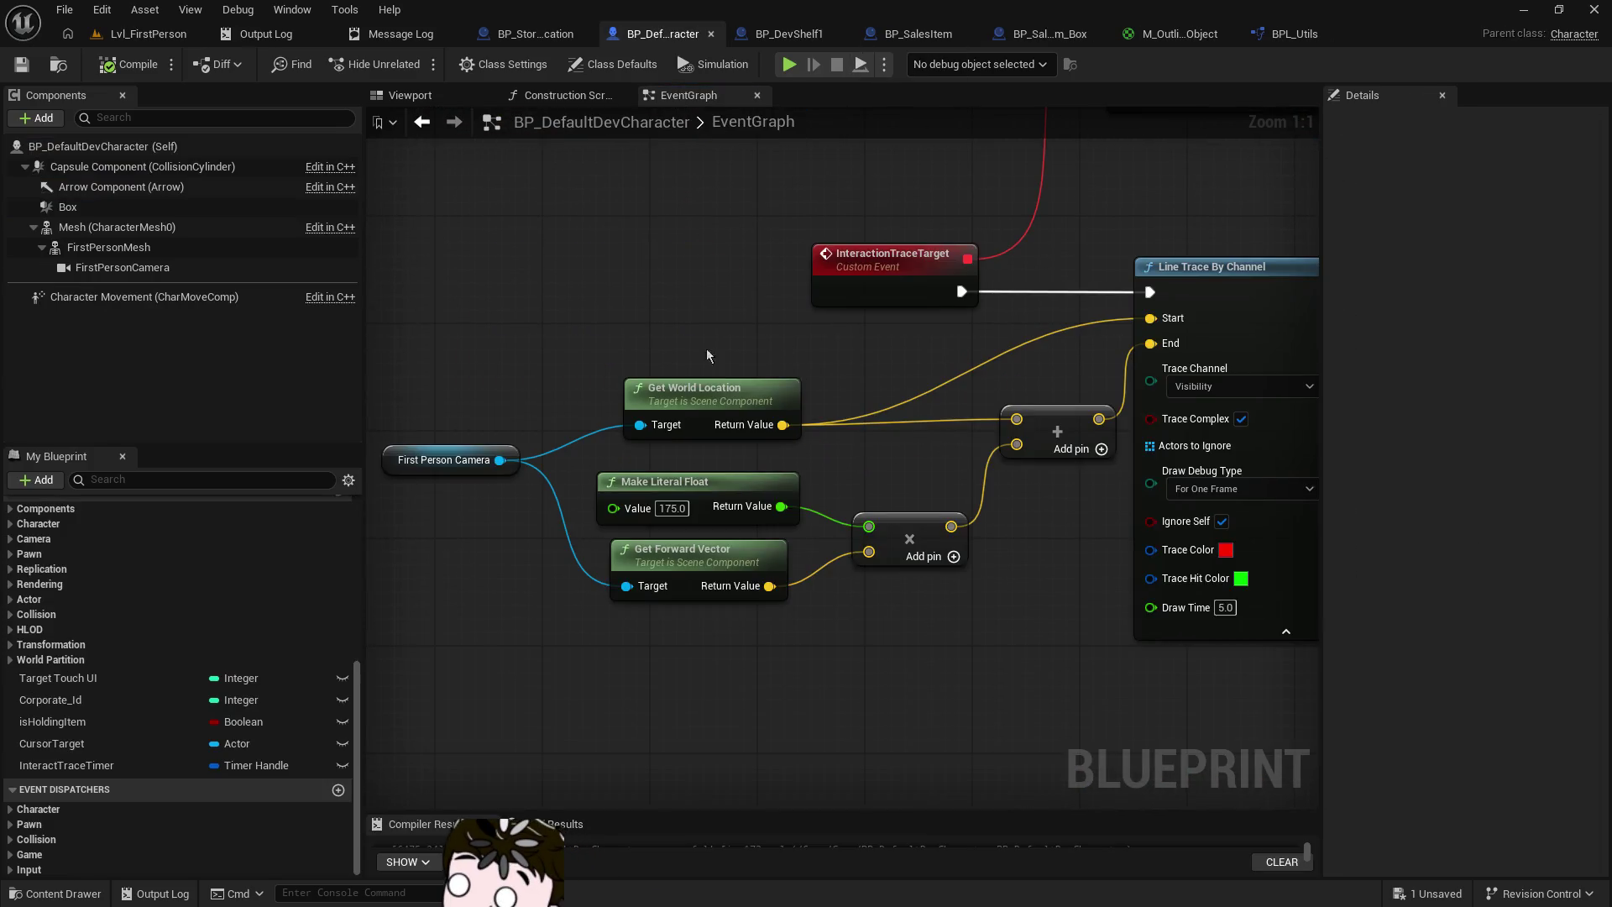
{"action": "left_click", "coordinate": [99, 747]}
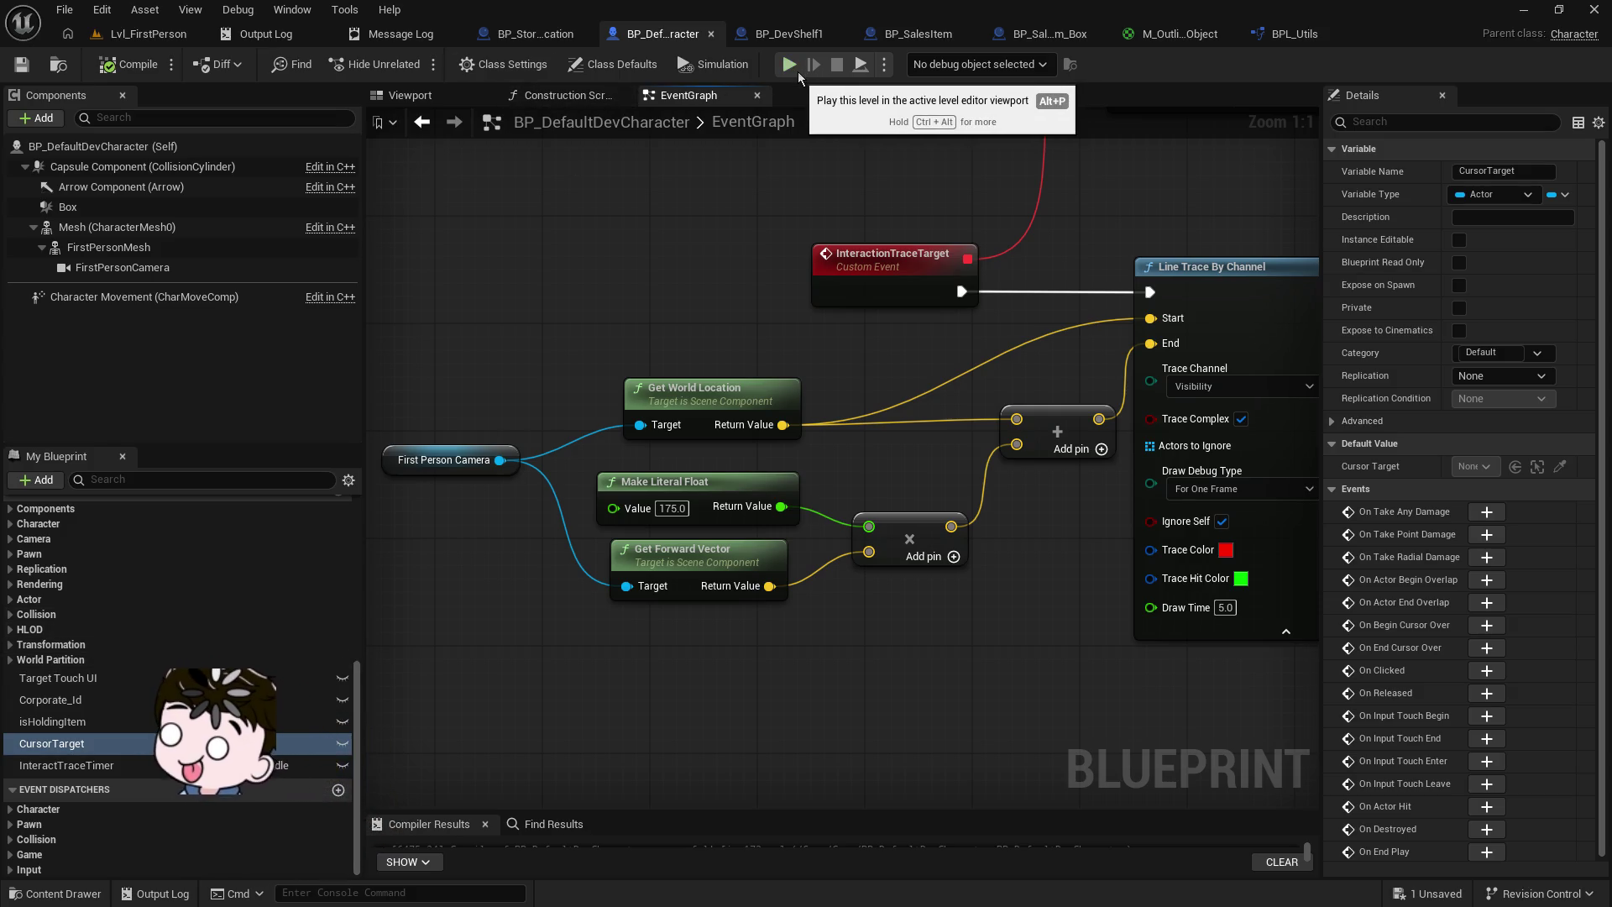
{"action": "left_click_drag", "start_coordinate": [1175, 395], "coordinate": [405, 436]}
{"action": "left_click_drag", "start_coordinate": [1011, 555], "coordinate": [724, 378]}
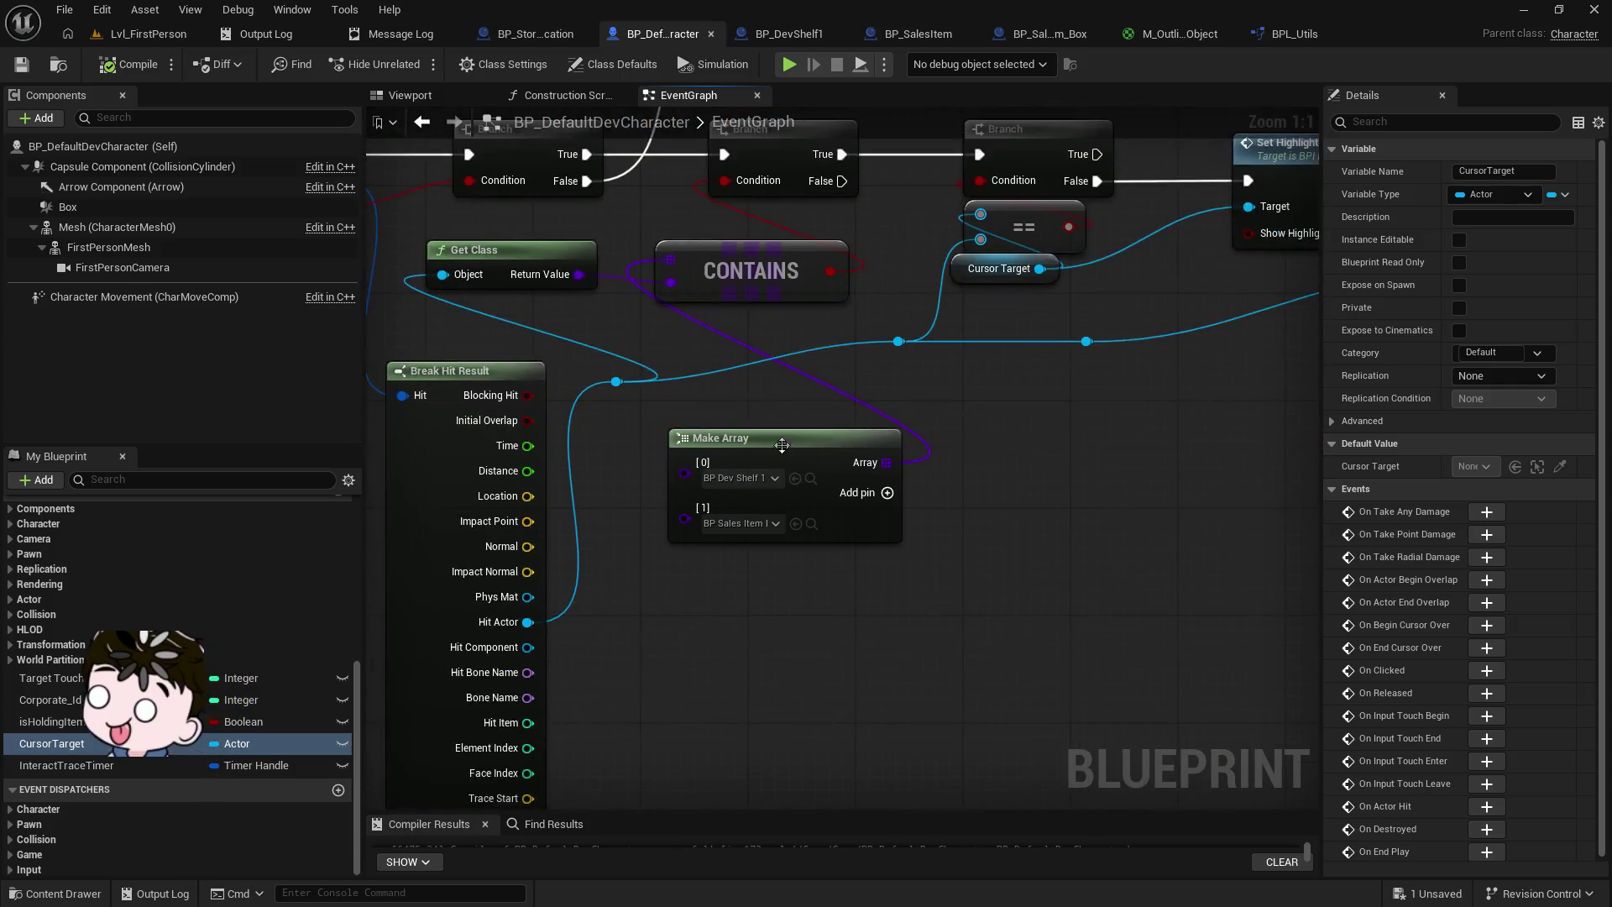
{"action": "left_click", "coordinate": [887, 492]}
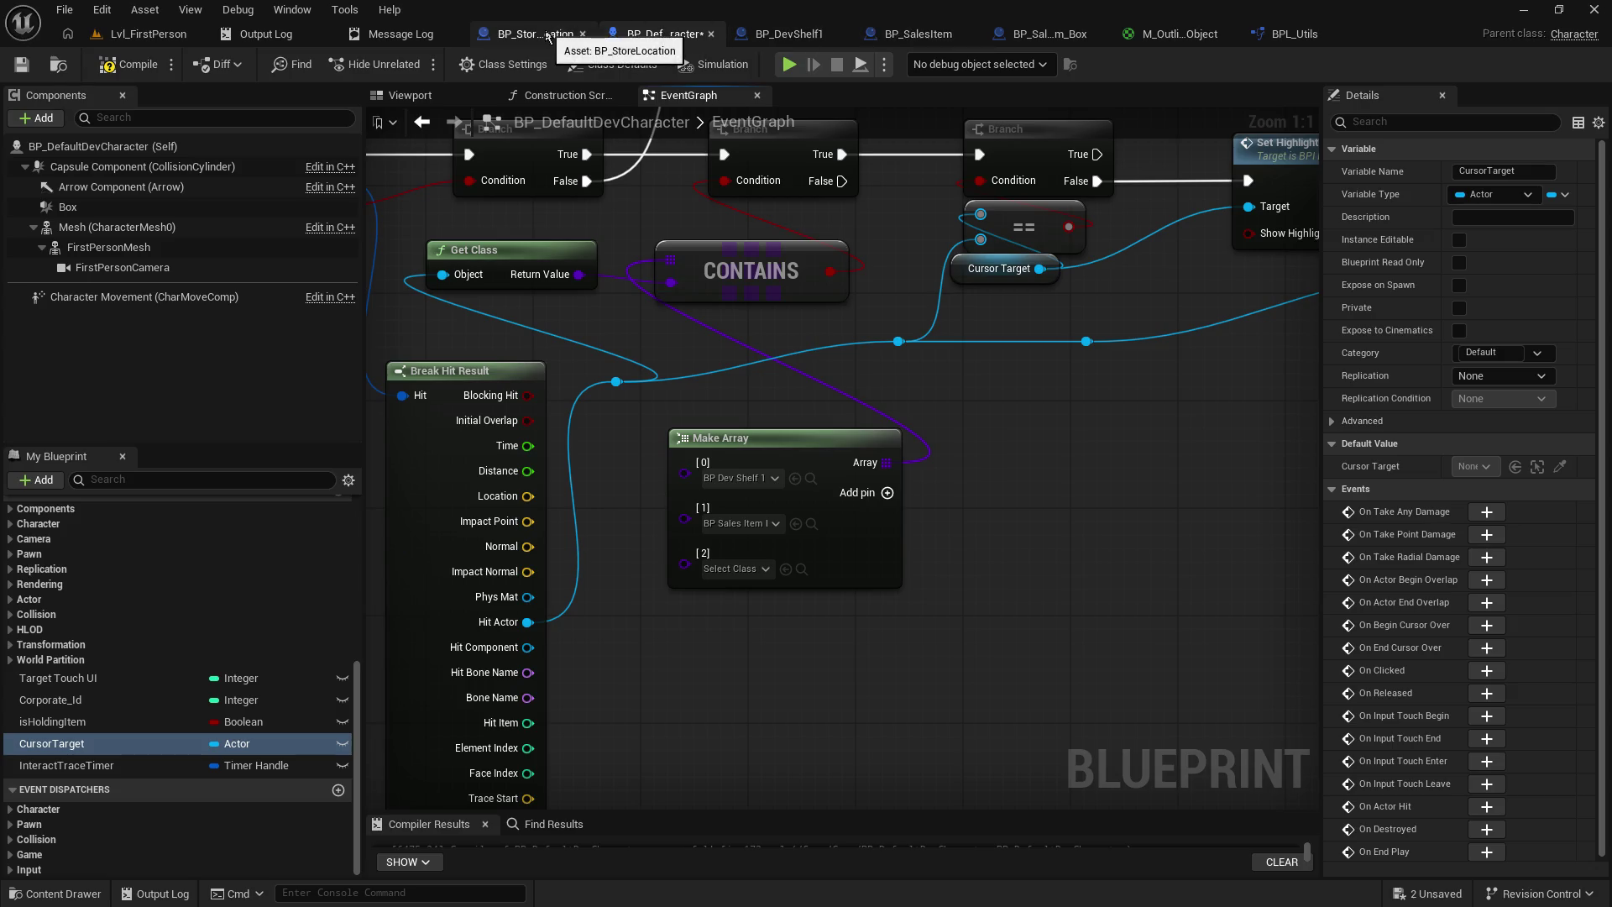
{"action": "left_click", "coordinate": [728, 570]}
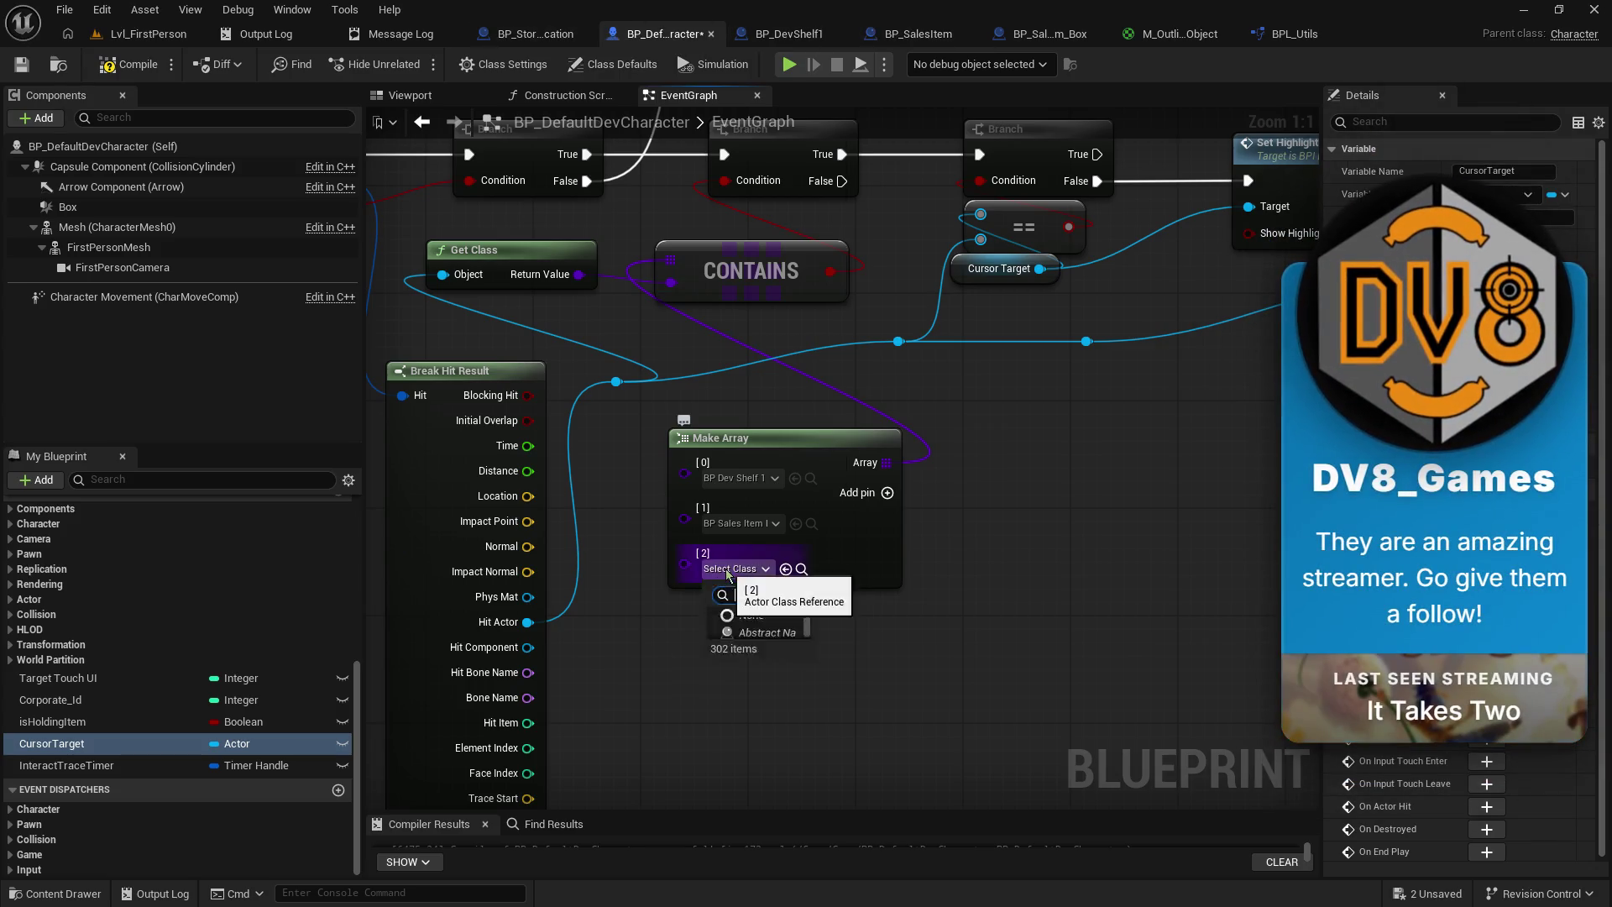
{"action": "type", "text": "store l"}
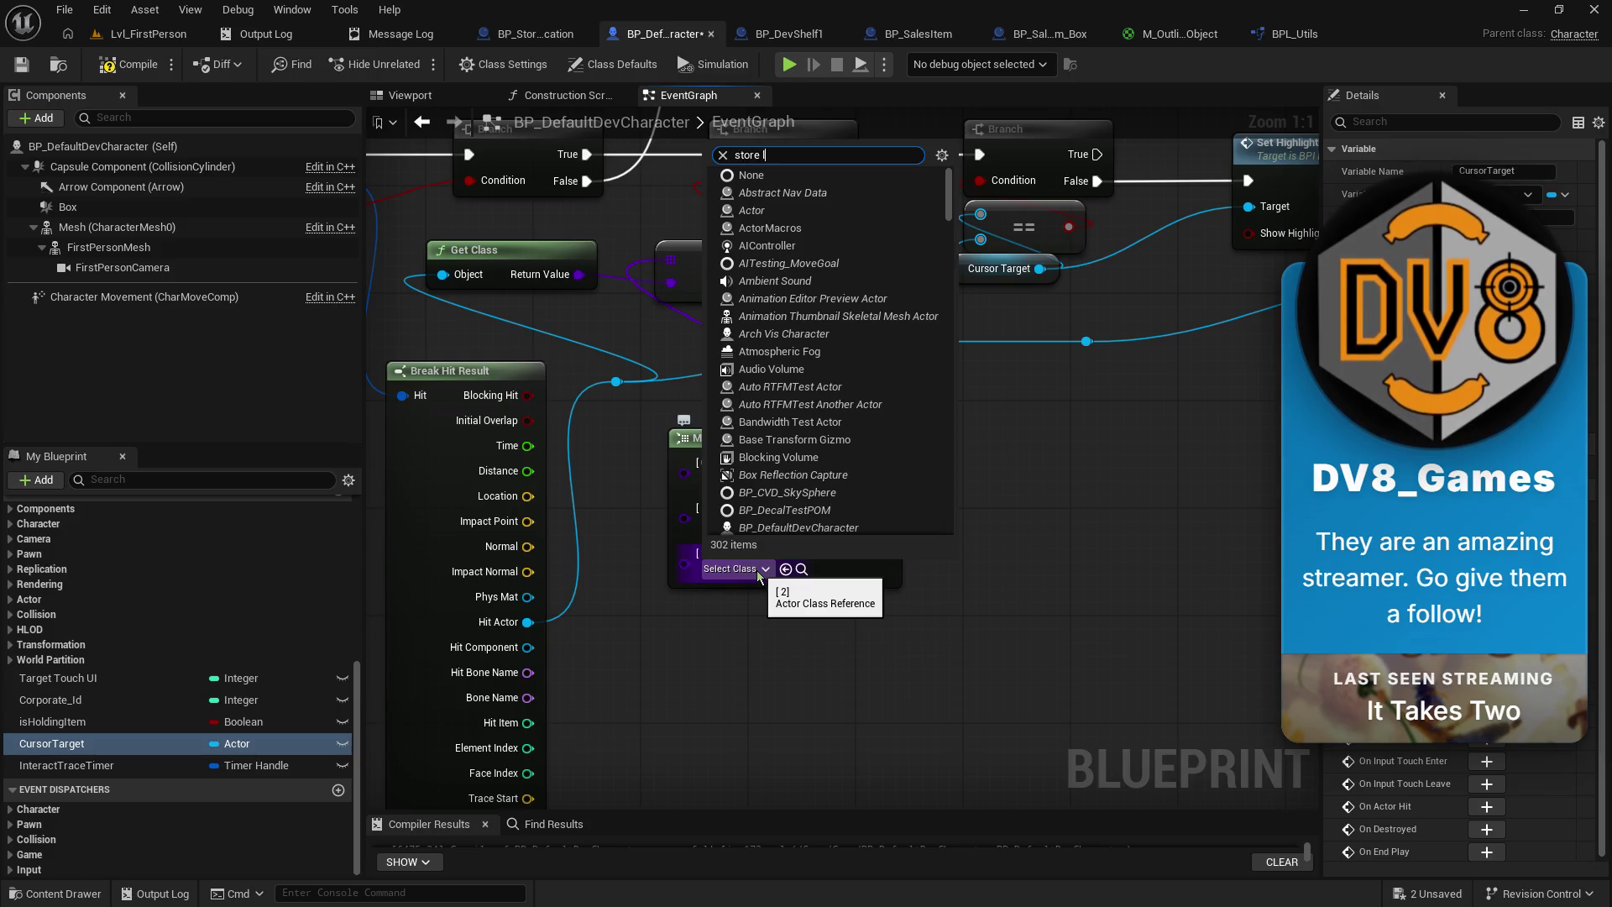
{"action": "key", "text": "Return"}
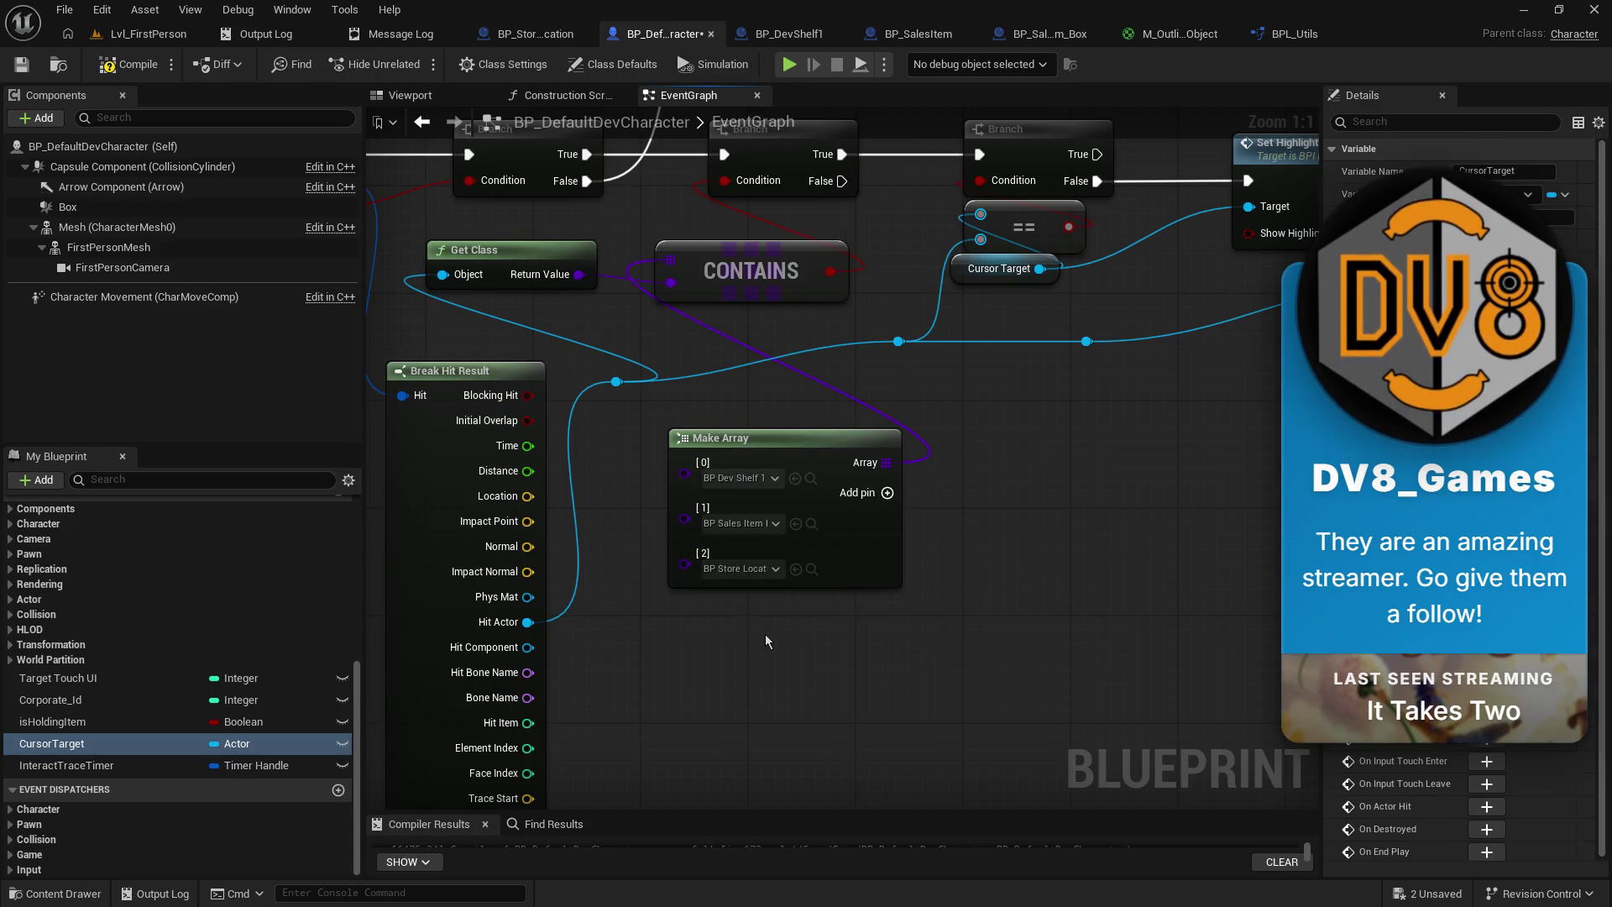
{"action": "left_click", "coordinate": [144, 35]}
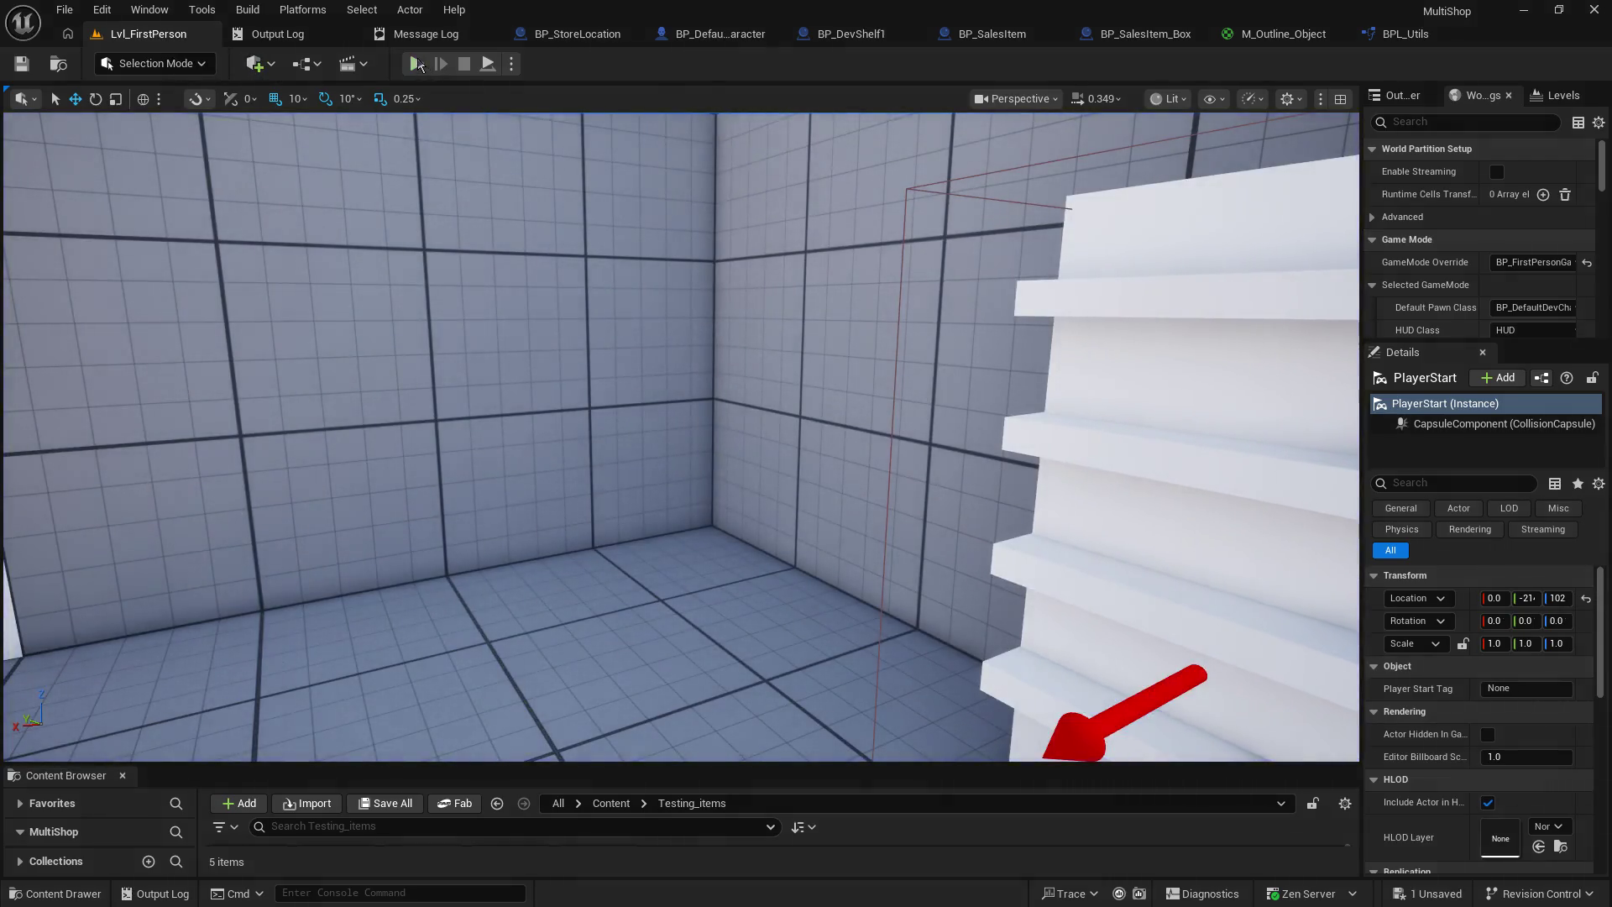
- Run a brief play test, then frame the wall shelf and select BP_SalesItem_Box
{"action": "left_click", "coordinate": [418, 65]}
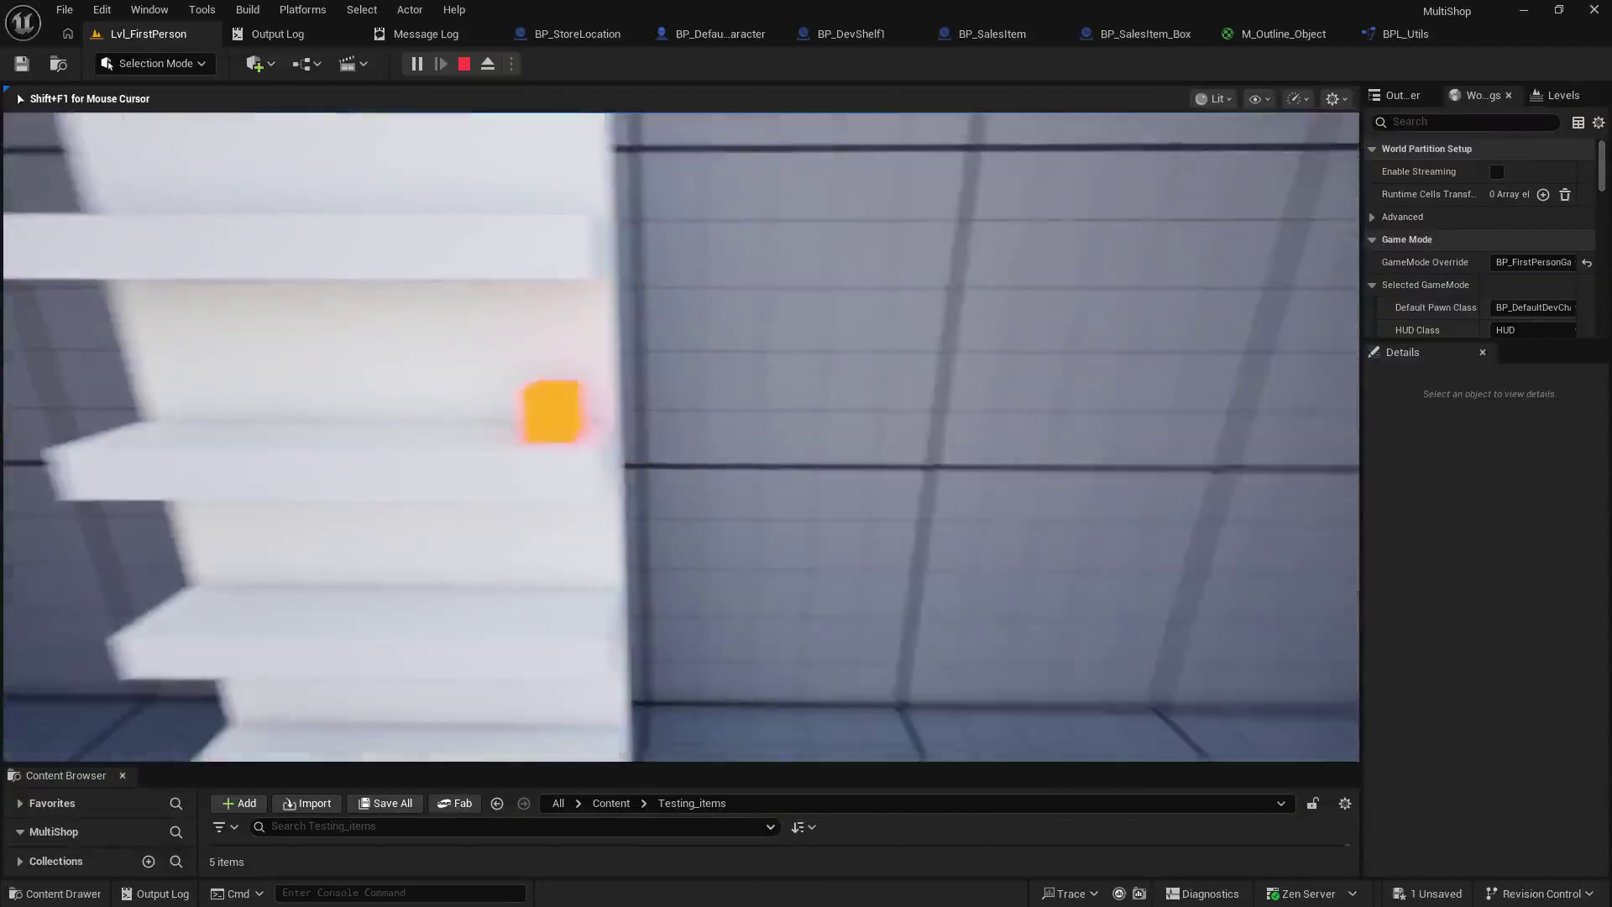
{"action": "key", "text": "Escape"}
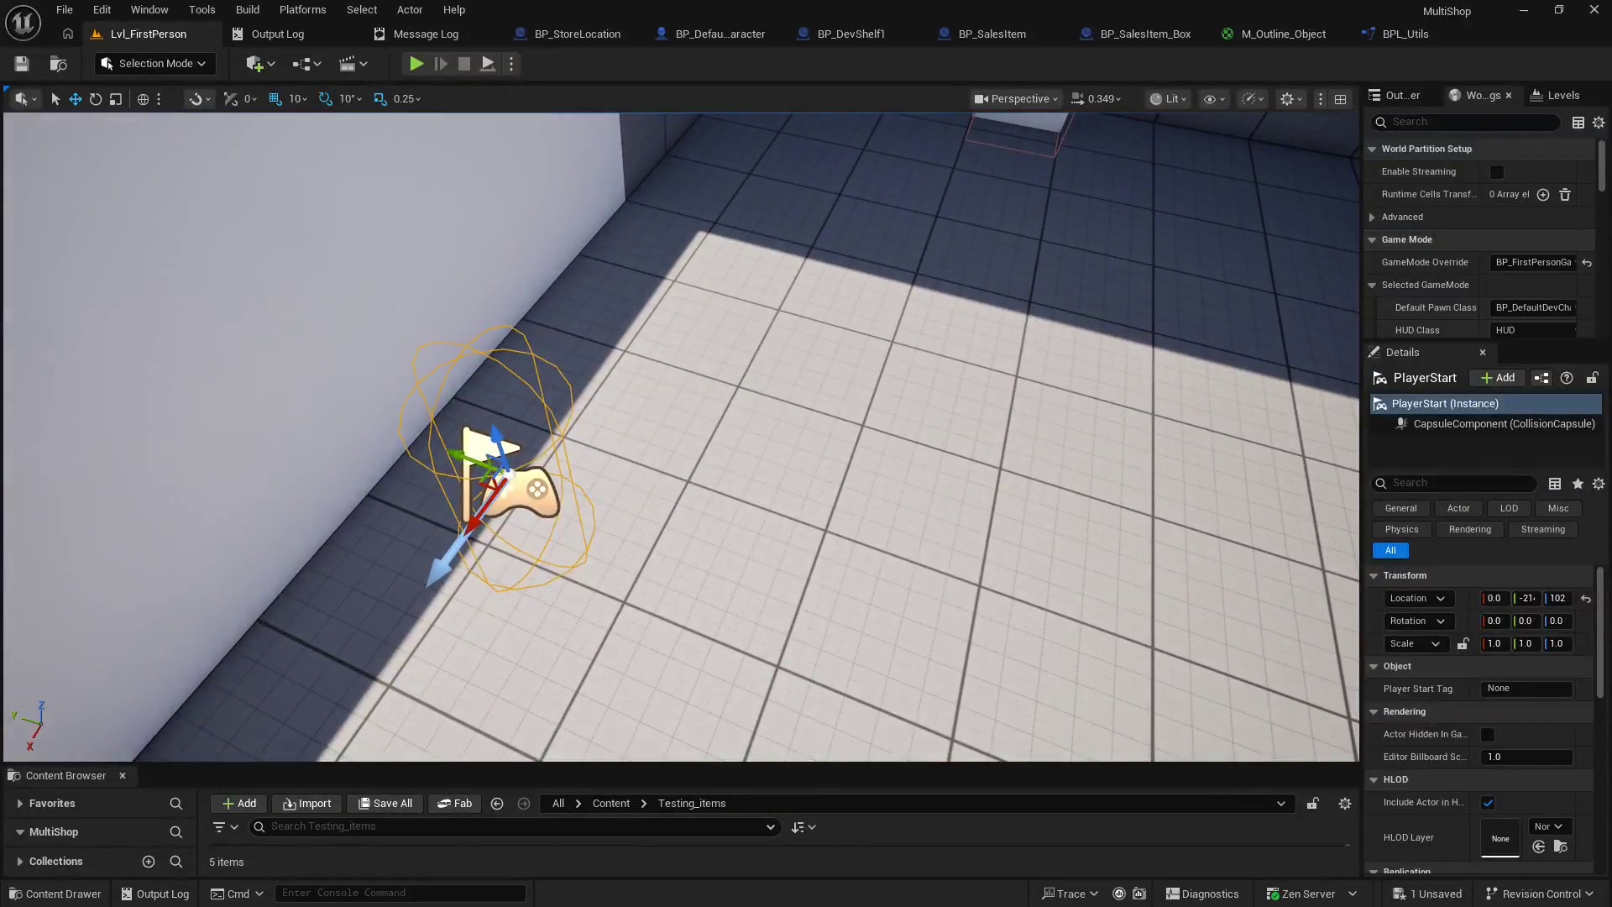
{"action": "left_click_drag", "start_coordinate": [822, 245], "coordinate": [719, 227]}
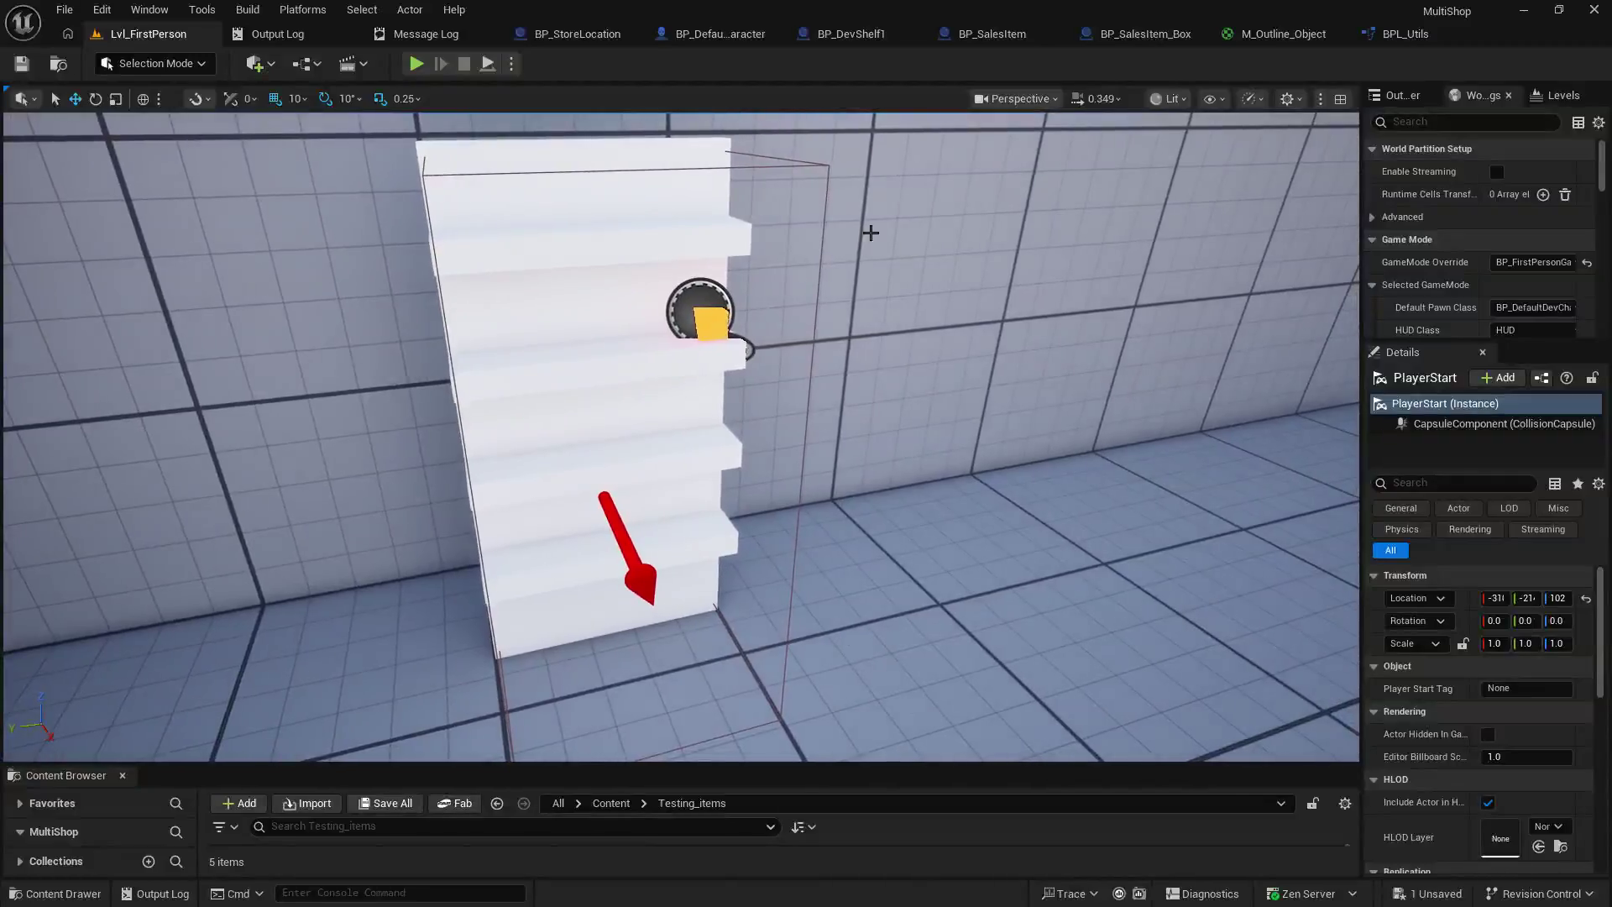
{"action": "left_click", "coordinate": [712, 324]}
{"action": "left_click_drag", "start_coordinate": [968, 388], "coordinate": [898, 388]}
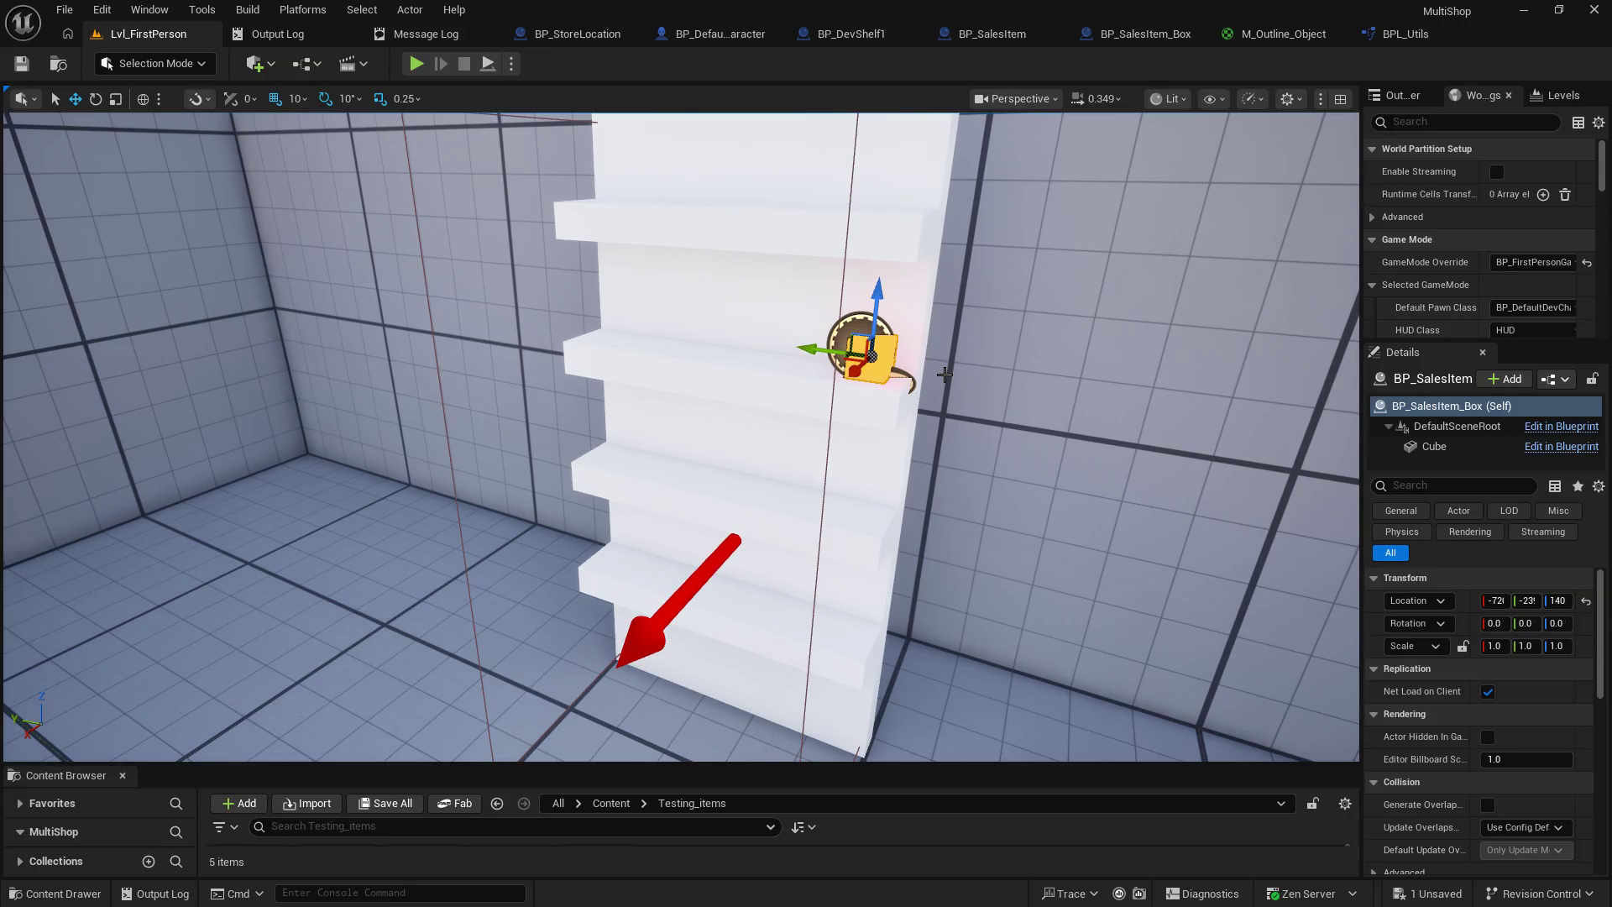
{"action": "mouse_move", "coordinate": [945, 375]}
{"action": "left_mouse_down"}
{"action": "mouse_move", "coordinate": [890, 376]}
{"action": "mouse_move", "coordinate": [937, 370]}
{"action": "left_mouse_up"}
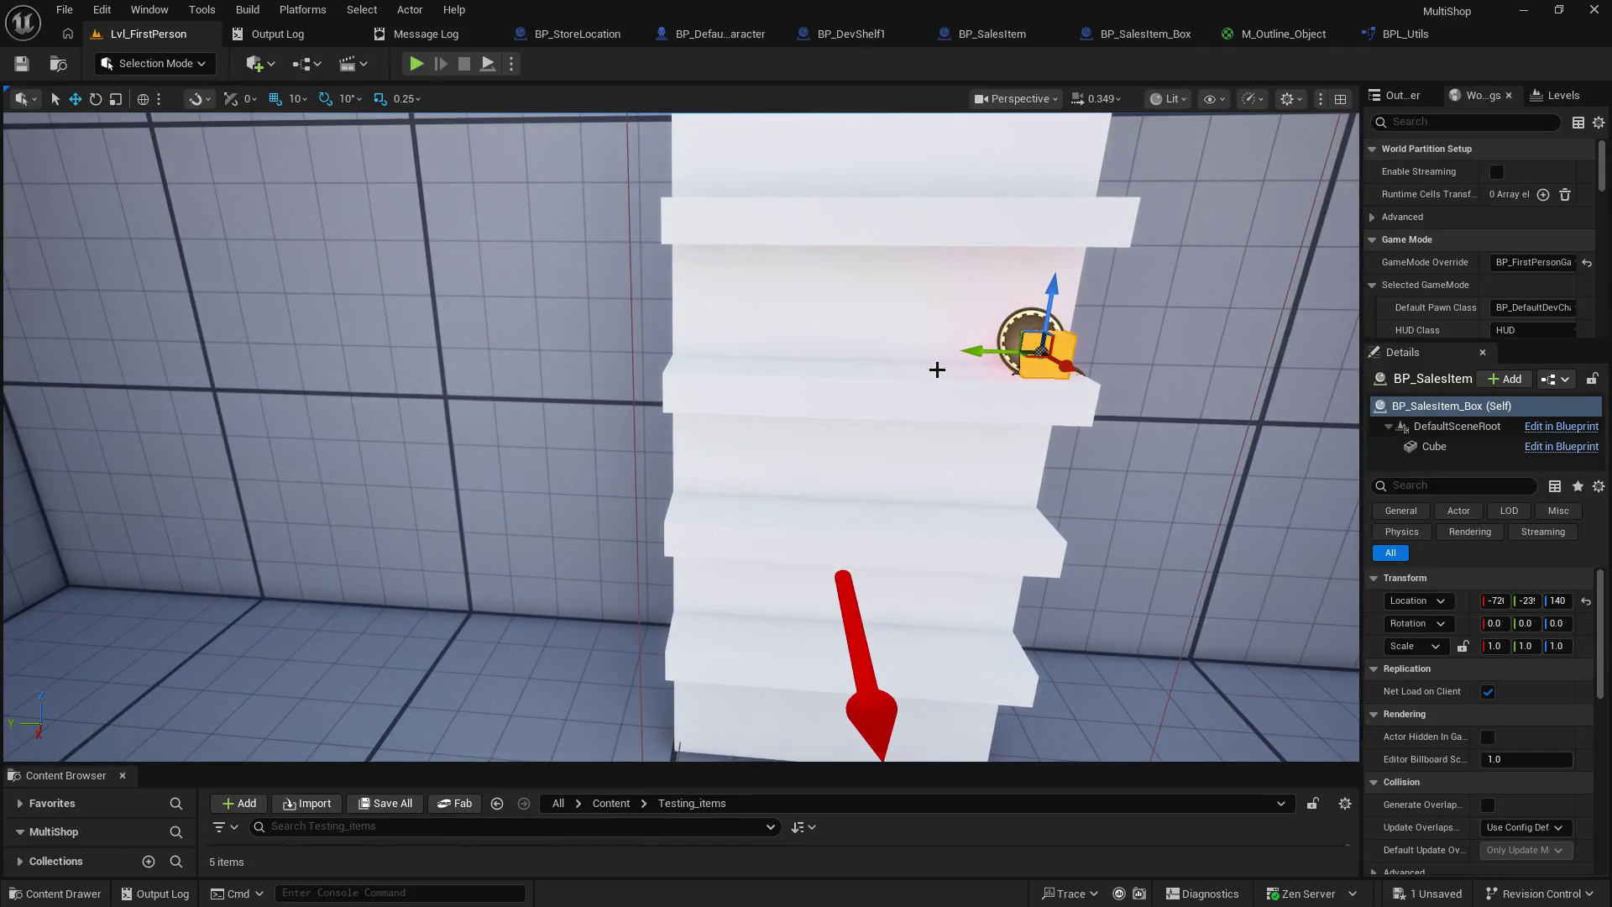
{"action": "mouse_move", "coordinate": [774, 331]}
{"action": "left_mouse_down"}
{"action": "mouse_move", "coordinate": [774, 370]}
{"action": "mouse_move", "coordinate": [770, 331]}
{"action": "left_mouse_up"}
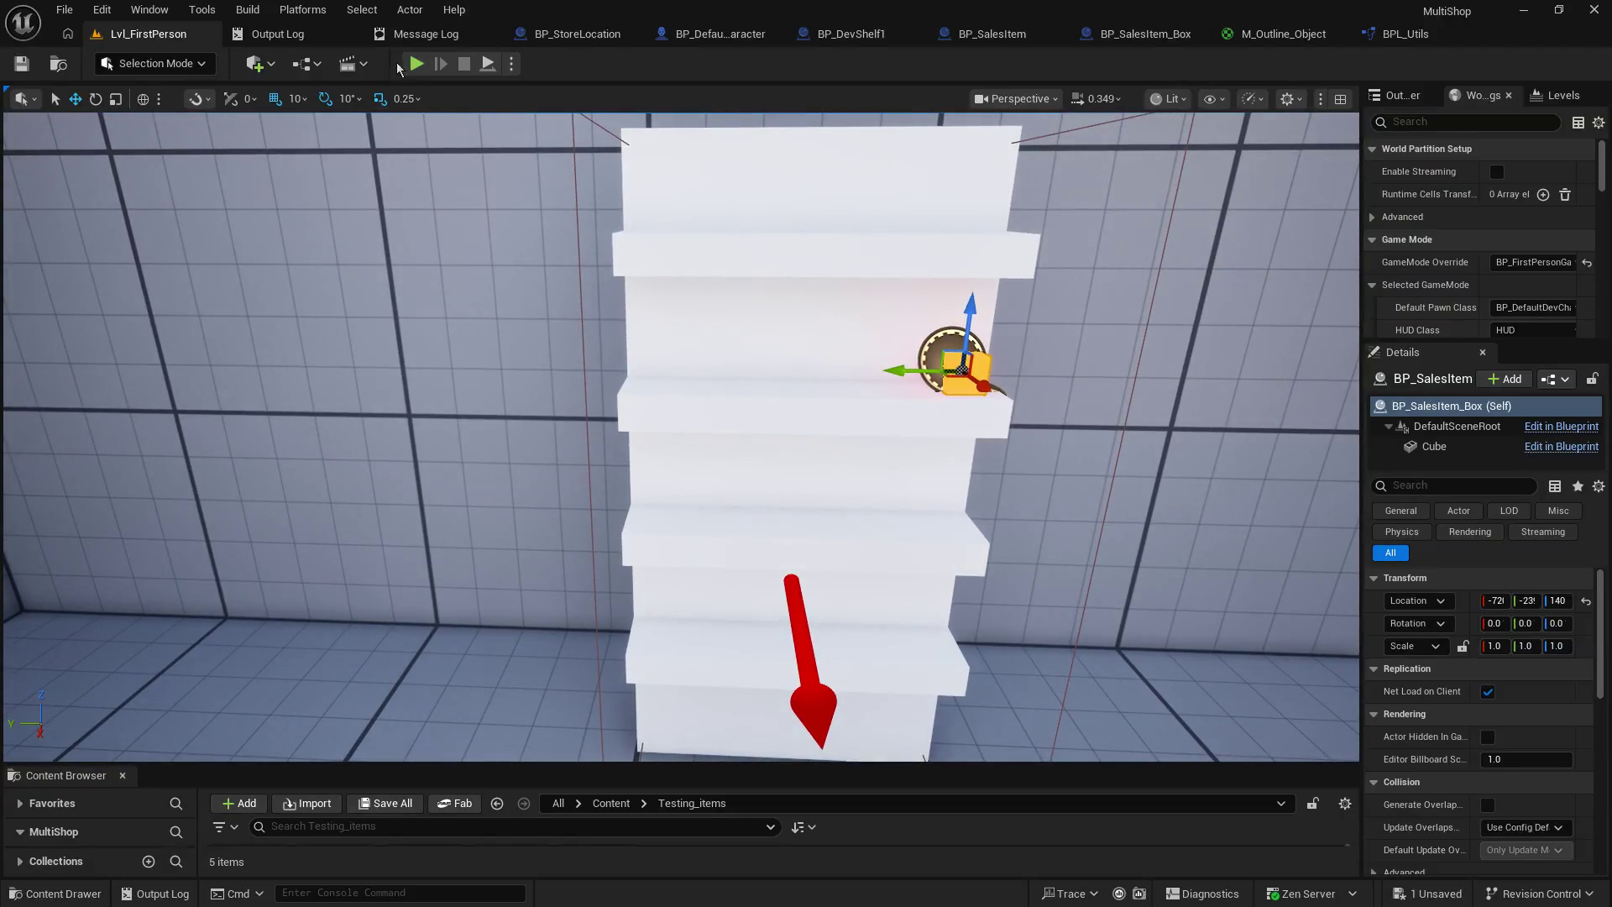
{"action": "left_click", "coordinate": [416, 64]}
{"action": "left_click", "coordinate": [487, 109]}
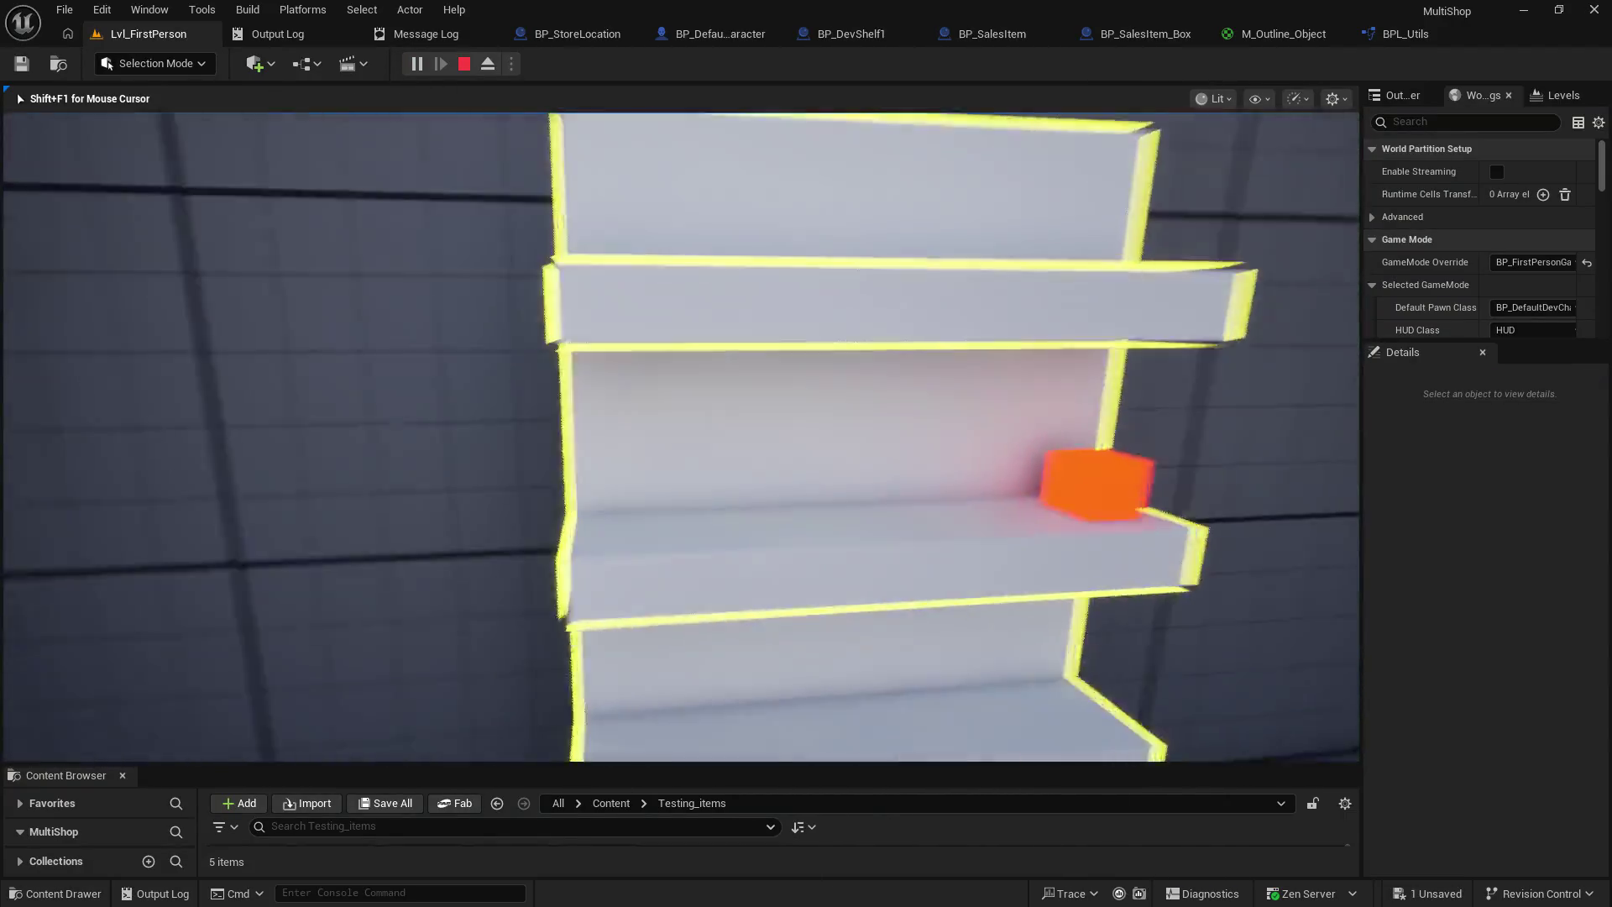
{"action": "key", "text": "w"}
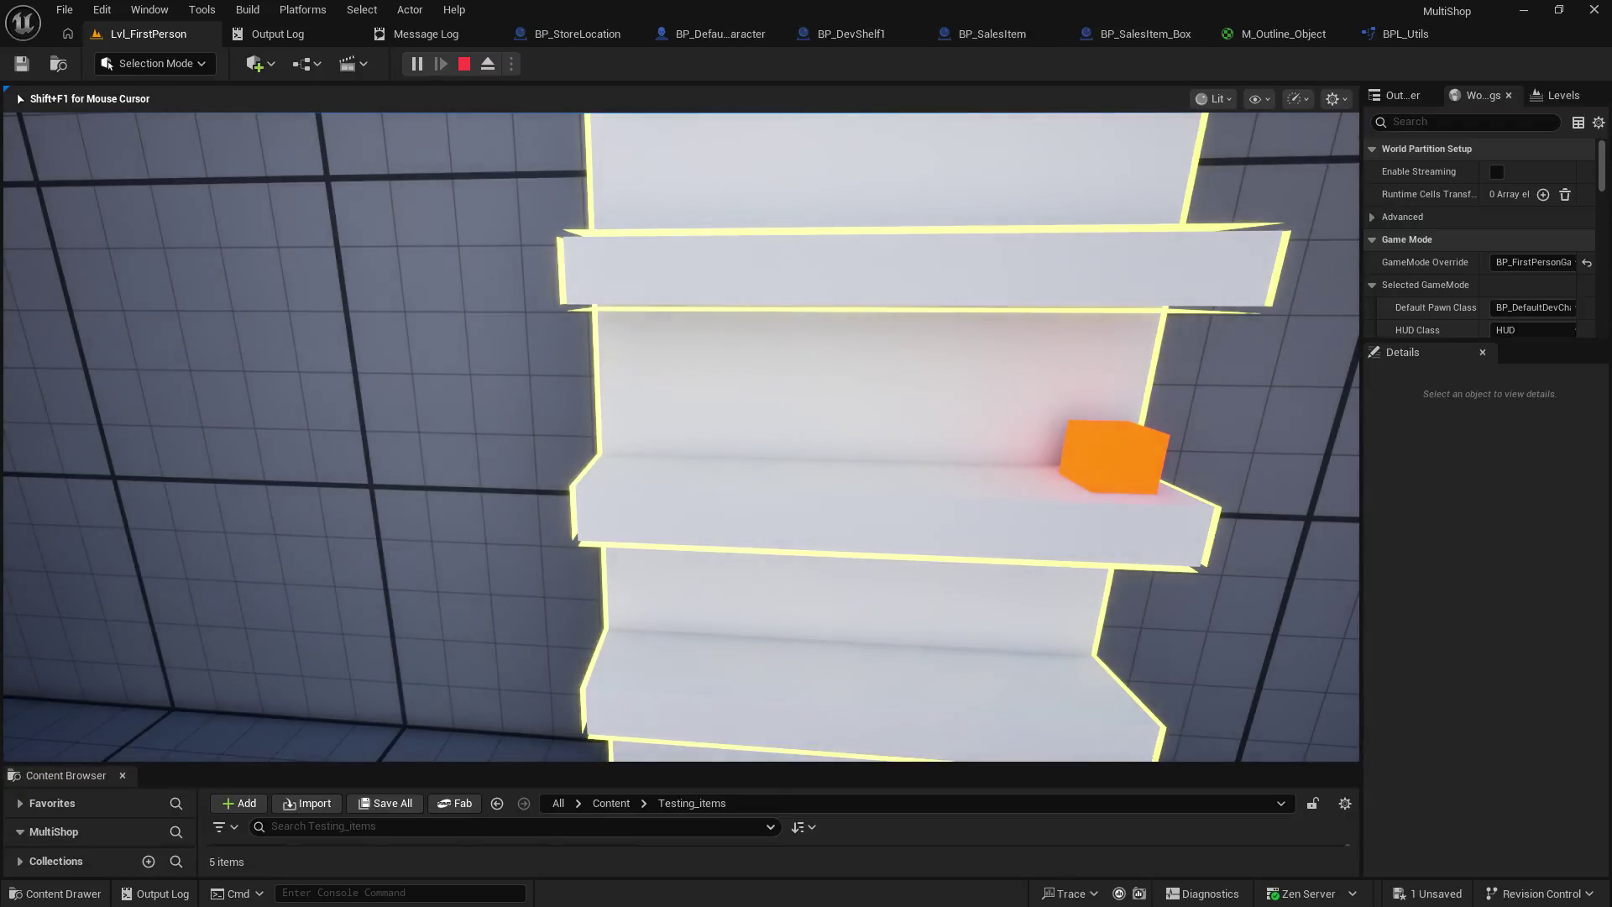
{"action": "key", "text": "w"}
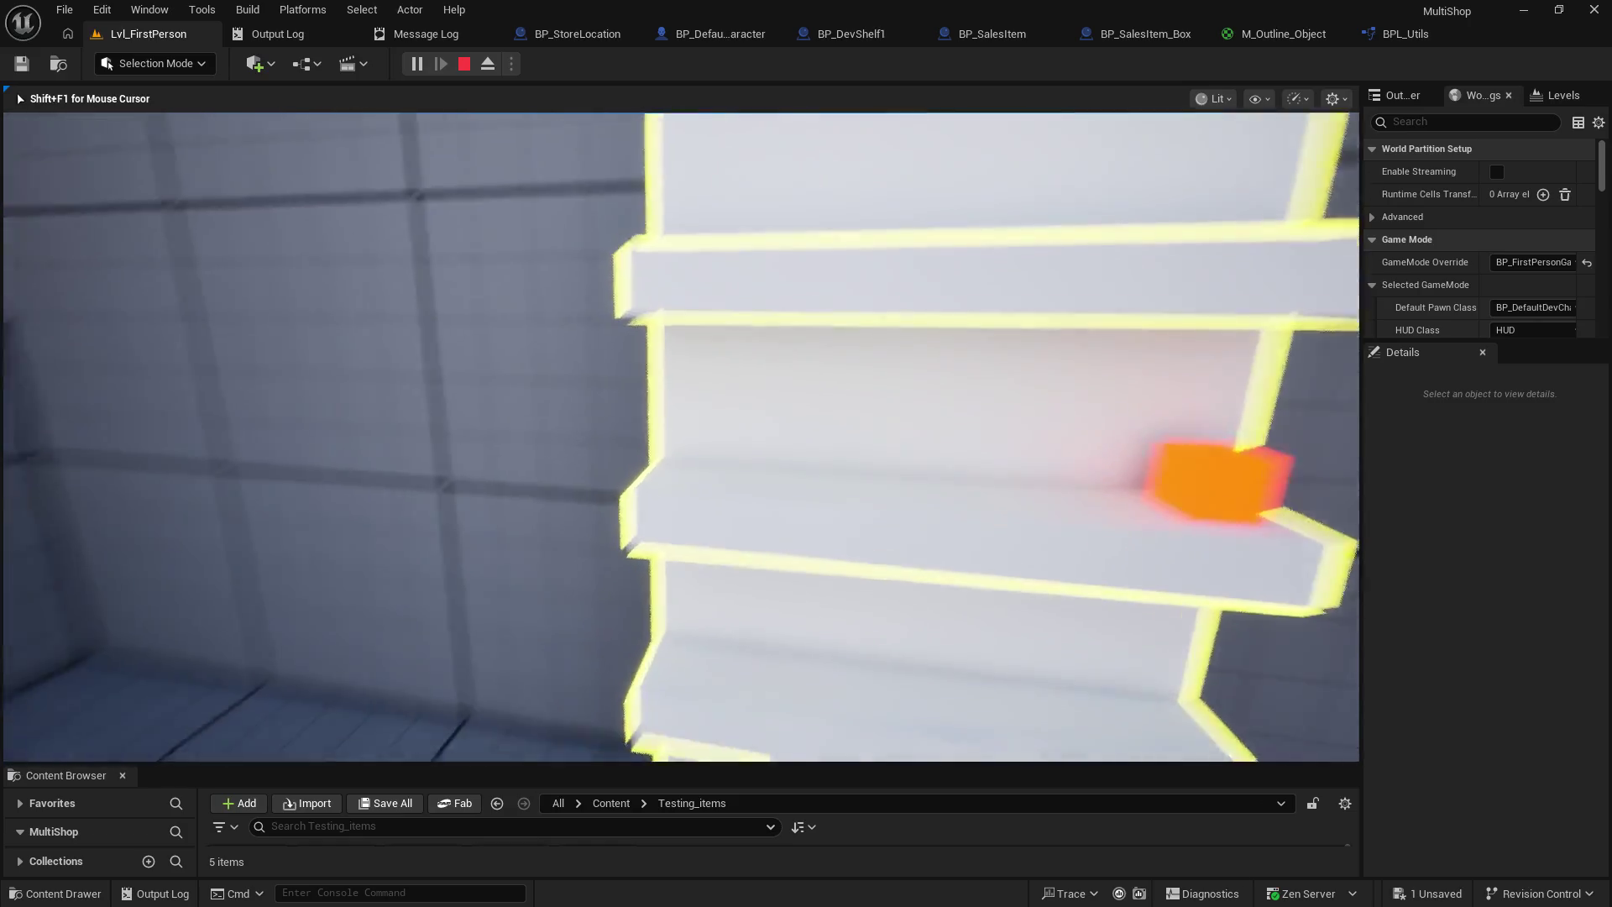
{"action": "key", "text": "s"}
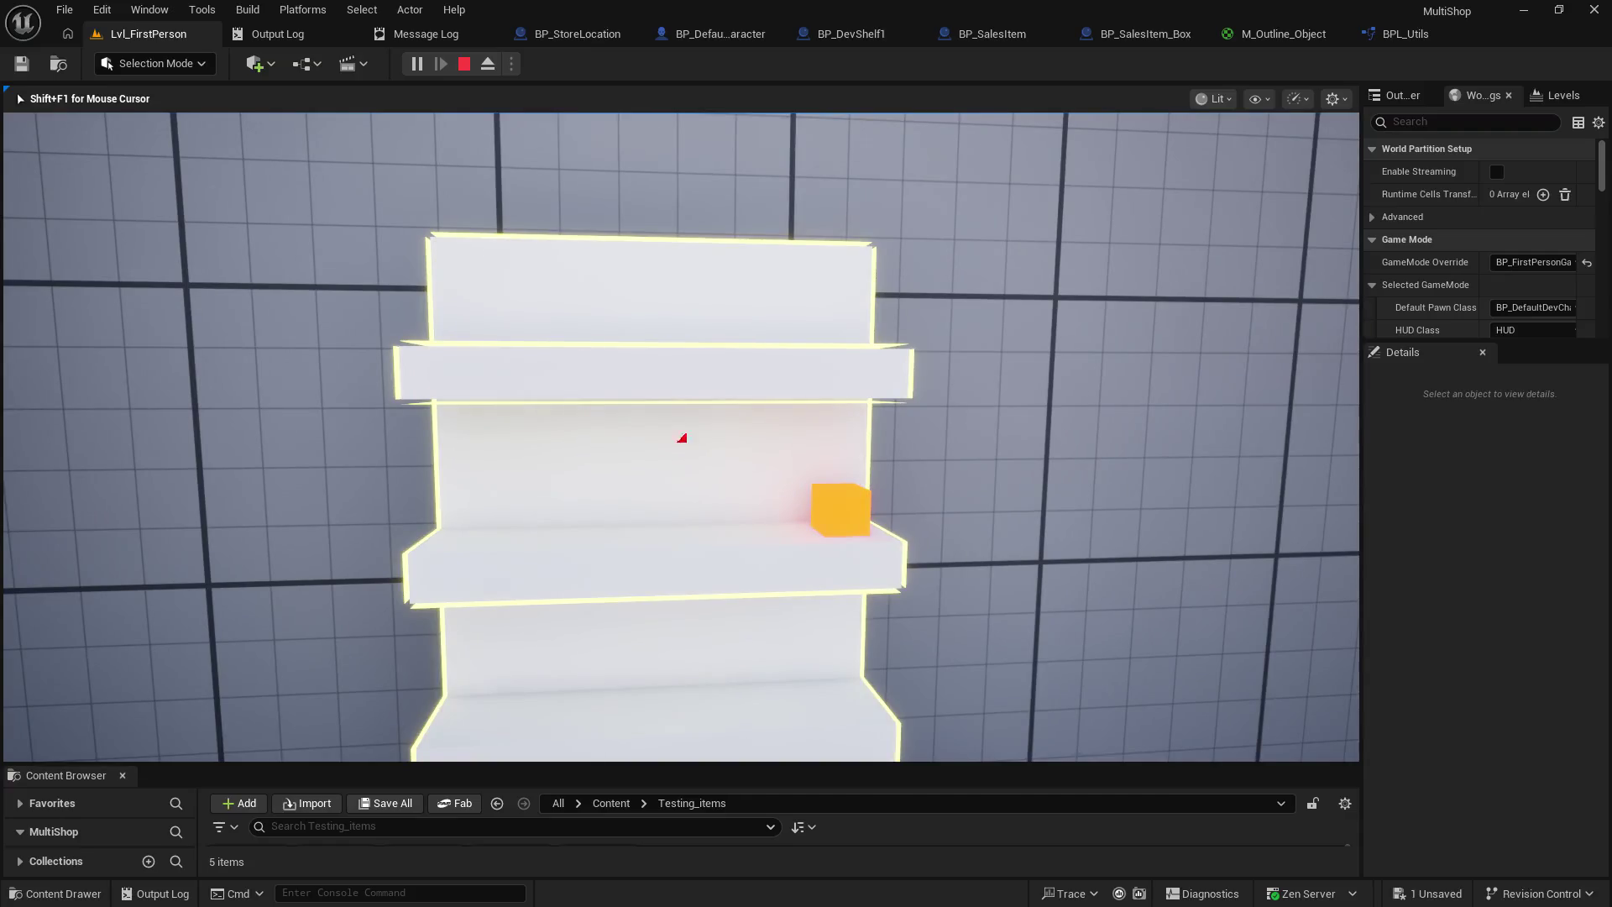
{"action": "key", "text": "w"}
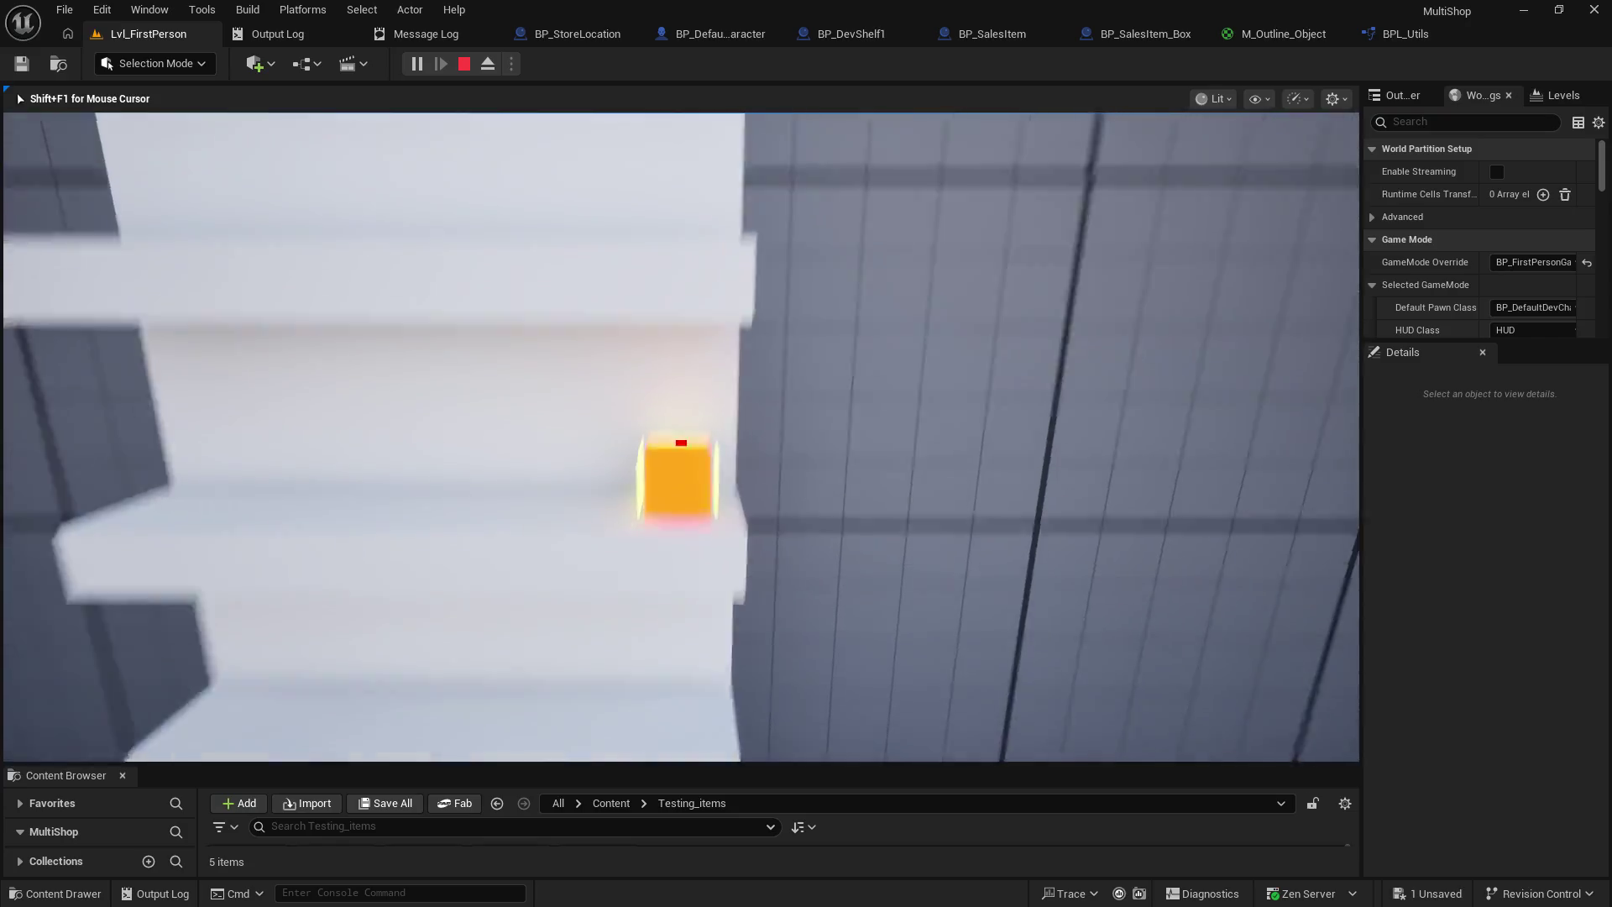
{"action": "key", "text": "Escape"}
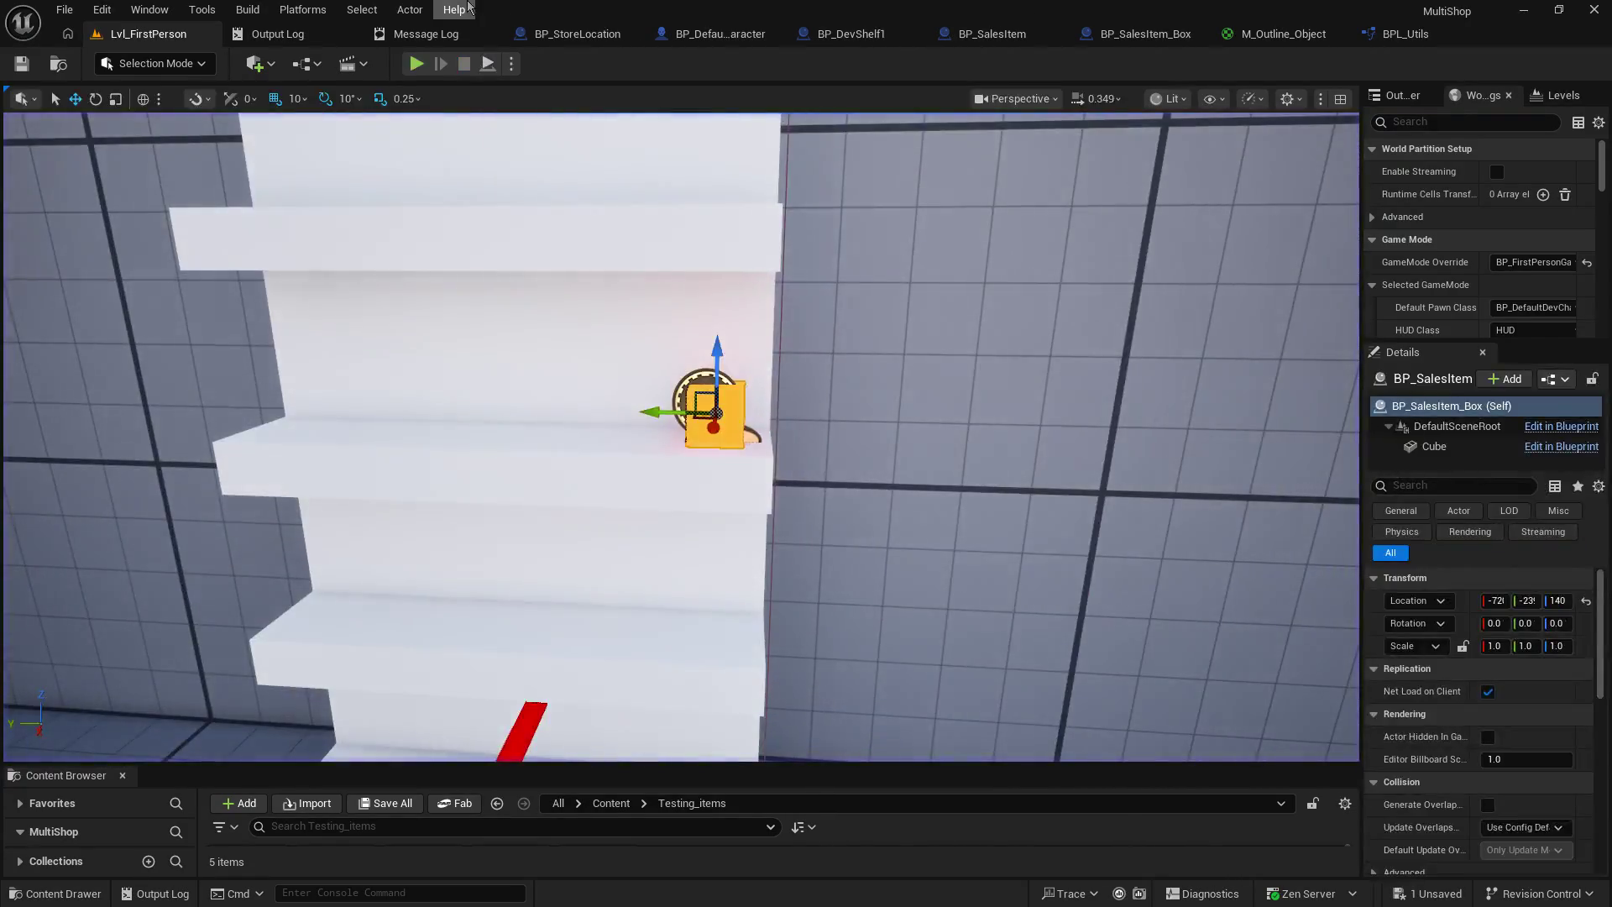
- In the enlarged Content Browser, create a UserWidget-based Widget Blueprint in Content and start naming it
{"action": "mouse_move", "coordinate": [420, 764]}
{"action": "left_mouse_down"}
{"action": "mouse_move", "coordinate": [420, 454]}
{"action": "mouse_move", "coordinate": [420, 541]}
{"action": "mouse_move", "coordinate": [336, 591]}
{"action": "left_mouse_up"}
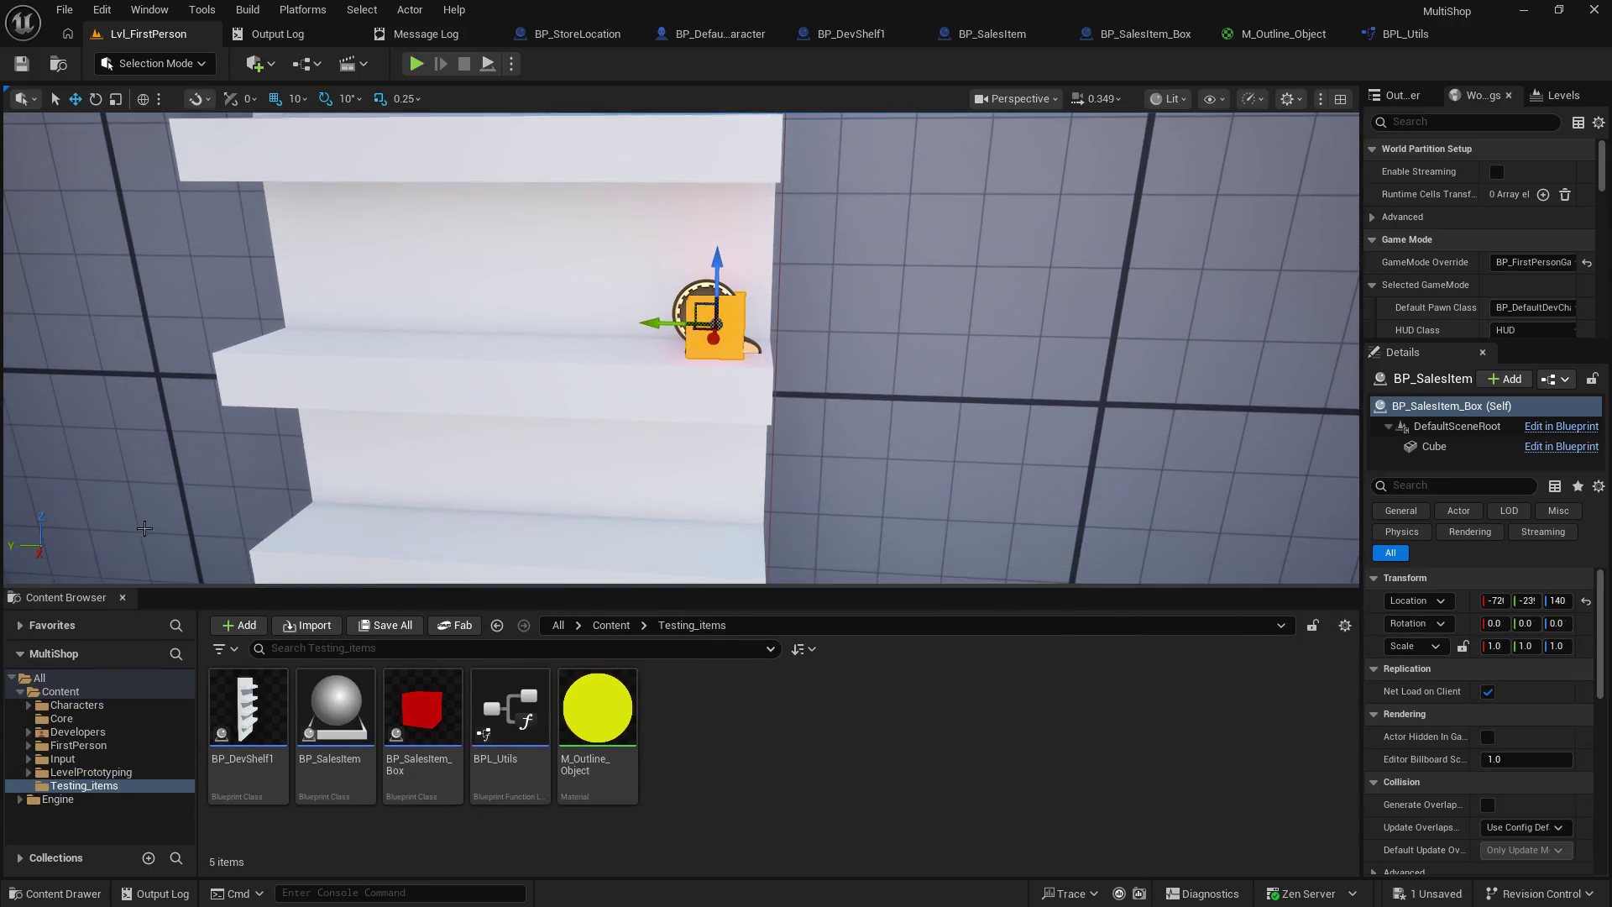
{"action": "left_click", "coordinate": [145, 692]}
{"action": "left_click", "coordinate": [235, 628]}
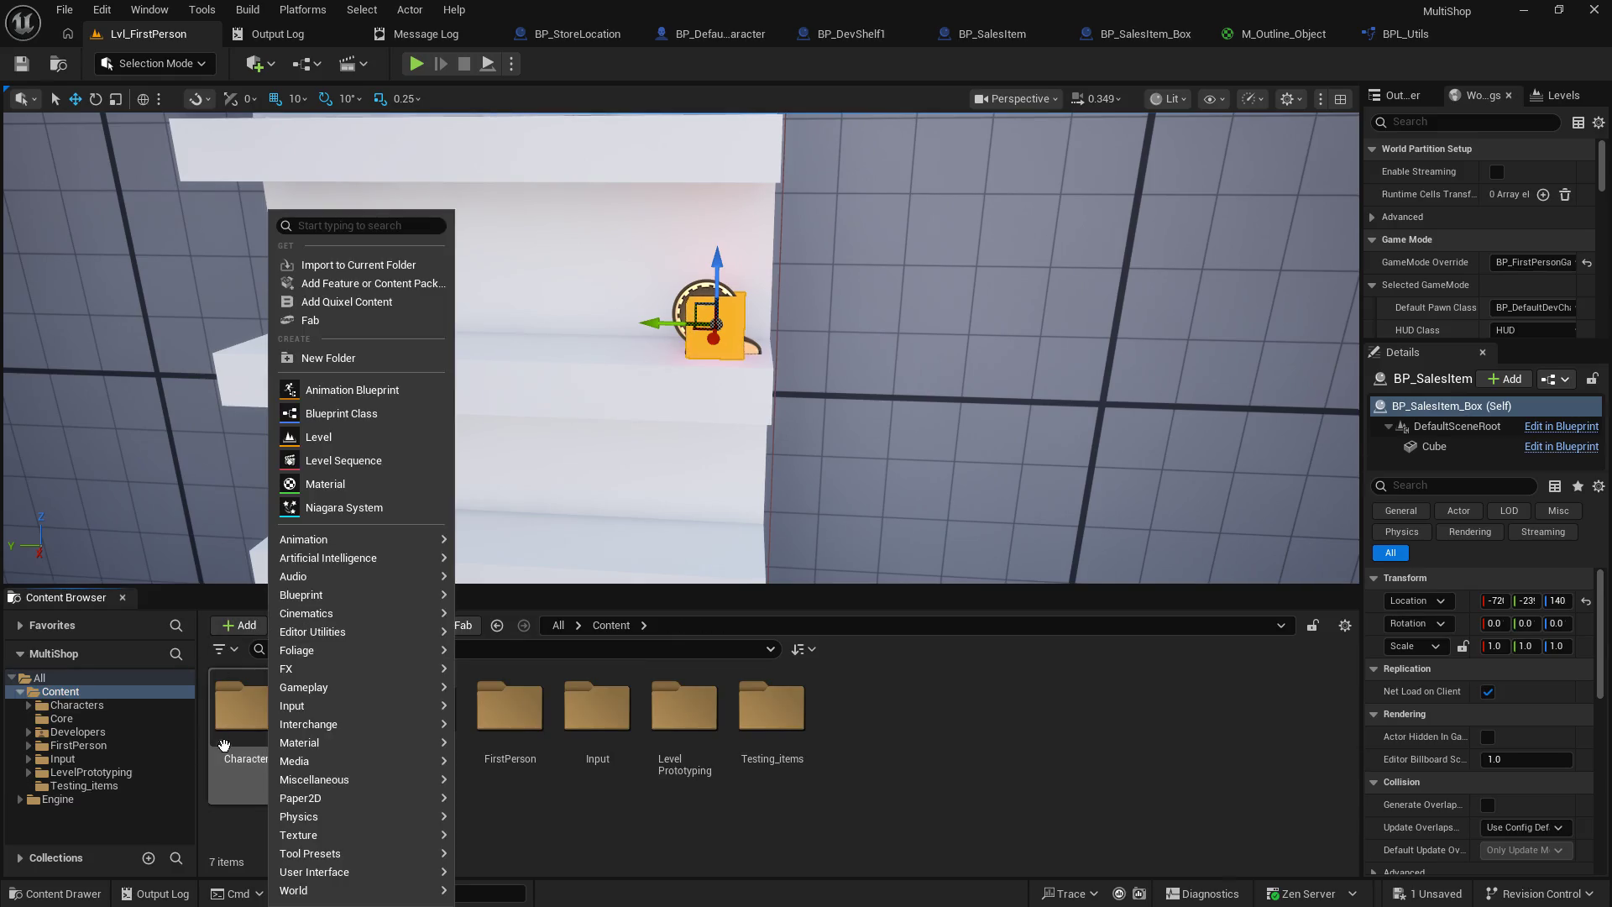
{"action": "mouse_move", "coordinate": [384, 598]}
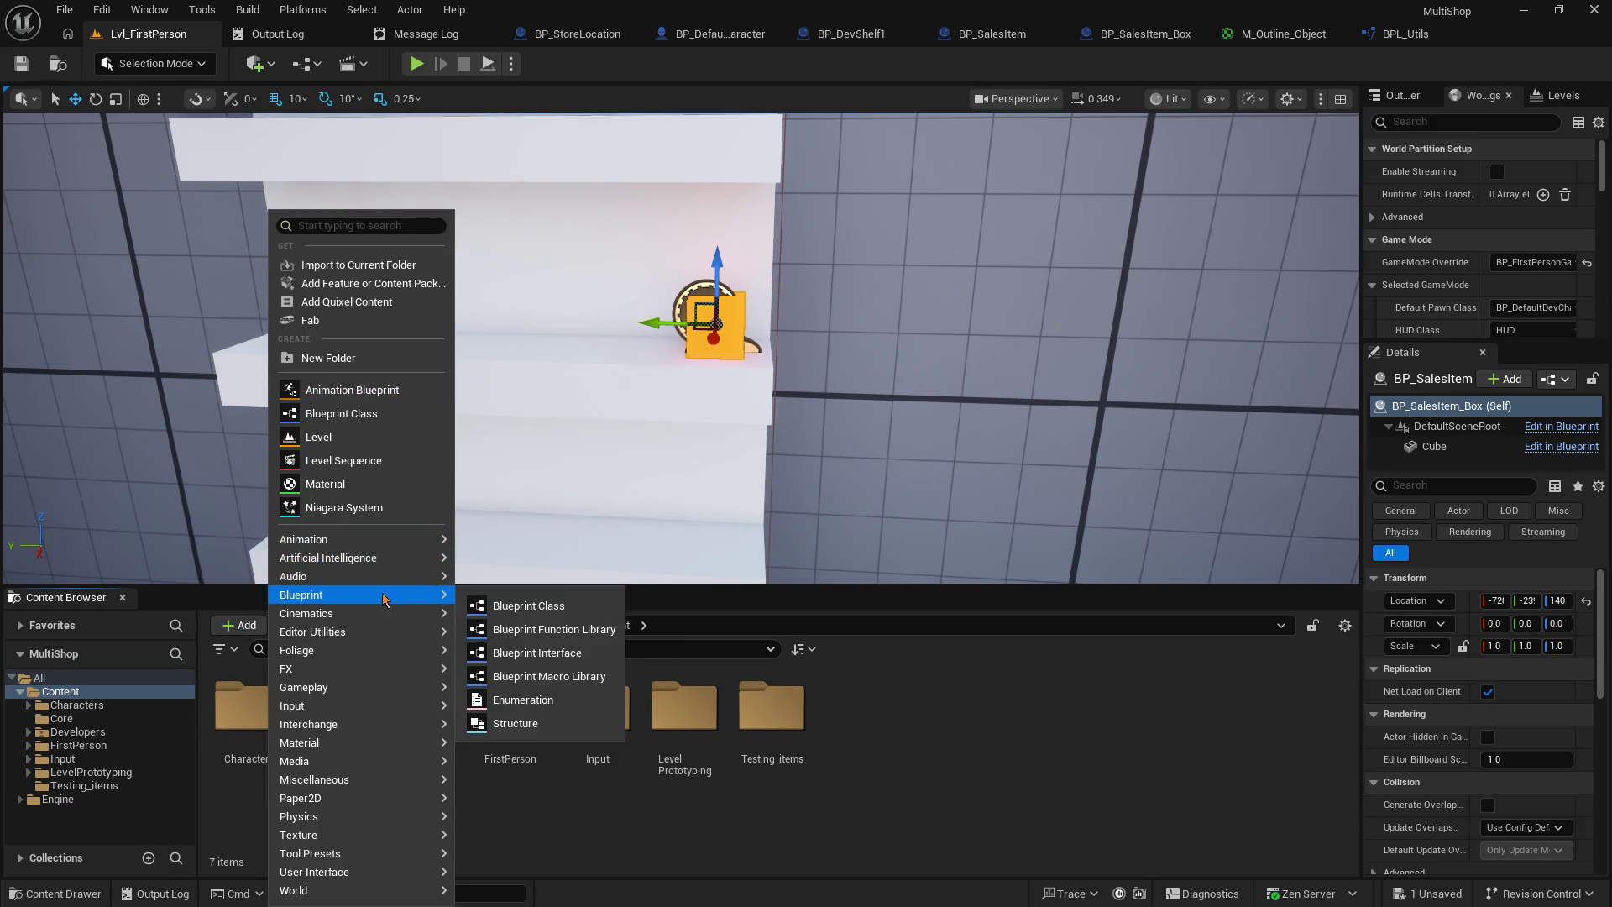
{"action": "mouse_move", "coordinate": [378, 872]}
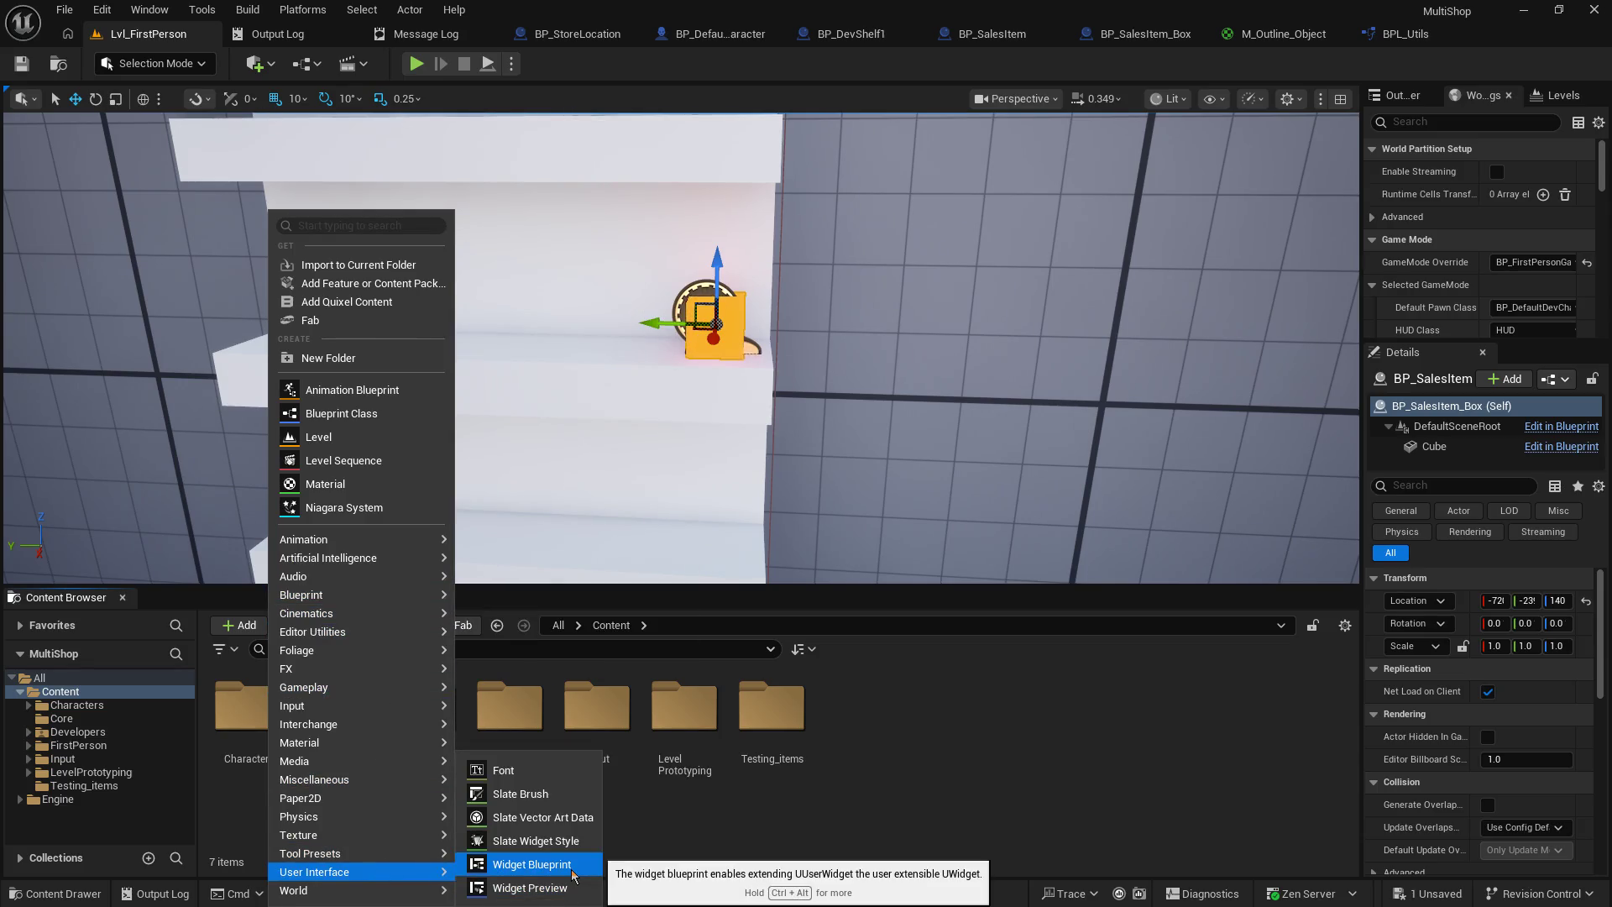
{"action": "left_click", "coordinate": [574, 874]}
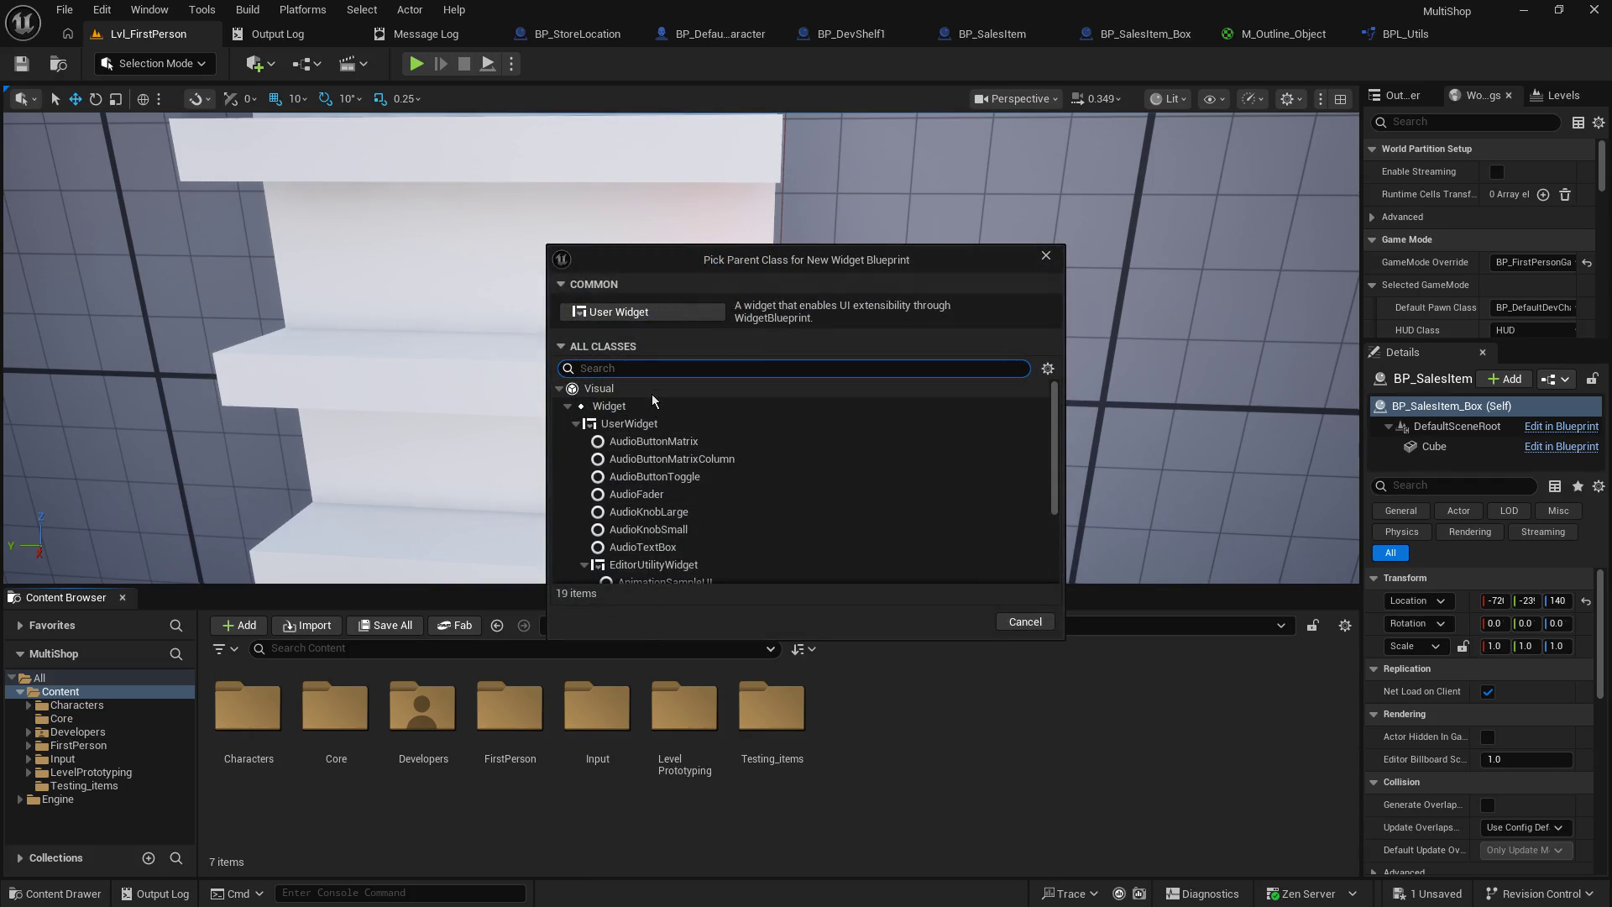
{"action": "left_click", "coordinate": [689, 426]}
{"action": "left_click", "coordinate": [958, 622]}
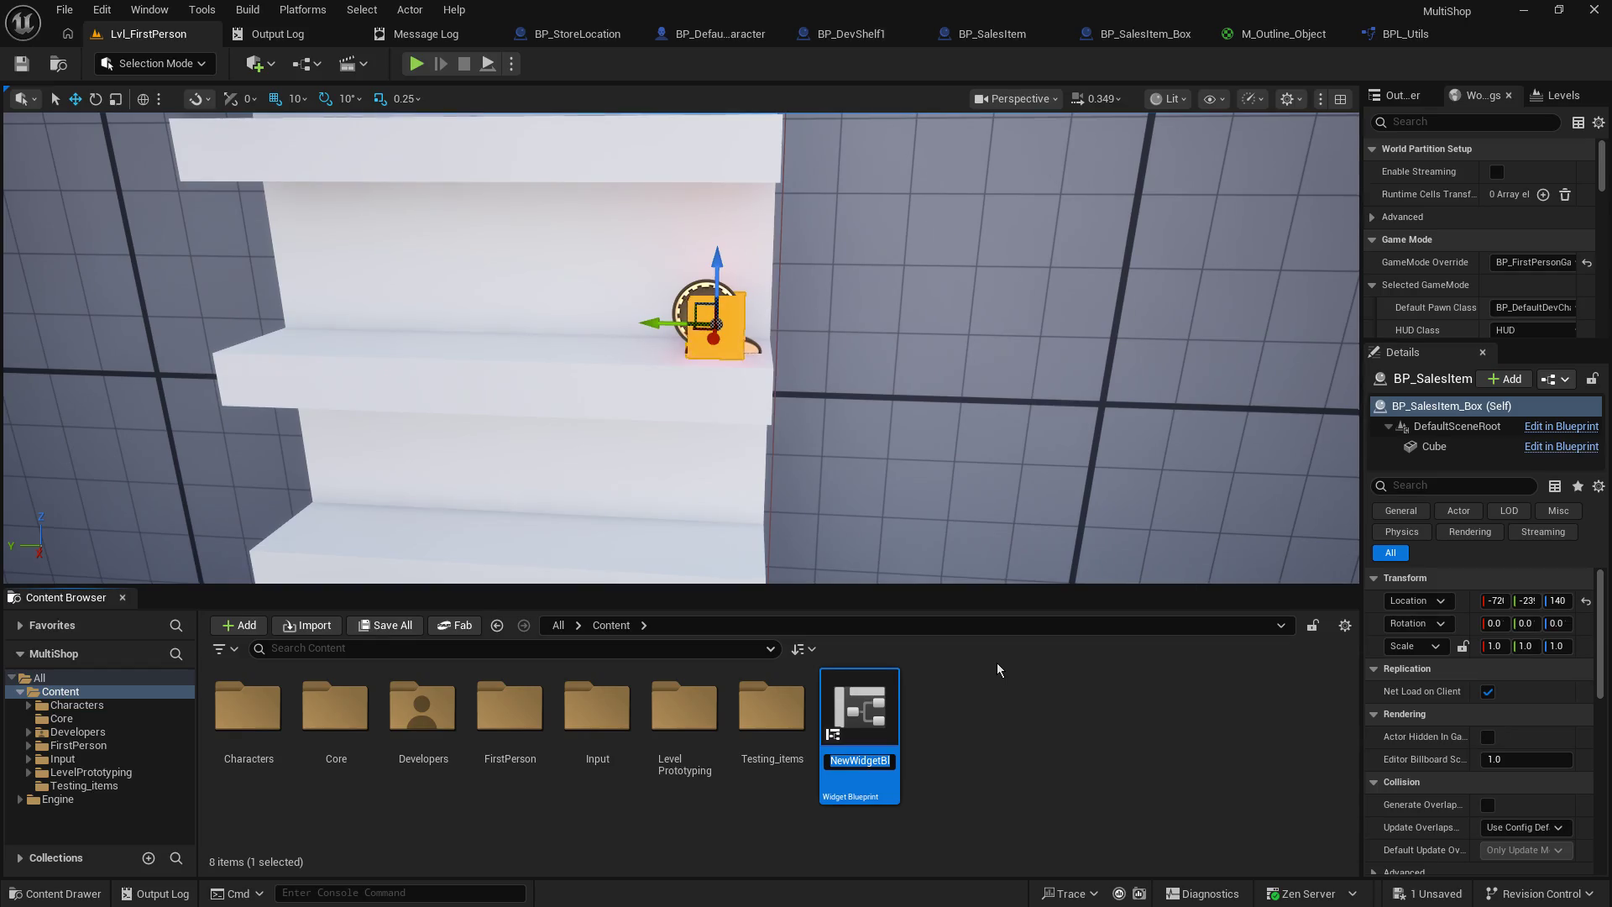
{"action": "type", "text": "UI_Overl"}
{"action": "type", "text": "ay"}
- Commit the name UI_Overlay and create a new folder named UI in Content
{"action": "key", "text": "Return"}
{"action": "right_click", "coordinate": [1064, 701]}
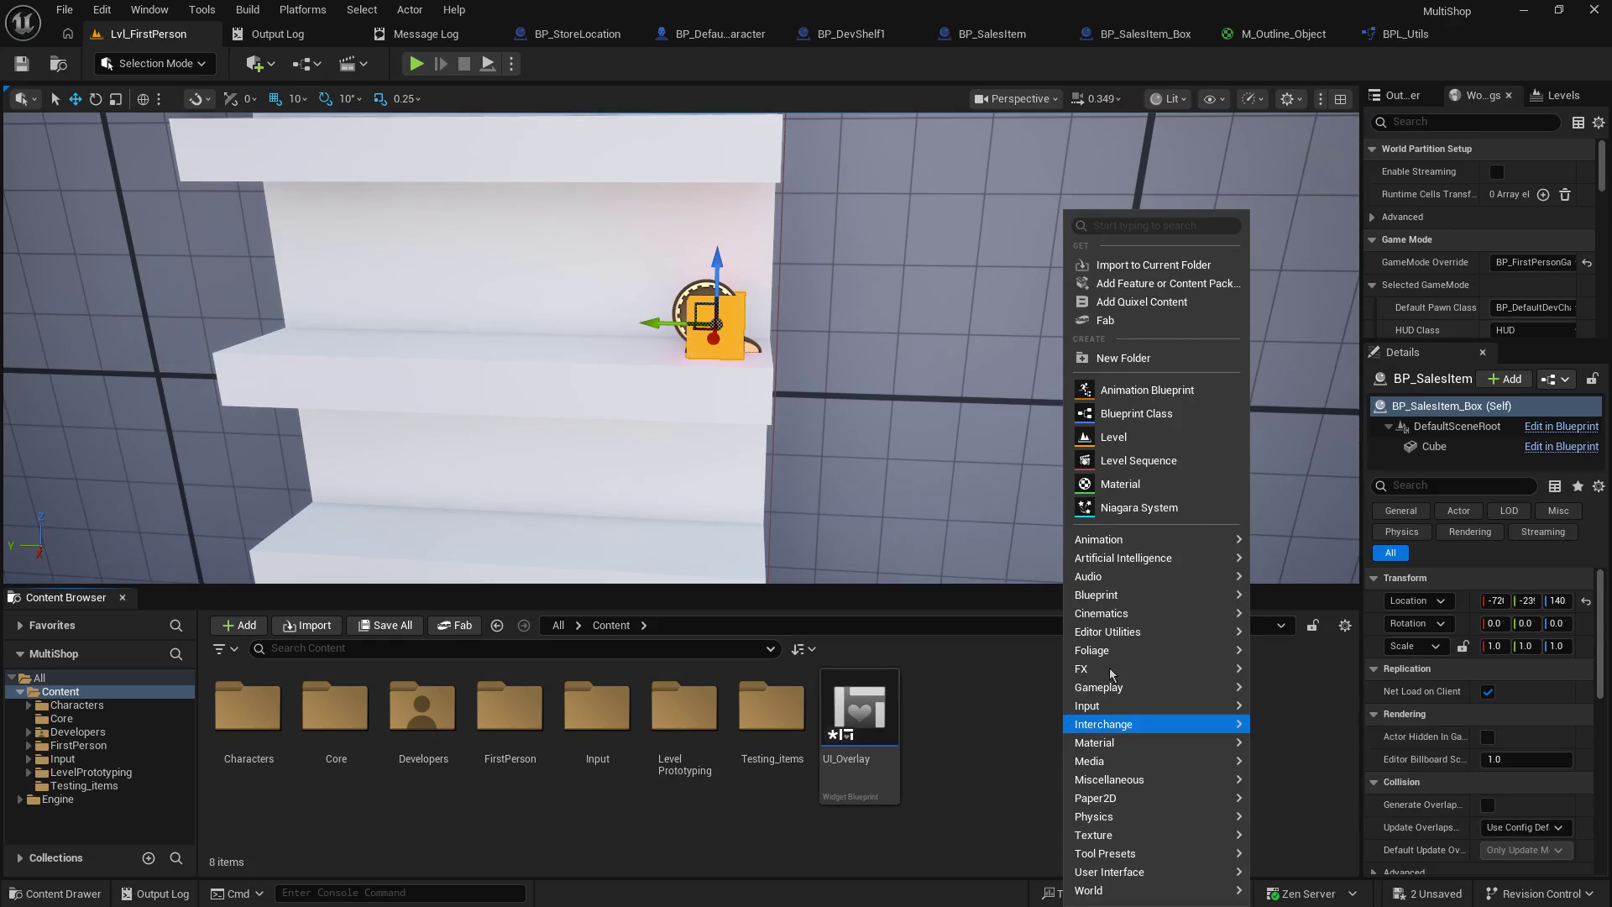
{"action": "left_click", "coordinate": [1145, 356]}
{"action": "type", "text": "U"}
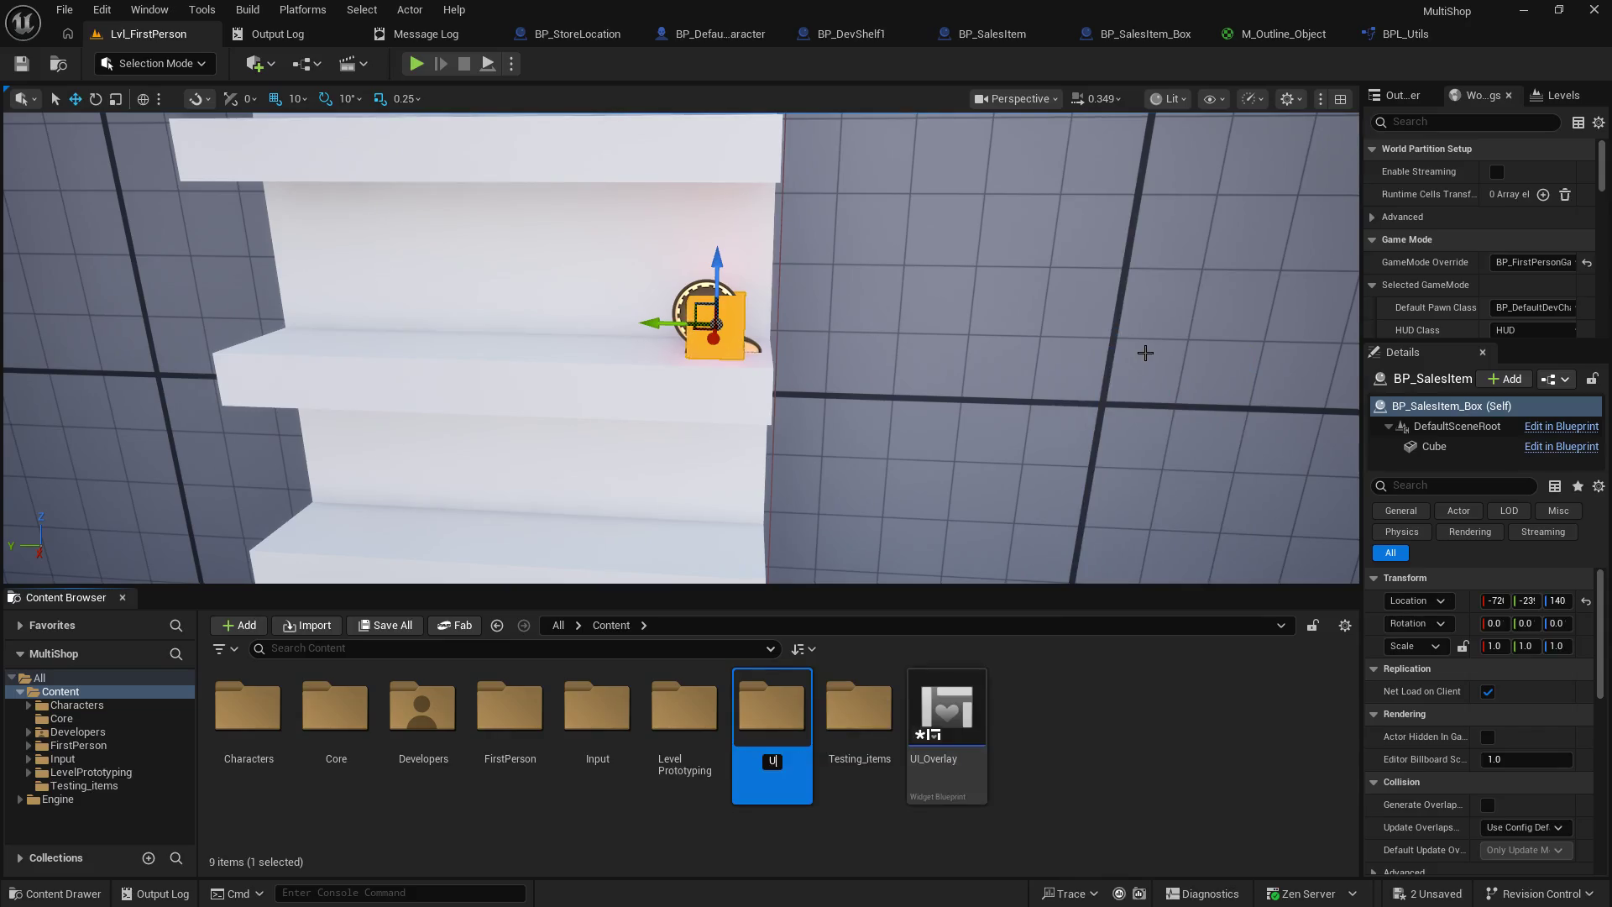
{"action": "type", "text": "I"}
{"action": "key", "text": "Return"}
- Move UI_Overlay into the UI folder, open that folder and select the widget
{"action": "mouse_move", "coordinate": [958, 702]}
{"action": "left_mouse_down"}
{"action": "mouse_move", "coordinate": [937, 718]}
{"action": "mouse_move", "coordinate": [878, 714]}
{"action": "left_mouse_up"}
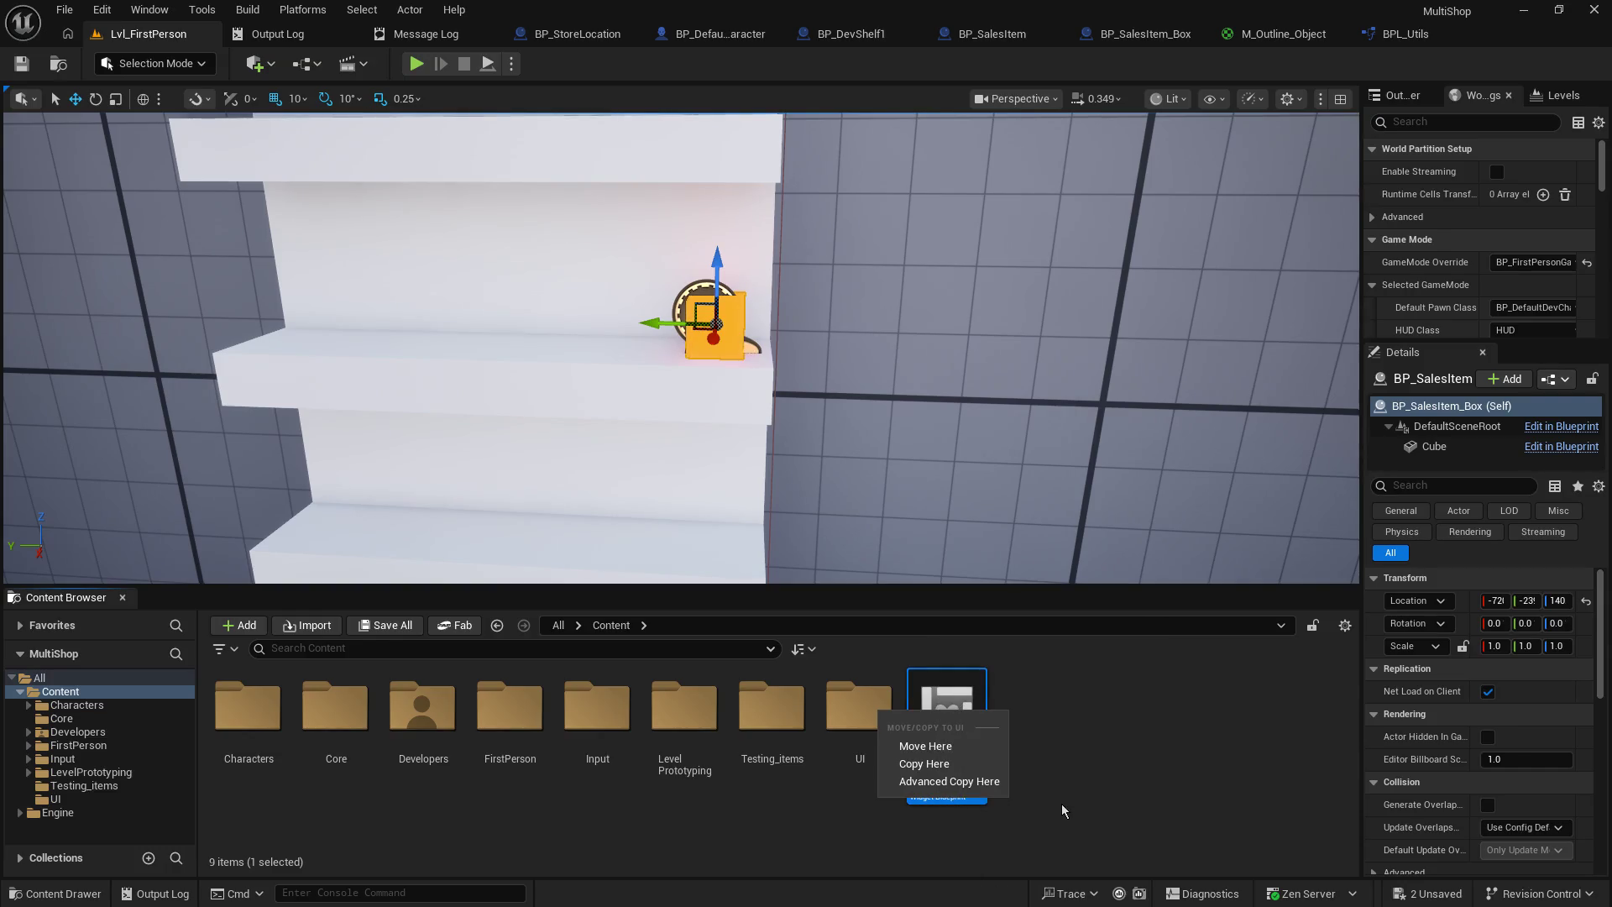
{"action": "left_click", "coordinate": [920, 745]}
{"action": "double_click", "coordinate": [872, 690]}
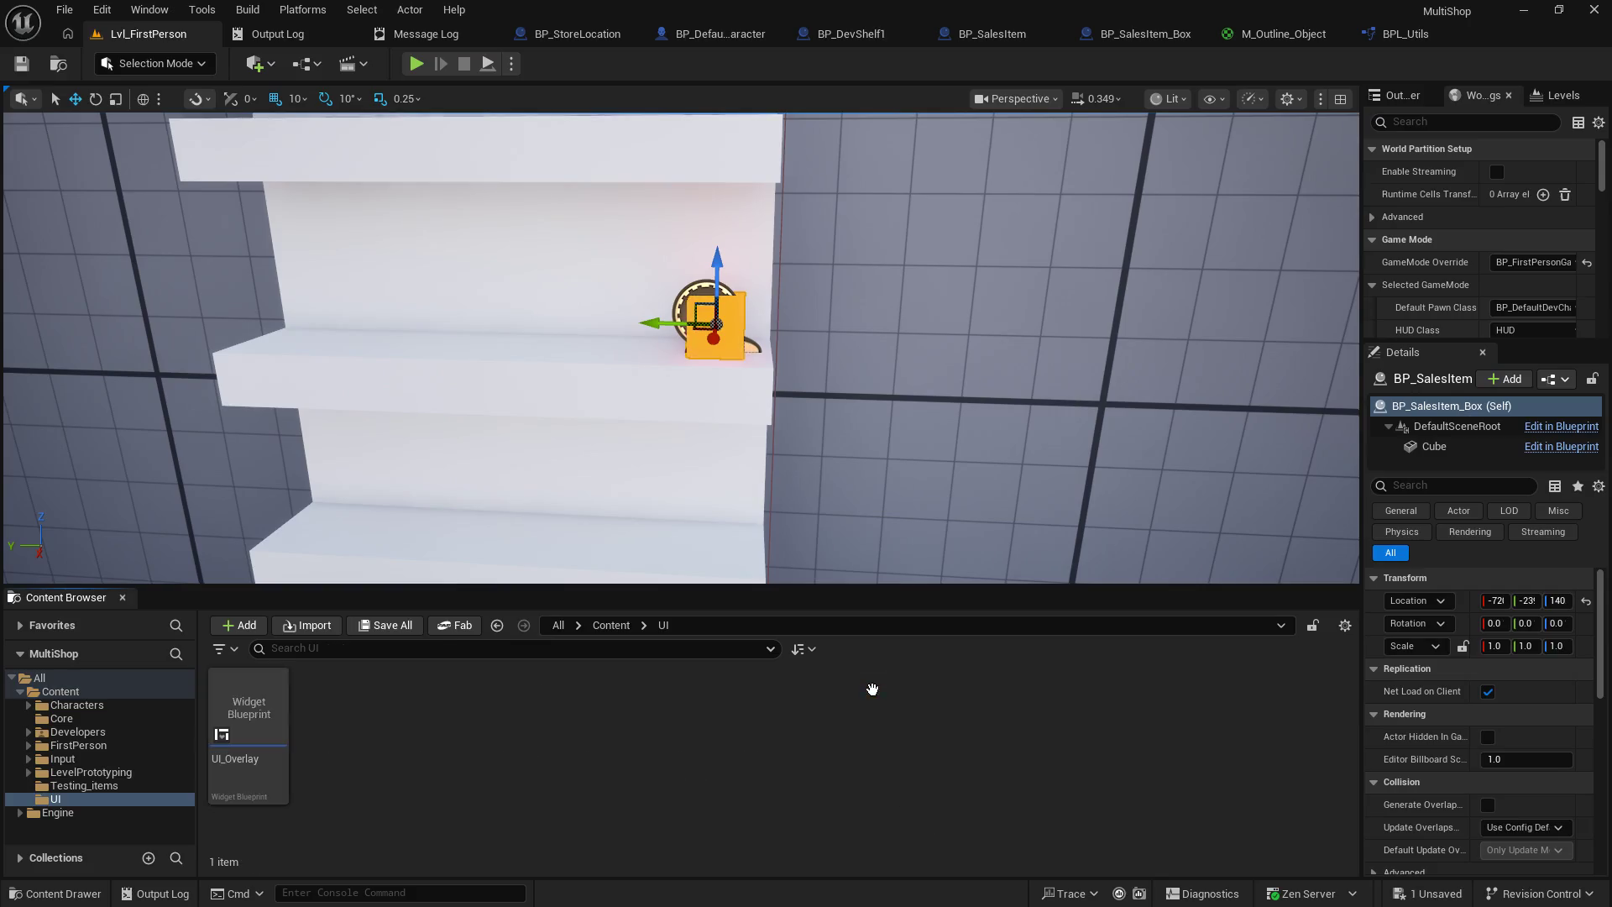
{"action": "left_click", "coordinate": [237, 699]}
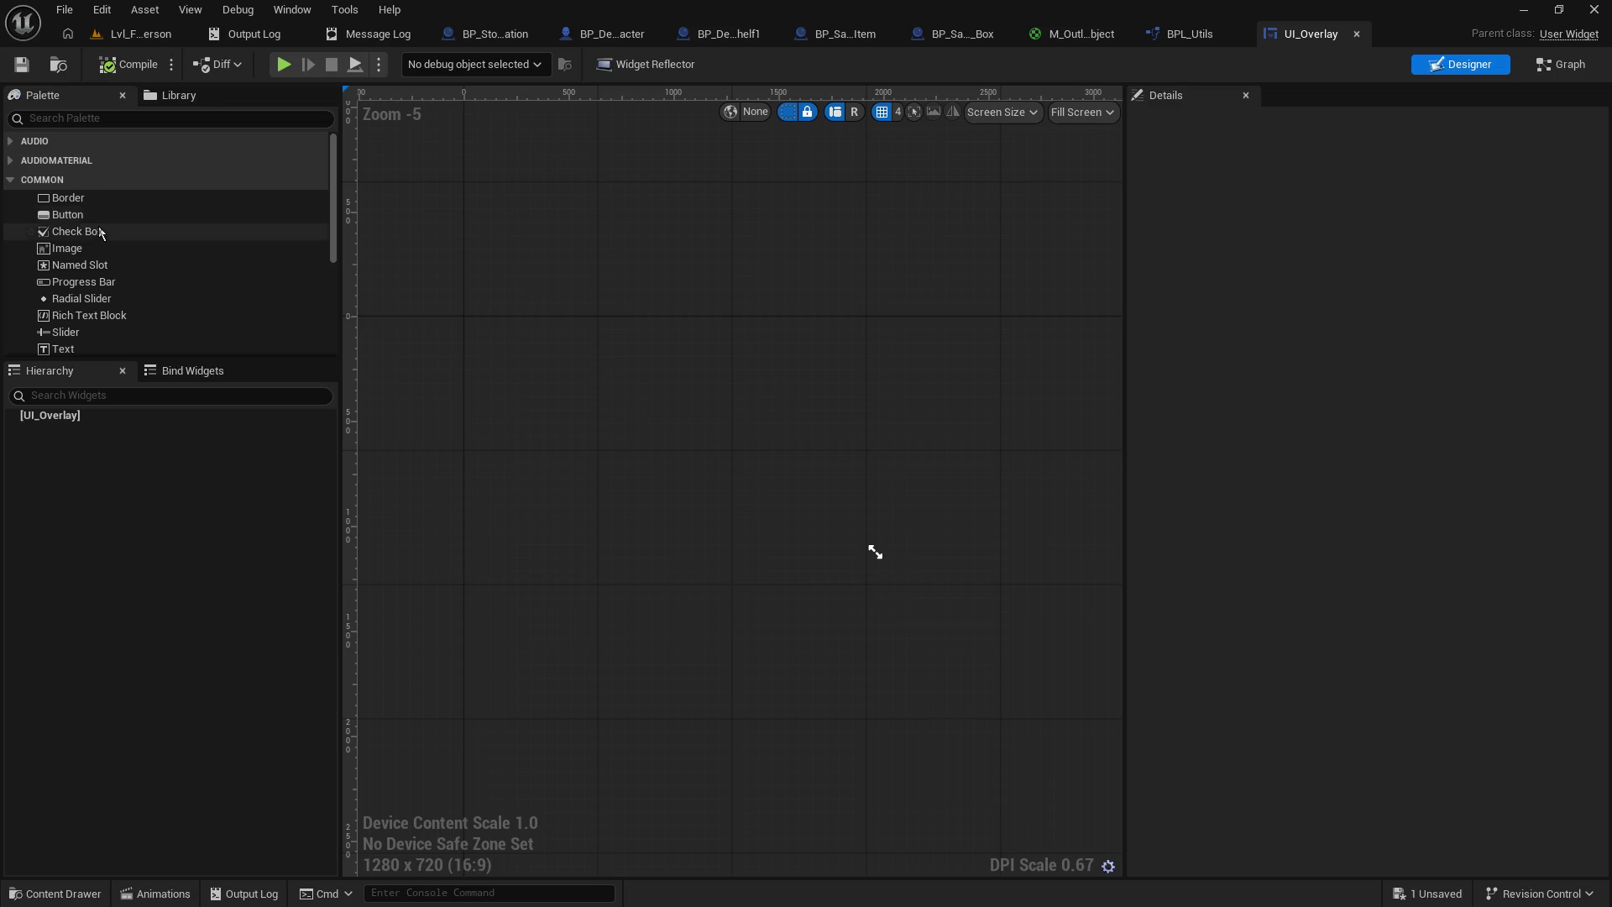
- Search the Palette for 'panel' and add a Canvas Panel to the widget
{"action": "scroll", "coordinate": [121, 269], "scroll_direction": "down", "scroll_amount": 2}
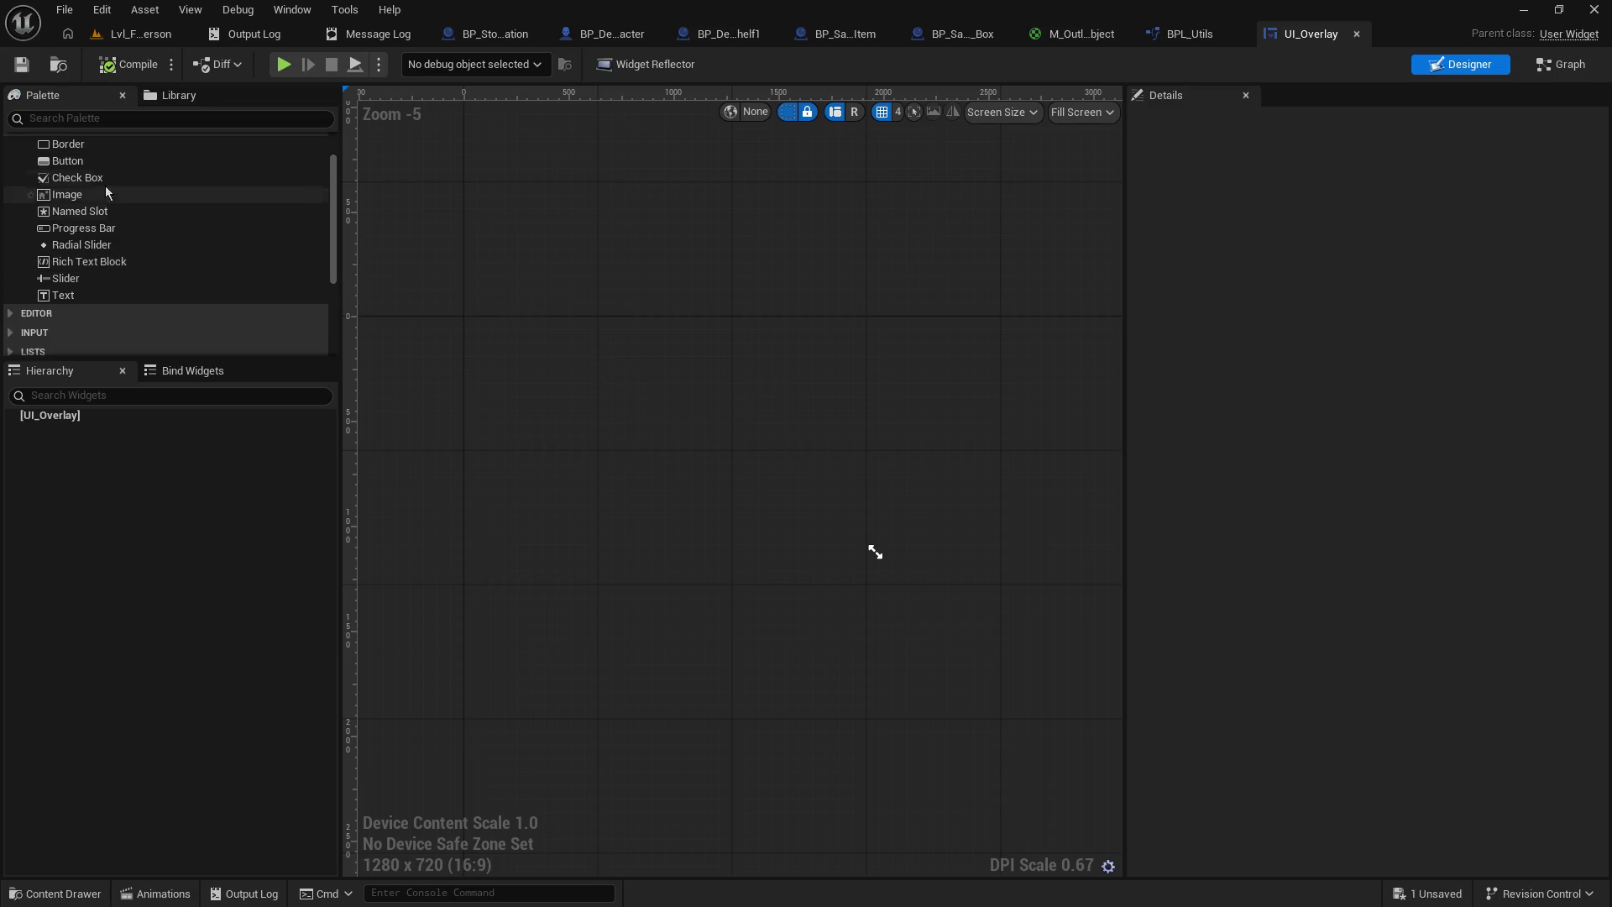
{"action": "left_click", "coordinate": [81, 120]}
{"action": "type", "text": "pane;"}
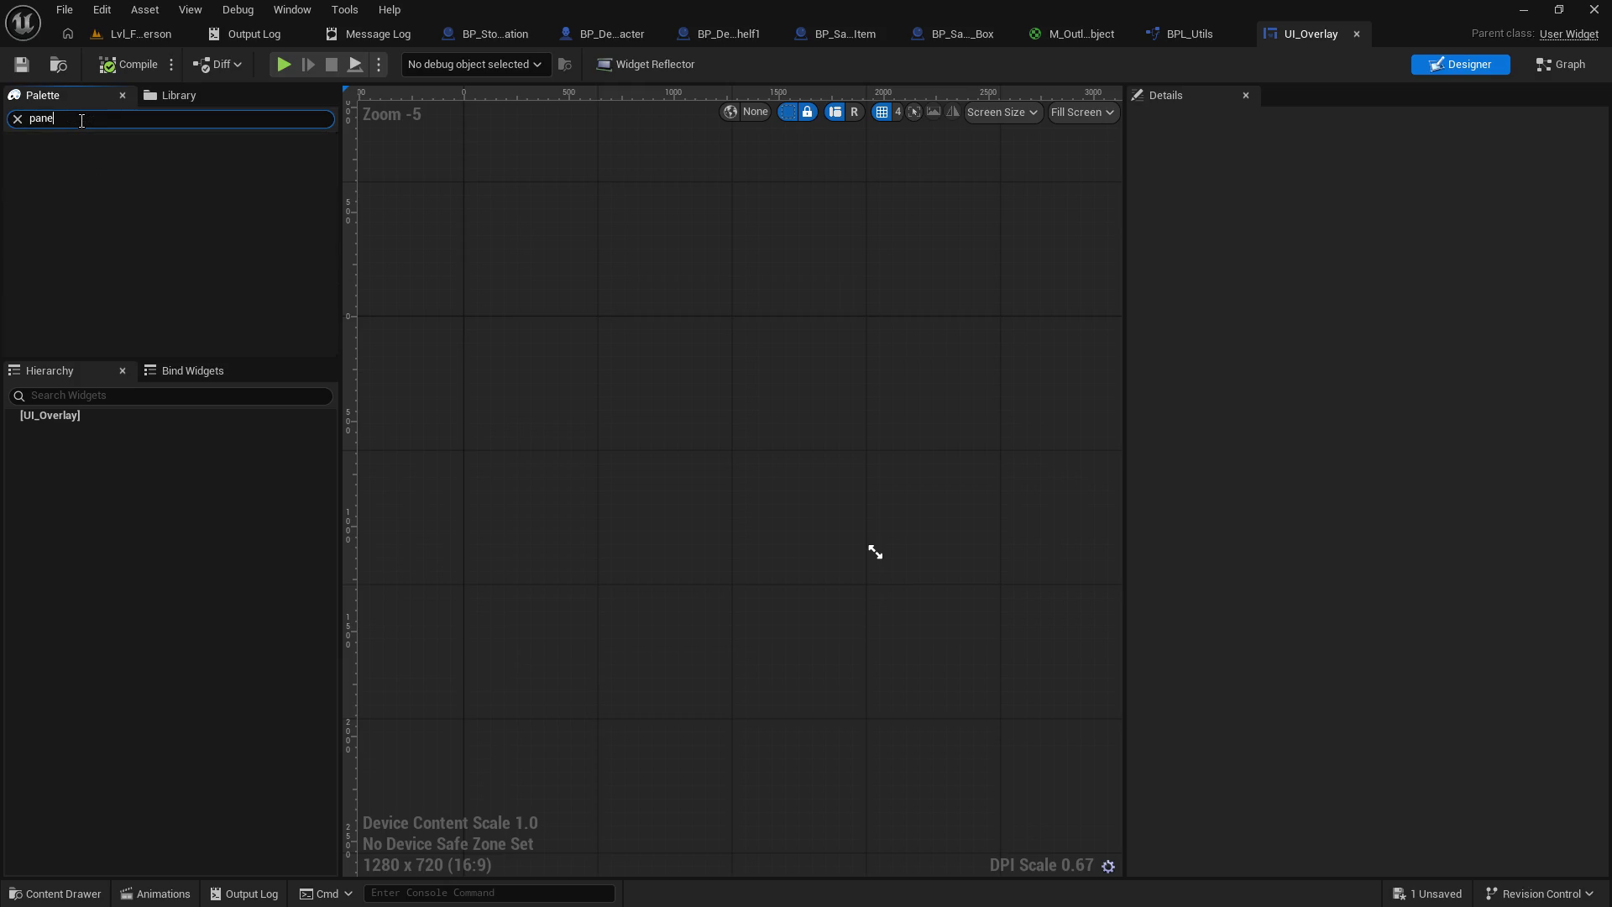
{"action": "key", "text": "BackSpace"}
{"action": "type", "text": "l"}
{"action": "left_click_drag", "start_coordinate": [84, 160], "coordinate": [725, 350]}
- Clear the Palette search and nest a Border inside the Canvas Panel
{"action": "double_click", "coordinate": [42, 118]}
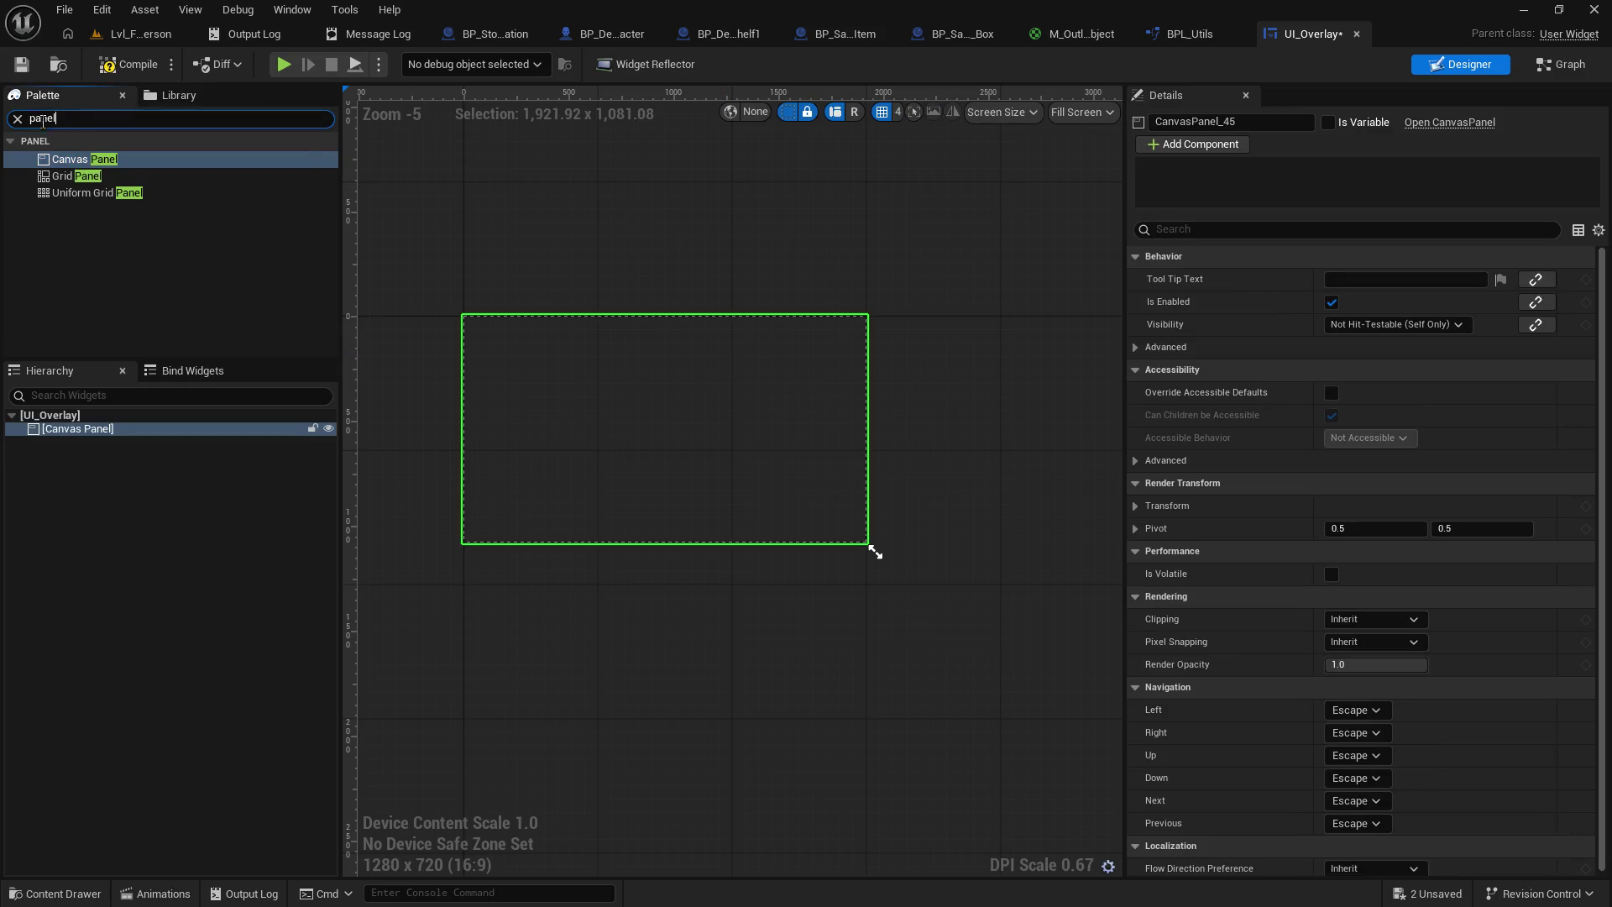
{"action": "key", "text": "BackSpace"}
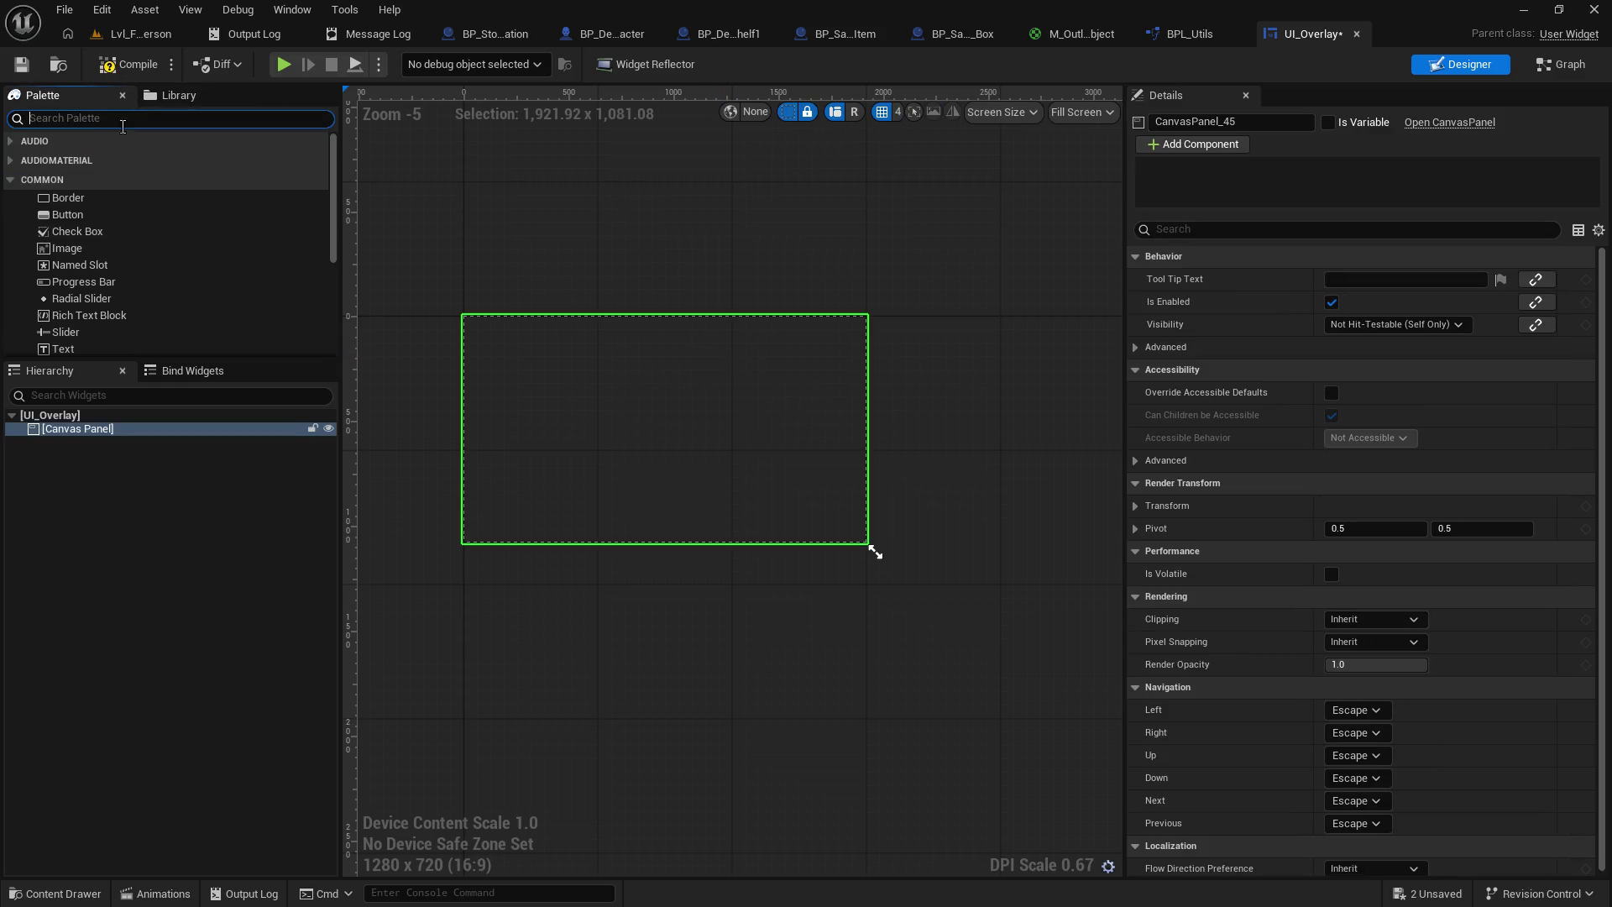
{"action": "mouse_move", "coordinate": [76, 198]}
{"action": "left_mouse_down"}
{"action": "mouse_move", "coordinate": [126, 401]}
{"action": "mouse_move", "coordinate": [94, 438]}
{"action": "left_mouse_up"}
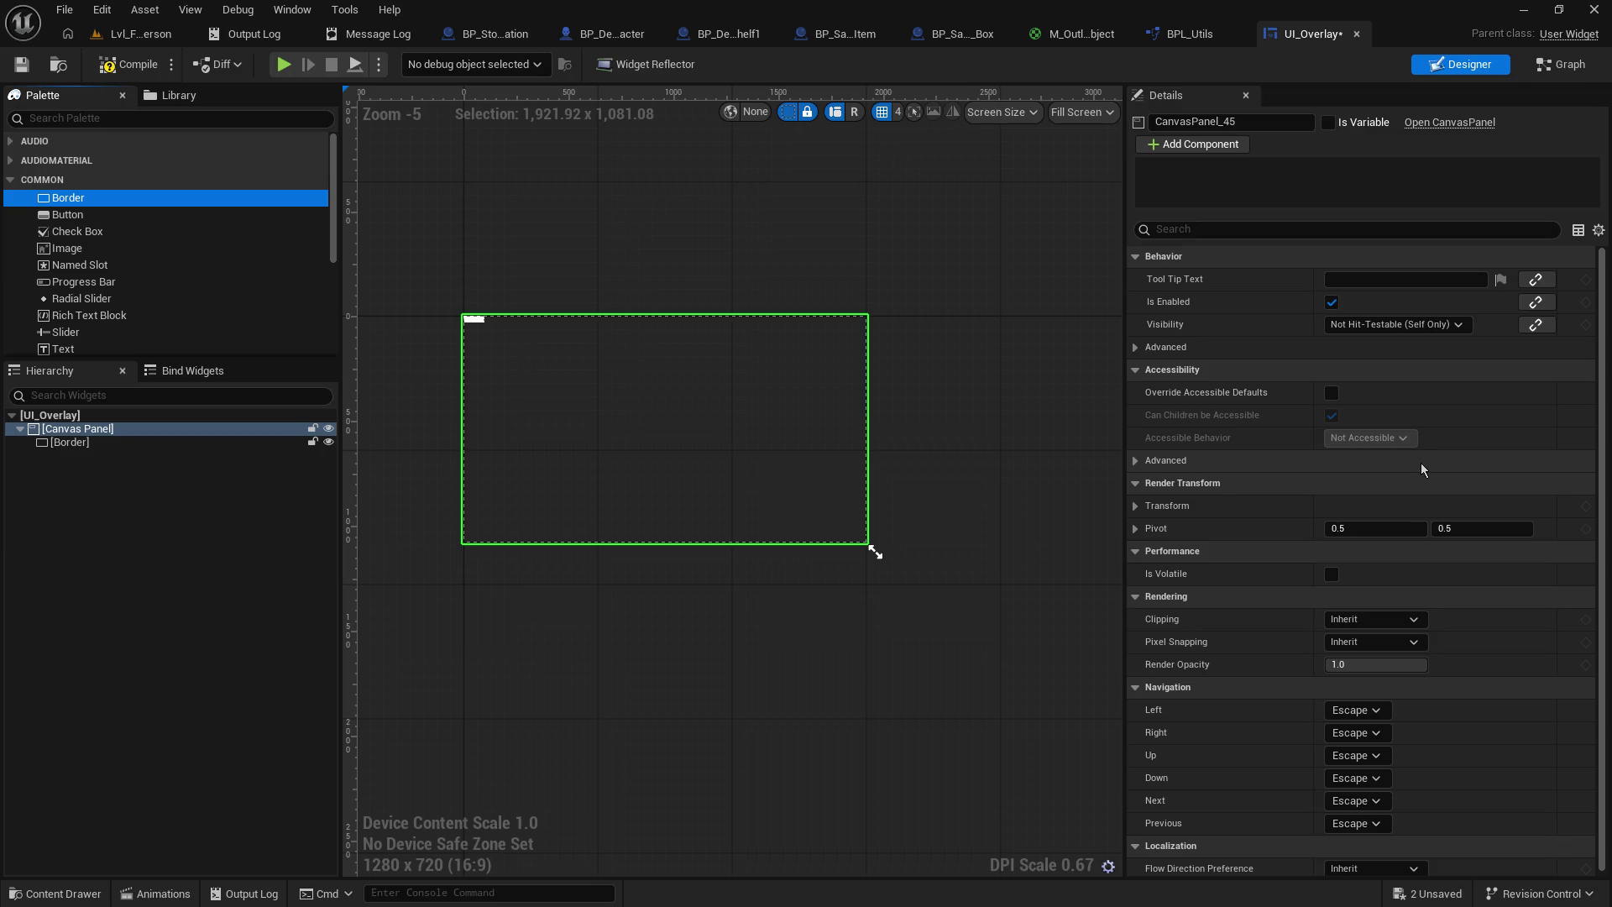
- Select the Border and try its anchor, size-to-content and alignment settings, ending on fill alignment
{"action": "left_click", "coordinate": [1142, 350]}
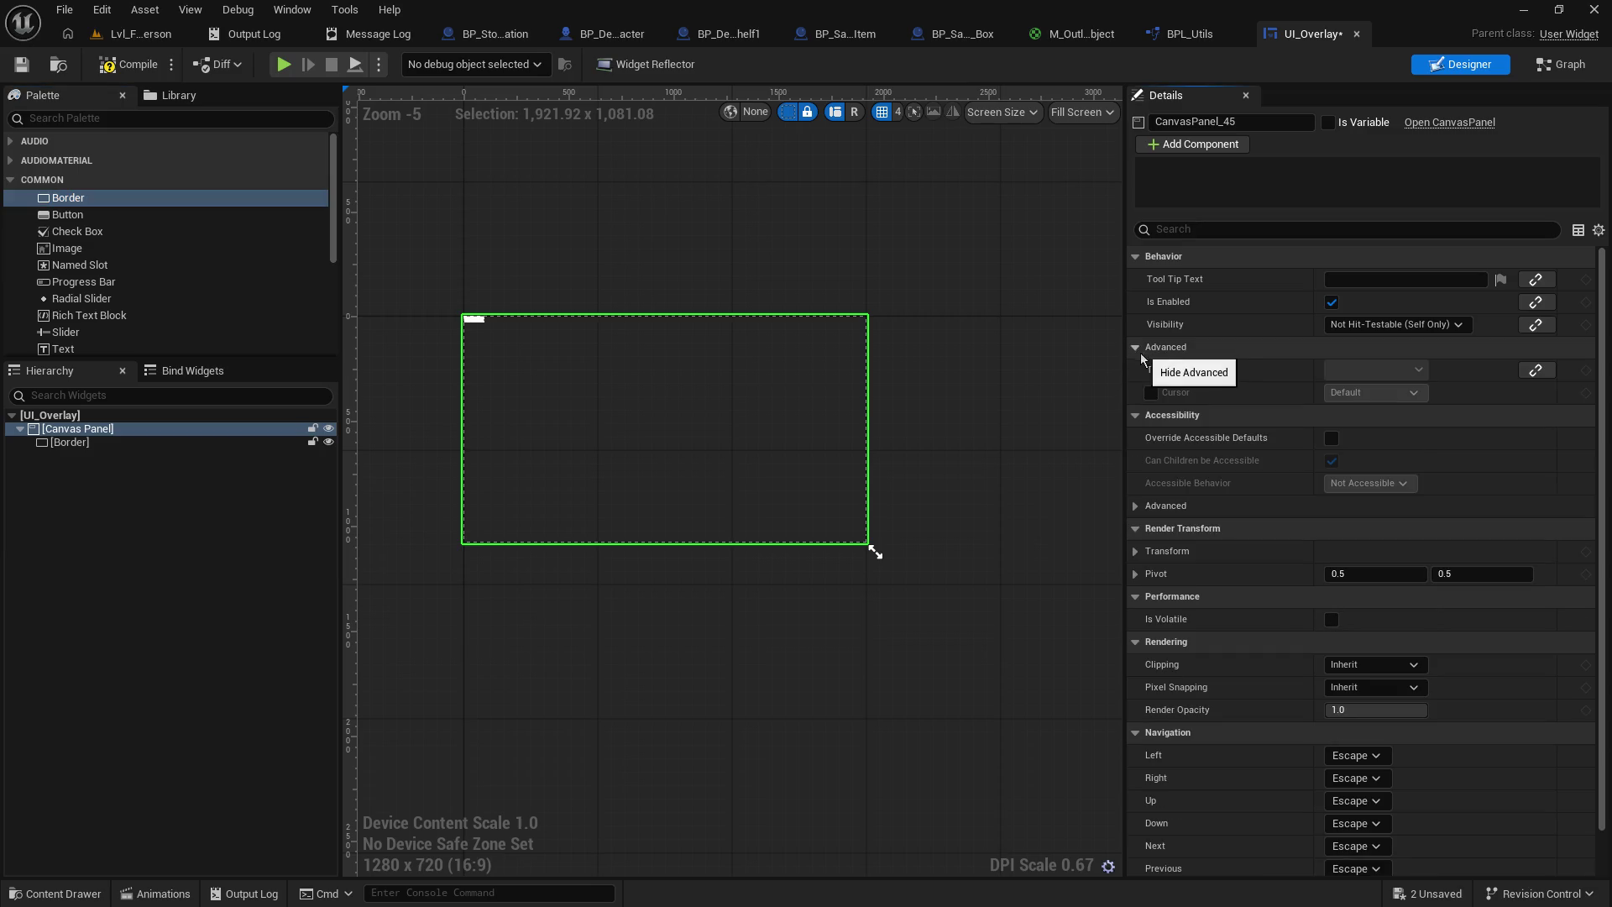
{"action": "left_click", "coordinate": [1135, 349]}
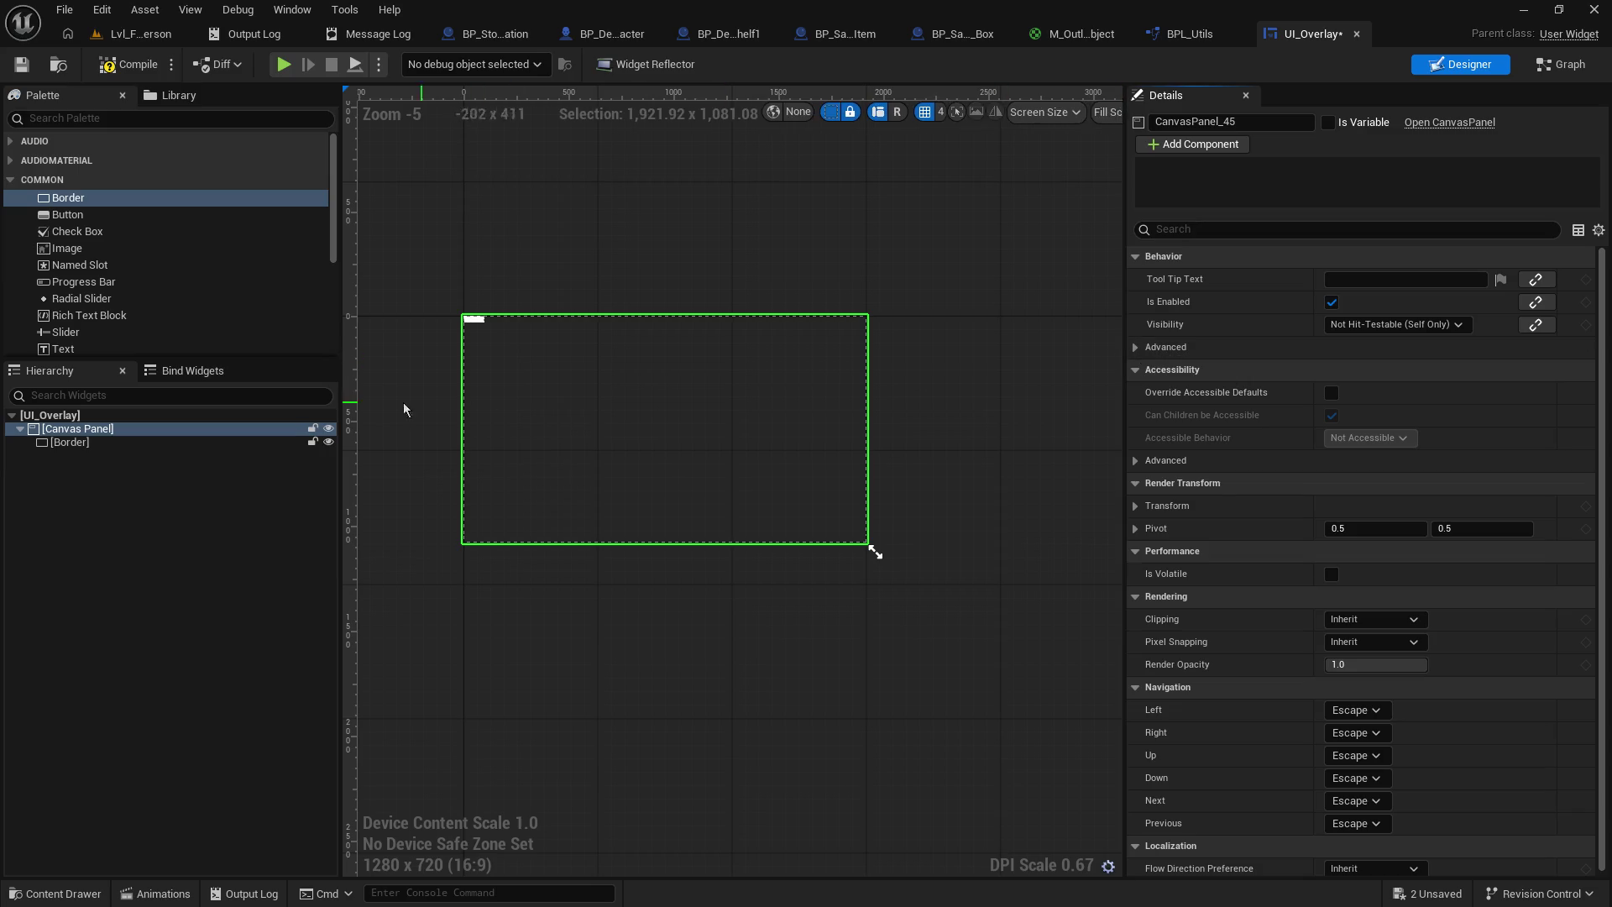
{"action": "left_click", "coordinate": [77, 444]}
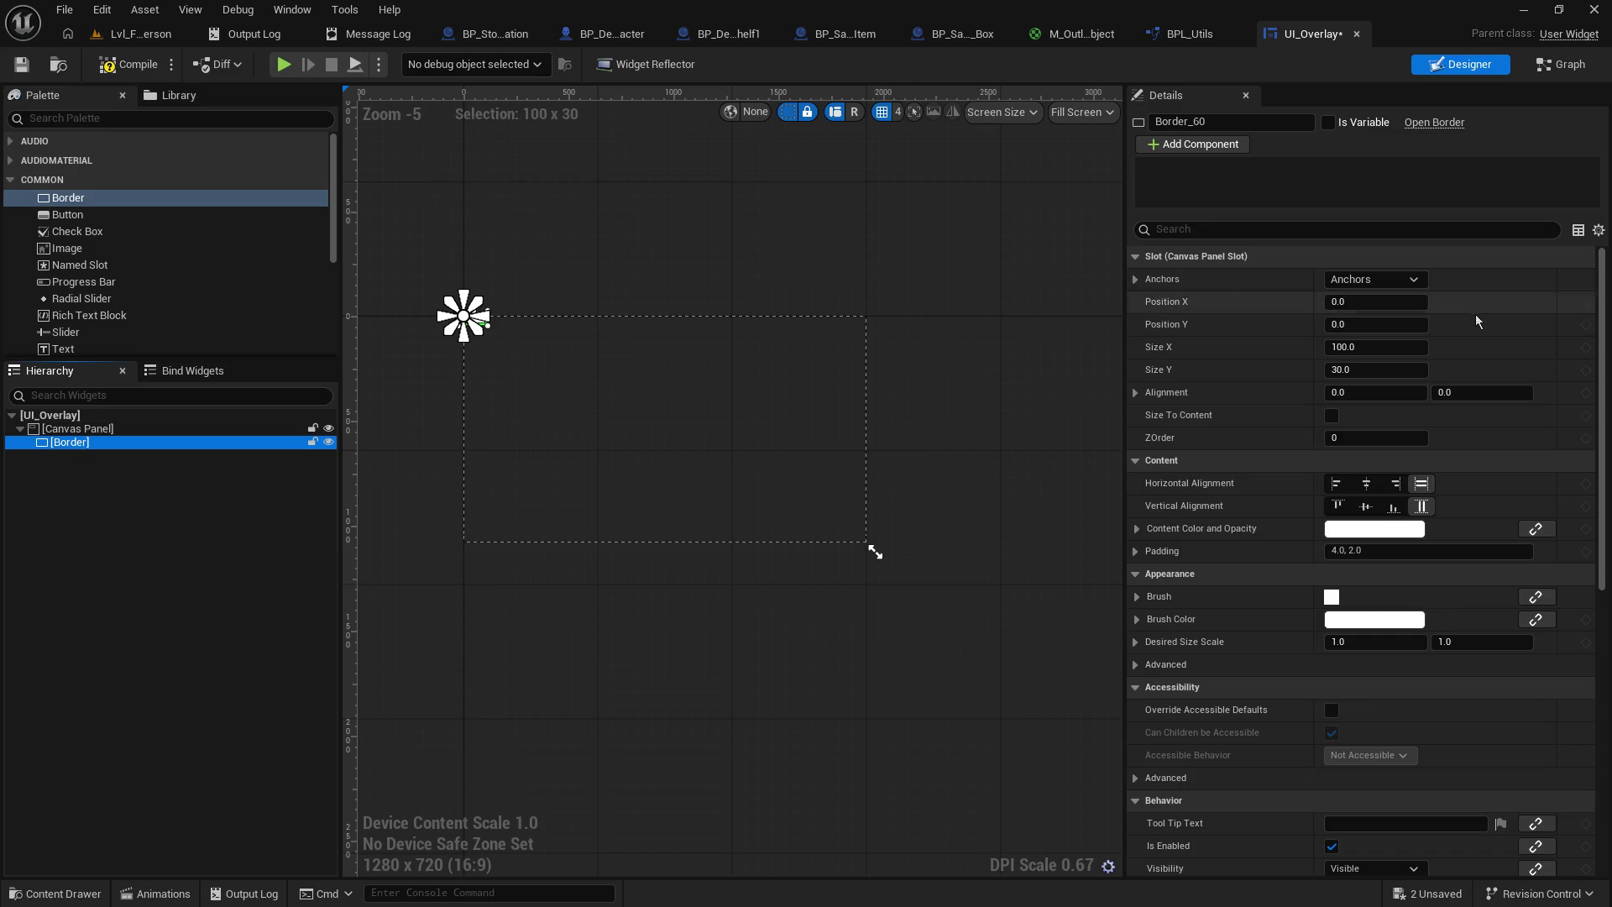
{"action": "left_click", "coordinate": [1135, 279]}
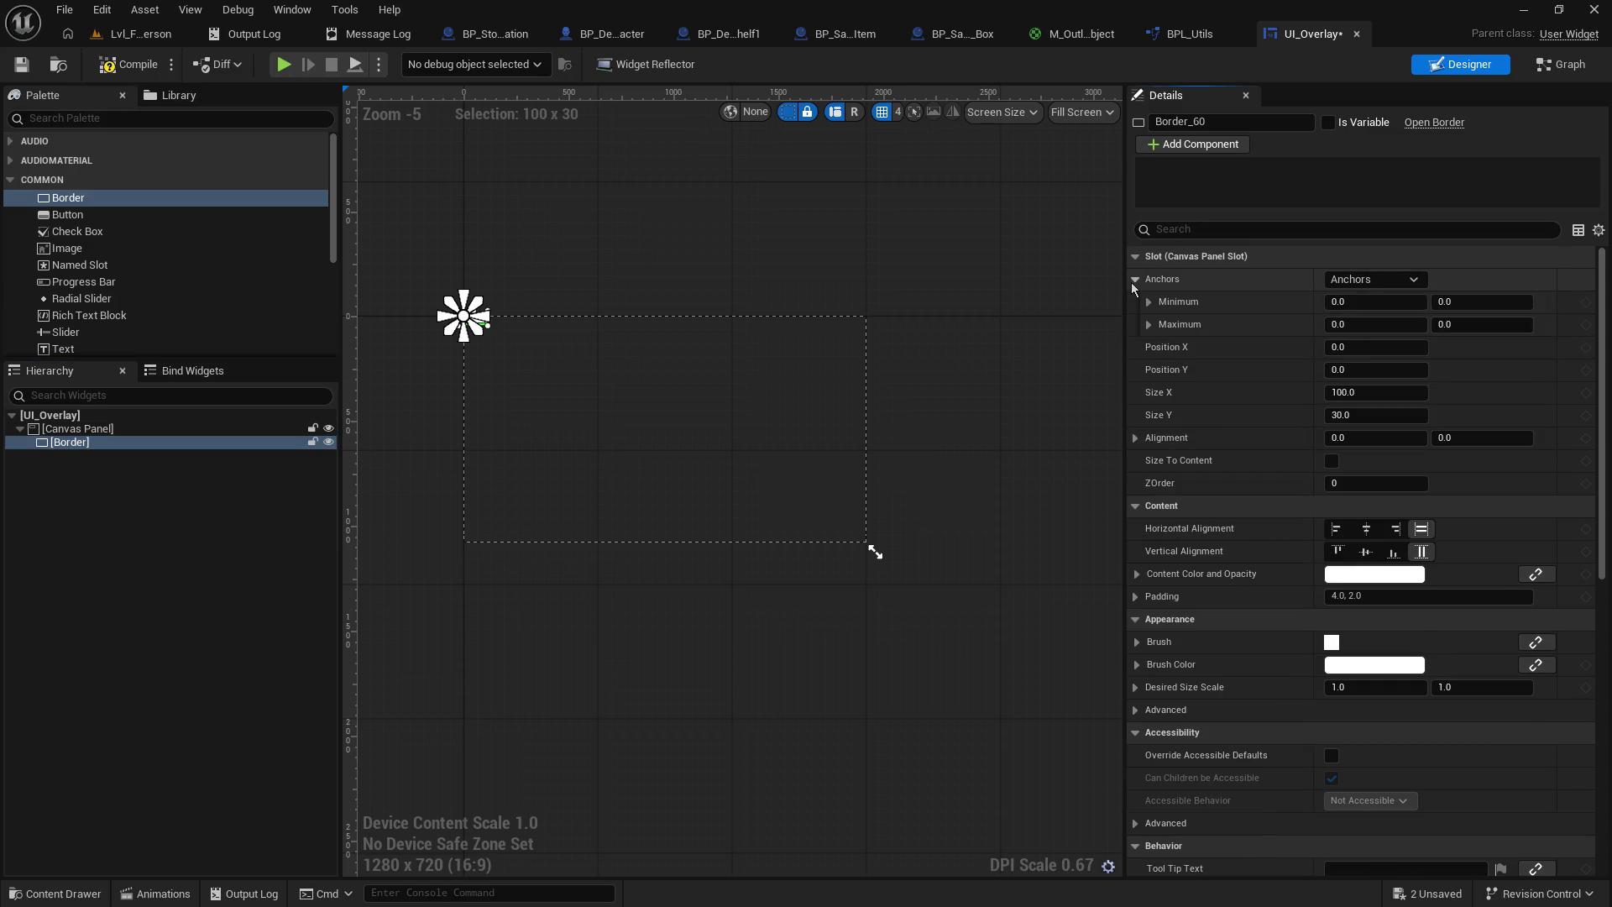
{"action": "left_click", "coordinate": [1135, 280]}
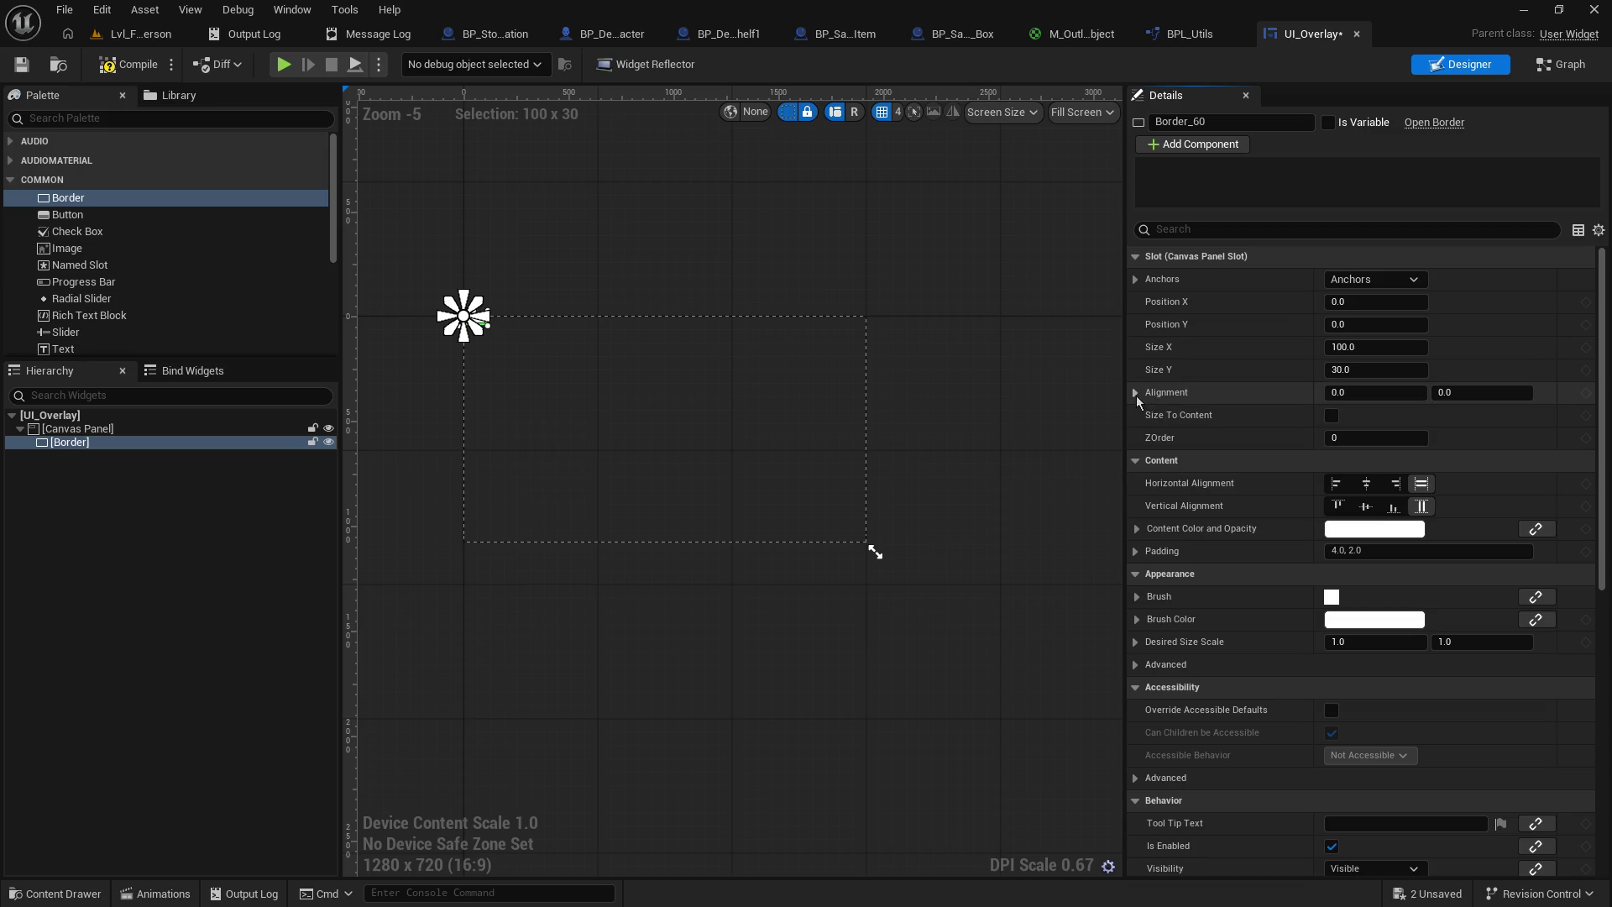
{"action": "left_click", "coordinate": [1332, 416]}
{"action": "left_click", "coordinate": [1332, 416]}
{"action": "left_click", "coordinate": [1366, 506]}
{"action": "left_click", "coordinate": [1366, 484]}
{"action": "left_click", "coordinate": [1422, 507]}
{"action": "left_click", "coordinate": [1422, 484]}
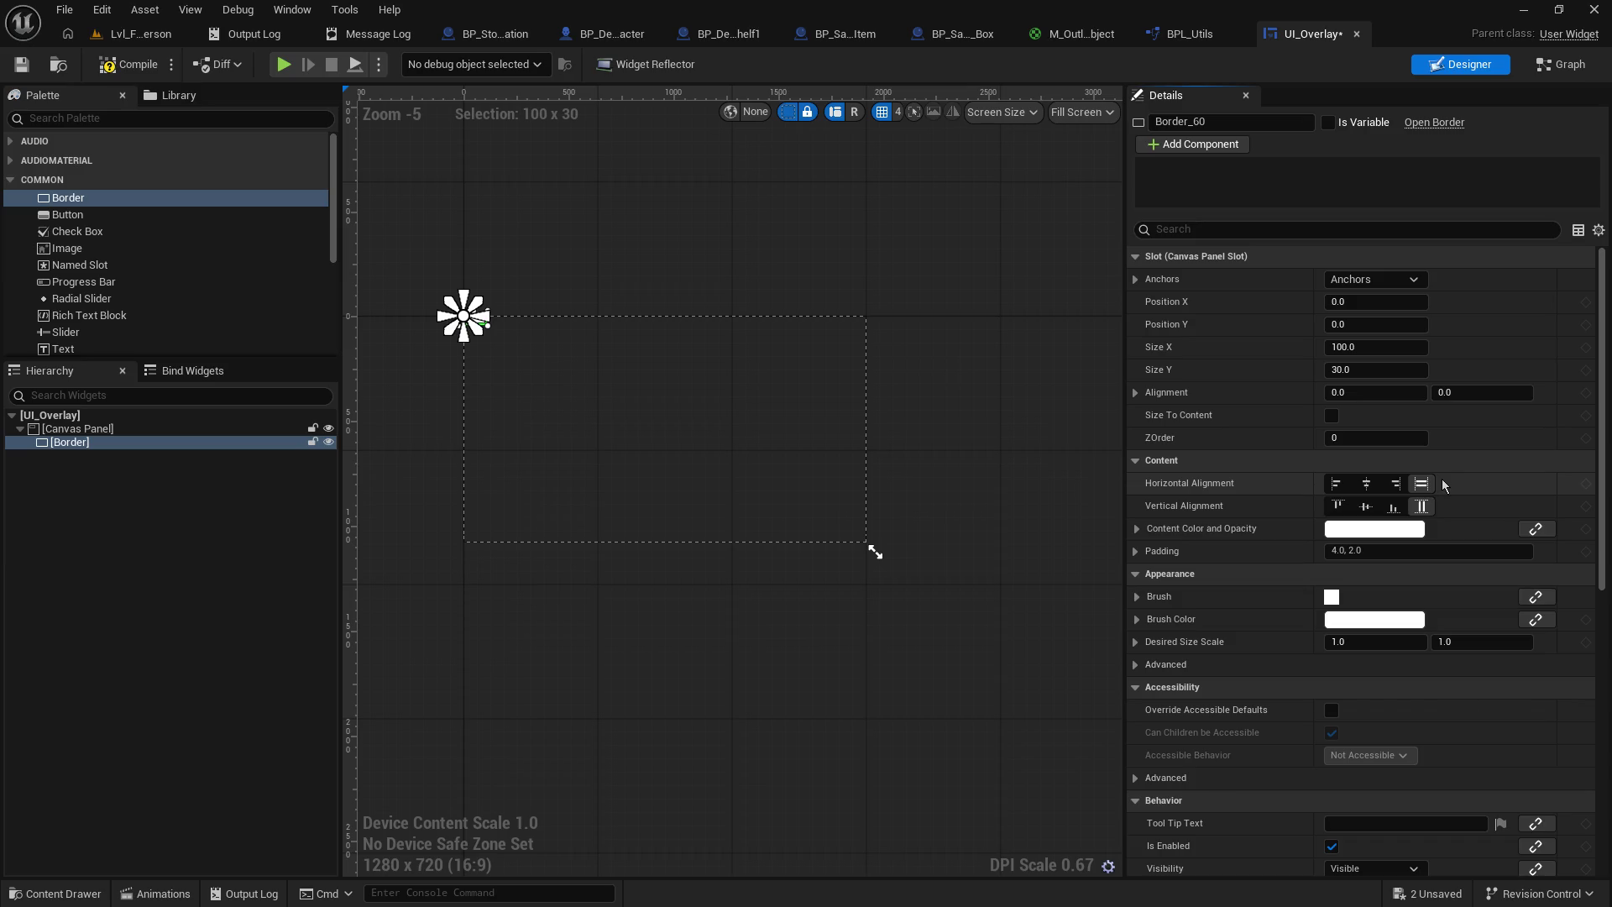
- Set the Border's padding to 0 on all sides
{"action": "left_click", "coordinate": [1150, 553]}
{"action": "left_click", "coordinate": [1223, 551]}
{"action": "key", "text": "End"}
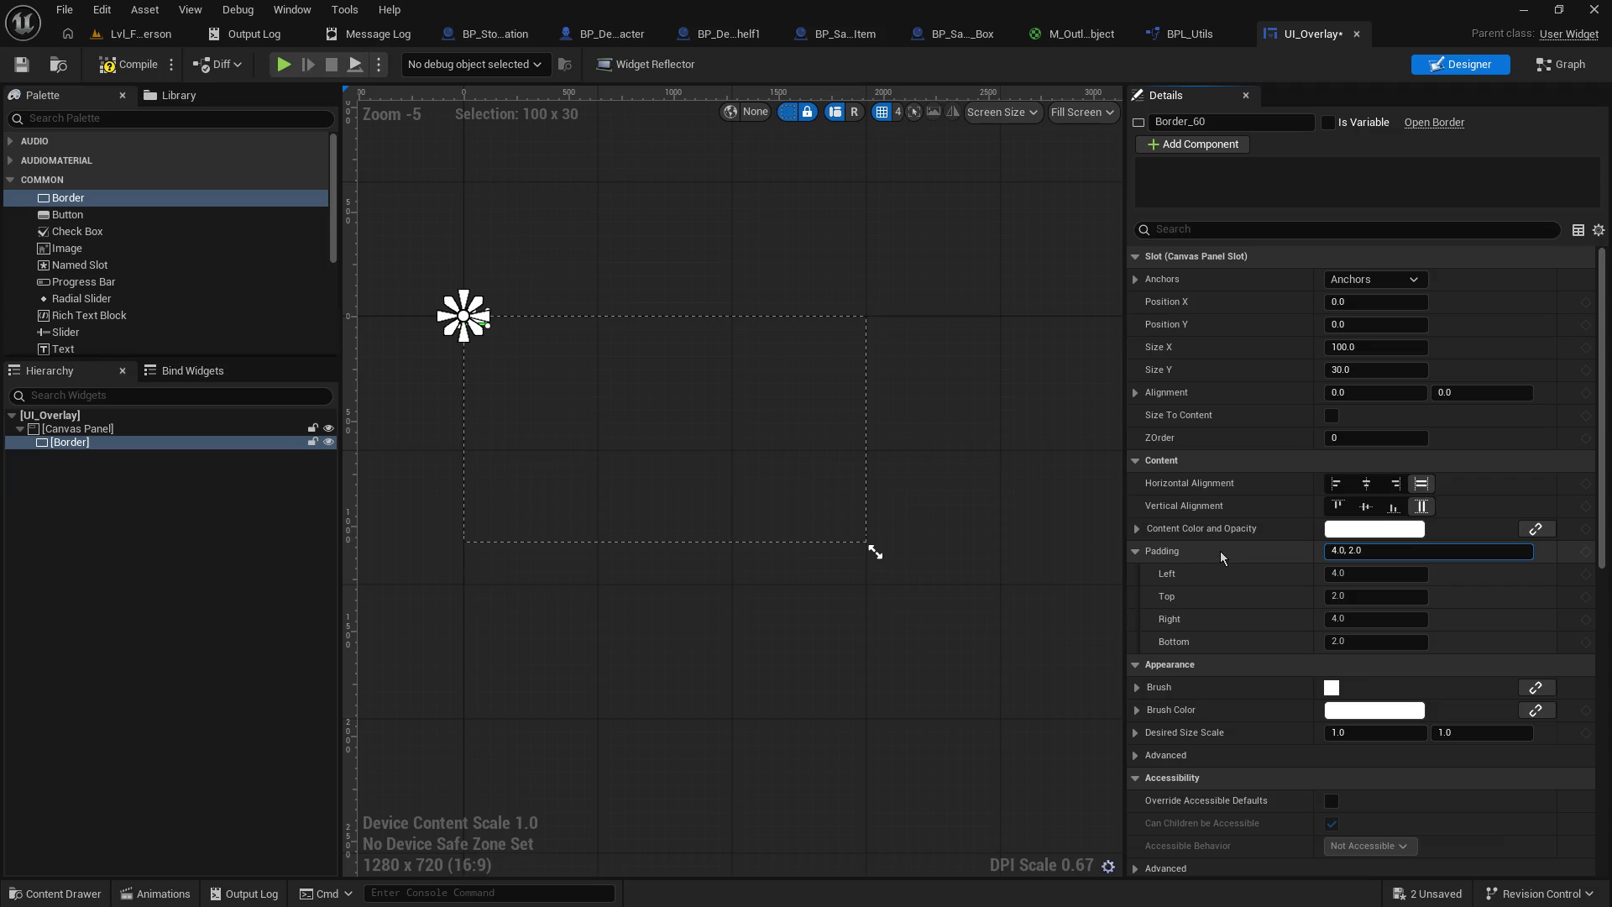
{"action": "key", "text": "BackSpace"}
{"action": "key", "text": "BackSpace"}
{"action": "key", "text": "BackSpace"}
{"action": "key", "text": "BackSpace"}
{"action": "type", "text": "0"}
{"action": "key", "text": "Return"}
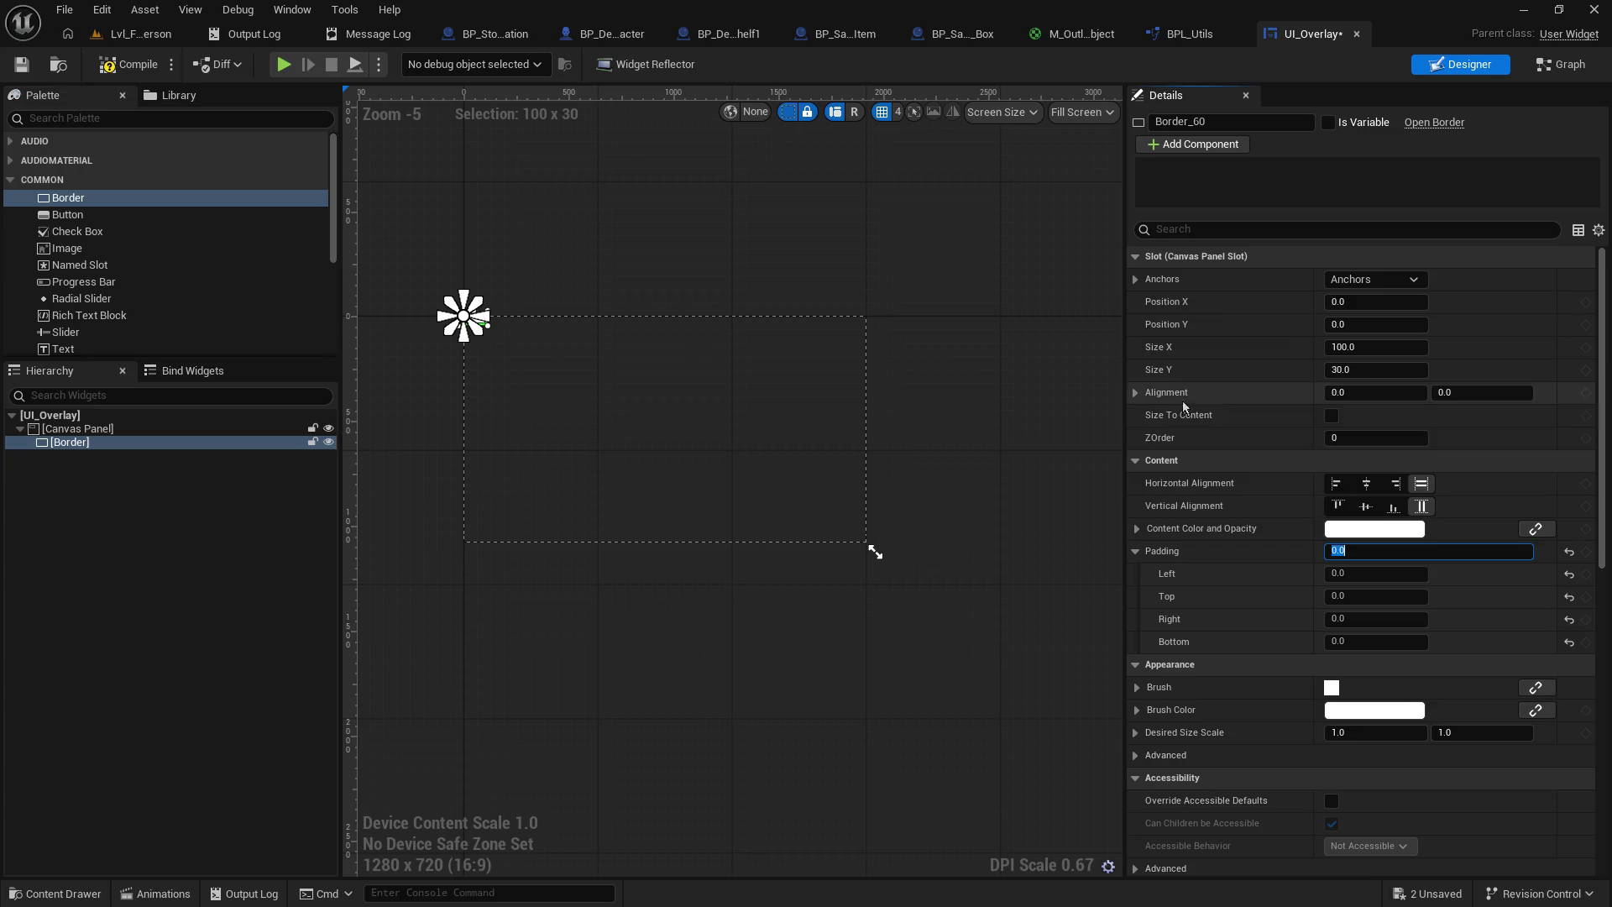
- Apply the full-stretch anchor preset so the Border fills the whole canvas
{"action": "left_click", "coordinate": [1367, 369]}
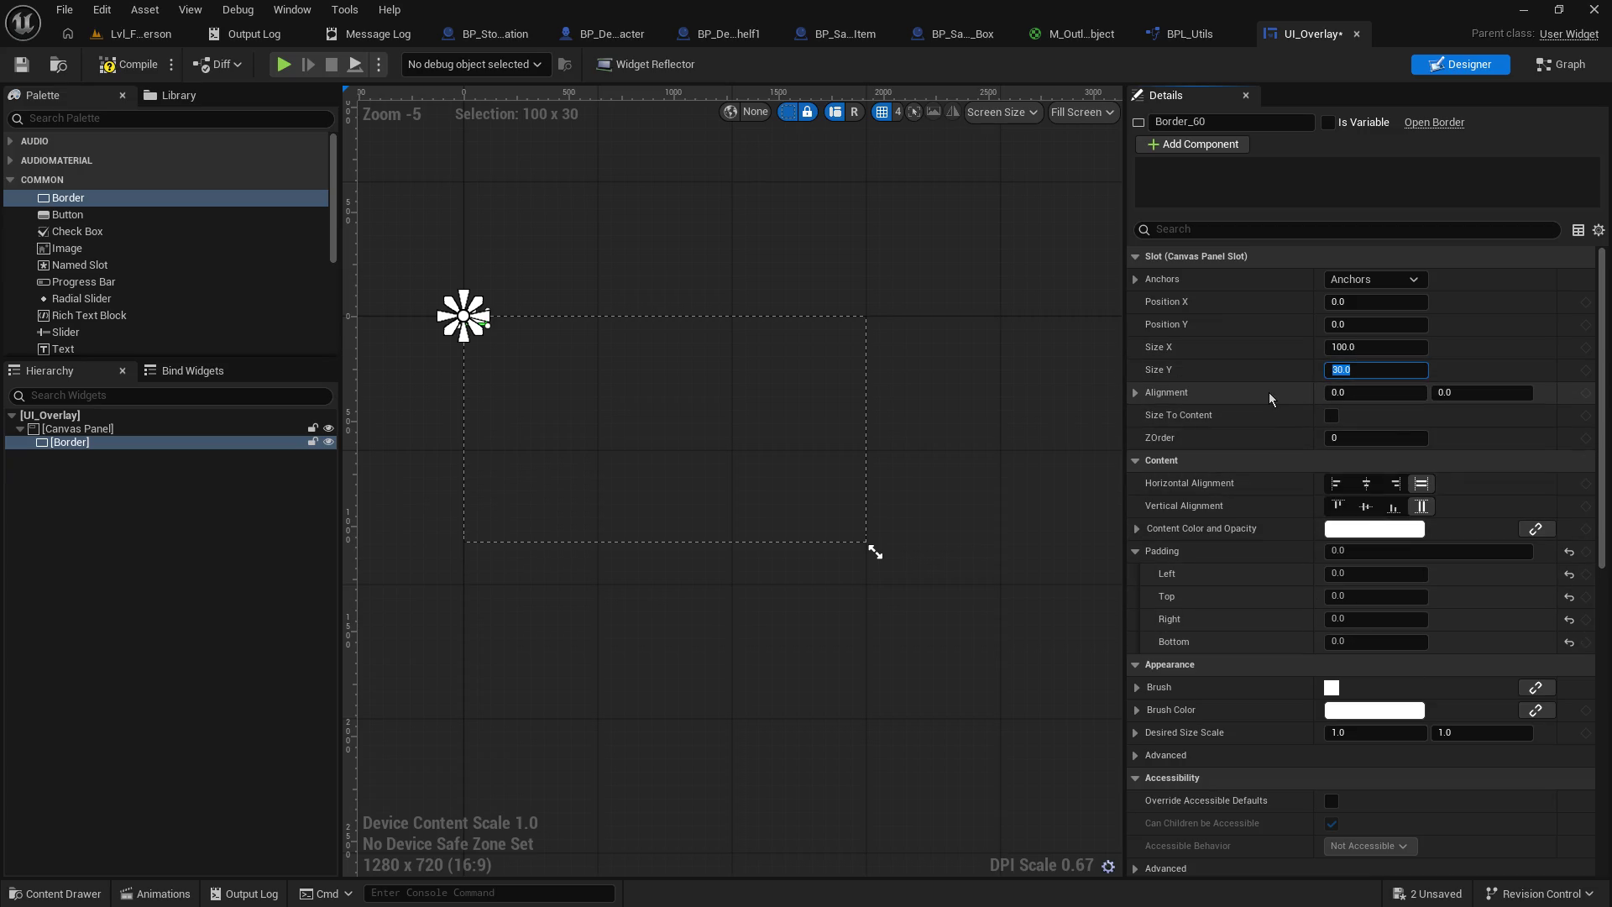
{"action": "left_click", "coordinate": [1376, 277]}
{"action": "left_click", "coordinate": [1528, 496]}
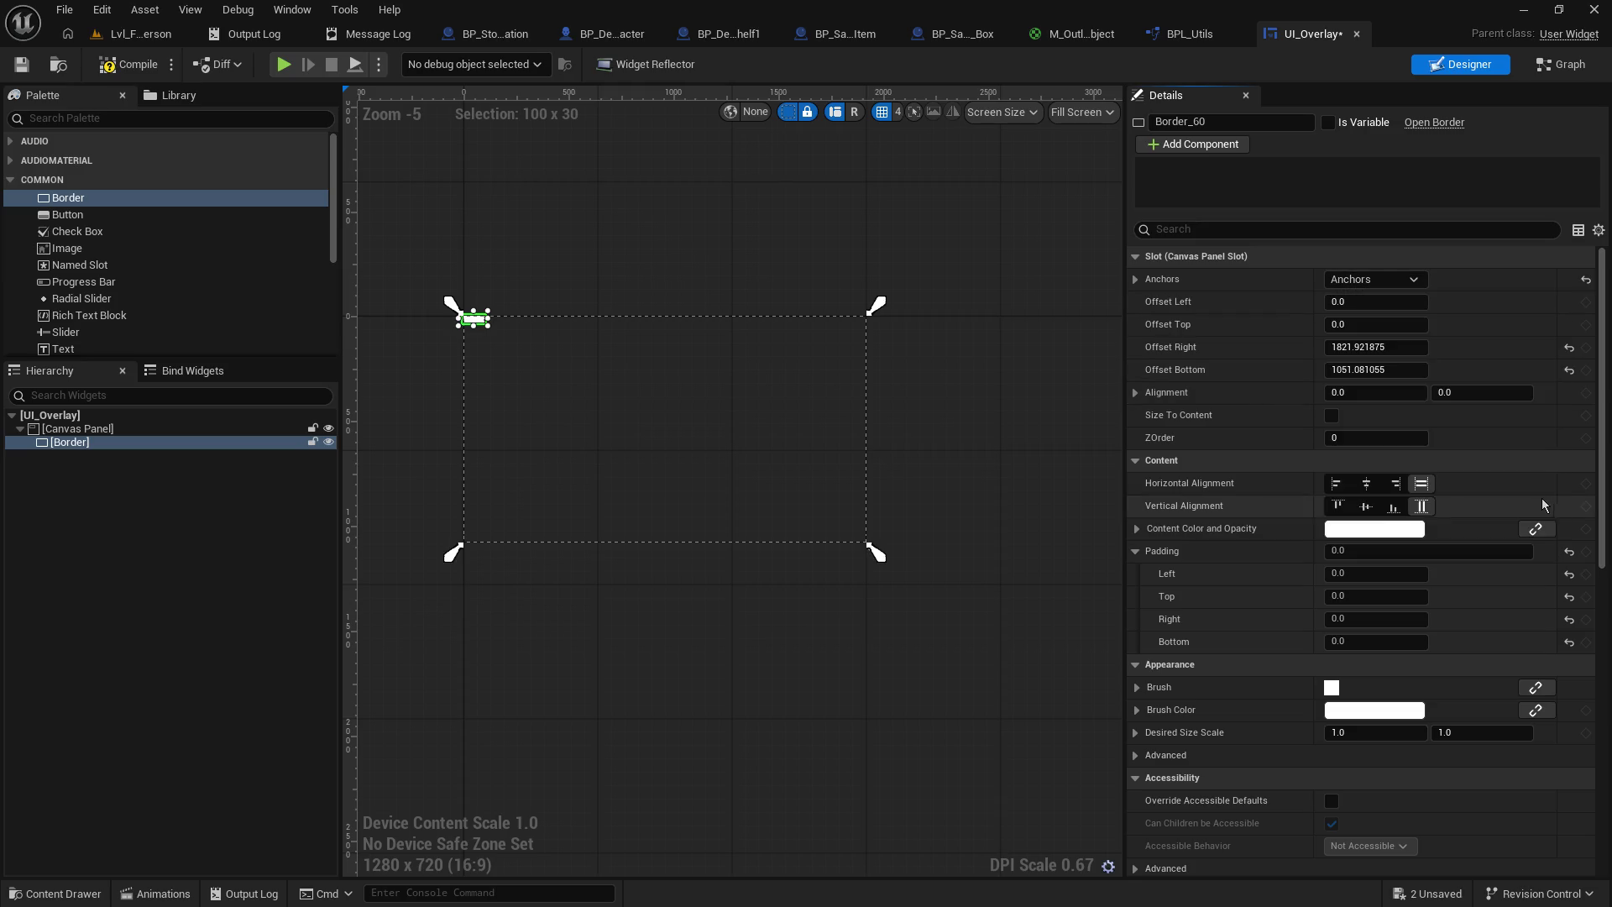
{"action": "left_click", "coordinate": [1374, 279]}
{"action": "left_click", "coordinate": [1521, 504], "text": "ctrl"}
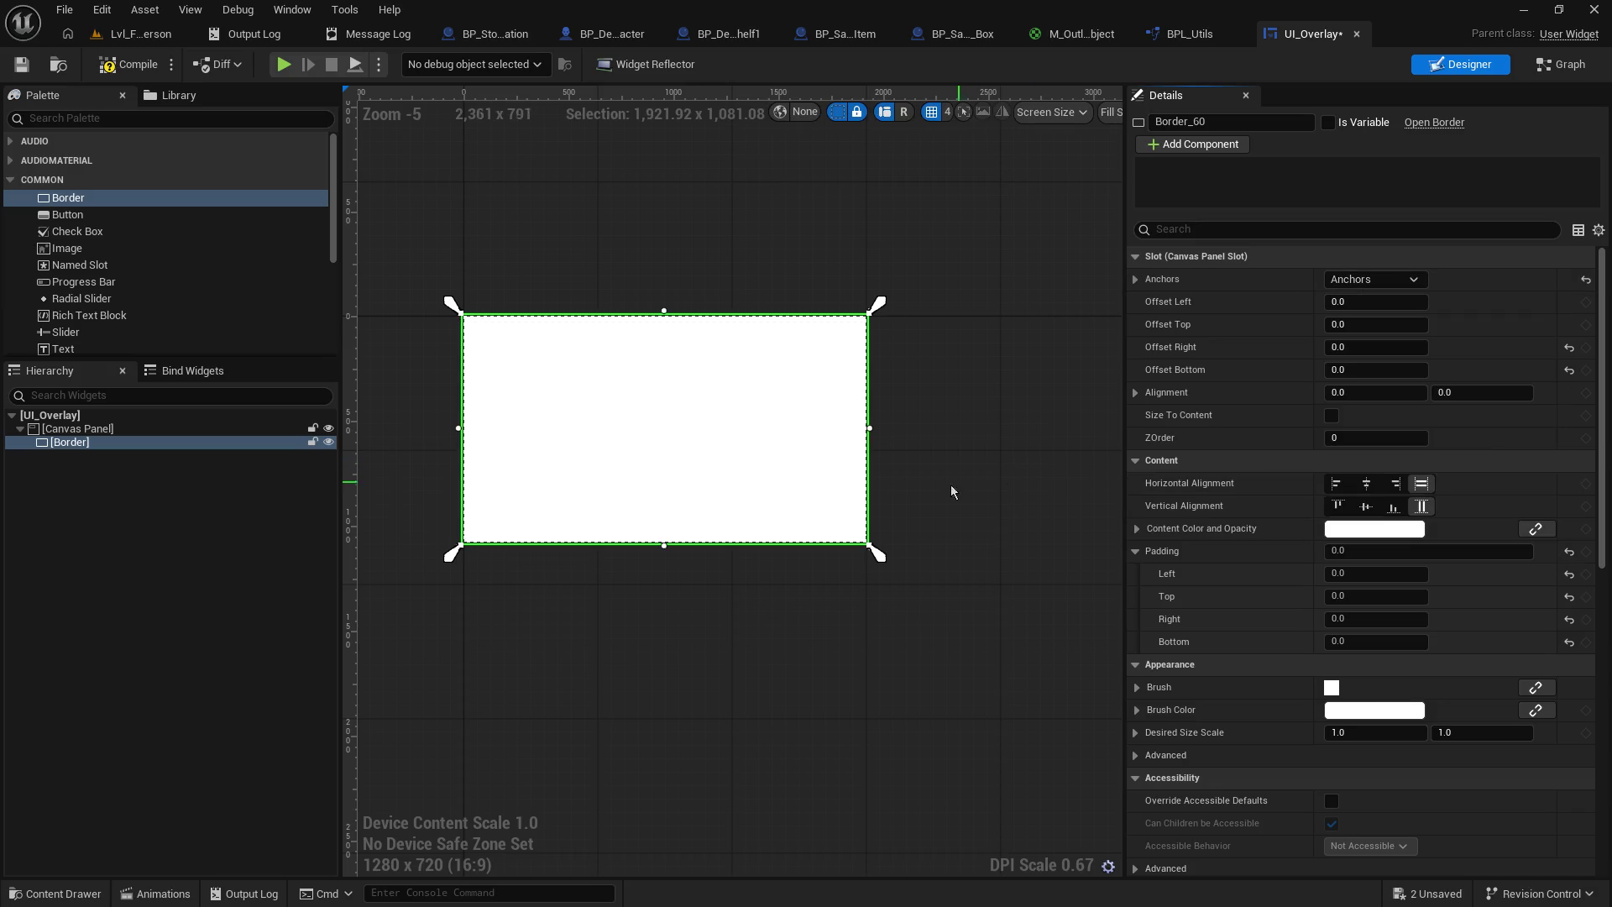
- Set the Border's brush colour alpha to 0, making it fully transparent
{"action": "left_click", "coordinate": [1340, 712]}
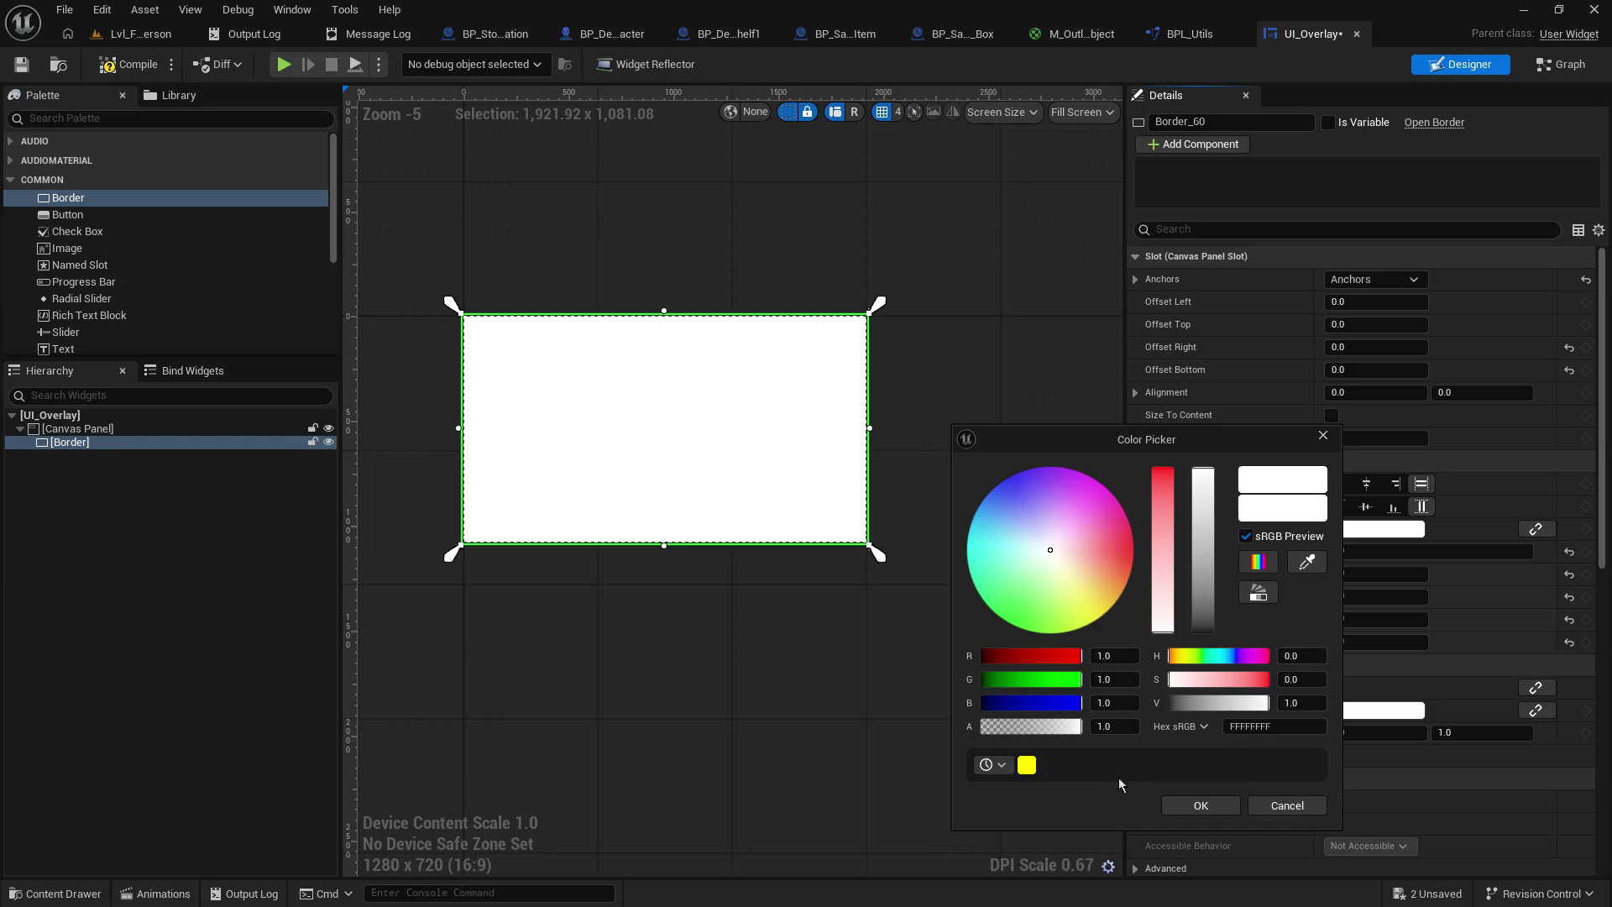
{"action": "left_click_drag", "start_coordinate": [1071, 730], "coordinate": [882, 722]}
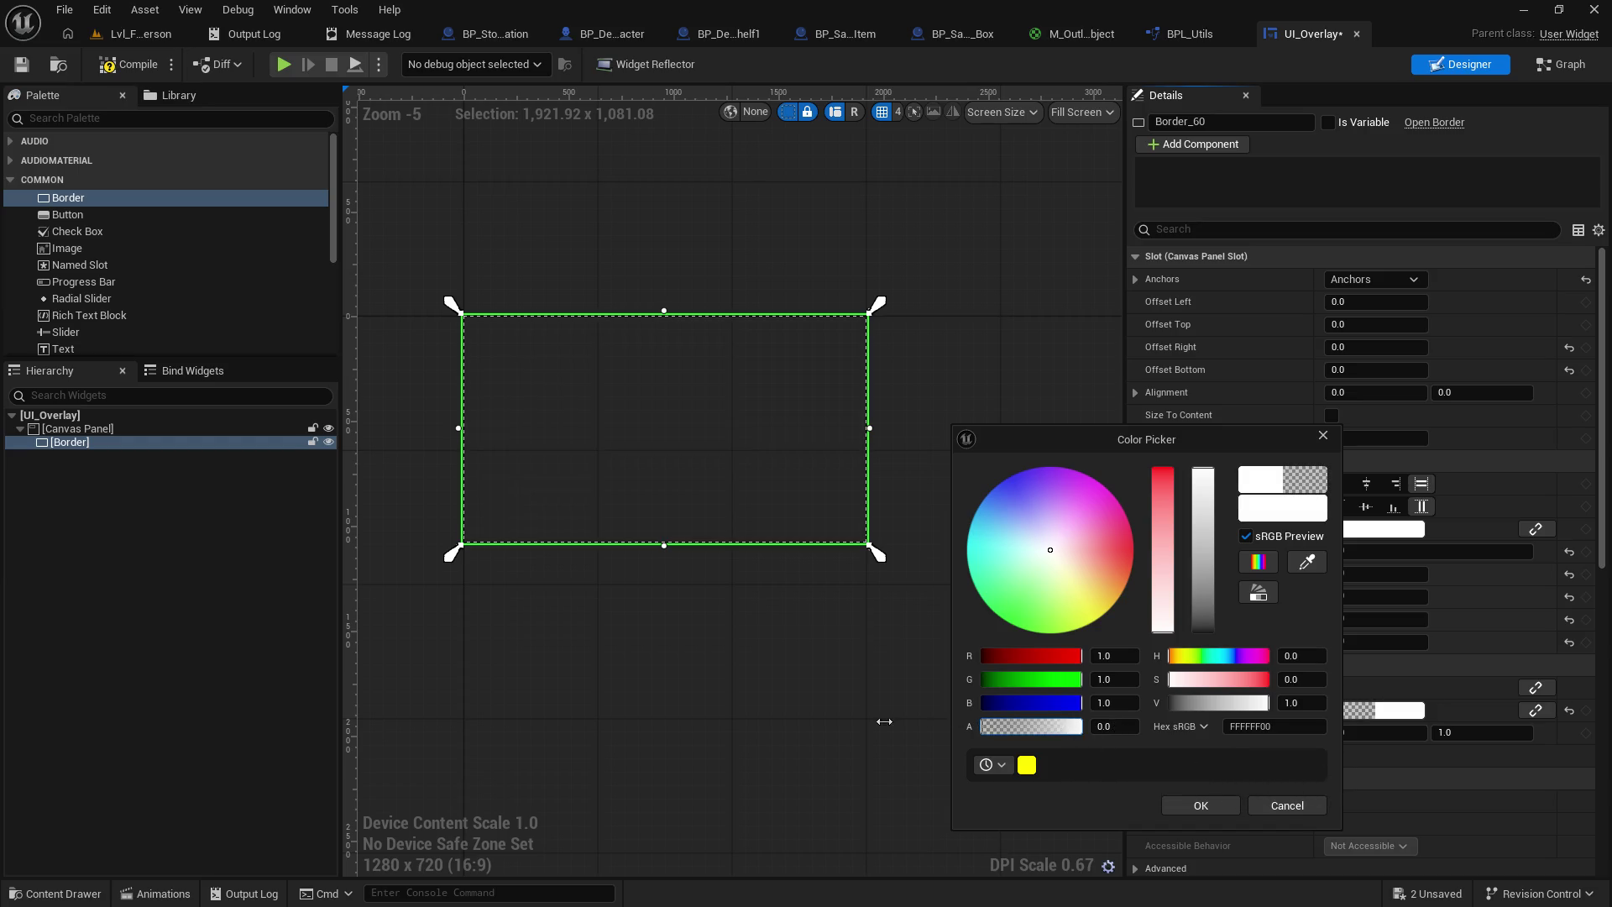
{"action": "left_click", "coordinate": [1201, 806]}
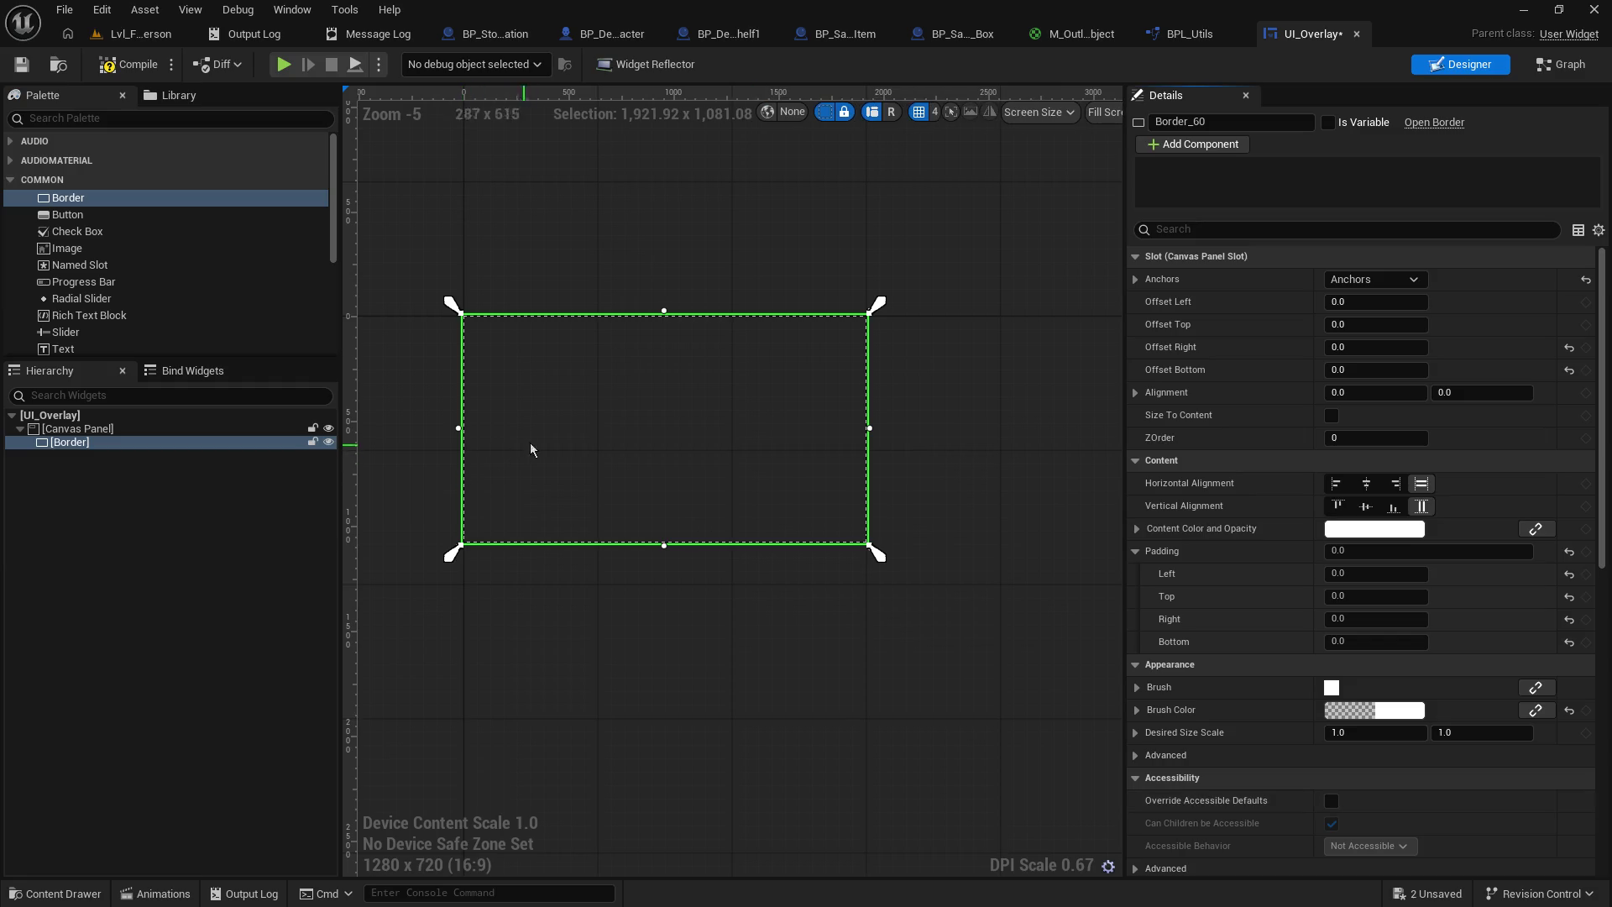
{"action": "left_click_drag", "start_coordinate": [594, 451], "coordinate": [653, 461]}
- Deselect all widgets and drag the Details splitter right to widen the designer viewport
{"action": "scroll", "coordinate": [653, 461], "scroll_direction": "up", "scroll_amount": 2}
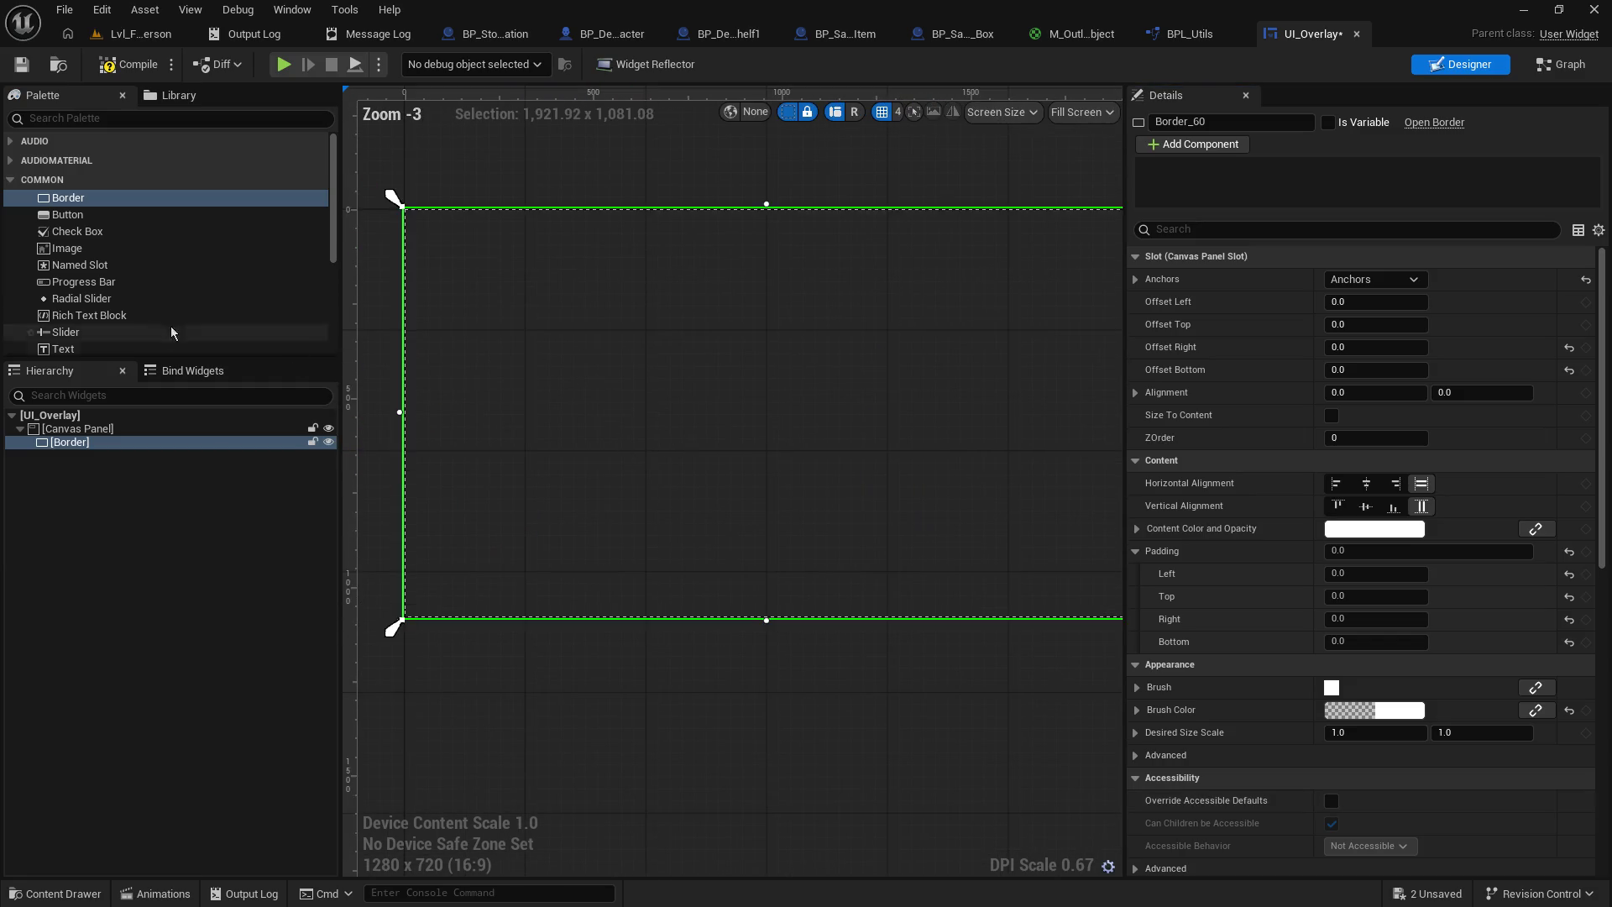
{"action": "left_click", "coordinate": [125, 494]}
{"action": "scroll", "coordinate": [633, 432], "scroll_direction": "down", "scroll_amount": 1}
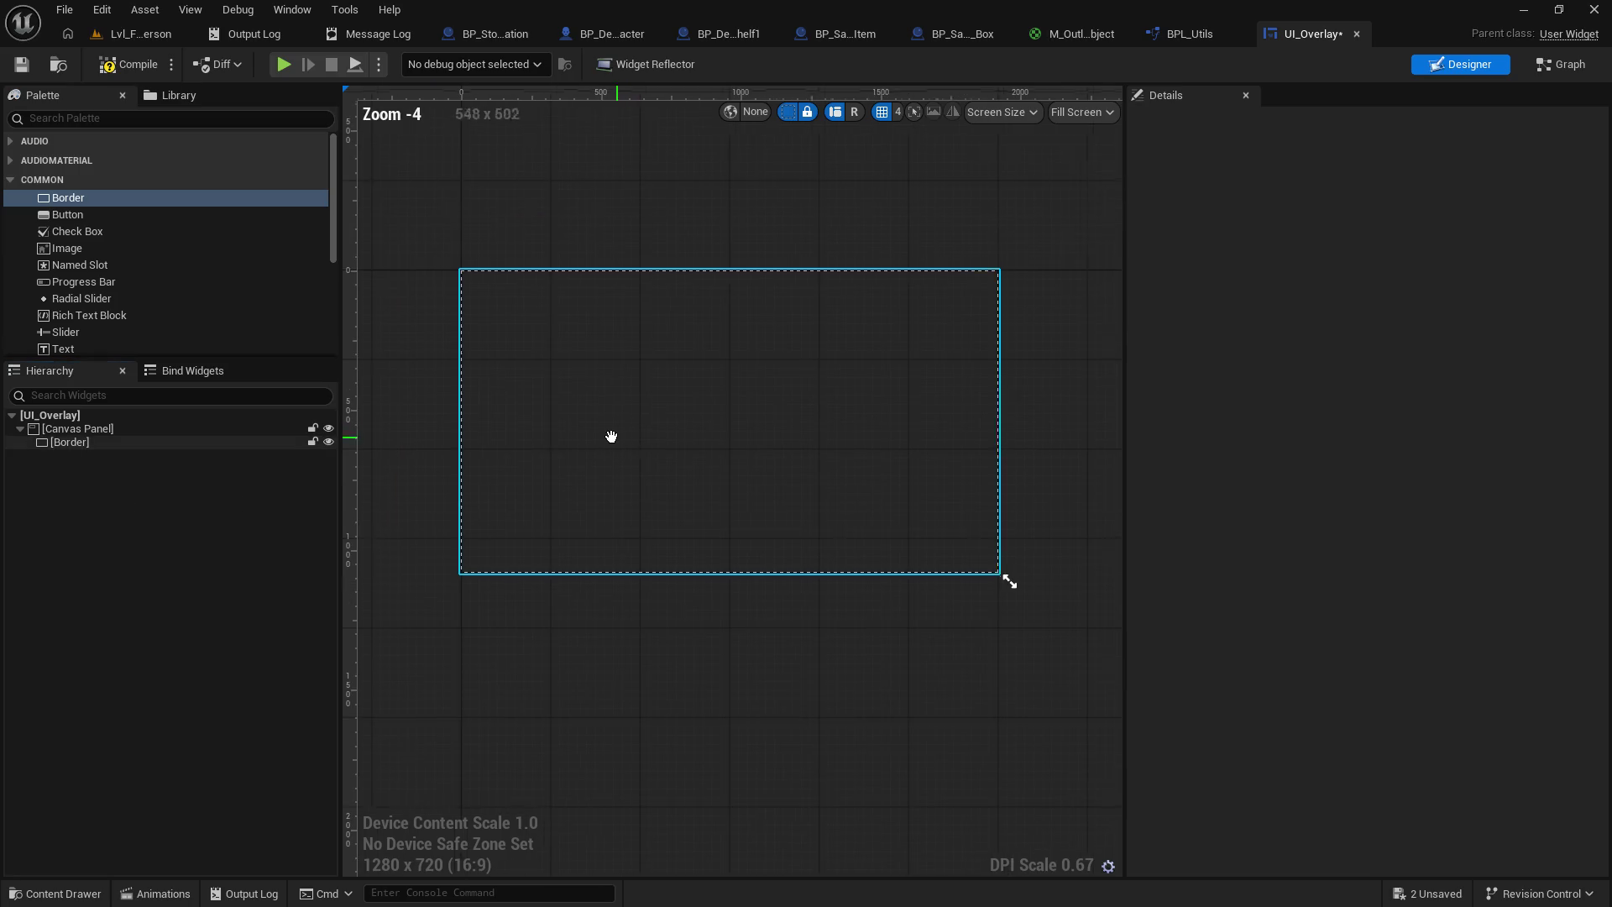
{"action": "left_click_drag", "start_coordinate": [1122, 475], "coordinate": [1294, 475]}
{"action": "scroll", "coordinate": [806, 482], "scroll_direction": "up", "scroll_amount": 1}
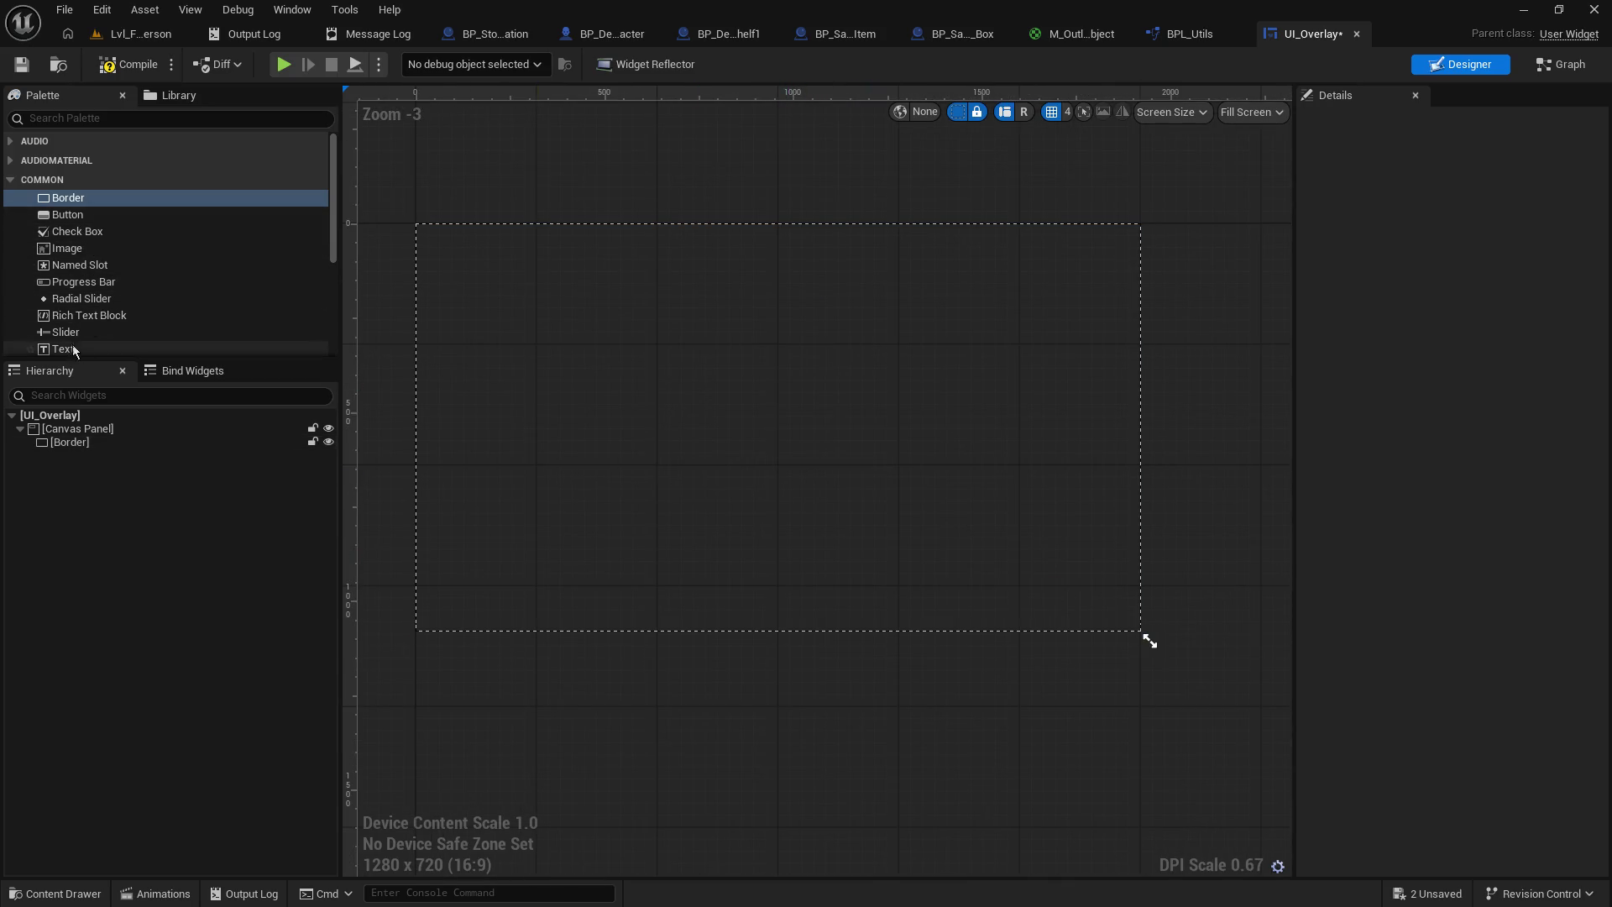
- Drop a Text Block into the Border, then delete it again
{"action": "left_click_drag", "start_coordinate": [66, 348], "coordinate": [1089, 408]}
{"action": "left_click_drag", "start_coordinate": [978, 275], "coordinate": [979, 277]}
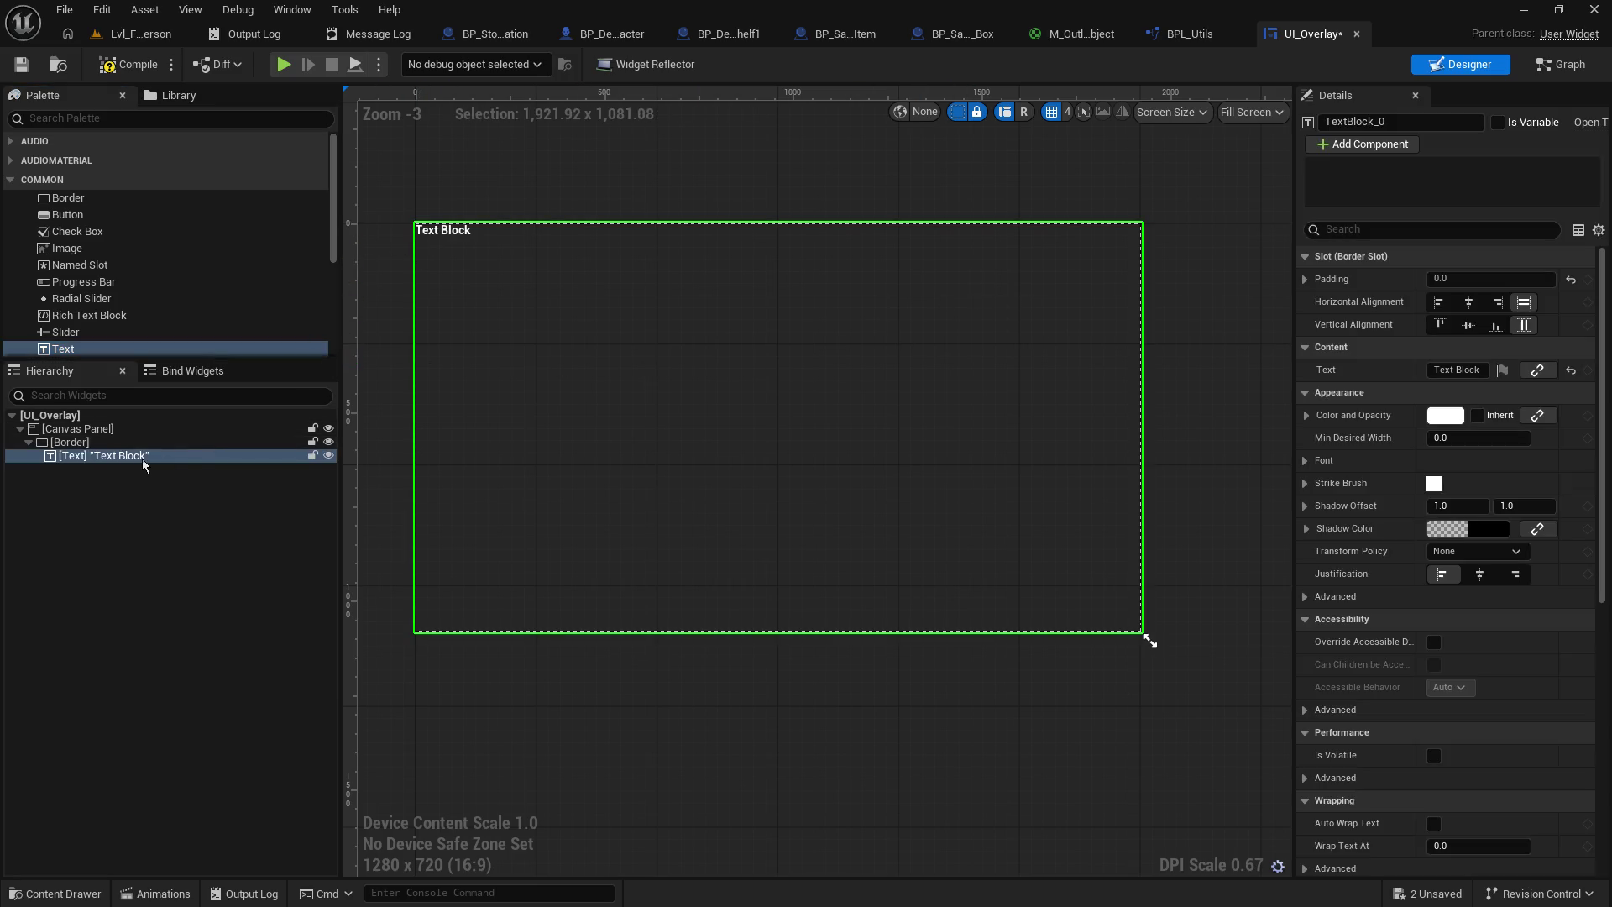
{"action": "left_click", "coordinate": [84, 457]}
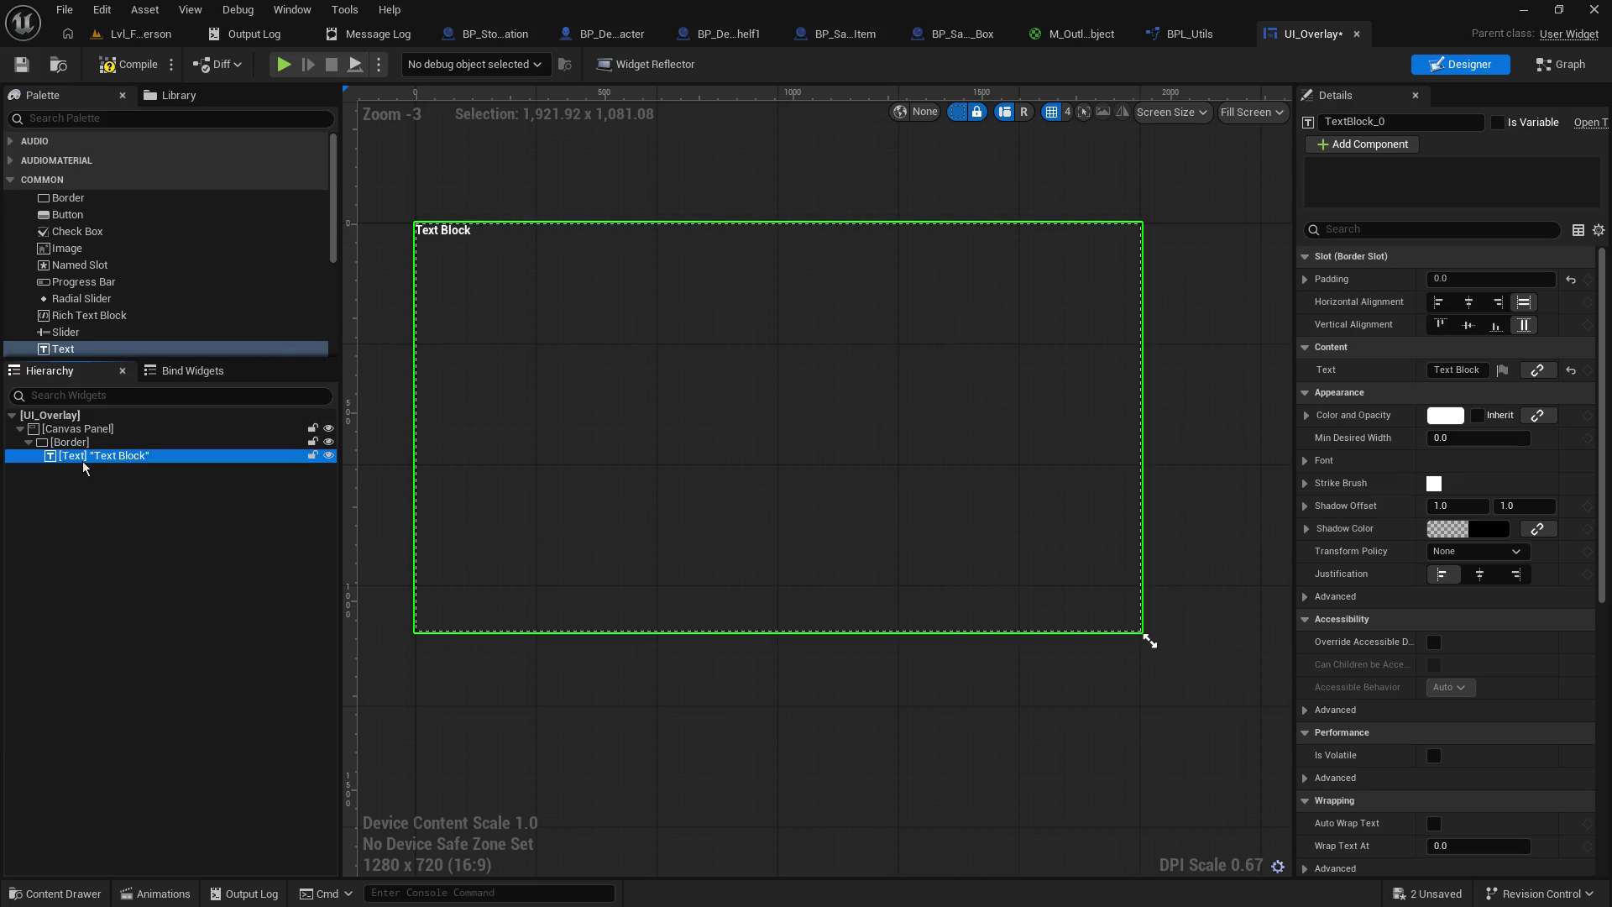
{"action": "double_click", "coordinate": [91, 466]}
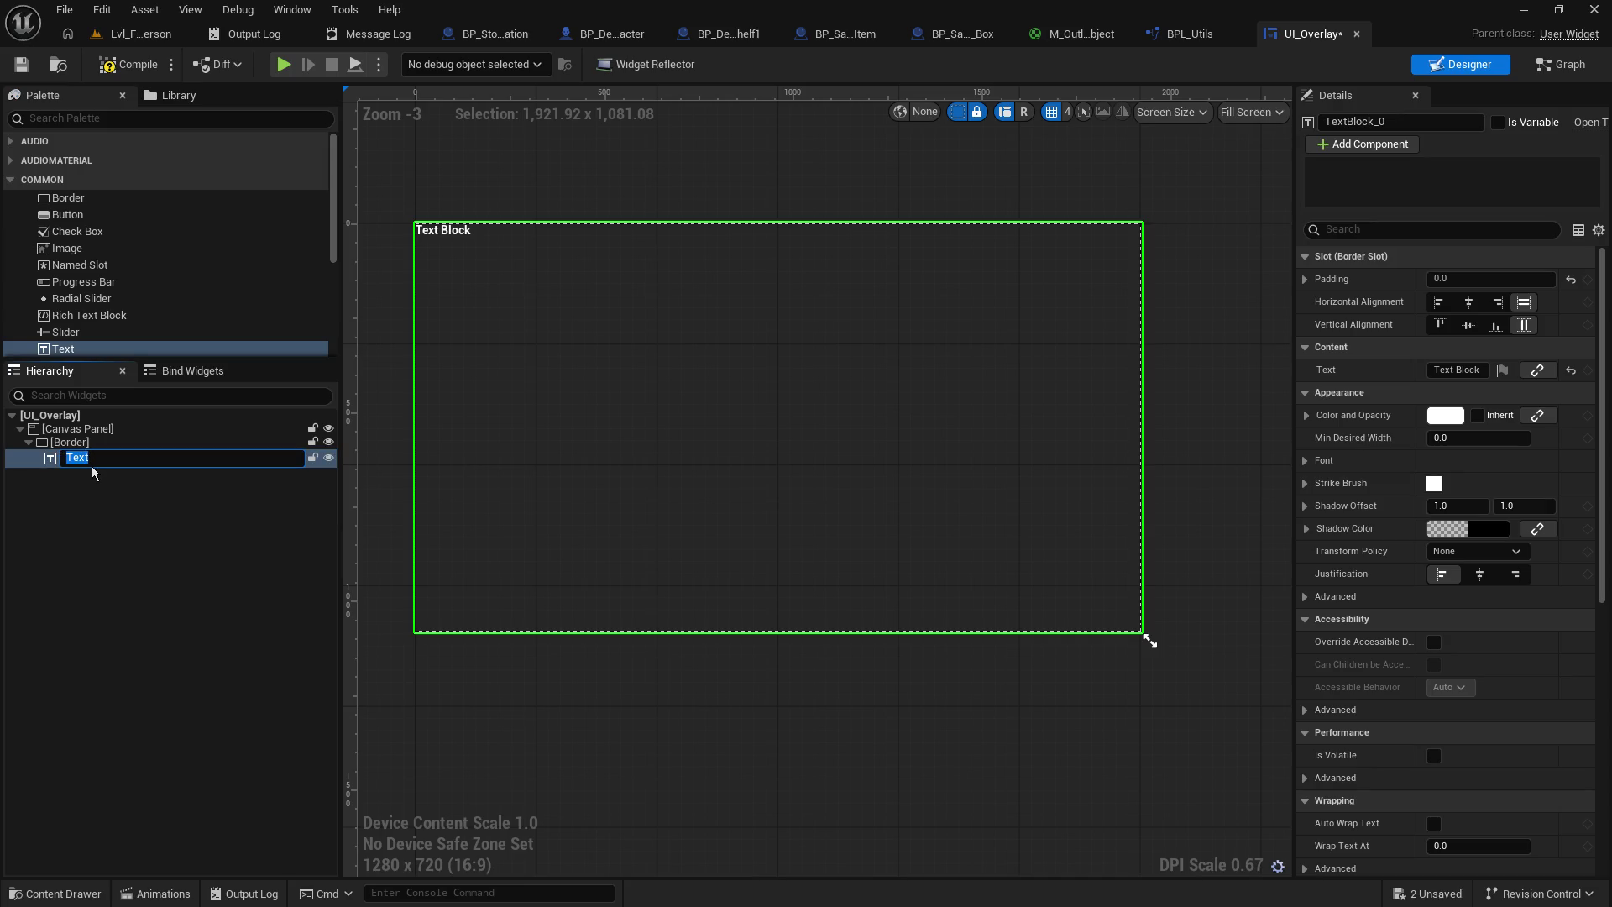
{"action": "key", "text": "BackSpace"}
{"action": "left_click", "coordinate": [107, 531]}
{"action": "left_click", "coordinate": [122, 463]}
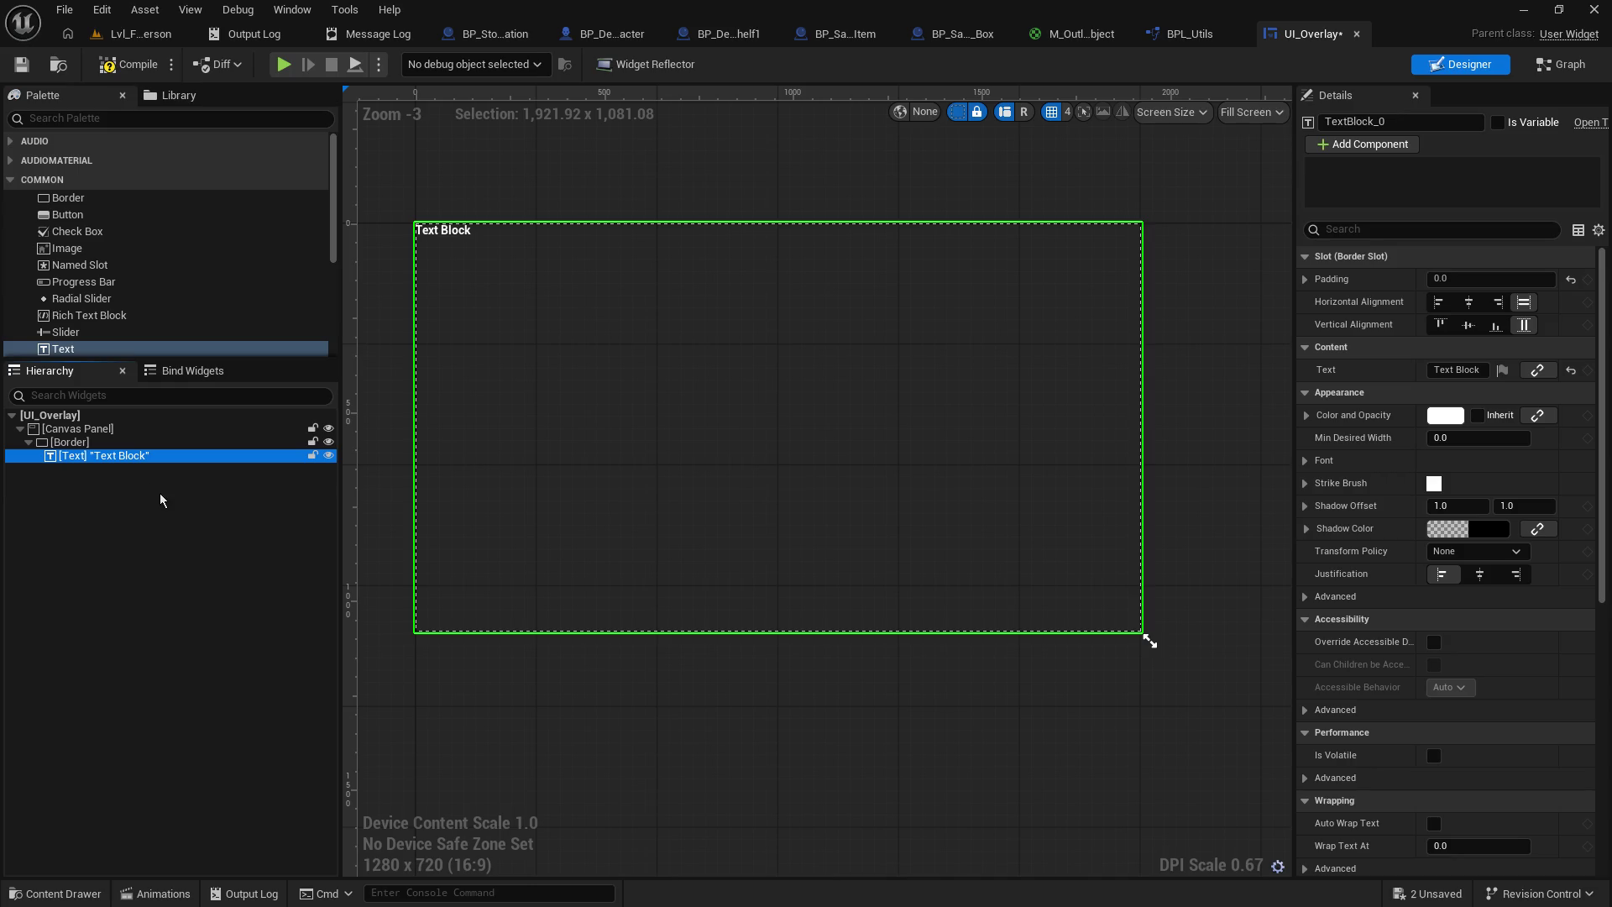
{"action": "key", "text": "Delete"}
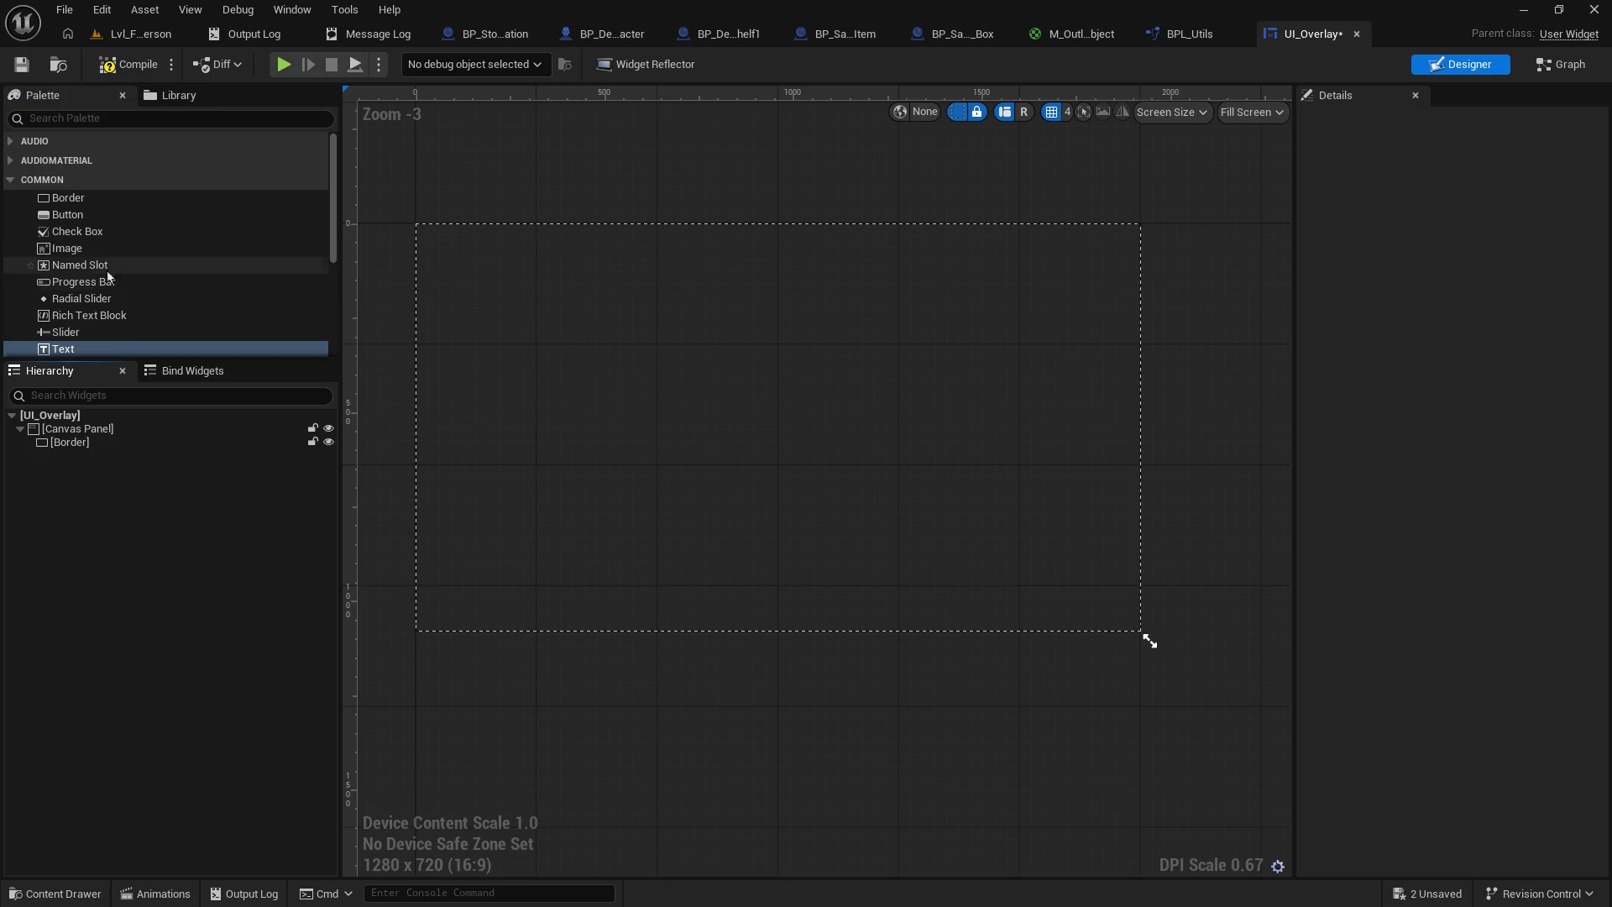
{"action": "scroll", "coordinate": [119, 300], "scroll_direction": "down", "scroll_amount": 1}
- Add a Text Block to the Canvas Panel near the top centre, then add a second Text Block
{"action": "left_click_drag", "start_coordinate": [67, 321], "coordinate": [74, 433]}
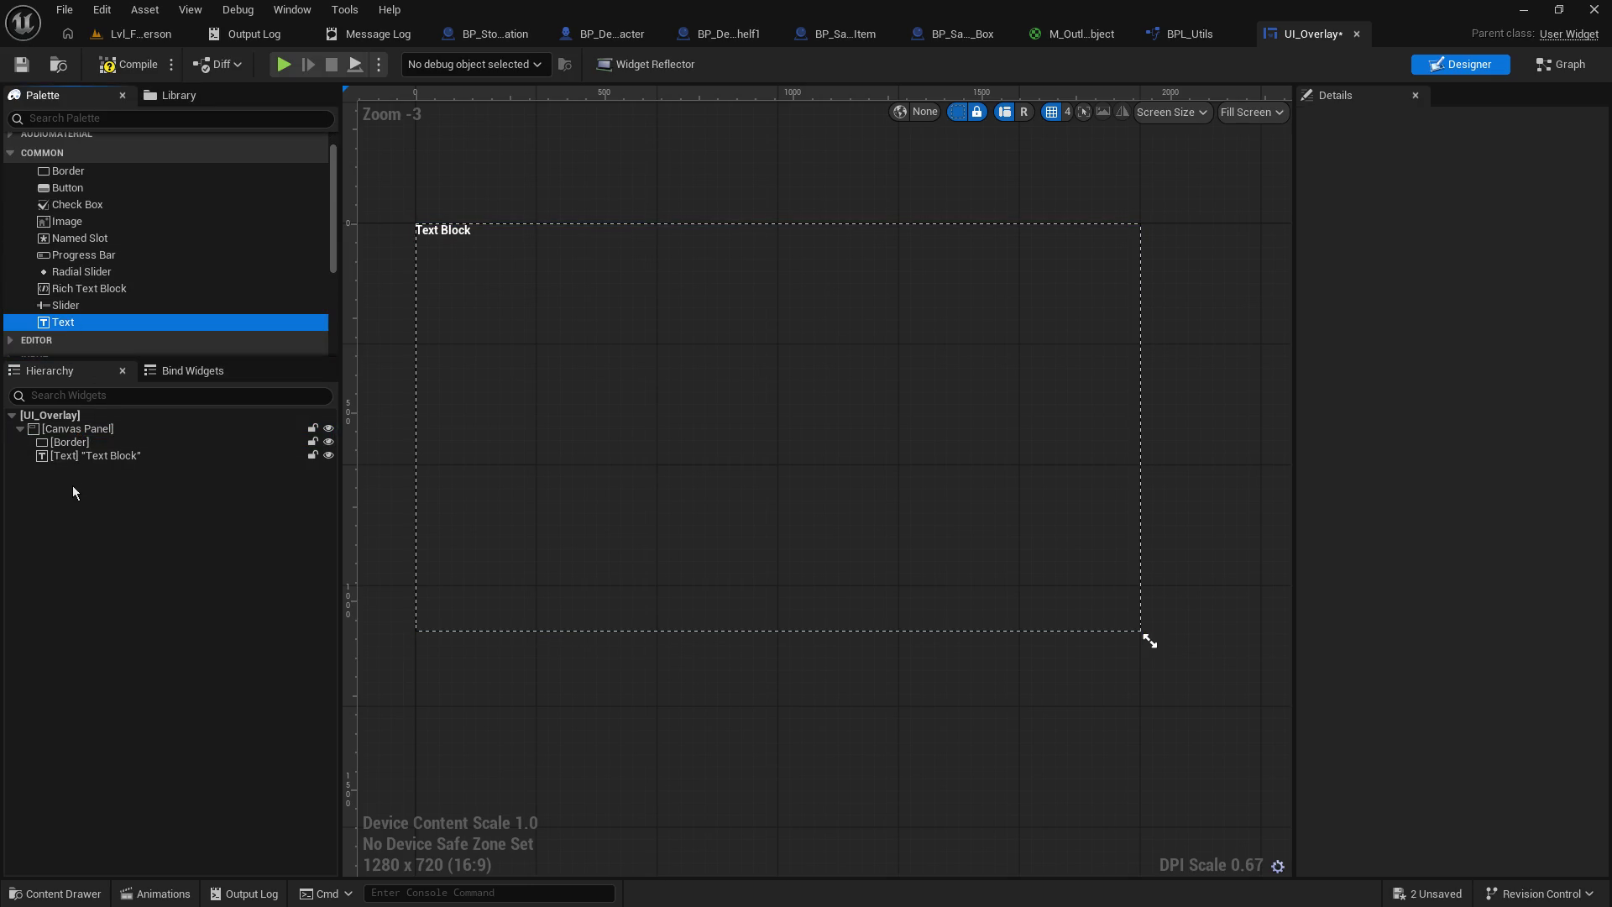
{"action": "mouse_move", "coordinate": [431, 238]}
{"action": "left_mouse_down"}
{"action": "mouse_move", "coordinate": [598, 388]}
{"action": "mouse_move", "coordinate": [907, 464]}
{"action": "mouse_move", "coordinate": [1033, 309]}
{"action": "mouse_move", "coordinate": [828, 283]}
{"action": "mouse_move", "coordinate": [908, 299]}
{"action": "left_mouse_up"}
{"action": "scroll", "coordinate": [946, 304], "scroll_direction": "up", "scroll_amount": 2}
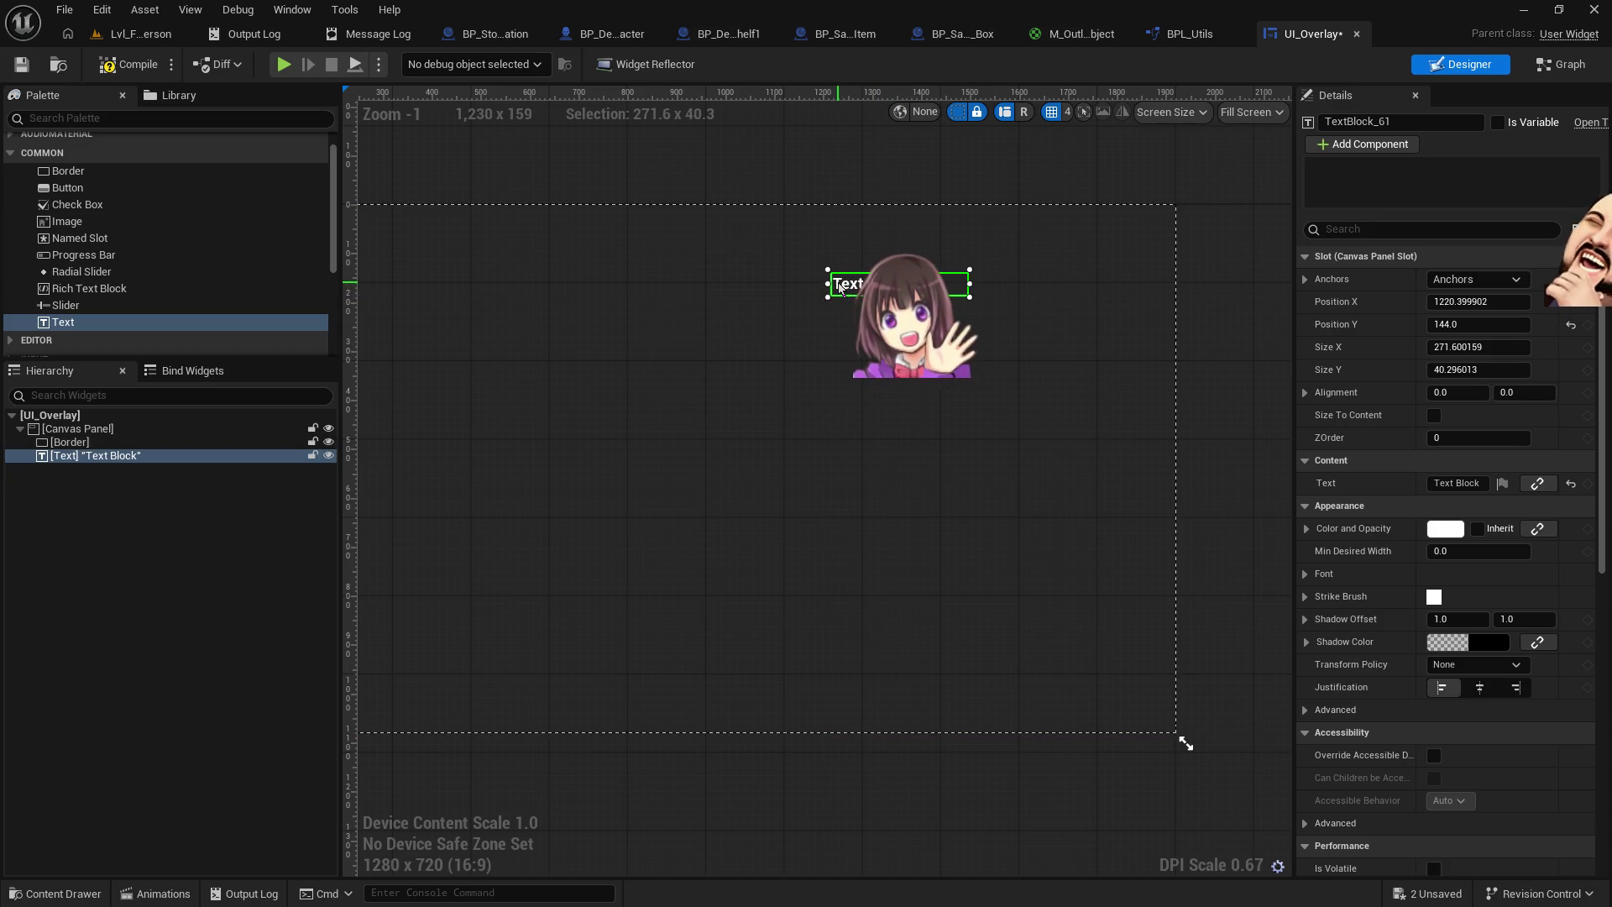
{"action": "mouse_move", "coordinate": [63, 321]}
{"action": "left_mouse_down"}
{"action": "mouse_move", "coordinate": [82, 470]}
{"action": "mouse_move", "coordinate": [139, 301]}
{"action": "mouse_move", "coordinate": [132, 325]}
{"action": "left_mouse_up"}
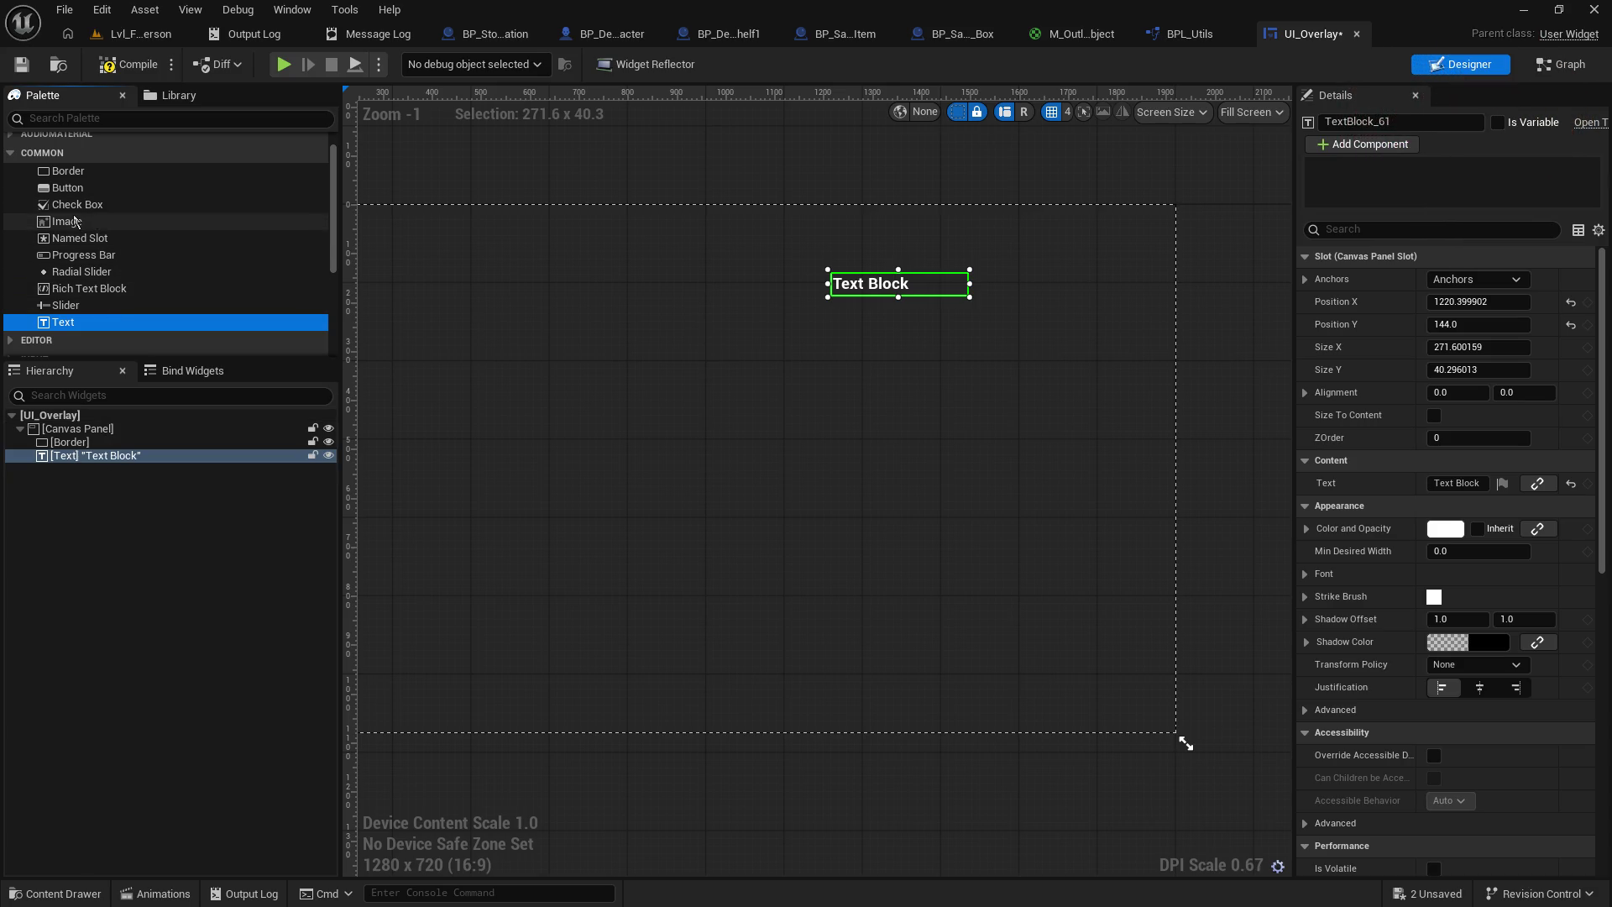
{"action": "mouse_move", "coordinate": [63, 320]}
{"action": "left_mouse_down"}
{"action": "mouse_move", "coordinate": [138, 464]}
{"action": "mouse_move", "coordinate": [75, 433]}
{"action": "left_mouse_up"}
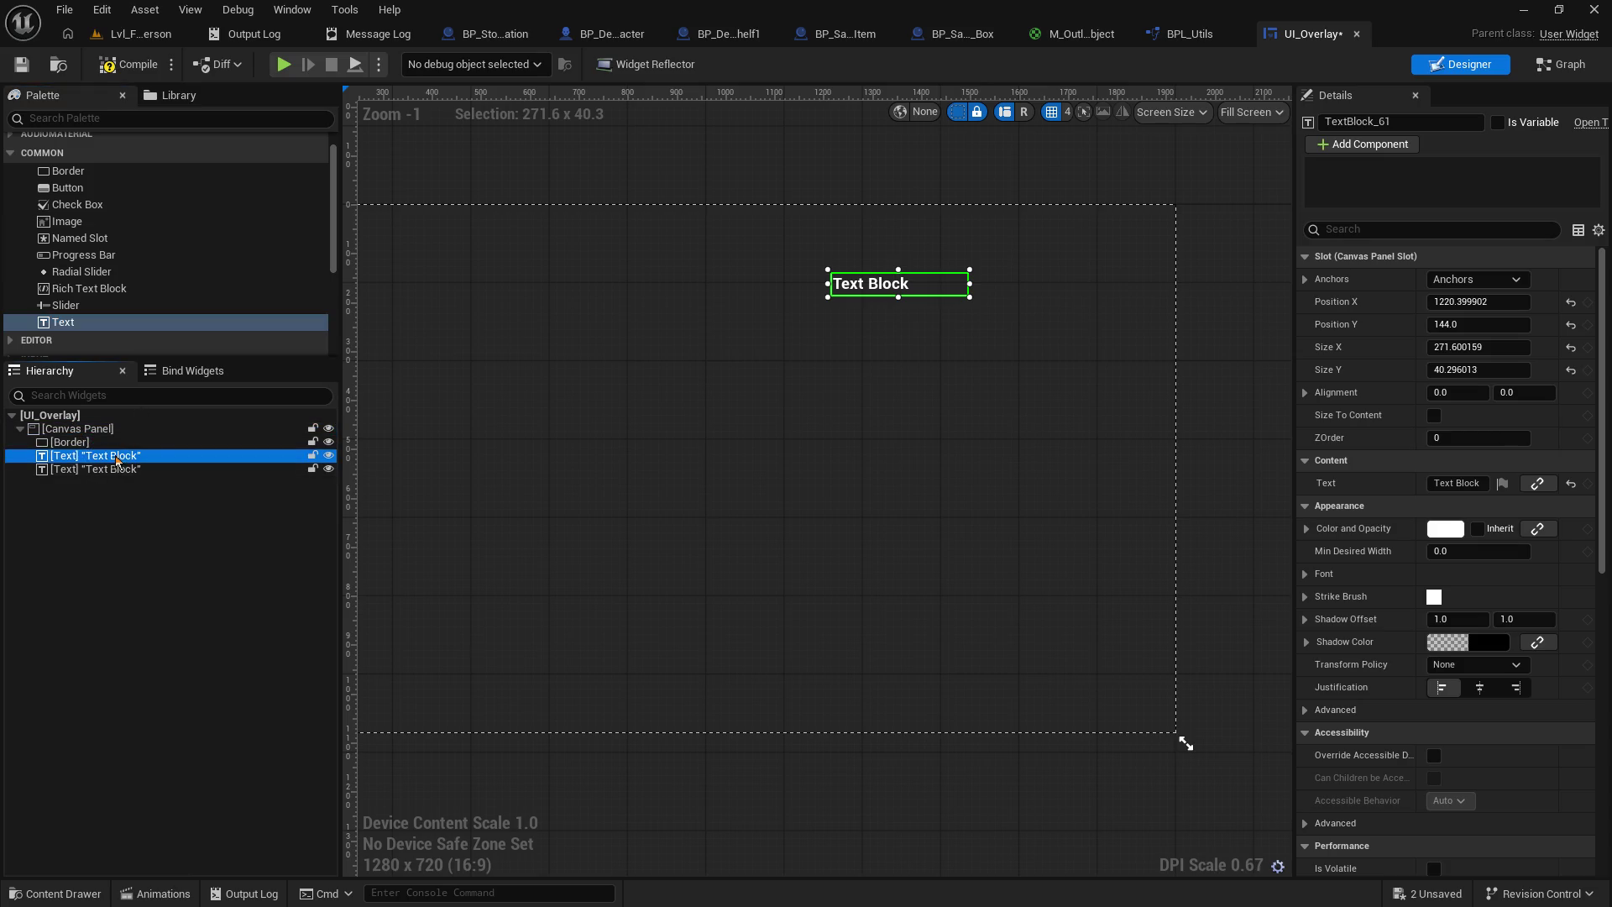
- Name the text blocks Target Name and Options, both ticked as variables
{"action": "left_click", "coordinate": [1407, 124]}
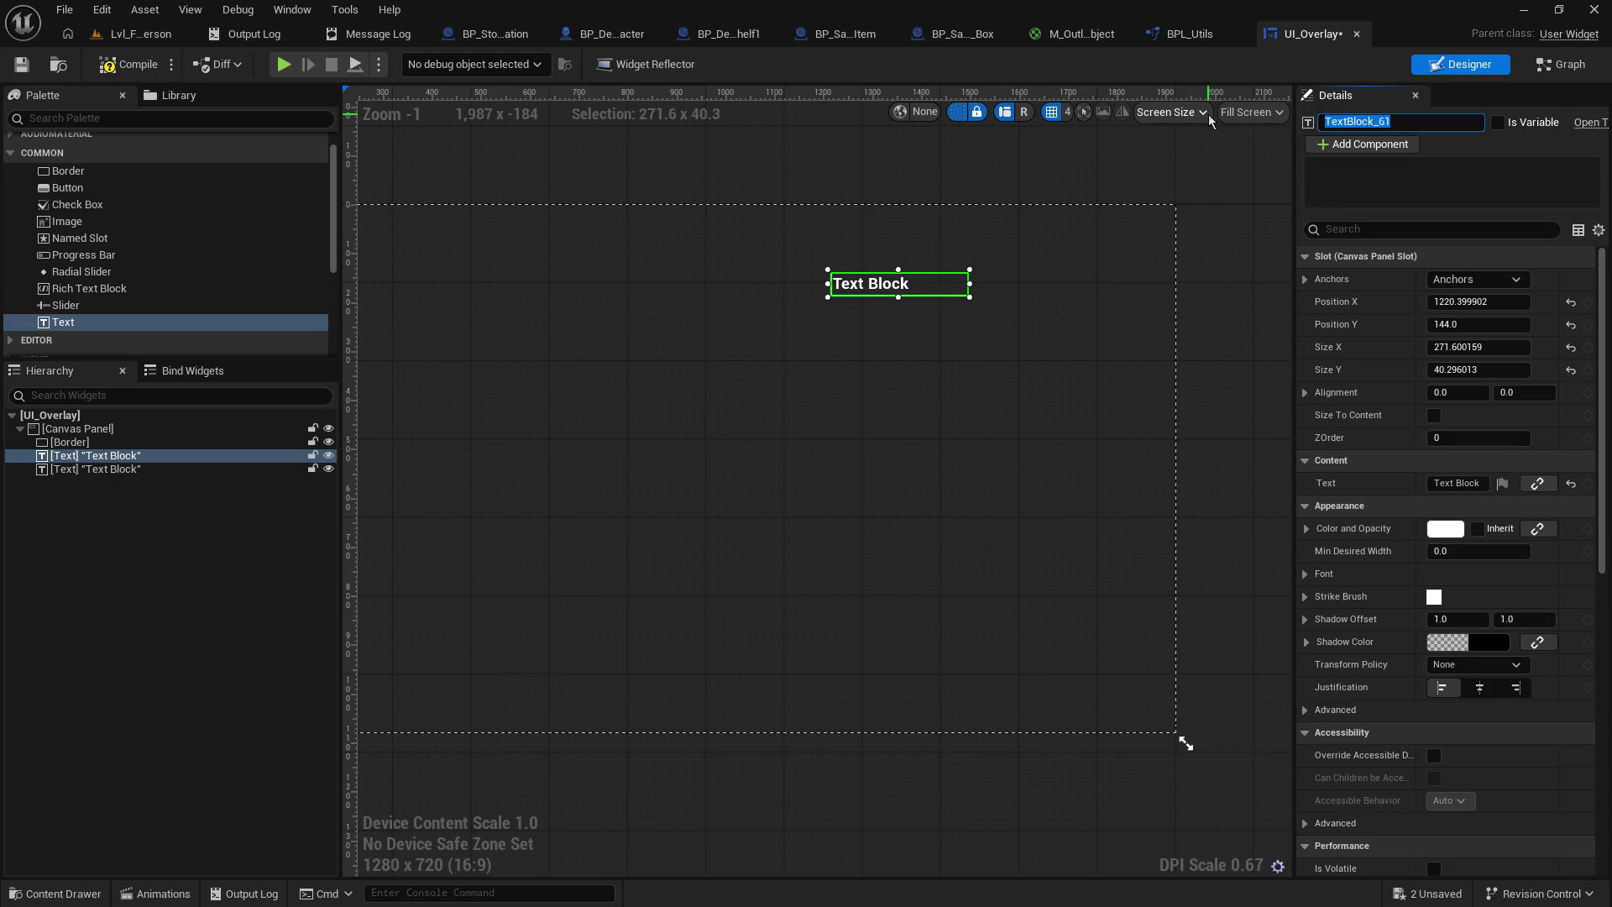
{"action": "type", "text": "Target Name"}
{"action": "key", "text": "Return"}
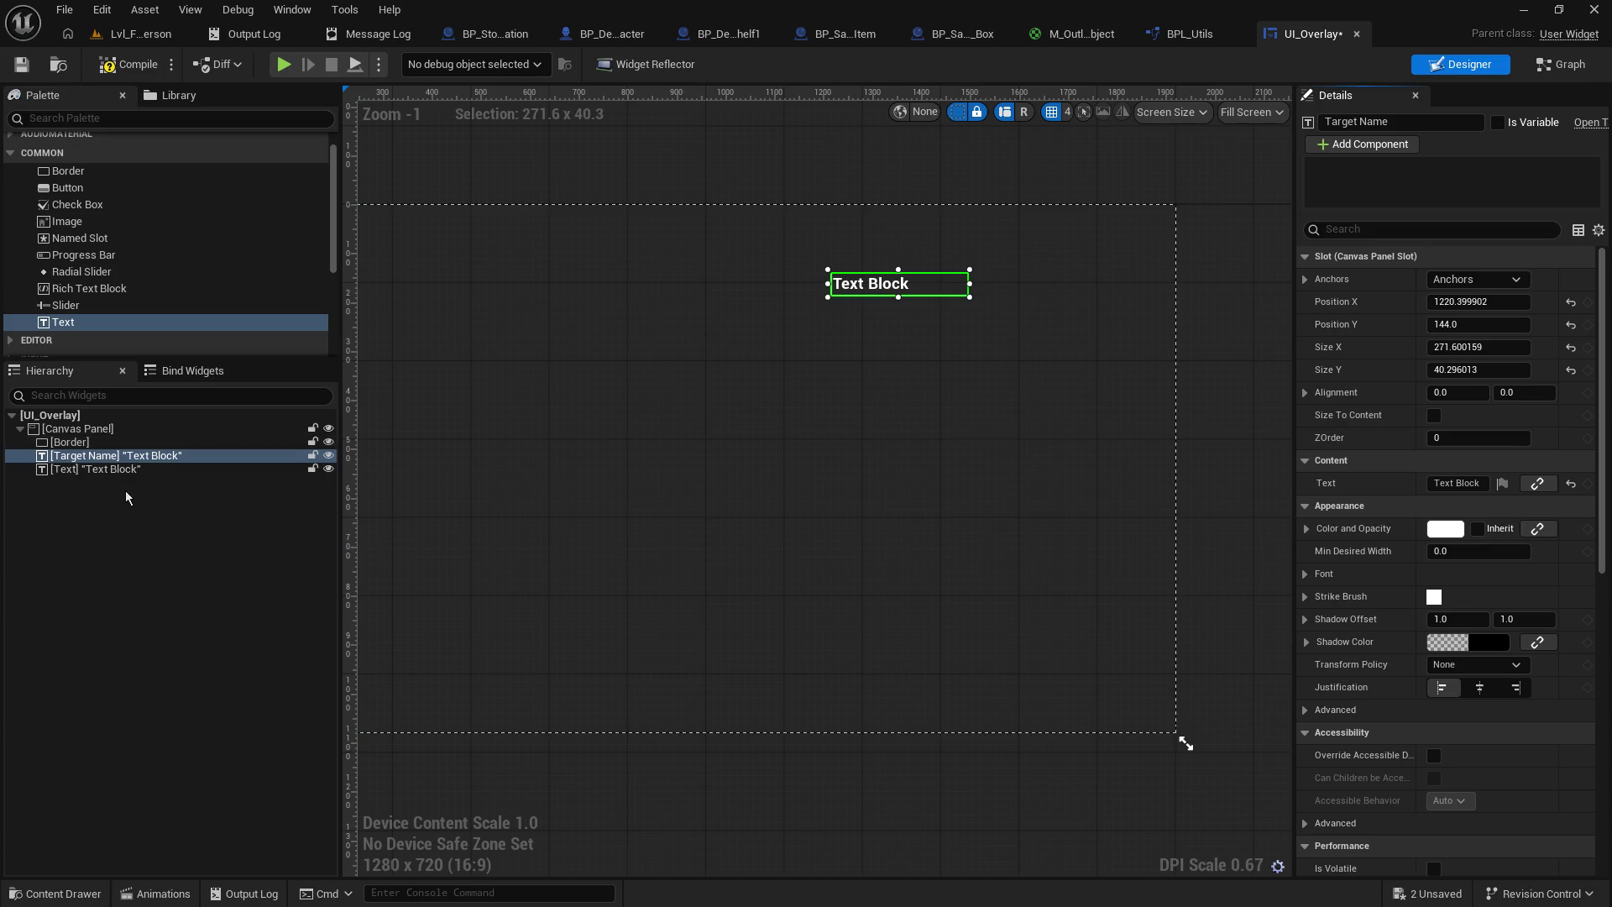
{"action": "left_click", "coordinate": [126, 469]}
{"action": "left_click", "coordinate": [858, 294]}
{"action": "left_click", "coordinate": [1503, 123]}
{"action": "key", "text": "F2"}
{"action": "type", "text": "Option 1"}
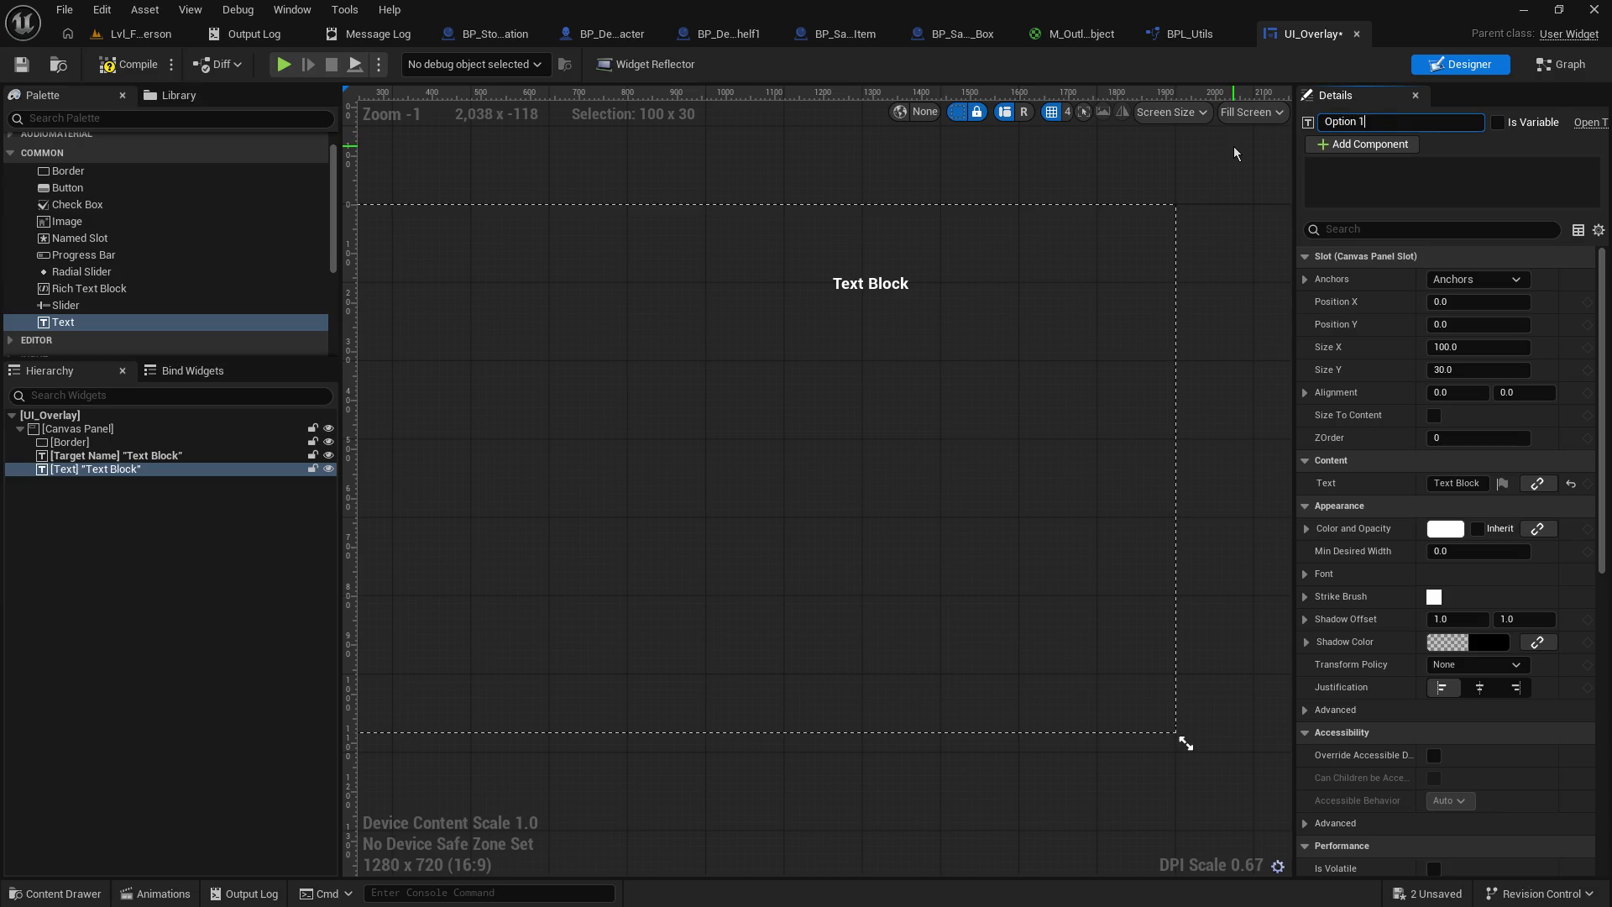
{"action": "key", "text": "Return"}
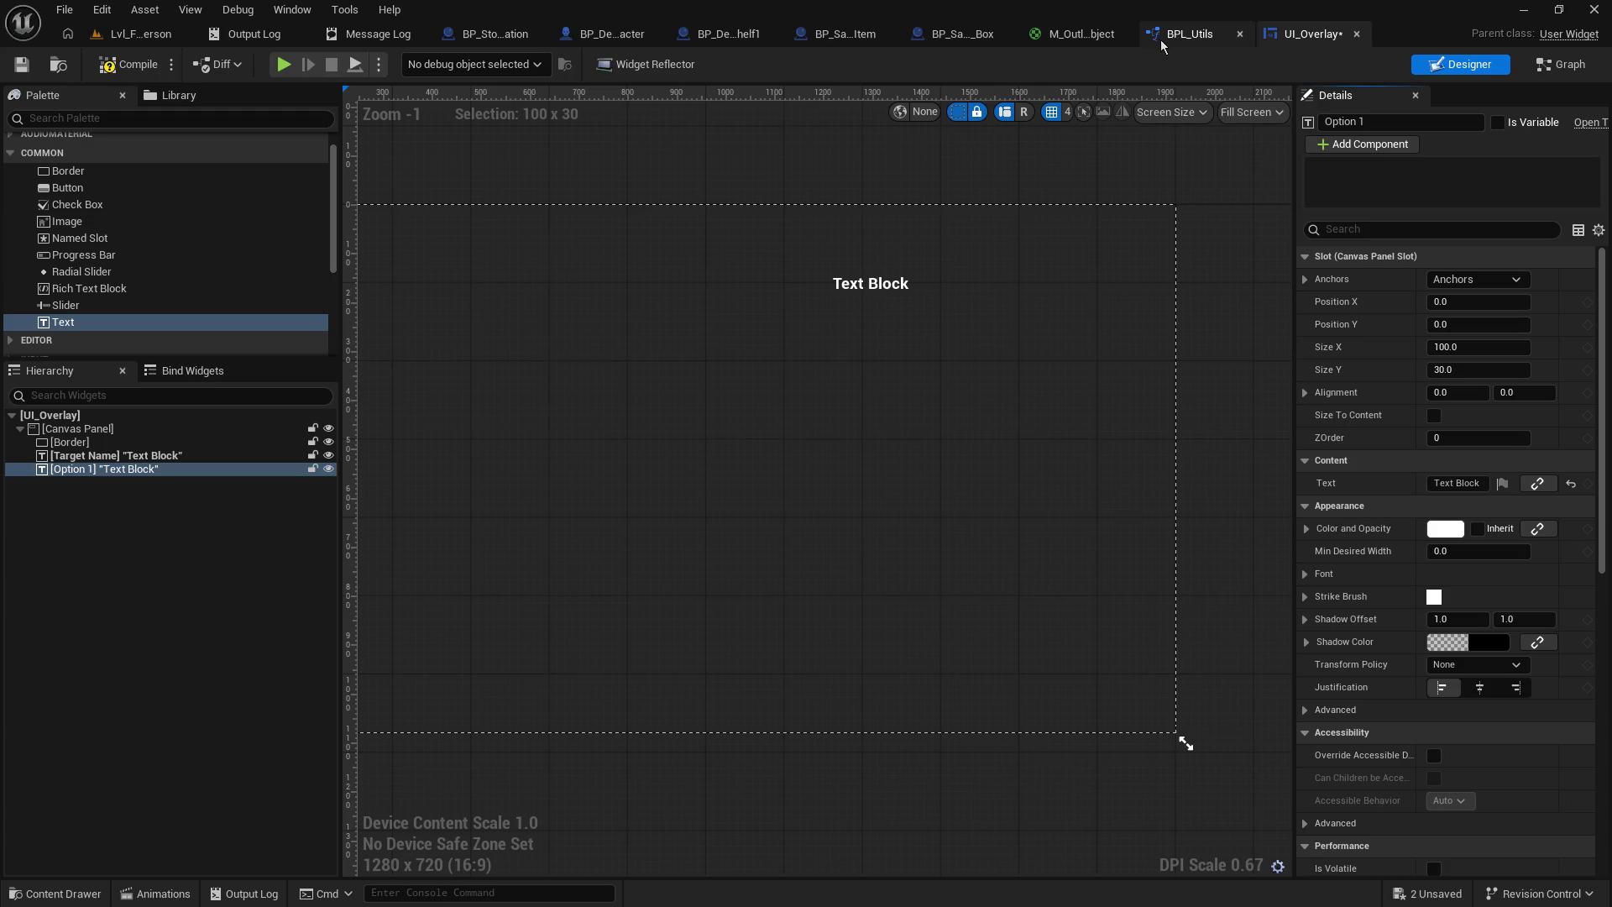
{"action": "left_click", "coordinate": [1401, 121]}
{"action": "type", "text": "s"}
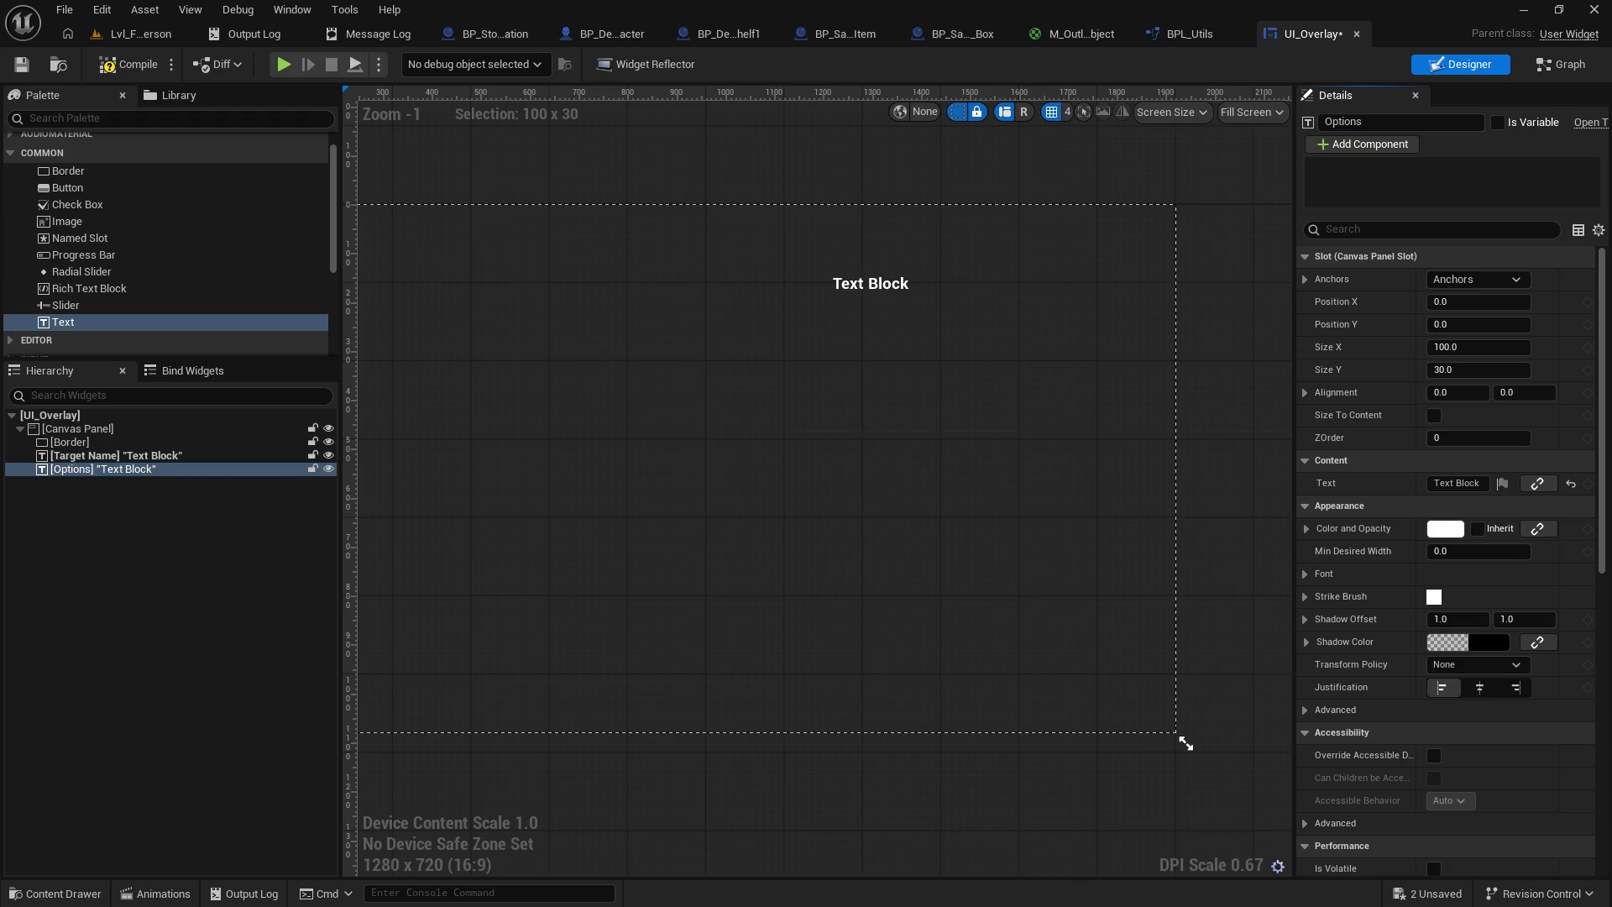
{"action": "left_click", "coordinate": [1499, 123]}
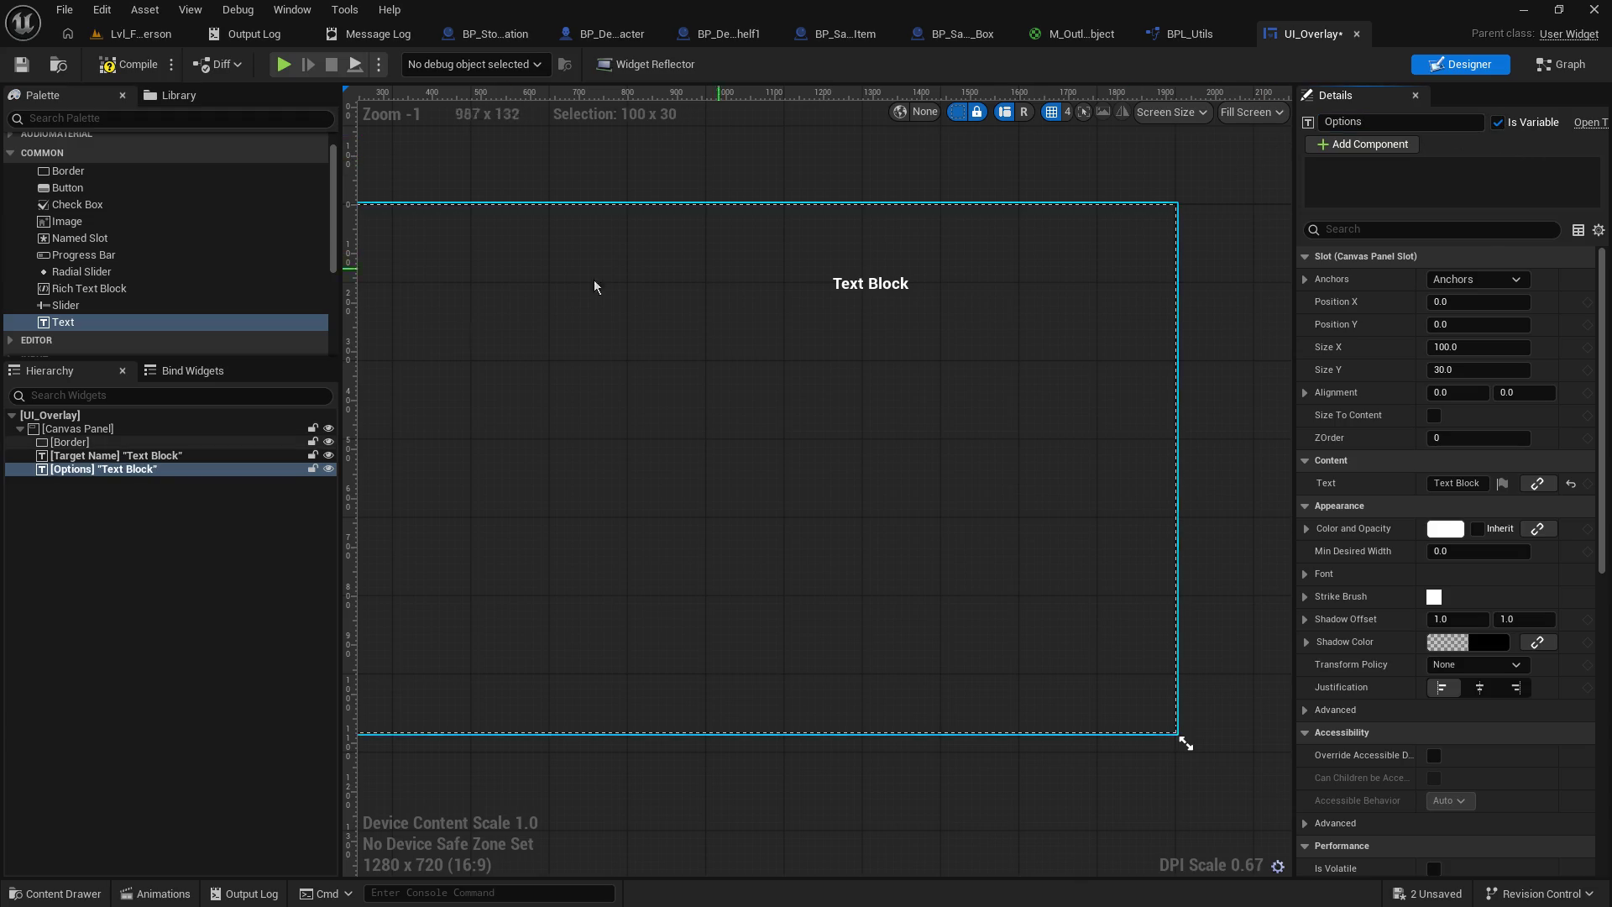
- Clear Target Name's placeholder text so it is empty
{"action": "left_click", "coordinate": [873, 285]}
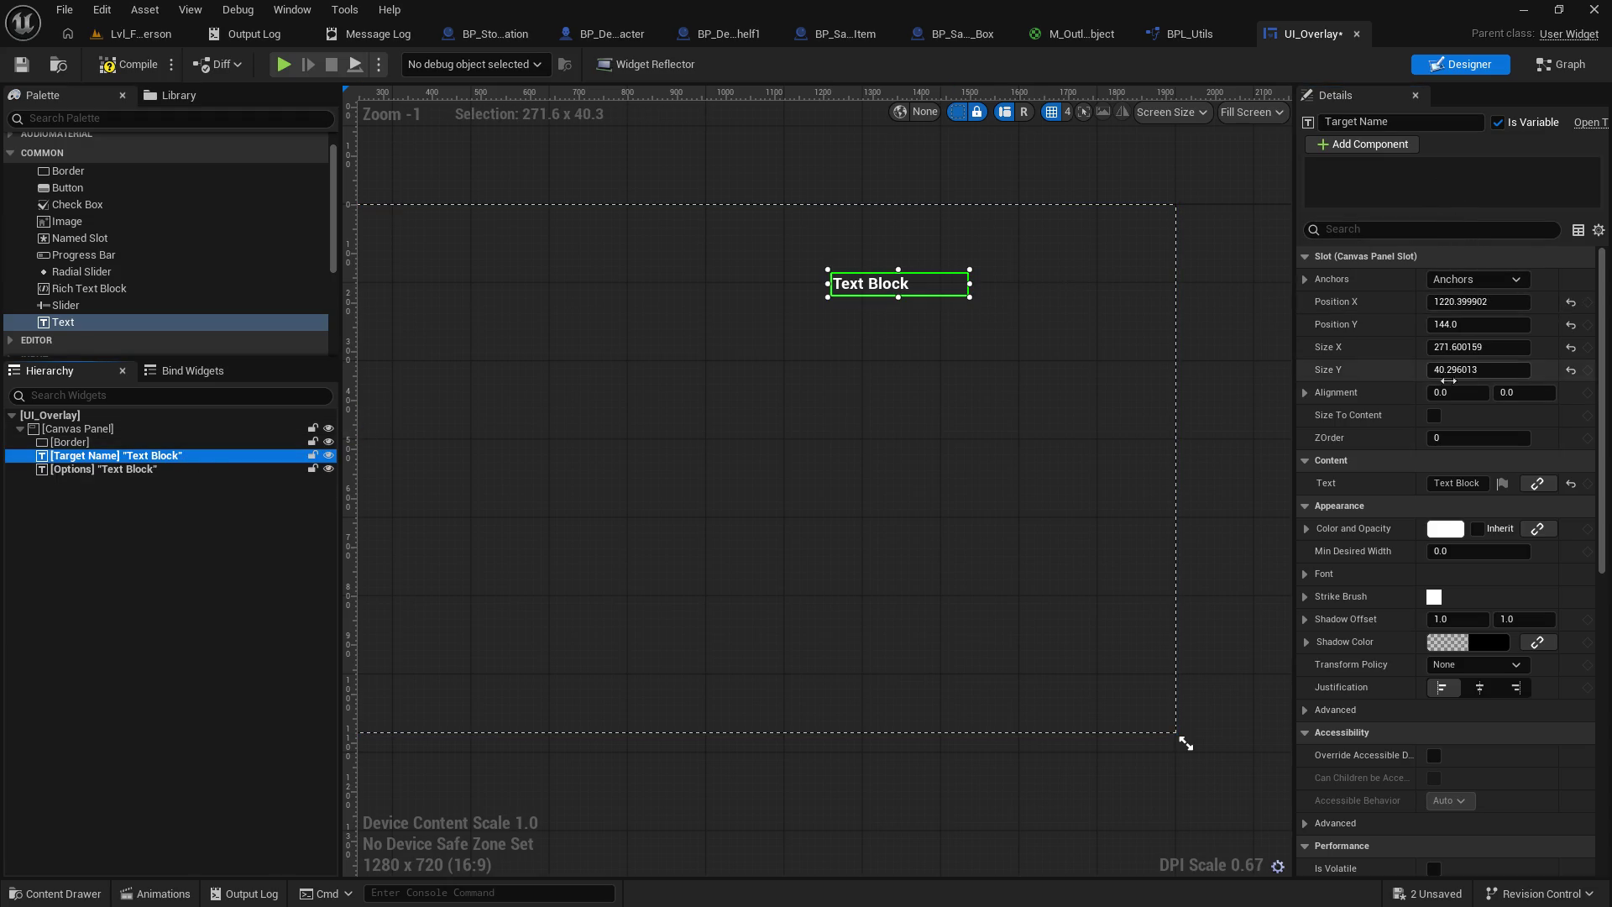
{"action": "left_click", "coordinate": [1462, 484]}
{"action": "key", "text": "BackSpace"}
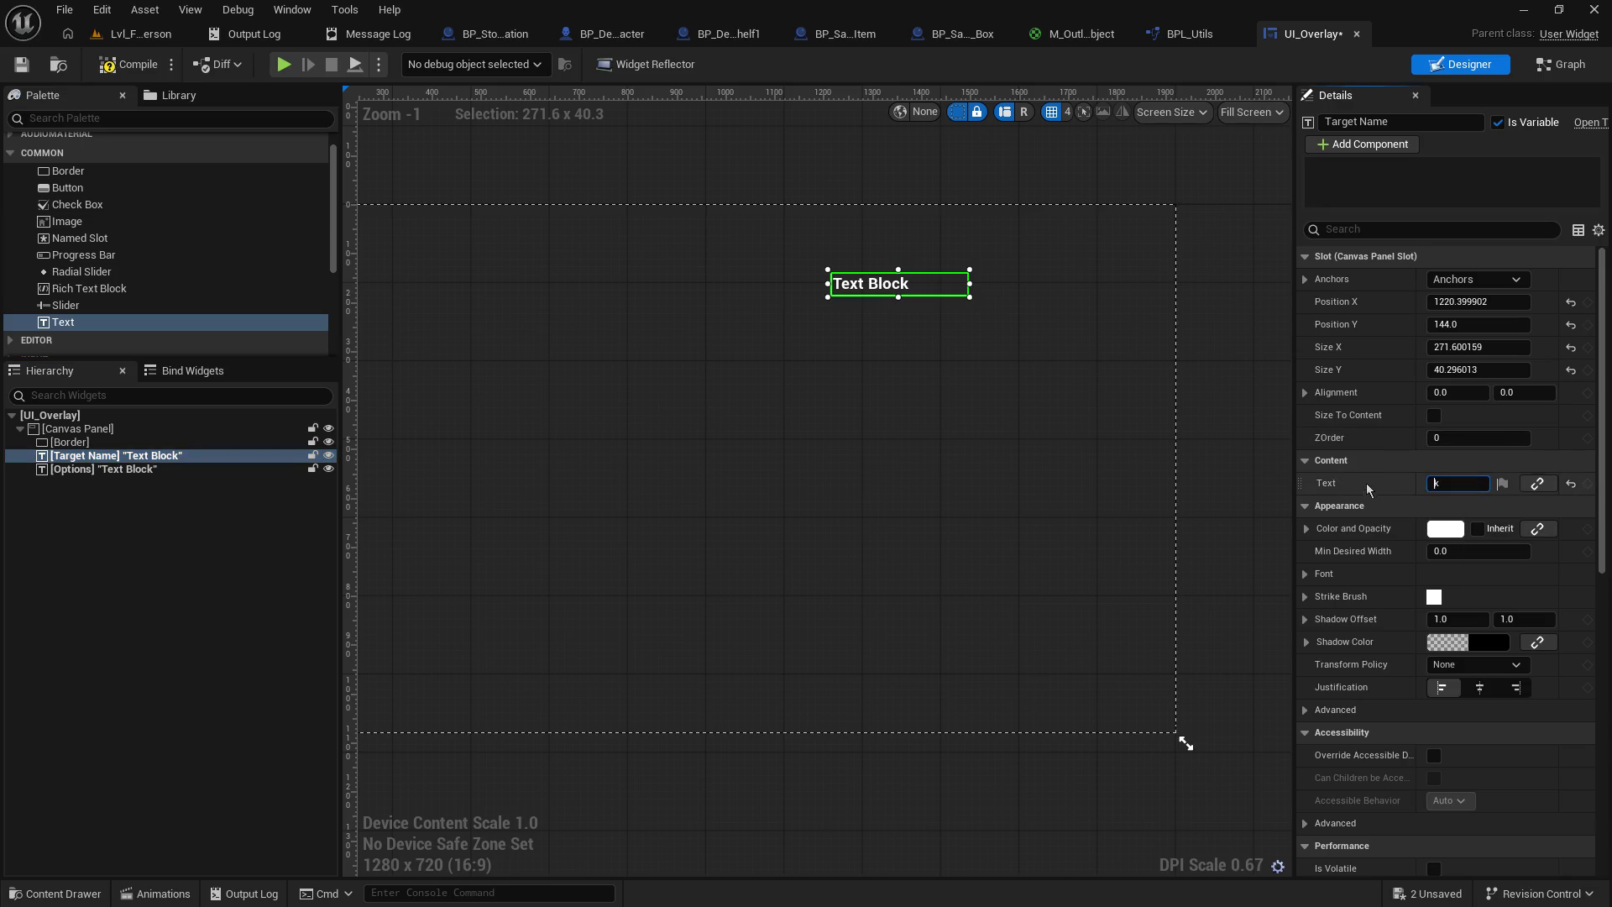
{"action": "left_click", "coordinate": [118, 469]}
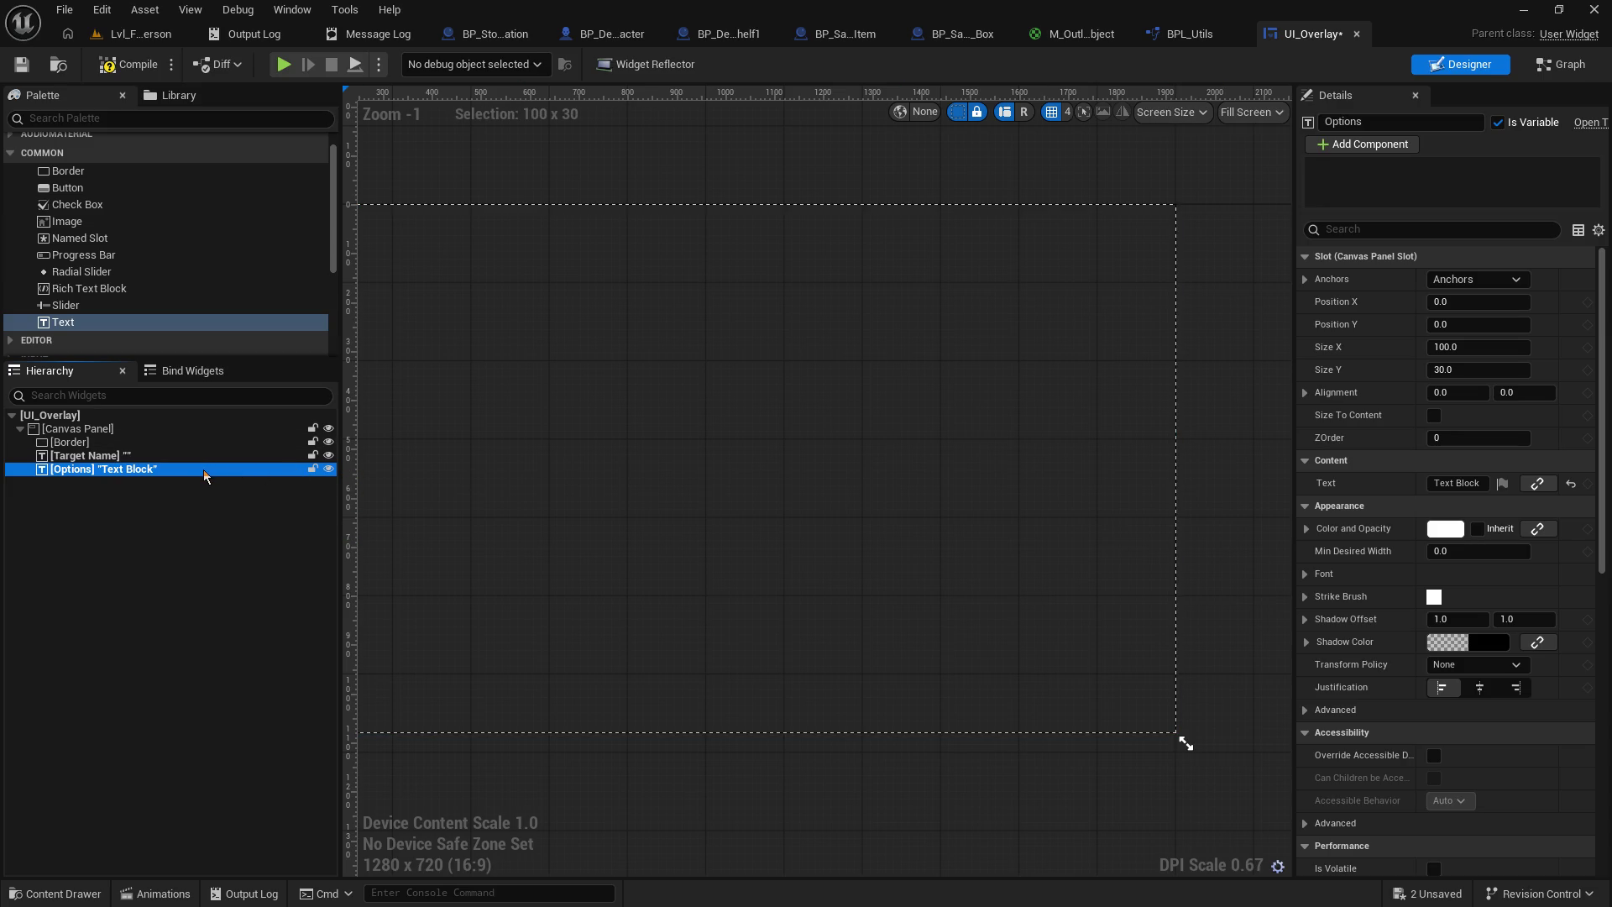
- Move the Options text block to the right and enlarge it into a box
{"action": "left_click", "coordinate": [97, 482]}
{"action": "left_click", "coordinate": [97, 469]}
{"action": "mouse_move", "coordinate": [643, 504]}
{"action": "left_mouse_down"}
{"action": "mouse_move", "coordinate": [968, 504]}
{"action": "mouse_move", "coordinate": [865, 514]}
{"action": "left_mouse_up"}
{"action": "mouse_move", "coordinate": [500, 231]}
{"action": "left_mouse_down"}
{"action": "mouse_move", "coordinate": [815, 406]}
{"action": "mouse_move", "coordinate": [1151, 449]}
{"action": "left_mouse_up"}
{"action": "left_click_drag", "start_coordinate": [1008, 408], "coordinate": [752, 388]}
{"action": "mouse_move", "coordinate": [890, 428]}
{"action": "left_mouse_down"}
{"action": "mouse_move", "coordinate": [1065, 403]}
{"action": "mouse_move", "coordinate": [871, 344]}
{"action": "mouse_move", "coordinate": [939, 285]}
{"action": "mouse_move", "coordinate": [922, 277]}
{"action": "left_mouse_up"}
{"action": "mouse_move", "coordinate": [968, 356]}
{"action": "left_mouse_down"}
{"action": "mouse_move", "coordinate": [1026, 478]}
{"action": "mouse_move", "coordinate": [1047, 467]}
{"action": "left_mouse_up"}
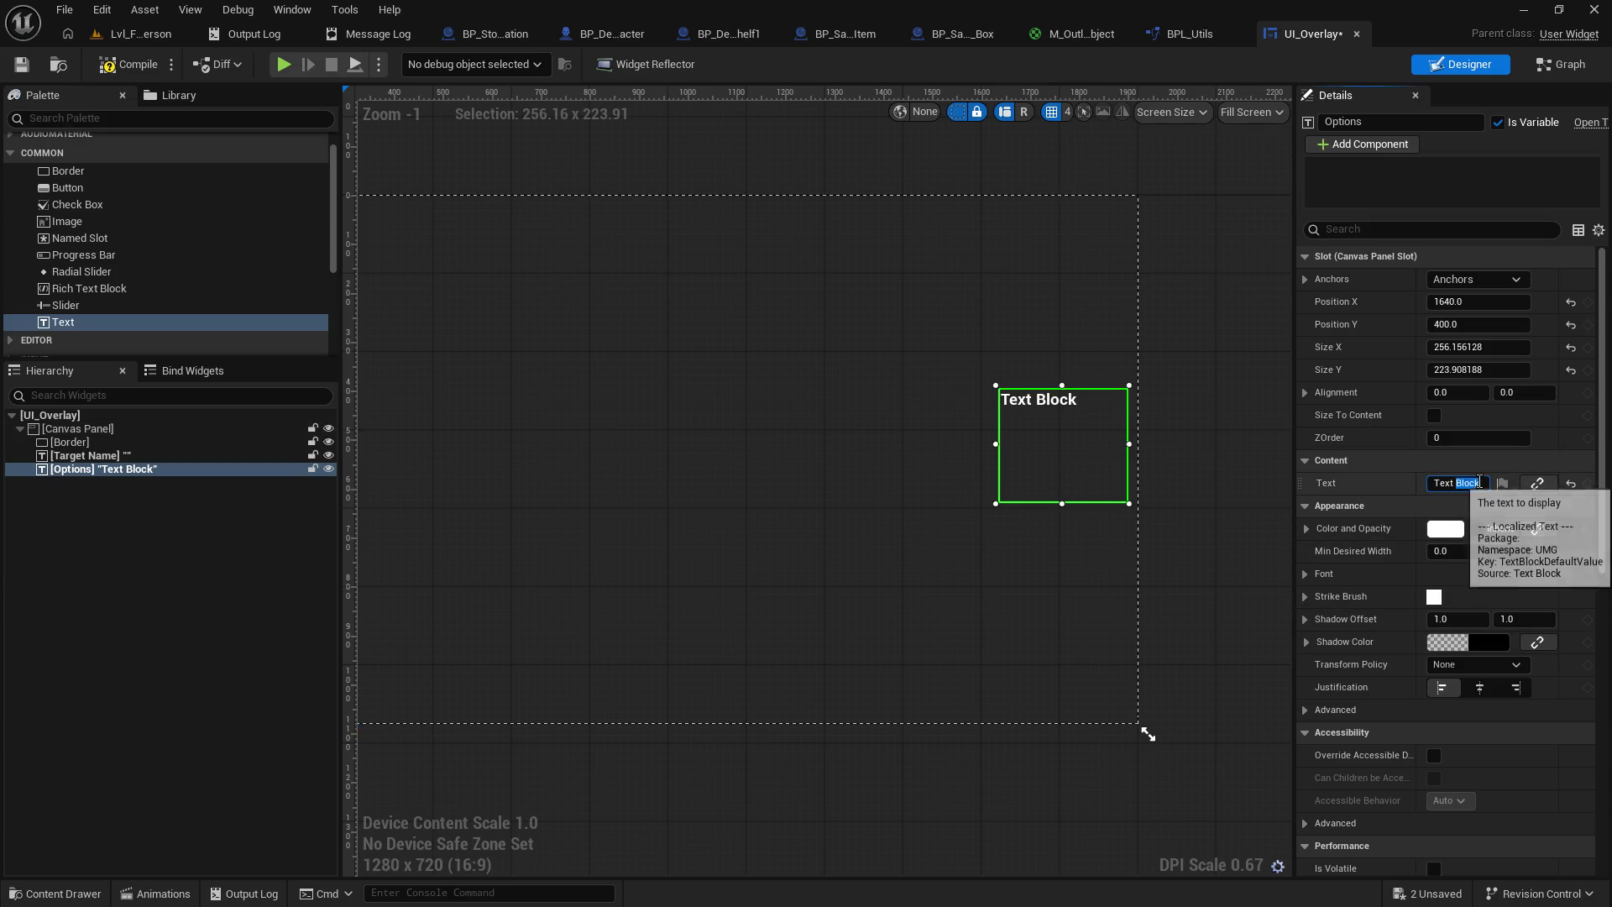
- Clear the Options placeholder text and save UI_Overlay
{"action": "left_click", "coordinate": [1482, 482]}
{"action": "key", "text": "BackSpace"}
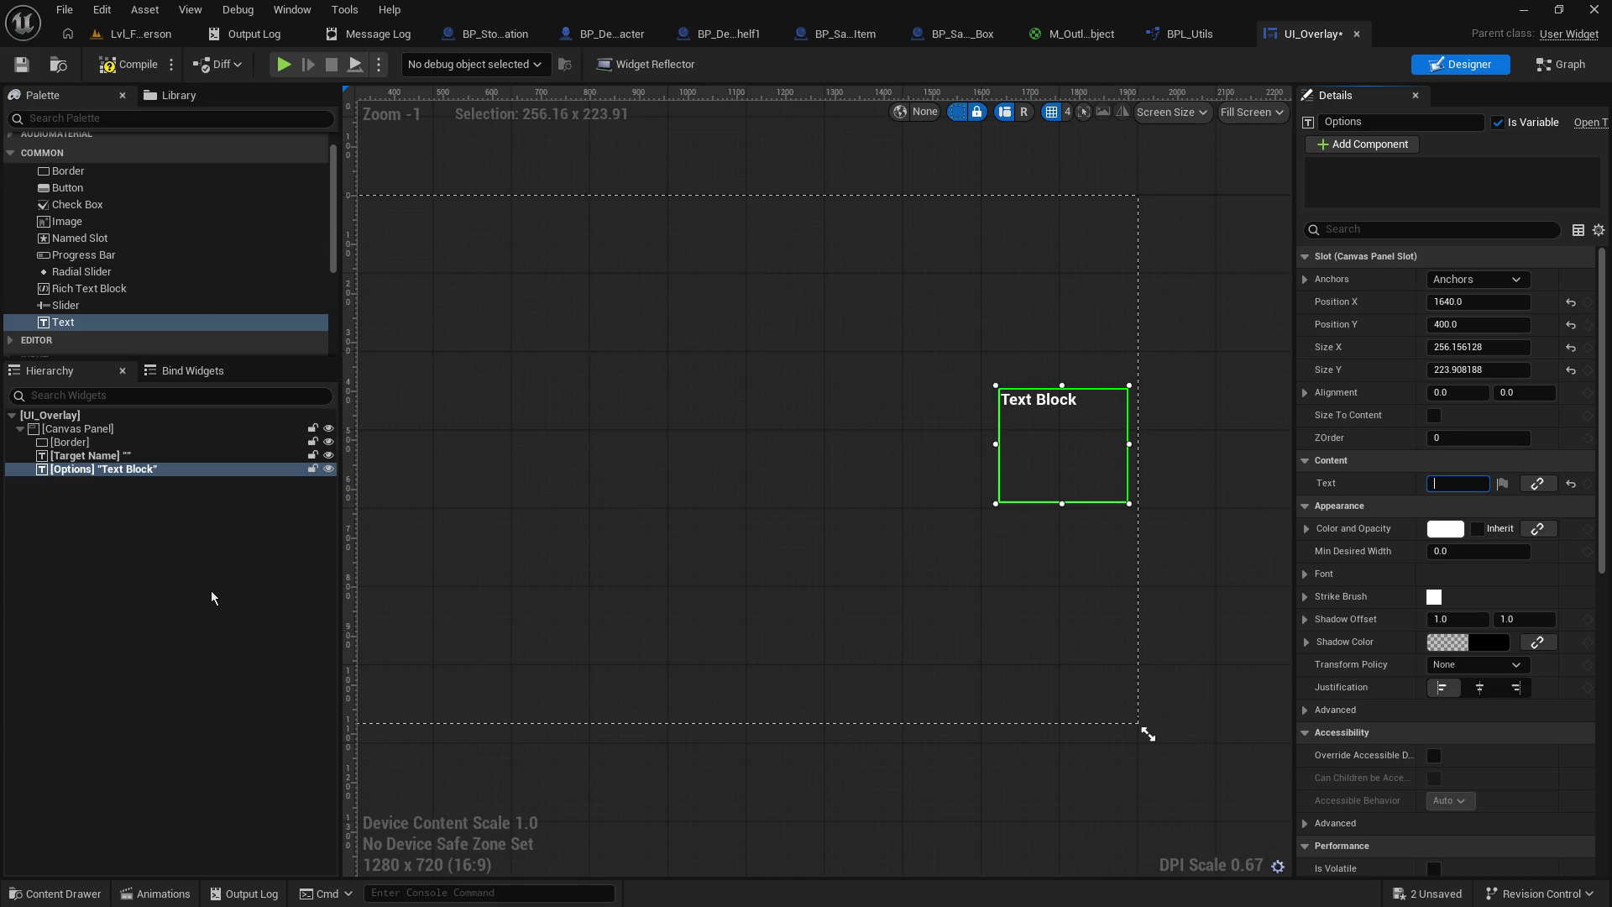
{"action": "left_click", "coordinate": [216, 594]}
{"action": "left_click", "coordinate": [21, 64]}
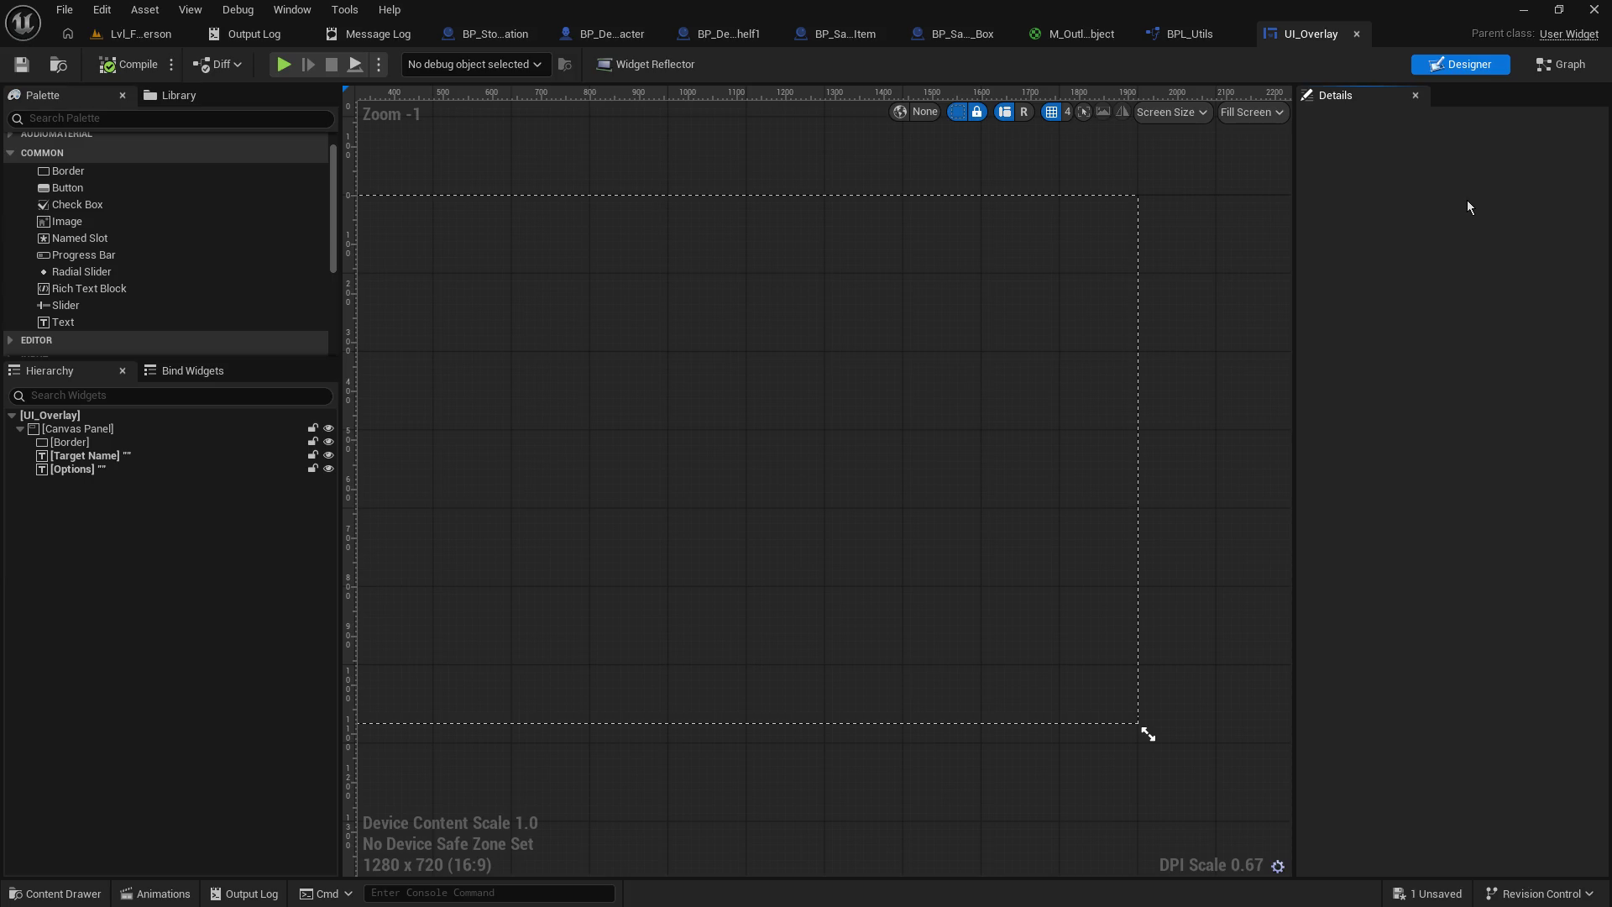
- In the widget's Graph, add a custom event named Set Target Text
{"action": "left_click", "coordinate": [1579, 72]}
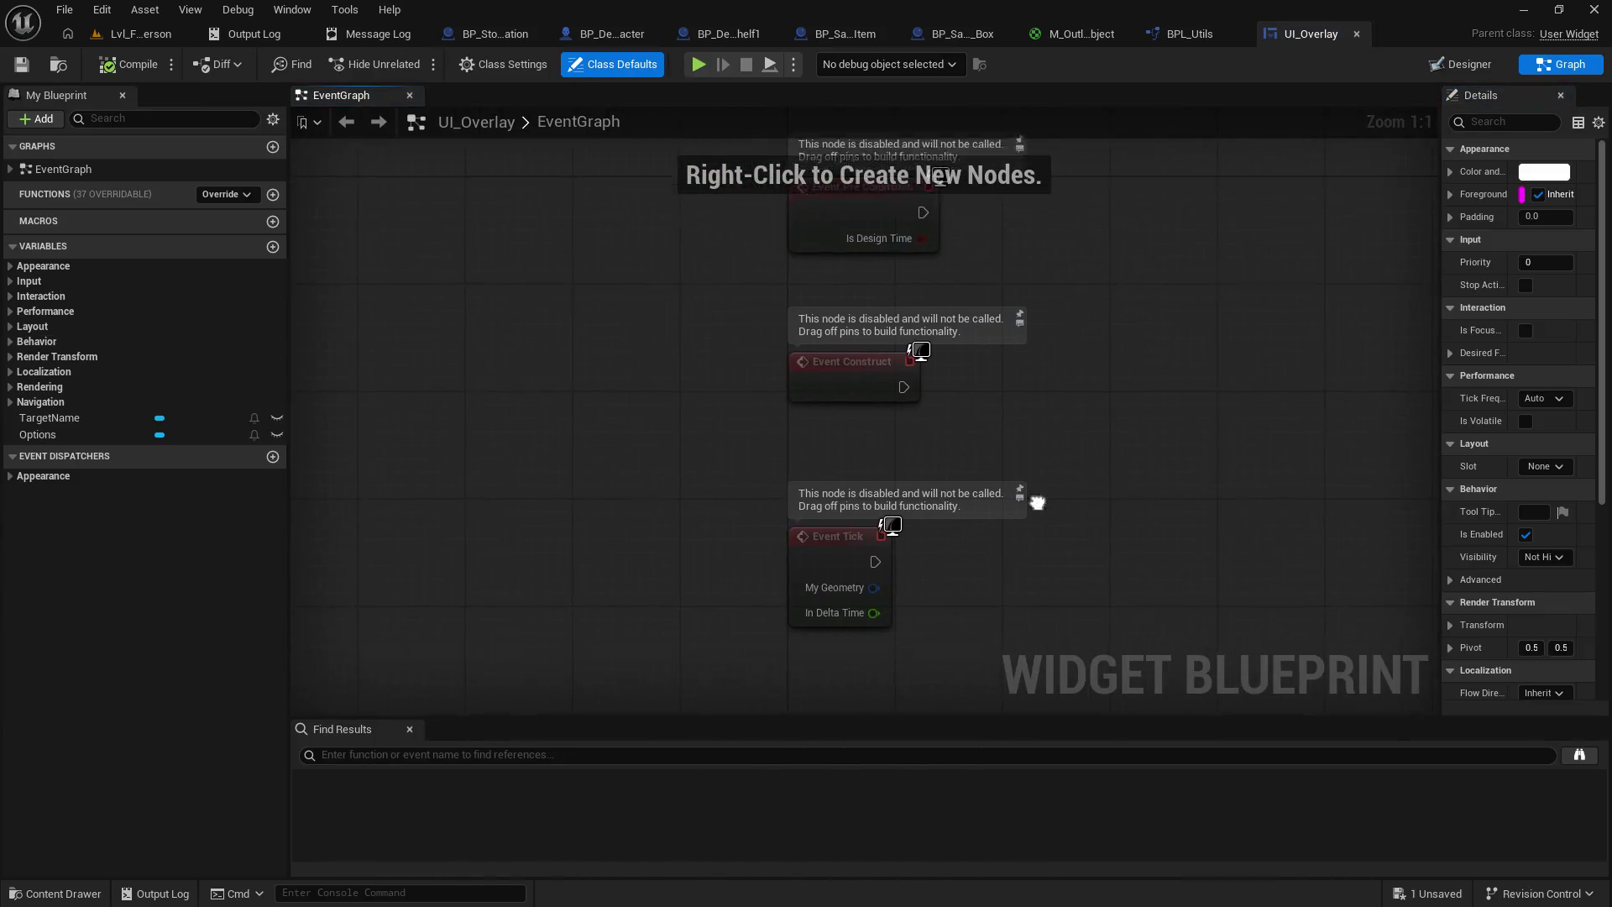
{"action": "right_click", "coordinate": [746, 431]}
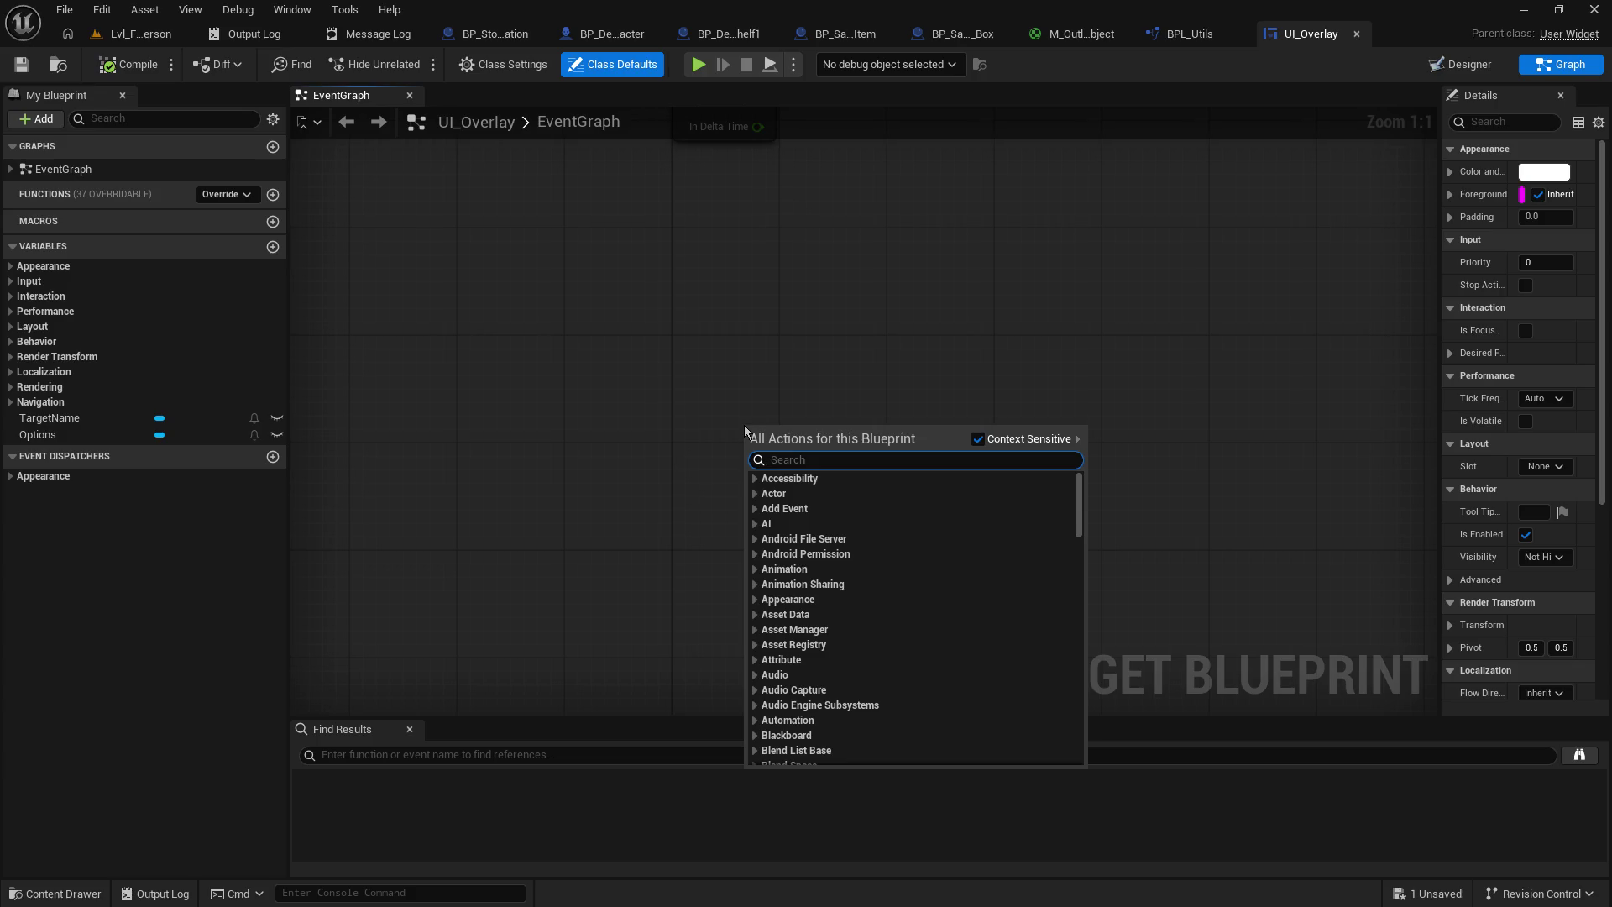
{"action": "type", "text": "add event"}
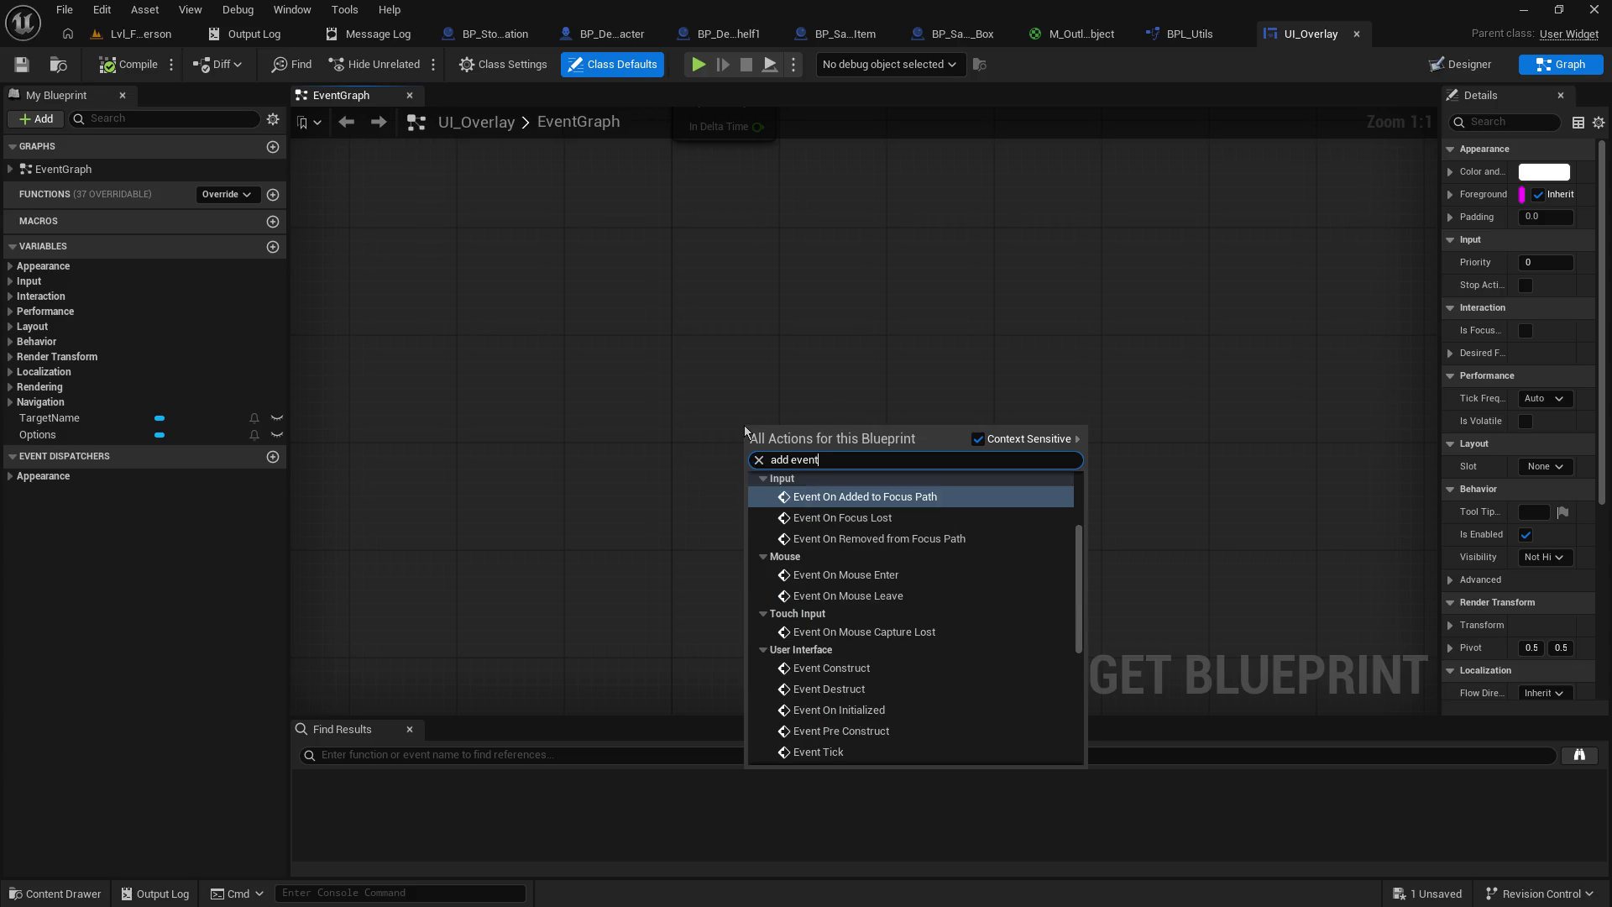
{"action": "key", "text": "BackSpace"}
{"action": "key", "text": "BackSpace"}
{"action": "key", "text": "BackSpace"}
{"action": "type", "text": "custom"}
{"action": "key", "text": "Return"}
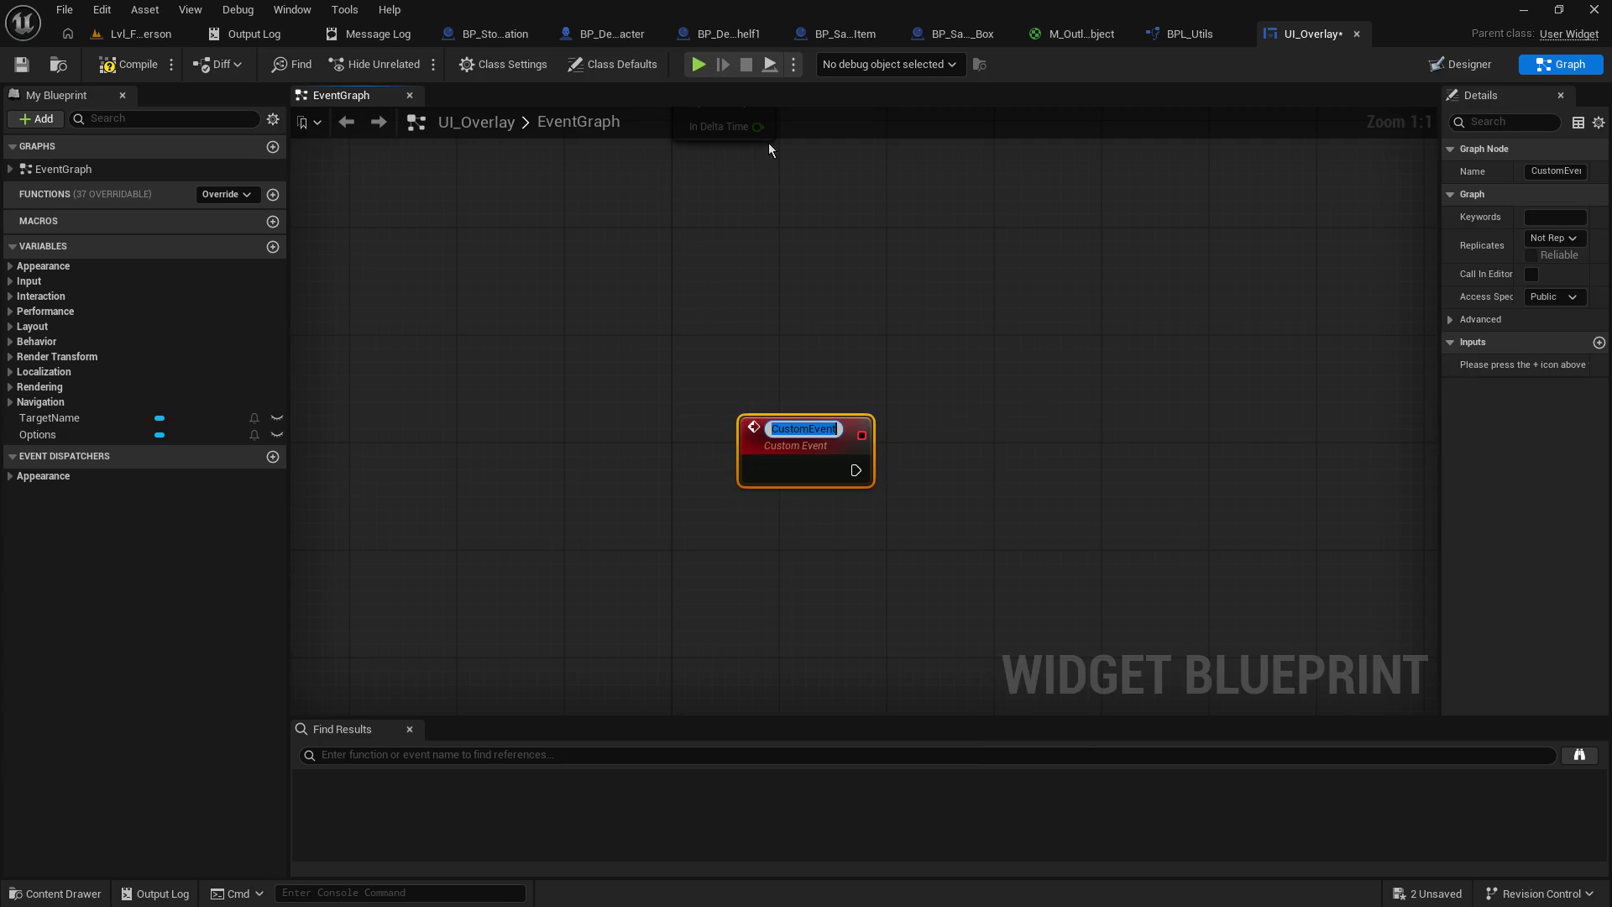
{"action": "type", "text": "Set Target Text"}
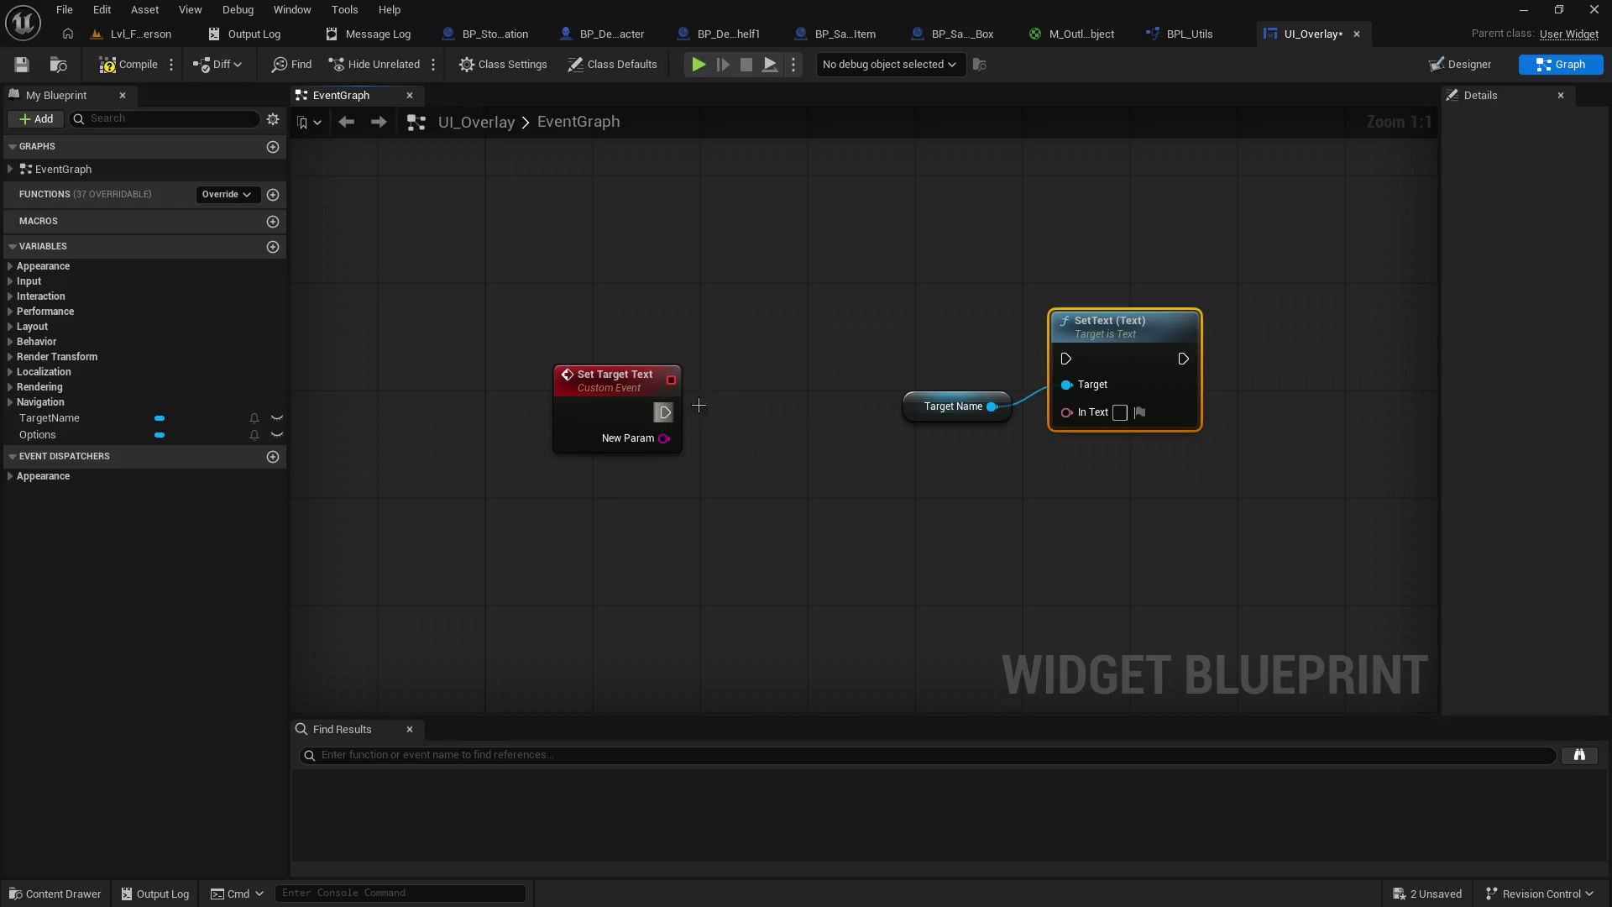
- Wire Set Target Text to Target Name's SetText, feeding its string input into In Text
{"action": "left_click_drag", "start_coordinate": [663, 411], "coordinate": [1066, 358]}
{"action": "left_click_drag", "start_coordinate": [1201, 552], "coordinate": [890, 382]}
{"action": "mouse_move", "coordinate": [1079, 326]}
{"action": "left_mouse_down"}
{"action": "mouse_move", "coordinate": [810, 407]}
{"action": "mouse_move", "coordinate": [826, 398]}
{"action": "left_mouse_up"}
{"action": "left_click_drag", "start_coordinate": [705, 467], "coordinate": [733, 520]}
{"action": "left_click_drag", "start_coordinate": [664, 437], "coordinate": [844, 477]}
{"action": "left_click_drag", "start_coordinate": [846, 393], "coordinate": [847, 270]}
{"action": "left_click_drag", "start_coordinate": [709, 516], "coordinate": [681, 491]}
- Select the event, conversion and SetText nodes and paste a copy
{"action": "left_click", "coordinate": [38, 436]}
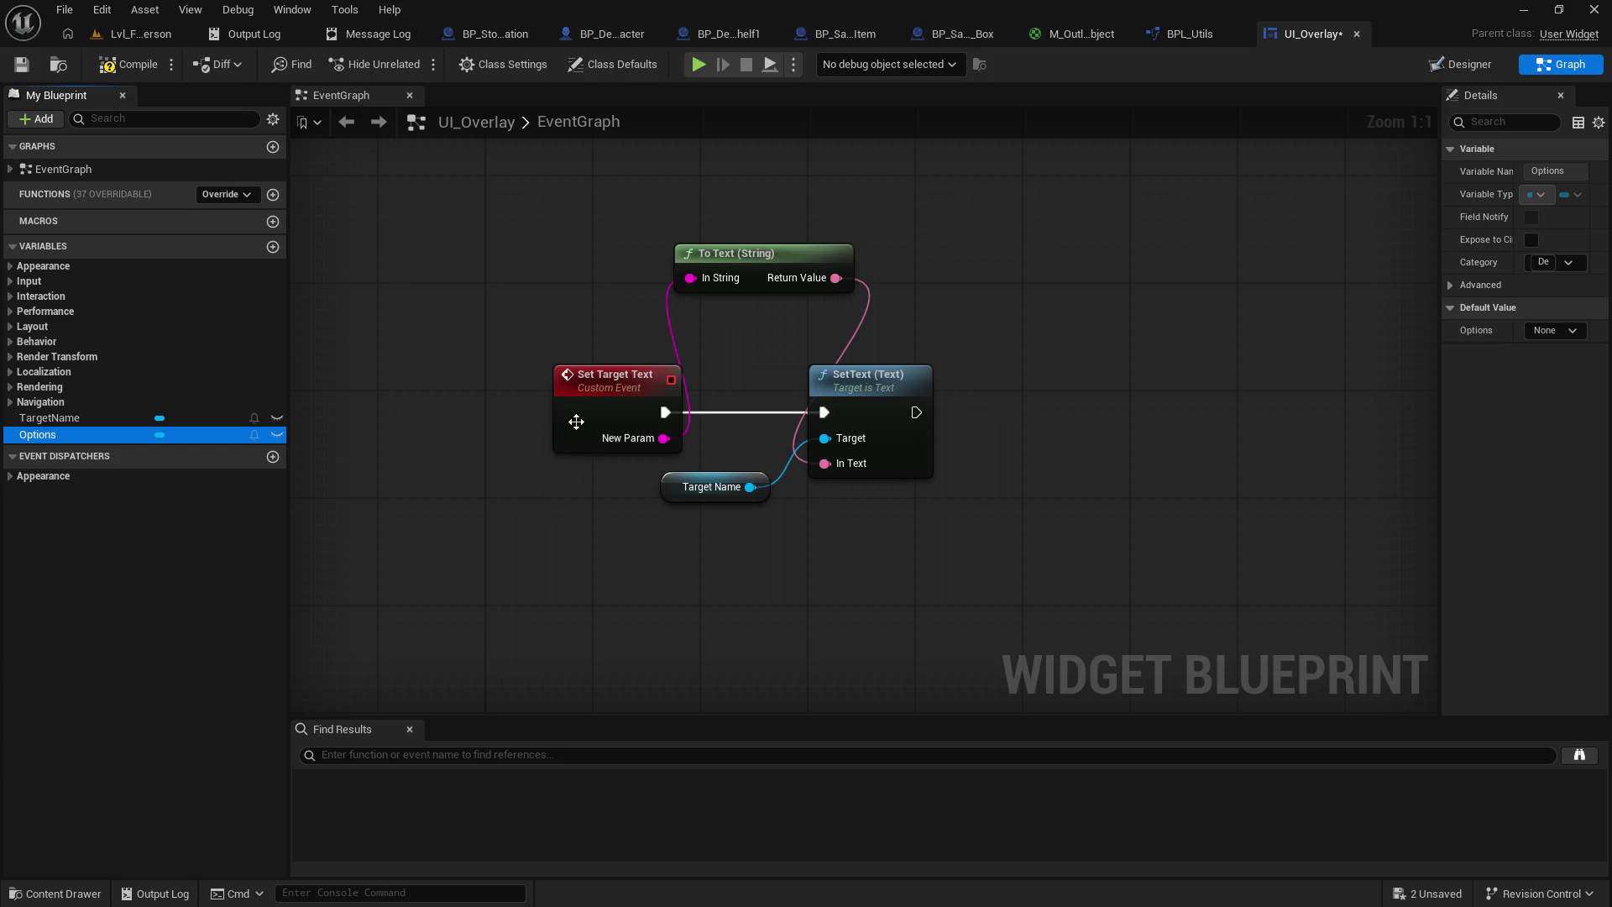
{"action": "mouse_move", "coordinate": [510, 199]}
{"action": "left_mouse_down"}
{"action": "mouse_move", "coordinate": [720, 486]}
{"action": "mouse_move", "coordinate": [877, 427]}
{"action": "left_mouse_up"}
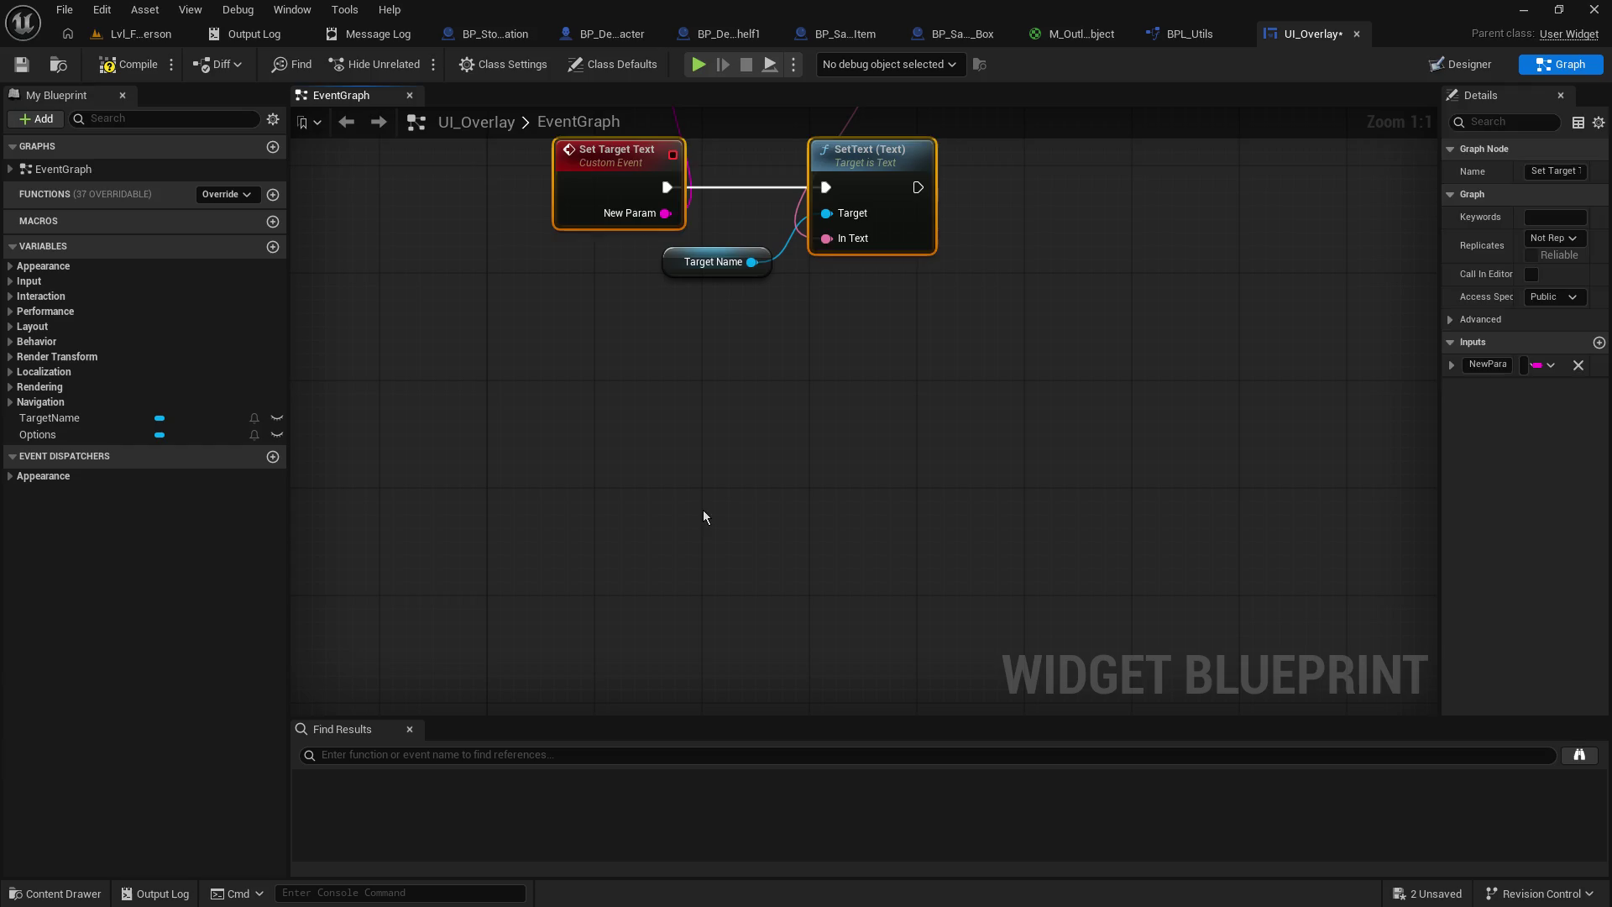
{"action": "key", "text": "ctrl+v"}
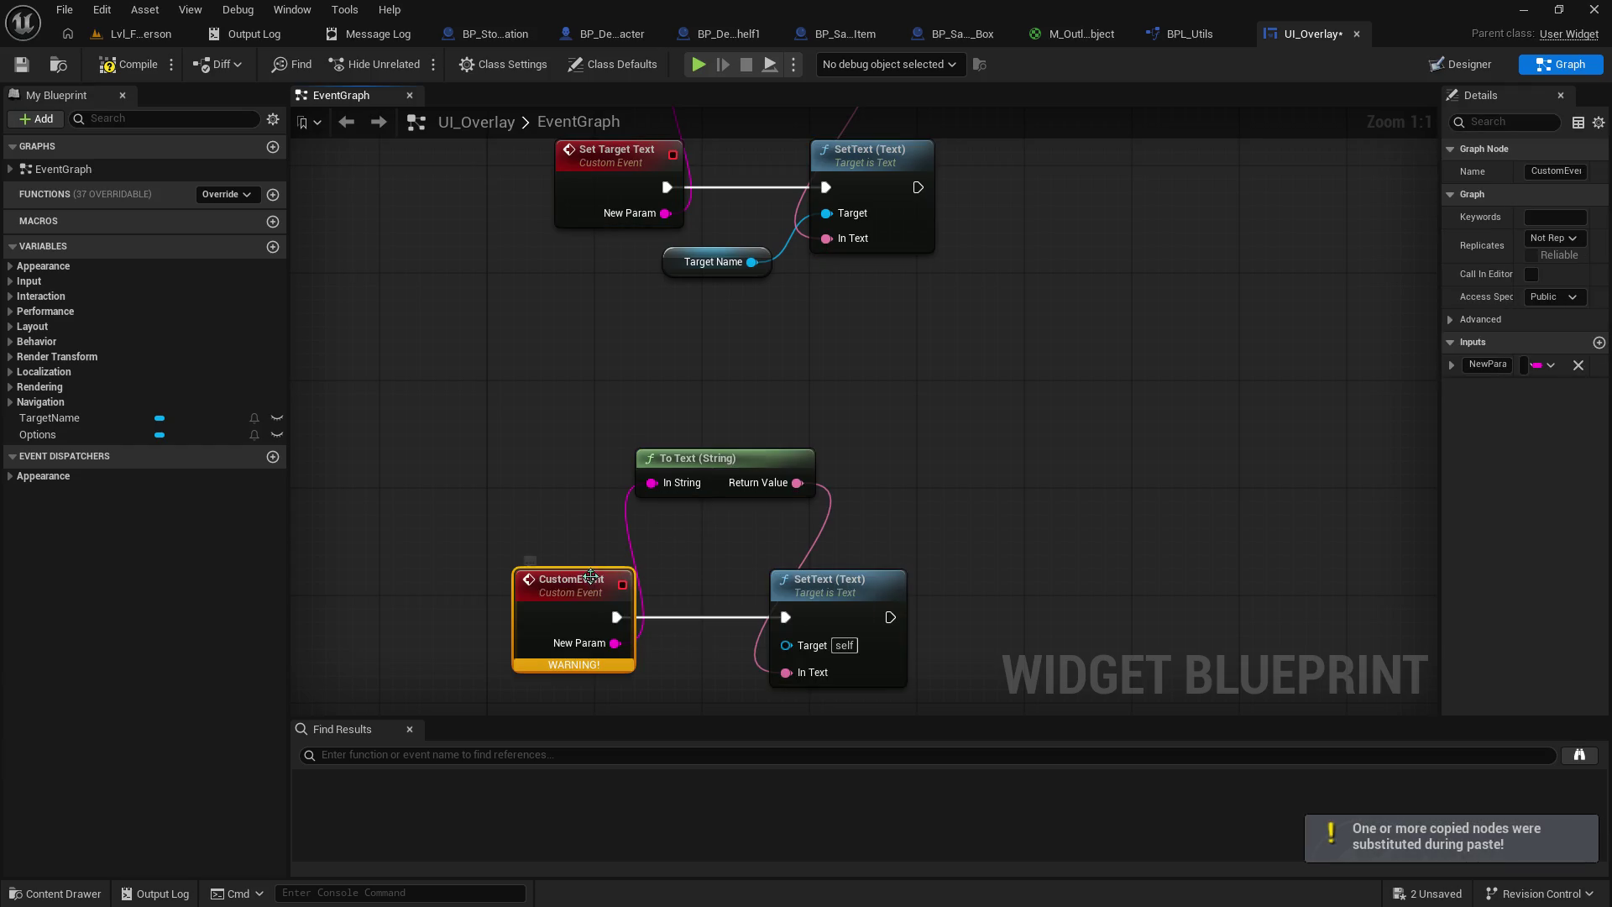
- Rename the pasted event to Set Interactions
{"action": "left_click", "coordinate": [1550, 173]}
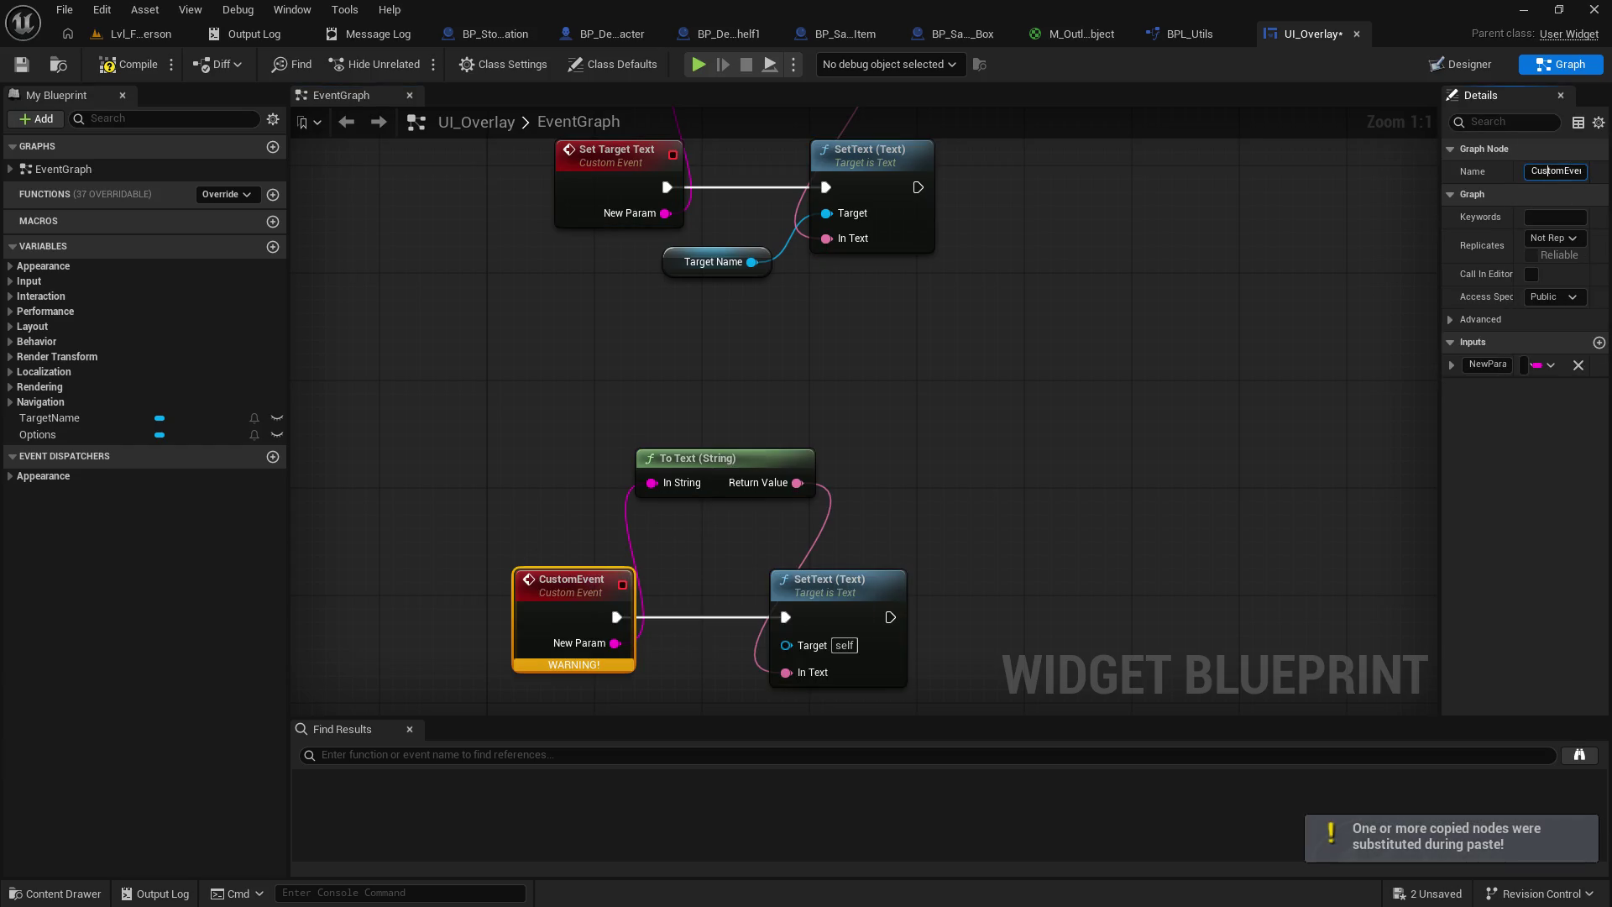
{"action": "key", "text": "ctrl+a"}
{"action": "type", "text": "Set"}
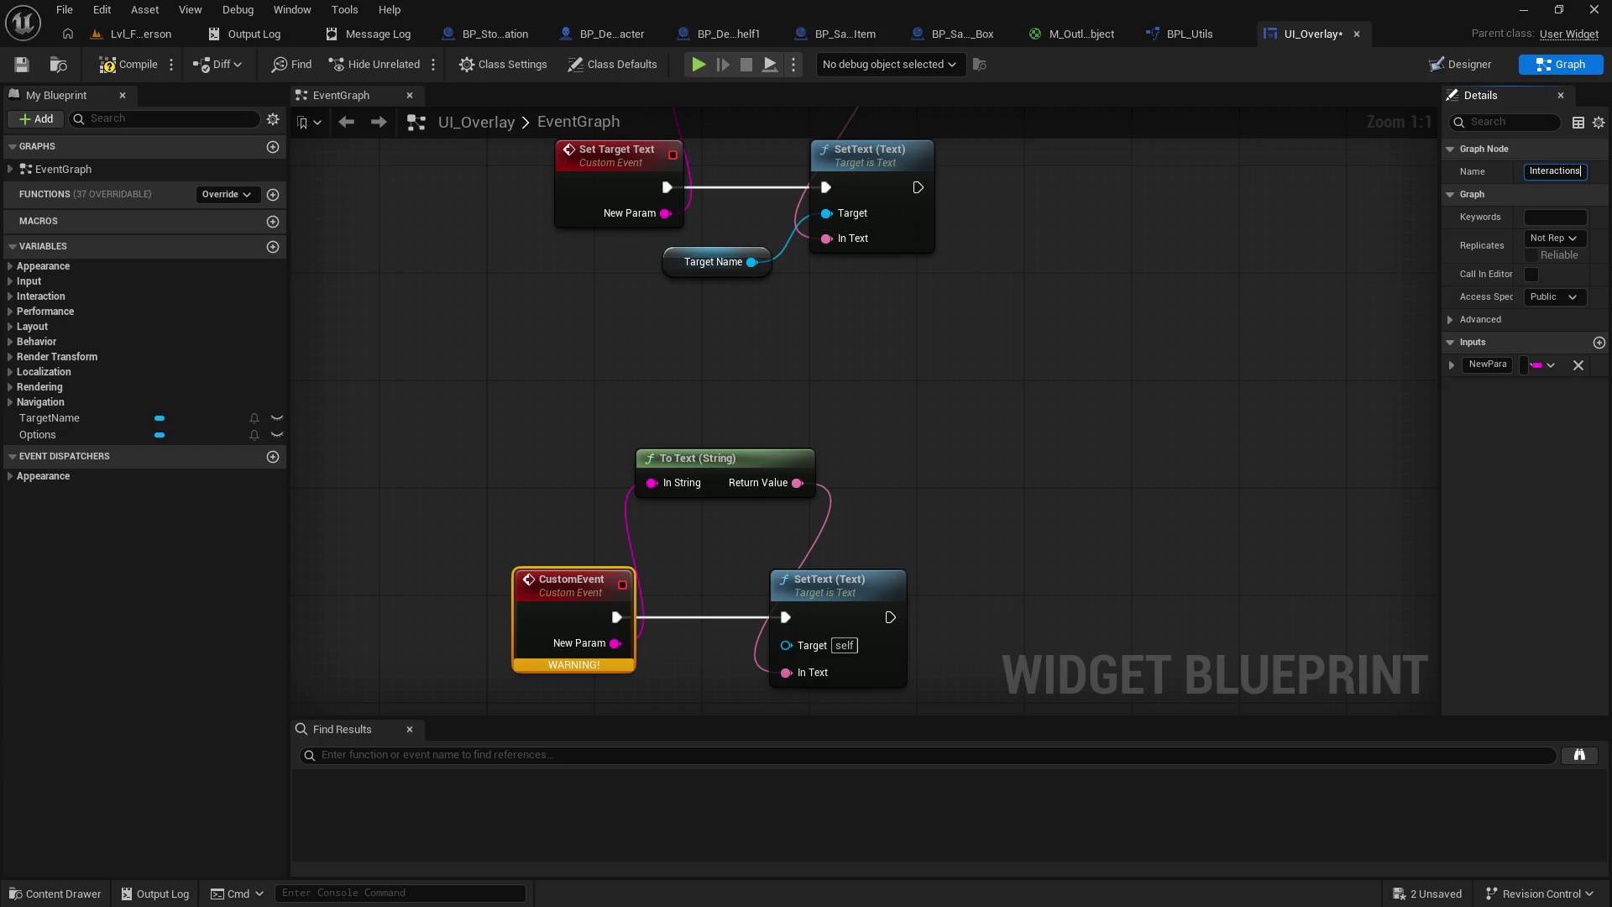
{"action": "key", "text": "Return"}
{"action": "mouse_move", "coordinate": [713, 597]}
{"action": "left_mouse_down"}
{"action": "mouse_move", "coordinate": [737, 562]}
{"action": "mouse_move", "coordinate": [723, 461]}
{"action": "left_mouse_up"}
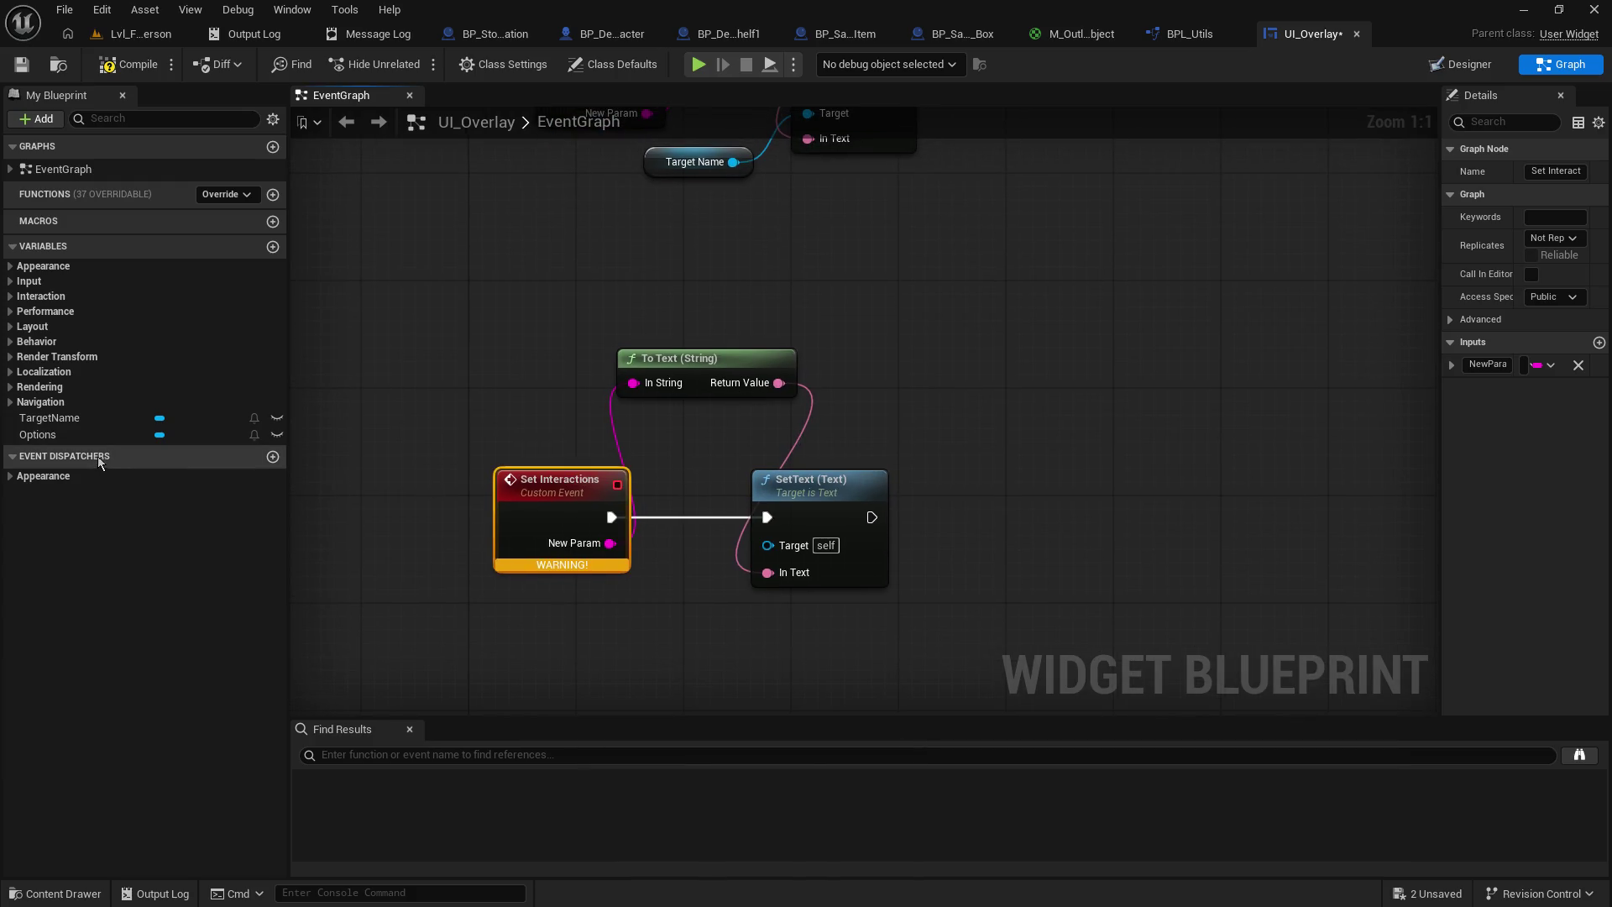
- Wire the event's string input into SetText and add an Options getter as its target
{"action": "mouse_move", "coordinate": [611, 544]}
{"action": "left_mouse_down"}
{"action": "mouse_move", "coordinate": [765, 584]}
{"action": "mouse_move", "coordinate": [621, 491]}
{"action": "mouse_move", "coordinate": [633, 383]}
{"action": "left_mouse_up"}
{"action": "left_click", "coordinate": [445, 435]}
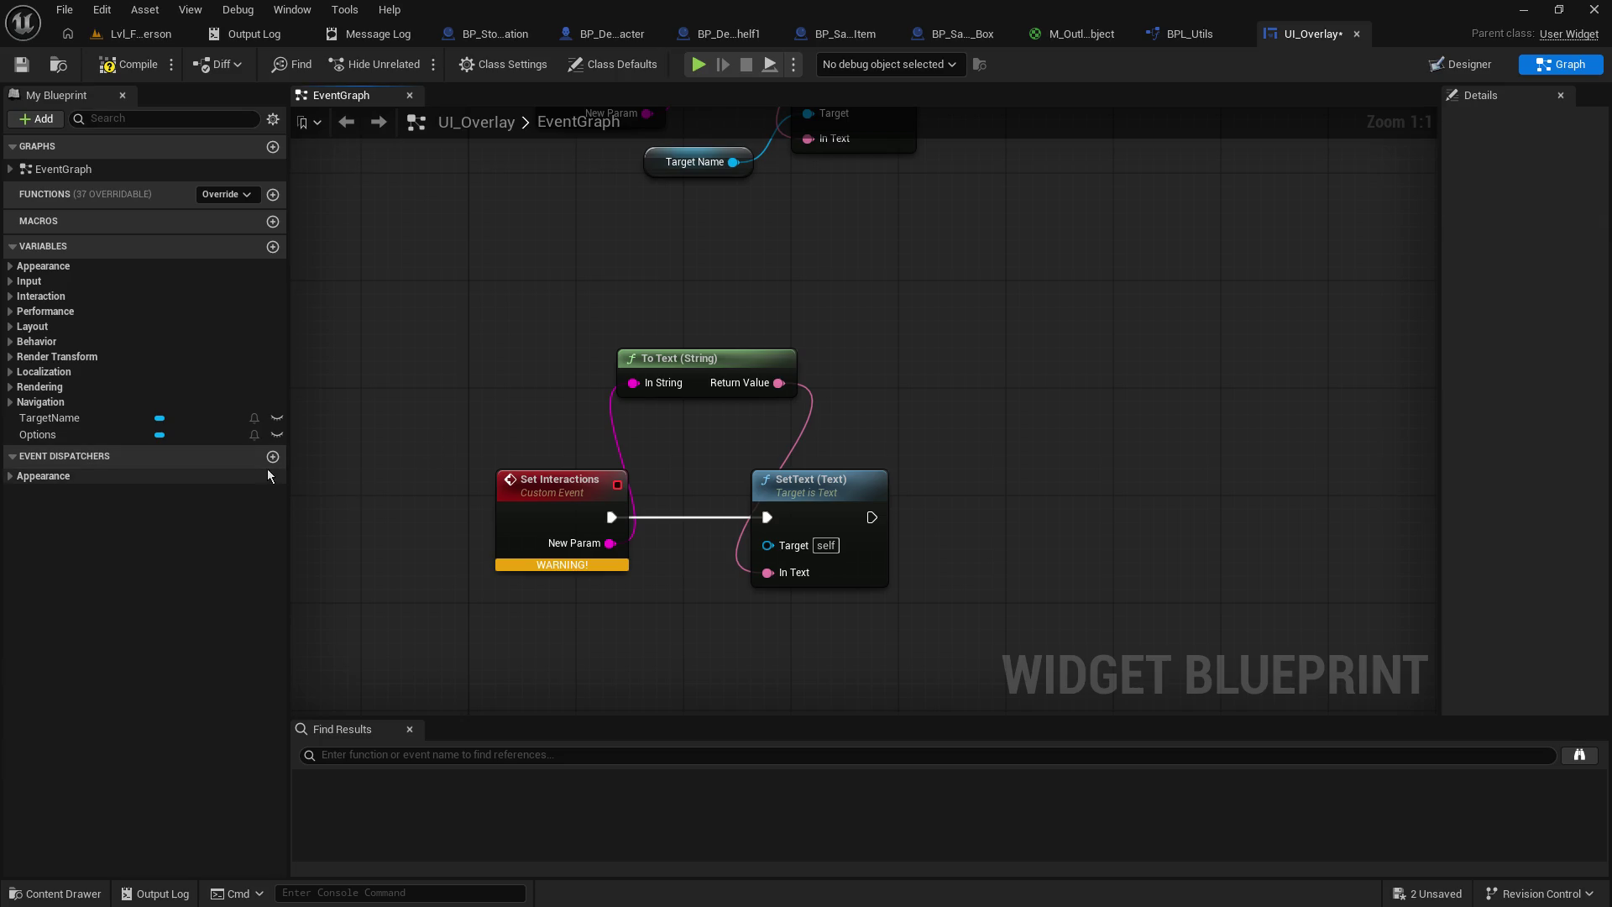
{"action": "mouse_move", "coordinate": [50, 434]}
{"action": "left_mouse_down"}
{"action": "mouse_move", "coordinate": [608, 596]}
{"action": "mouse_move", "coordinate": [761, 571]}
{"action": "mouse_move", "coordinate": [767, 544]}
{"action": "left_mouse_up"}
{"action": "left_click", "coordinate": [701, 629]}
{"action": "left_click_drag", "start_coordinate": [552, 530], "coordinate": [599, 628]}
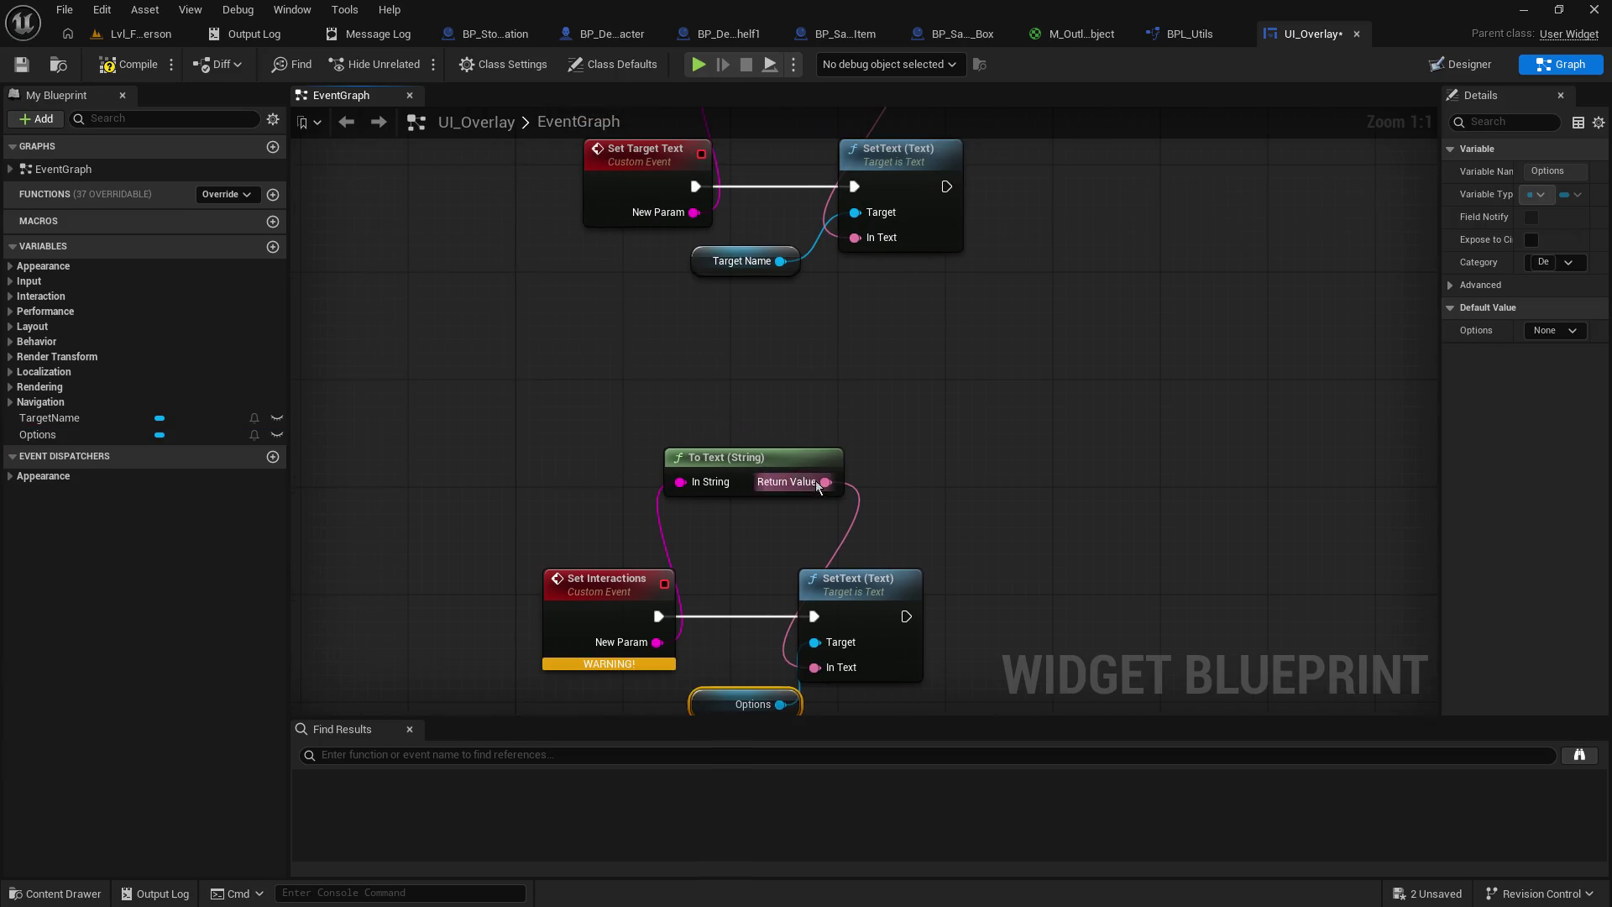
{"action": "left_click", "coordinate": [598, 628]}
- Rename the event inputs to Options Text and Target Name, refreshing nodes to clear the warning
{"action": "left_click", "coordinate": [1488, 365]}
{"action": "type", "text": "Options Text"}
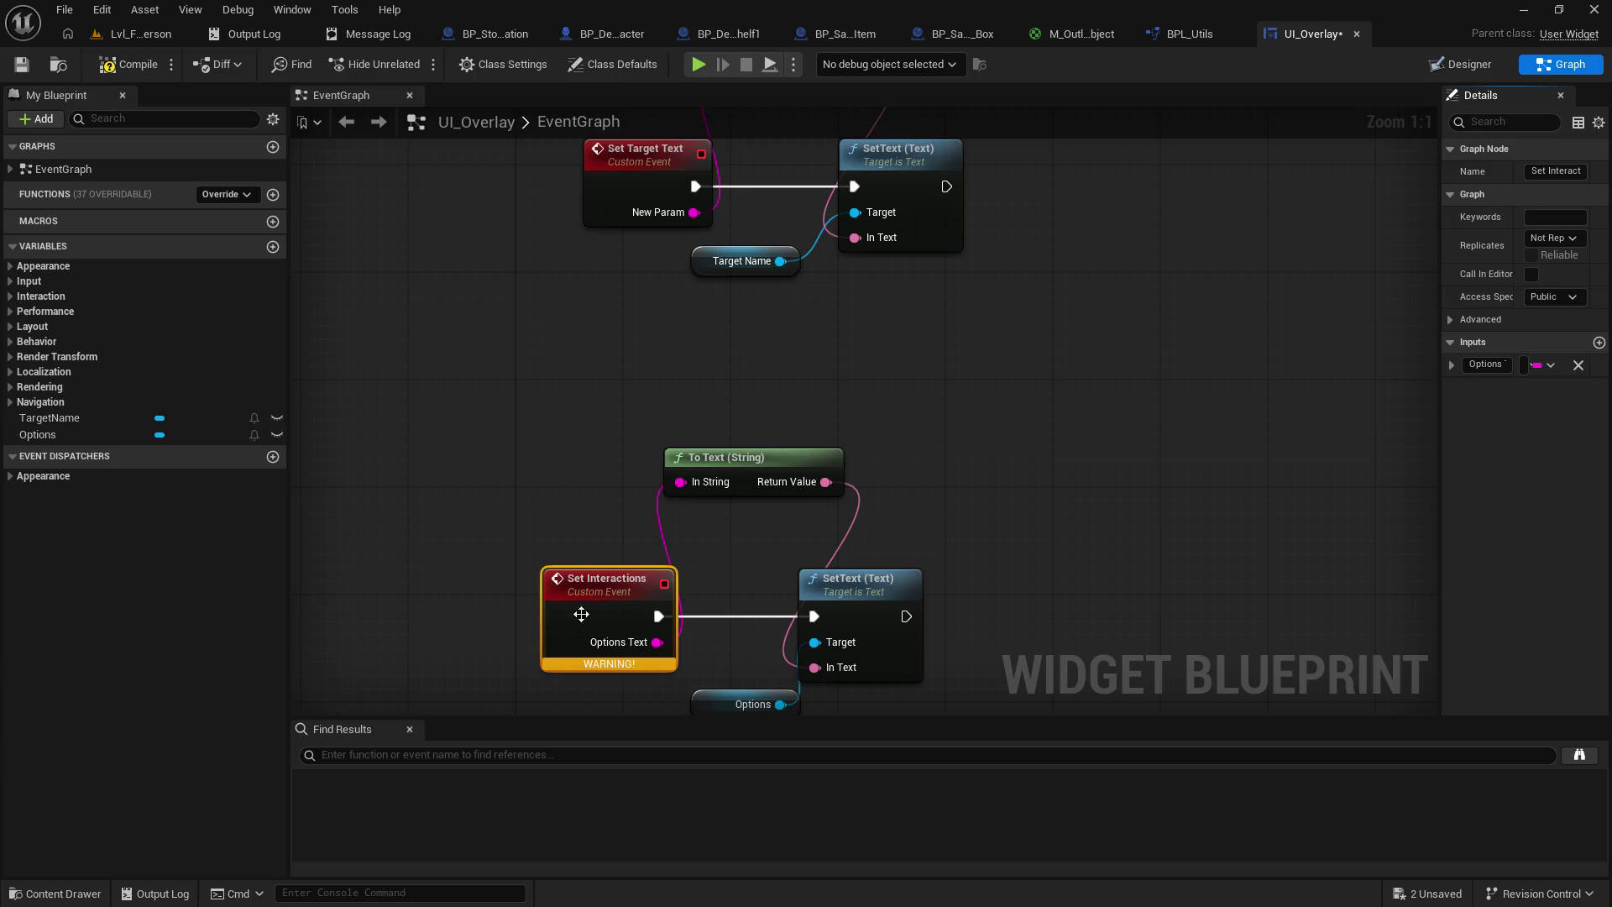
{"action": "right_click", "coordinate": [640, 613]}
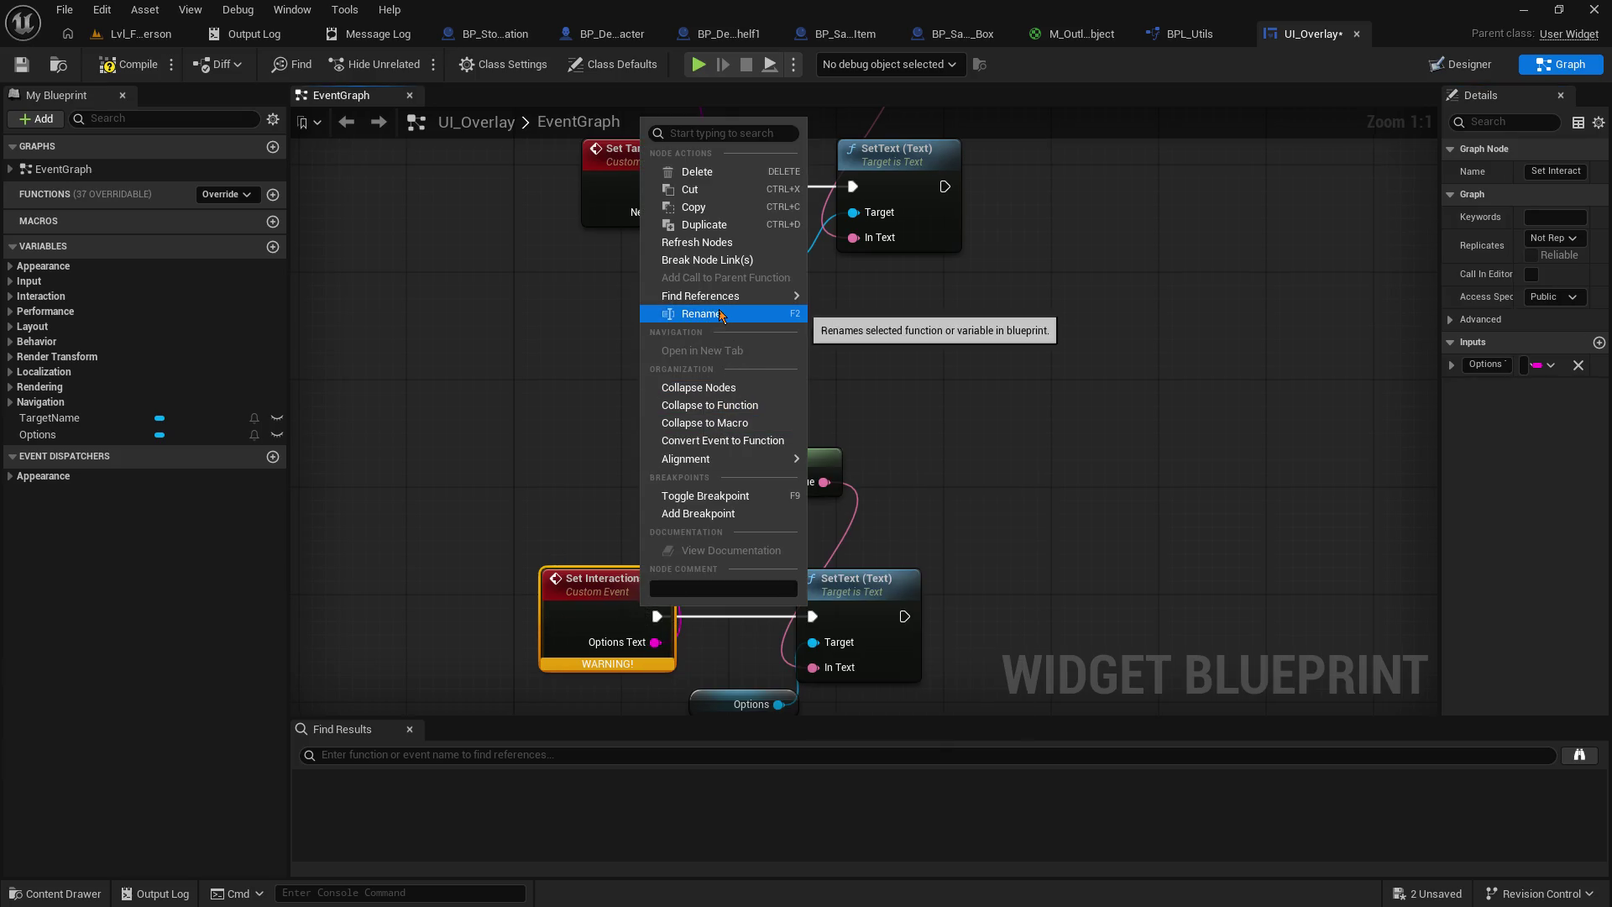
{"action": "left_click", "coordinate": [733, 245]}
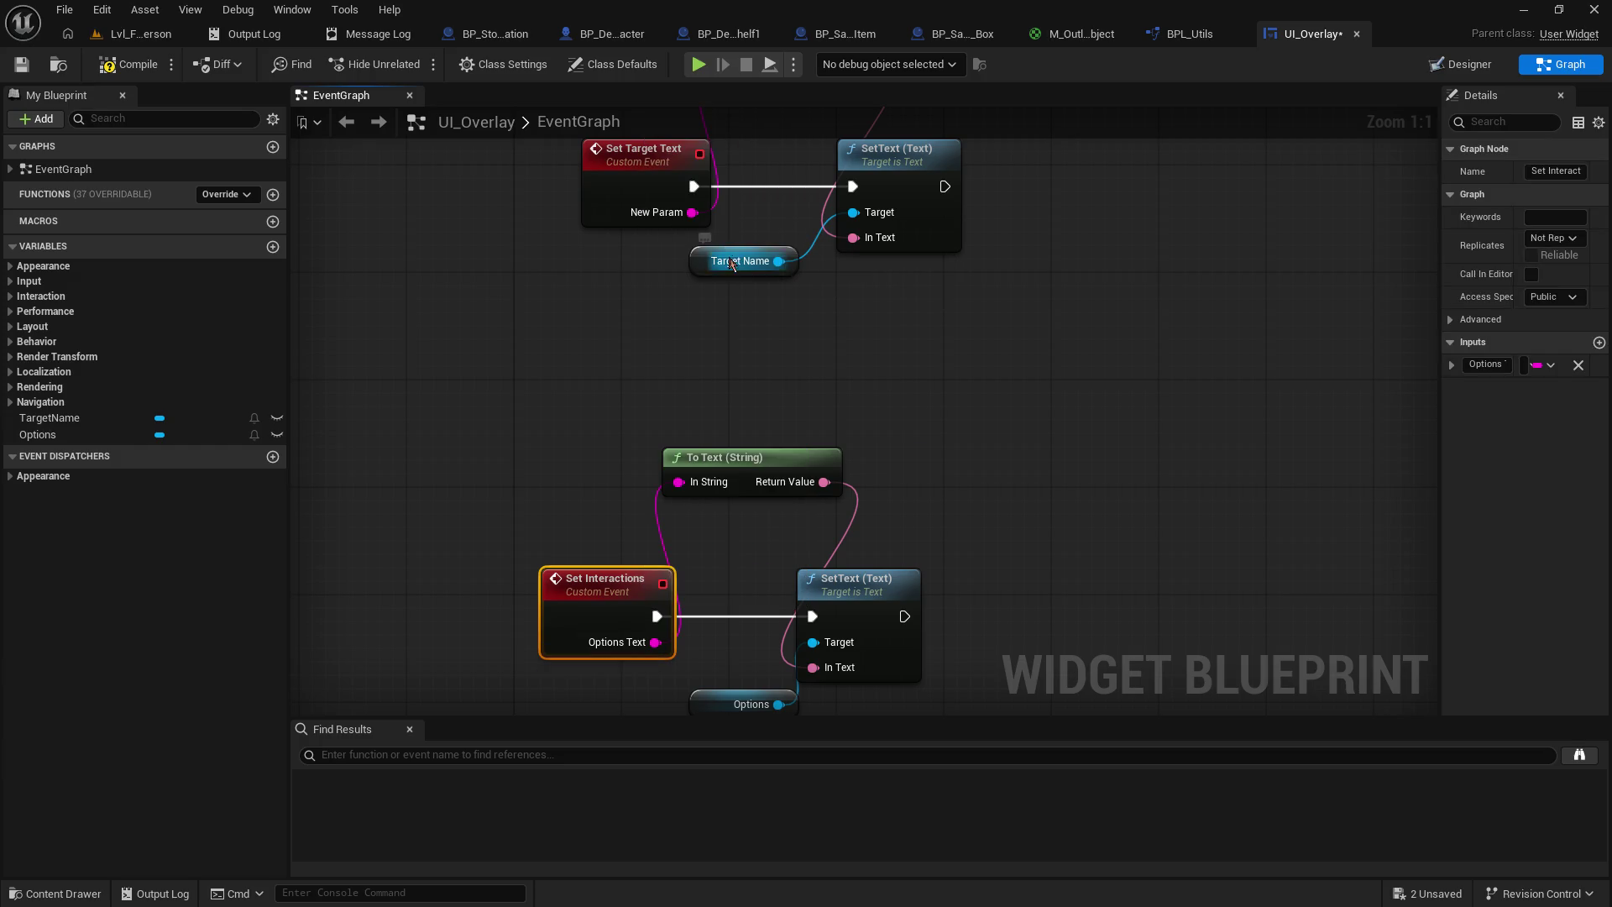
{"action": "left_click", "coordinate": [613, 205]}
{"action": "left_click", "coordinate": [1503, 369]}
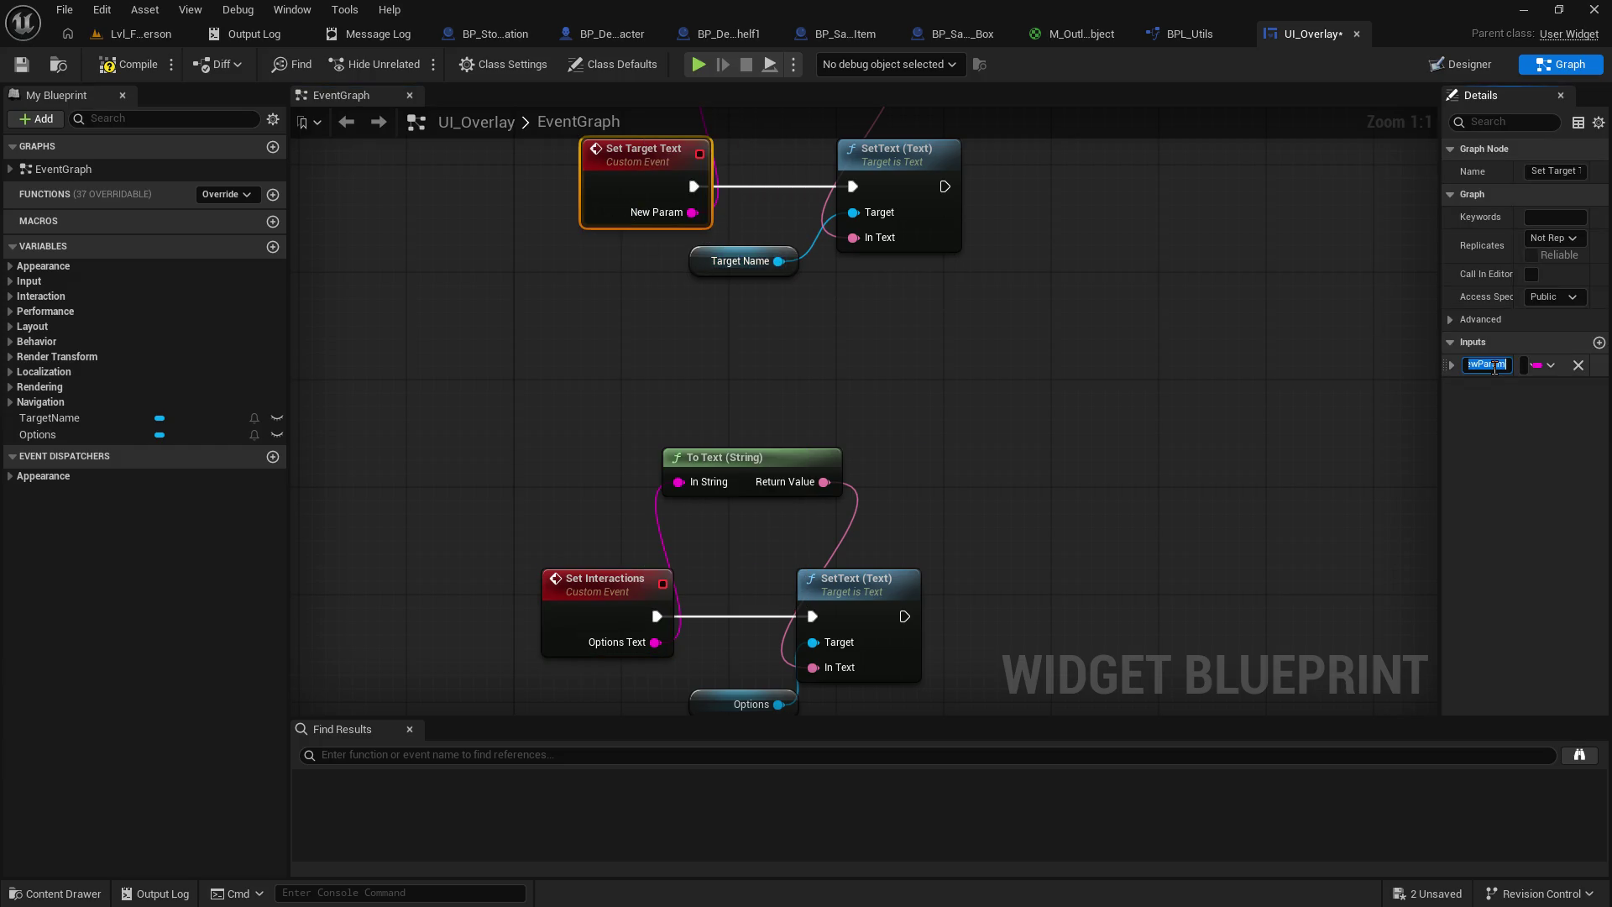
{"action": "key", "text": "Return"}
- Save UI_Overlay and switch to BP_DefaultDevCharacter's event graph
{"action": "left_click", "coordinate": [24, 61]}
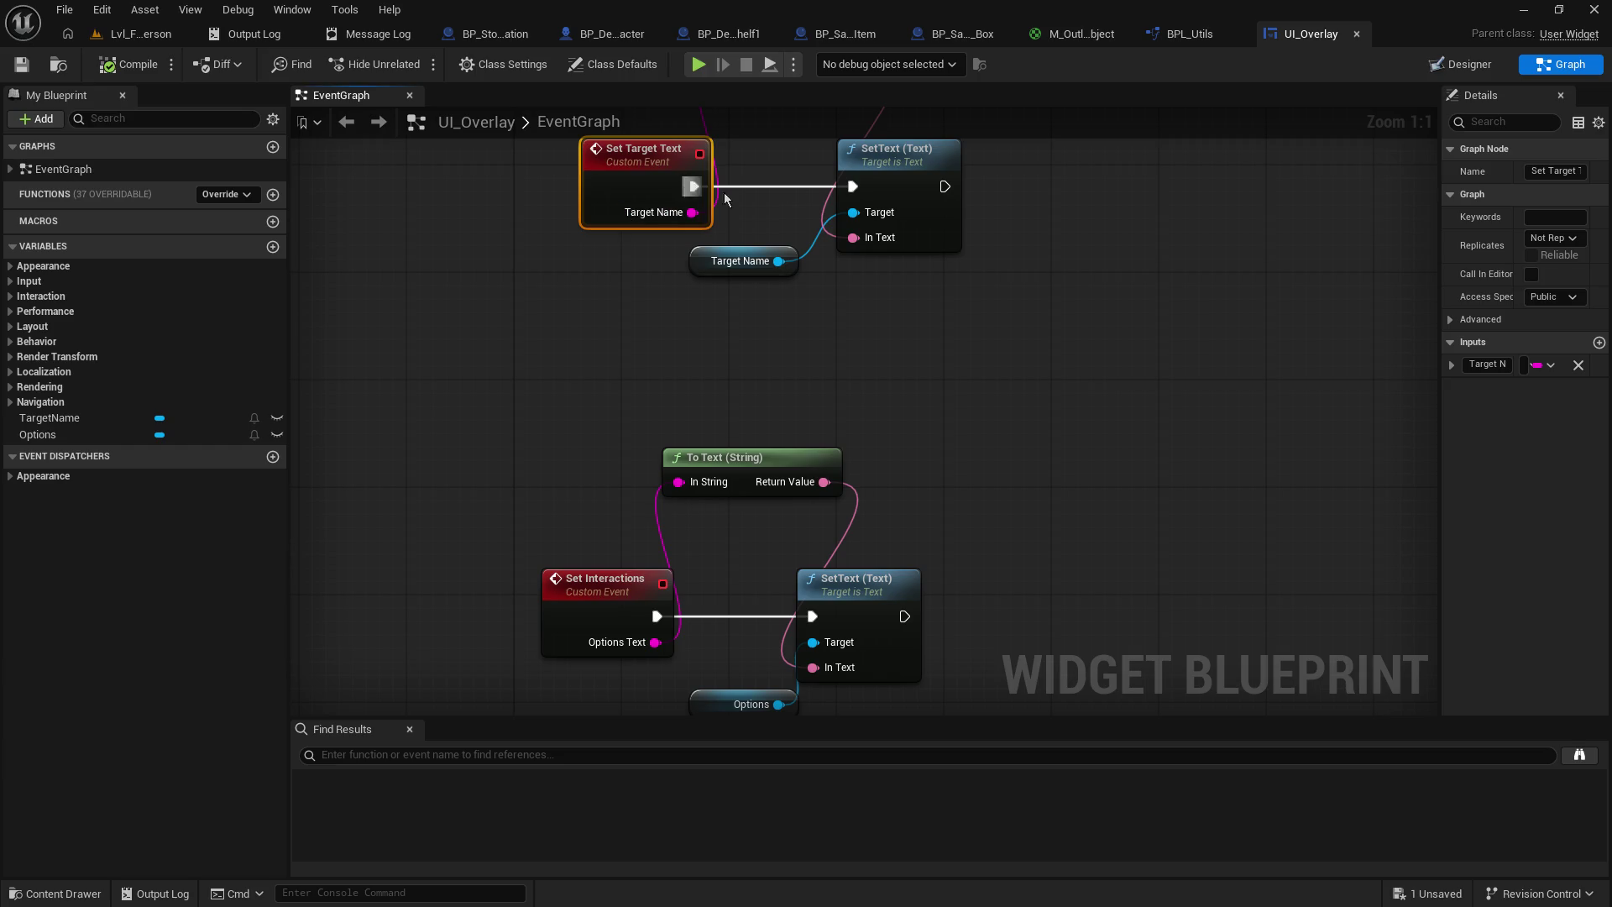
{"action": "left_click", "coordinate": [613, 33]}
{"action": "scroll", "coordinate": [987, 585], "scroll_direction": "down", "scroll_amount": 3}
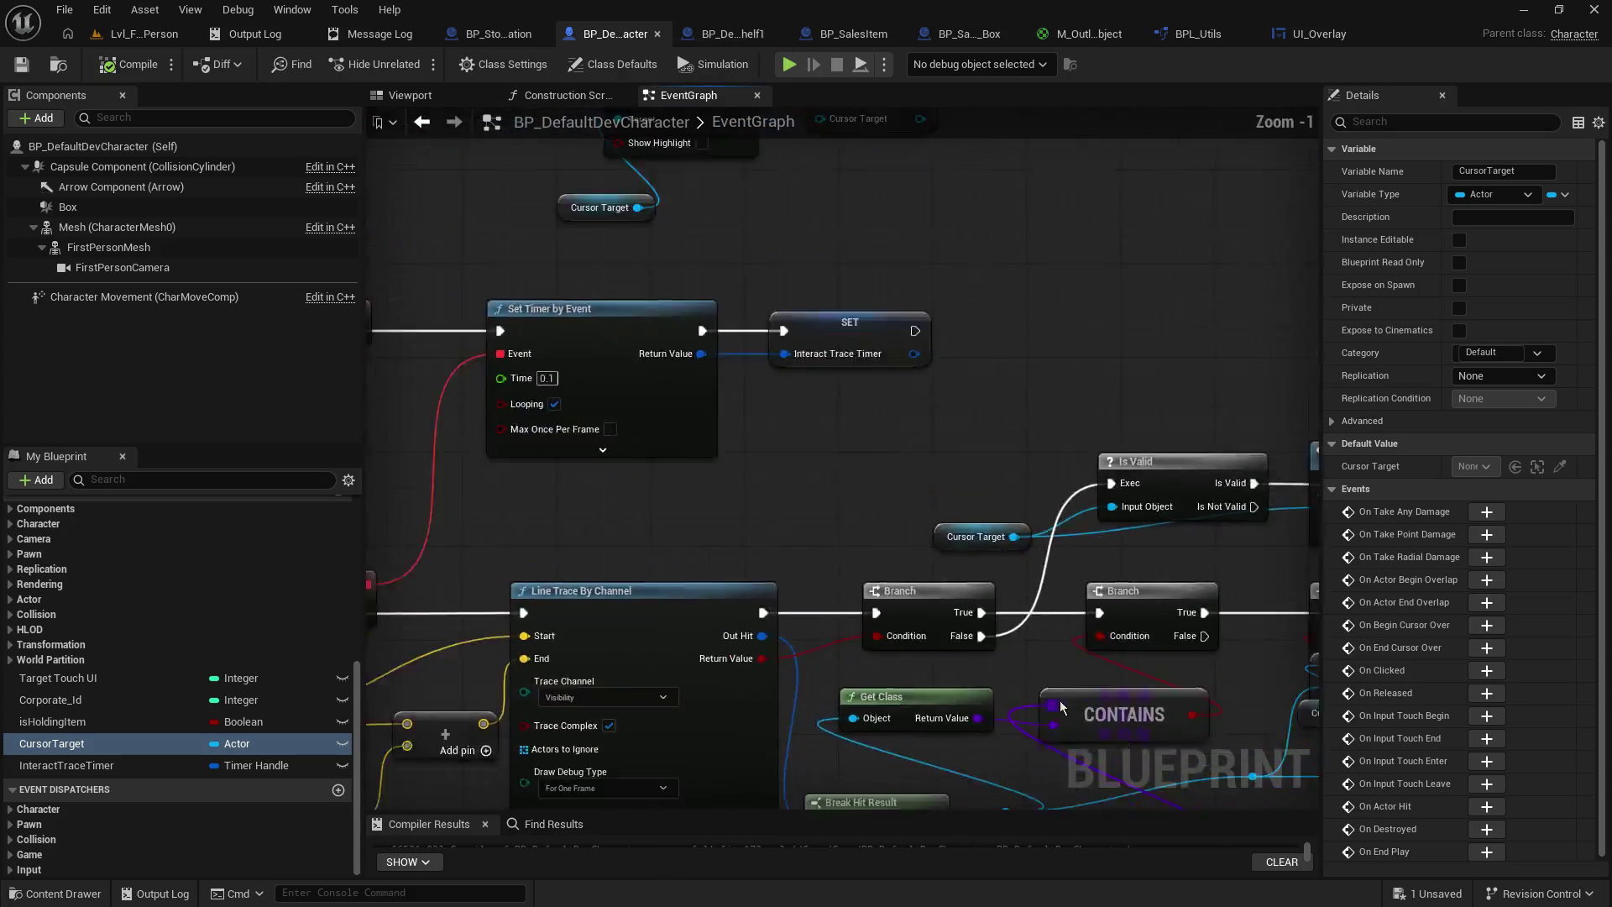
- Add a Create Widget node after the SET node's execution
{"action": "scroll", "coordinate": [985, 585], "scroll_direction": "up", "scroll_amount": 6}
{"action": "mouse_move", "coordinate": [985, 579]}
{"action": "left_mouse_down"}
{"action": "mouse_move", "coordinate": [373, 539]}
{"action": "mouse_move", "coordinate": [913, 538]}
{"action": "mouse_move", "coordinate": [595, 604]}
{"action": "left_mouse_up"}
{"action": "mouse_move", "coordinate": [830, 545]}
{"action": "left_mouse_down"}
{"action": "mouse_move", "coordinate": [958, 554]}
{"action": "mouse_move", "coordinate": [947, 543]}
{"action": "left_mouse_up"}
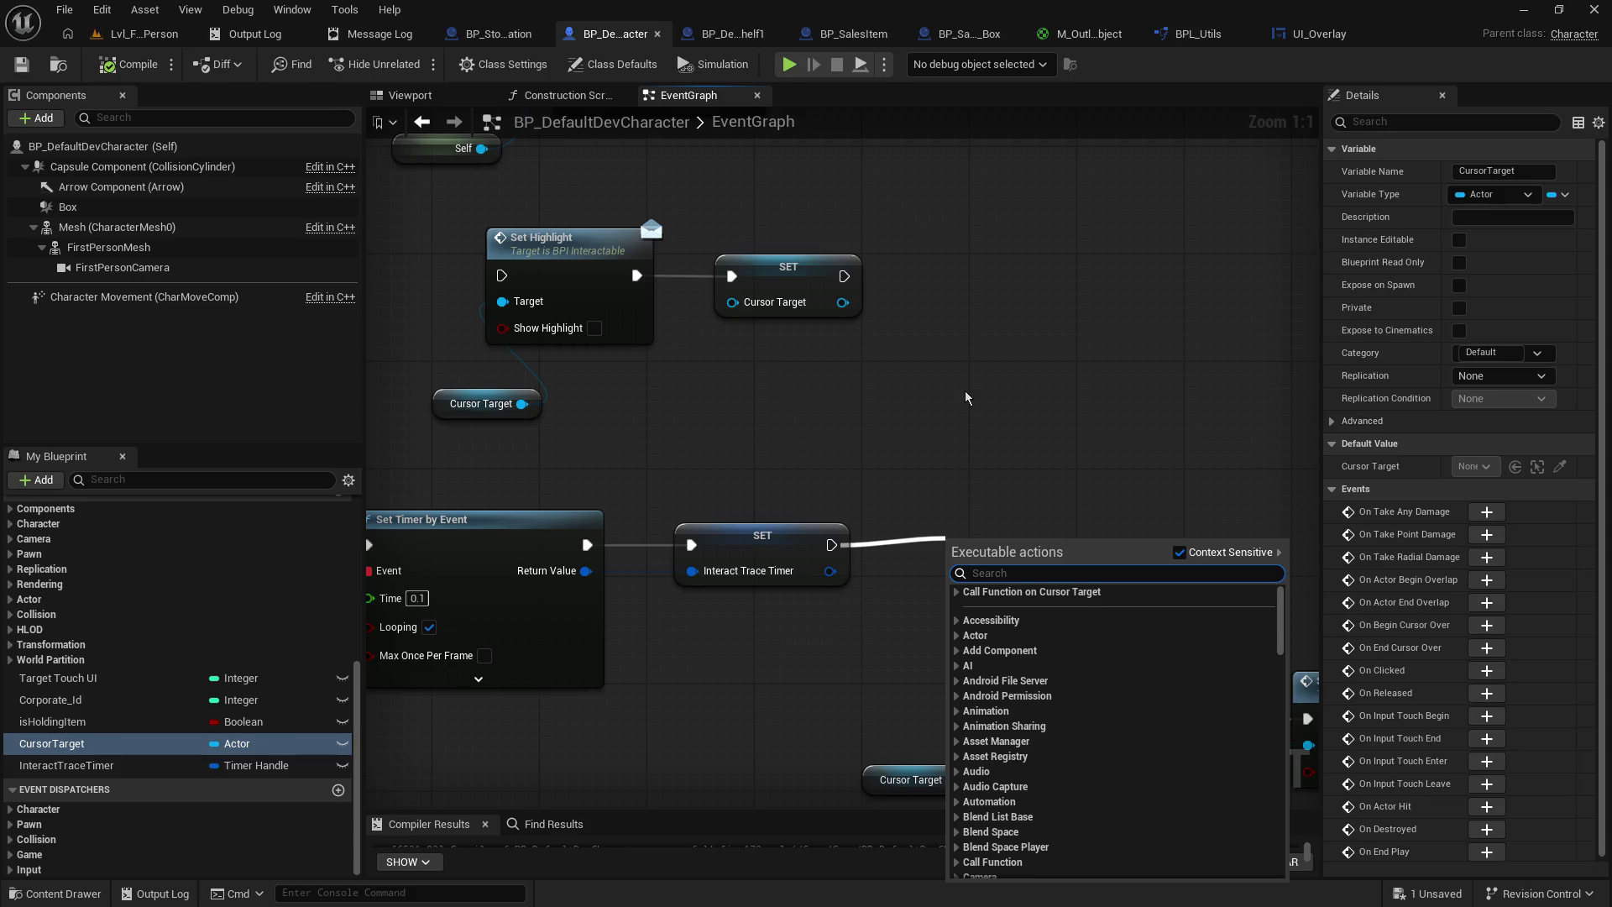
{"action": "type", "text": "user wid"}
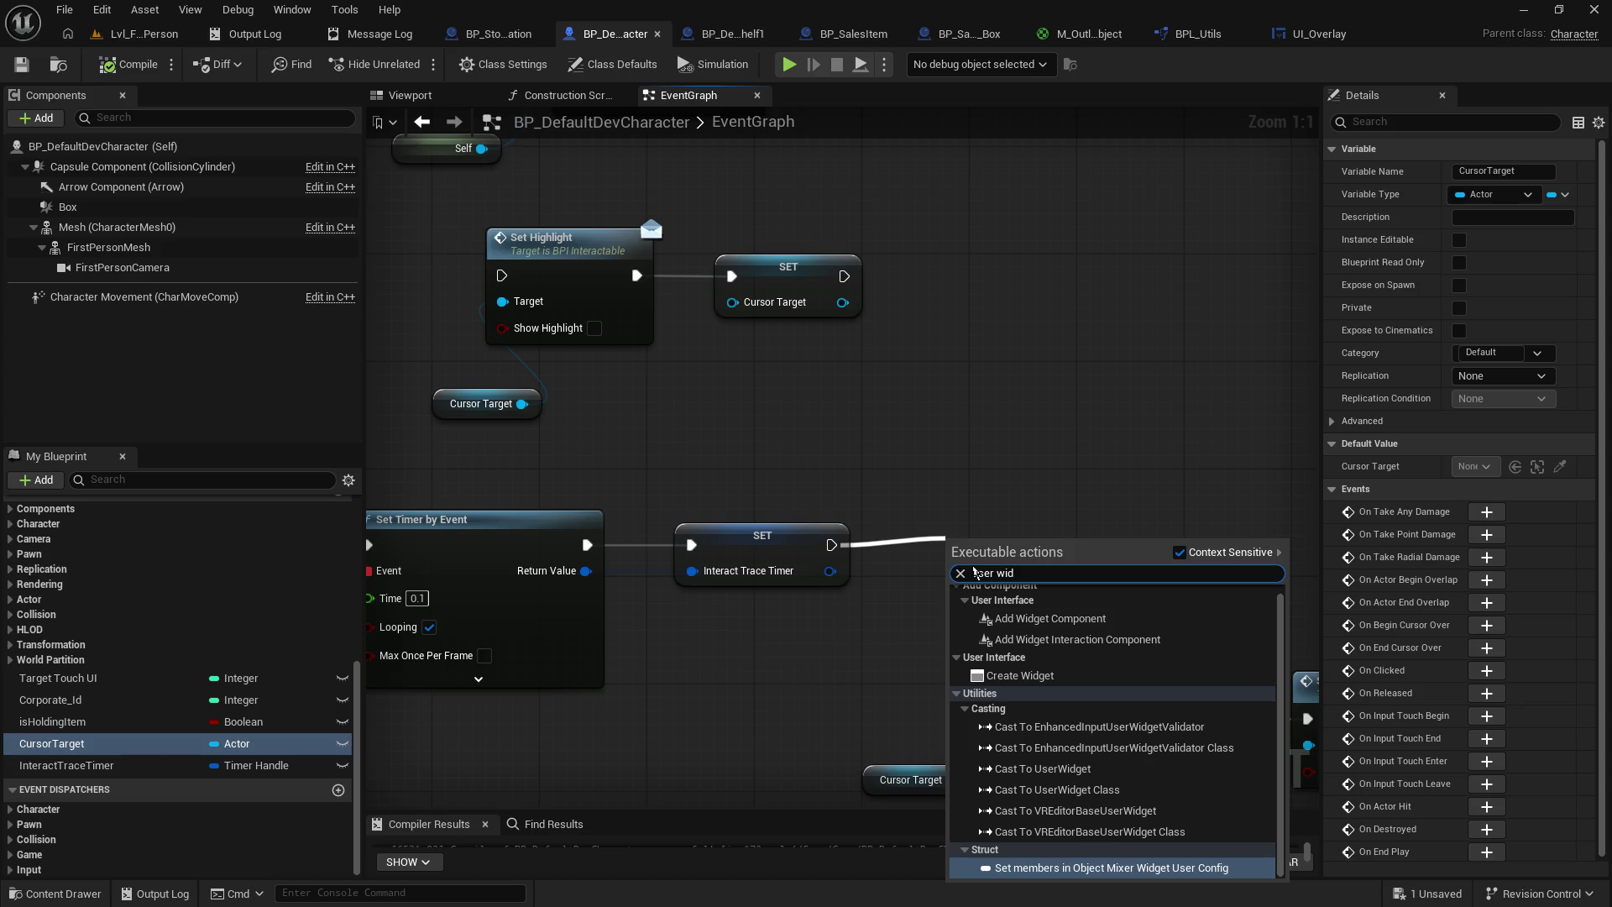
{"action": "left_click", "coordinate": [1020, 675]}
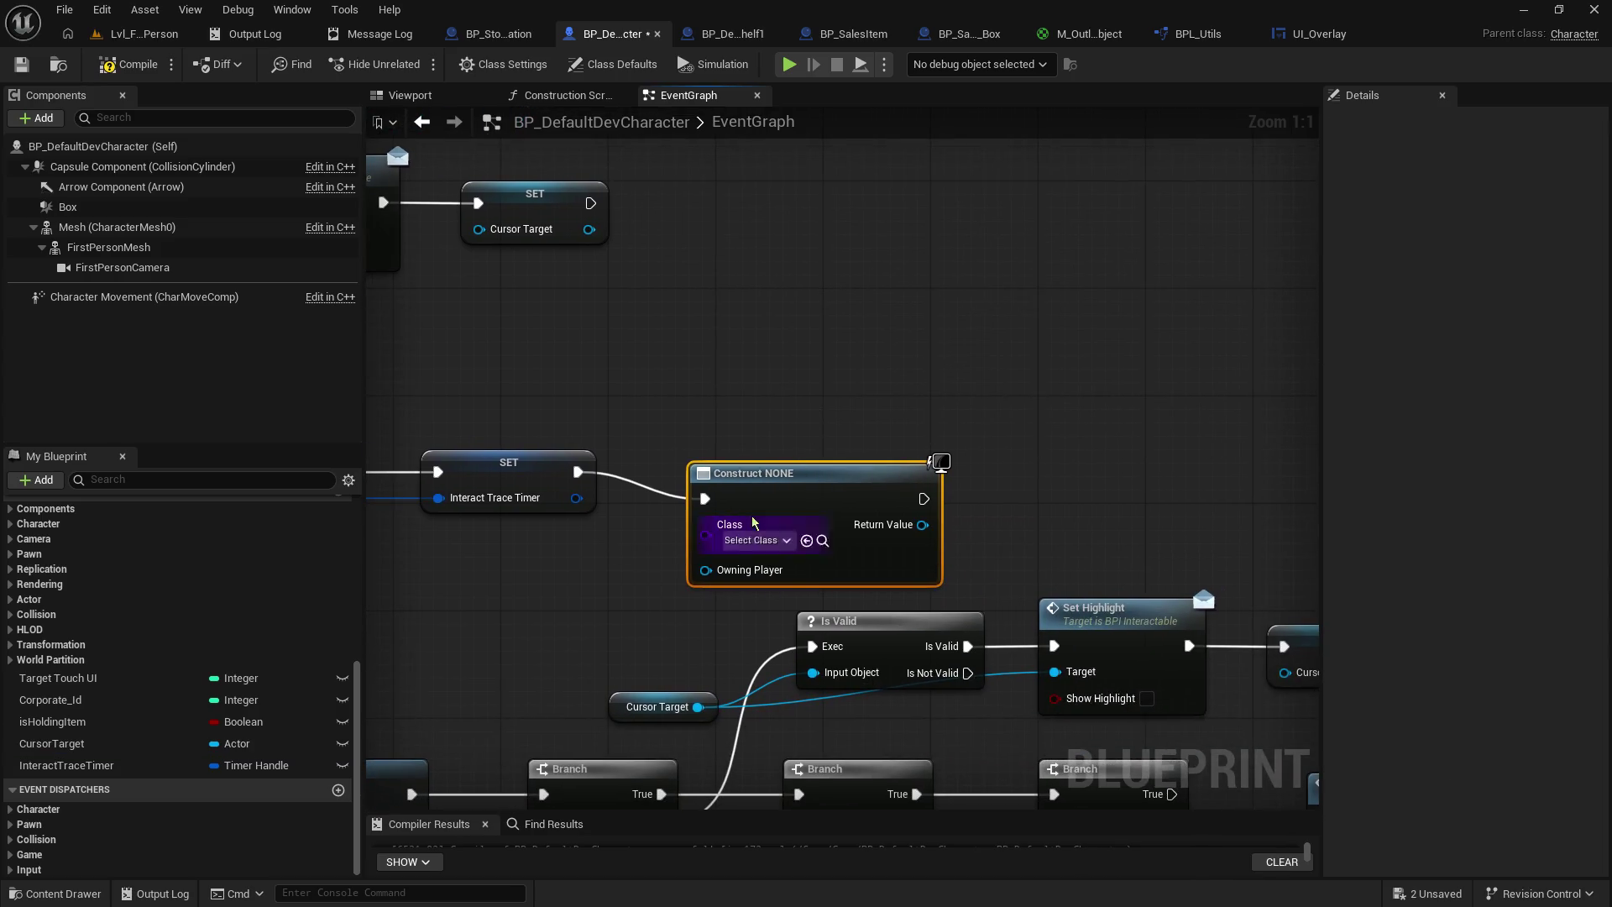
{"action": "left_click_drag", "start_coordinate": [743, 531], "coordinate": [756, 517]}
- Add a Get Player Controller node and wire it into Owning Player
{"action": "mouse_move", "coordinate": [859, 562]}
{"action": "left_mouse_down"}
{"action": "mouse_move", "coordinate": [756, 593]}
{"action": "mouse_move", "coordinate": [733, 580]}
{"action": "left_mouse_up"}
{"action": "type", "text": "sel"}
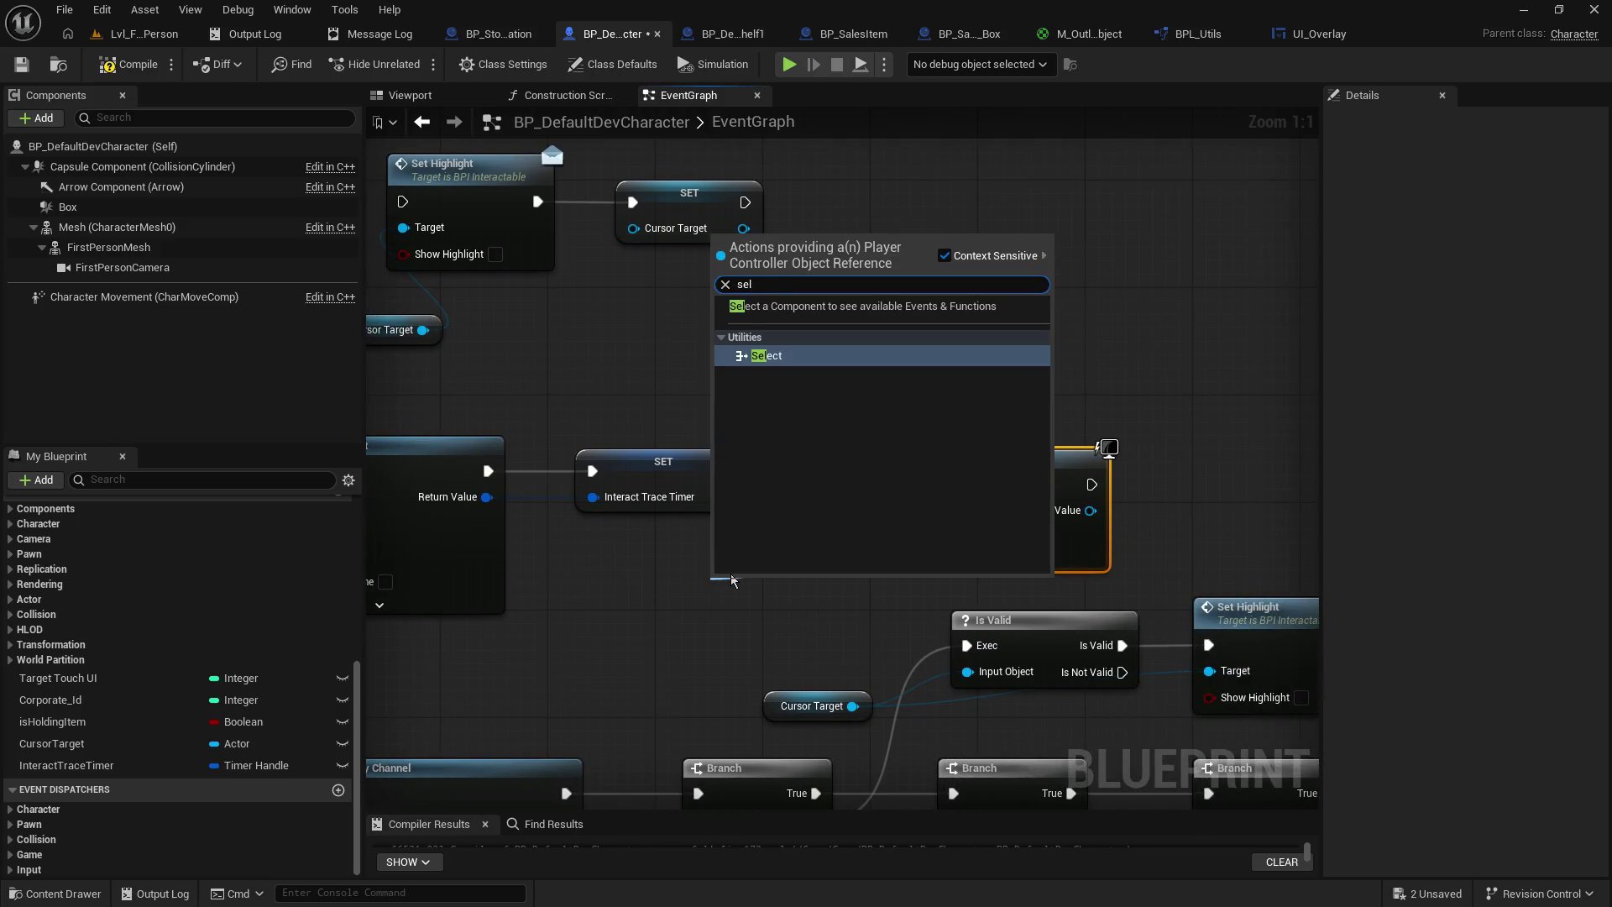
{"action": "left_click", "coordinate": [670, 444]}
{"action": "mouse_move", "coordinate": [648, 619]}
{"action": "left_mouse_down"}
{"action": "mouse_move", "coordinate": [1150, 592]}
{"action": "mouse_move", "coordinate": [601, 581]}
{"action": "left_mouse_up"}
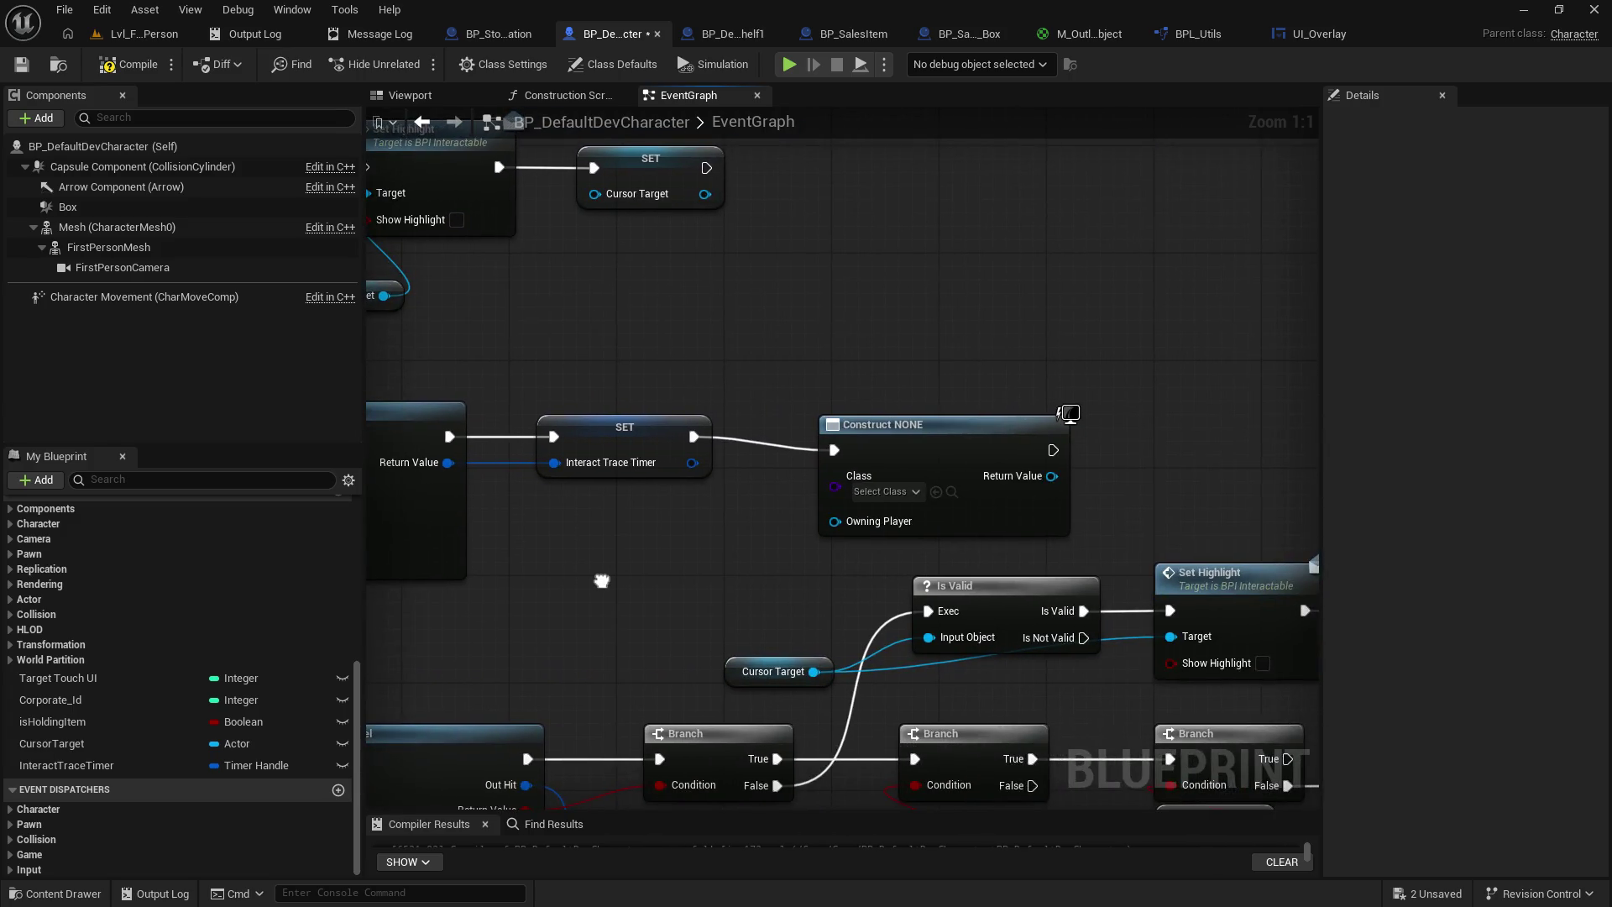
{"action": "left_click_drag", "start_coordinate": [909, 461], "coordinate": [918, 389]}
{"action": "right_click", "coordinate": [663, 547]}
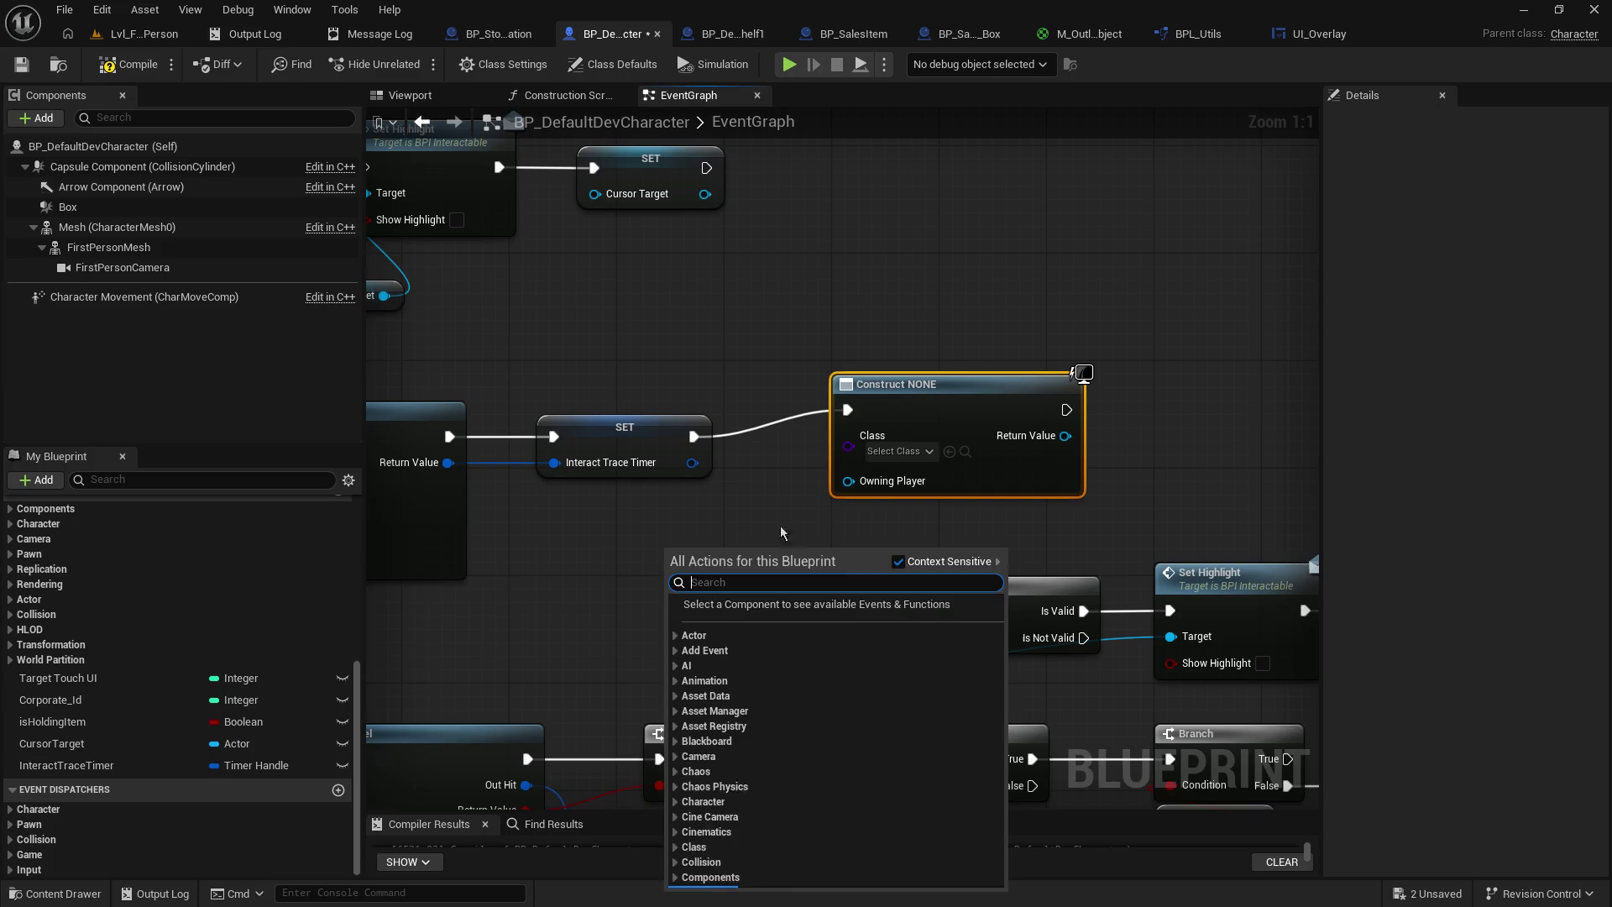
{"action": "right_click", "coordinate": [713, 510]}
{"action": "type", "text": "get player c"}
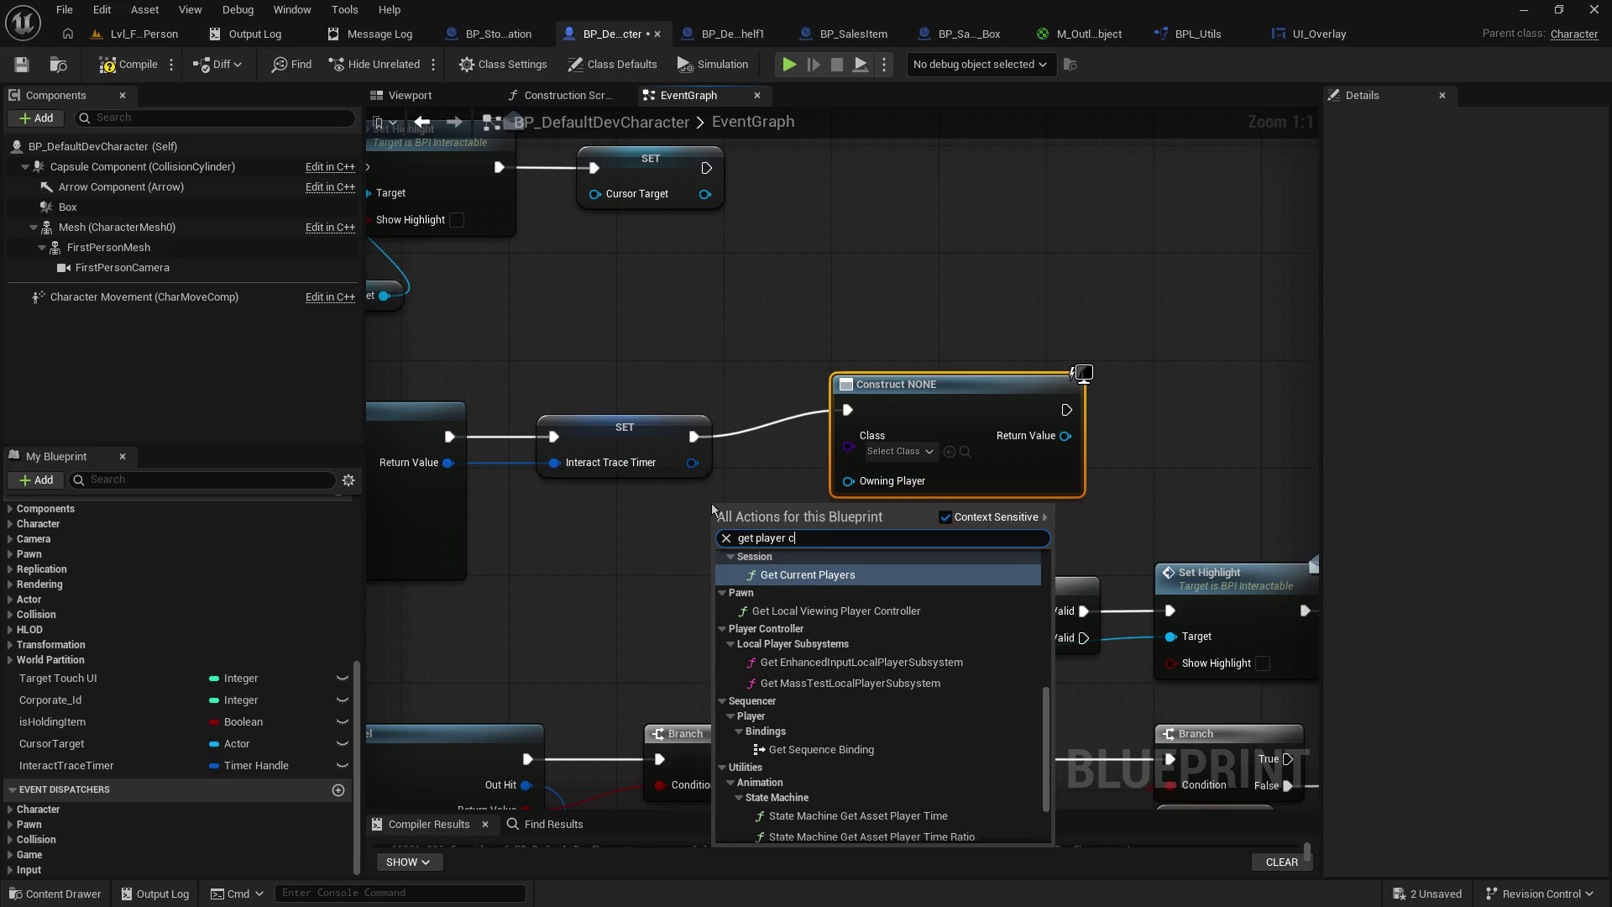
{"action": "key", "text": "BackSpace"}
{"action": "left_click", "coordinate": [858, 559]}
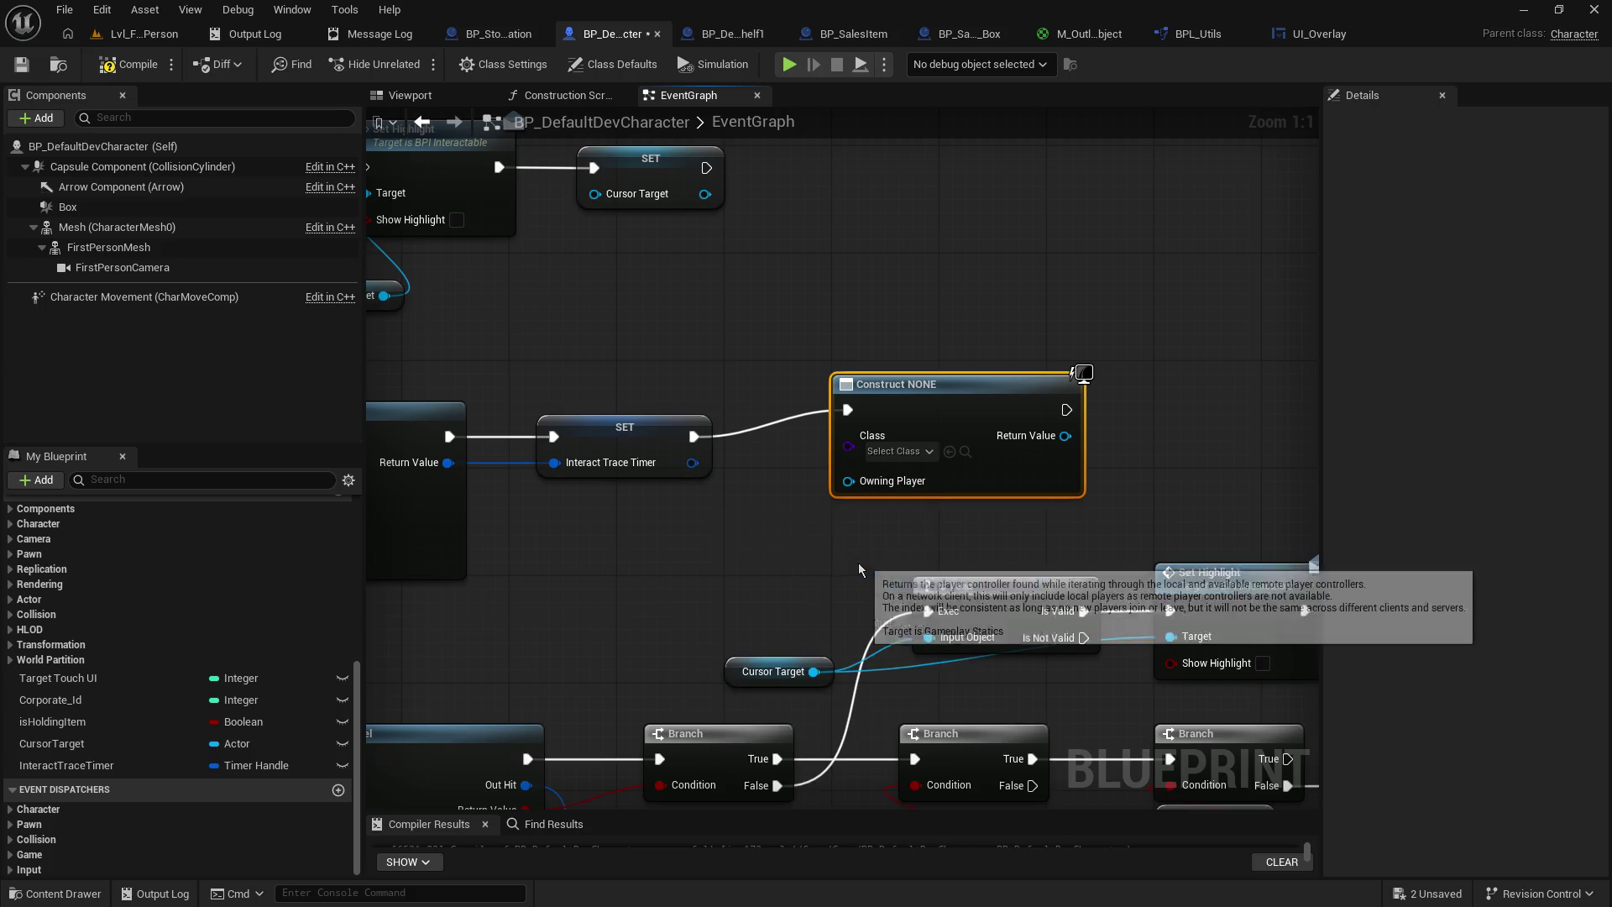
{"action": "left_click_drag", "start_coordinate": [801, 537], "coordinate": [651, 538]}
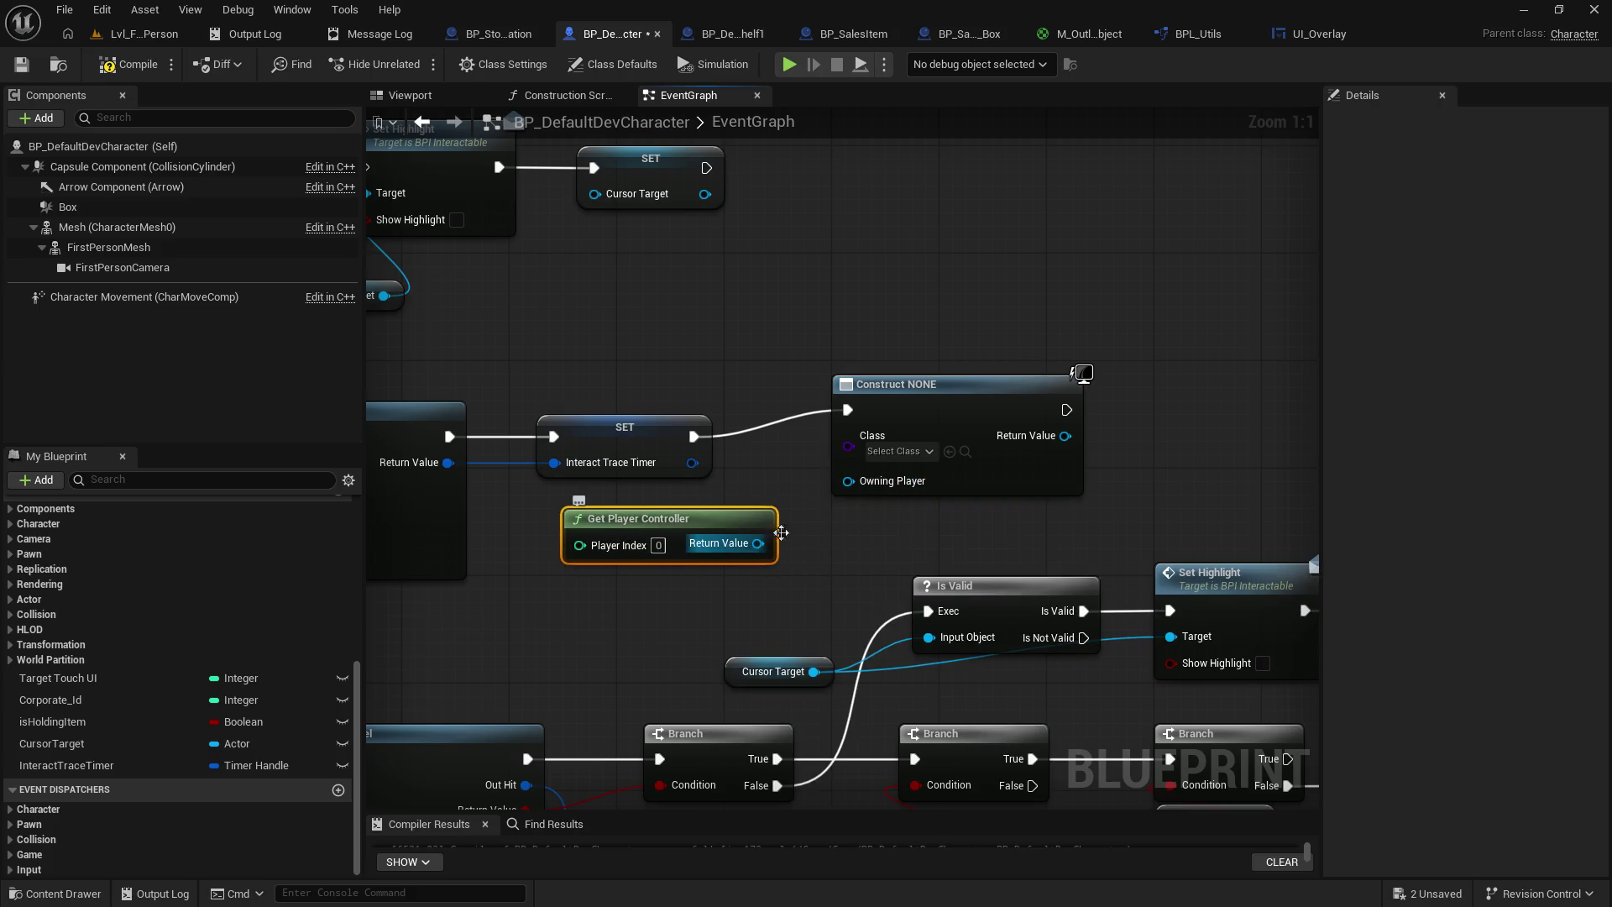
{"action": "left_click_drag", "start_coordinate": [758, 543], "coordinate": [848, 481]}
- Set the Create Widget class to UI_Overlay
{"action": "left_click", "coordinate": [895, 452]}
{"action": "type", "text": "overlay"}
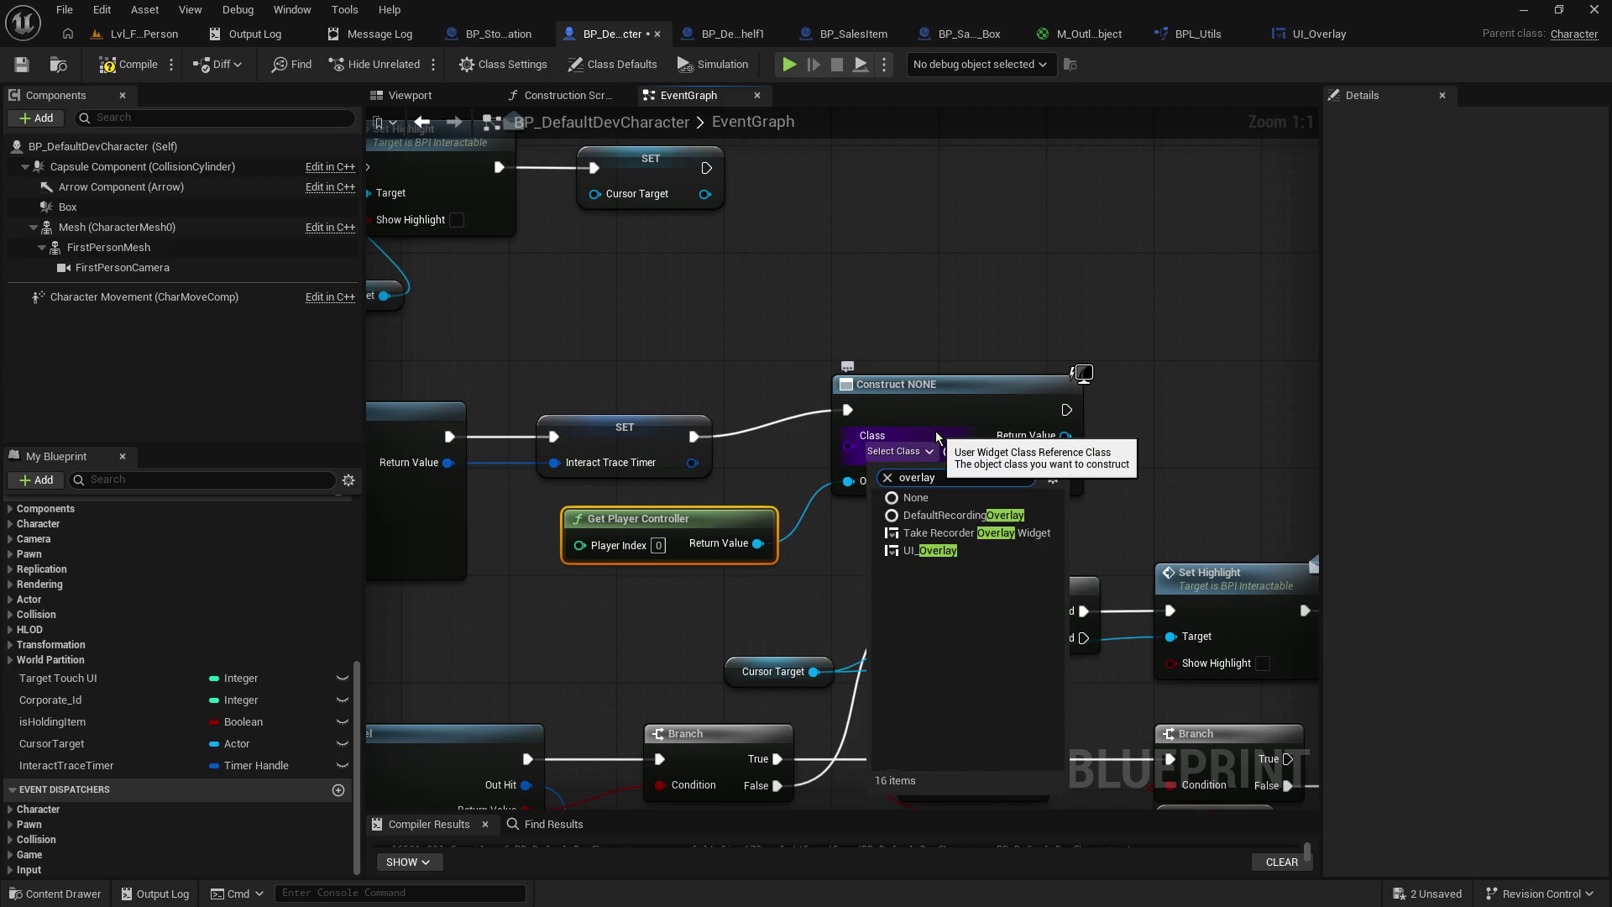
{"action": "left_click", "coordinate": [995, 550]}
{"action": "left_click_drag", "start_coordinate": [1098, 484], "coordinate": [990, 489]}
{"action": "mouse_move", "coordinate": [764, 412]}
{"action": "left_mouse_down"}
{"action": "mouse_move", "coordinate": [736, 416]}
{"action": "mouse_move", "coordinate": [738, 389]}
{"action": "mouse_move", "coordinate": [908, 404]}
{"action": "left_mouse_up"}
- Add an Add to Viewport node for the created UI Overlay widget
{"action": "type", "text": "add to vi"}
{"action": "key", "text": "Return"}
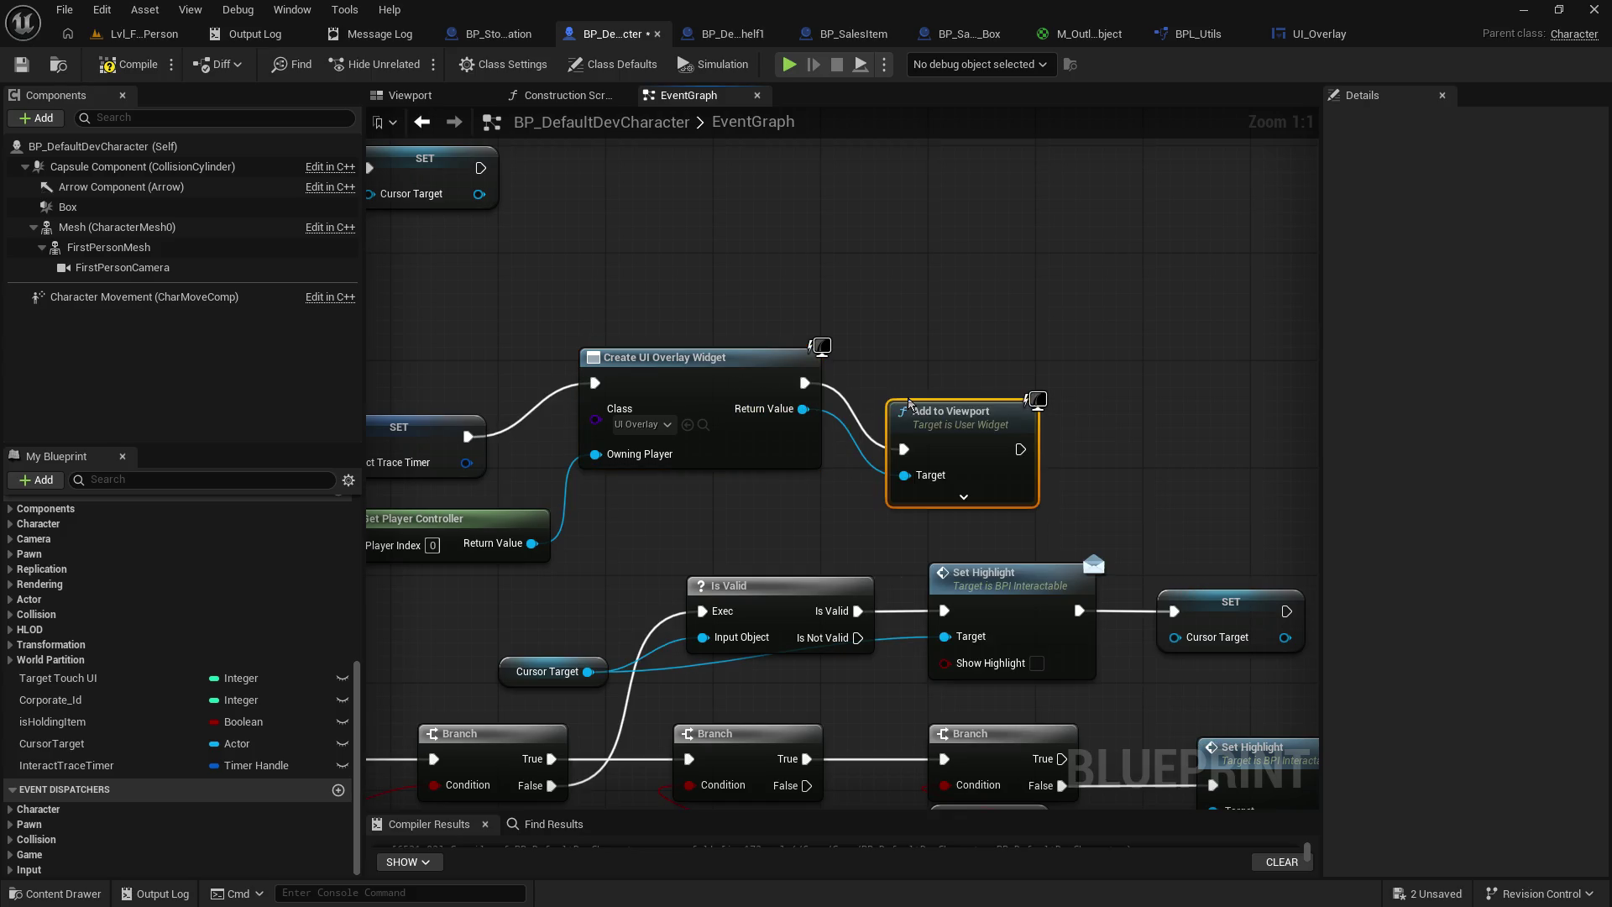
{"action": "left_click", "coordinate": [964, 497]}
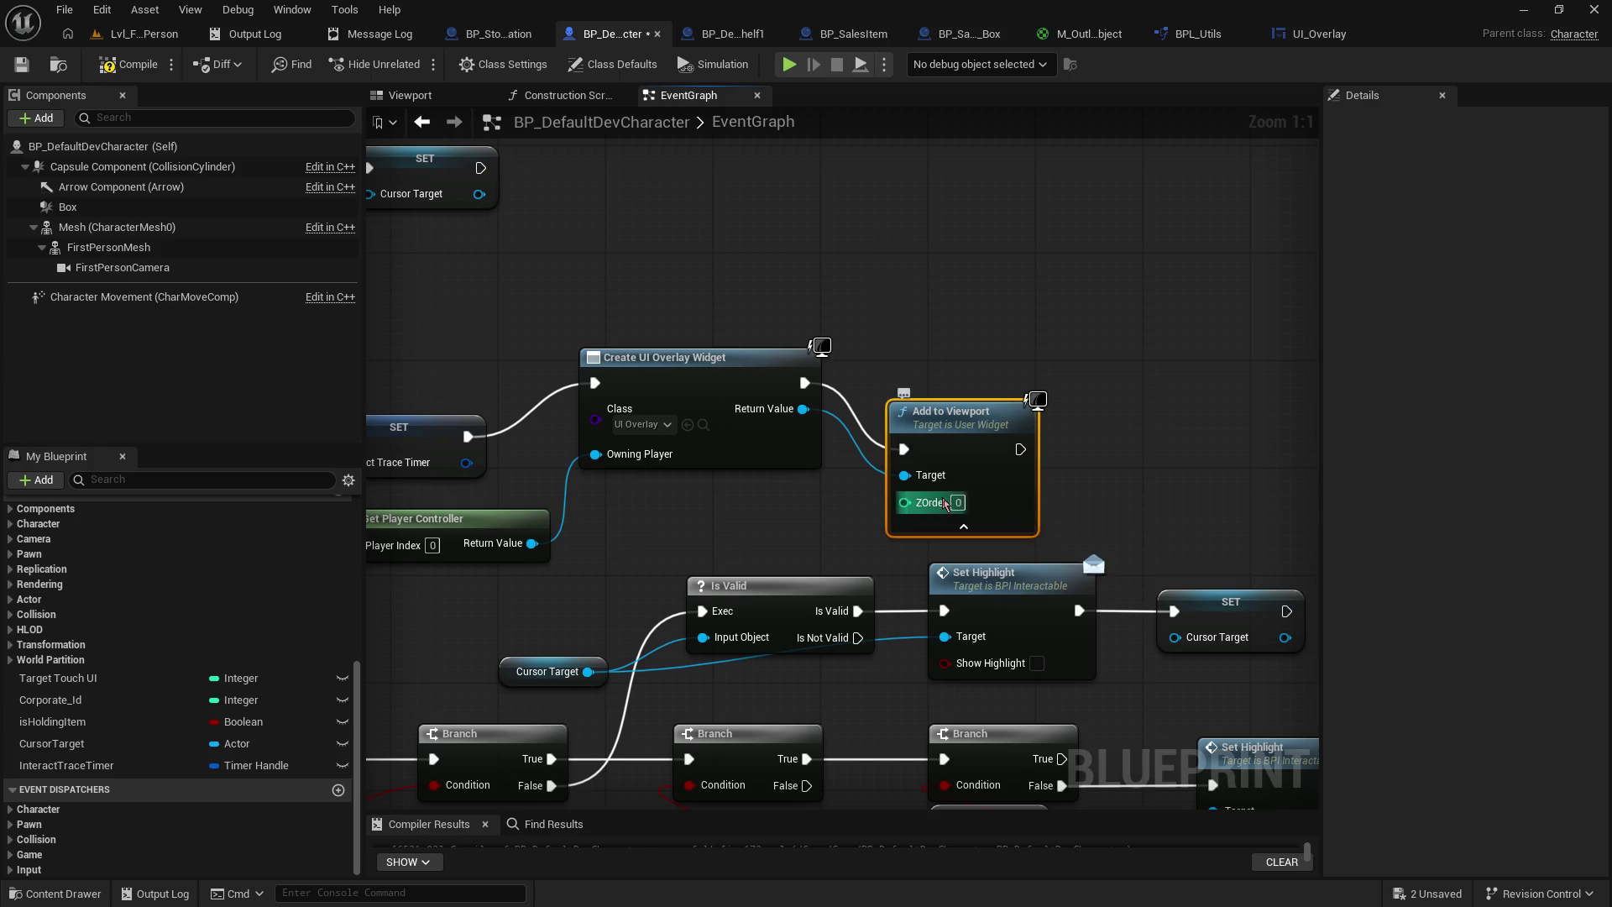
{"action": "left_click", "coordinate": [965, 531]}
{"action": "left_click_drag", "start_coordinate": [975, 426], "coordinate": [936, 358]}
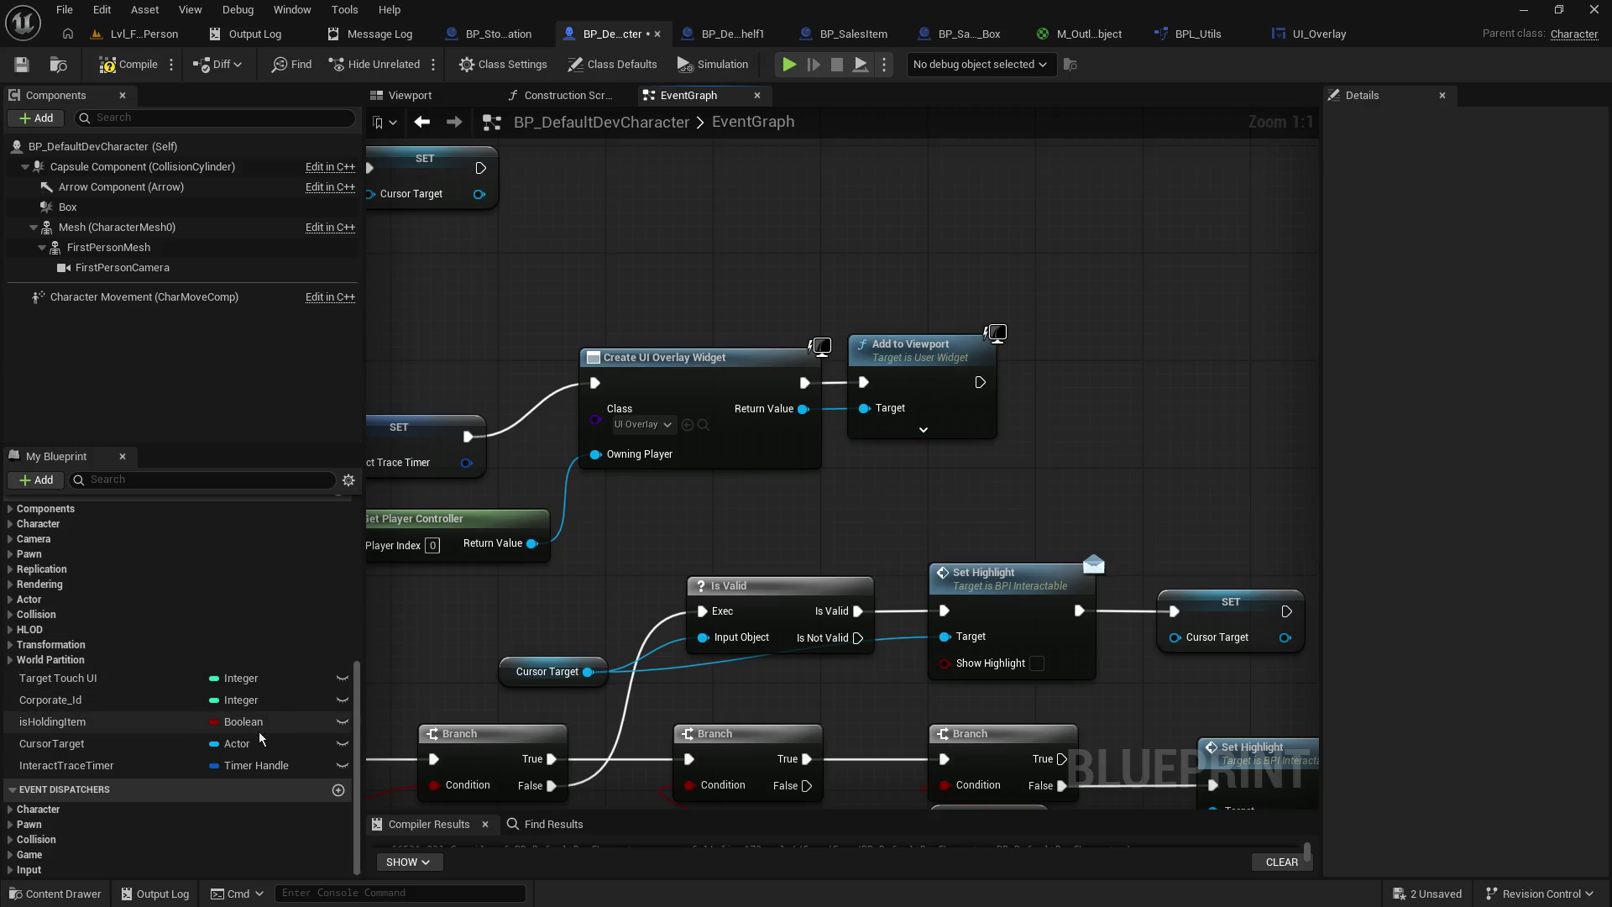
{"action": "left_click_drag", "start_coordinate": [906, 424], "coordinate": [1018, 356]}
{"action": "mouse_move", "coordinate": [803, 409]}
{"action": "left_mouse_down"}
{"action": "mouse_move", "coordinate": [897, 483]}
{"action": "mouse_move", "coordinate": [884, 476]}
{"action": "left_mouse_up"}
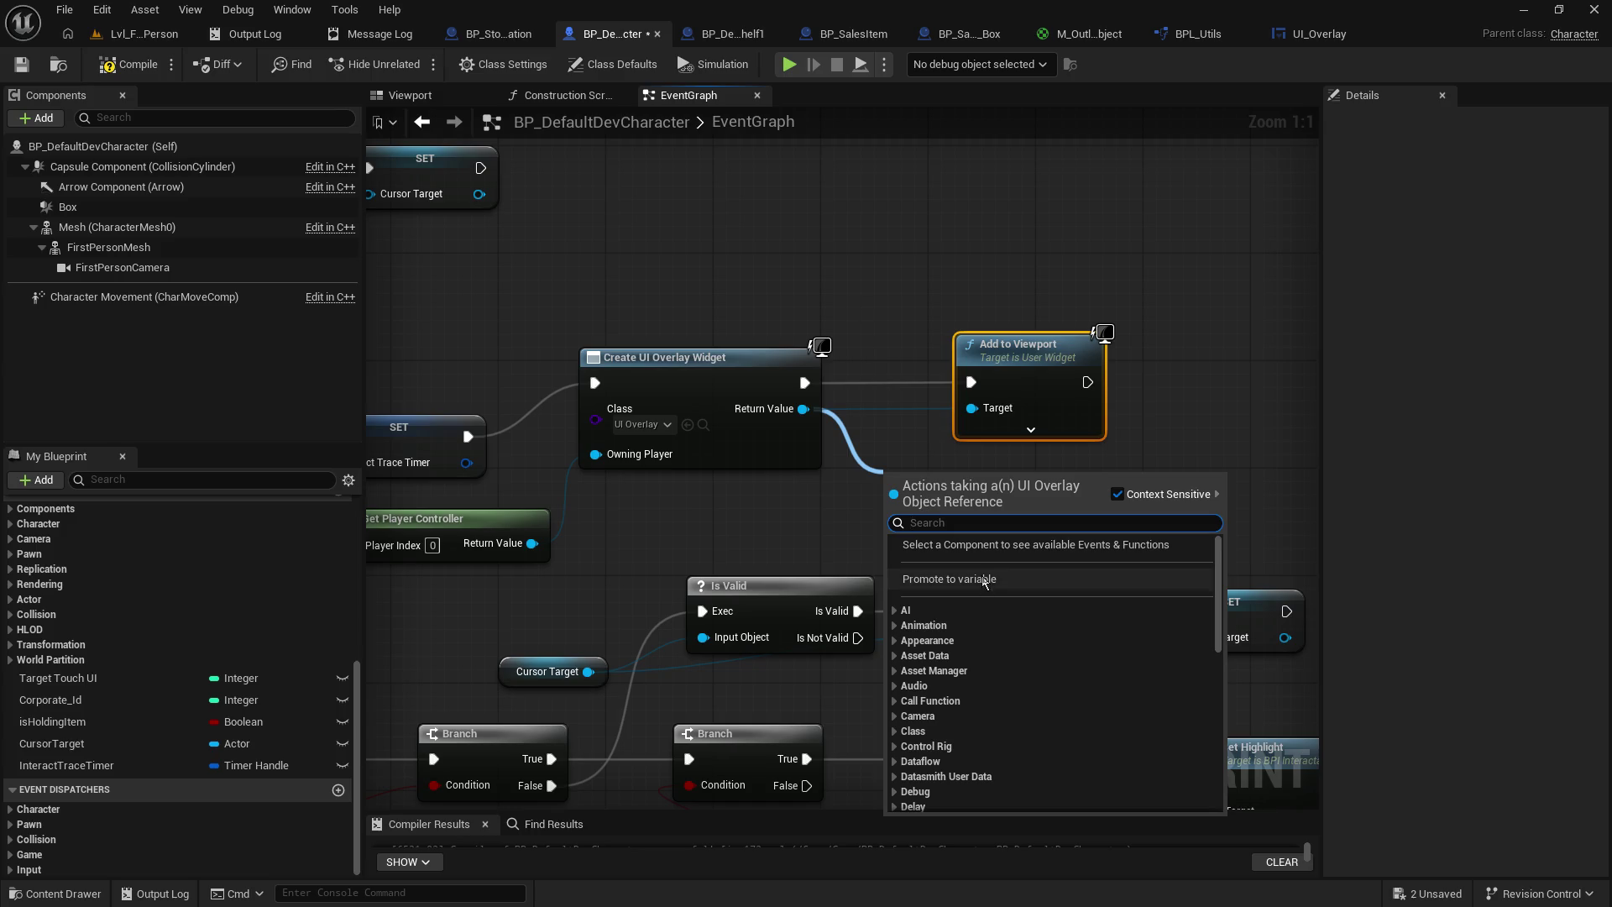
- Promote the created widget to a variable and chain its SET node into Add to Viewport
{"action": "left_click", "coordinate": [949, 578]}
{"action": "left_click_drag", "start_coordinate": [999, 408], "coordinate": [1064, 408]}
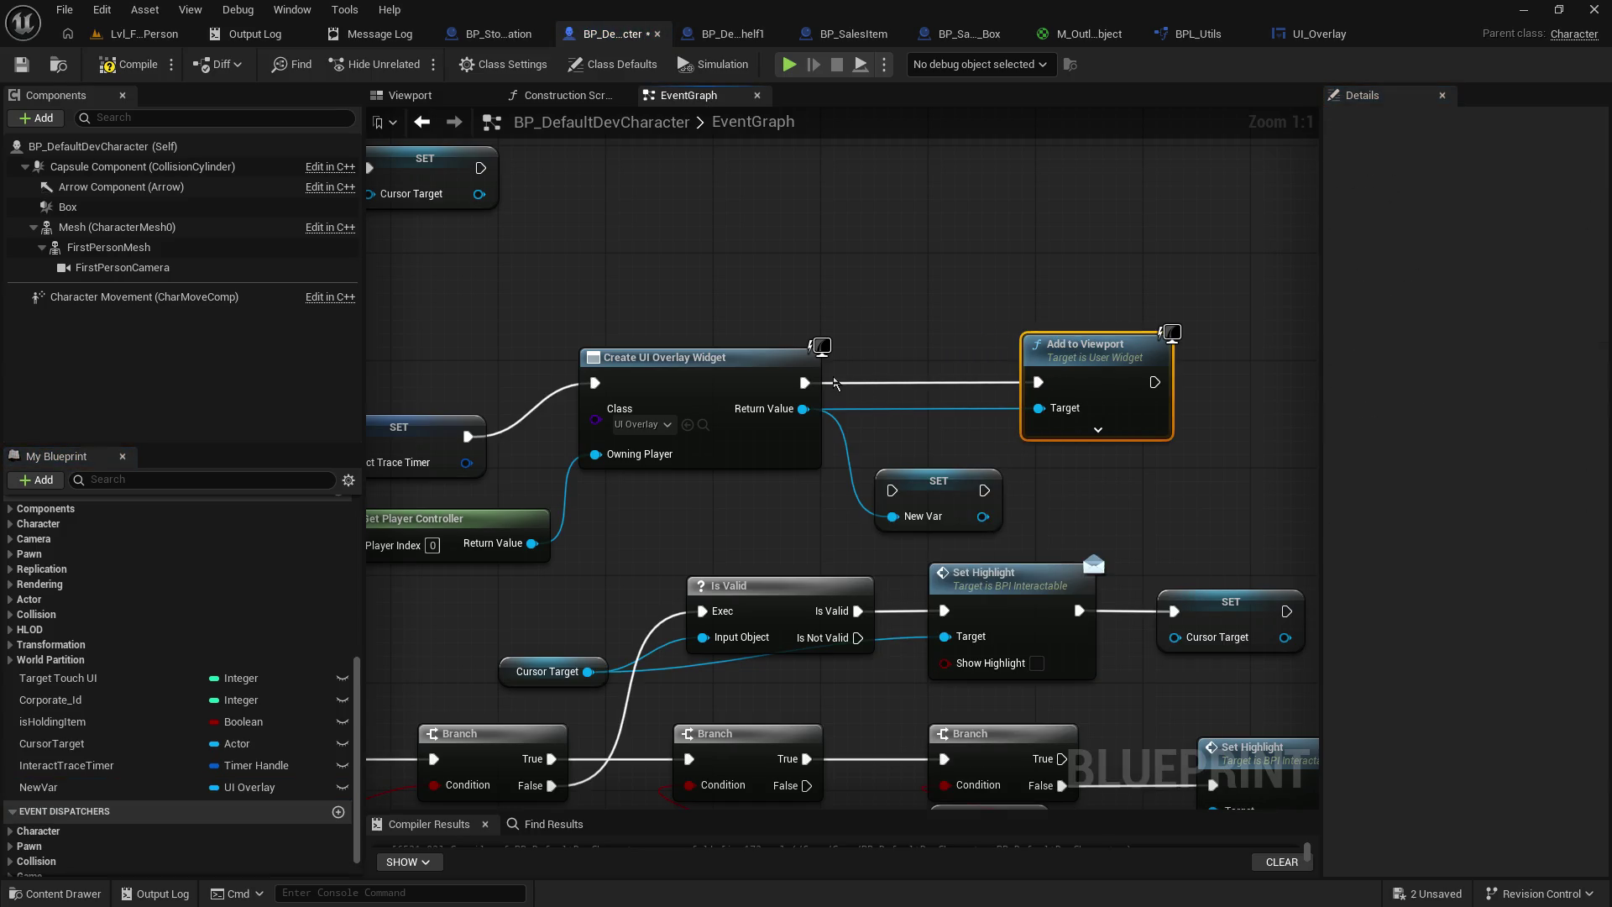
{"action": "mouse_move", "coordinate": [816, 386]}
{"action": "left_mouse_down"}
{"action": "mouse_move", "coordinate": [905, 497]}
{"action": "mouse_move", "coordinate": [1008, 454]}
{"action": "mouse_move", "coordinate": [1038, 383]}
{"action": "left_mouse_up"}
{"action": "mouse_move", "coordinate": [952, 499]}
{"action": "left_mouse_down"}
{"action": "mouse_move", "coordinate": [966, 378]}
{"action": "mouse_move", "coordinate": [939, 392]}
{"action": "left_mouse_up"}
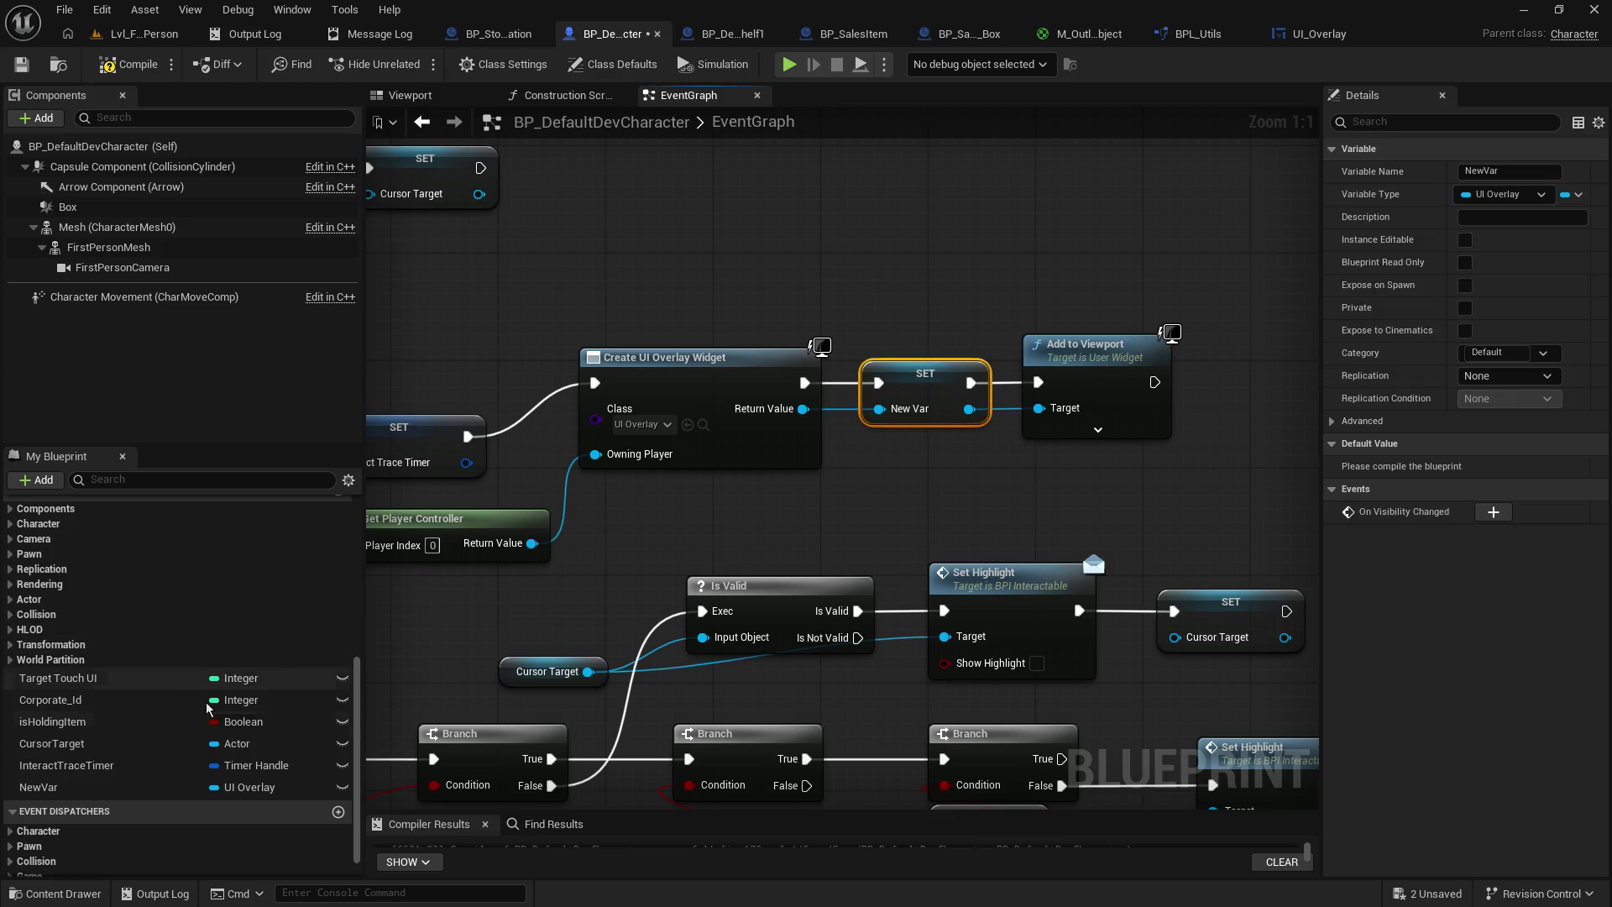
- Rename the new variable to UI_Overlay and compile the character blueprint
{"action": "left_click", "coordinate": [71, 790]}
{"action": "left_click", "coordinate": [1501, 171]}
{"action": "type", "text": "UI Overlay"}
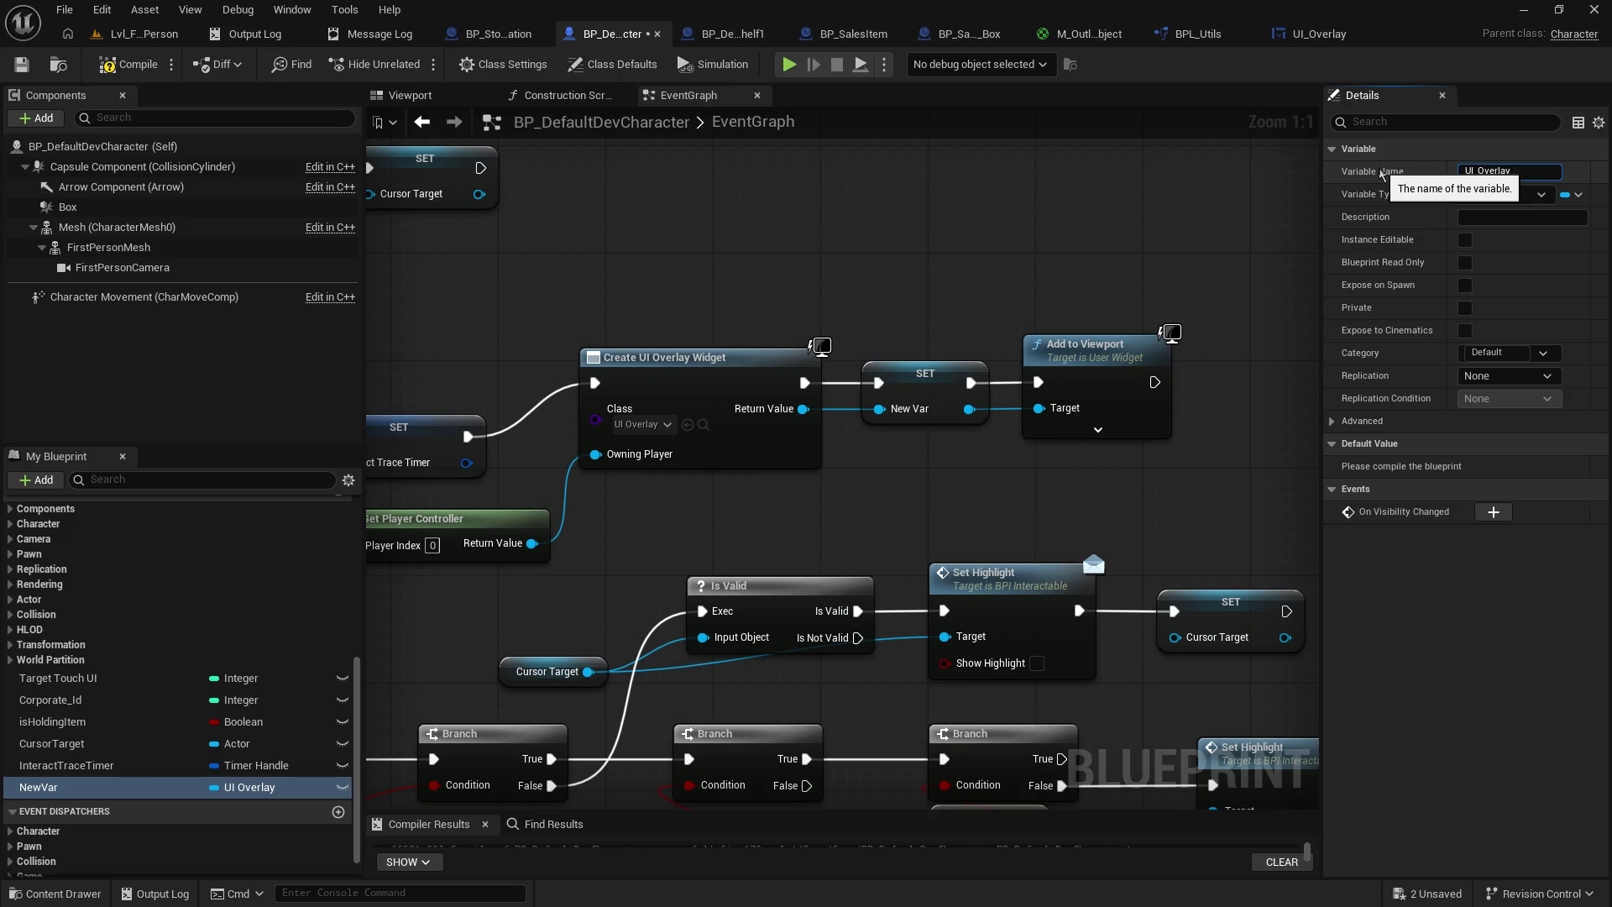
{"action": "key", "text": "Return"}
{"action": "left_click_drag", "start_coordinate": [1005, 505], "coordinate": [562, 320]}
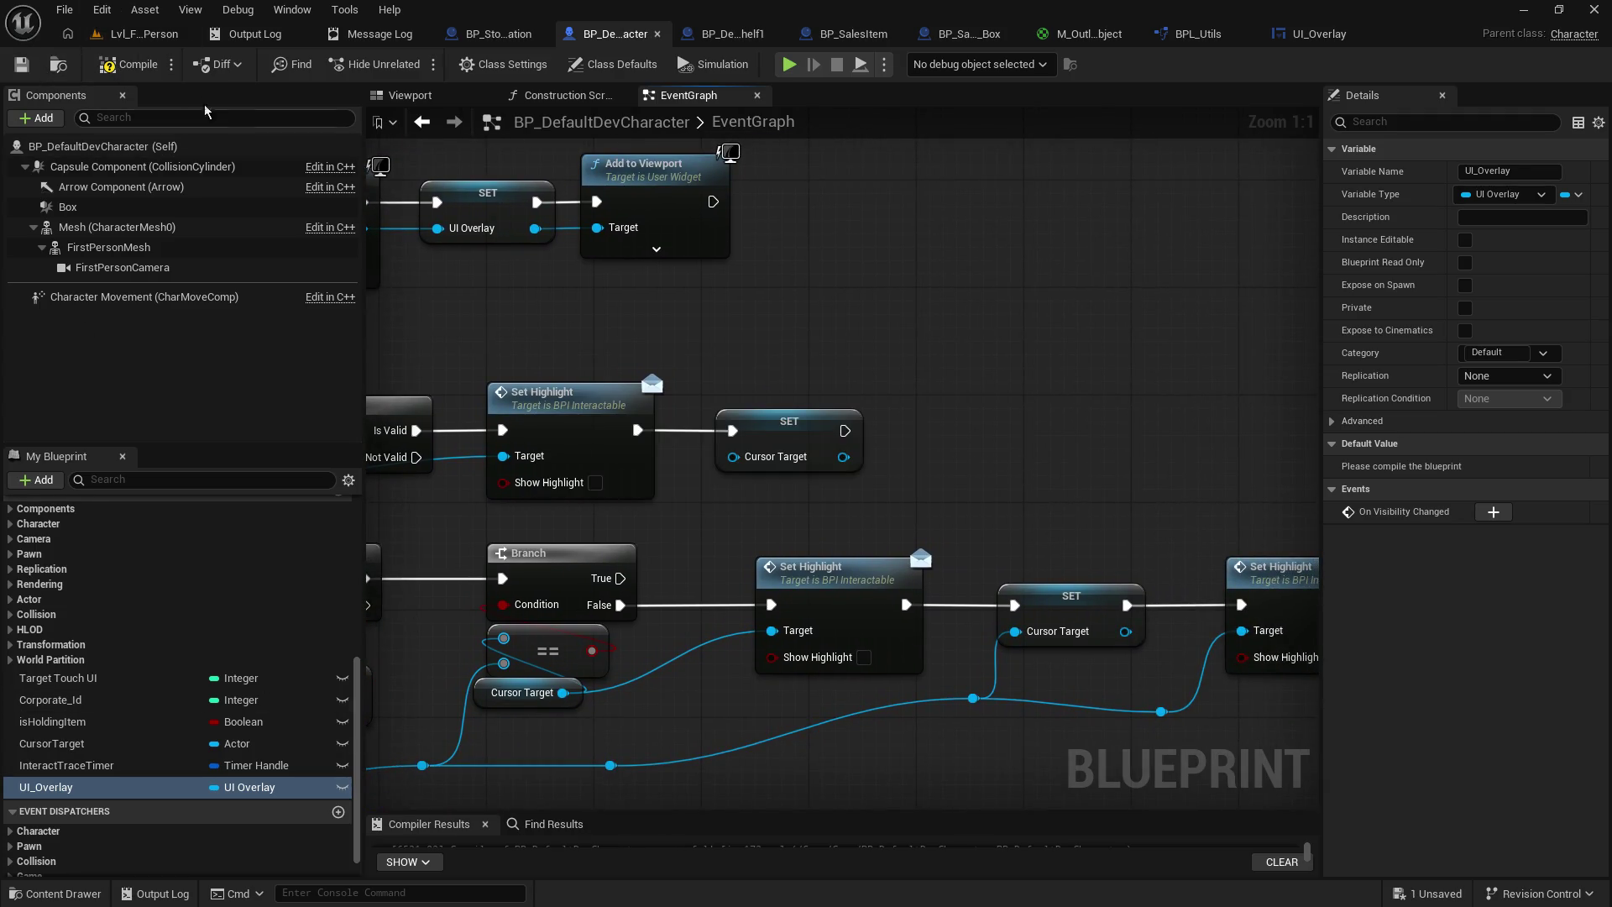
{"action": "left_click", "coordinate": [128, 69]}
- Place a UI_Overlay getter after the Set Highlight chain, then open UI_Overlay's graph
{"action": "mouse_move", "coordinate": [1027, 450]}
{"action": "left_mouse_down"}
{"action": "mouse_move", "coordinate": [918, 344]}
{"action": "mouse_move", "coordinate": [1267, 330]}
{"action": "mouse_move", "coordinate": [1266, 190]}
{"action": "mouse_move", "coordinate": [621, 284]}
{"action": "left_mouse_up"}
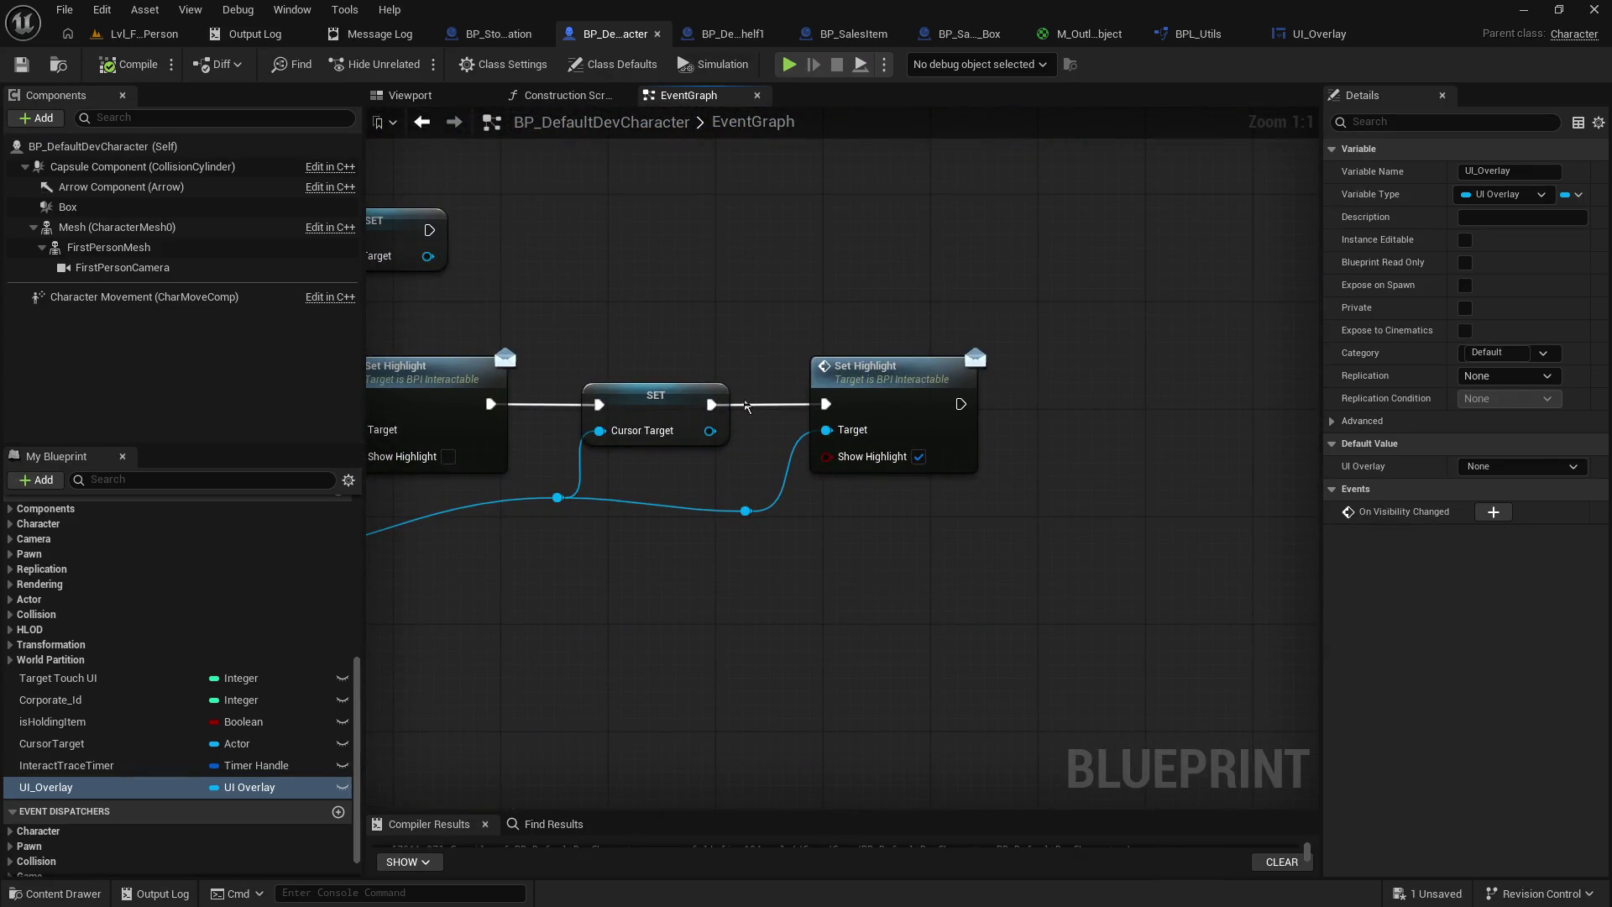
{"action": "mouse_move", "coordinate": [63, 788]}
{"action": "left_mouse_down"}
{"action": "mouse_move", "coordinate": [1108, 447]}
{"action": "mouse_move", "coordinate": [1074, 409]}
{"action": "left_mouse_up"}
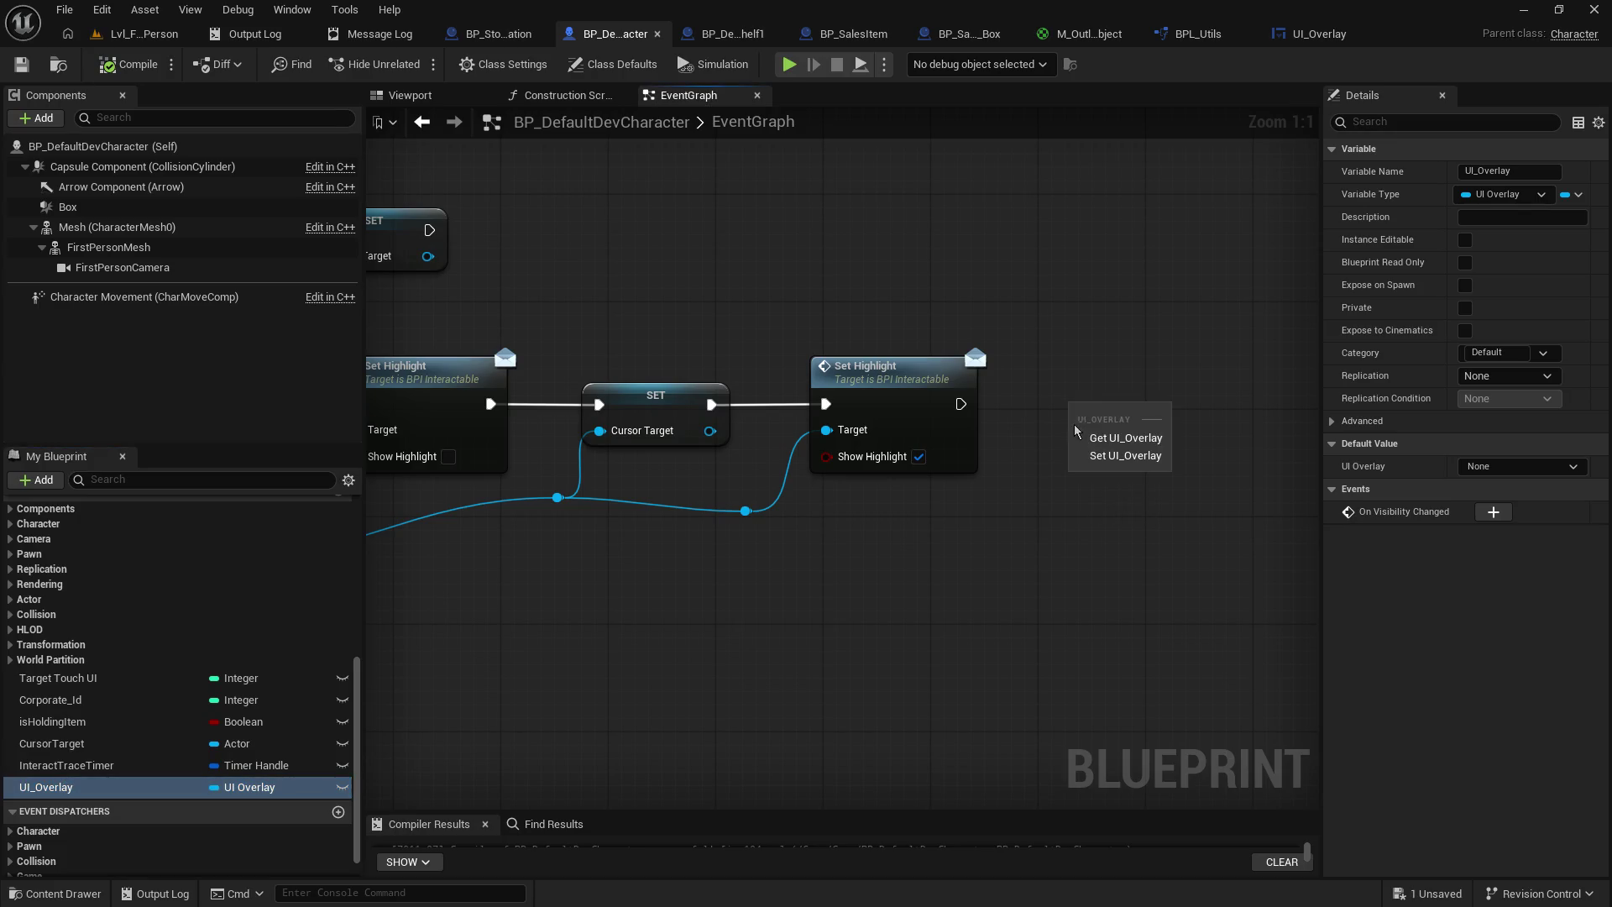
{"action": "left_click", "coordinate": [1126, 438]}
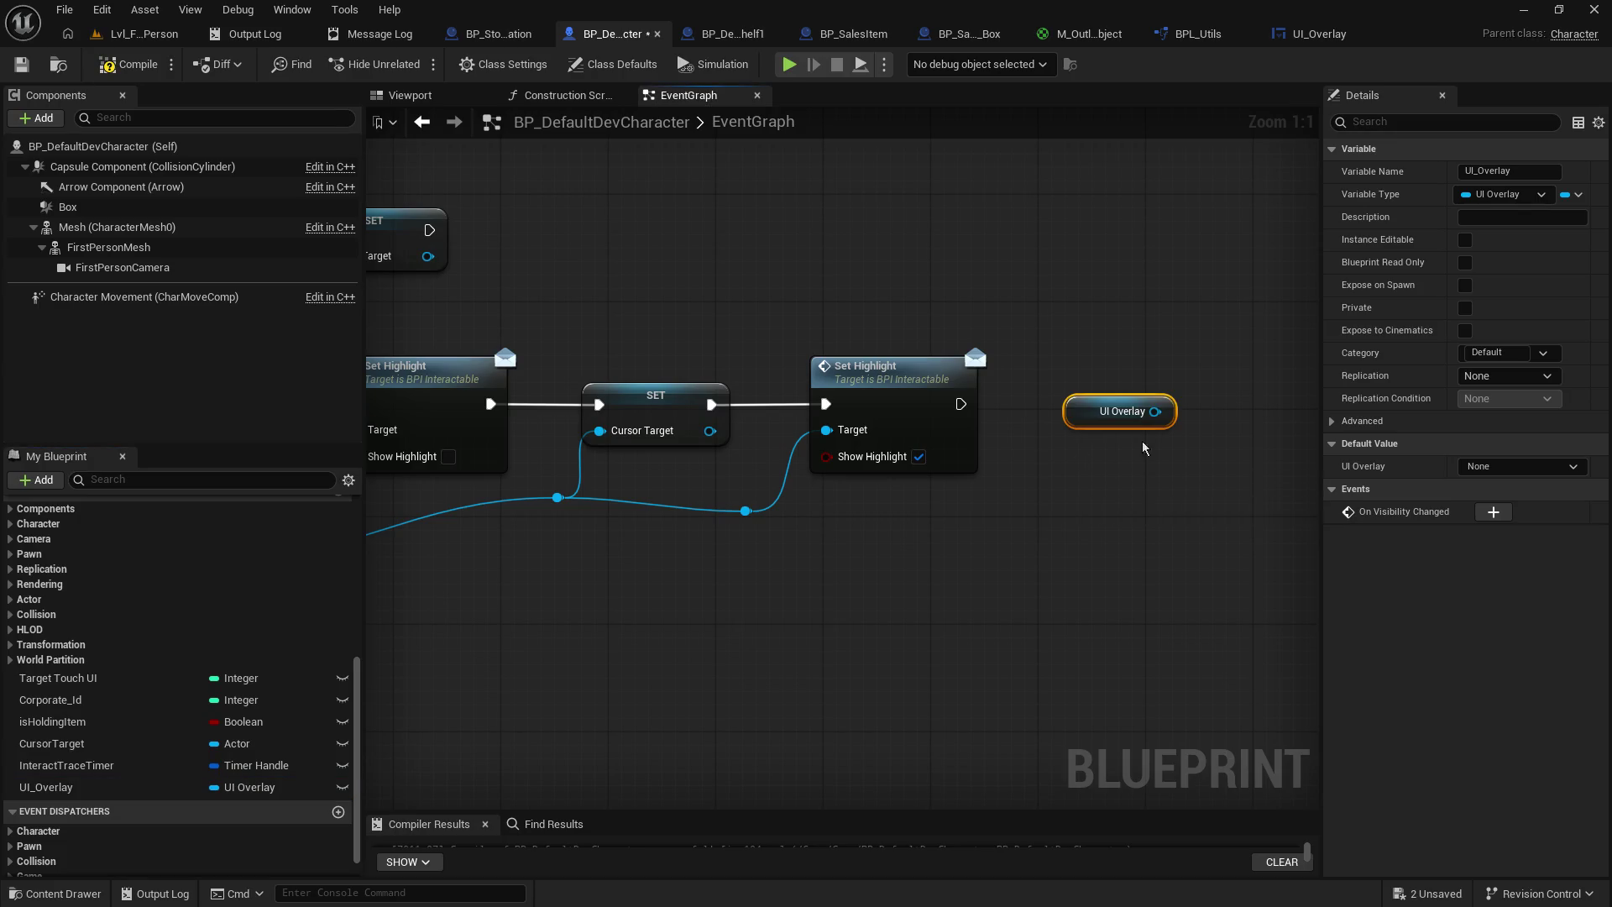
{"action": "left_click_drag", "start_coordinate": [1070, 469], "coordinate": [796, 562]}
{"action": "left_click", "coordinate": [1315, 34]}
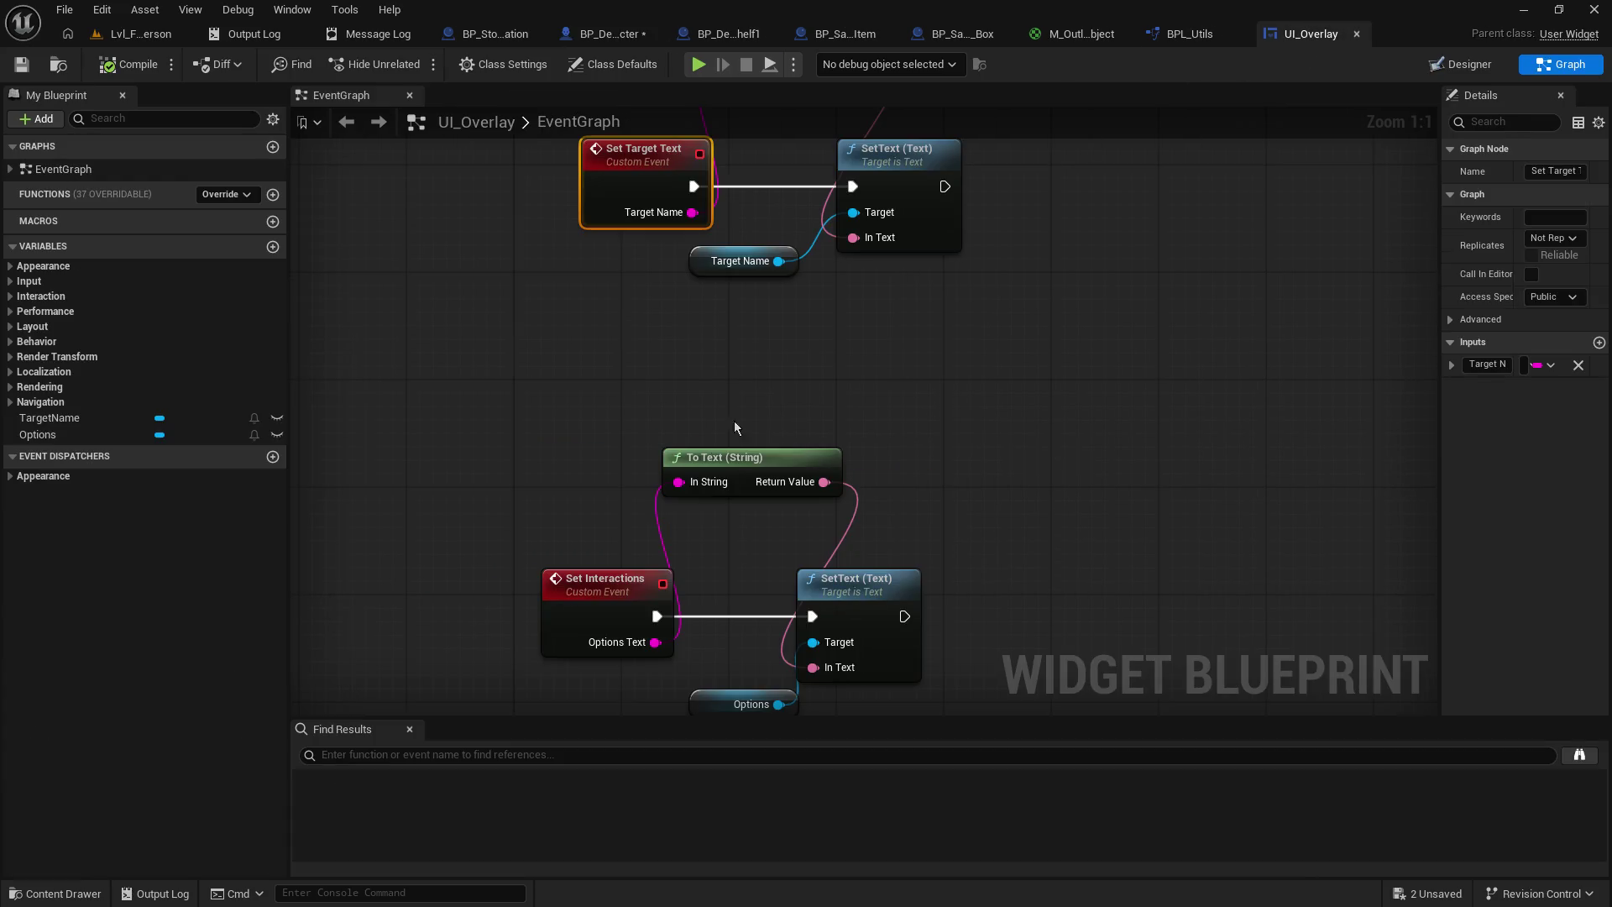
- Call Set Target Text on the UI Overlay getter after Set Highlight
{"action": "left_click", "coordinate": [823, 42]}
{"action": "left_click", "coordinate": [732, 34]}
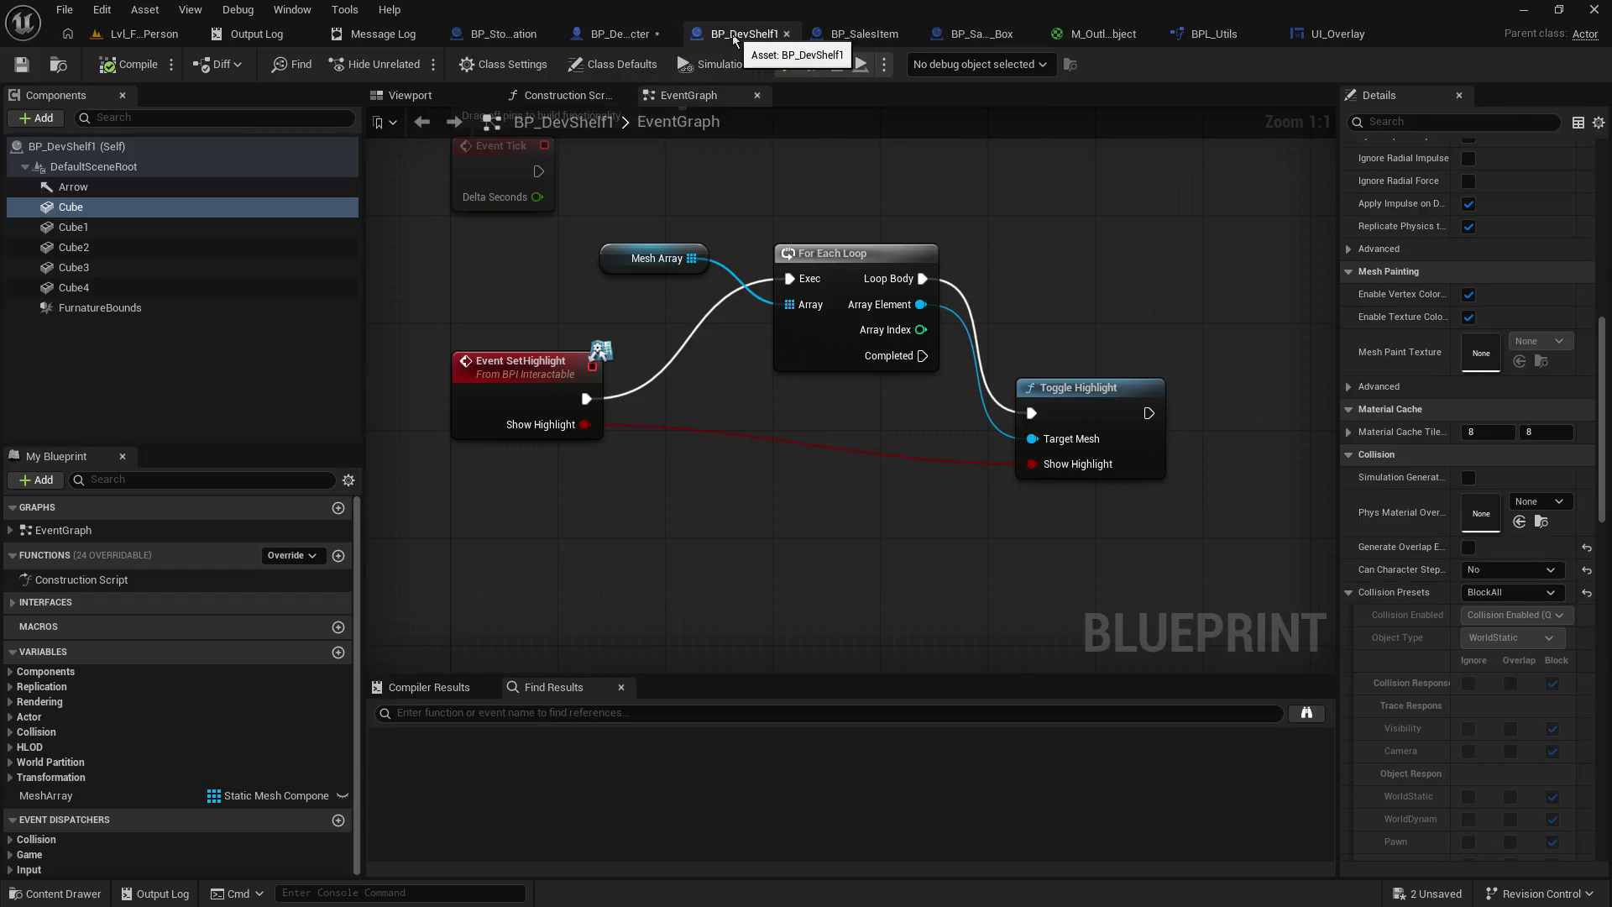
{"action": "left_click", "coordinate": [625, 37]}
{"action": "left_click_drag", "start_coordinate": [892, 502], "coordinate": [991, 439]}
{"action": "type", "text": "target"}
{"action": "key", "text": "Return"}
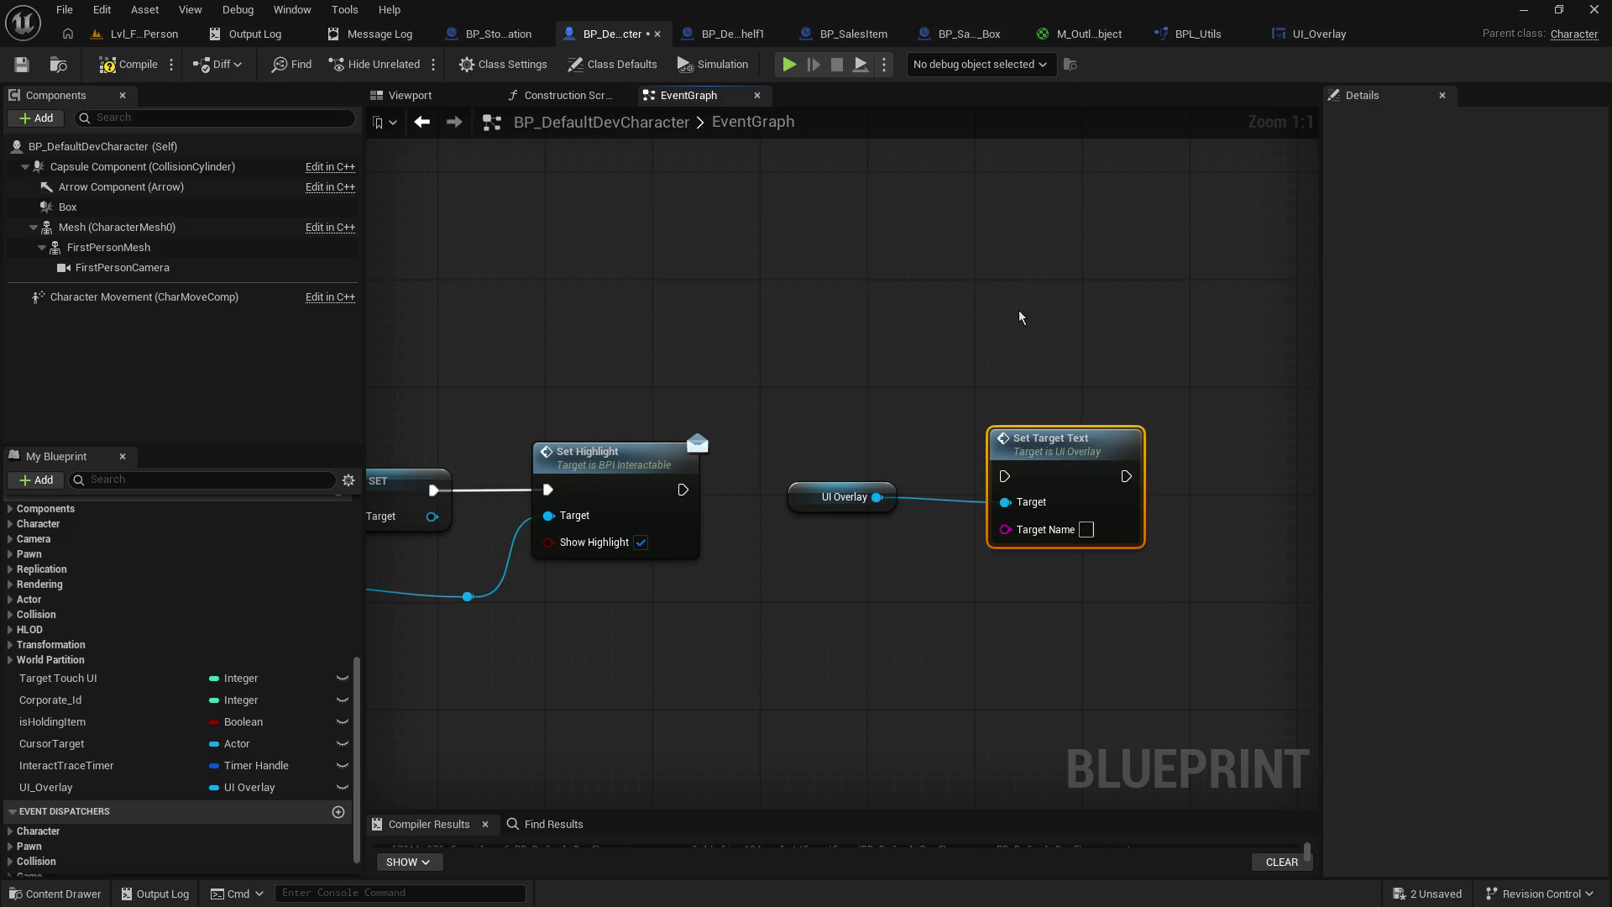
{"action": "left_click_drag", "start_coordinate": [681, 490], "coordinate": [1006, 476]}
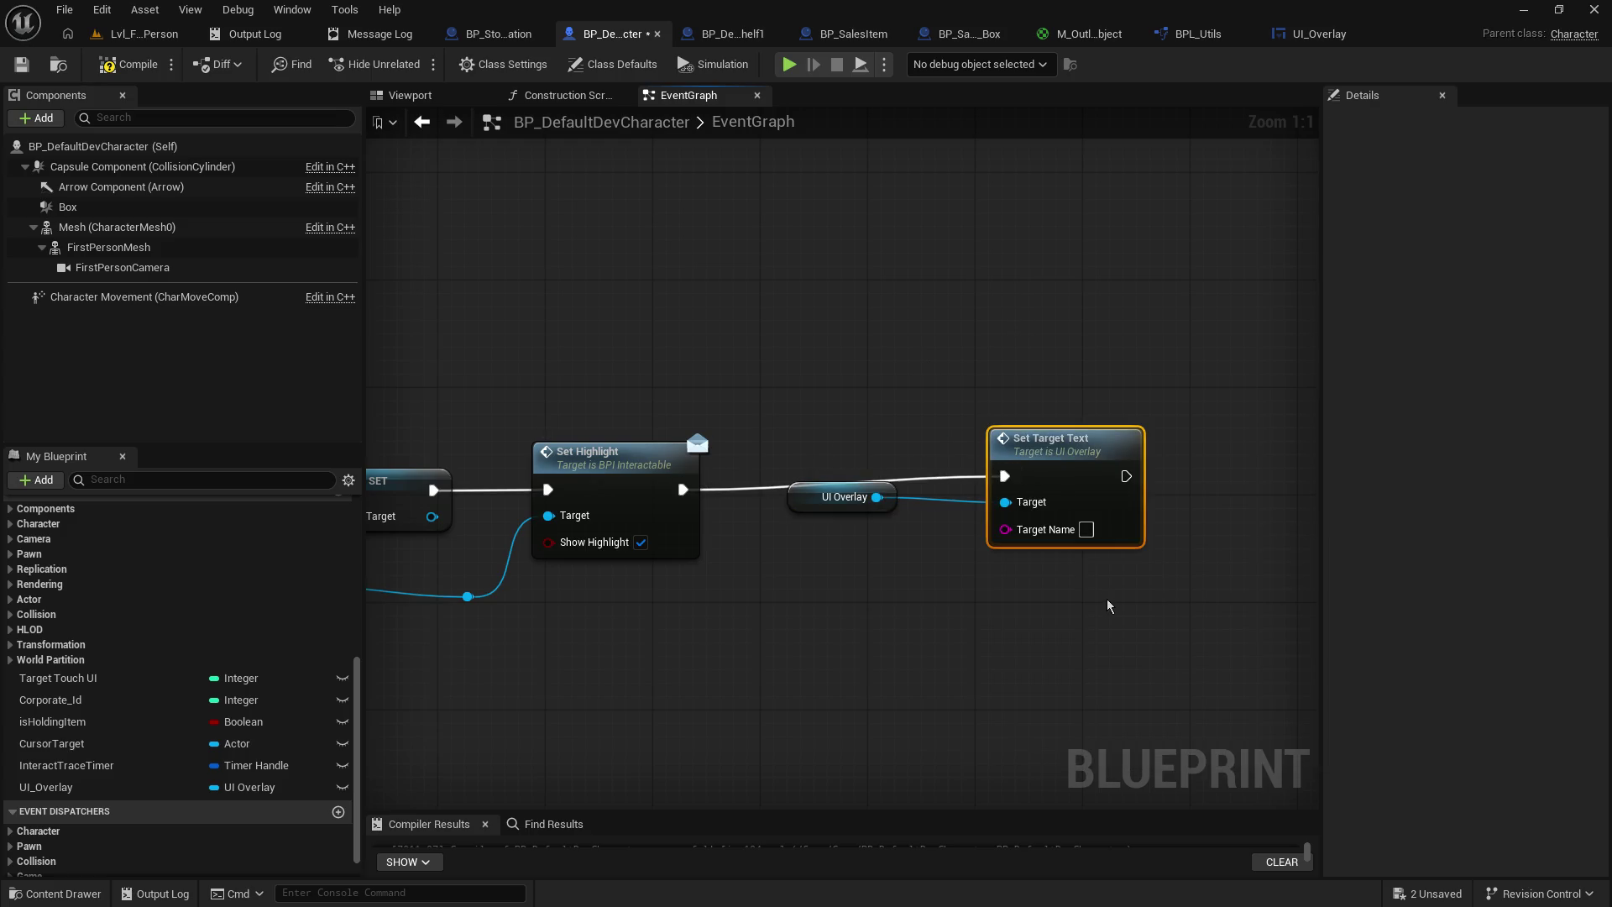
{"action": "left_click_drag", "start_coordinate": [1058, 587], "coordinate": [785, 476]}
{"action": "left_click_drag", "start_coordinate": [1029, 463], "coordinate": [962, 476]}
{"action": "left_click", "coordinate": [719, 555]}
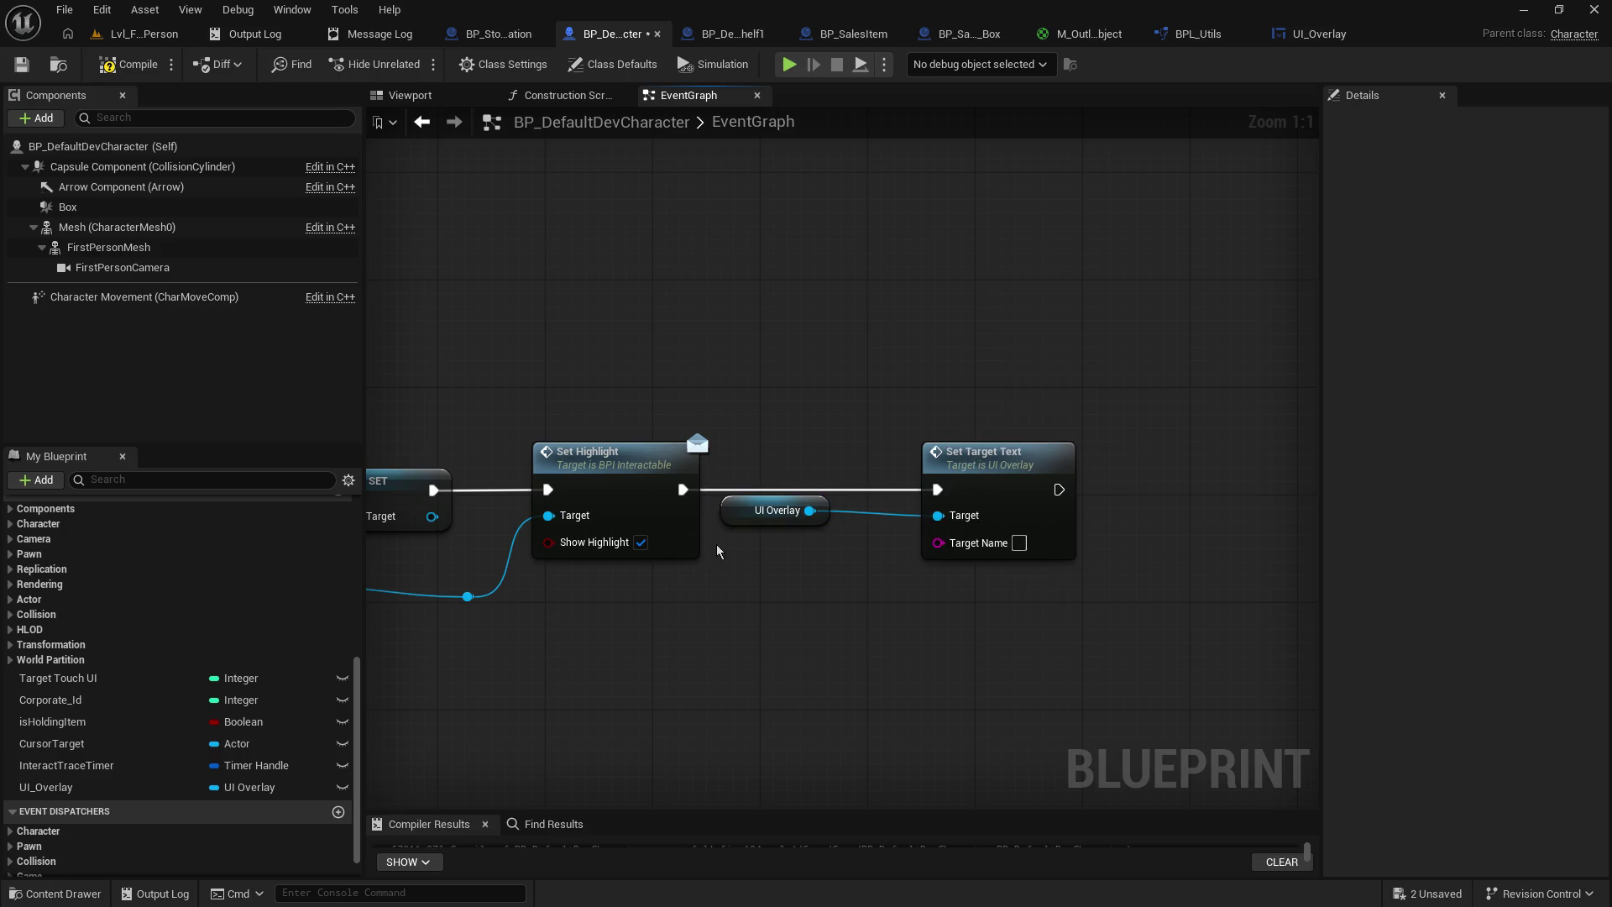
{"action": "left_click", "coordinate": [732, 520]}
- Feed Get Object Name of the cursor target into Set Target Text's Target Name
{"action": "left_click_drag", "start_coordinate": [739, 538], "coordinate": [756, 521]}
{"action": "mouse_move", "coordinate": [511, 625]}
{"action": "left_mouse_down"}
{"action": "mouse_move", "coordinate": [1080, 593]}
{"action": "mouse_move", "coordinate": [678, 605]}
{"action": "left_mouse_up"}
{"action": "left_click_drag", "start_coordinate": [559, 539], "coordinate": [830, 588]}
{"action": "type", "text": "get bane"}
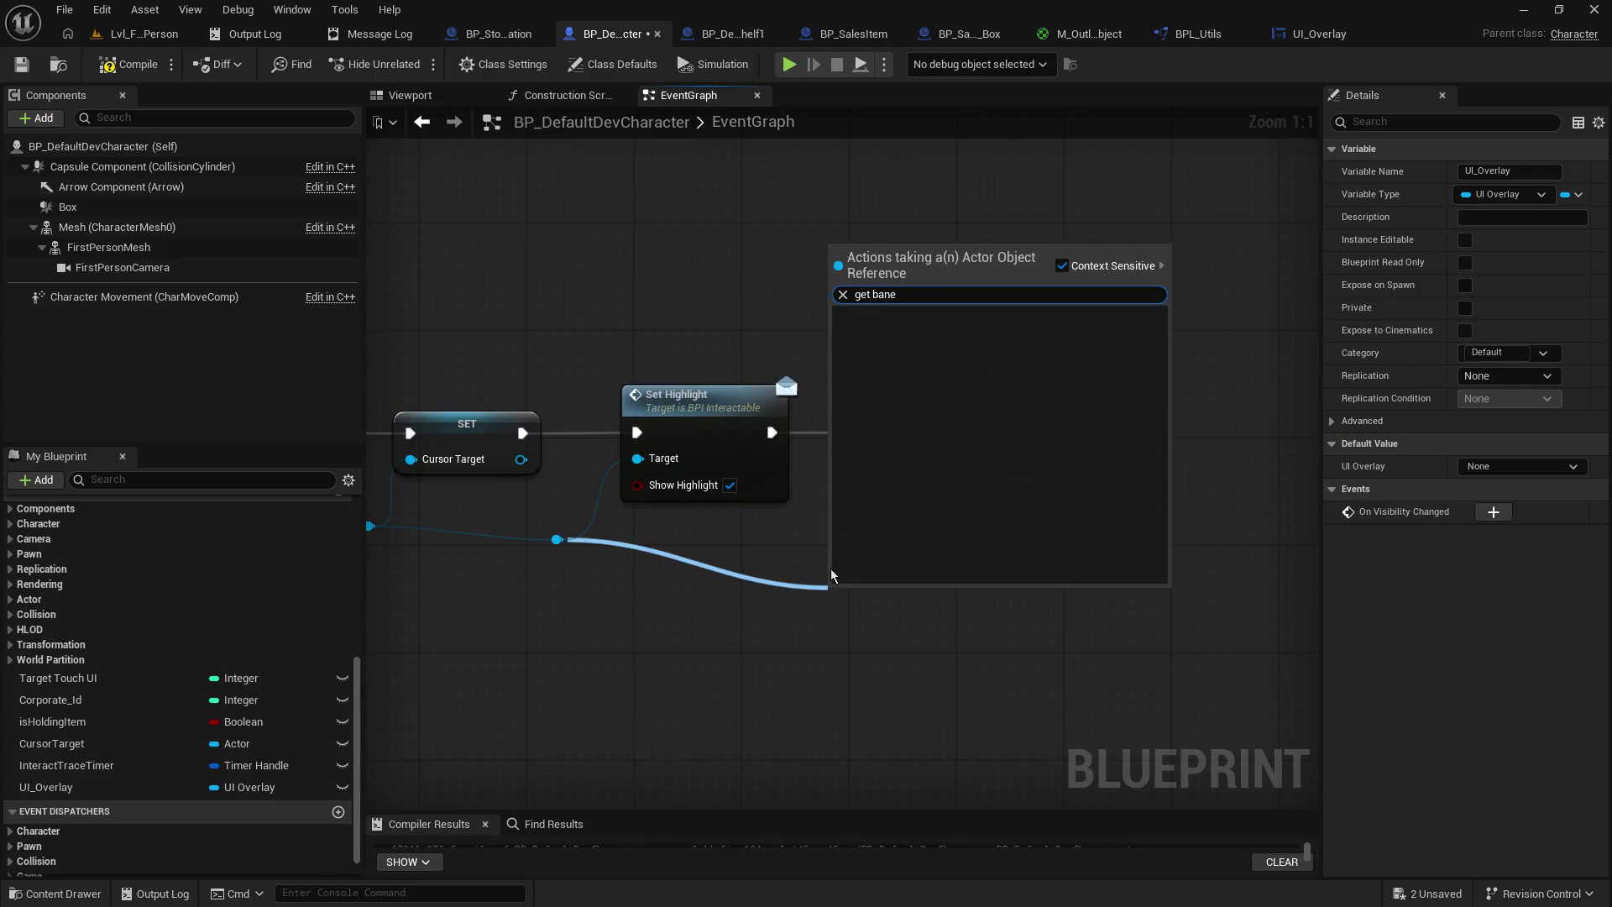
{"action": "key", "text": "BackSpace"}
{"action": "key", "text": "BackSpace"}
{"action": "key", "text": "BackSpace"}
{"action": "key", "text": "BackSpace"}
{"action": "type", "text": "name"}
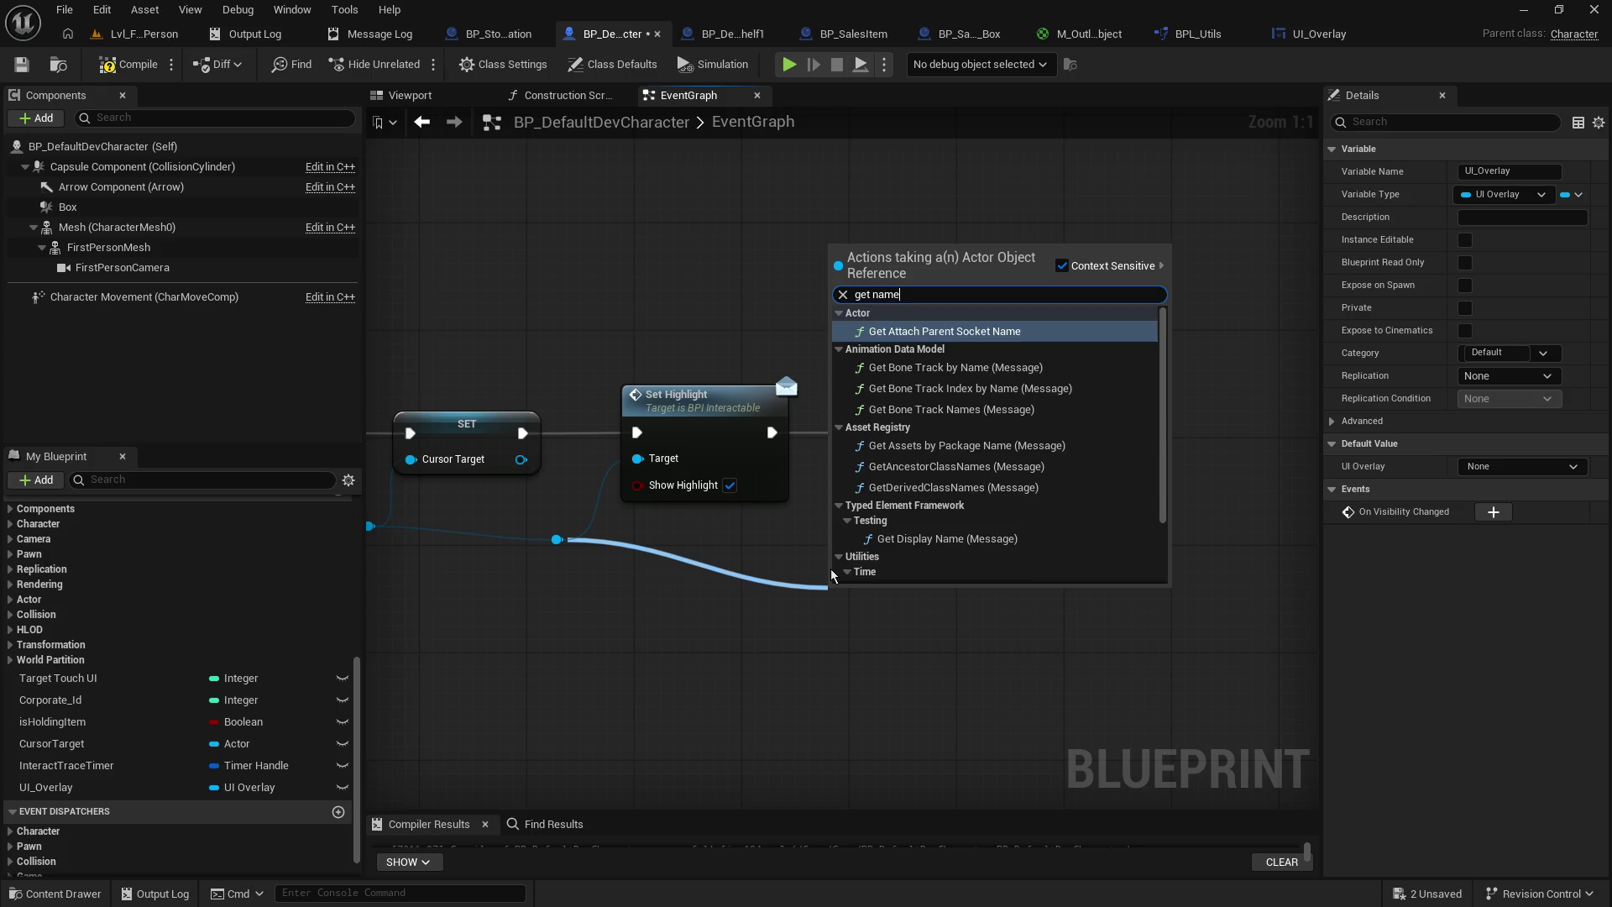
{"action": "scroll", "coordinate": [1066, 510], "scroll_direction": "down", "scroll_amount": 3}
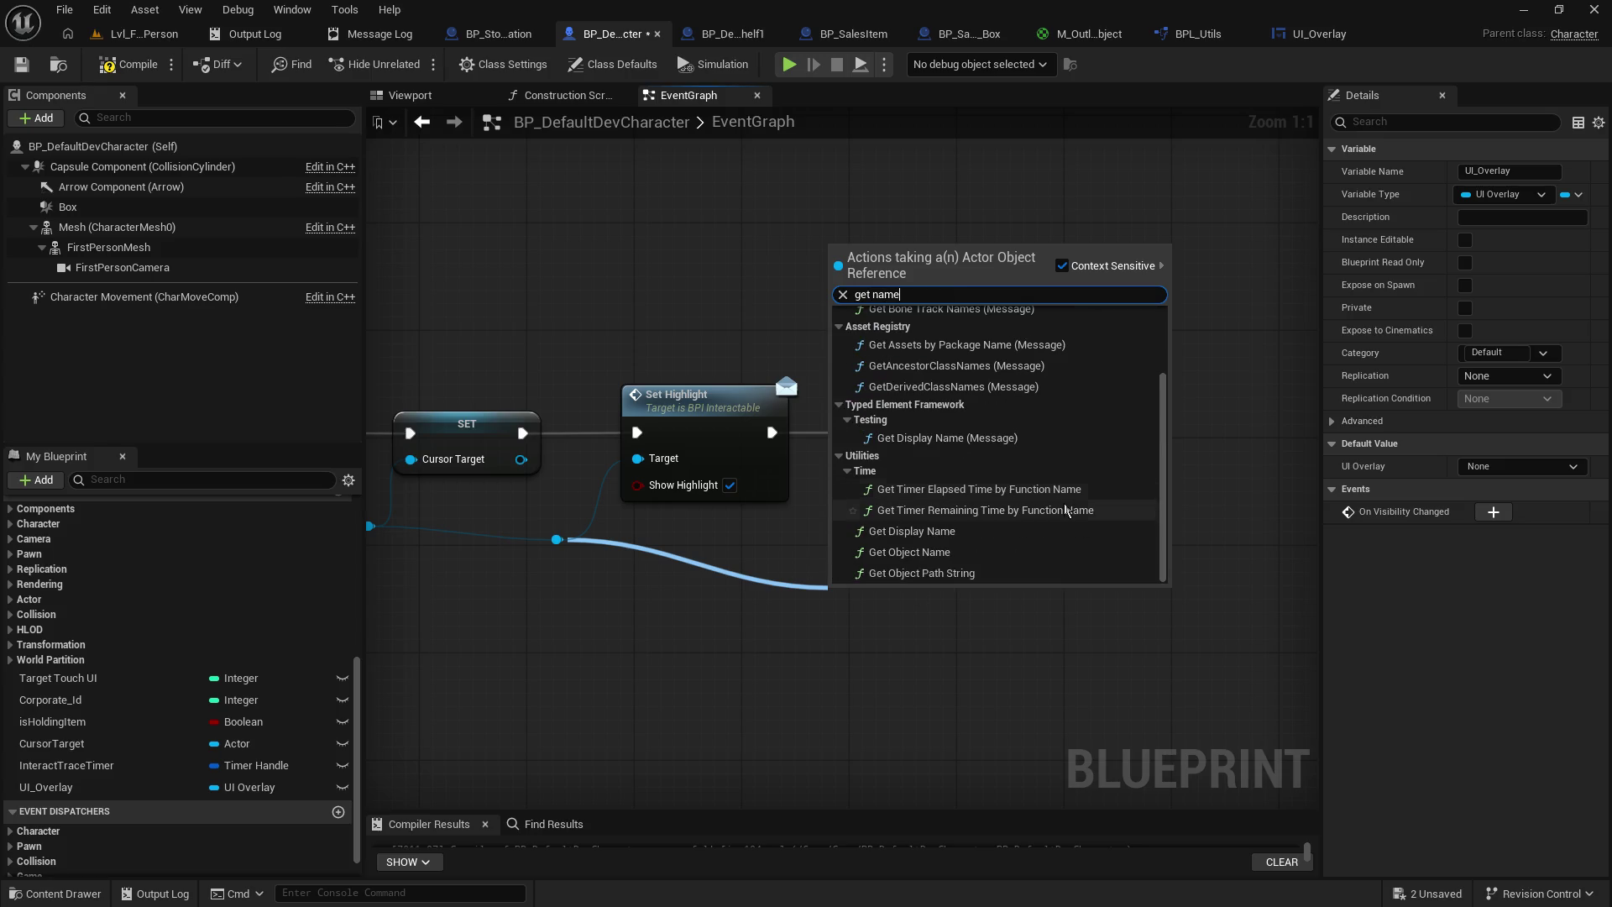
{"action": "left_click", "coordinate": [937, 553]}
{"action": "left_click_drag", "start_coordinate": [974, 621], "coordinate": [1026, 485]}
- Paste a copy of the Set Target Text call after SET UI_Overlay, then start a playtest
{"action": "left_click_drag", "start_coordinate": [864, 459], "coordinate": [862, 476]}
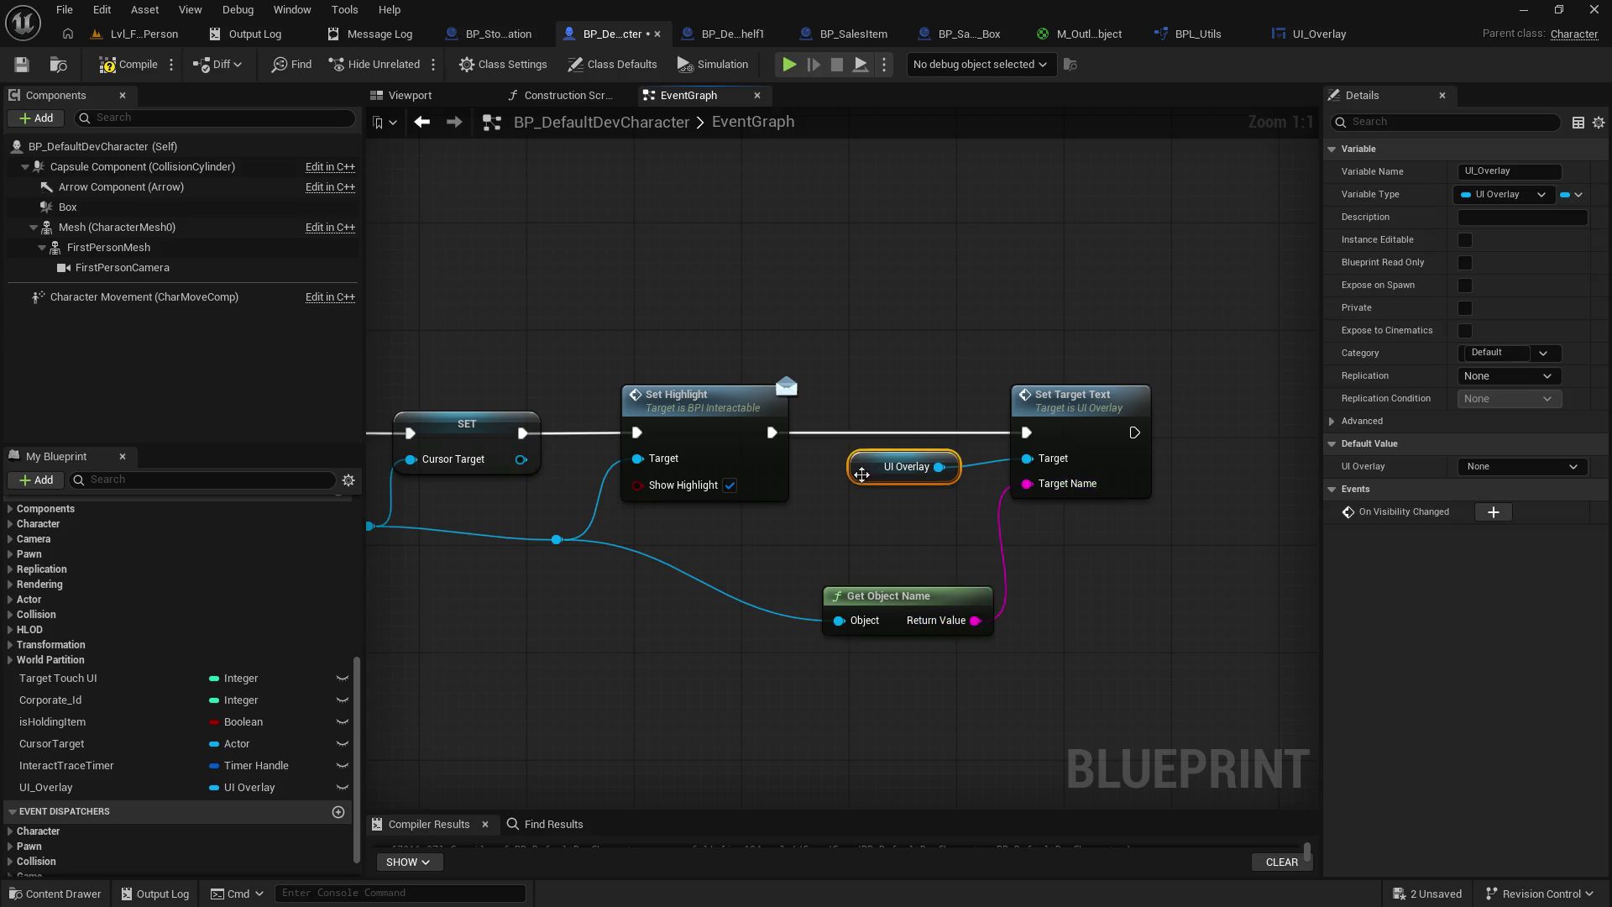
{"action": "mouse_move", "coordinate": [797, 289]}
{"action": "left_mouse_down"}
{"action": "mouse_move", "coordinate": [915, 310]}
{"action": "mouse_move", "coordinate": [653, 275]}
{"action": "left_mouse_up"}
{"action": "mouse_move", "coordinate": [1199, 463]}
{"action": "left_mouse_down"}
{"action": "mouse_move", "coordinate": [1008, 377]}
{"action": "mouse_move", "coordinate": [1052, 361]}
{"action": "mouse_move", "coordinate": [1260, 437]}
{"action": "mouse_move", "coordinate": [936, 417]}
{"action": "mouse_move", "coordinate": [731, 351]}
{"action": "left_mouse_up"}
{"action": "mouse_move", "coordinate": [1054, 412]}
{"action": "left_mouse_down"}
{"action": "mouse_move", "coordinate": [1210, 579]}
{"action": "mouse_move", "coordinate": [1256, 578]}
{"action": "left_mouse_up"}
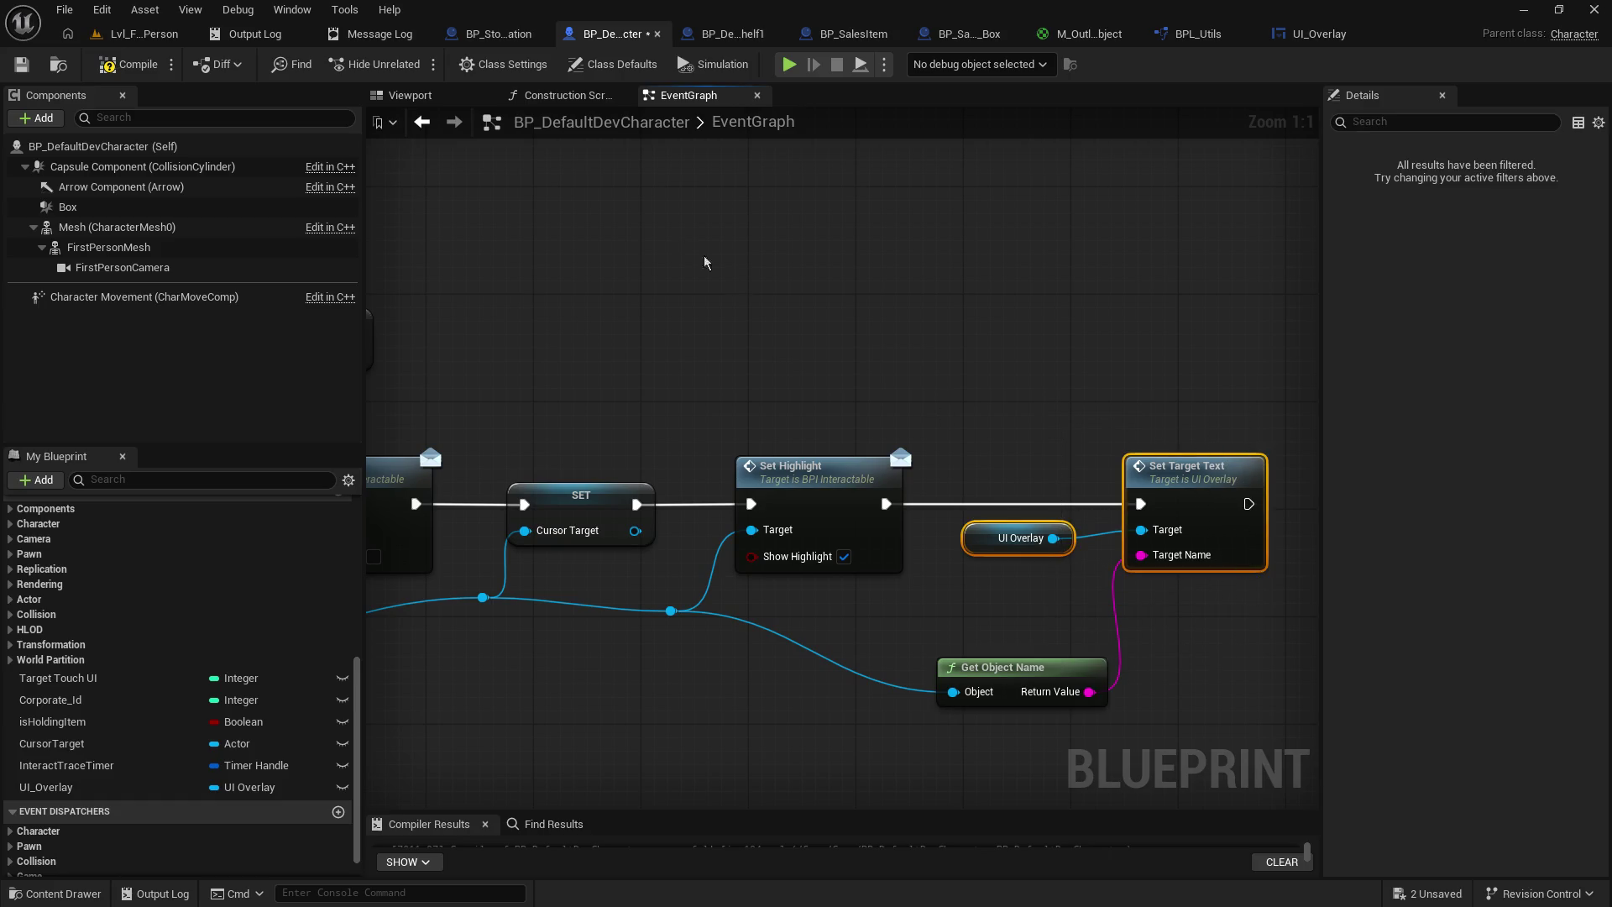
{"action": "left_click_drag", "start_coordinate": [737, 283], "coordinate": [1293, 535]}
{"action": "key", "text": "ctrl+v"}
{"action": "left_click_drag", "start_coordinate": [789, 391], "coordinate": [933, 389]}
{"action": "mouse_move", "coordinate": [677, 426]}
{"action": "left_mouse_down"}
{"action": "mouse_move", "coordinate": [1087, 427]}
{"action": "mouse_move", "coordinate": [771, 324]}
{"action": "mouse_move", "coordinate": [758, 283]}
{"action": "mouse_move", "coordinate": [874, 391]}
{"action": "mouse_move", "coordinate": [865, 445]}
{"action": "mouse_move", "coordinate": [872, 427]}
{"action": "mouse_move", "coordinate": [928, 466]}
{"action": "mouse_move", "coordinate": [483, 321]}
{"action": "left_mouse_up"}
{"action": "left_click_drag", "start_coordinate": [935, 409], "coordinate": [1084, 409]}
{"action": "mouse_move", "coordinate": [742, 291]}
{"action": "left_mouse_down"}
{"action": "mouse_move", "coordinate": [836, 310]}
{"action": "mouse_move", "coordinate": [818, 305]}
{"action": "left_mouse_up"}
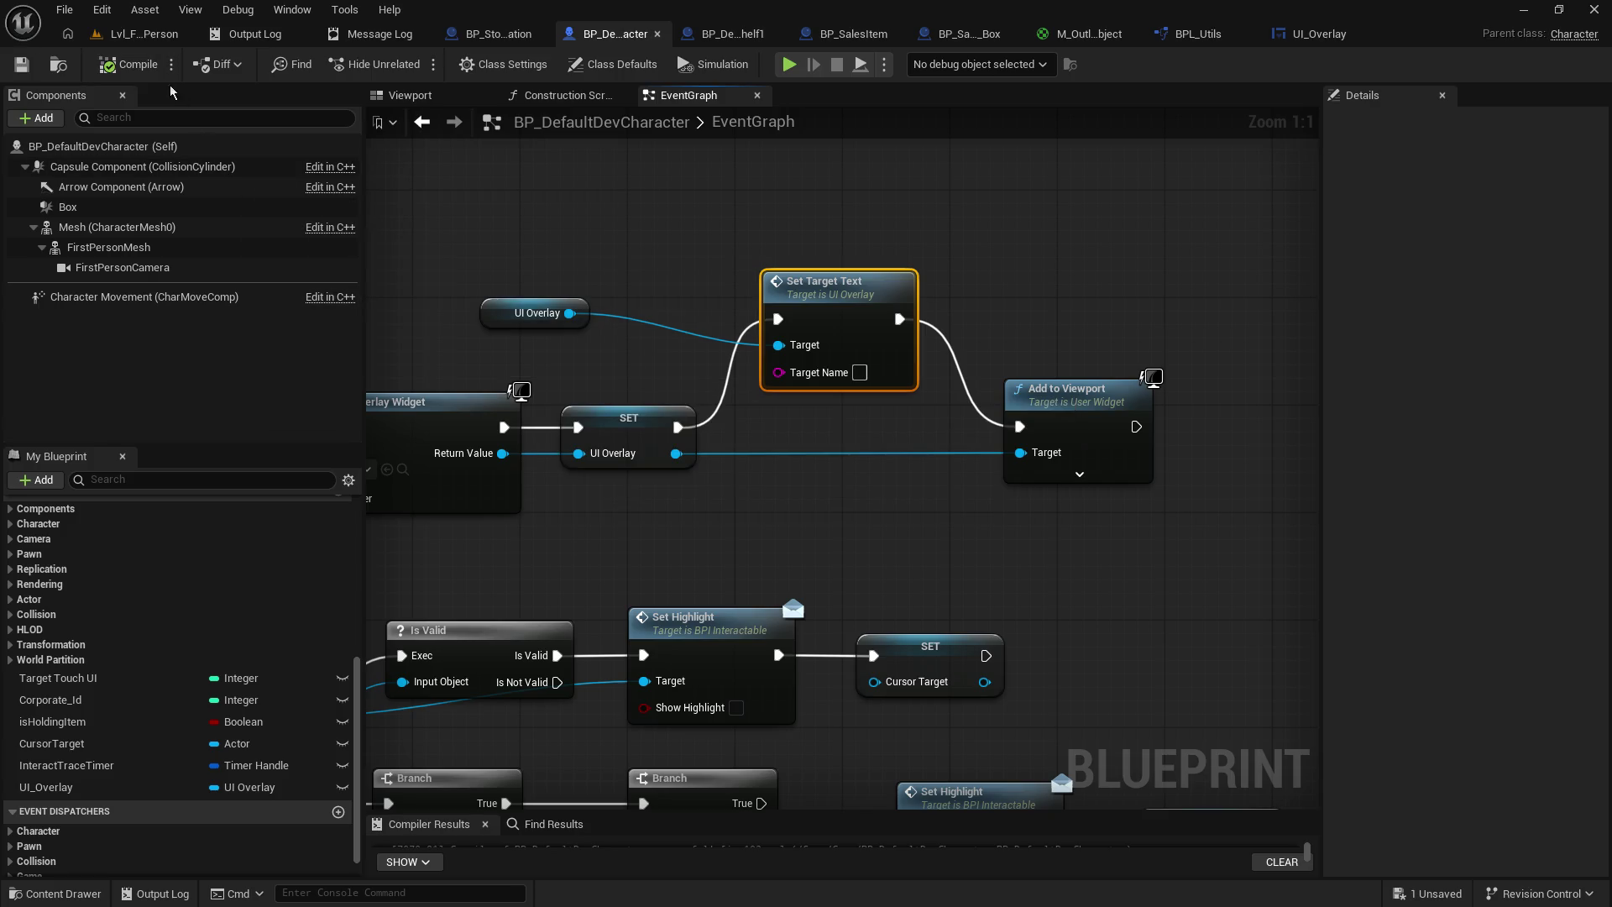
{"action": "left_click", "coordinate": [143, 35]}
{"action": "left_click", "coordinate": [418, 66]}
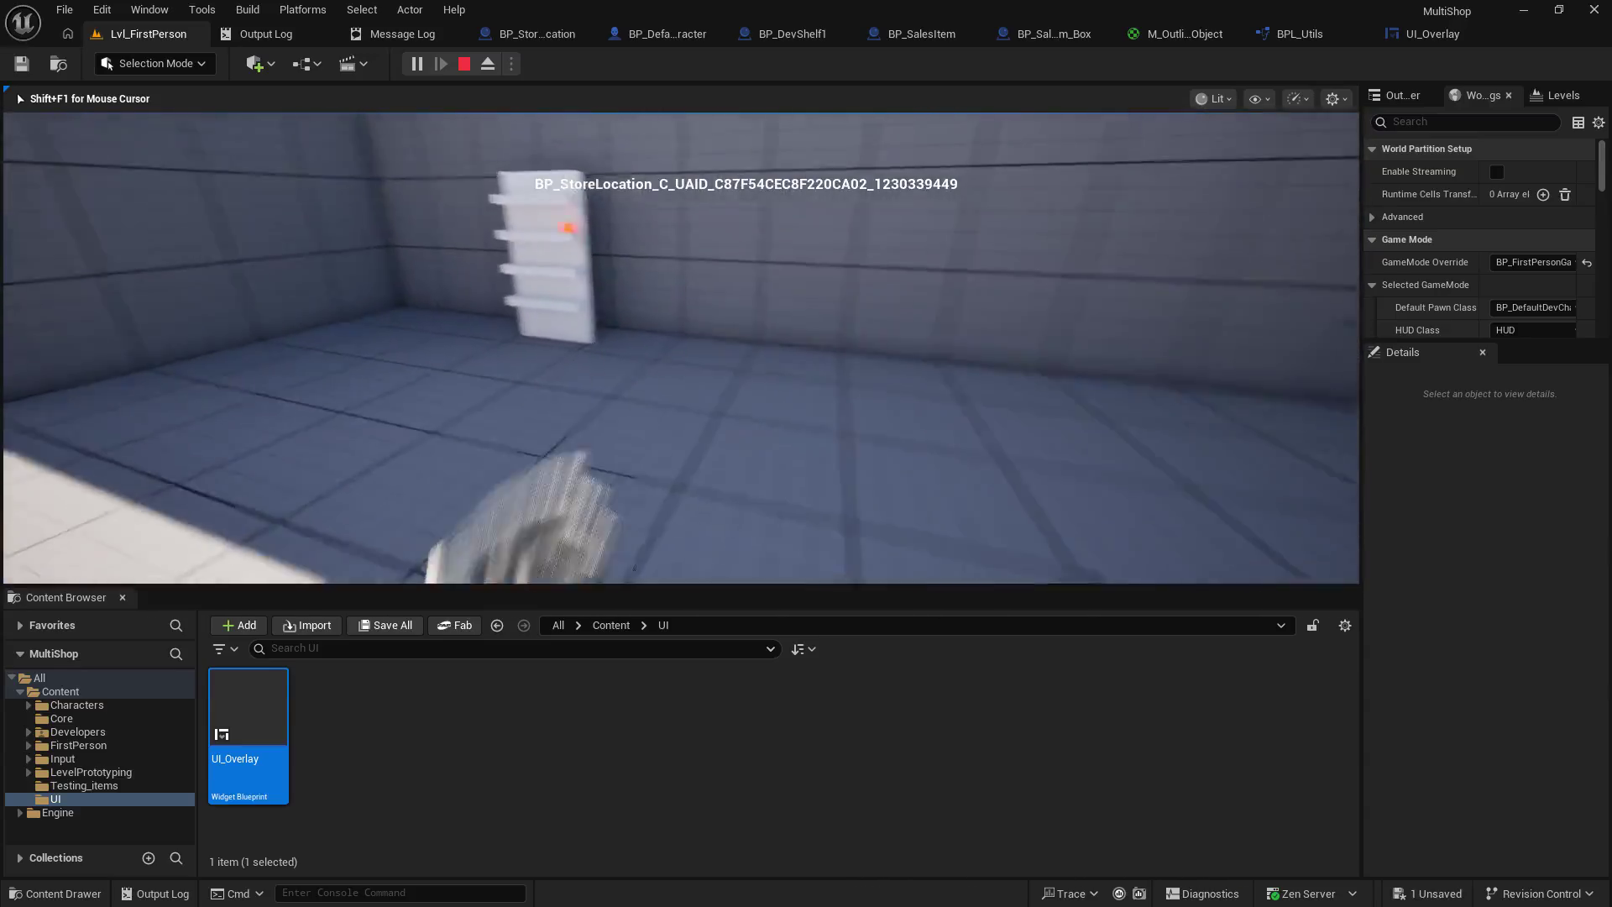
- Walk toward the shelf and confirm its BP_StoreLocation name shows on screen
{"action": "key", "text": "w"}
{"action": "key", "text": "w"}
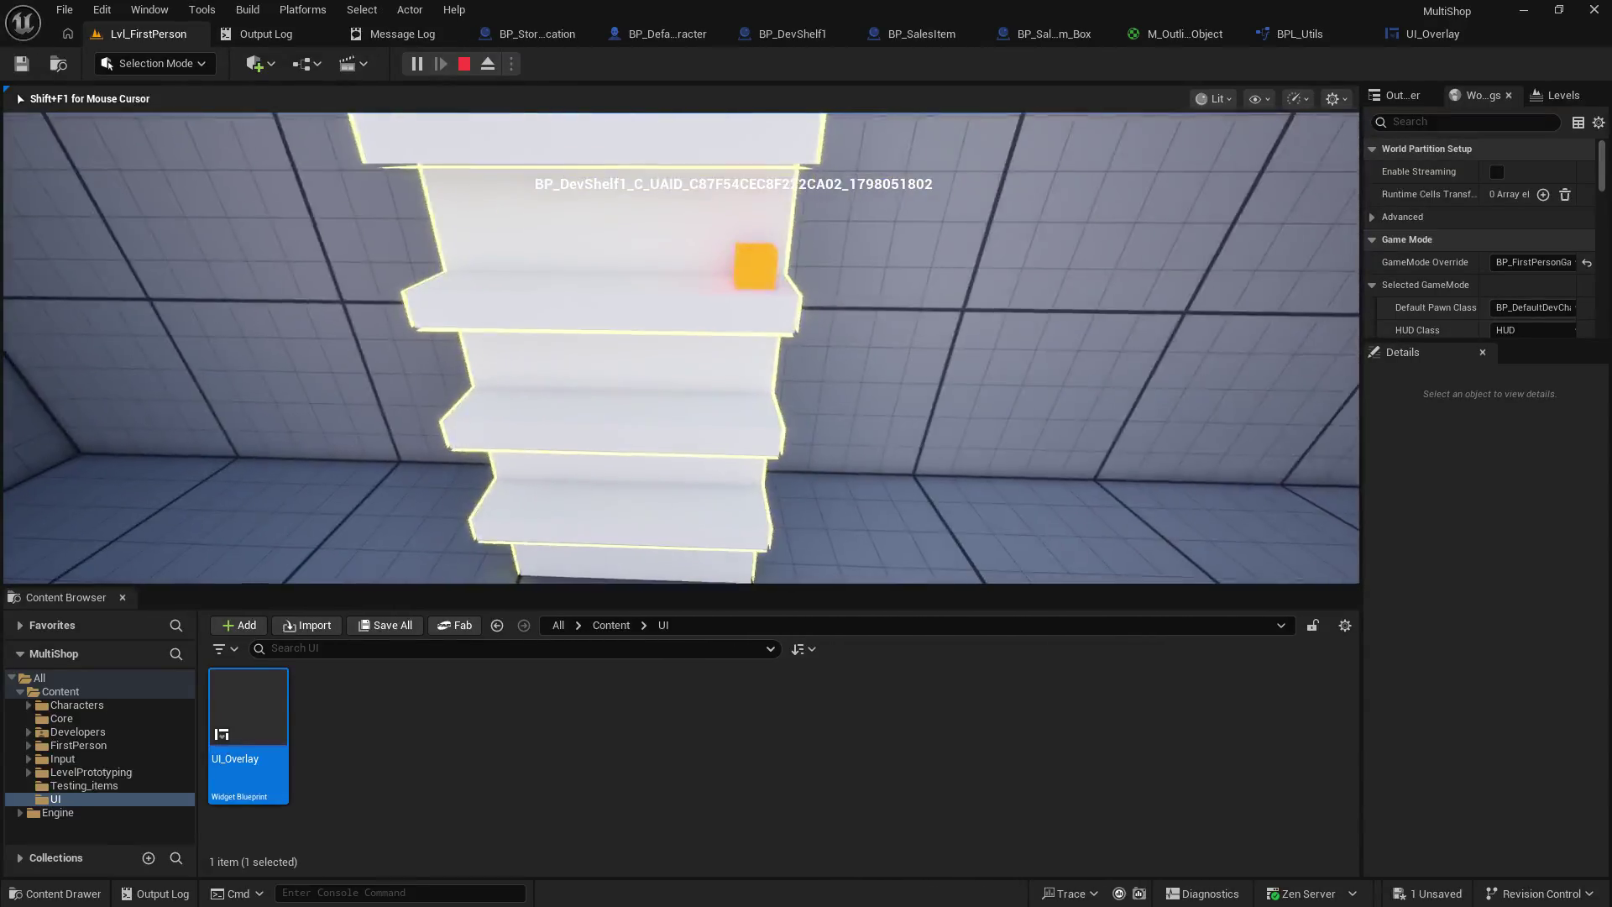
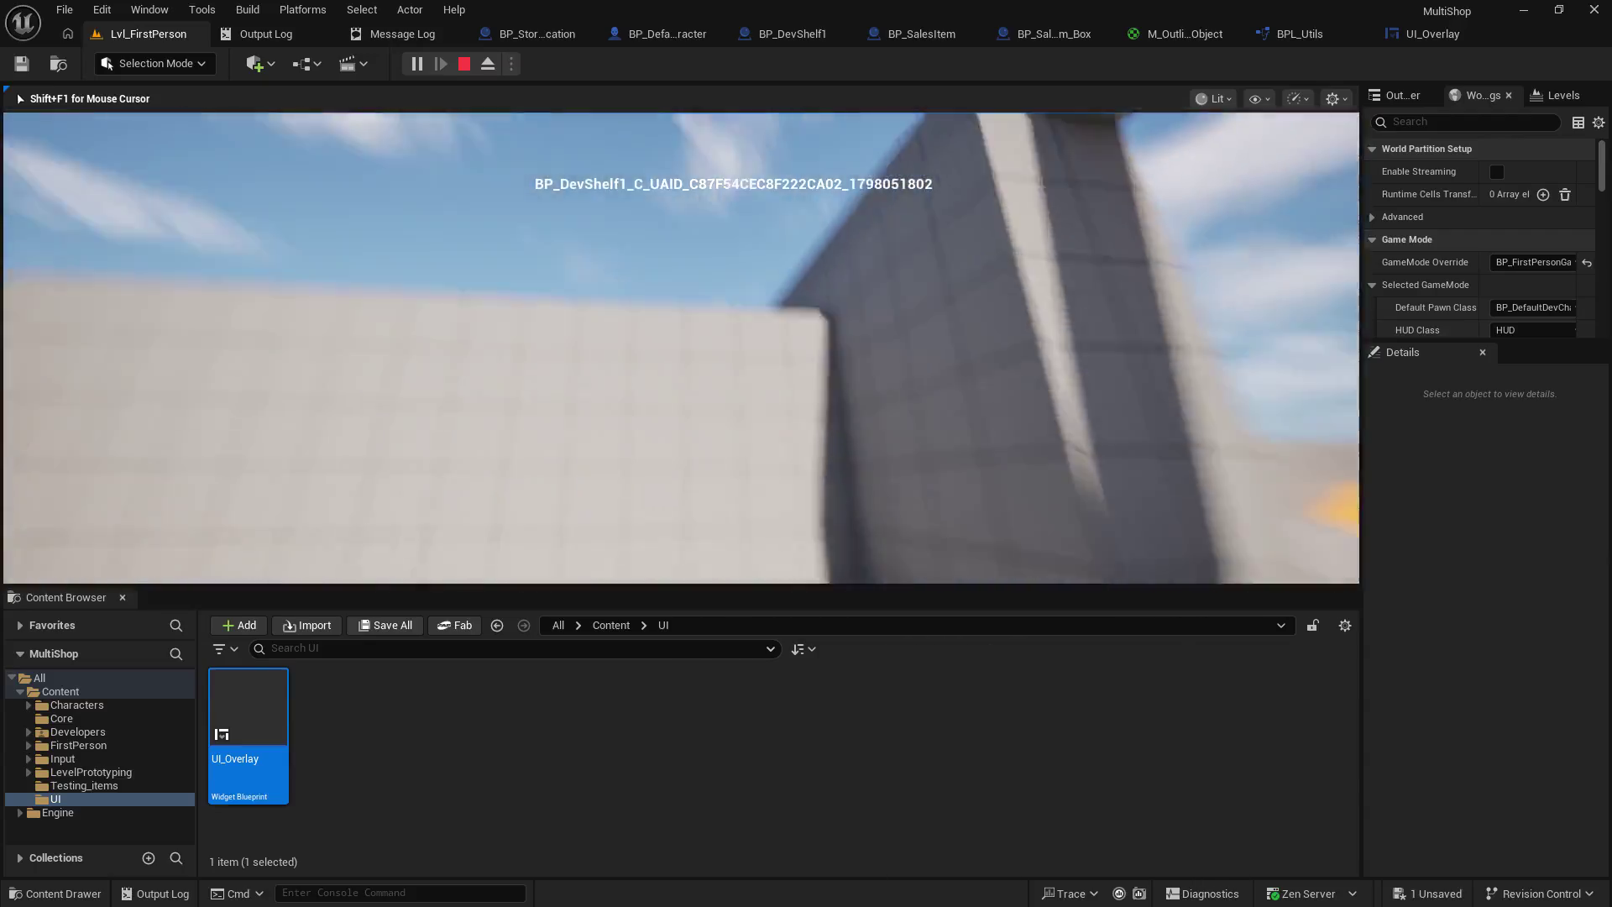
- Stop the play session and delete the Set Highlight, SET and Cursor Target nodes in BP_DefaultDevCharacter
{"action": "key", "text": "Escape"}
{"action": "left_click", "coordinate": [520, 38]}
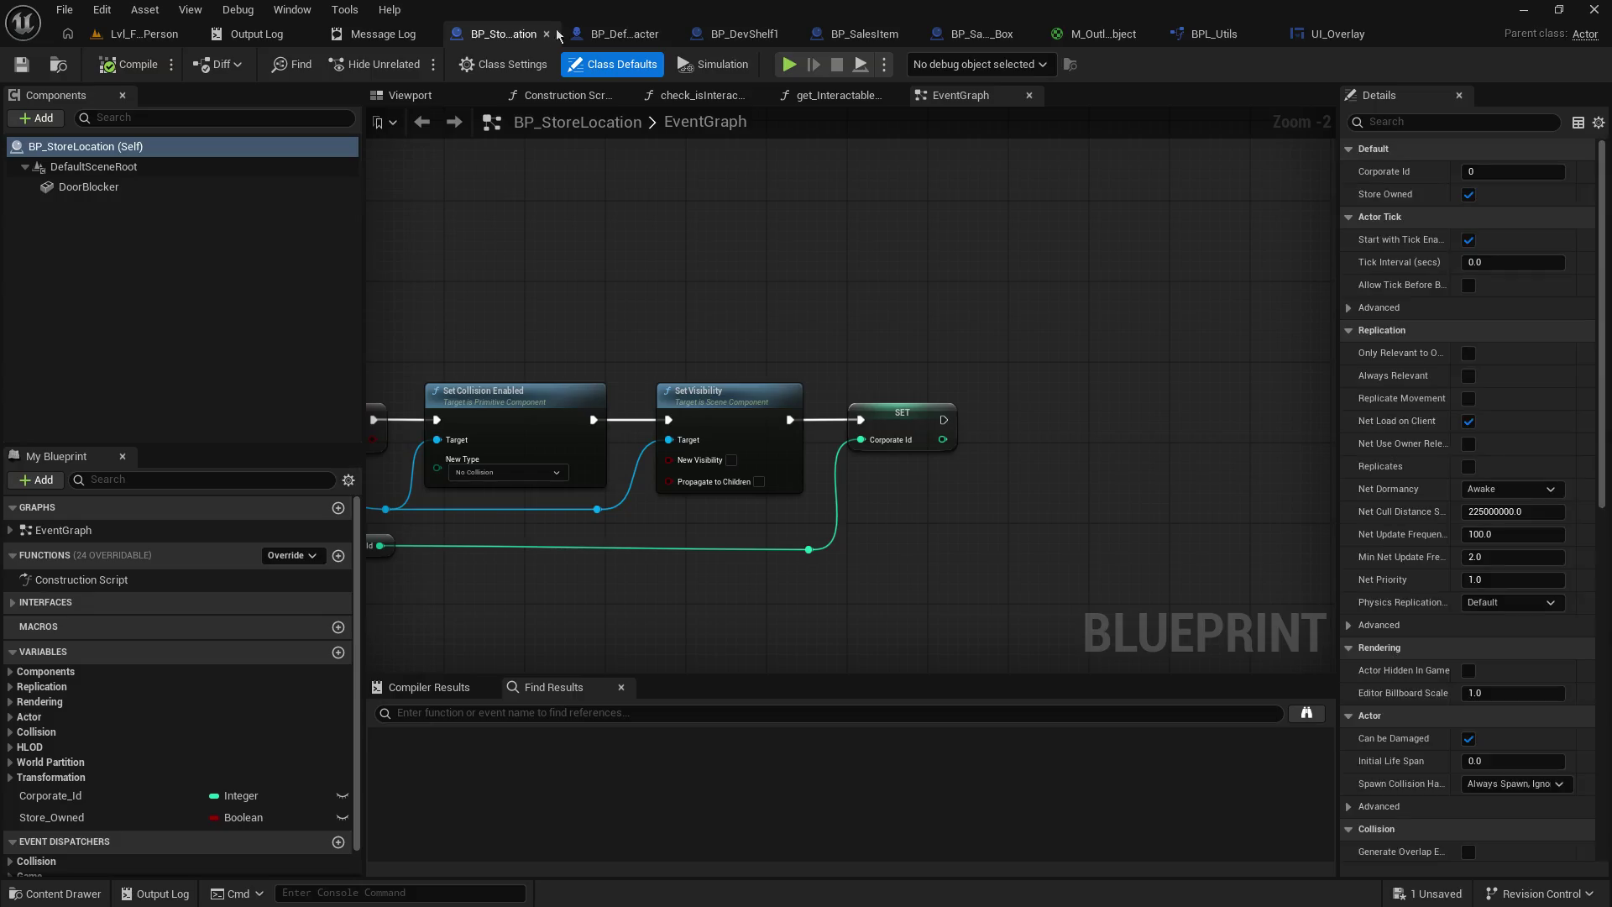
{"action": "left_click", "coordinate": [621, 34]}
{"action": "mouse_move", "coordinate": [798, 294]}
{"action": "left_mouse_down"}
{"action": "mouse_move", "coordinate": [1052, 278]}
{"action": "mouse_move", "coordinate": [1204, 451]}
{"action": "mouse_move", "coordinate": [1310, 466]}
{"action": "left_mouse_up"}
{"action": "mouse_move", "coordinate": [575, 316]}
{"action": "left_mouse_down"}
{"action": "mouse_move", "coordinate": [1021, 441]}
{"action": "mouse_move", "coordinate": [1051, 469]}
{"action": "left_mouse_up"}
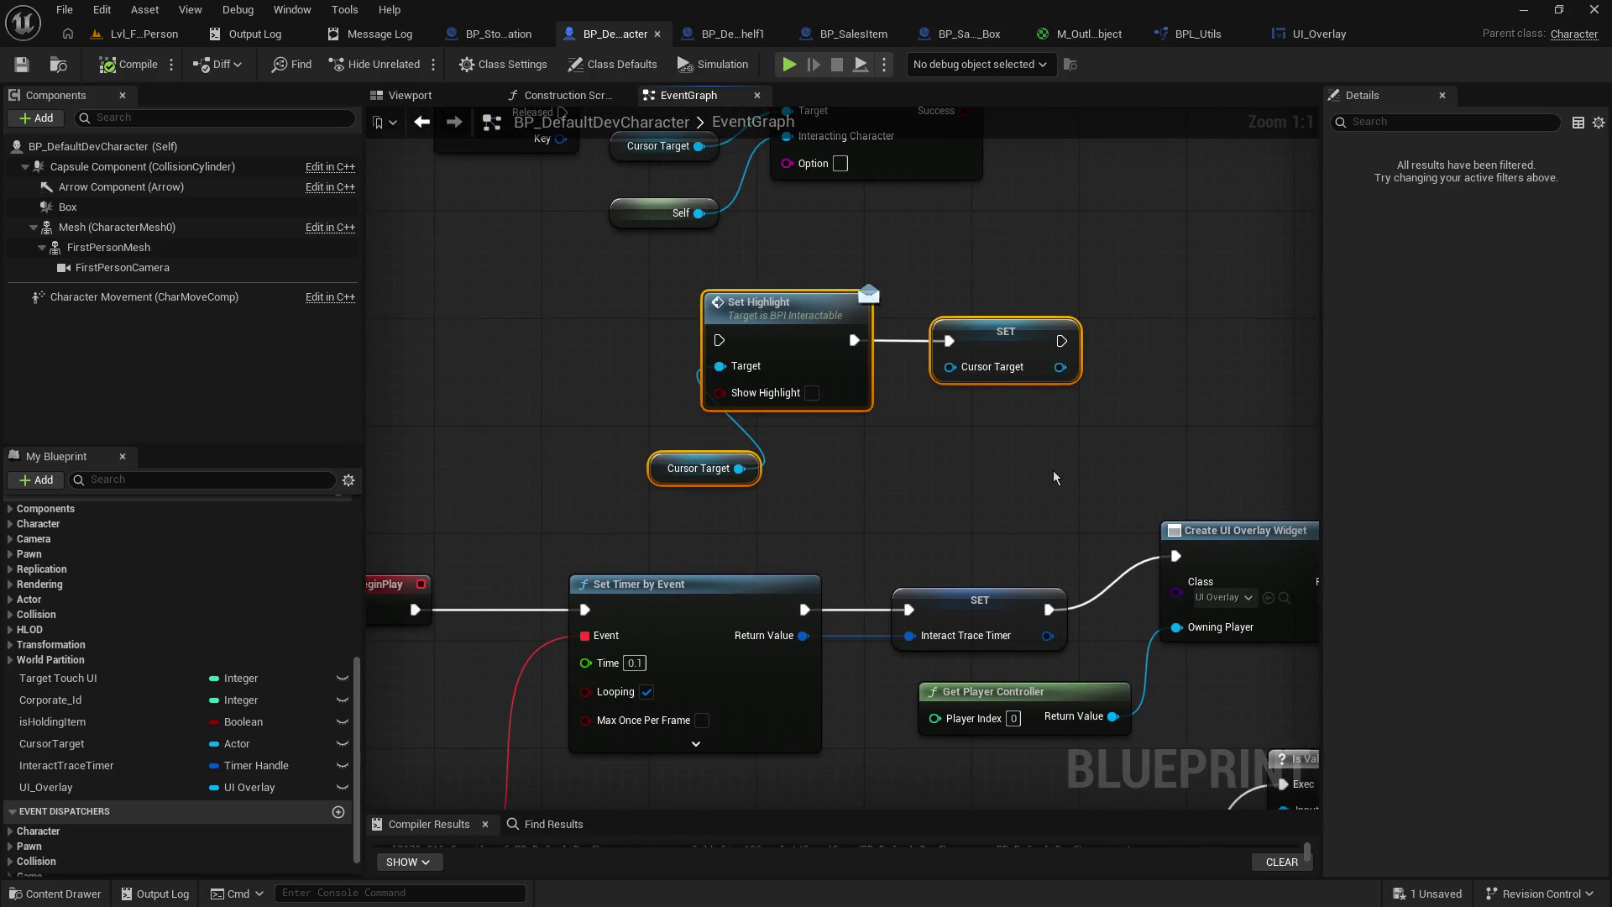
{"action": "key", "text": "Delete"}
- Cut the UI Overlay getter and Set Target Text from BeginPlay and rewire SET's execution past them
{"action": "mouse_move", "coordinate": [1130, 392]}
{"action": "left_mouse_down"}
{"action": "mouse_move", "coordinate": [524, 312]}
{"action": "mouse_move", "coordinate": [437, 319]}
{"action": "left_mouse_up"}
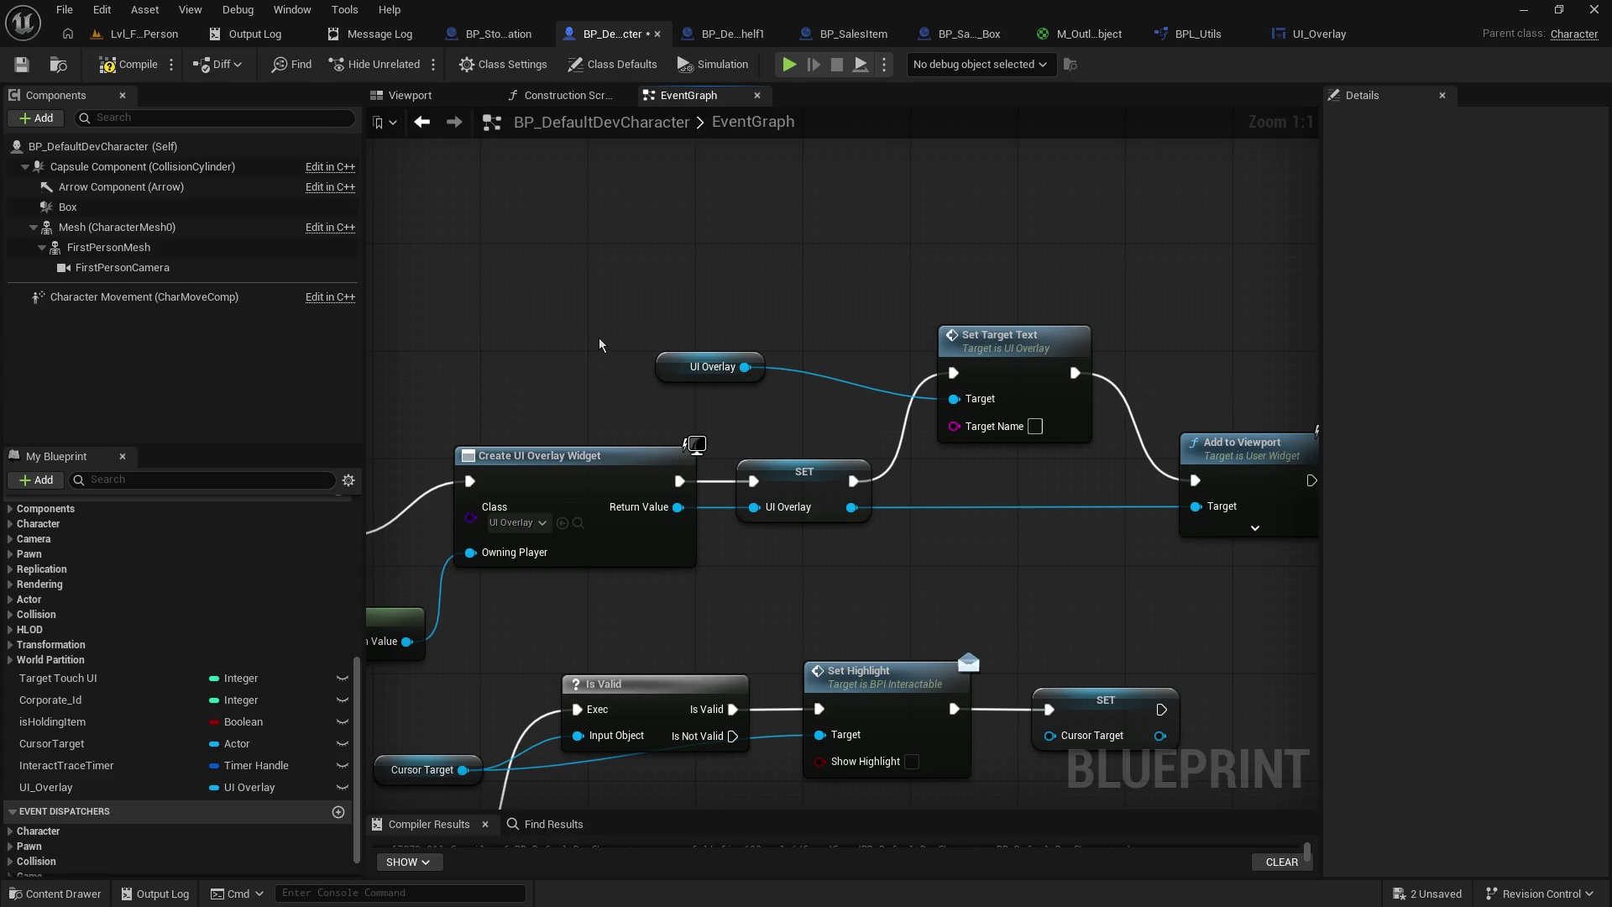
{"action": "left_click_drag", "start_coordinate": [597, 312], "coordinate": [1033, 428]}
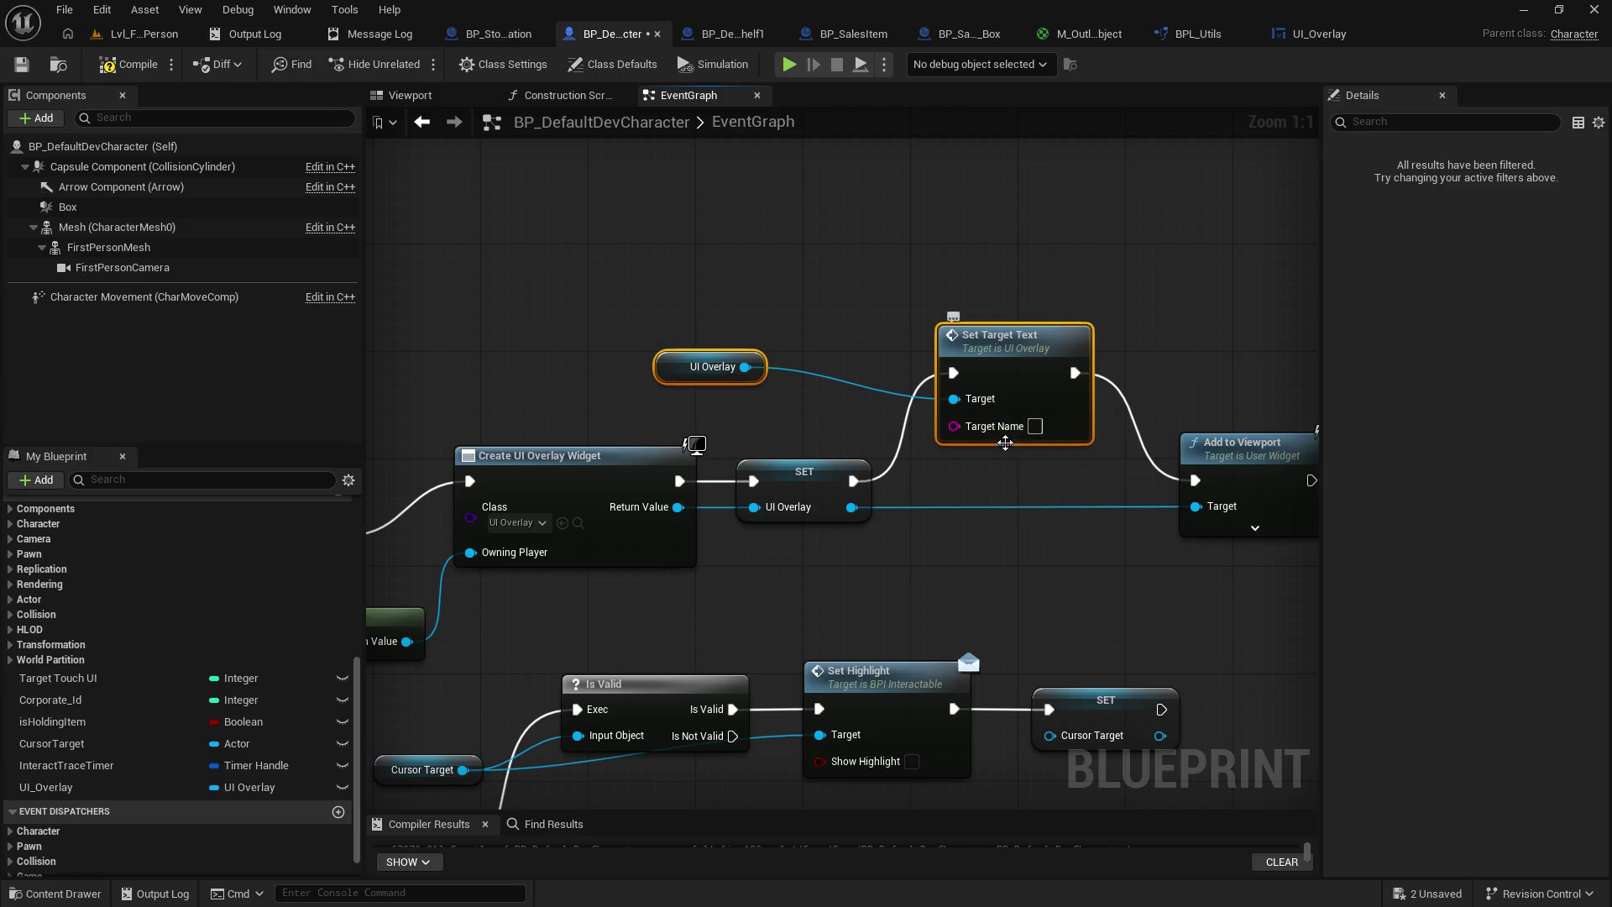
{"action": "key", "text": "Delete"}
{"action": "mouse_move", "coordinate": [853, 480]}
{"action": "left_mouse_down"}
{"action": "mouse_move", "coordinate": [1195, 480]}
{"action": "mouse_move", "coordinate": [933, 450]}
{"action": "mouse_move", "coordinate": [1002, 449]}
{"action": "left_mouse_up"}
- Paste UI Overlay/Set Target Text after SET Cursor Target, wire its execution, and compile
{"action": "mouse_move", "coordinate": [876, 566]}
{"action": "left_mouse_down"}
{"action": "mouse_move", "coordinate": [924, 253]}
{"action": "mouse_move", "coordinate": [519, 242]}
{"action": "left_mouse_up"}
{"action": "left_click_drag", "start_coordinate": [935, 358], "coordinate": [867, 344]}
{"action": "key", "text": "ctrl+v"}
{"action": "left_click", "coordinate": [779, 385]}
{"action": "left_click_drag", "start_coordinate": [778, 386], "coordinate": [955, 426]}
{"action": "left_click_drag", "start_coordinate": [703, 375], "coordinate": [1062, 387]}
{"action": "left_click_drag", "start_coordinate": [1119, 456], "coordinate": [1119, 456]}
{"action": "left_click_drag", "start_coordinate": [1125, 377], "coordinate": [896, 364]}
{"action": "left_click_drag", "start_coordinate": [1042, 392], "coordinate": [1000, 433]}
{"action": "left_click", "coordinate": [25, 72]}
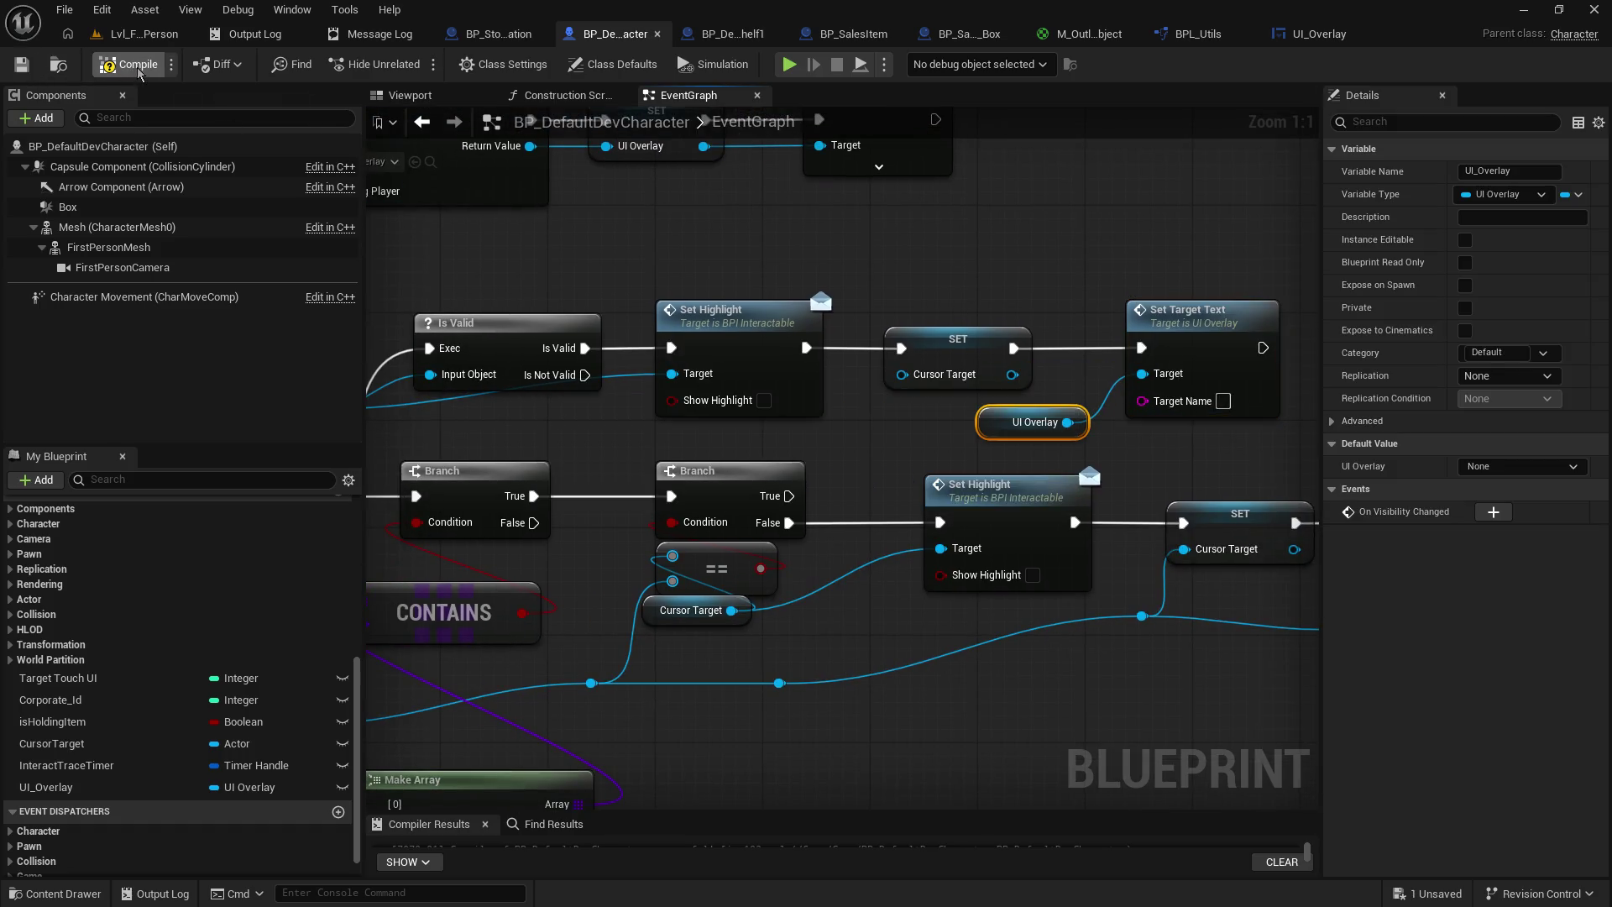
{"action": "left_click", "coordinate": [144, 33]}
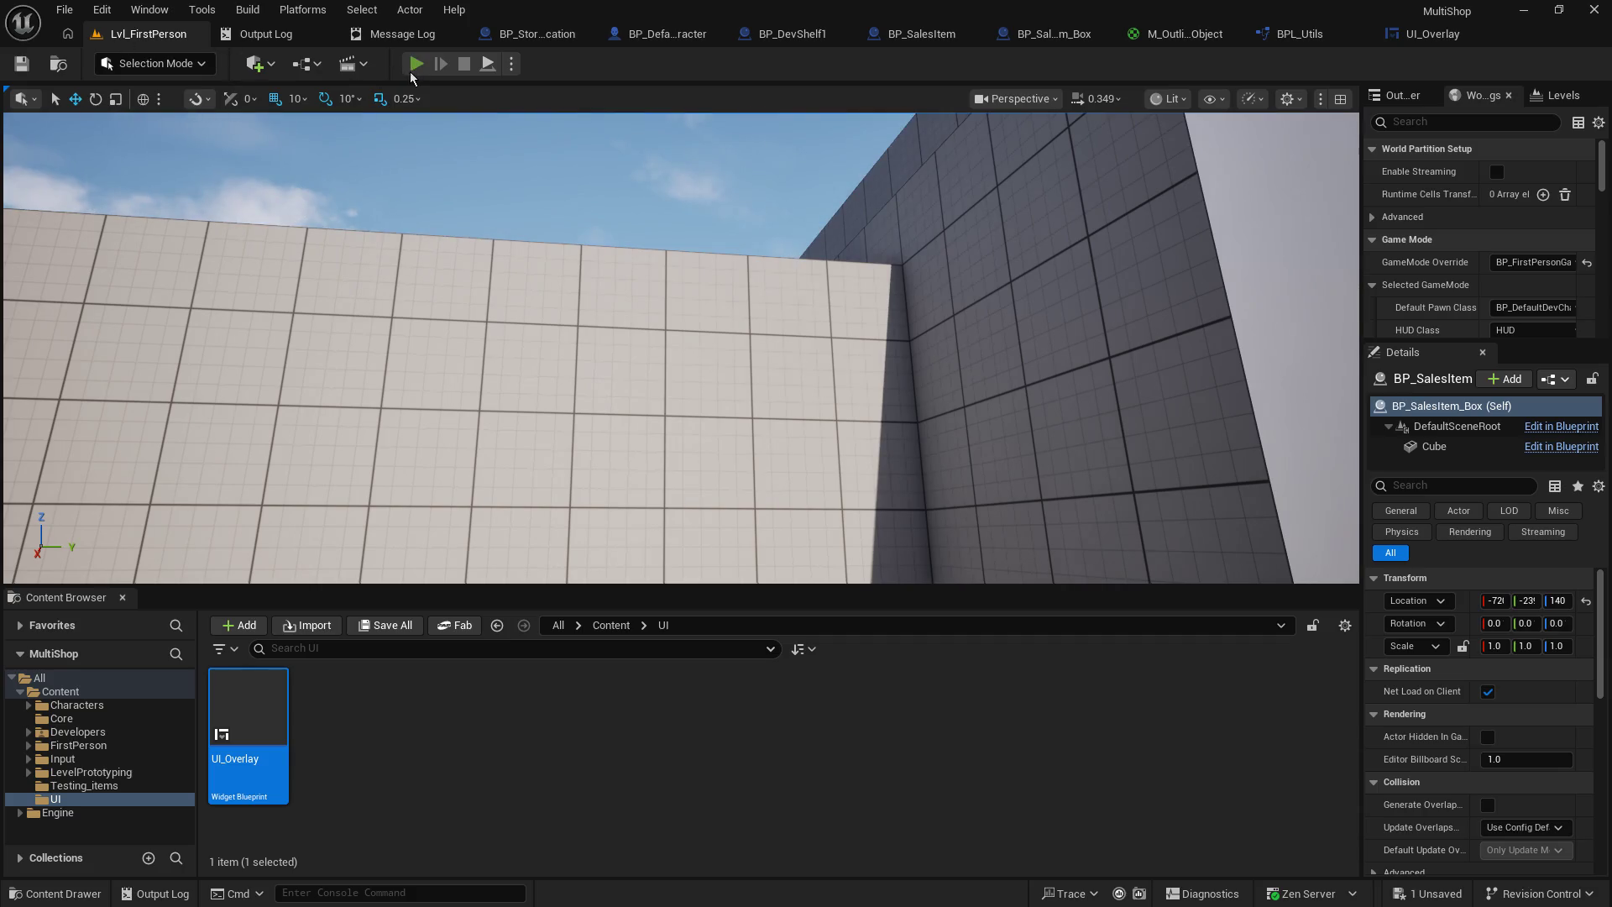
{"action": "left_click", "coordinate": [414, 68]}
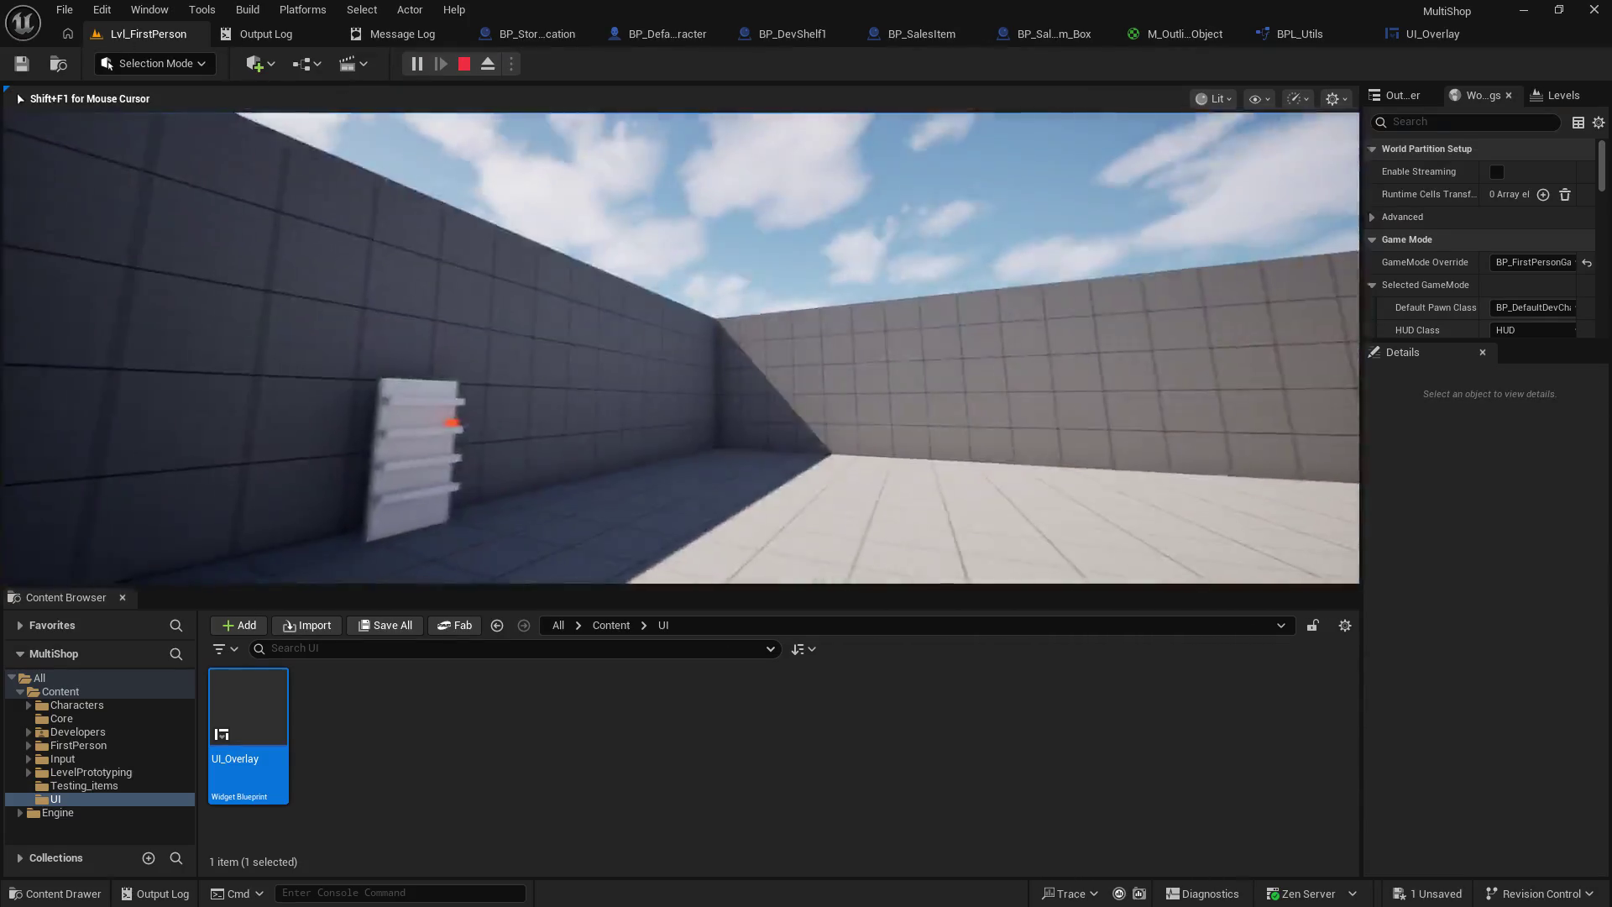
{"action": "key", "text": "w"}
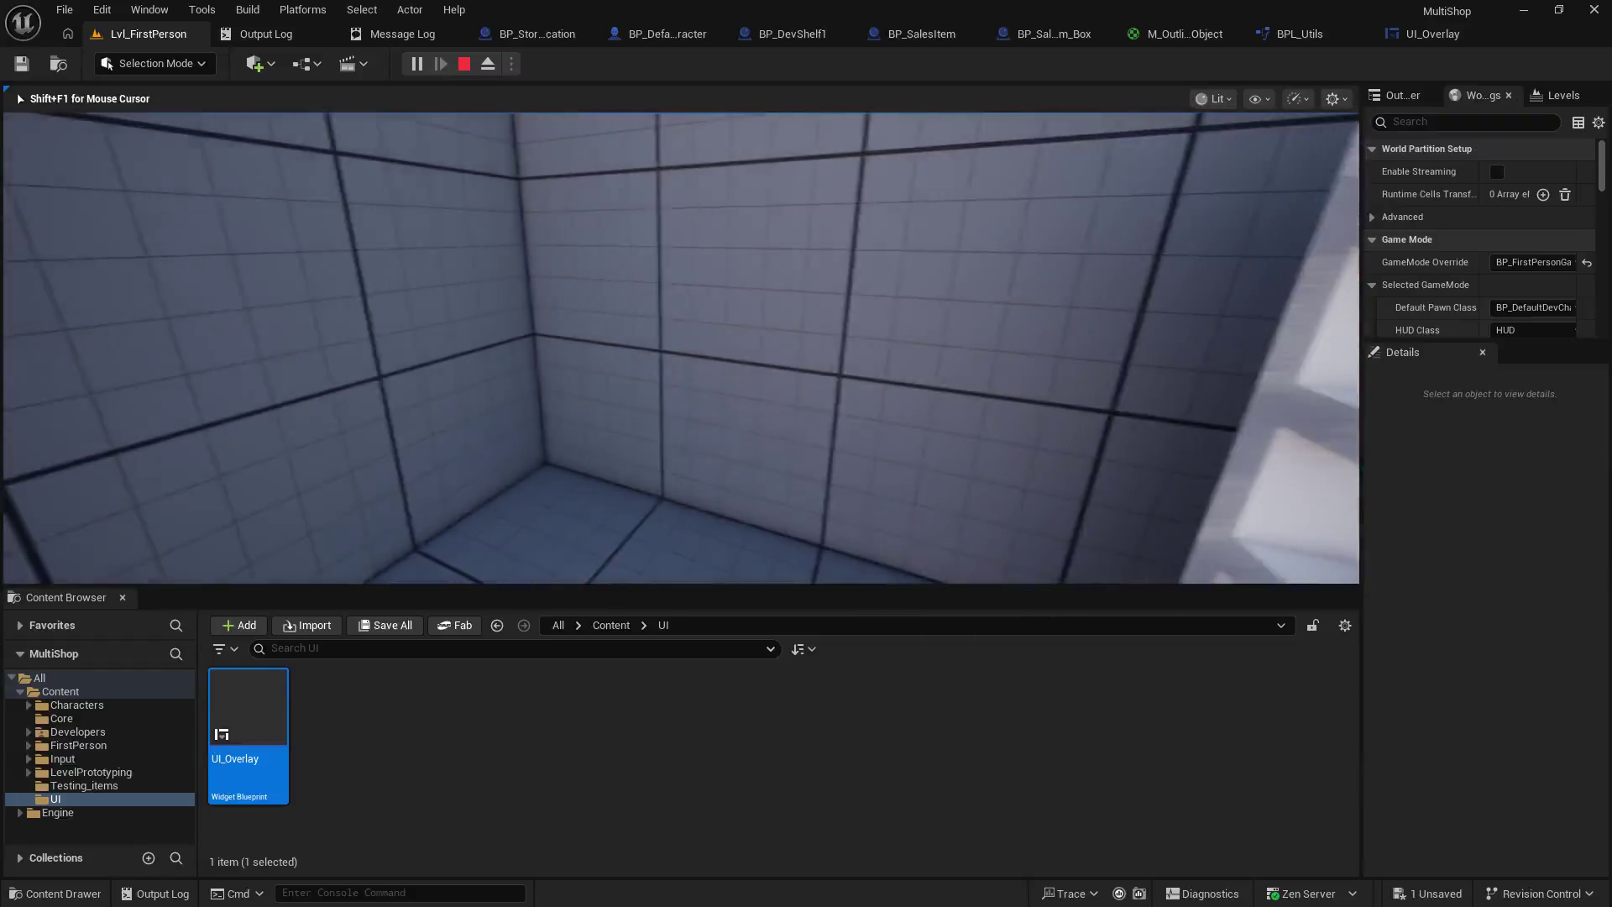
{"action": "key", "text": "w"}
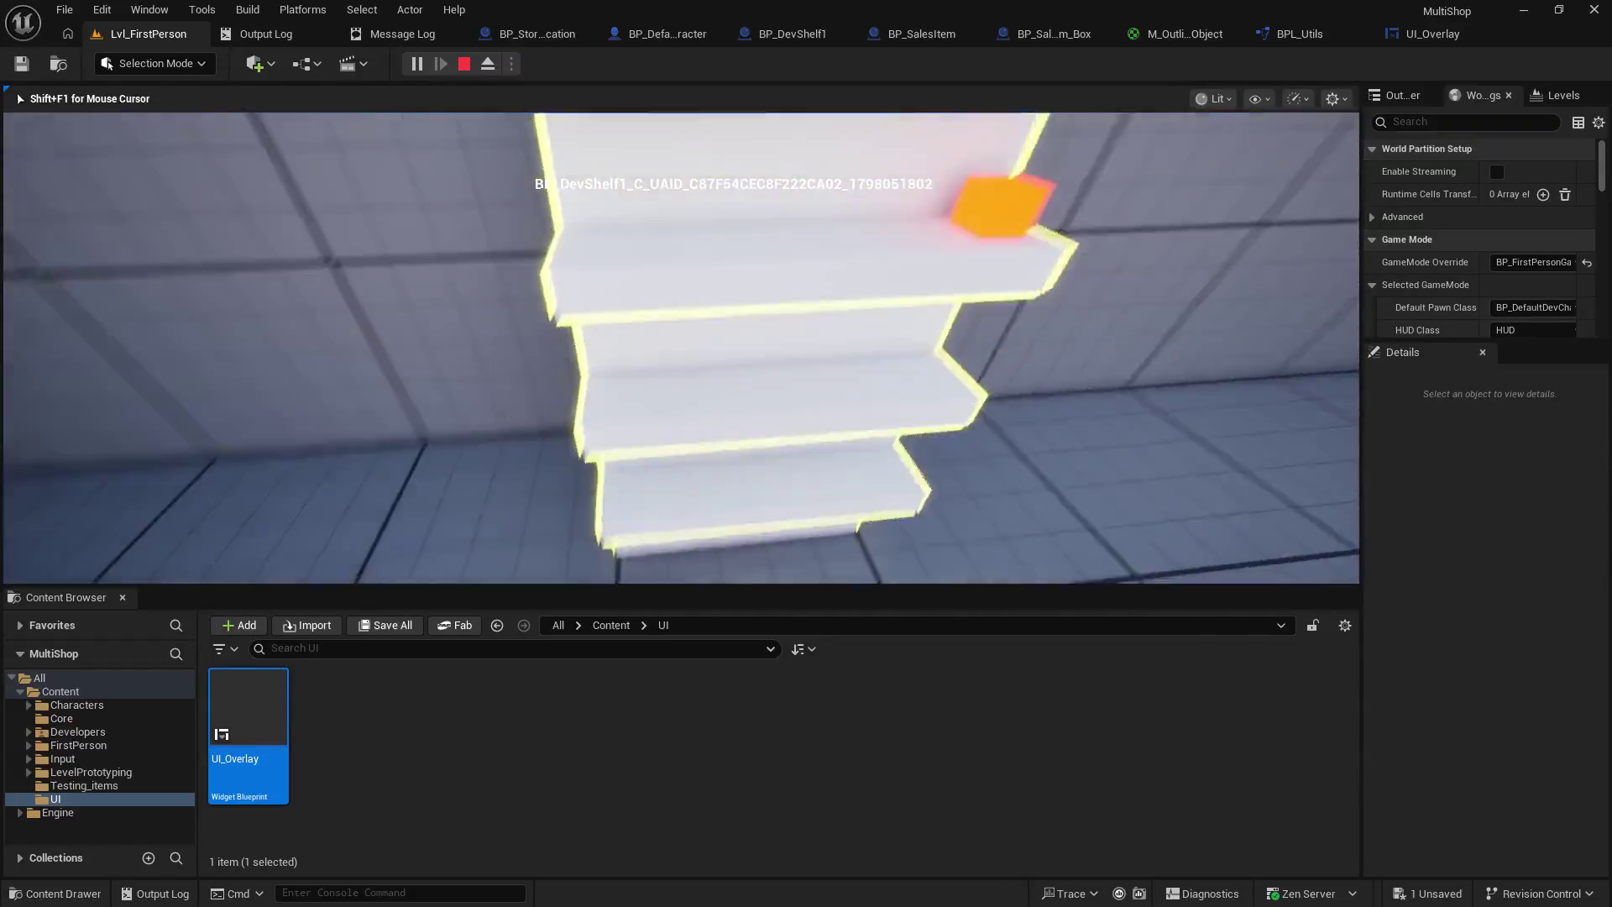
{"action": "key", "text": "w"}
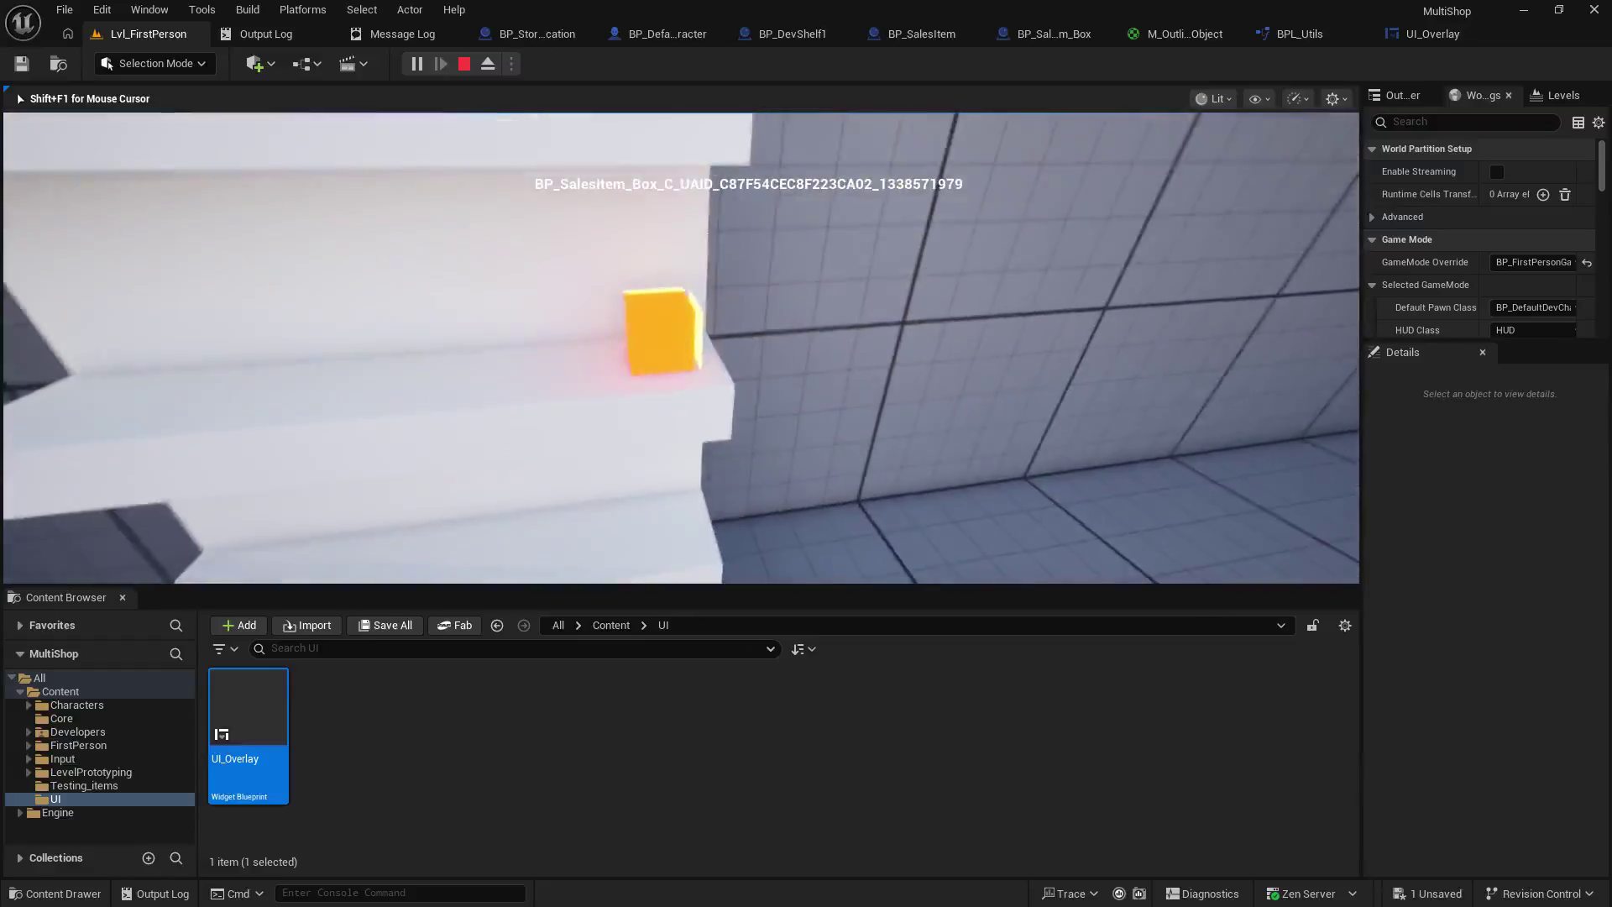
{"action": "key", "text": "w"}
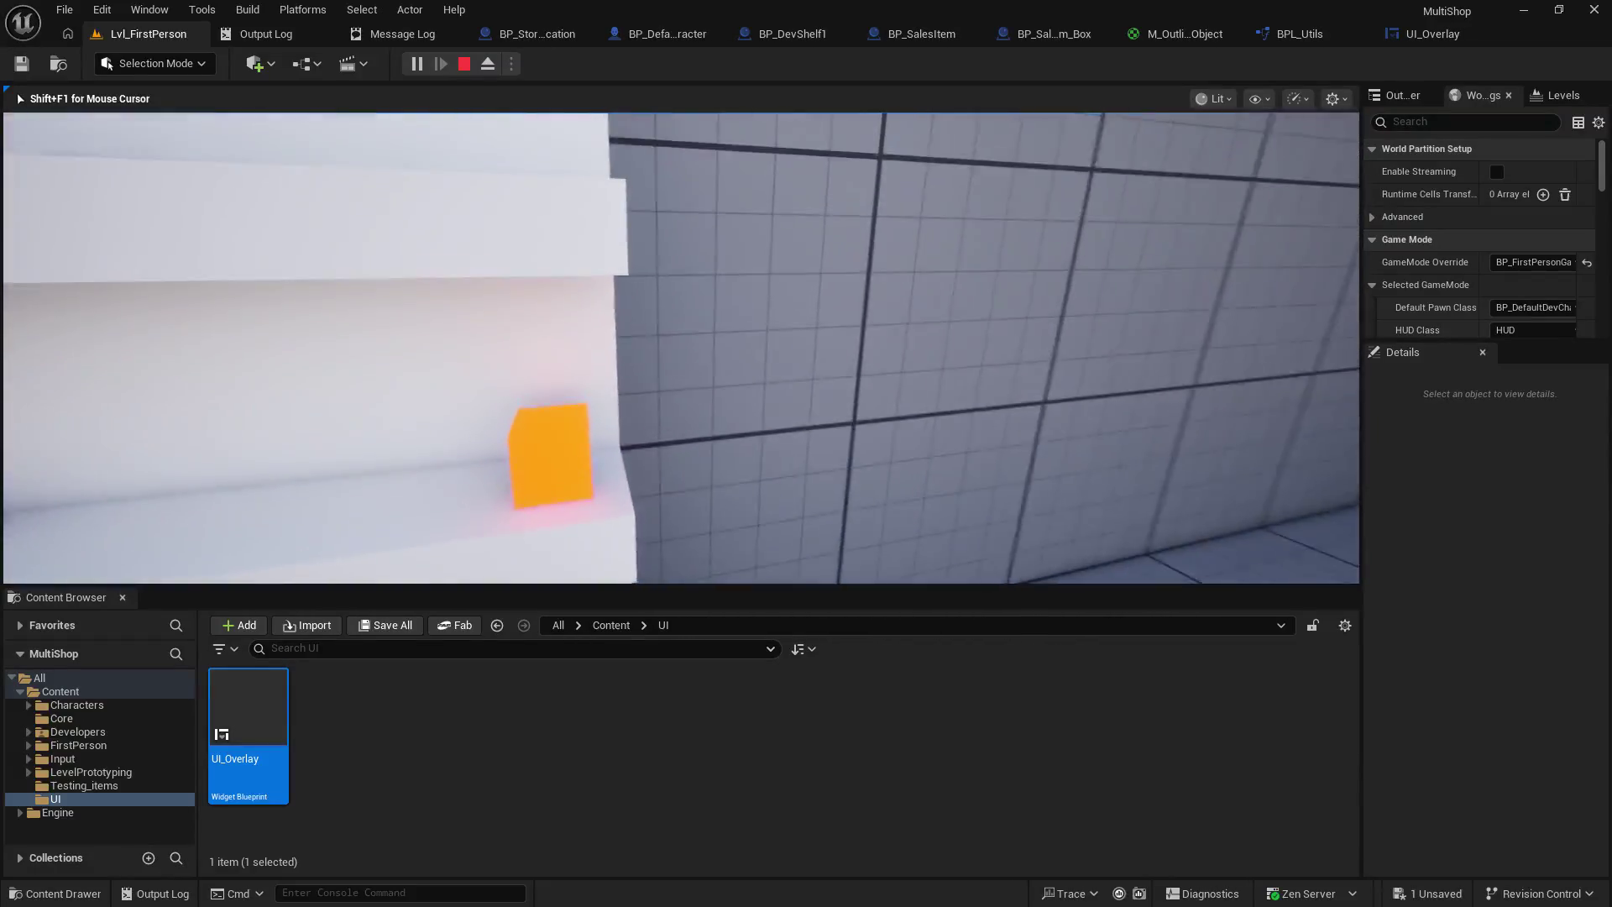
{"action": "key", "text": "s"}
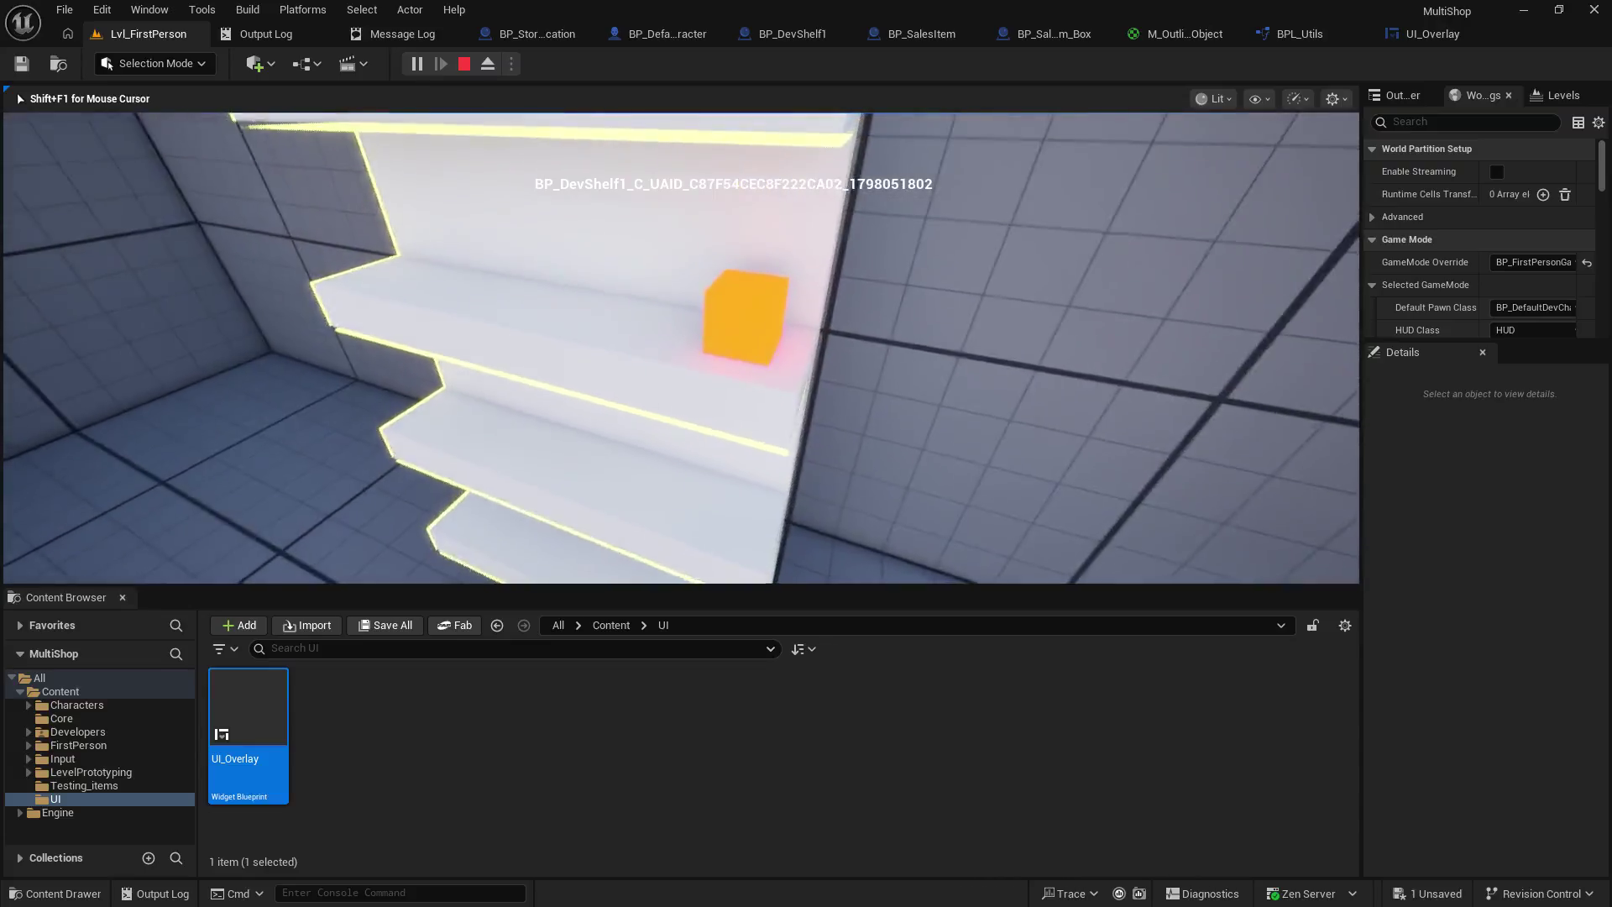
{"action": "key", "text": "w"}
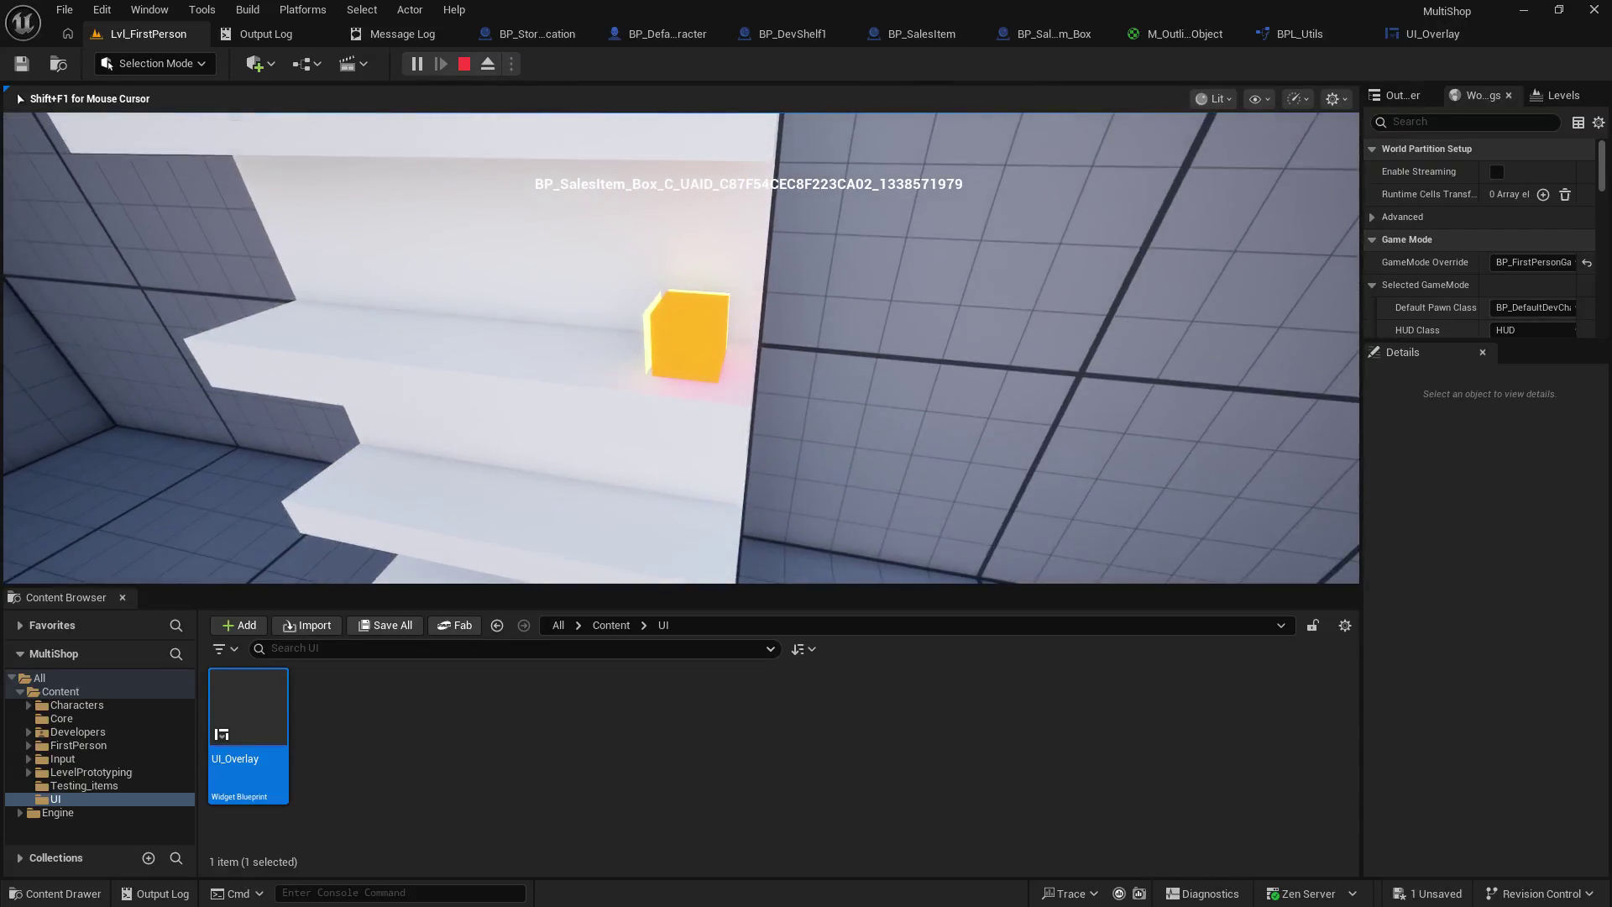
{"action": "key", "text": "w"}
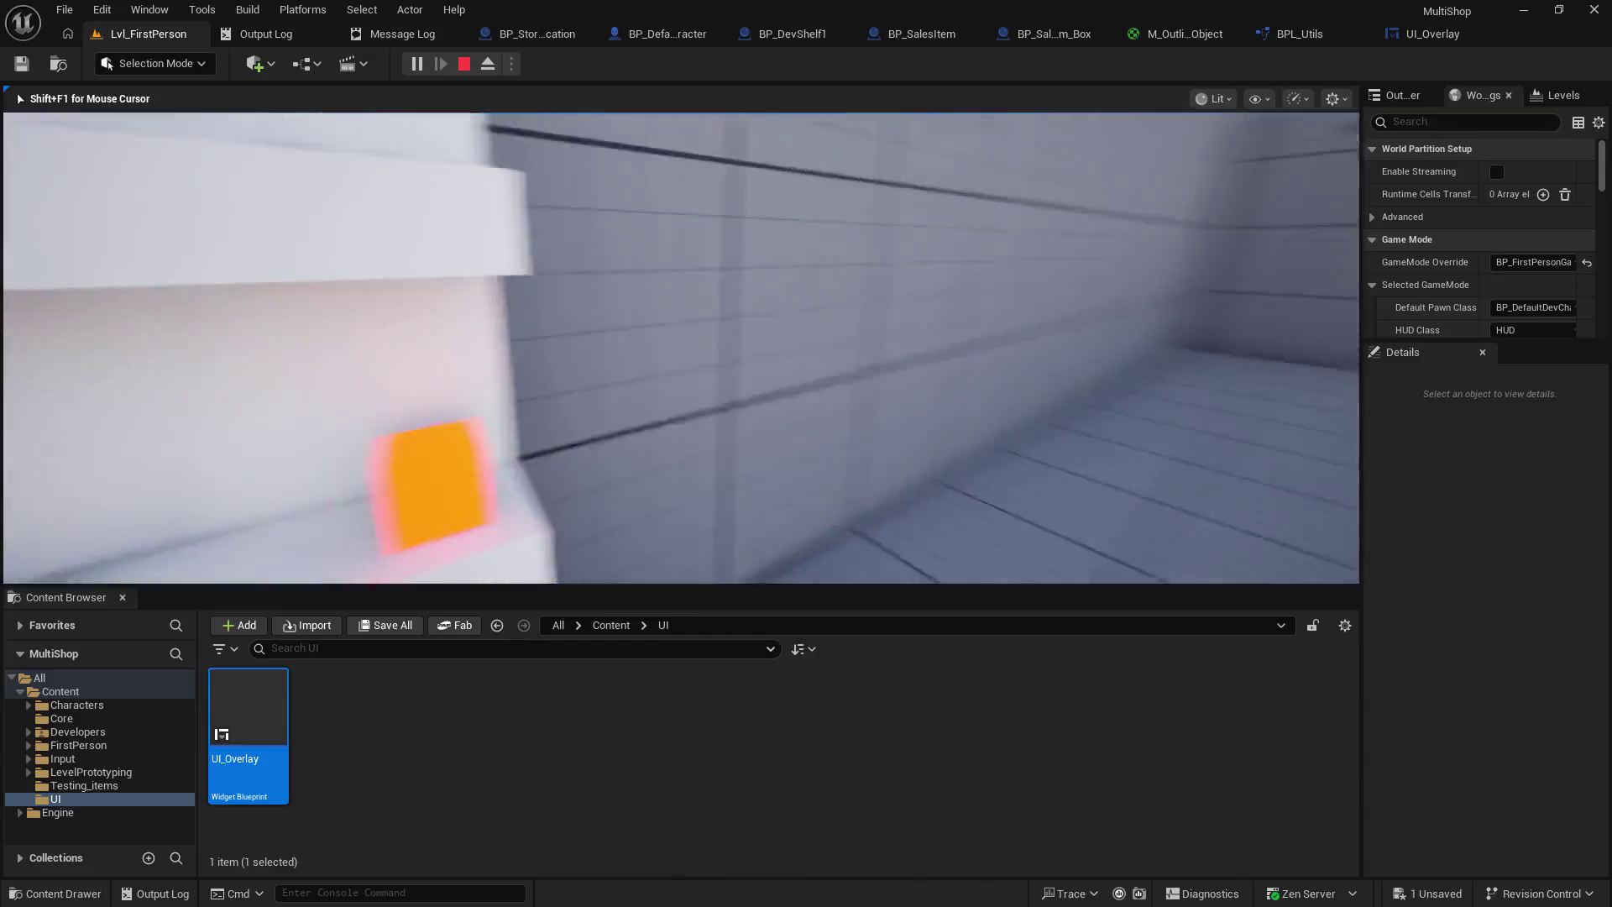
{"action": "key", "text": "Escape"}
{"action": "left_click", "coordinate": [1417, 38]}
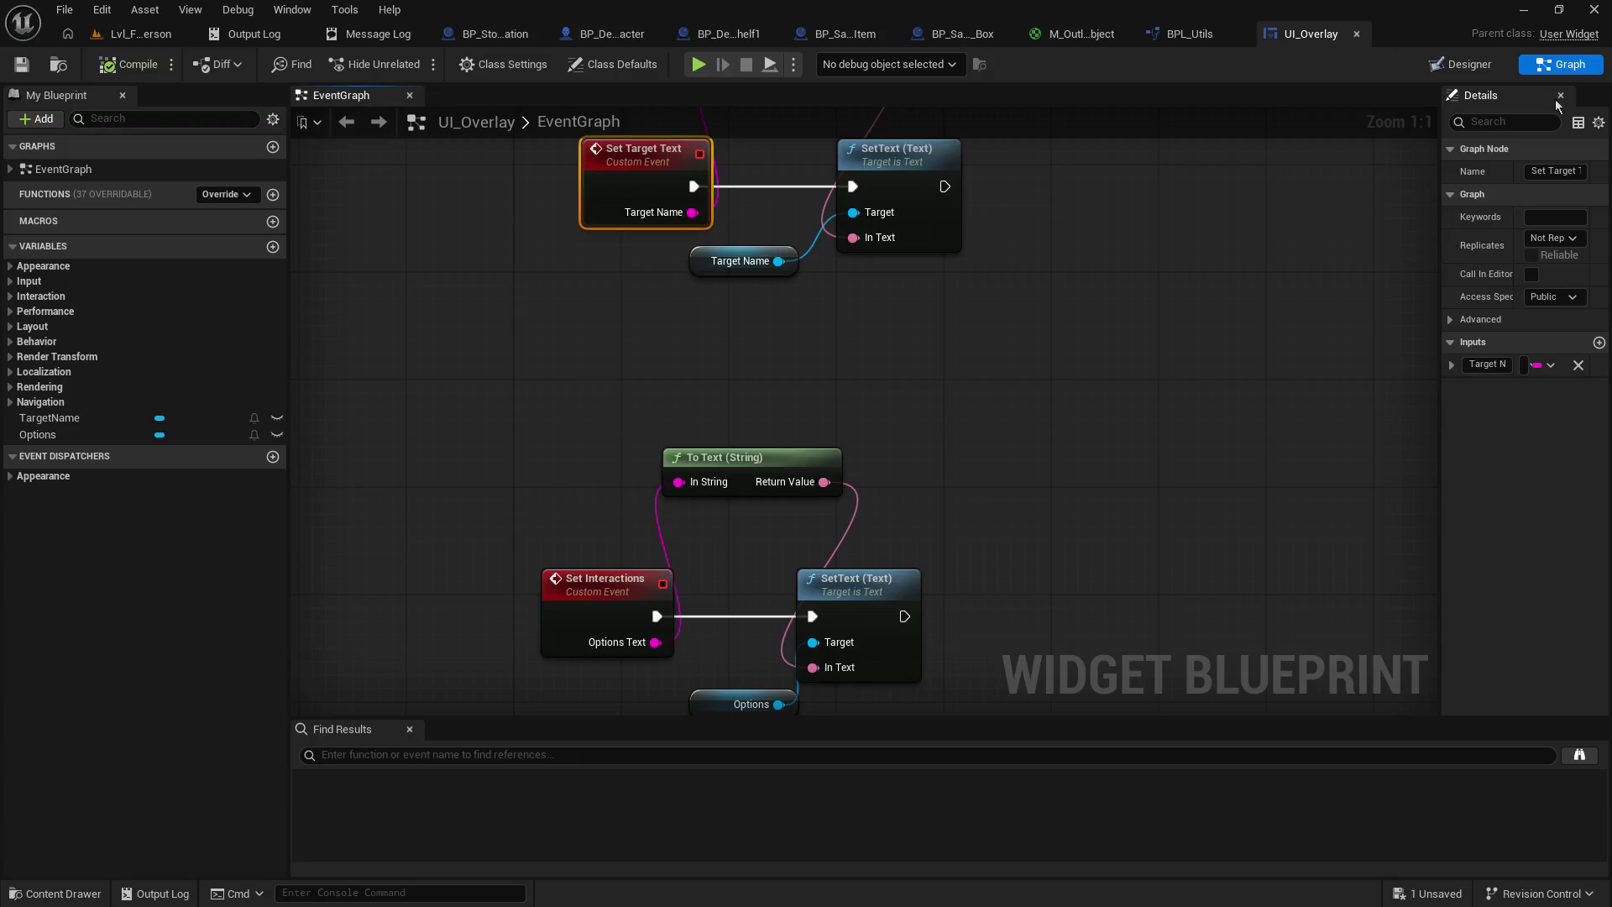
- Add an Image widget (Image_79) to the UI_Overlay canvas in the Designer
{"action": "left_click", "coordinate": [1461, 67]}
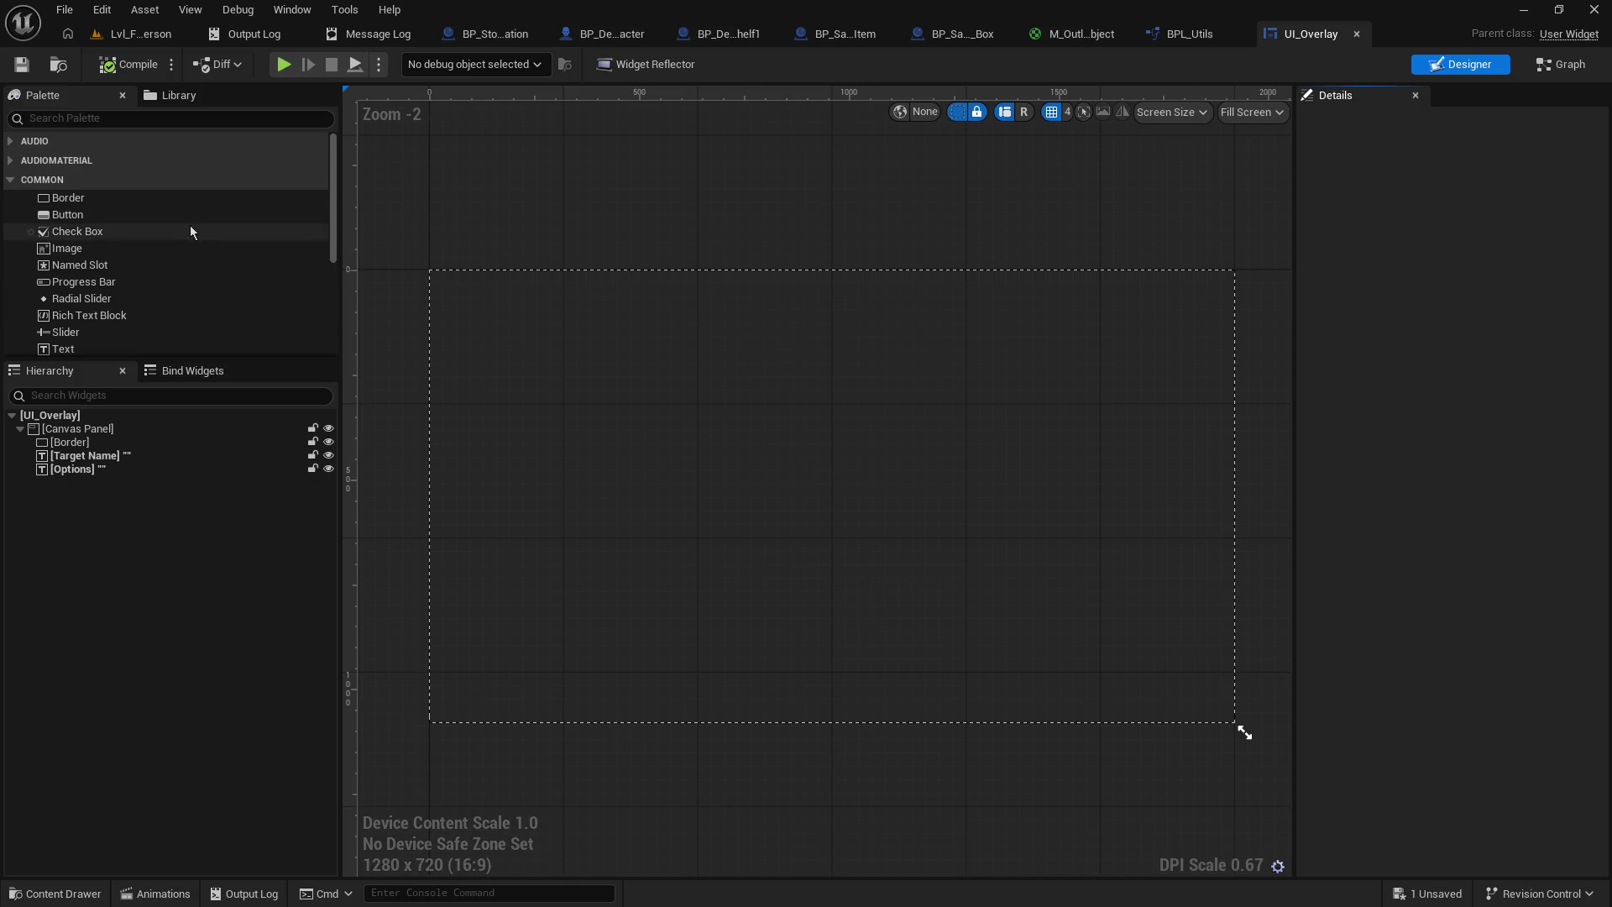
{"action": "left_click", "coordinate": [86, 251]}
{"action": "mouse_move", "coordinate": [86, 250]}
{"action": "left_mouse_down"}
{"action": "mouse_move", "coordinate": [768, 447]}
{"action": "mouse_move", "coordinate": [107, 432]}
{"action": "left_mouse_up"}
{"action": "left_click", "coordinate": [107, 432]}
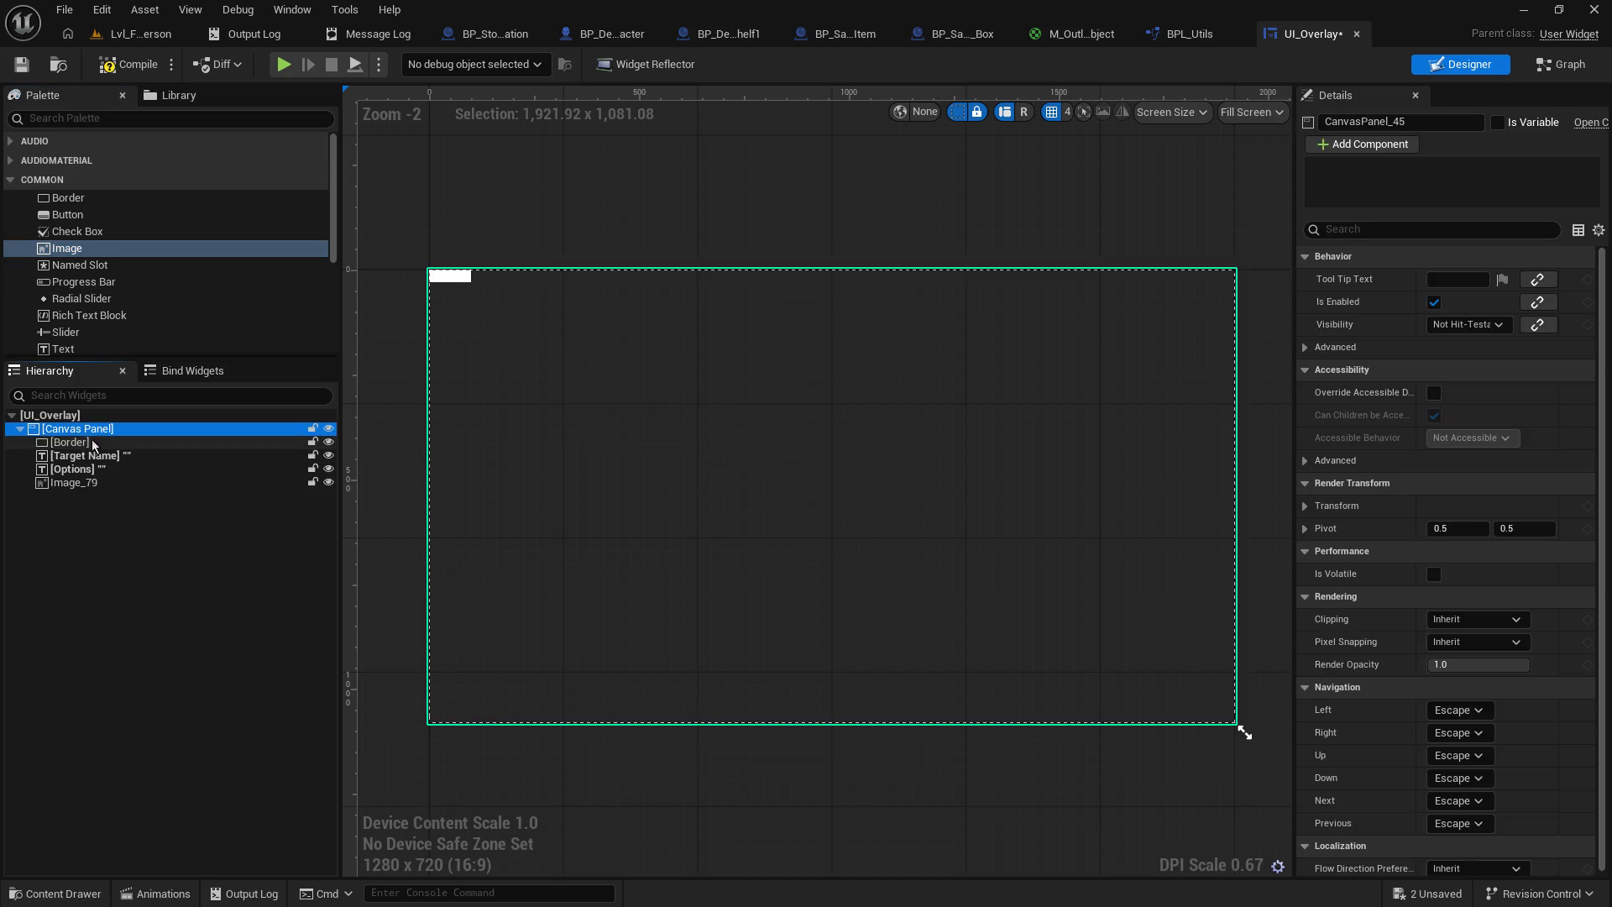
{"action": "left_click", "coordinate": [74, 483]}
- Size the image 10 × 10 and anchor it to the canvas centre with its position reset
{"action": "left_click", "coordinate": [1469, 348]}
{"action": "type", "text": "5"}
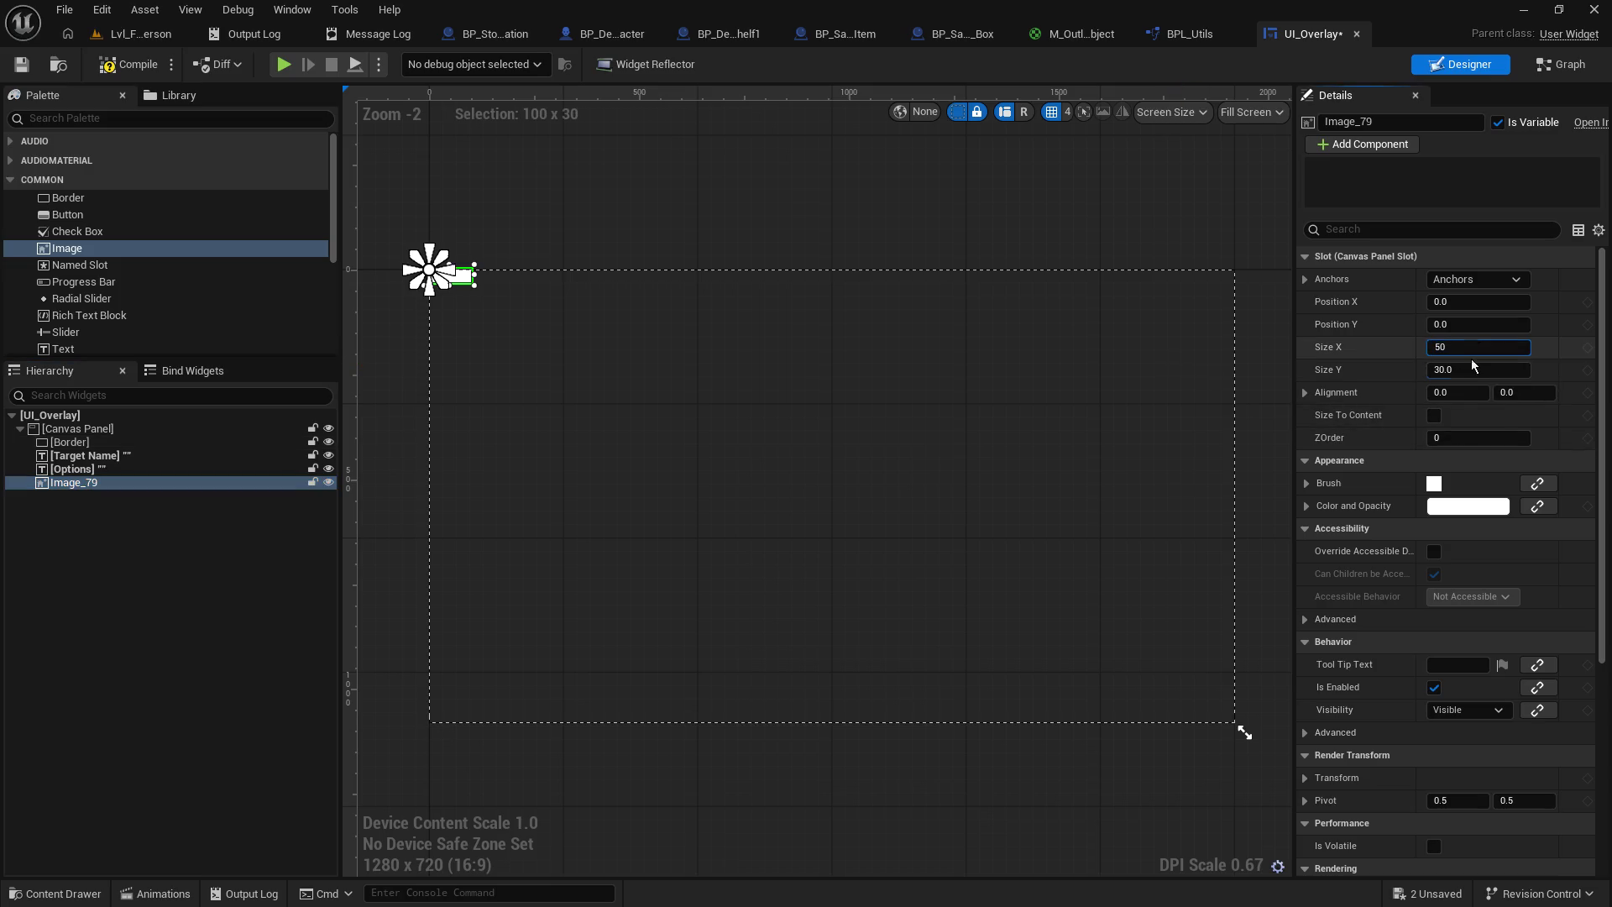
{"action": "type", "text": "0"}
{"action": "key", "text": "Tab"}
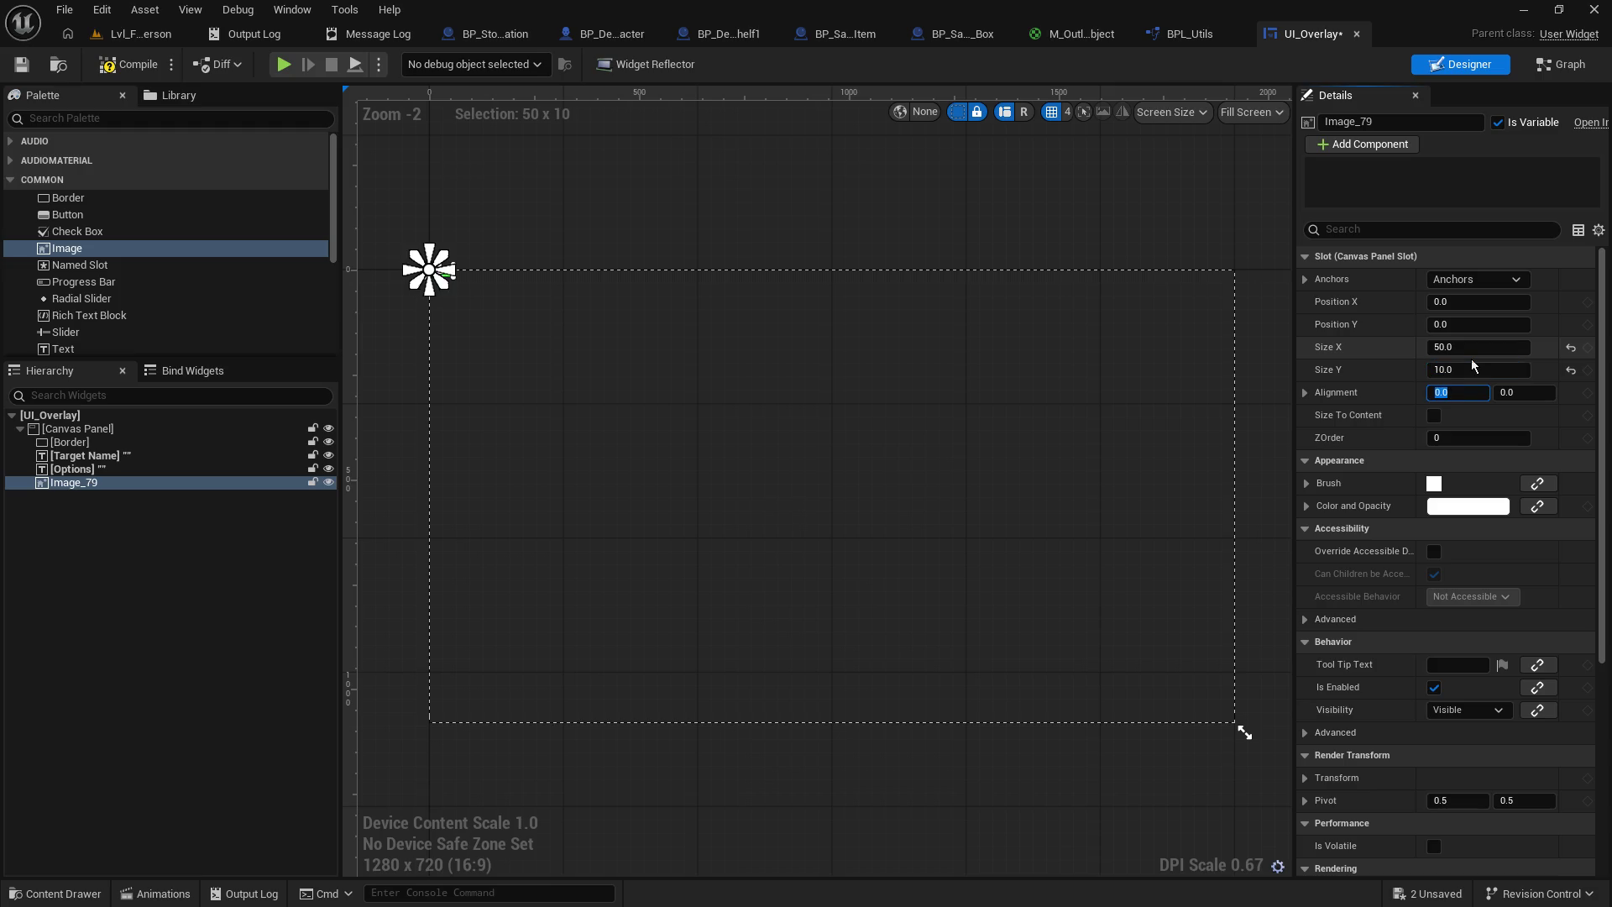
{"action": "left_click", "coordinate": [1474, 369]}
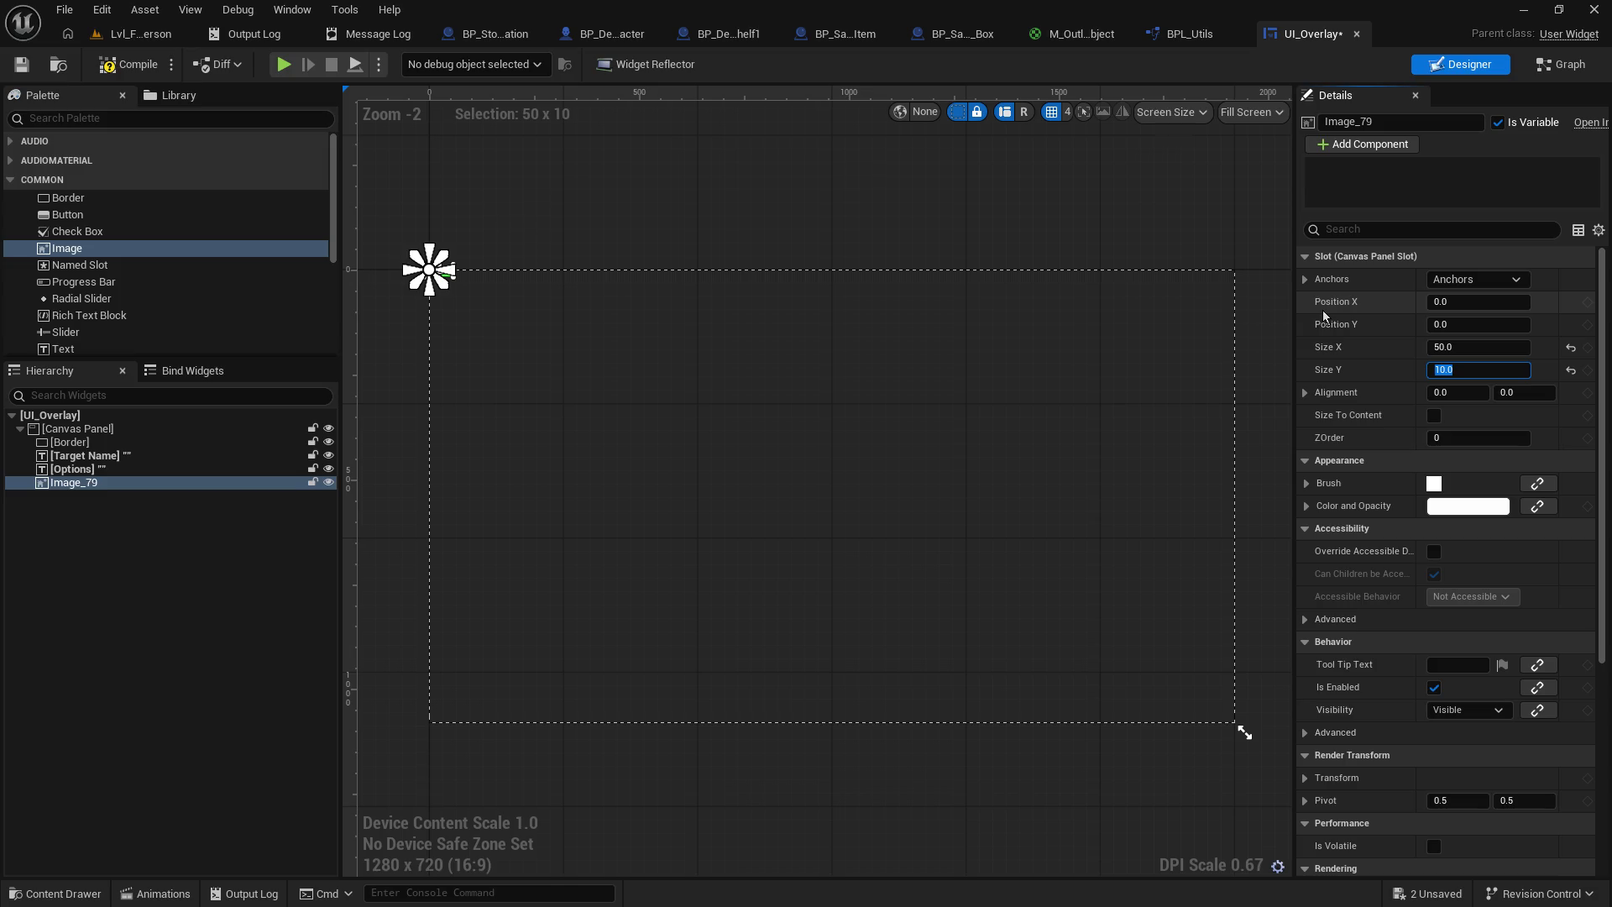
{"action": "left_click", "coordinate": [1306, 393]}
{"action": "left_click", "coordinate": [1306, 395]}
{"action": "left_click", "coordinate": [1363, 281]}
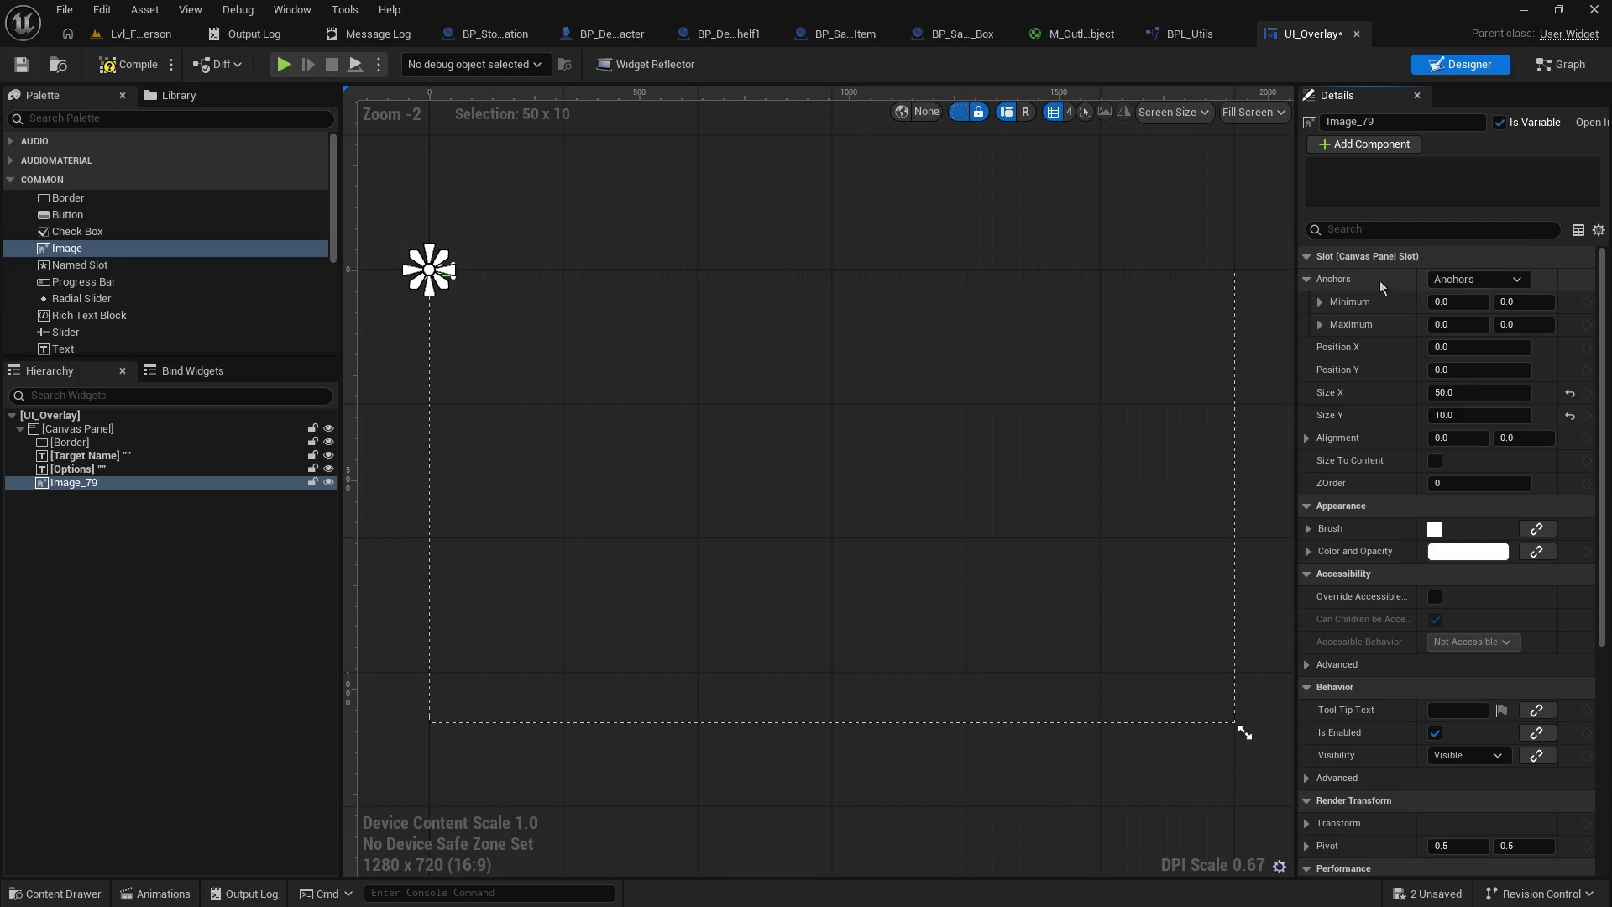
{"action": "left_click", "coordinate": [1476, 278]}
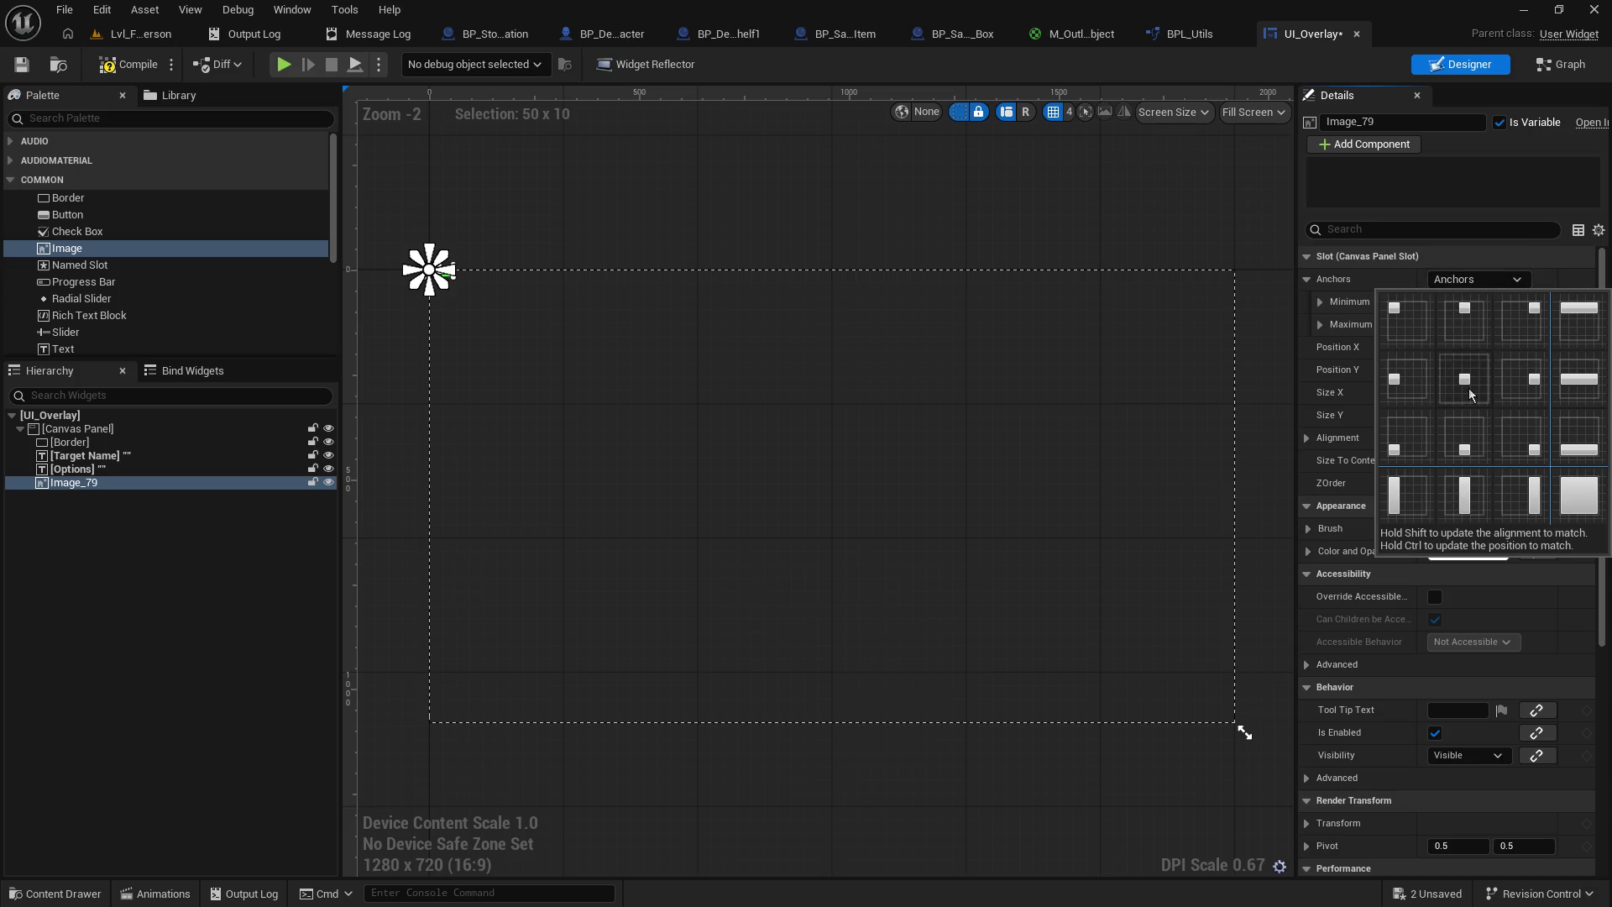
{"action": "left_click", "coordinate": [1468, 388]}
{"action": "left_click", "coordinate": [1476, 279]}
{"action": "left_click", "coordinate": [1472, 369], "text": "ctrl"}
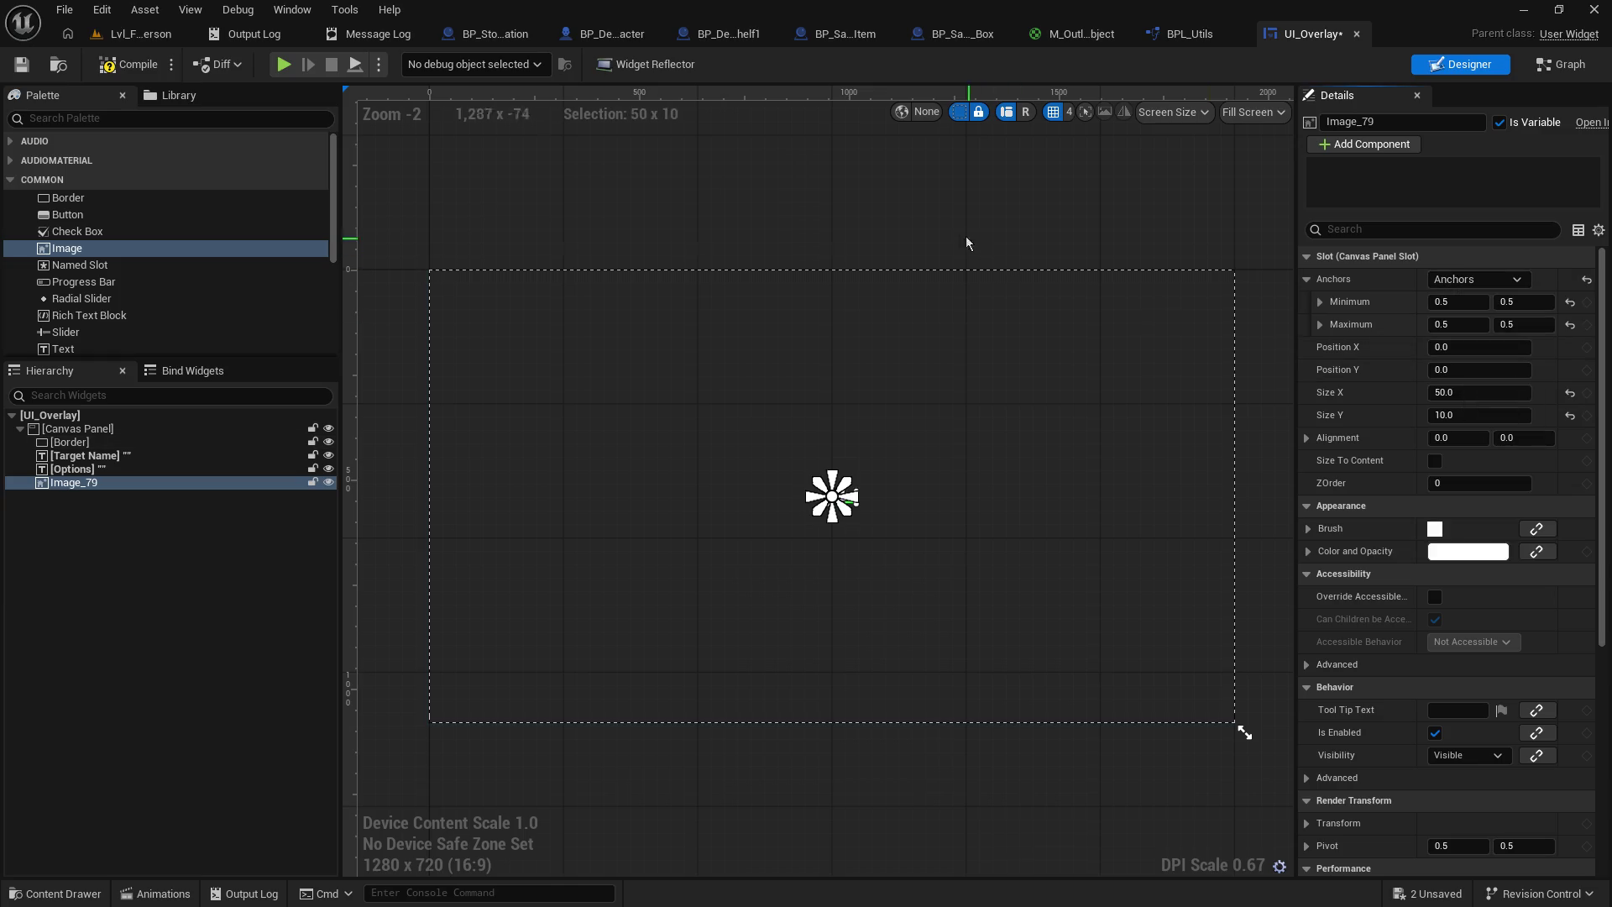
- Save, correct Image_79's Size X to 10, and save the UI_Overlay widget again
{"action": "left_click", "coordinate": [11, 67]}
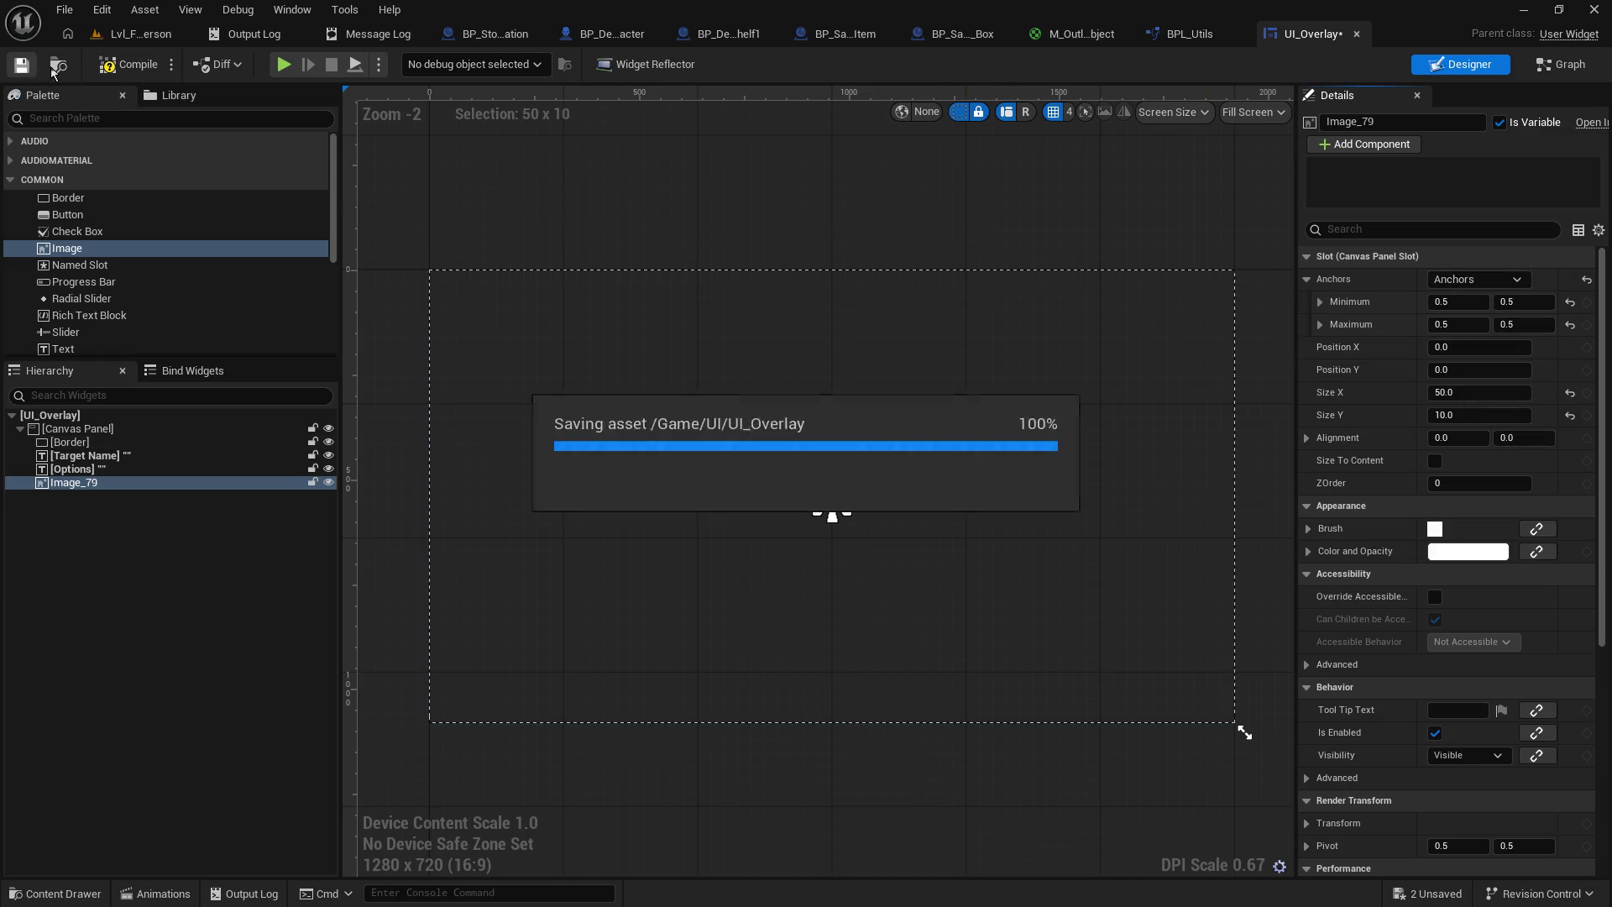
{"action": "left_click", "coordinate": [498, 188]}
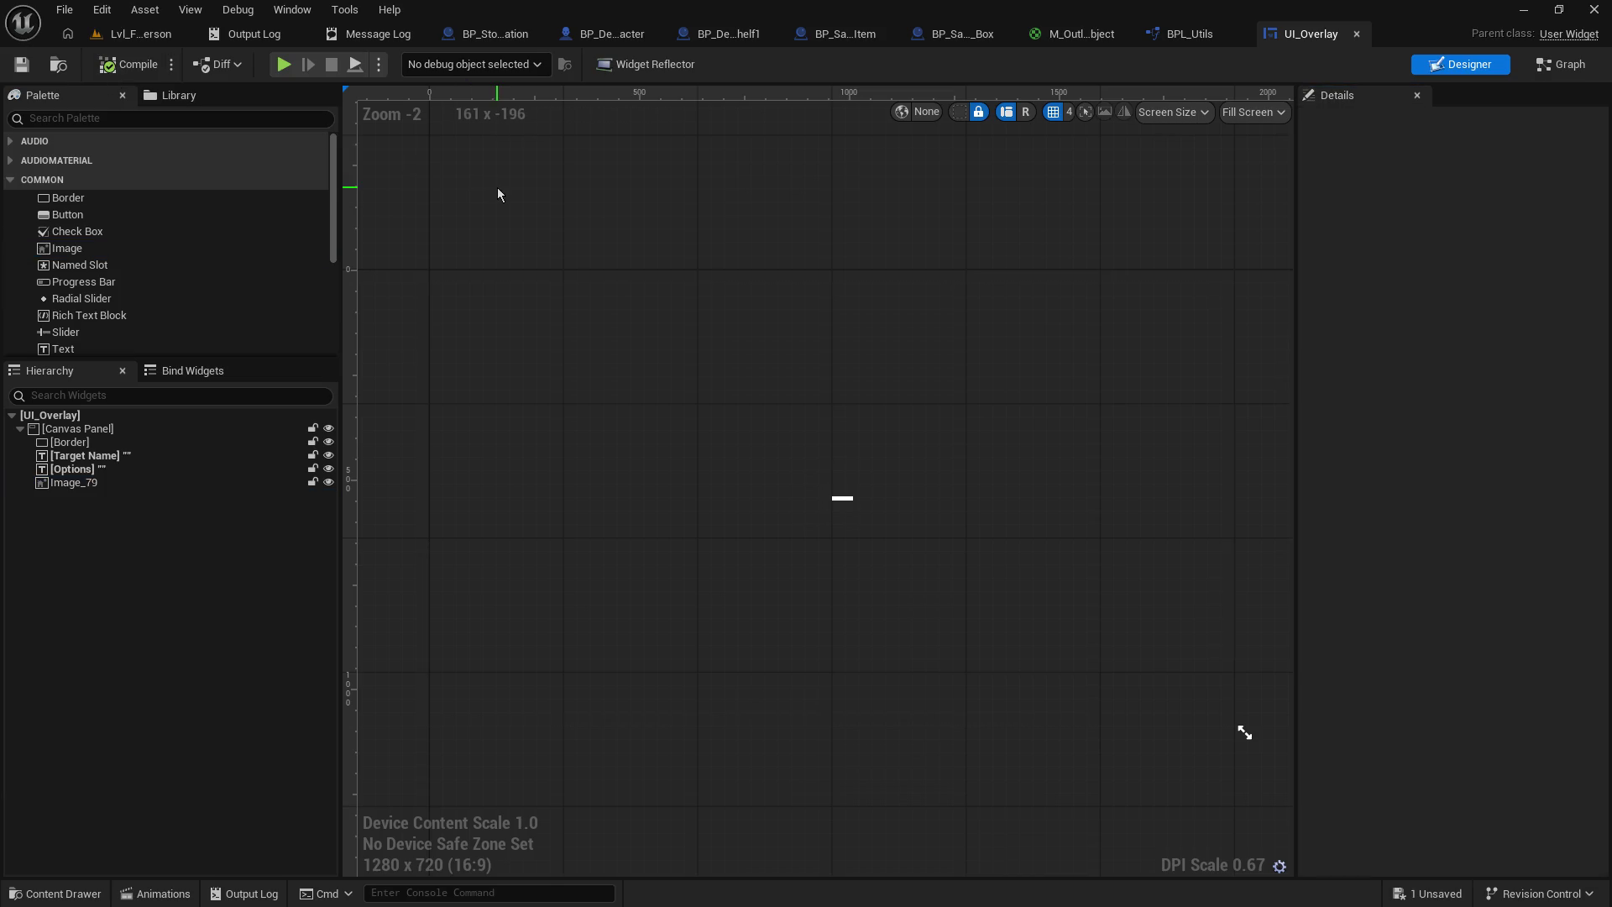
{"action": "left_click", "coordinate": [845, 501]}
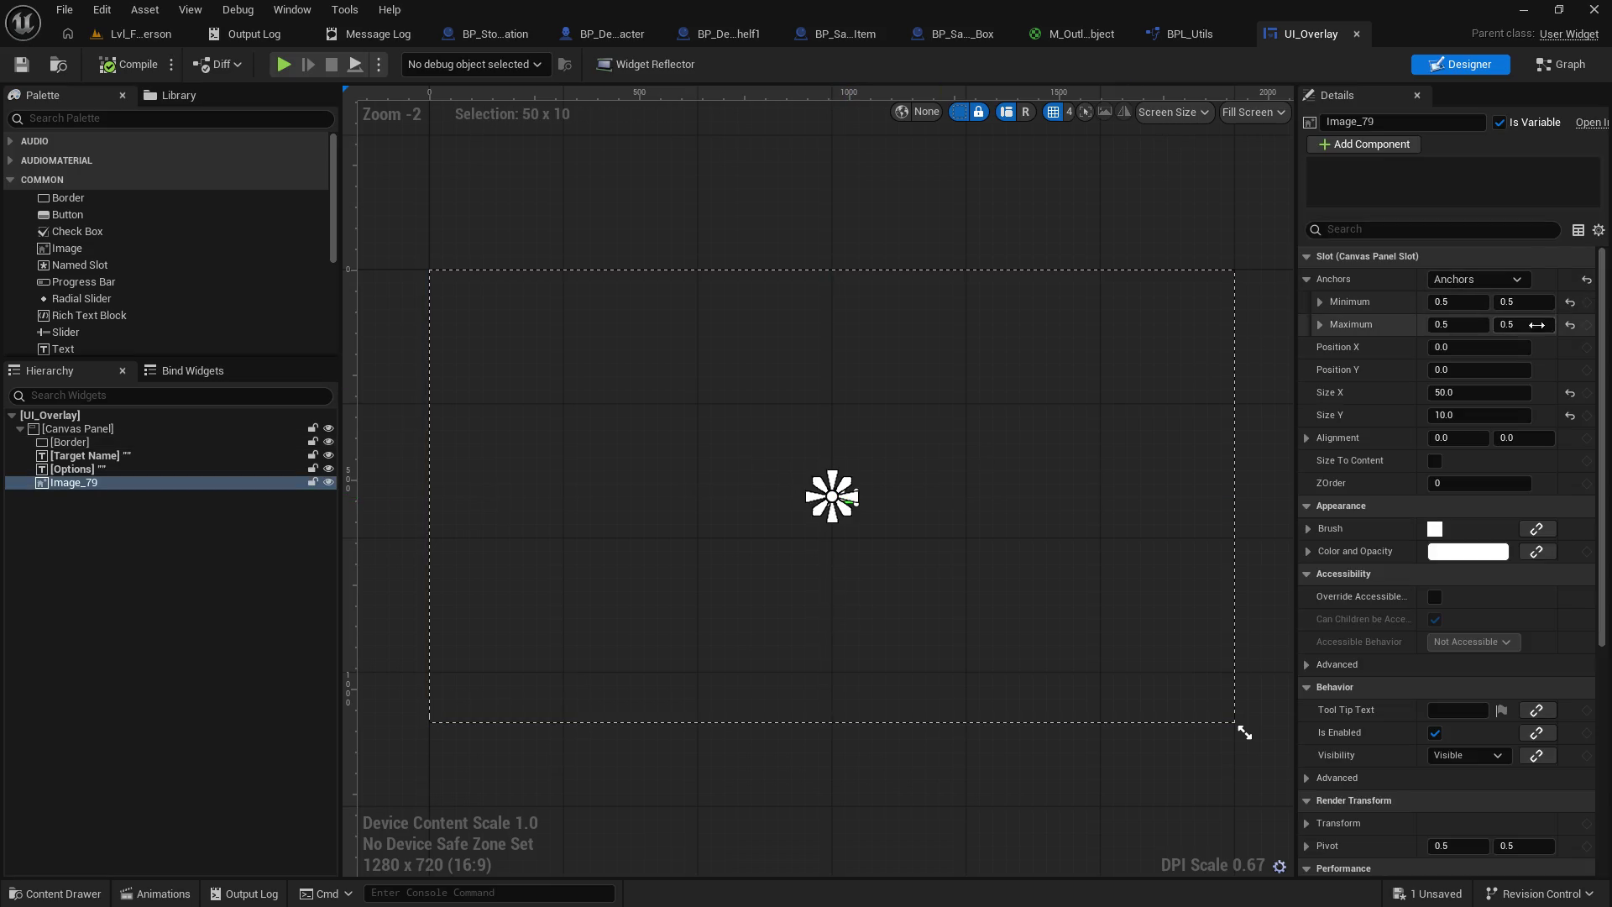
{"action": "left_click", "coordinate": [1472, 393]}
{"action": "type", "text": "10"}
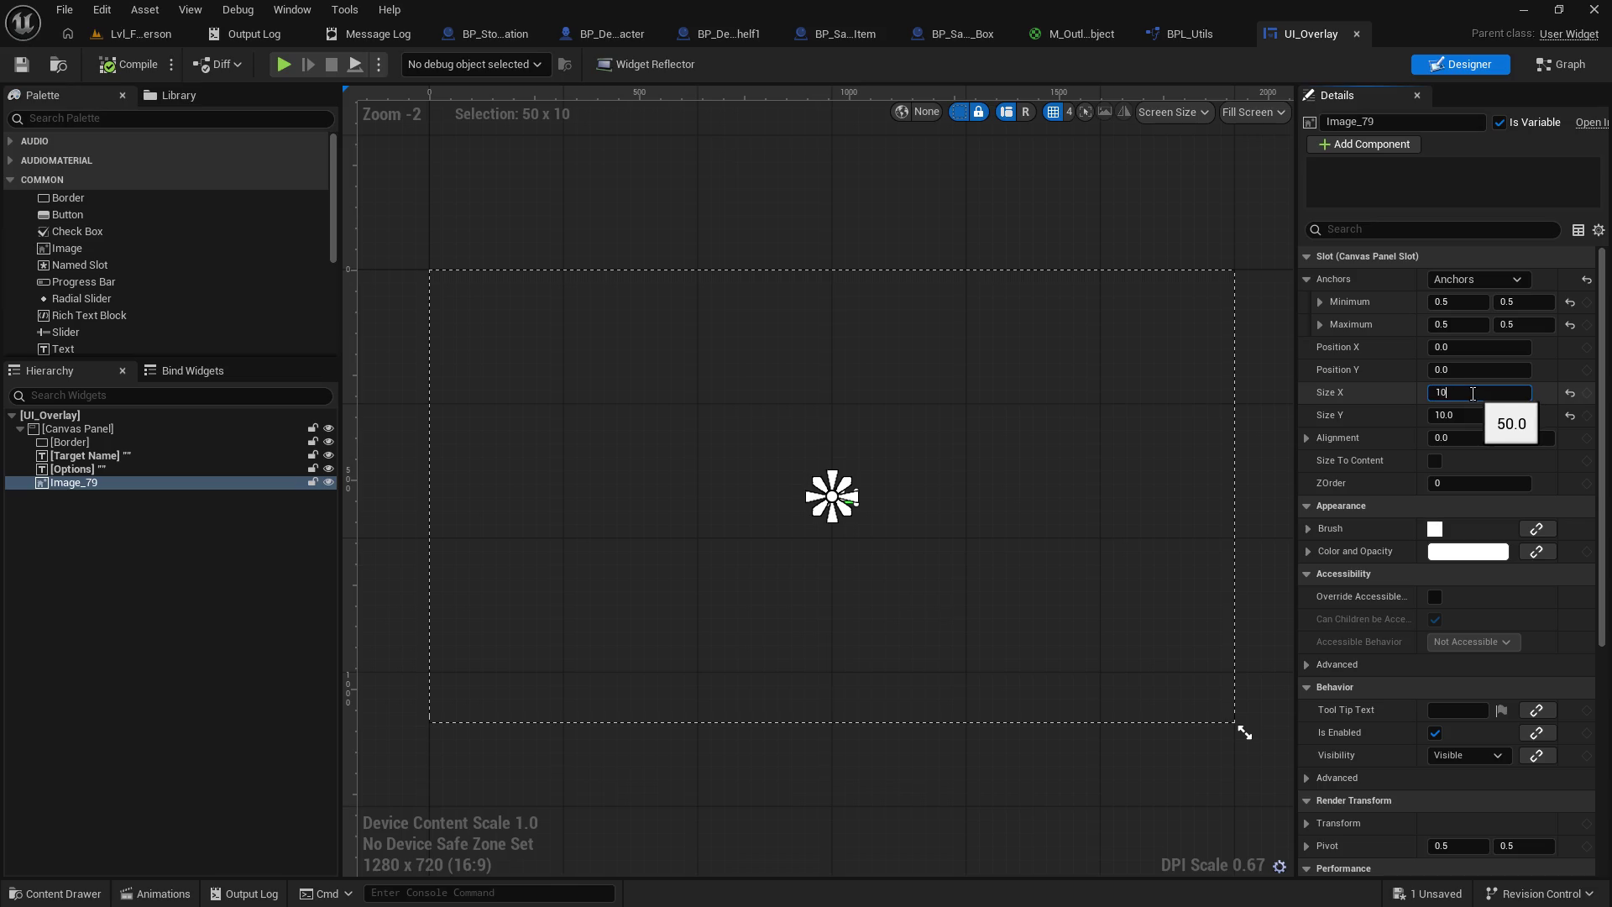
{"action": "key", "text": "Return"}
{"action": "left_click", "coordinate": [21, 64]}
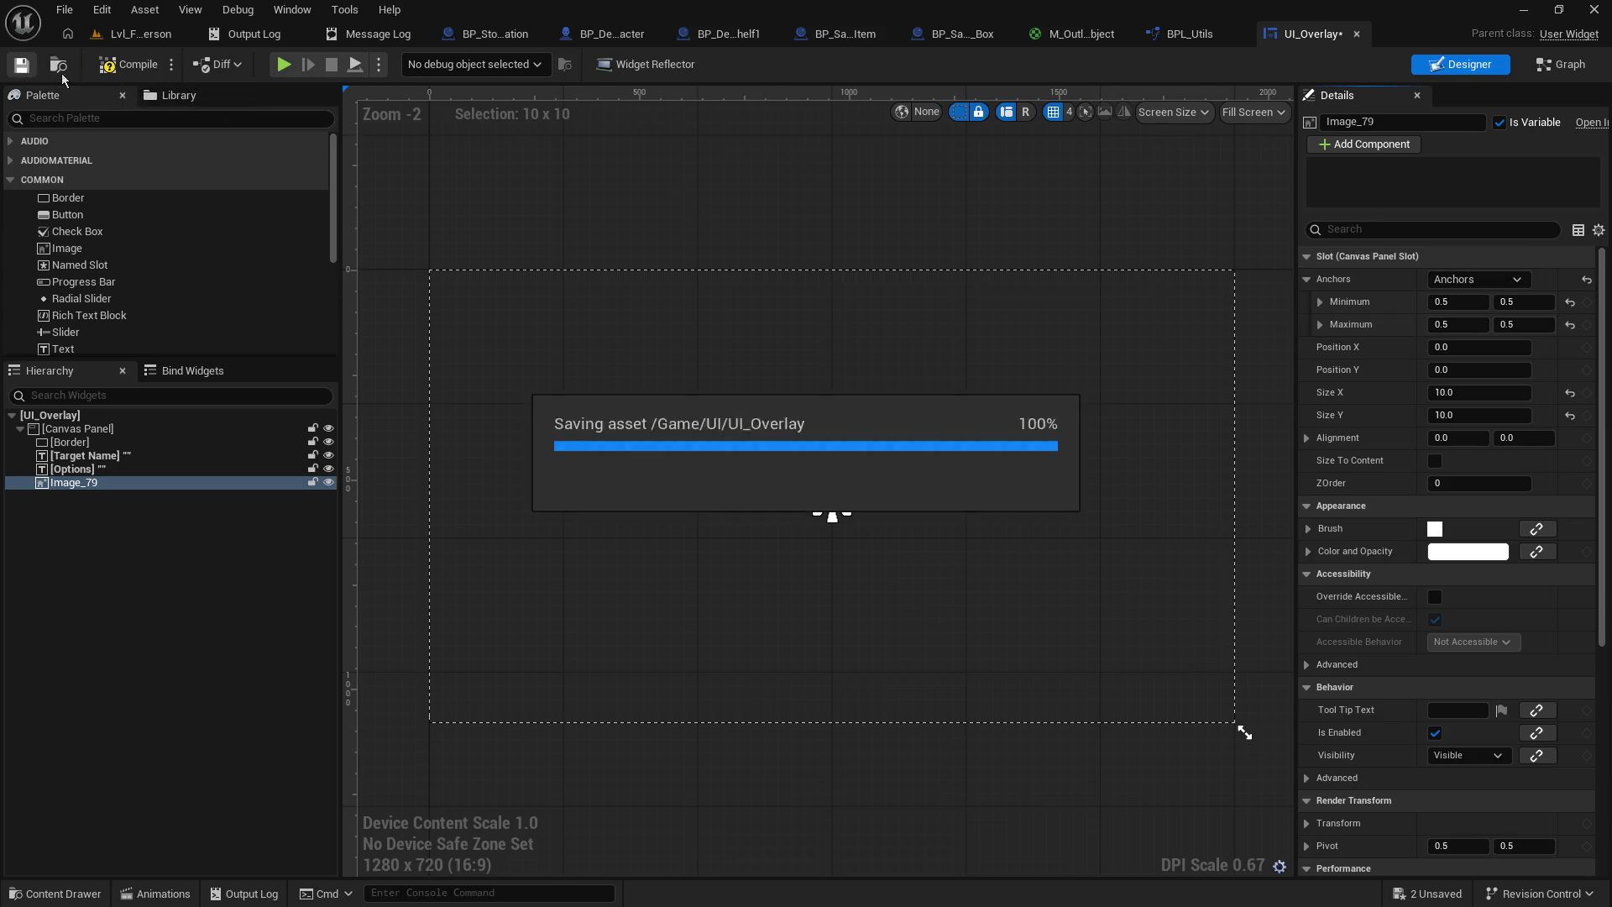
{"action": "left_click", "coordinate": [131, 35]}
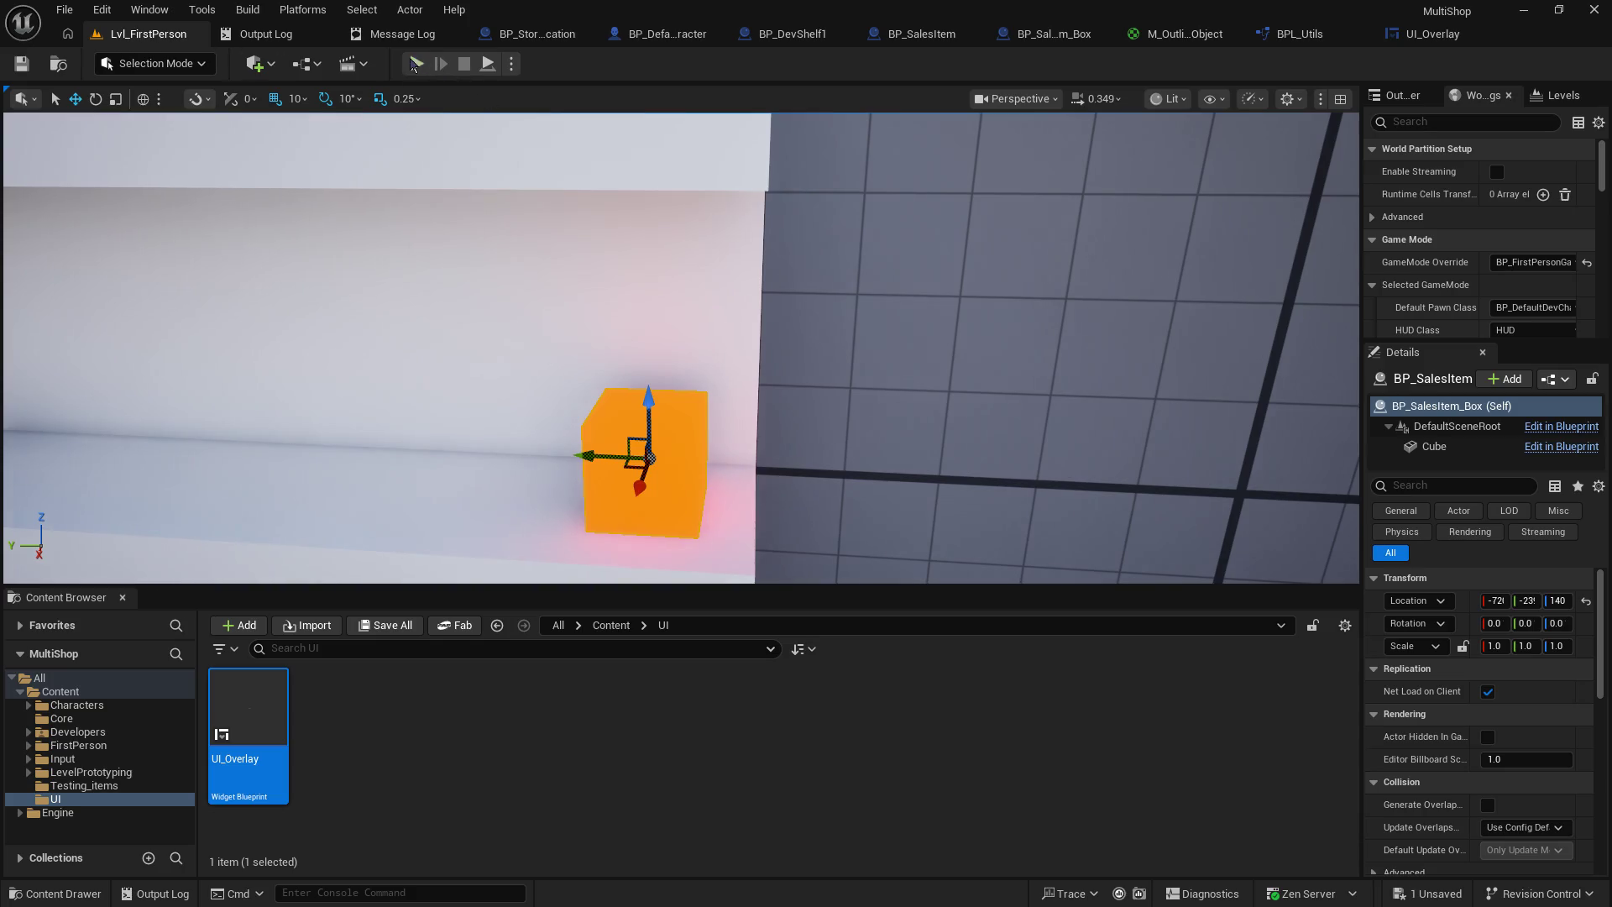
- Play the level and walk up to BP_DevShelf1 to check its outline and name label
{"action": "left_click", "coordinate": [414, 64]}
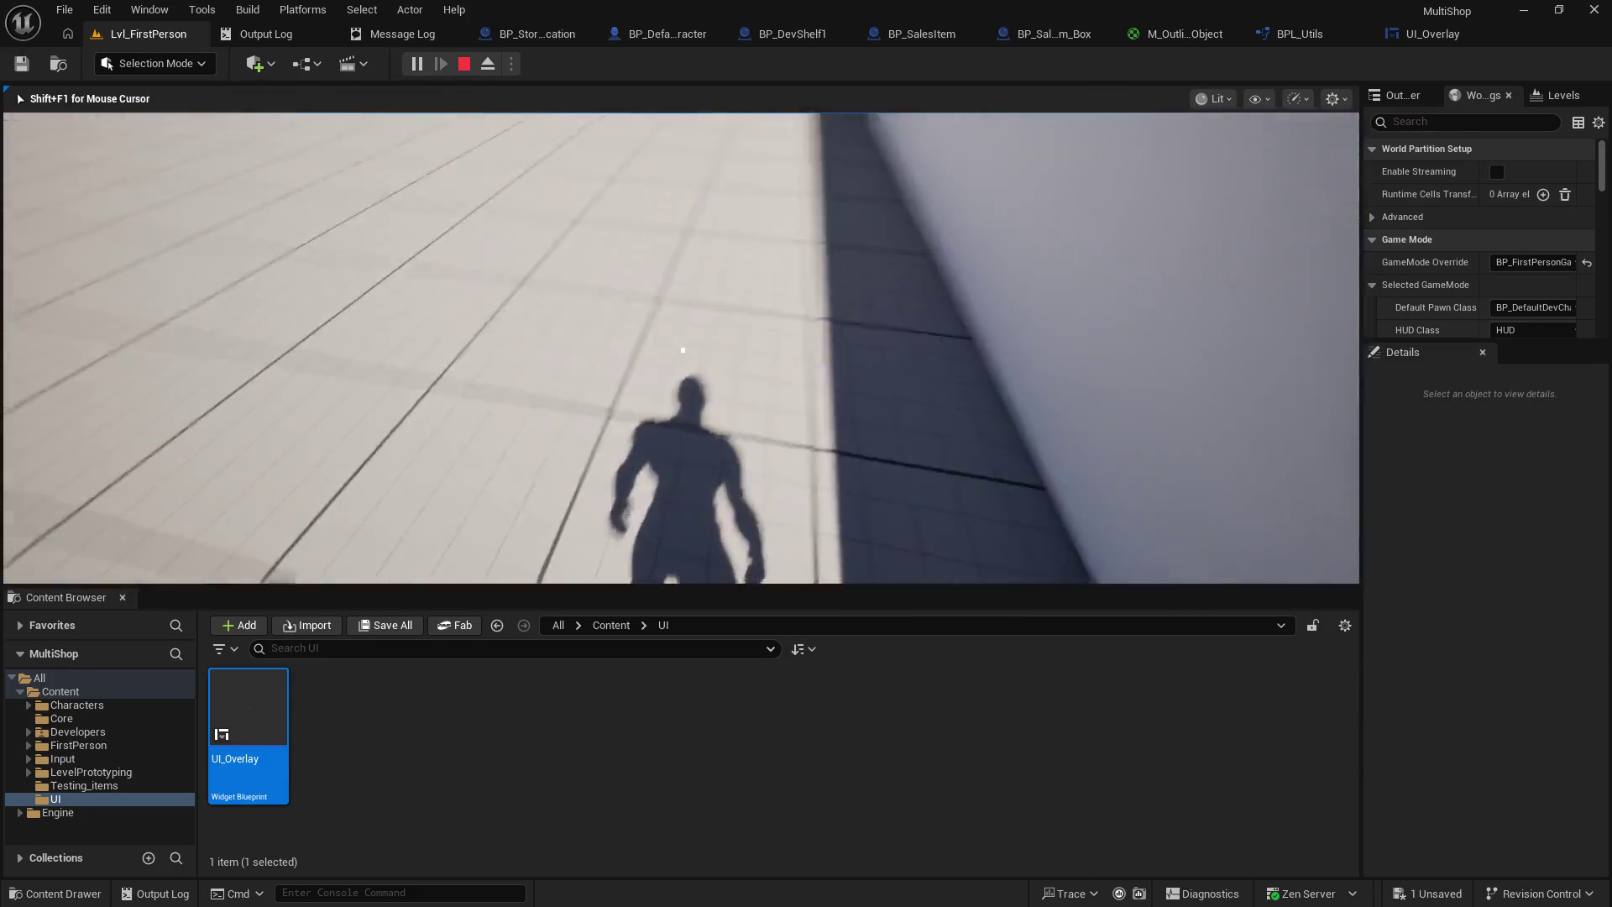
{"action": "key", "text": "w"}
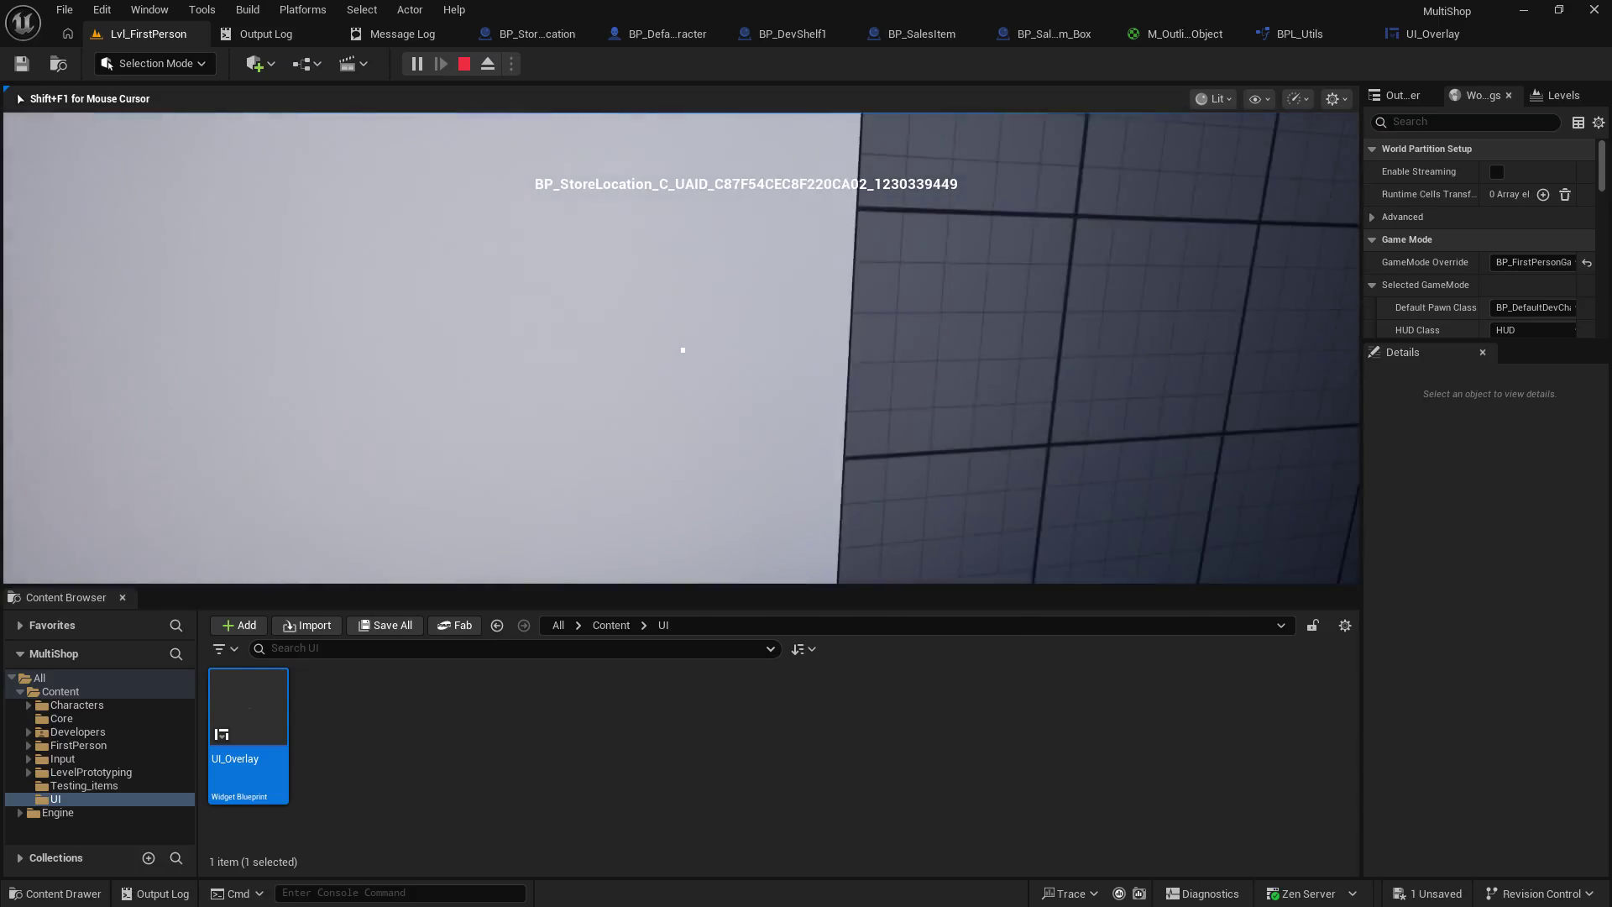
{"action": "key", "text": "d"}
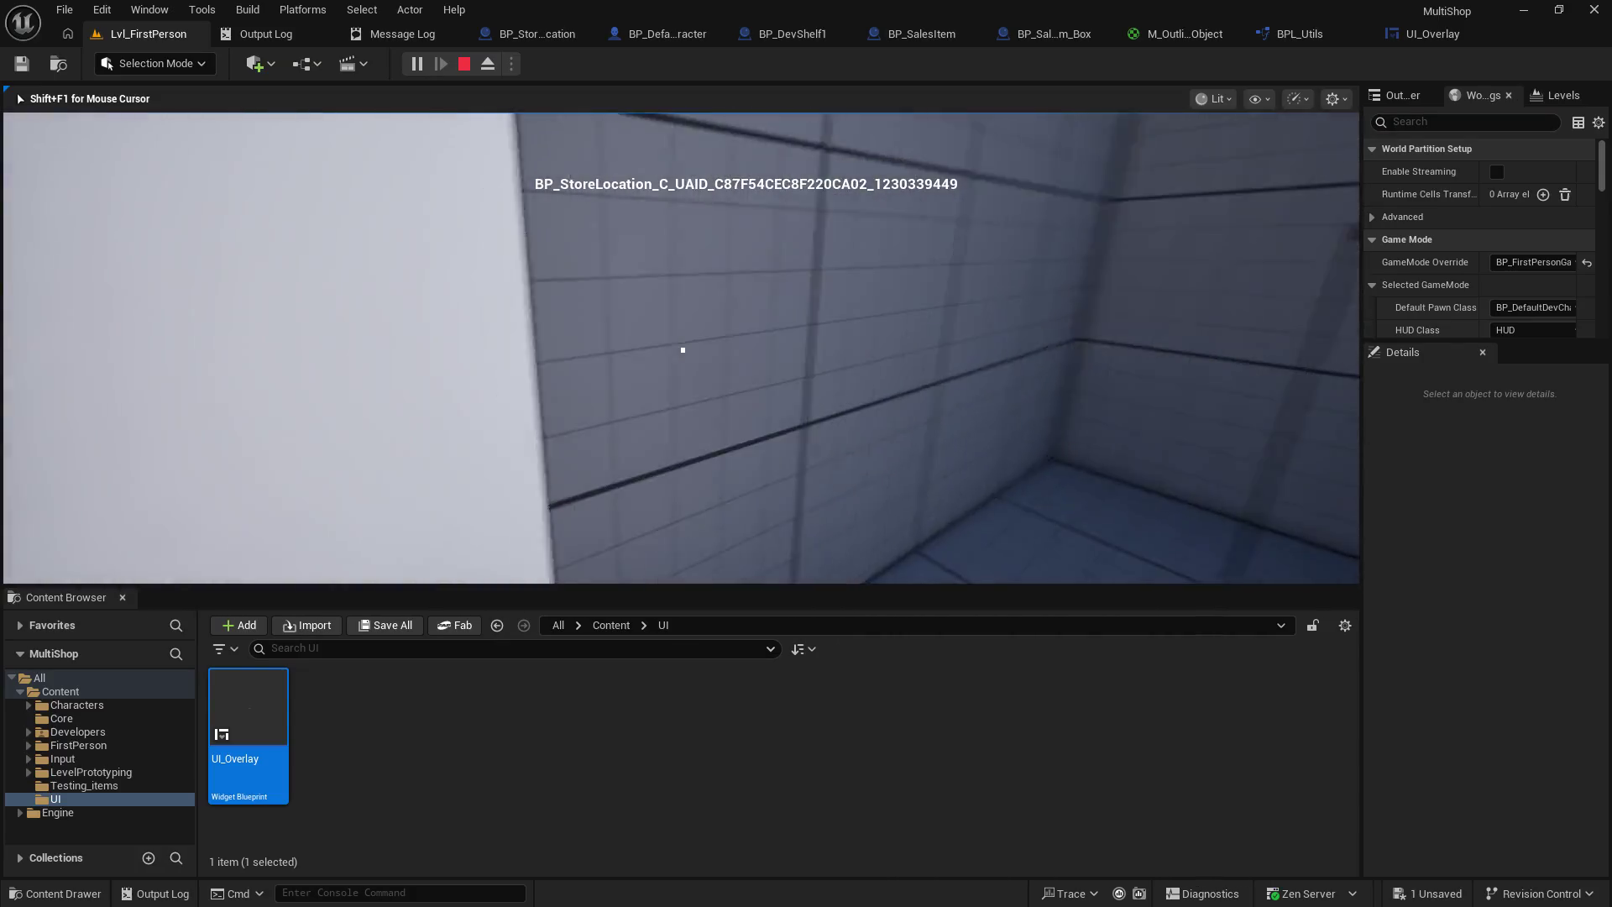
{"action": "key", "text": "s"}
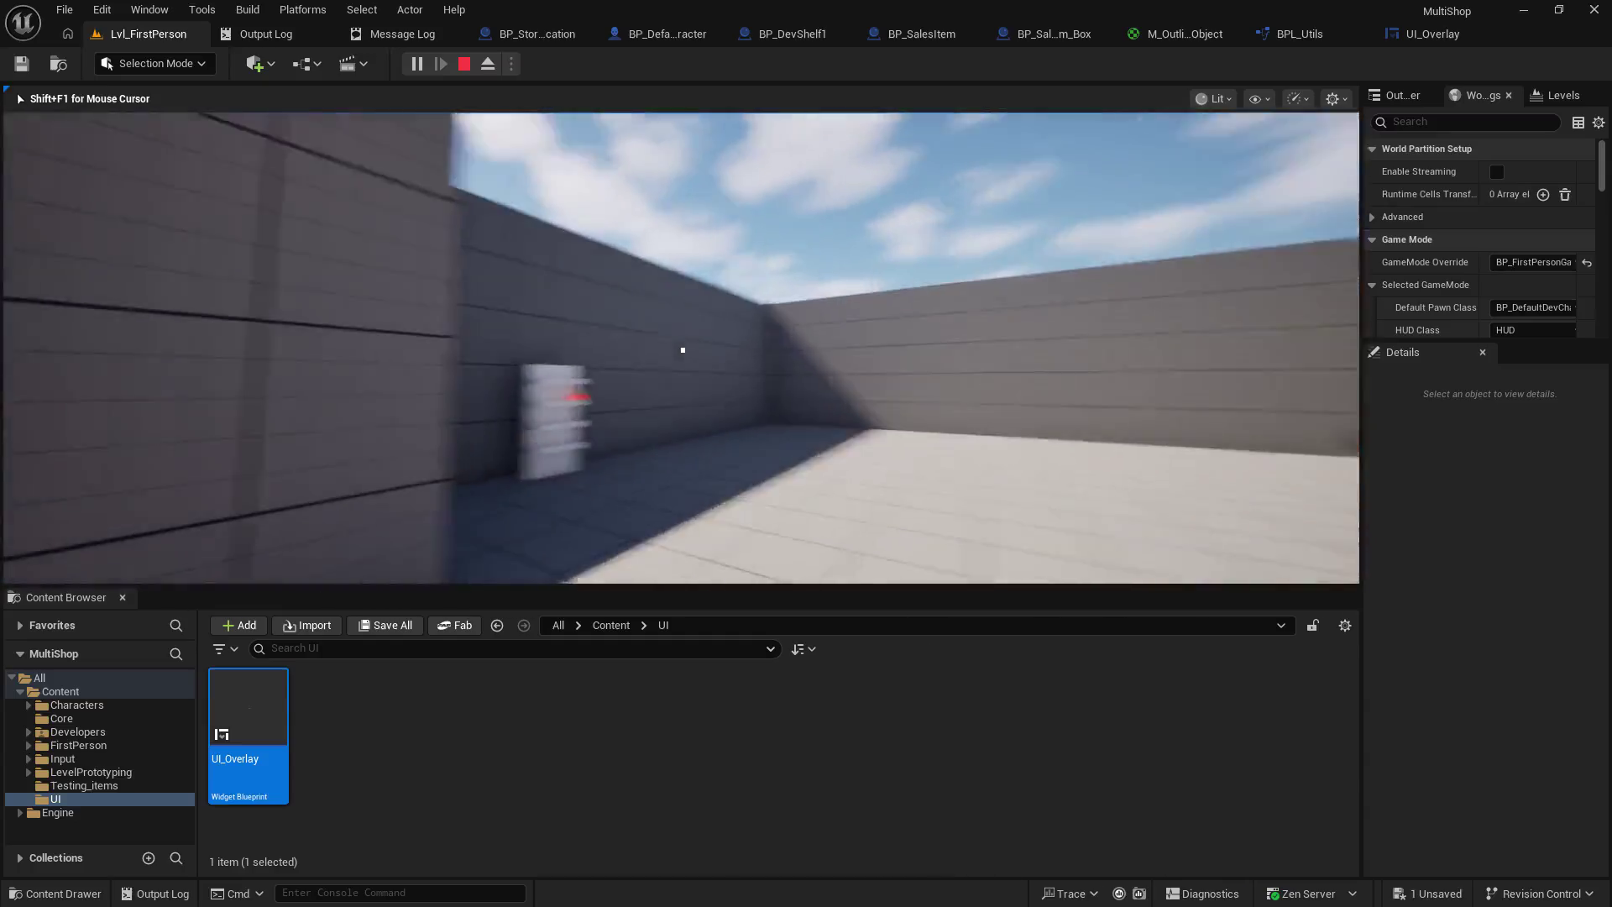
{"action": "key", "text": "w"}
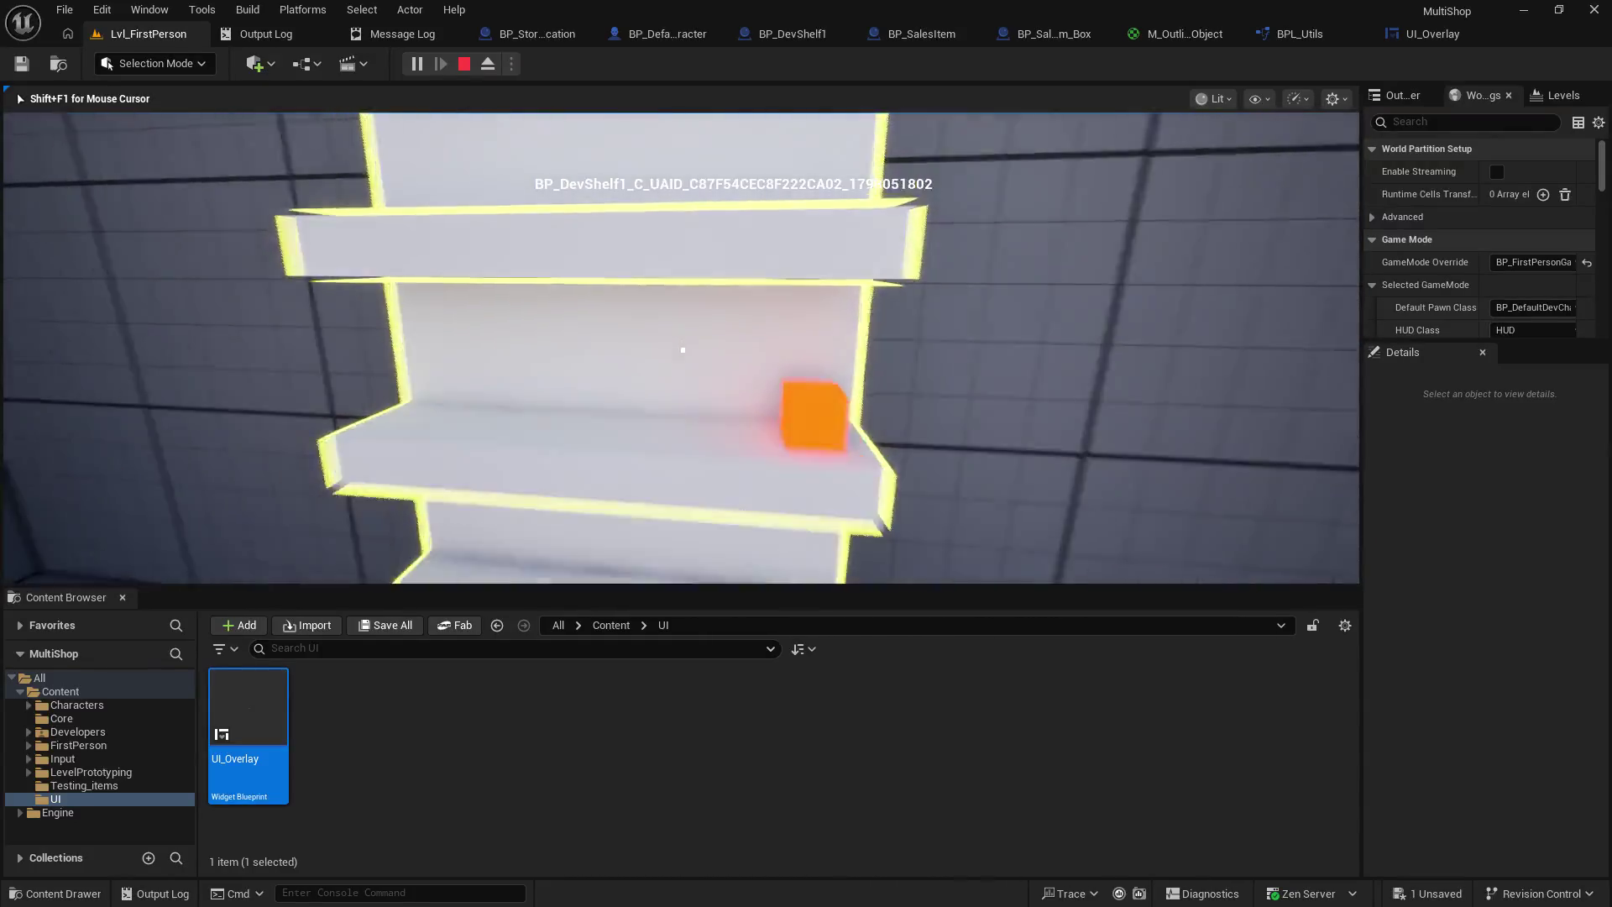
{"action": "key", "text": "s"}
{"action": "key", "text": "d"}
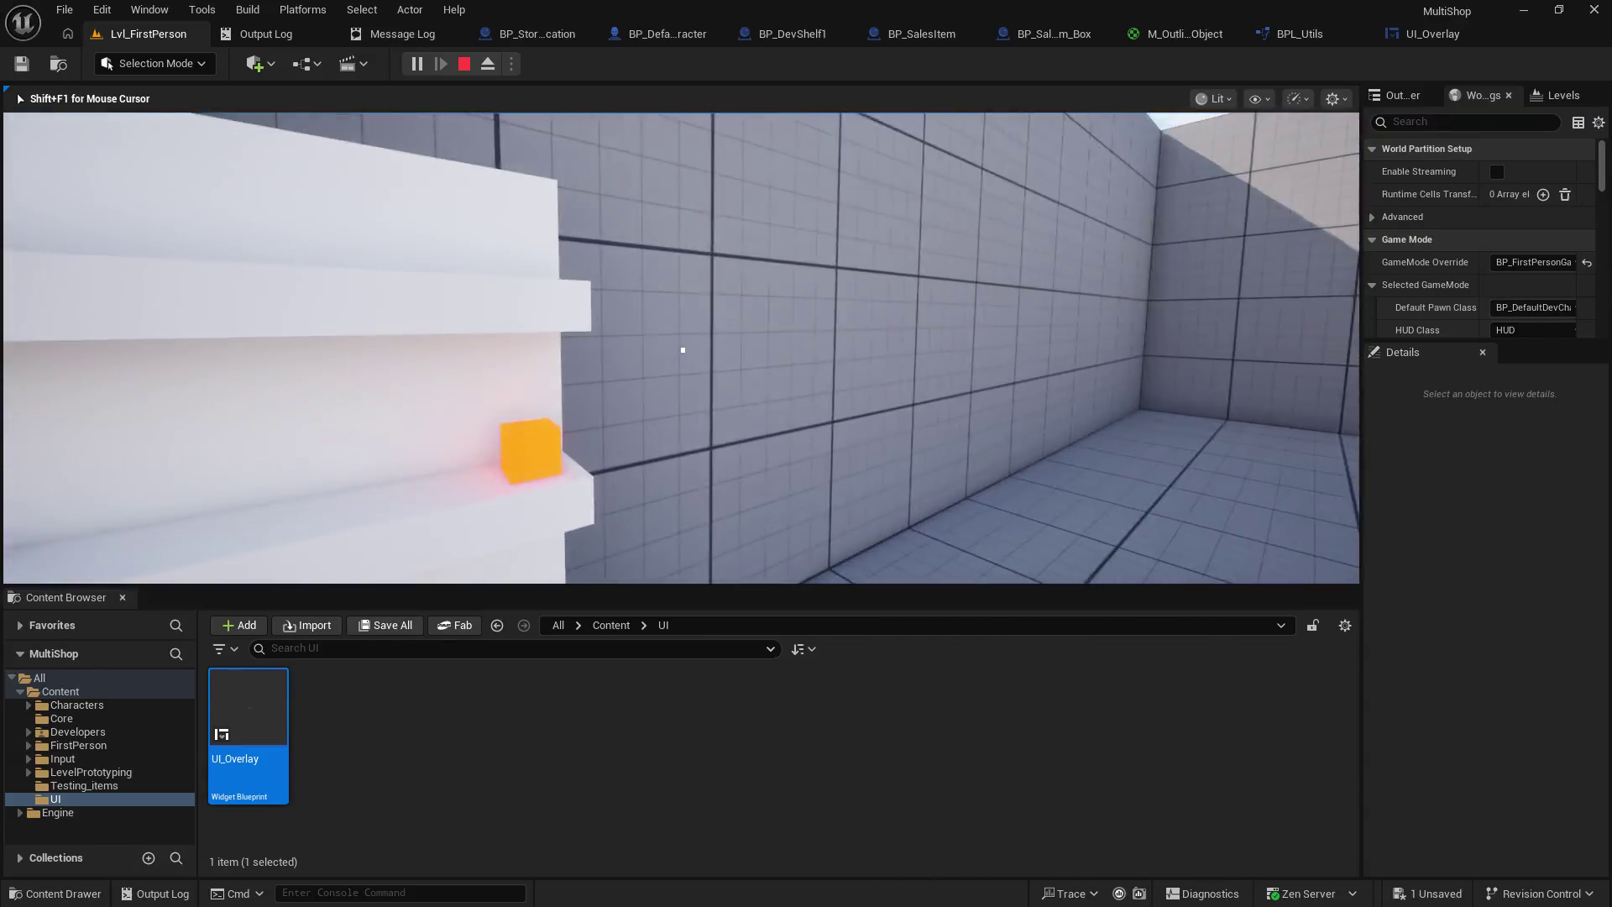
{"action": "mouse_move", "coordinate": [683, 349]}
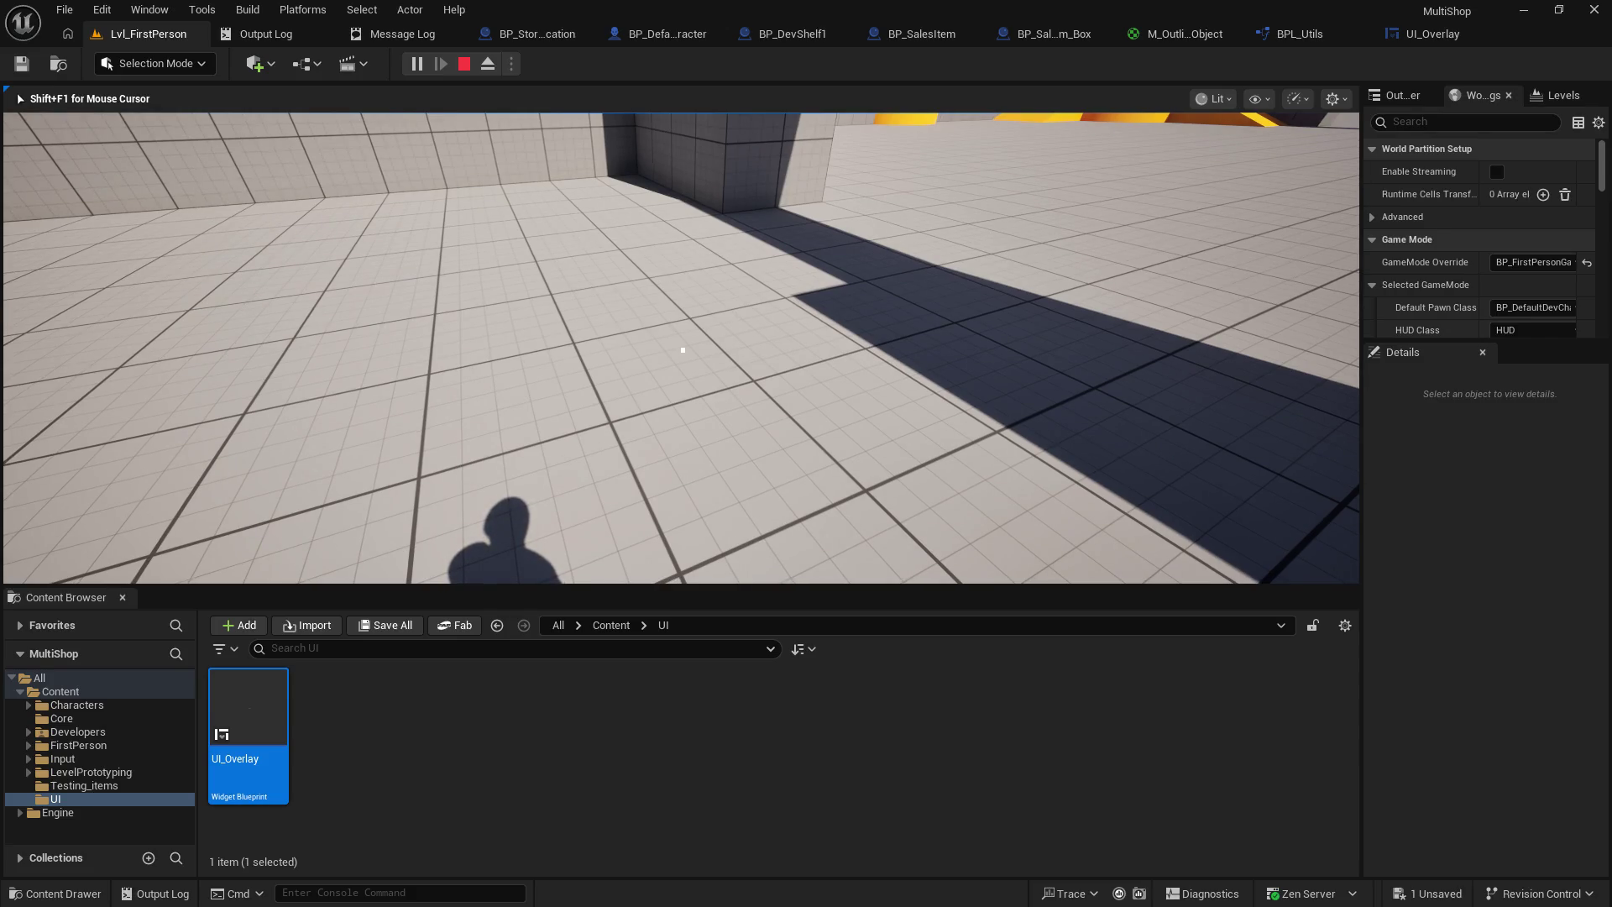
- Release and recapture the mouse, end the play session, and return to the character blueprint
{"action": "key", "text": "shift+F1"}
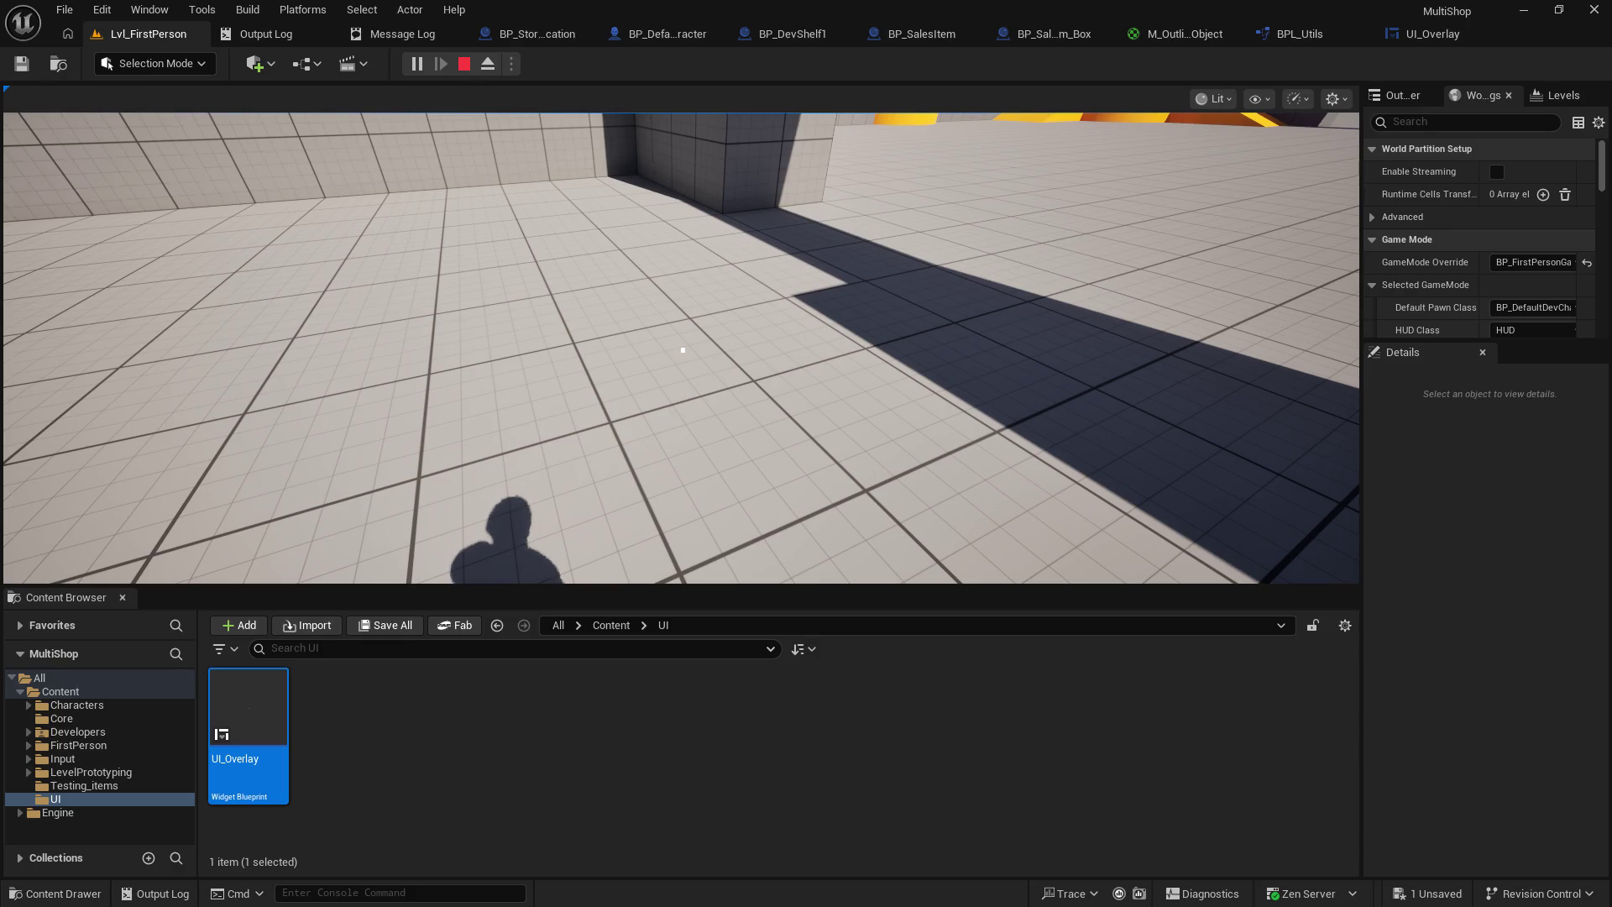
{"action": "left_click", "coordinate": [733, 292]}
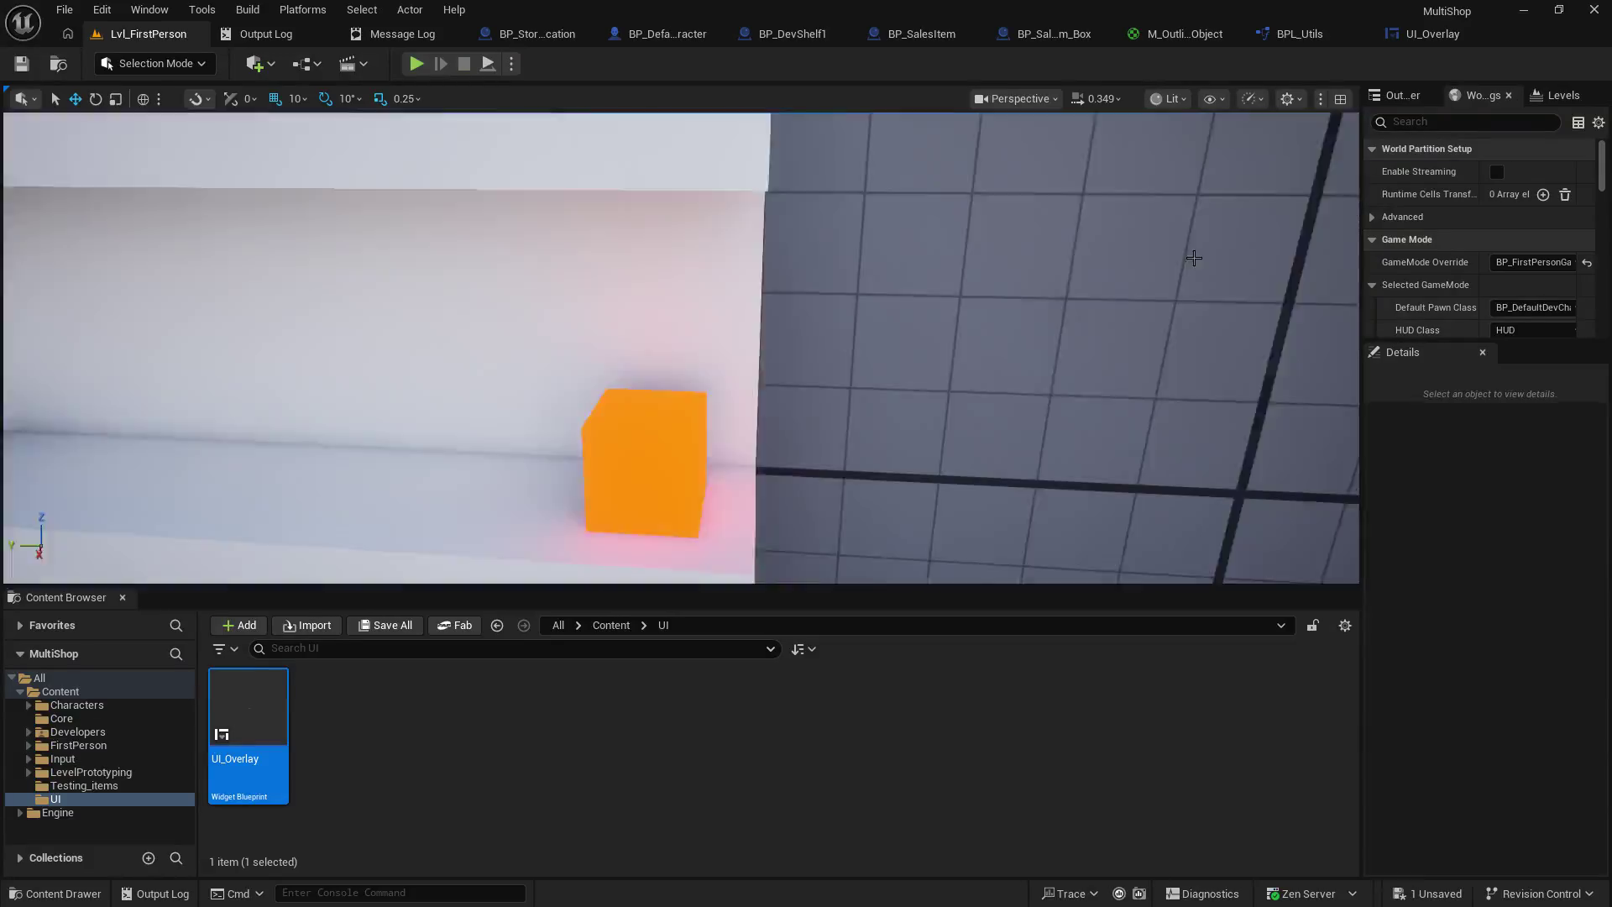
{"action": "key", "text": "shift+F1"}
{"action": "left_click", "coordinate": [647, 34]}
- Uncheck Trace Complex on the character's Line Trace By Channel node and review the trace logic
{"action": "mouse_move", "coordinate": [555, 277]}
{"action": "left_mouse_down"}
{"action": "mouse_move", "coordinate": [714, 387]}
{"action": "mouse_move", "coordinate": [715, 632]}
{"action": "mouse_move", "coordinate": [968, 389]}
{"action": "mouse_move", "coordinate": [1033, 384]}
{"action": "left_mouse_up"}
{"action": "left_click", "coordinate": [1045, 402]}
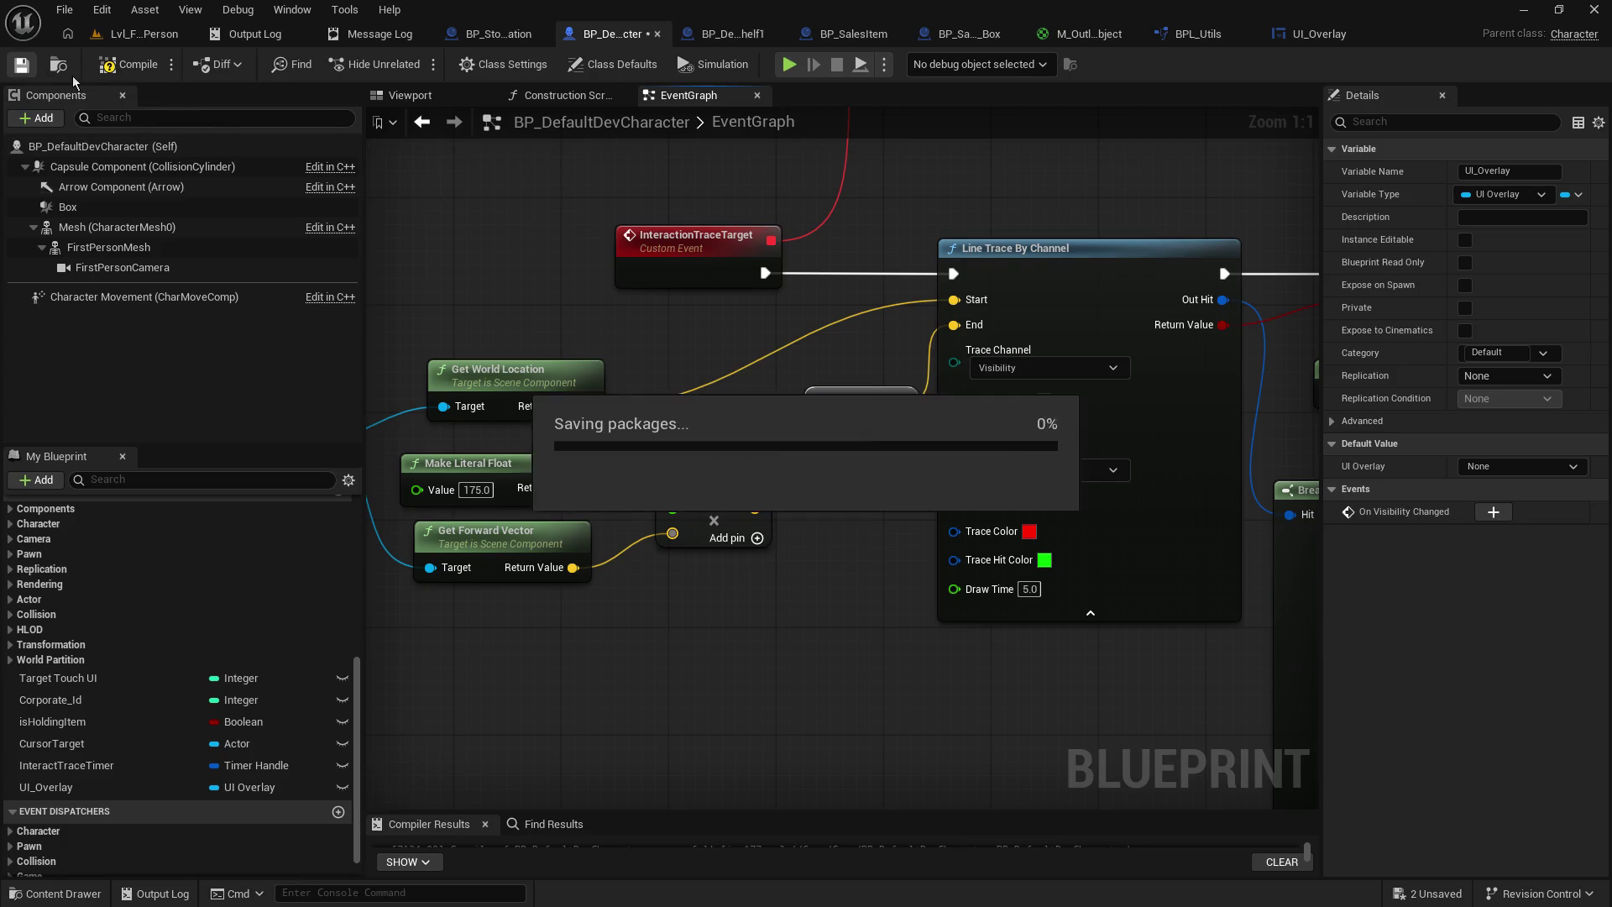
{"action": "left_click_drag", "start_coordinate": [1293, 471], "coordinate": [338, 524]}
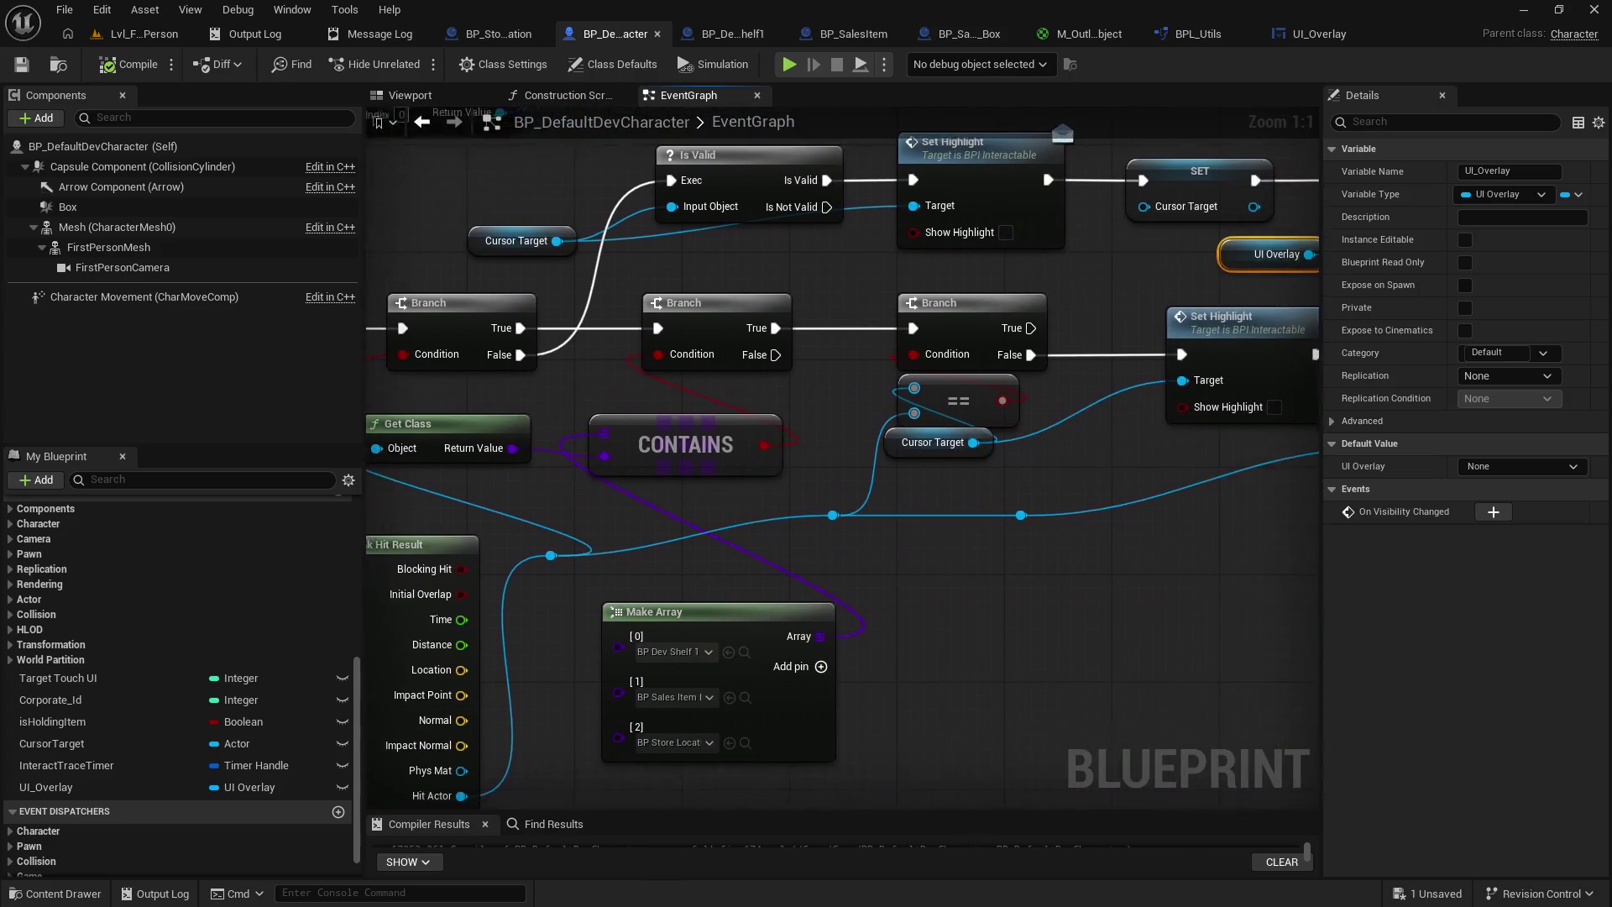
{"action": "scroll", "coordinate": [689, 453], "scroll_direction": "down", "scroll_amount": 2}
{"action": "mouse_move", "coordinate": [839, 410]}
{"action": "left_mouse_down"}
{"action": "mouse_move", "coordinate": [441, 422]}
{"action": "mouse_move", "coordinate": [897, 399]}
{"action": "left_mouse_up"}
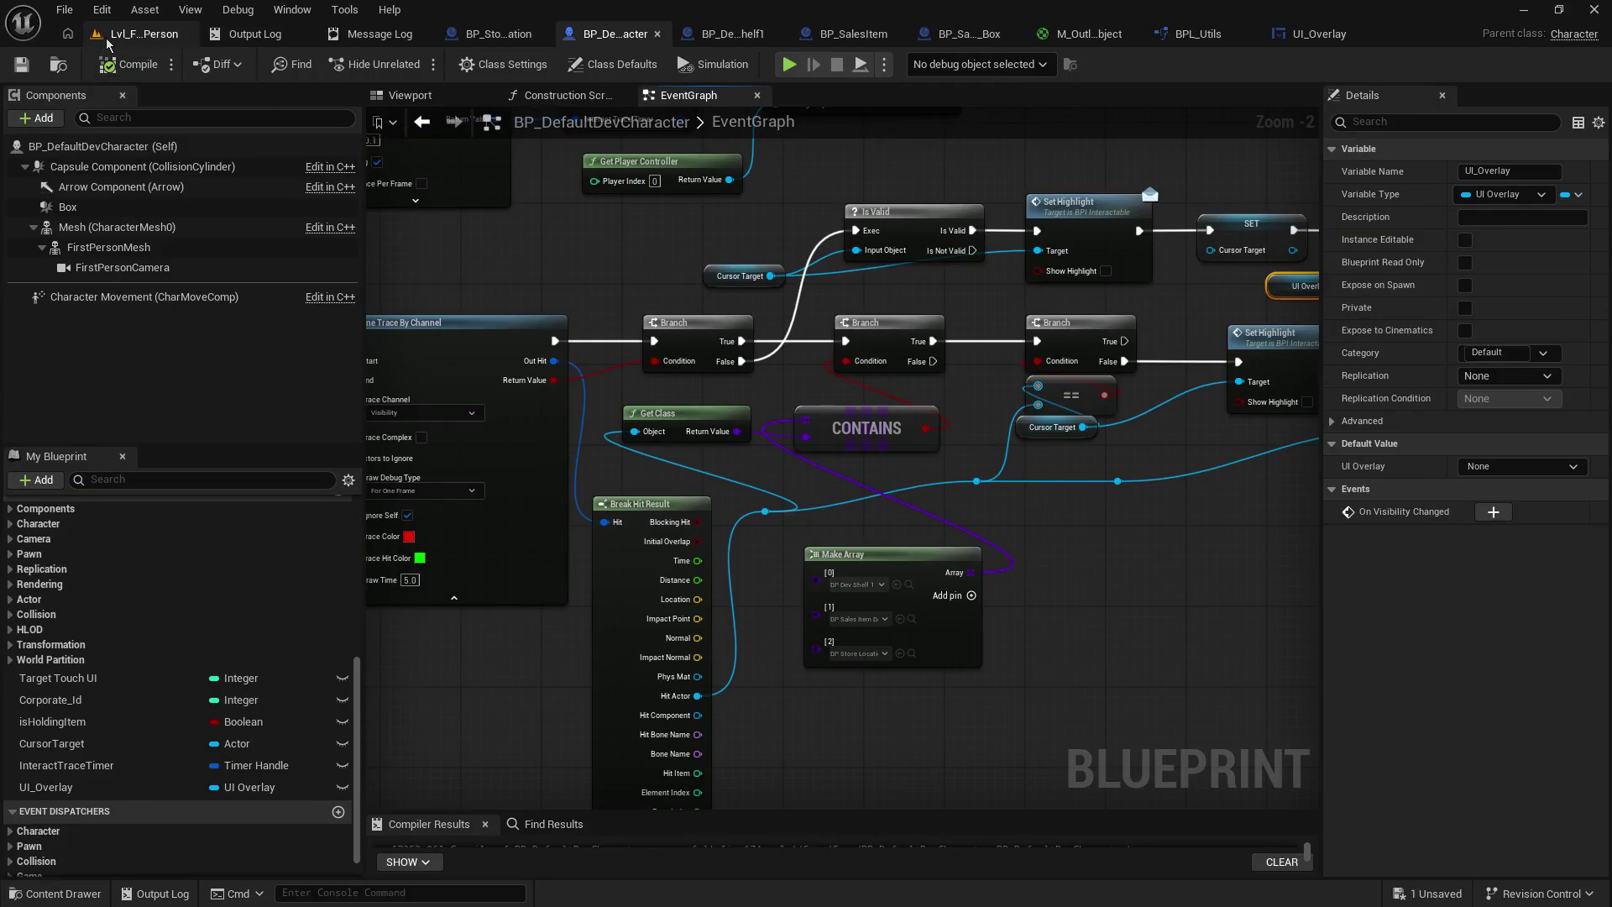
- Replay Lvl_FirstPerson, walk toward the highlighted shelf, stop, and return to the character graph
{"action": "left_click", "coordinate": [109, 36]}
{"action": "left_click", "coordinate": [416, 65]}
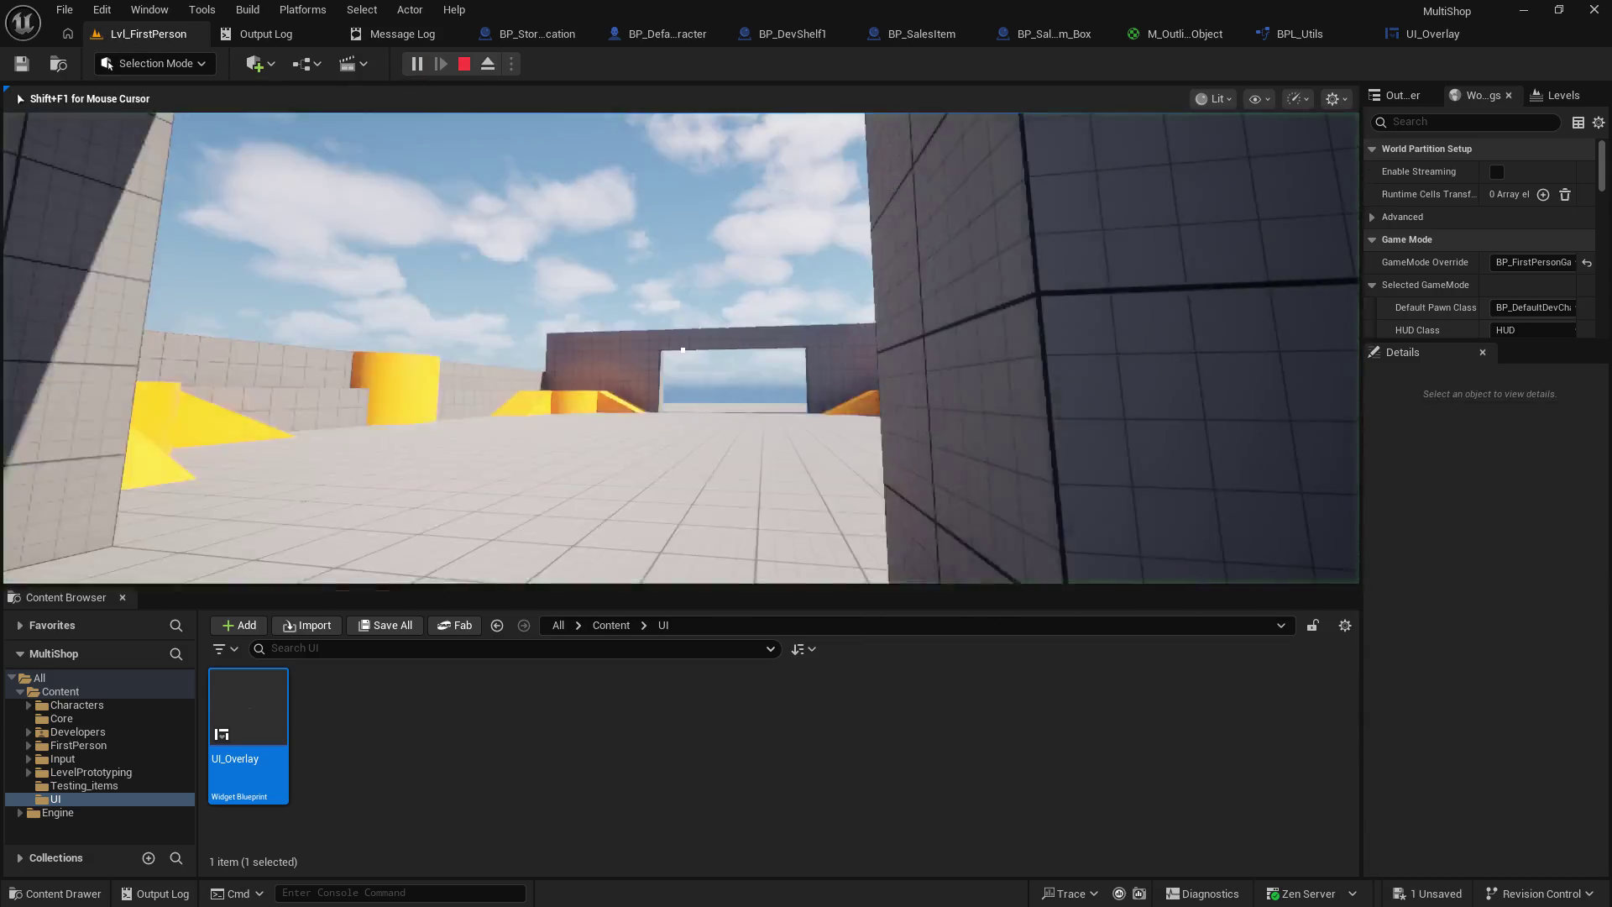
{"action": "key", "text": "w"}
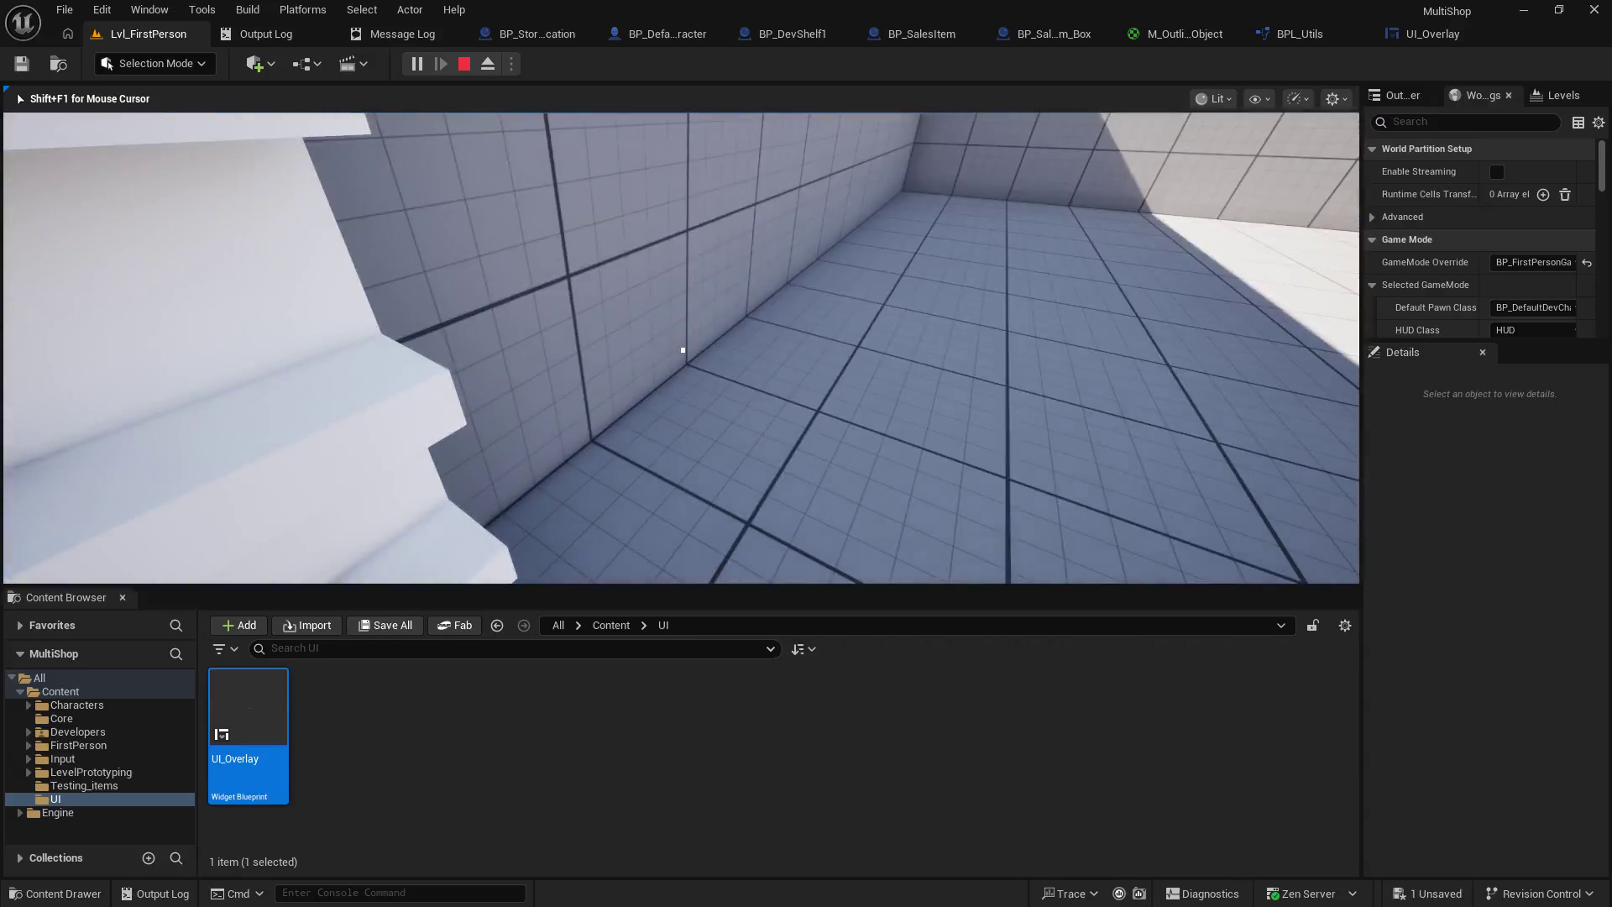
{"action": "key", "text": "Escape"}
{"action": "left_click", "coordinate": [662, 38]}
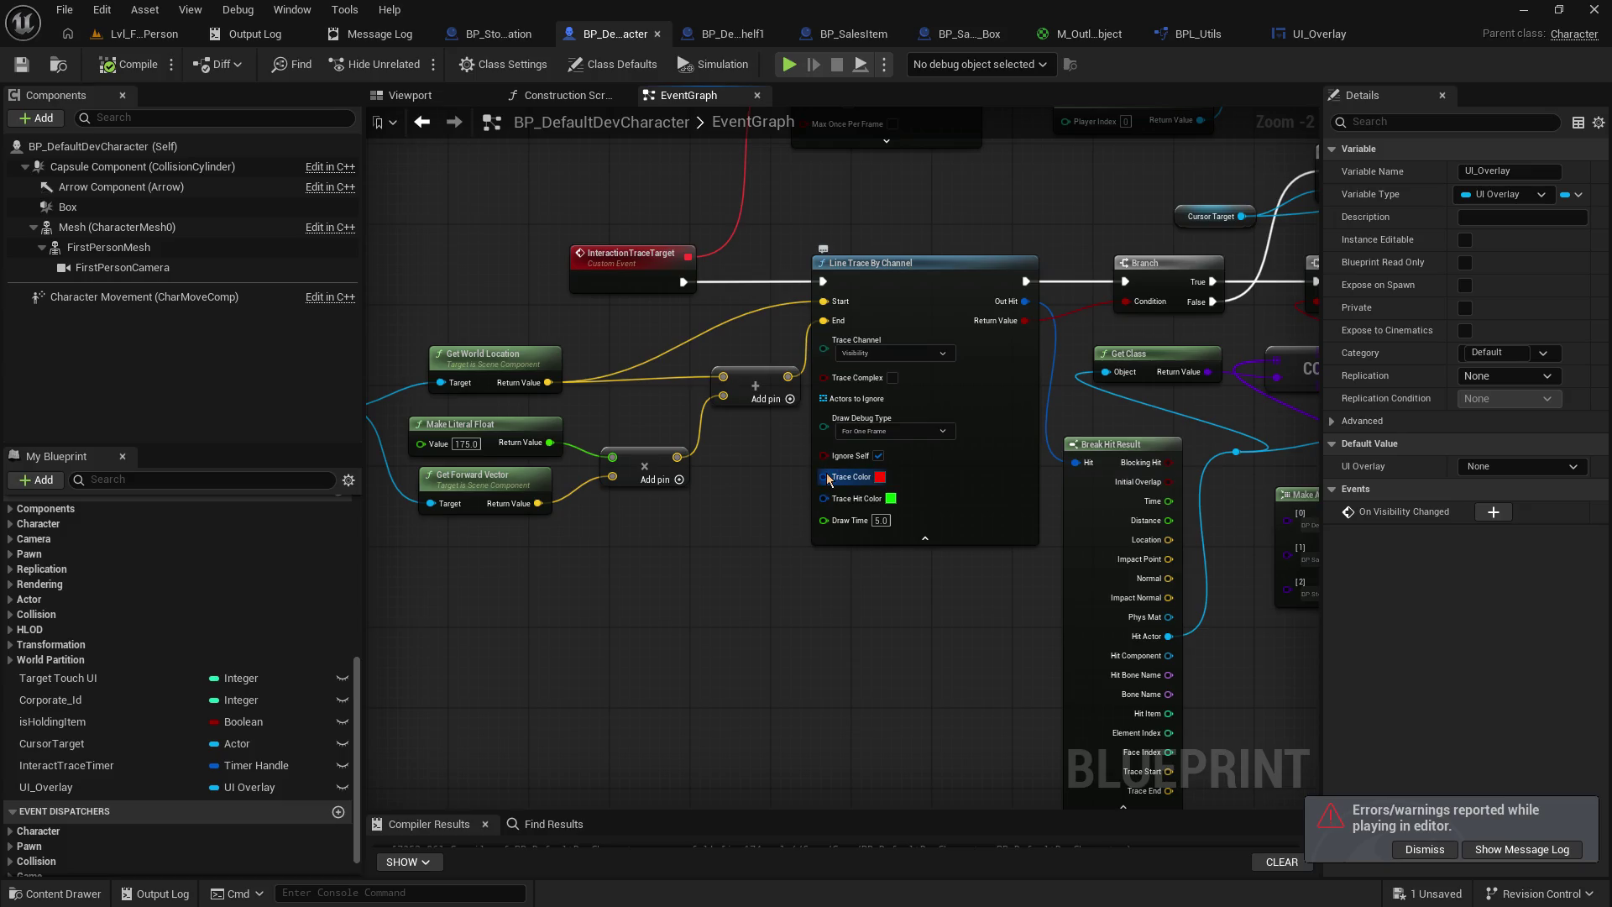
- Set the line trace's Draw Debug Type to None, save the character blueprint, and return to the level
{"action": "scroll", "coordinate": [763, 413], "scroll_direction": "up", "scroll_amount": 2}
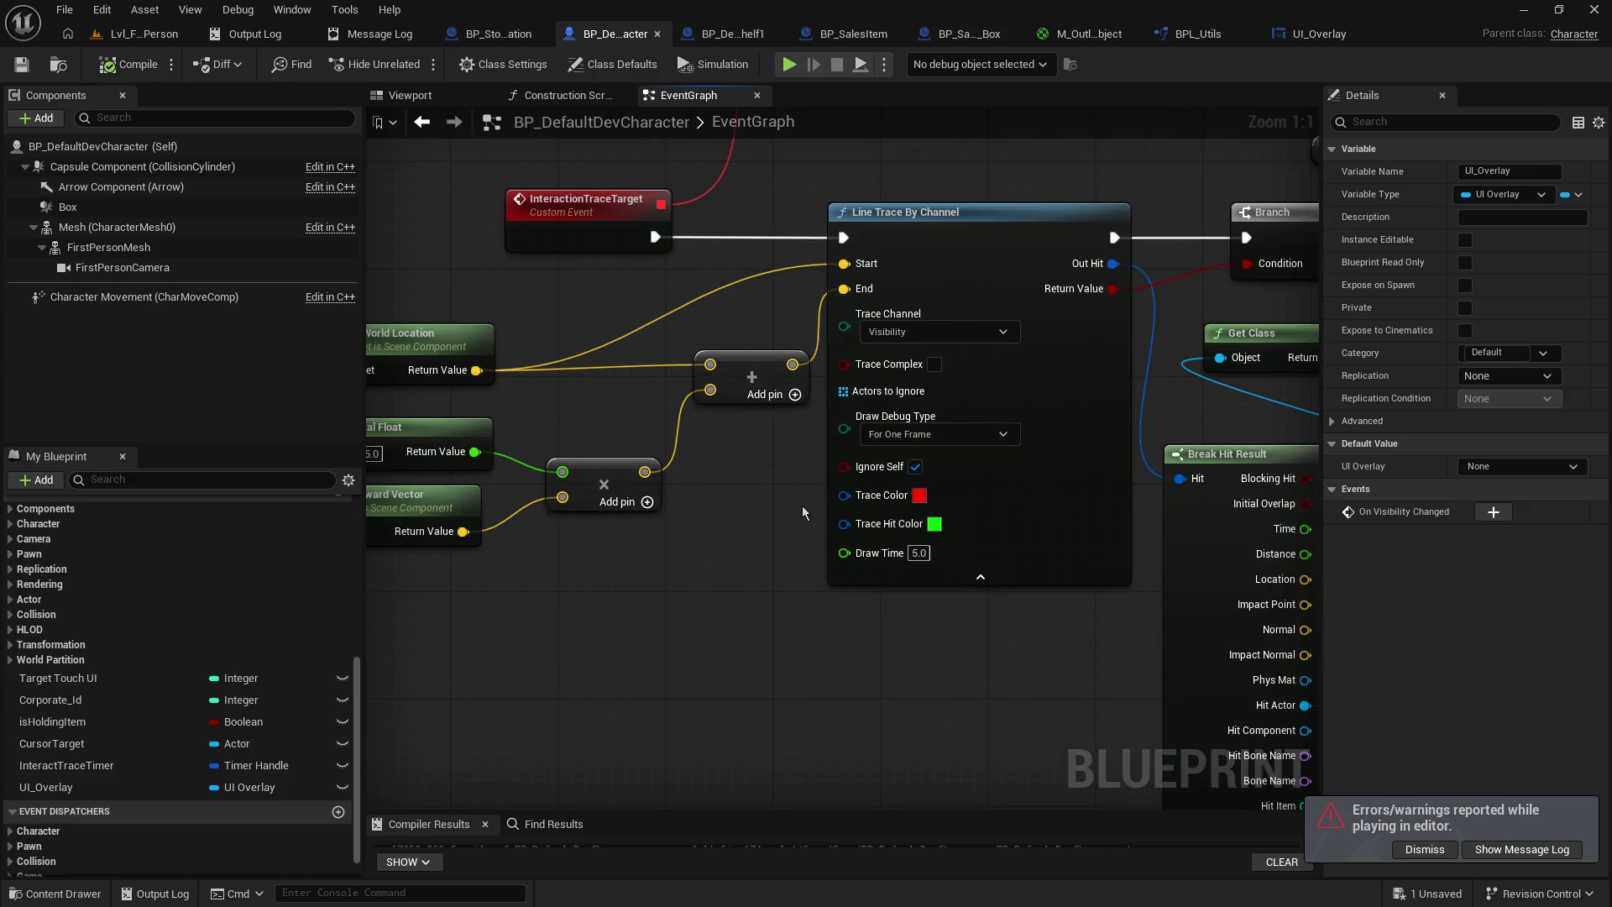
{"action": "left_click", "coordinate": [958, 434]}
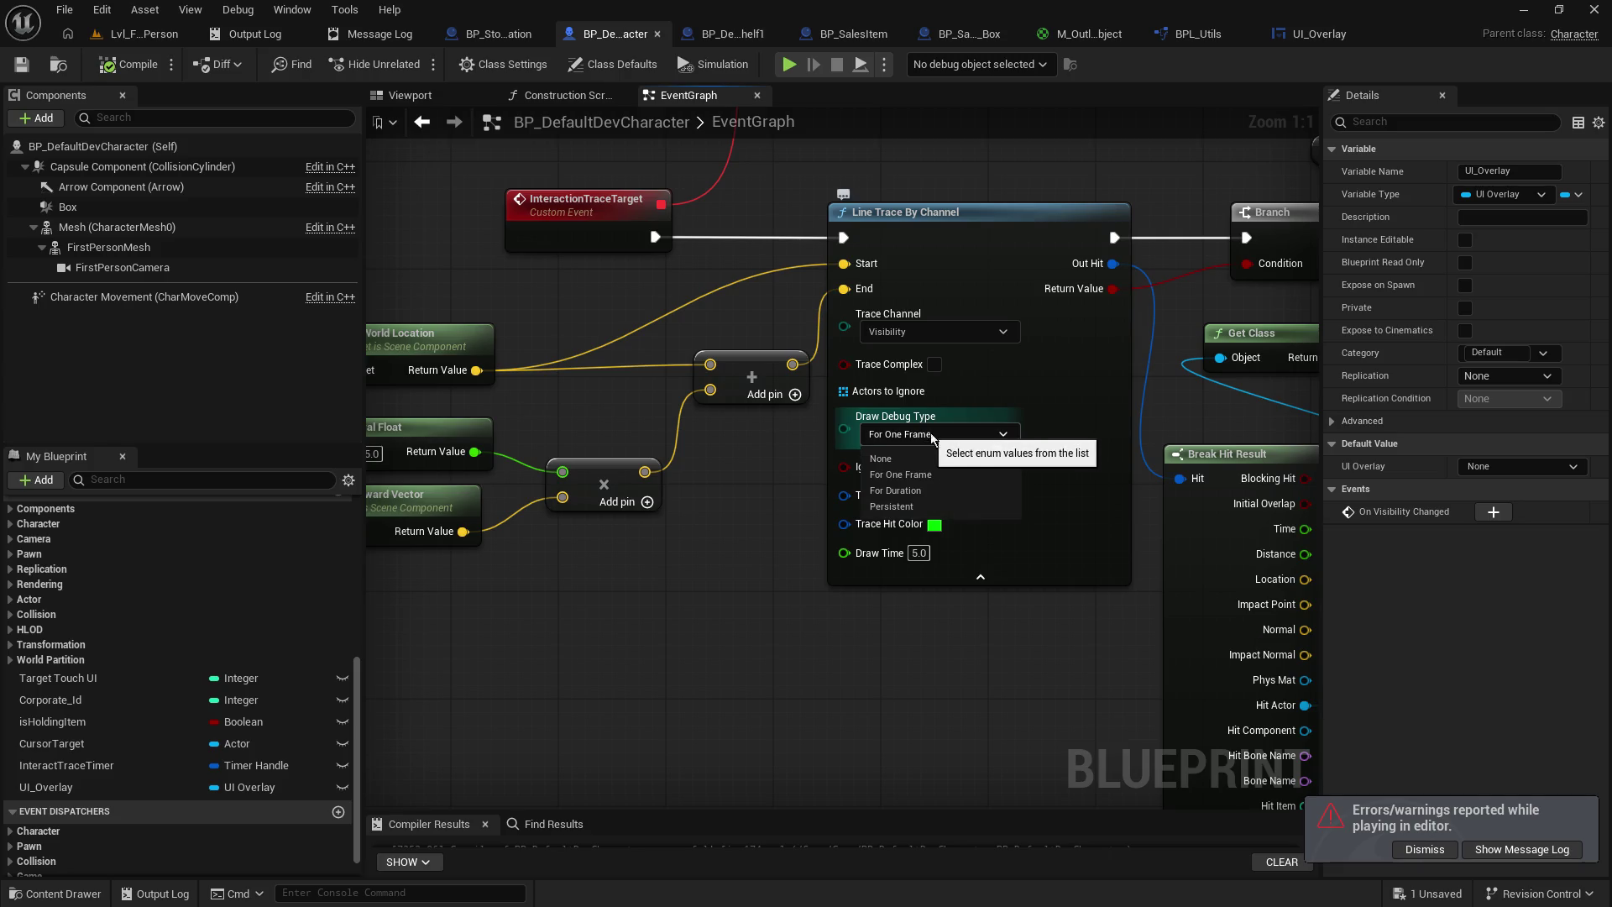
{"action": "left_click", "coordinate": [960, 459]}
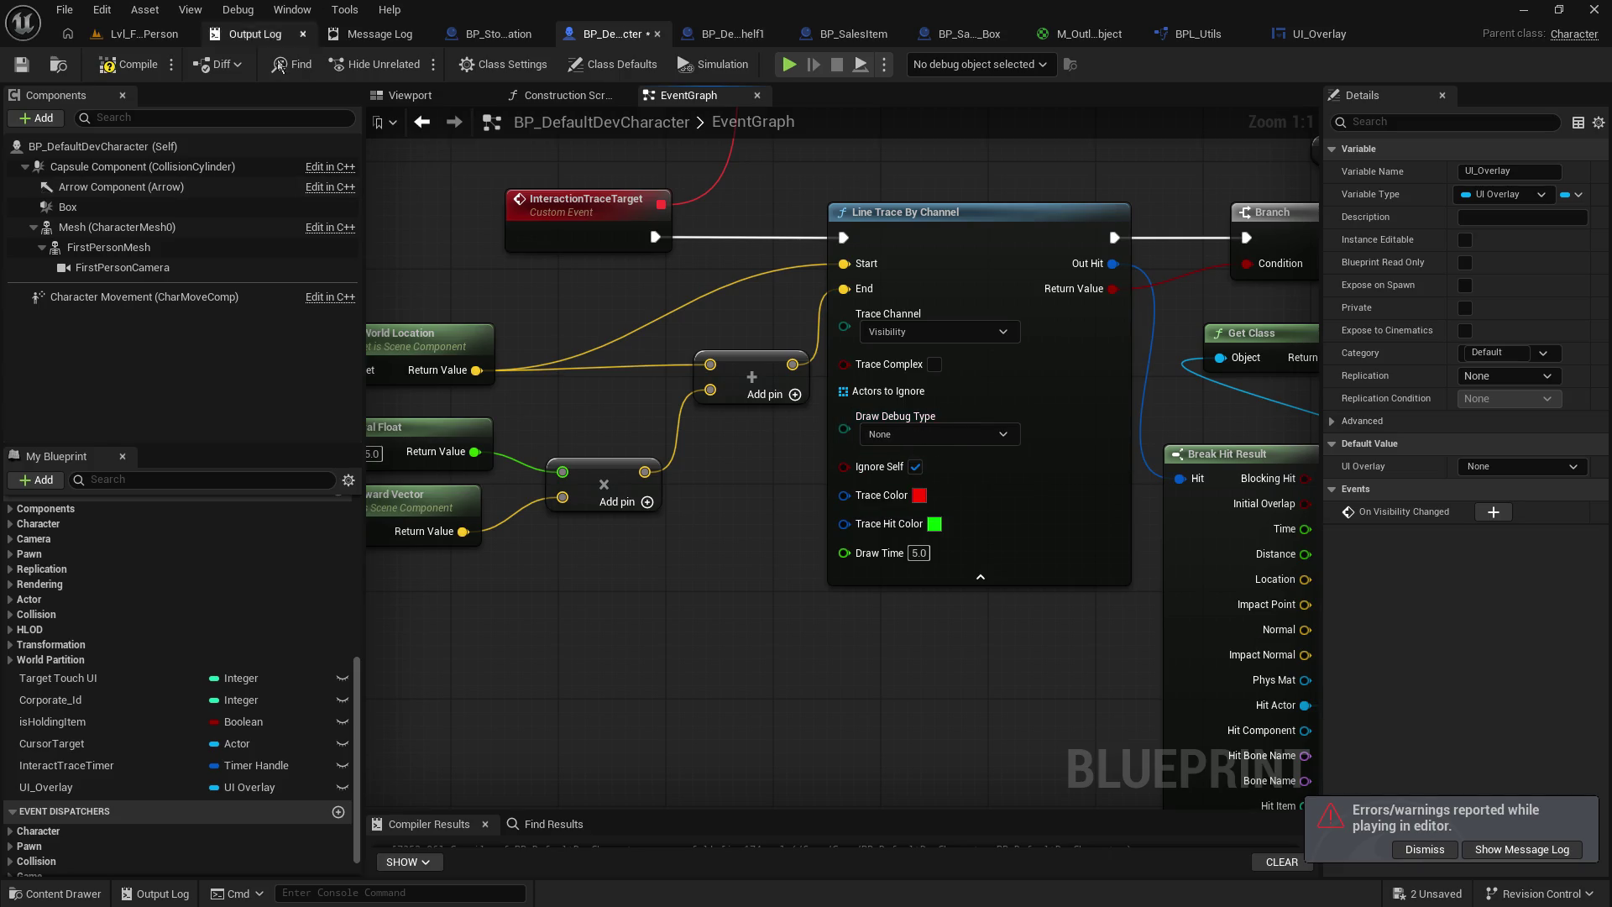
{"action": "left_click", "coordinate": [23, 67]}
{"action": "left_click", "coordinate": [143, 34]}
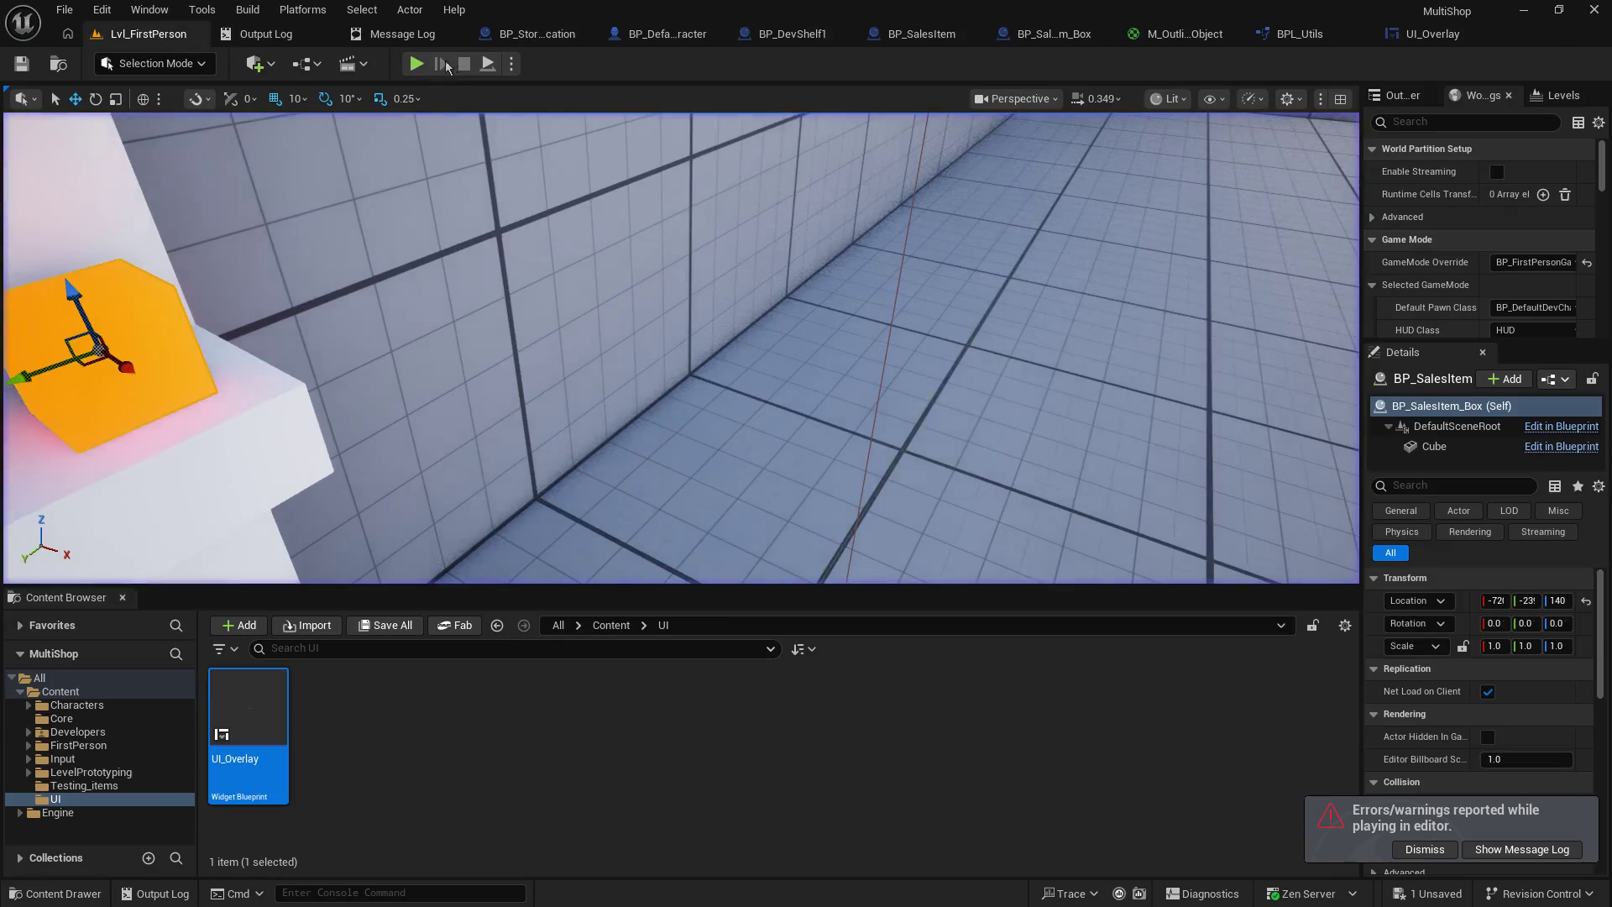
{"action": "left_click", "coordinate": [416, 63]}
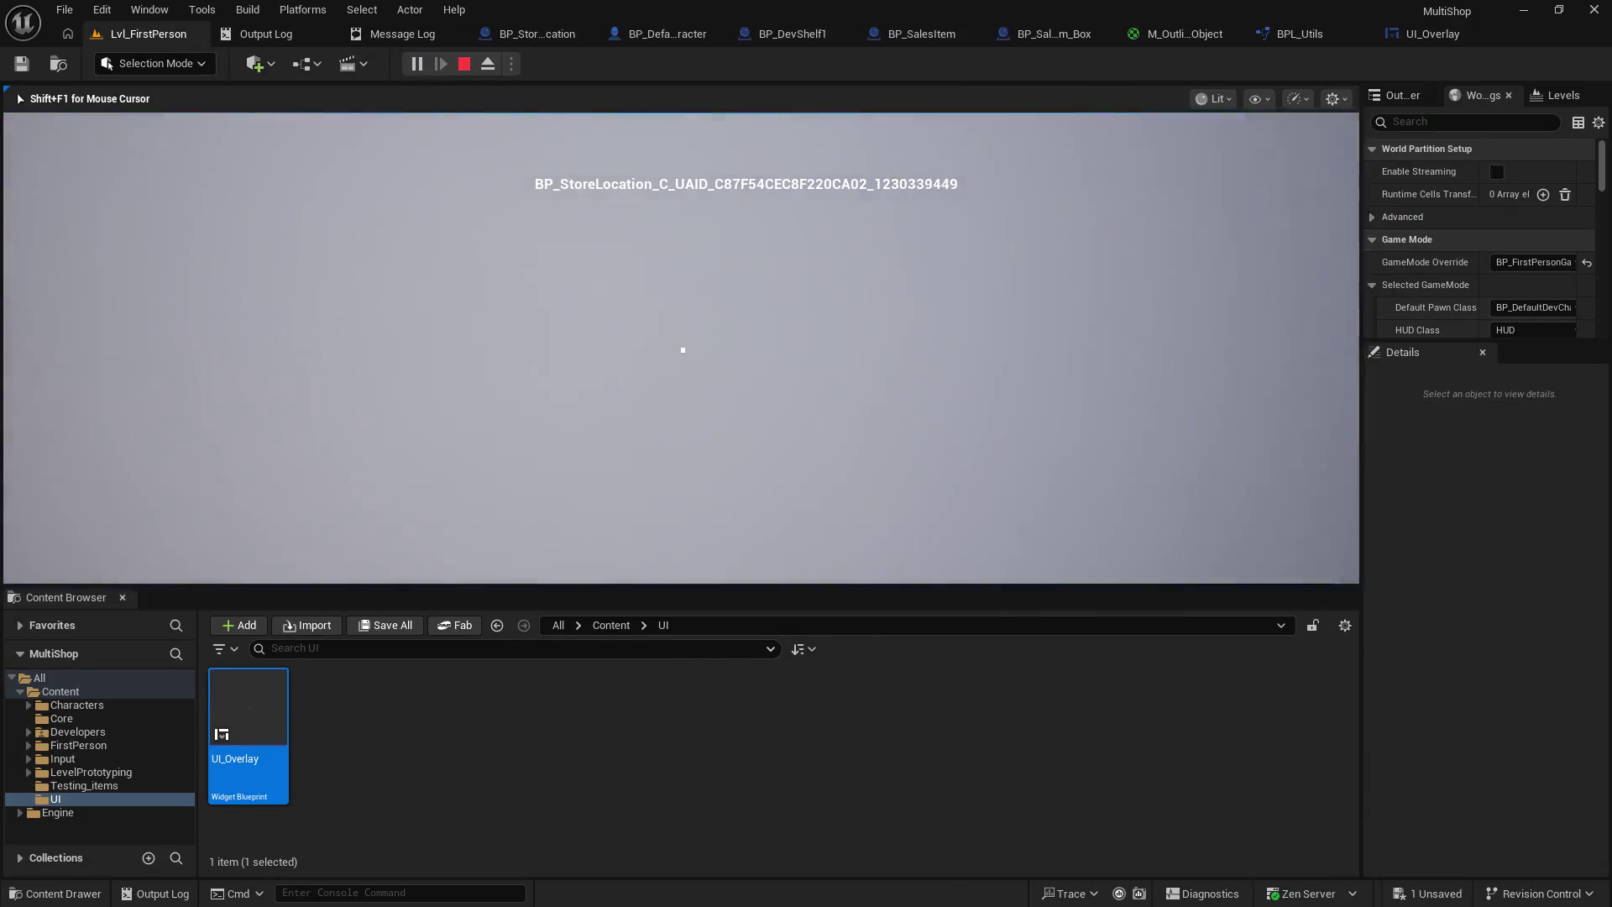
{"action": "key", "text": "w"}
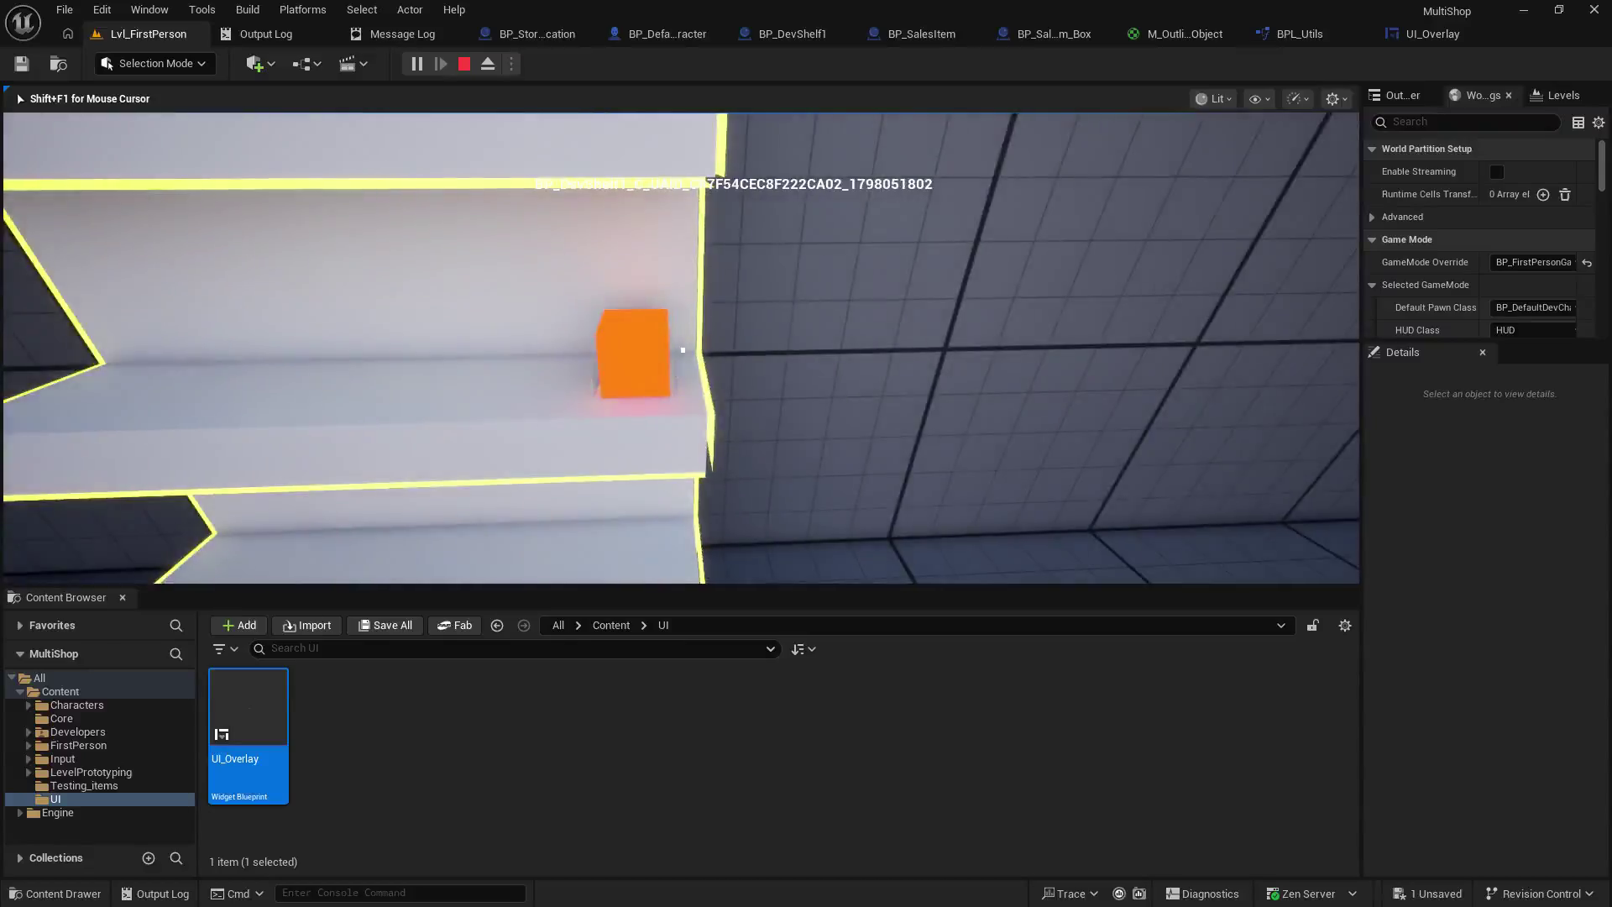
{"action": "key", "text": "s"}
{"action": "key", "text": "w"}
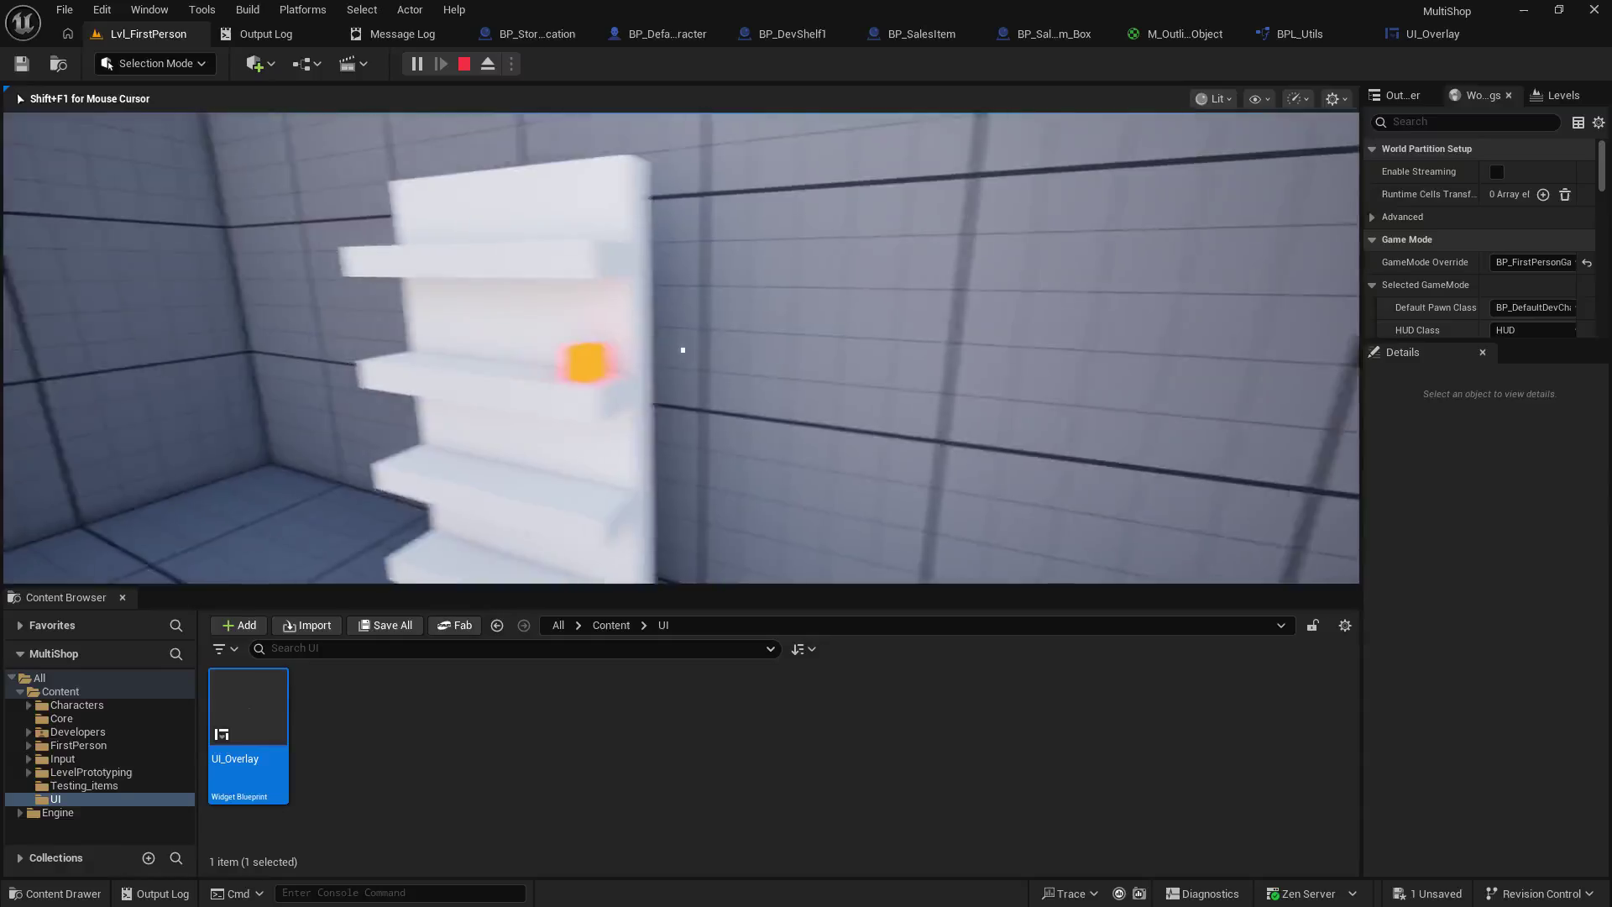
{"action": "key", "text": "Escape"}
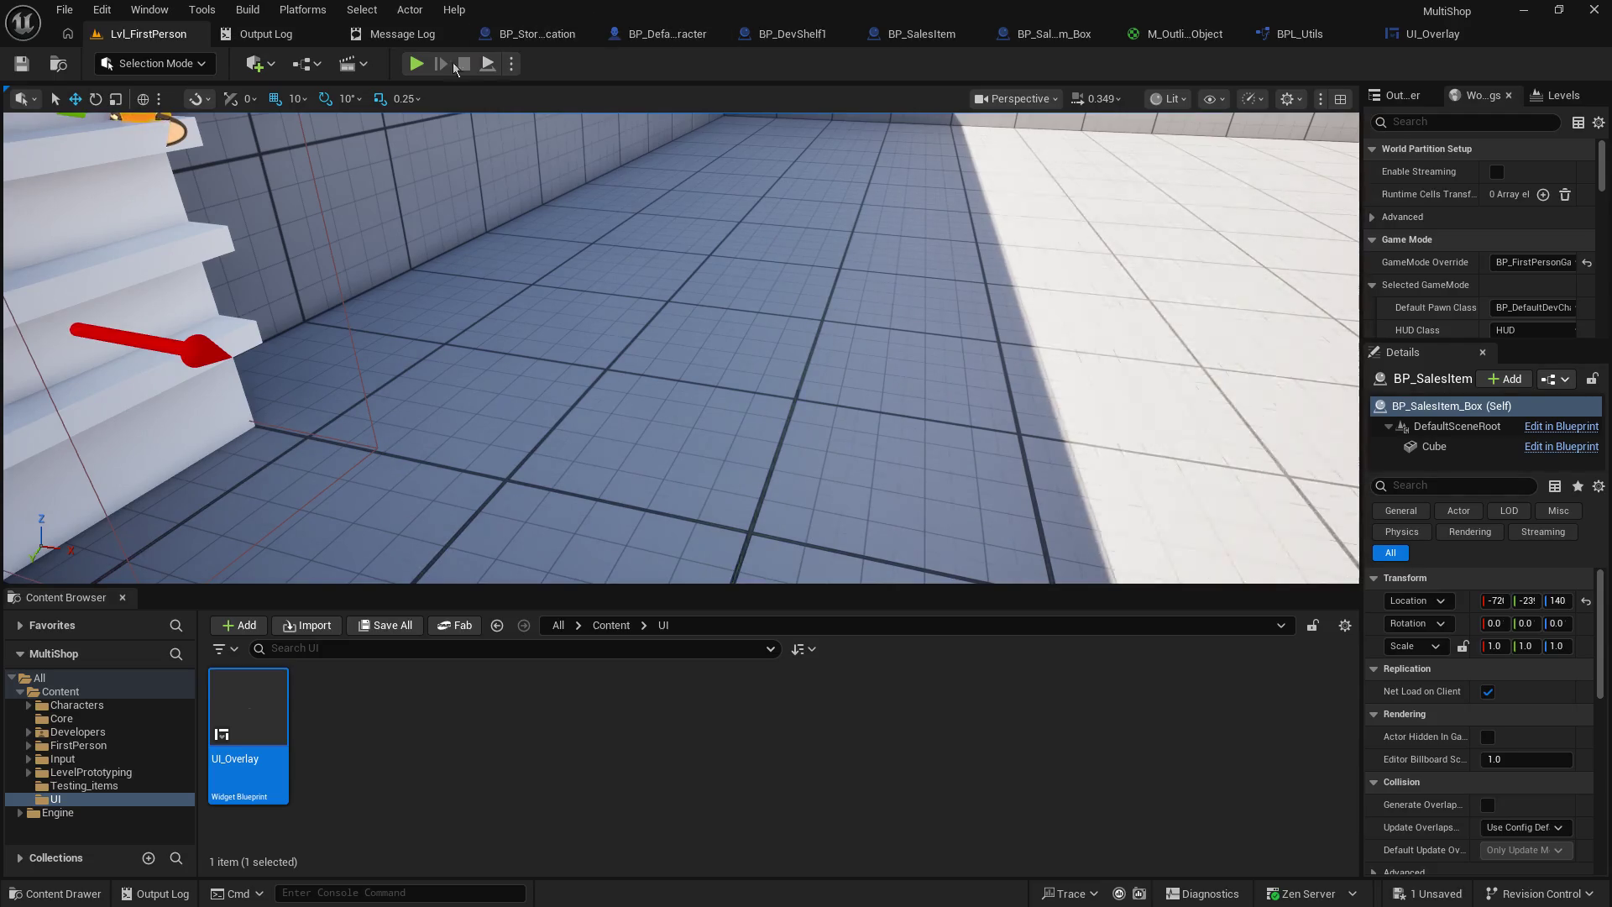
{"action": "left_click", "coordinate": [416, 64]}
- Verify BP_DevShelf1 and BP_SalesItem_Box labels in play, then enlarge the Content Browser below the viewport
{"action": "left_click", "coordinate": [675, 279]}
{"action": "key", "text": "w"}
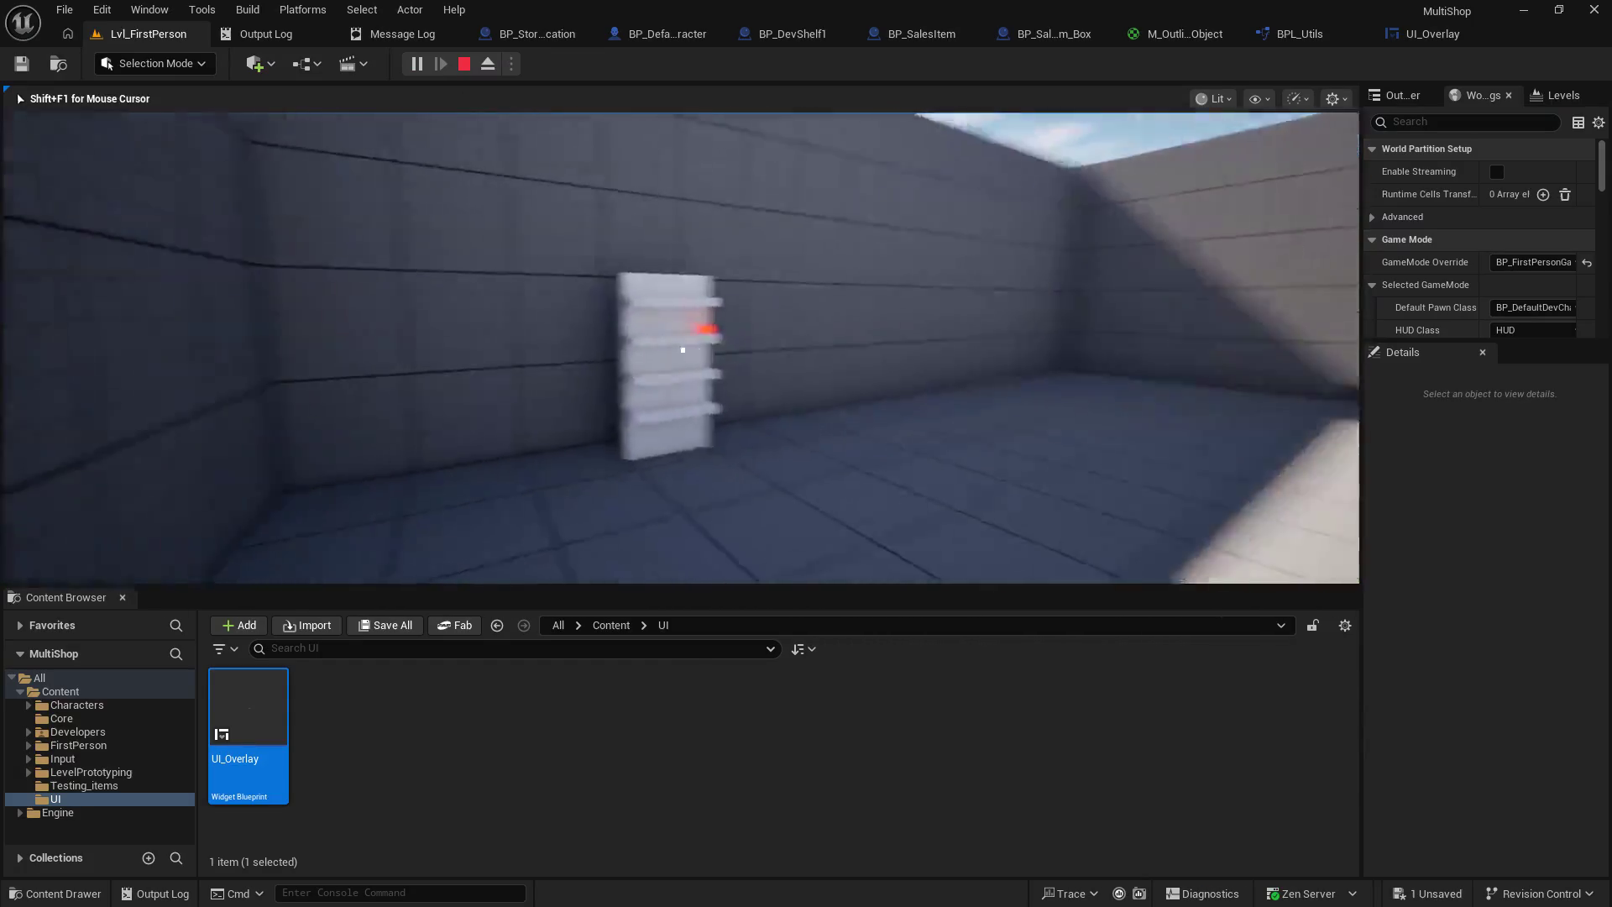
{"action": "key", "text": "s"}
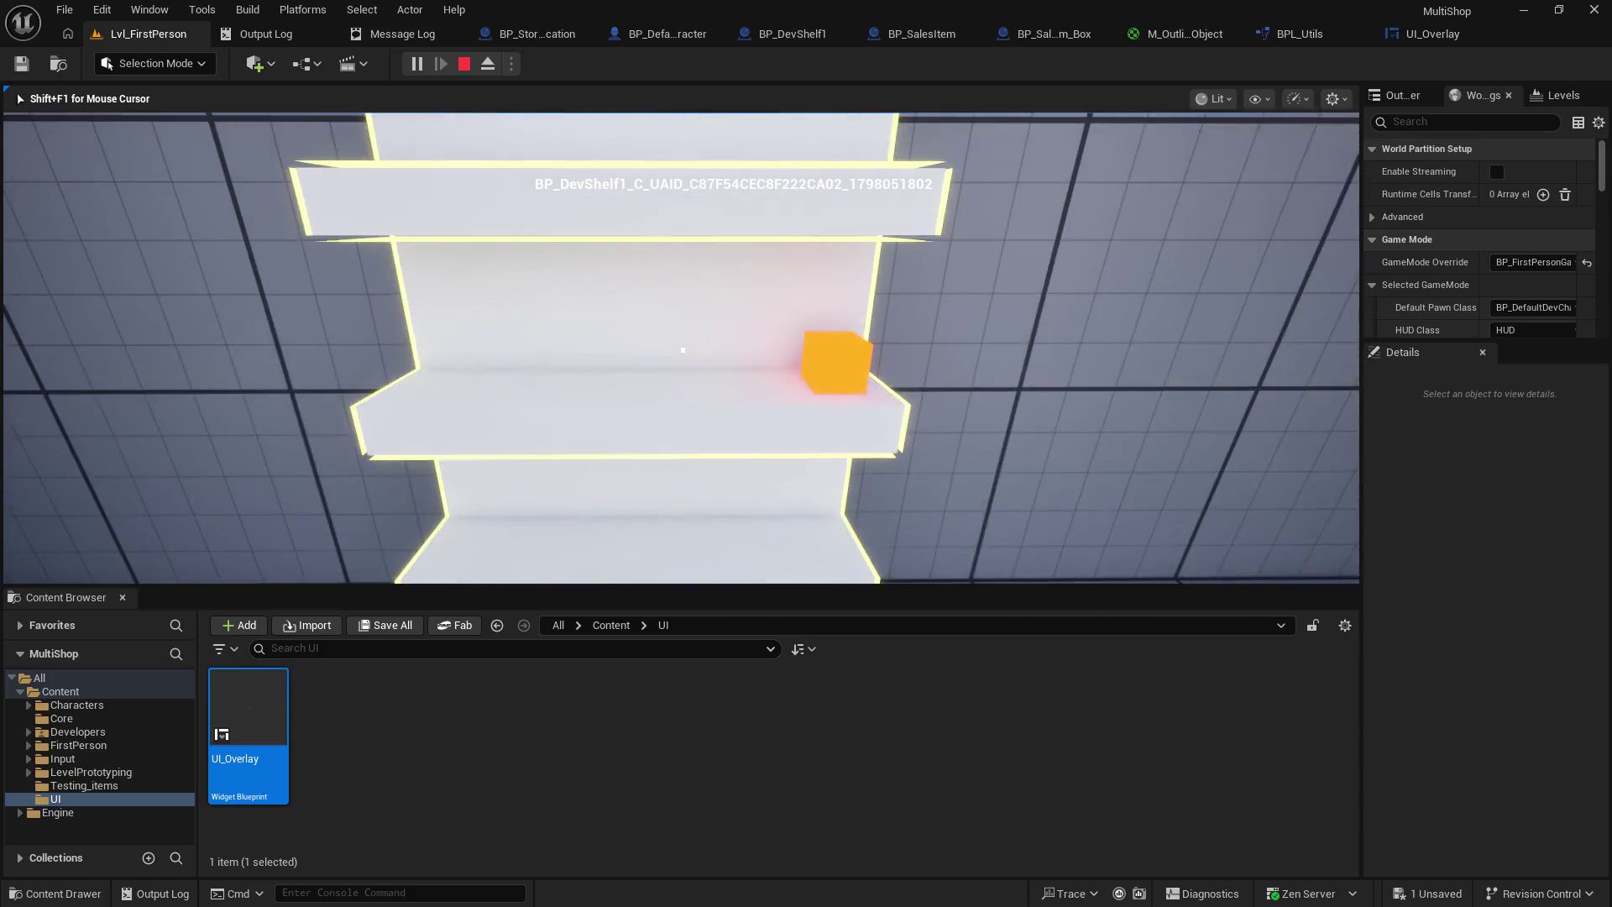
{"action": "key", "text": "w"}
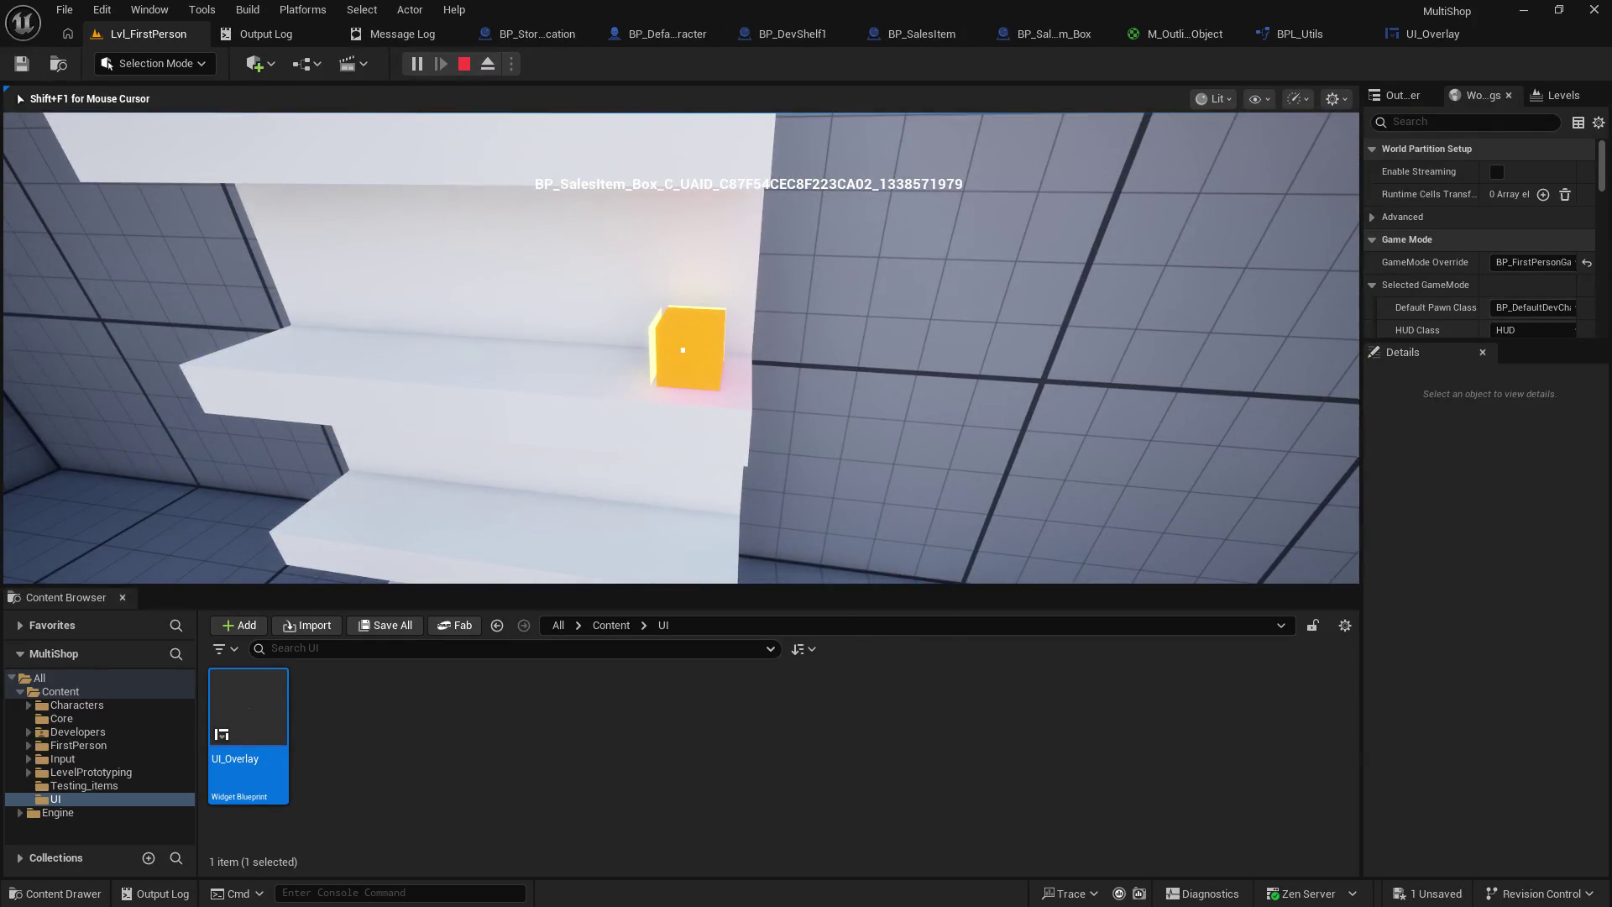
{"action": "key", "text": "s"}
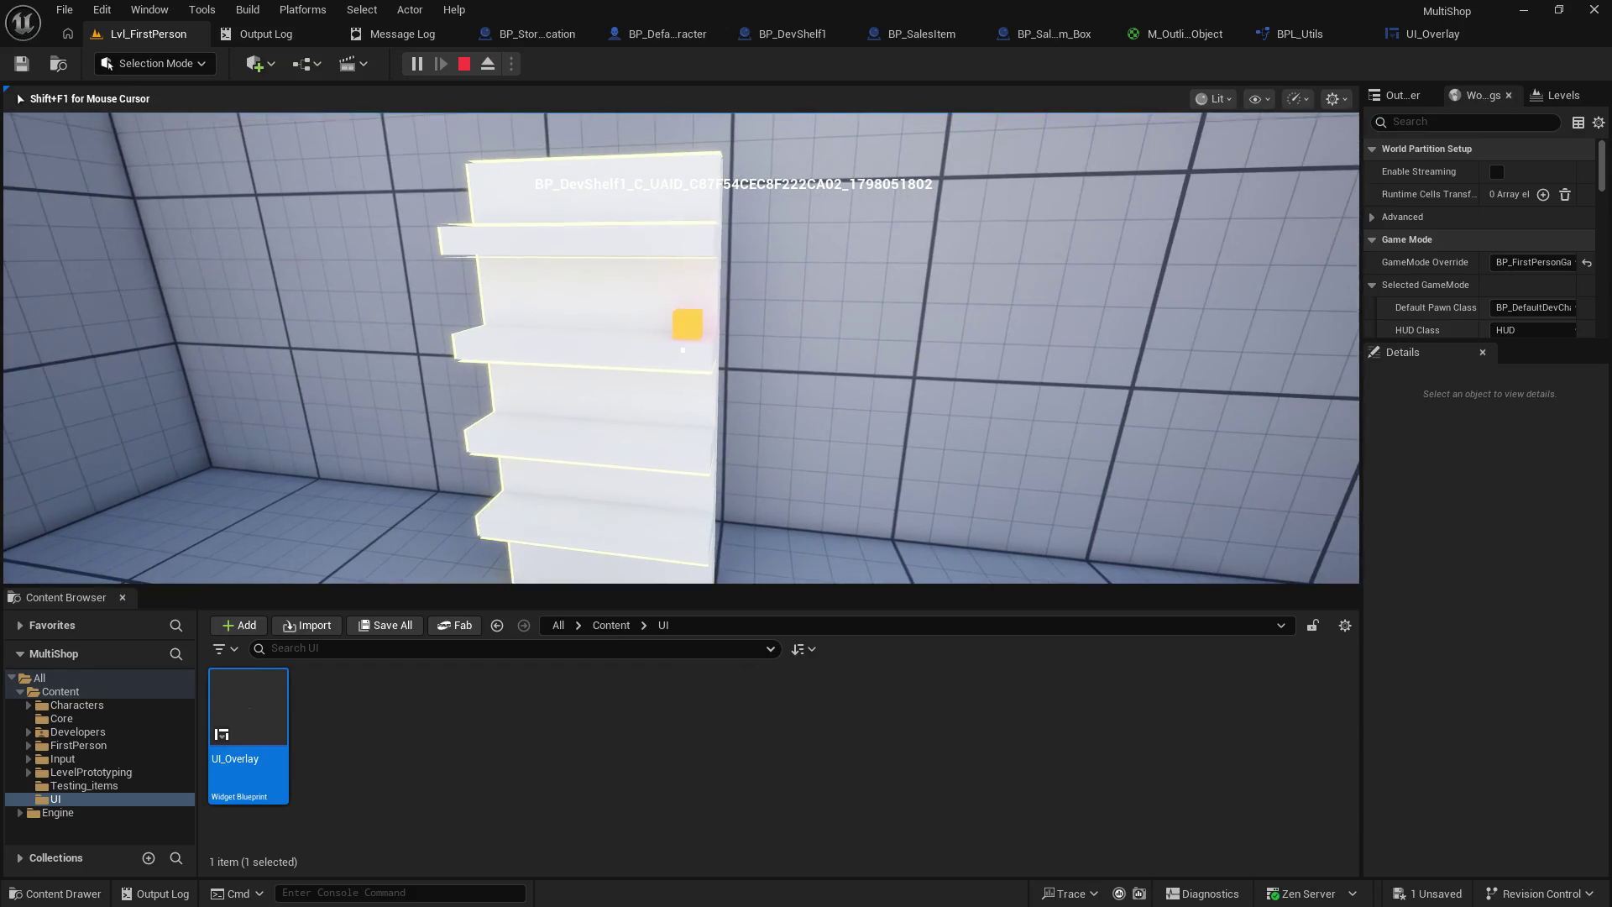
{"action": "key", "text": "s"}
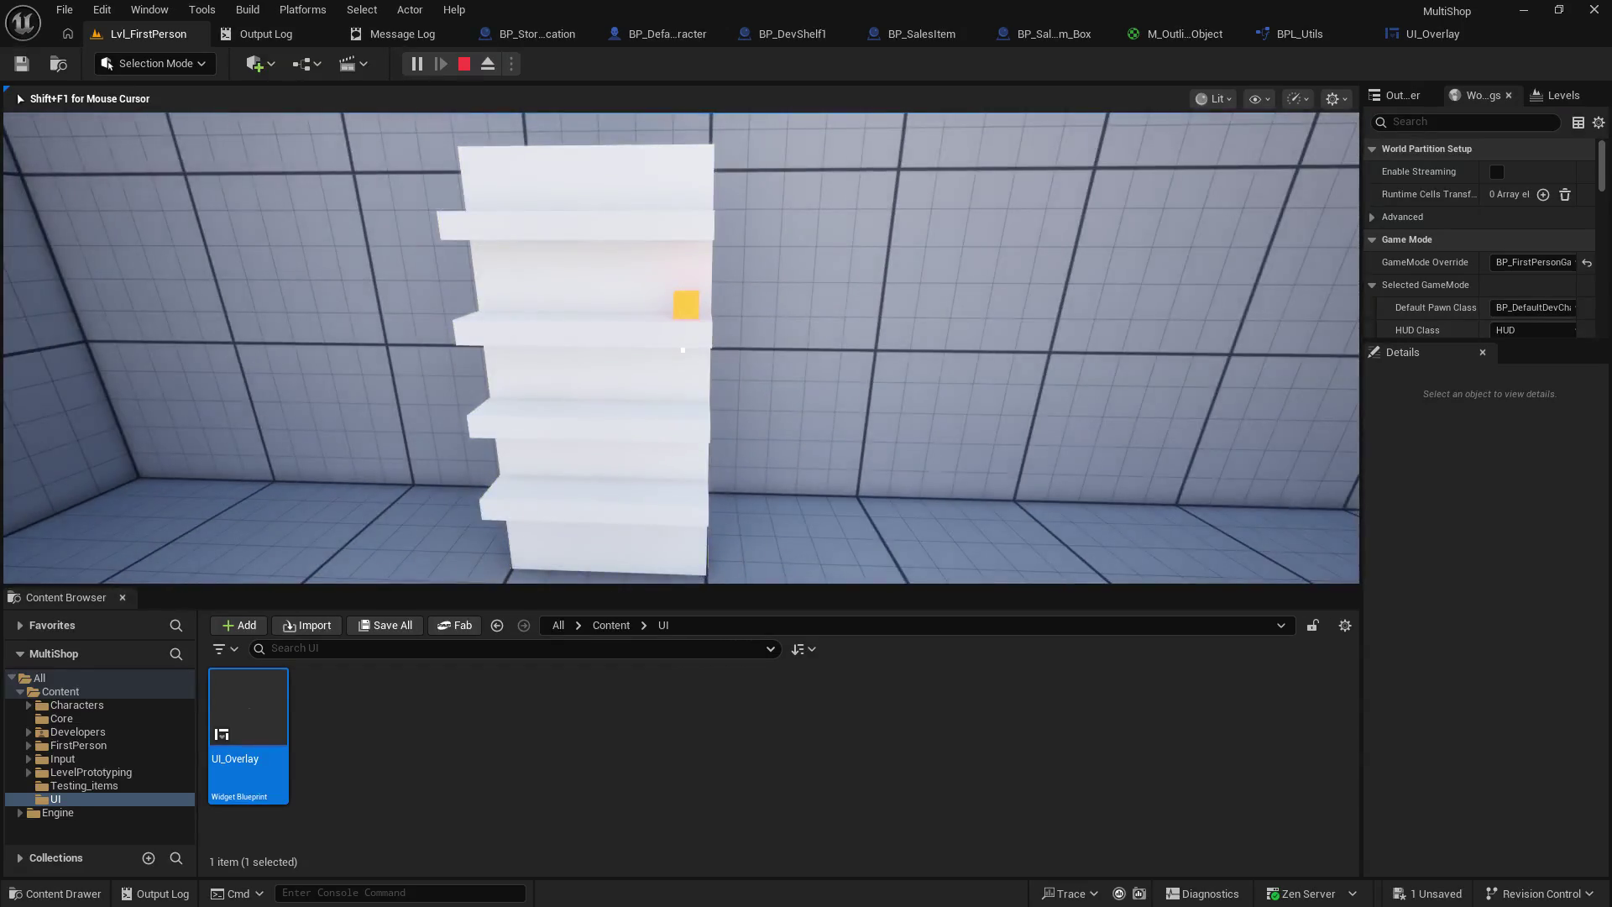
{"action": "key", "text": "Escape"}
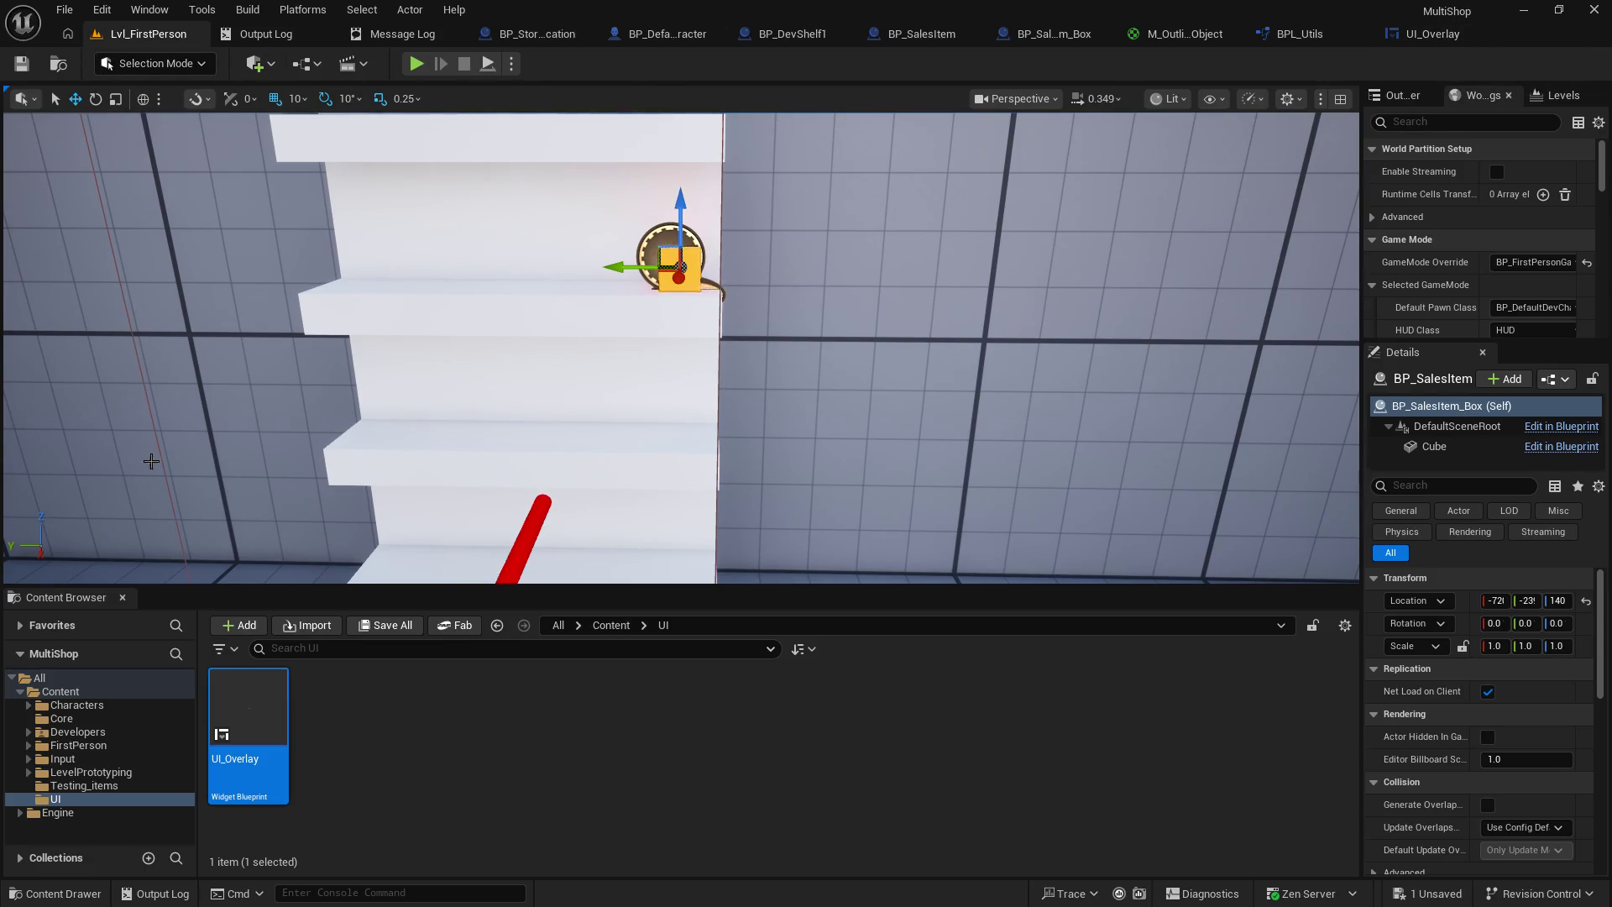
{"action": "mouse_move", "coordinate": [284, 592]}
{"action": "left_mouse_down"}
{"action": "mouse_move", "coordinate": [406, 364]}
{"action": "mouse_move", "coordinate": [367, 430]}
{"action": "left_mouse_up"}
{"action": "left_click_drag", "start_coordinate": [367, 516], "coordinate": [369, 546]}
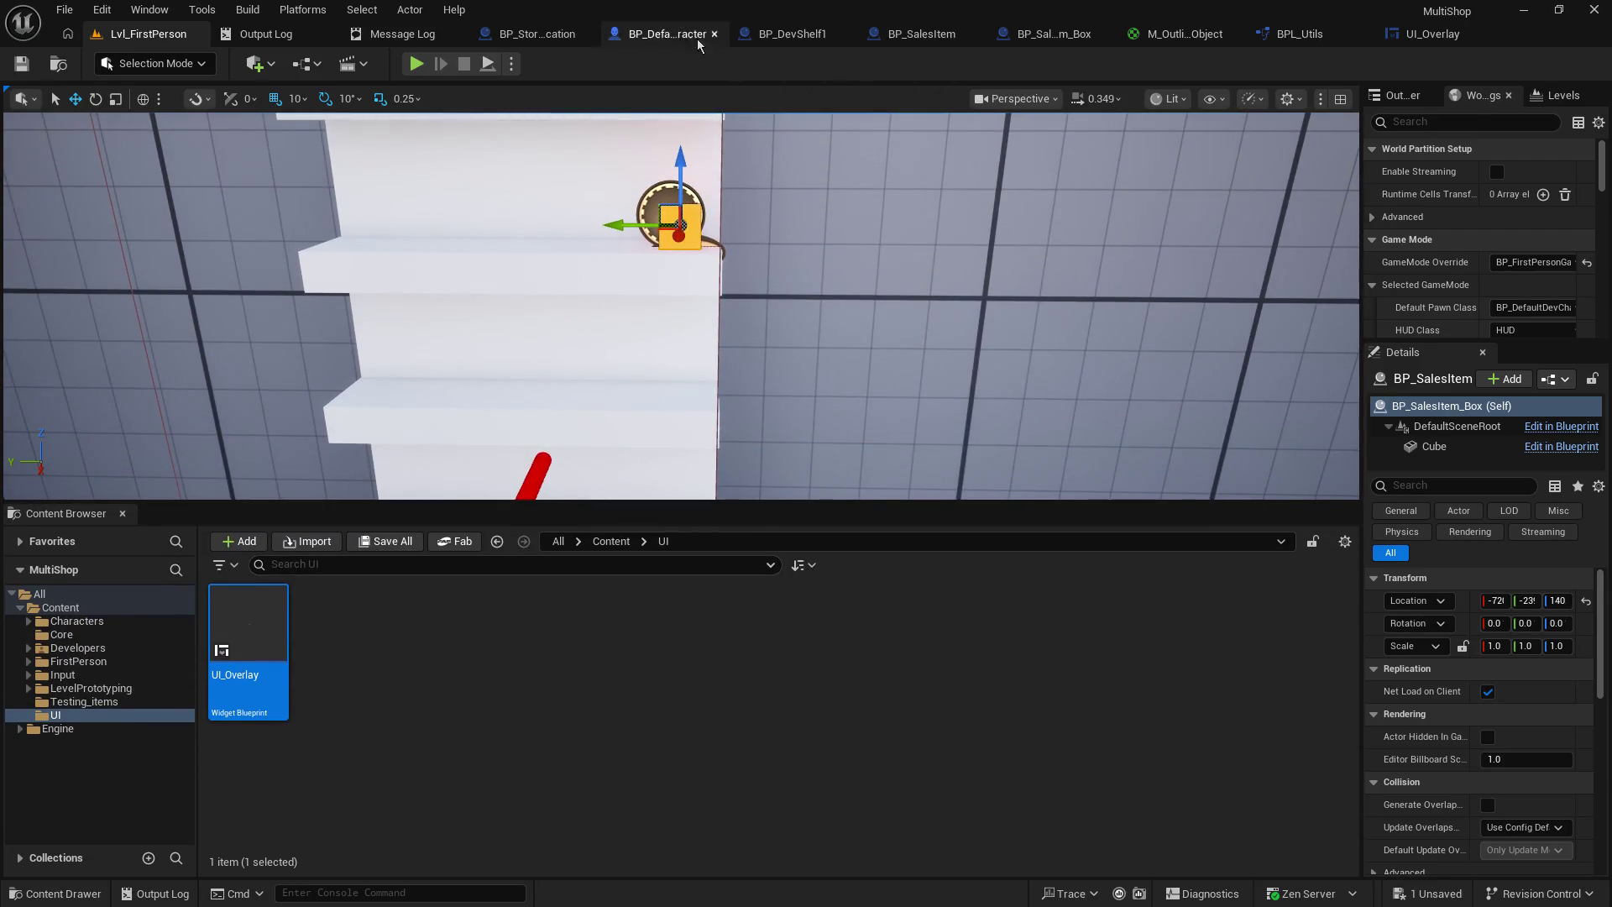
- Inspect the SetHighlight and get_Interactable_Type interface functions, then bring up BP_DevShelf1's event graph
{"action": "left_click", "coordinate": [667, 33]}
{"action": "mouse_move", "coordinate": [839, 491]}
{"action": "left_mouse_down"}
{"action": "mouse_move", "coordinate": [588, 546]}
{"action": "mouse_move", "coordinate": [863, 510]}
{"action": "left_mouse_up"}
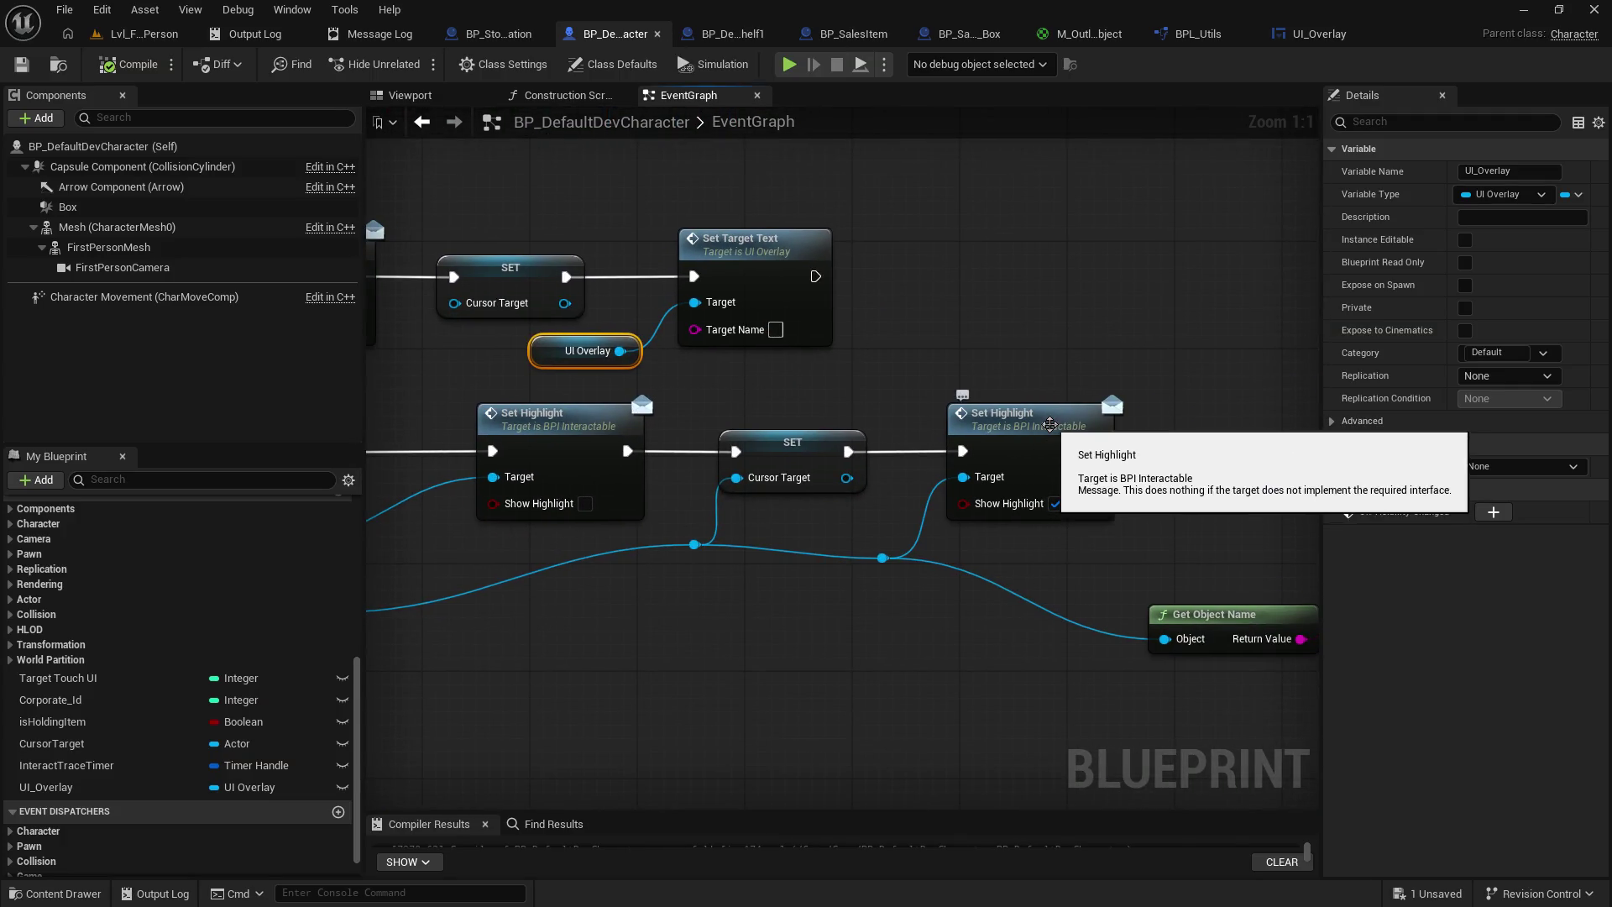
{"action": "left_click", "coordinate": [1050, 424]}
{"action": "double_click", "coordinate": [1050, 425]}
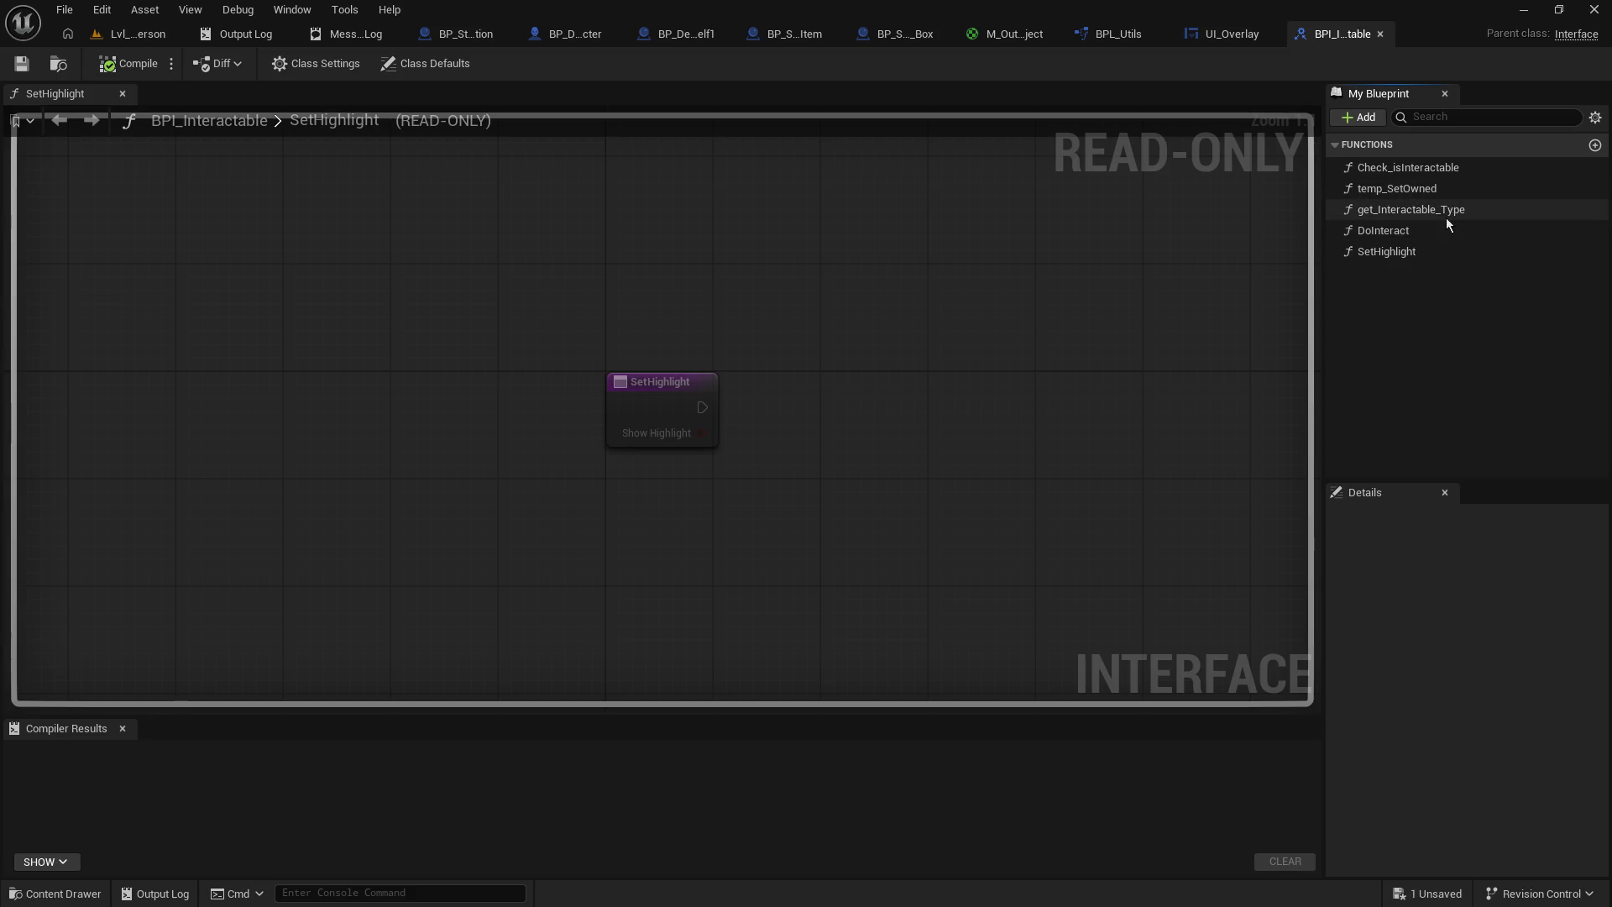
{"action": "left_click", "coordinate": [1446, 218]}
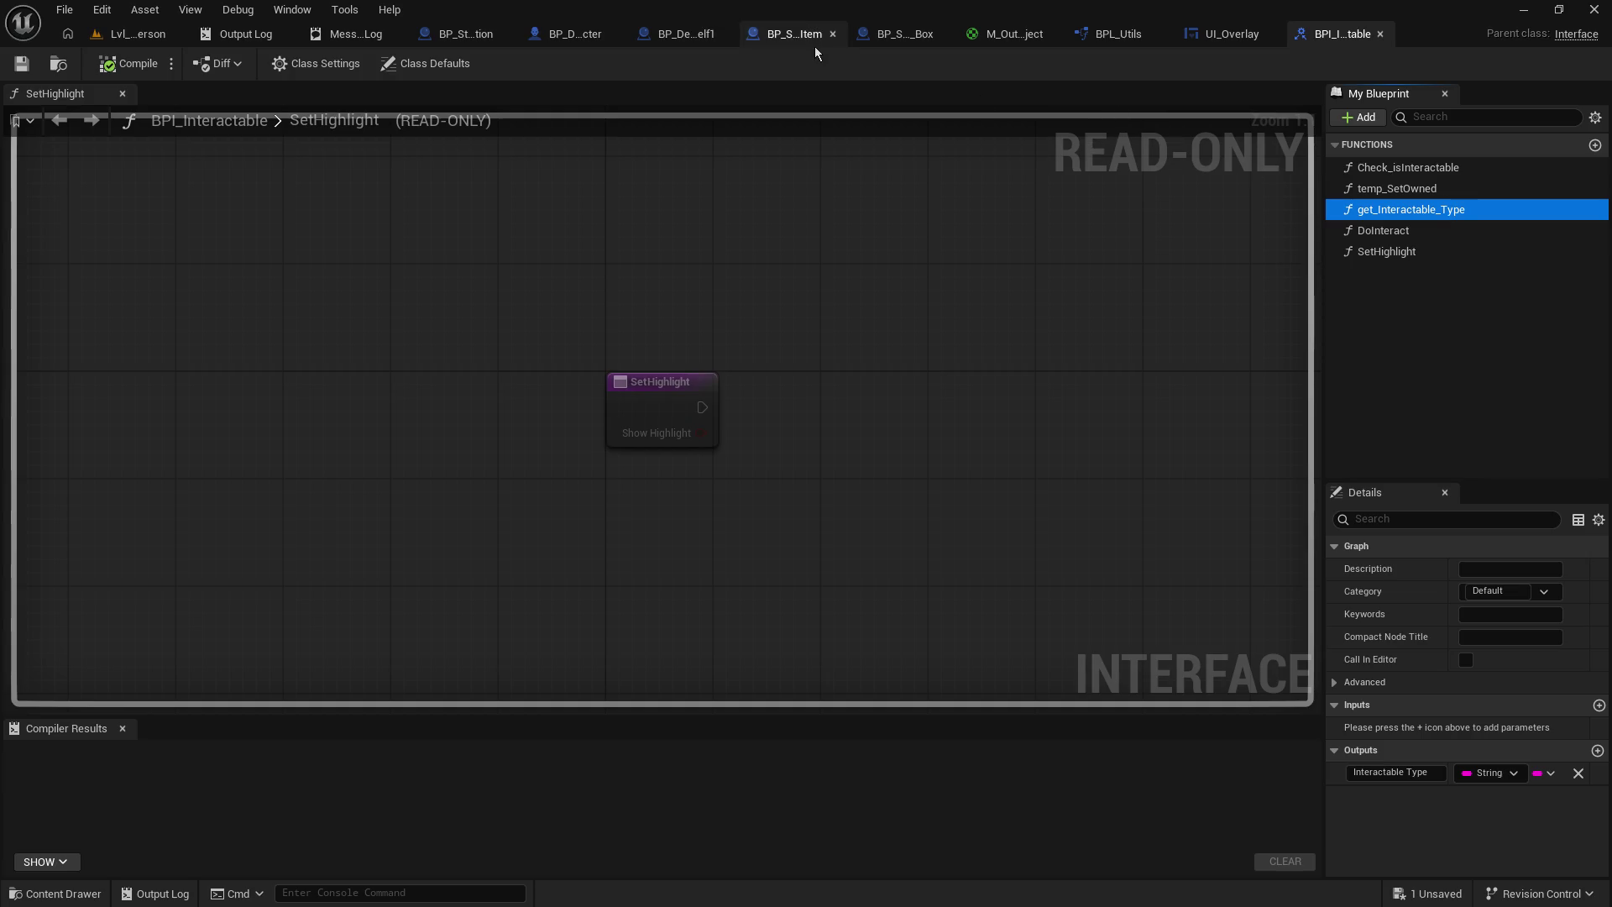
{"action": "left_click", "coordinate": [704, 35]}
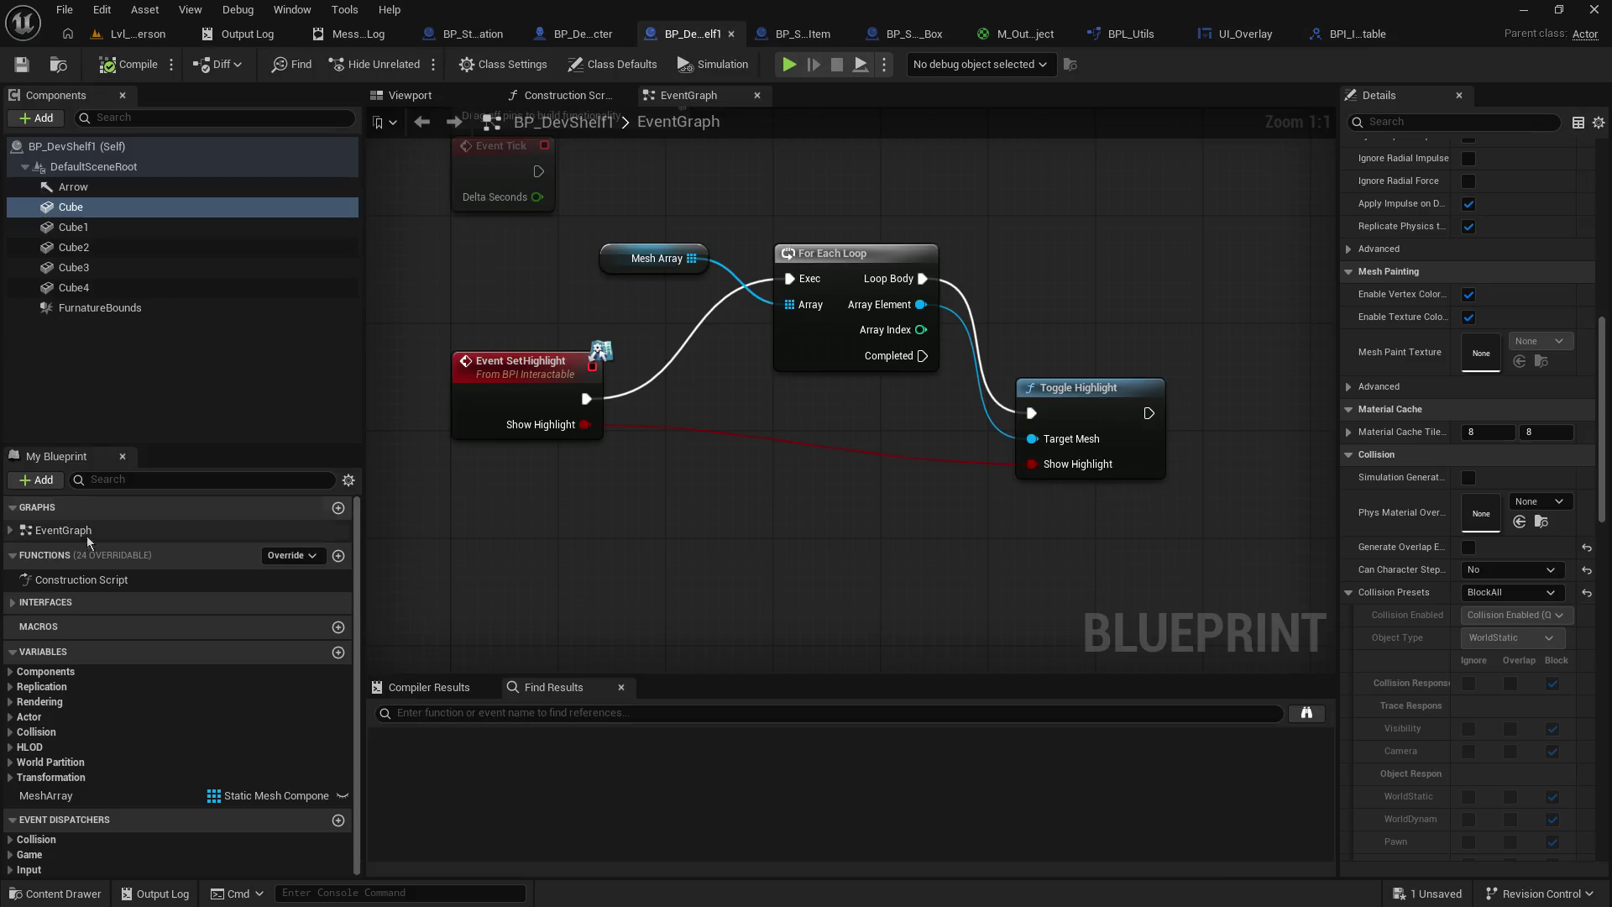
- Open BP_DevShelf1's get_Interactable_Type graph, enter Furniture as the returned Interactable Type, and save
{"action": "left_click", "coordinate": [16, 604]}
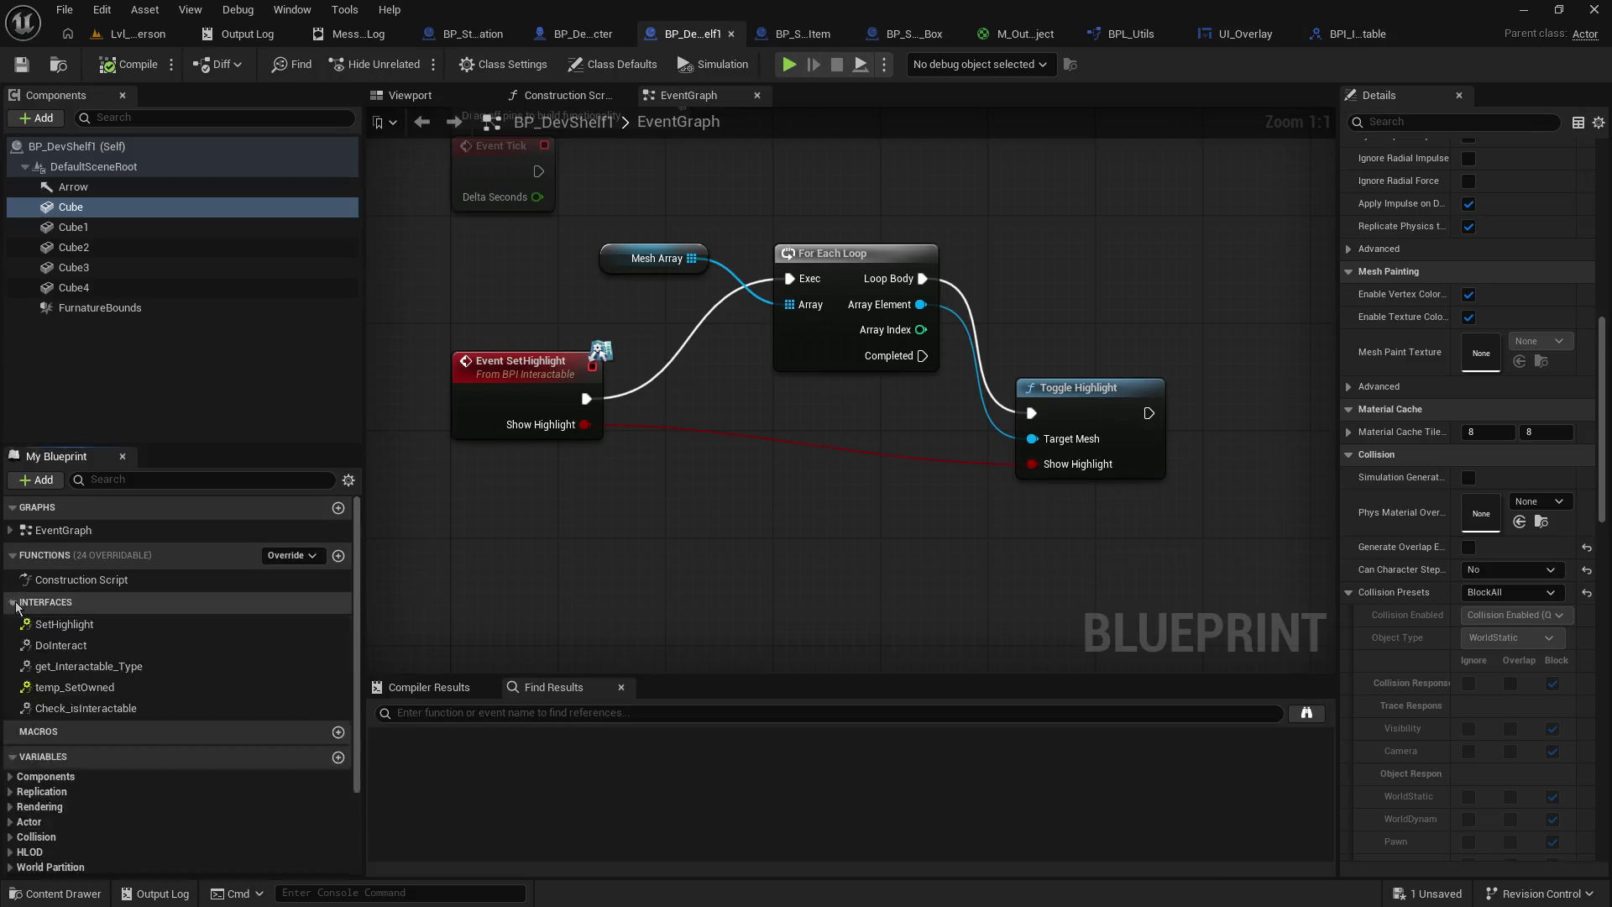
{"action": "left_click", "coordinate": [130, 668]}
{"action": "double_click", "coordinate": [108, 667]}
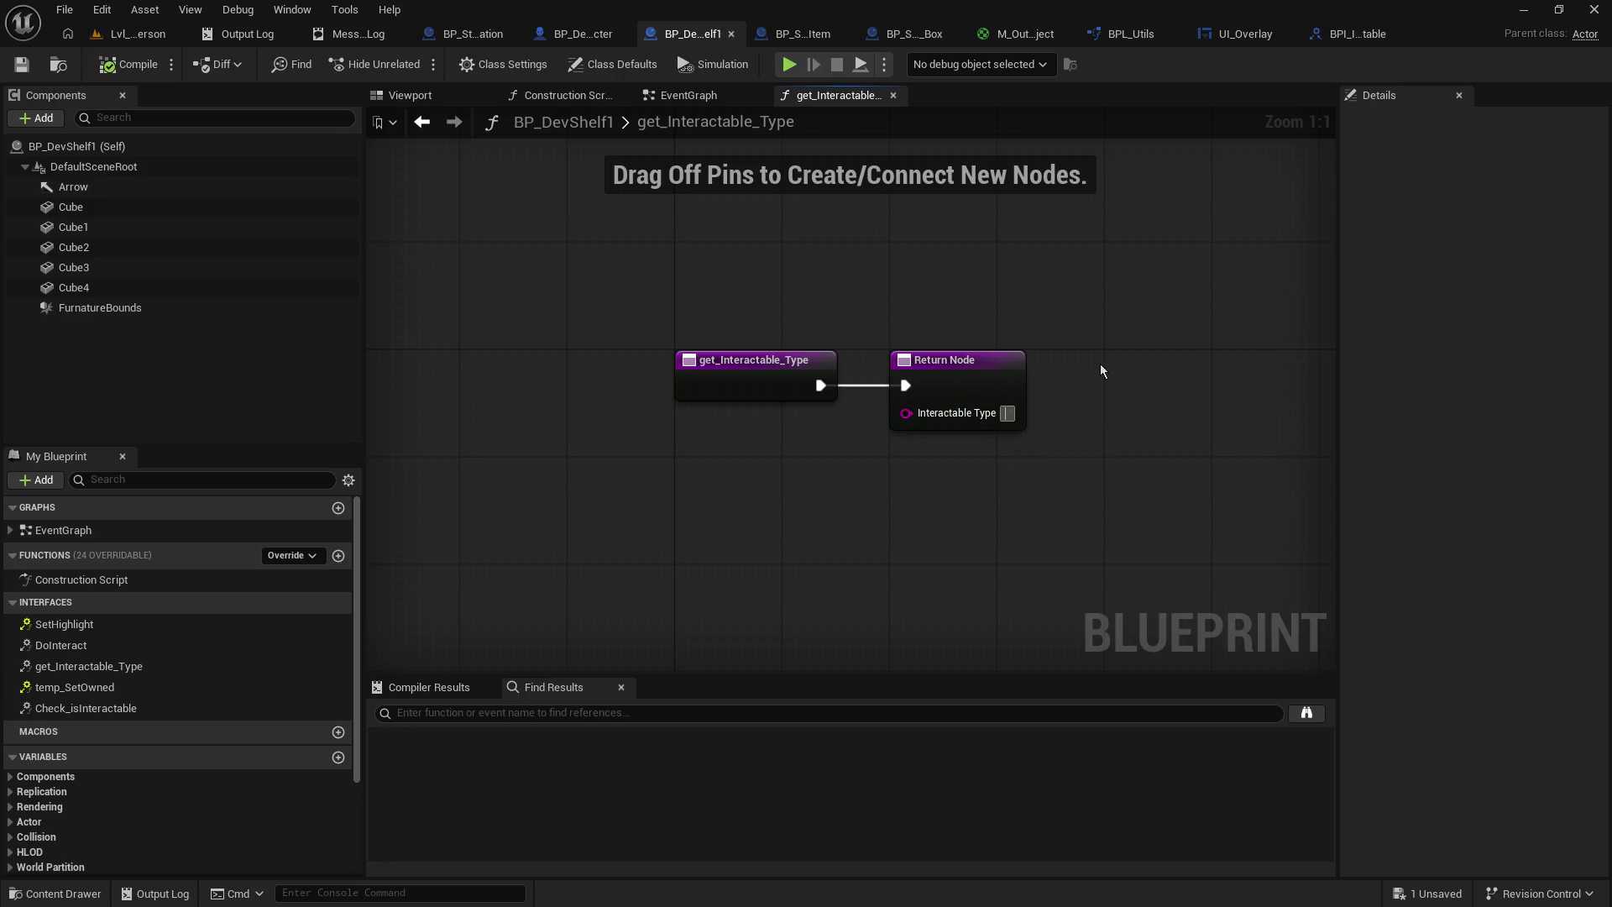
{"action": "type", "text": "Furniture"}
{"action": "key", "text": "Return"}
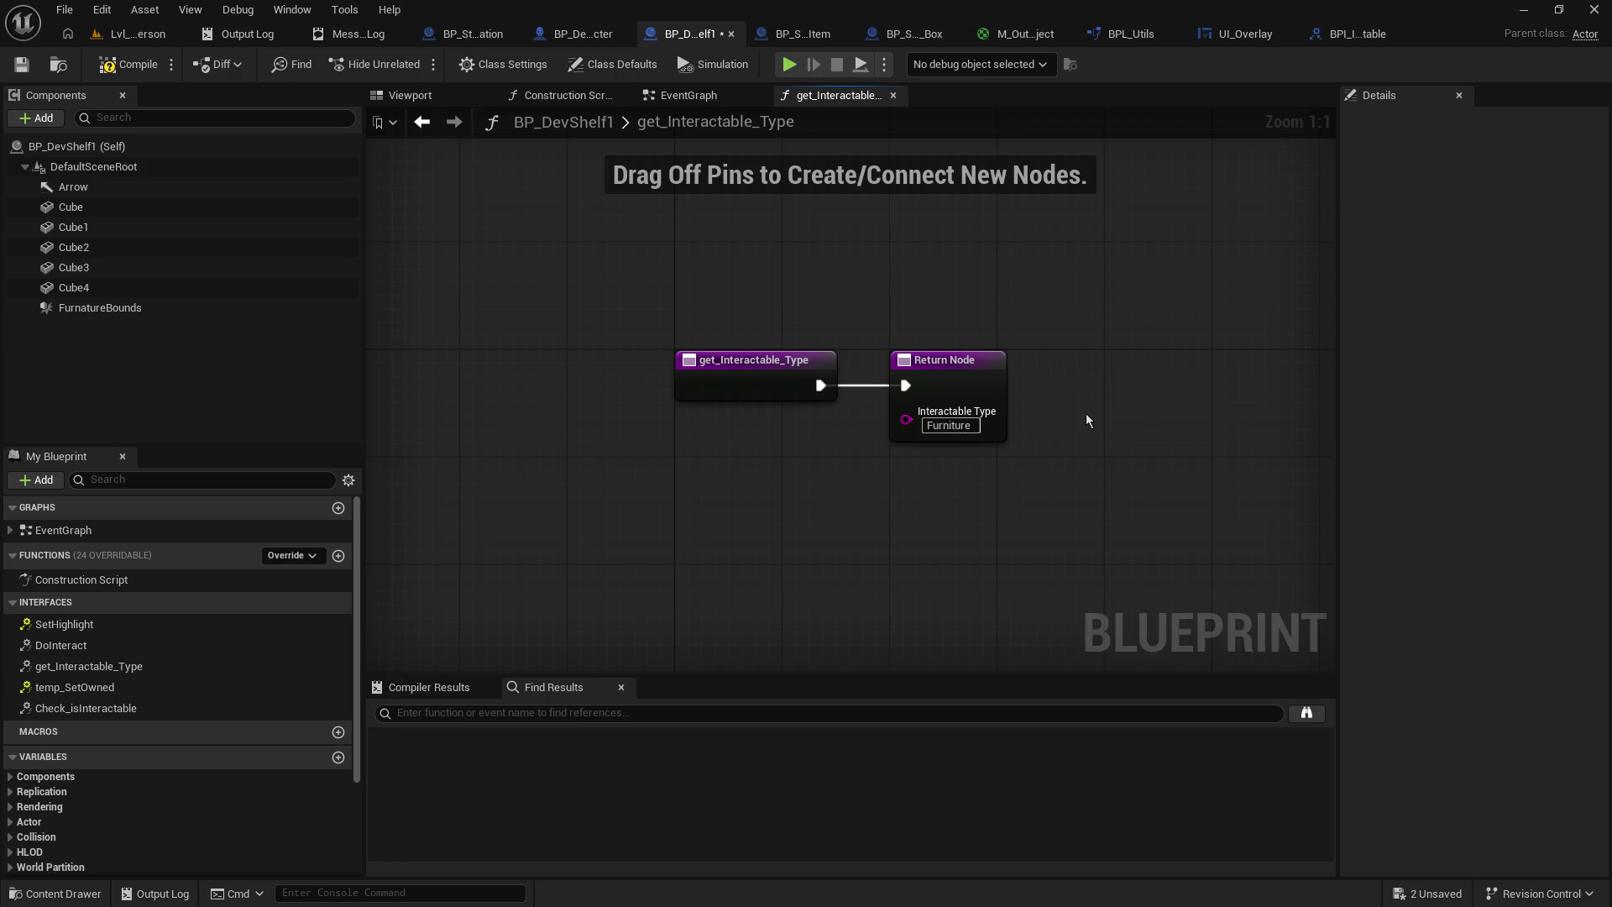
{"action": "key", "text": "ctrl+s"}
{"action": "left_click", "coordinate": [930, 40]}
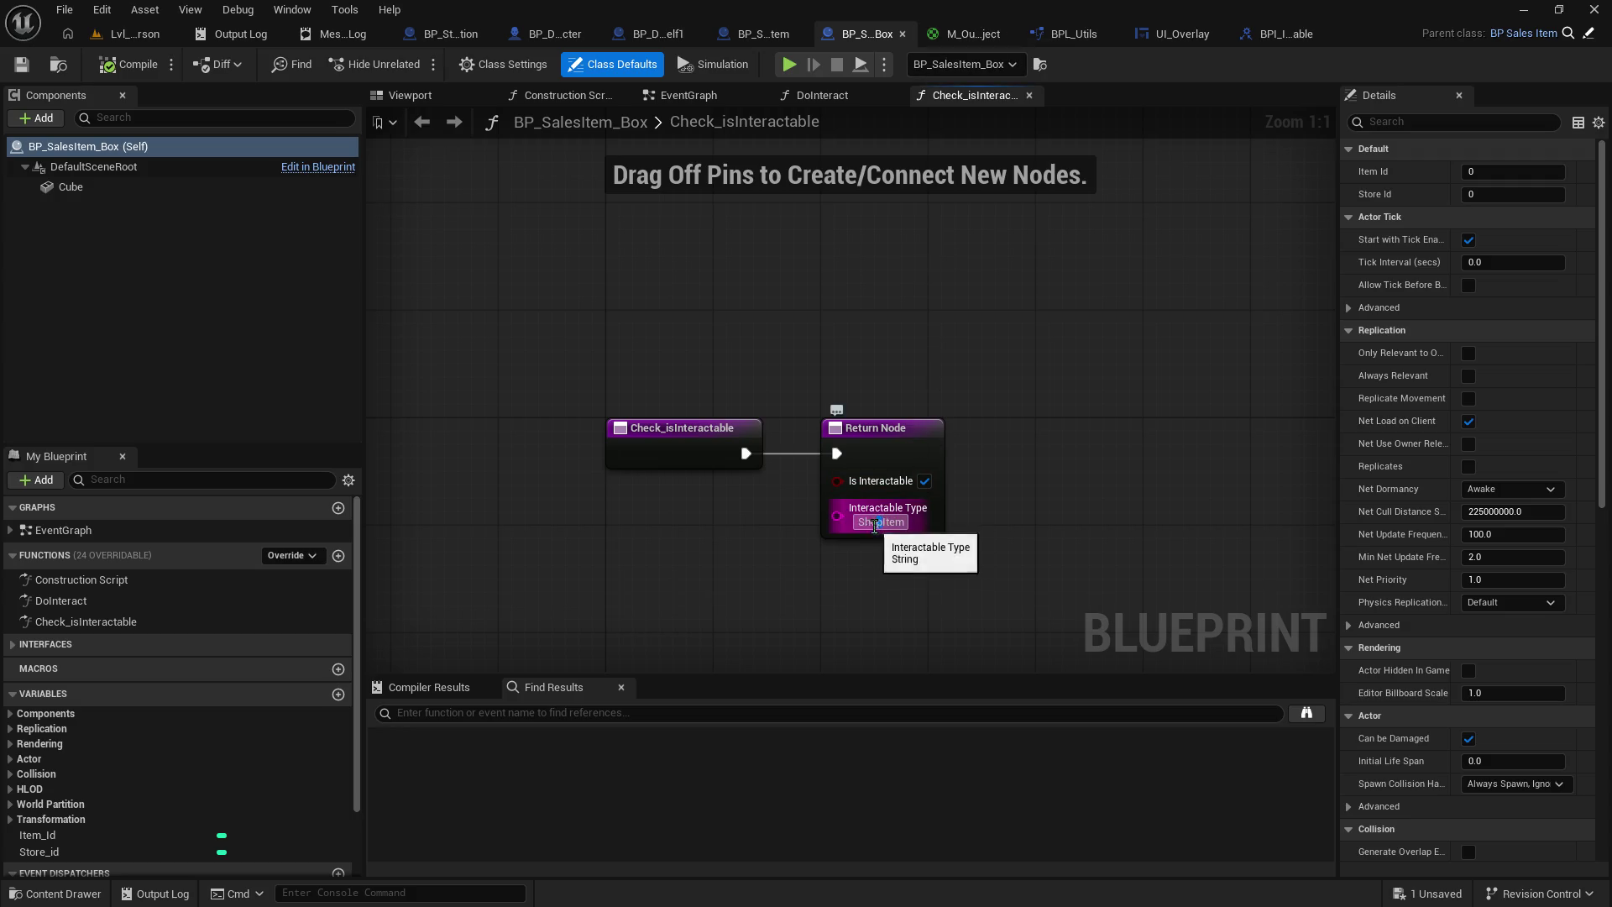
{"action": "key", "text": "ctrl+a"}
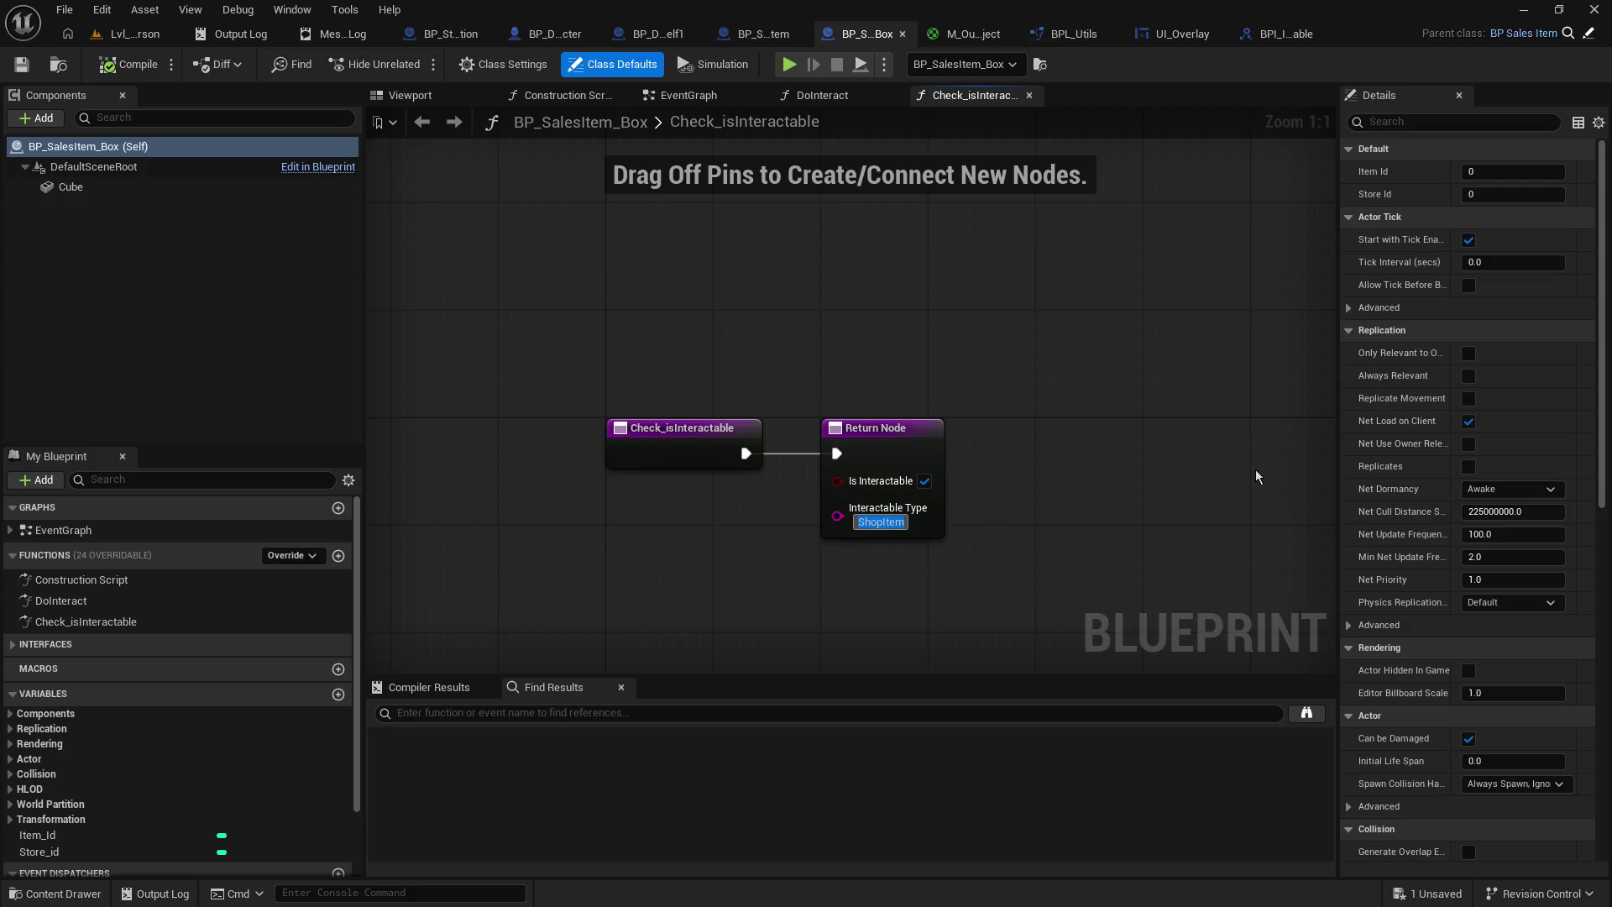
{"action": "left_click", "coordinate": [1078, 495]}
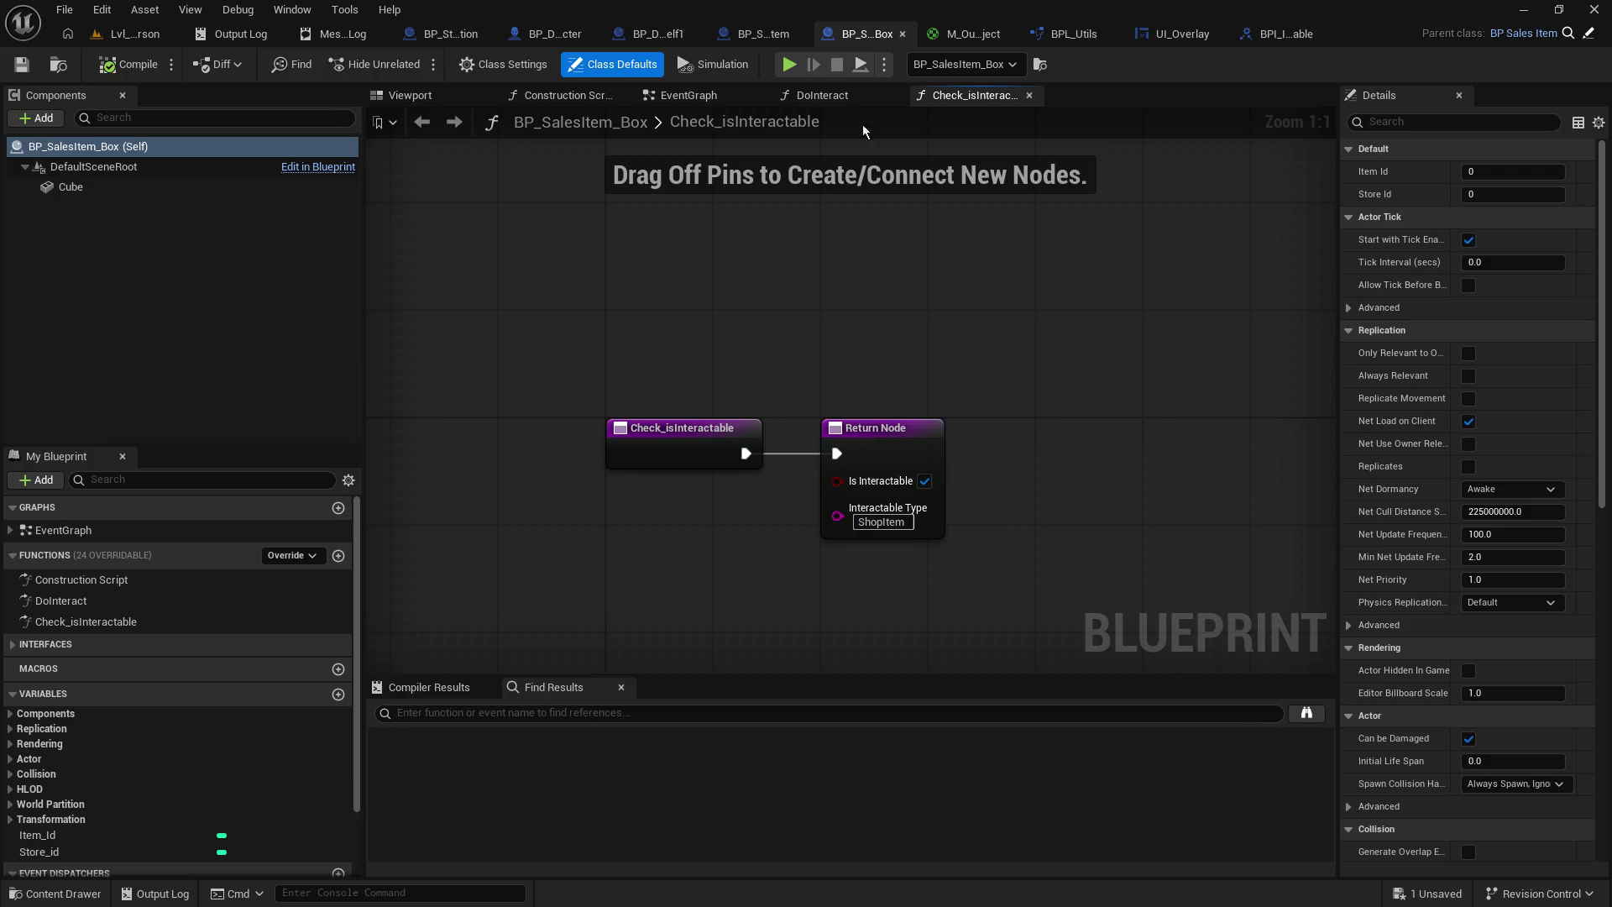
{"action": "left_click", "coordinate": [765, 41]}
{"action": "left_click", "coordinate": [865, 34]}
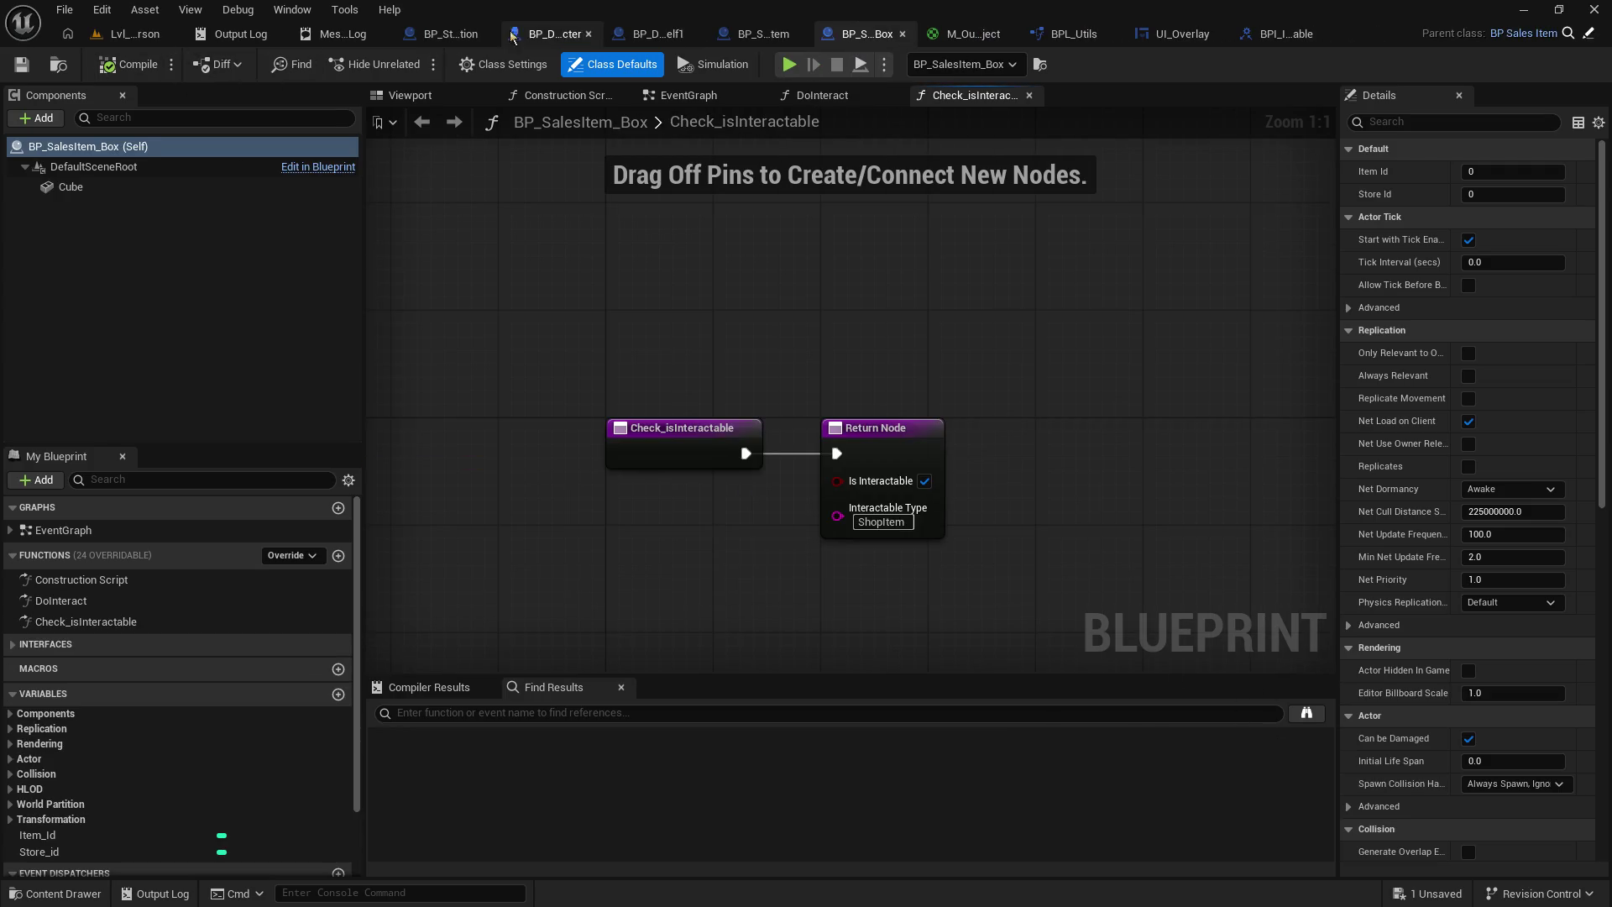
{"action": "left_click", "coordinate": [564, 35]}
{"action": "left_click", "coordinate": [669, 38]}
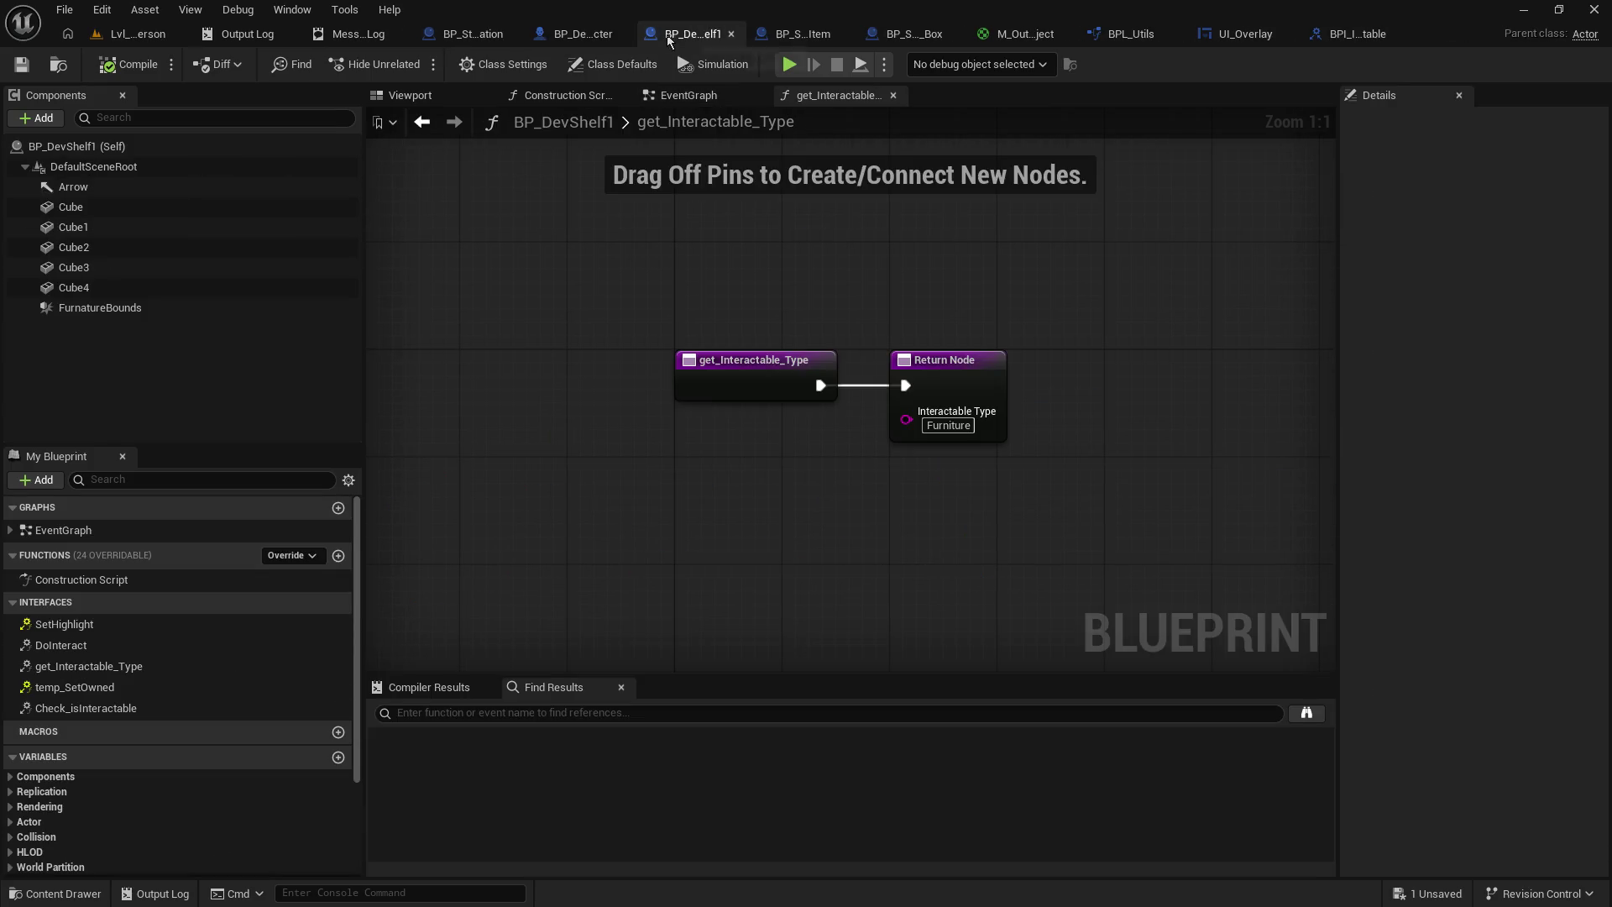
{"action": "left_click", "coordinate": [579, 34]}
- Add a reroute point on the traced actor reference wire in the character graph
{"action": "left_click_drag", "start_coordinate": [1041, 424], "coordinate": [433, 371]}
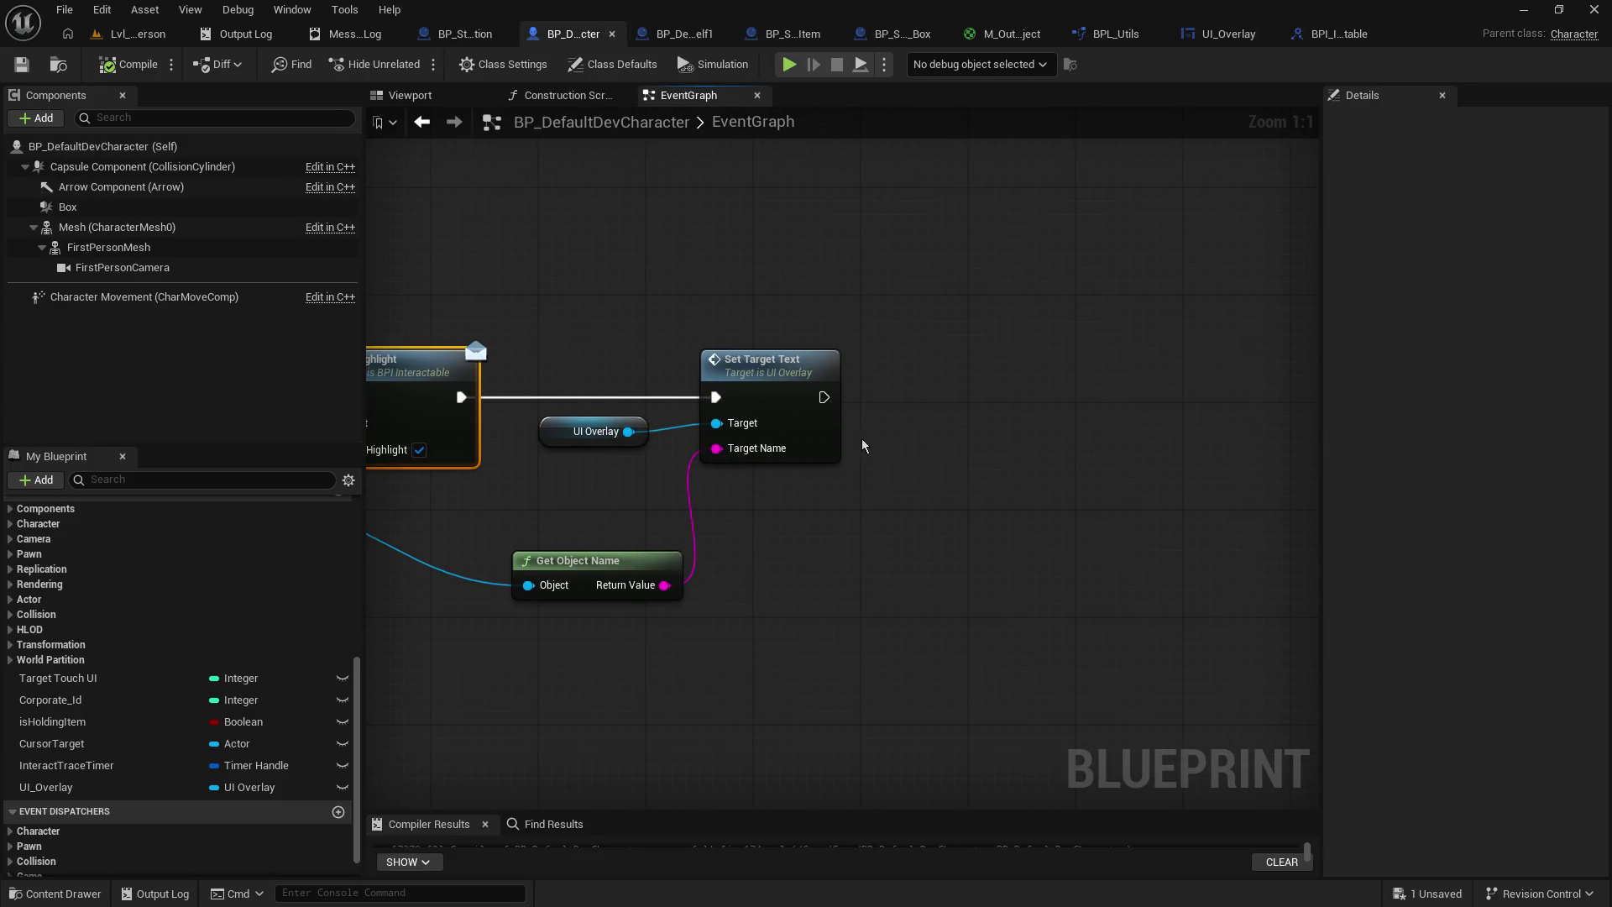
{"action": "mouse_move", "coordinate": [895, 372]}
{"action": "left_mouse_down"}
{"action": "mouse_move", "coordinate": [720, 457]}
{"action": "mouse_move", "coordinate": [1037, 461]}
{"action": "mouse_move", "coordinate": [895, 460]}
{"action": "mouse_move", "coordinate": [908, 525]}
{"action": "left_mouse_up"}
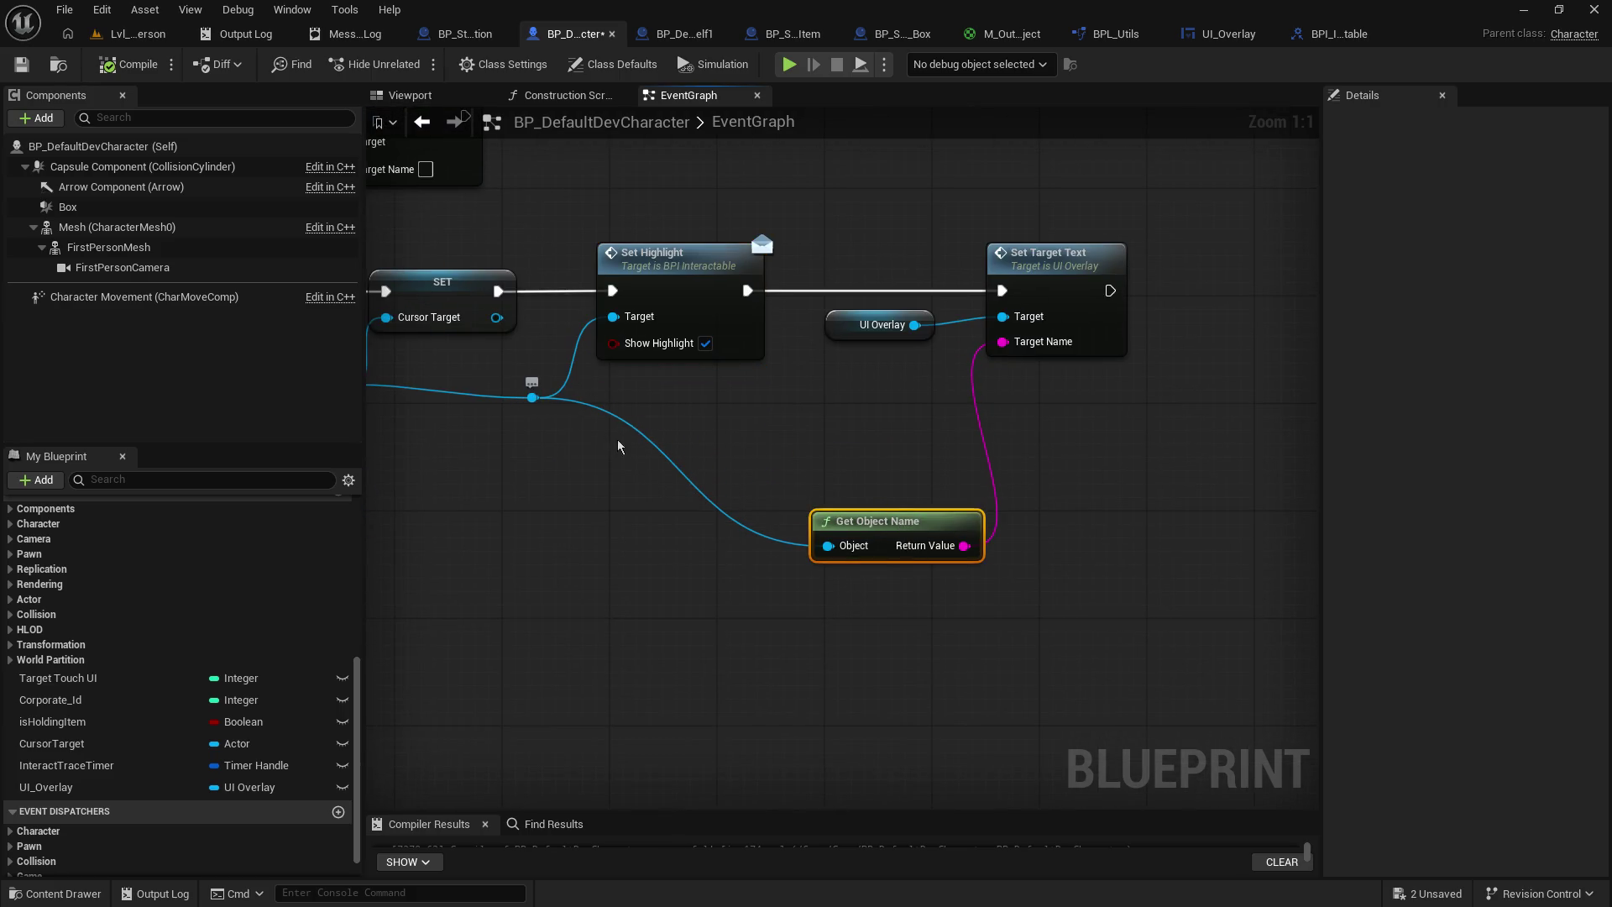
{"action": "double_click", "coordinate": [680, 467]}
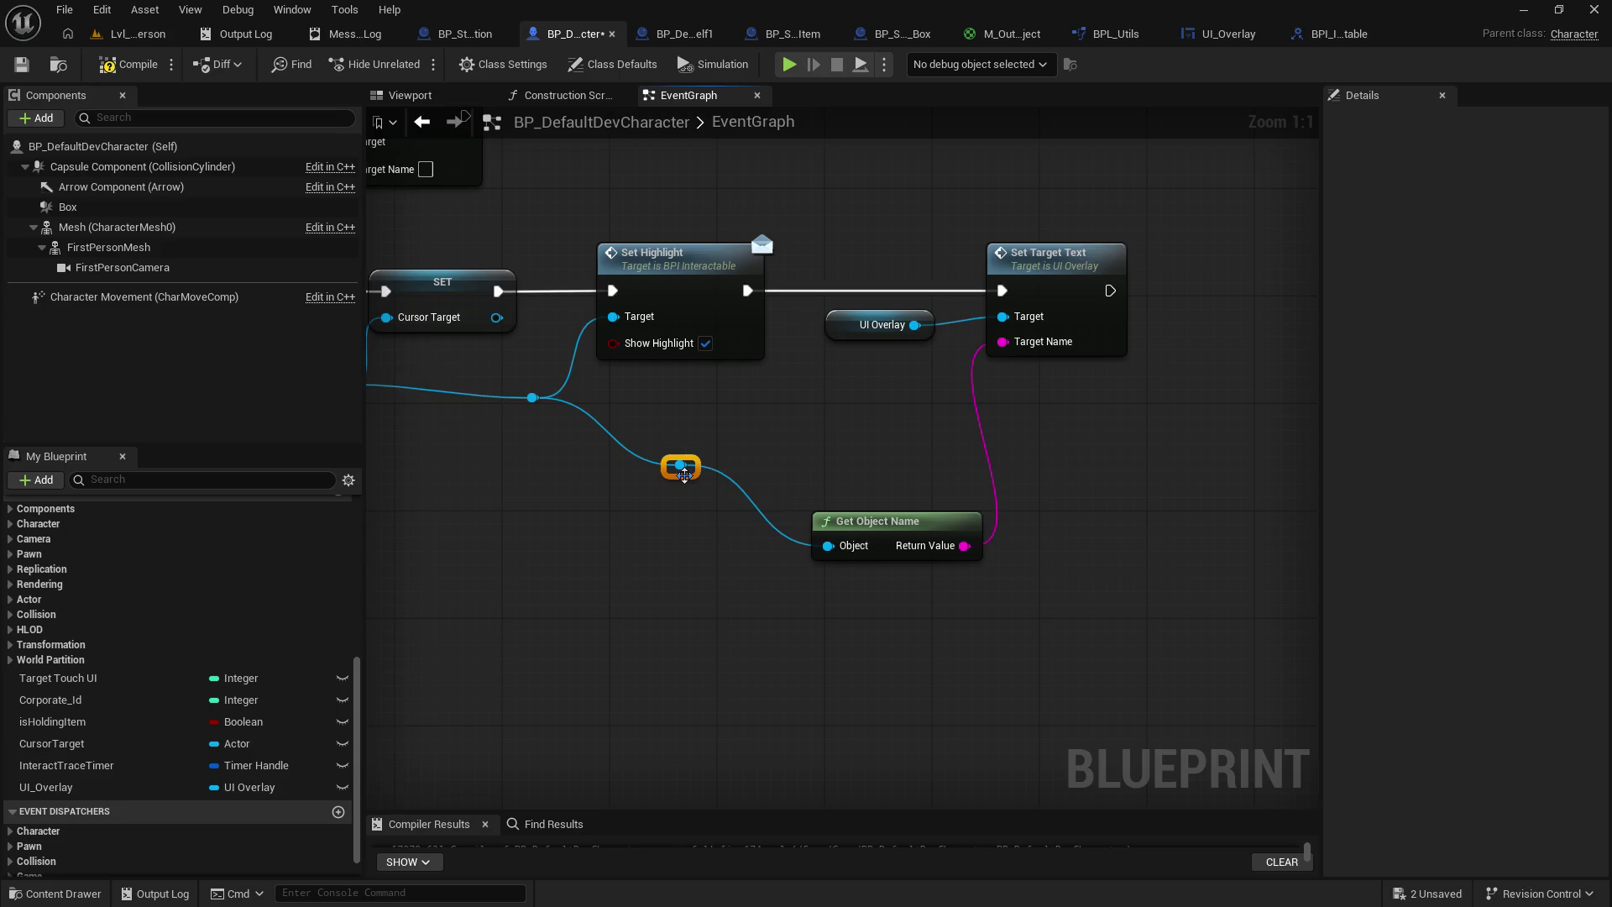
{"action": "key", "text": "ctrl+z"}
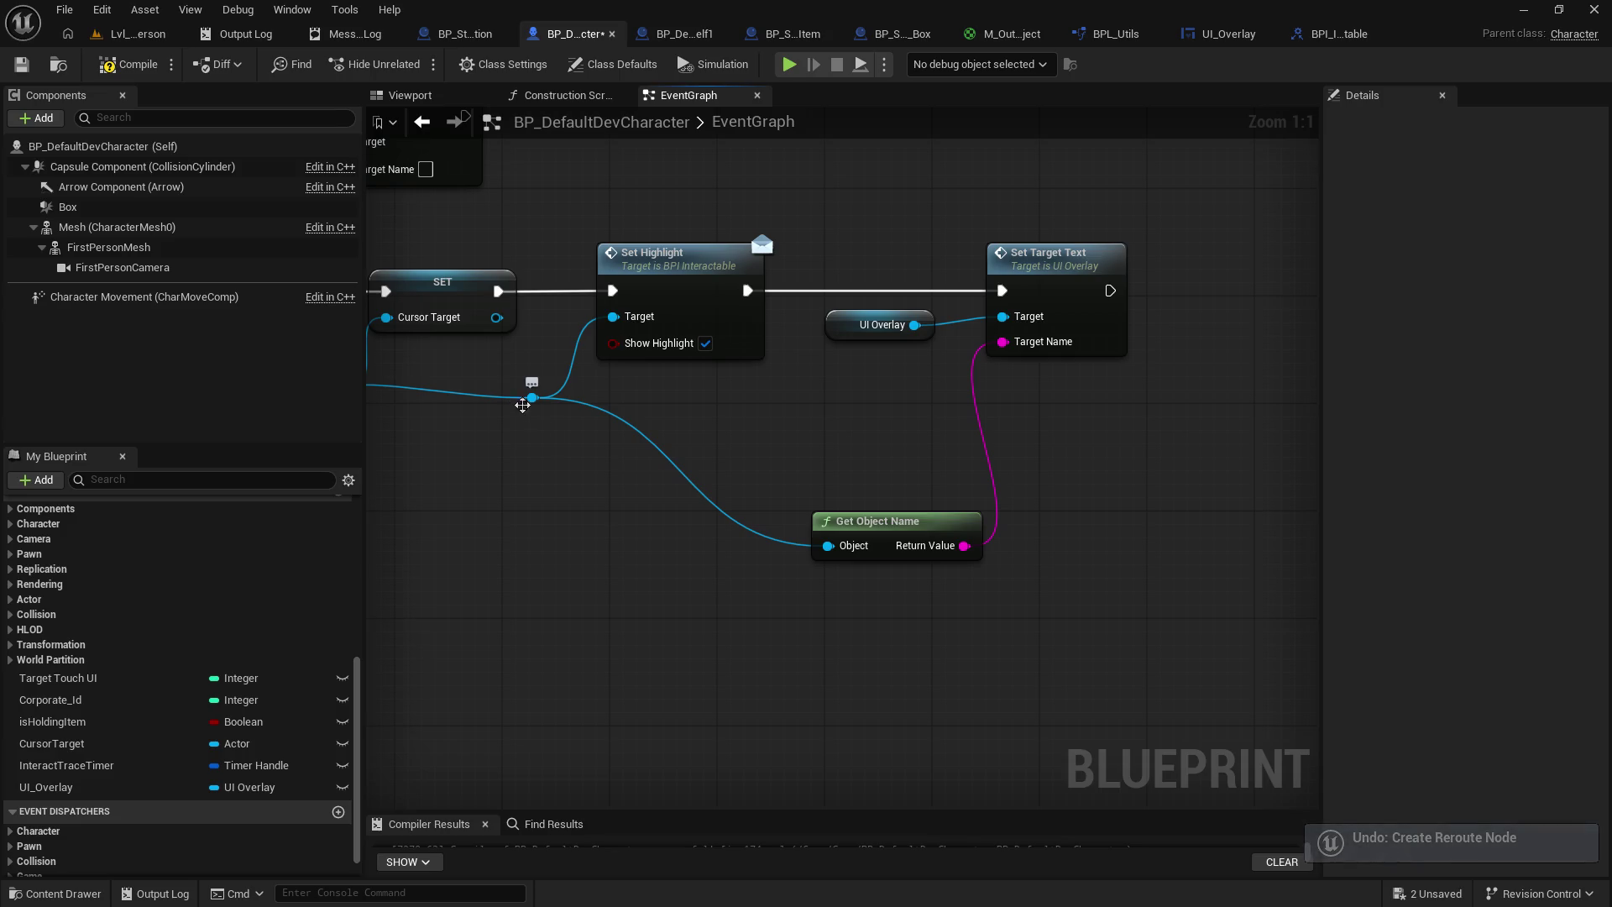
{"action": "mouse_move", "coordinate": [714, 516]}
{"action": "left_mouse_down"}
{"action": "mouse_move", "coordinate": [873, 556]}
{"action": "mouse_move", "coordinate": [836, 426]}
{"action": "mouse_move", "coordinate": [762, 516]}
{"action": "left_mouse_up"}
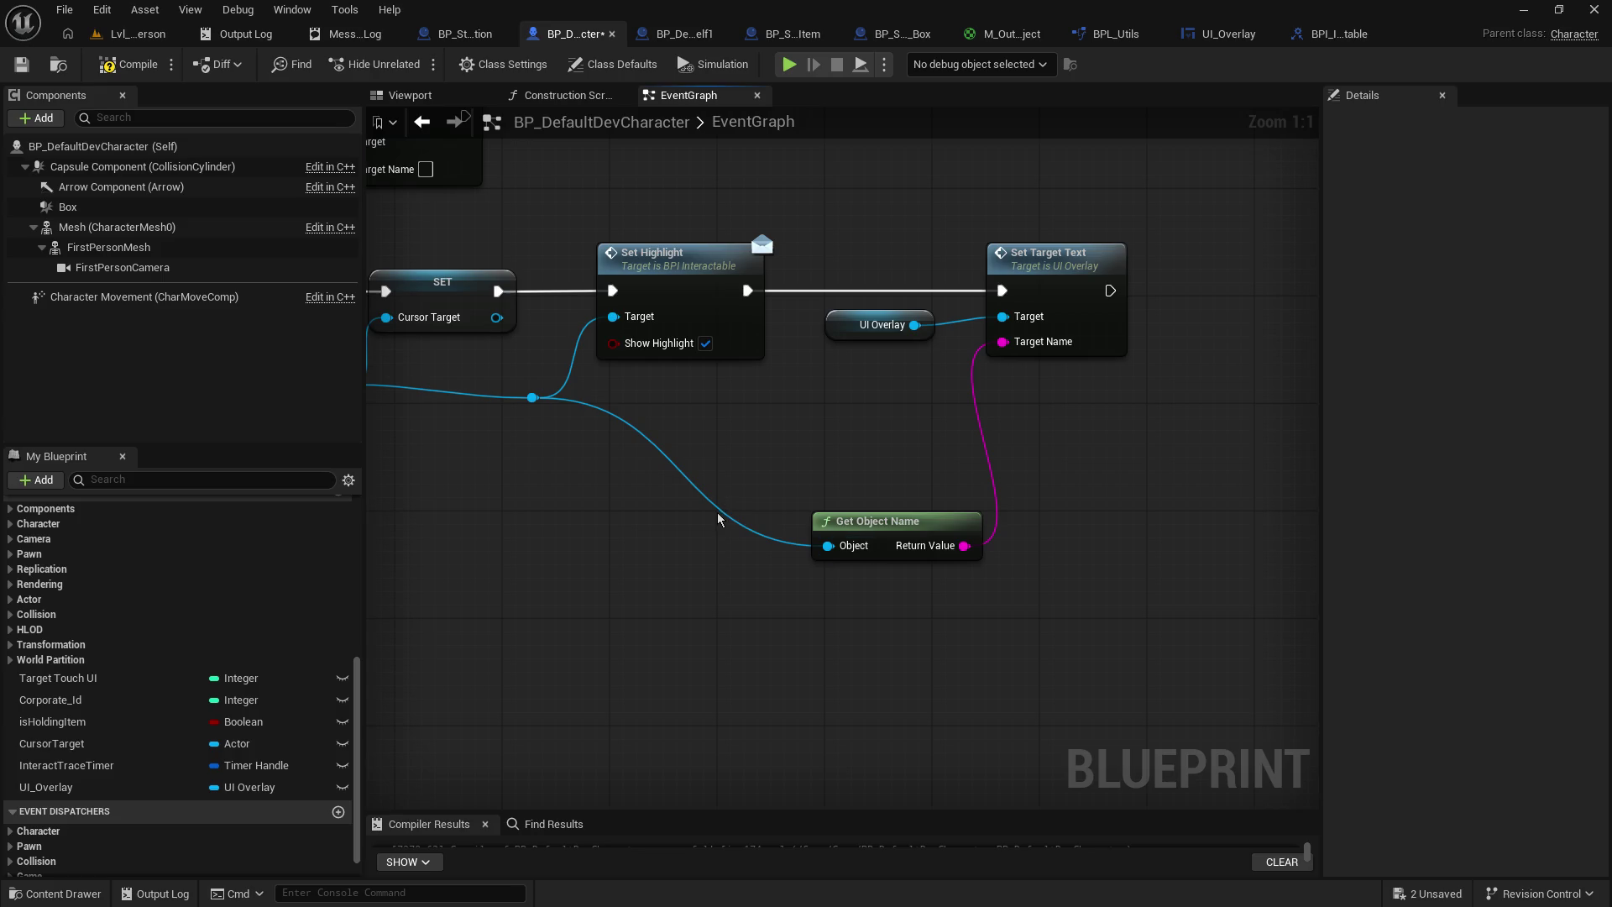
{"action": "double_click", "coordinate": [721, 507]}
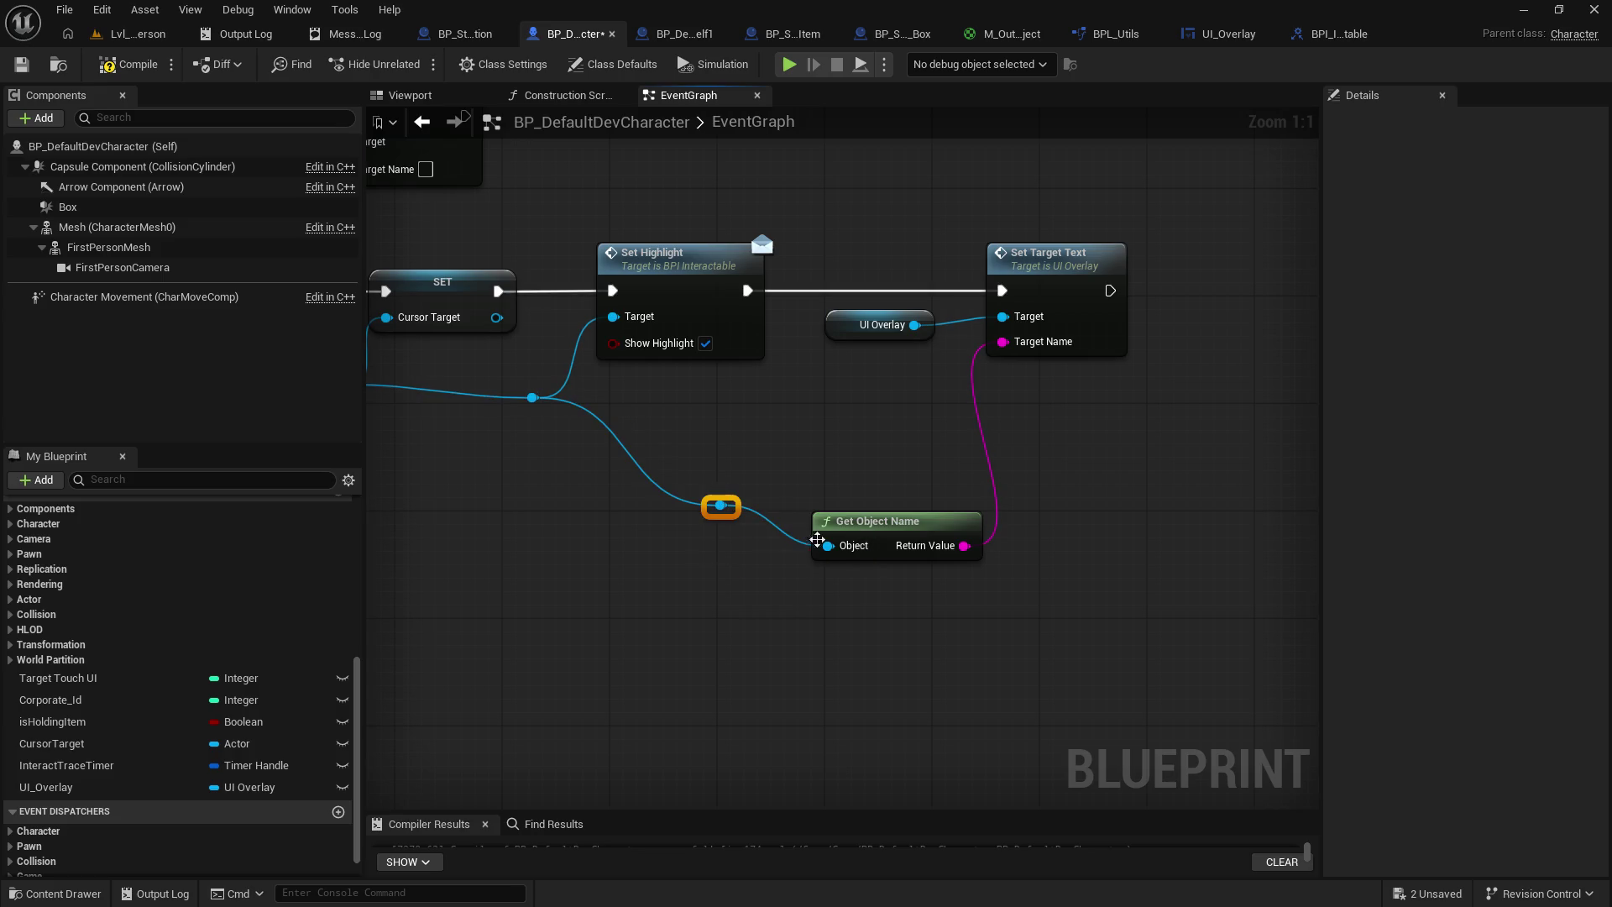
- Create Get Interactable Type from the actor reference and chain it after Set Target Text
{"action": "mouse_move", "coordinate": [728, 506]}
{"action": "left_mouse_down"}
{"action": "mouse_move", "coordinate": [802, 454]}
{"action": "mouse_move", "coordinate": [1076, 401]}
{"action": "left_mouse_up"}
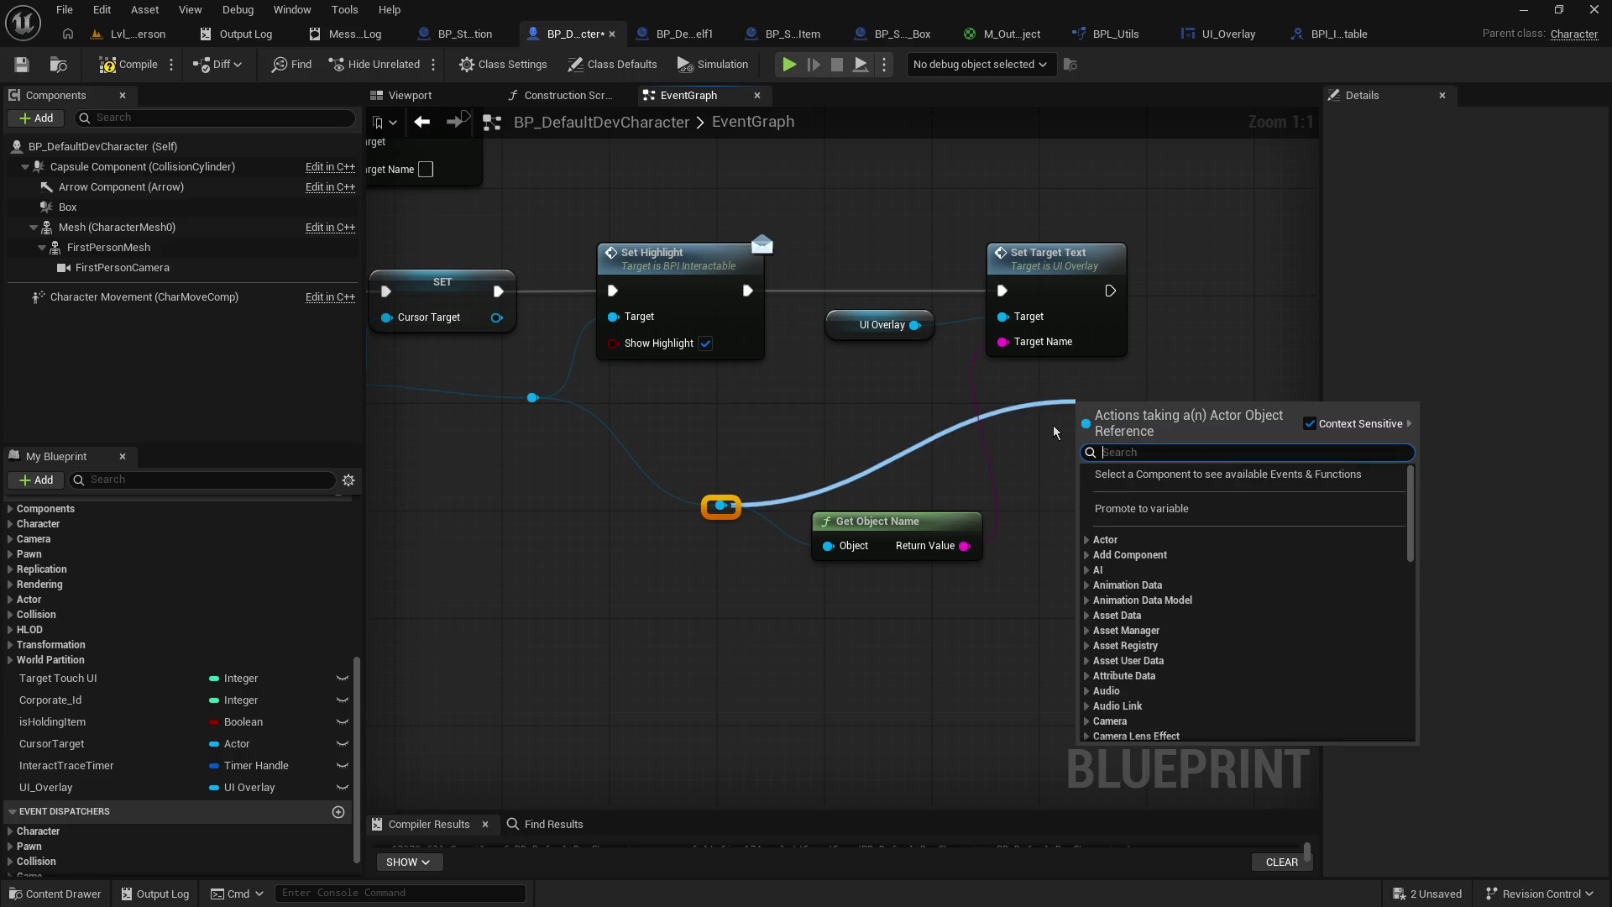
{"action": "type", "text": "get"}
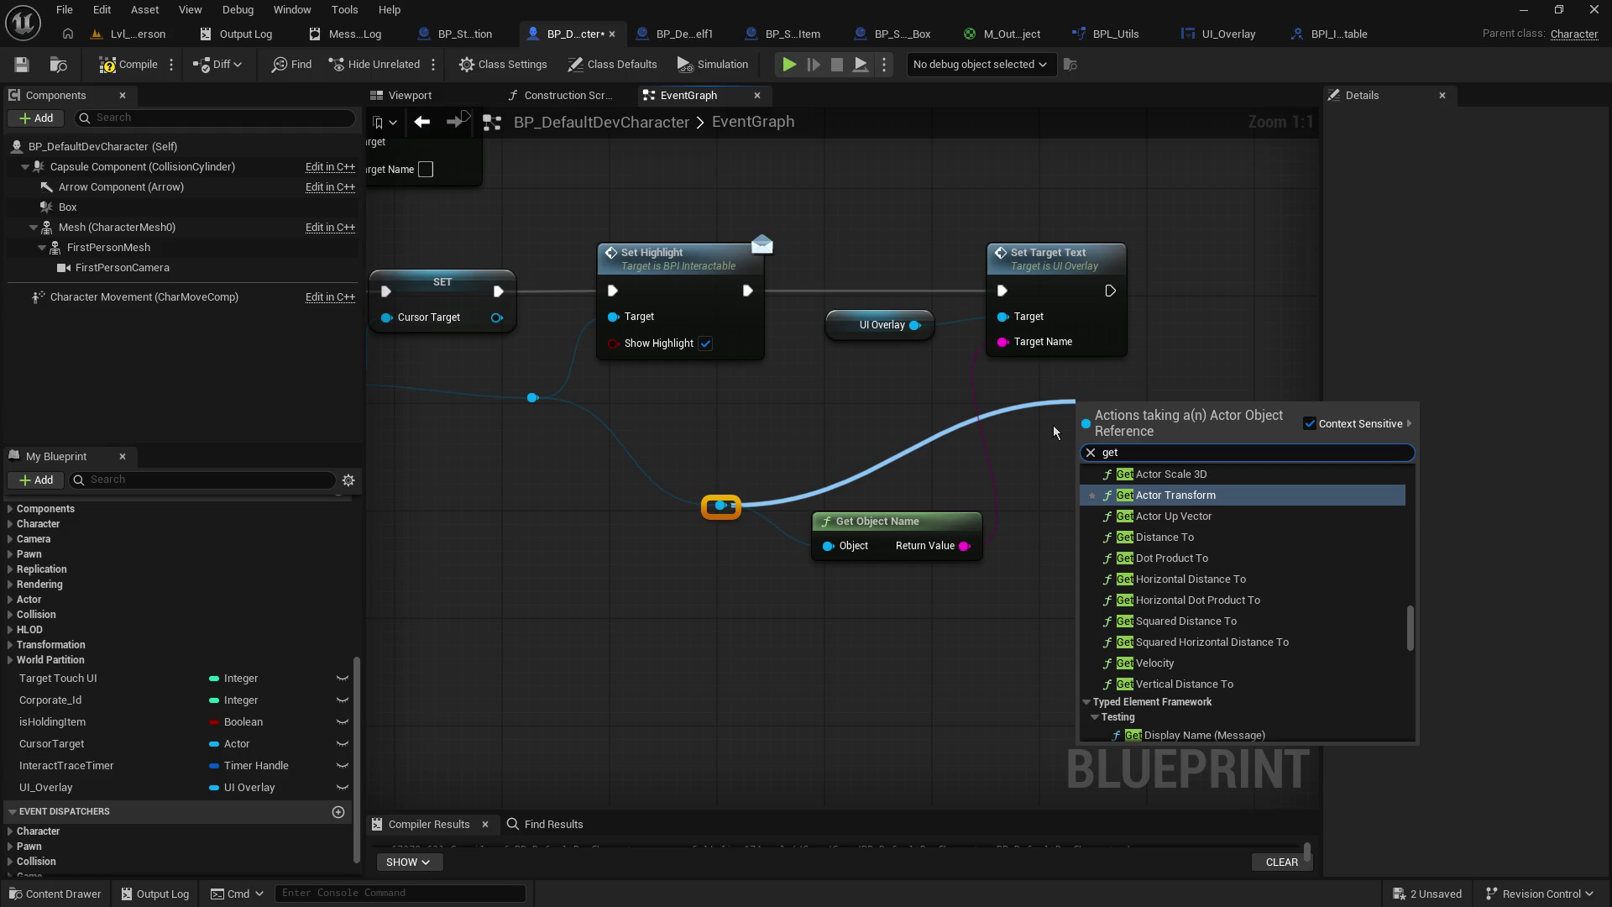
{"action": "type", "text": " type"}
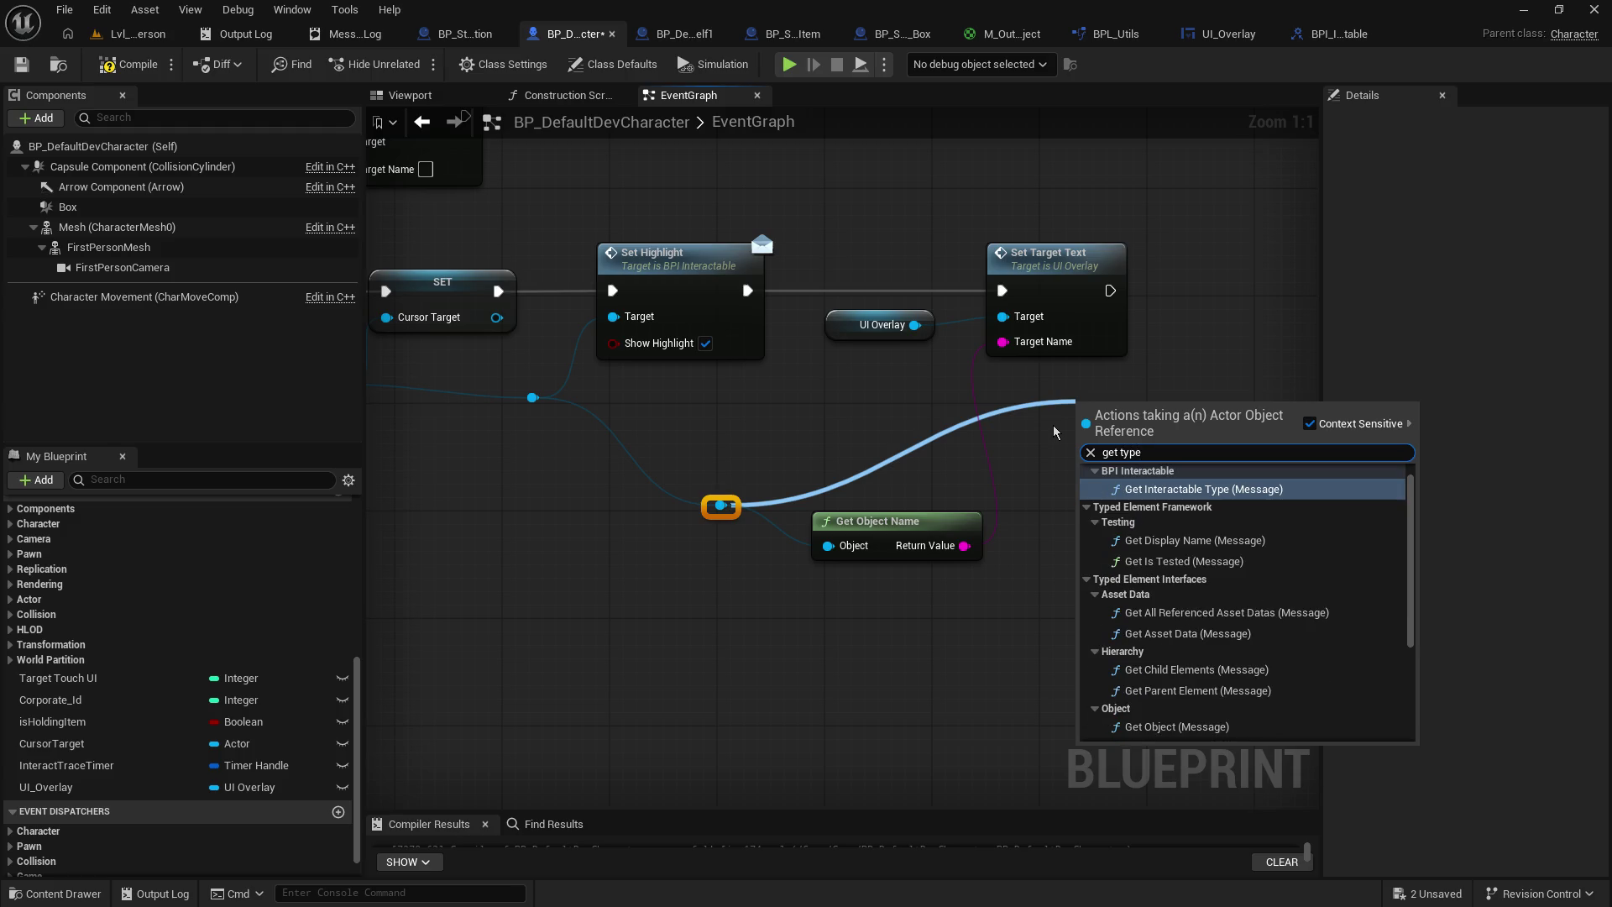
{"action": "left_click", "coordinate": [1204, 488]}
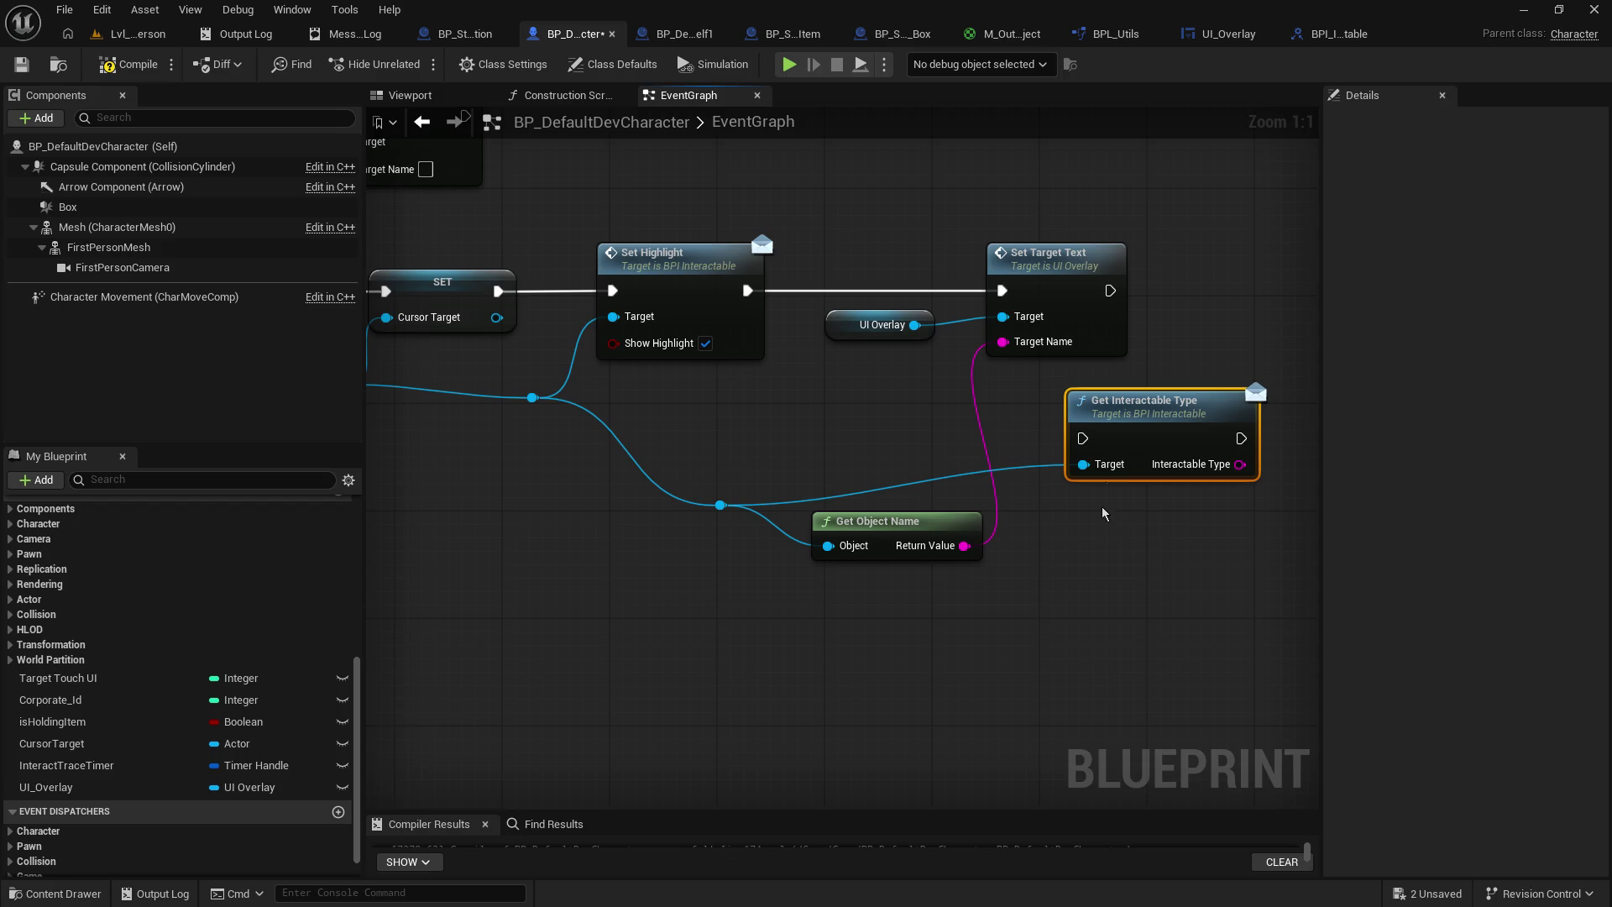
{"action": "left_click_drag", "start_coordinate": [1237, 370], "coordinate": [1264, 262]}
{"action": "left_click_drag", "start_coordinate": [1109, 290], "coordinate": [1191, 304]}
- Tidy the graph around Get Interactable Type, adding a reroute on its Target wire
{"action": "left_click_drag", "start_coordinate": [870, 523], "coordinate": [773, 404]}
{"action": "left_click_drag", "start_coordinate": [1050, 471], "coordinate": [650, 564]}
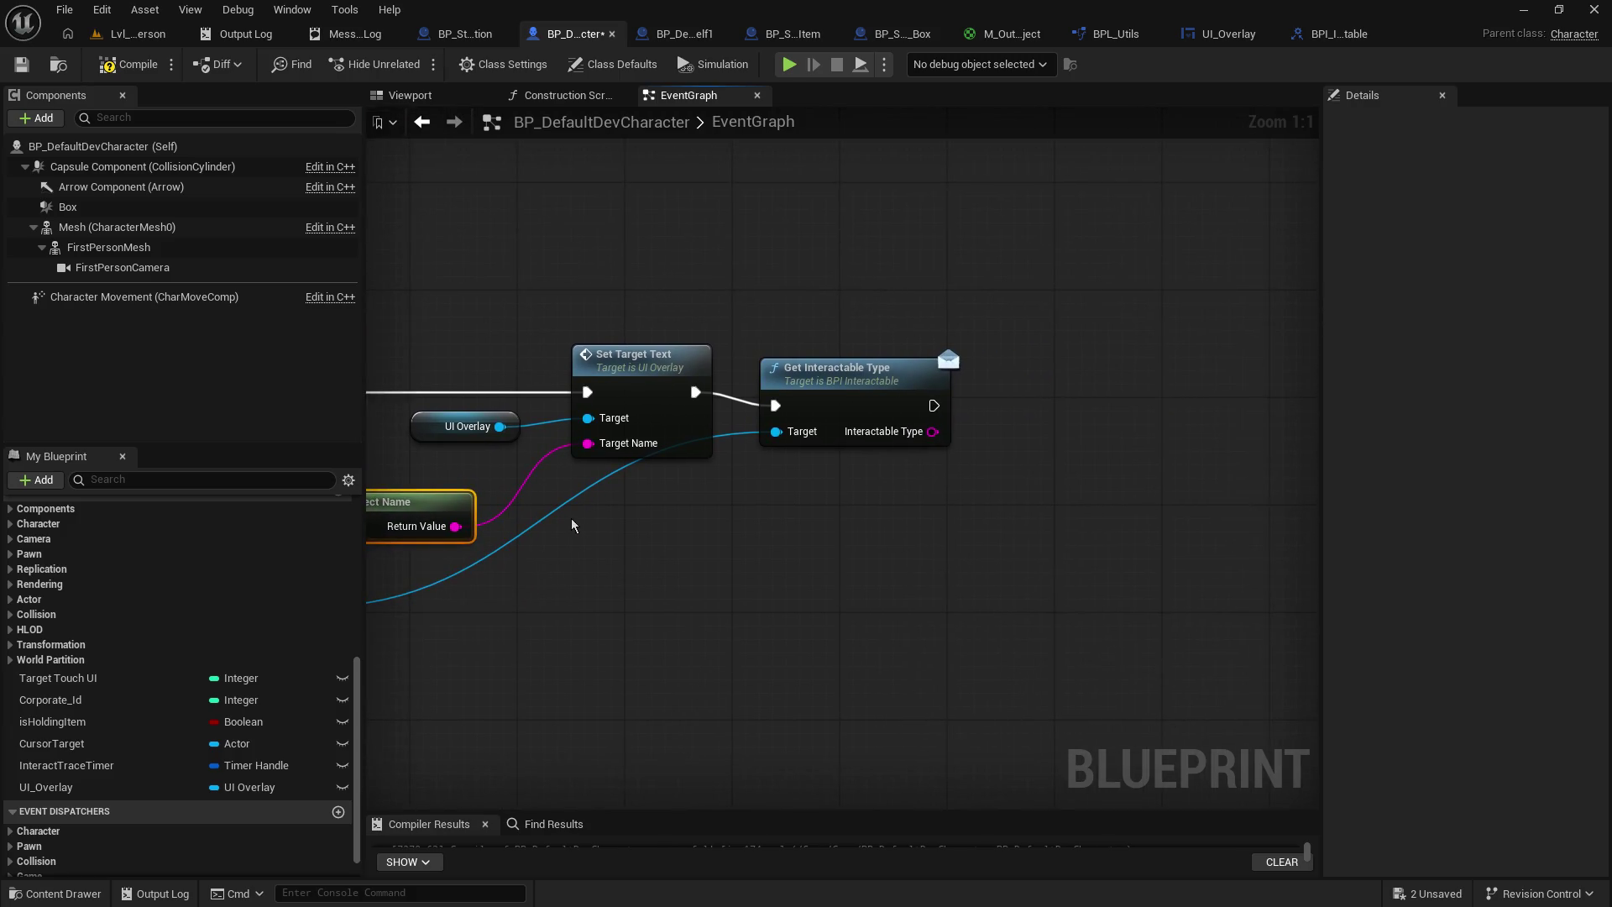
{"action": "double_click", "coordinate": [546, 501]}
{"action": "left_click_drag", "start_coordinate": [561, 502], "coordinate": [675, 574]}
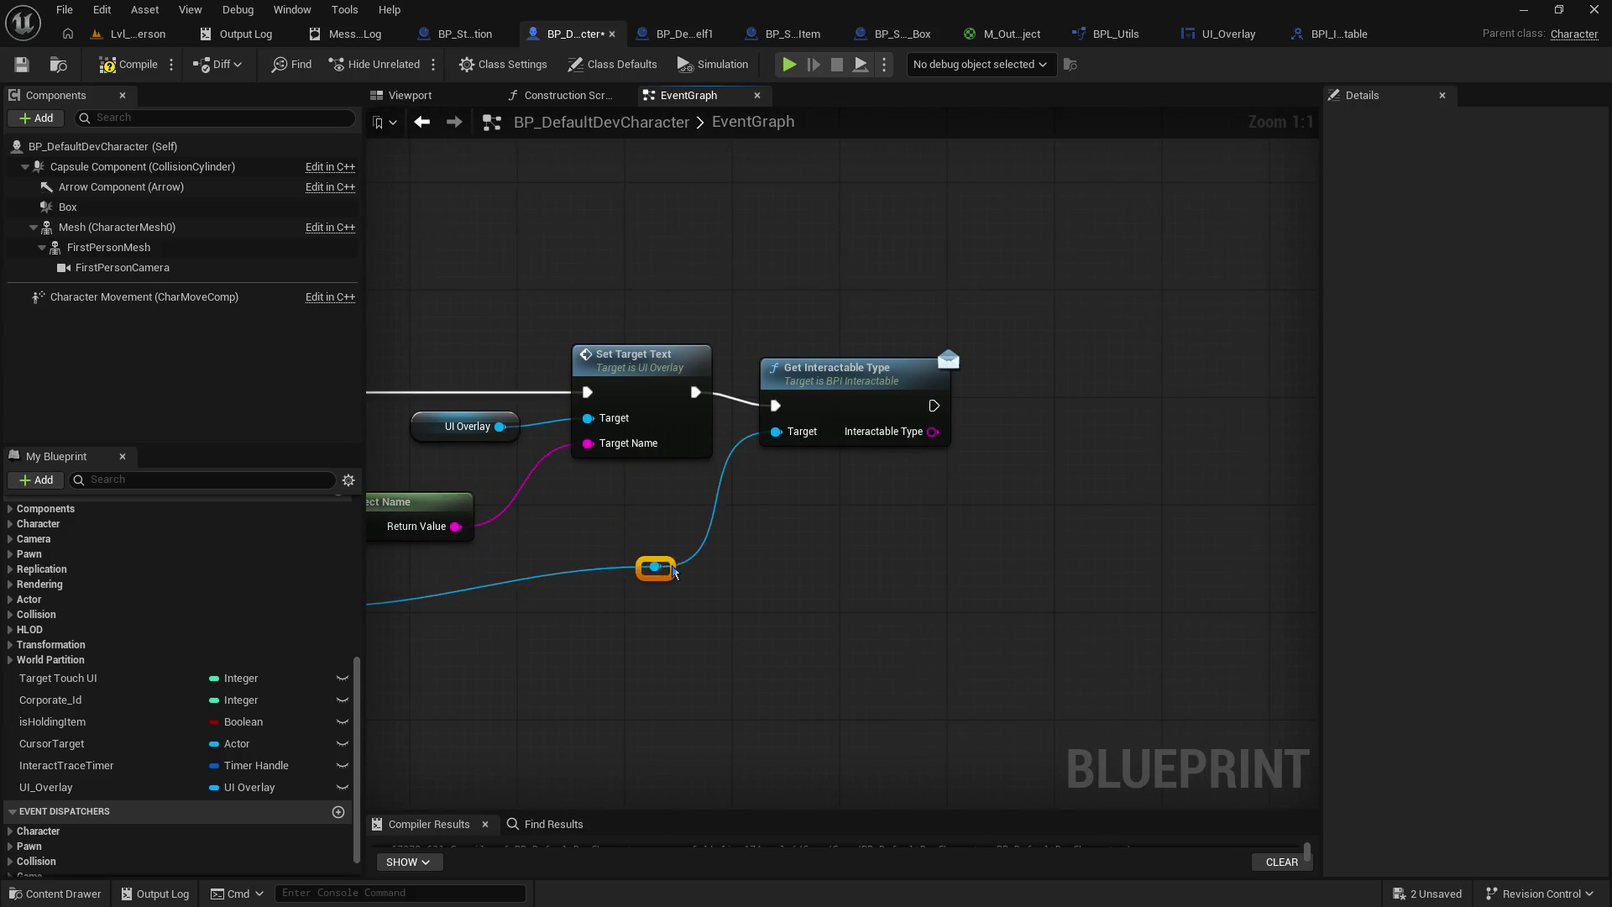
{"action": "left_click", "coordinate": [839, 368]}
{"action": "left_click_drag", "start_coordinate": [529, 464], "coordinate": [1070, 470]}
{"action": "scroll", "coordinate": [1070, 471], "scroll_direction": "down", "scroll_amount": 3}
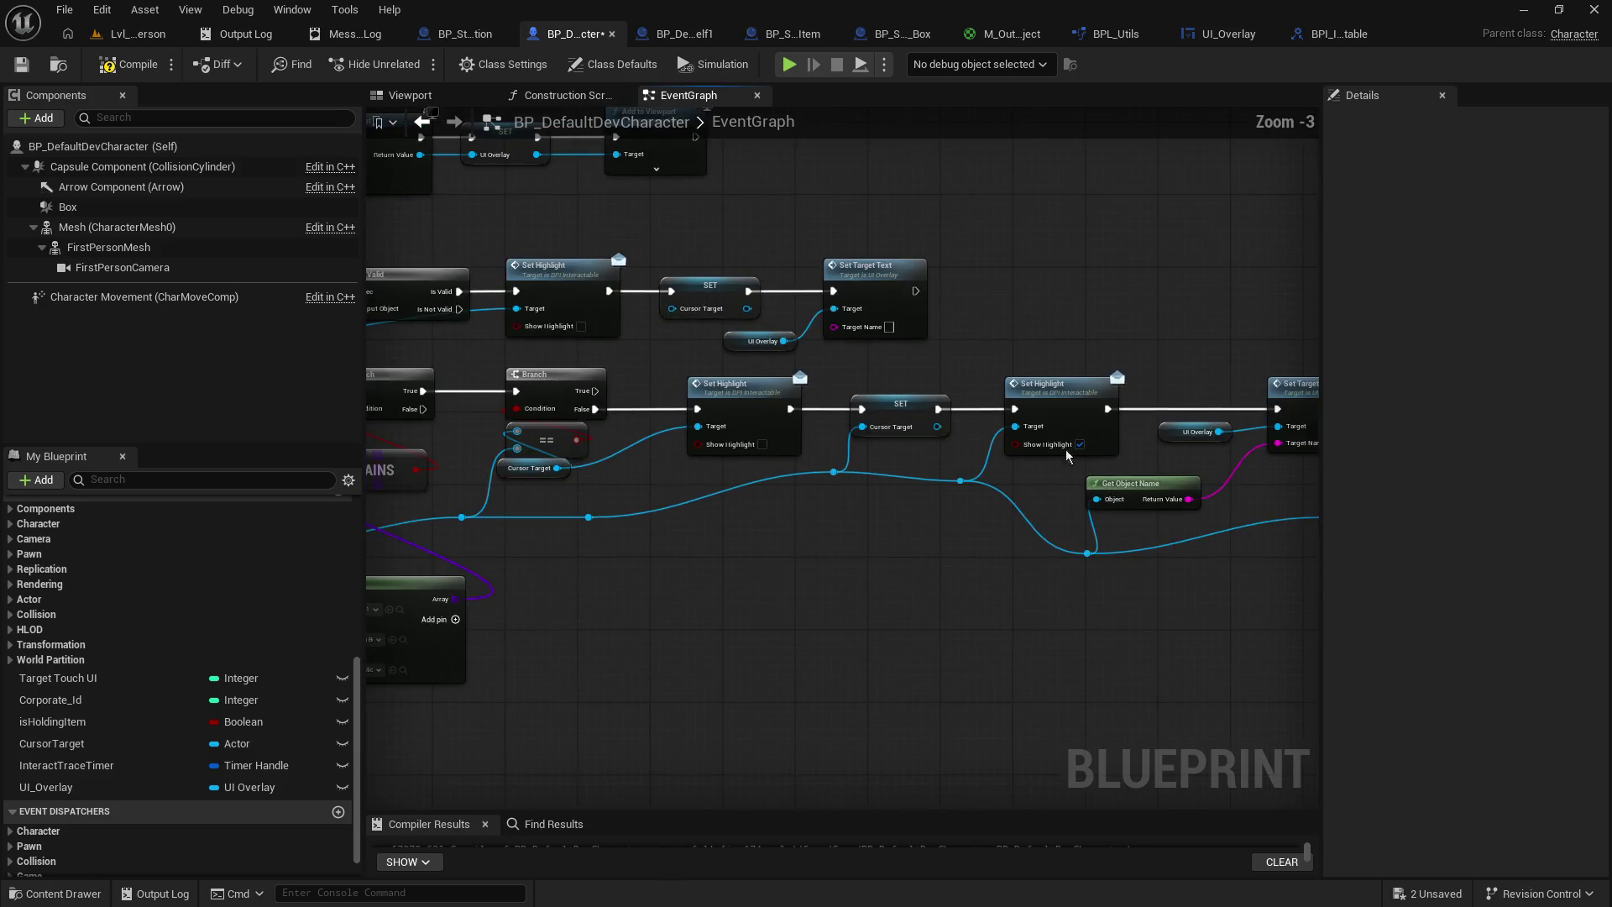
{"action": "key", "text": "f"}
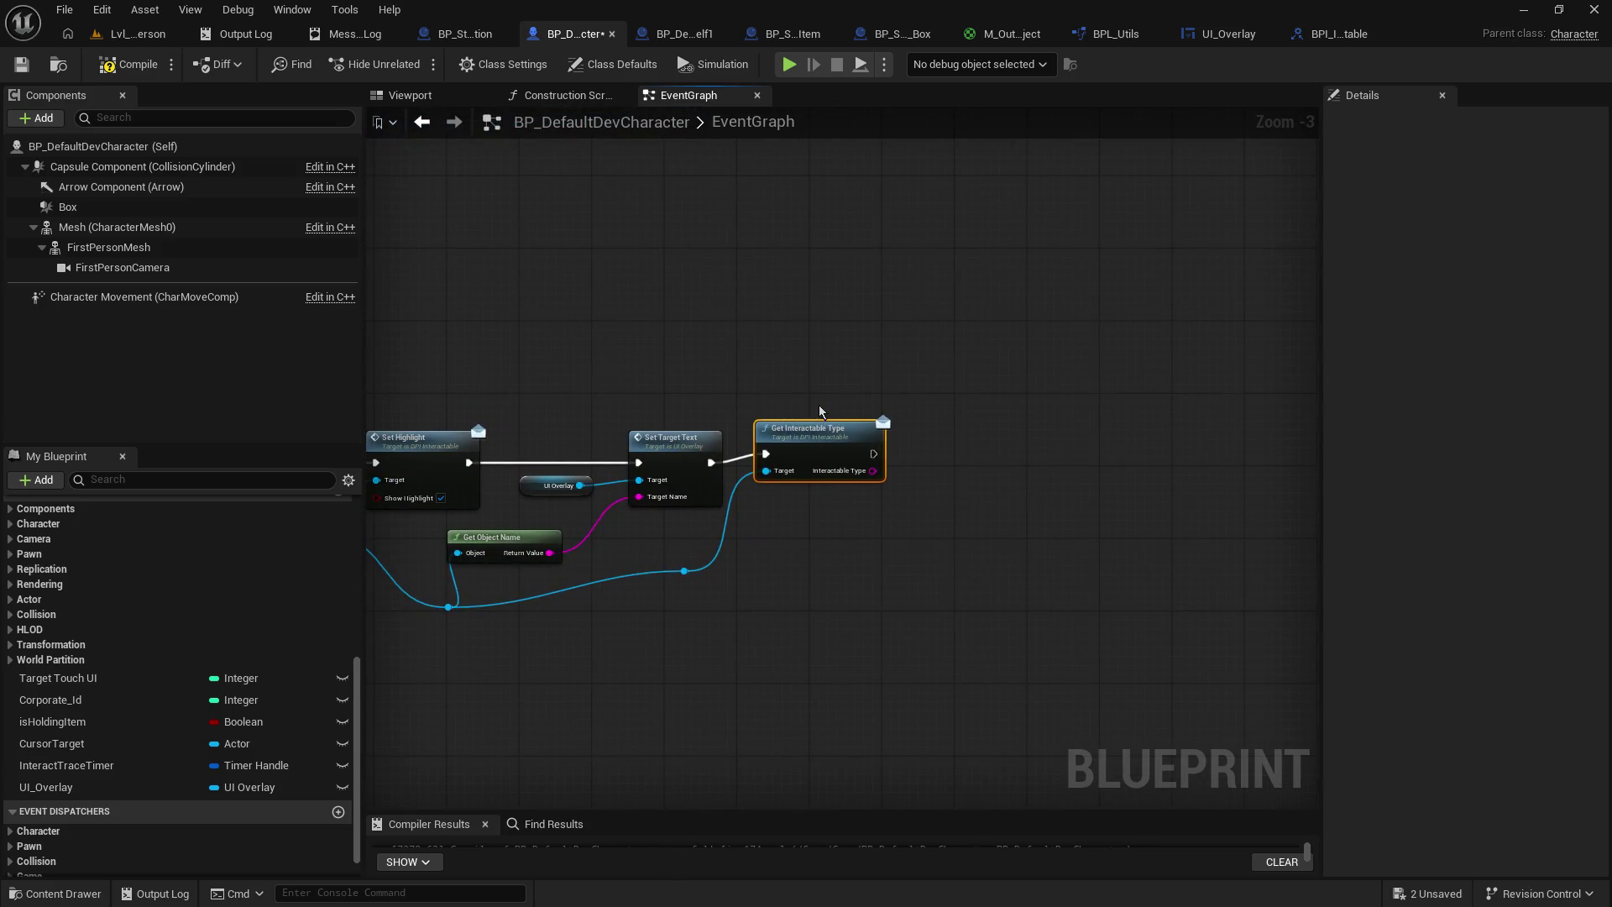
{"action": "scroll", "coordinate": [912, 529], "scroll_direction": "up", "scroll_amount": 3}
{"action": "left_click_drag", "start_coordinate": [890, 525], "coordinate": [720, 553]}
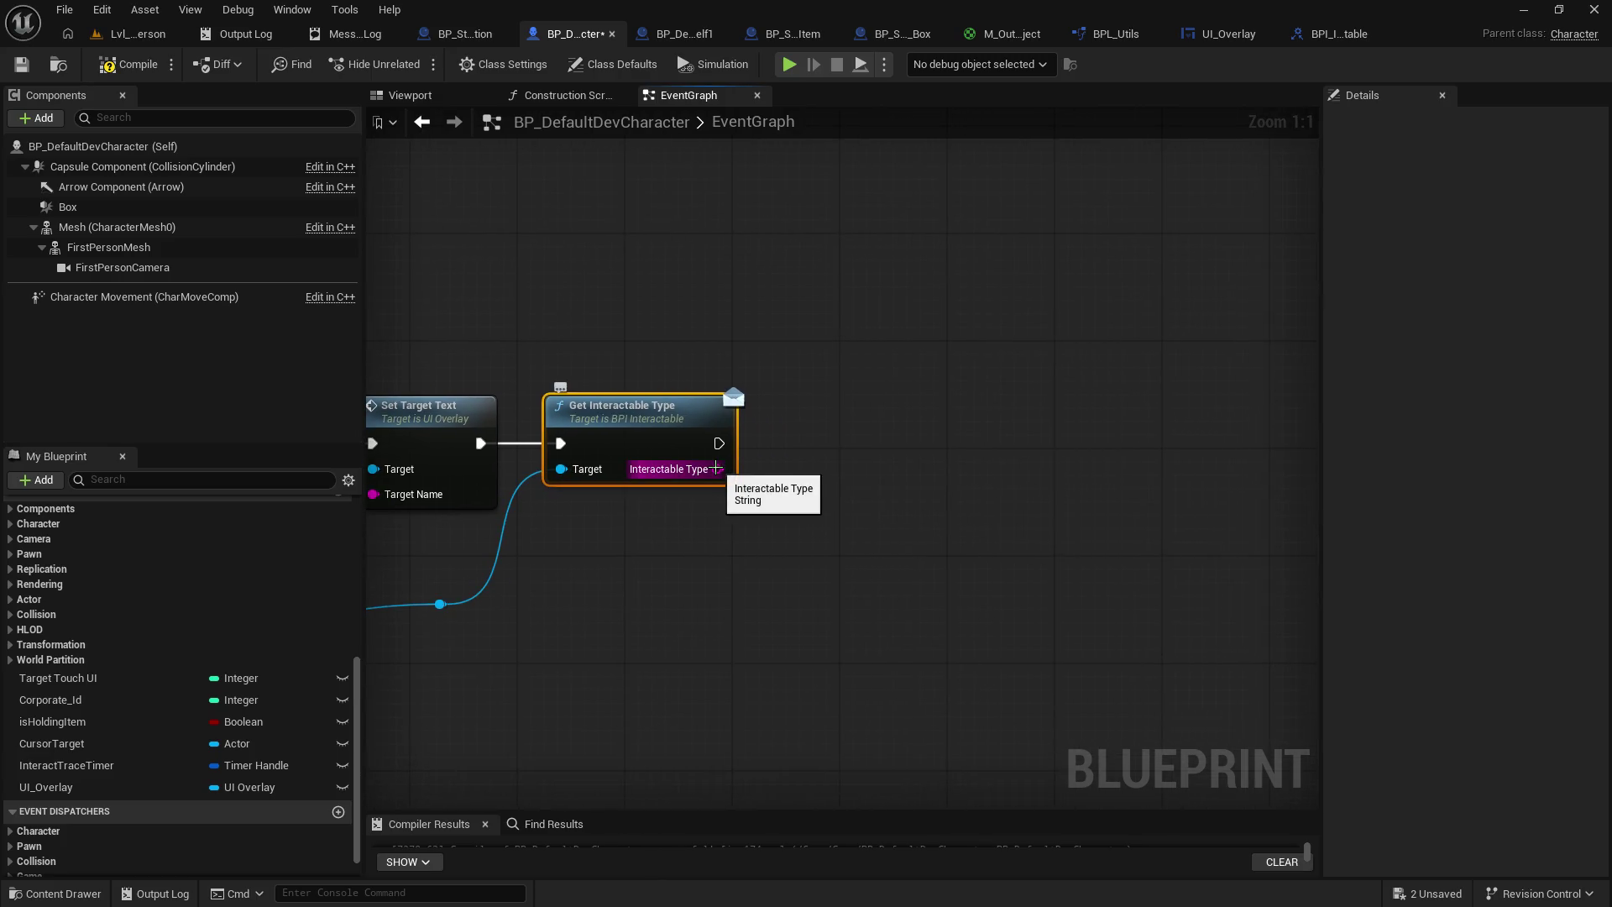
{"action": "mouse_move", "coordinate": [714, 467]}
{"action": "left_mouse_down"}
{"action": "mouse_move", "coordinate": [896, 533]}
{"action": "mouse_move", "coordinate": [640, 369]}
{"action": "mouse_move", "coordinate": [756, 318]}
{"action": "mouse_move", "coordinate": [453, 361]}
{"action": "left_mouse_up"}
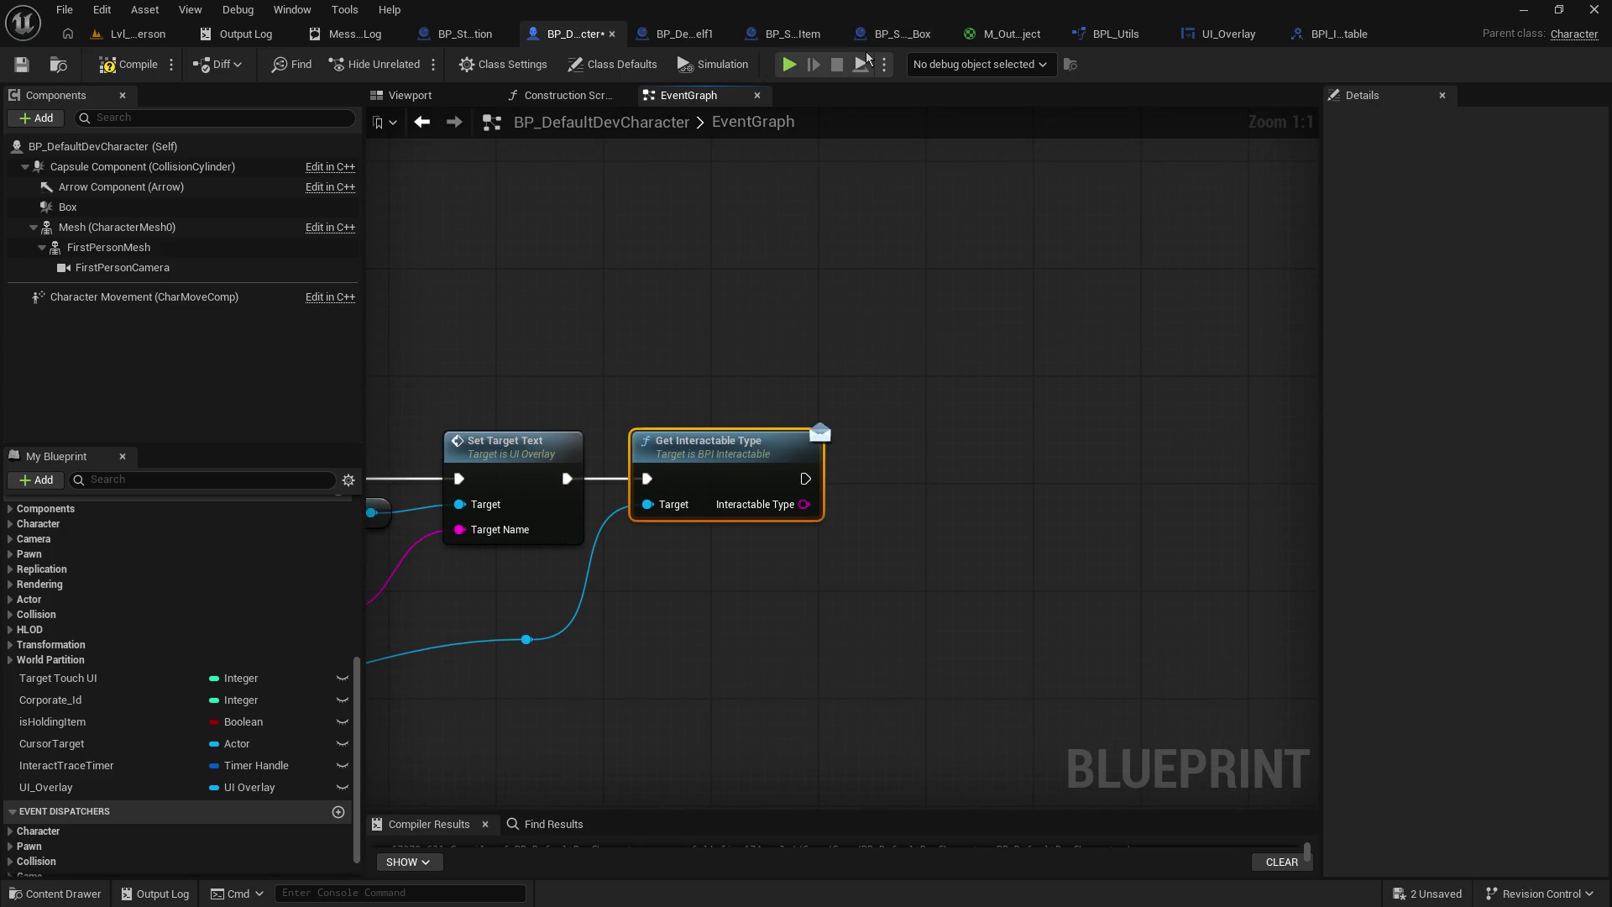
- Browse the shelf's get_Interactable_Type and the sales items' Check_isInteractable graphs, ending on BP_StoreLocation
{"action": "left_click", "coordinate": [697, 32]}
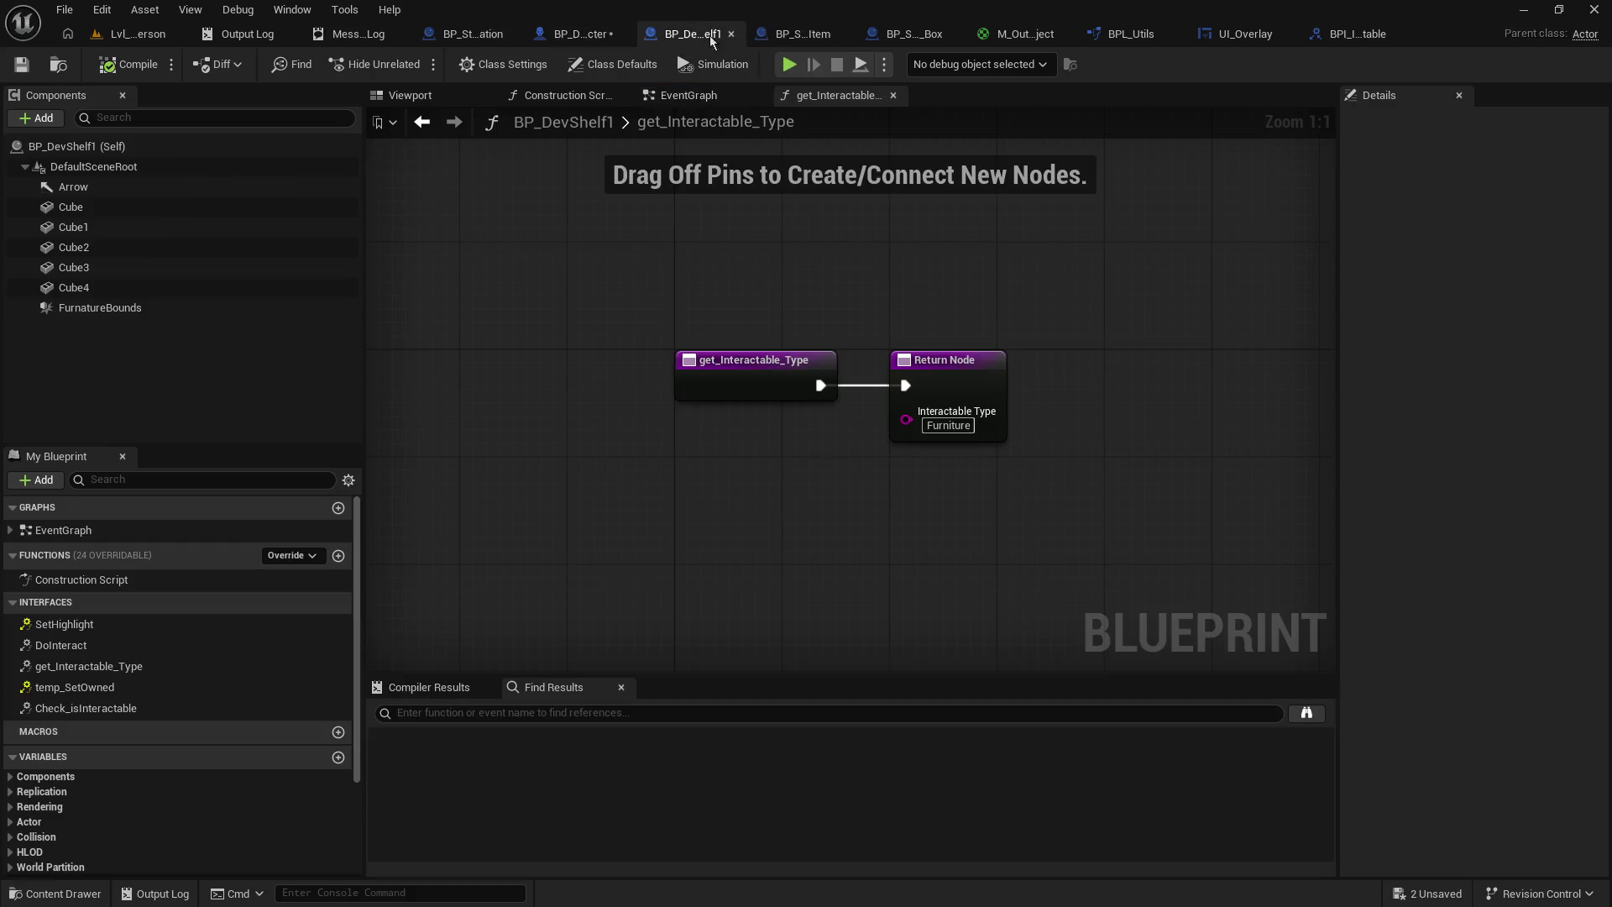
{"action": "left_click", "coordinate": [793, 35]}
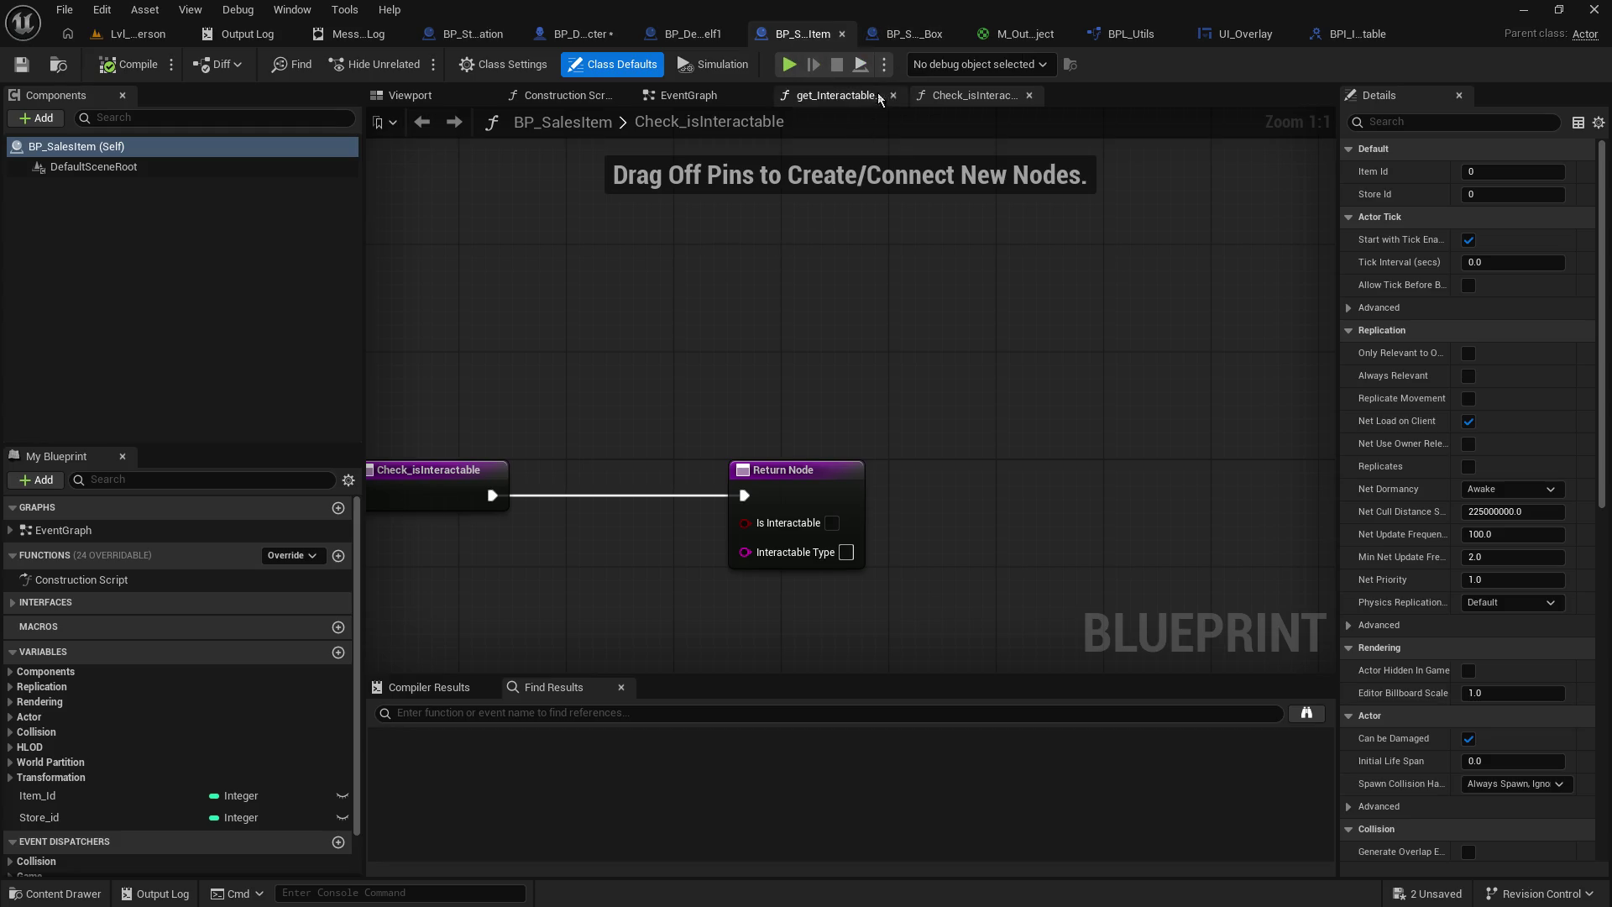
{"action": "left_click", "coordinate": [911, 34]}
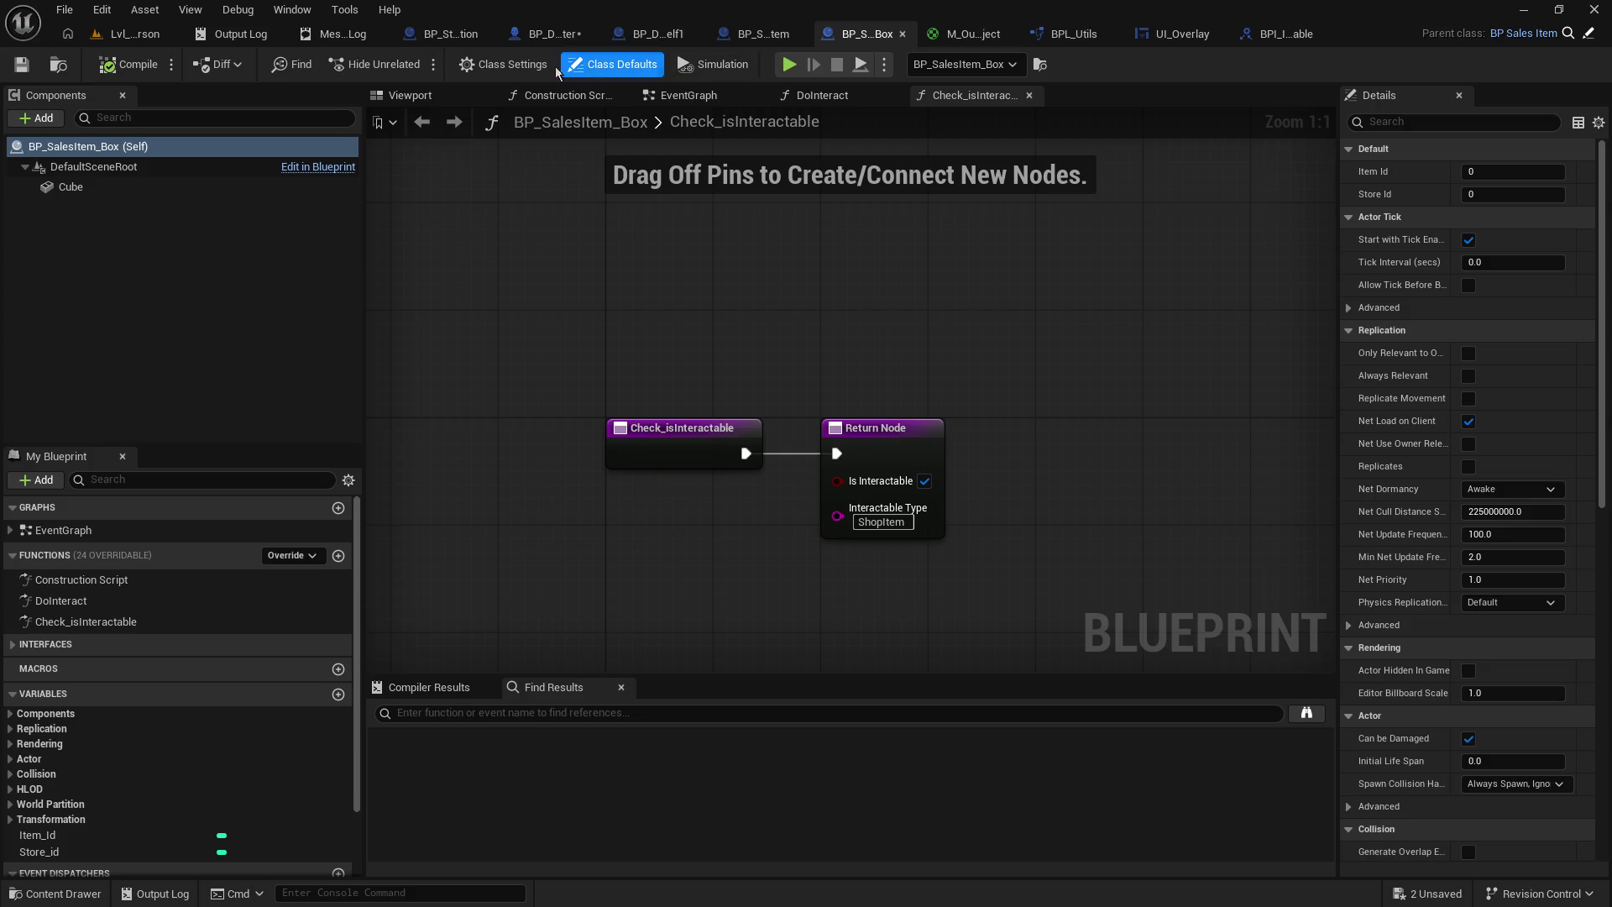
{"action": "left_click", "coordinate": [452, 37]}
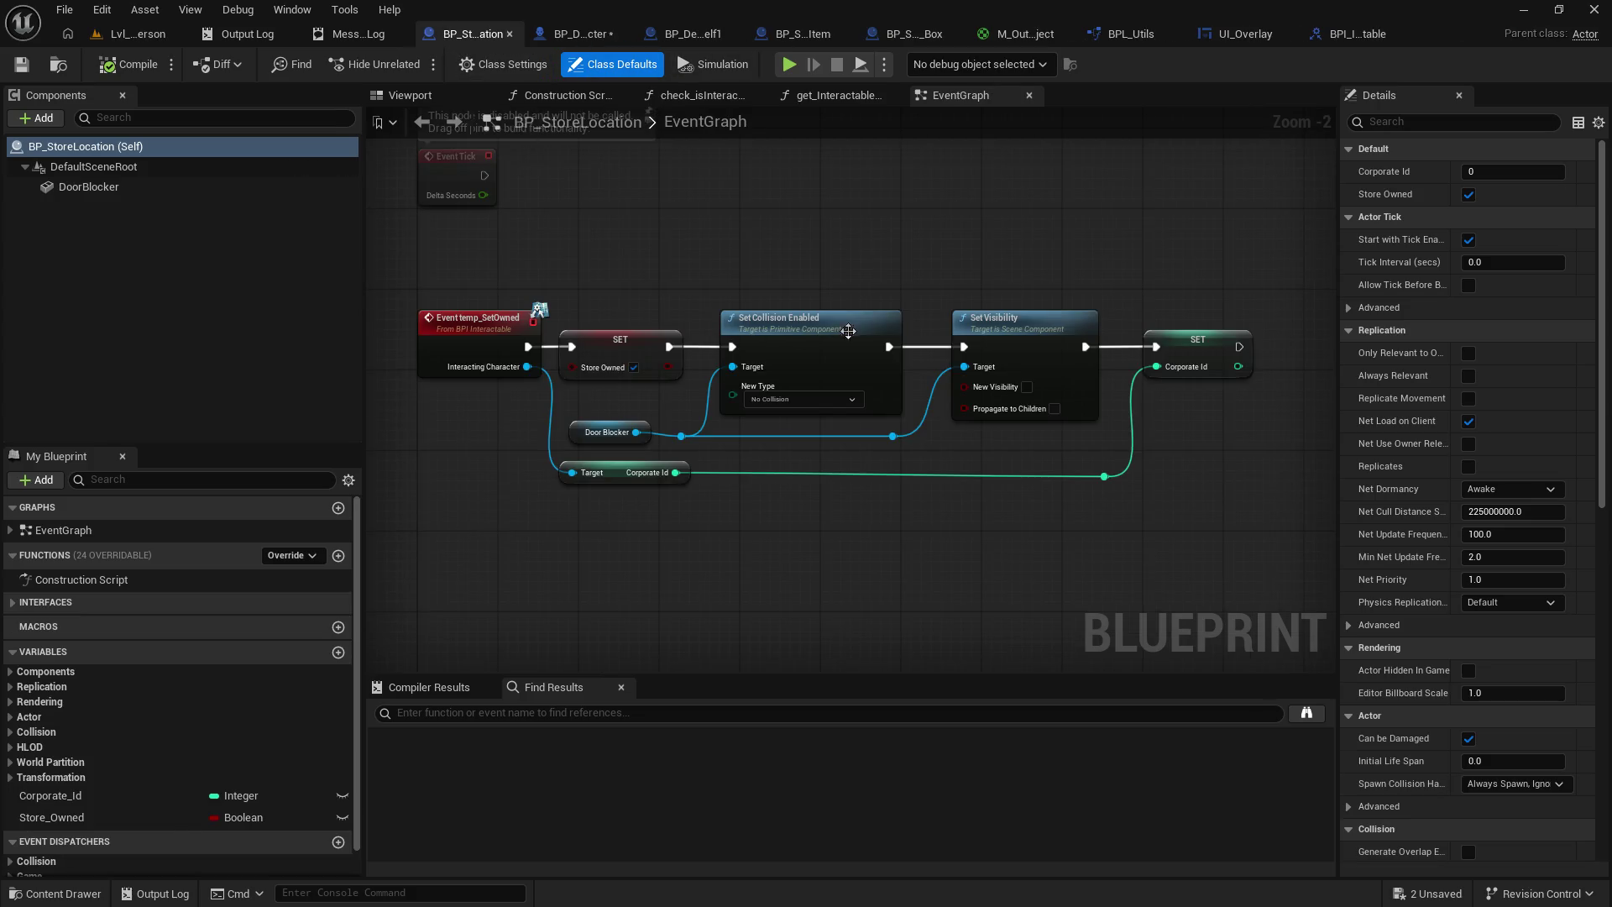
- Open BP_StoreLocation's get_Interactable_Type function and copy its StoreFrontDoor value
{"action": "left_click", "coordinate": [84, 602]}
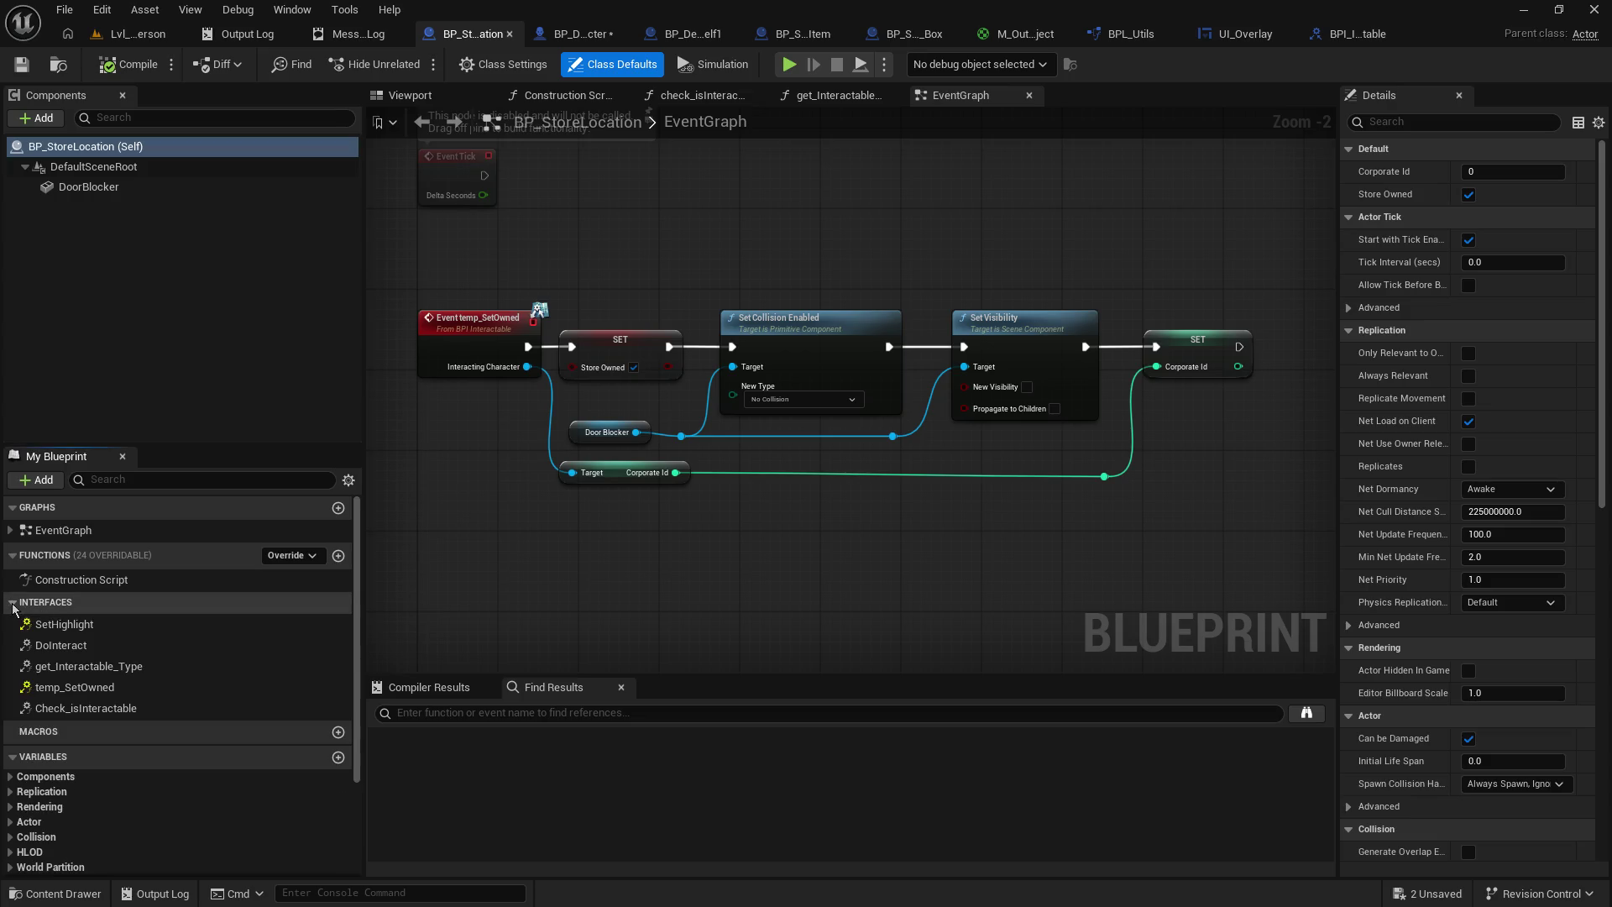
{"action": "double_click", "coordinate": [88, 666]}
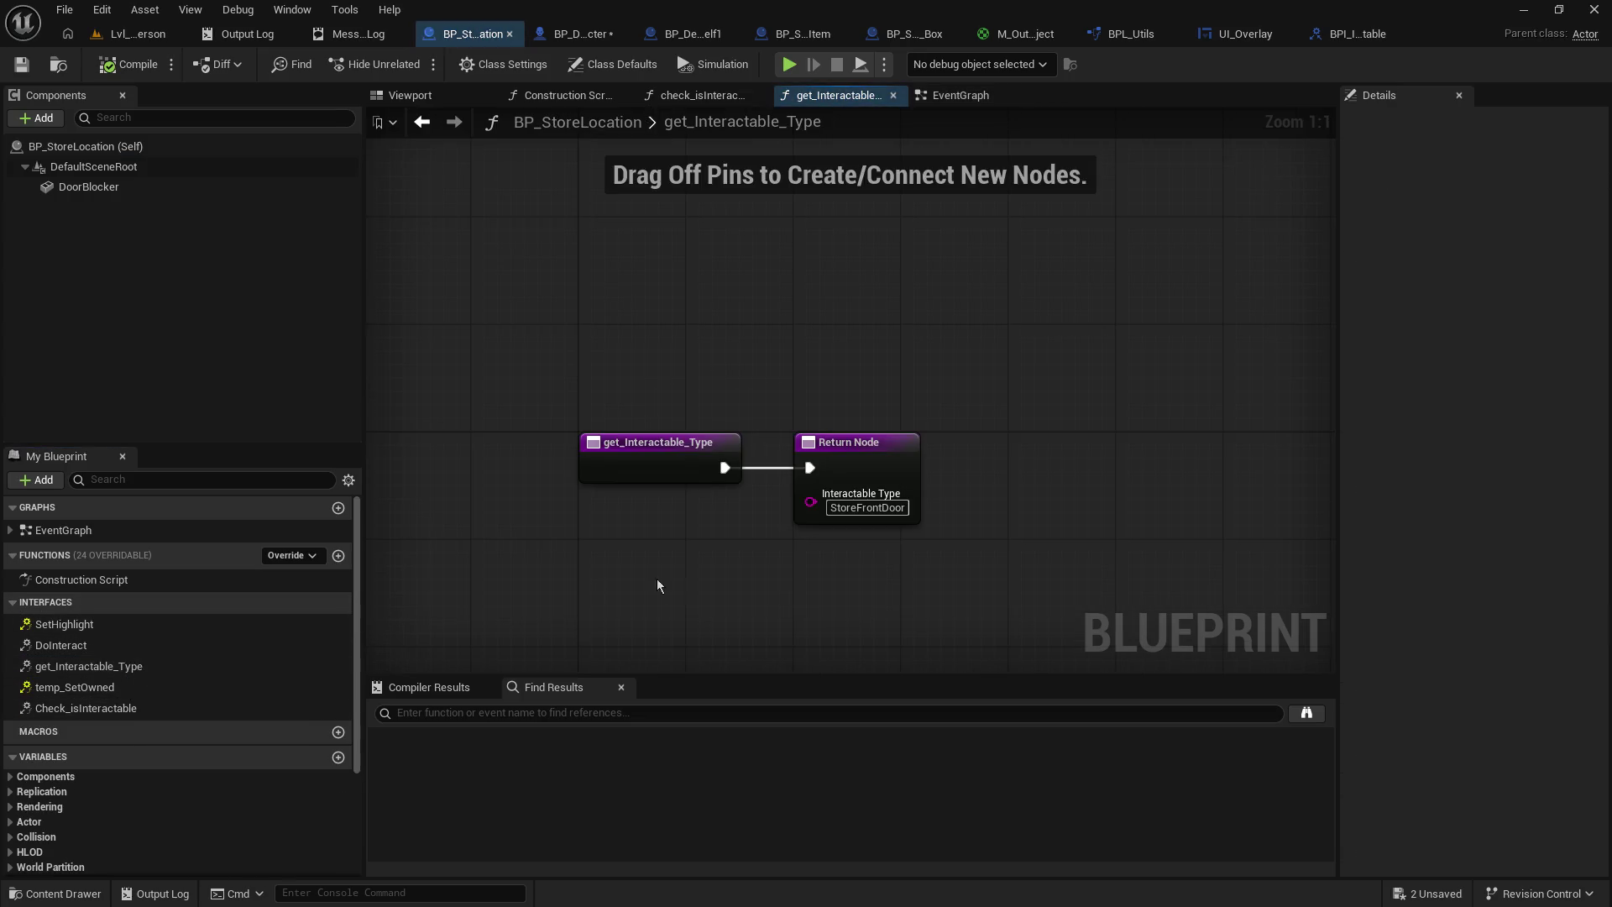
{"action": "left_click", "coordinate": [896, 508]}
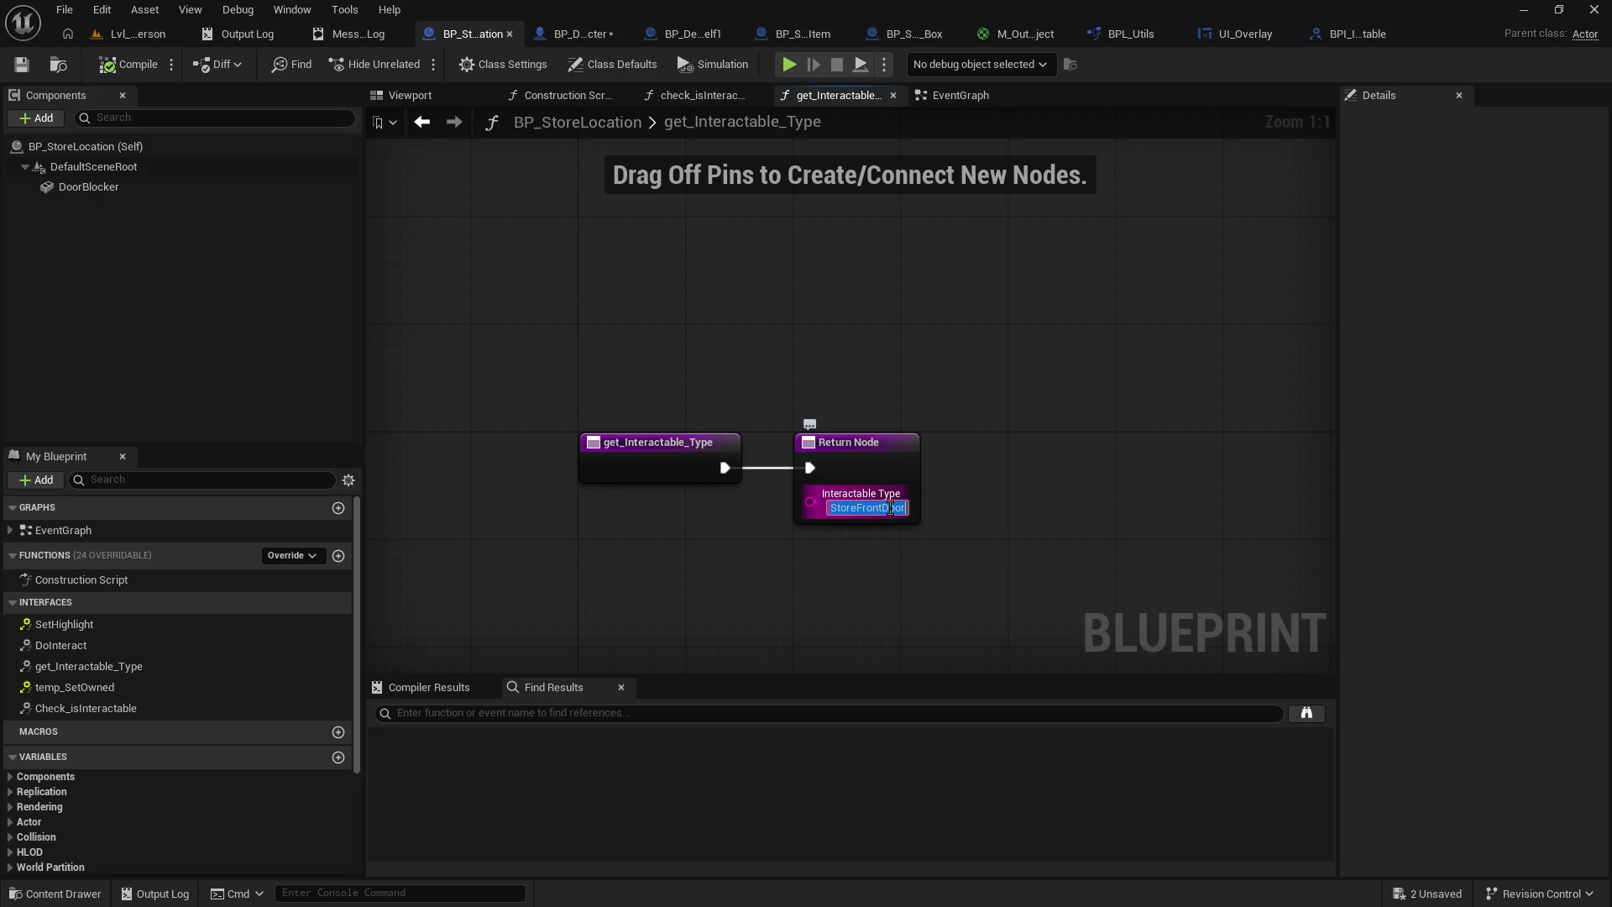
{"action": "right_click", "coordinate": [899, 509]}
{"action": "left_click", "coordinate": [923, 580]}
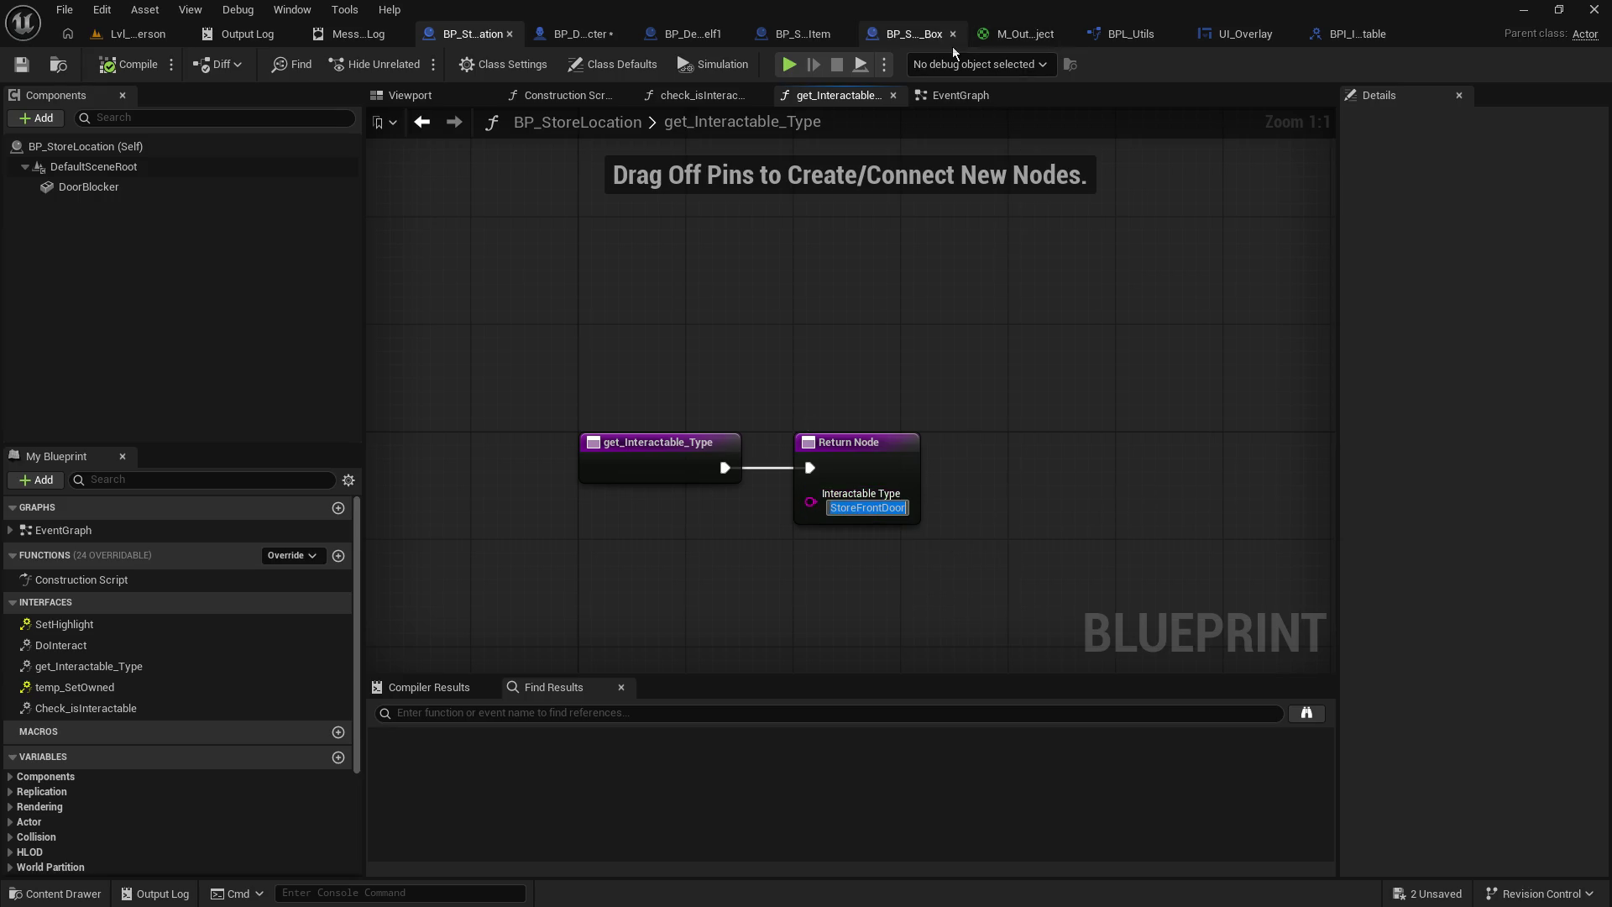
- Glance over the sales box, outline material and shelf tabs before returning to BP_DefaultDevCharacter's event graph
{"action": "left_click", "coordinate": [919, 33]}
{"action": "left_click", "coordinate": [966, 33]}
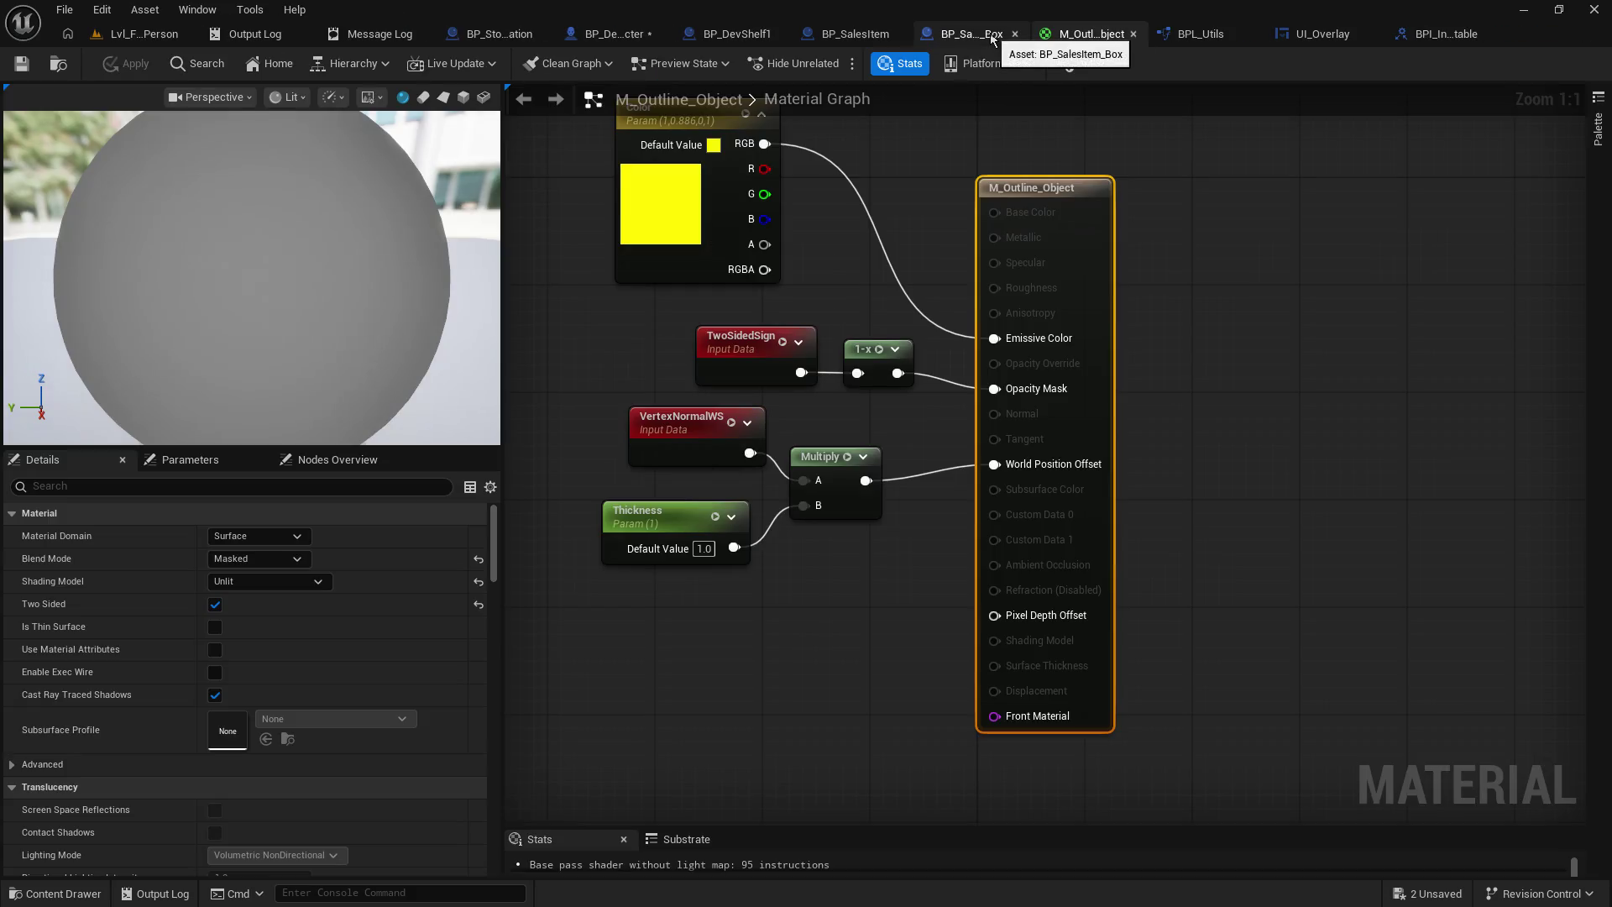
{"action": "left_click", "coordinate": [744, 39]}
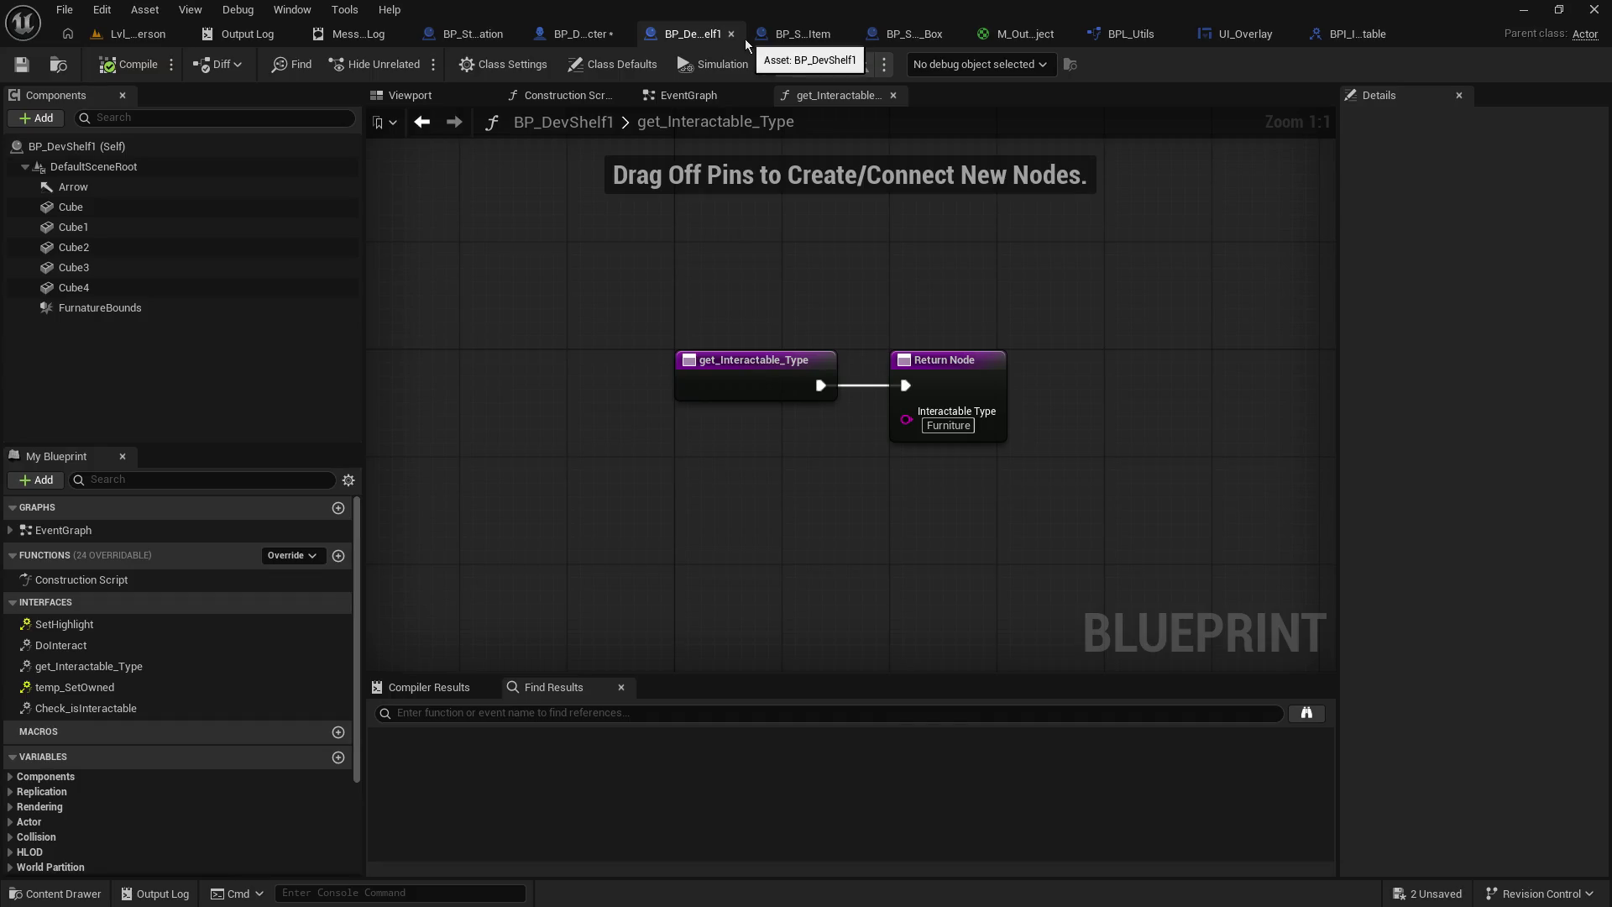
{"action": "left_click", "coordinate": [607, 37]}
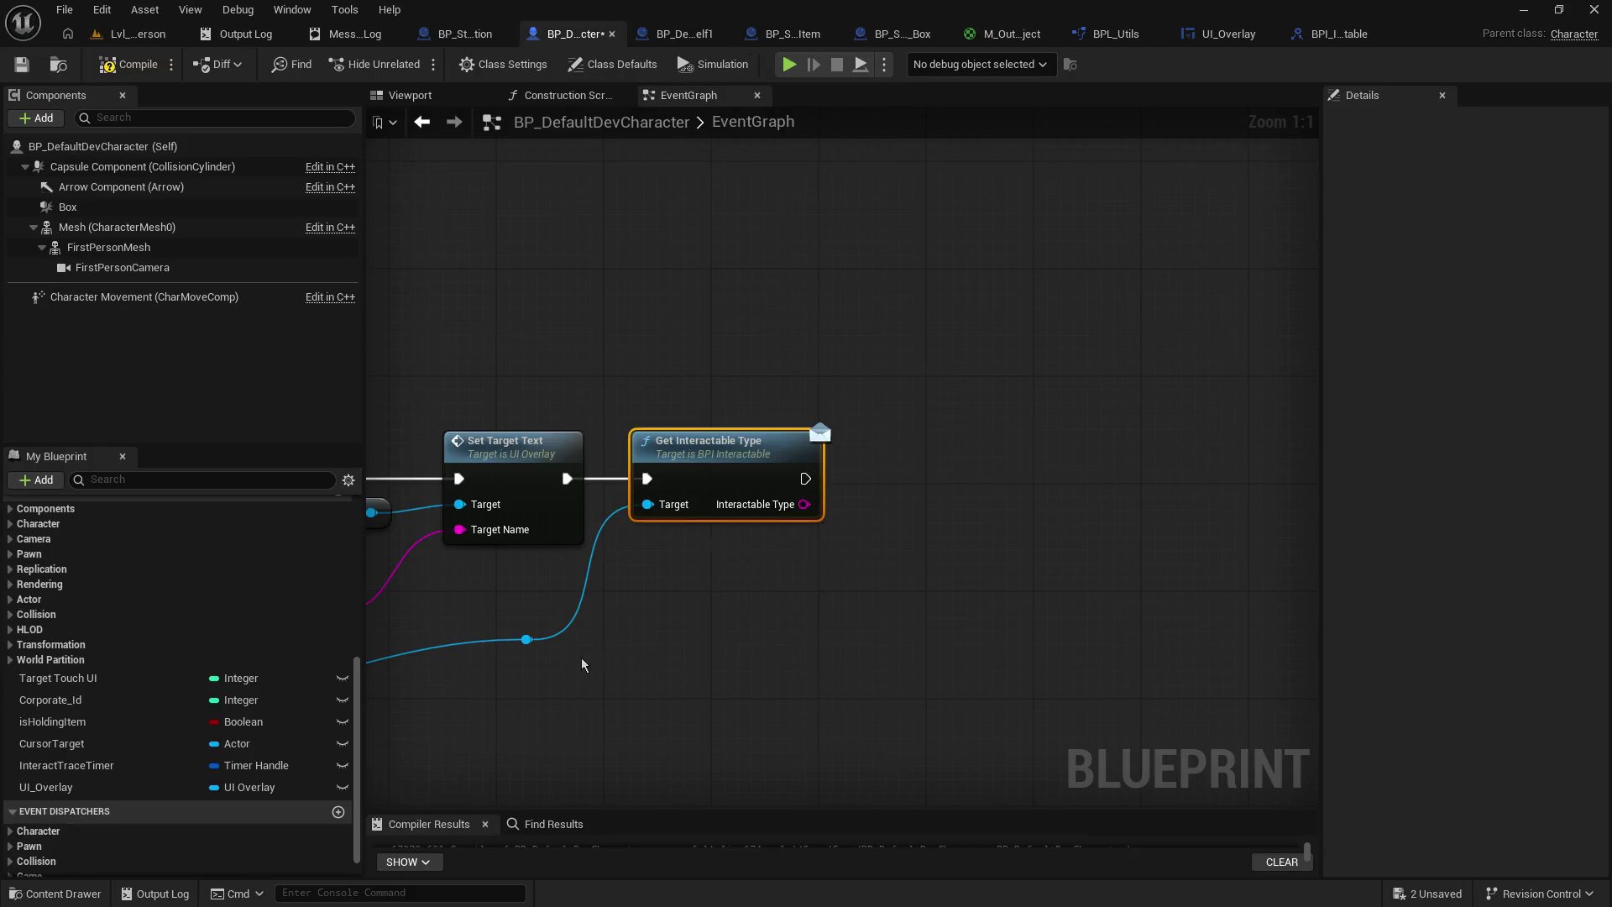
{"action": "mouse_move", "coordinate": [529, 639]}
{"action": "left_mouse_down"}
{"action": "mouse_move", "coordinate": [767, 656]}
{"action": "mouse_move", "coordinate": [750, 653]}
{"action": "left_mouse_up"}
{"action": "type", "text": "set option"}
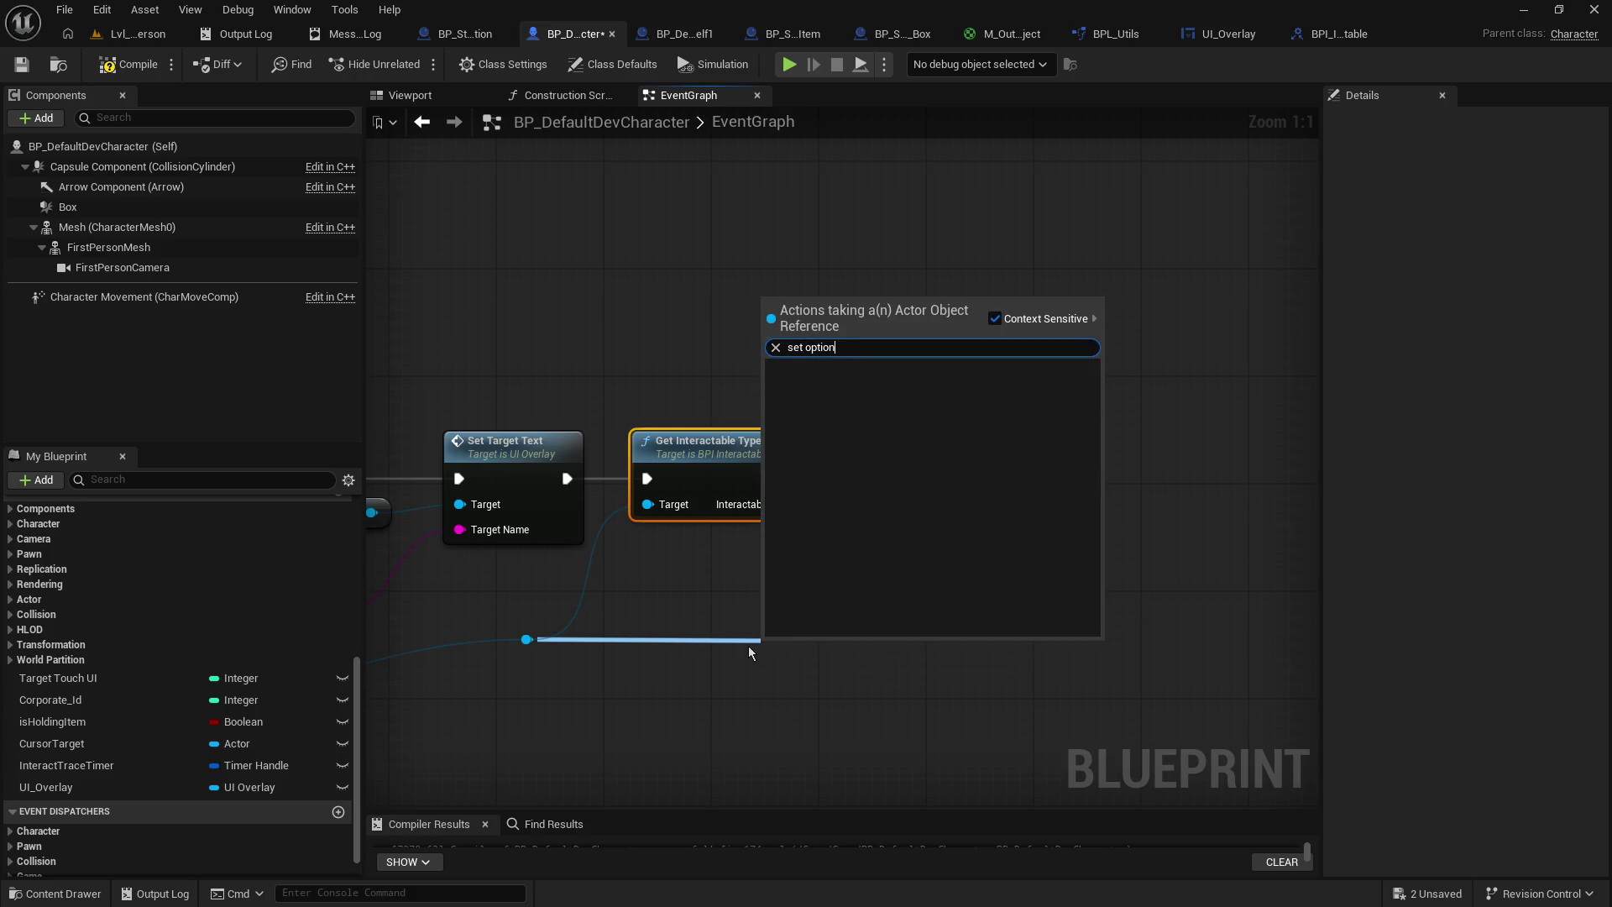
{"action": "key", "text": "ctrl+a"}
{"action": "key", "text": "BackSpace"}
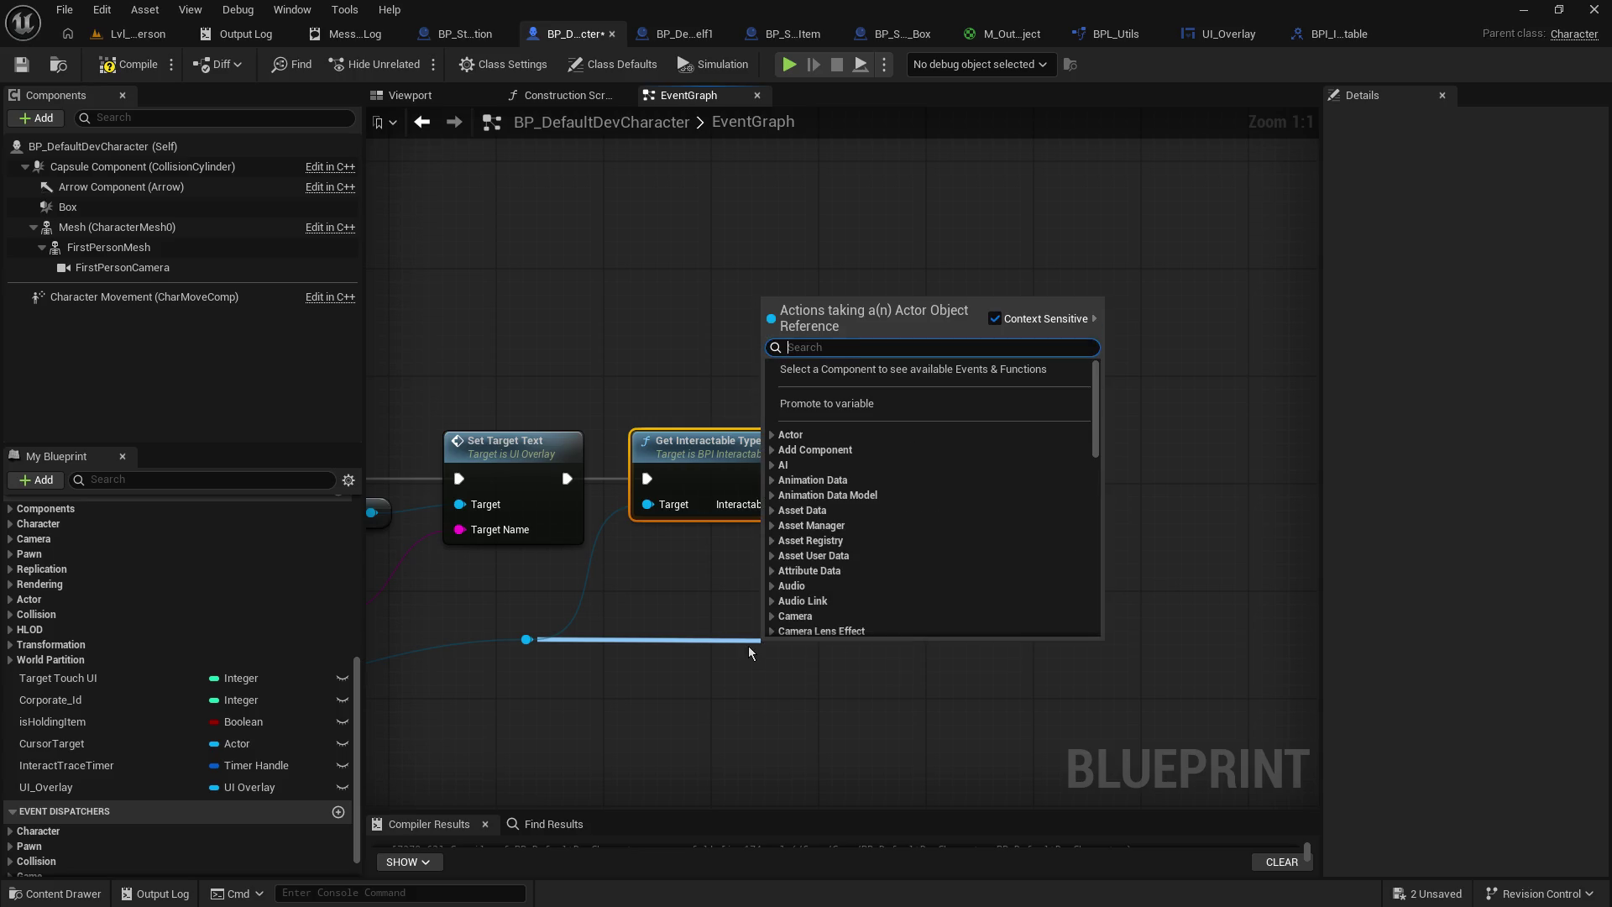
{"action": "left_click", "coordinate": [1052, 263]}
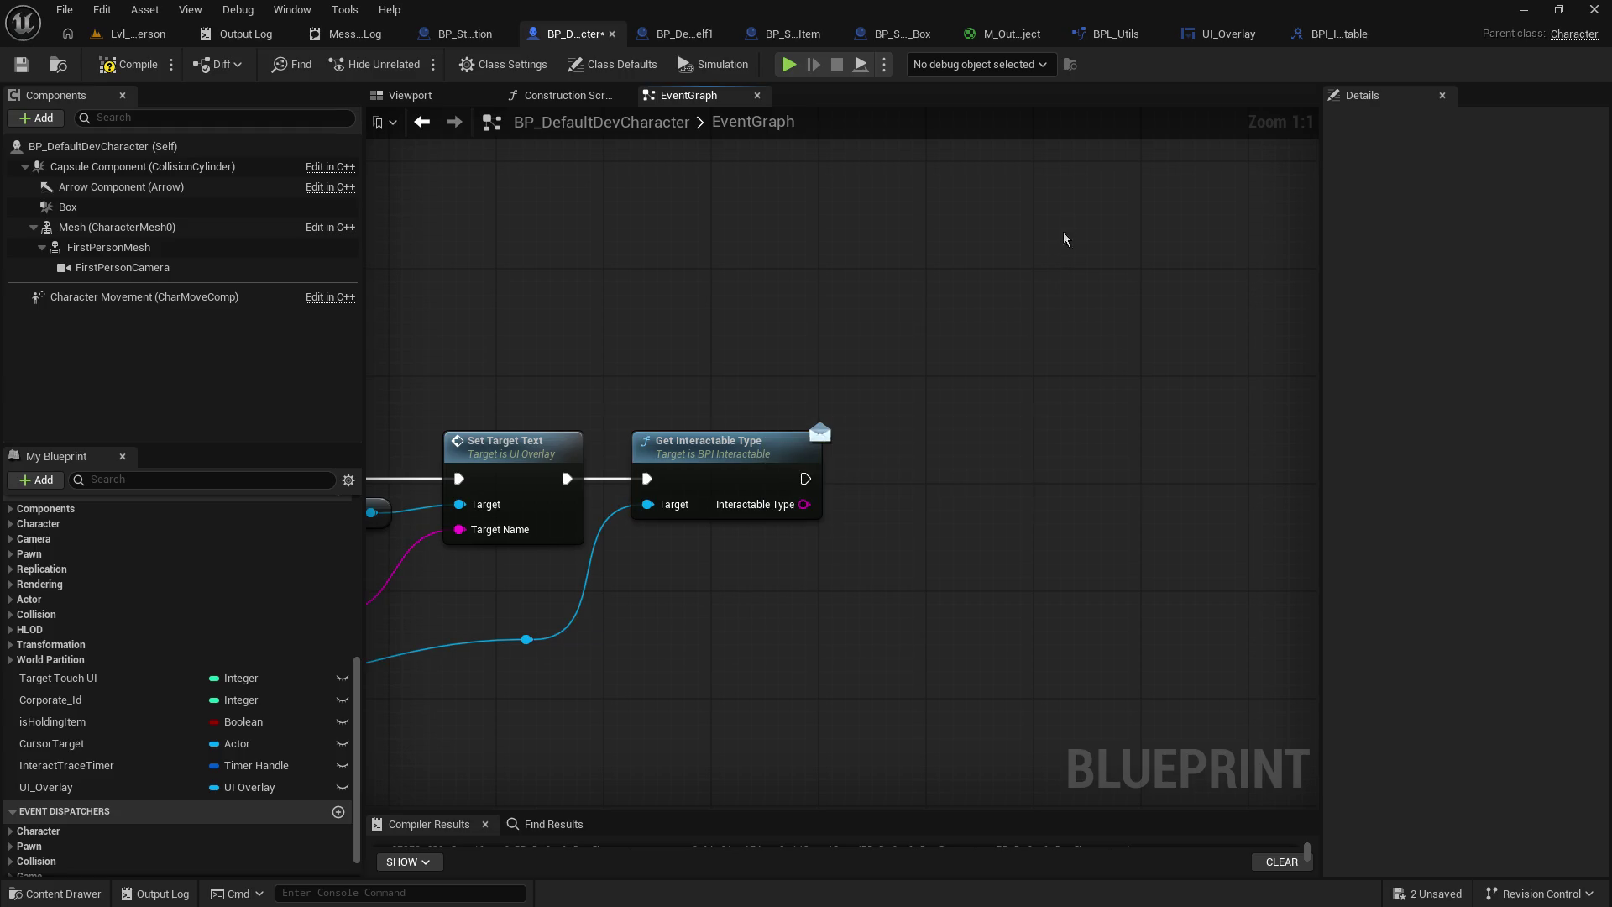
{"action": "left_click", "coordinate": [1222, 33]}
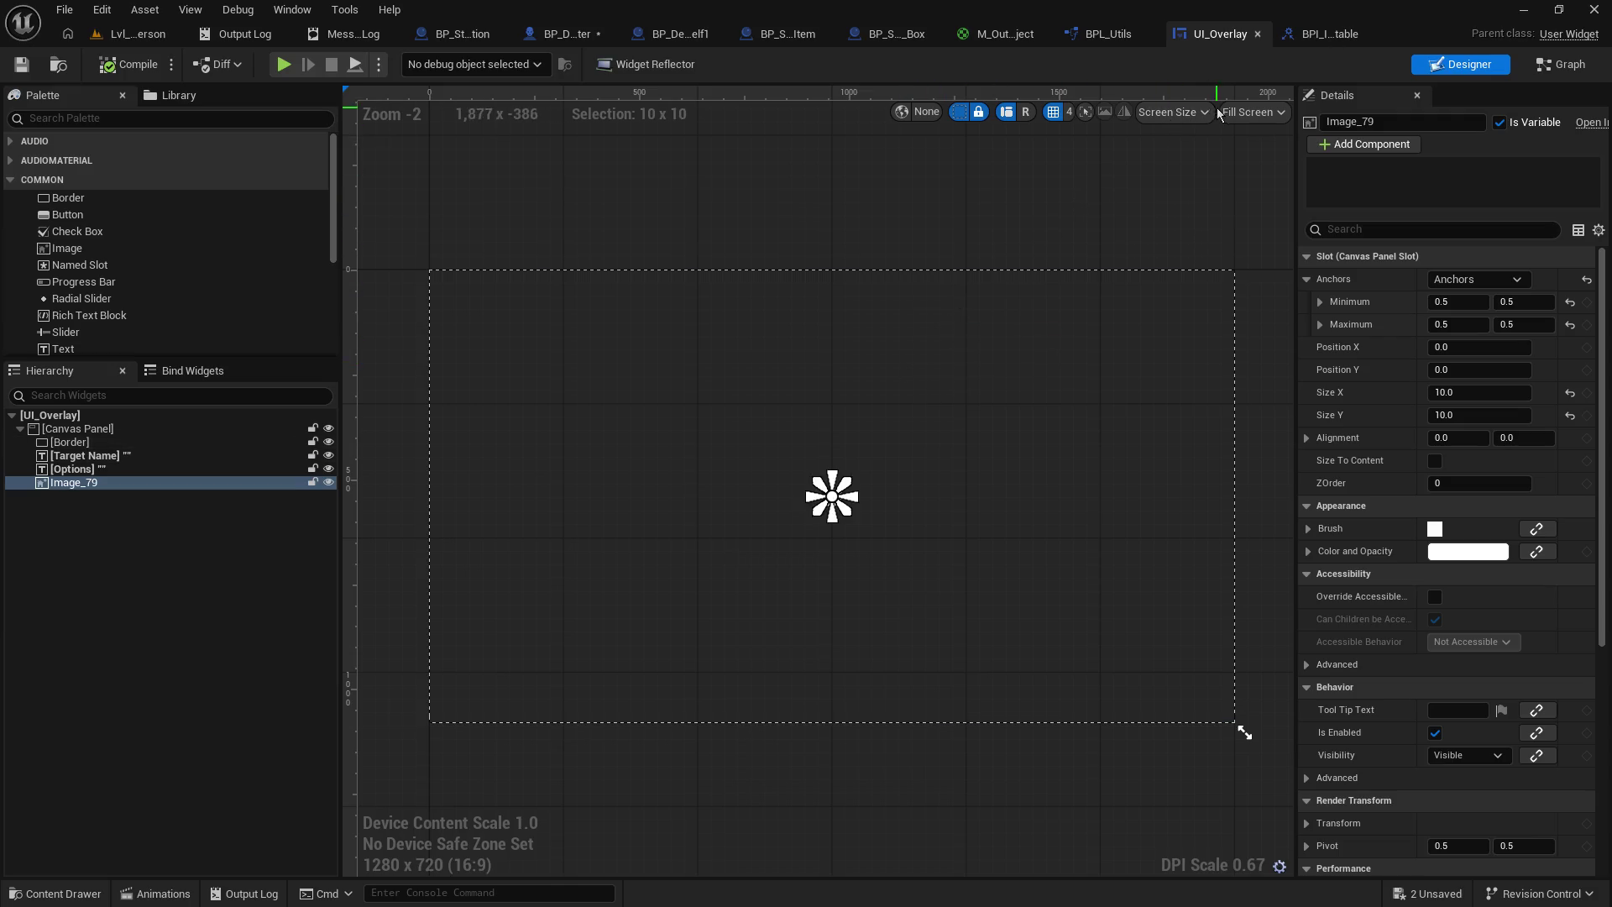
{"action": "left_click", "coordinate": [1566, 65]}
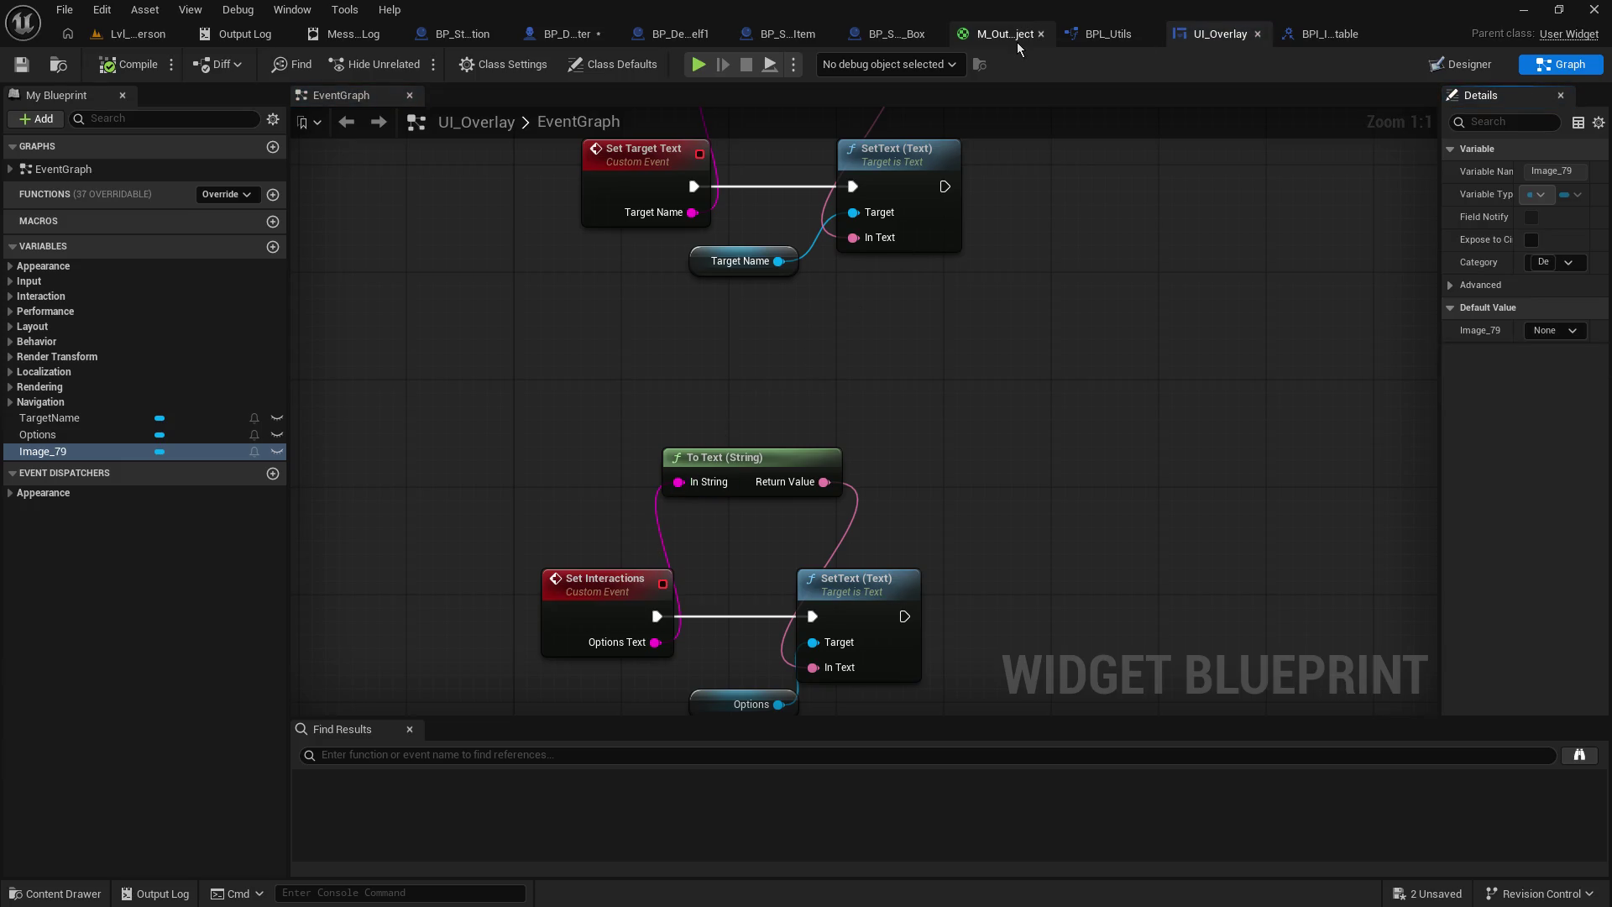
{"action": "left_click", "coordinate": [561, 34]}
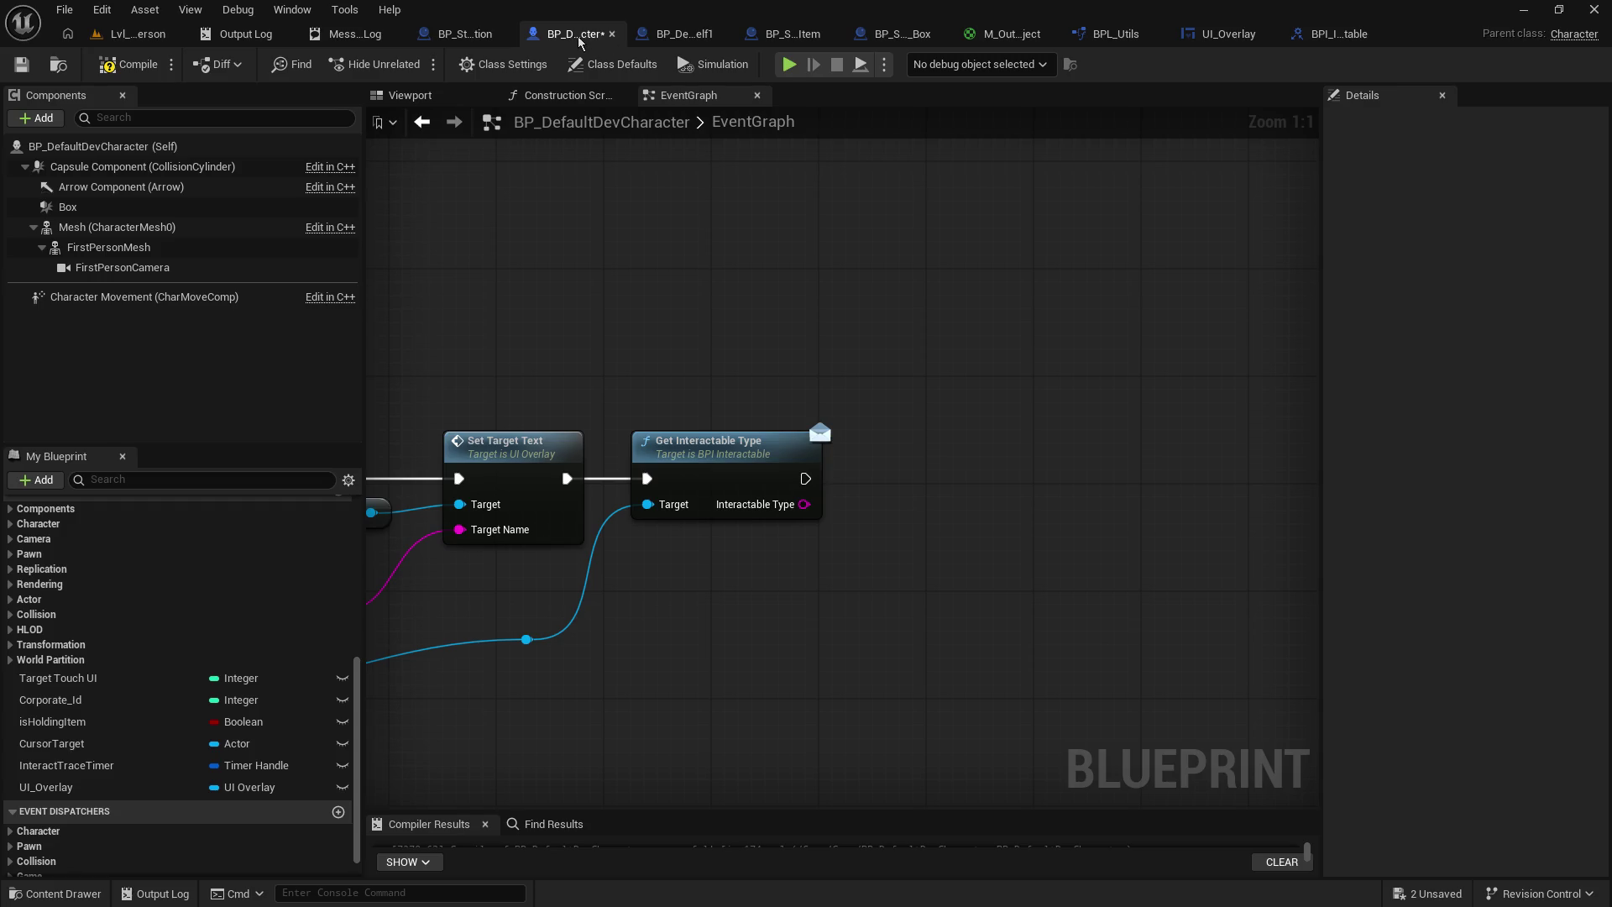
{"action": "left_click_drag", "start_coordinate": [526, 640], "coordinate": [947, 571]}
{"action": "type", "text": "set interac"}
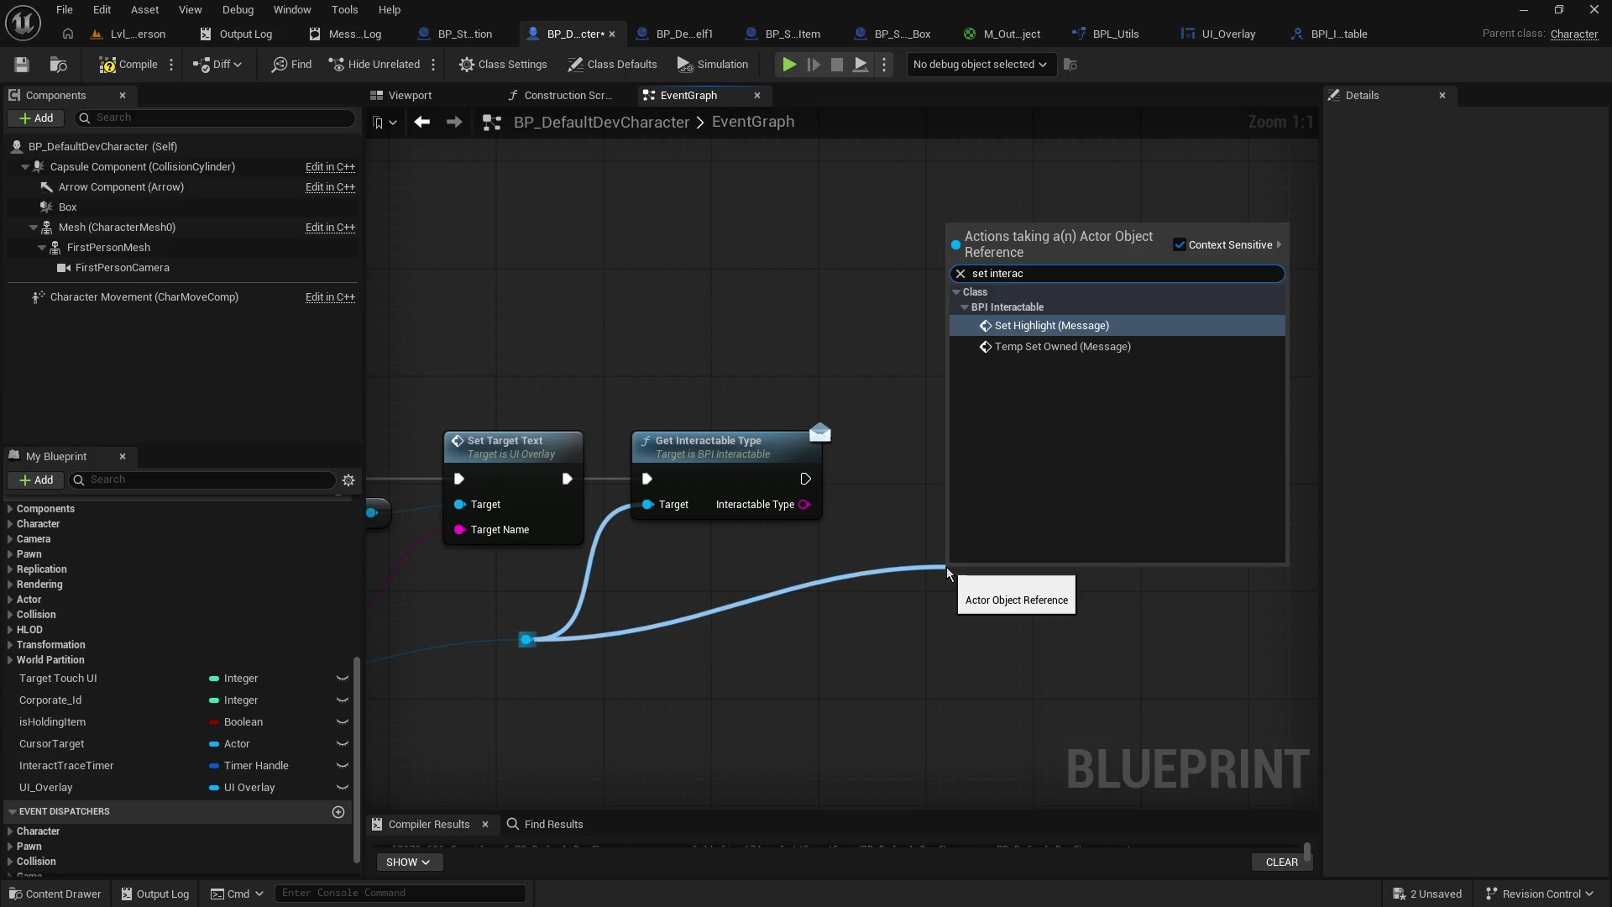
{"action": "key", "text": "Down"}
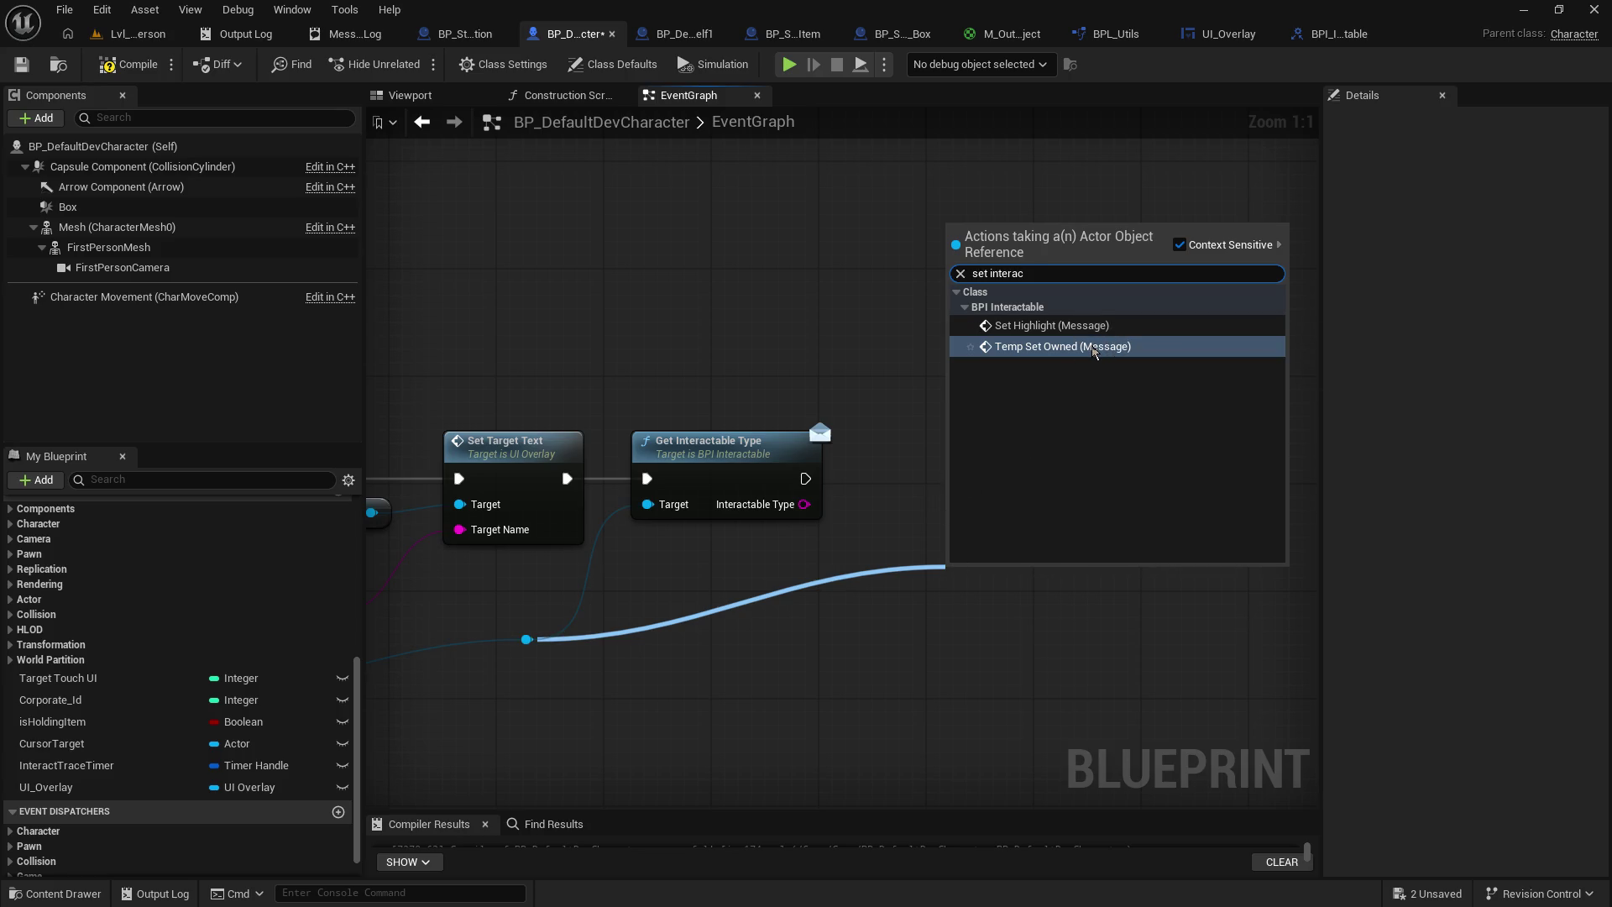
{"action": "left_click", "coordinate": [882, 367]}
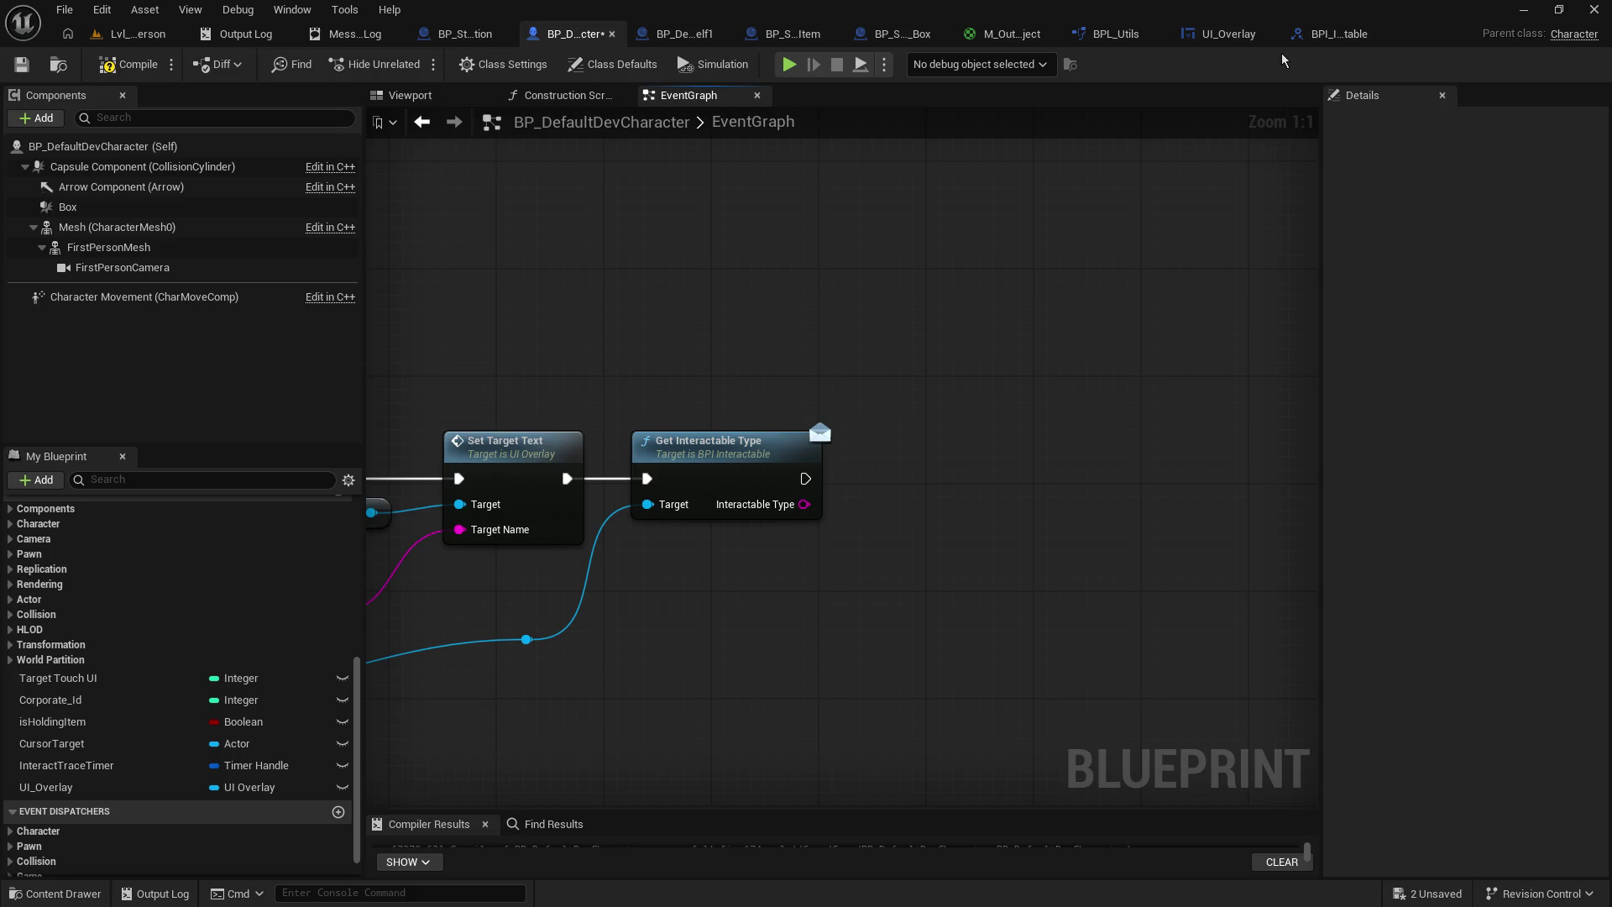
{"action": "left_click", "coordinate": [1226, 34]}
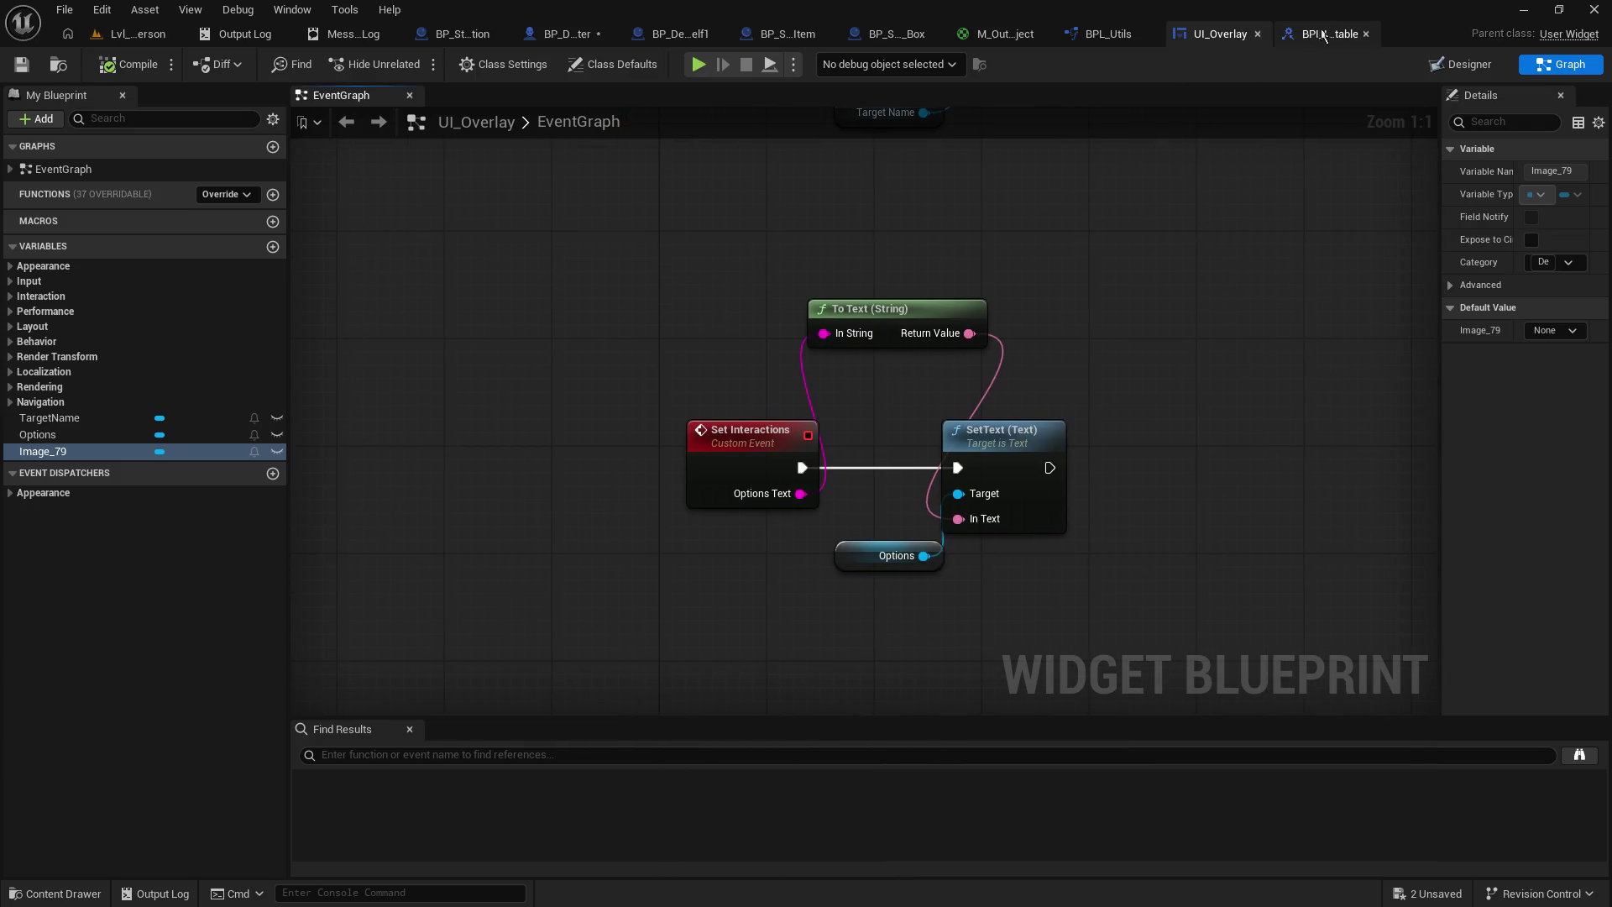
{"action": "left_click", "coordinate": [563, 34]}
{"action": "left_click_drag", "start_coordinate": [534, 641], "coordinate": [962, 518]}
{"action": "scroll", "coordinate": [50, 789], "scroll_direction": "up", "scroll_amount": 2}
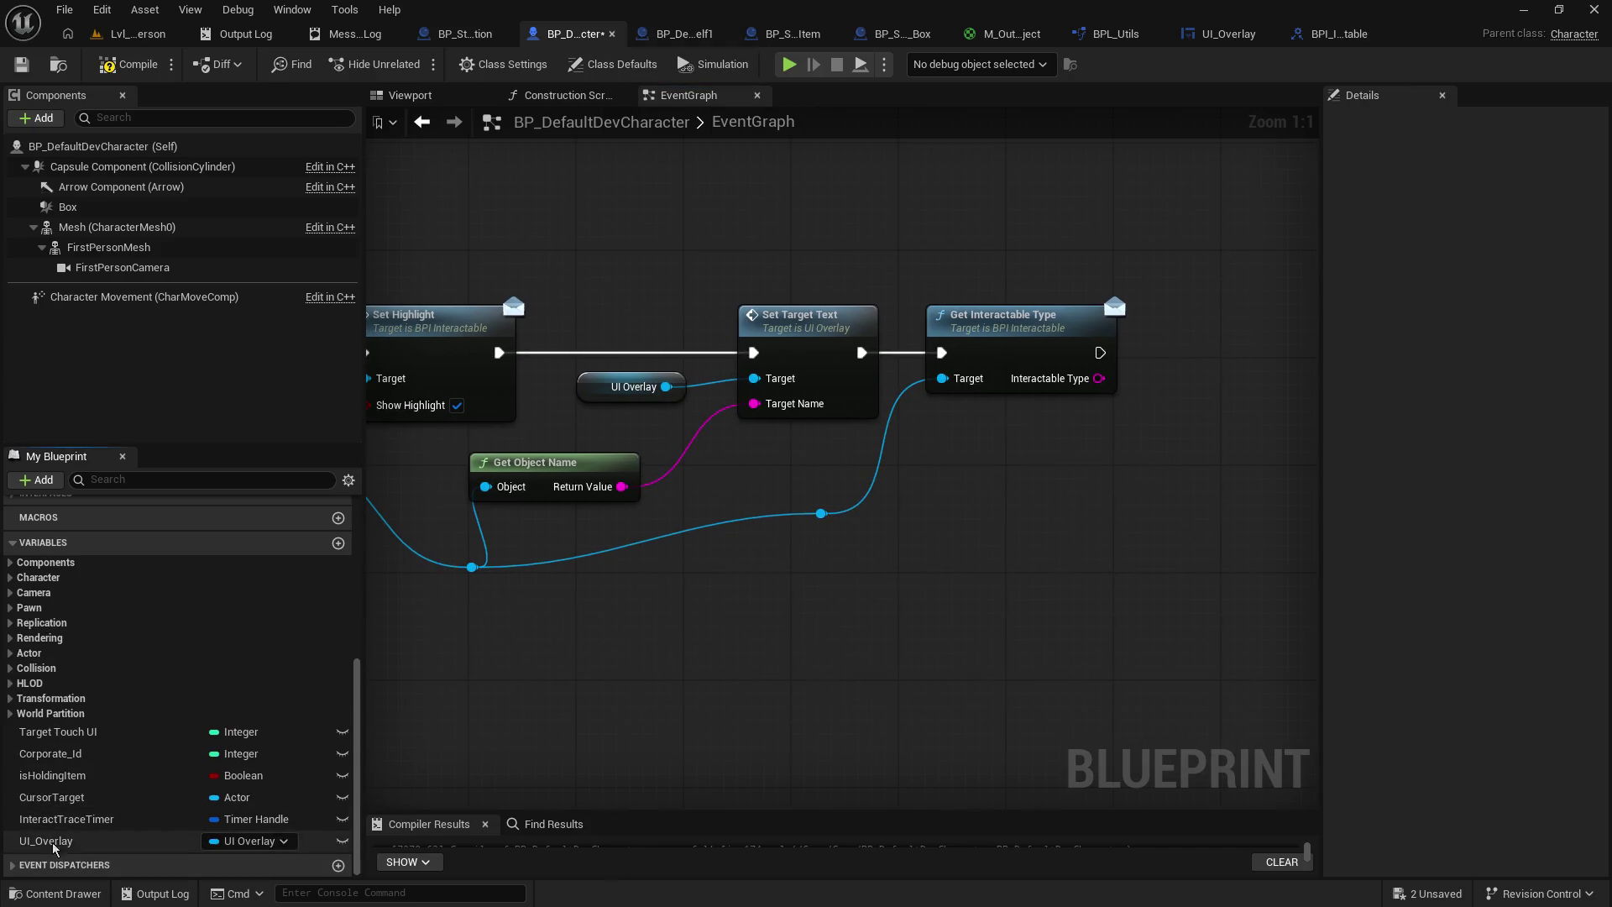
- Add a UI_Overlay getter with Set Interactions, using Interactable Type as Options Text, run after Get Interactable Type
{"action": "left_click", "coordinate": [51, 840]}
{"action": "mouse_move", "coordinate": [55, 842]}
{"action": "left_mouse_down"}
{"action": "mouse_move", "coordinate": [836, 586]}
{"action": "mouse_move", "coordinate": [1041, 454]}
{"action": "mouse_move", "coordinate": [1032, 486]}
{"action": "left_mouse_up"}
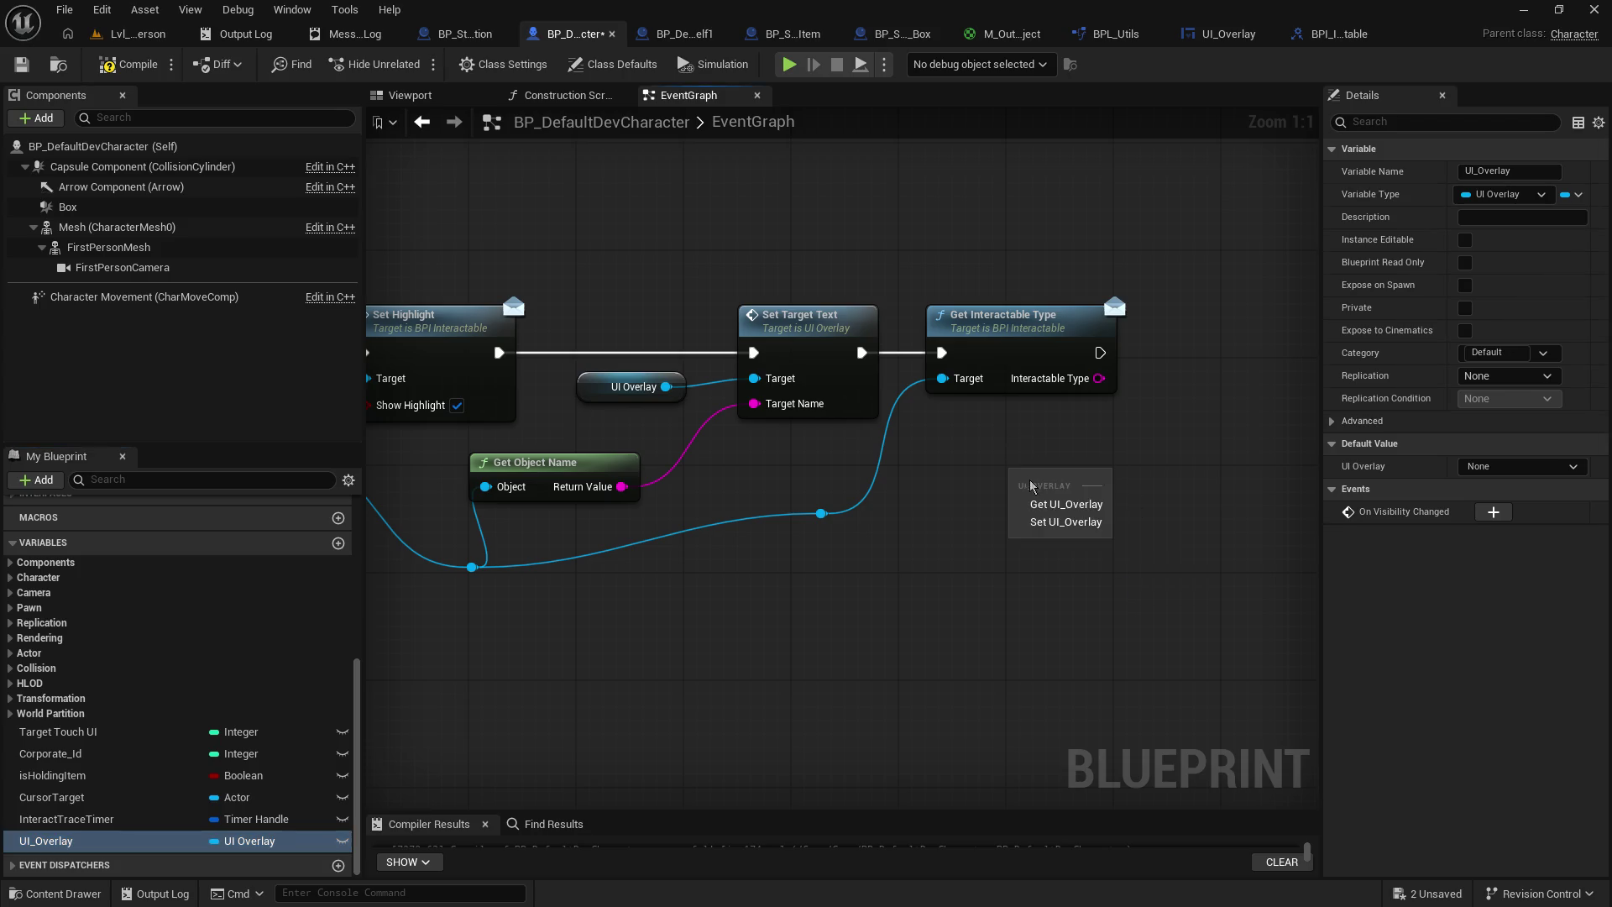
{"action": "left_click", "coordinate": [1041, 502]}
{"action": "left_click_drag", "start_coordinate": [1215, 386], "coordinate": [820, 461]}
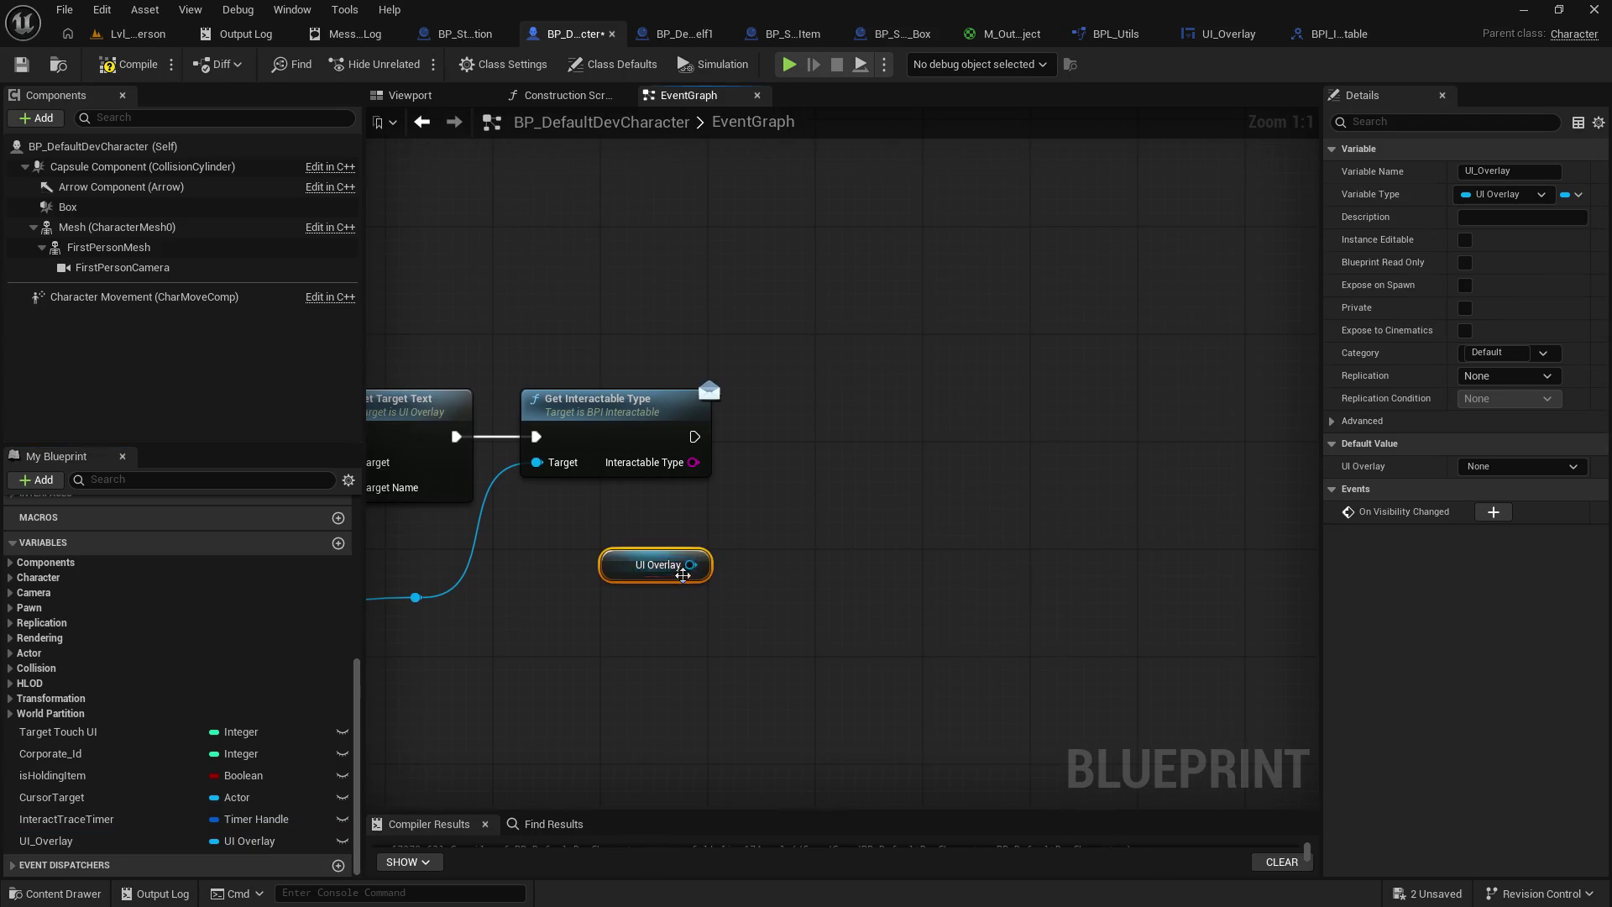
{"action": "left_click_drag", "start_coordinate": [705, 564], "coordinate": [859, 494]}
{"action": "type", "text": "set inter"}
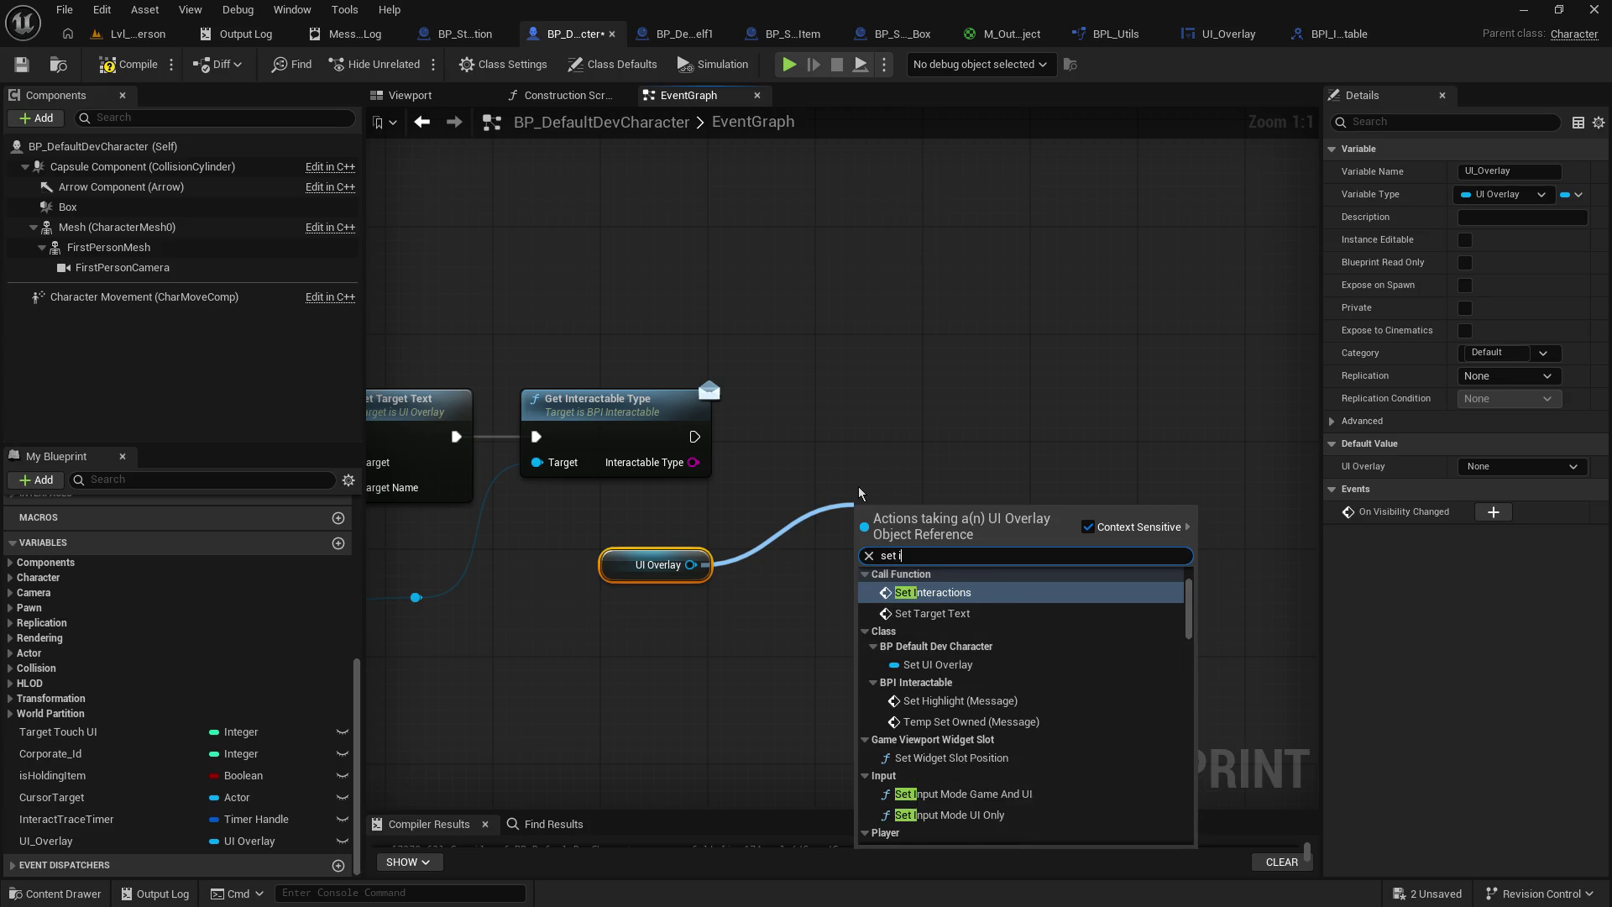
{"action": "key", "text": "Return"}
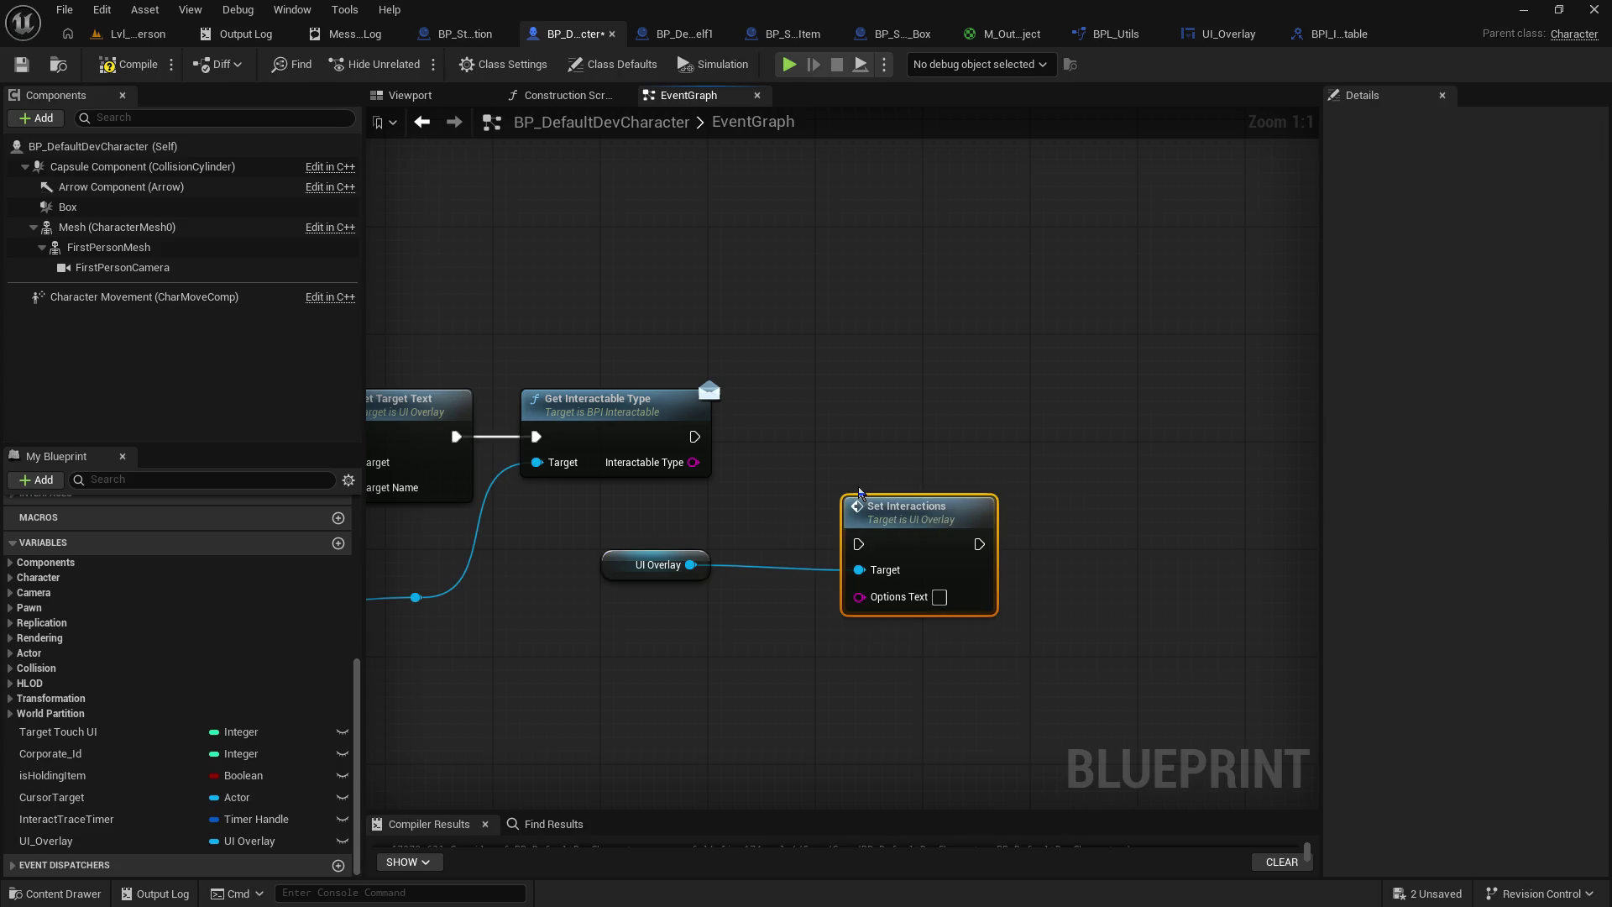
{"action": "mouse_move", "coordinate": [694, 461]}
{"action": "left_mouse_down"}
{"action": "mouse_move", "coordinate": [835, 605]}
{"action": "mouse_move", "coordinate": [859, 595]}
{"action": "left_mouse_up"}
{"action": "left_click_drag", "start_coordinate": [893, 539], "coordinate": [852, 431]}
{"action": "left_click_drag", "start_coordinate": [695, 436], "coordinate": [819, 437]}
- Save the character blueprint and start a play-in-editor test in Lvl_FirstPerson
{"action": "left_click", "coordinate": [21, 63]}
{"action": "left_click", "coordinate": [139, 34]}
{"action": "left_click", "coordinate": [416, 64]}
- Walk between the shelf and store door checking the overlay's type text, then stop the play session
{"action": "left_click_drag", "start_coordinate": [899, 688], "coordinate": [898, 694]}
{"action": "left_click", "coordinate": [898, 588]}
{"action": "key", "text": "w"}
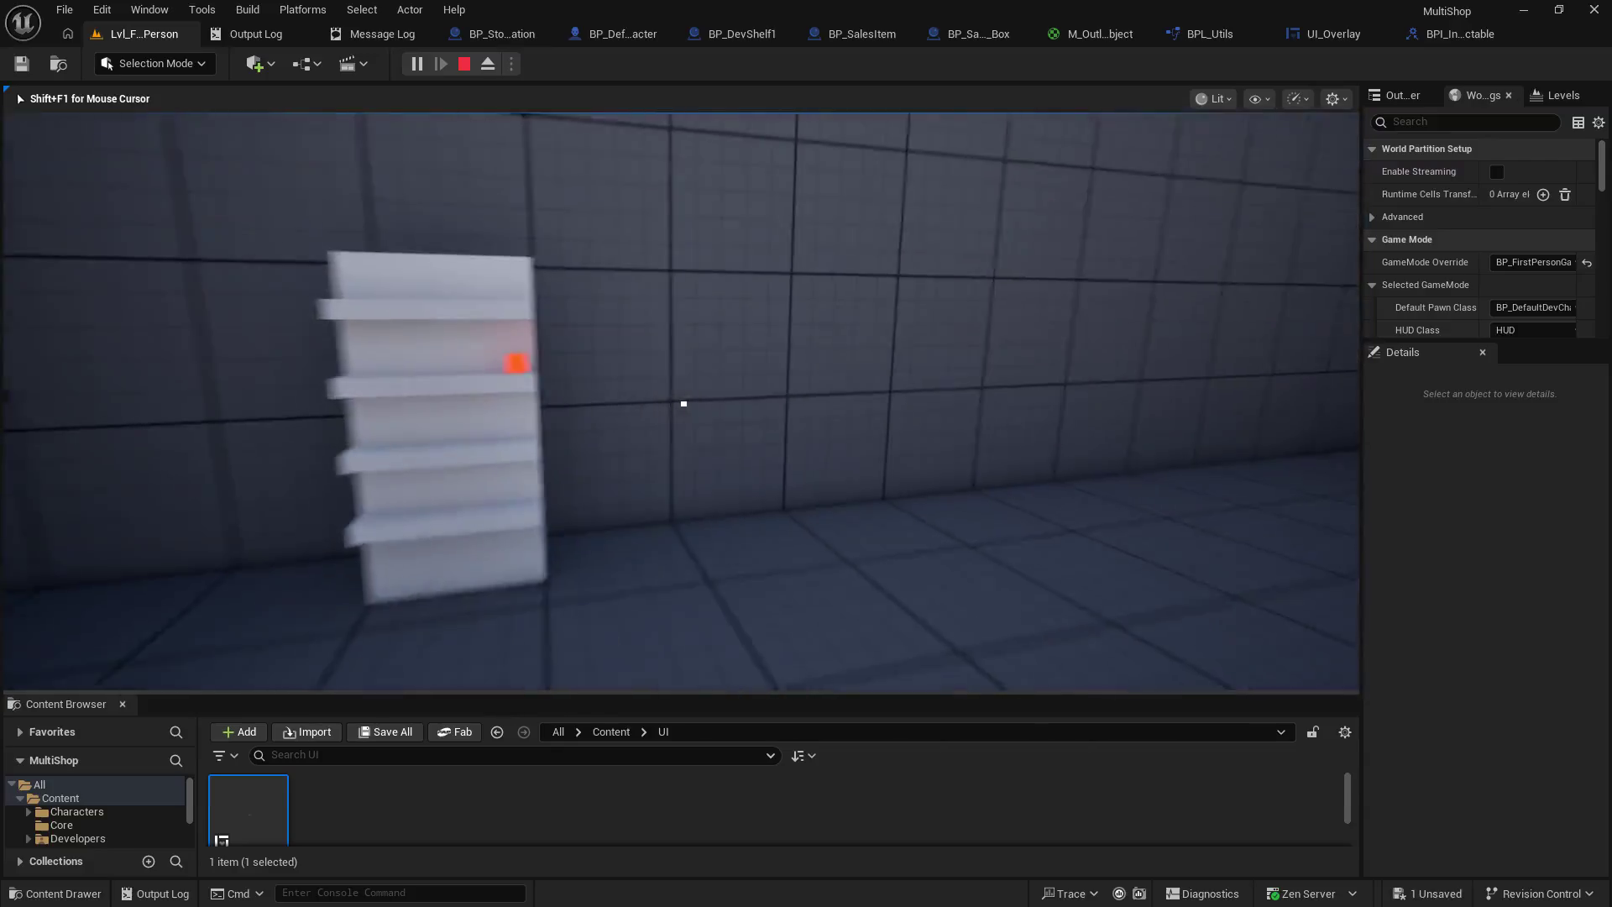
{"action": "key", "text": "w"}
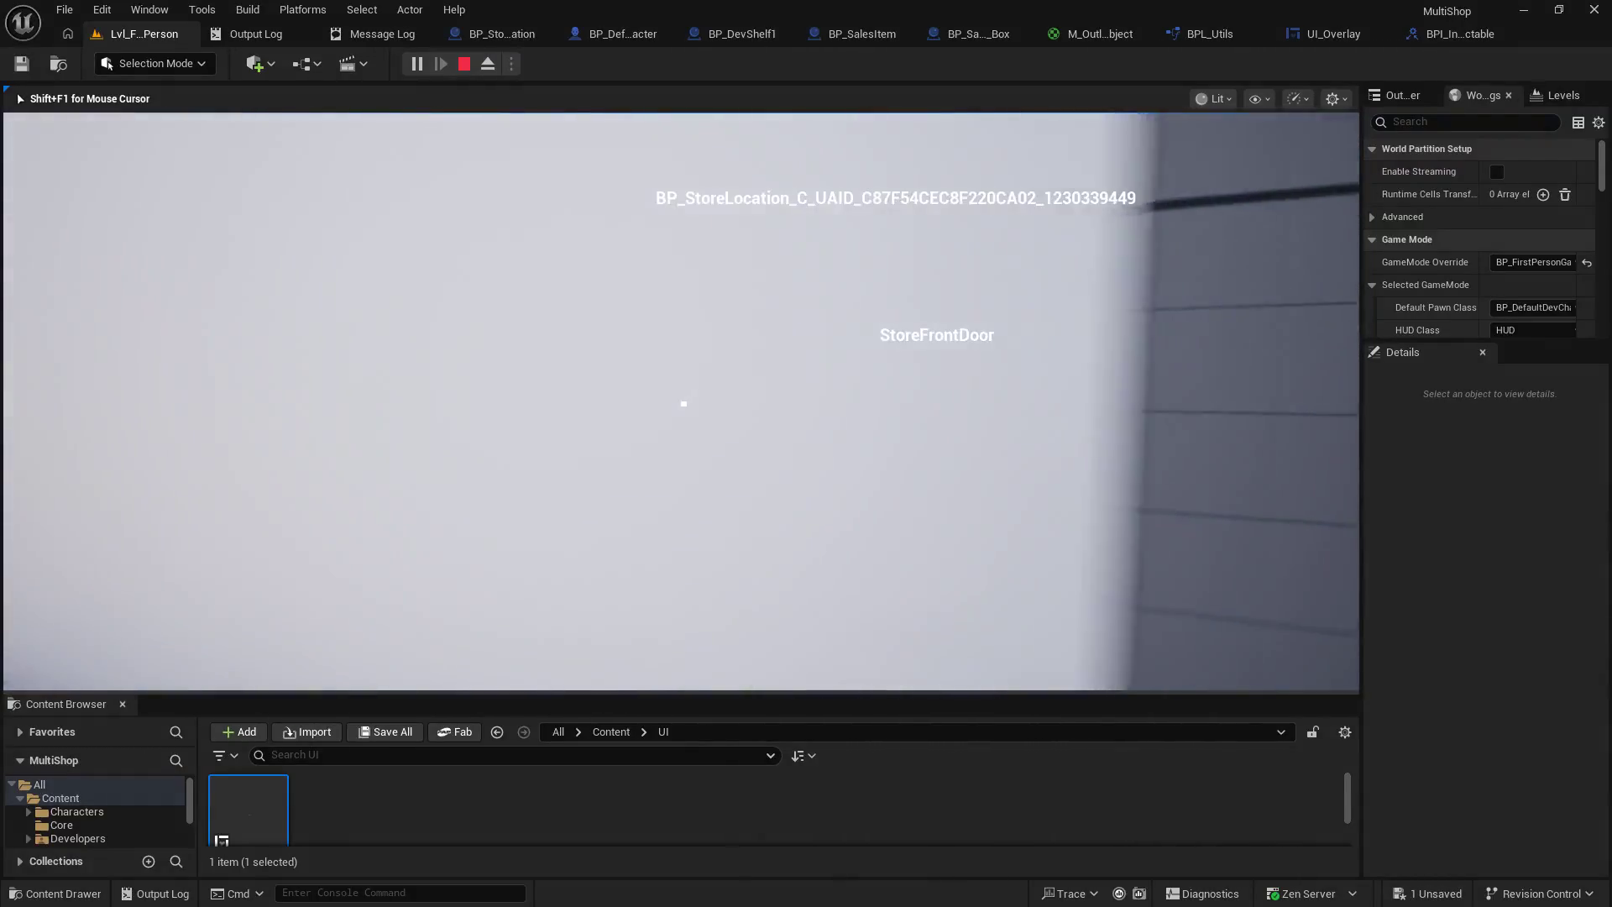
{"action": "key", "text": "w"}
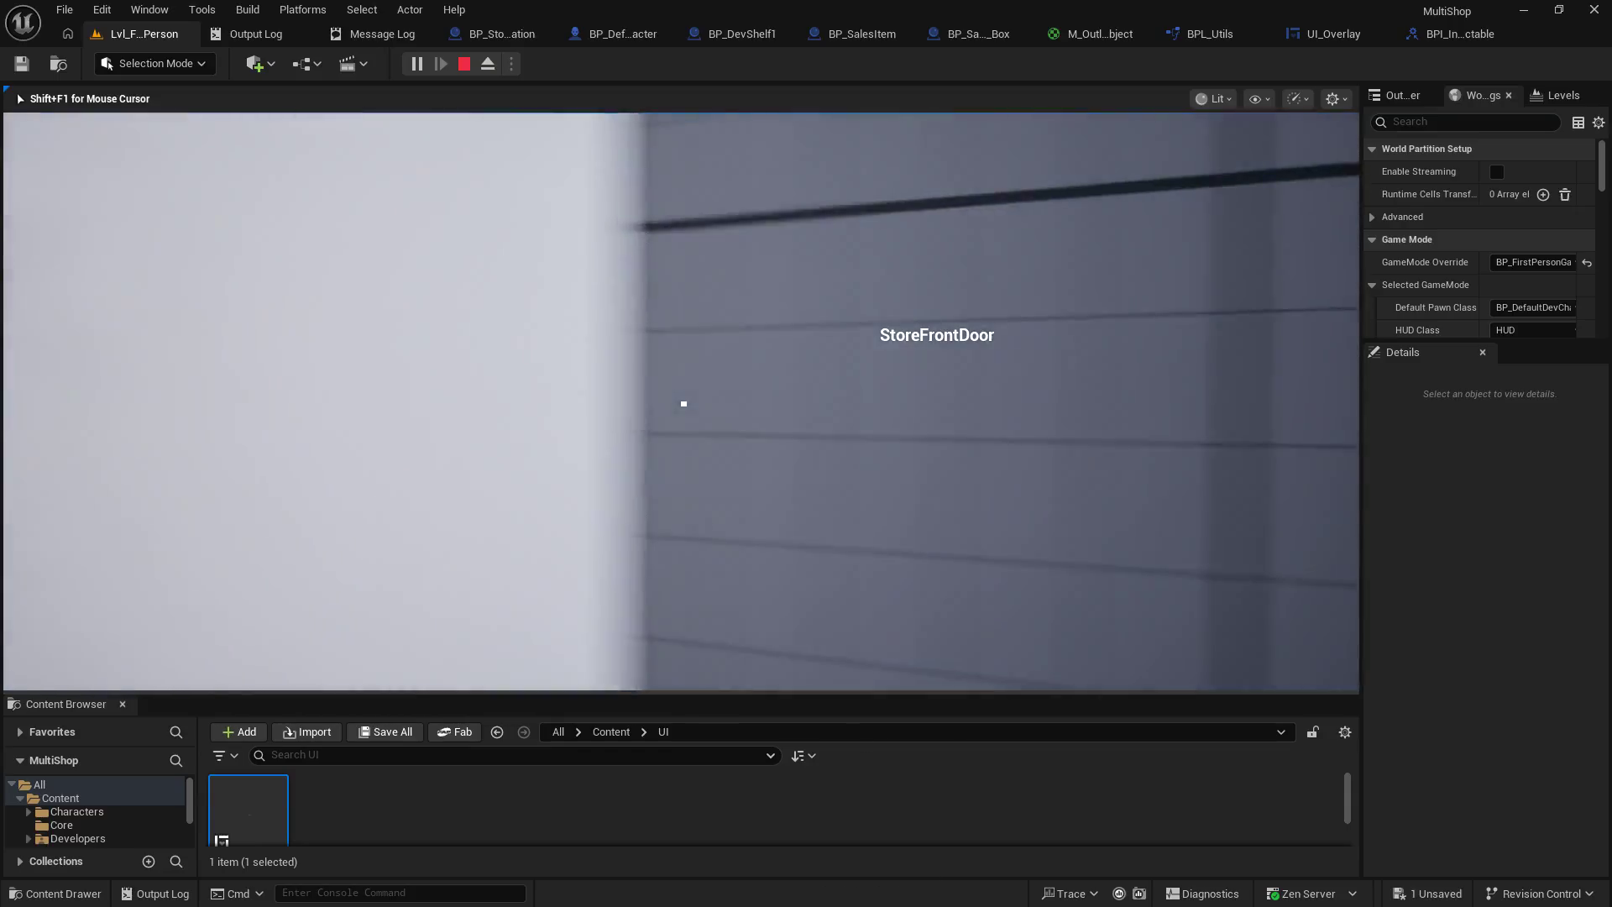
{"action": "key", "text": "w"}
{"action": "key", "text": "w"}
{"action": "key", "text": "w"}
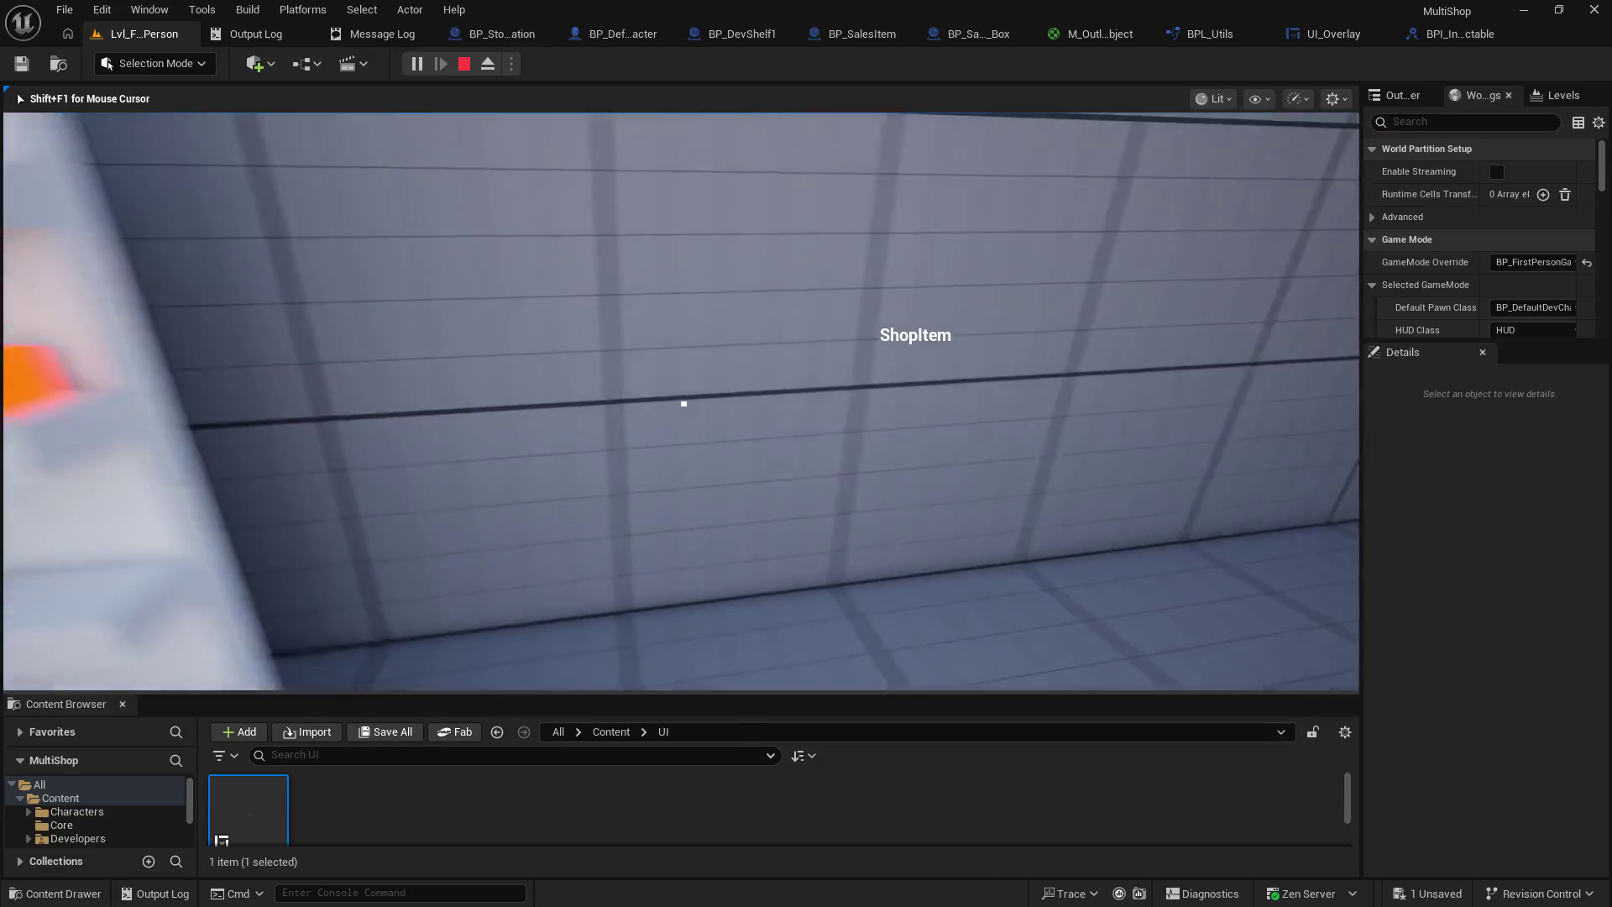
{"action": "key", "text": "s"}
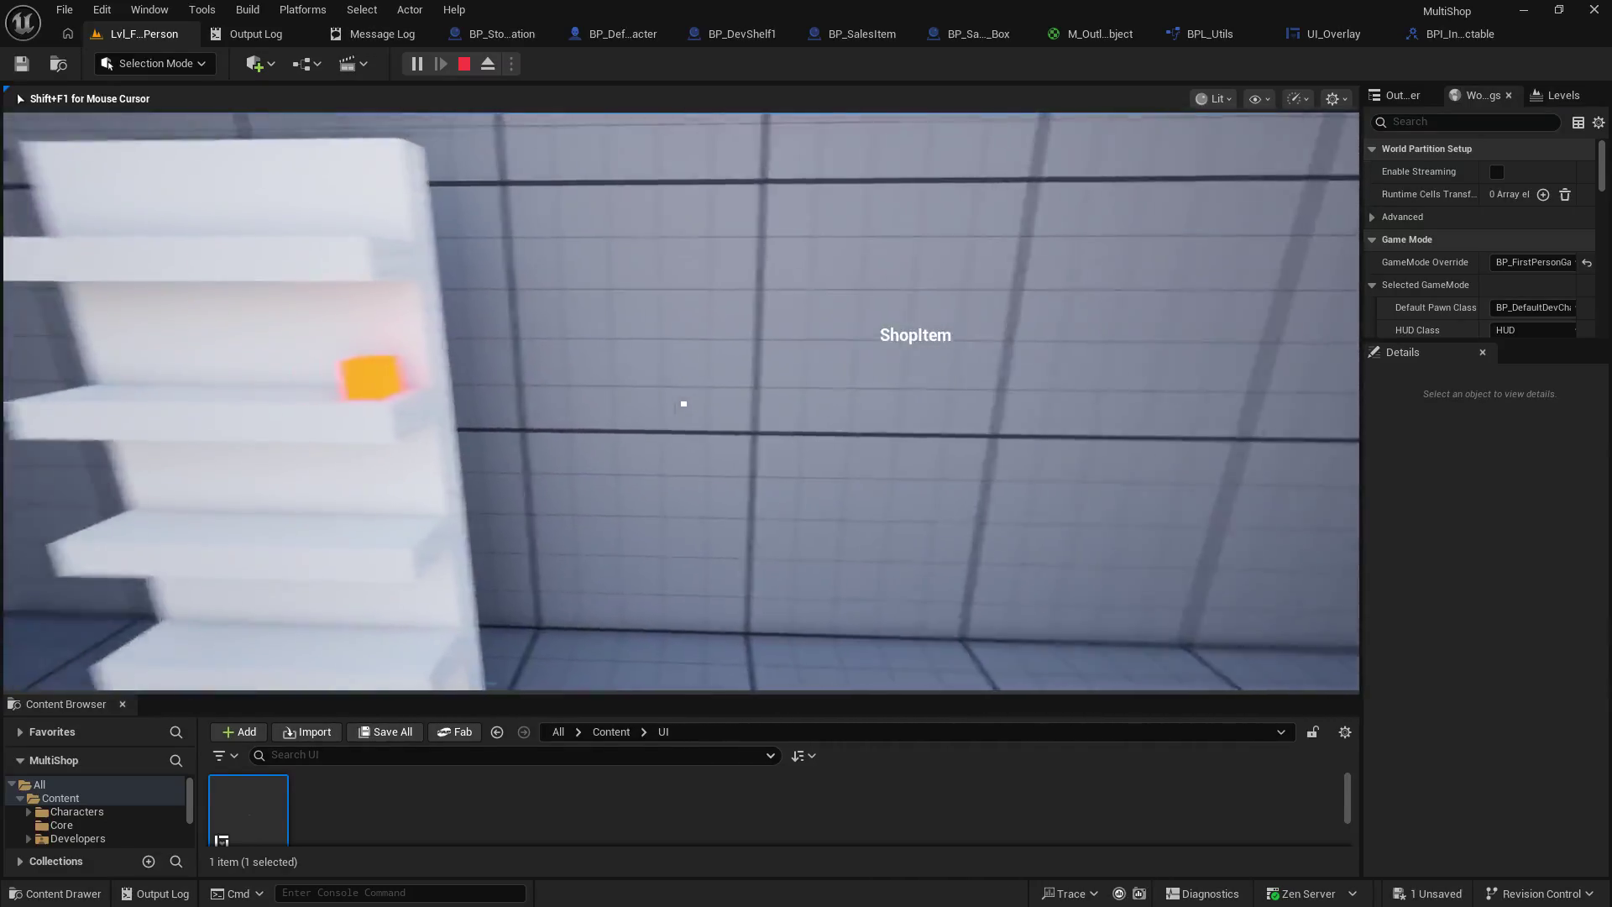
{"action": "key", "text": "shift+F1"}
{"action": "key", "text": "Escape"}
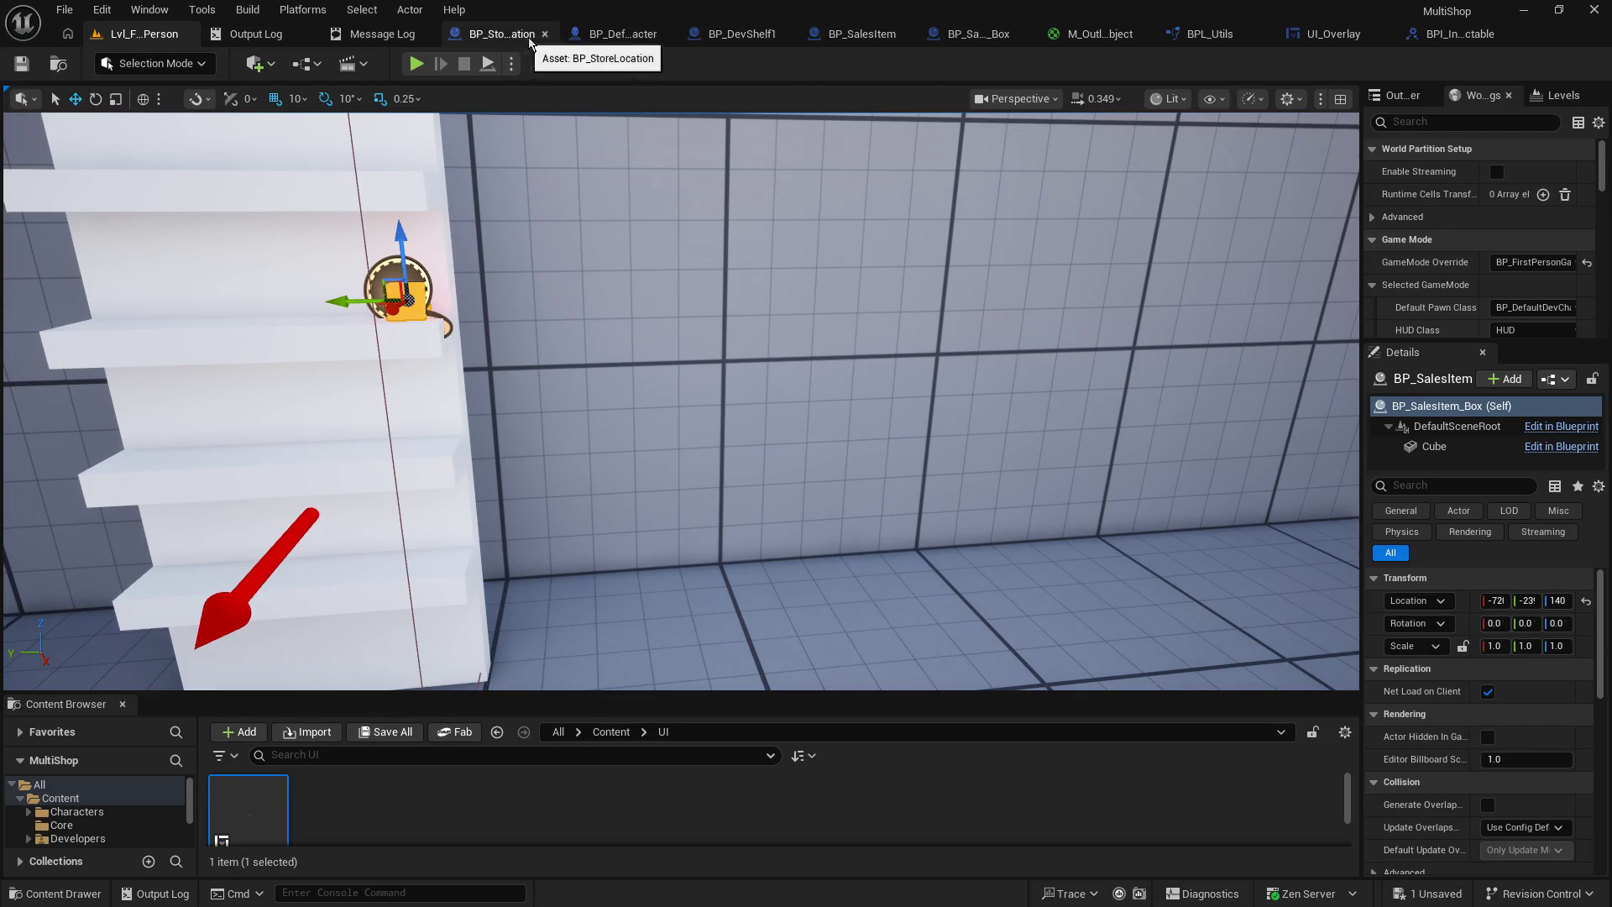
- Add a Set Interactions call on UI Overlay that runs after Set Target Text, and save
{"action": "left_click", "coordinate": [624, 40]}
{"action": "mouse_move", "coordinate": [899, 598]}
{"action": "left_mouse_down"}
{"action": "mouse_move", "coordinate": [800, 518]}
{"action": "mouse_move", "coordinate": [656, 509]}
{"action": "left_mouse_up"}
{"action": "mouse_move", "coordinate": [636, 281]}
{"action": "left_mouse_down"}
{"action": "mouse_move", "coordinate": [860, 388]}
{"action": "mouse_move", "coordinate": [890, 338]}
{"action": "left_mouse_up"}
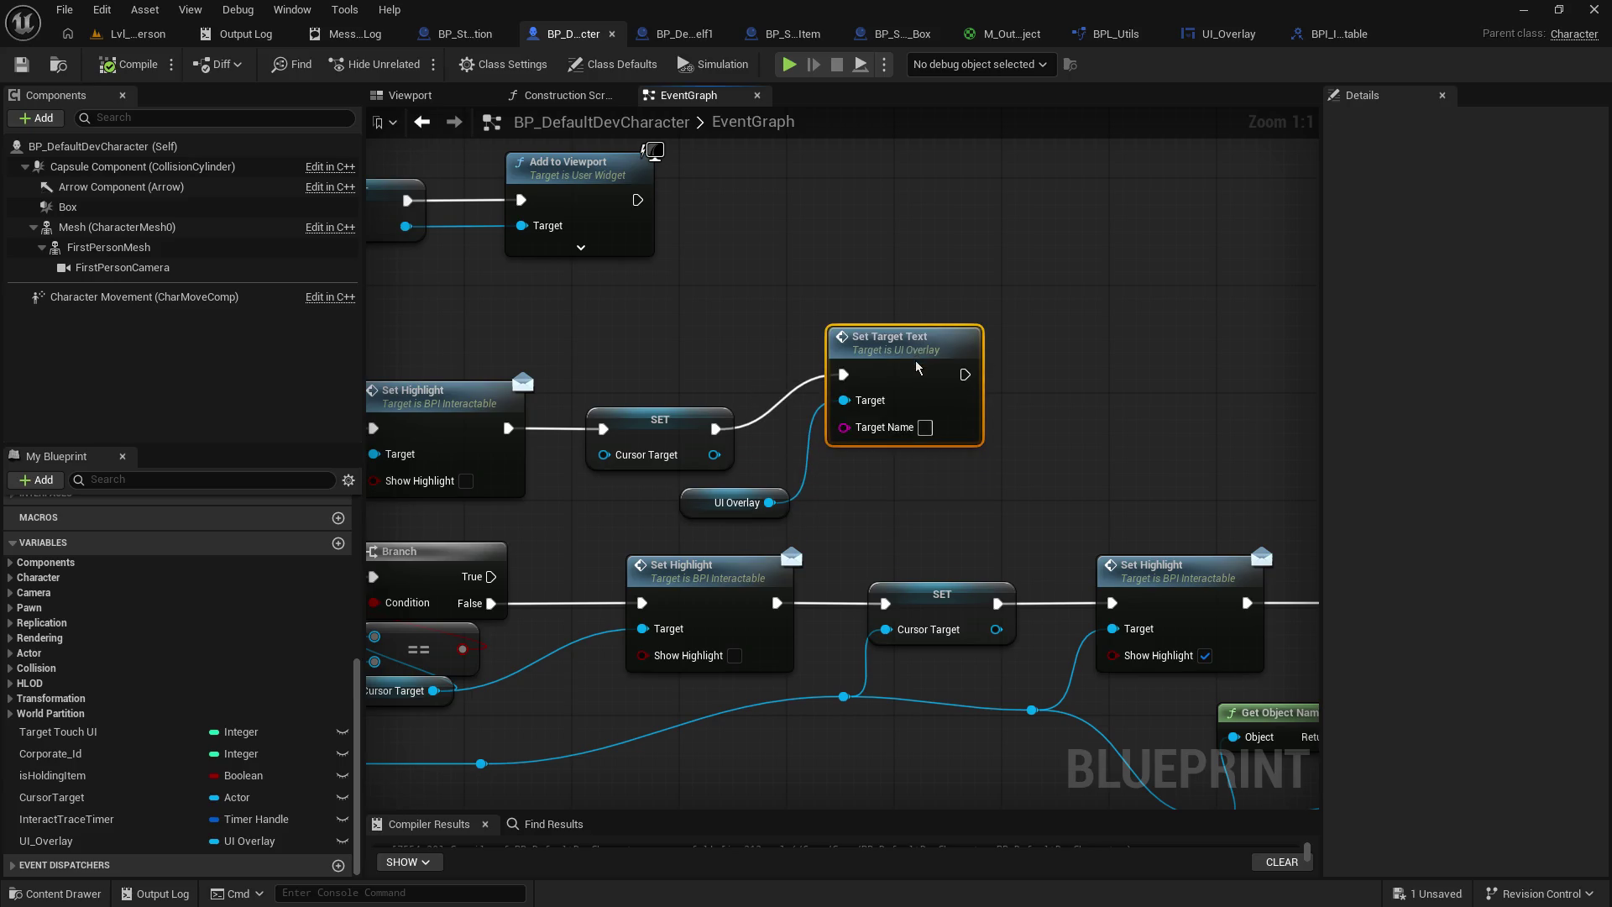
{"action": "mouse_move", "coordinate": [769, 502]}
{"action": "left_mouse_down"}
{"action": "mouse_move", "coordinate": [953, 506]}
{"action": "mouse_move", "coordinate": [1058, 461]}
{"action": "left_mouse_up"}
{"action": "type", "text": "set inter"}
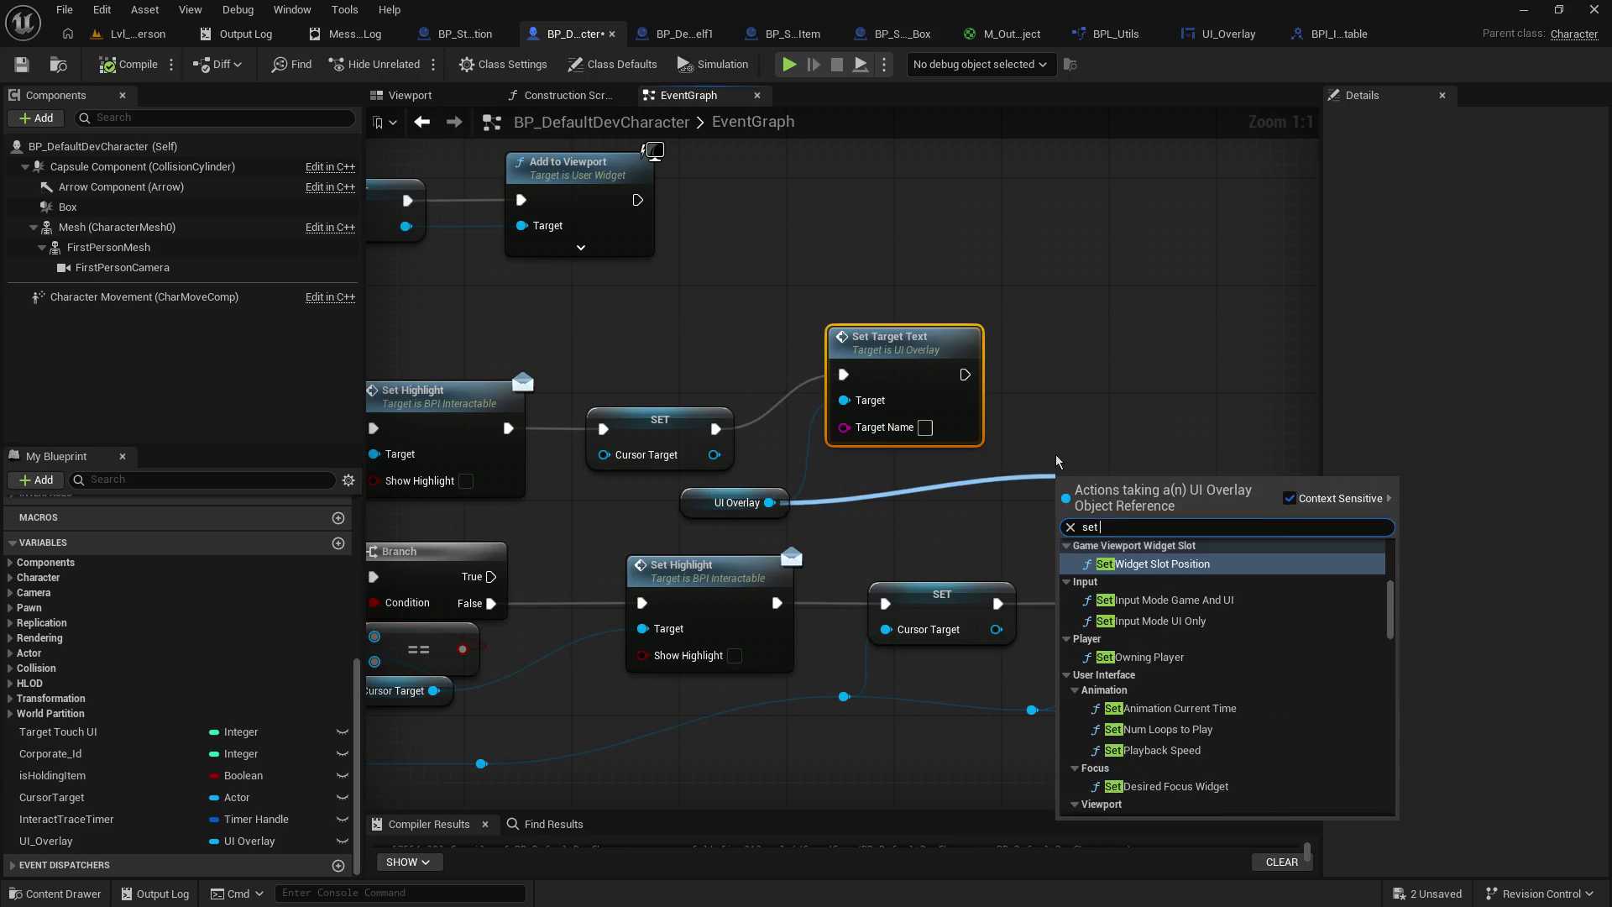
{"action": "key", "text": "Return"}
{"action": "mouse_move", "coordinate": [1129, 511]}
{"action": "left_mouse_down"}
{"action": "mouse_move", "coordinate": [1113, 388]}
{"action": "mouse_move", "coordinate": [1126, 388]}
{"action": "left_mouse_up"}
{"action": "left_click_drag", "start_coordinate": [965, 375], "coordinate": [1098, 415]}
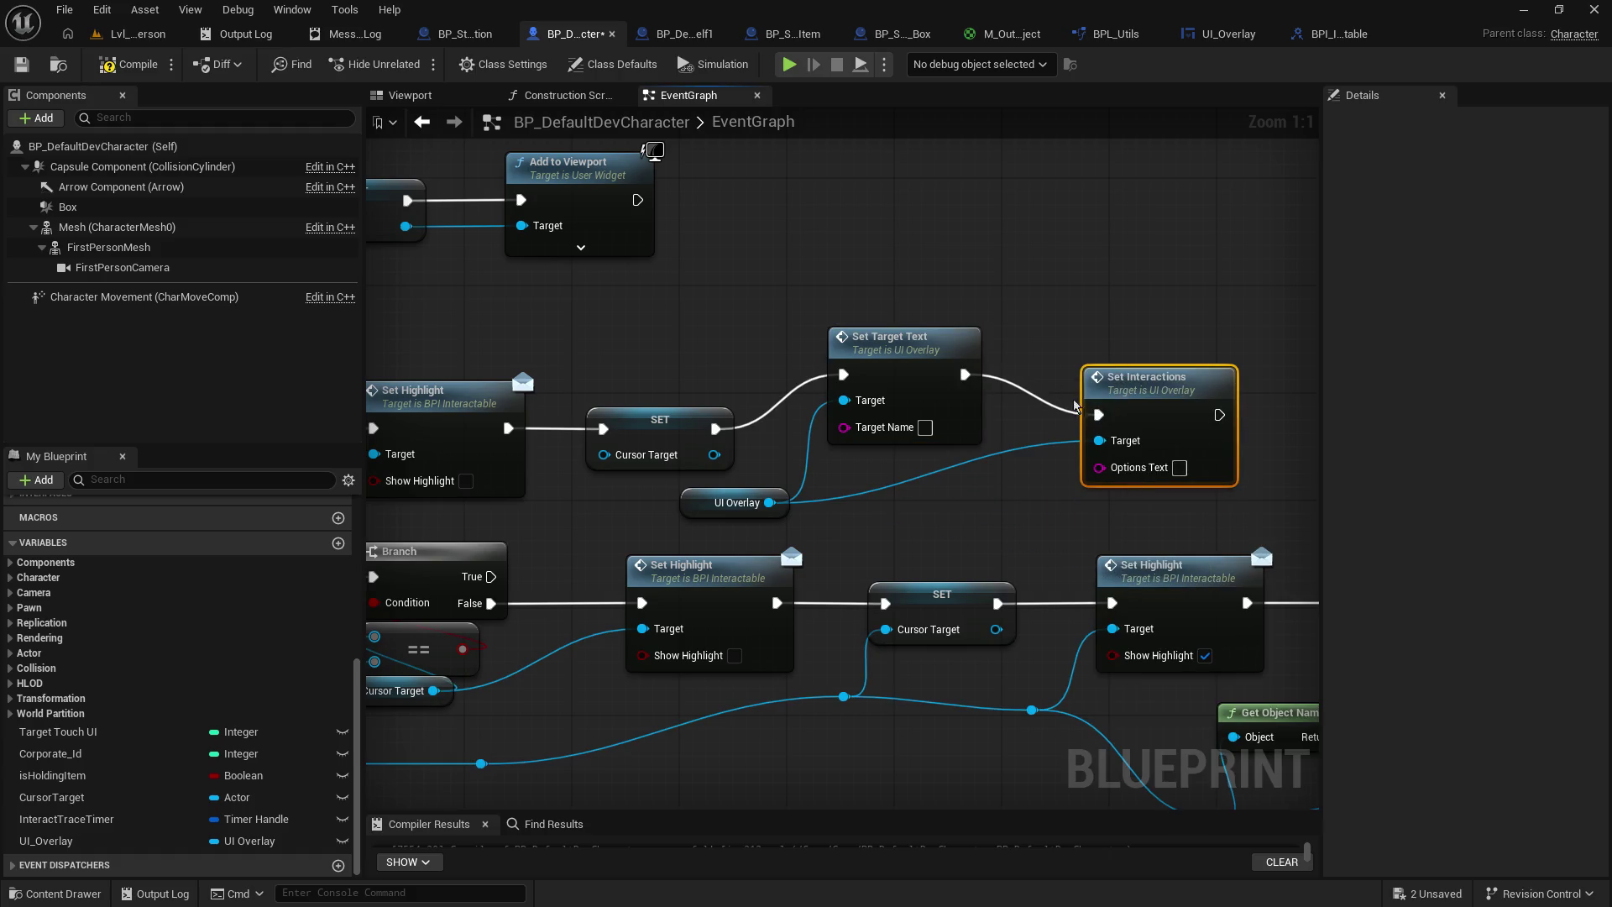
{"action": "left_click", "coordinate": [21, 64]}
- Shift Set Interactions and the UI Overlay getter a little to the right
{"action": "left_click_drag", "start_coordinate": [1193, 295], "coordinate": [301, 234]}
{"action": "left_click_drag", "start_coordinate": [553, 244], "coordinate": [370, 226]}
{"action": "left_click_drag", "start_coordinate": [941, 492], "coordinate": [1087, 478]}
{"action": "mouse_move", "coordinate": [693, 646]}
{"action": "left_mouse_down"}
{"action": "mouse_move", "coordinate": [984, 645]}
{"action": "mouse_move", "coordinate": [988, 619]}
{"action": "left_mouse_up"}
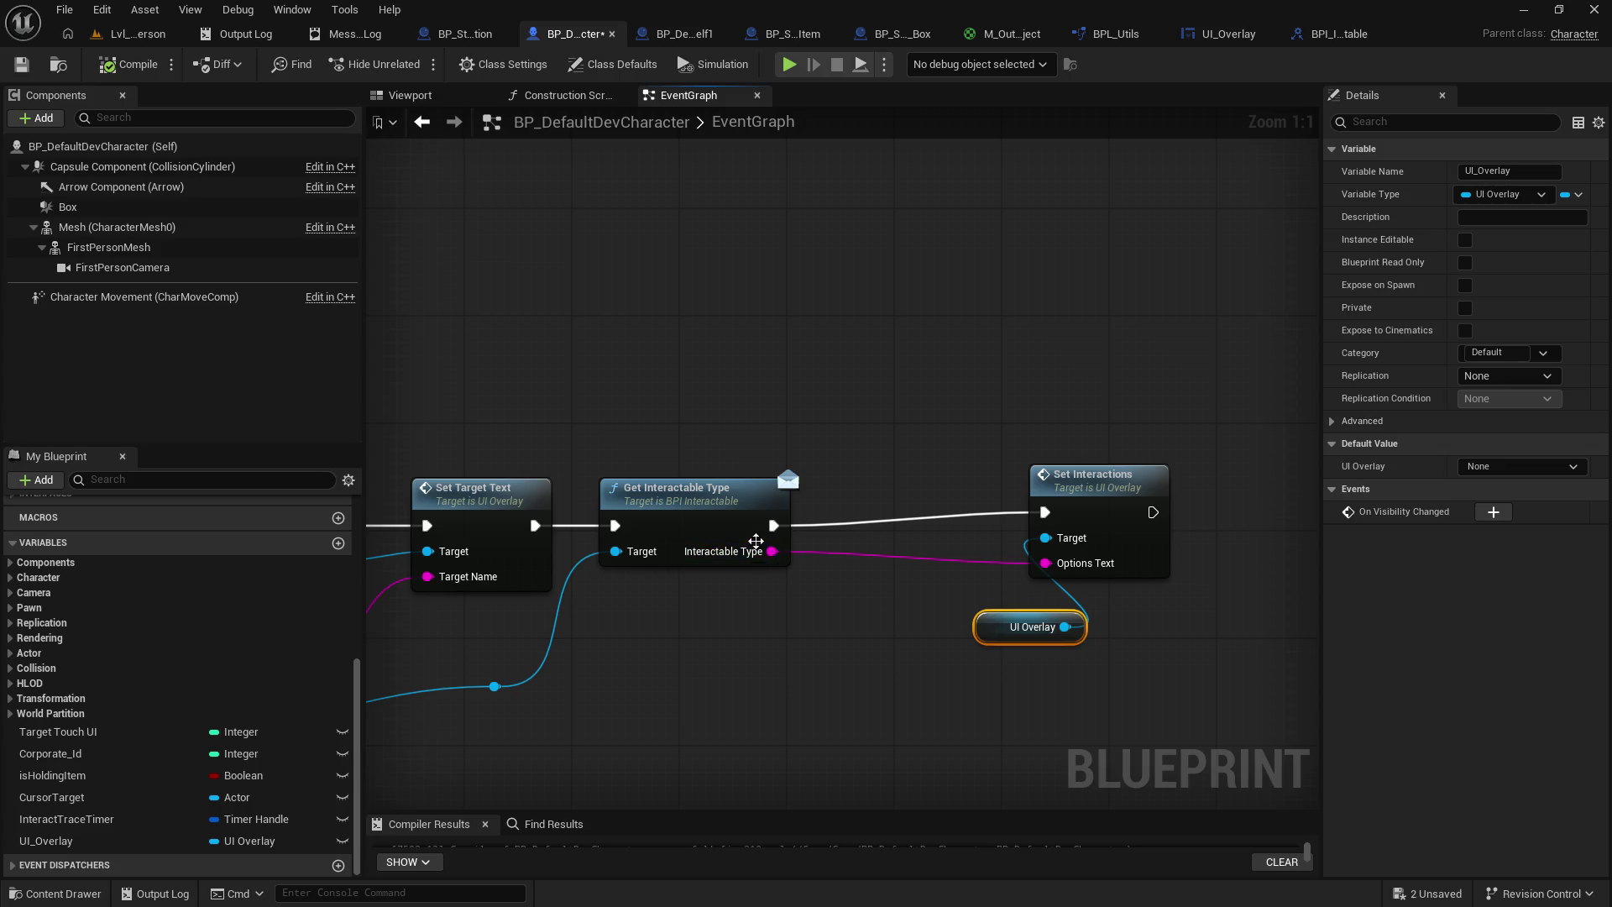
- Break the Interactable Type wire to Options Text and delete the stray Select node
{"action": "left_click", "coordinate": [771, 551], "text": "alt"}
{"action": "mouse_move", "coordinate": [771, 551]}
{"action": "left_mouse_down"}
{"action": "mouse_move", "coordinate": [819, 619]}
{"action": "mouse_move", "coordinate": [820, 606]}
{"action": "left_mouse_up"}
{"action": "type", "text": "select"}
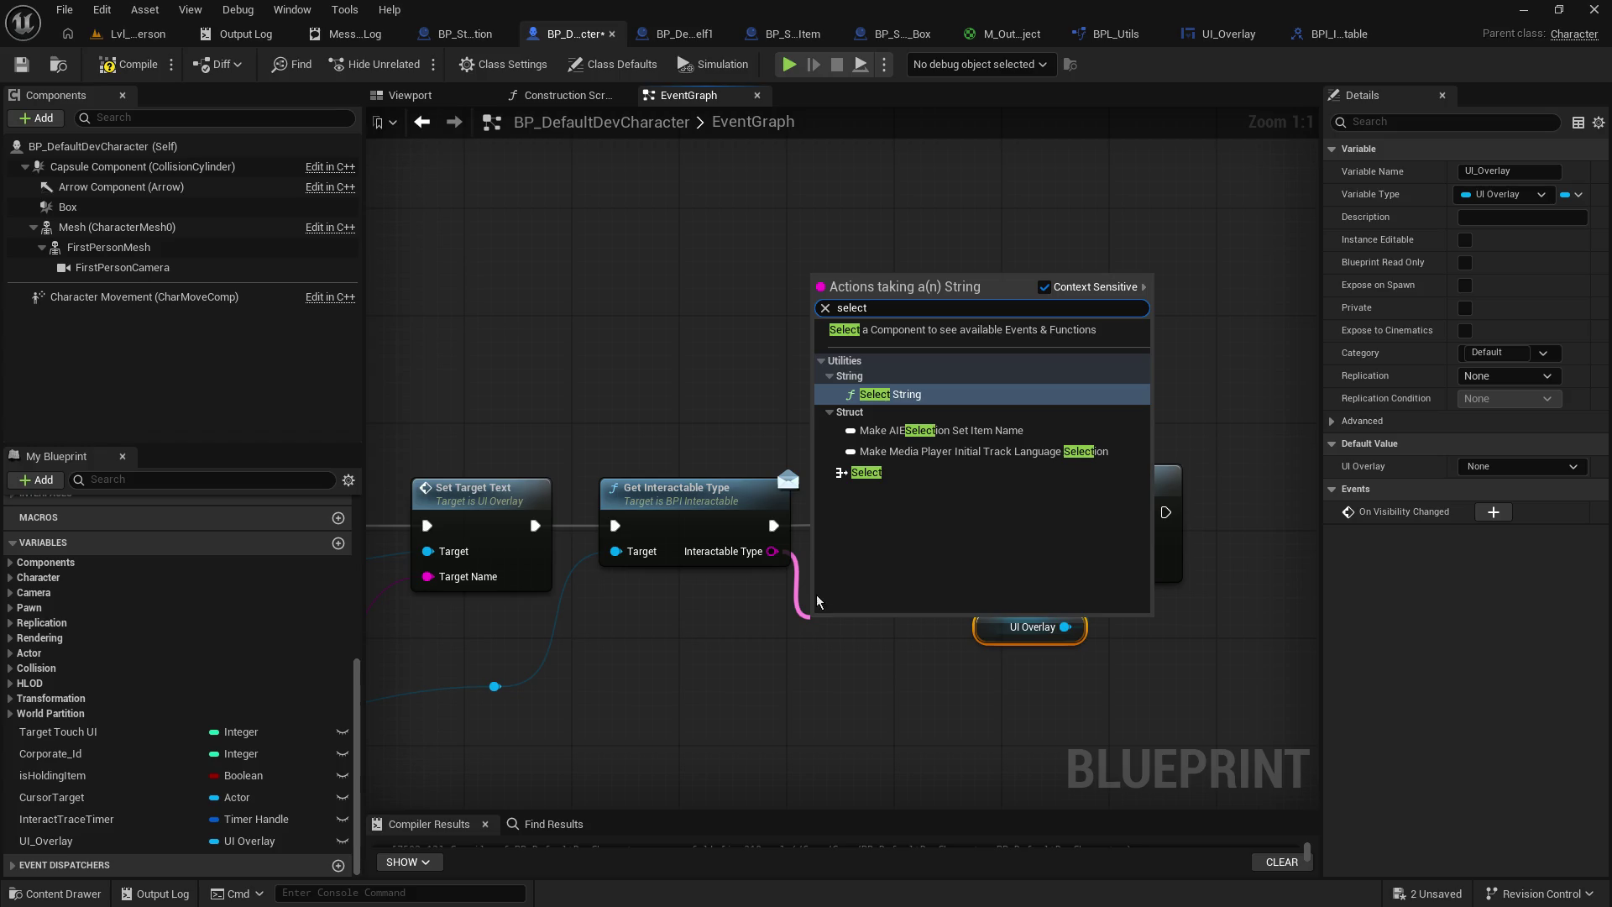
{"action": "left_click", "coordinate": [882, 473]}
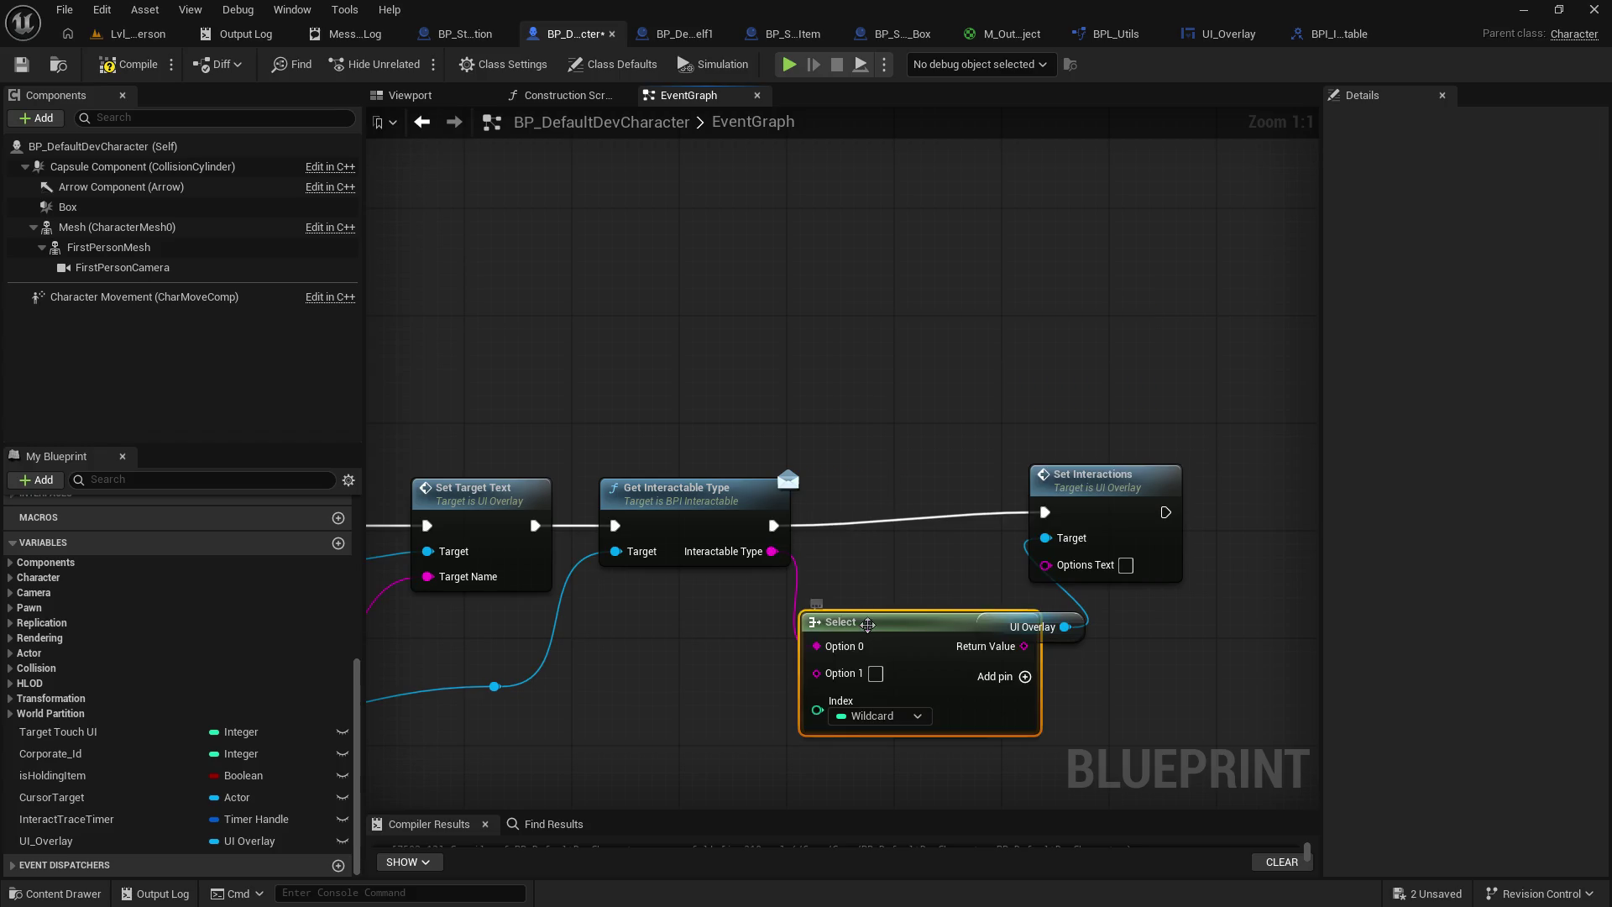
{"action": "key", "text": "Delete"}
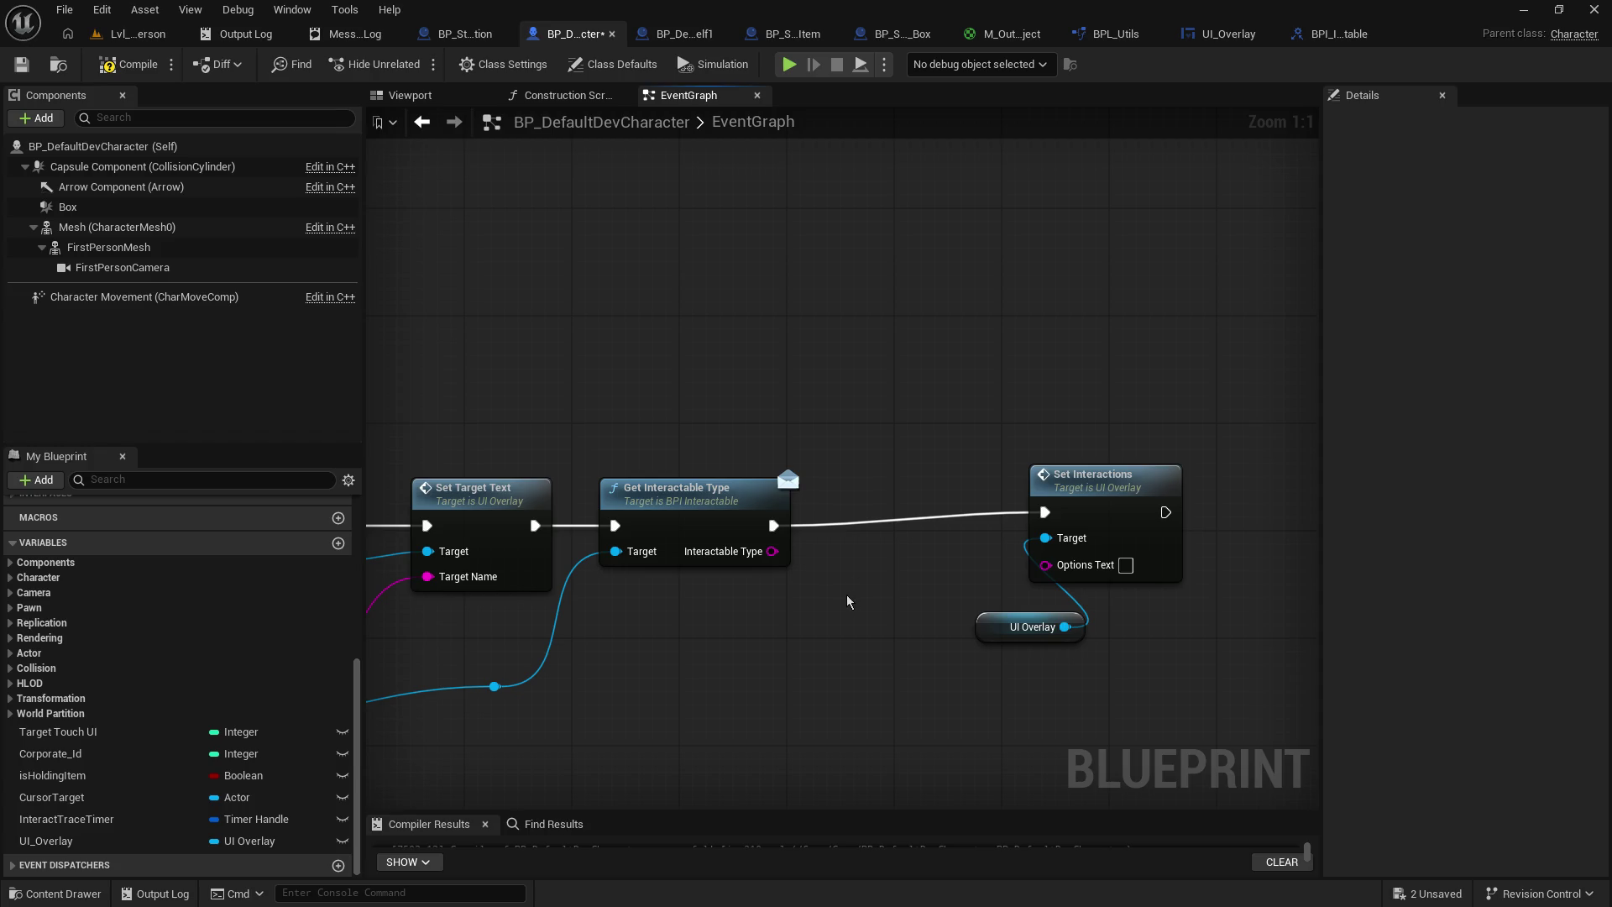
- Move Set Interactions and UI Overlay further right together
{"action": "left_click_drag", "start_coordinate": [992, 432], "coordinate": [1122, 668]}
{"action": "left_click_drag", "start_coordinate": [1070, 486], "coordinate": [1191, 487]}
{"action": "left_click", "coordinate": [812, 666]}
{"action": "left_click_drag", "start_coordinate": [748, 704], "coordinate": [748, 655]}
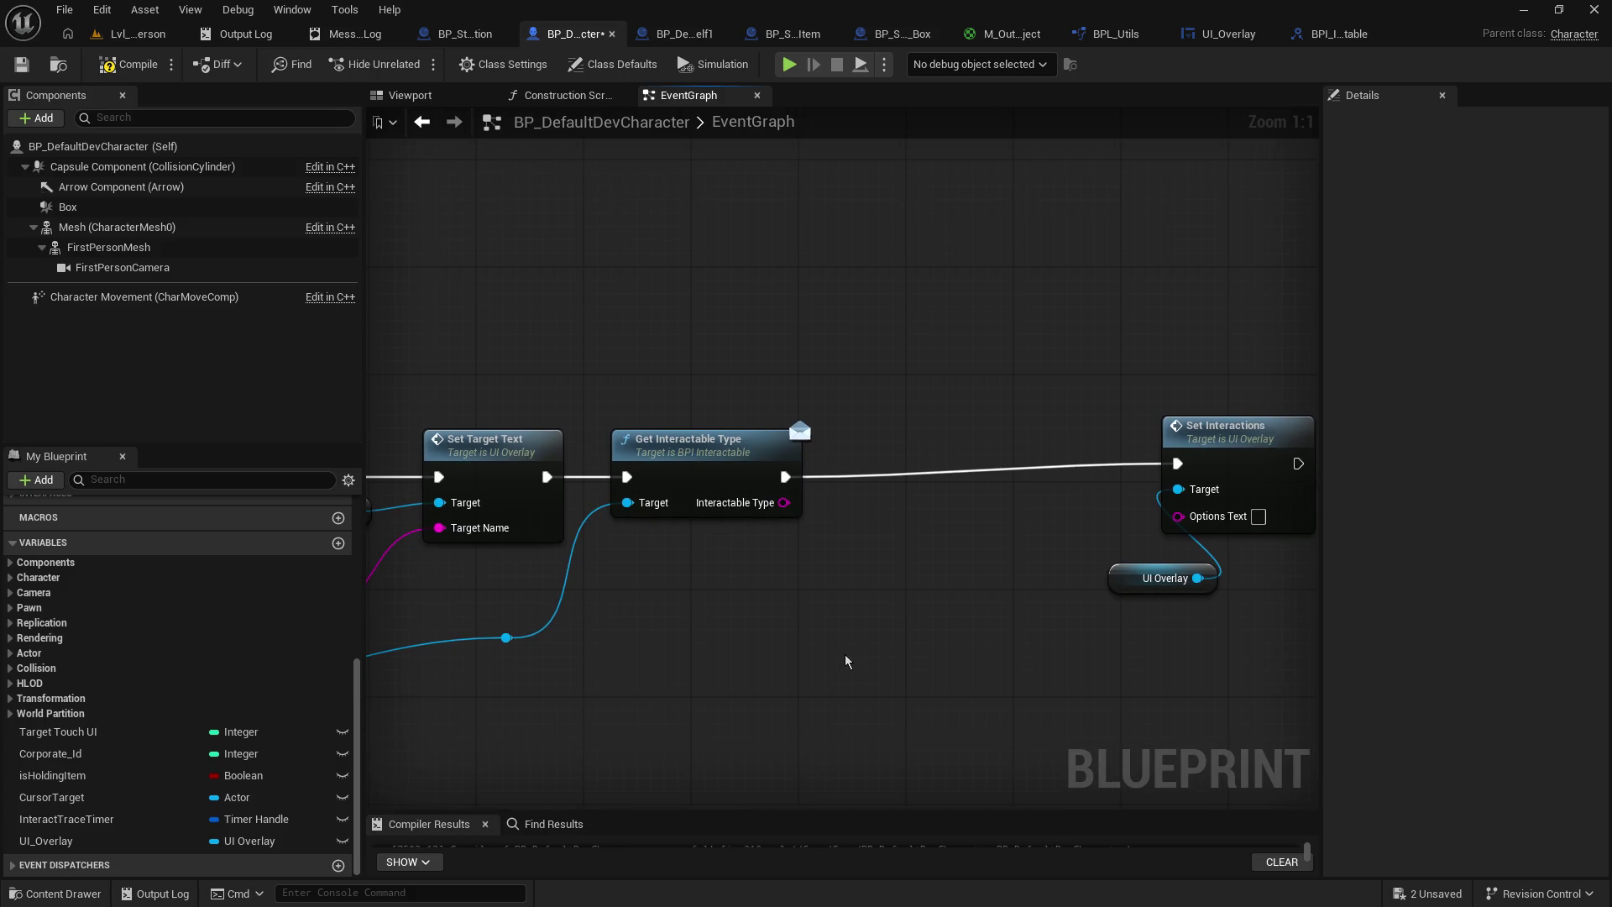
- Place a Make Map node in the character's event graph
{"action": "right_click", "coordinate": [896, 628]}
{"action": "type", "text": "make map"}
{"action": "key", "text": "Return"}
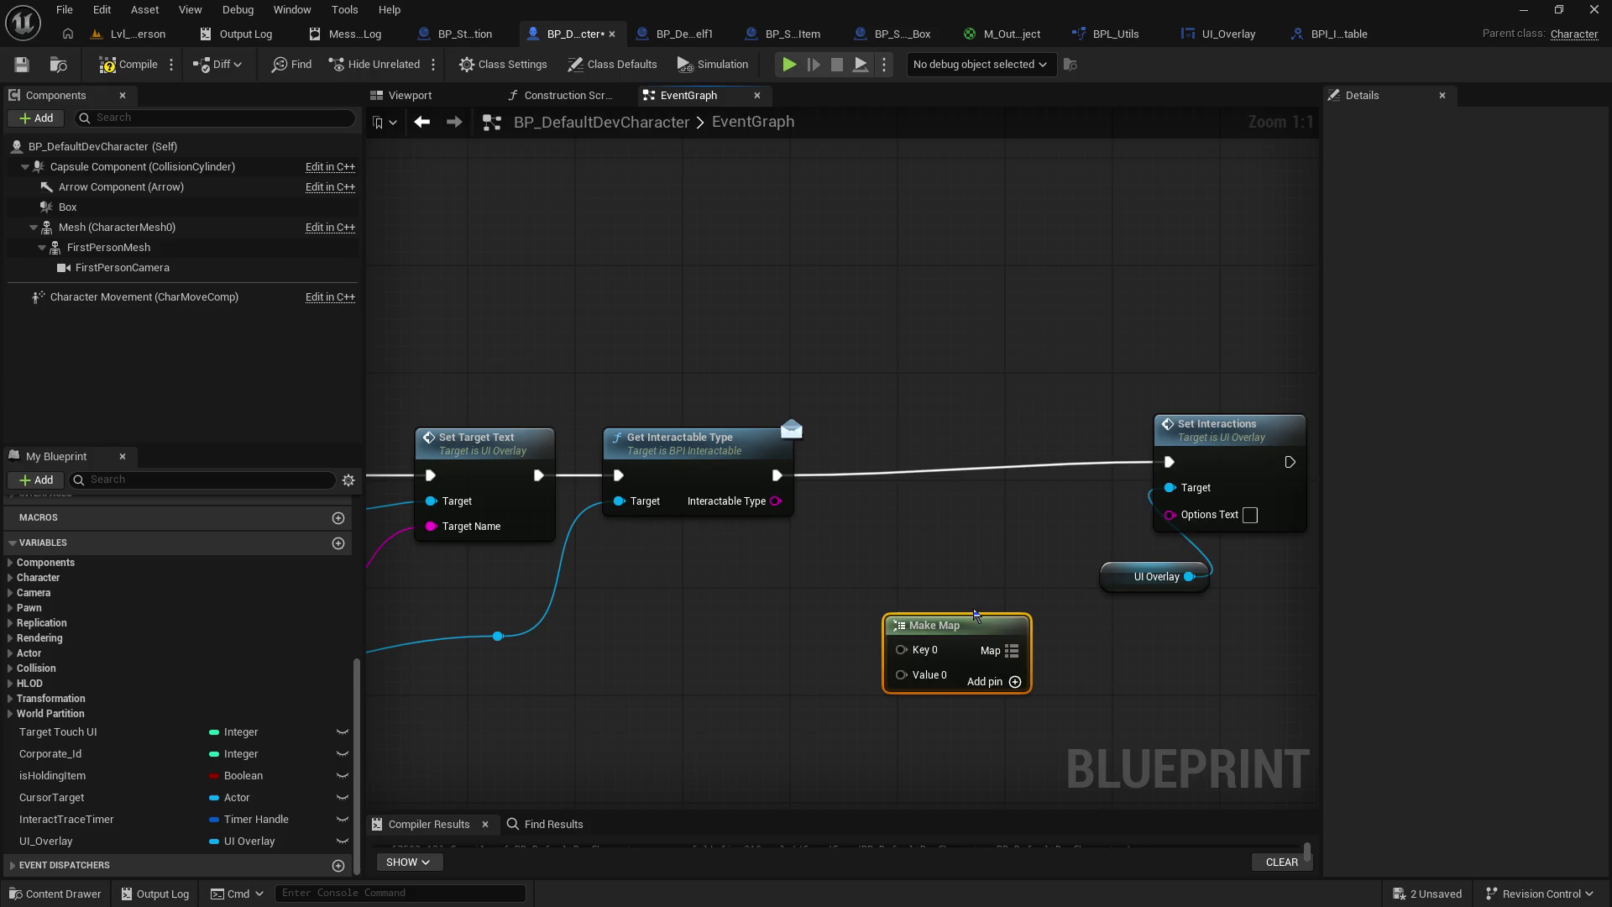
{"action": "mouse_move", "coordinate": [776, 501]}
{"action": "left_mouse_down"}
{"action": "mouse_move", "coordinate": [874, 537]}
{"action": "mouse_move", "coordinate": [831, 617]}
{"action": "mouse_move", "coordinate": [895, 658]}
{"action": "mouse_move", "coordinate": [907, 546]}
{"action": "mouse_move", "coordinate": [896, 561]}
{"action": "left_mouse_up"}
{"action": "key", "text": "Escape"}
- Add a Make Literal String node off Key 0, give Make Map a second pair, and view BP_SalesItem
{"action": "mouse_move", "coordinate": [902, 650]}
{"action": "left_mouse_down"}
{"action": "mouse_move", "coordinate": [919, 647]}
{"action": "mouse_move", "coordinate": [814, 668]}
{"action": "left_mouse_up"}
{"action": "type", "text": "make literal string"}
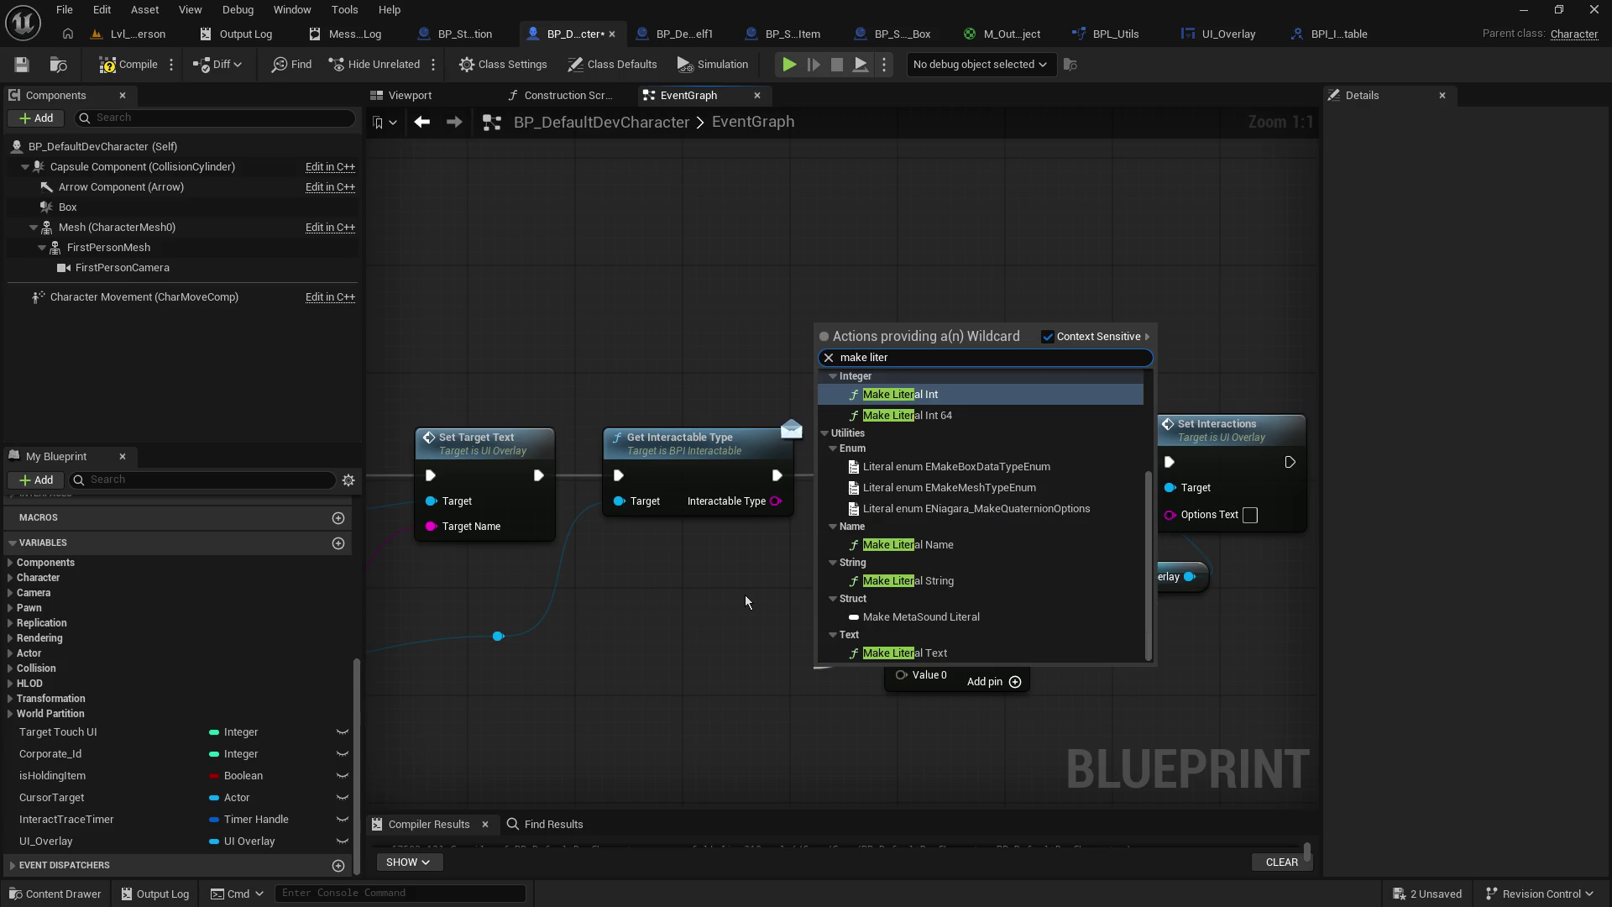
{"action": "key", "text": "Return"}
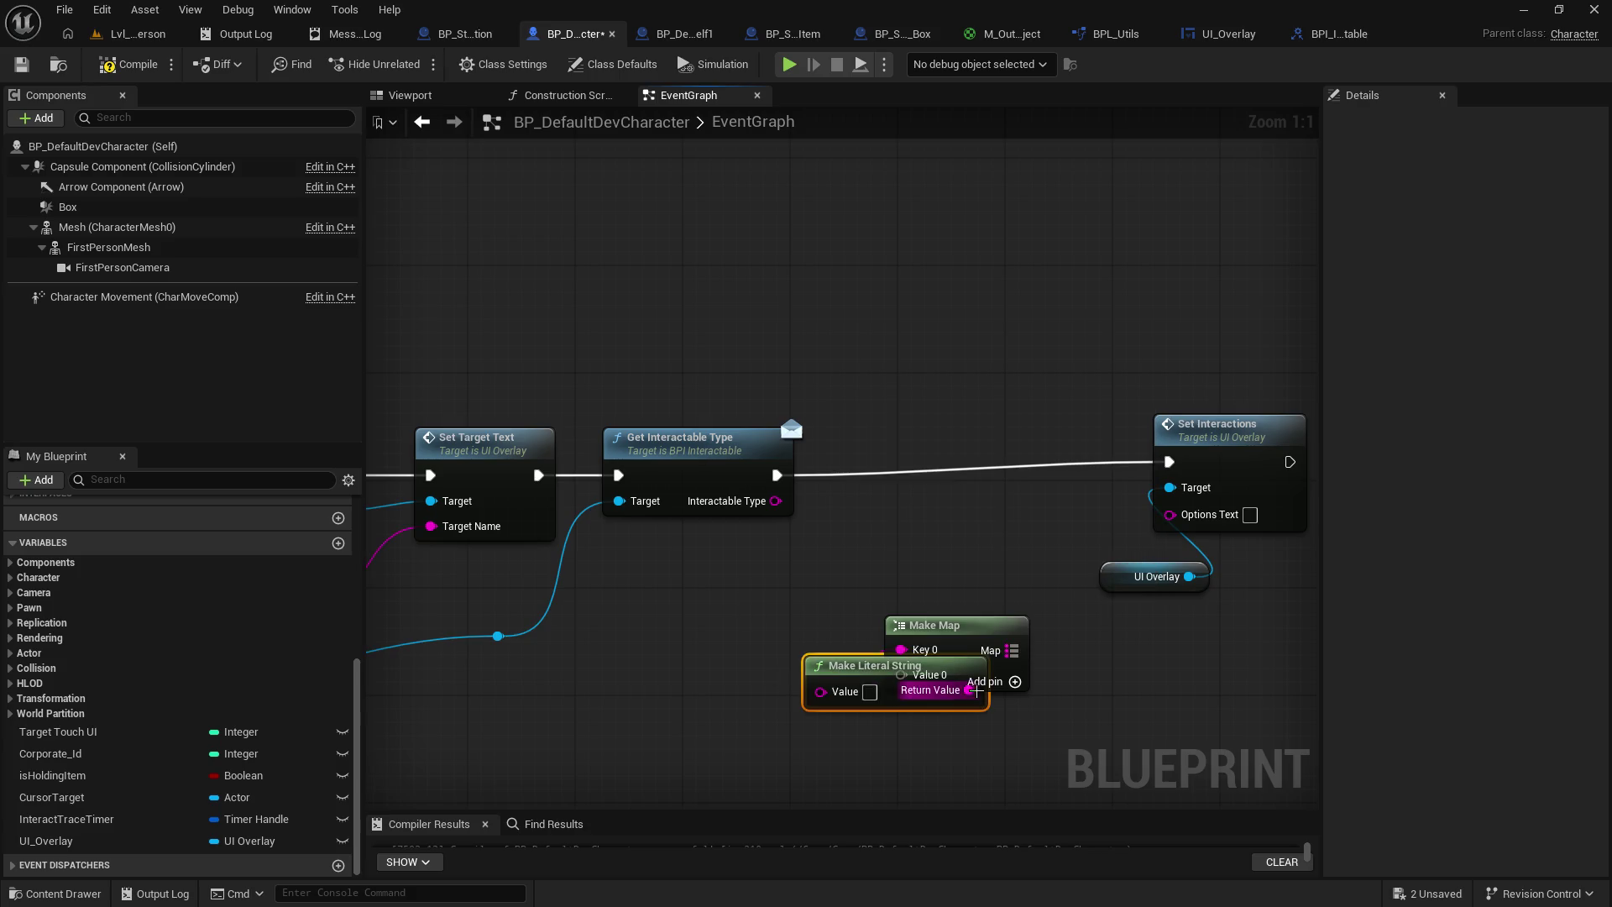
{"action": "left_click_drag", "start_coordinate": [864, 677], "coordinate": [757, 610]}
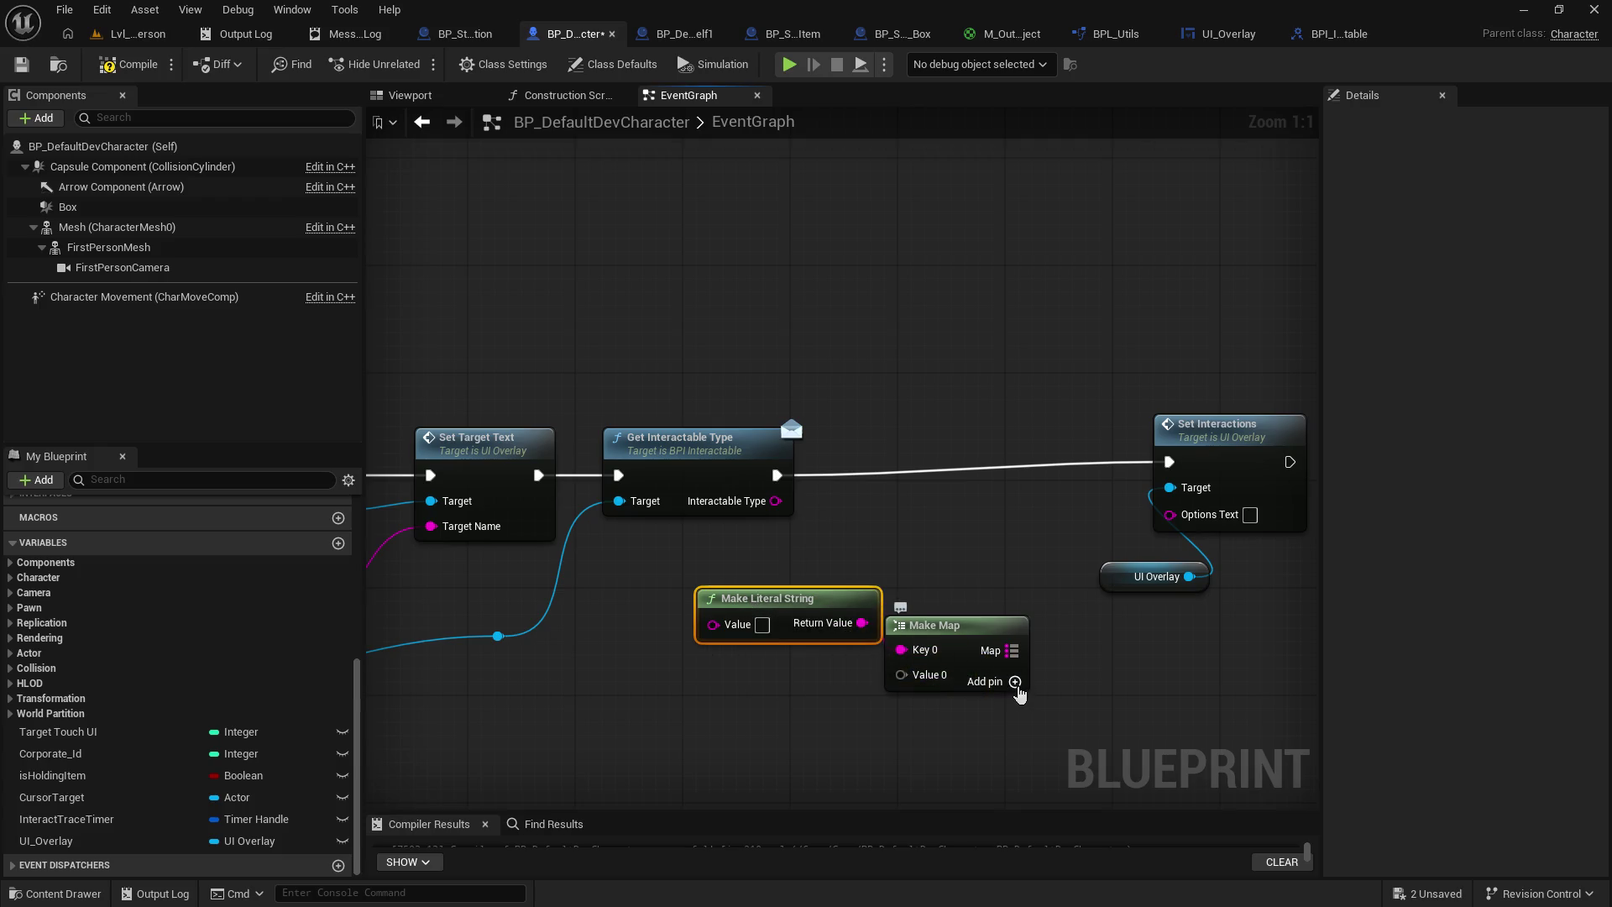
{"action": "left_click", "coordinate": [1015, 682]}
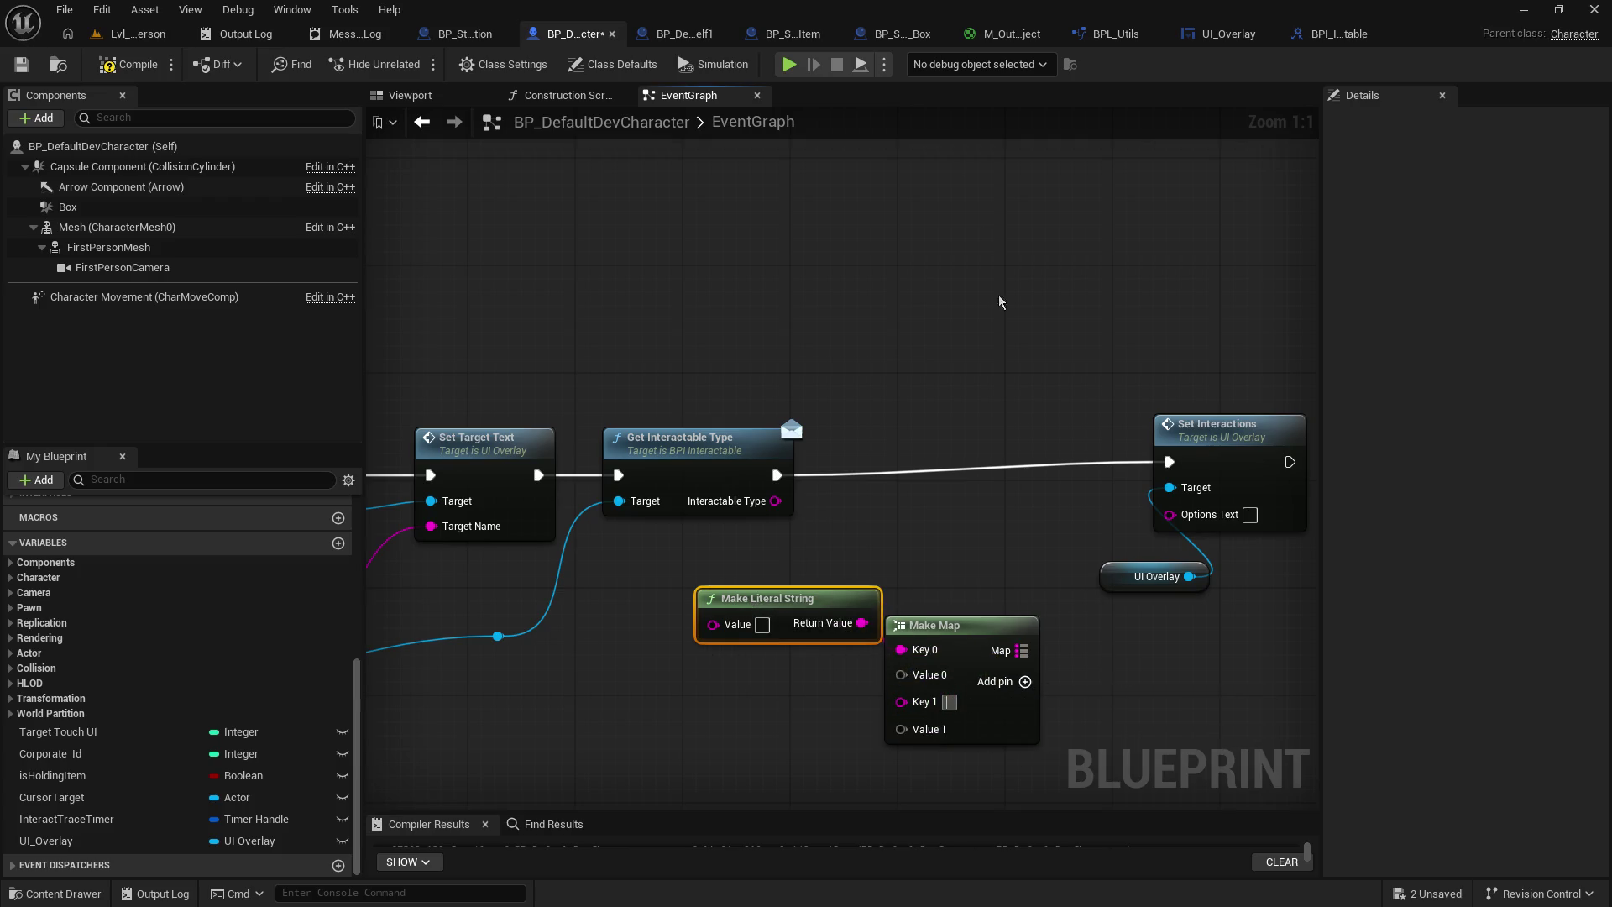
{"action": "left_click", "coordinate": [791, 37]}
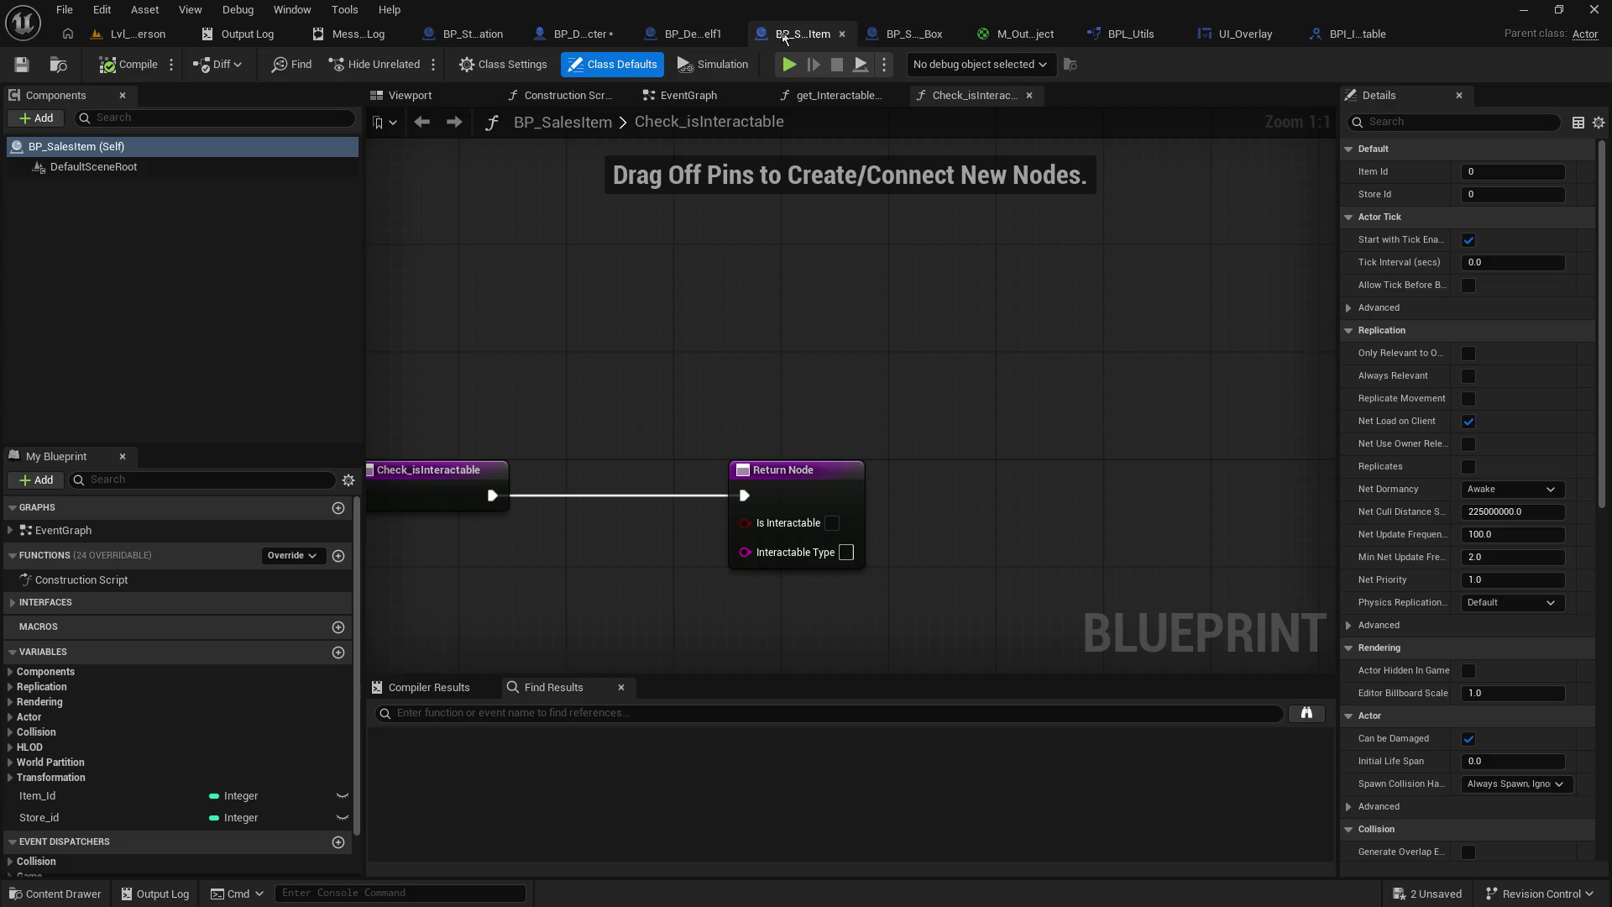
- Copy ShopItem from BP_SalesItem_Box, add a third Make Map pair, and paste it into Key 2
{"action": "left_click", "coordinate": [891, 34]}
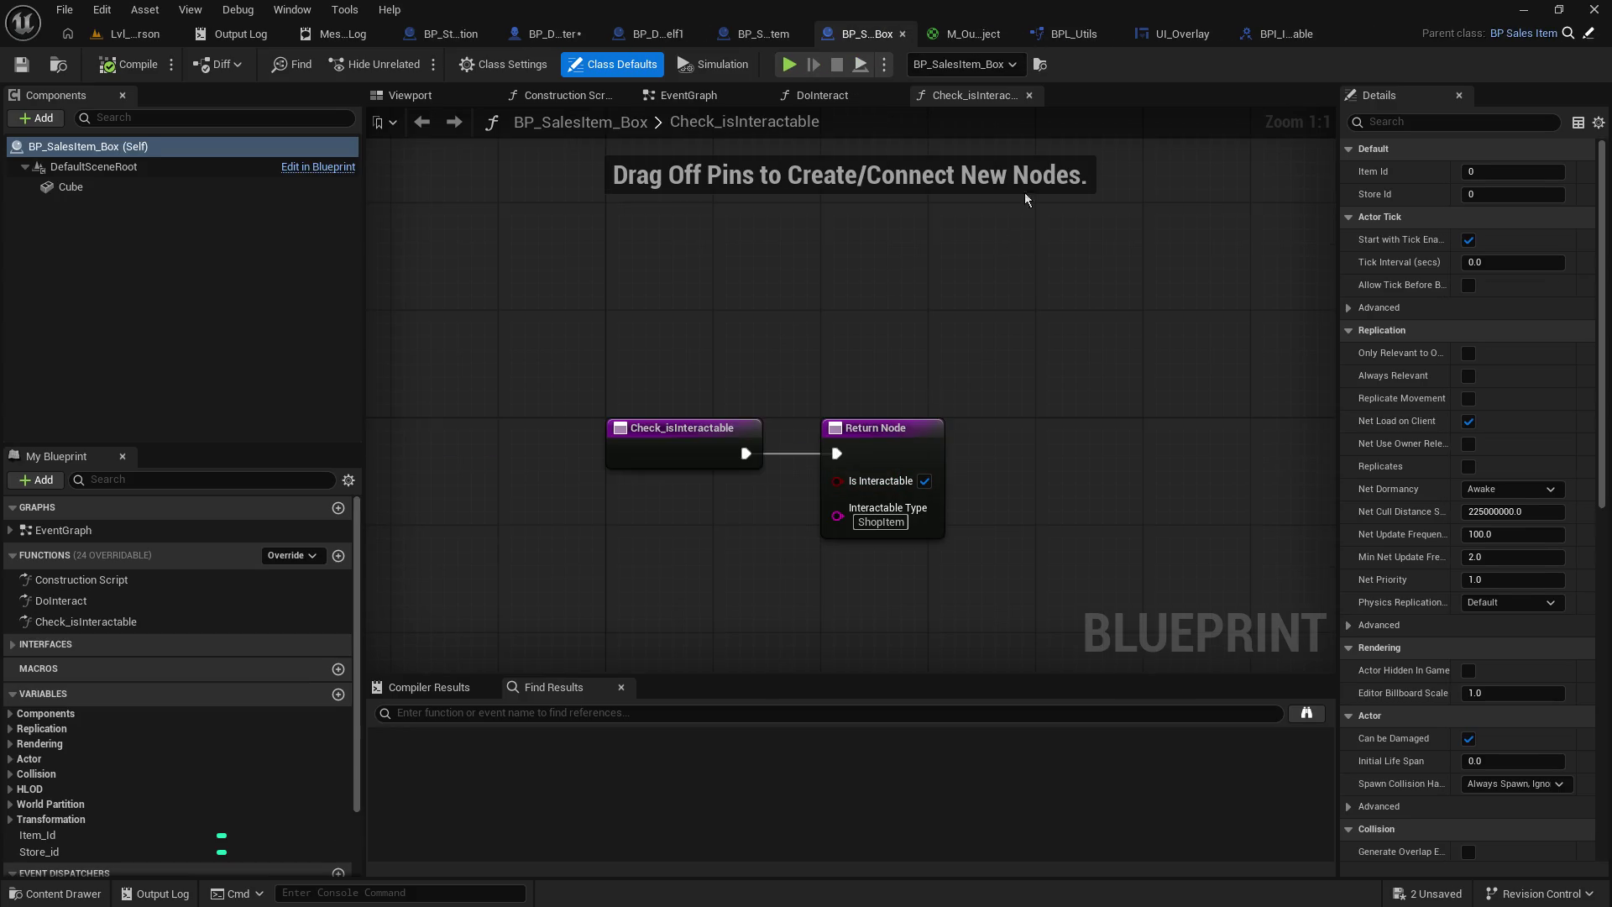
{"action": "left_click", "coordinate": [881, 521]}
{"action": "right_click", "coordinate": [892, 527]}
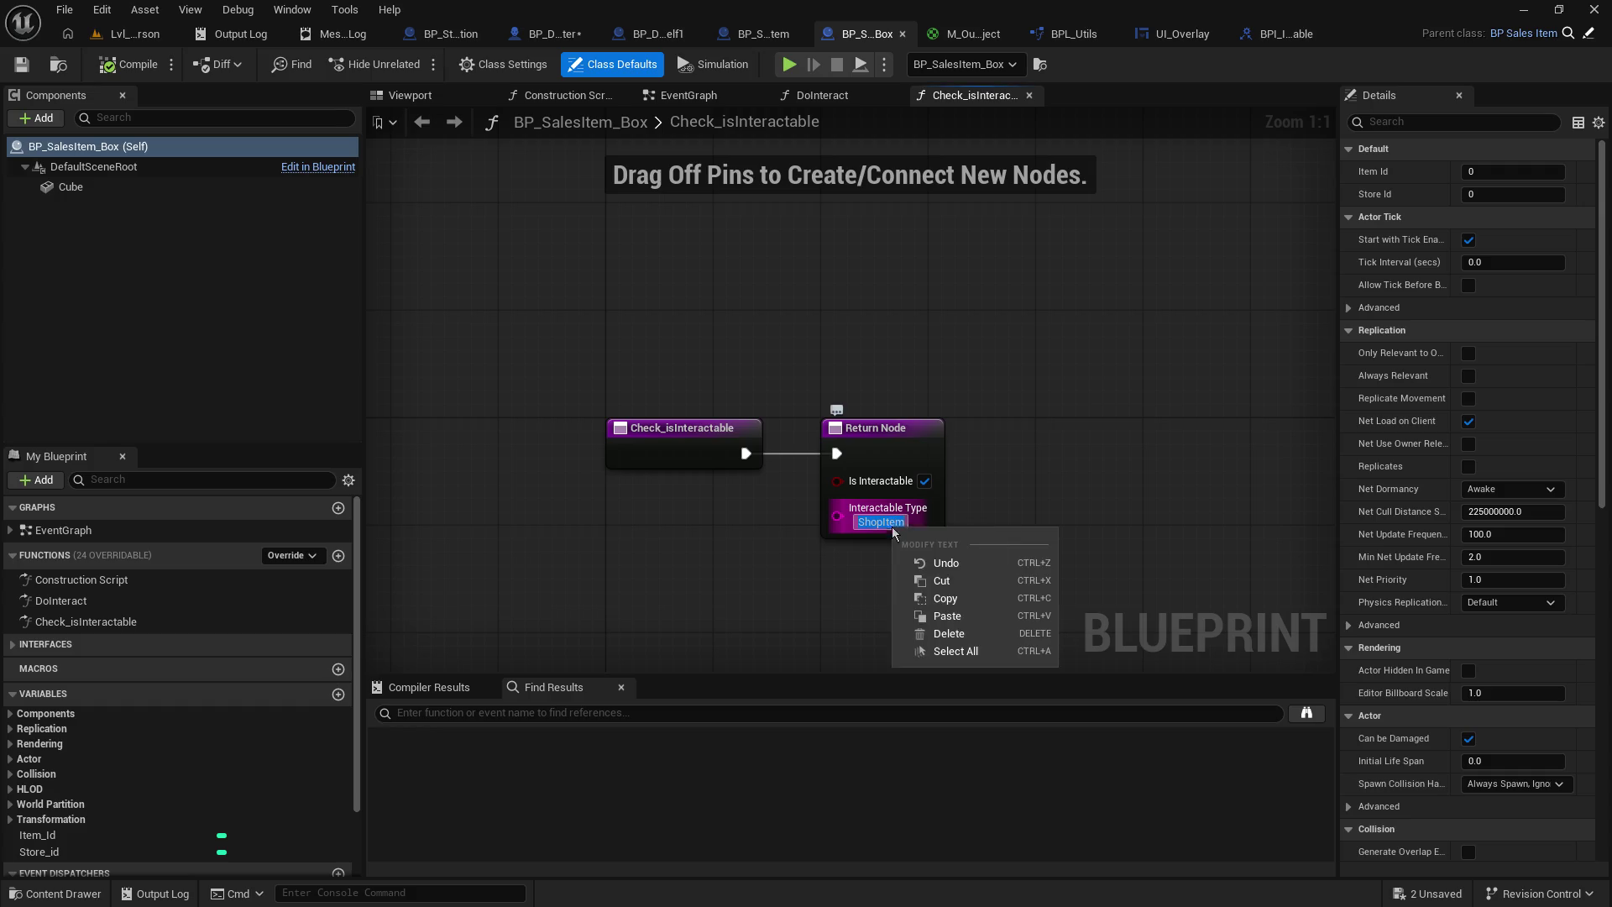
{"action": "left_click", "coordinate": [928, 599]}
{"action": "left_click", "coordinate": [558, 34]}
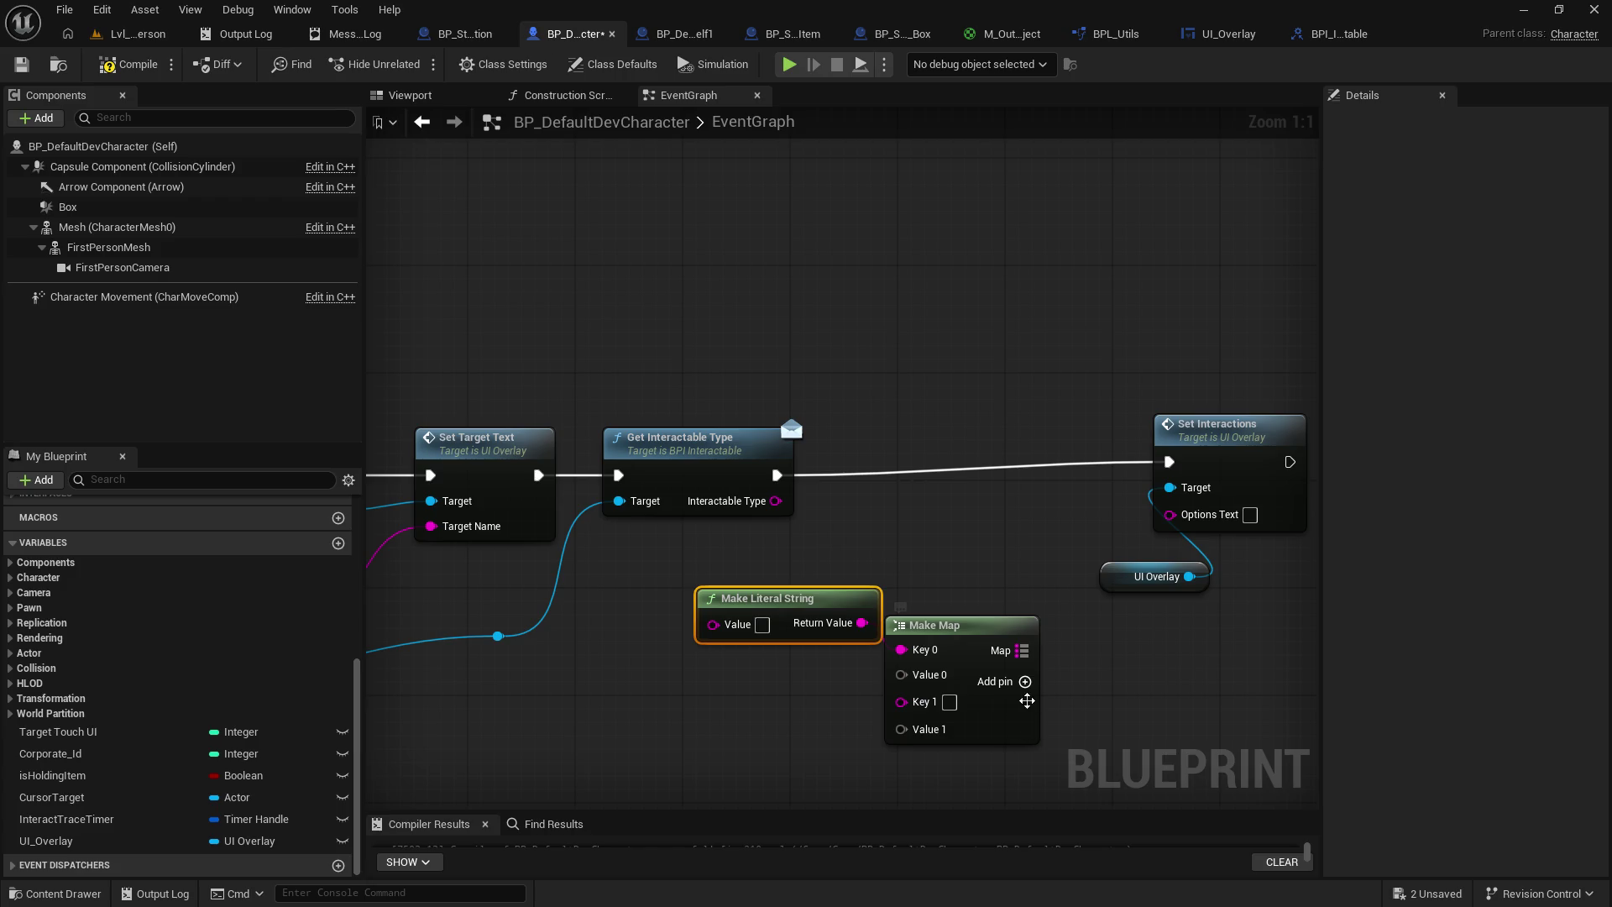
{"action": "left_click", "coordinate": [1025, 681]}
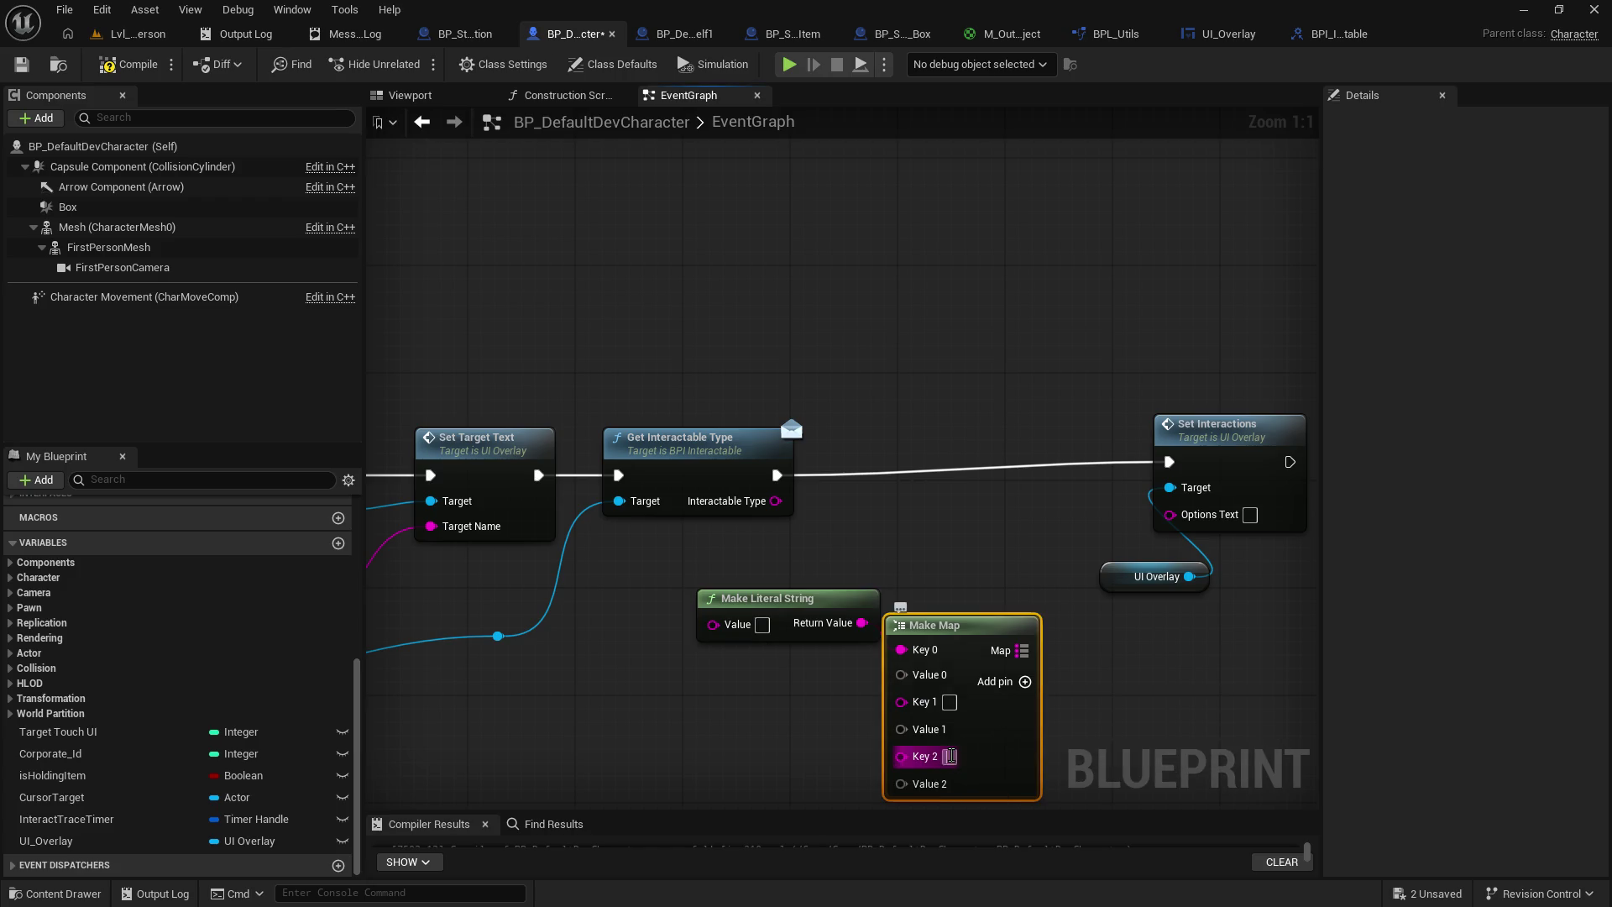
{"action": "key", "text": "ctrl+v"}
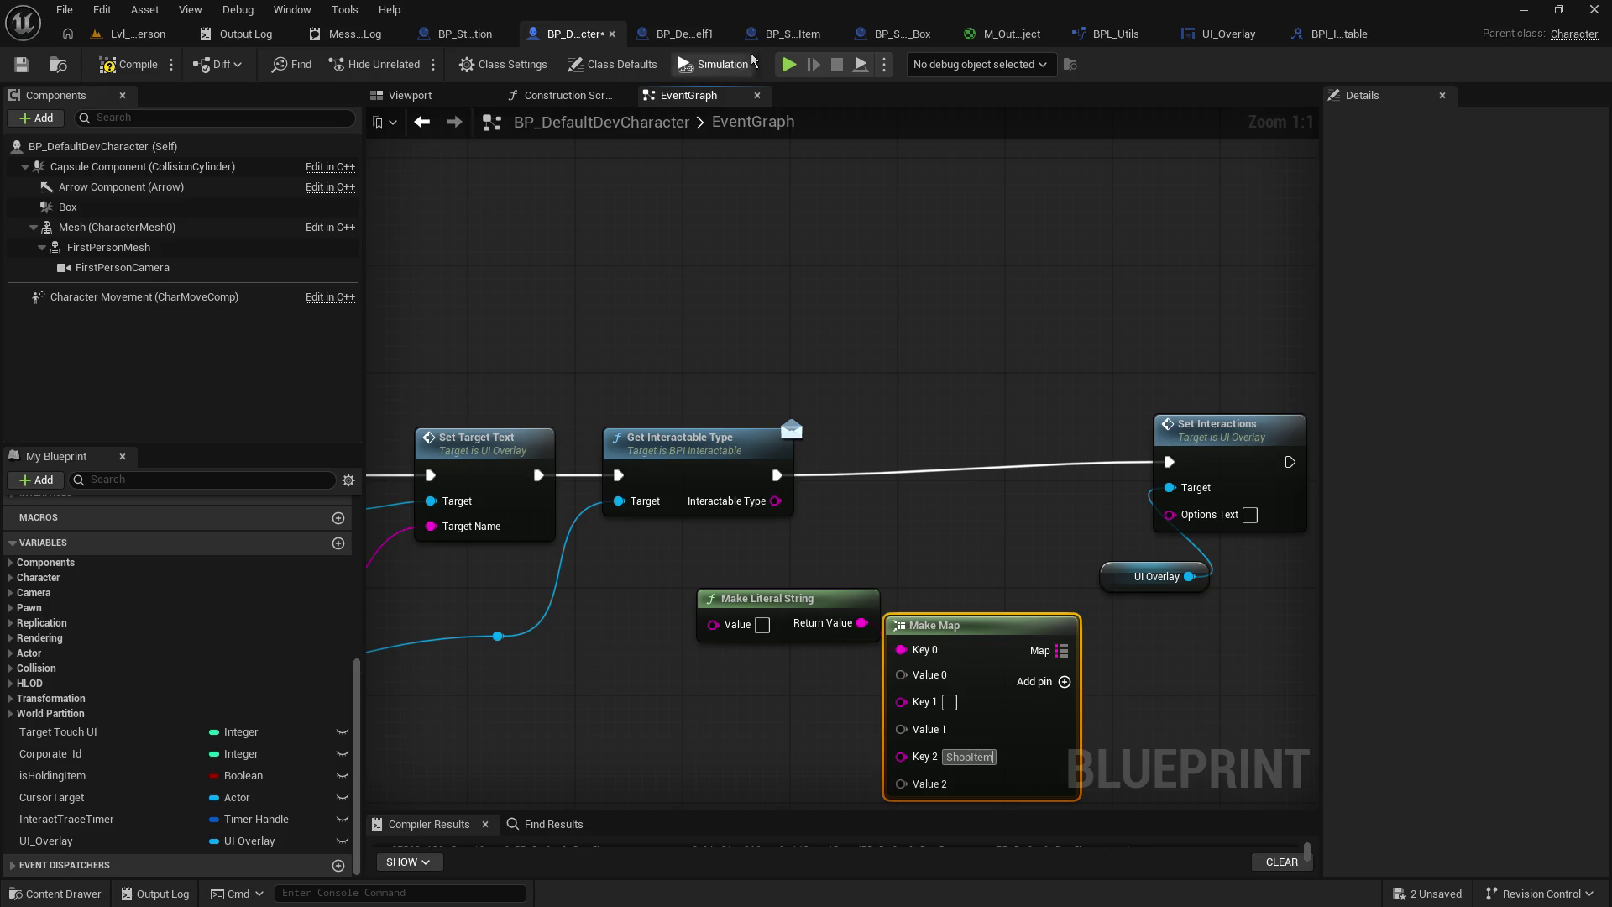
- Copy StoreFrontDoor from BP_StoreLocation and enter StoreFrontDoor as Make Map's Key 0
{"action": "left_click", "coordinate": [466, 34]}
{"action": "double_click", "coordinate": [887, 509]}
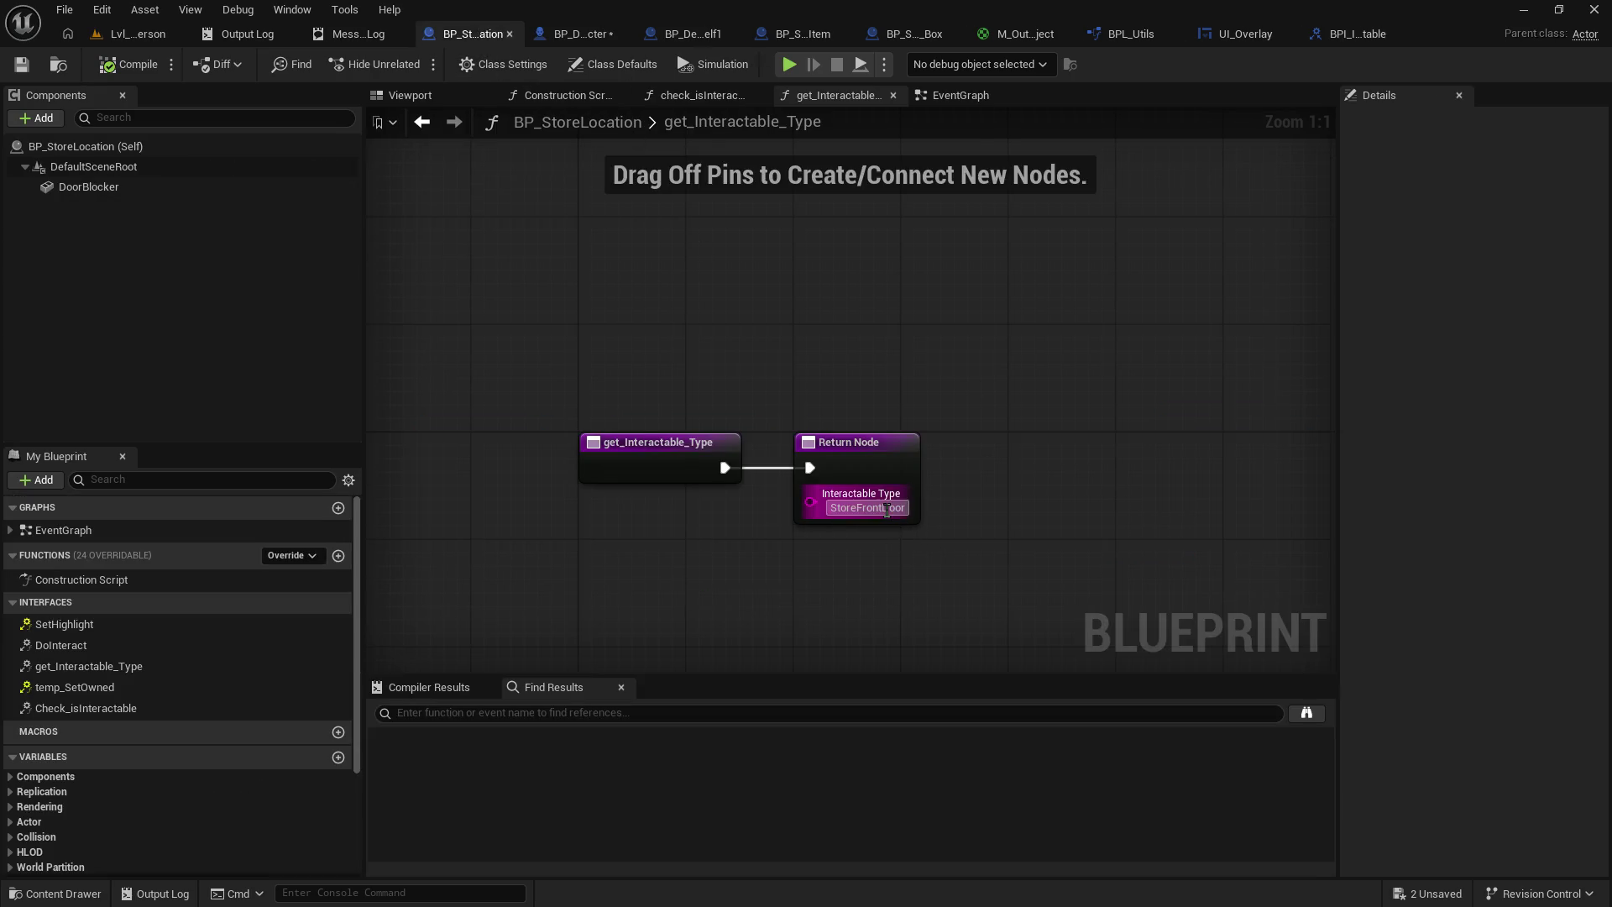
{"action": "right_click", "coordinate": [887, 509]}
{"action": "left_click", "coordinate": [928, 579]}
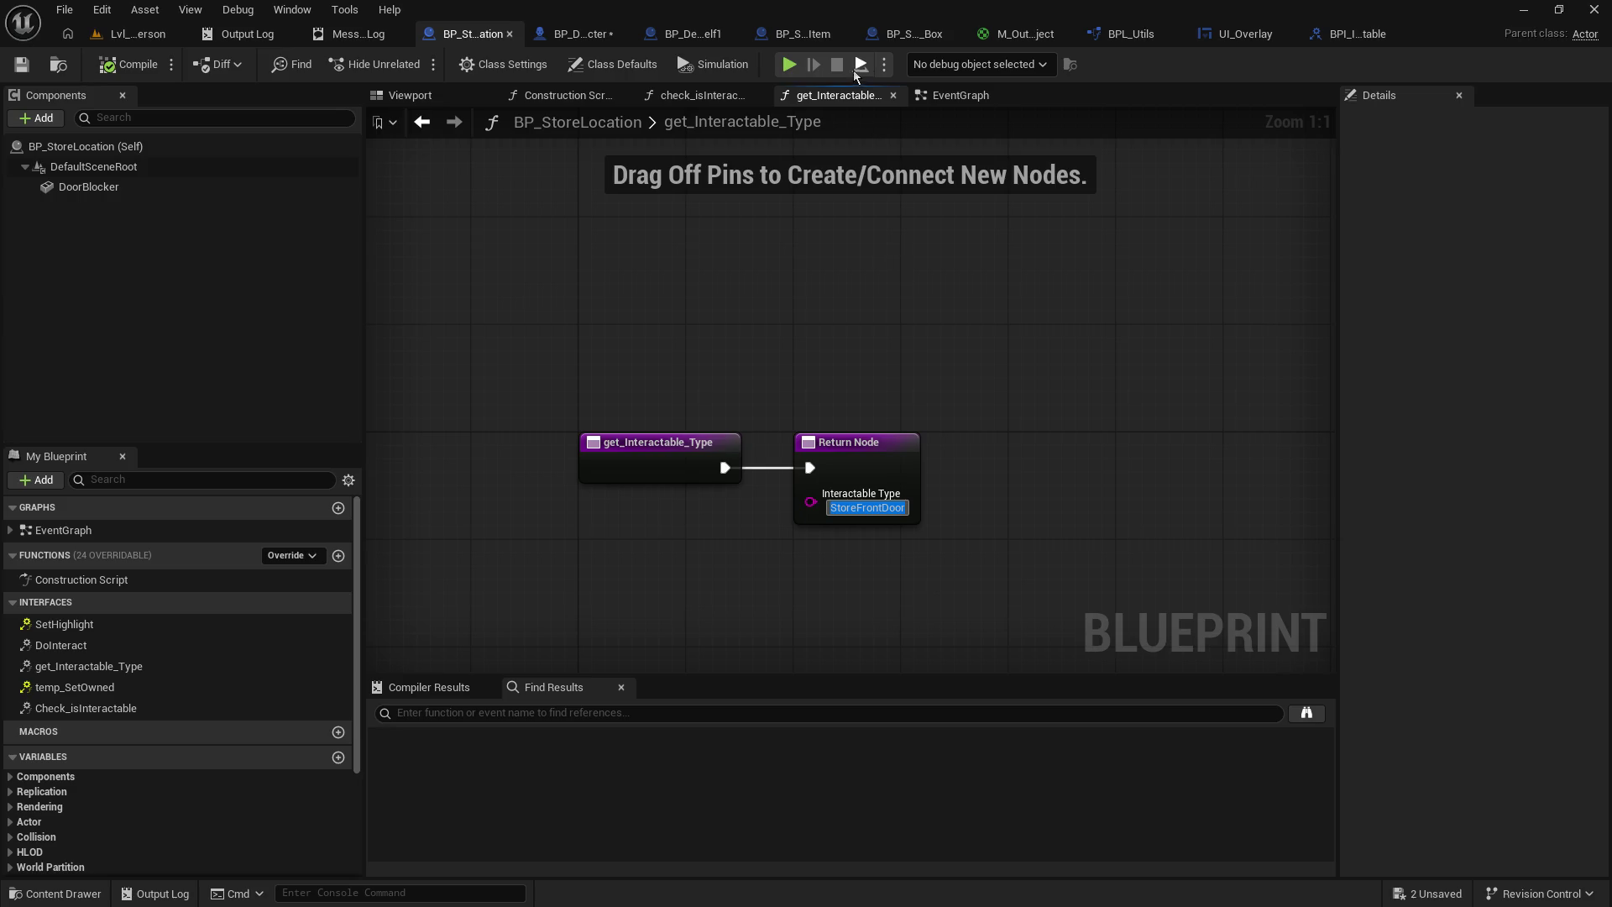
{"action": "left_click", "coordinate": [578, 34]}
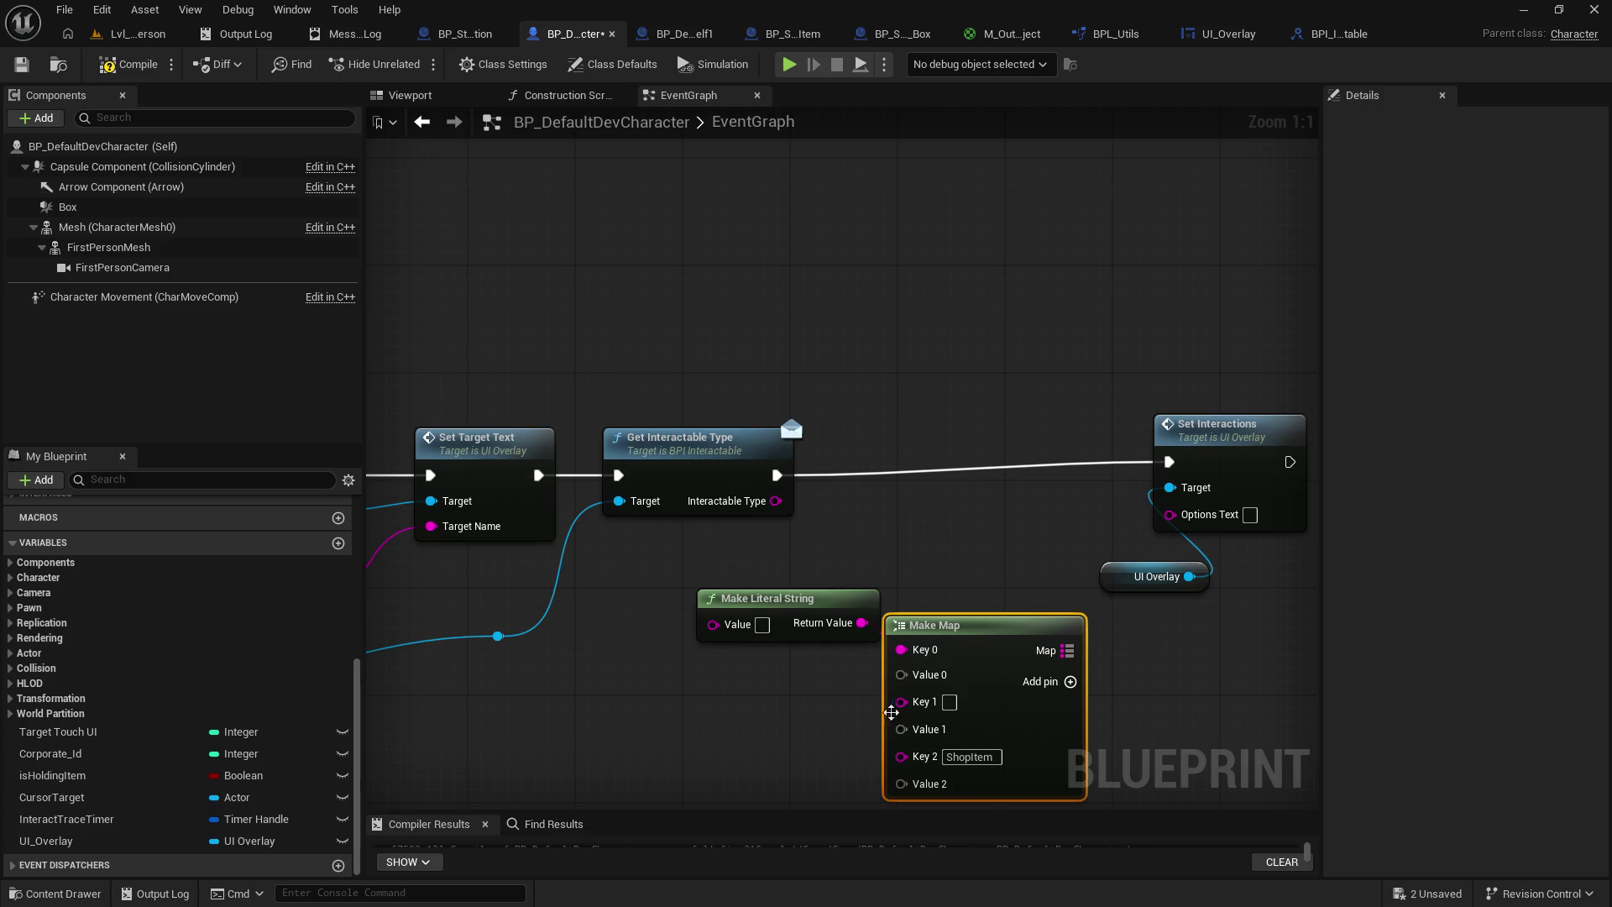
{"action": "left_click", "coordinate": [924, 651]}
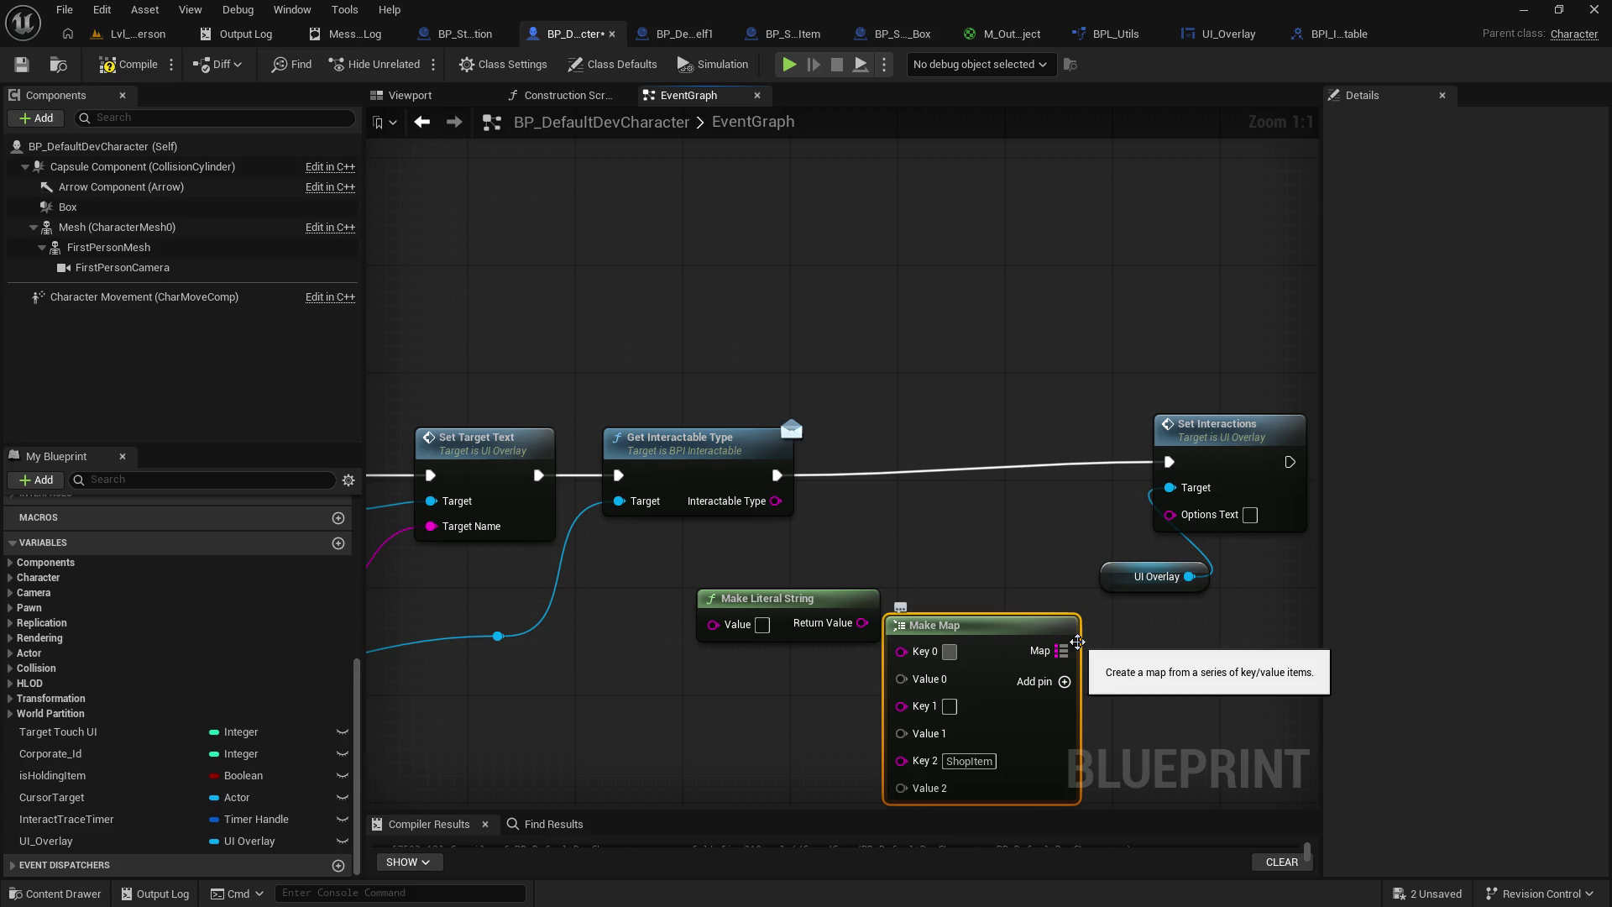
{"action": "type", "text": "StoreFrontDoor"}
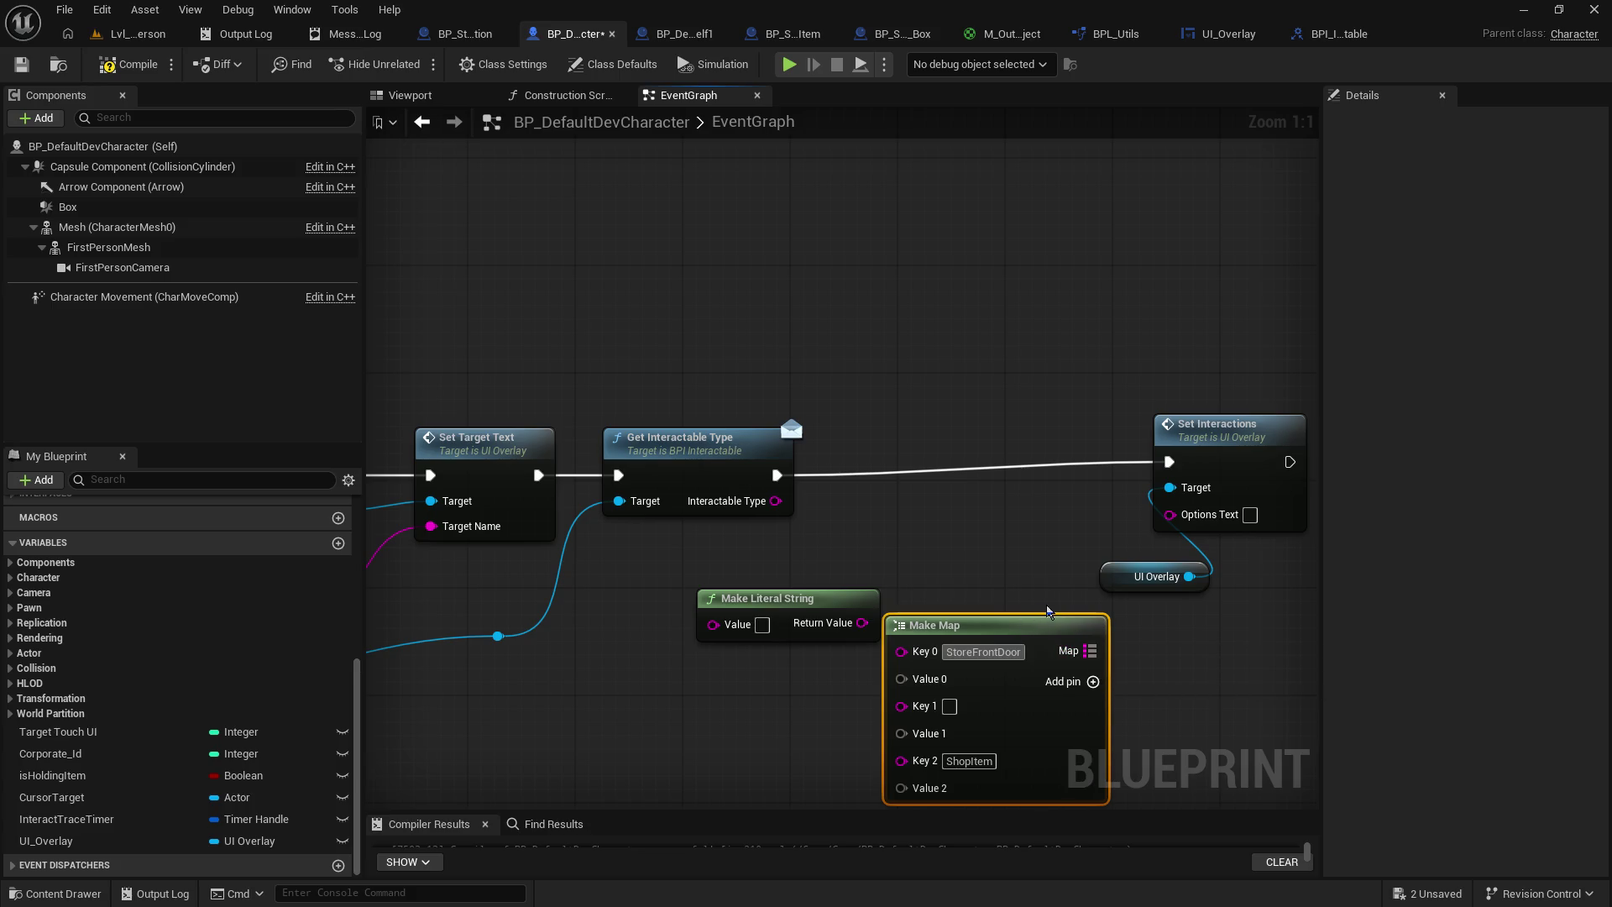
- Move Make Literal String aside and copy ShopItem again from BP_SalesItem_Box
{"action": "left_click_drag", "start_coordinate": [803, 604], "coordinate": [730, 684]}
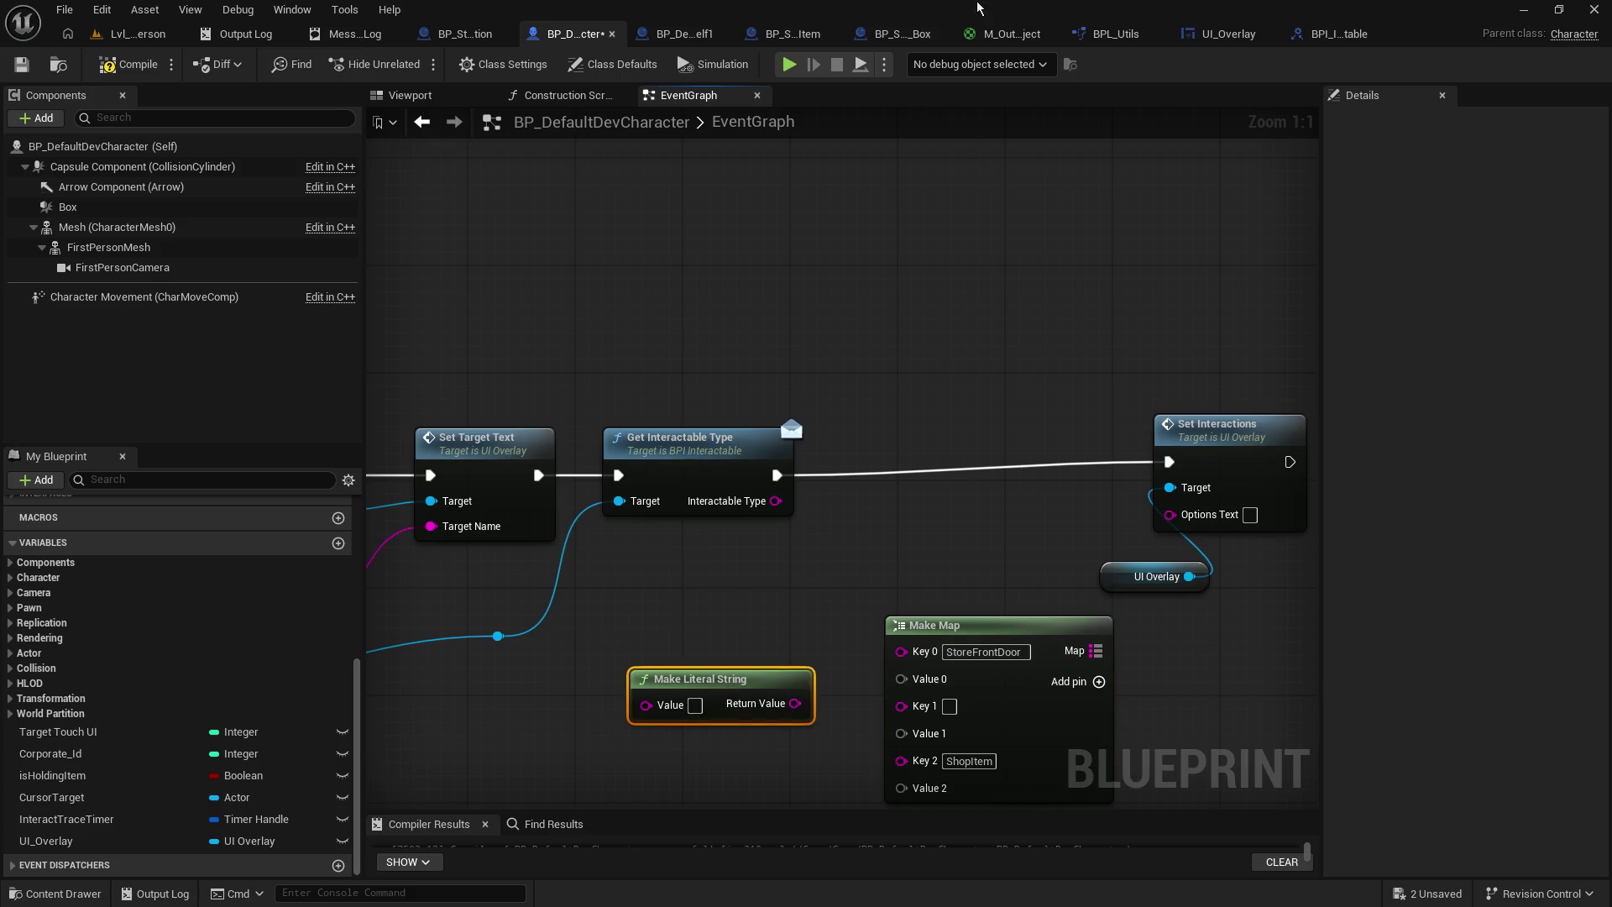
{"action": "left_click", "coordinate": [905, 34]}
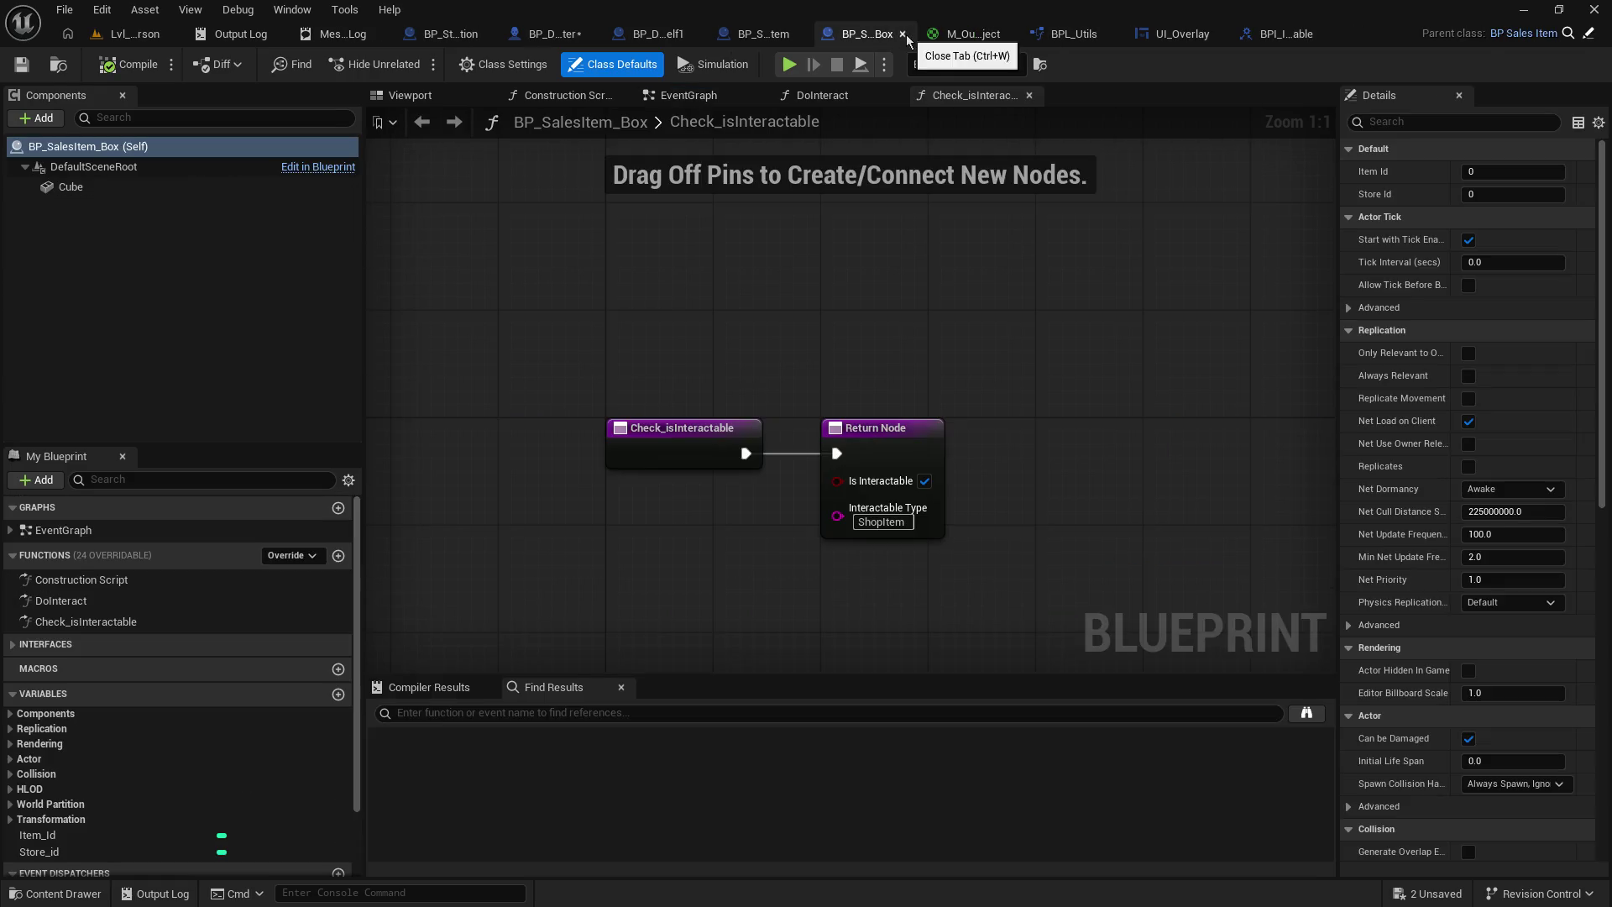
{"action": "right_click", "coordinate": [878, 527]}
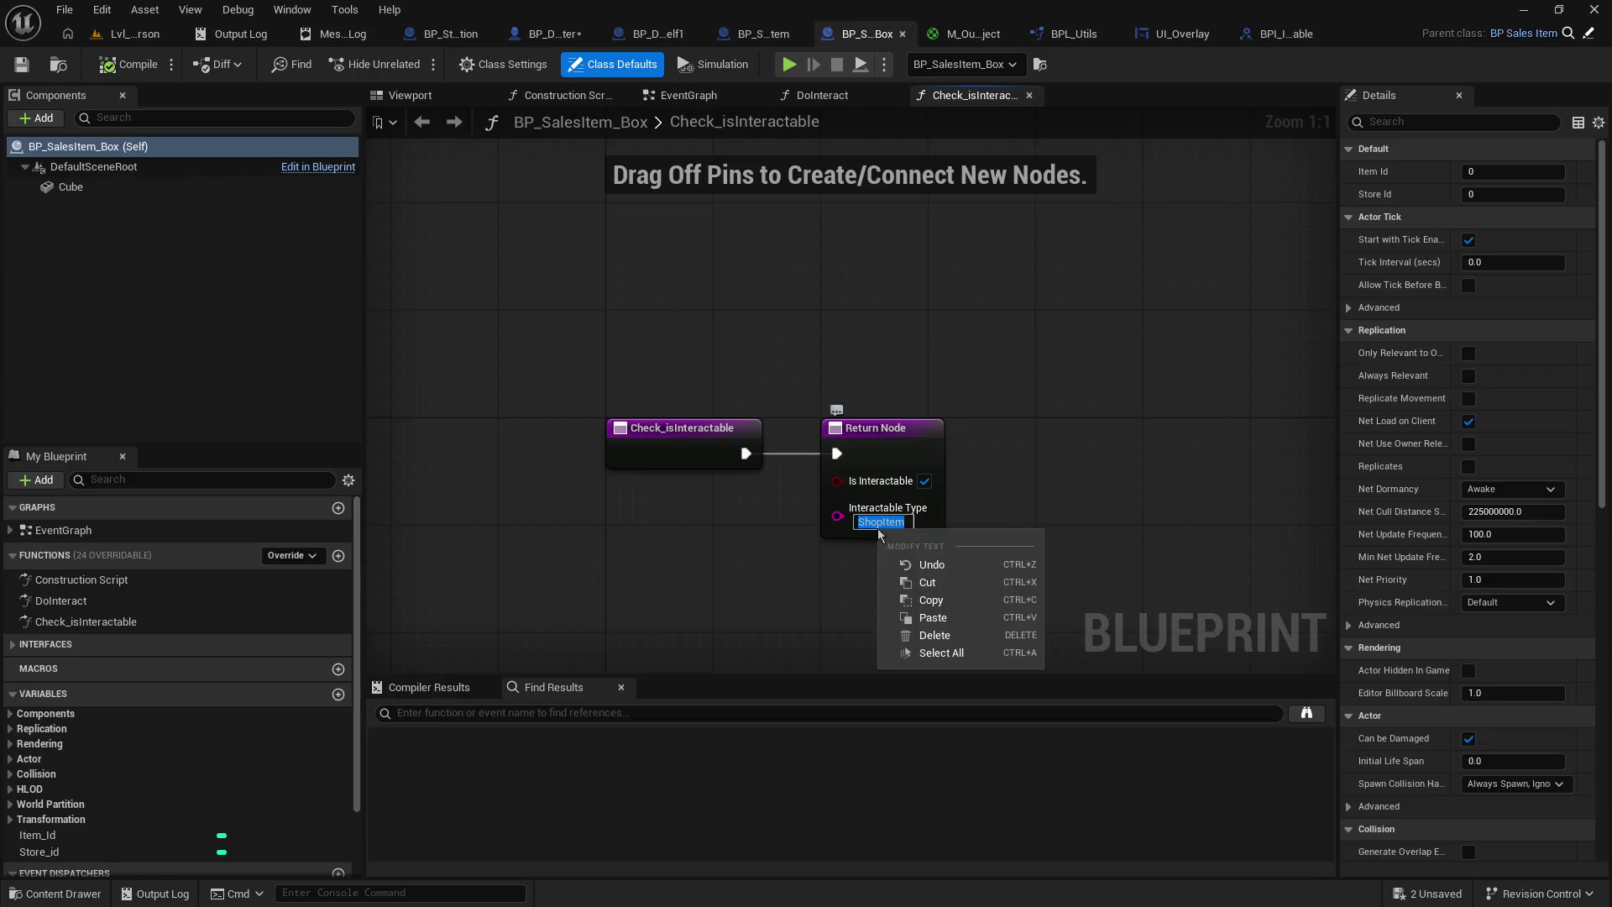
{"action": "left_click", "coordinate": [933, 601]}
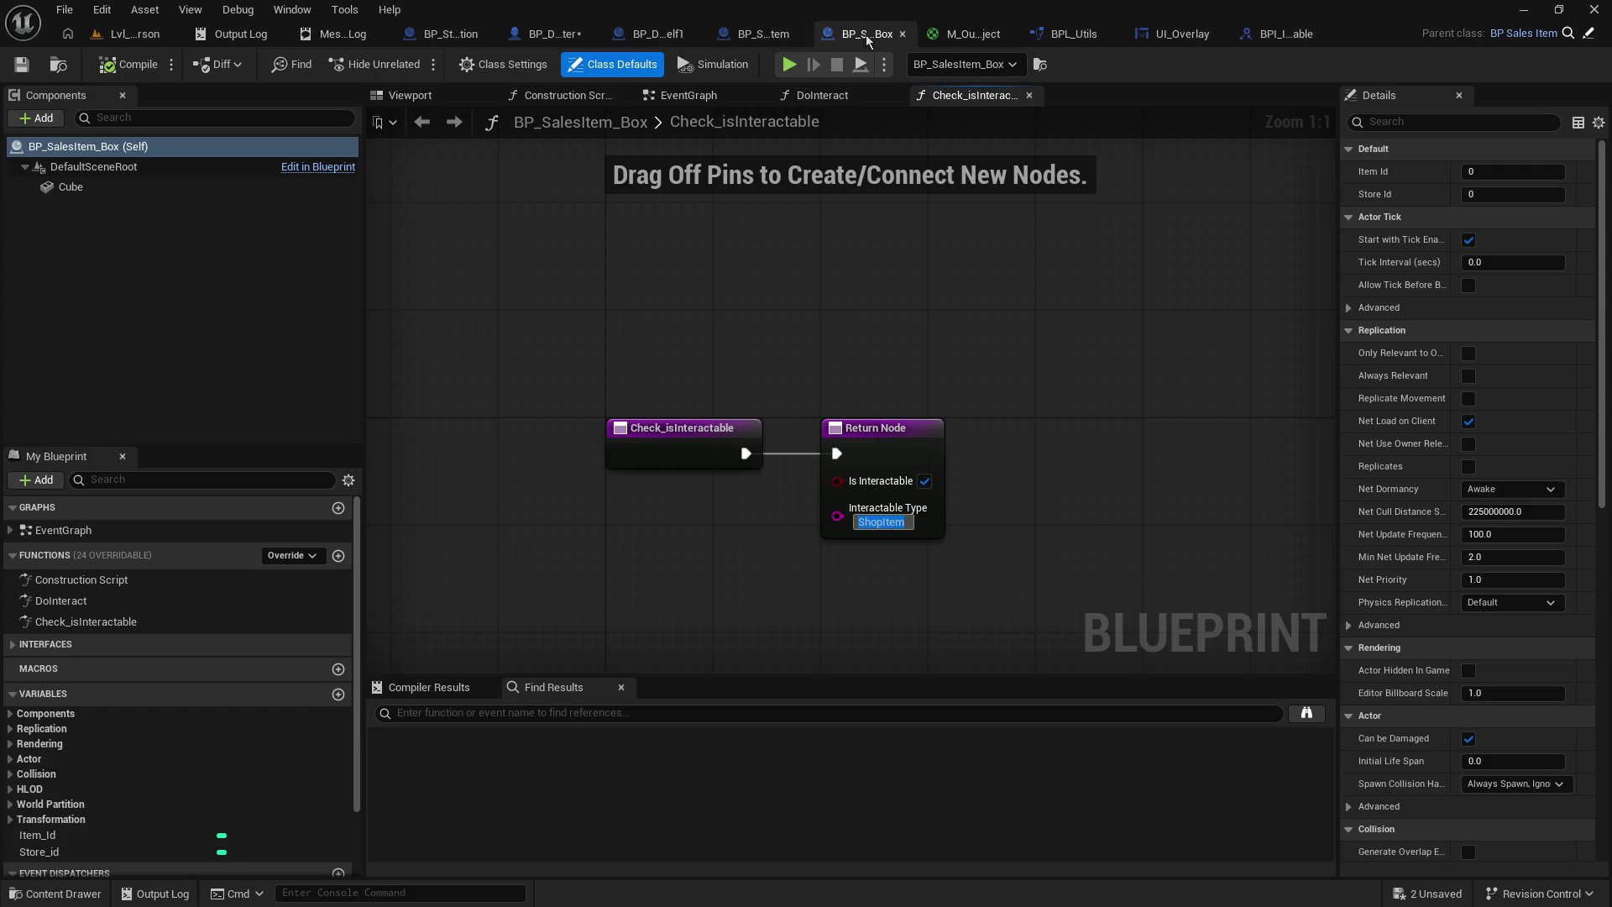
{"action": "left_click", "coordinate": [553, 39]}
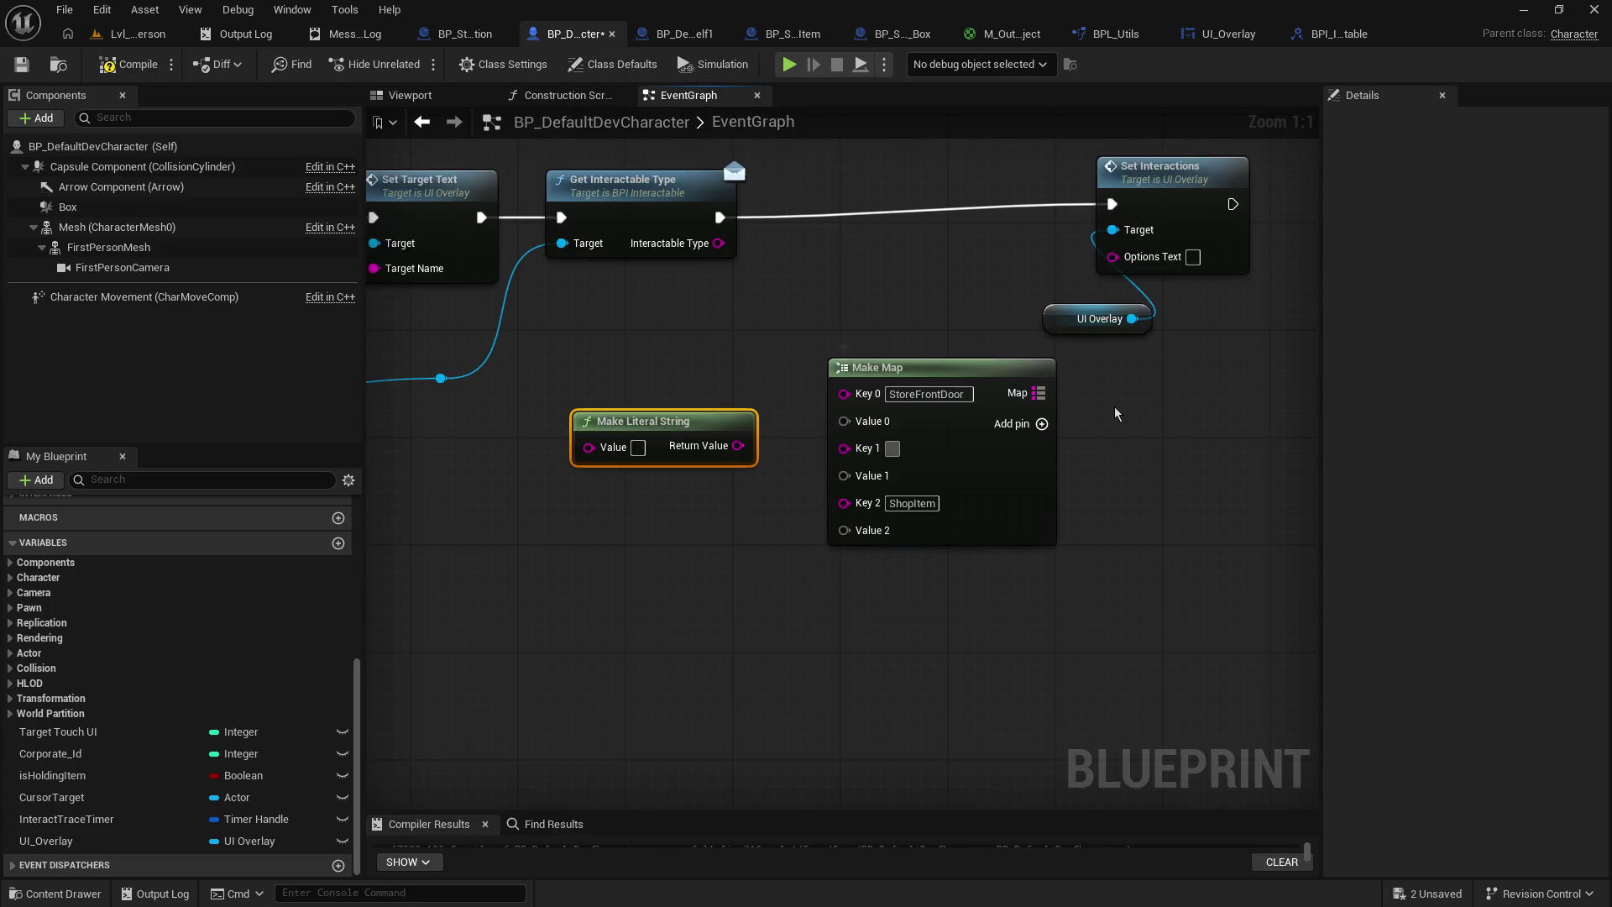
- Paste ShopItem into Key 1 and fill Value 2 with [ LEFT-MOUSE ] - Delete
{"action": "type", "text": "ShopItem"}
{"action": "left_click", "coordinate": [770, 365]}
{"action": "left_click_drag", "start_coordinate": [738, 446], "coordinate": [842, 421]}
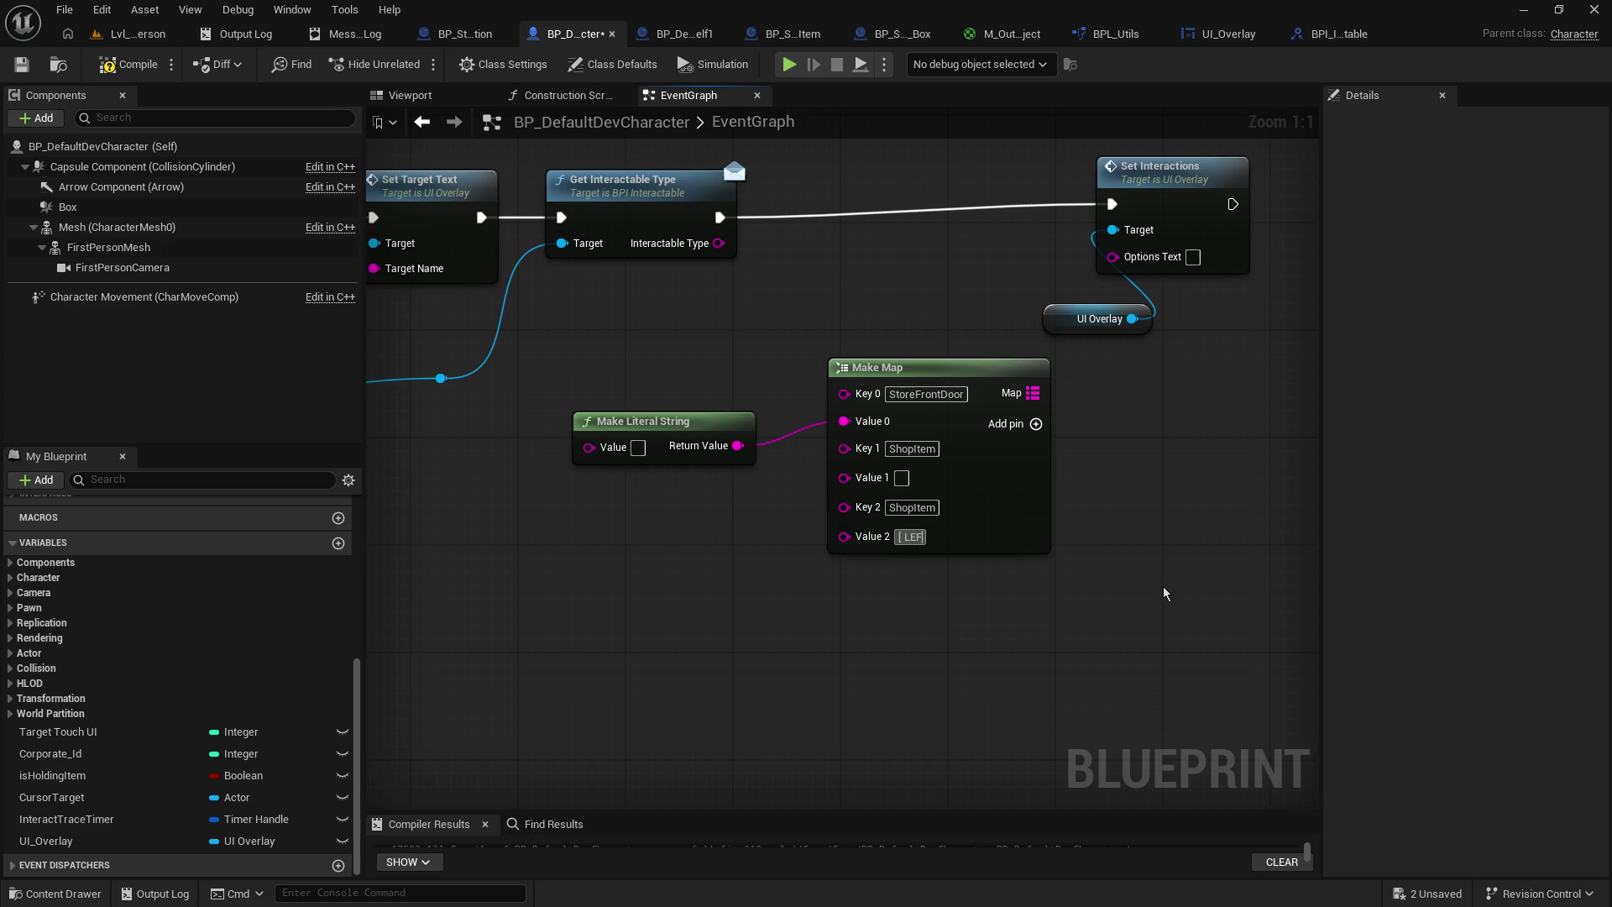
{"action": "type", "text": "T-MOUSE ] - Delete"}
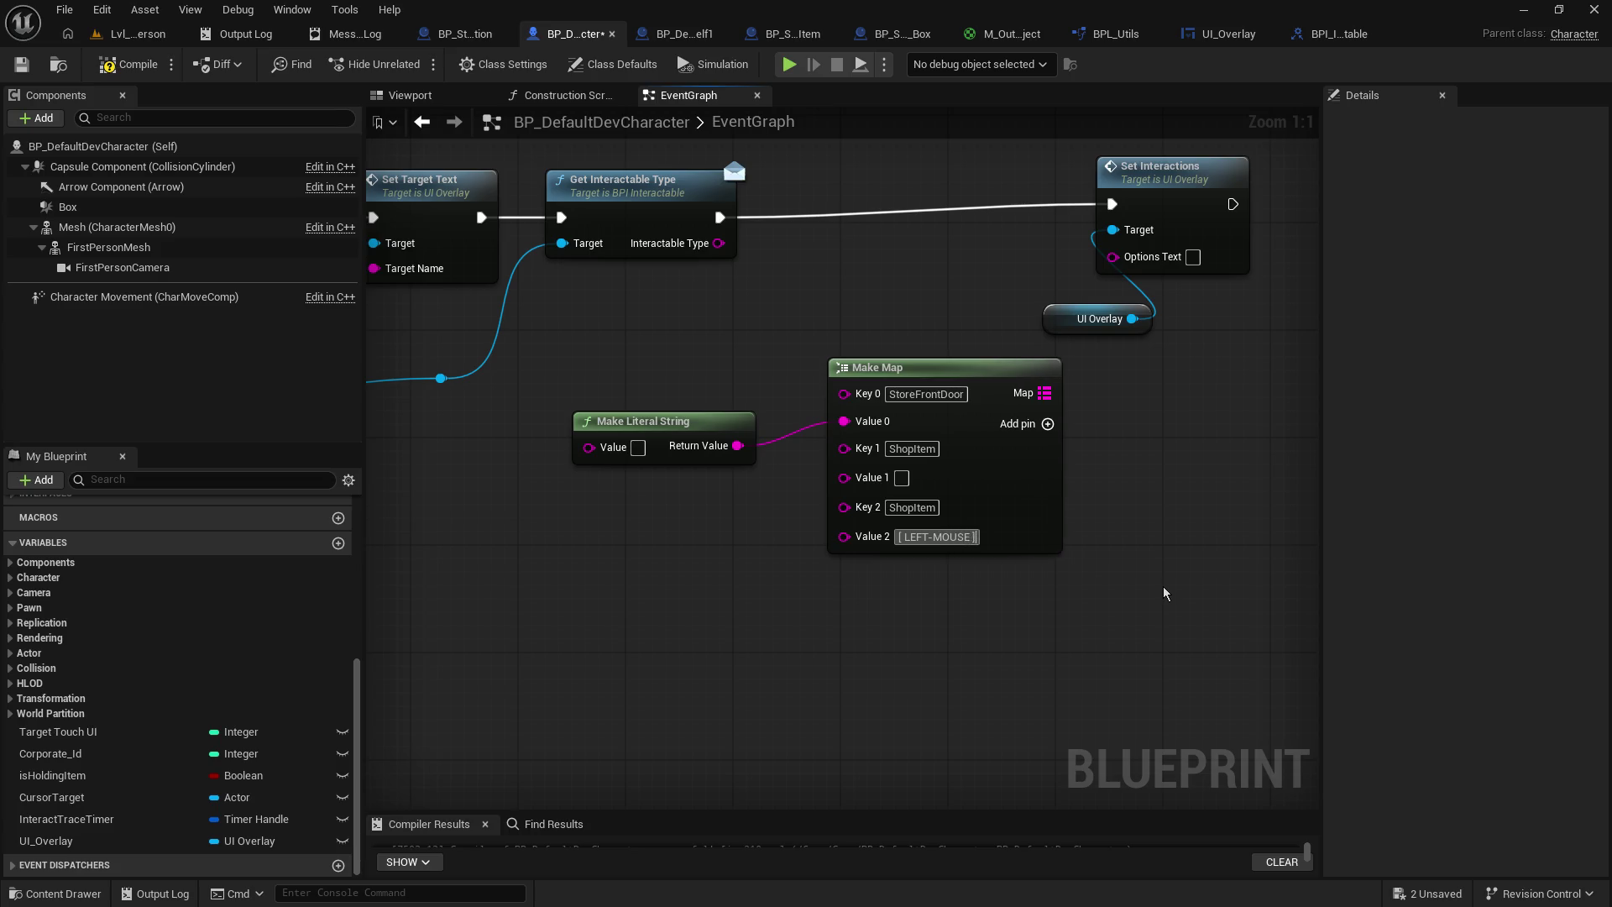
{"action": "key", "text": "Return"}
{"action": "type", "text": "elete"}
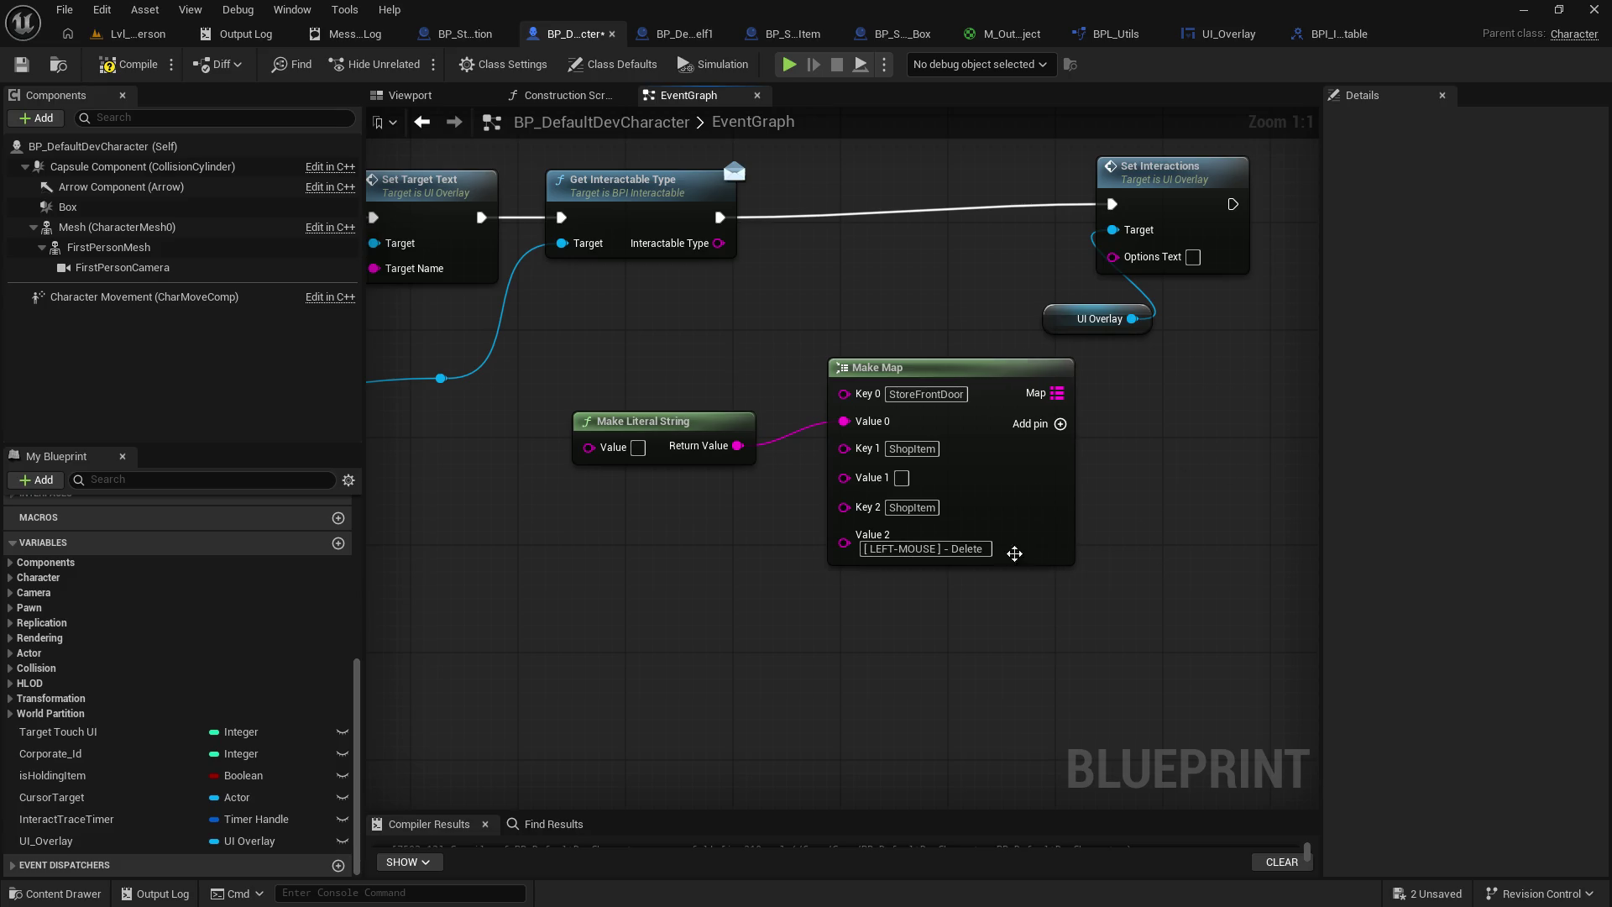
{"action": "key", "text": "ctrl+a"}
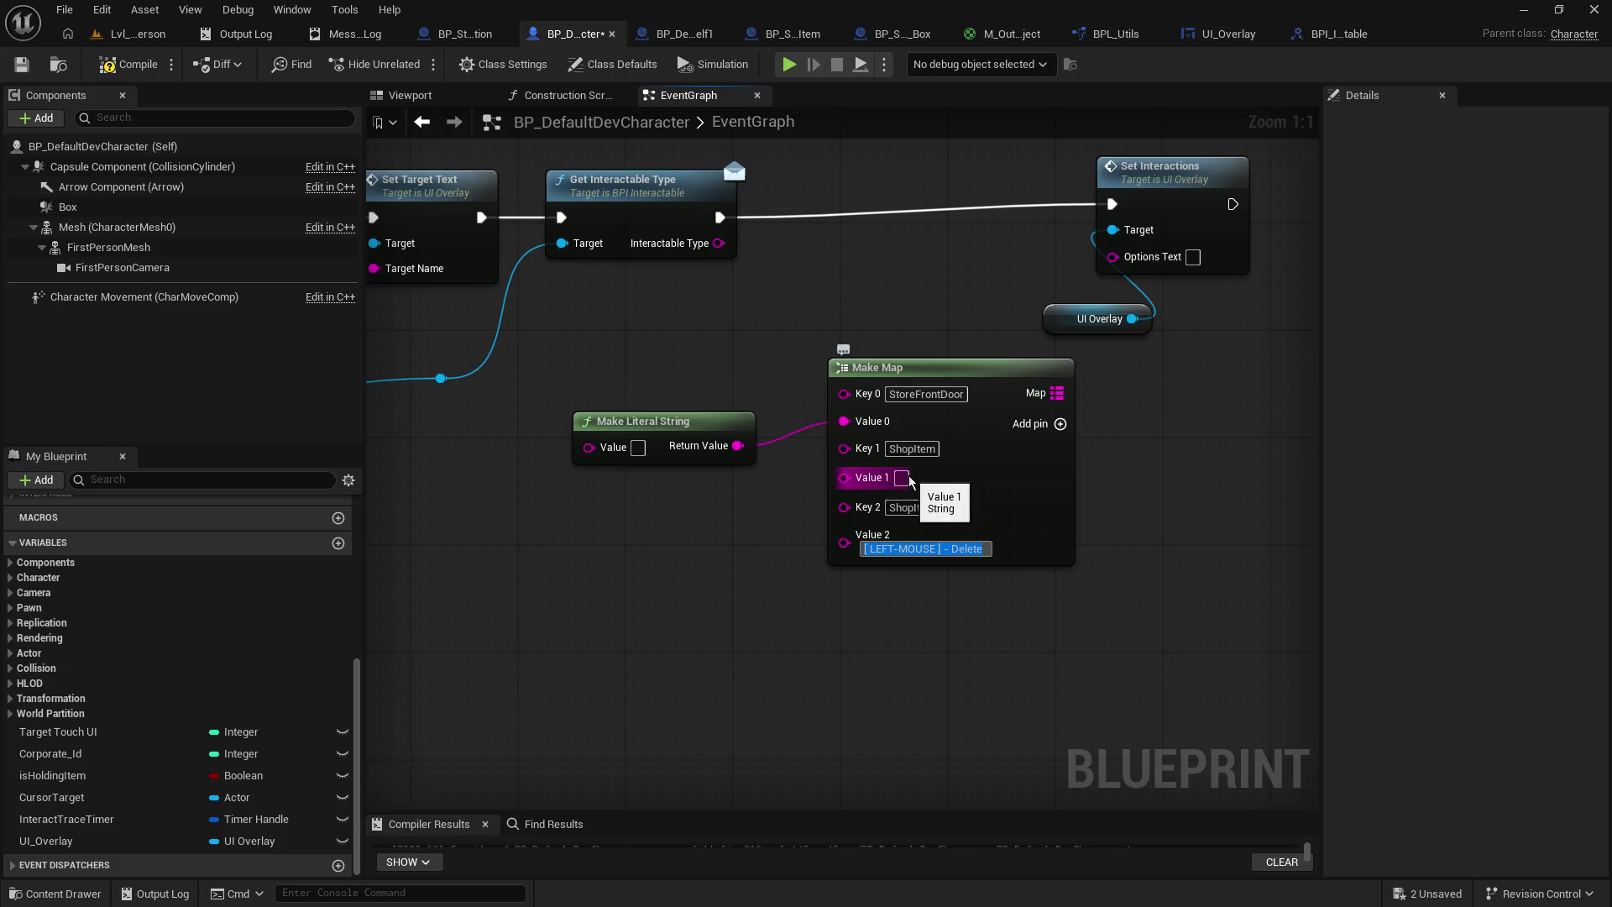
{"action": "key", "text": "Return"}
{"action": "type", "text": "[E] - Move"}
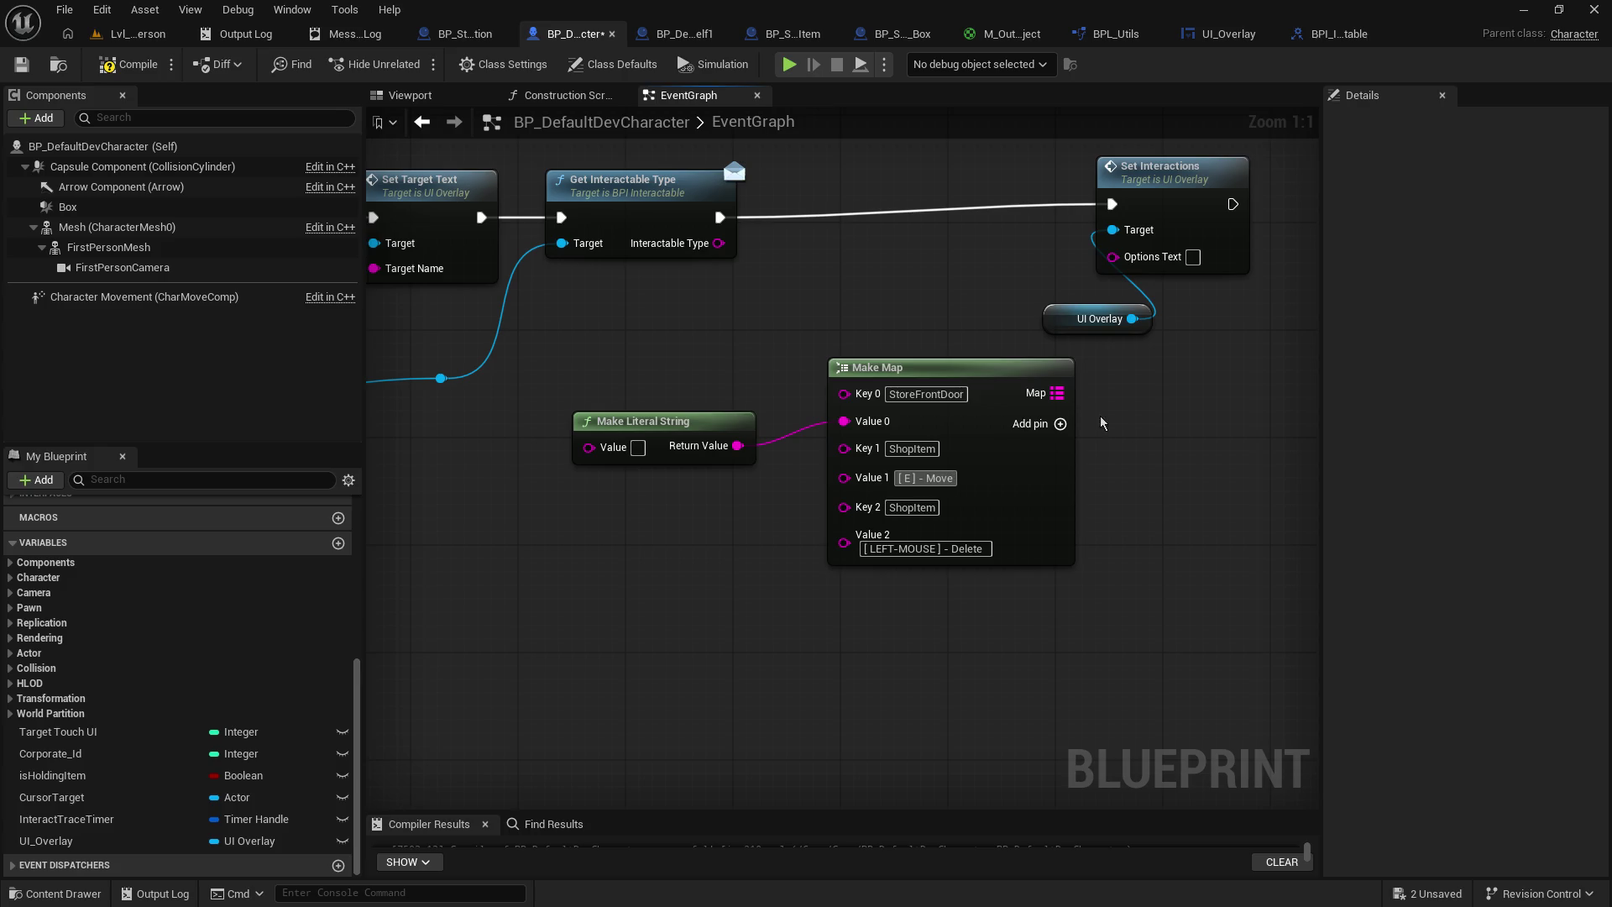
- Set Value 0 to [ LEFT-MOUSE ] - Purchase, delete Make Literal String, and move Make Map left
{"action": "left_click", "coordinate": [738, 446], "text": "alt"}
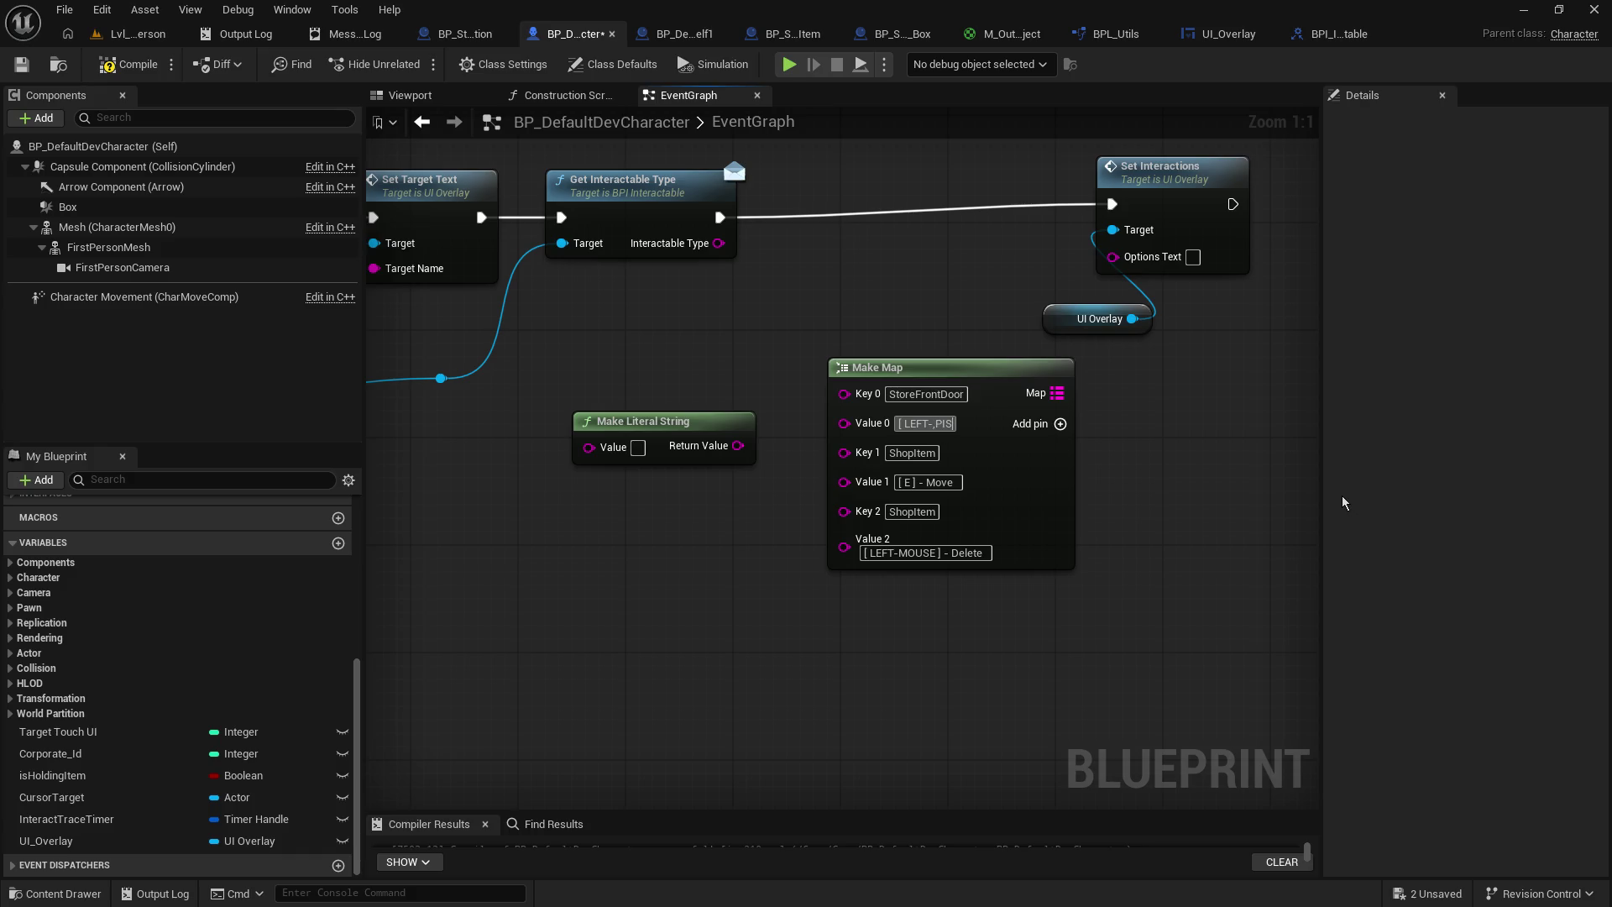
{"action": "type", "text": "OUSE"}
{"action": "type", "text": " ] - "}
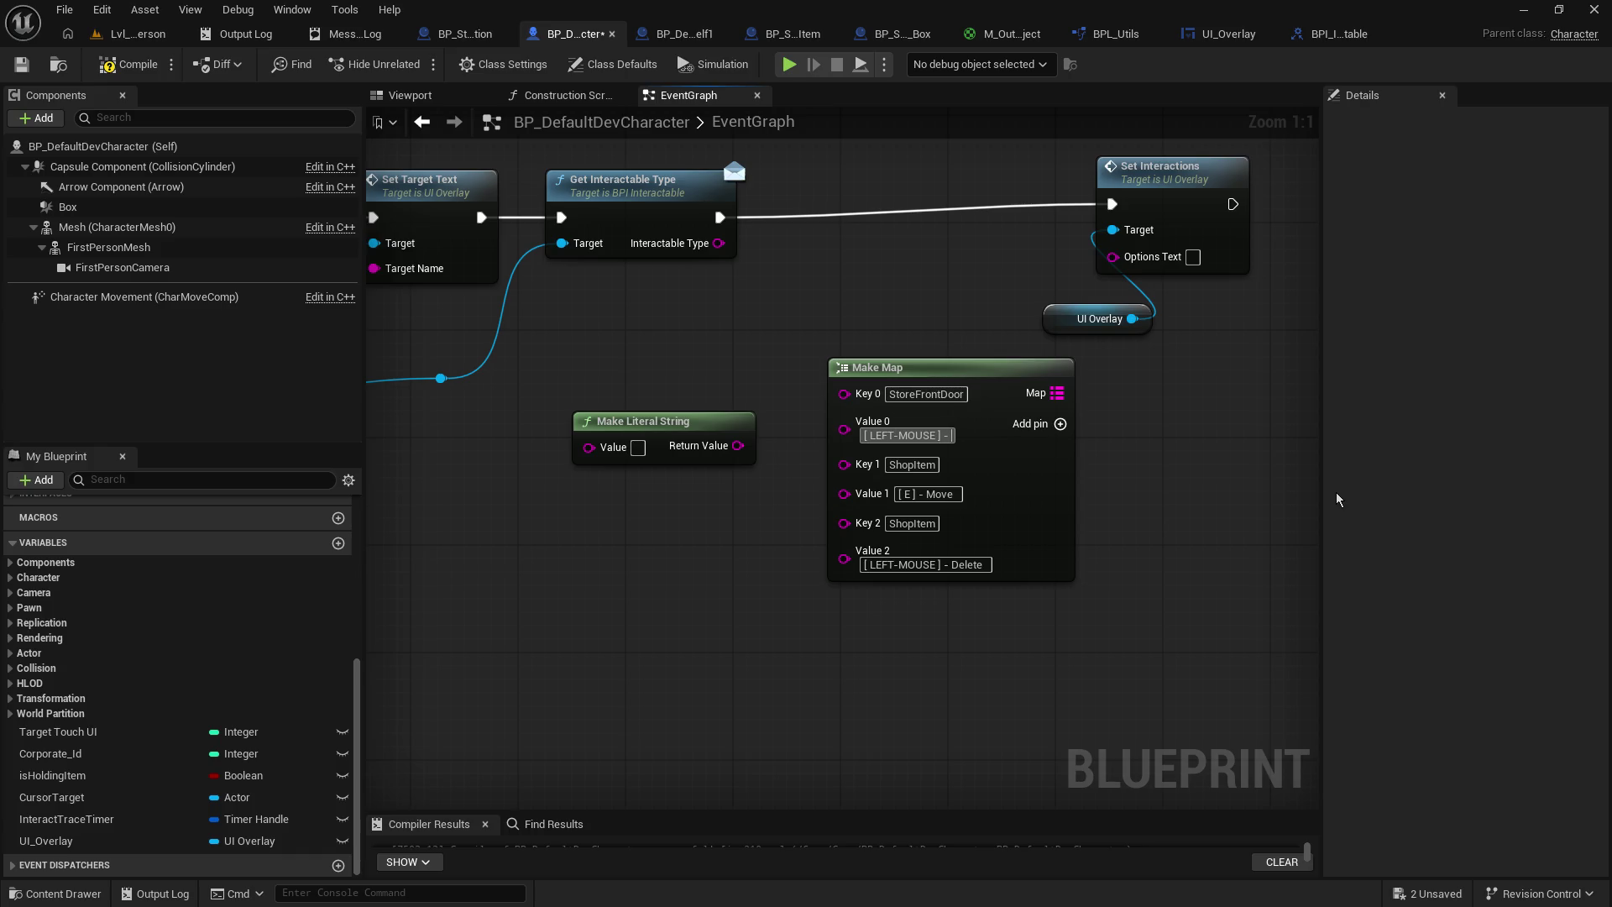
{"action": "type", "text": "Purchase"}
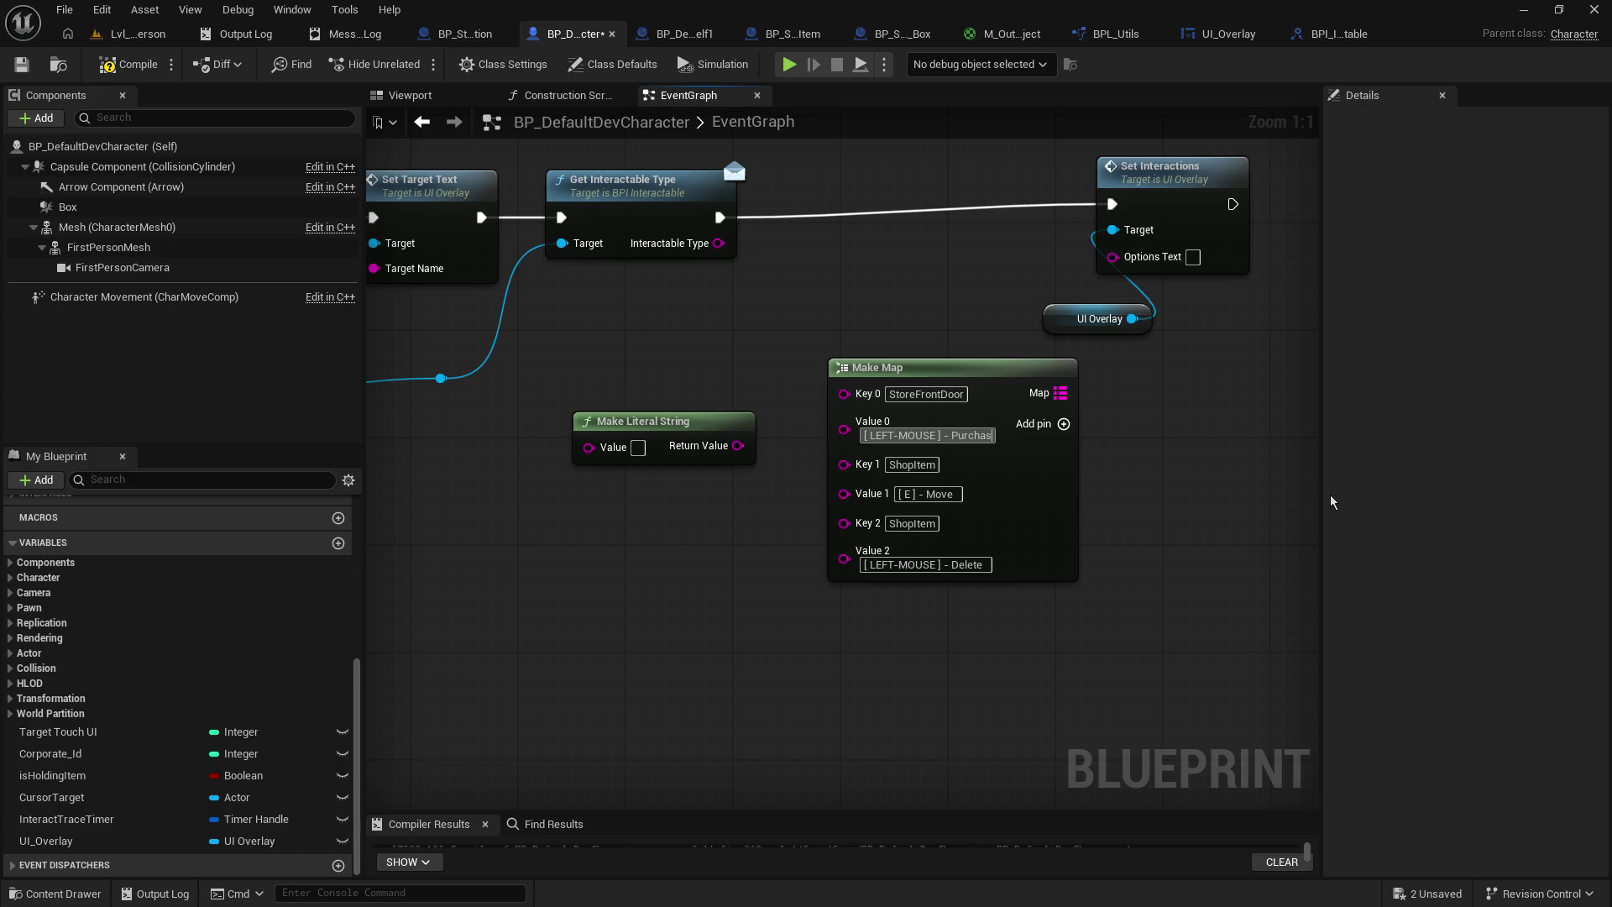
{"action": "key", "text": "Return"}
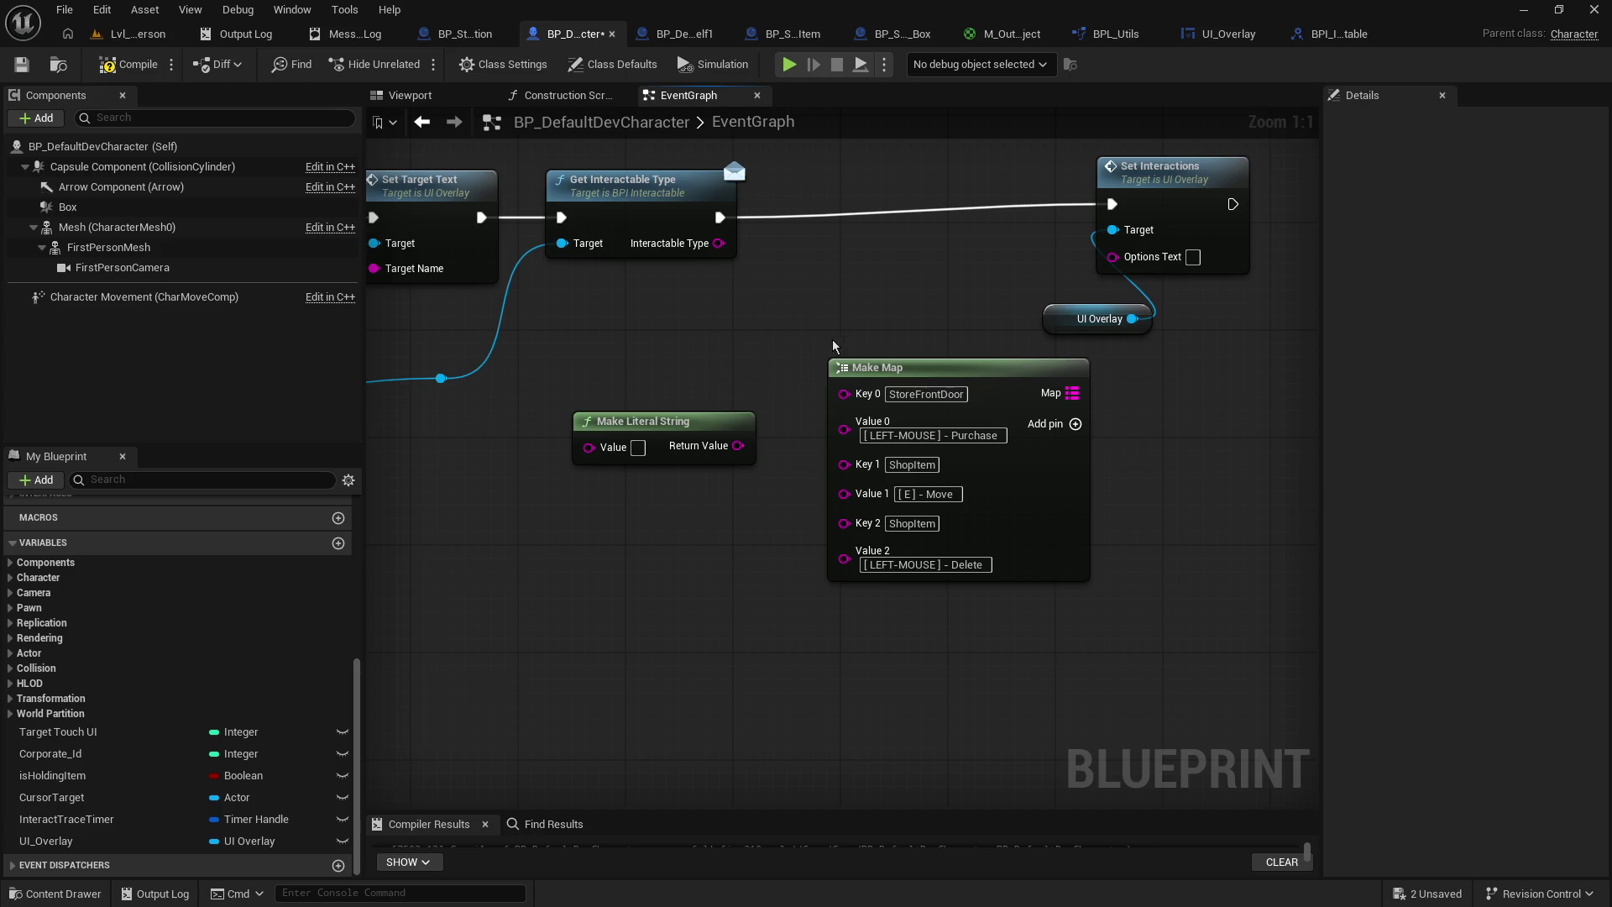
{"action": "left_click", "coordinate": [705, 424]}
{"action": "key", "text": "Delete"}
{"action": "left_click_drag", "start_coordinate": [863, 372], "coordinate": [687, 385]}
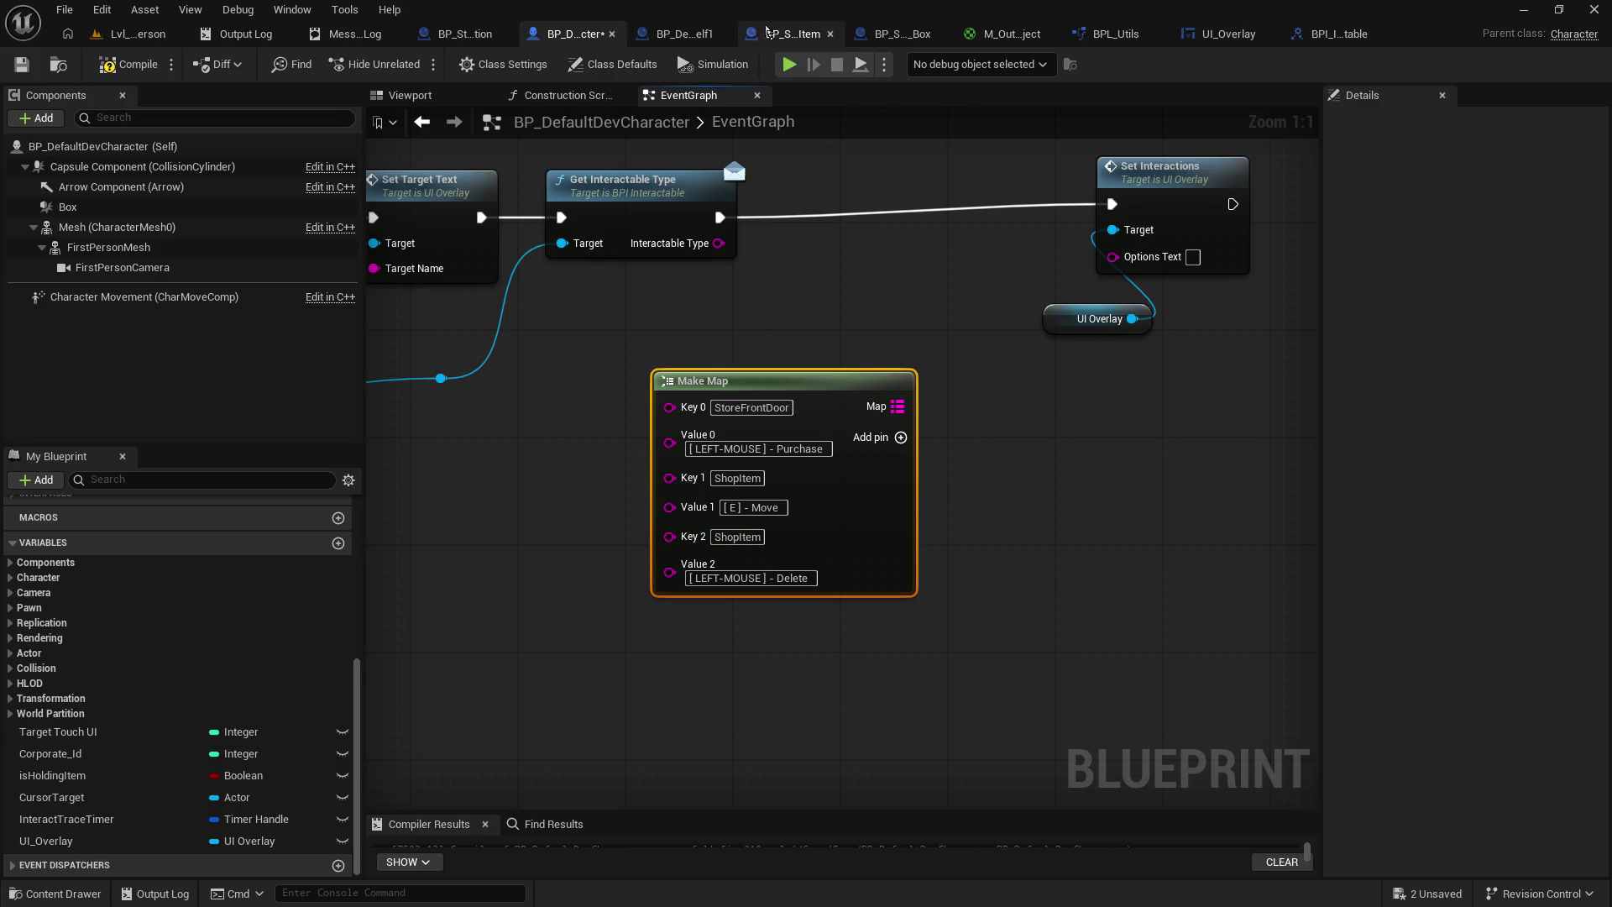
- Copy the shelf's Furniture type from BP_DevShelf1 and enter it as Make Map's Key 1
{"action": "left_click", "coordinate": [685, 34]}
{"action": "left_click", "coordinate": [949, 425]}
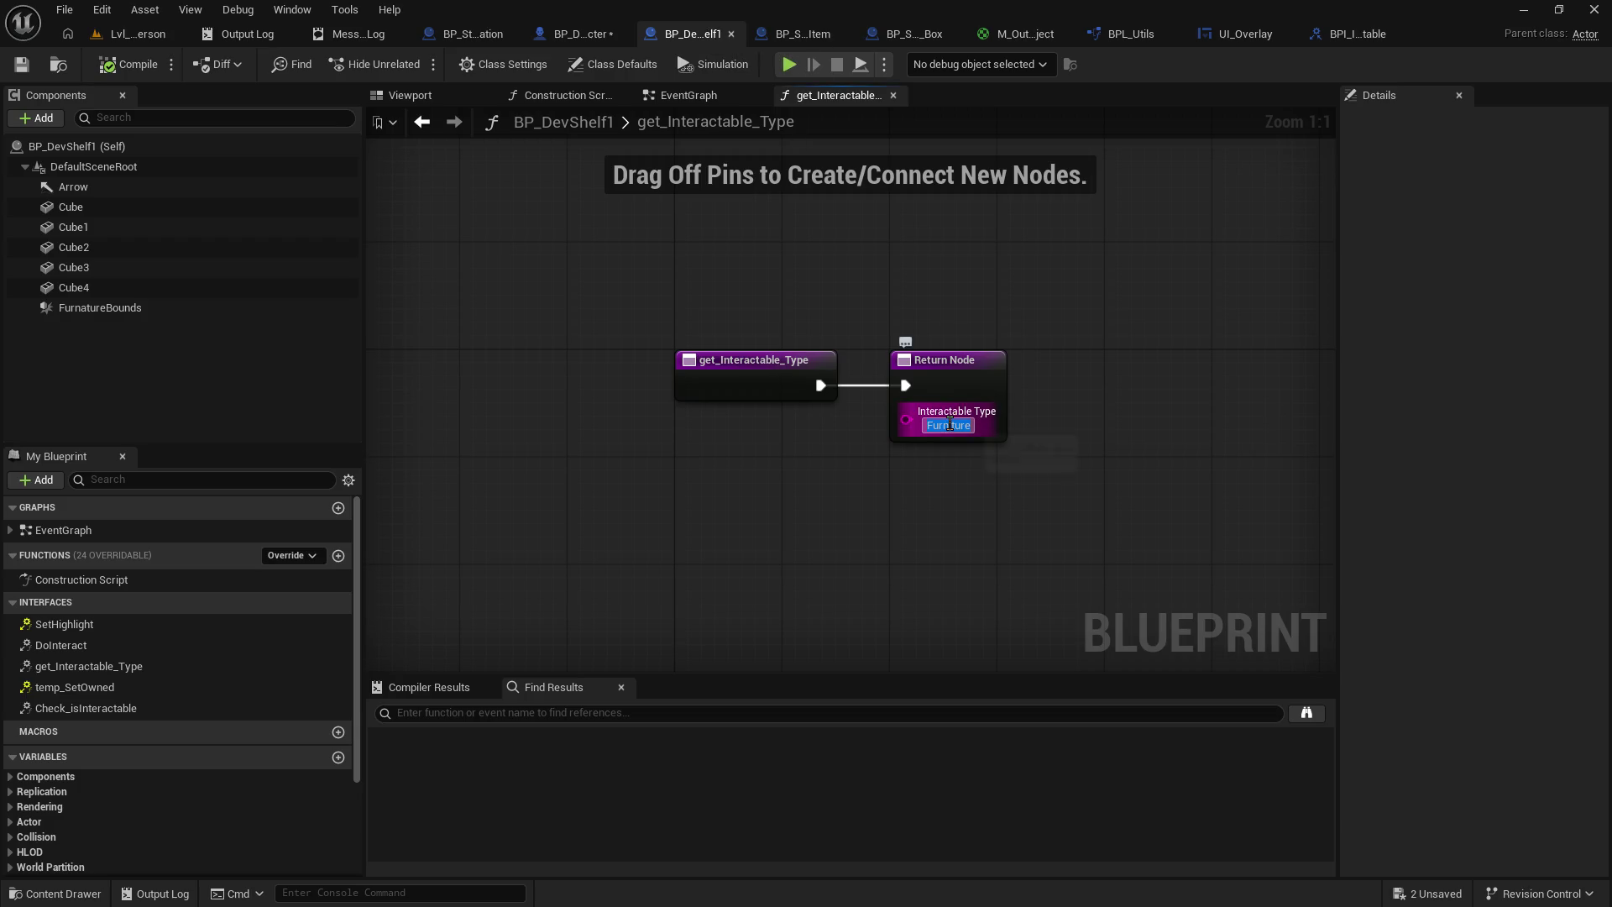
{"action": "right_click", "coordinate": [951, 428]}
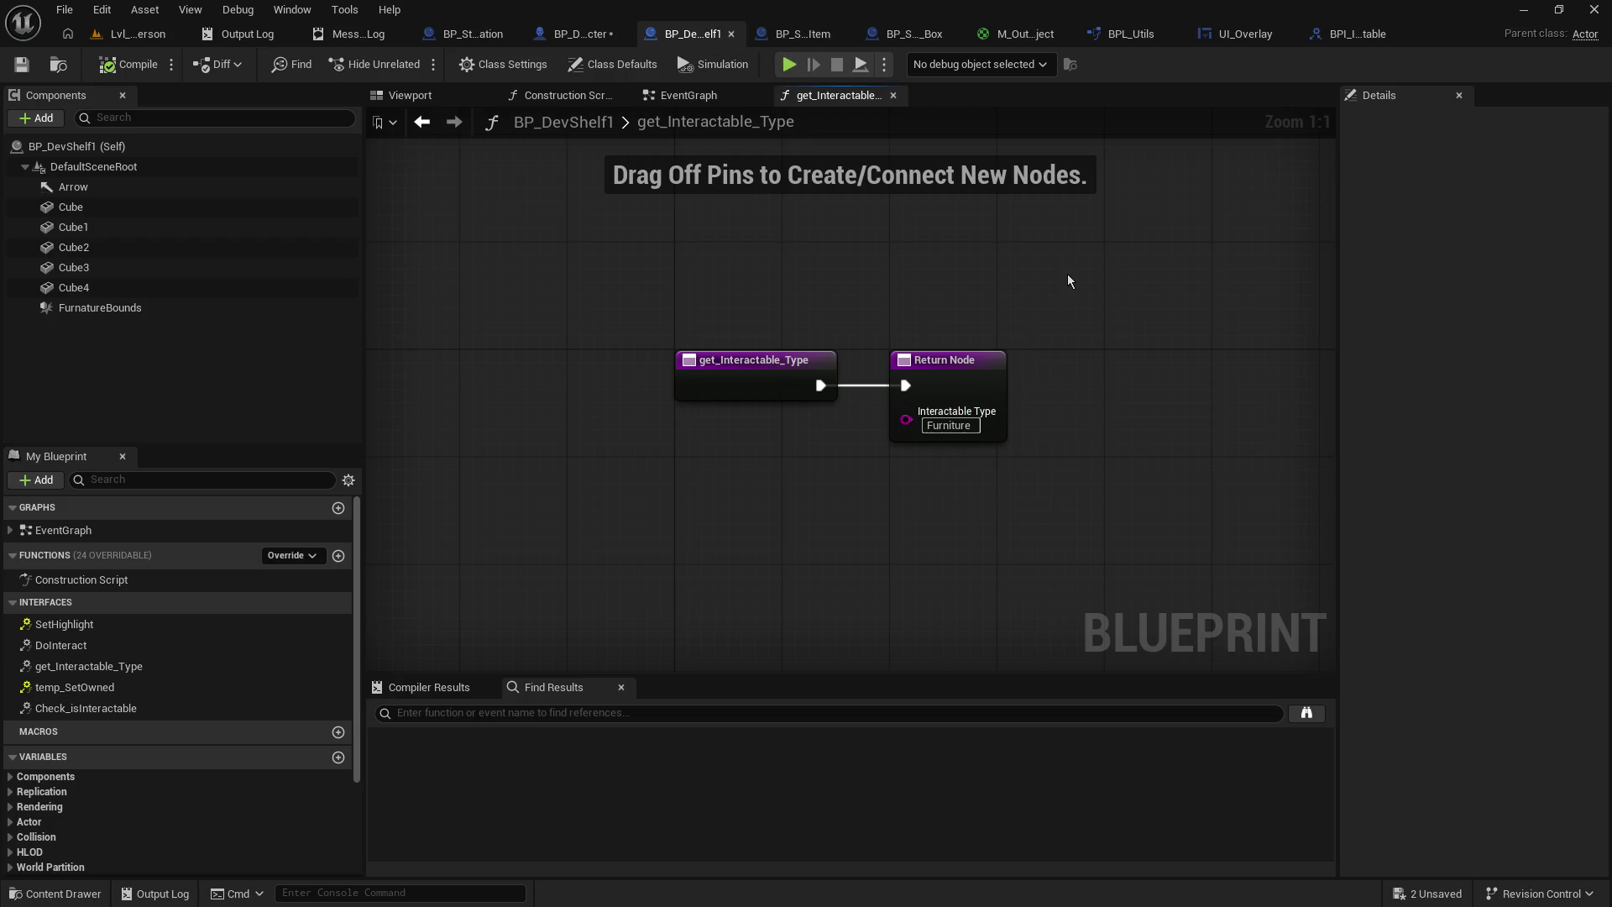
{"action": "left_click", "coordinate": [900, 37]}
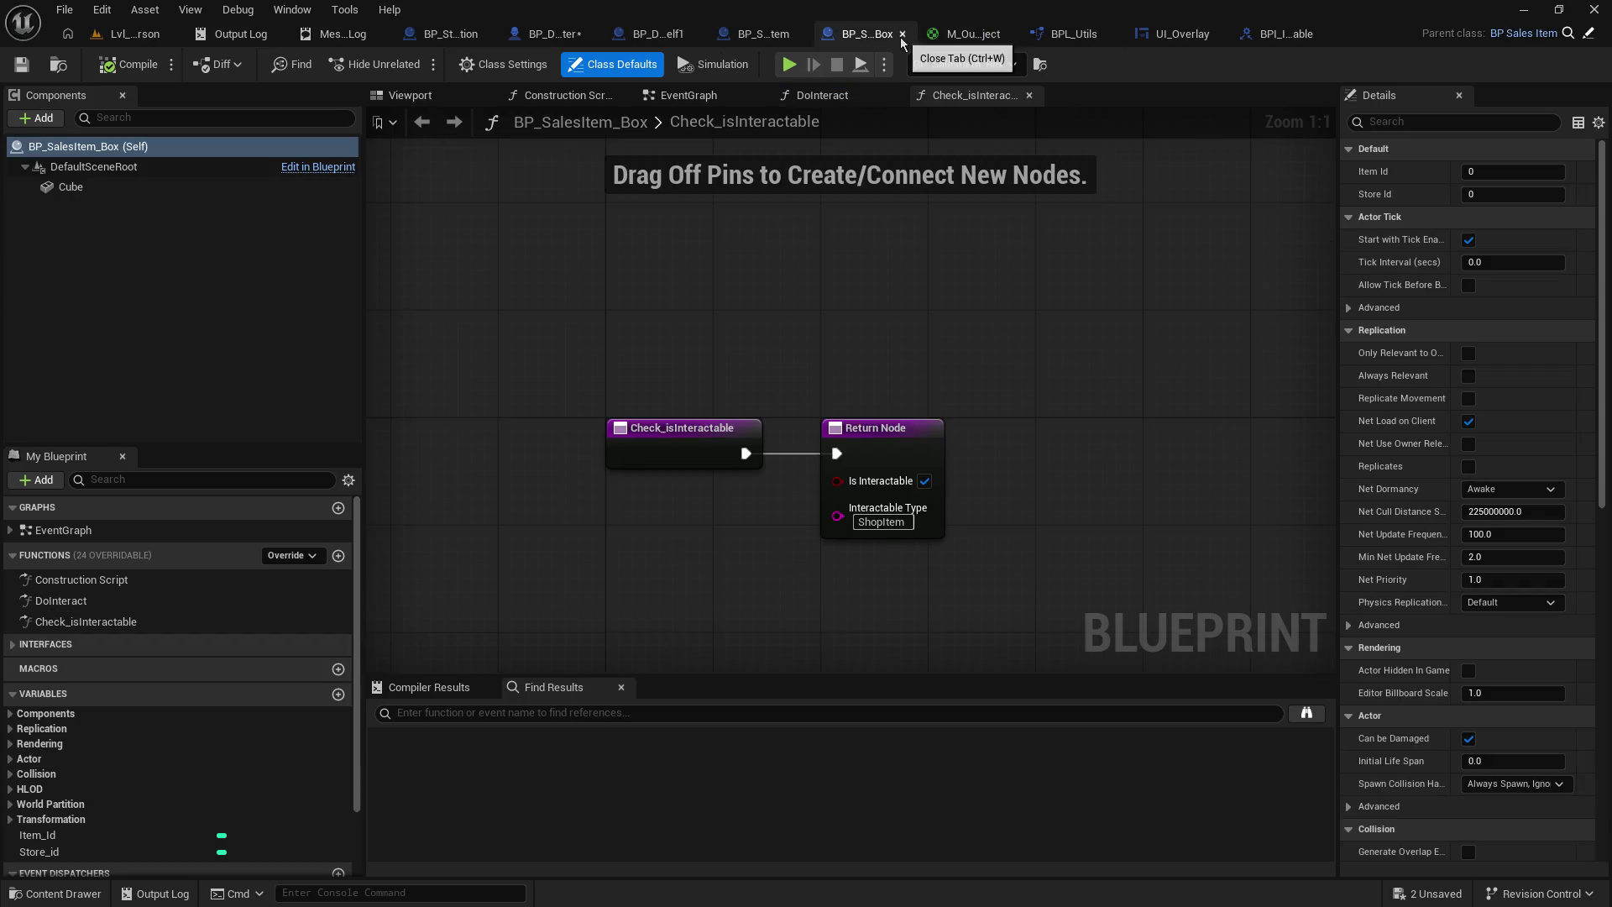
{"action": "left_click", "coordinate": [554, 34]}
{"action": "left_click", "coordinate": [737, 478]}
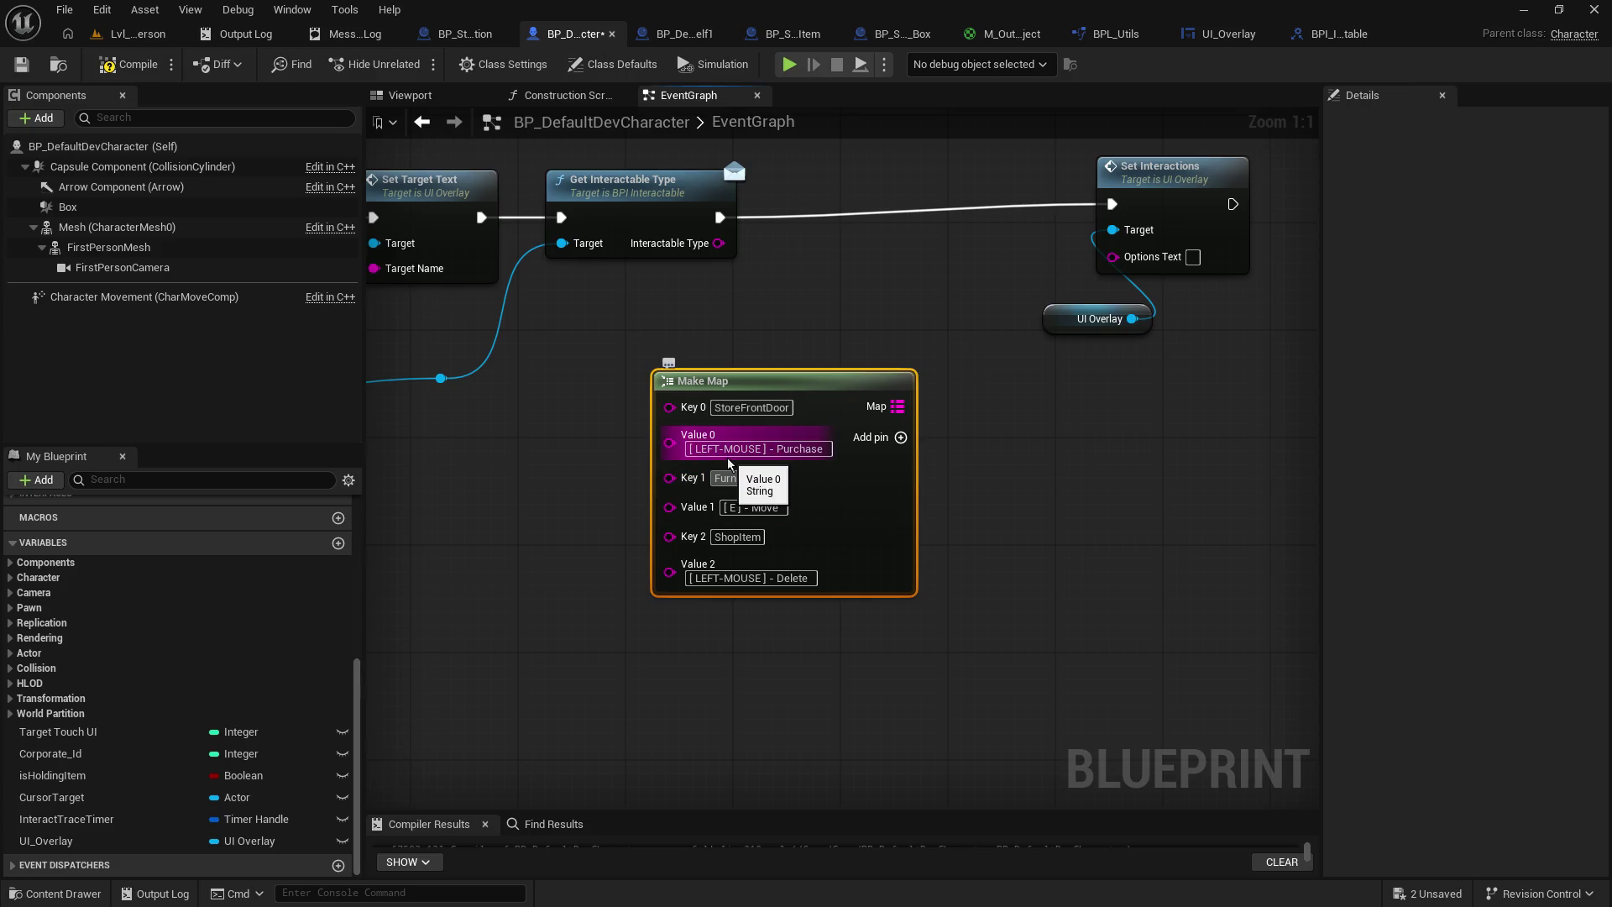
{"action": "left_click", "coordinate": [1069, 507]}
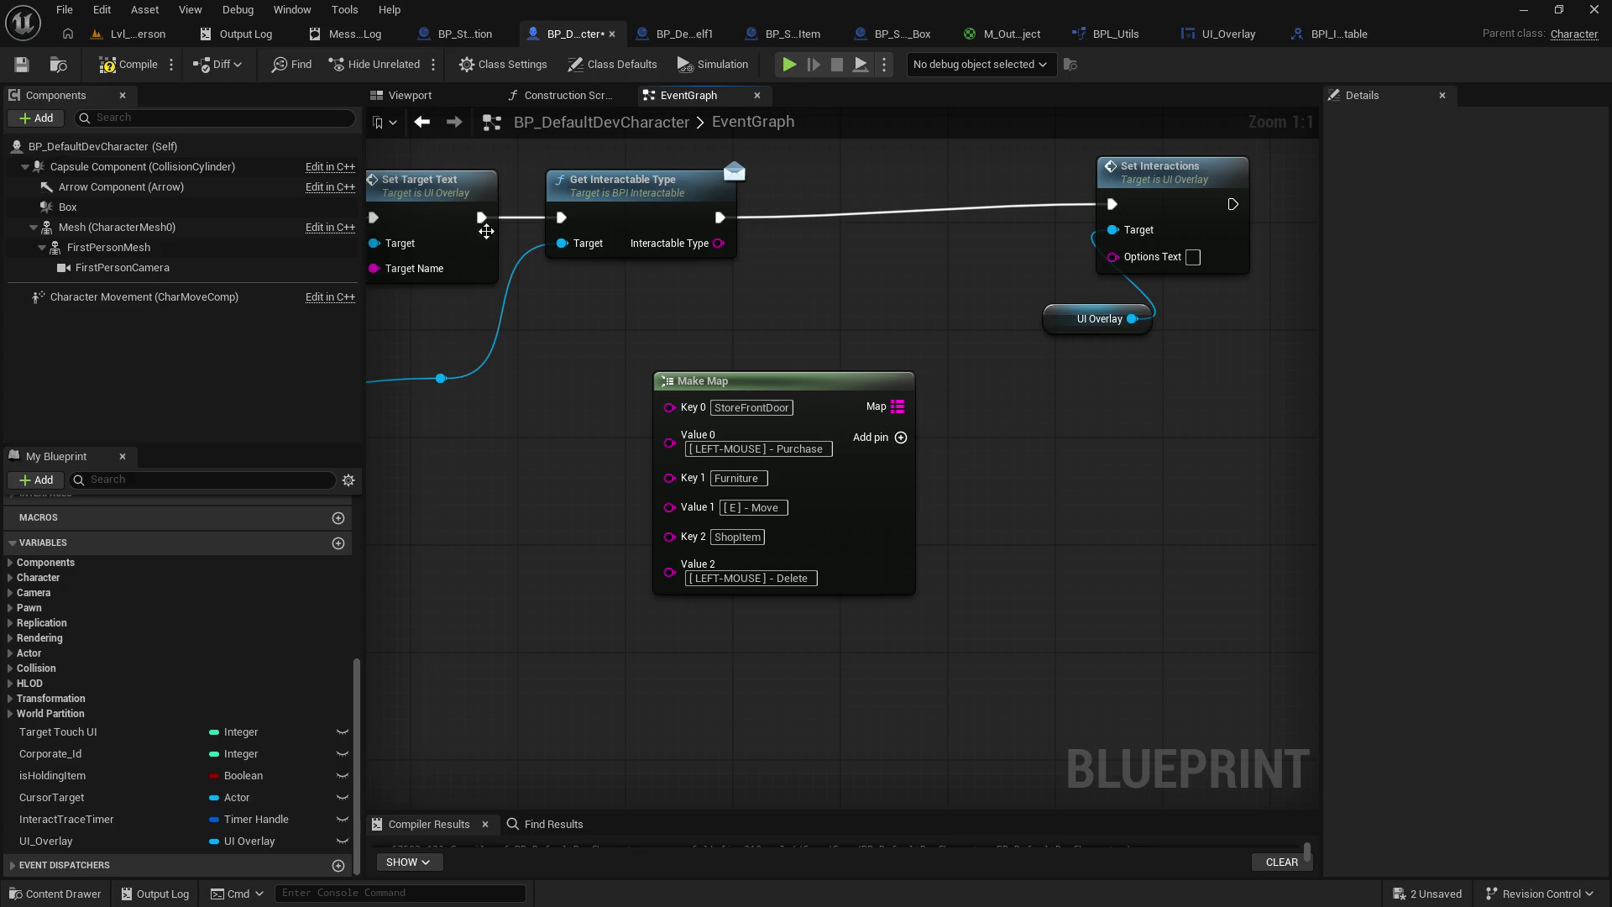
- Add a Find node on the Make Map output keyed by the target's Interactable Type
{"action": "left_click_drag", "start_coordinate": [893, 409], "coordinate": [895, 331]}
{"action": "type", "text": "find"}
{"action": "key", "text": "Return"}
{"action": "left_click_drag", "start_coordinate": [730, 392], "coordinate": [621, 419]}
{"action": "mouse_move", "coordinate": [718, 243]}
{"action": "left_mouse_down"}
{"action": "mouse_move", "coordinate": [883, 346]}
{"action": "mouse_move", "coordinate": [859, 314]}
{"action": "mouse_move", "coordinate": [1087, 304]}
{"action": "mouse_move", "coordinate": [1115, 255]}
{"action": "left_mouse_up"}
- Tidy Set Interactions and the UI Overlay reference beside it, then save the character blueprint
{"action": "left_click_drag", "start_coordinate": [1153, 166], "coordinate": [1148, 186]}
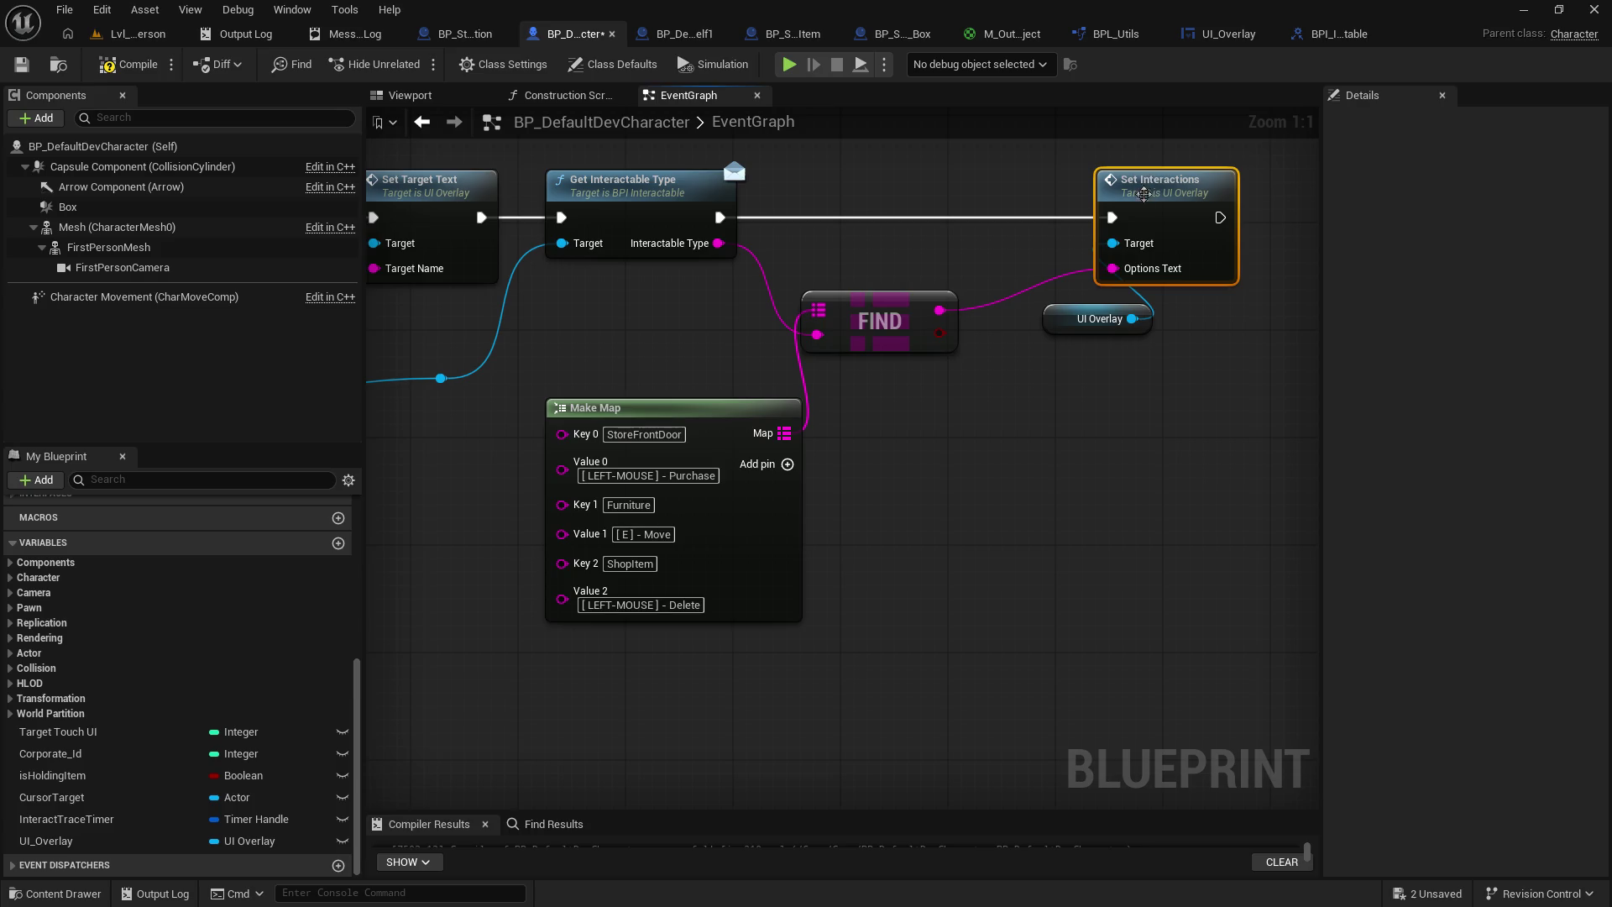
{"action": "mouse_move", "coordinate": [1059, 313]}
{"action": "left_mouse_down"}
{"action": "mouse_move", "coordinate": [1013, 372]}
{"action": "mouse_move", "coordinate": [992, 367]}
{"action": "left_mouse_up"}
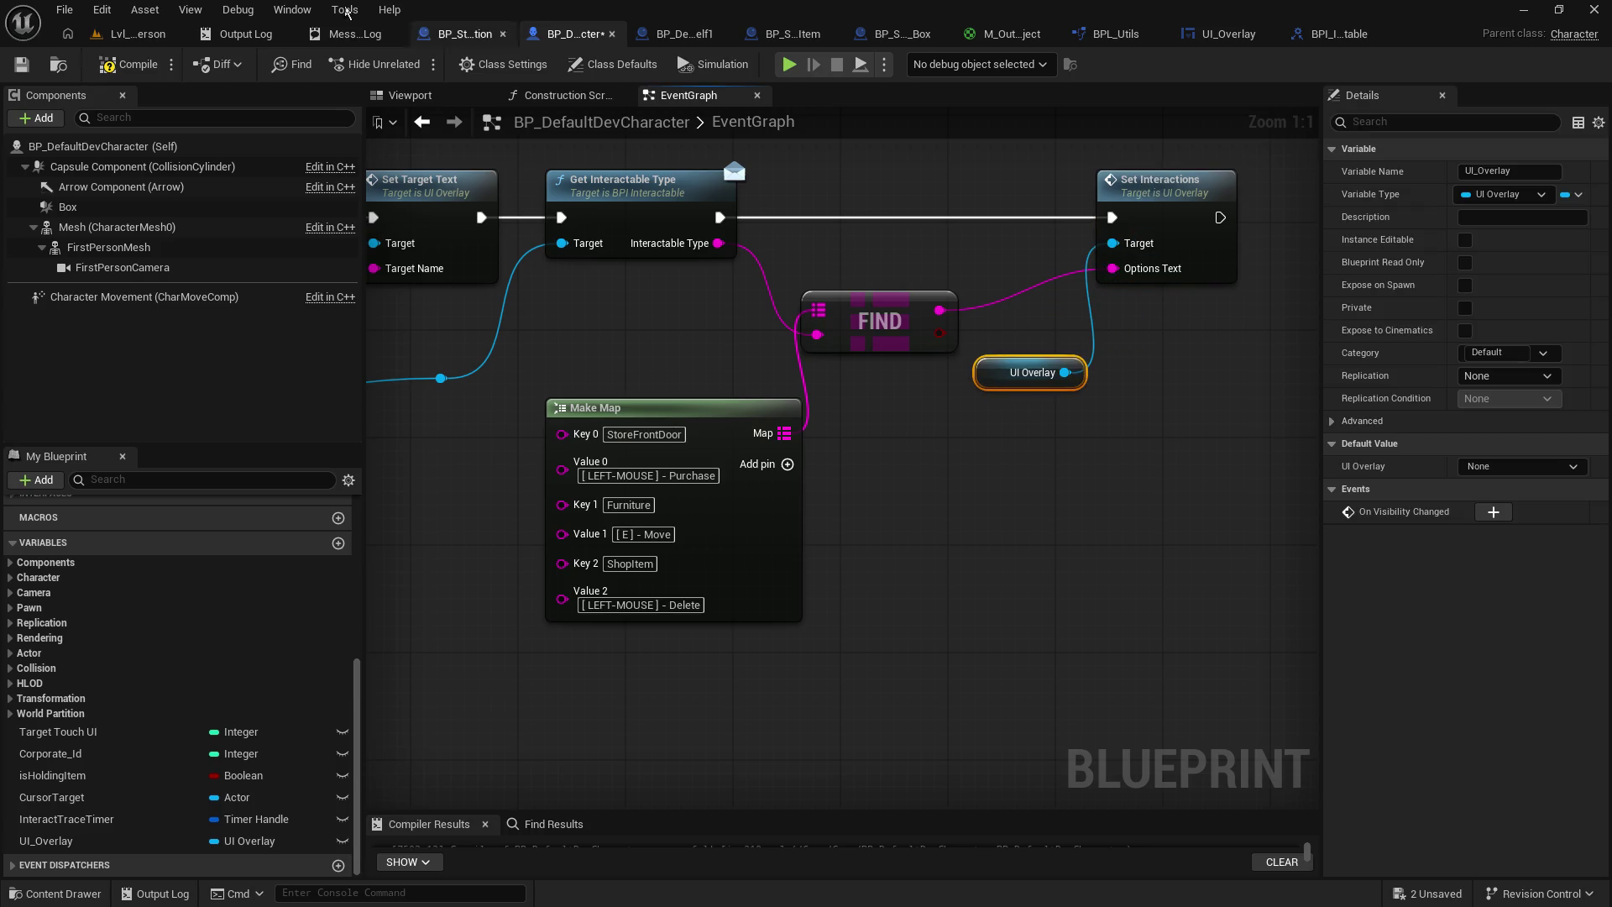
{"action": "left_click", "coordinate": [22, 63]}
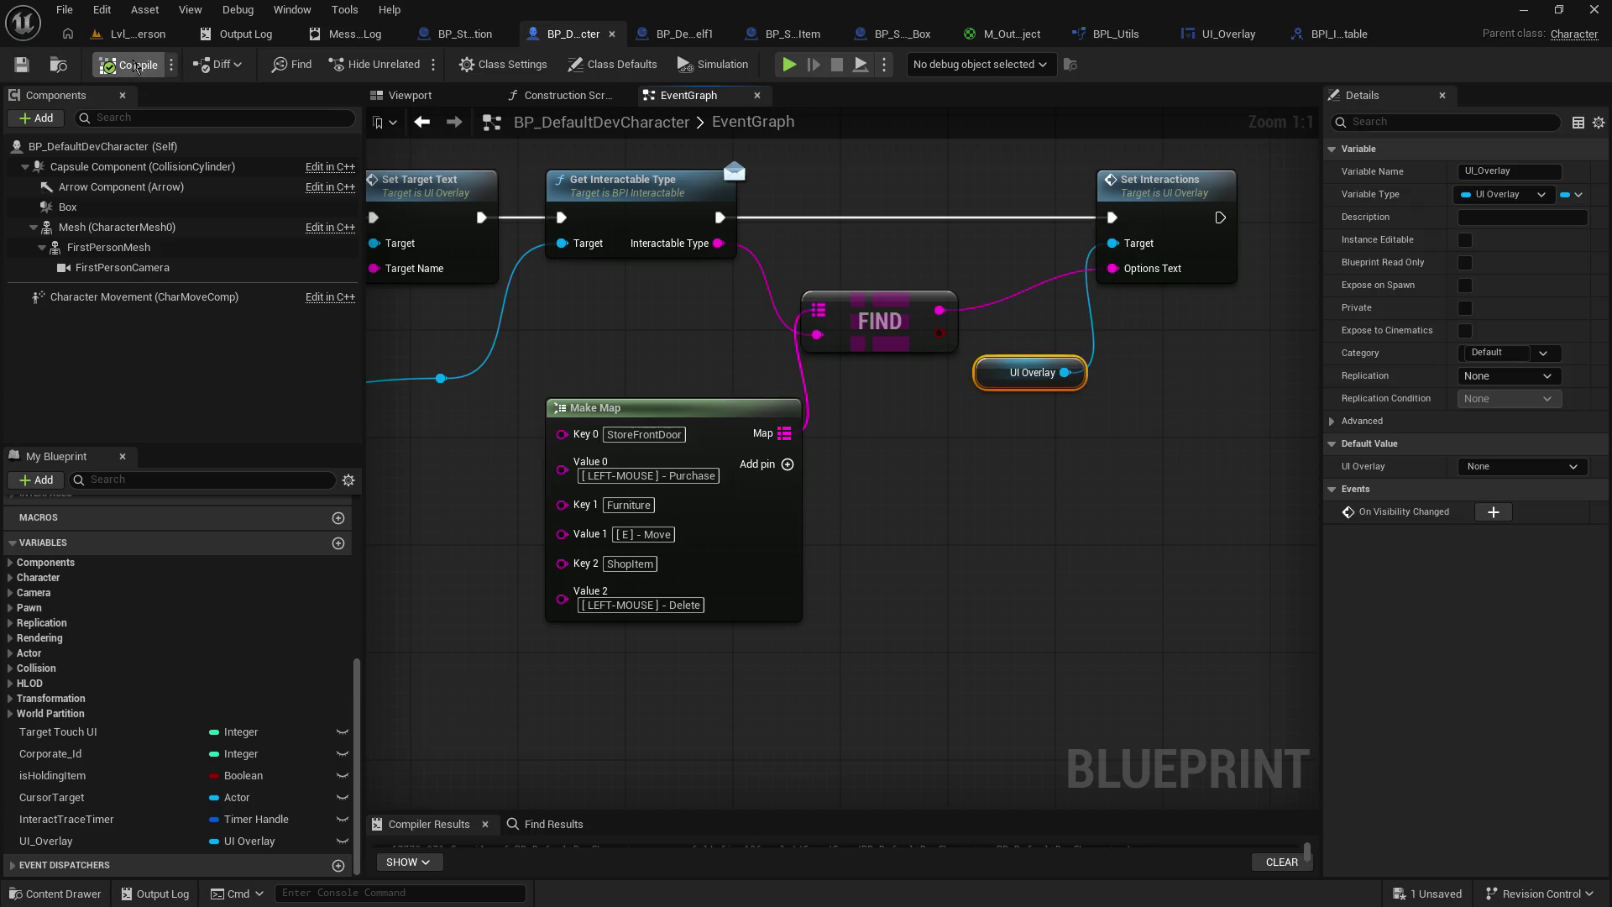
{"action": "left_click", "coordinate": [138, 34]}
- Playtest the level, walking past the store door, archway, sales box and shelf to check their prompts
{"action": "left_click", "coordinate": [421, 64]}
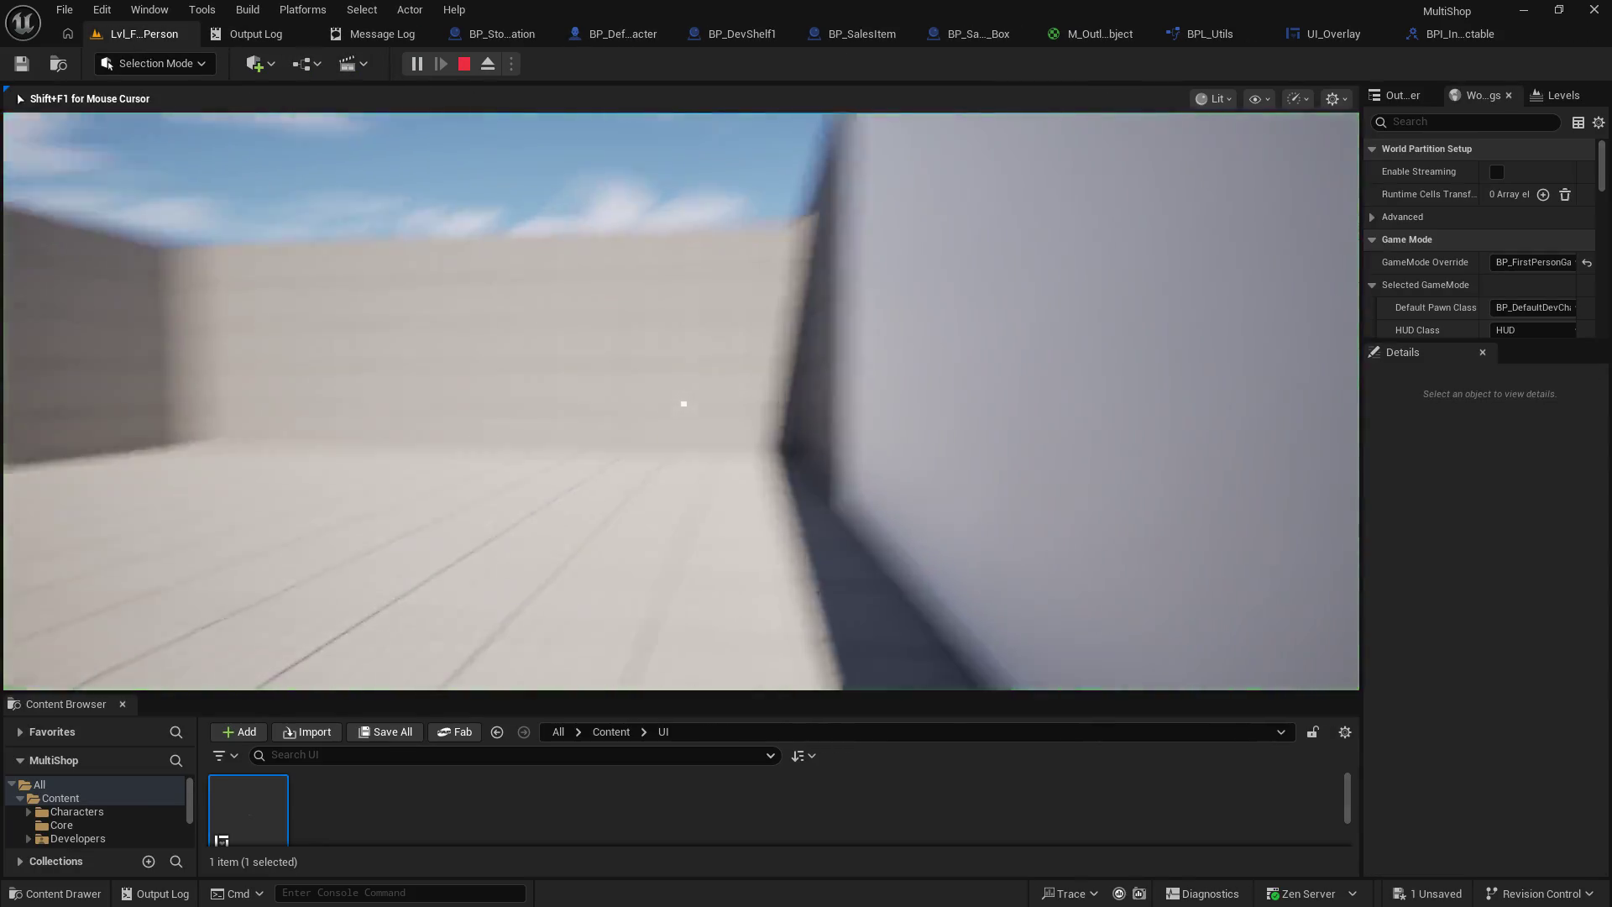
{"action": "key", "text": "w"}
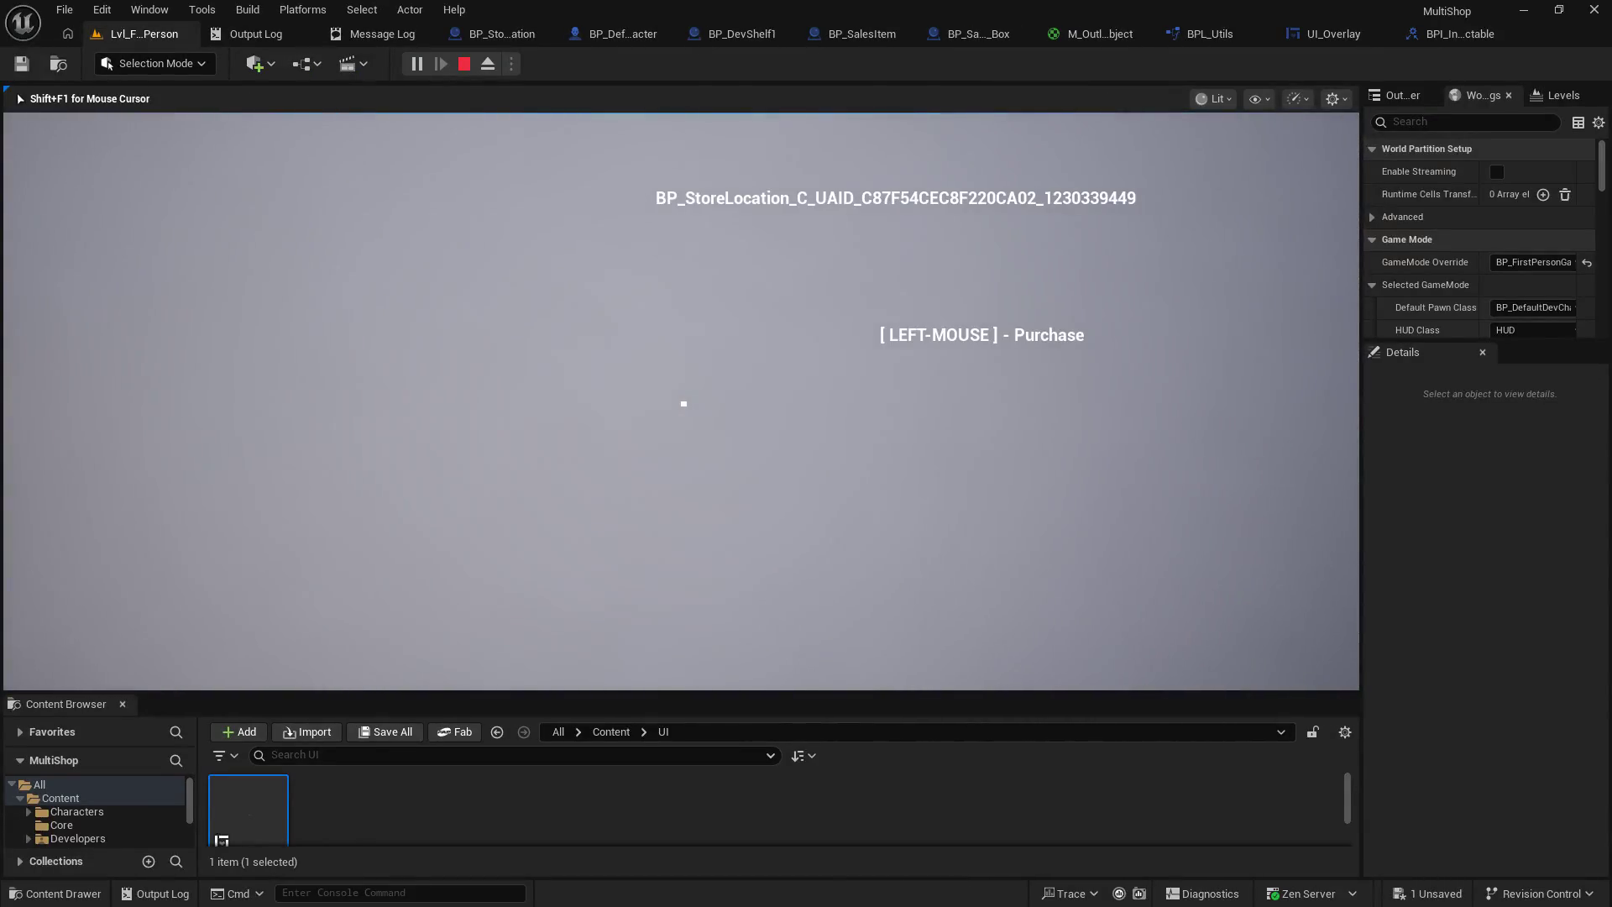
{"action": "key", "text": "w"}
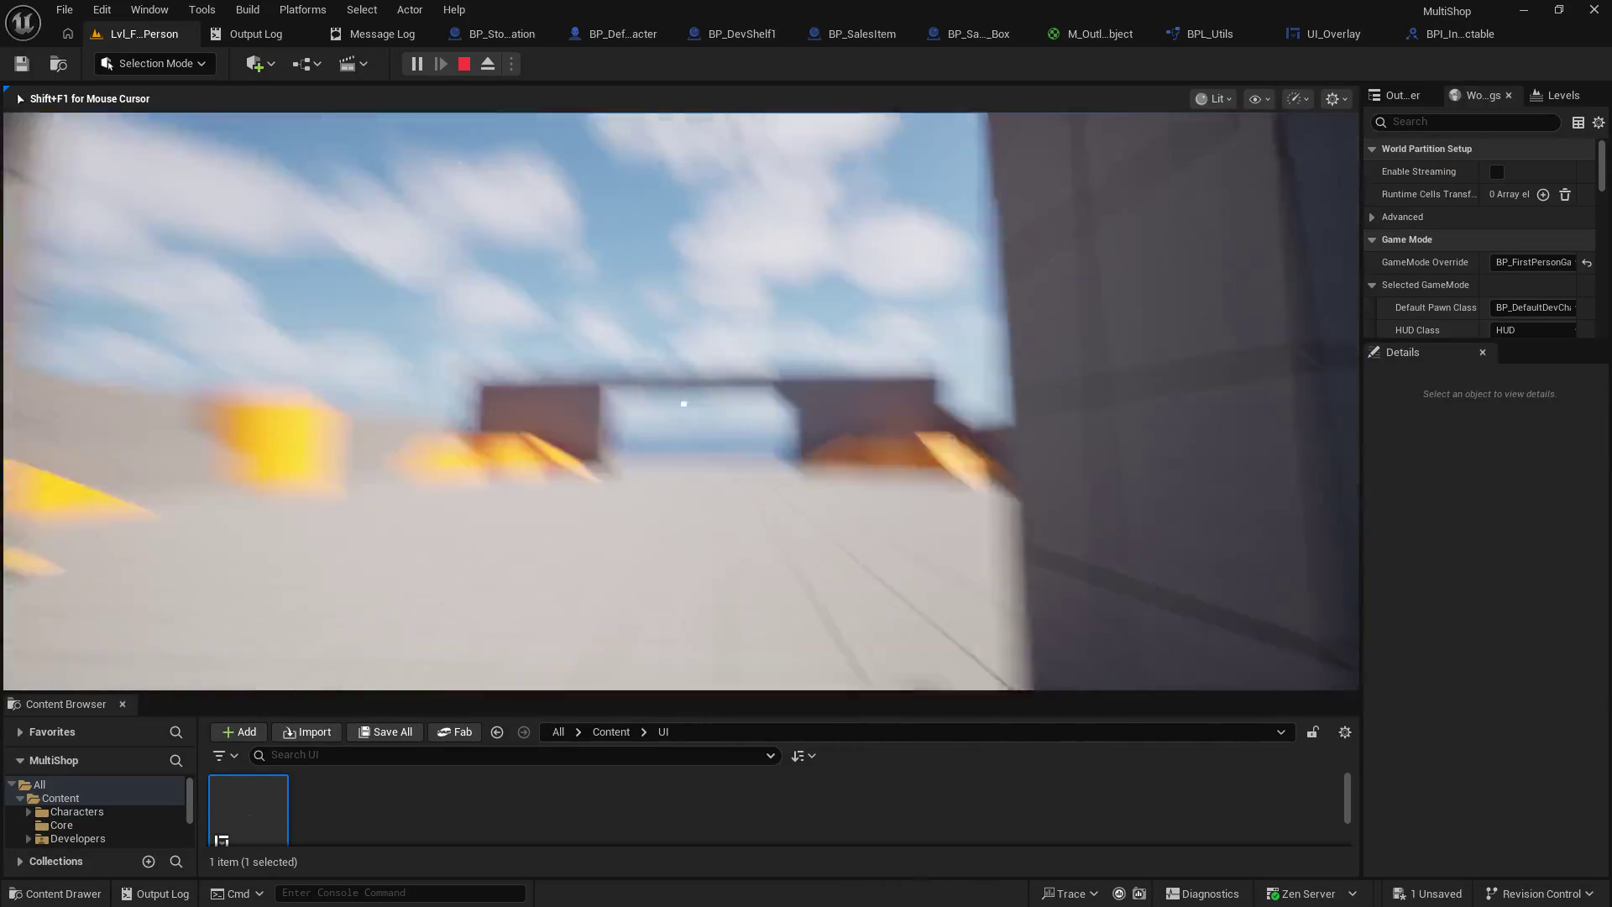
{"action": "key", "text": "w"}
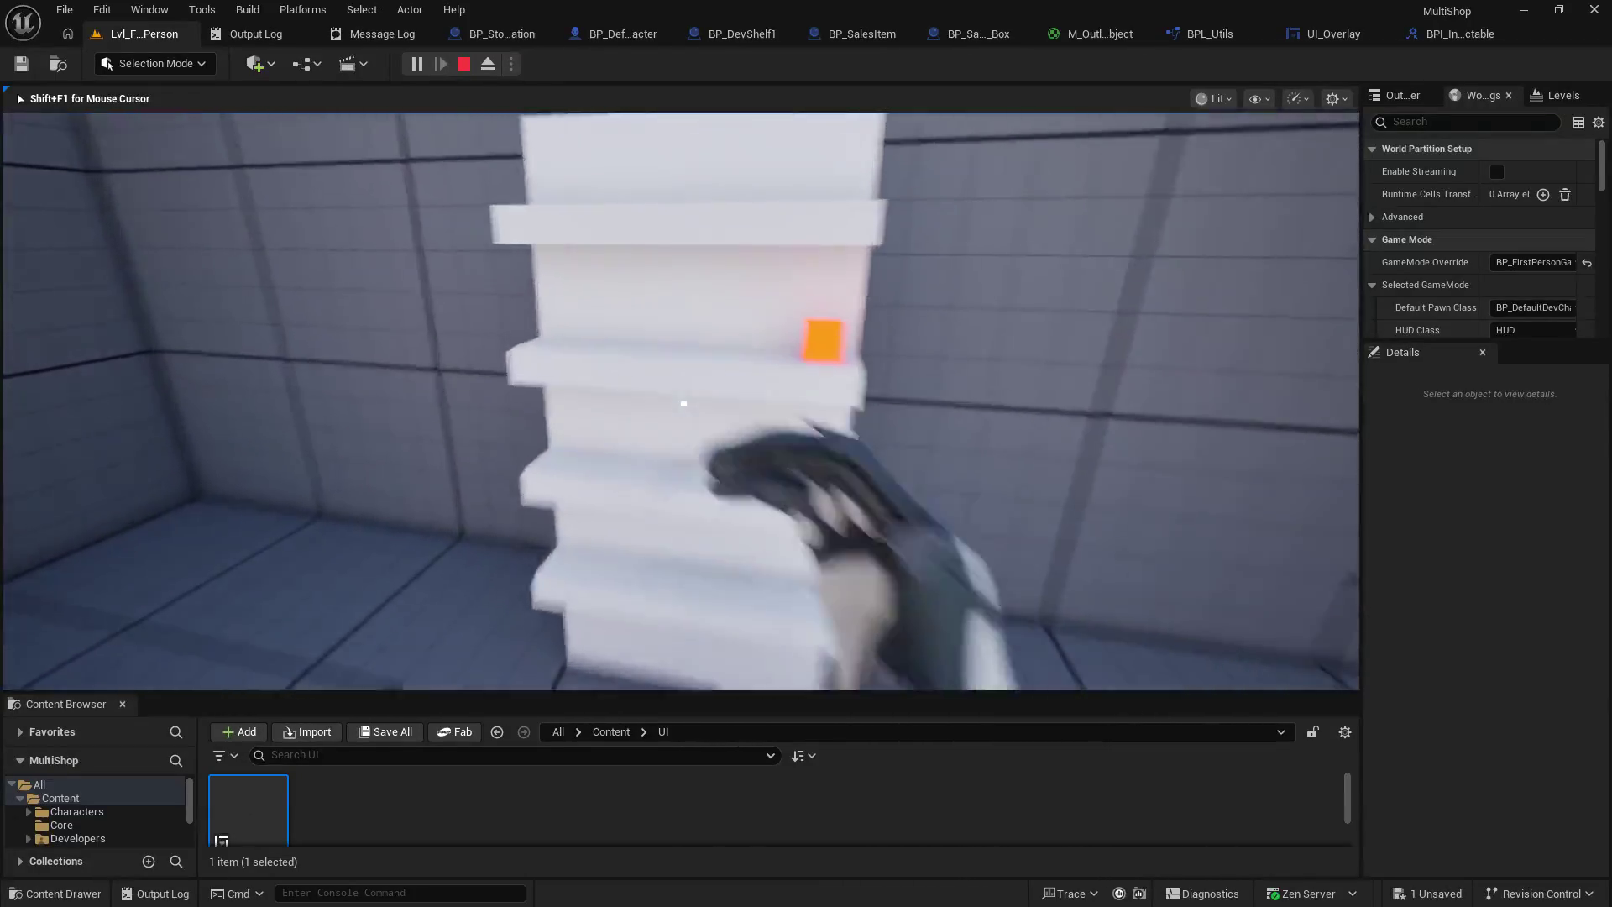
{"action": "key", "text": "s"}
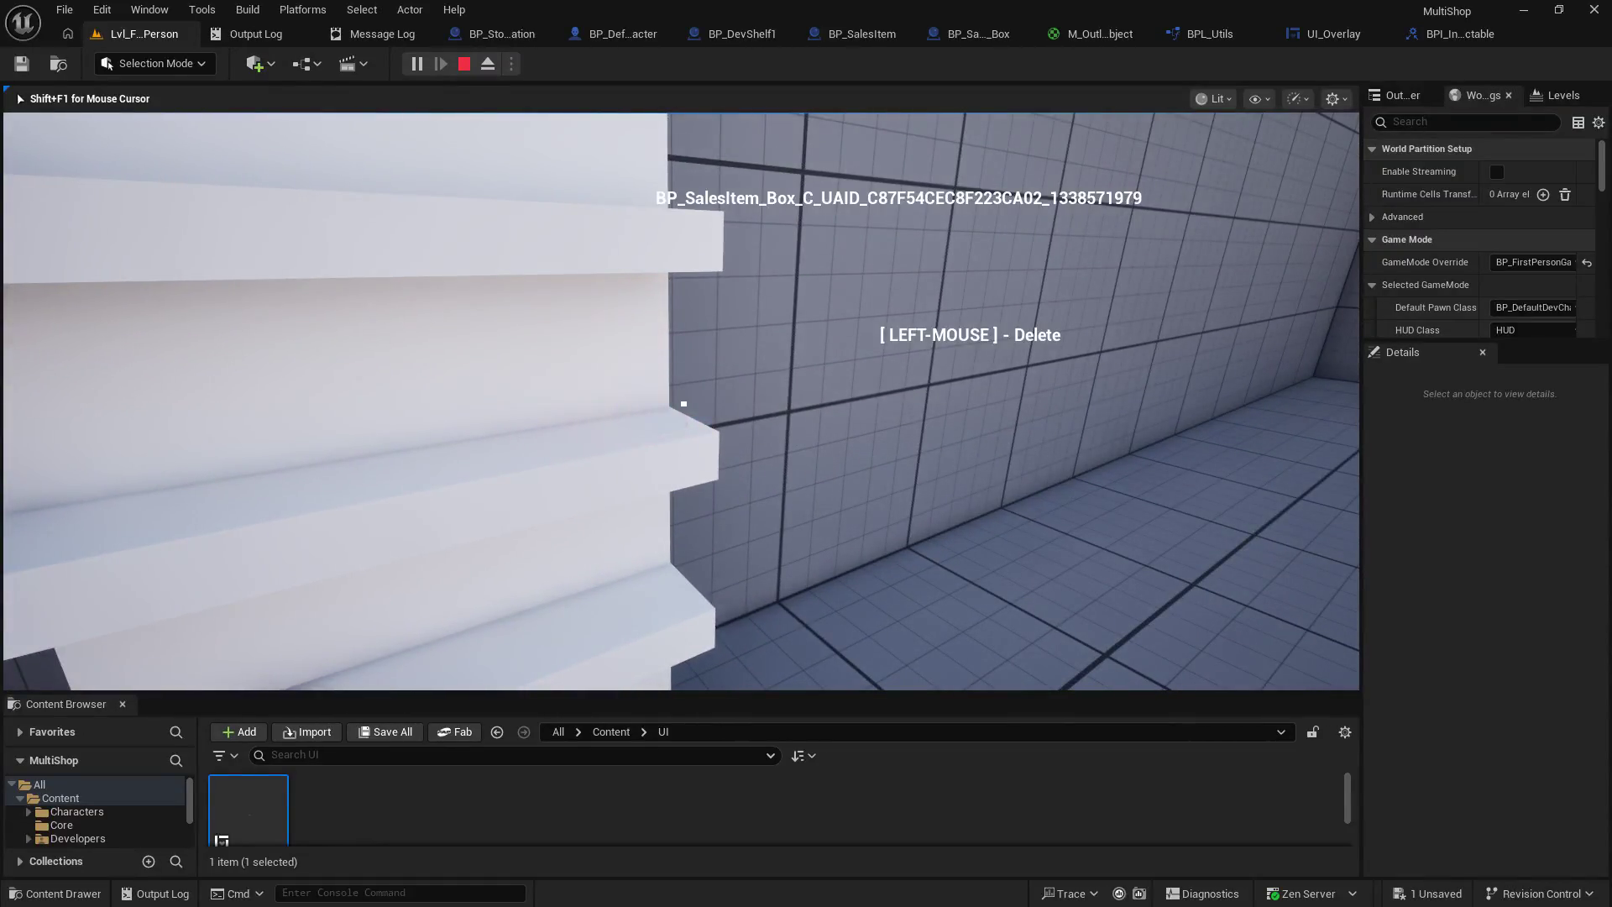
{"action": "key", "text": "w"}
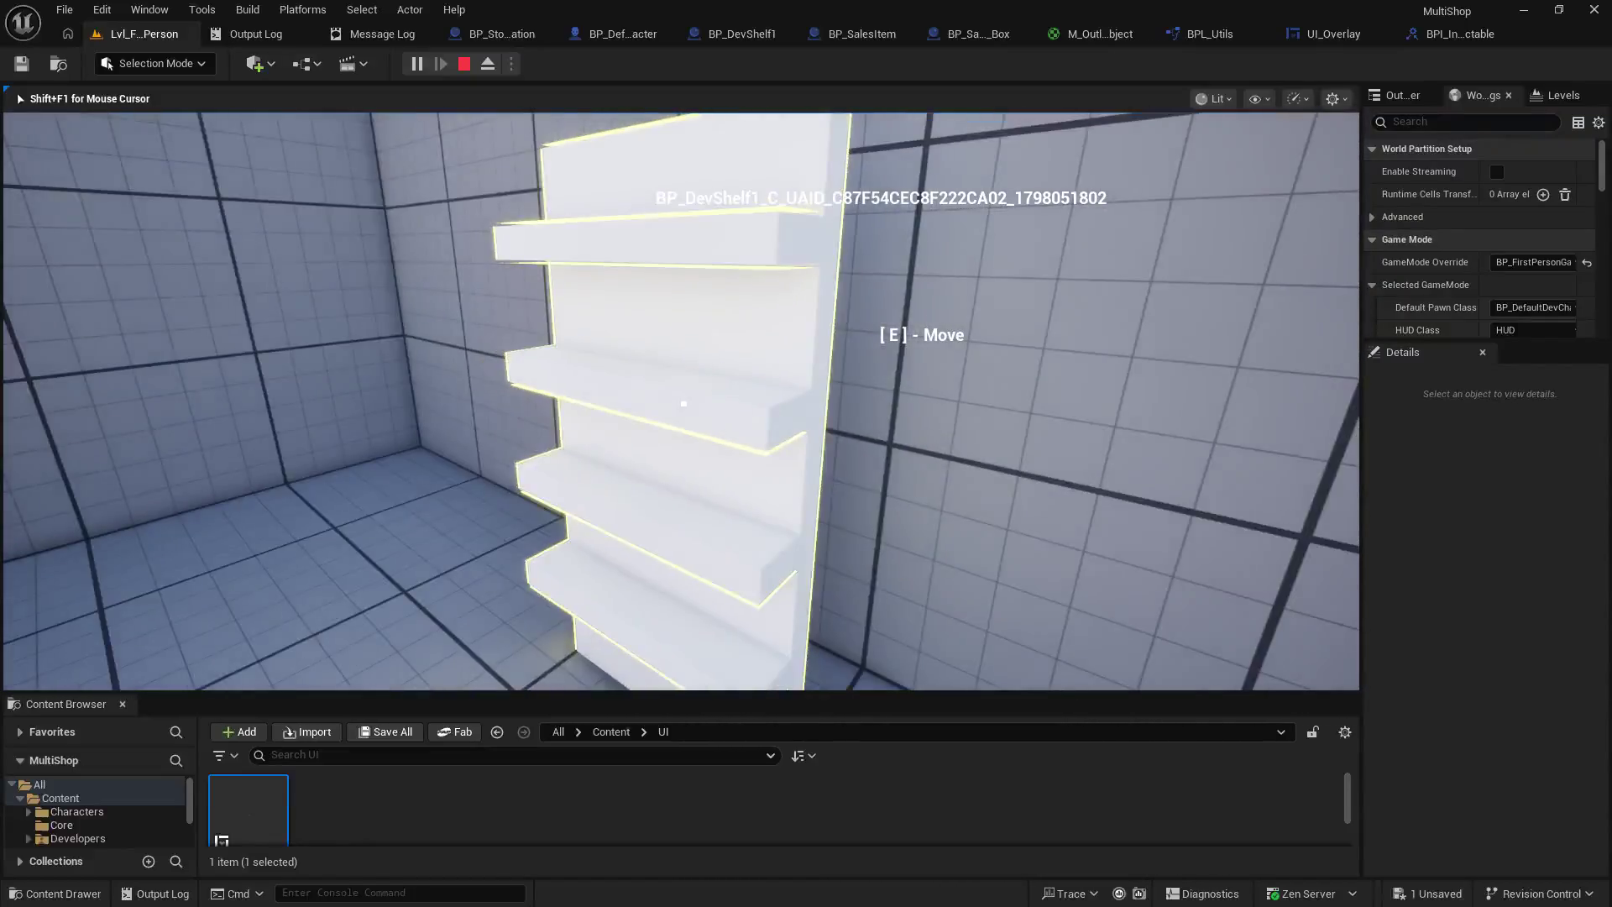
{"action": "key", "text": "Escape"}
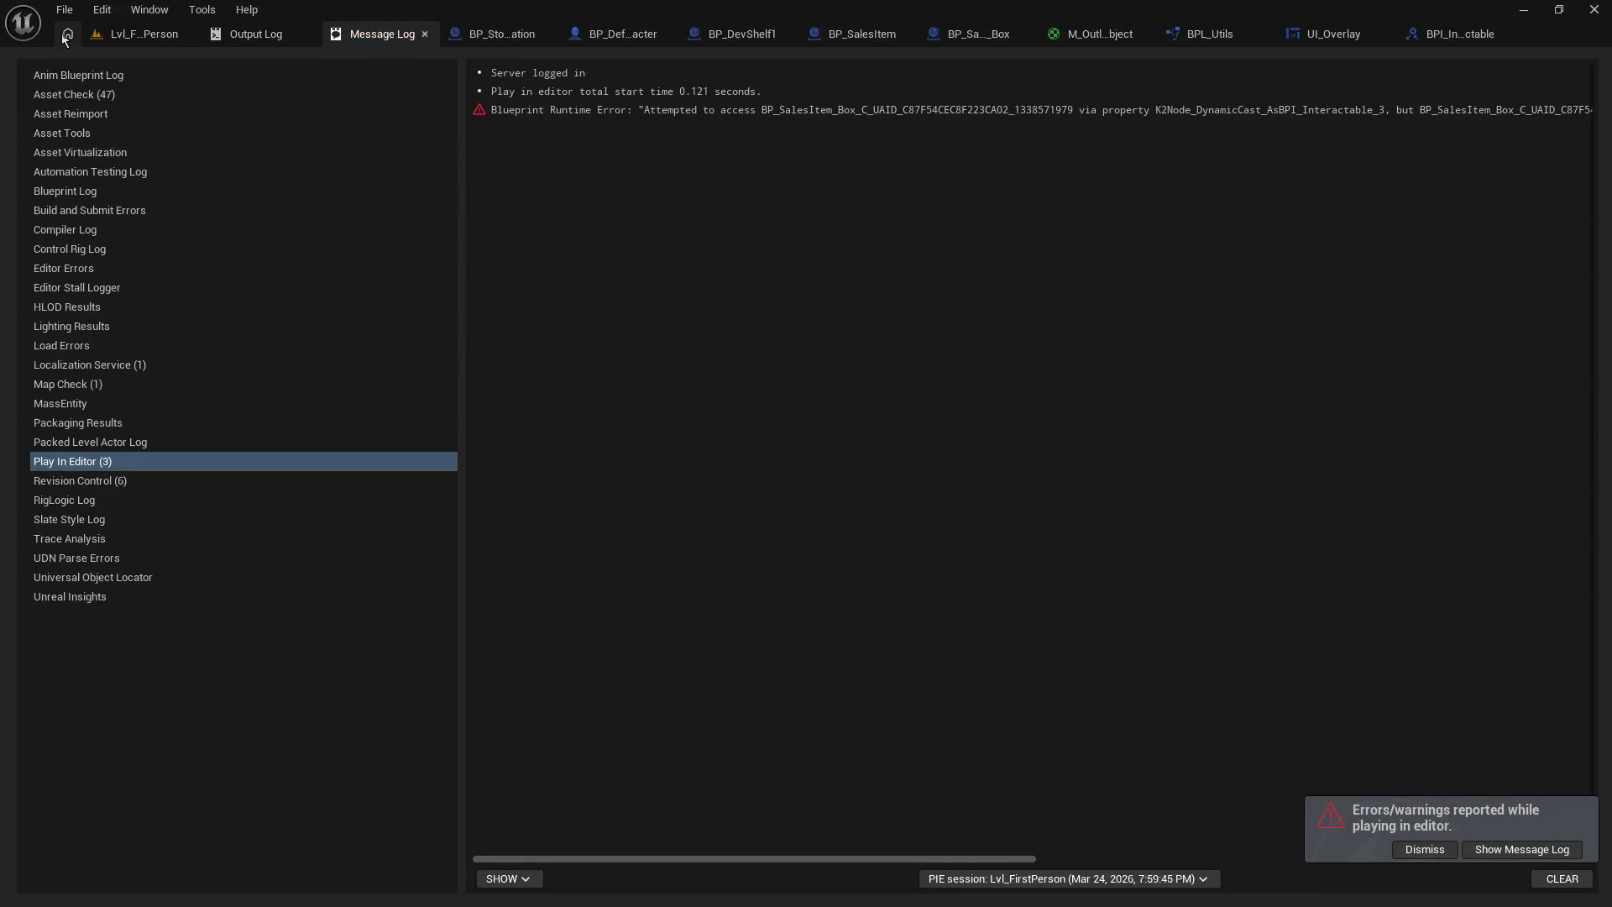
{"action": "left_click", "coordinate": [111, 37]}
- Play again, walk up to the shelf and press E to carry it around the room
{"action": "left_click", "coordinate": [416, 64]}
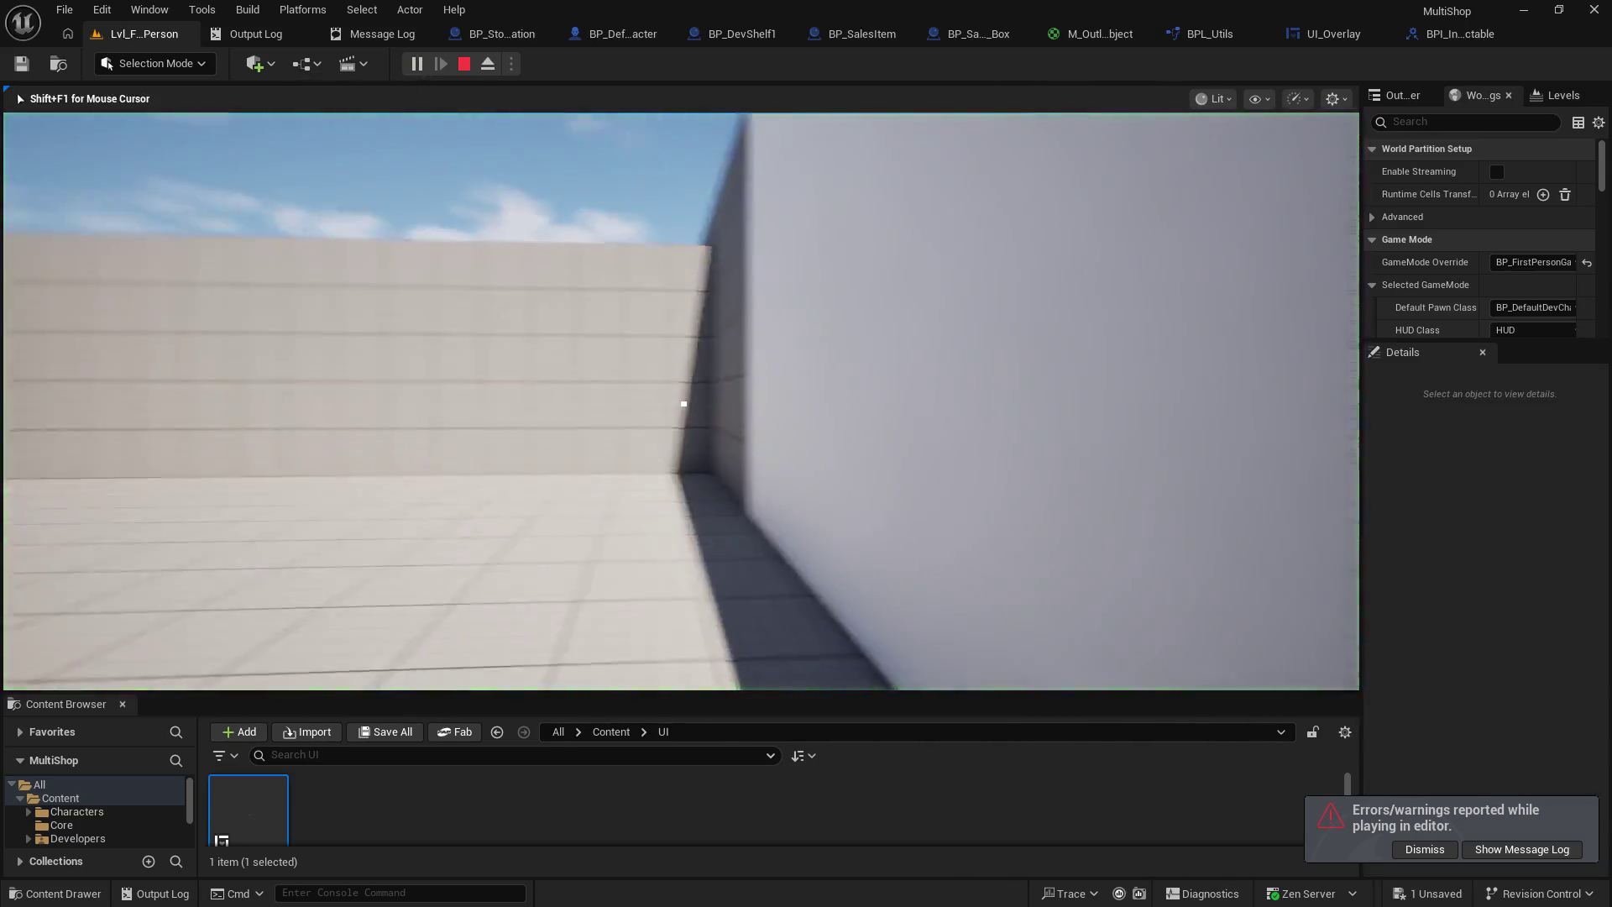
{"action": "key", "text": "w"}
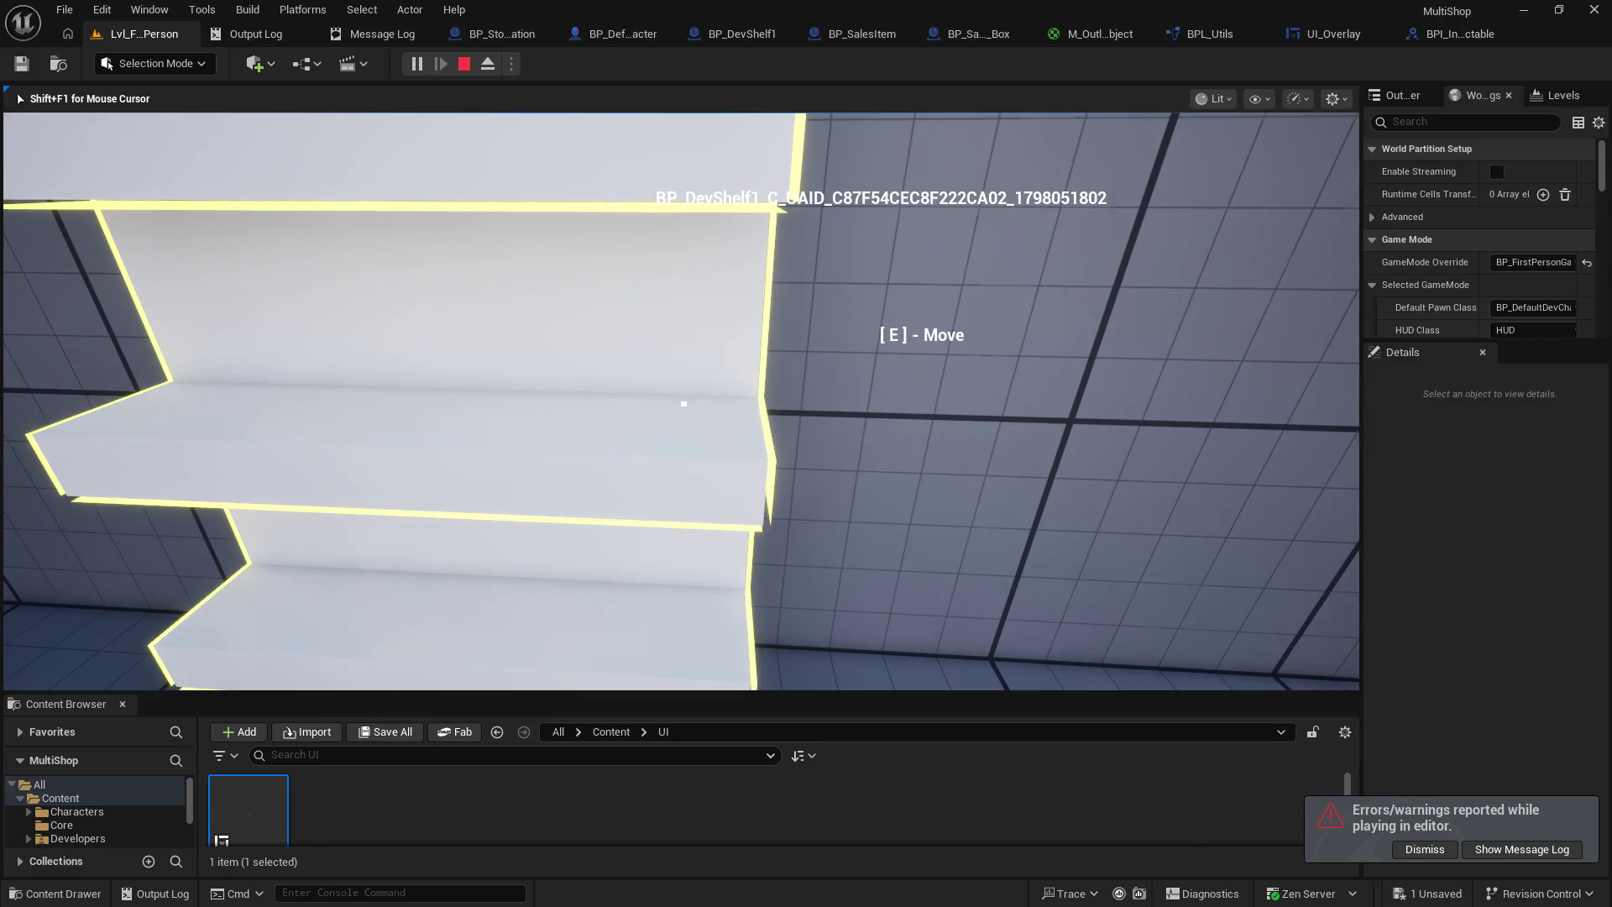
{"action": "key", "text": "e"}
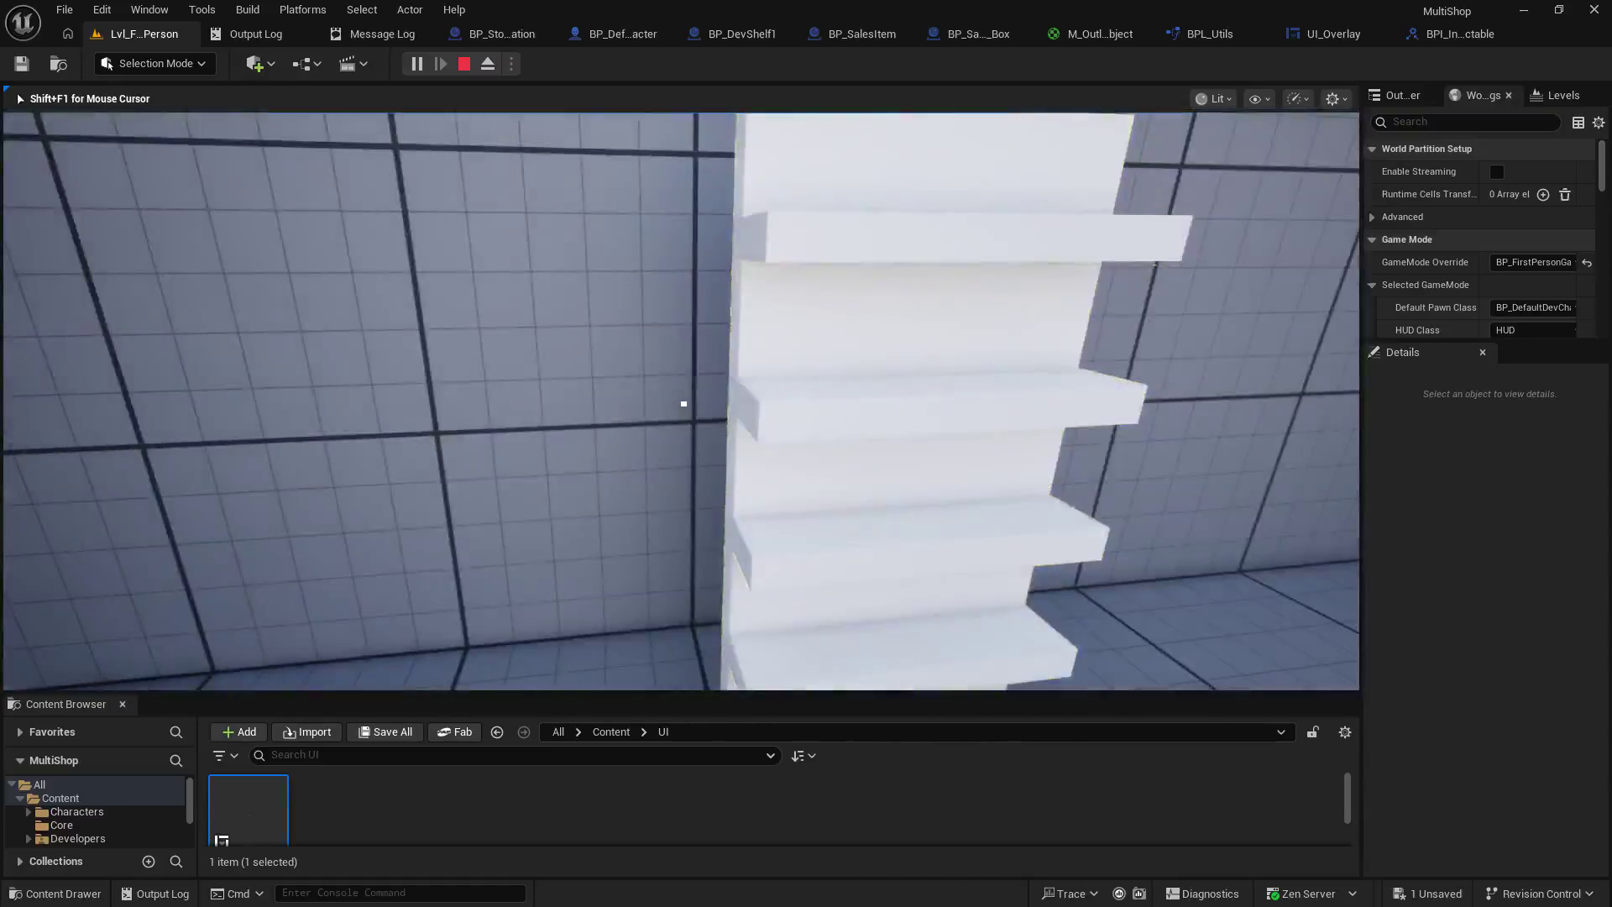
{"action": "key", "text": "s"}
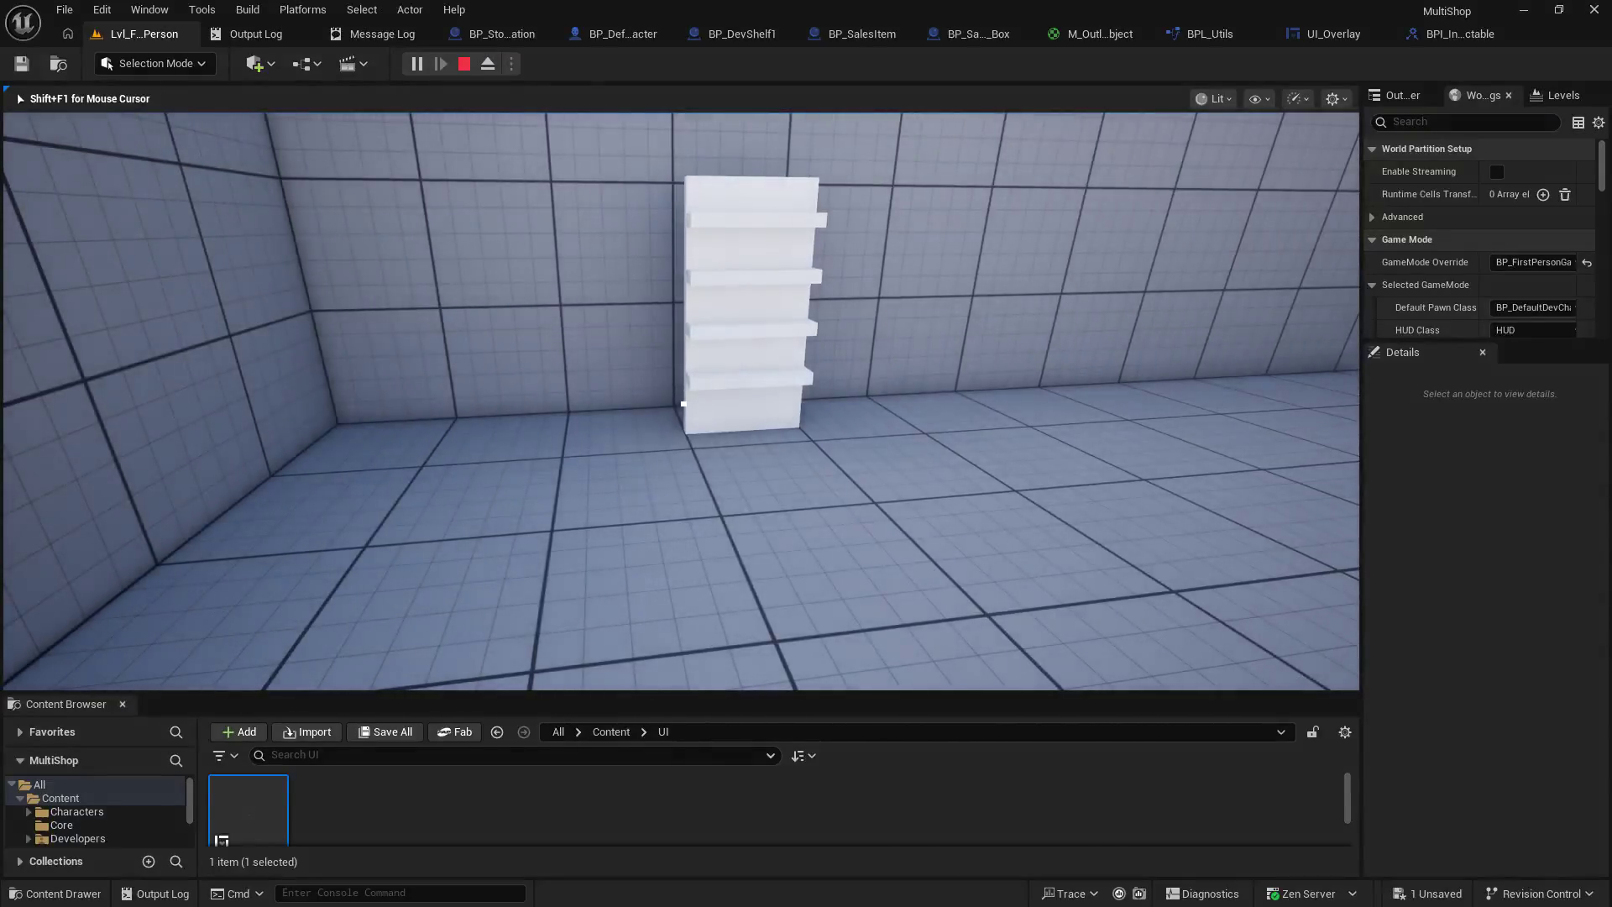
{"action": "key", "text": "e"}
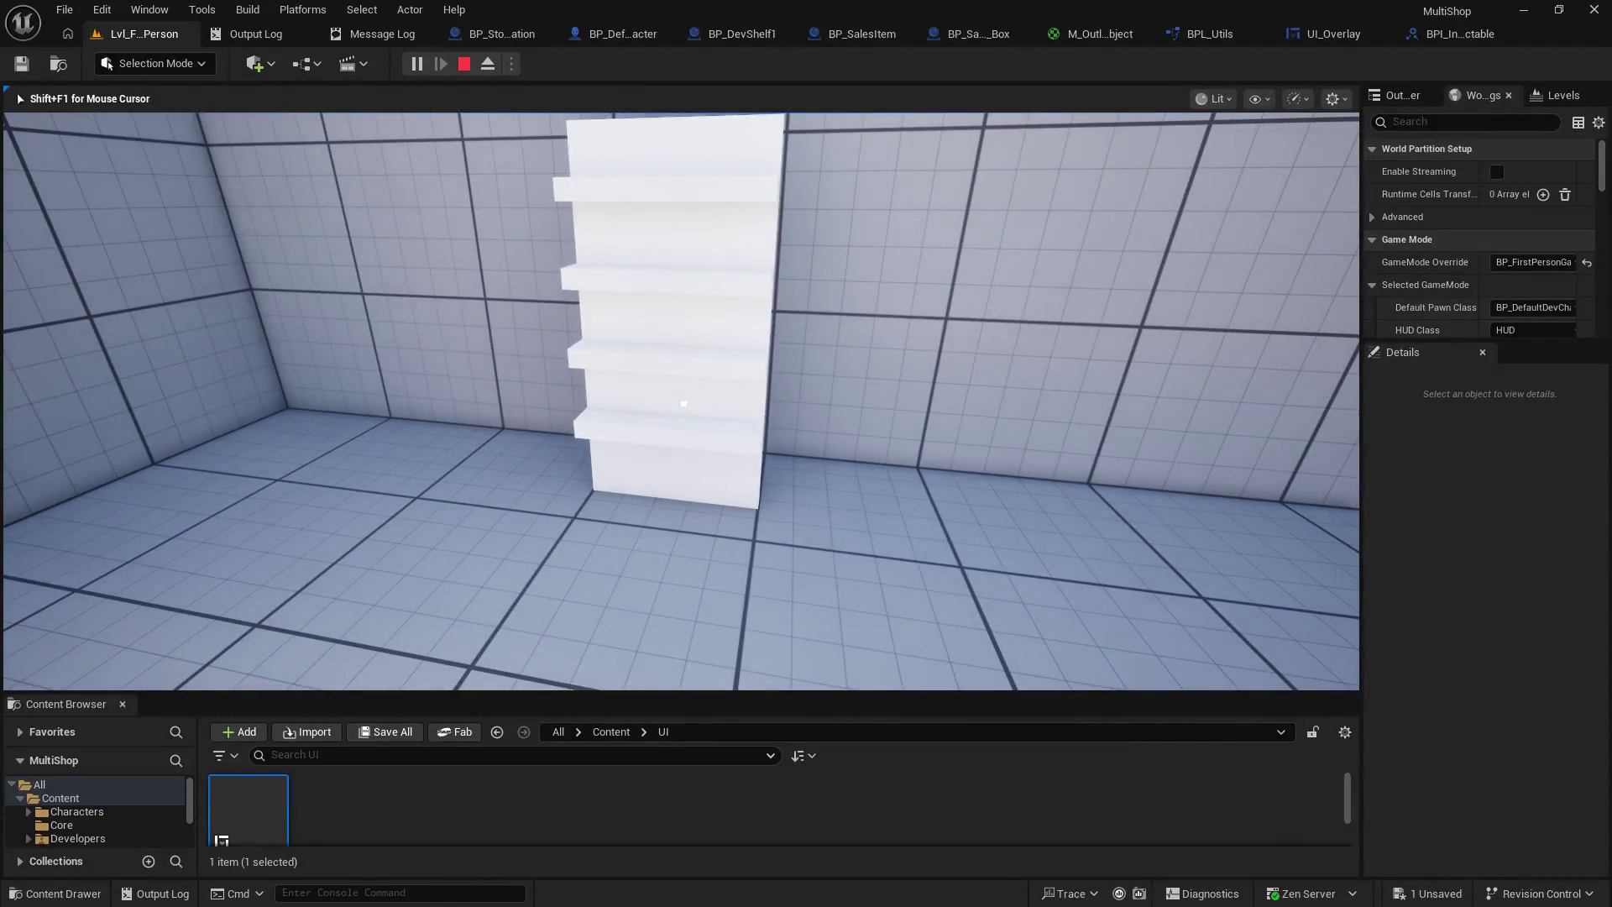
- Walk back and forth around the shelf, then stop the session and return to the level
{"action": "key", "text": "w"}
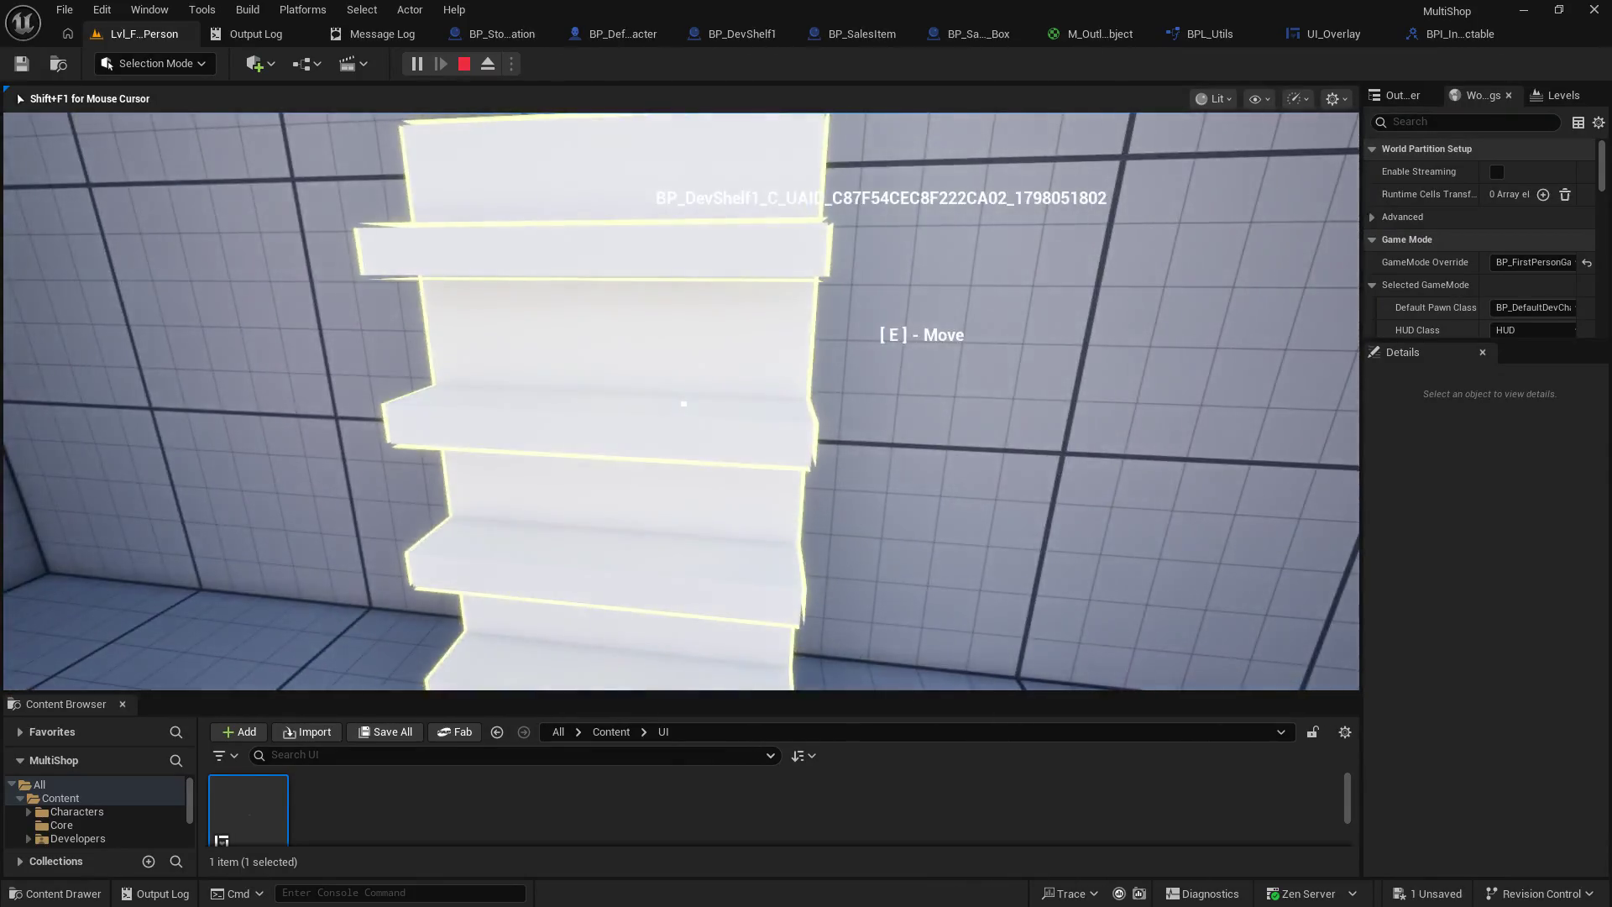
{"action": "key", "text": "s"}
{"action": "key", "text": "w"}
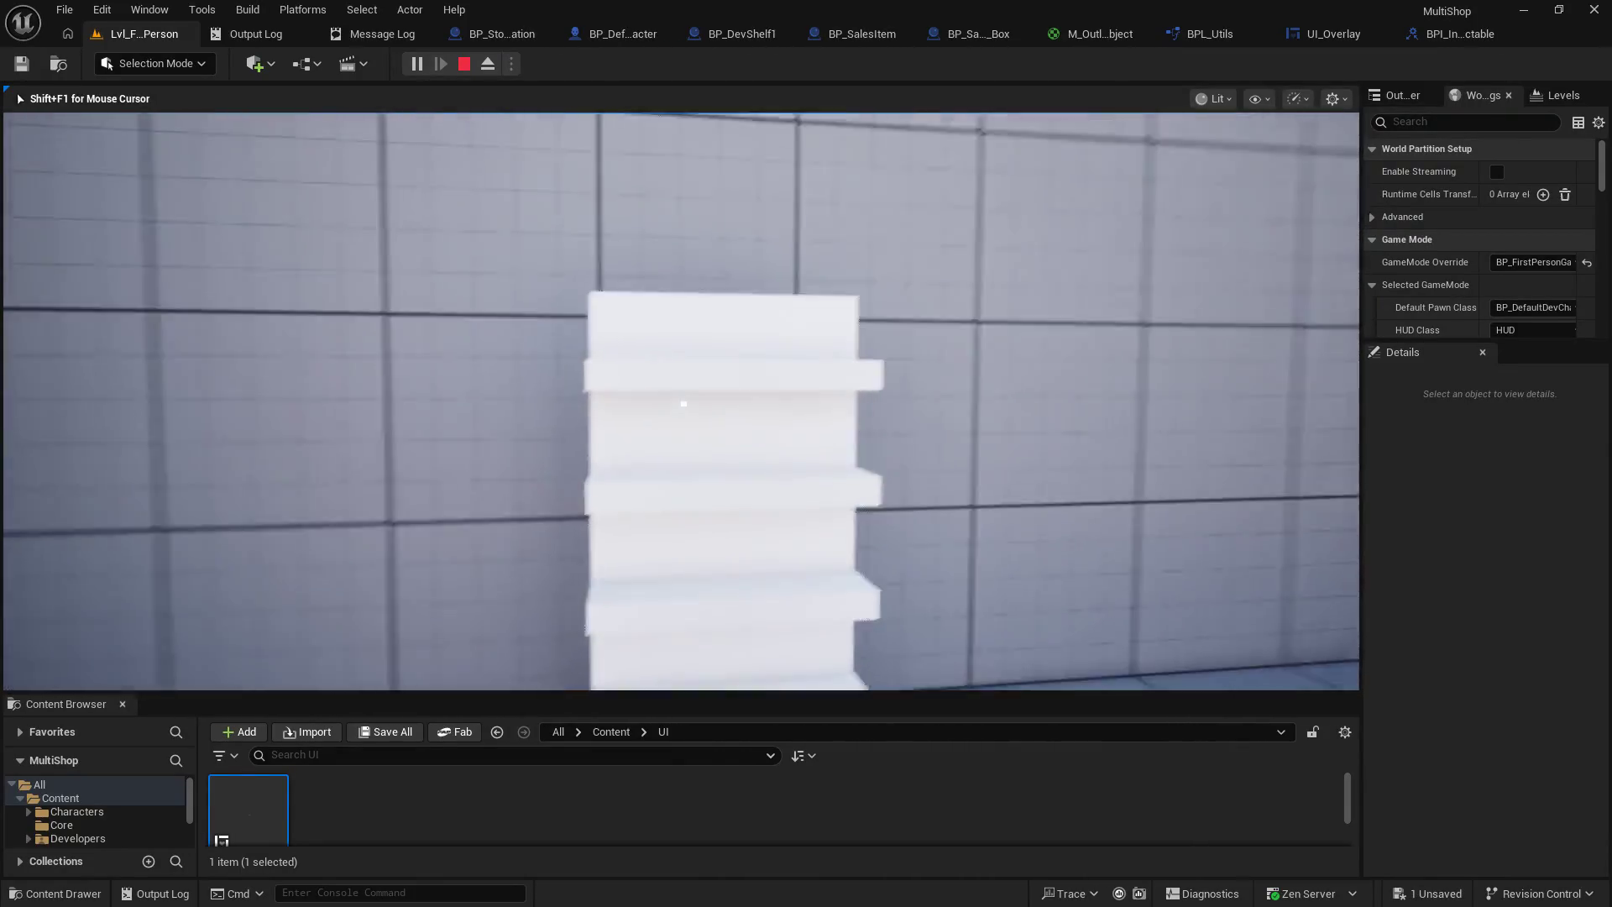
{"action": "key", "text": "s"}
{"action": "key", "text": "w"}
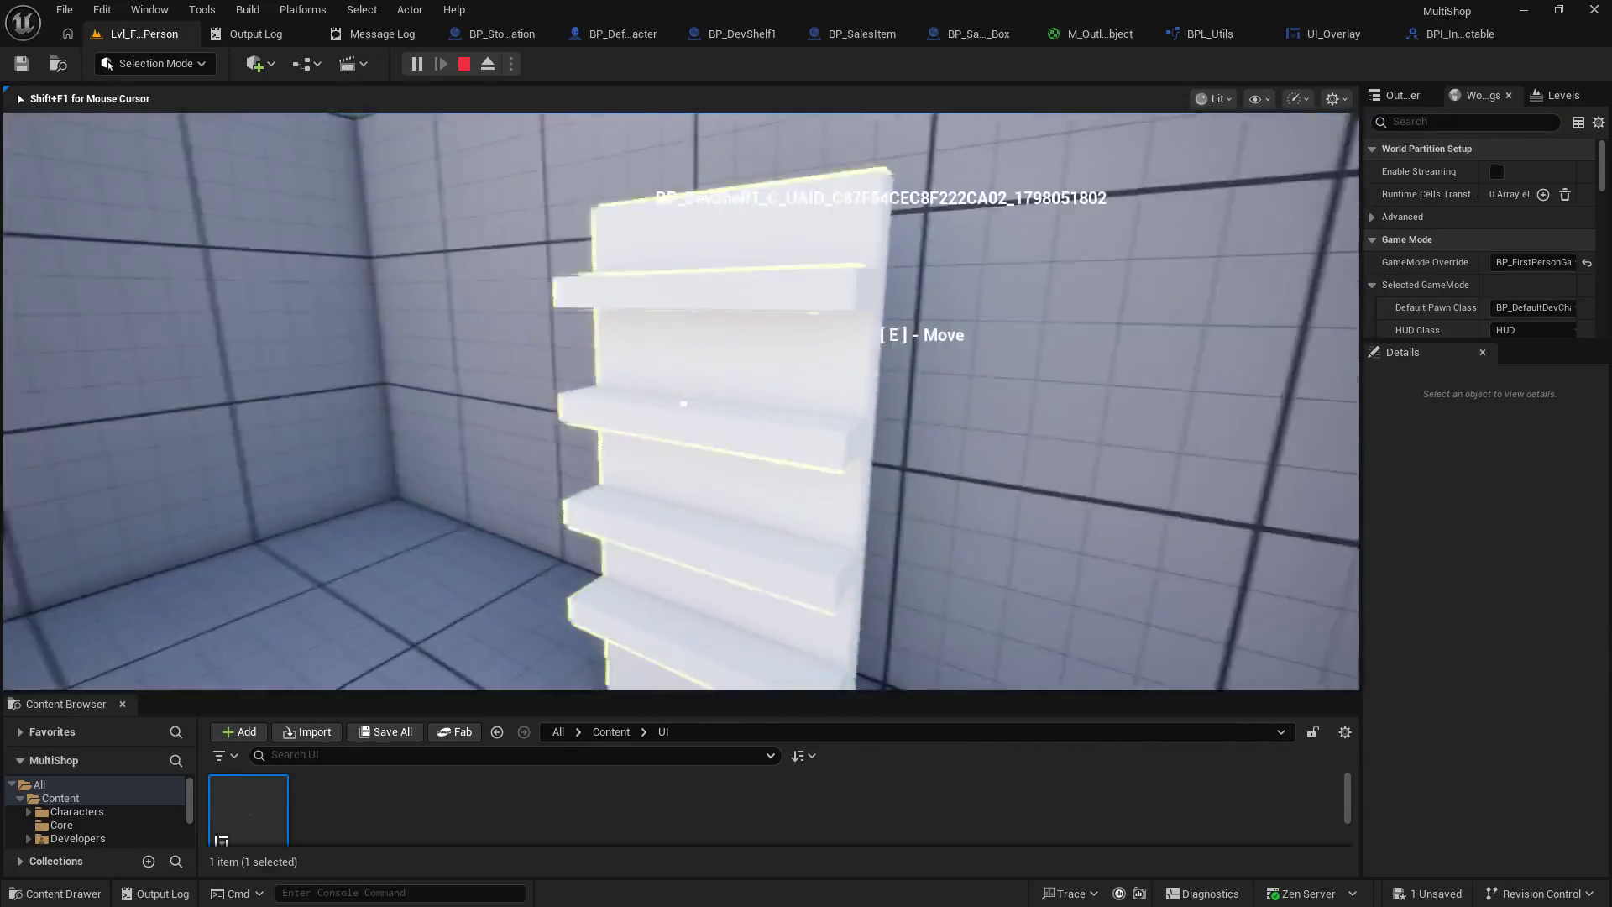
{"action": "key", "text": "s"}
{"action": "key", "text": "w"}
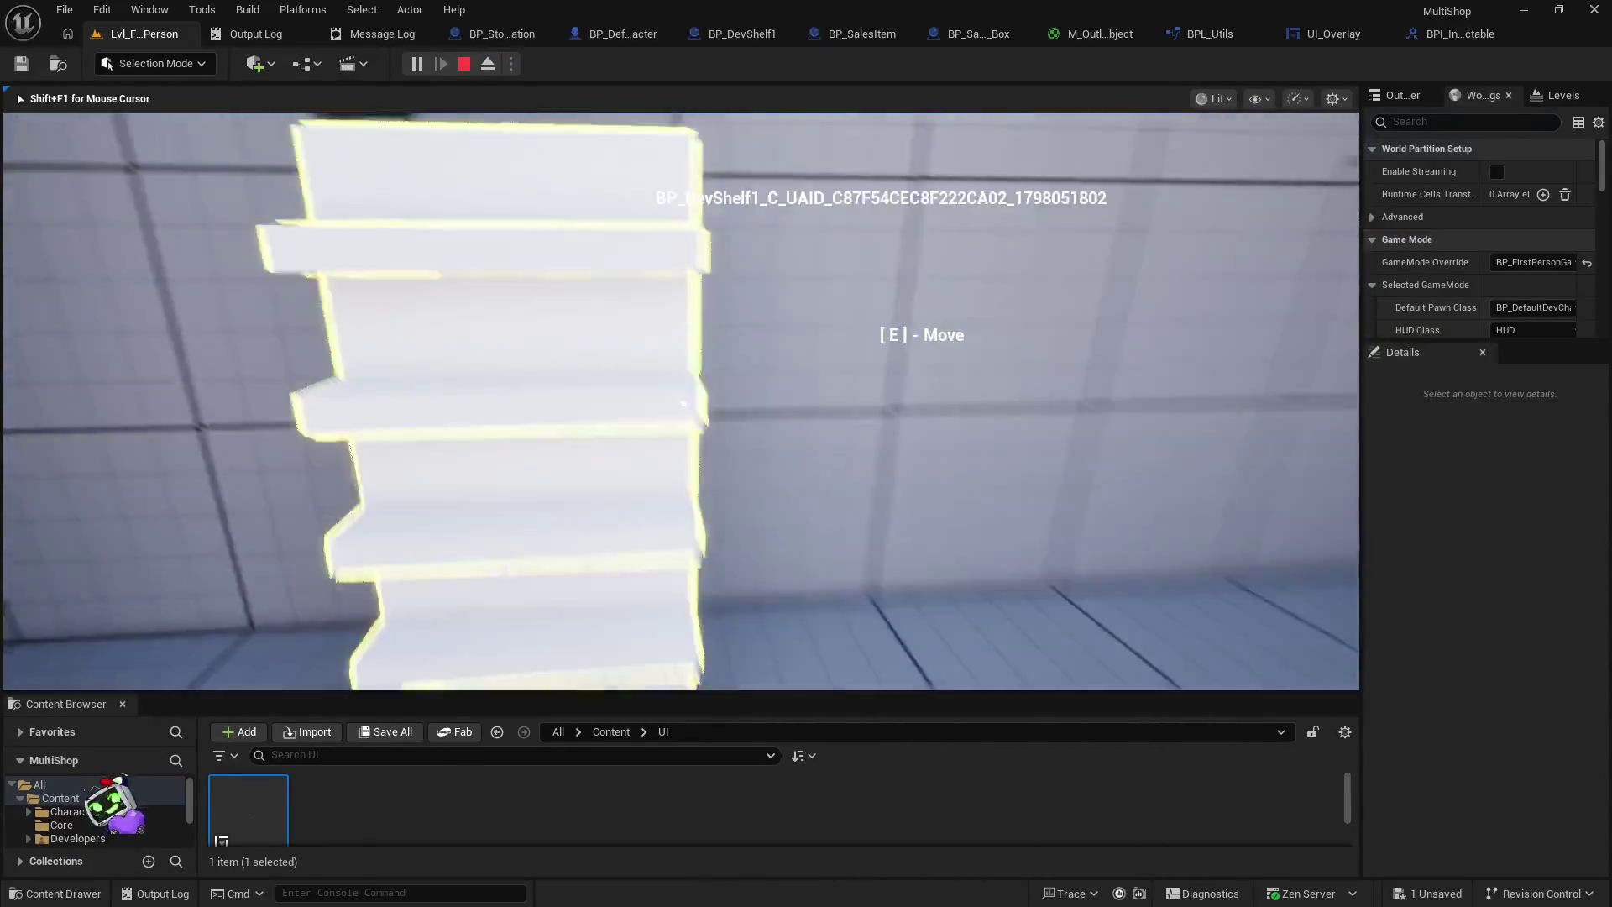
{"action": "key", "text": "w"}
{"action": "key", "text": "s"}
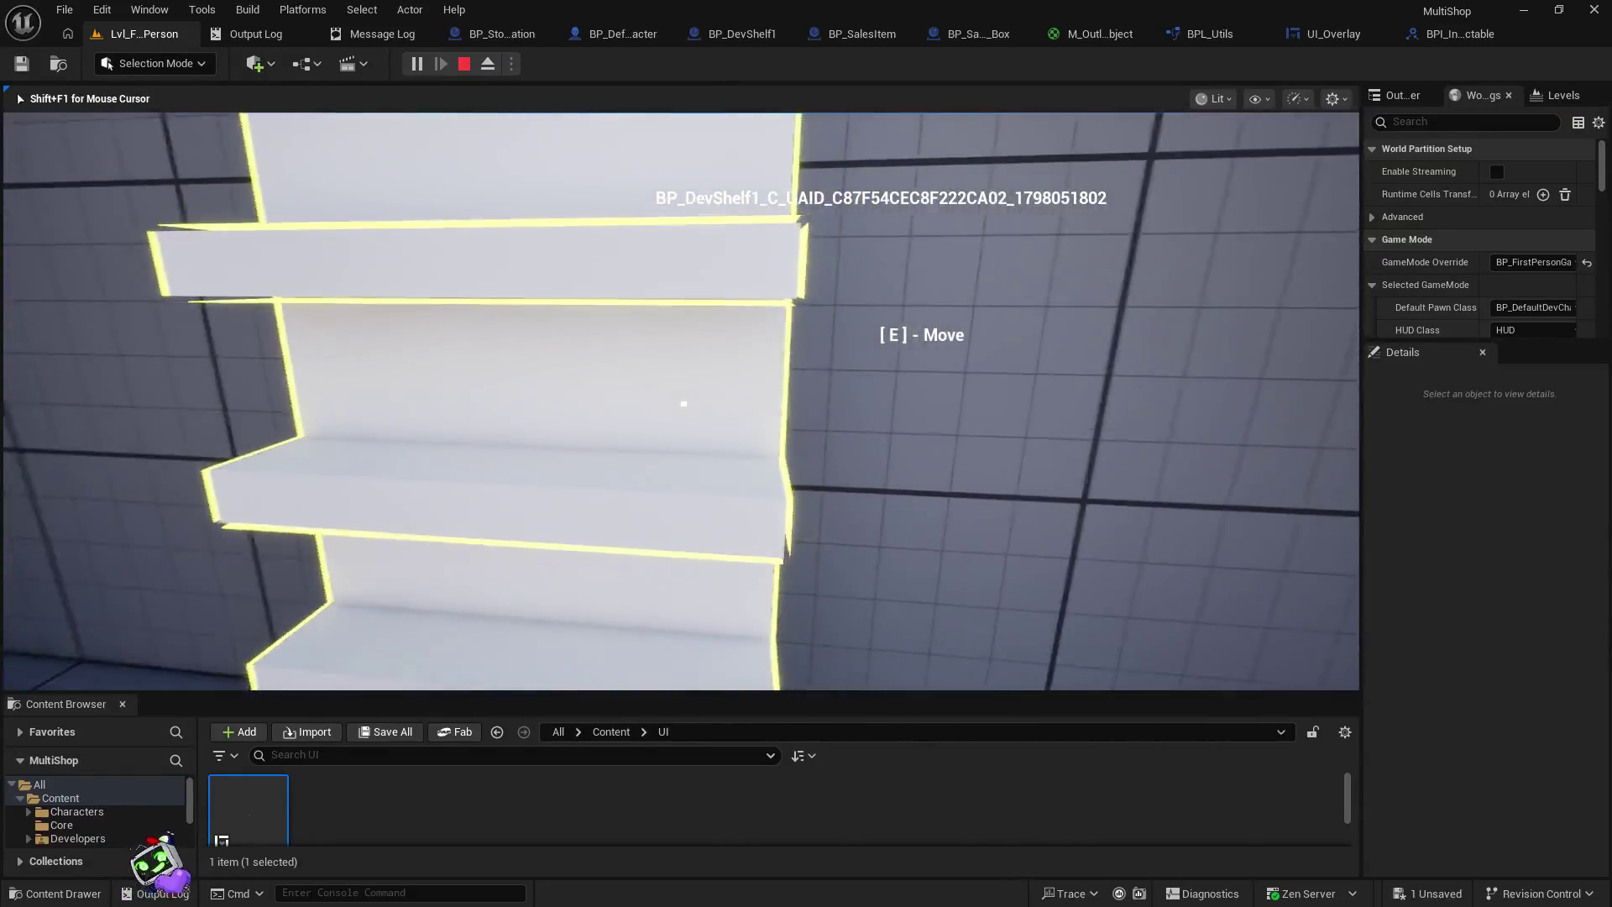
{"action": "key", "text": "Escape"}
{"action": "left_click", "coordinate": [142, 34]}
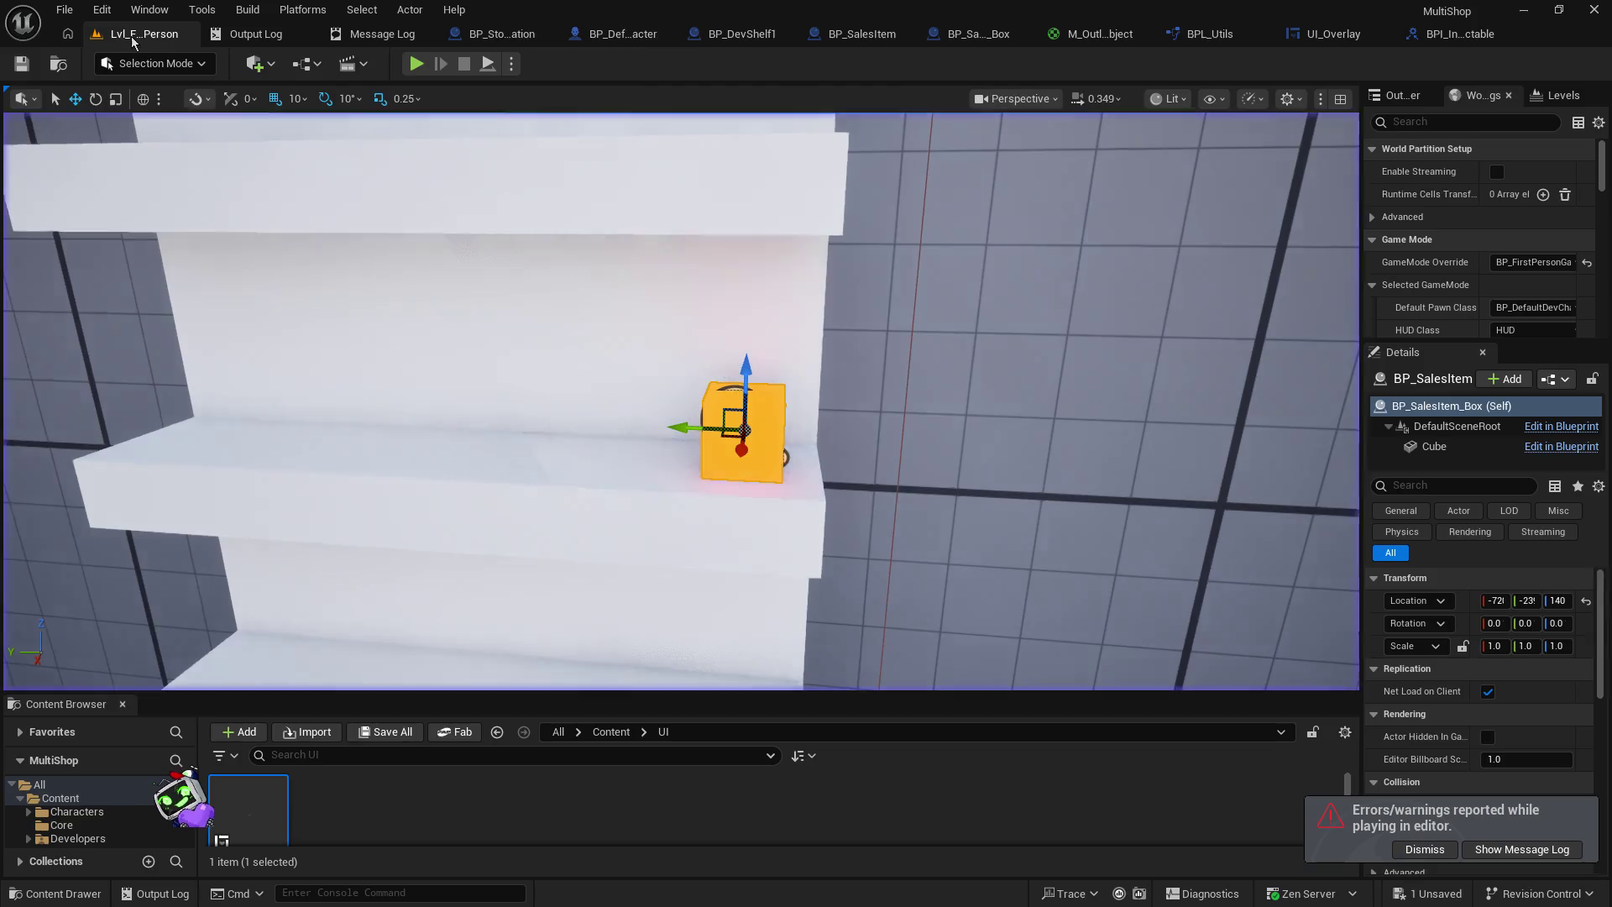
- Replay to see the sales box's [ LEFT-MOUSE ] - Delete prompt, then stop and open UI_Overlay
{"action": "left_click", "coordinate": [417, 64]}
{"action": "key", "text": "w"}
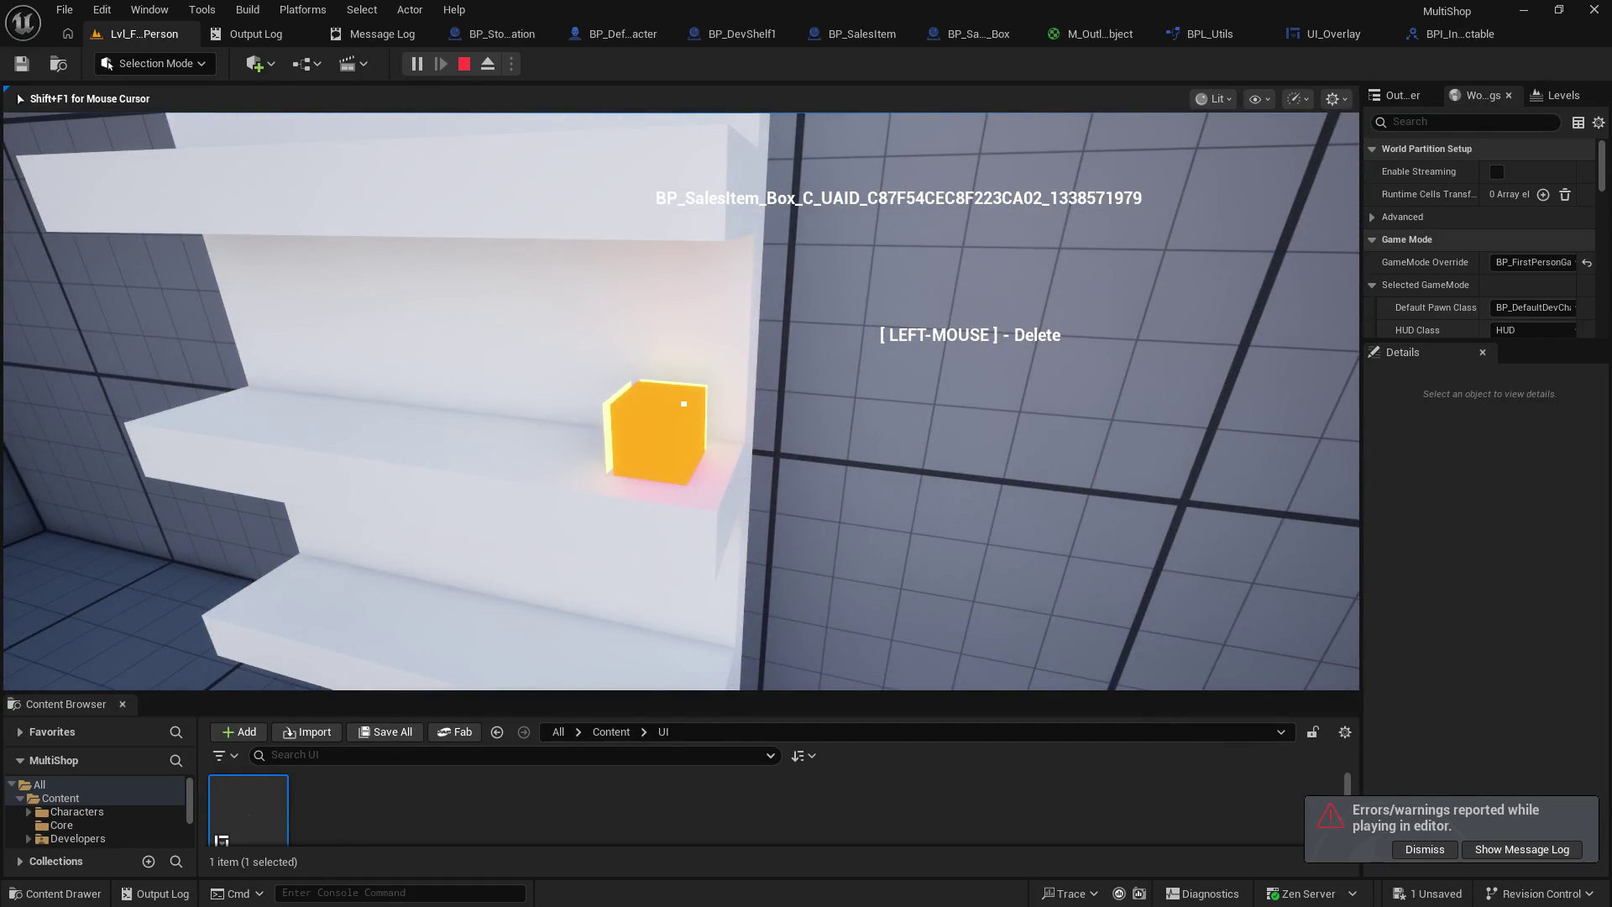
{"action": "key", "text": "Escape"}
{"action": "left_click", "coordinate": [1334, 33]}
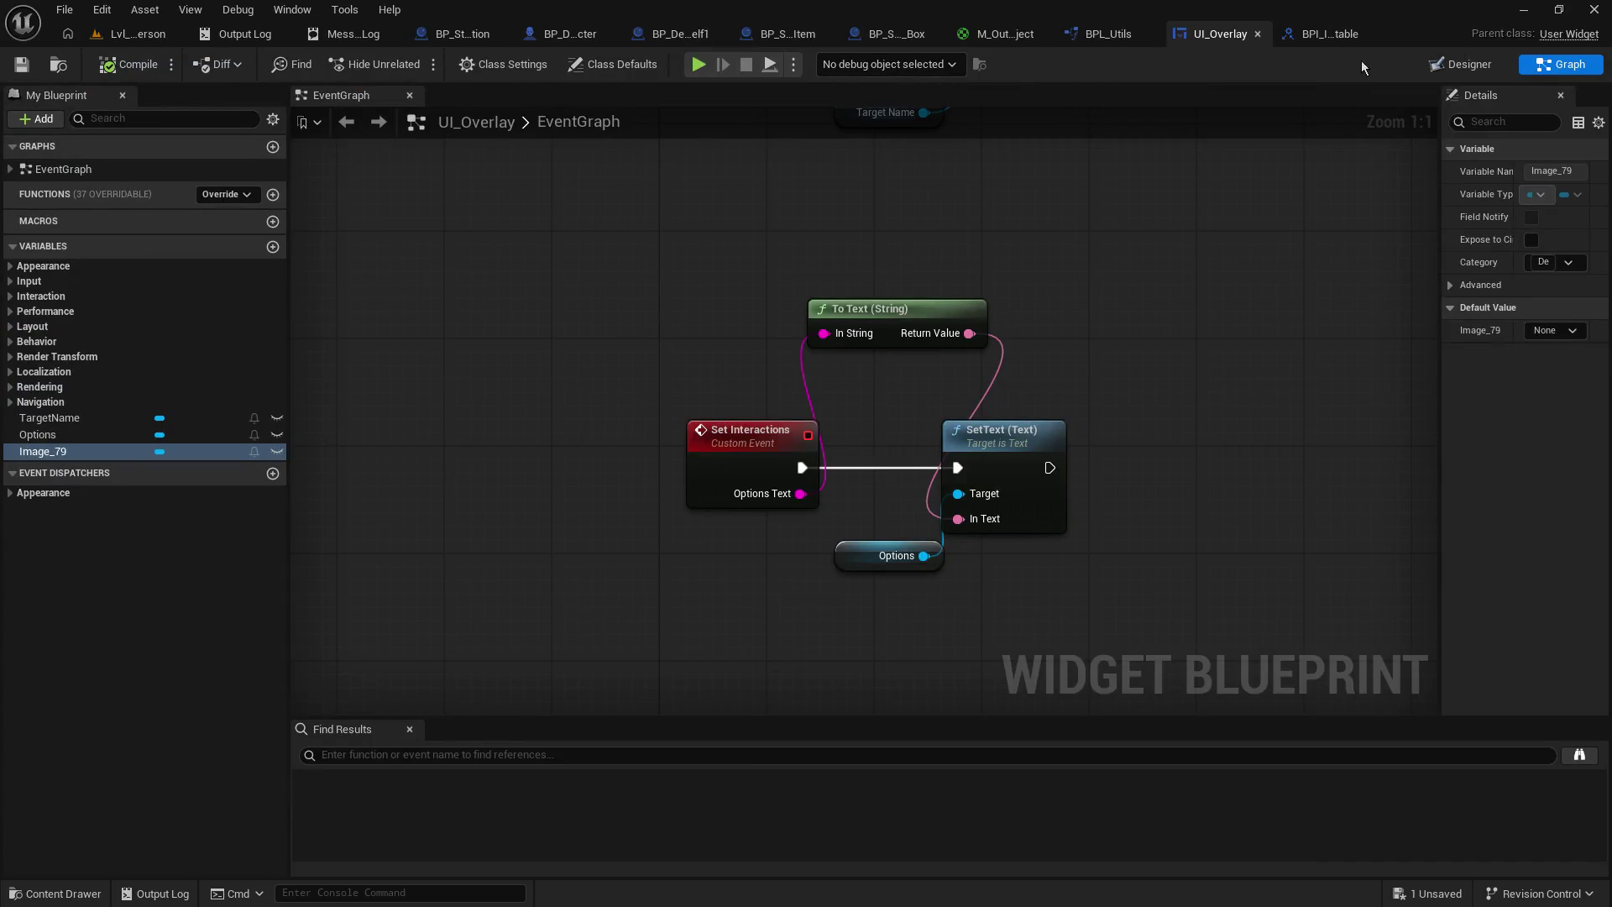
- In the Designer, try anchoring the Options text to the middle-right edge, then undo it
{"action": "left_click", "coordinate": [1460, 62]}
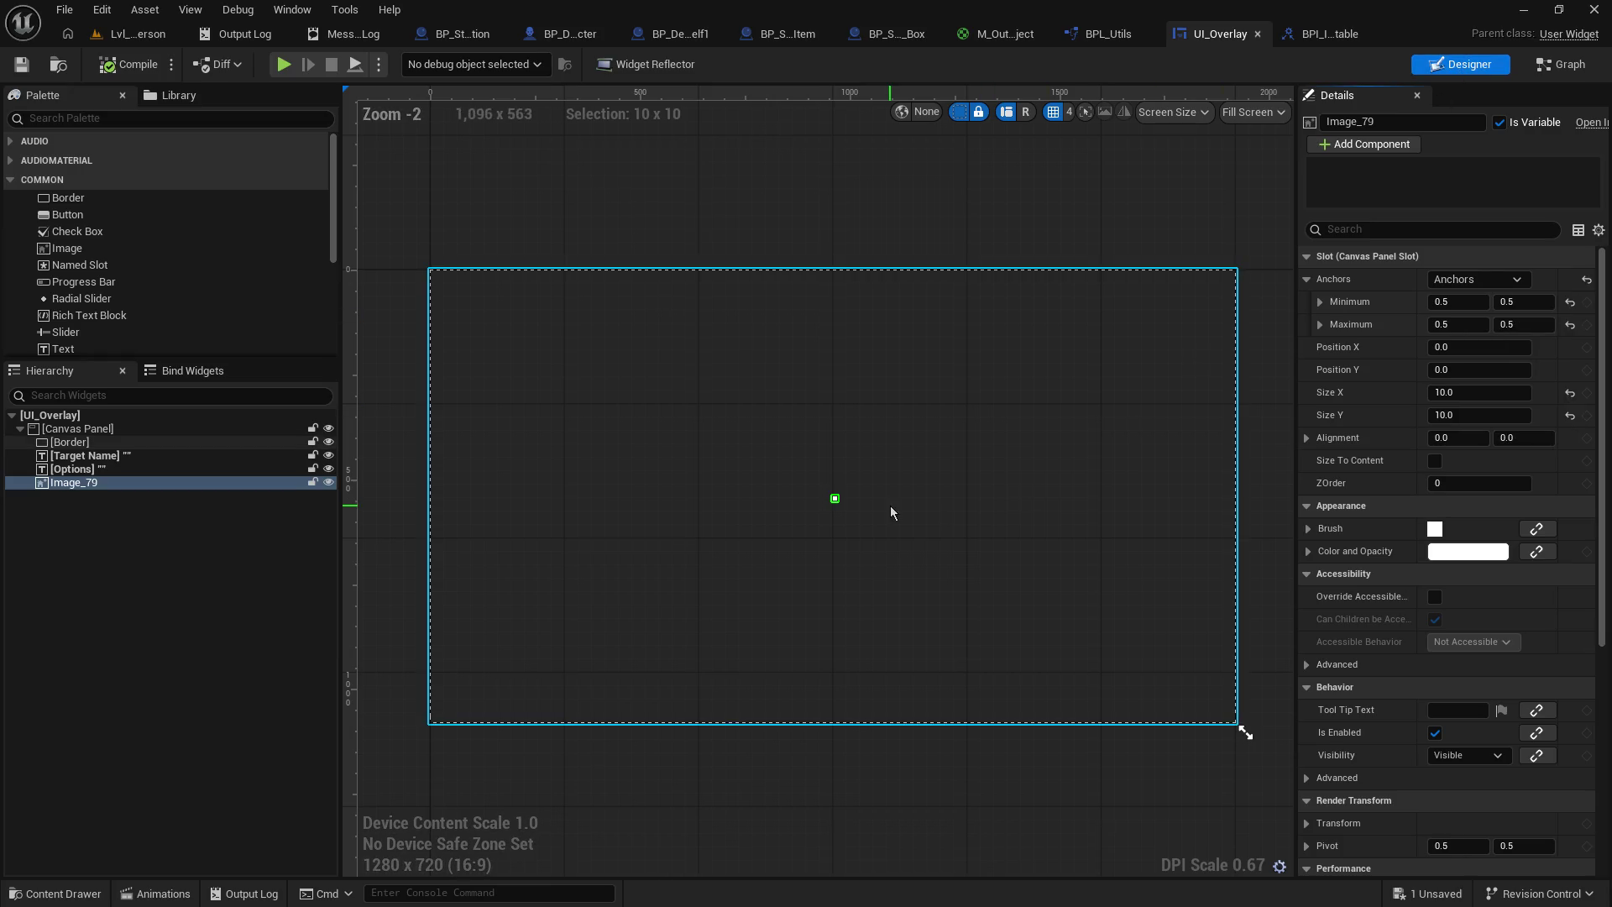
{"action": "left_click", "coordinate": [120, 470]}
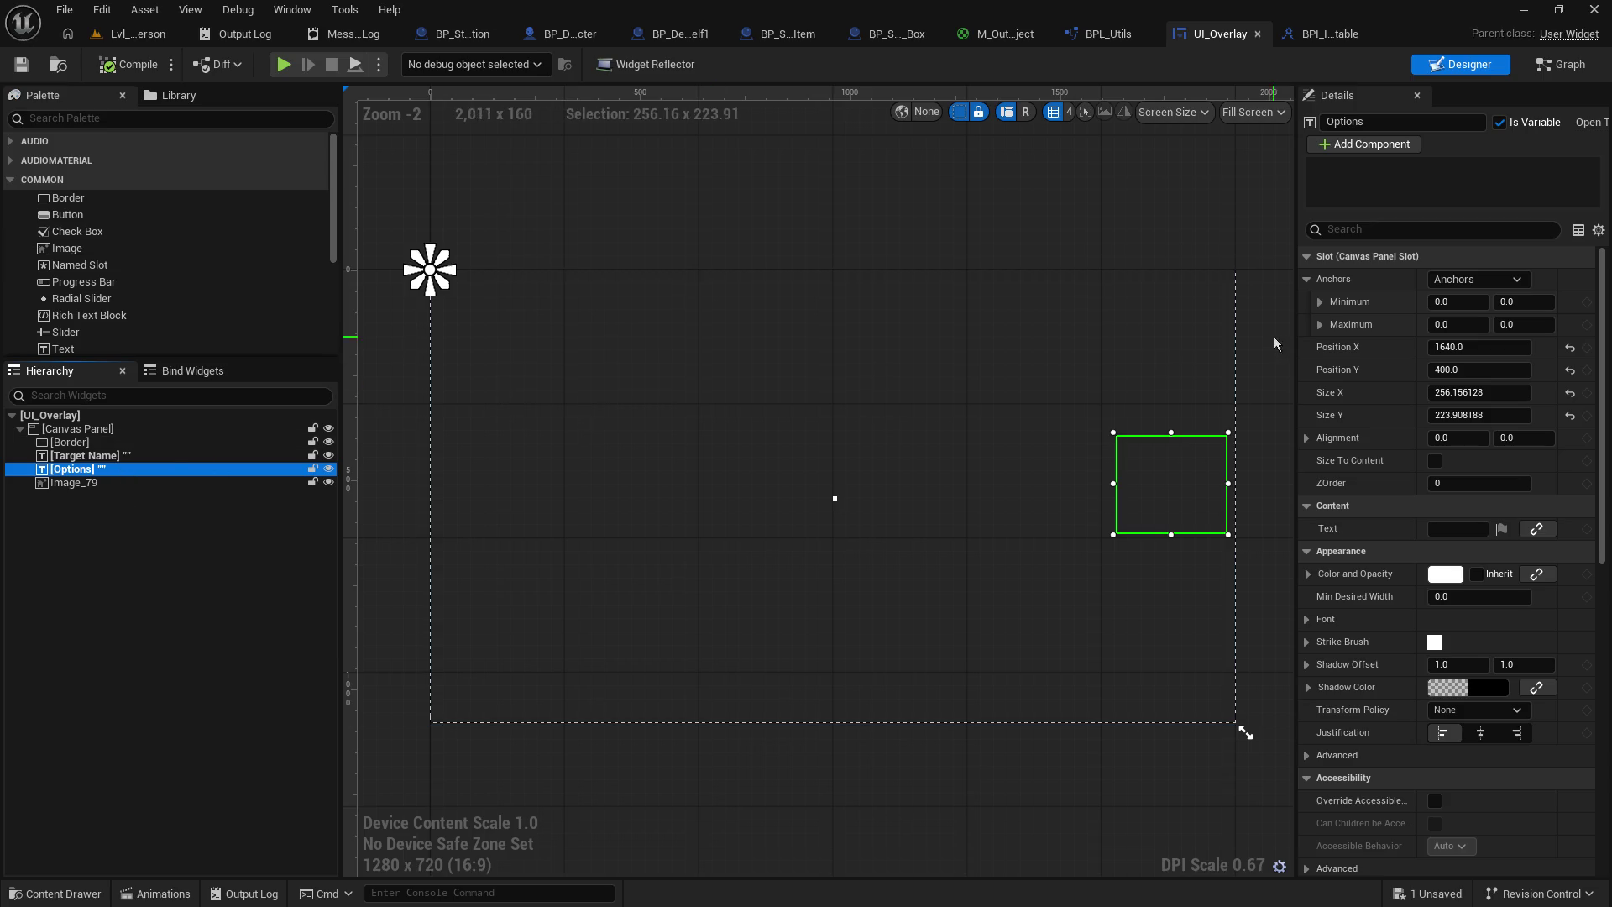
{"action": "left_click", "coordinate": [1500, 286]}
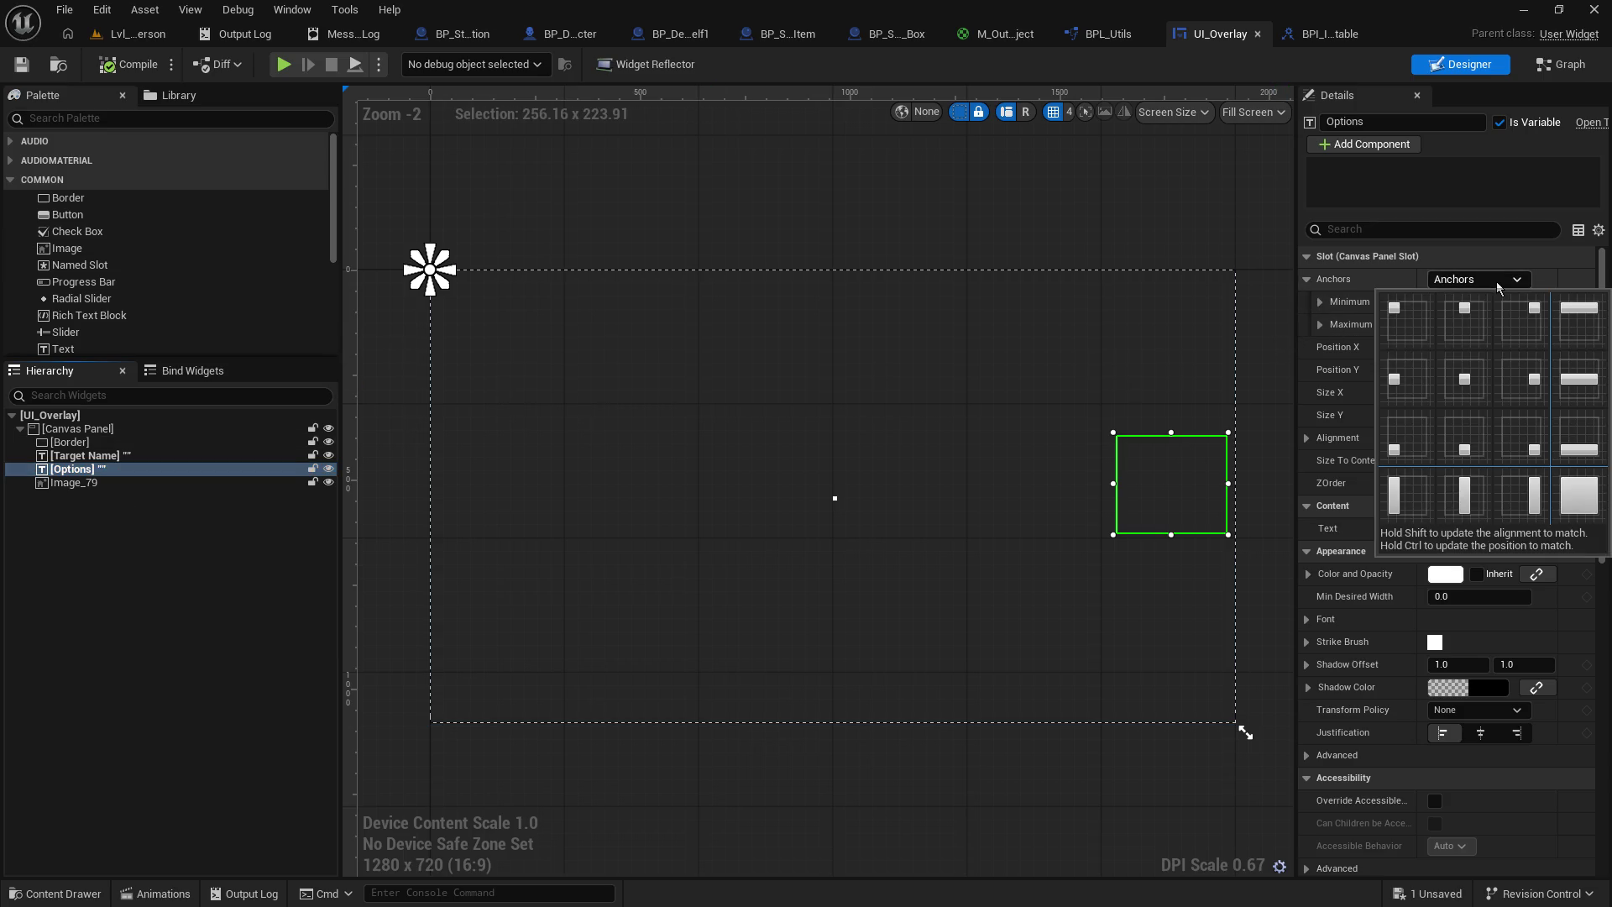
{"action": "left_click", "coordinate": [1532, 393]}
{"action": "left_click", "coordinate": [1501, 285]}
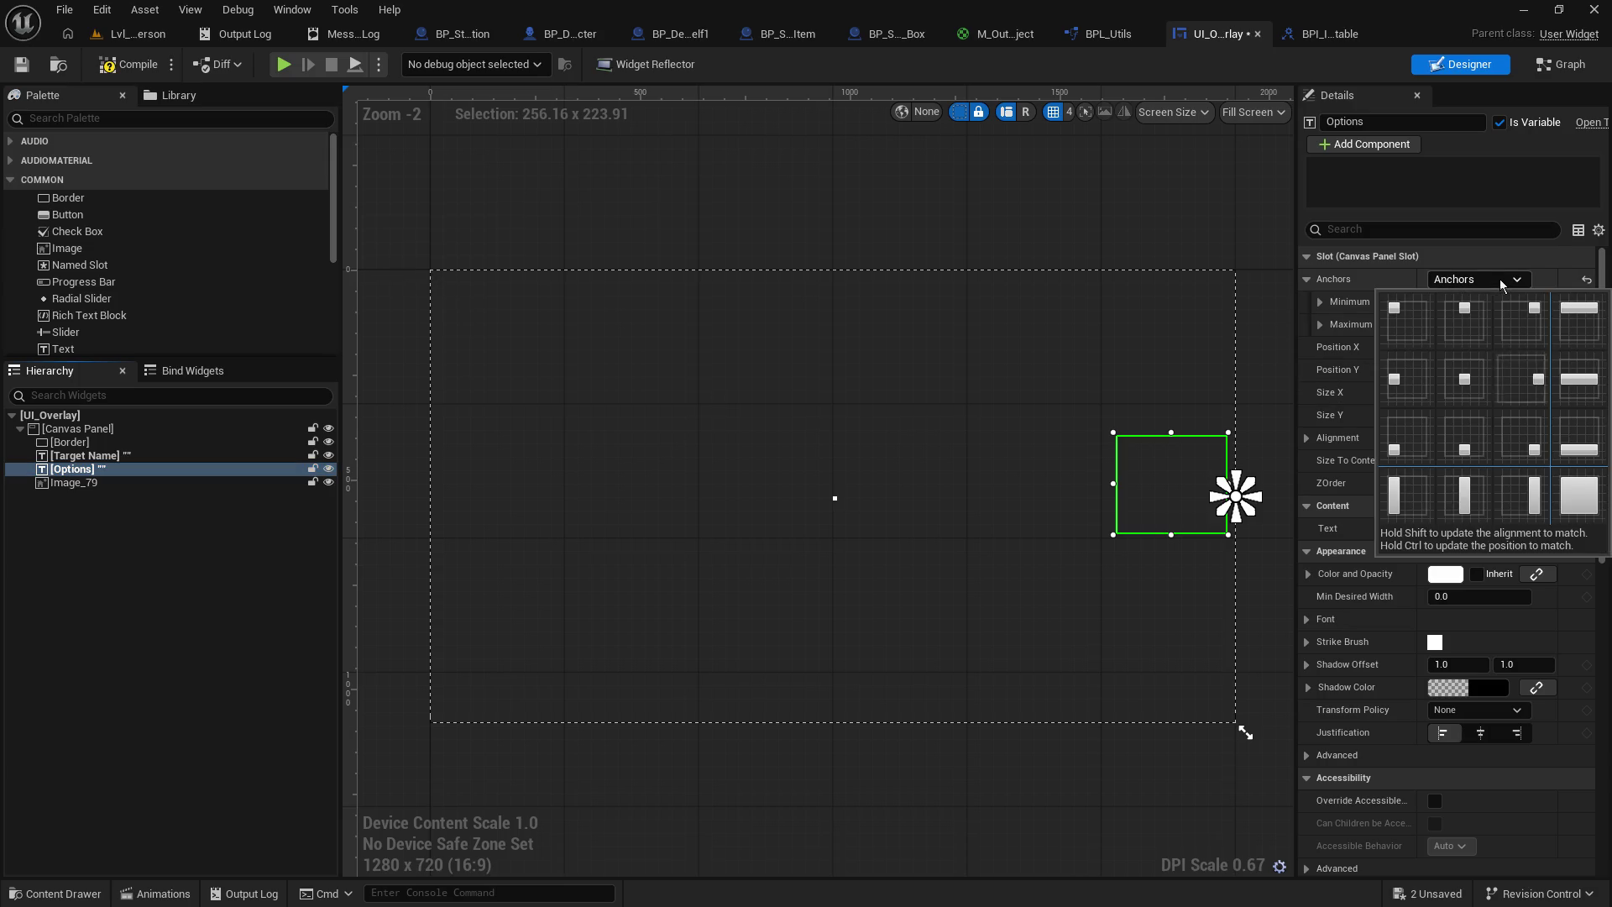
{"action": "left_click", "coordinate": [1536, 390], "text": "ctrl"}
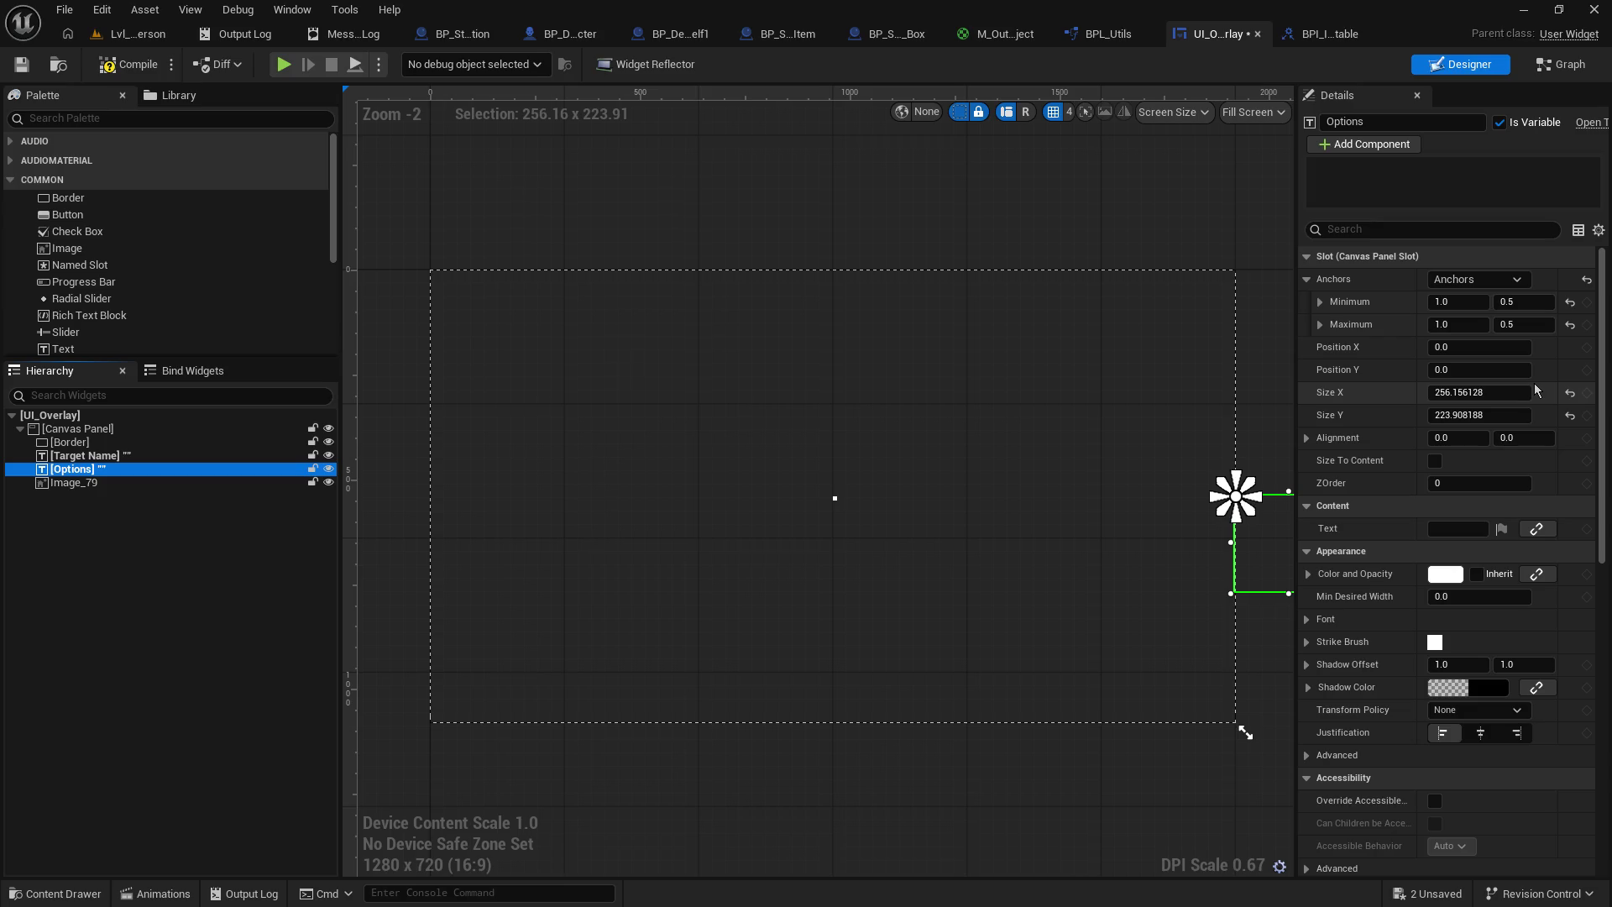
{"action": "key", "text": "ctrl+z"}
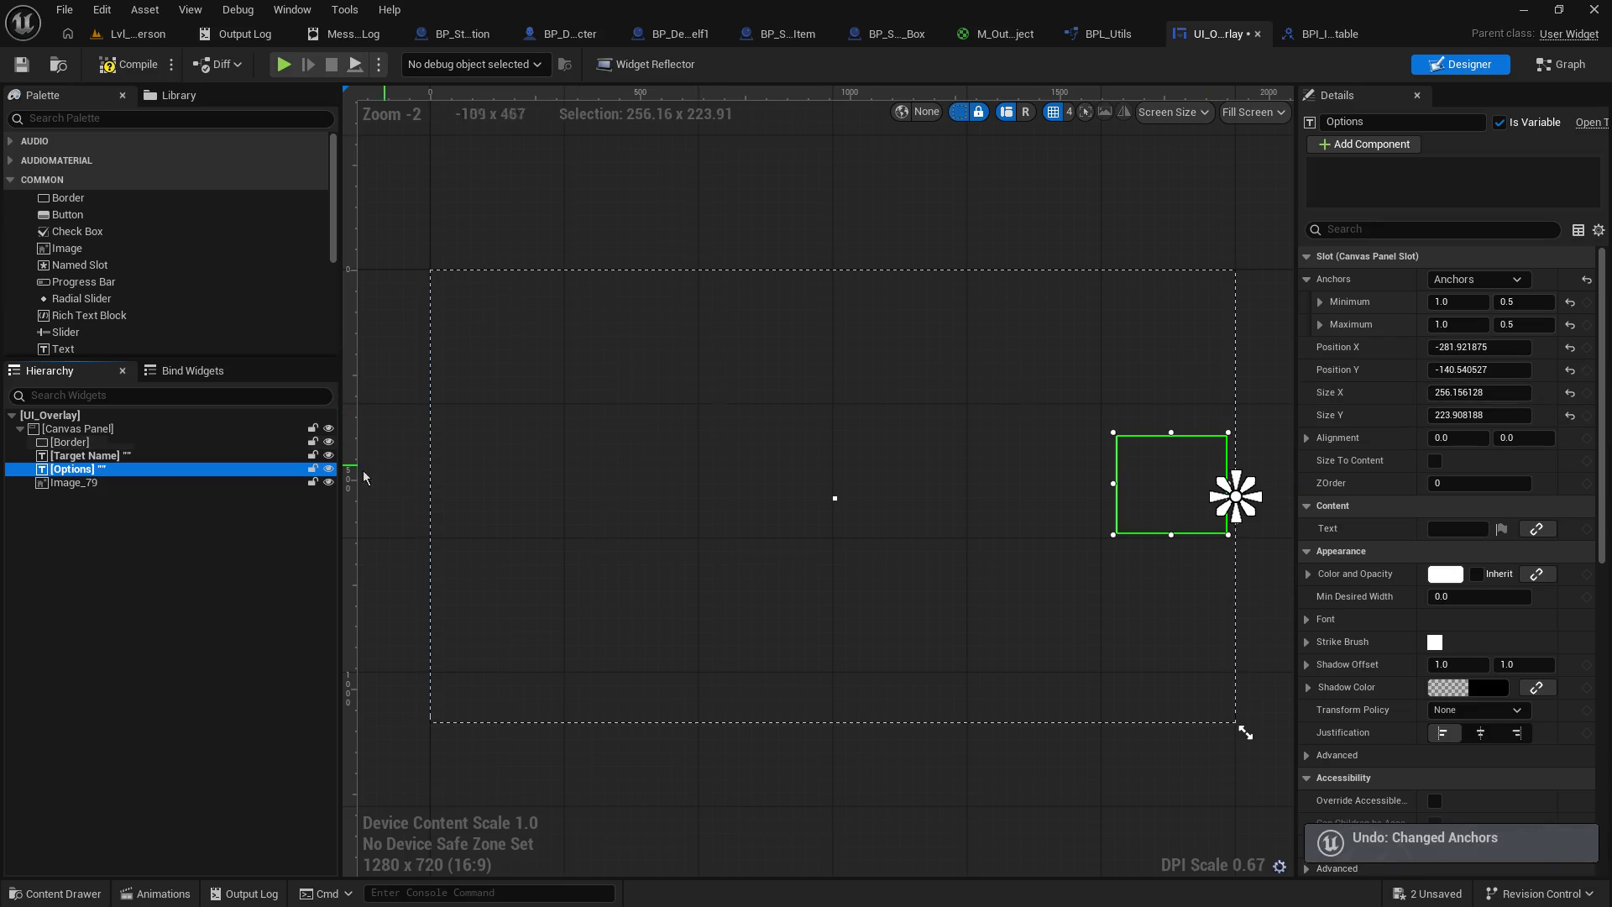
- Anchor Target Name top-centre, move it to X -132.96, Y 108, and save UI_Overlay
{"action": "left_click", "coordinate": [128, 457]}
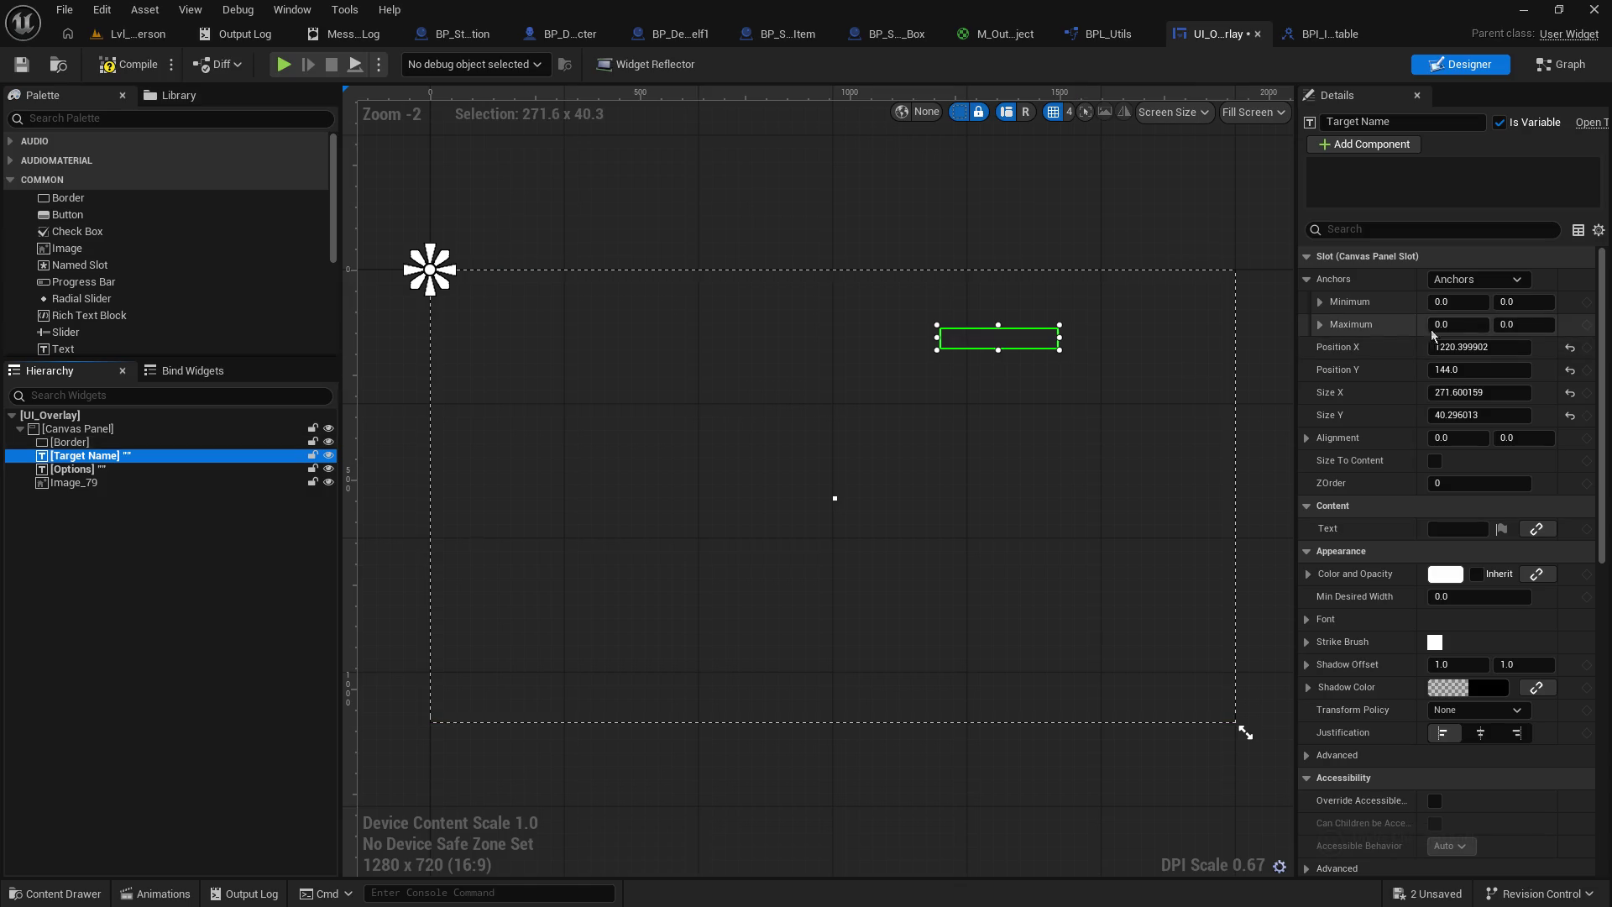
{"action": "left_click", "coordinate": [1478, 279]}
{"action": "left_click", "coordinate": [1484, 323]}
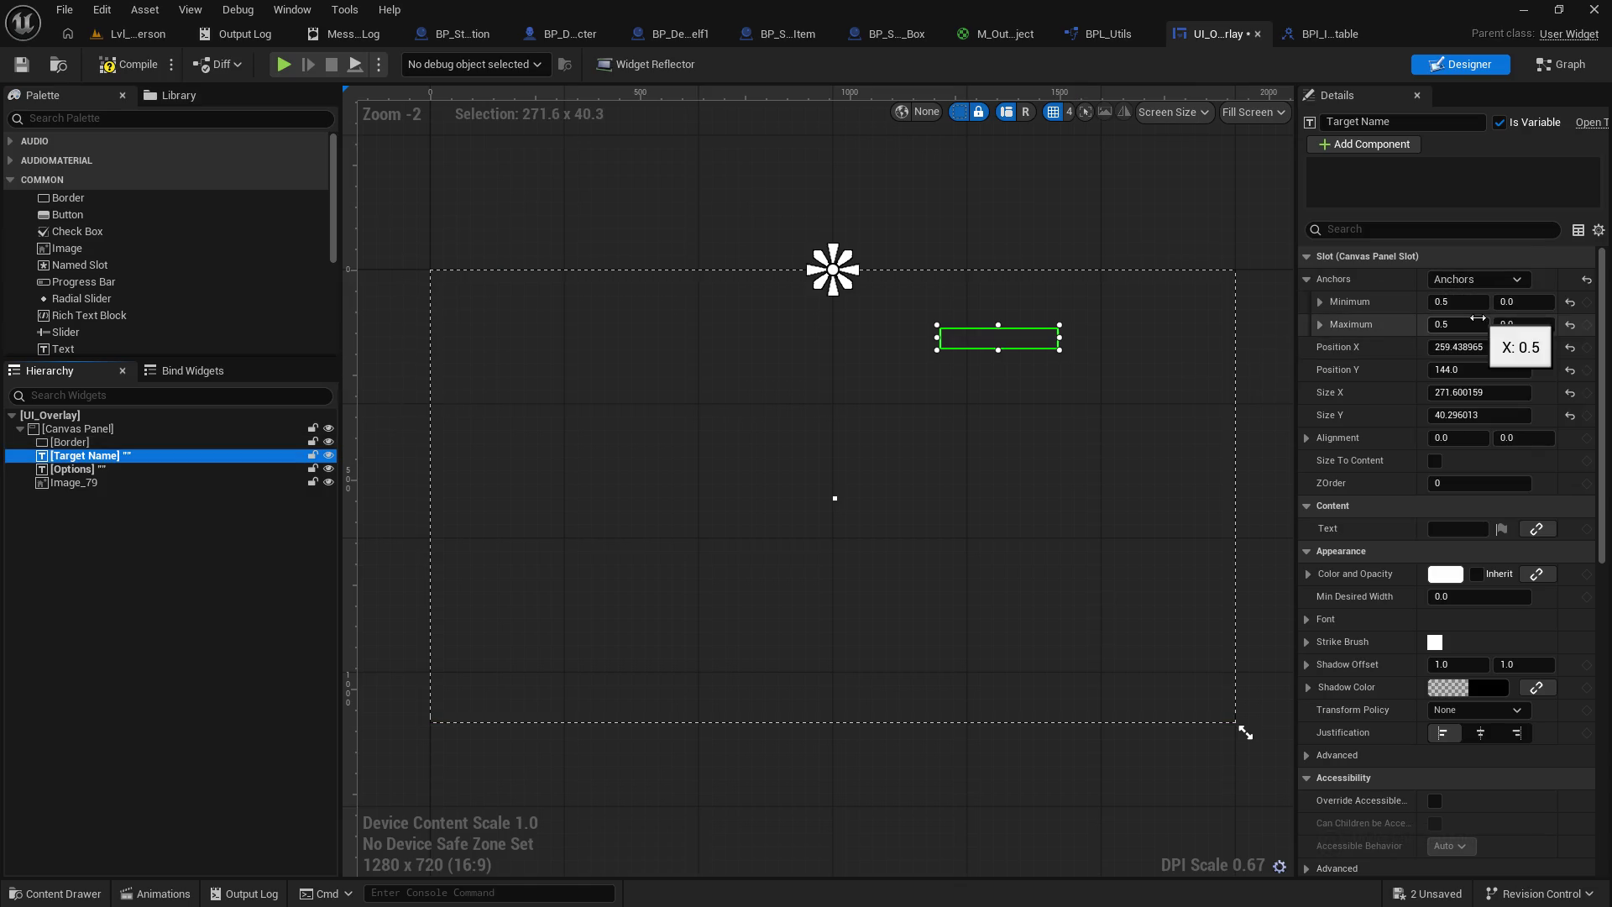
{"action": "left_click", "coordinate": [1487, 280]}
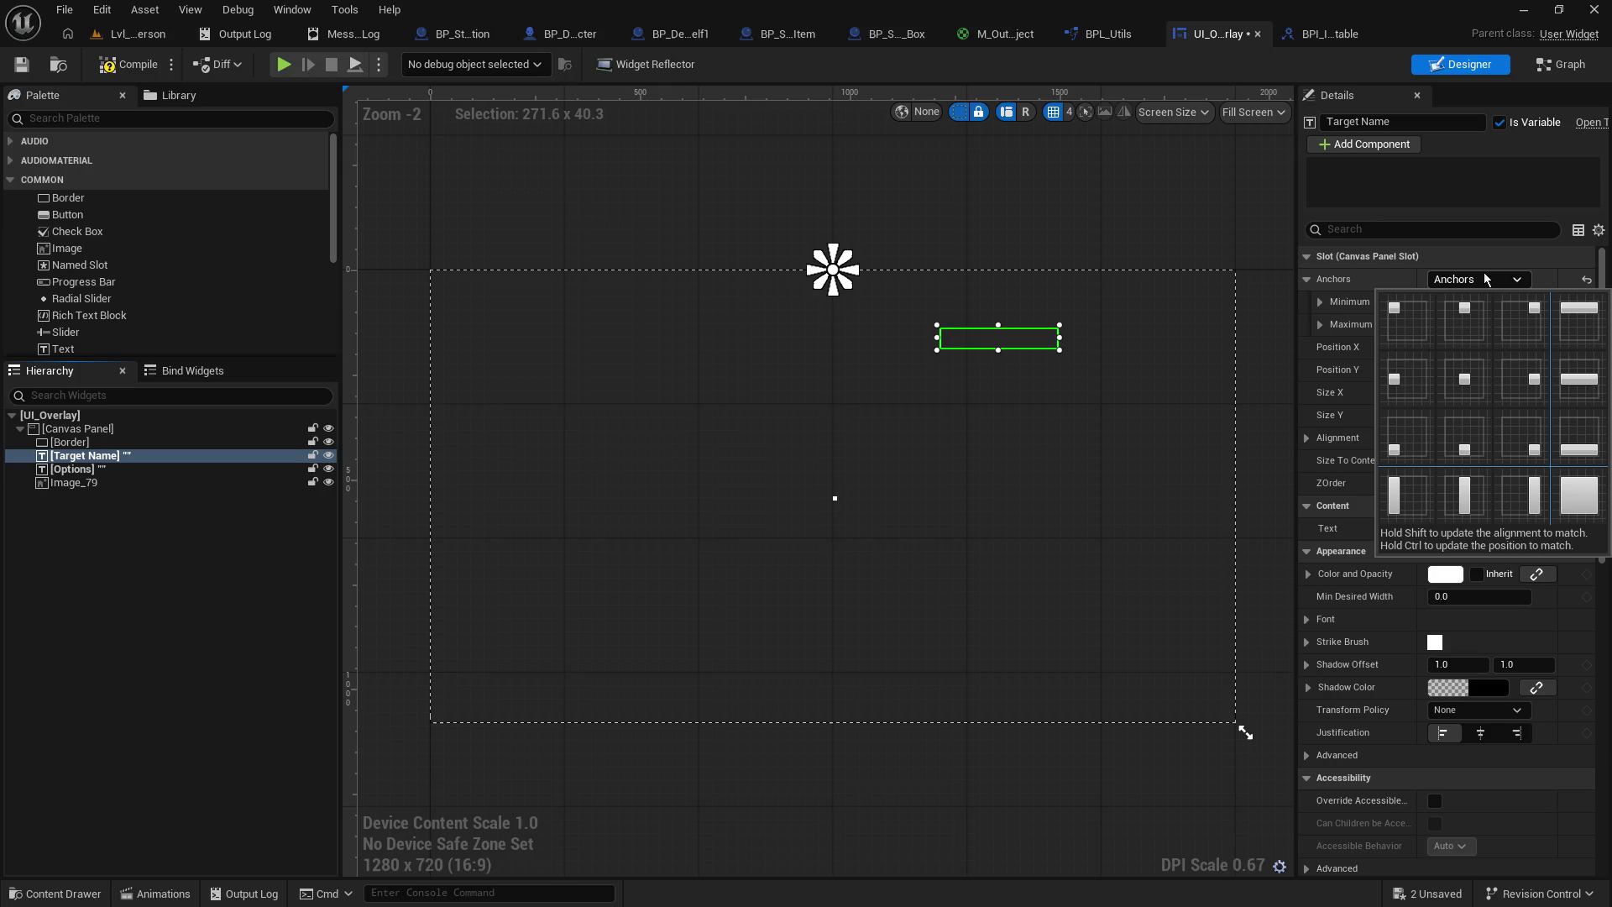
{"action": "left_click_drag", "start_coordinate": [1039, 340], "coordinate": [834, 321]}
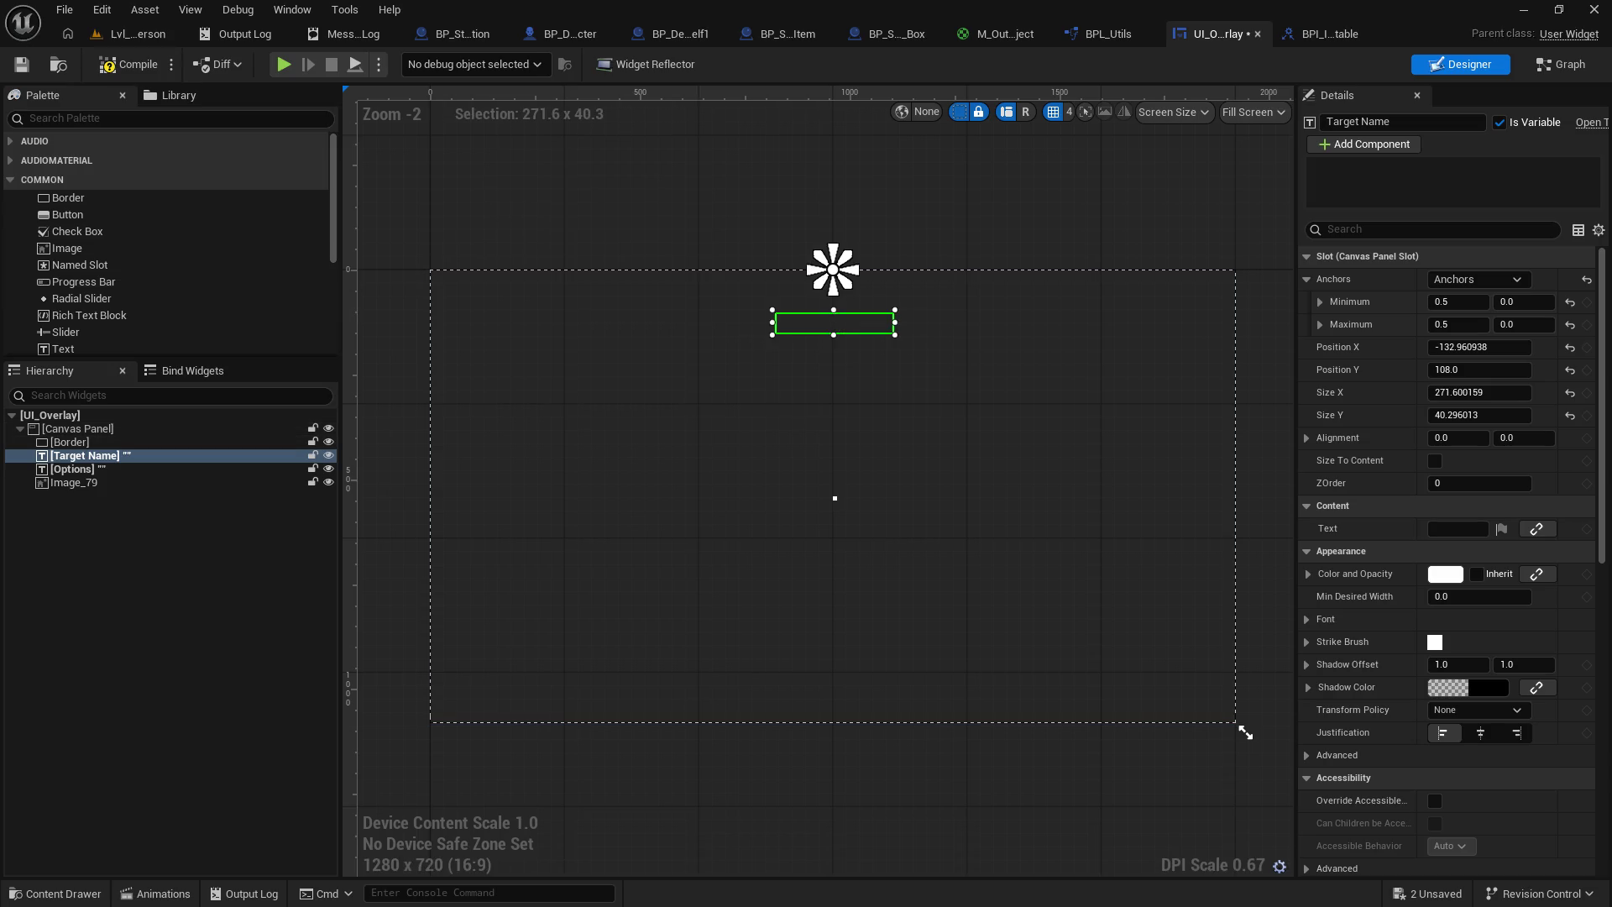
{"action": "left_click", "coordinate": [21, 65]}
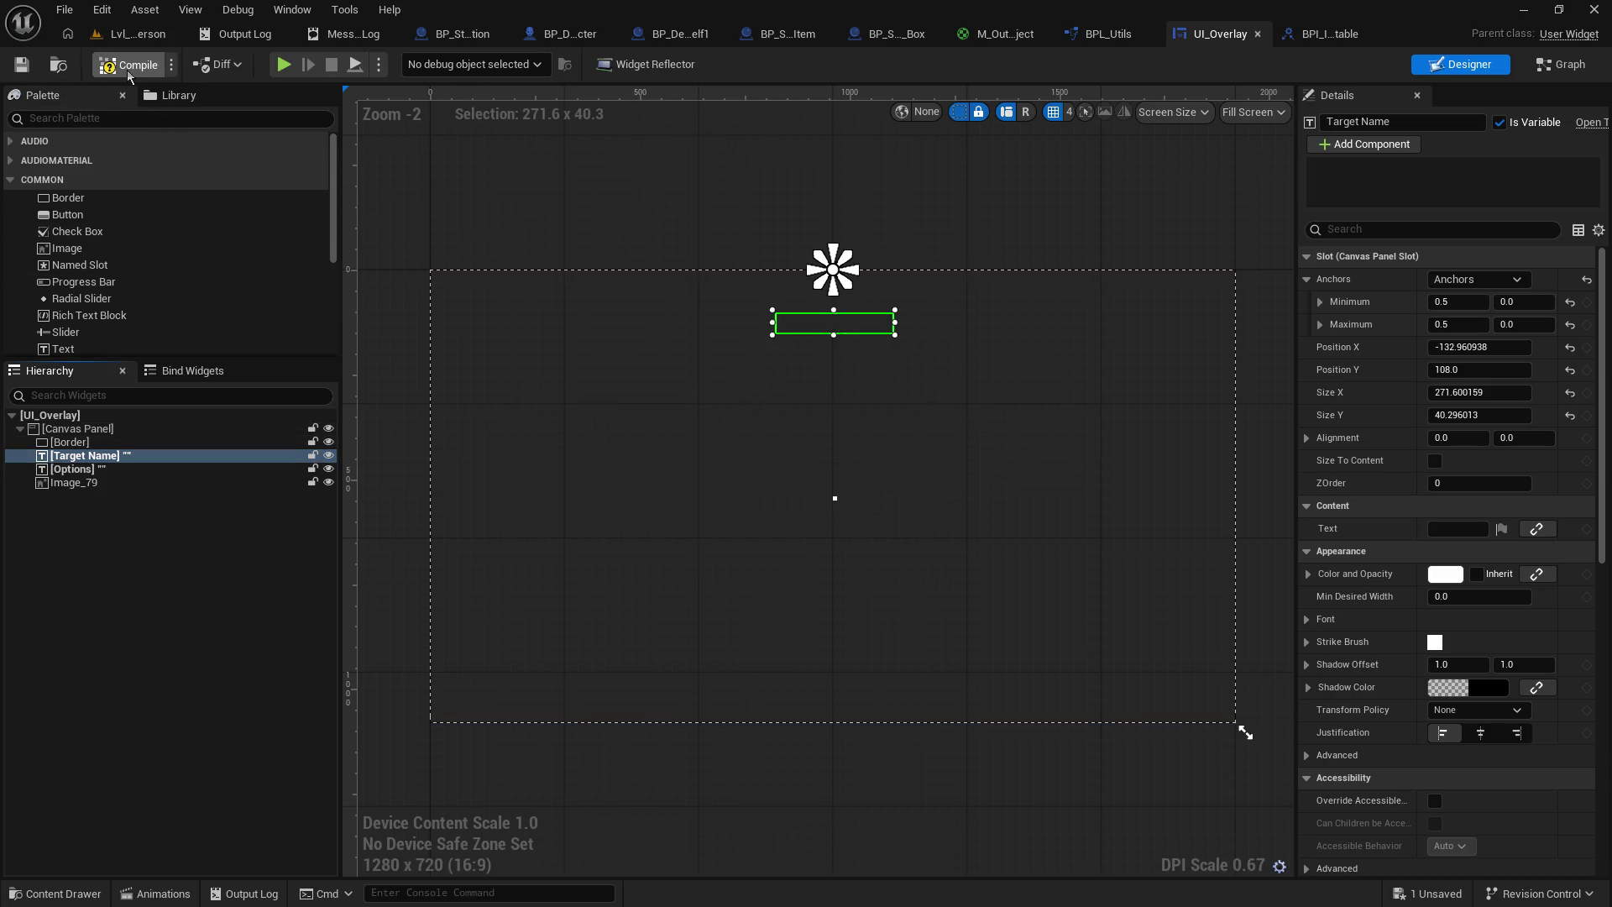
- Play-test the shelf and orange box target names, then free the mouse and select Options in UI_Overlay
{"action": "left_click", "coordinate": [138, 34]}
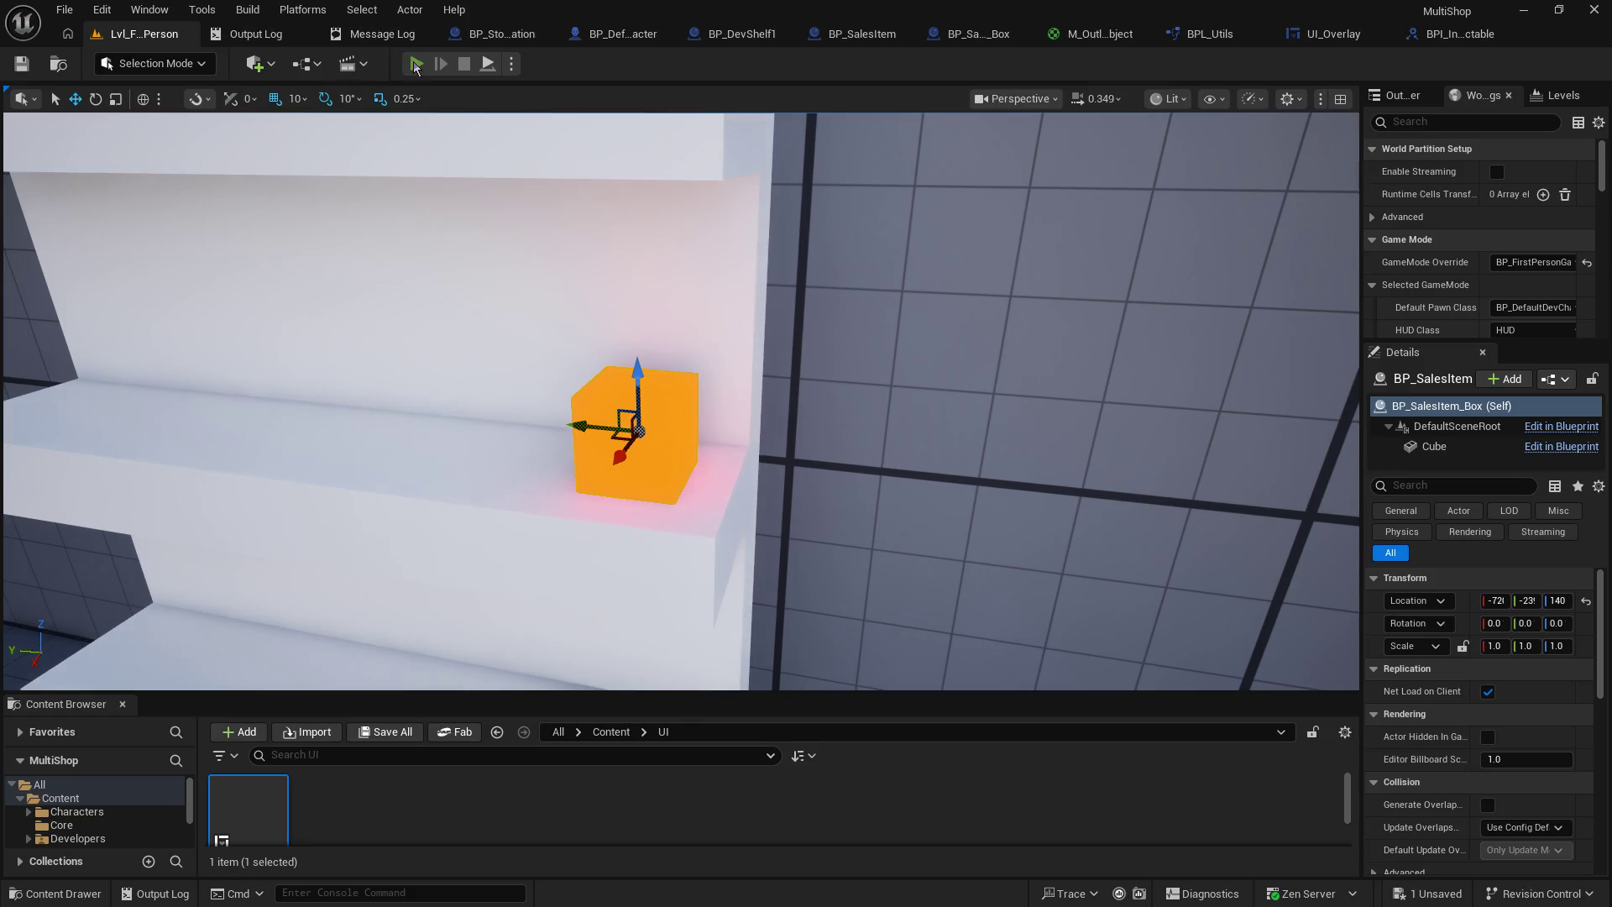
{"action": "left_click", "coordinate": [415, 65]}
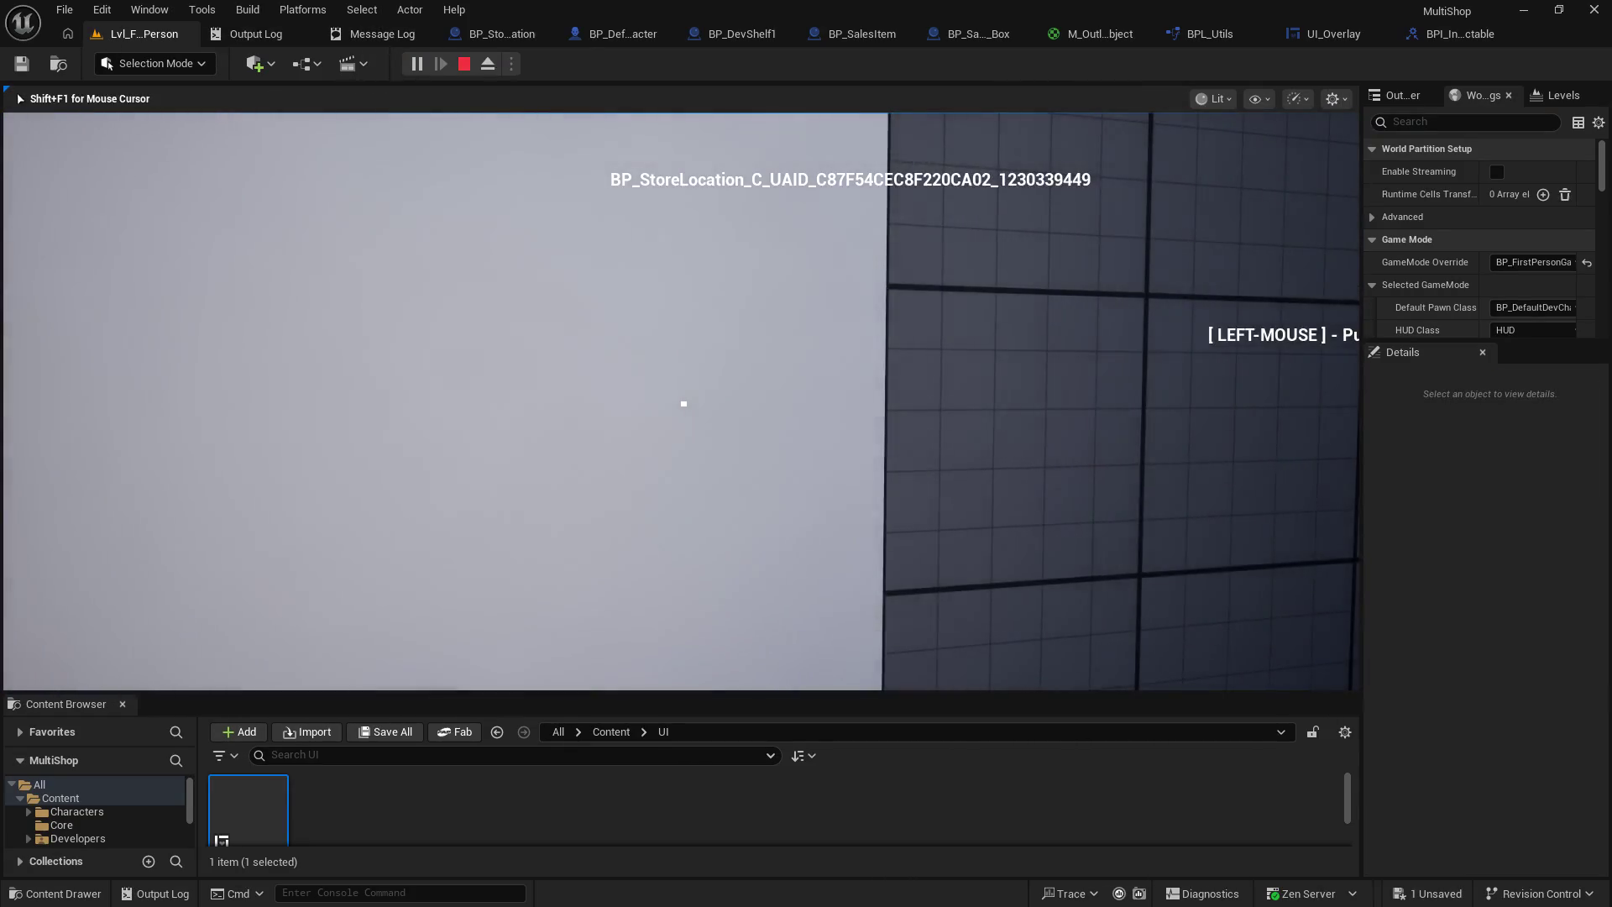
{"action": "key", "text": "w"}
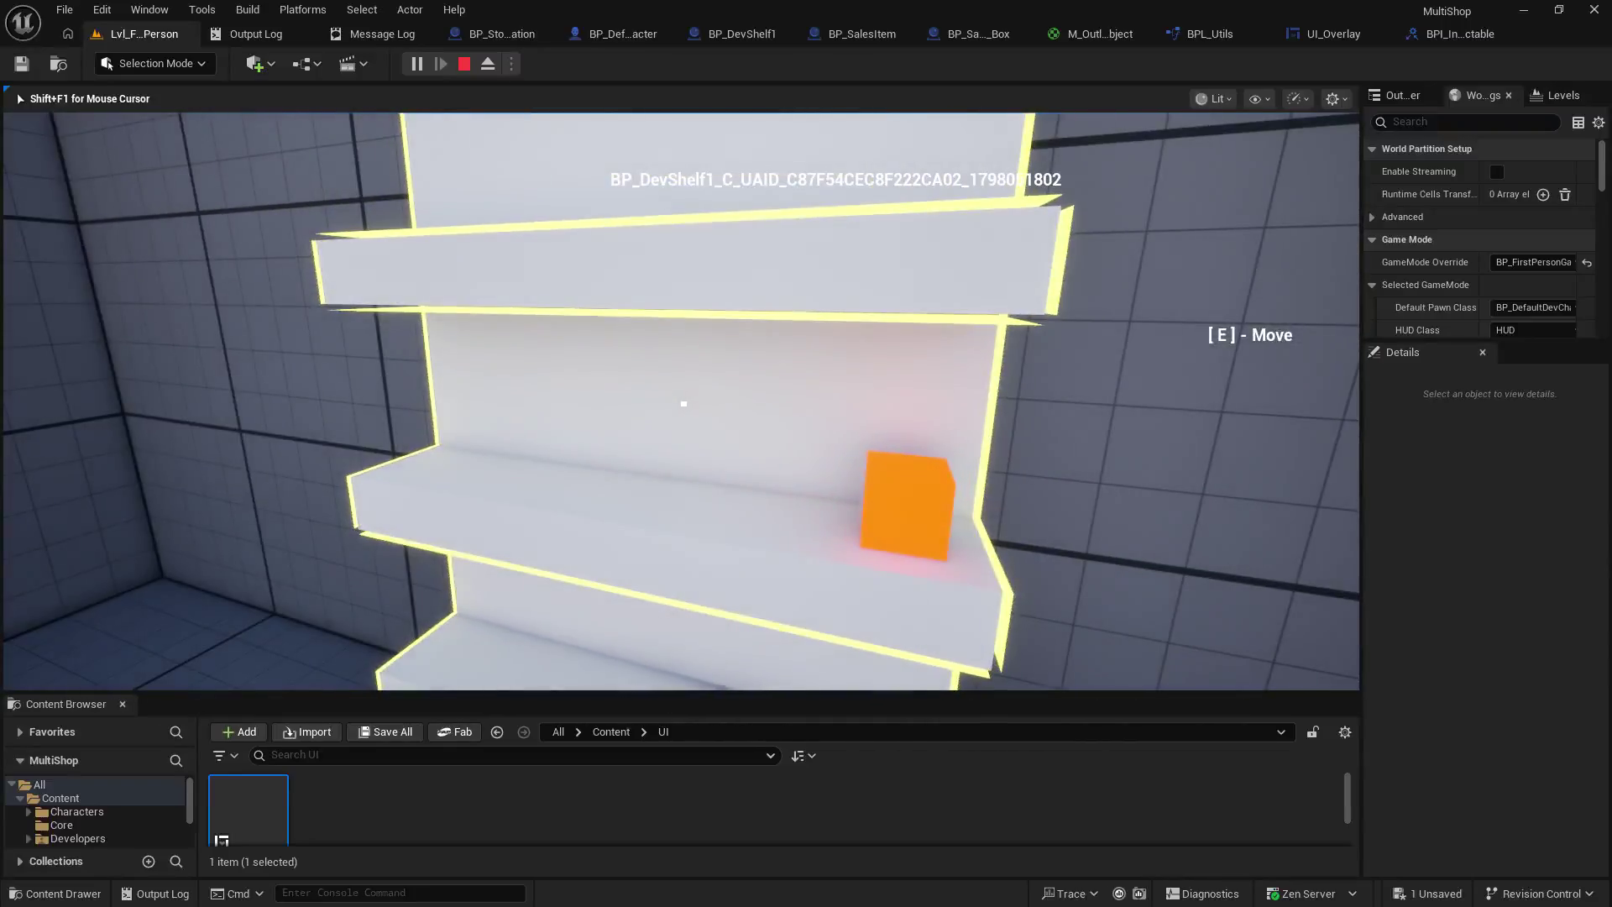
{"action": "key", "text": "w"}
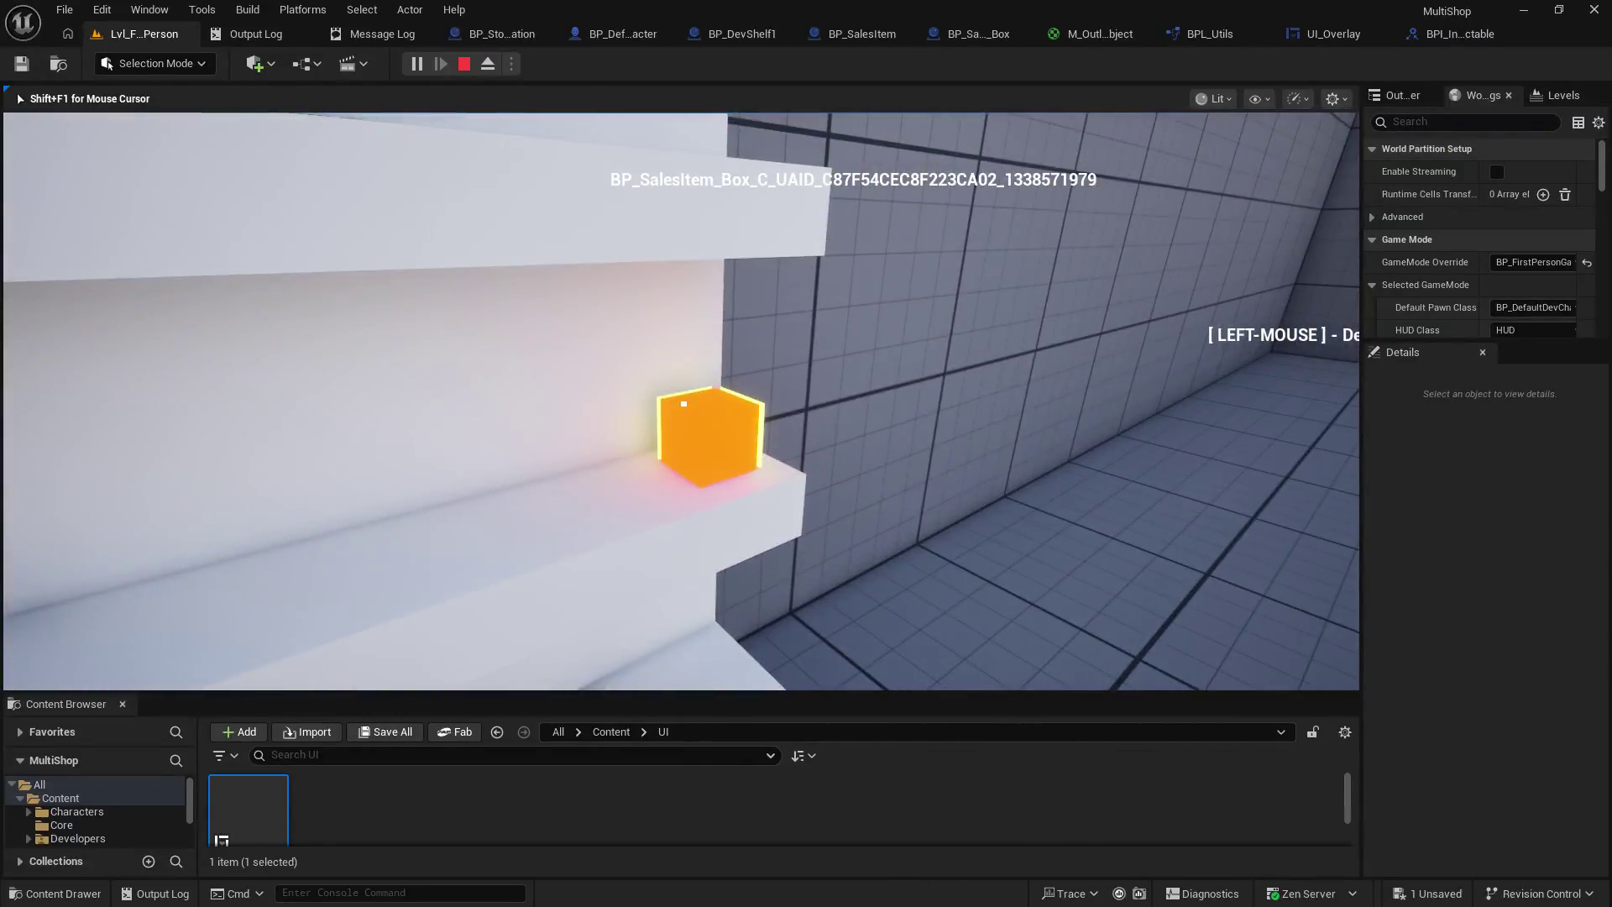
{"action": "key", "text": "shift+F1"}
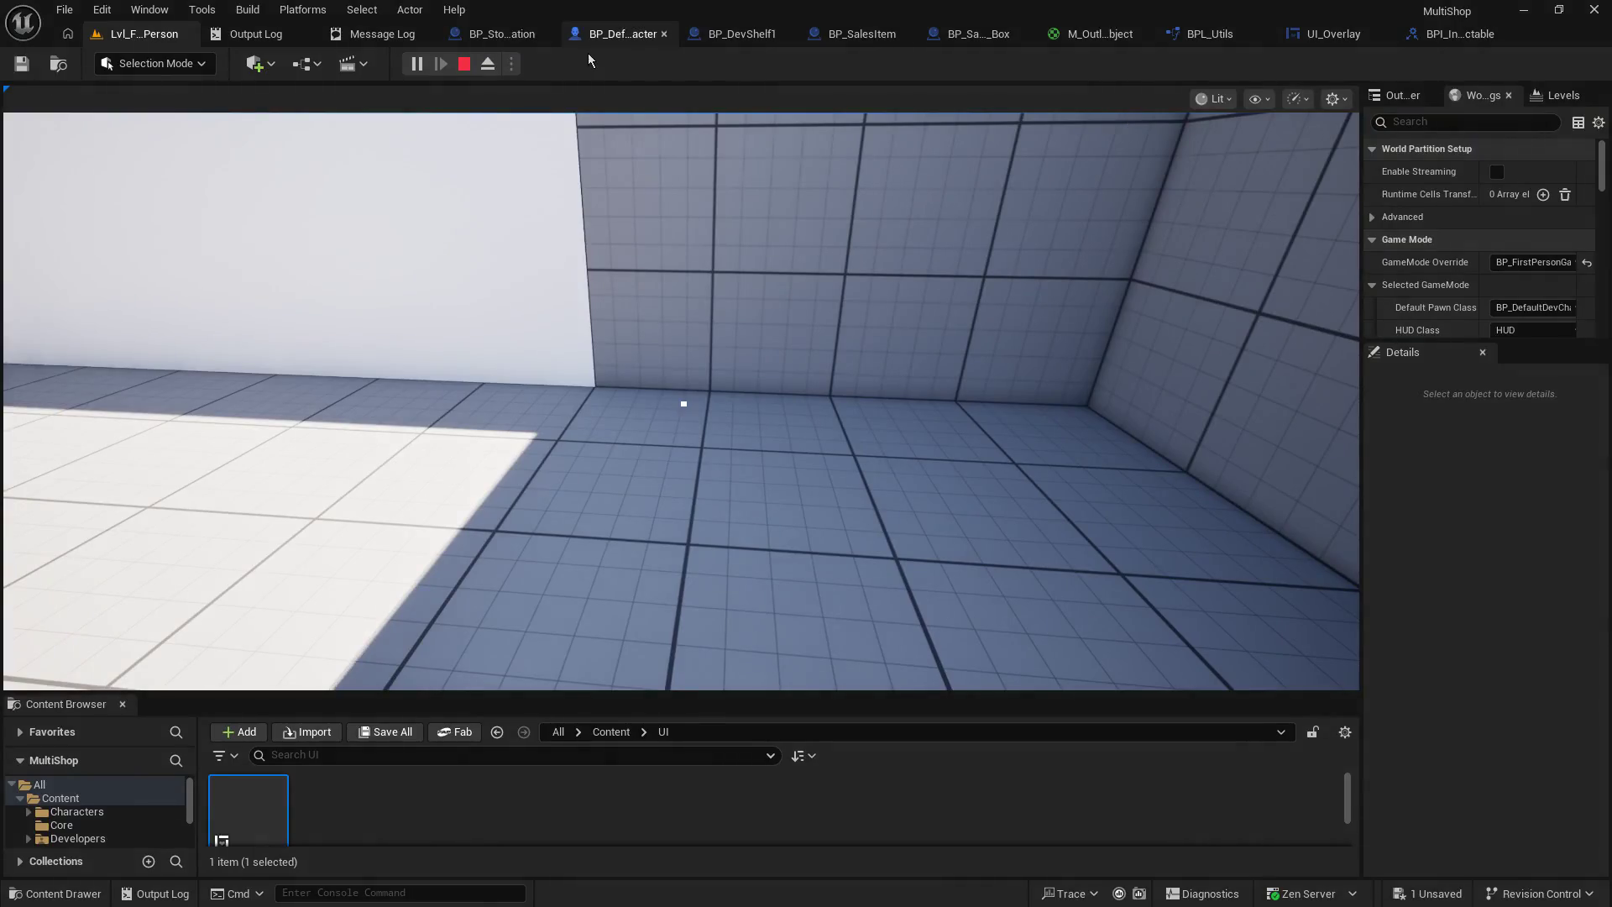
{"action": "left_click", "coordinate": [1083, 47]}
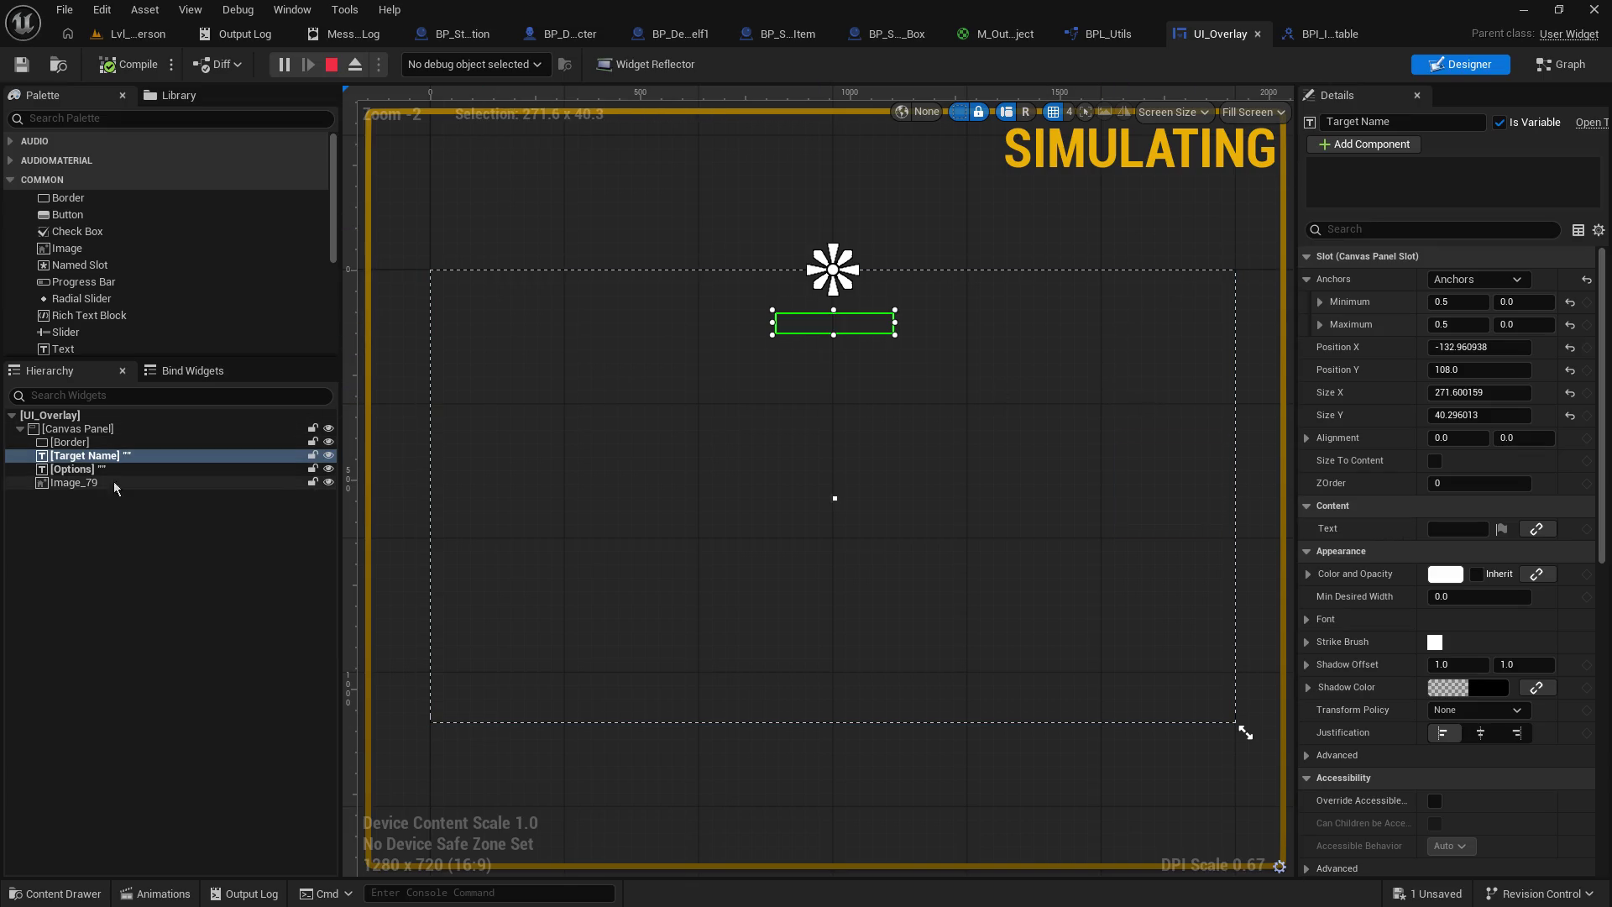
{"action": "left_click", "coordinate": [90, 470]}
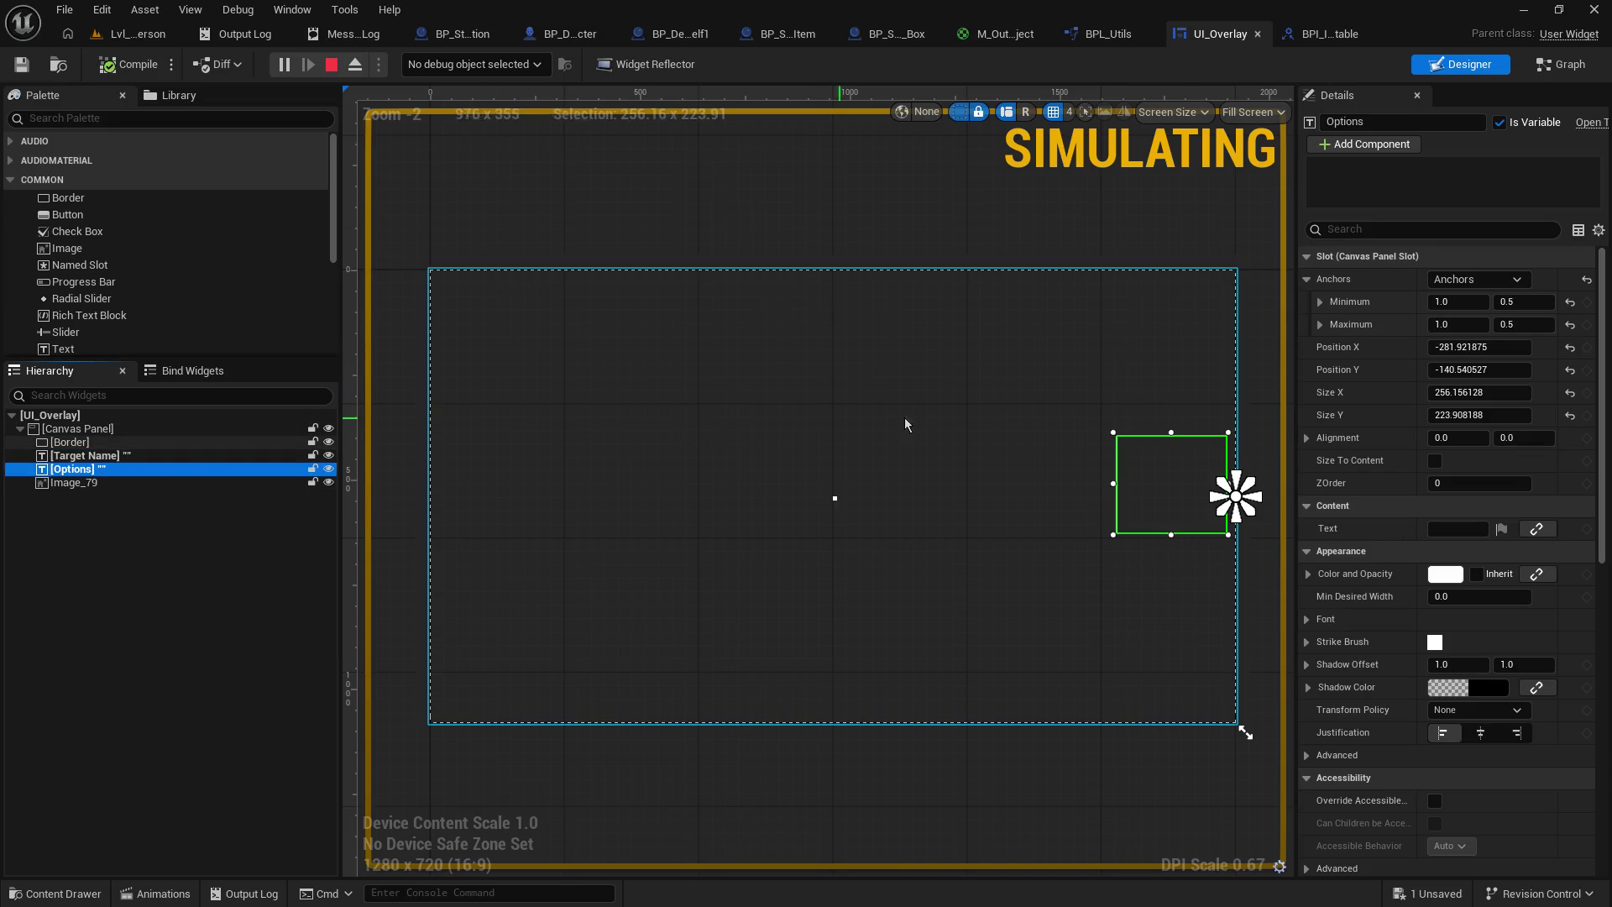
- Drag the Options box's left edge out to about 504 wide, save UI_Overlay, and play-test
{"action": "key", "text": "Escape"}
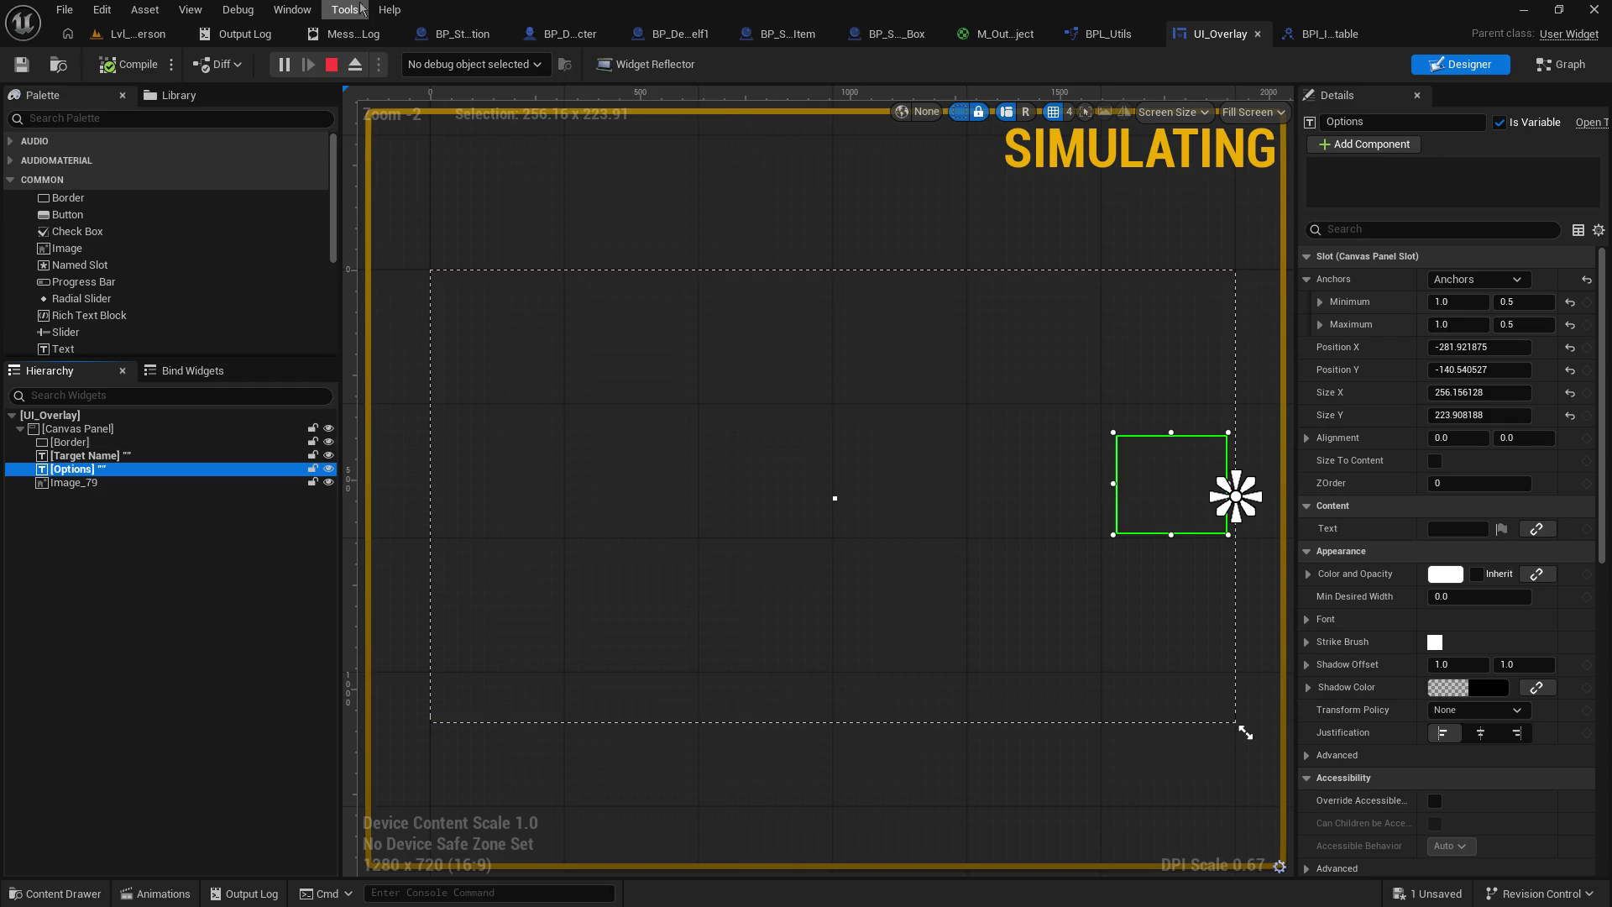
{"action": "left_click_drag", "start_coordinate": [1114, 484], "coordinate": [1010, 487]}
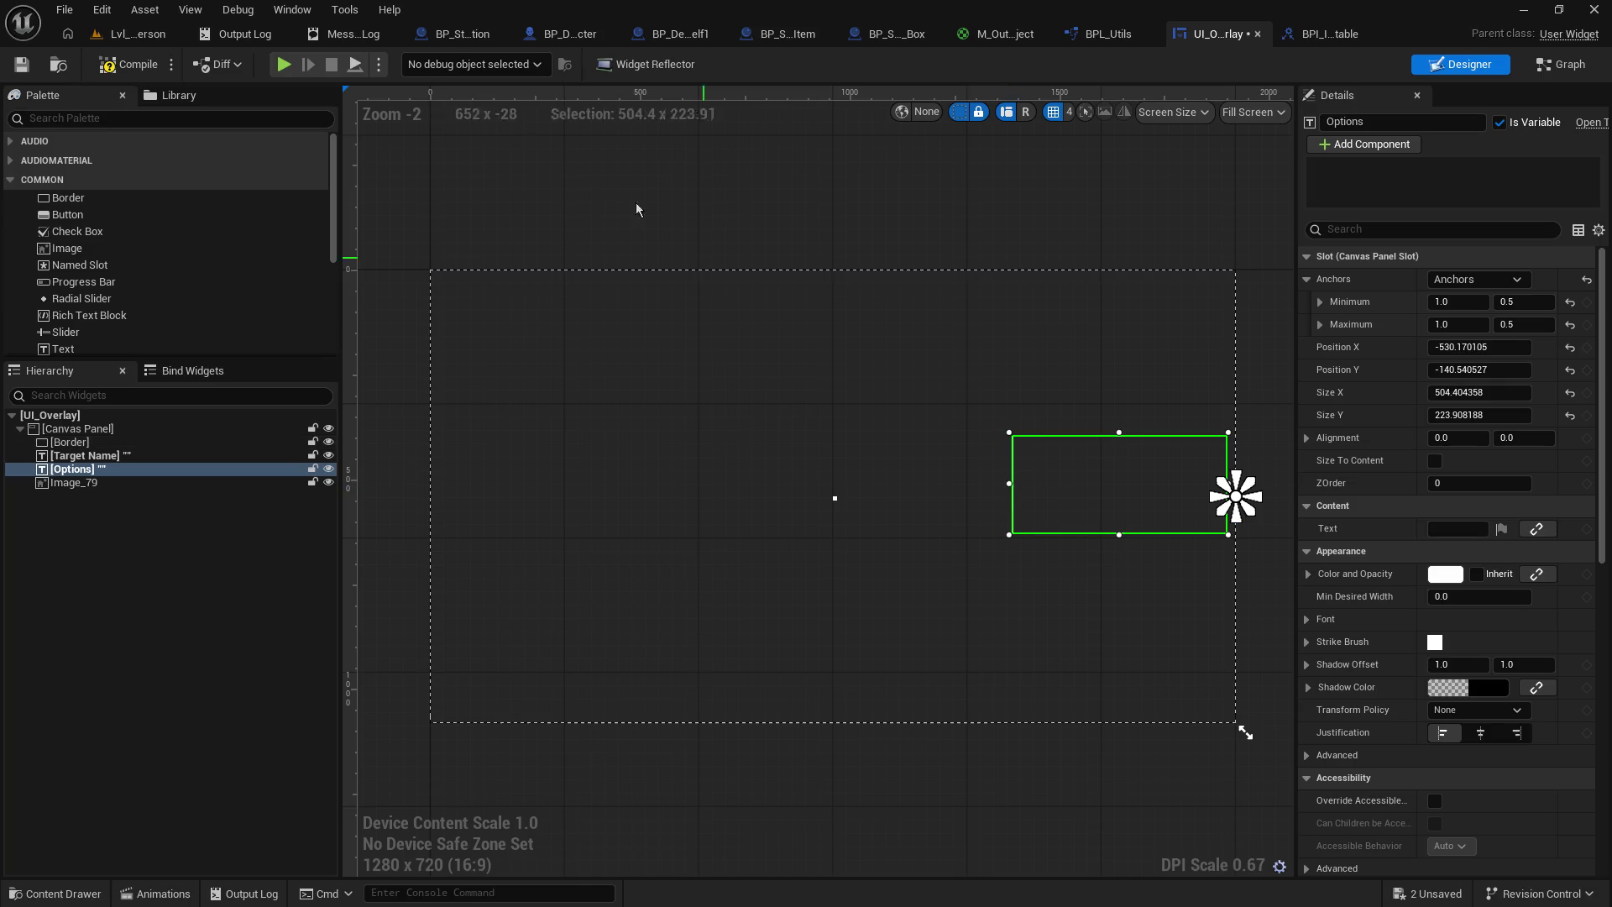
{"action": "left_click", "coordinate": [27, 71]}
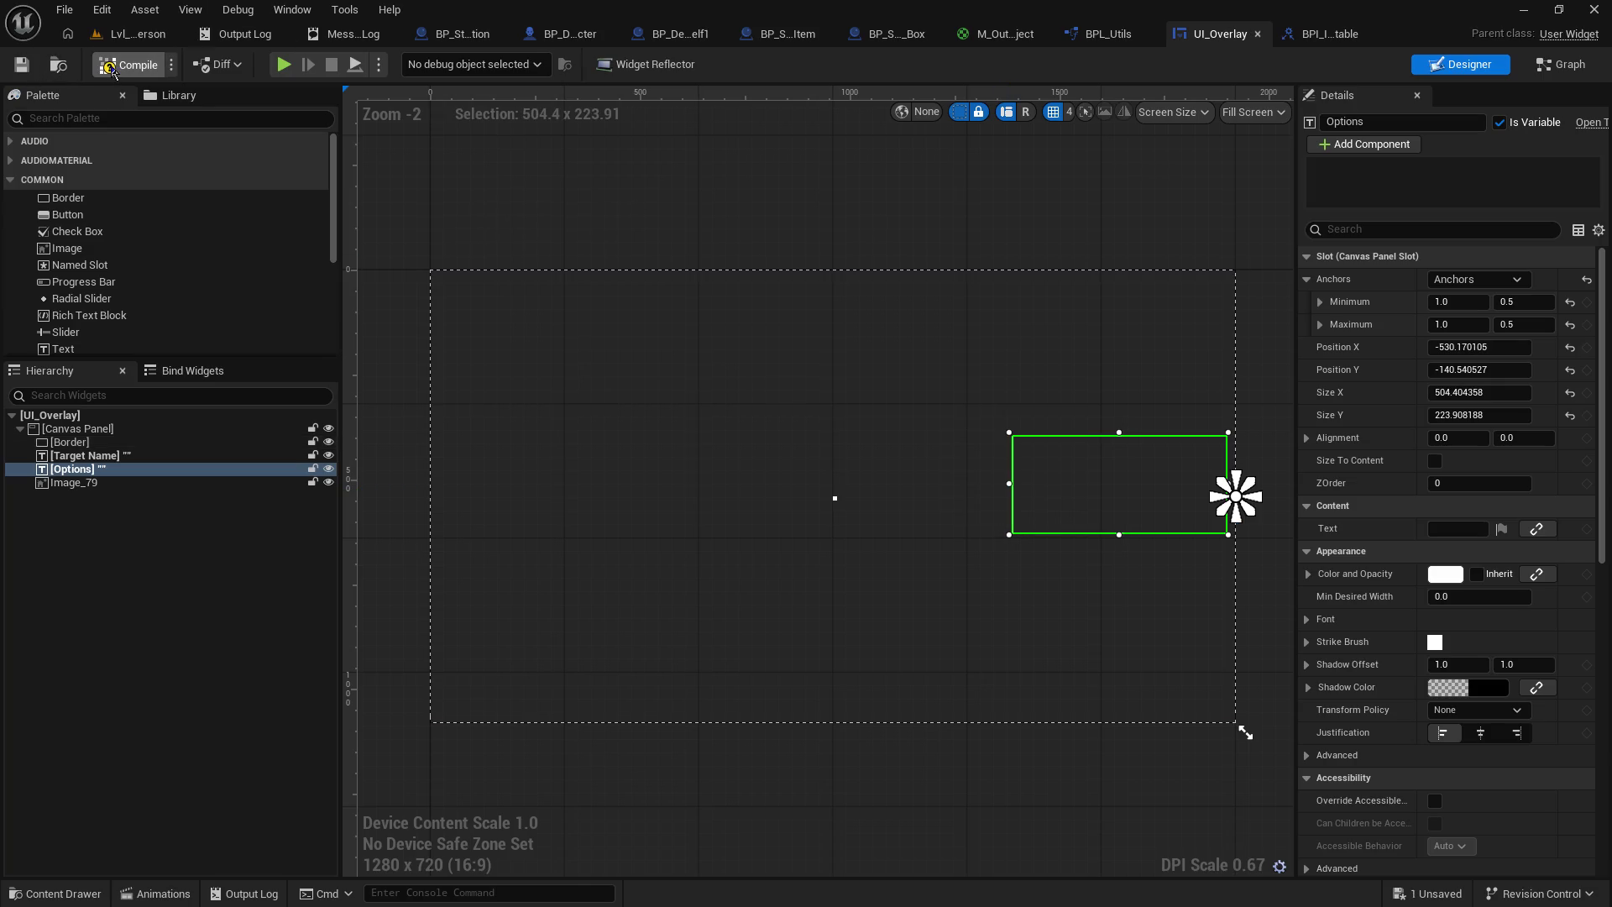
{"action": "left_click", "coordinate": [138, 33]}
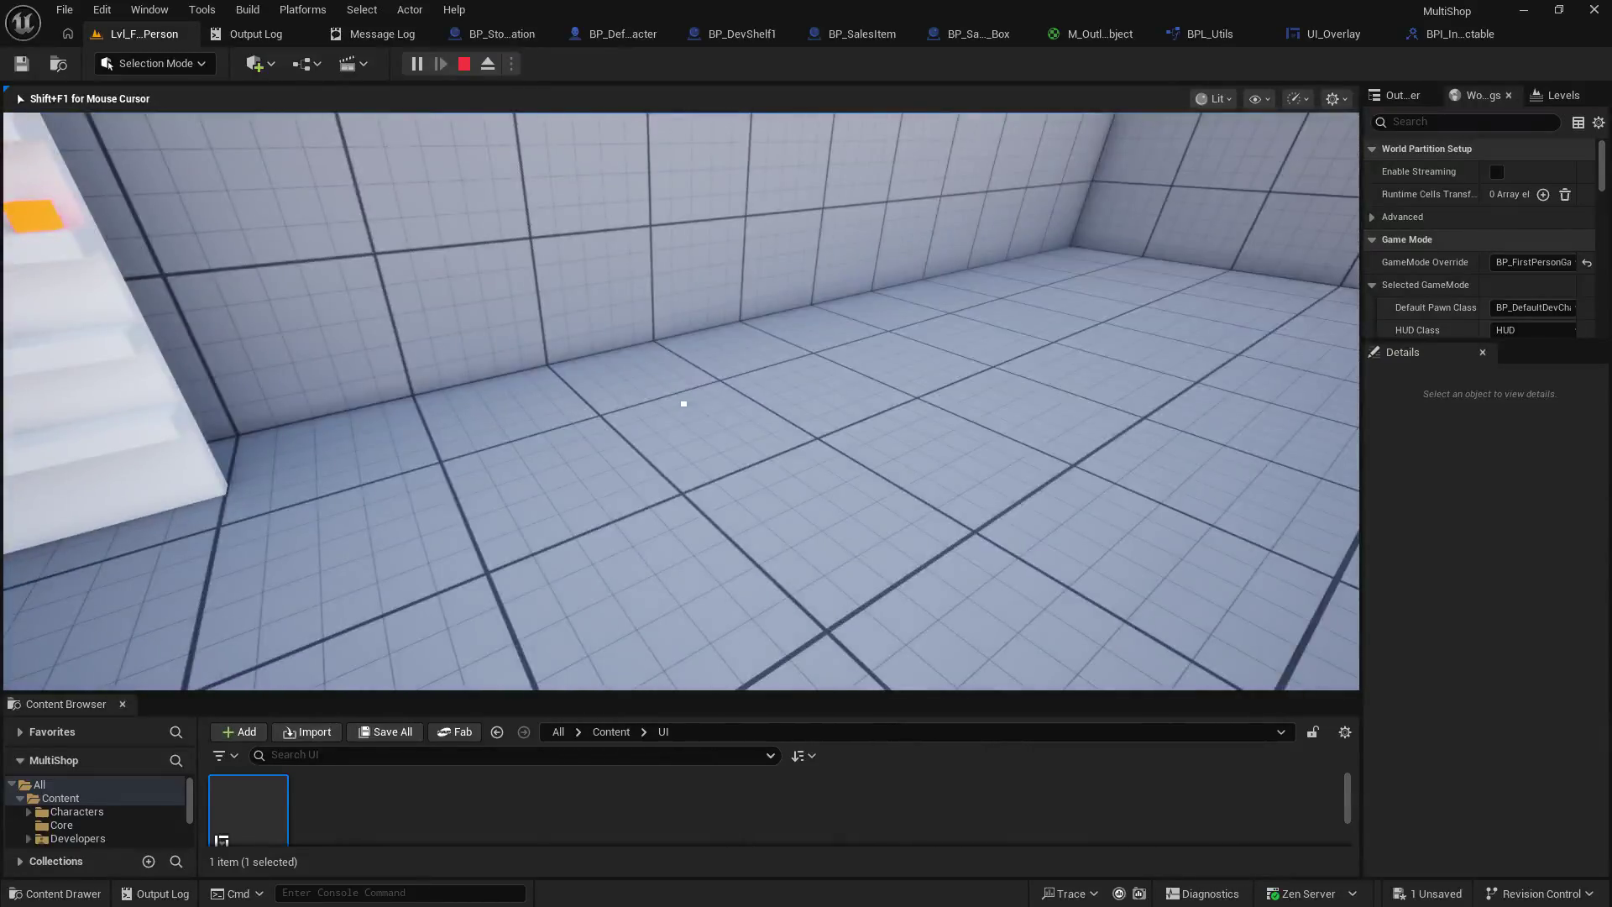
{"action": "key", "text": "Escape"}
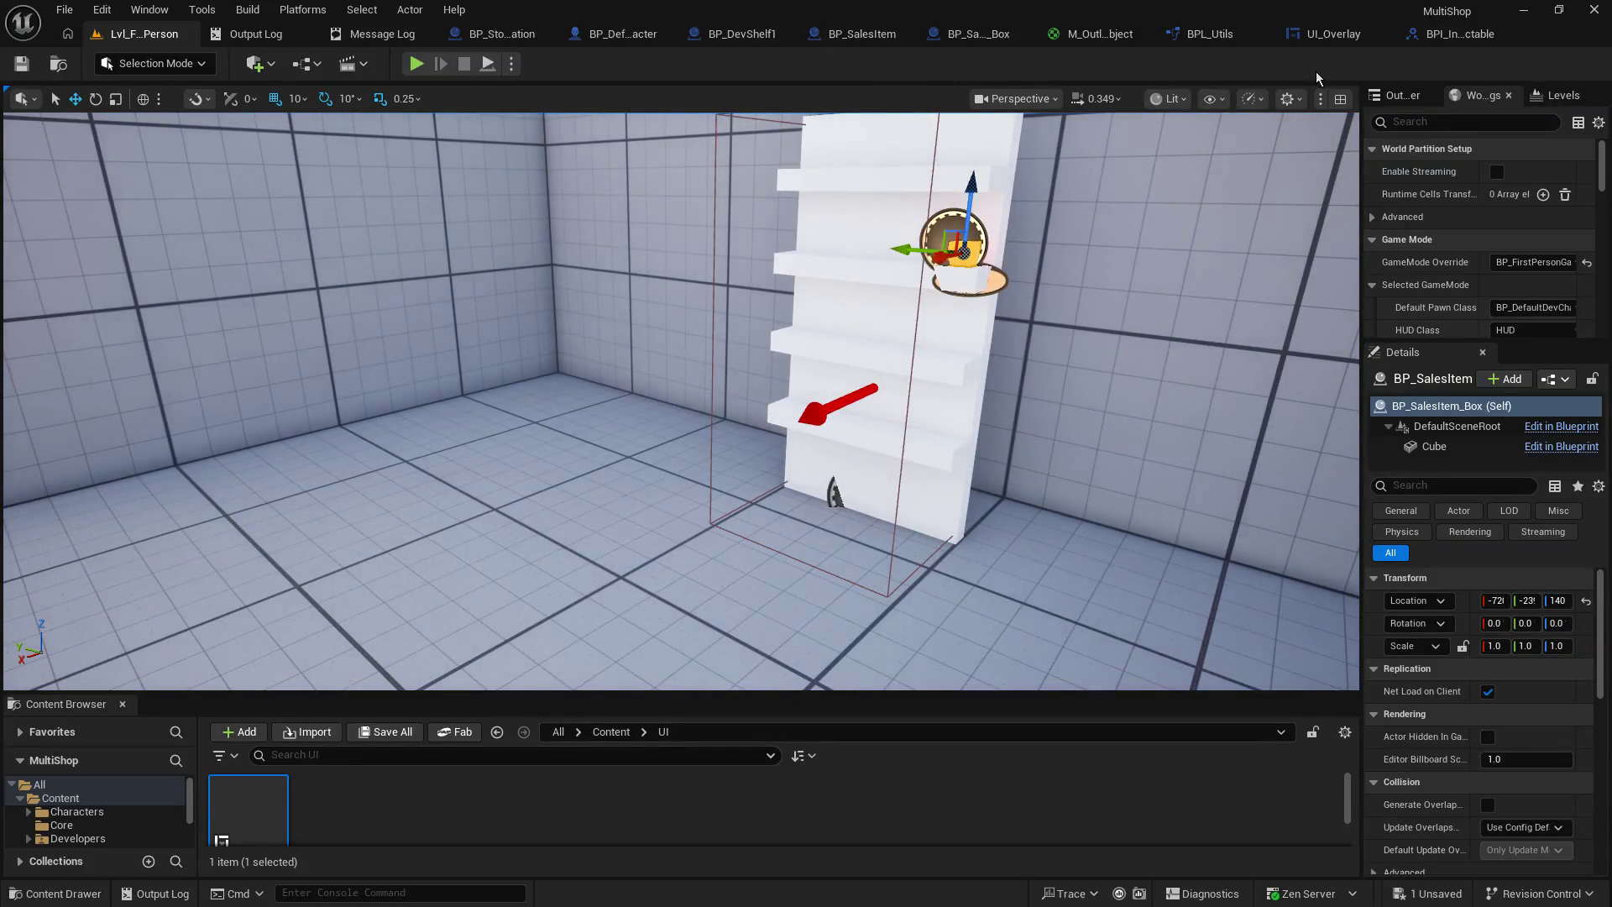
- Close the UI_Overlay, BPL_Utils and M_Outline_Object editor tabs
{"action": "left_click", "coordinate": [1349, 40]}
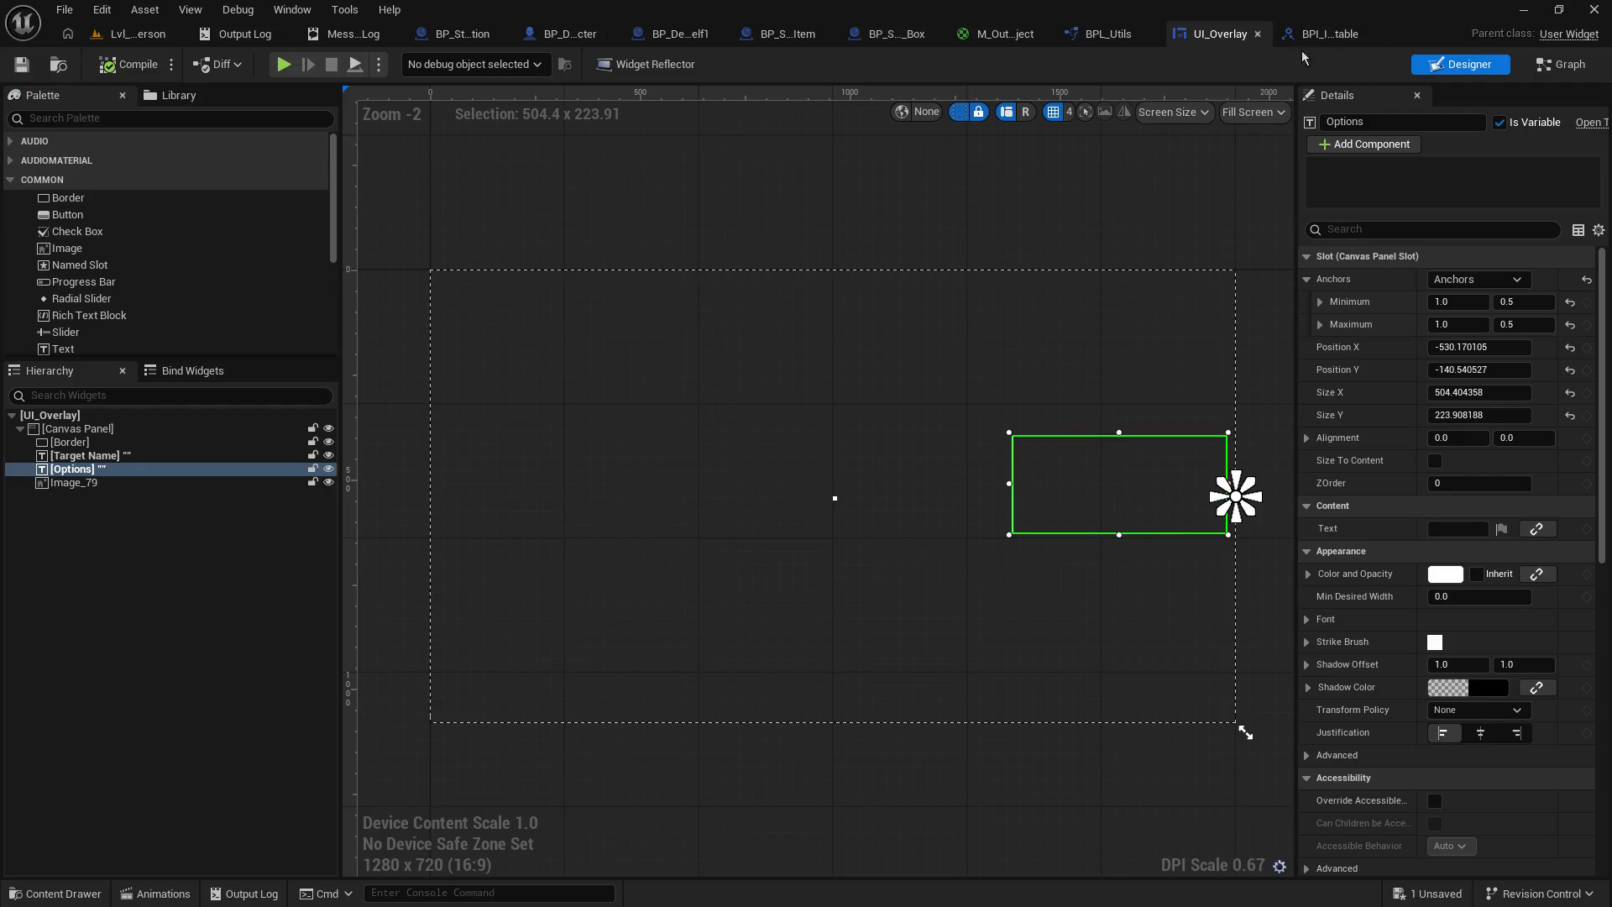
{"action": "left_click", "coordinate": [1258, 34]}
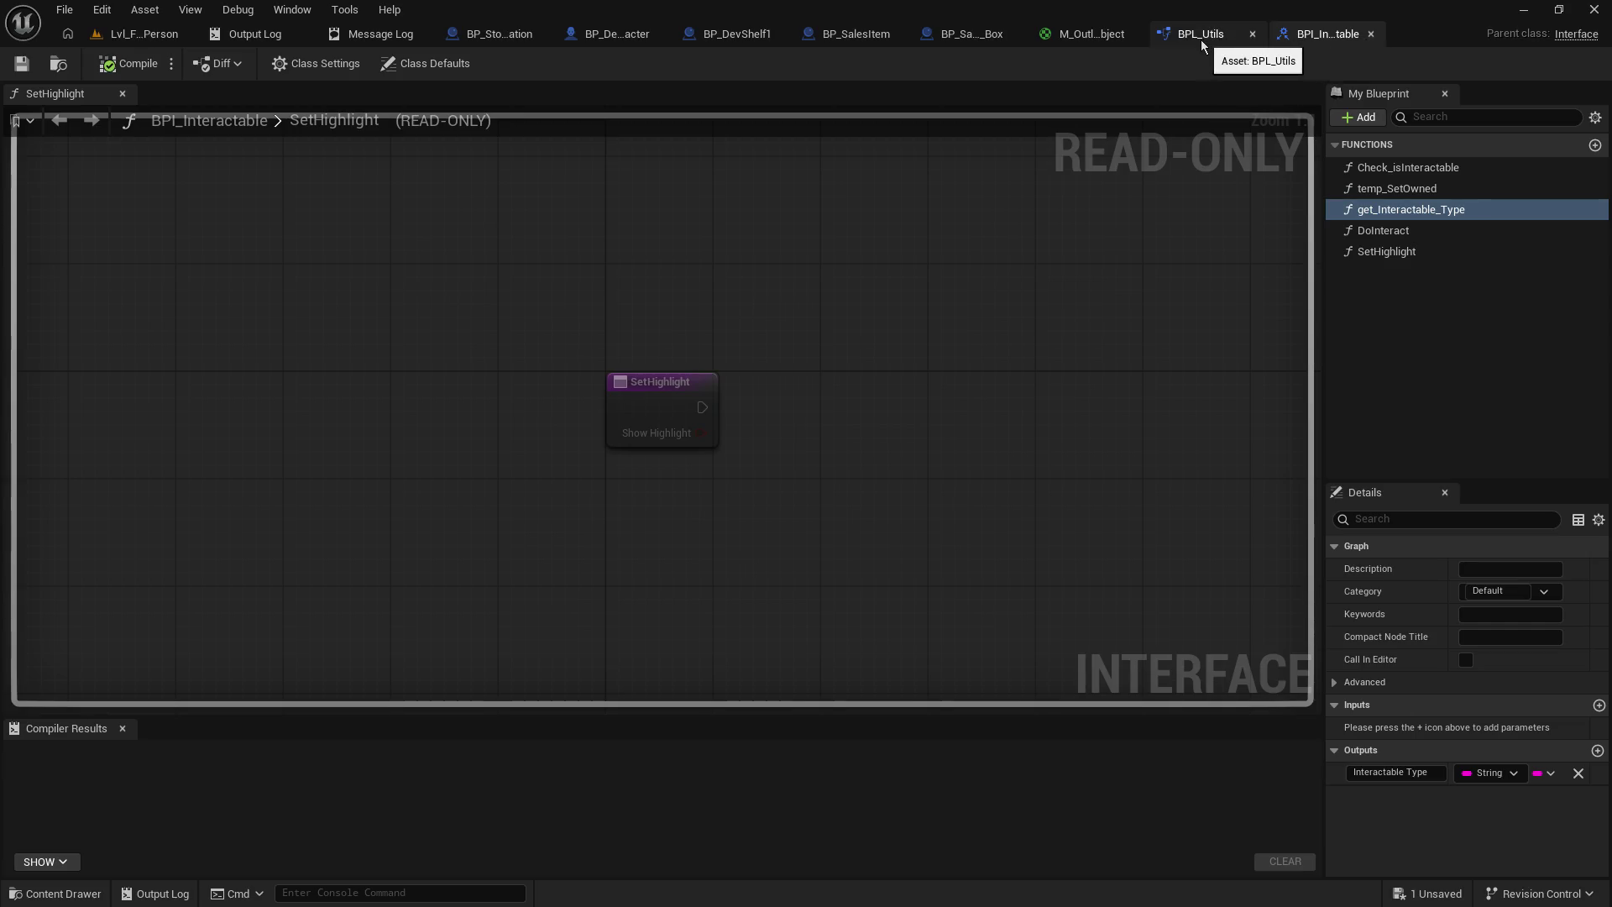
{"action": "left_click", "coordinate": [1199, 41]}
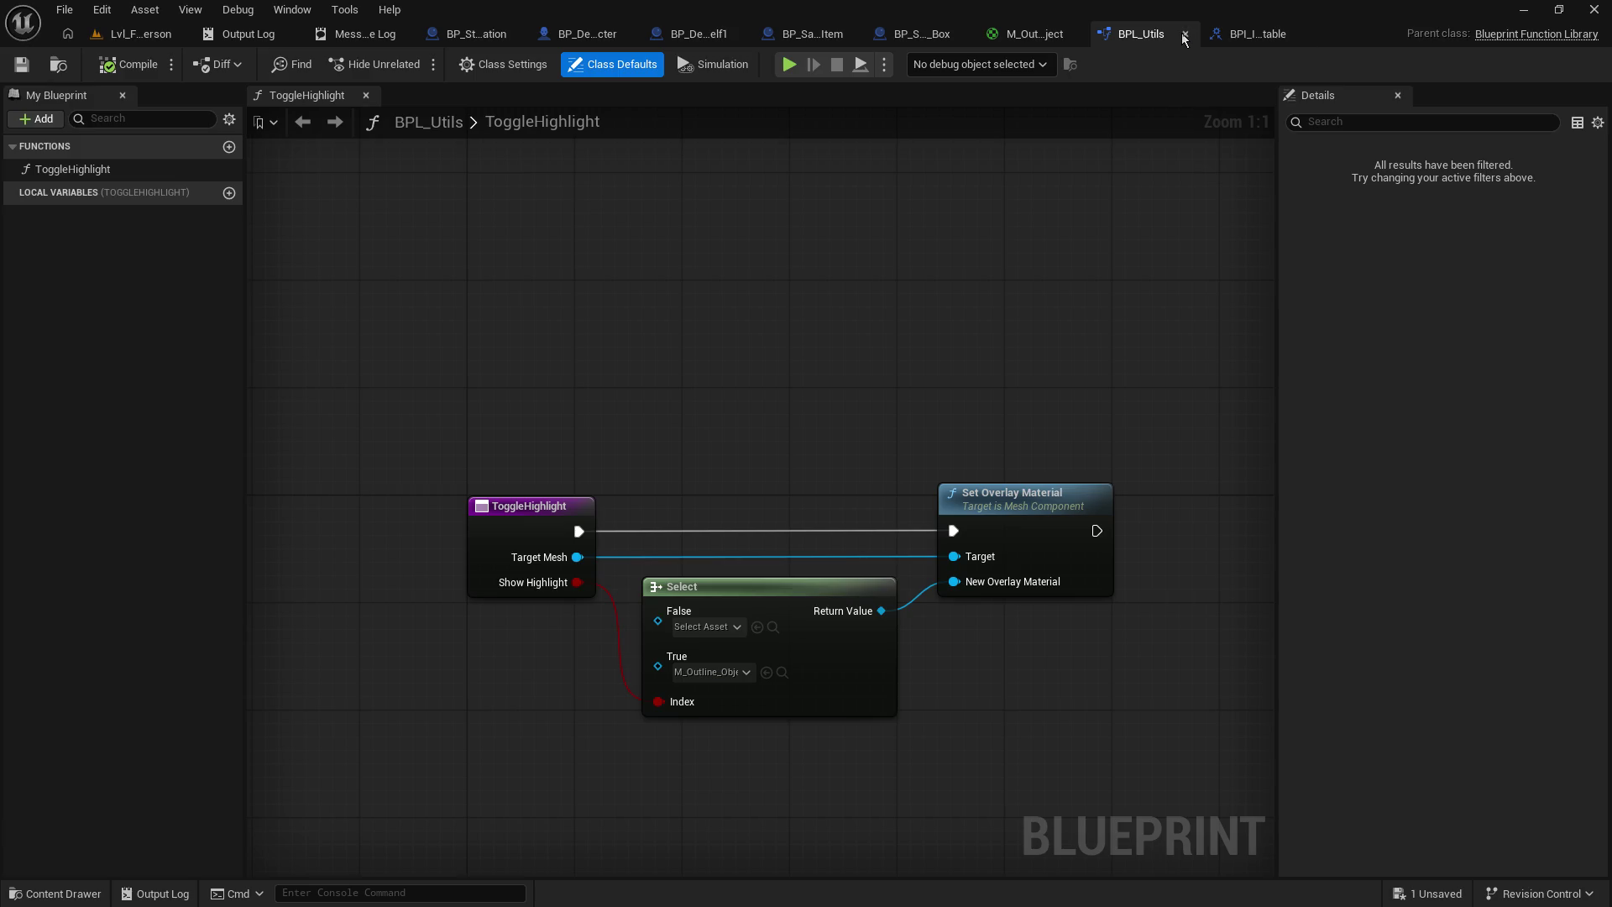
{"action": "left_click", "coordinate": [1184, 37]}
{"action": "left_click", "coordinate": [1196, 42]}
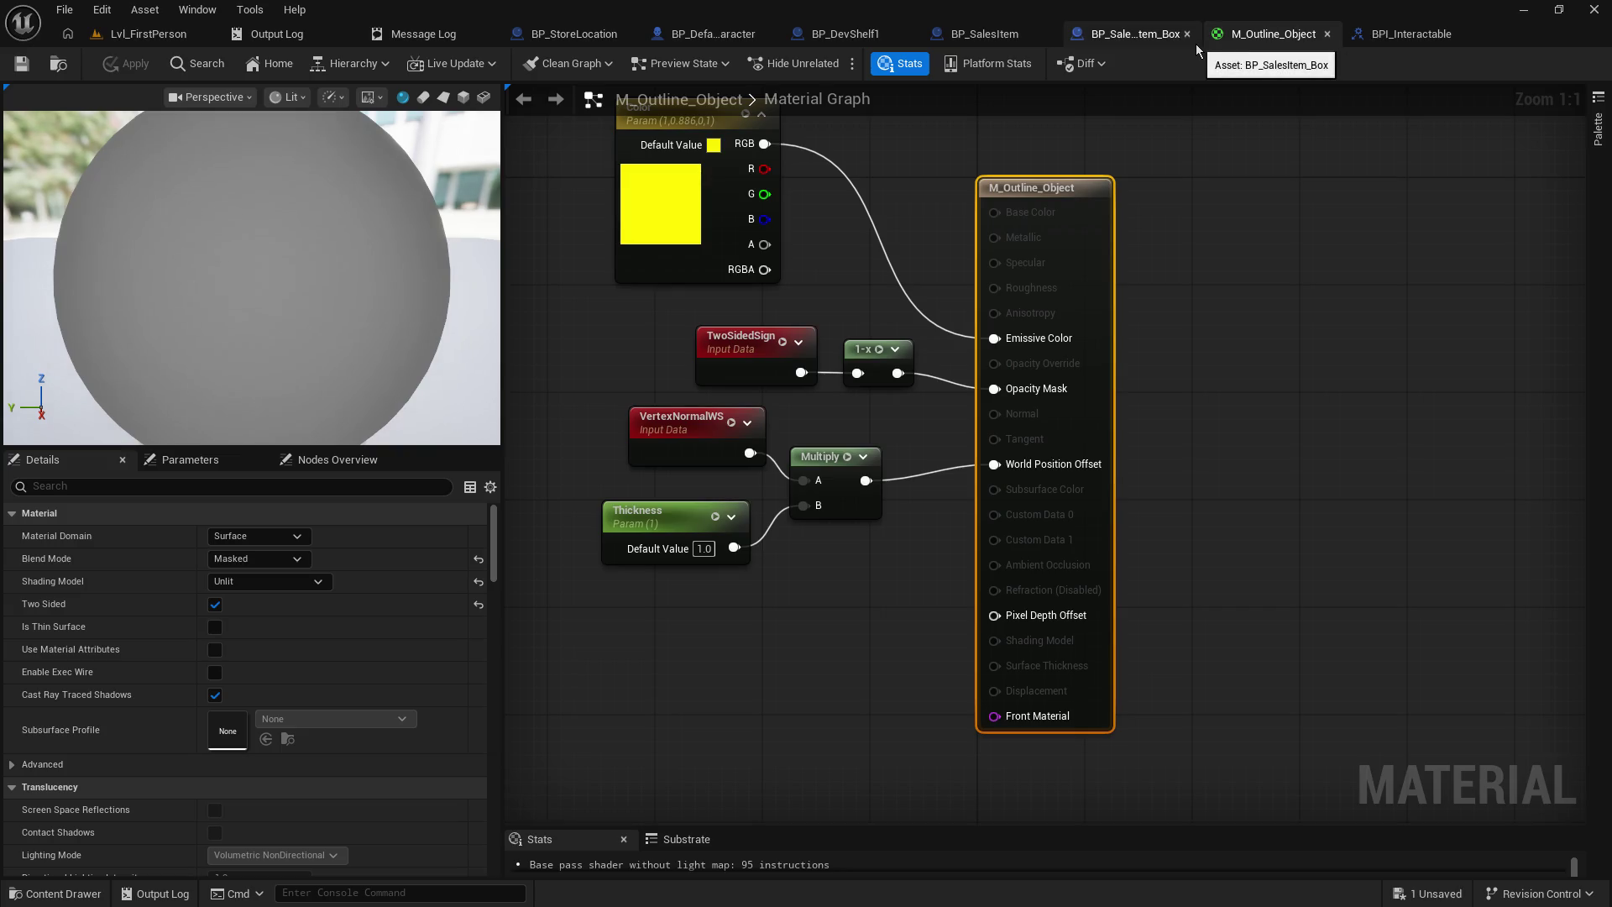
{"action": "left_click", "coordinate": [1327, 33]}
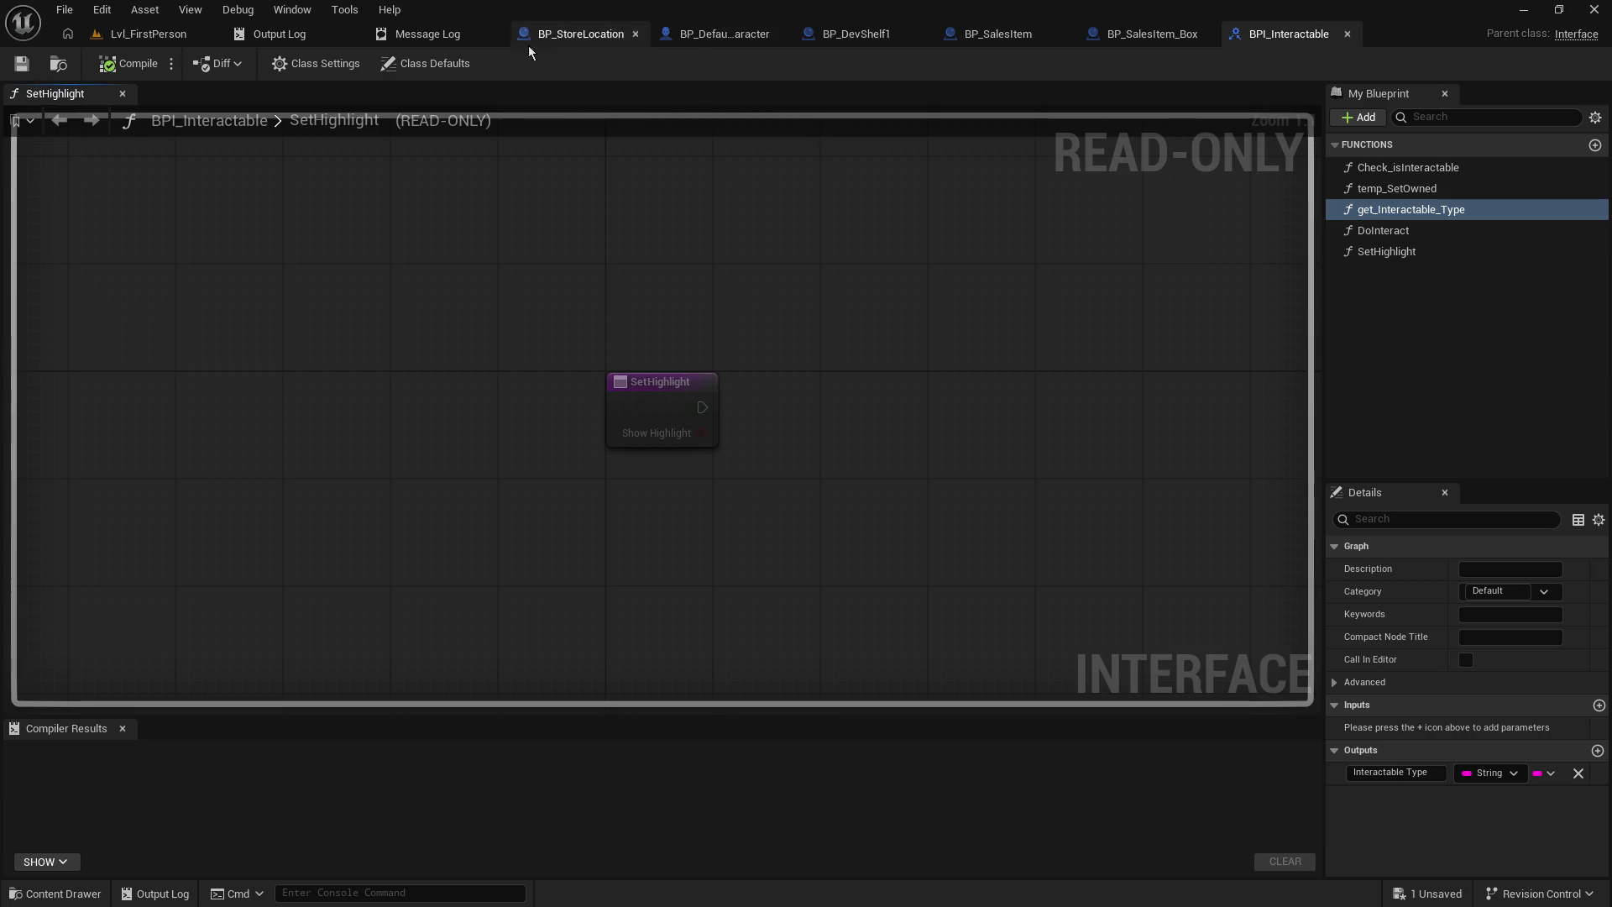
- Return to Lvl_FirstPerson and add an Attach Actor To Component node from Self in DoInteract
{"action": "left_click", "coordinate": [148, 34]}
{"action": "mouse_move", "coordinate": [719, 265]}
{"action": "left_mouse_down"}
{"action": "mouse_move", "coordinate": [756, 252]}
{"action": "mouse_move", "coordinate": [739, 202]}
{"action": "mouse_move", "coordinate": [688, 269]}
{"action": "left_mouse_up"}
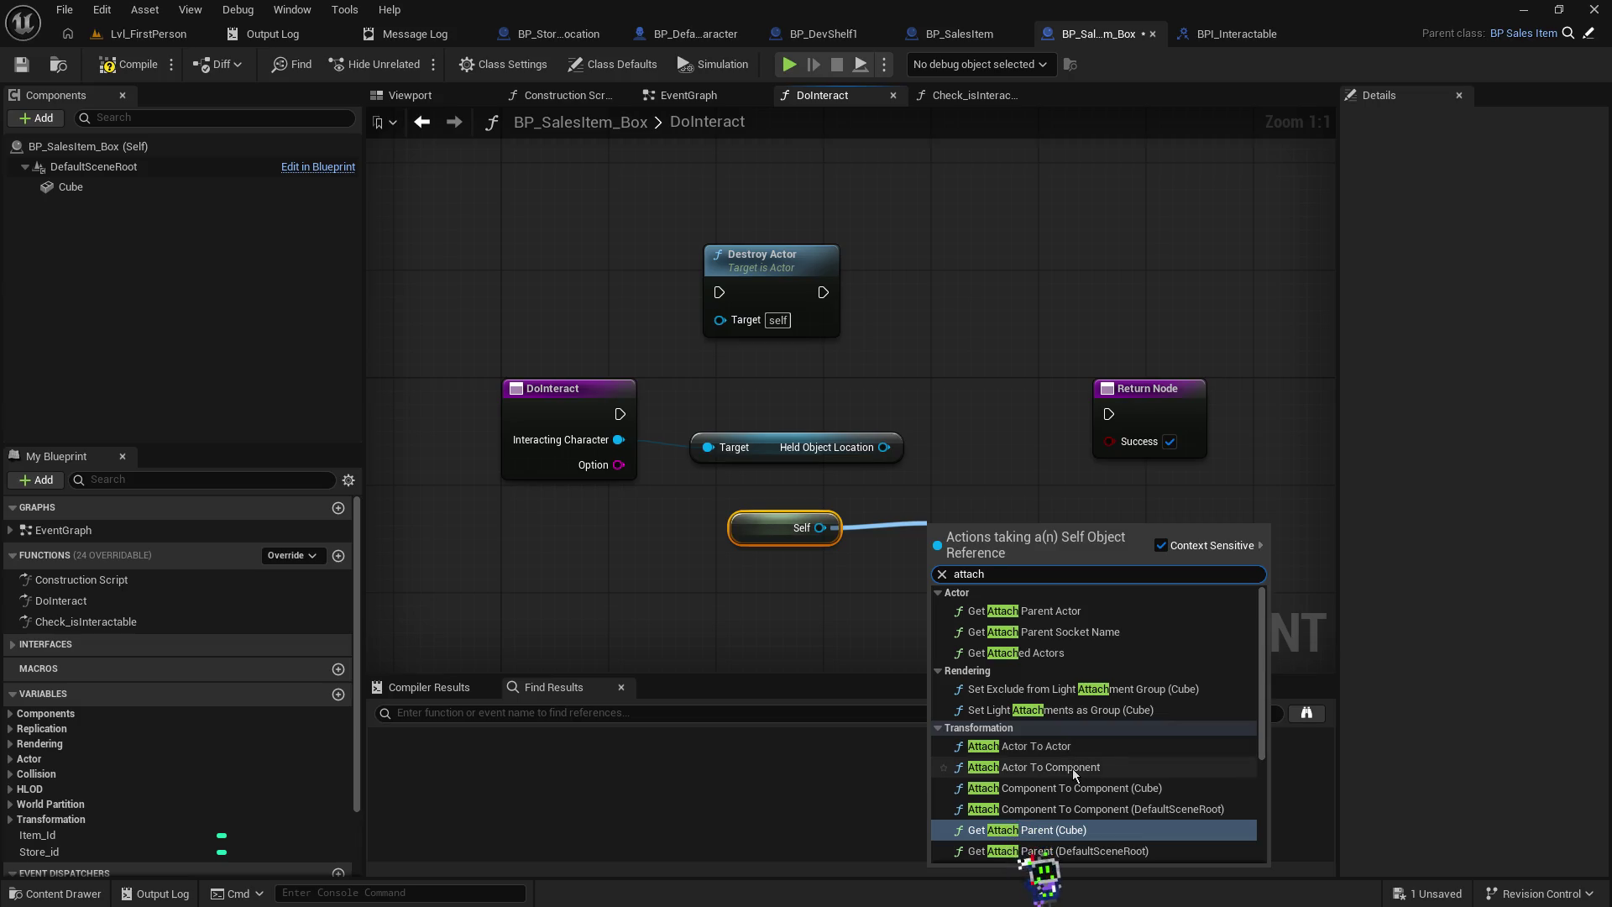
{"action": "left_click", "coordinate": [1071, 767]}
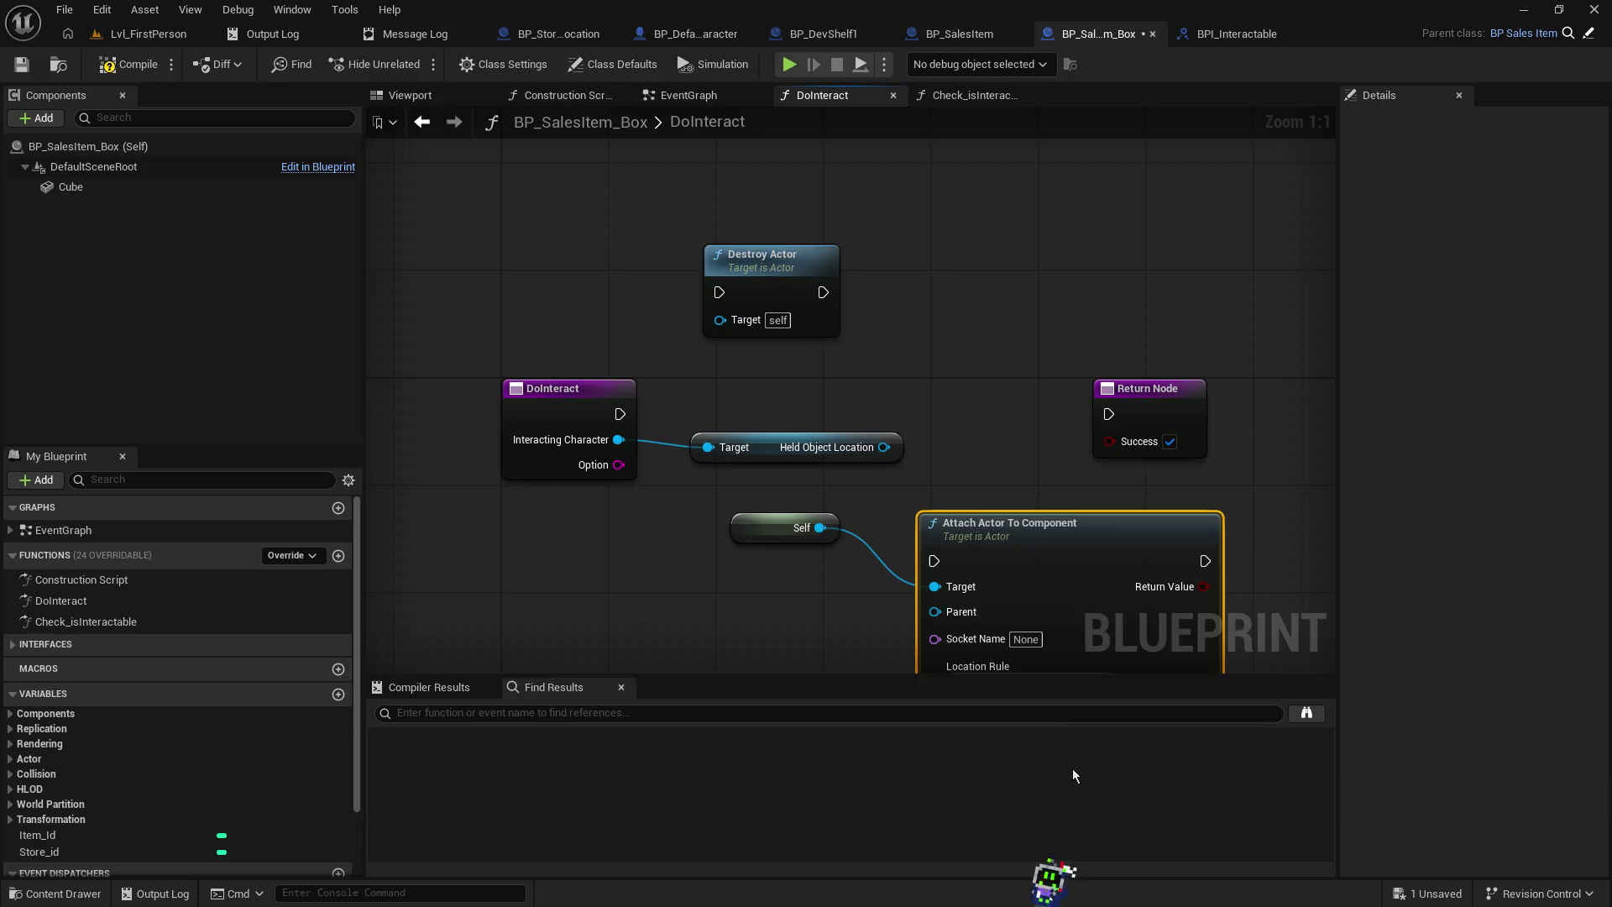
- Arrange the Return, attach and Self nodes and wire Held Object Location into Parent
{"action": "mouse_move", "coordinate": [1116, 454]}
{"action": "left_mouse_down"}
{"action": "mouse_move", "coordinate": [1304, 454]}
{"action": "mouse_move", "coordinate": [933, 384]}
{"action": "left_mouse_up"}
{"action": "mouse_move", "coordinate": [906, 482]}
{"action": "left_mouse_down"}
{"action": "mouse_move", "coordinate": [944, 383]}
{"action": "mouse_move", "coordinate": [938, 315]}
{"action": "left_mouse_up"}
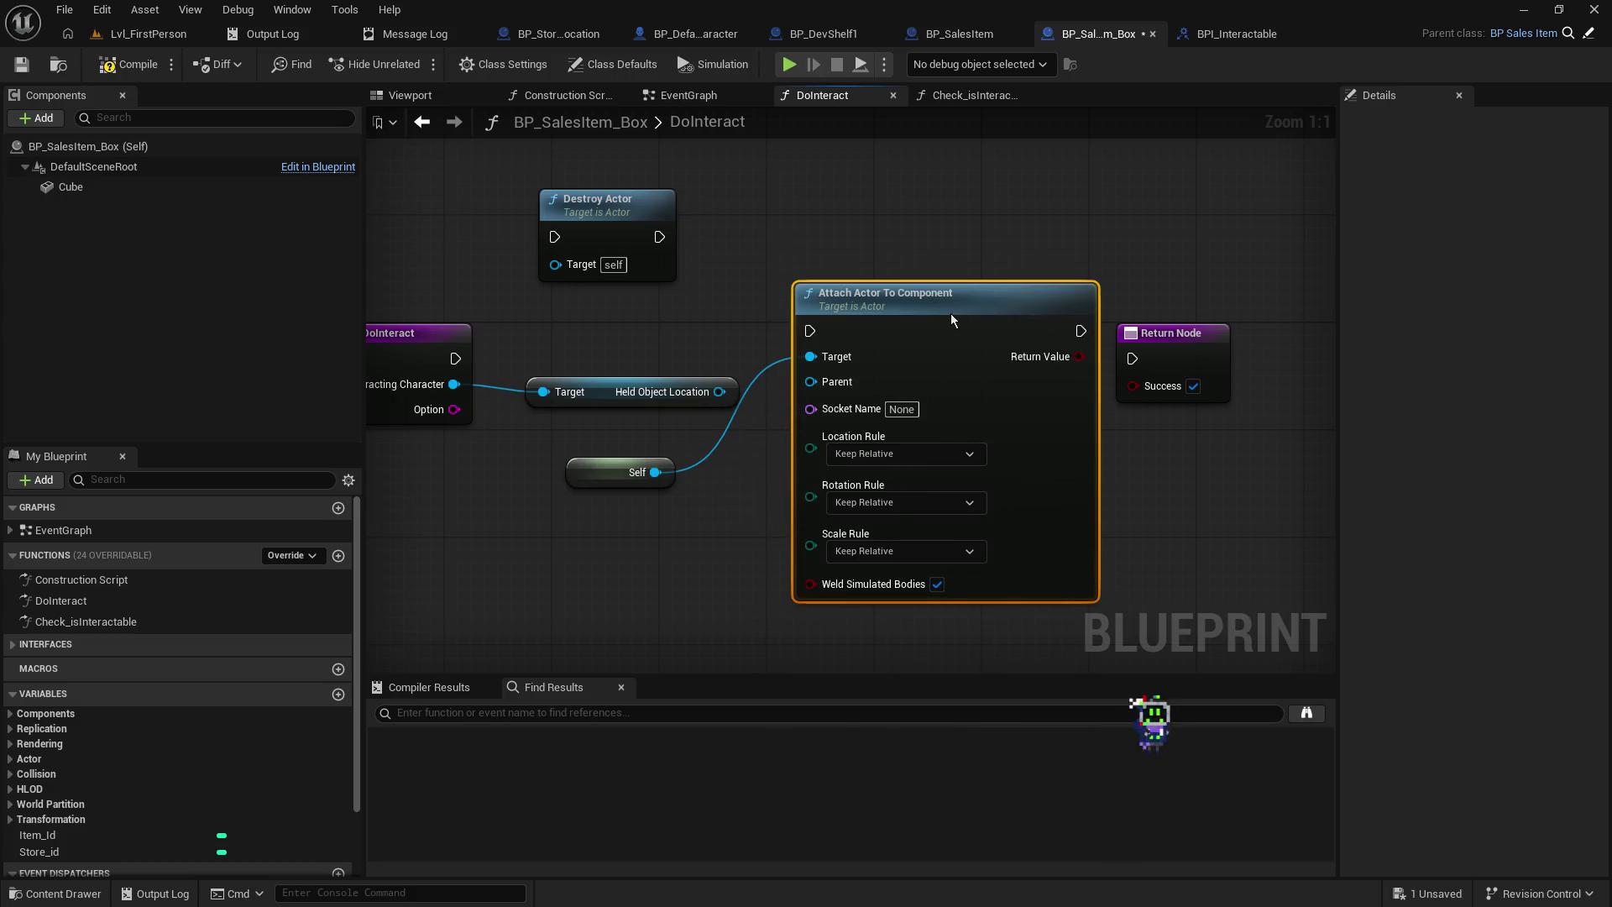
{"action": "left_click_drag", "start_coordinate": [585, 466], "coordinate": [627, 318]}
{"action": "left_click_drag", "start_coordinate": [719, 392], "coordinate": [814, 382]}
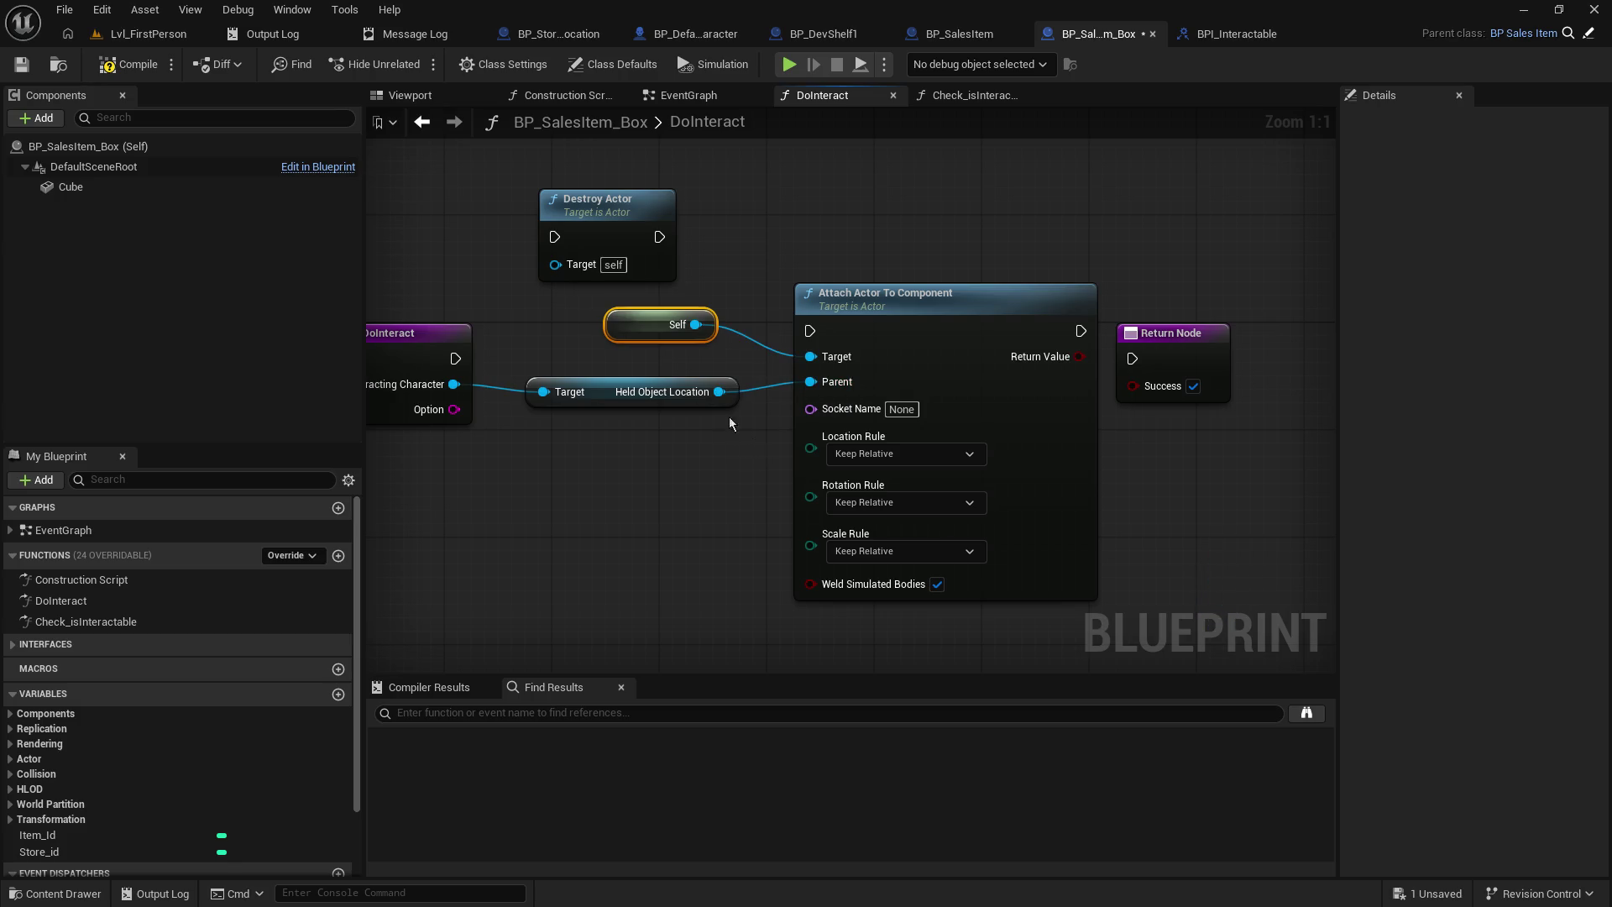
{"action": "left_click_drag", "start_coordinate": [579, 211], "coordinate": [606, 172]}
{"action": "left_click", "coordinate": [614, 317]}
{"action": "left_click", "coordinate": [642, 392], "text": "ctrl"}
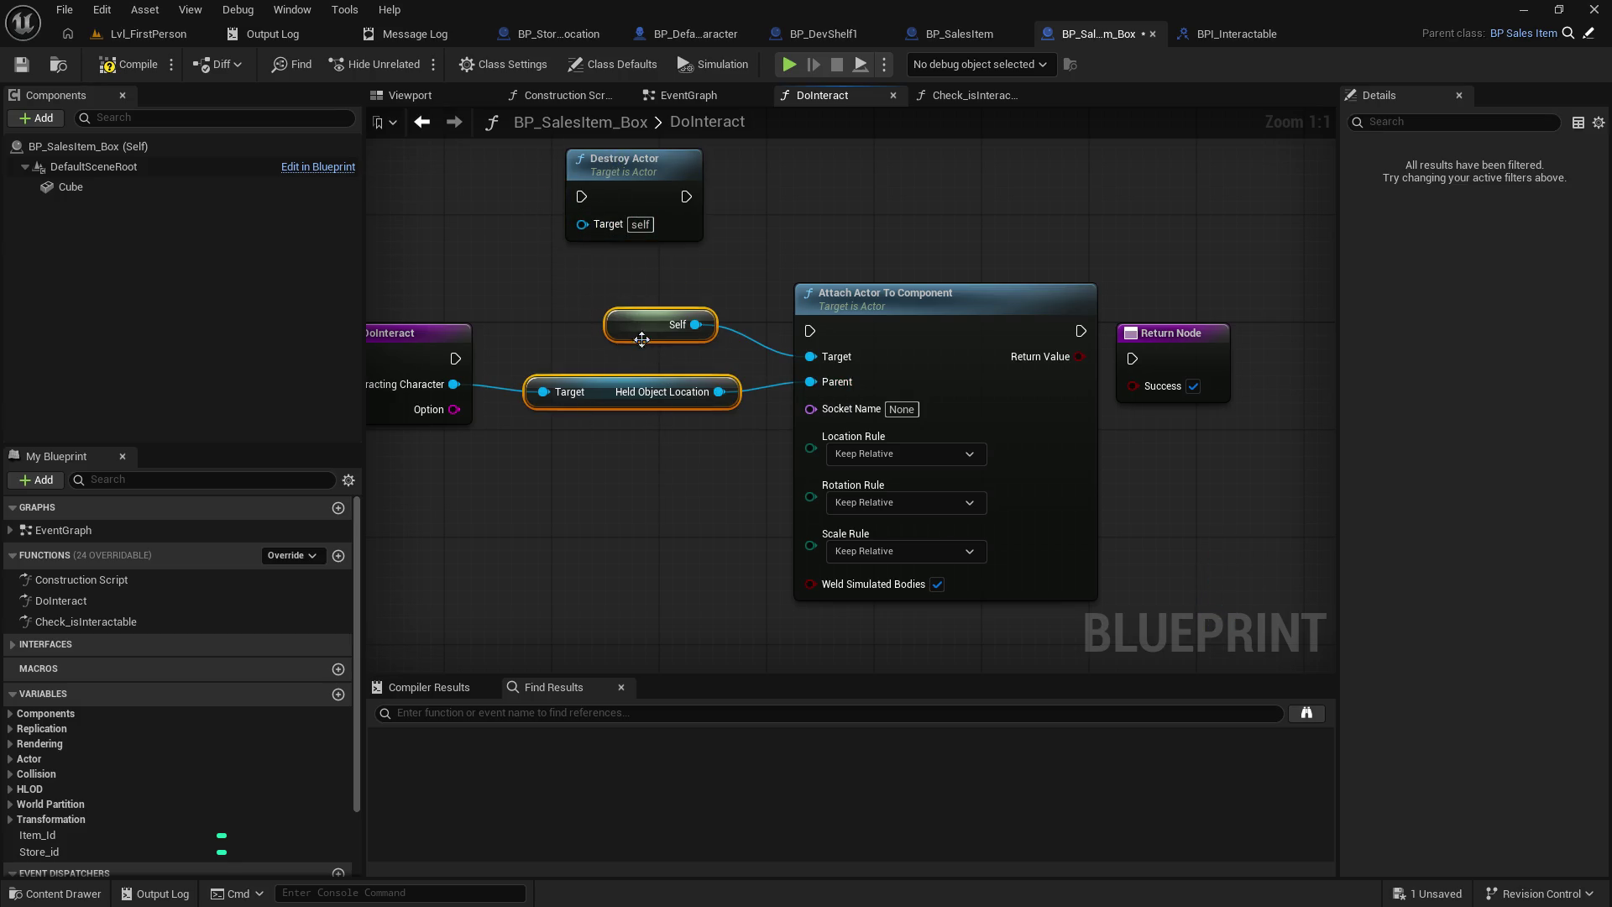
{"action": "left_click_drag", "start_coordinate": [614, 315], "coordinate": [597, 382]}
- Chain DoInteract through the attach node to Return Node, feed Return Value into Success, save and play
{"action": "left_click_drag", "start_coordinate": [455, 358], "coordinate": [809, 331]}
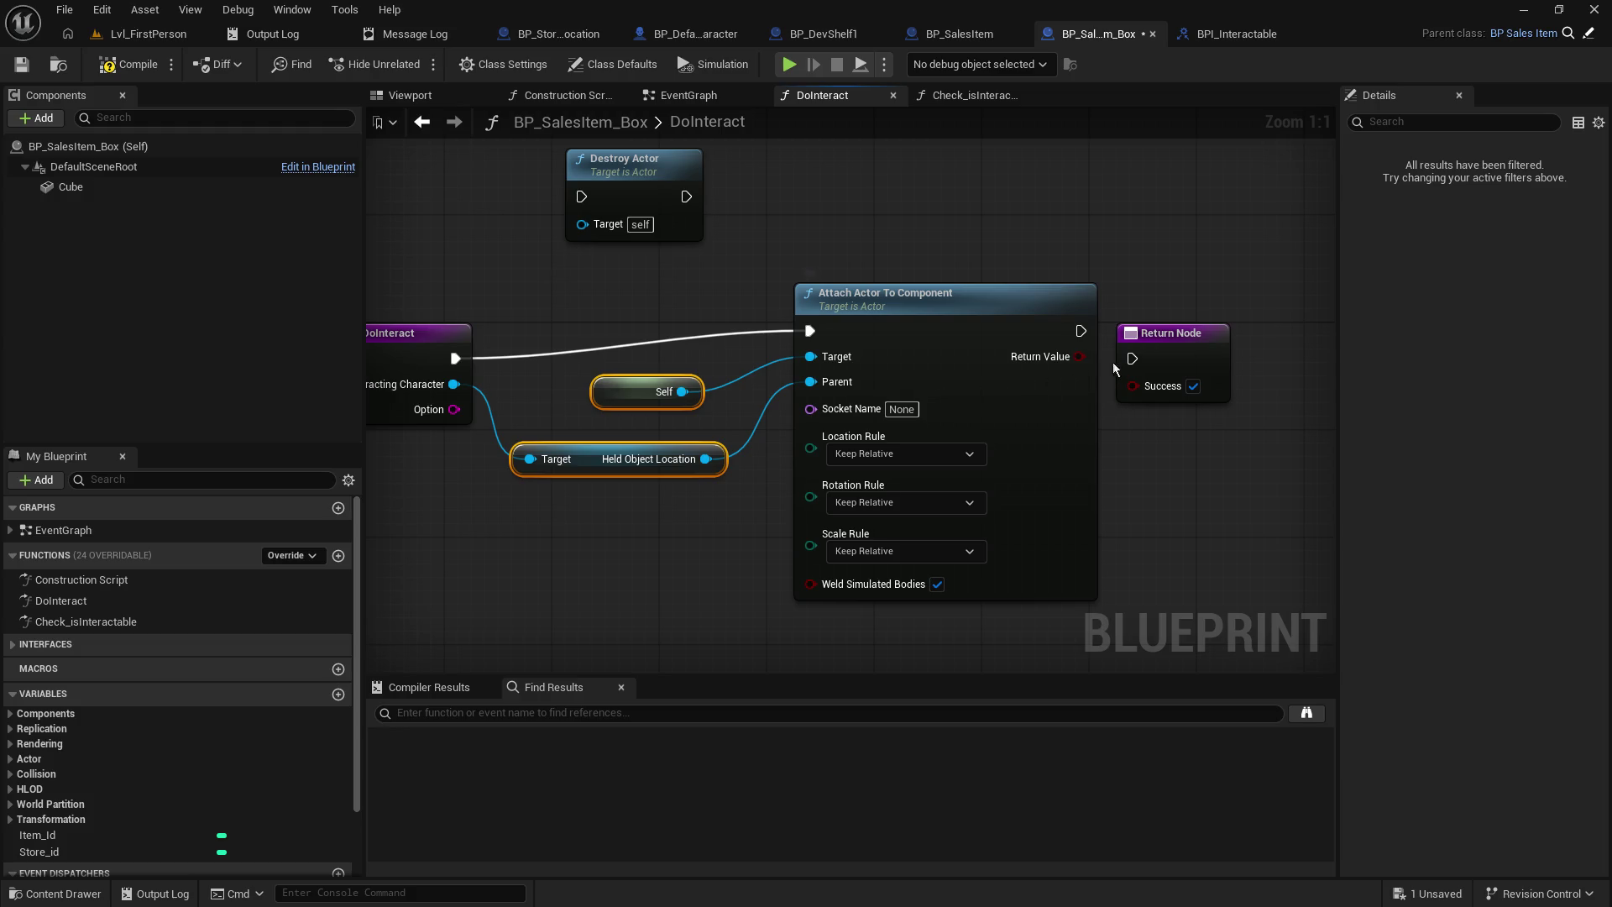
{"action": "left_click_drag", "start_coordinate": [1084, 326], "coordinate": [1134, 358]}
{"action": "left_click_drag", "start_coordinate": [1174, 341], "coordinate": [1201, 315]}
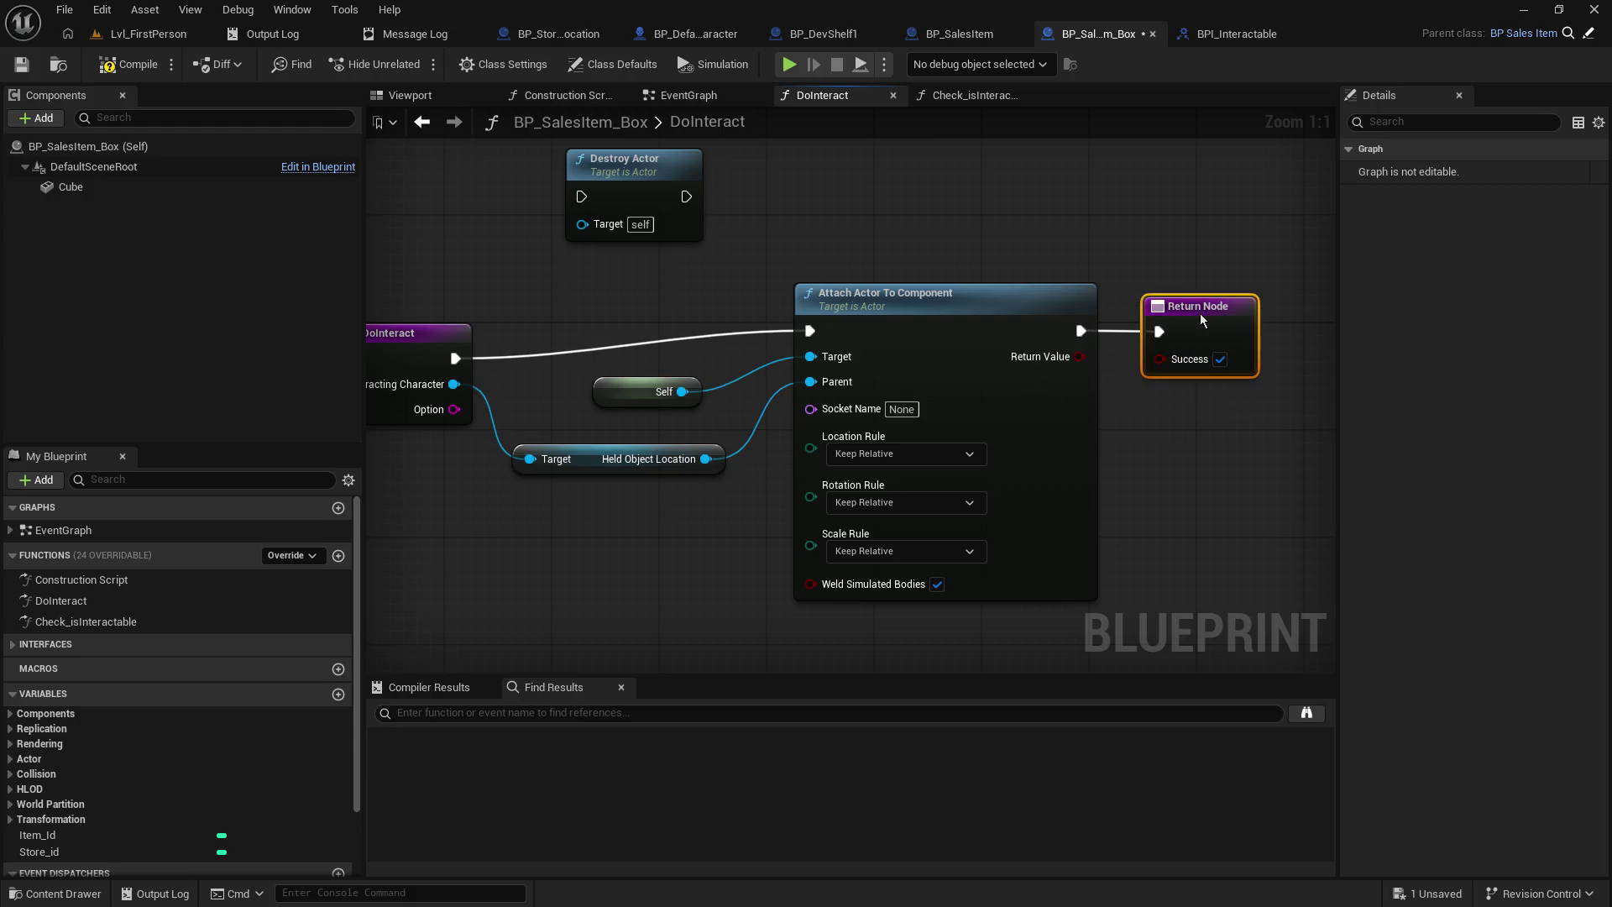
{"action": "left_click_drag", "start_coordinate": [1082, 355], "coordinate": [1136, 367]}
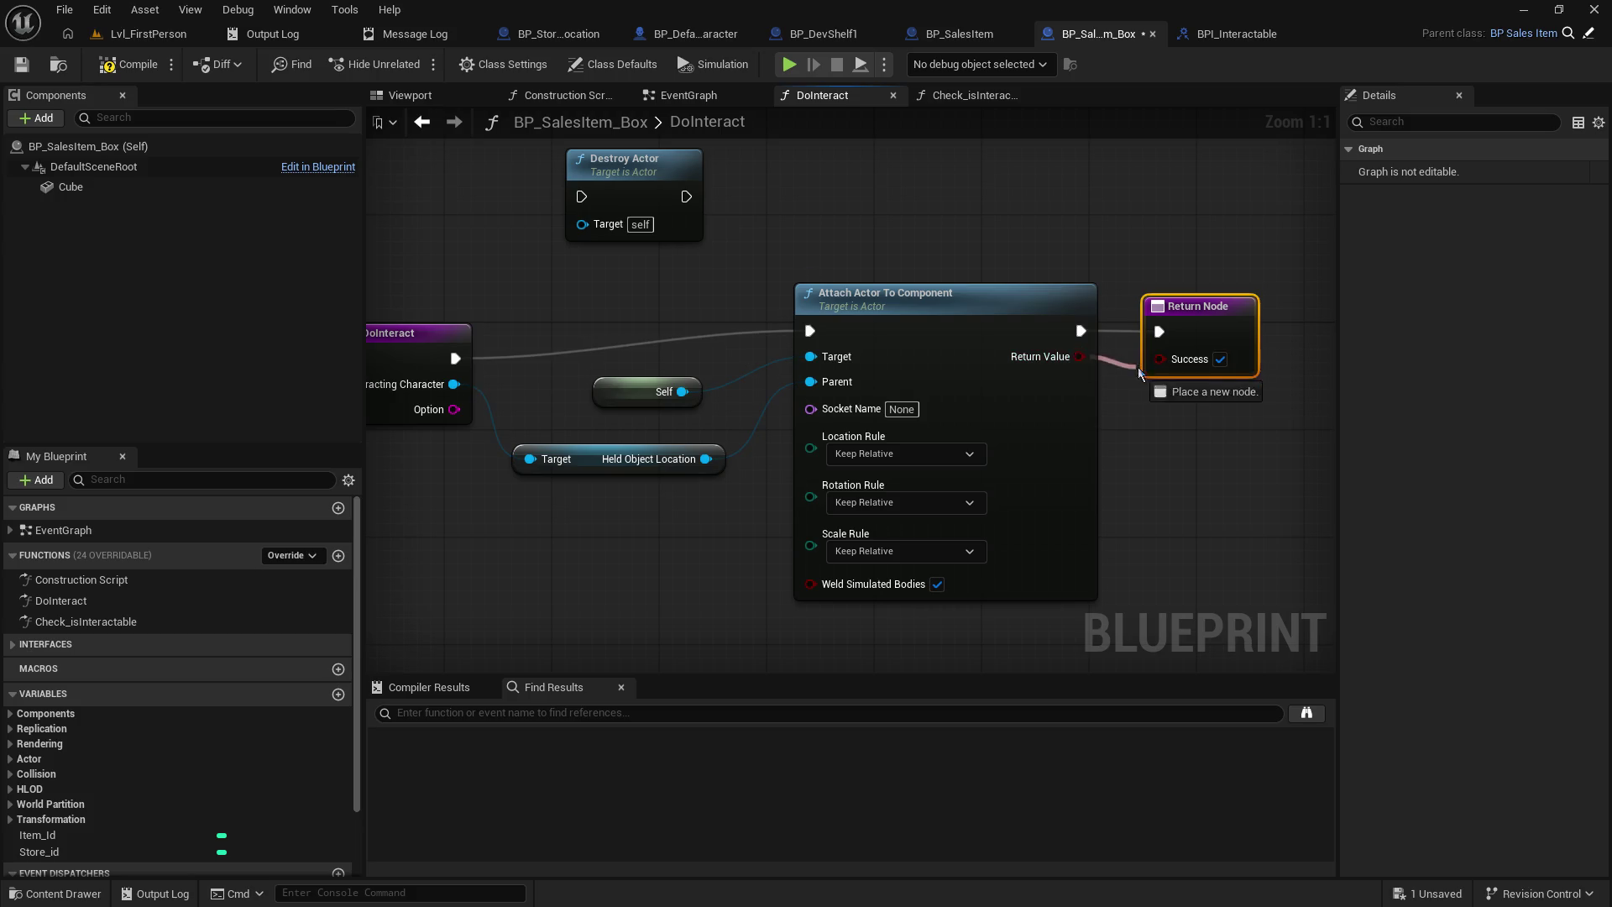
{"action": "left_click", "coordinate": [23, 65]}
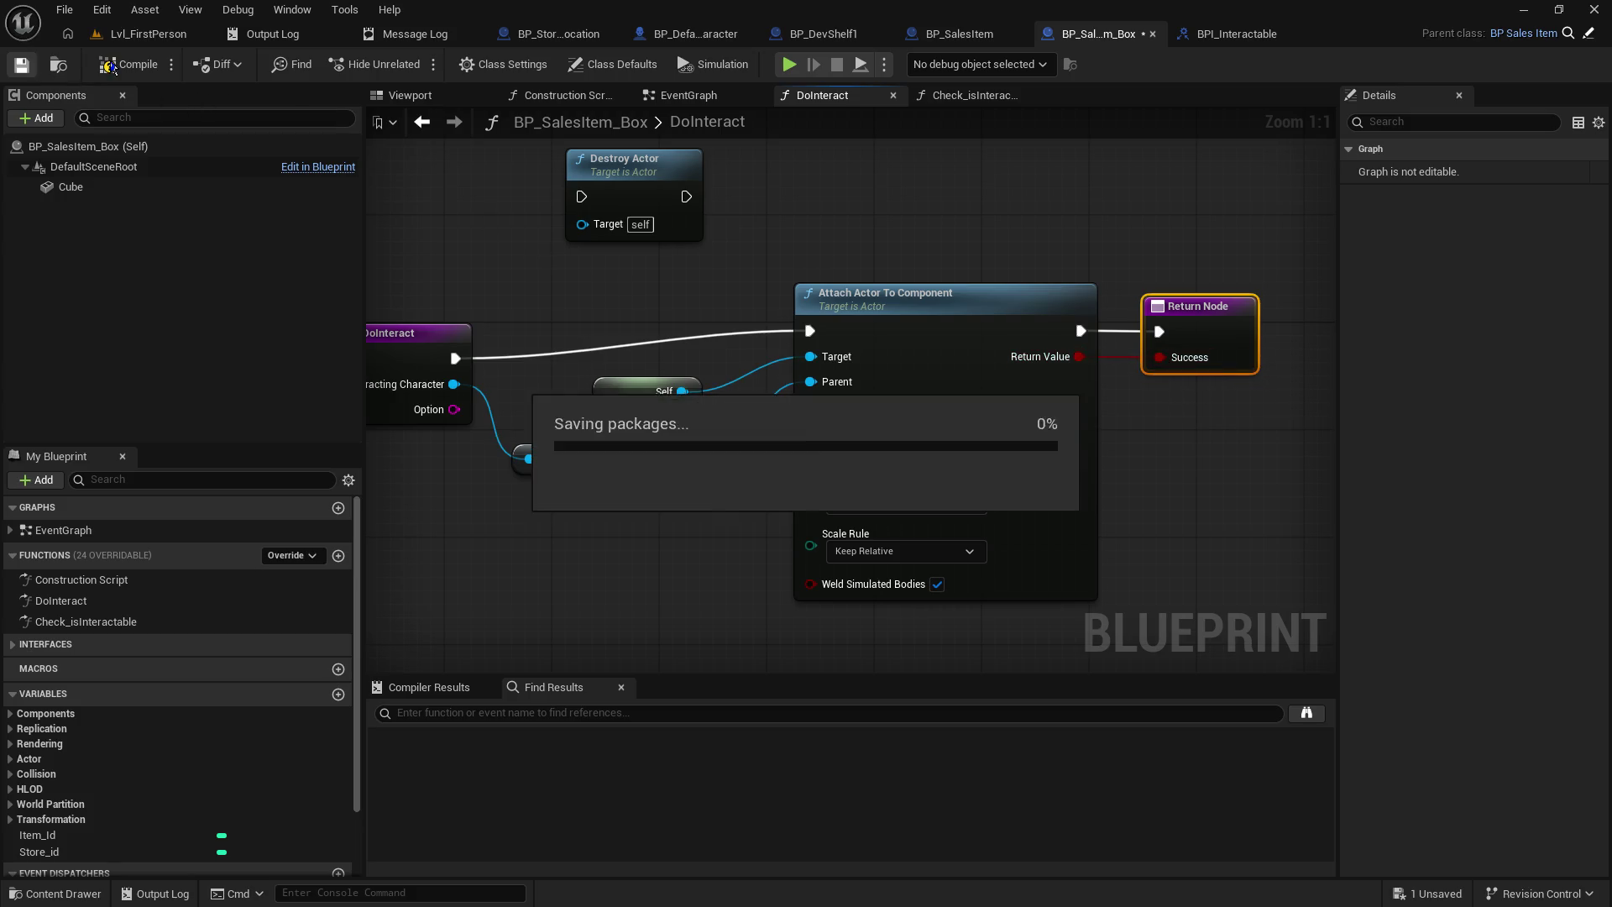
{"action": "left_click", "coordinate": [147, 34]}
{"action": "left_click", "coordinate": [418, 65]}
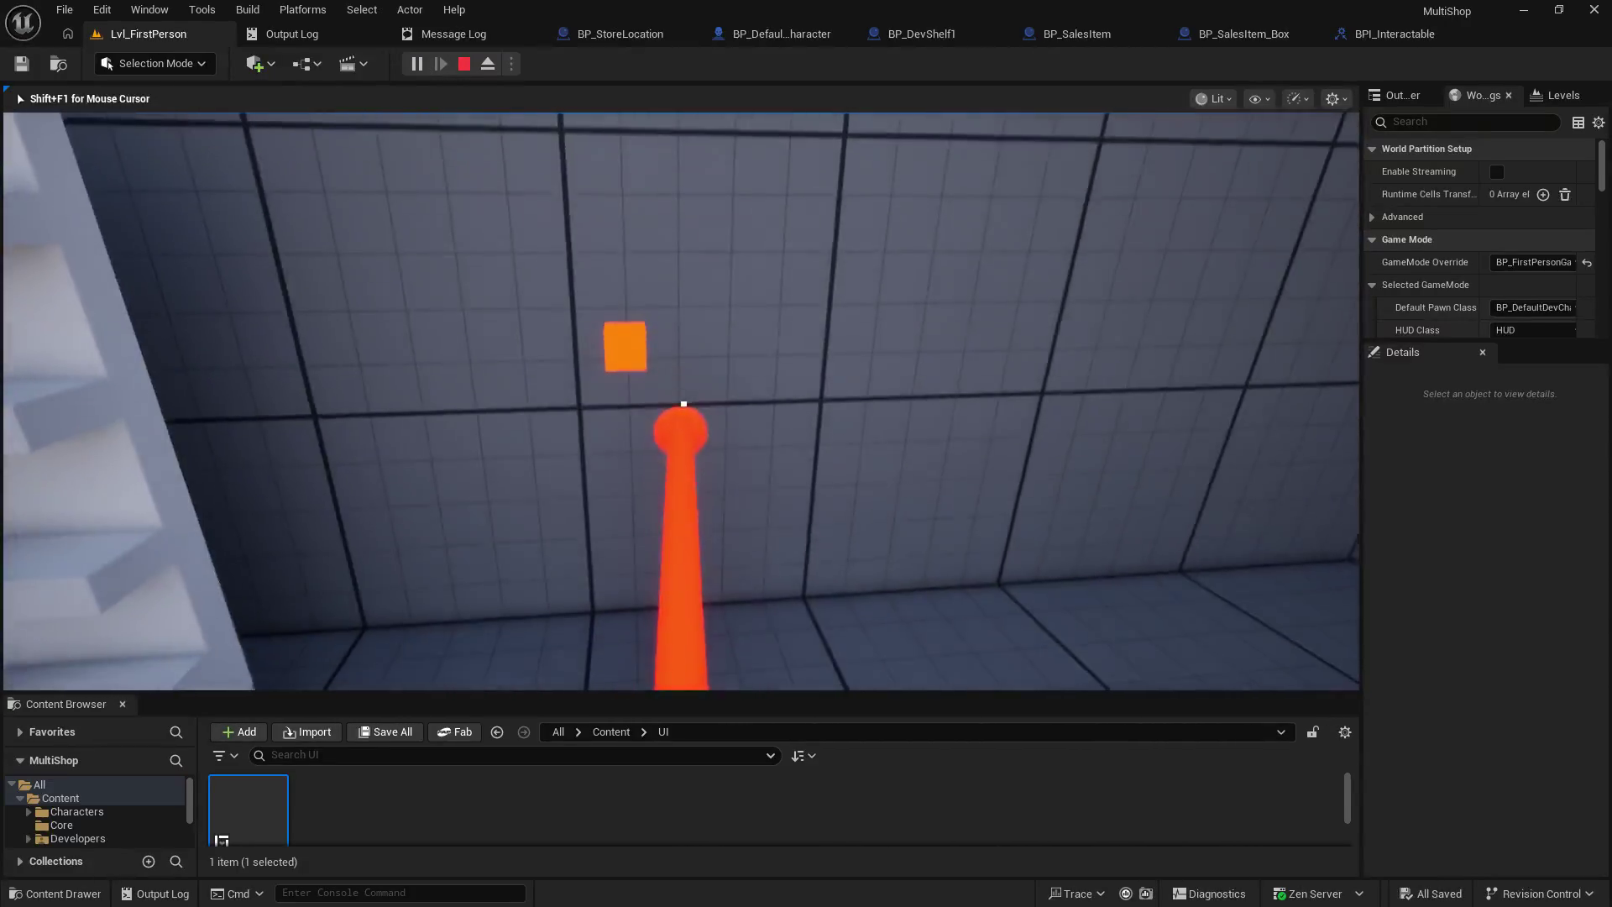
- Look at the box in the running game to check its prompt, then stop playing
{"action": "mouse_move", "coordinate": [684, 404]}
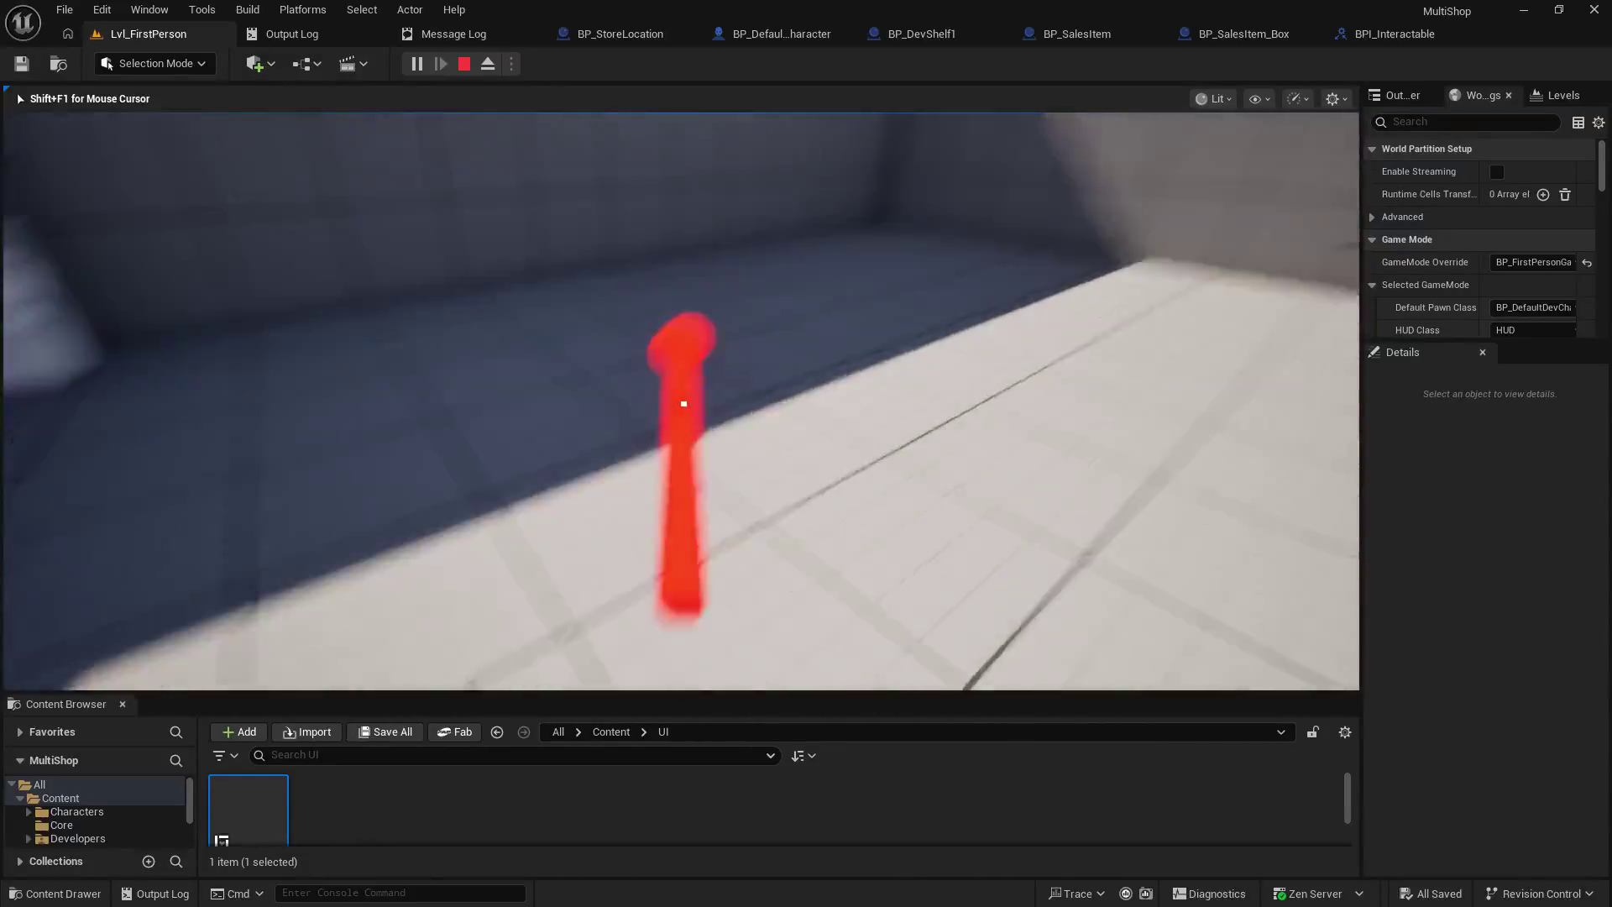
{"action": "key", "text": "Escape"}
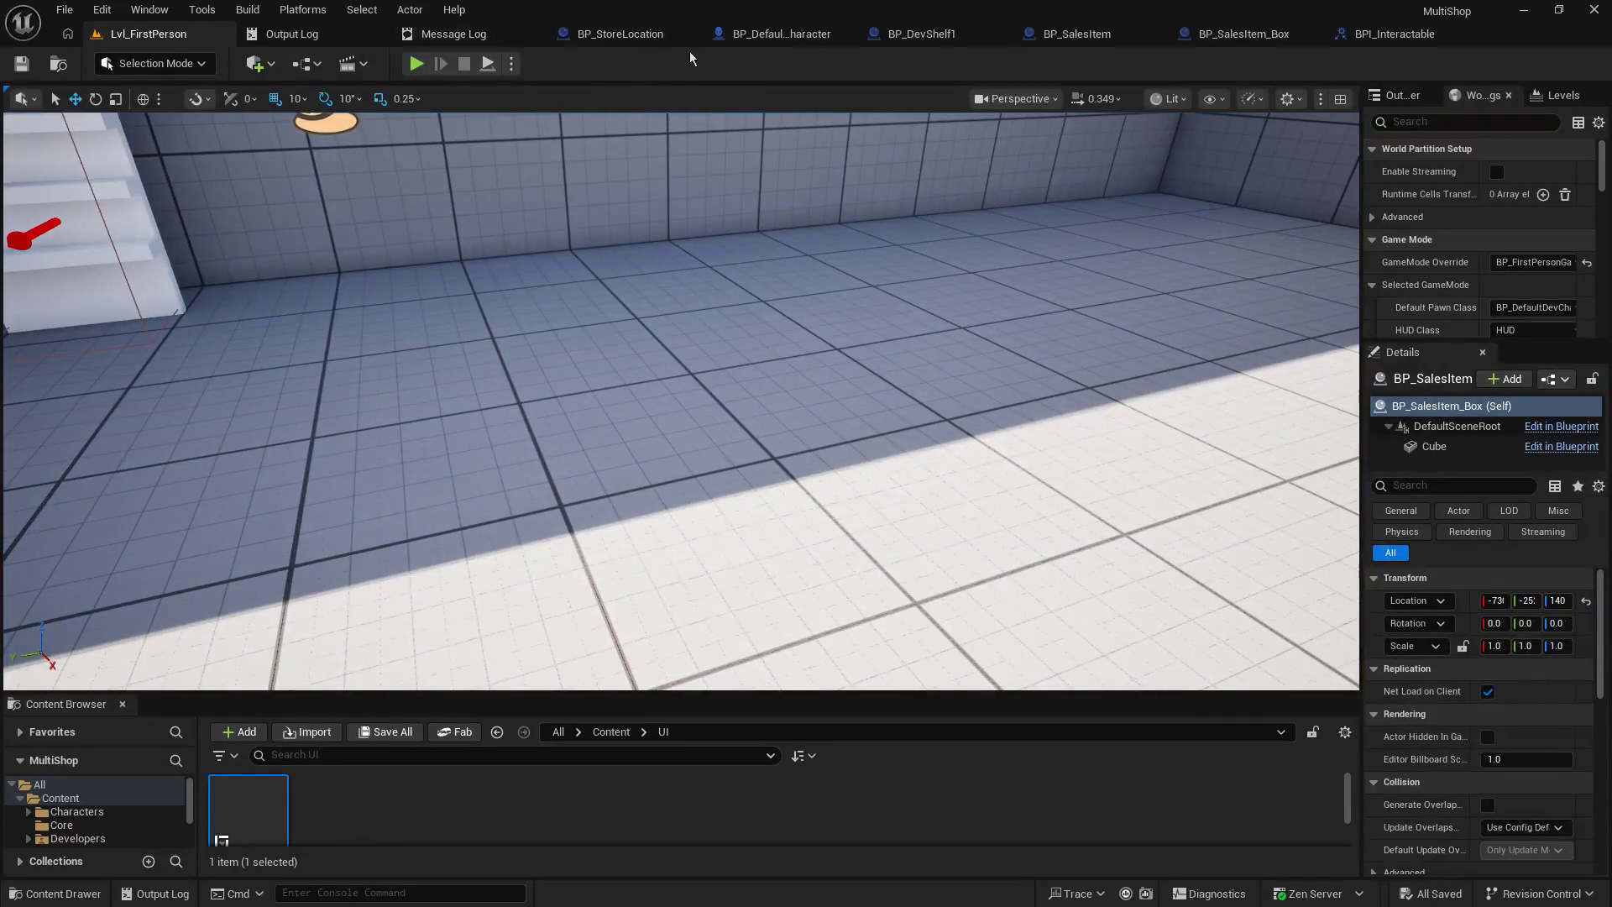
- In BP_DefaultDevCharacter, set HeldObjectLocation to Hidden in Game while keeping it visible in the editor
{"action": "left_click", "coordinate": [789, 34]}
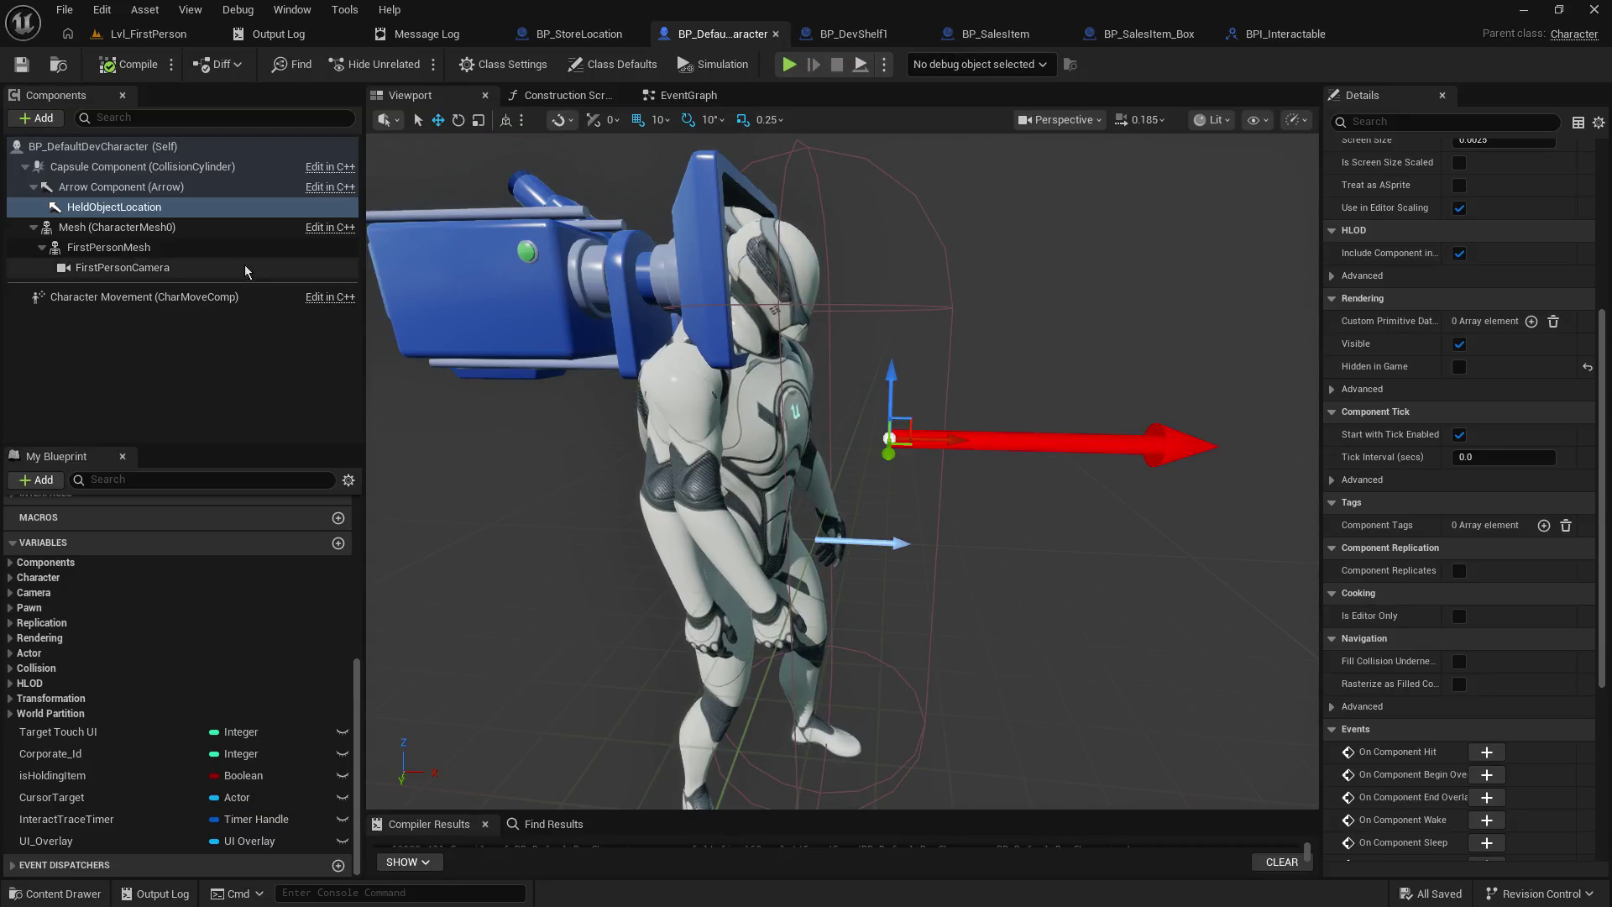
{"action": "left_click", "coordinate": [132, 208]}
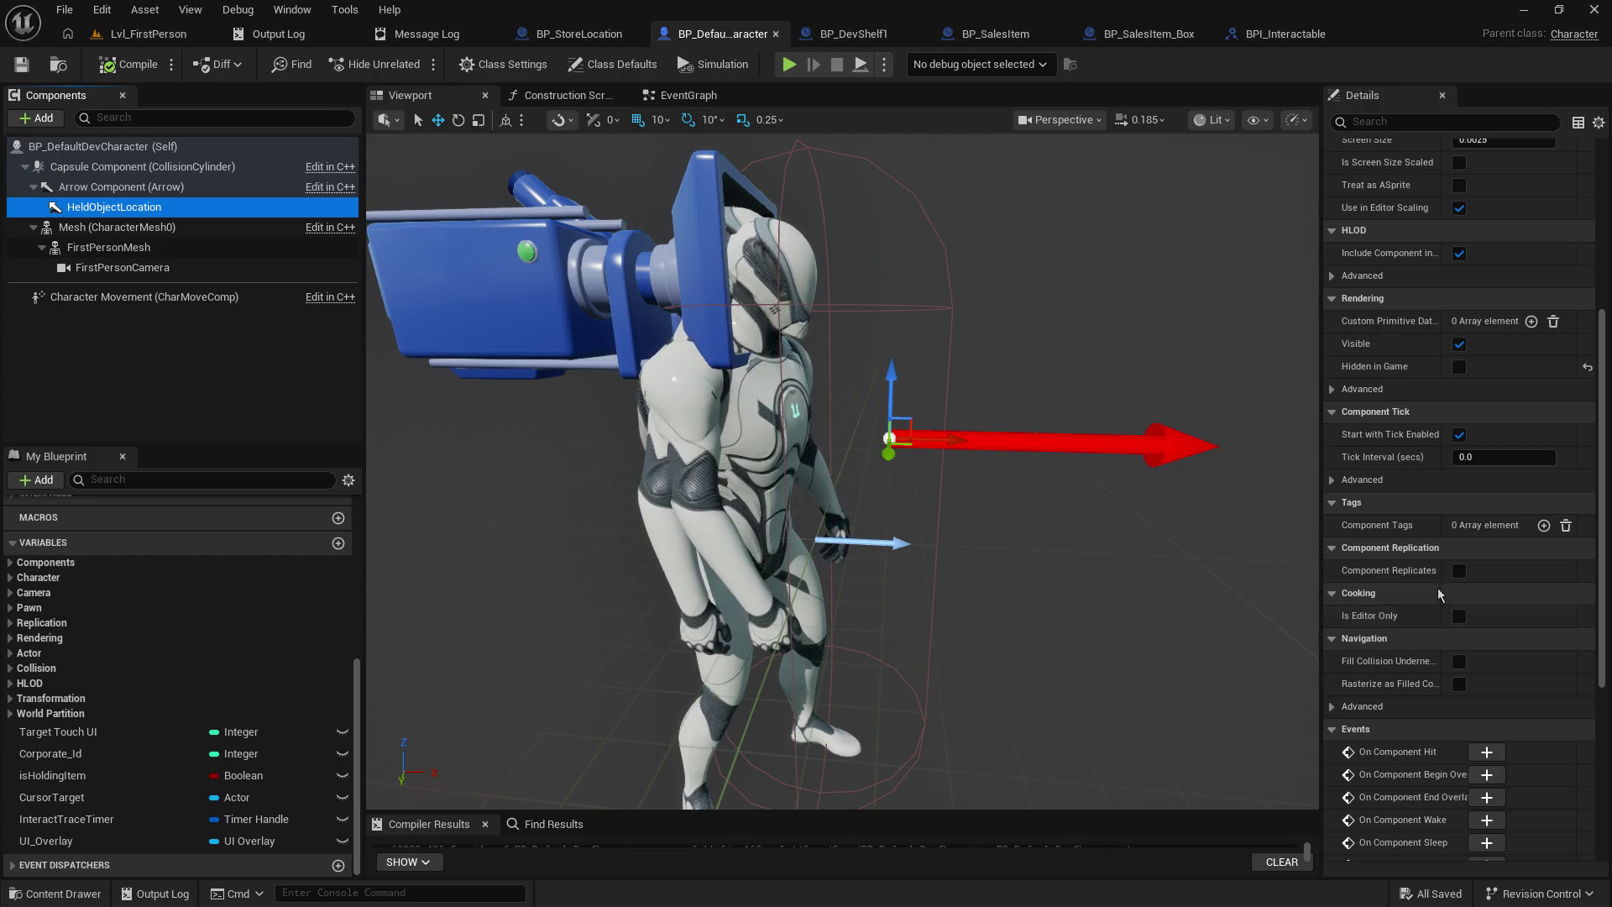
{"action": "left_click", "coordinate": [1460, 344]}
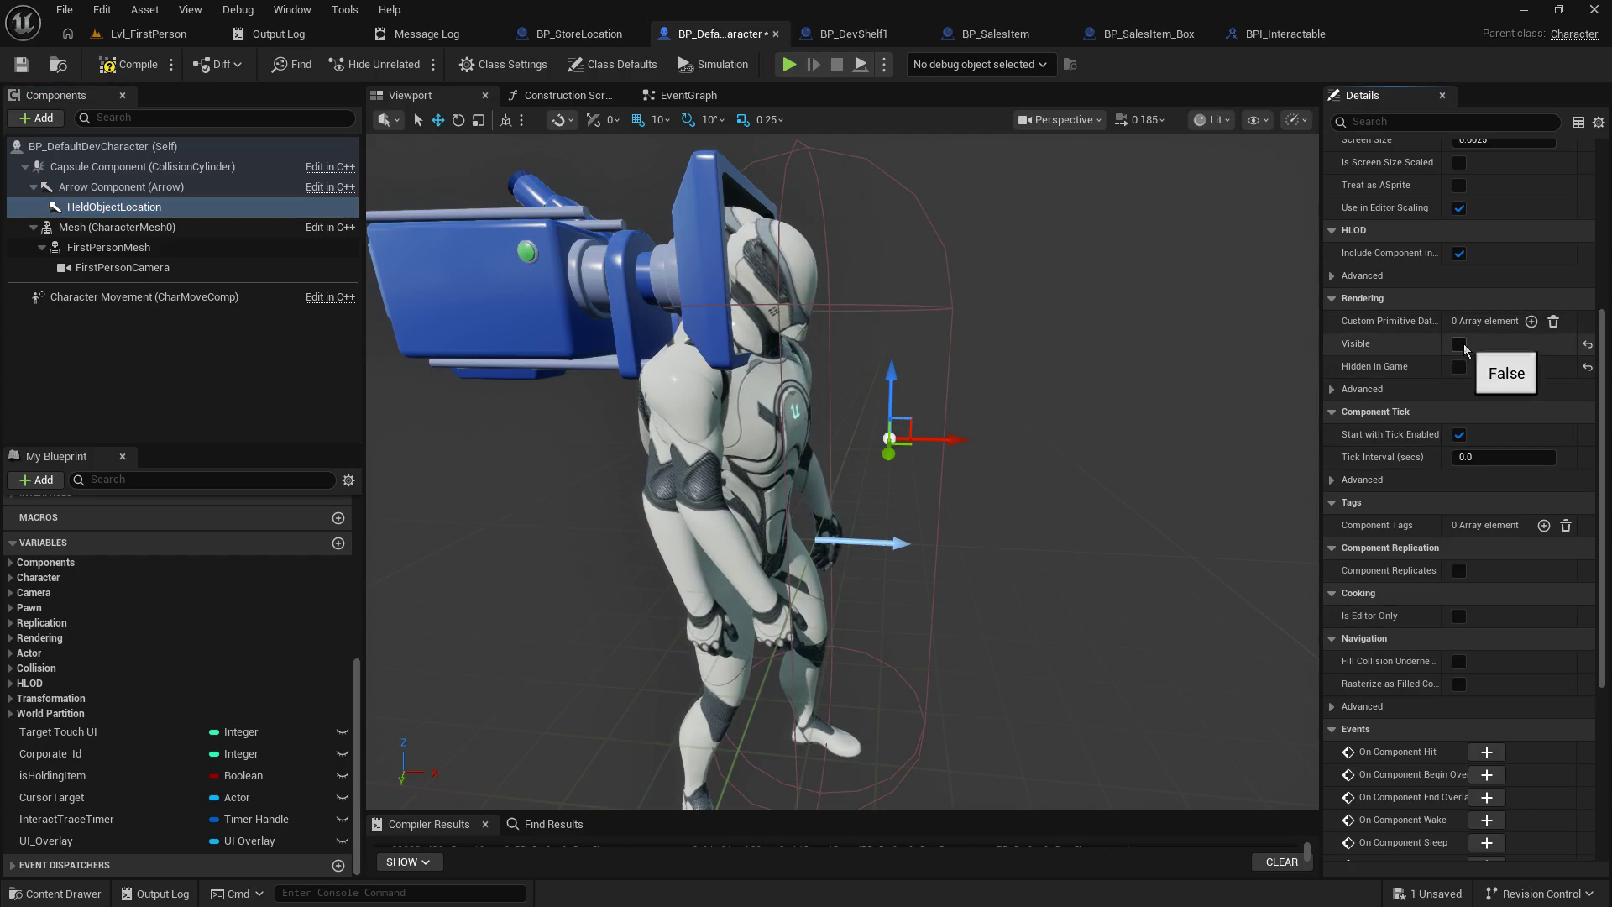
{"action": "left_click", "coordinate": [1460, 367]}
{"action": "left_click", "coordinate": [1459, 344]}
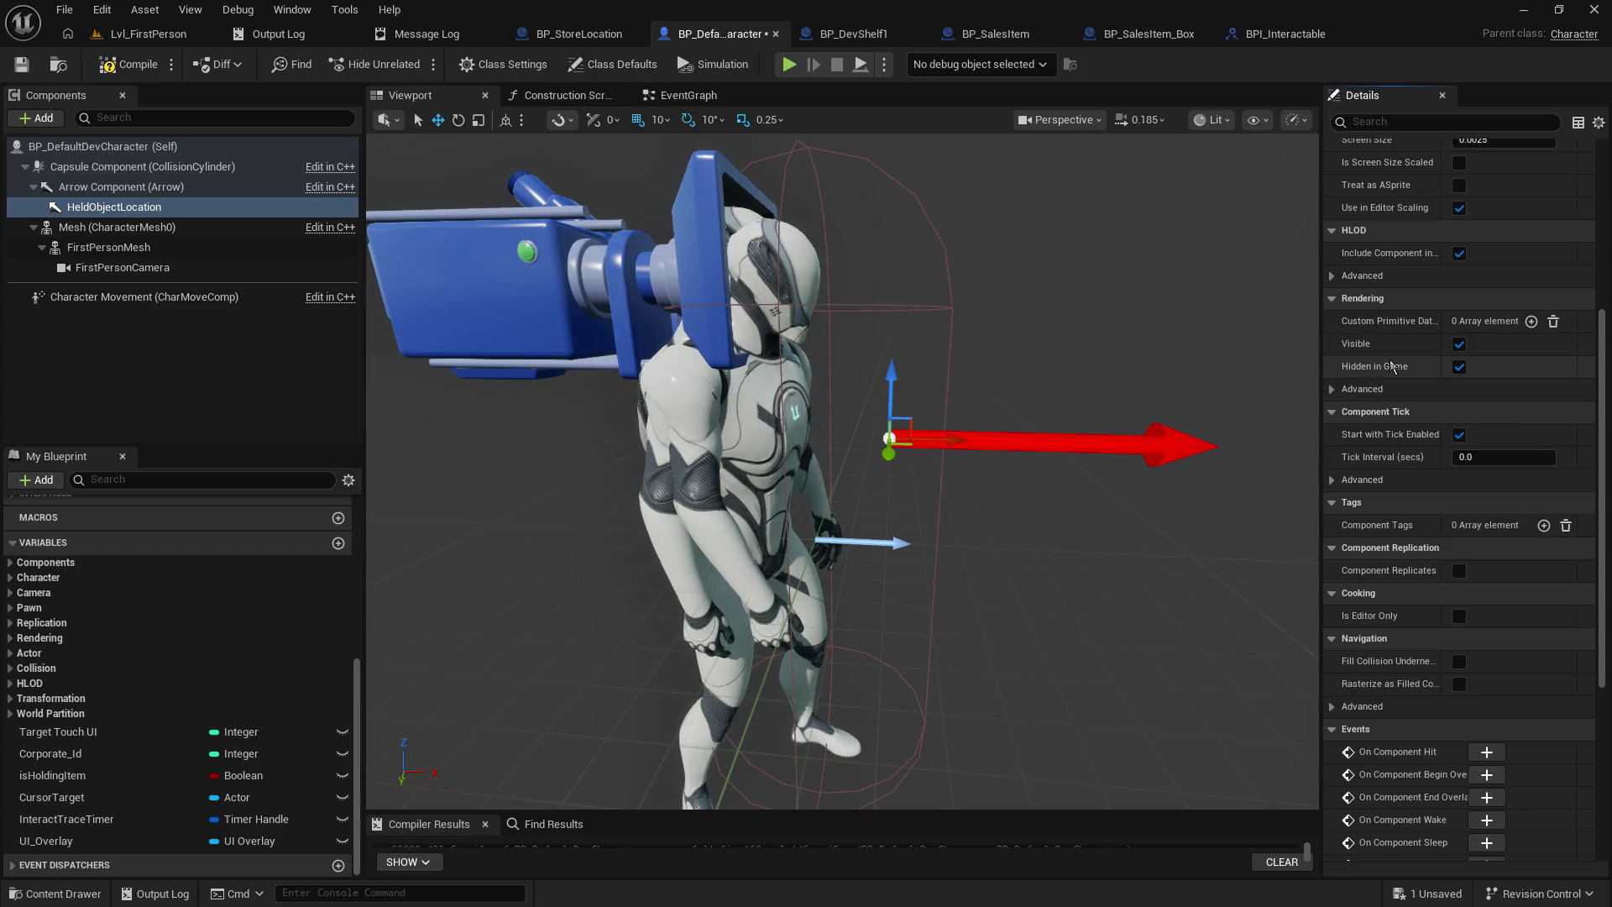
{"action": "left_click", "coordinate": [1458, 369]}
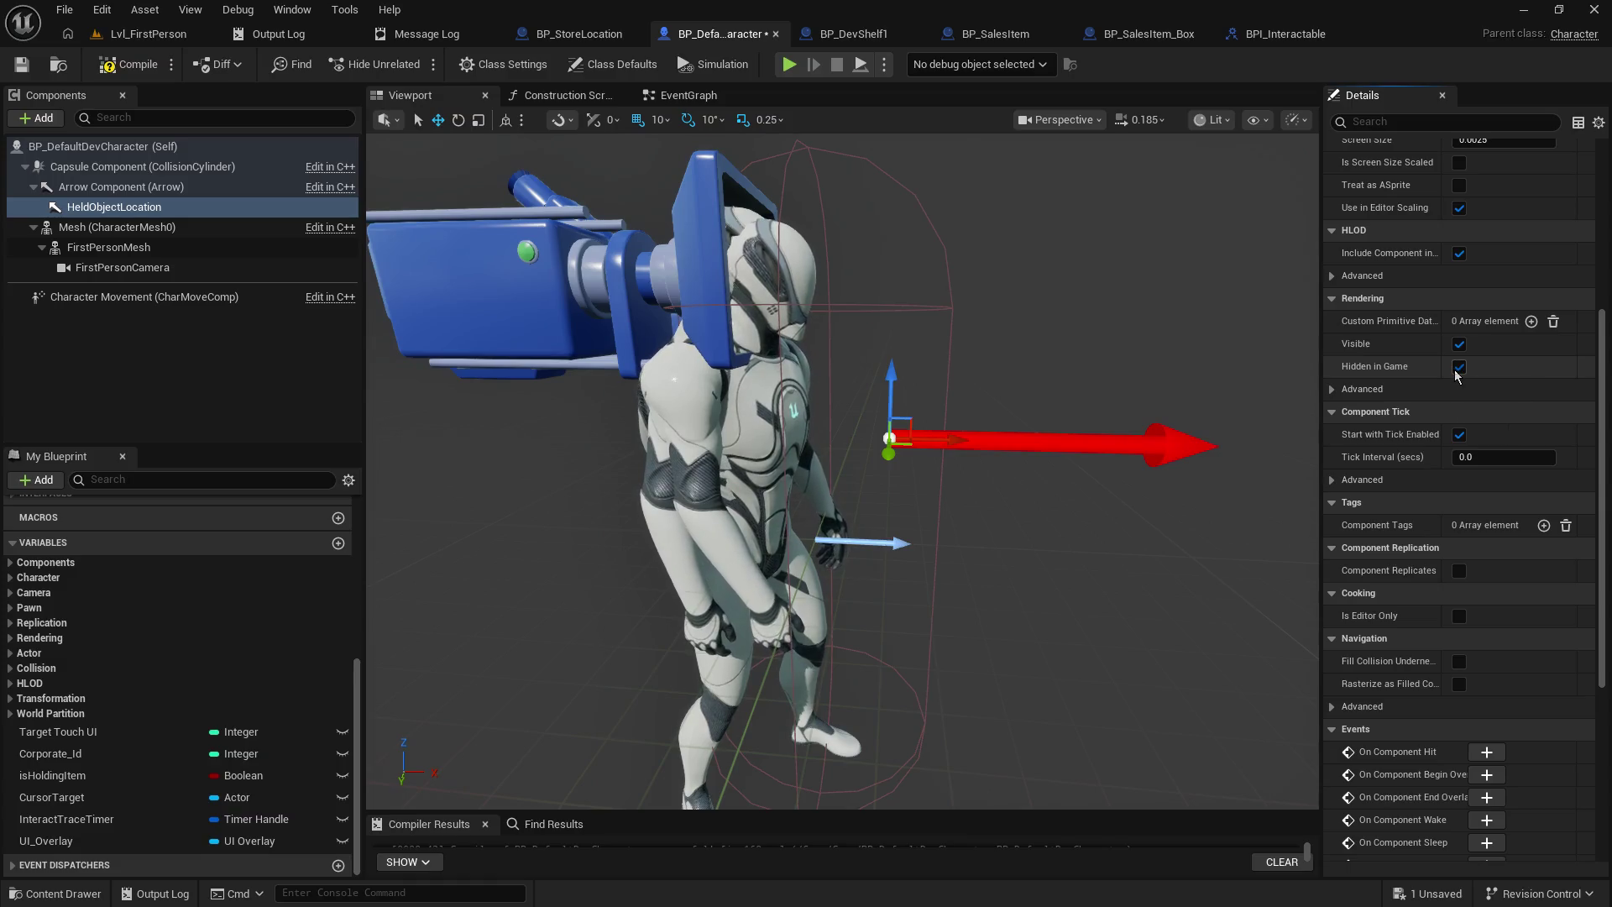
{"action": "left_click", "coordinate": [1459, 370]}
{"action": "left_click", "coordinate": [1459, 345]}
{"action": "left_click", "coordinate": [1460, 344]}
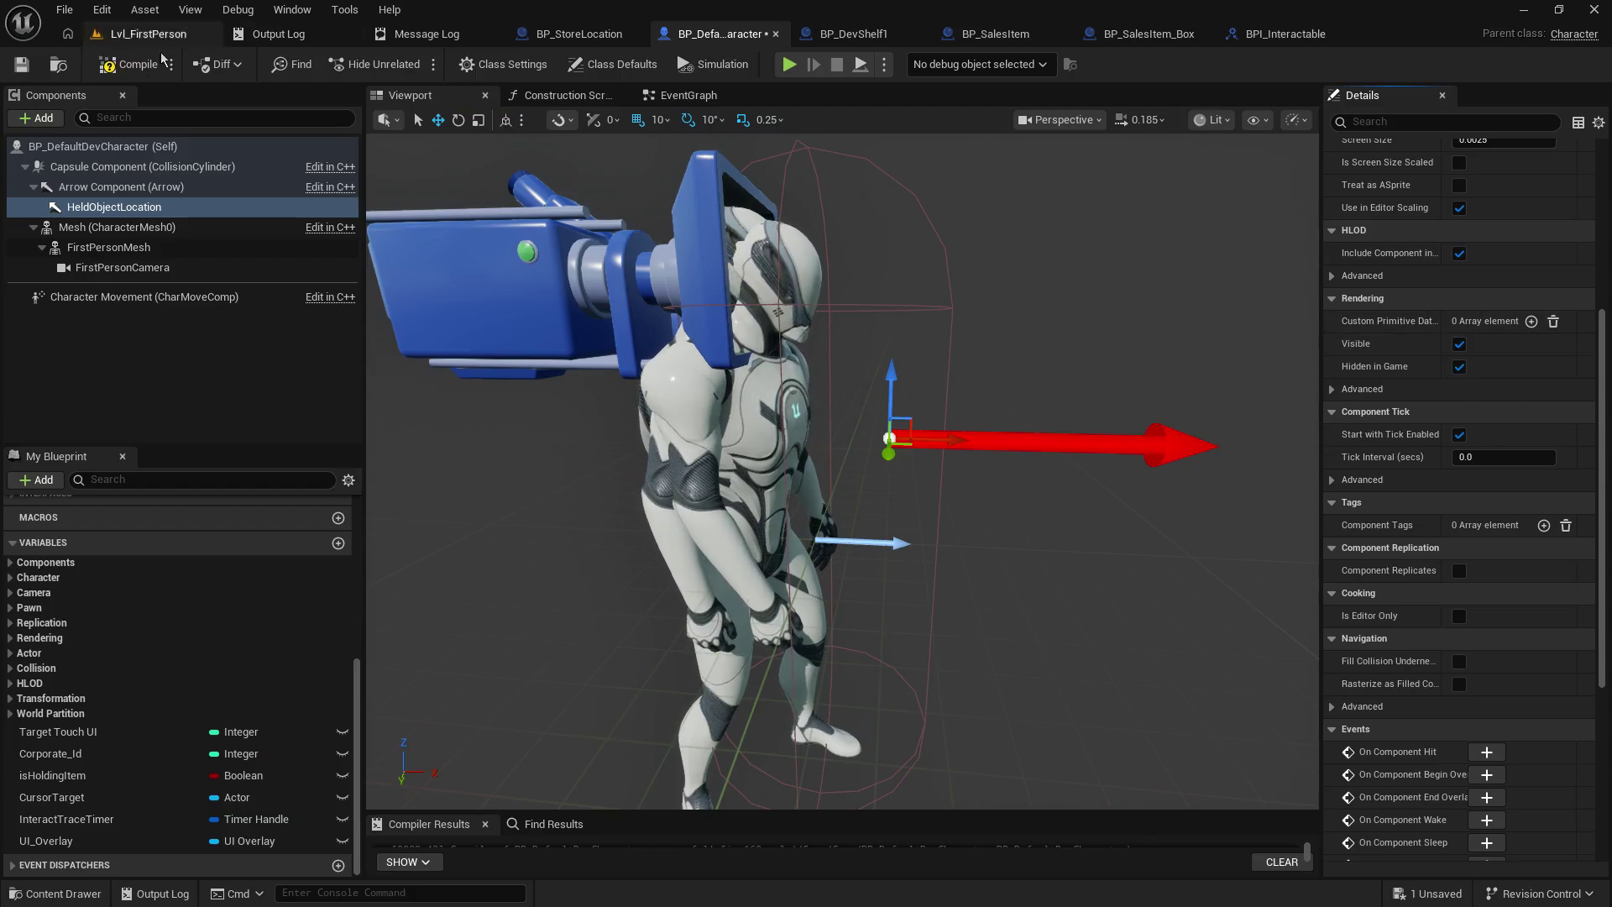
- Move HeldObjectLocation further out along X, save the character, and test-play the level
{"action": "left_click_drag", "start_coordinate": [947, 440], "coordinate": [1047, 440]}
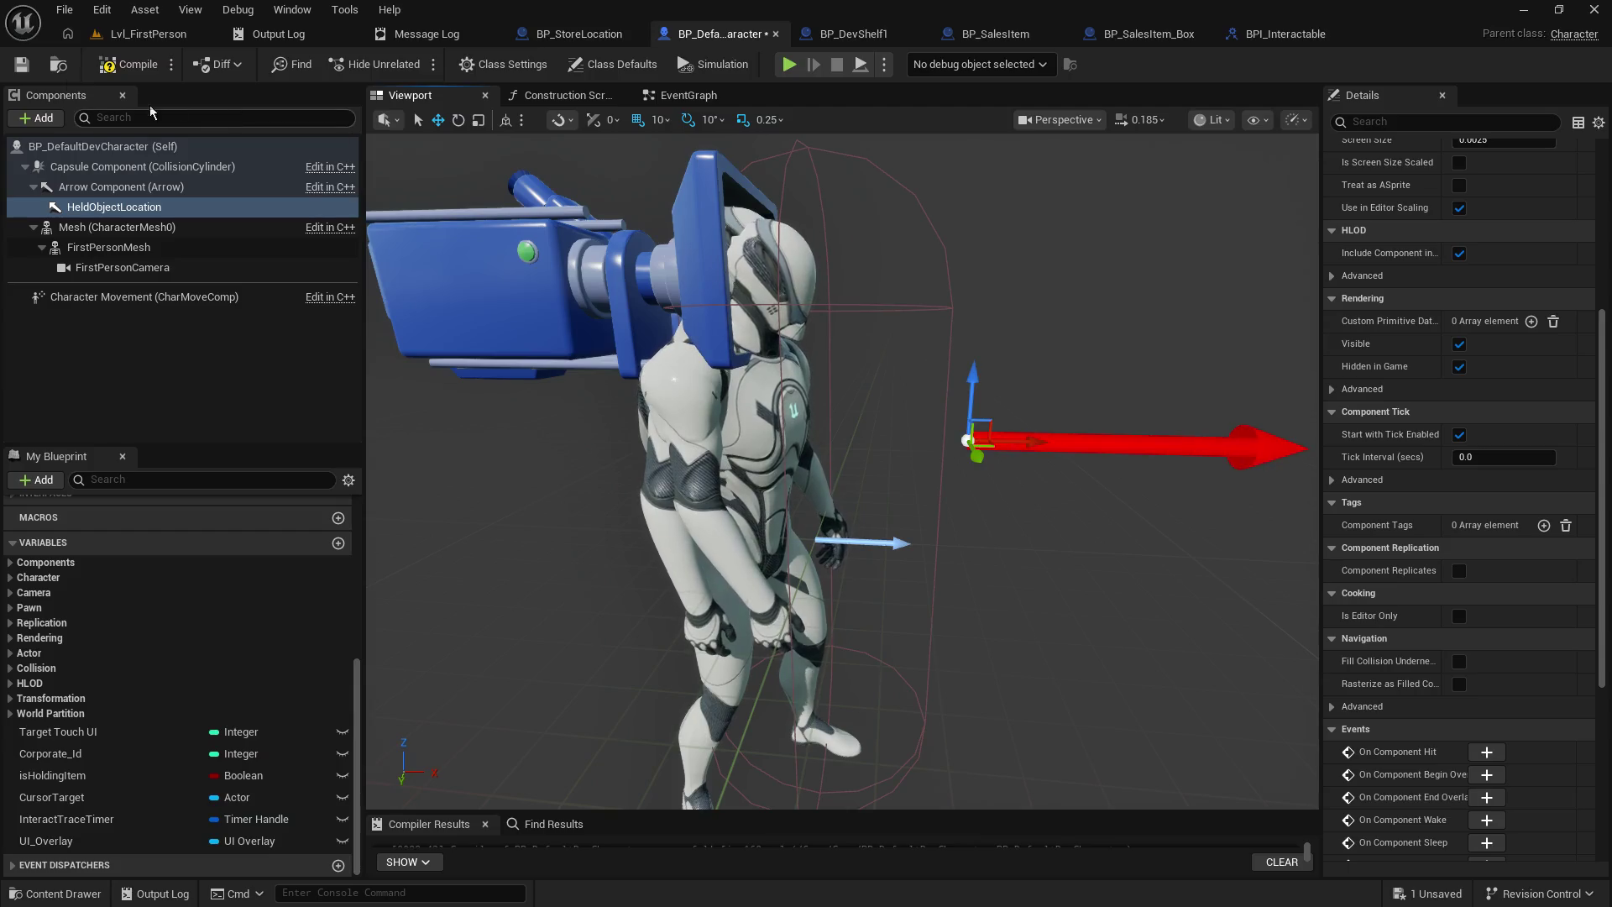
{"action": "key", "text": "ctrl+s"}
{"action": "left_click", "coordinate": [148, 36]}
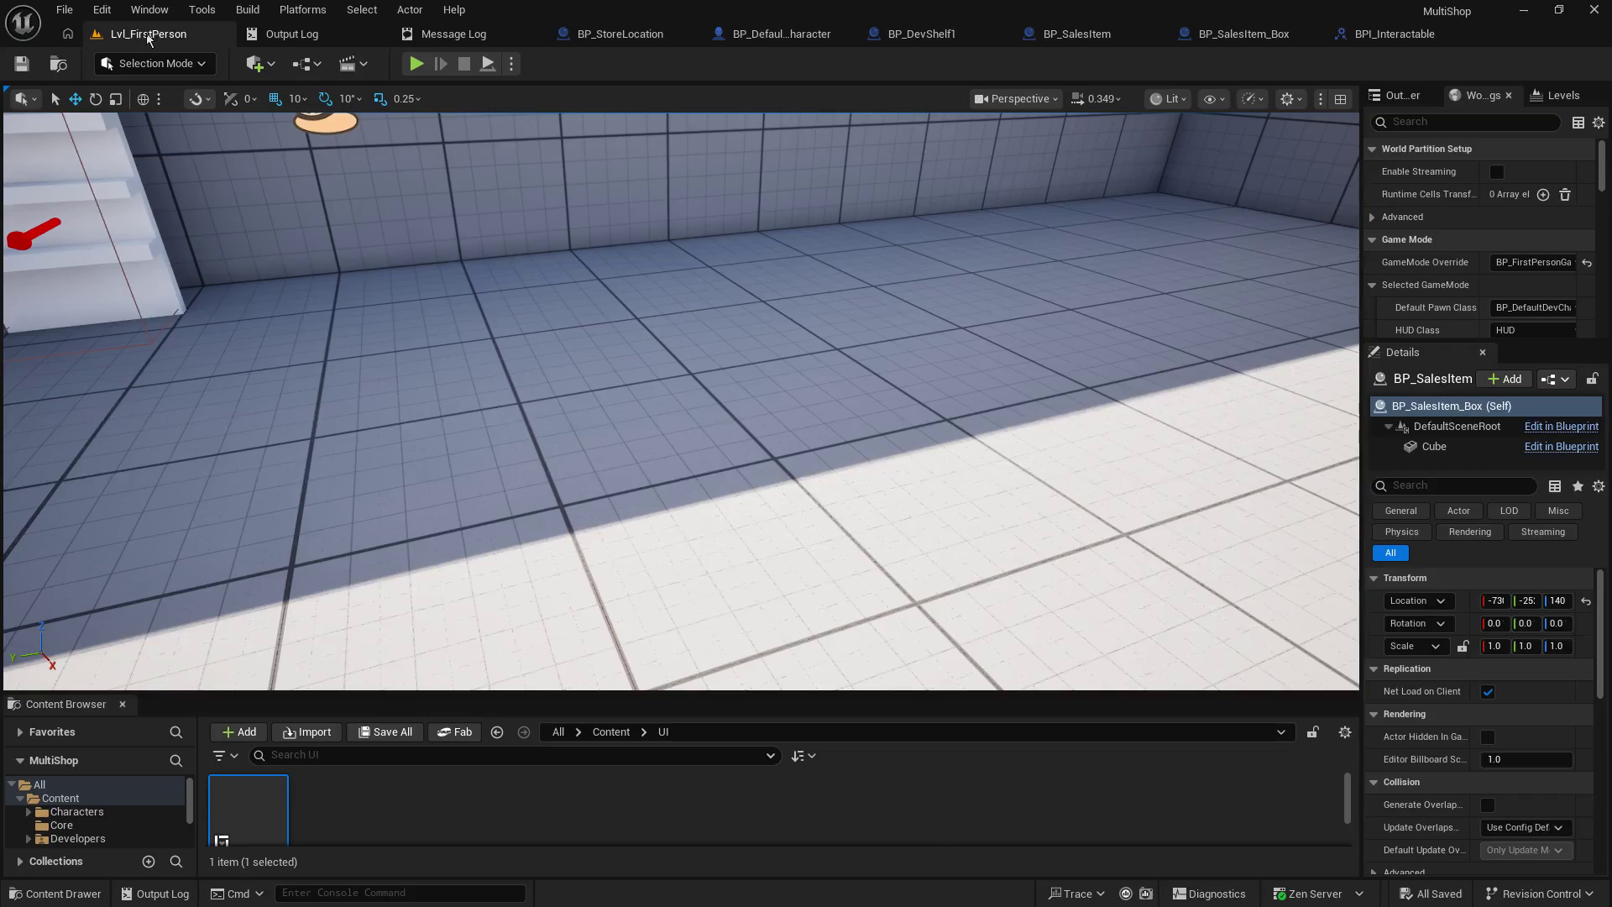
{"action": "left_click", "coordinate": [416, 67]}
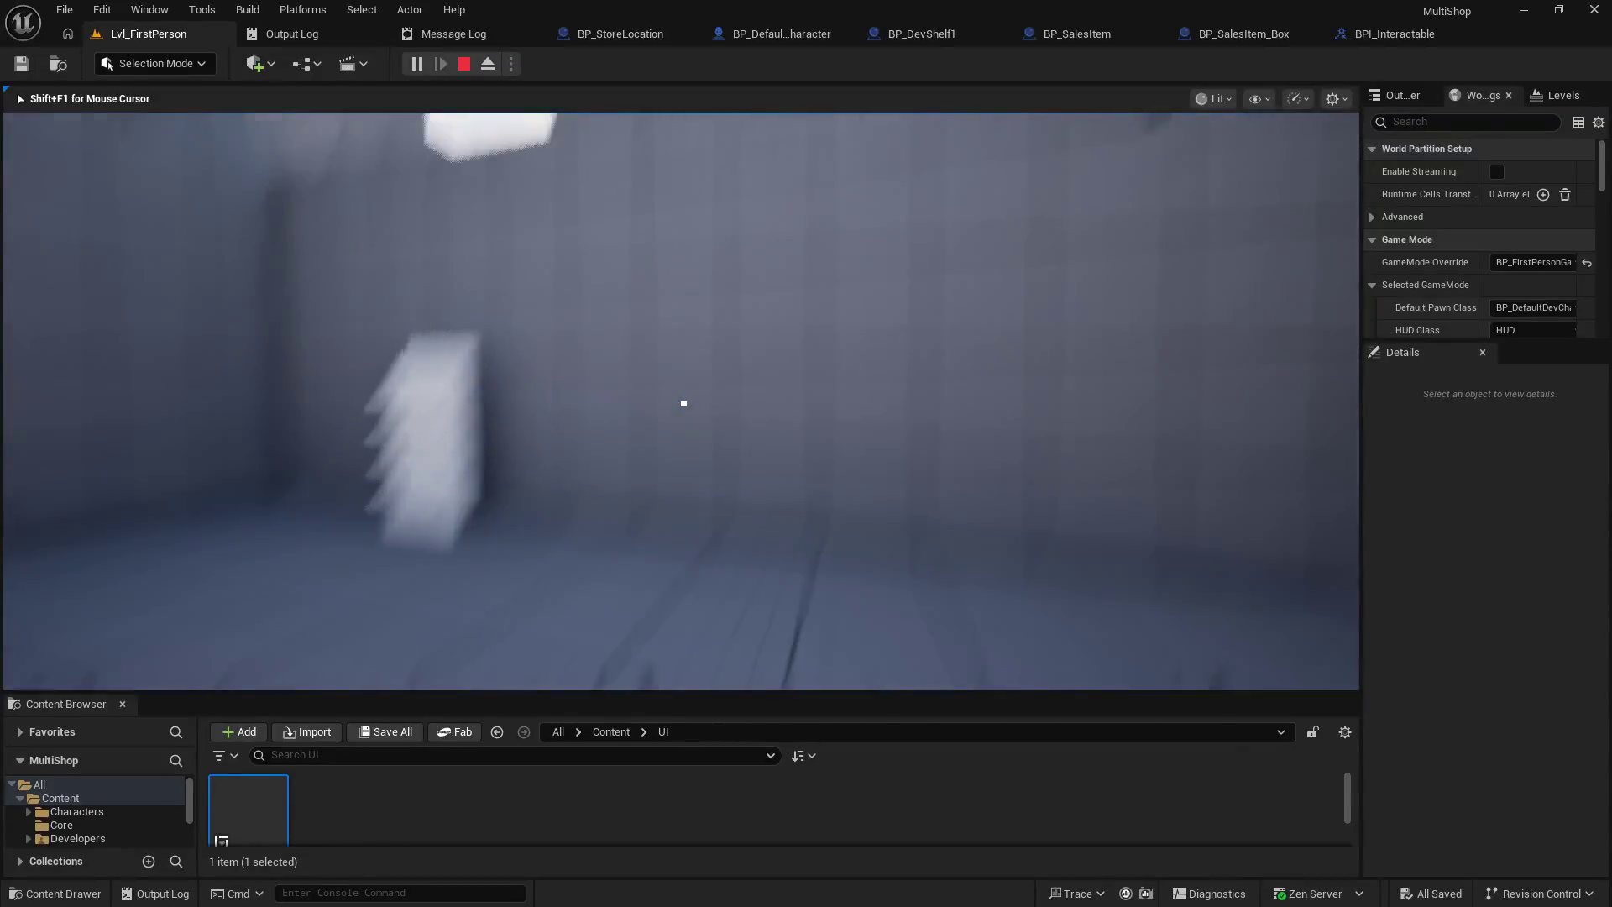
{"action": "key", "text": "Escape"}
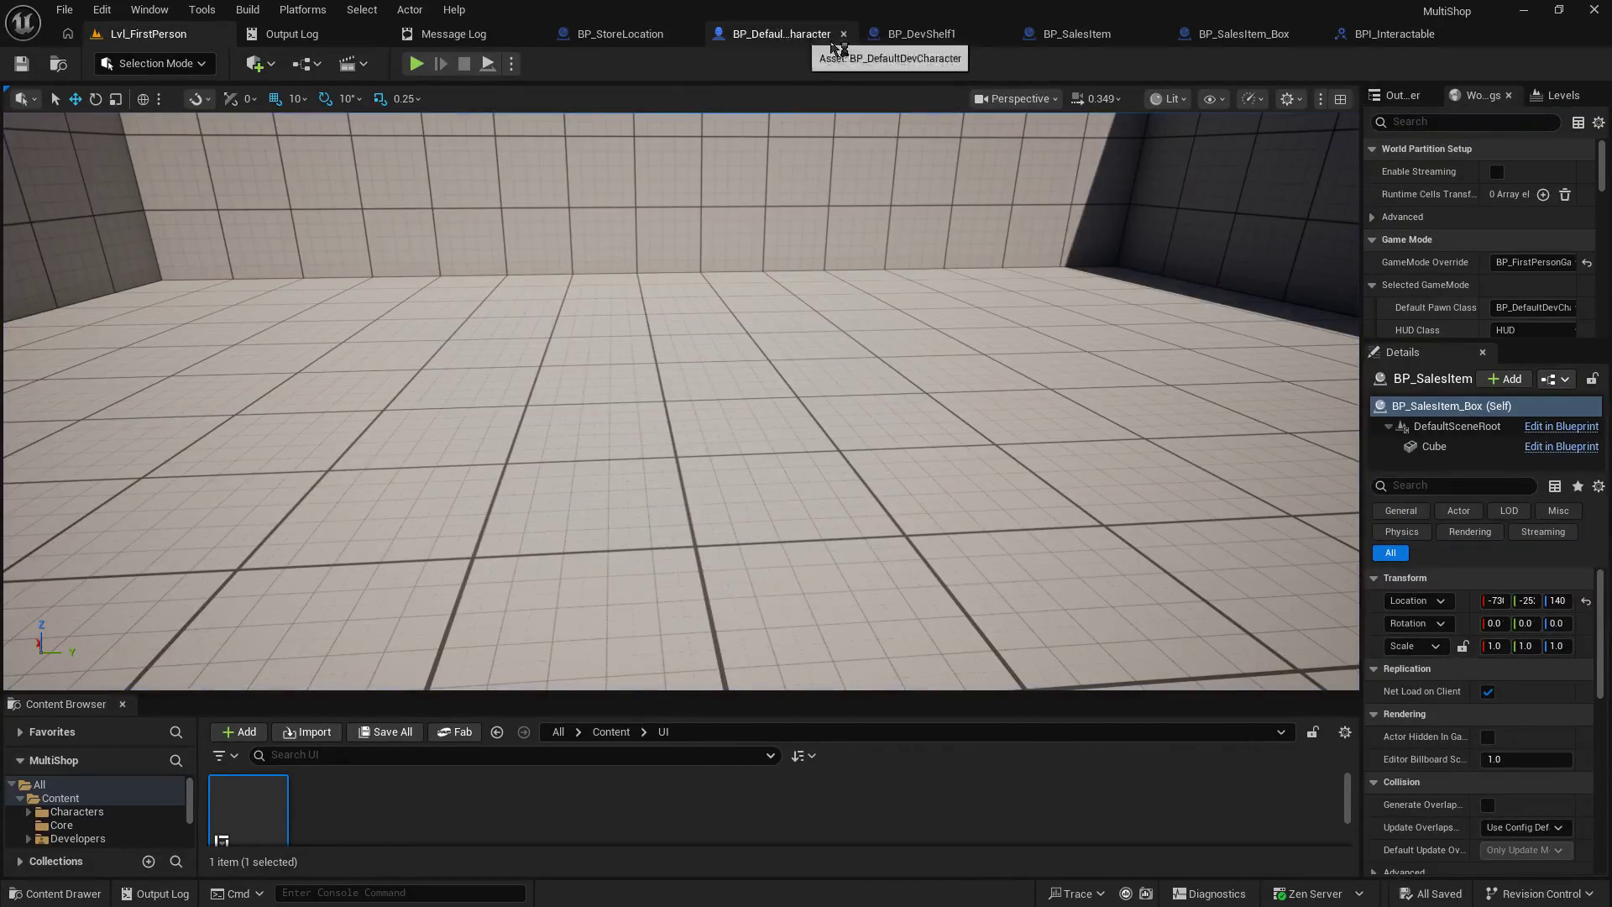
{"action": "left_click", "coordinate": [1083, 35]}
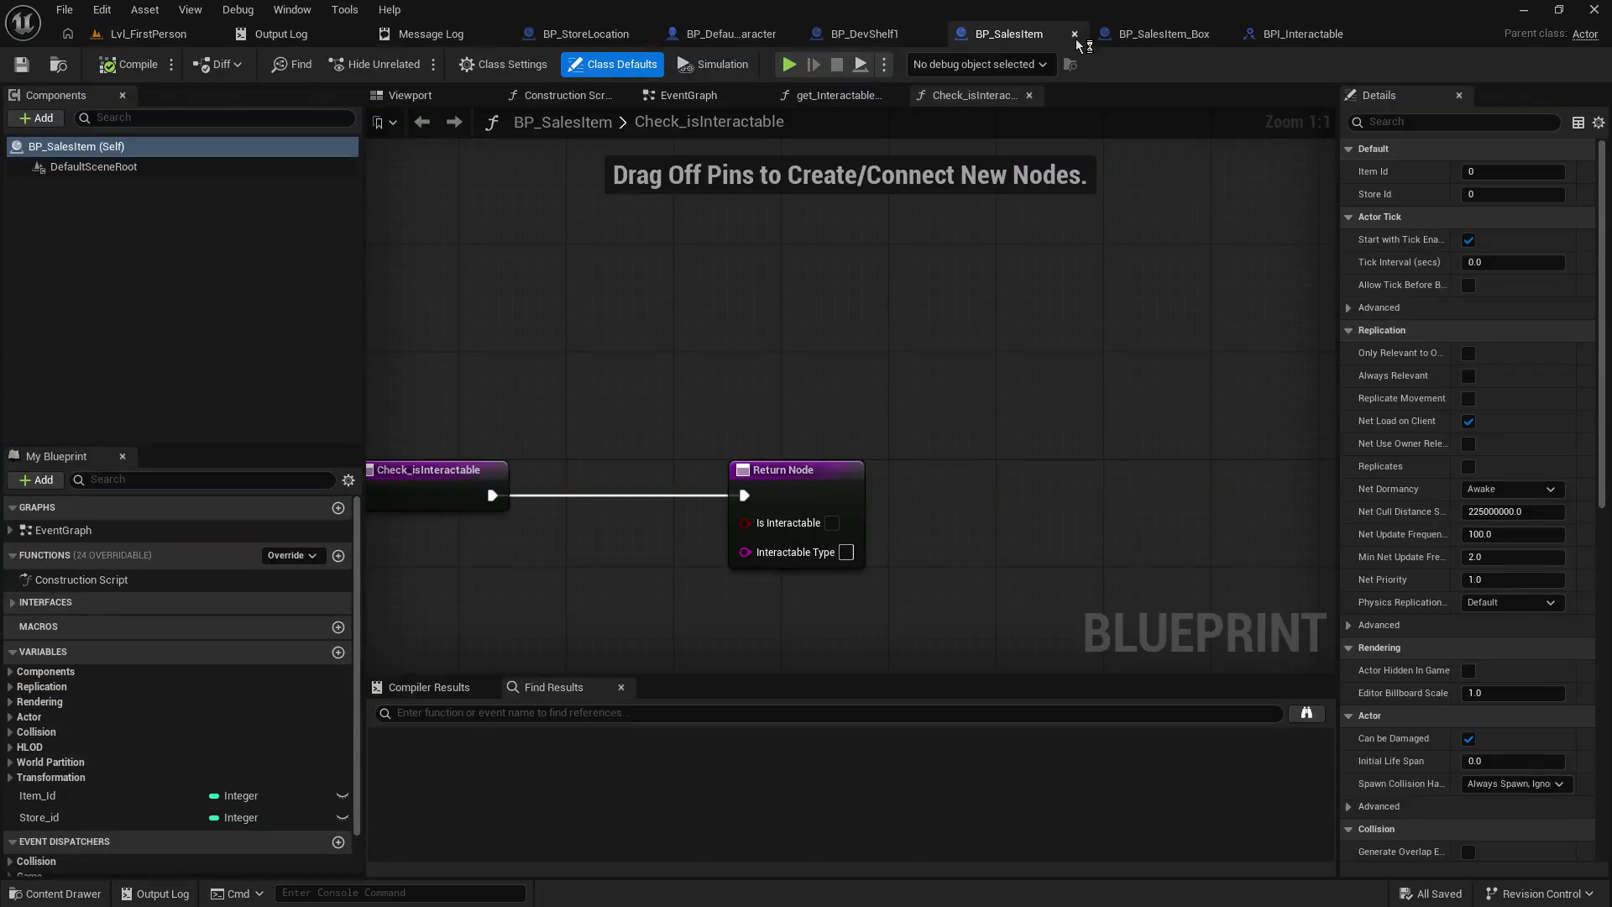
- Set DoInteract's Location, Rotation and Scale attach rules to Snap to Target and save the box
{"action": "left_click", "coordinate": [889, 37]}
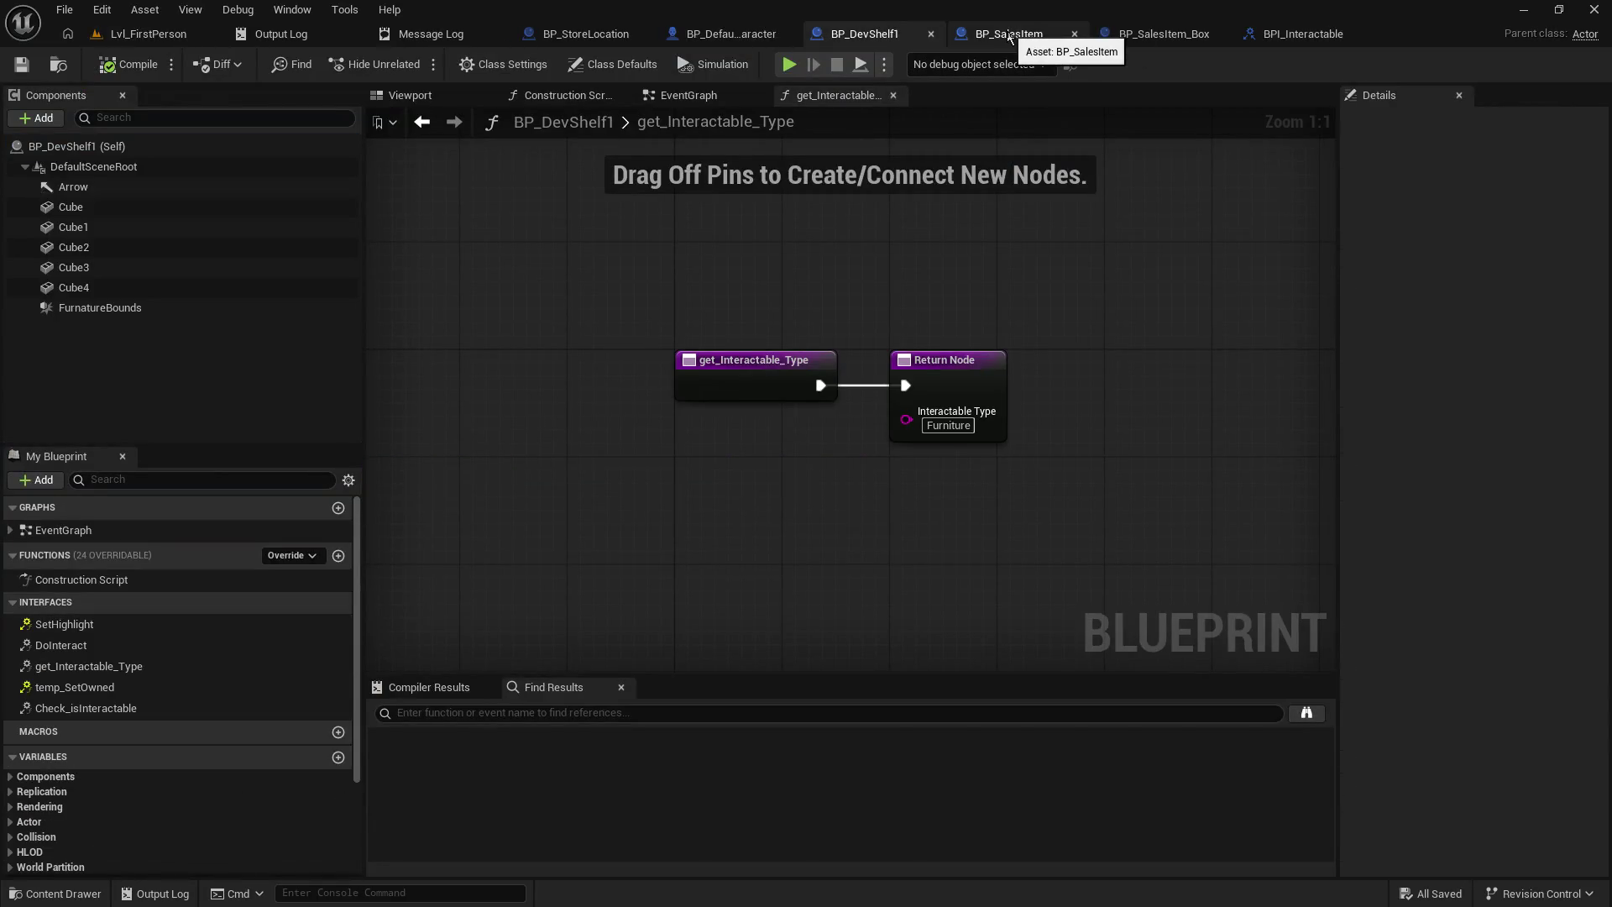
{"action": "left_click", "coordinate": [1010, 37]}
{"action": "left_click", "coordinate": [1129, 37]}
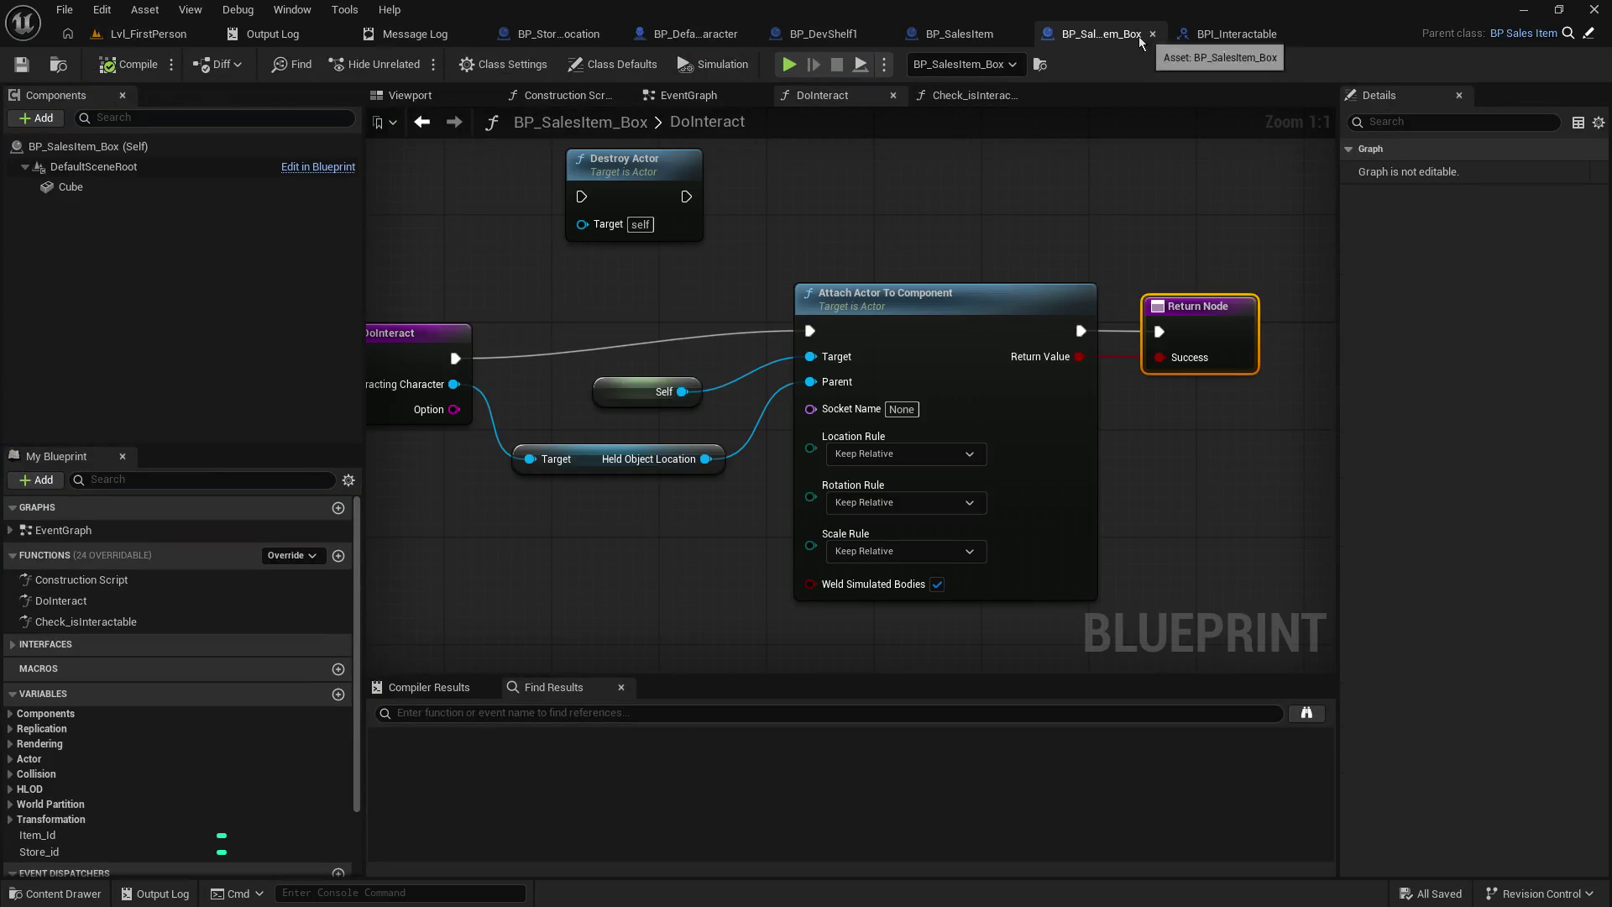
{"action": "left_click", "coordinate": [969, 455]}
{"action": "left_click", "coordinate": [924, 504]}
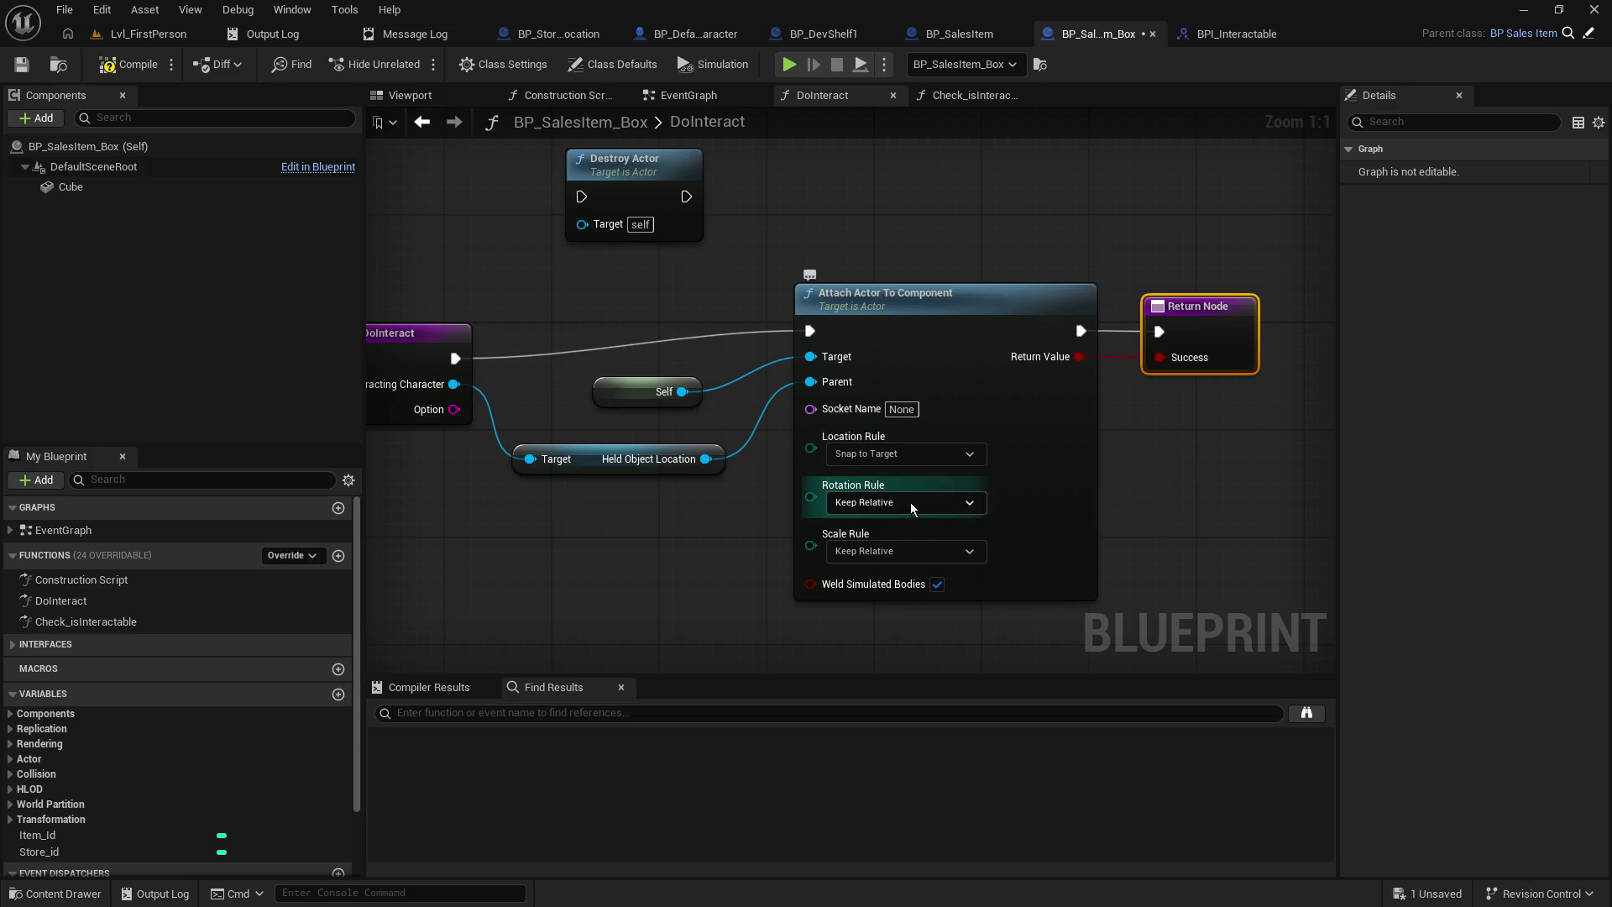
{"action": "left_click", "coordinate": [912, 504]}
{"action": "left_click", "coordinate": [893, 561]}
{"action": "left_click", "coordinate": [888, 552]}
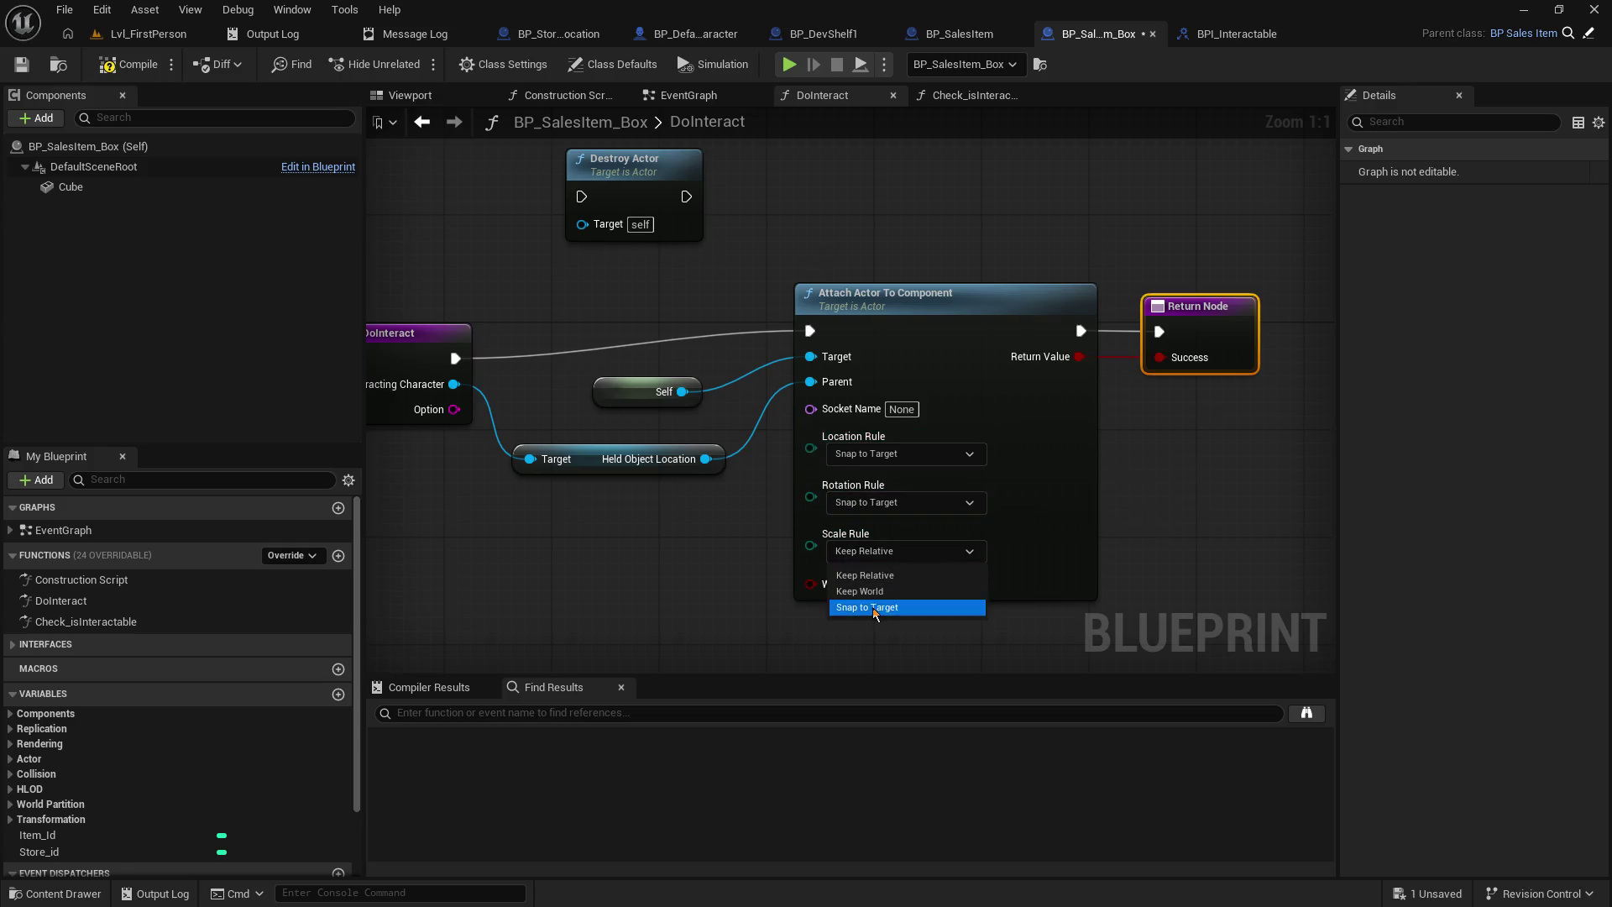
{"action": "left_click", "coordinate": [874, 608]}
{"action": "left_click", "coordinate": [21, 63]}
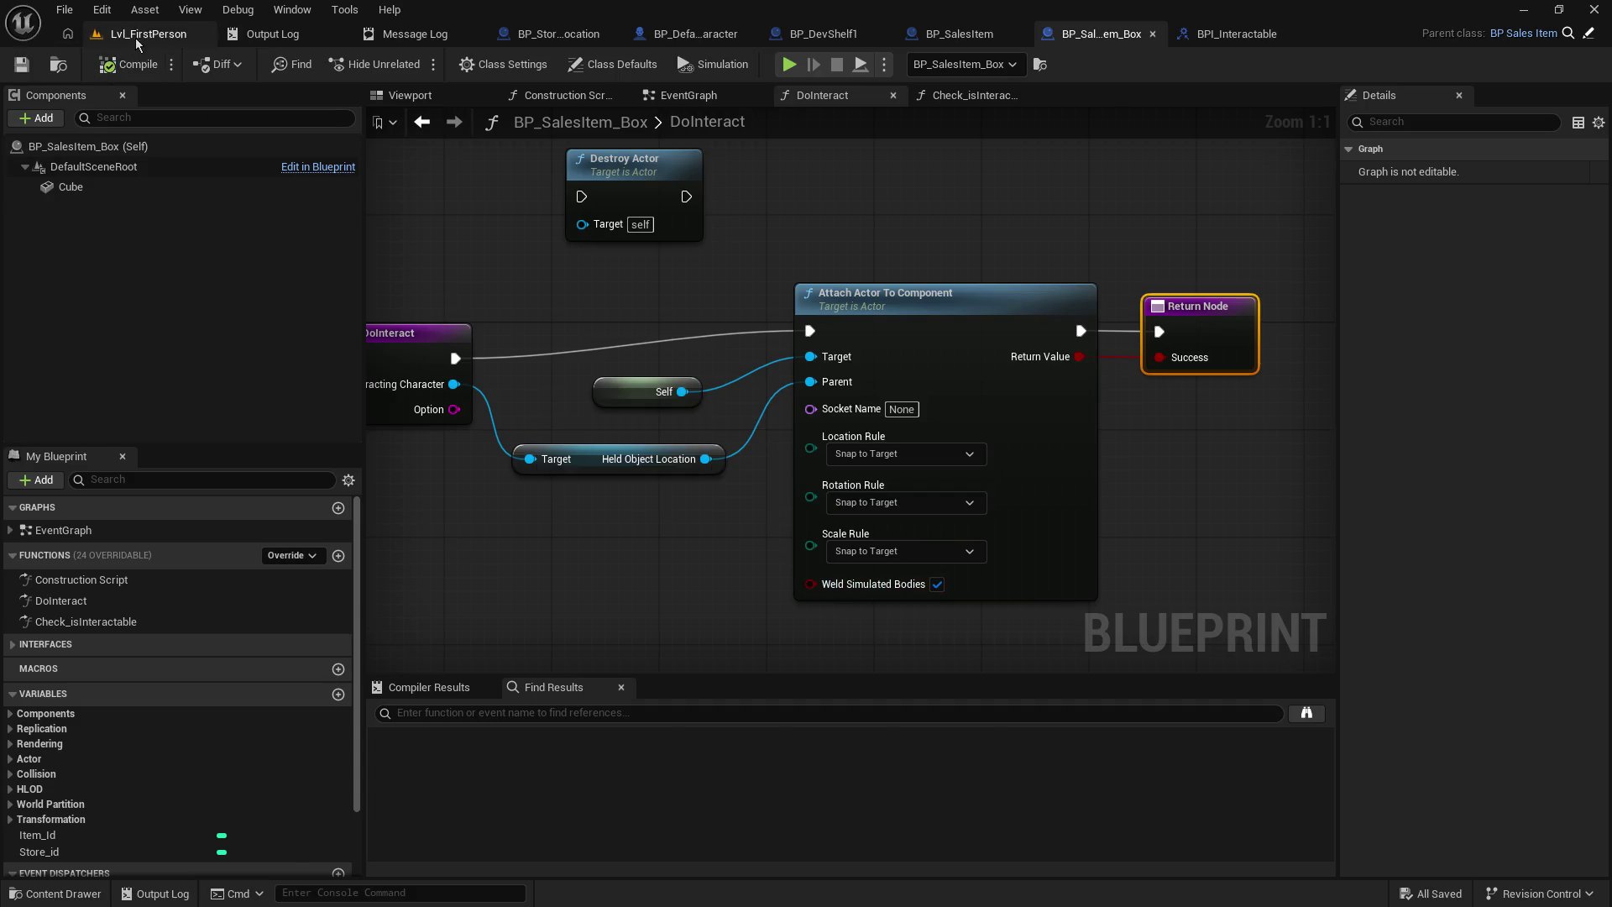
- Play Lvl_FirstPerson and walk toward the orange box to carry it
{"action": "left_click", "coordinate": [141, 33]}
{"action": "left_click", "coordinate": [415, 65]}
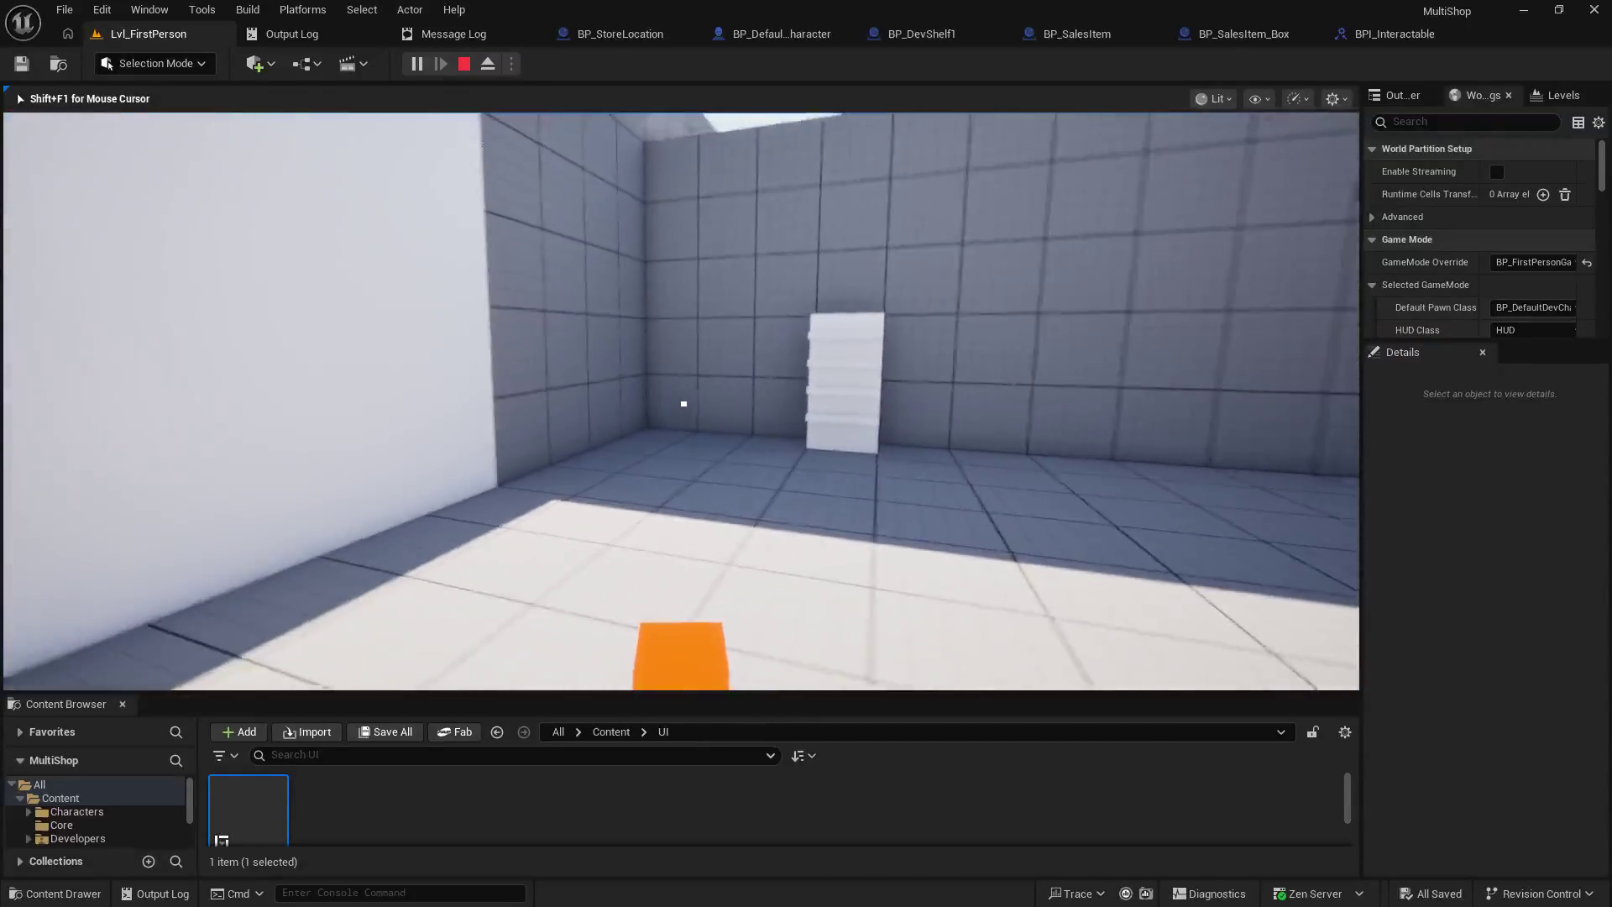
{"action": "key", "text": "w"}
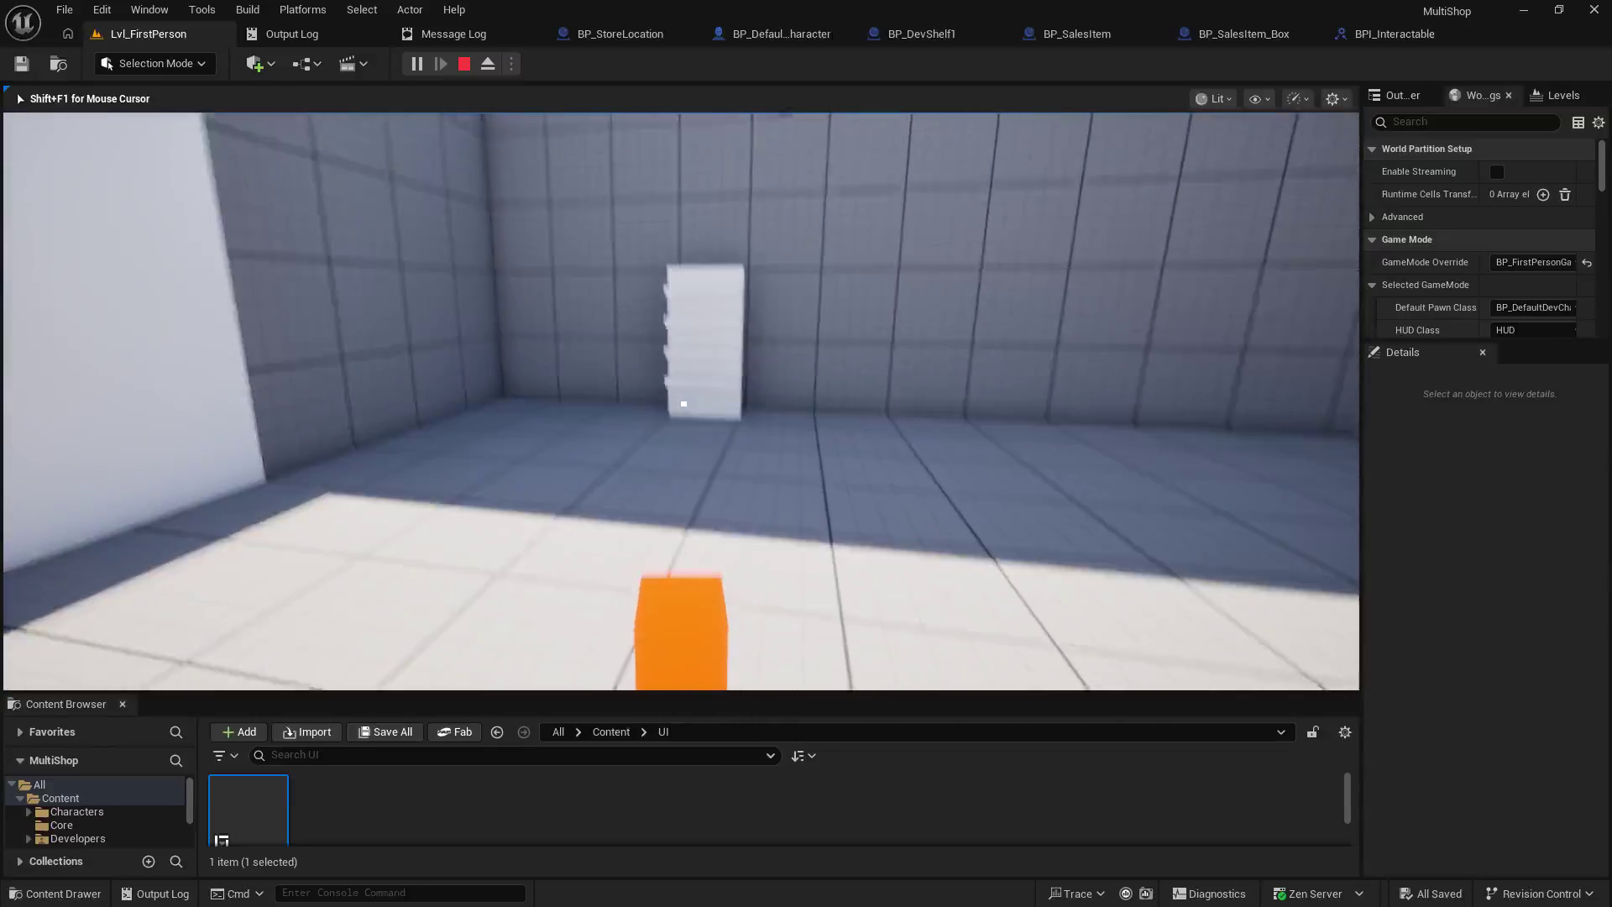
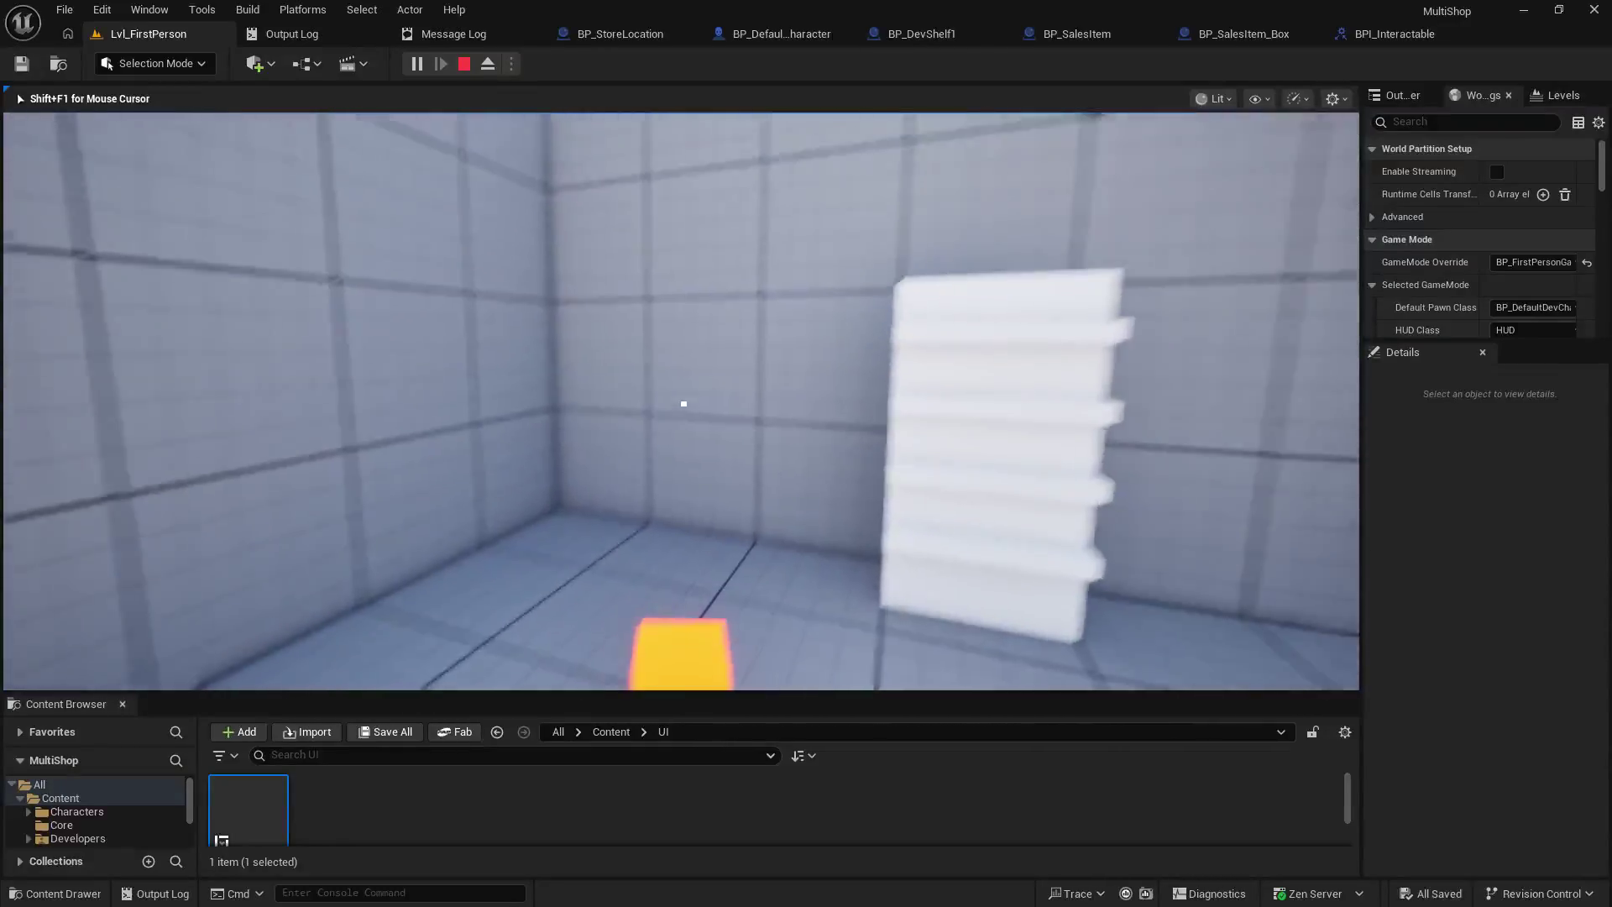
- Stop play, raise BP_DefaultDevCharacter's HeldObjectLocation arrow 40 units on Z, and save the blueprint
{"action": "key", "text": "Escape"}
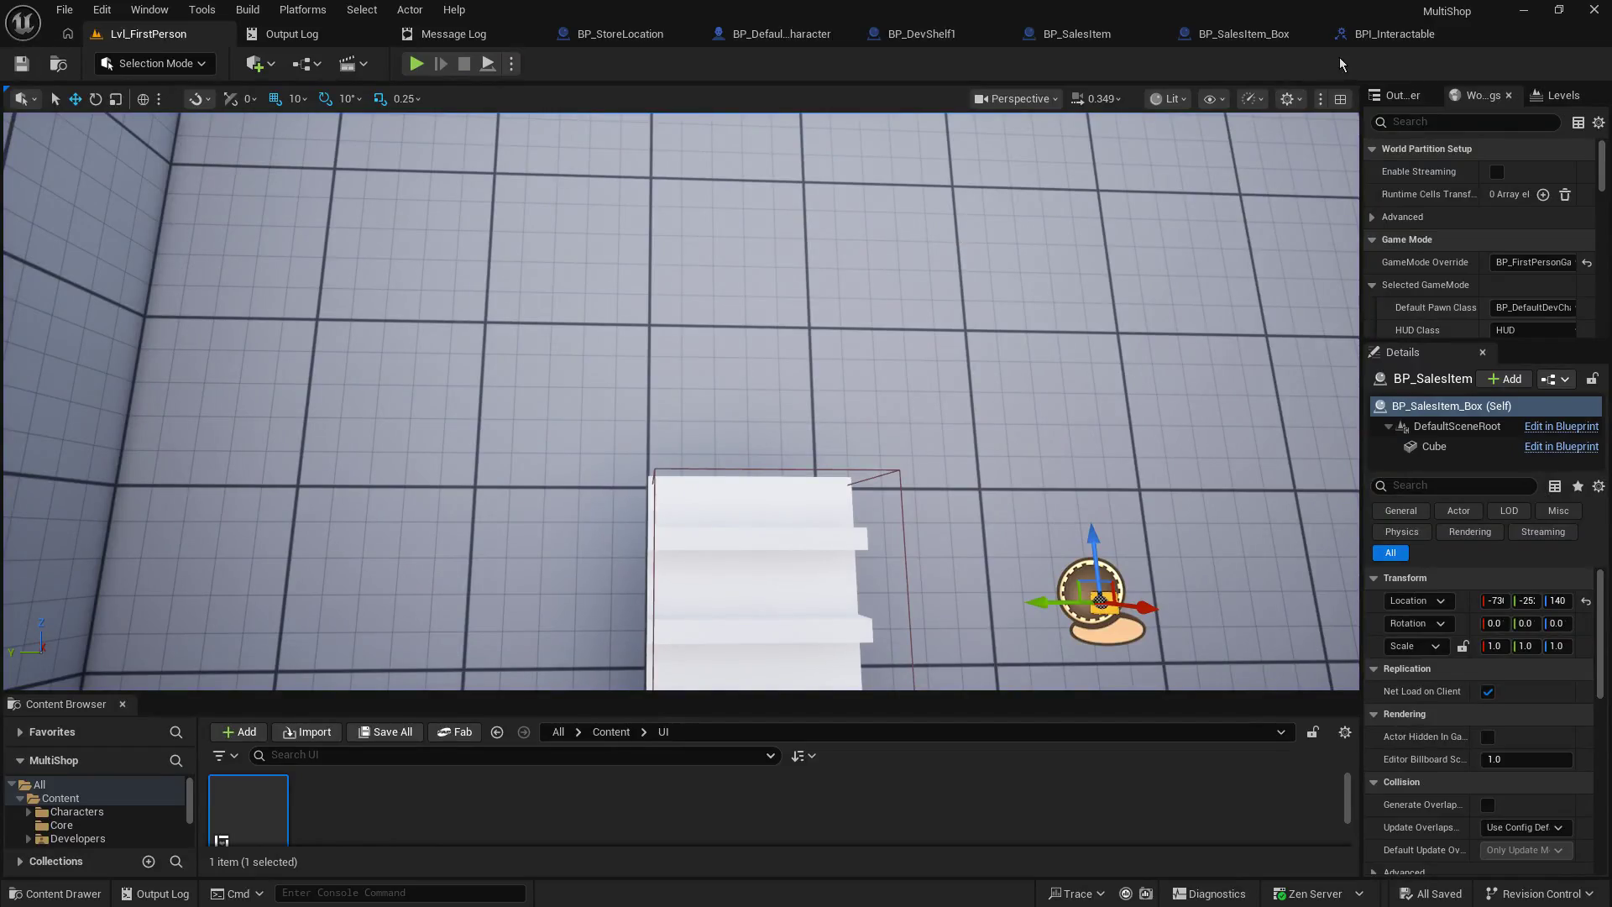
{"action": "left_click", "coordinate": [780, 36]}
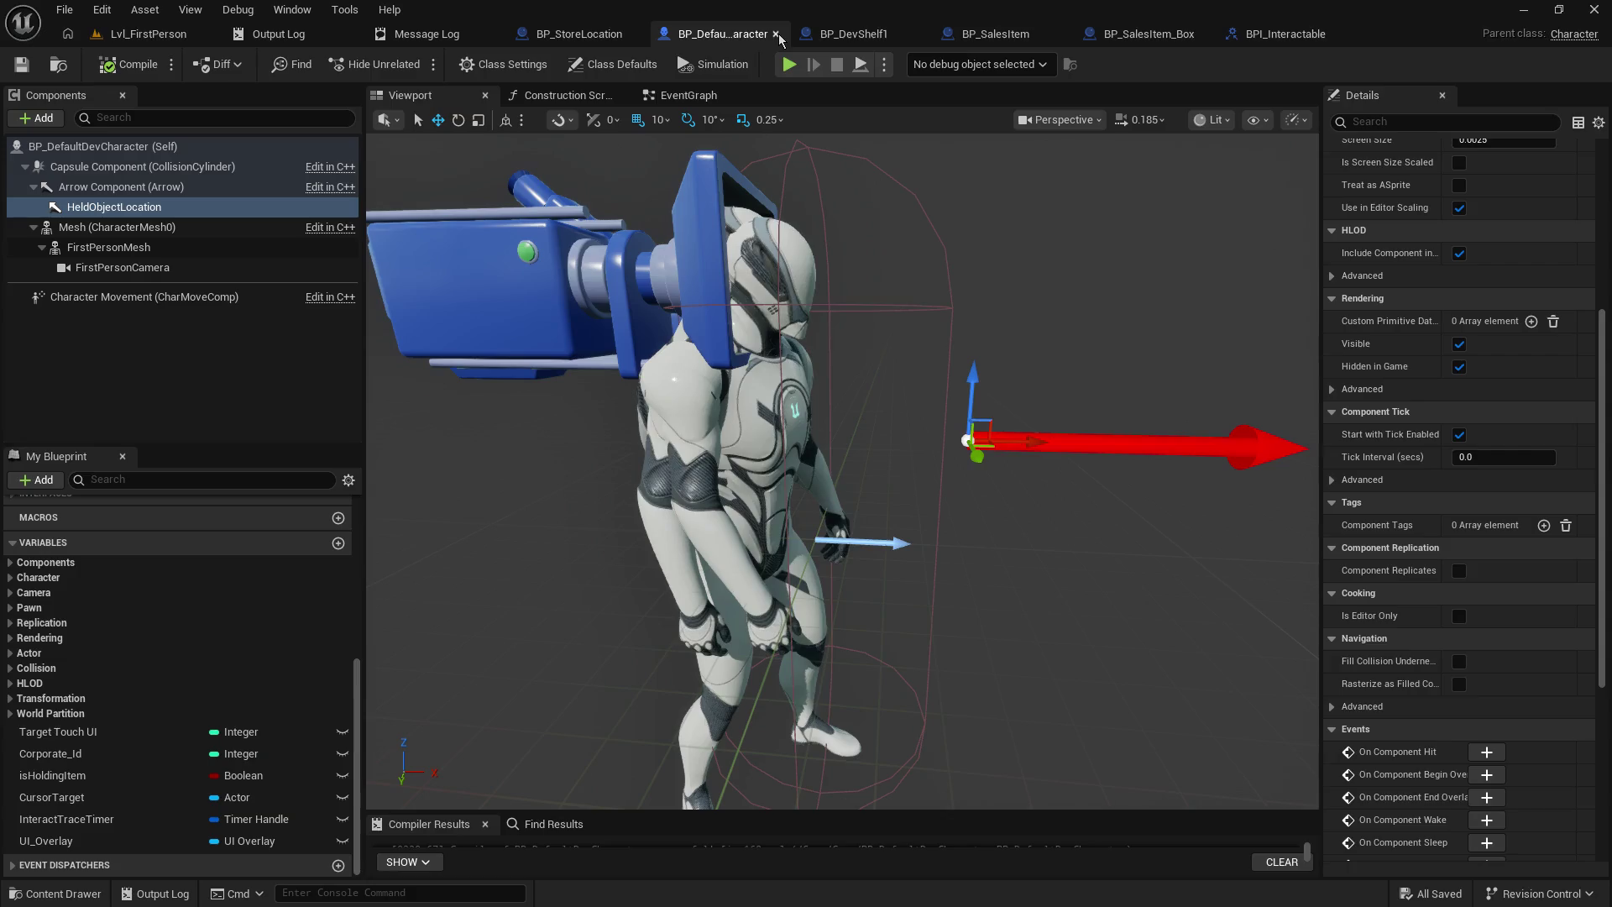
{"action": "left_click_drag", "start_coordinate": [973, 379], "coordinate": [977, 327]}
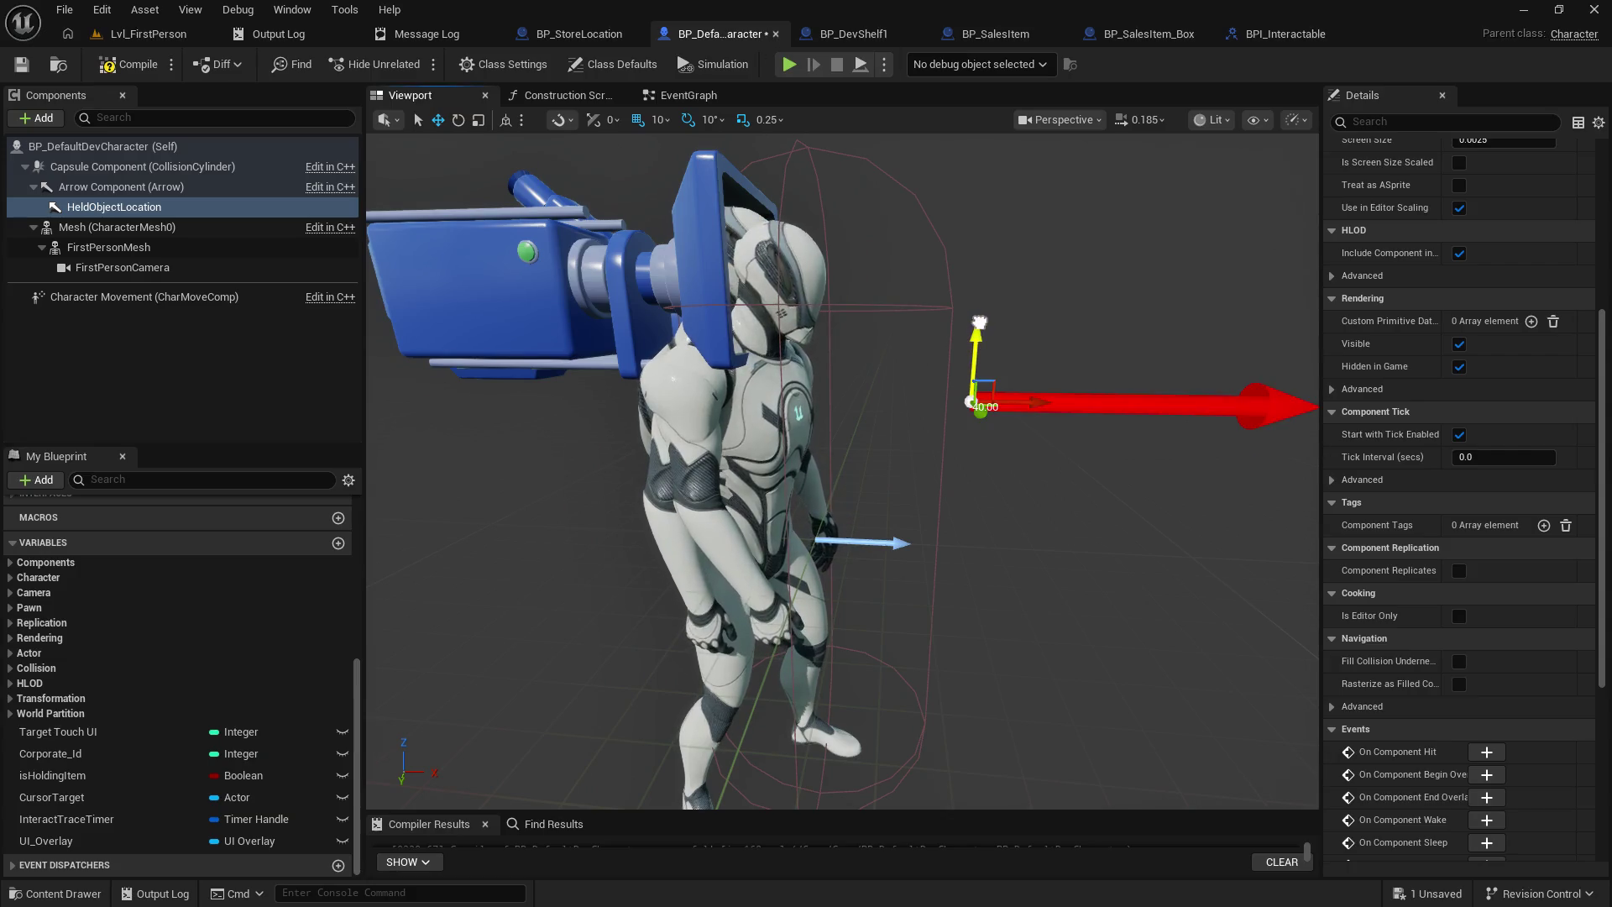
{"action": "mouse_move", "coordinate": [1091, 546]}
{"action": "left_mouse_down"}
{"action": "mouse_move", "coordinate": [1075, 504]}
{"action": "mouse_move", "coordinate": [1101, 546]}
{"action": "left_mouse_up"}
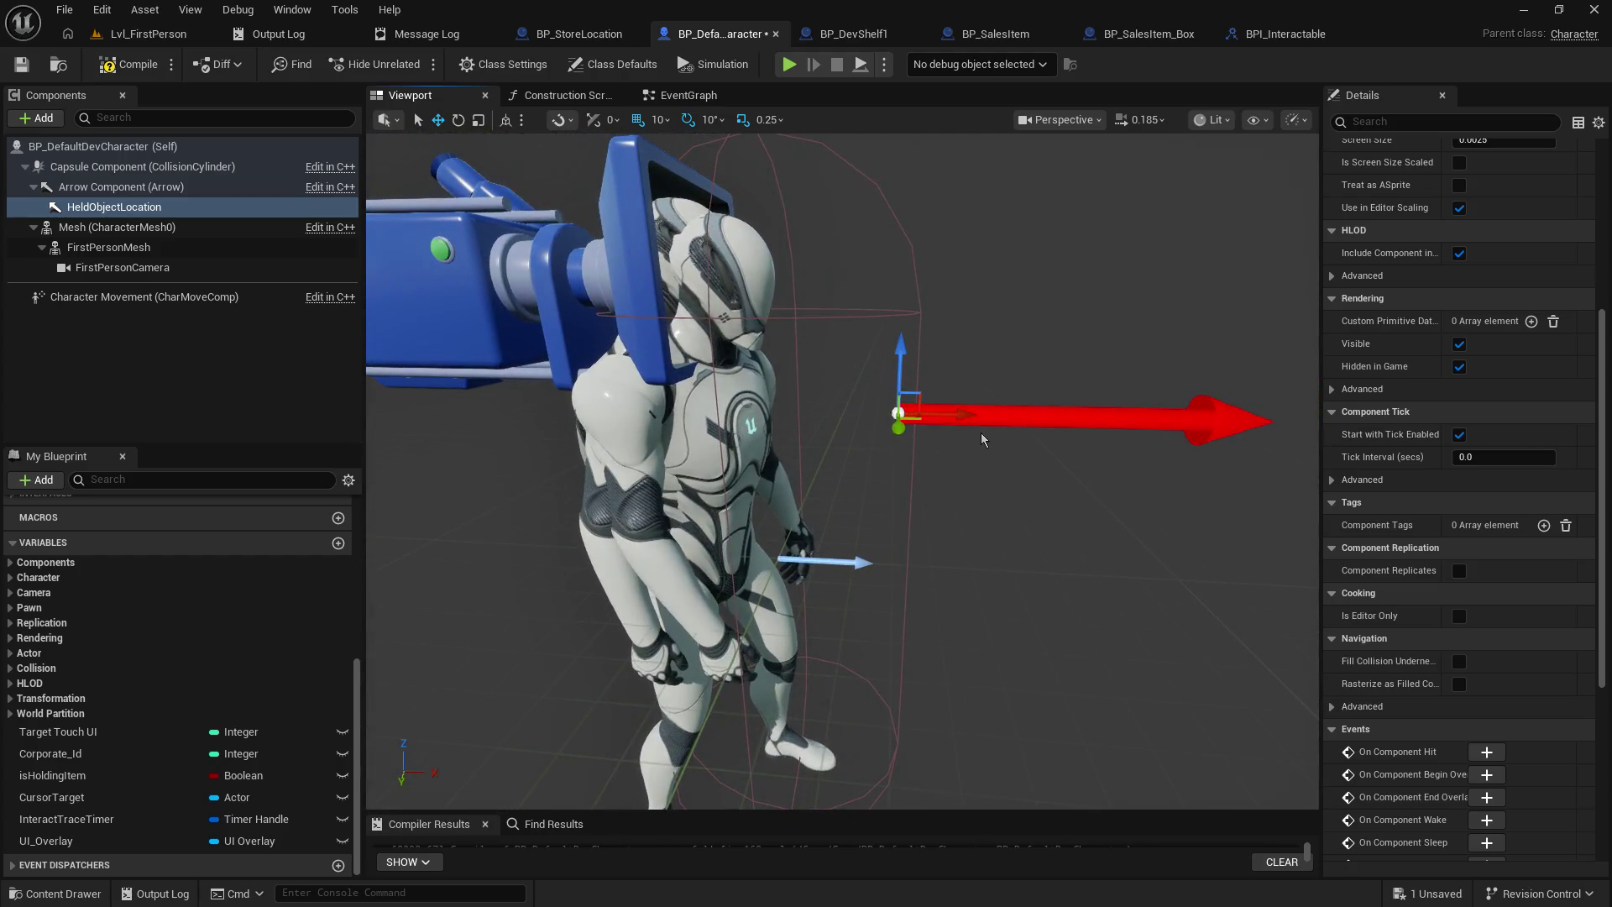
{"action": "left_click", "coordinate": [116, 66]}
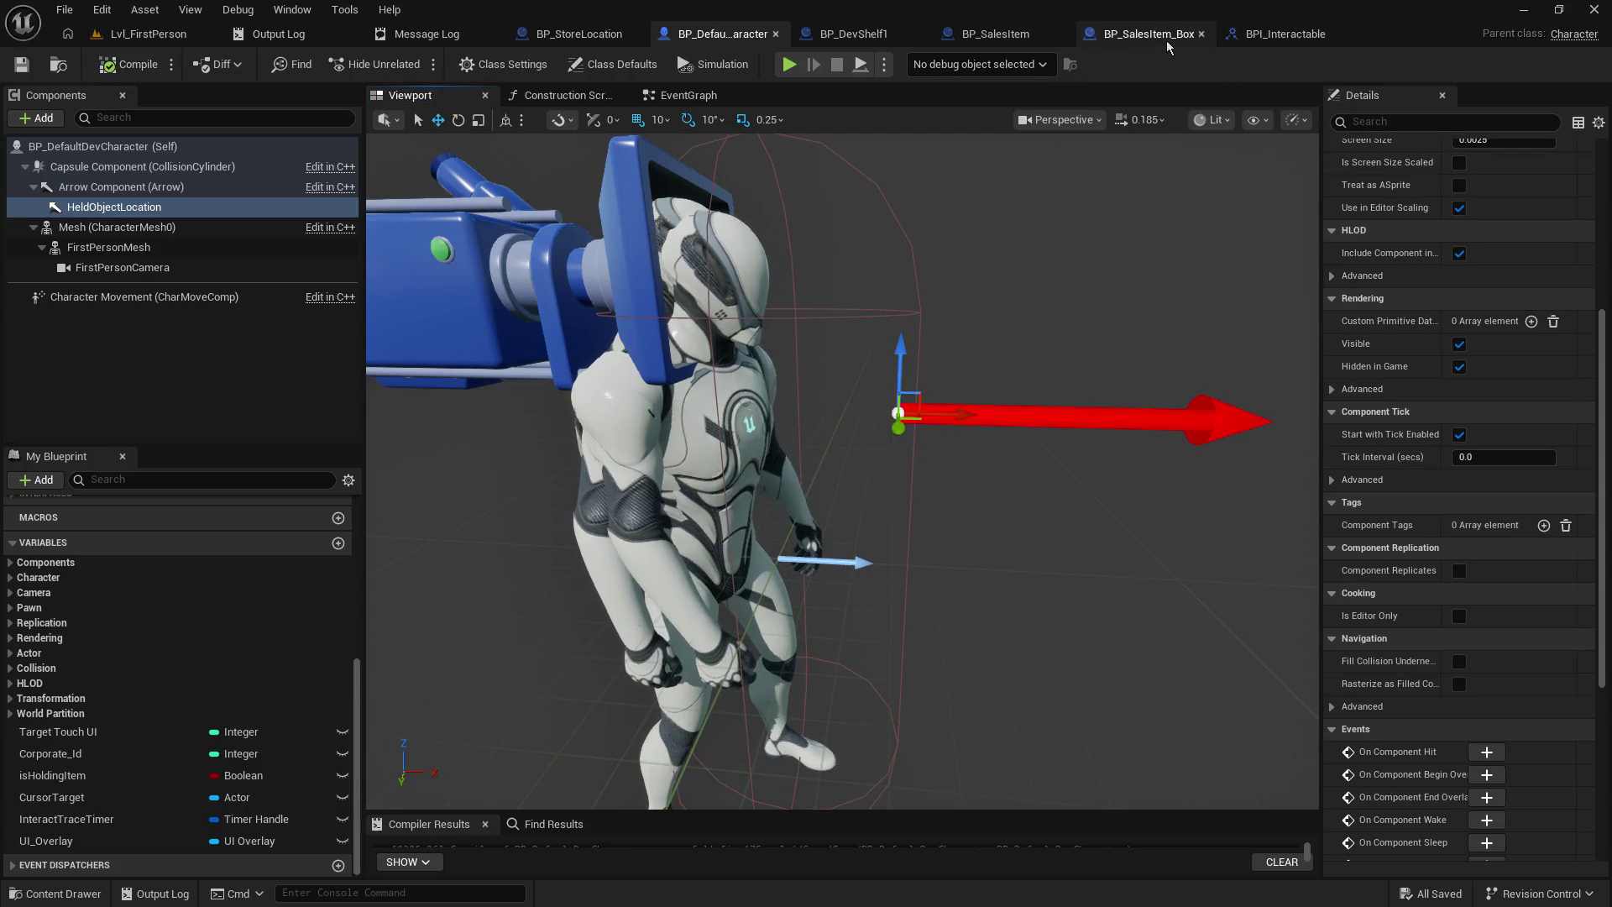
{"action": "left_click", "coordinate": [1268, 33]}
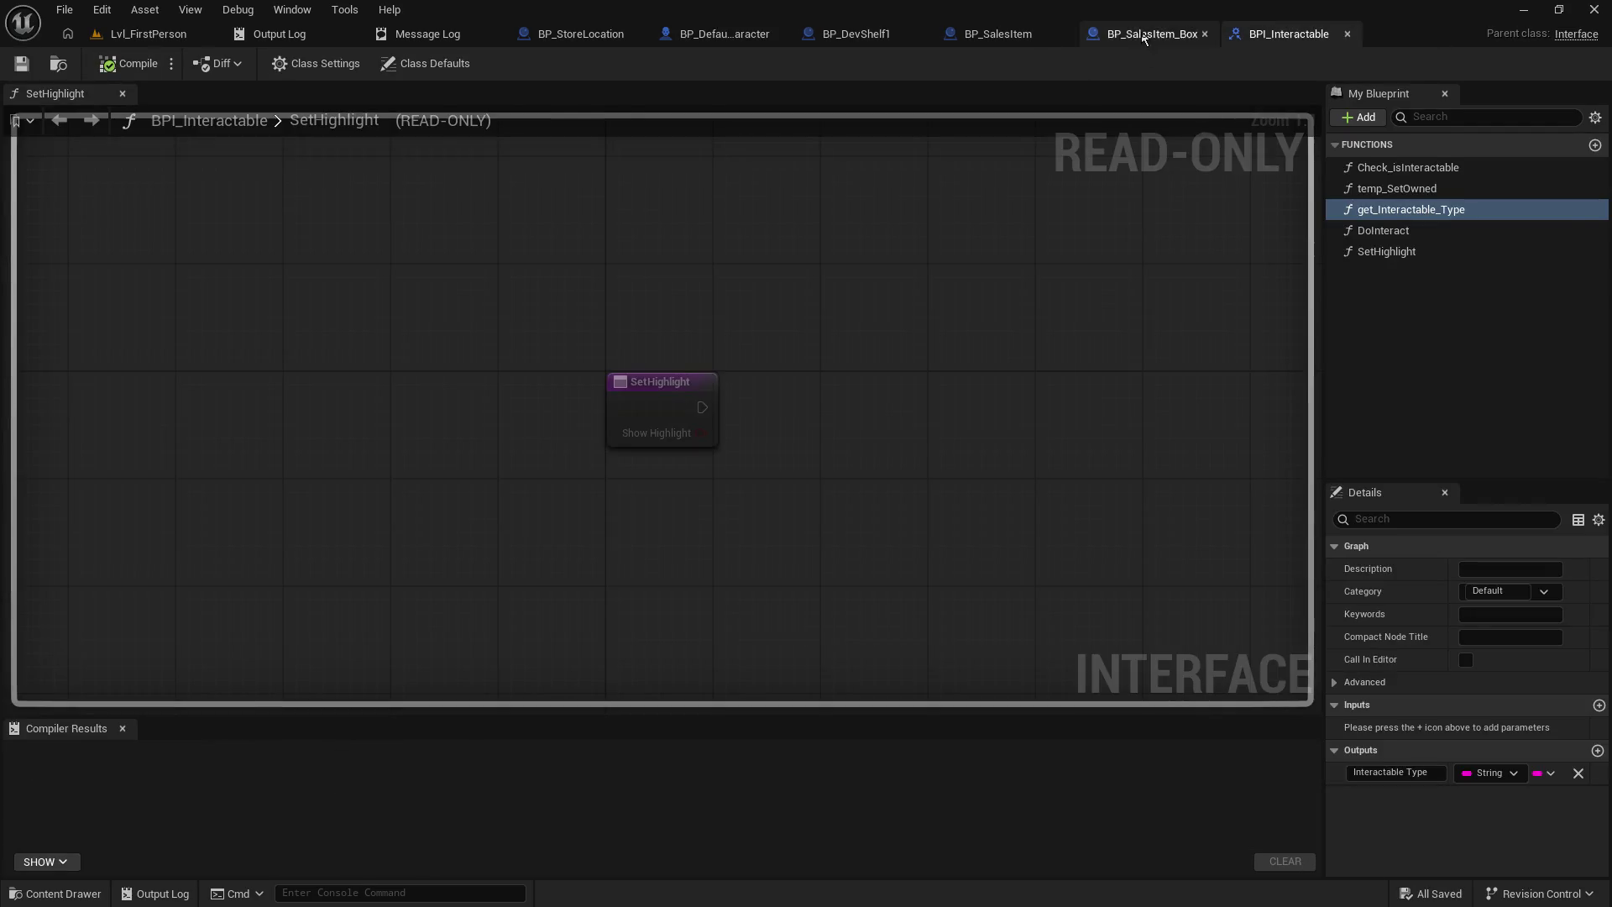
- In BP_SalesItem_Box's DoInteract graph, shift the nodes after the entry right to make room
{"action": "left_click", "coordinate": [1144, 36]}
{"action": "left_click_drag", "start_coordinate": [561, 365], "coordinate": [680, 286]}
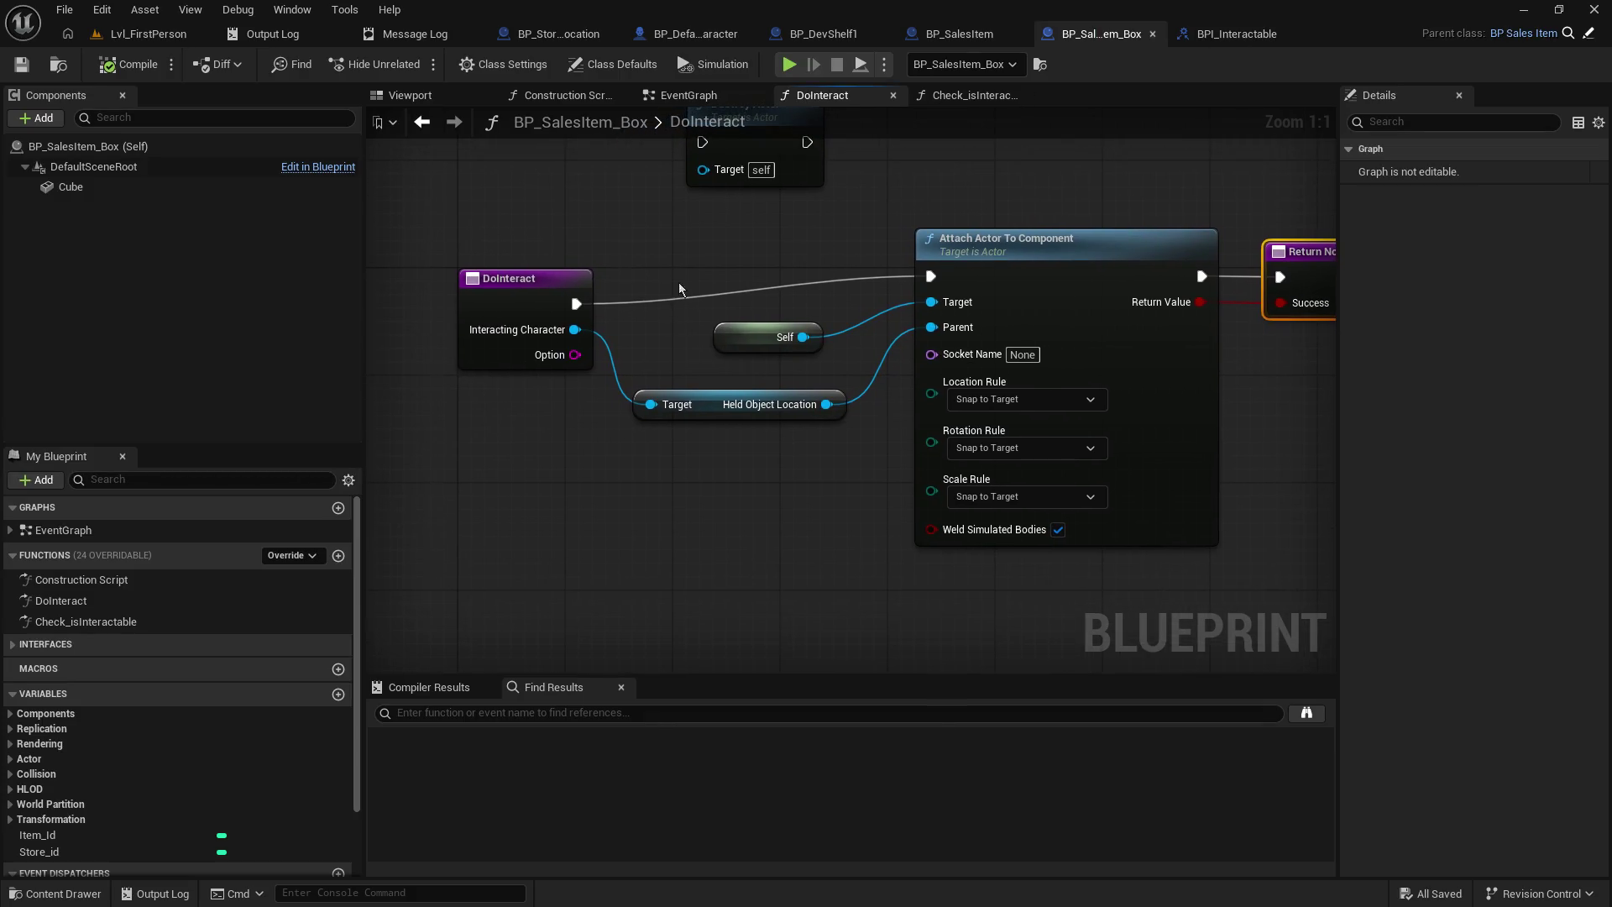
{"action": "right_click", "coordinate": [717, 344]}
{"action": "left_click", "coordinate": [652, 265]}
{"action": "scroll", "coordinate": [652, 265], "scroll_direction": "down", "scroll_amount": 2}
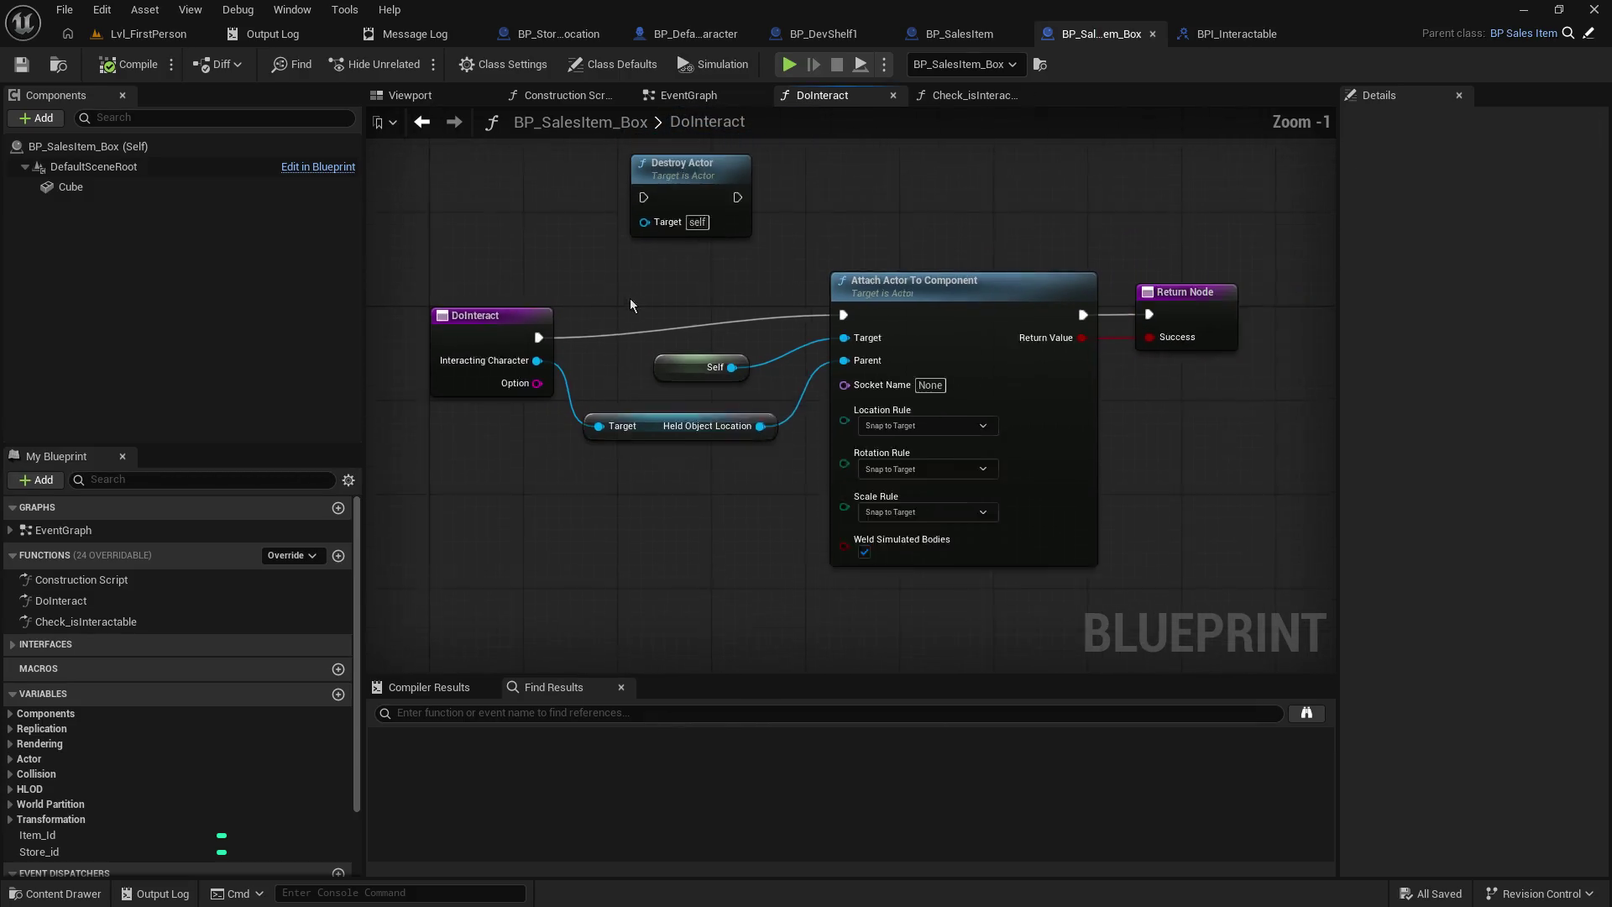
{"action": "left_click_drag", "start_coordinate": [658, 294], "coordinate": [1159, 428]}
{"action": "left_click_drag", "start_coordinate": [910, 305], "coordinate": [1092, 336]}
{"action": "left_click", "coordinate": [639, 344]}
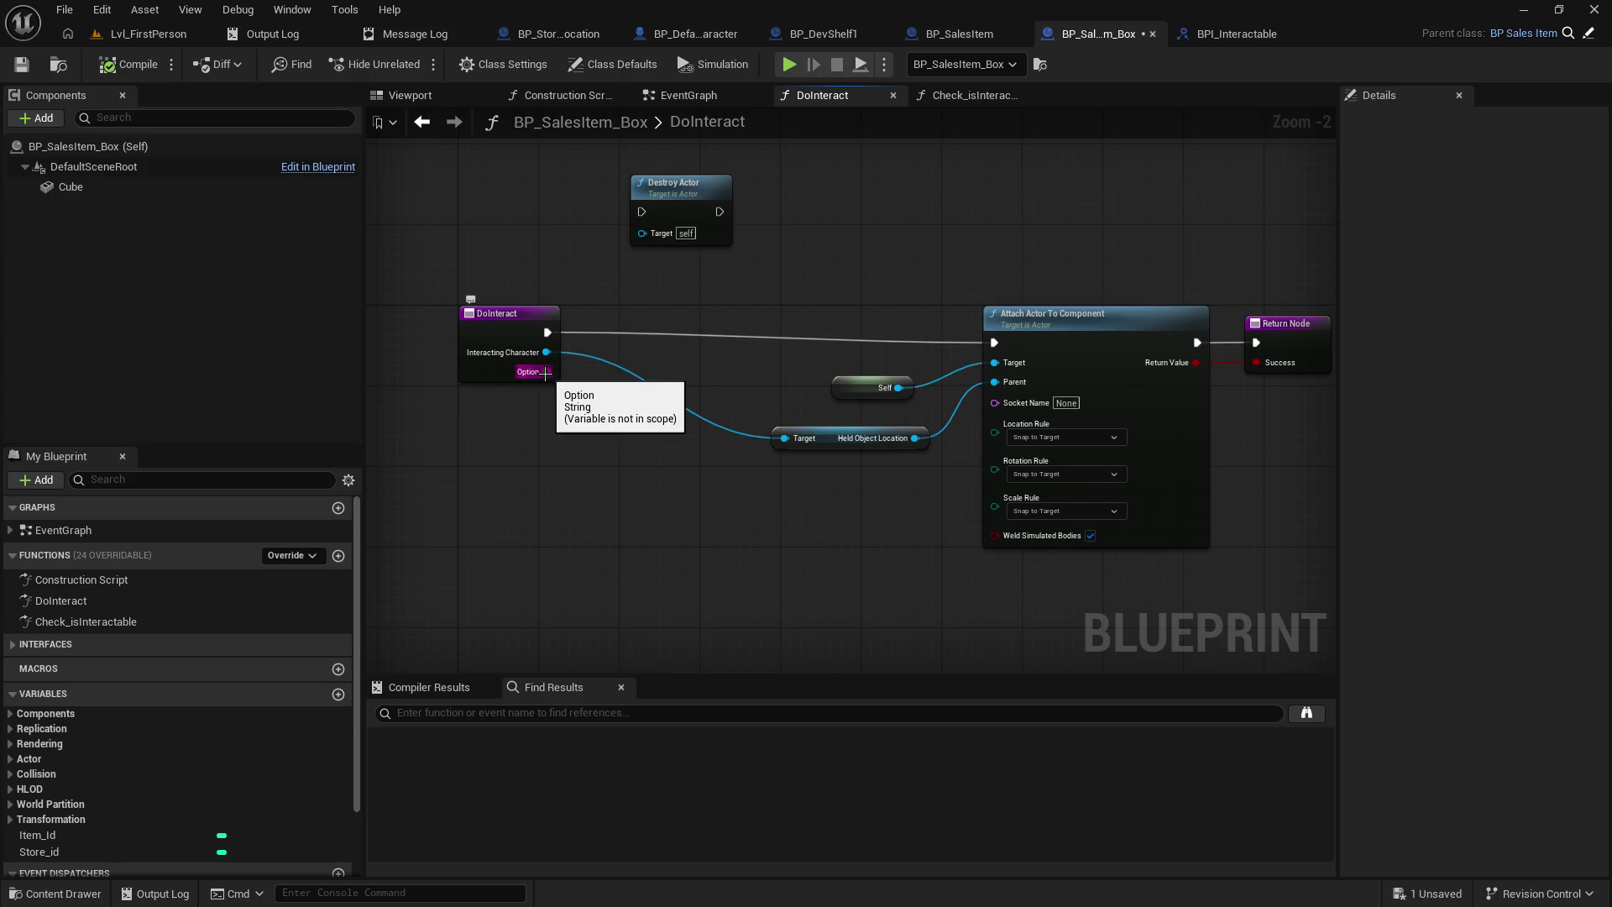
- Add a Switch on String node off the Option output with a Pickup case
{"action": "left_click_drag", "start_coordinate": [546, 373], "coordinate": [640, 502]}
{"action": "type", "text": "switch"}
{"action": "key", "text": "Return"}
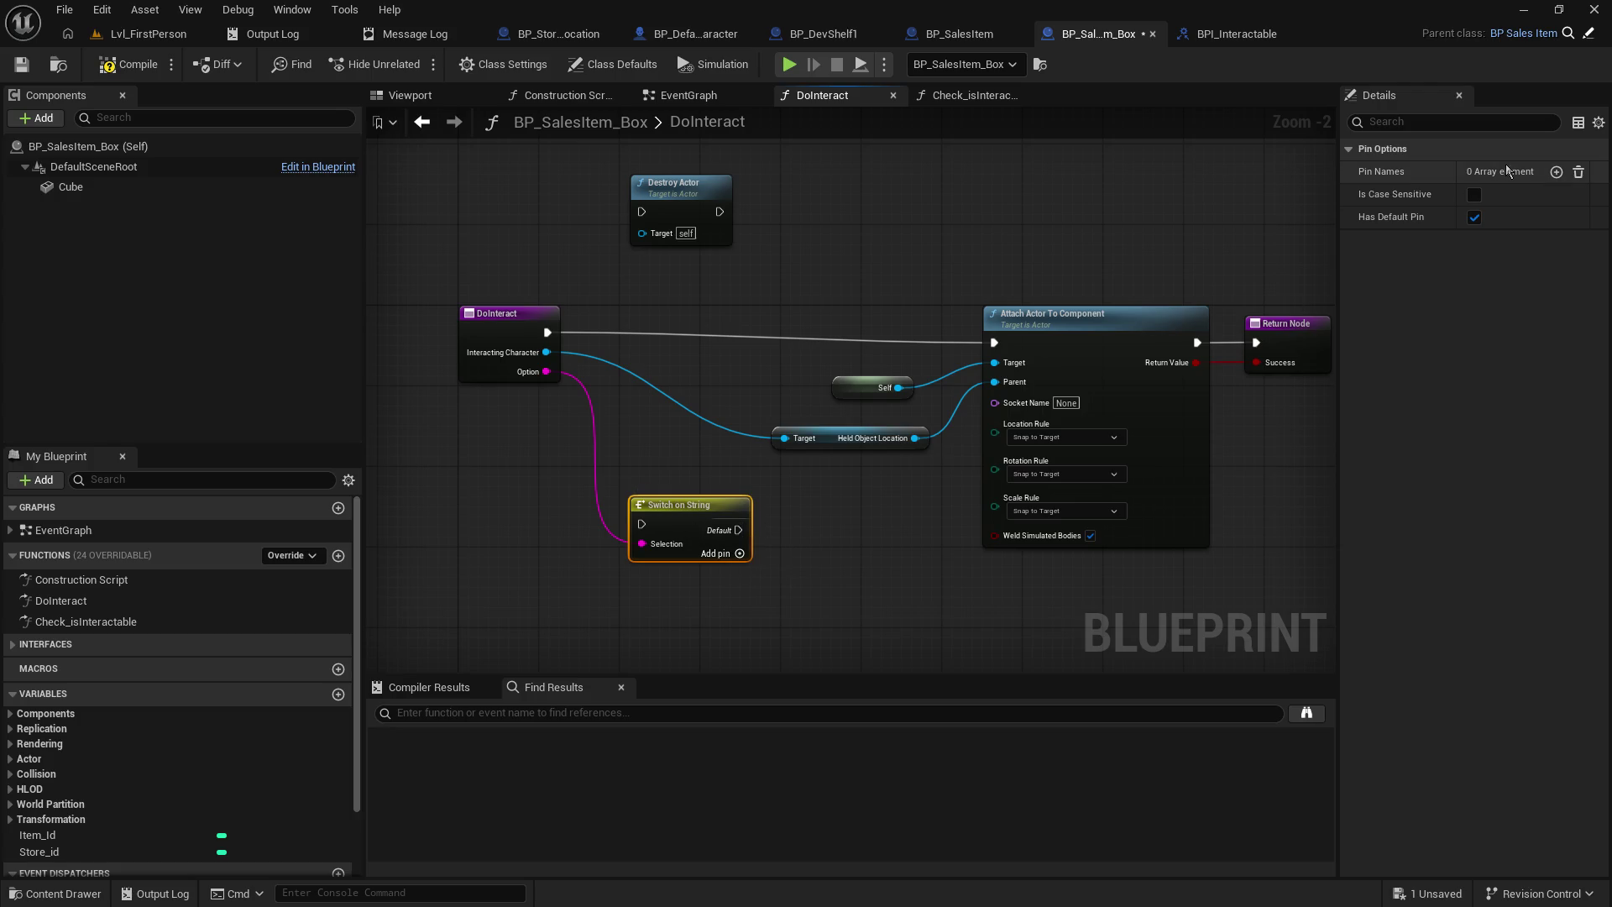
{"action": "left_click", "coordinate": [1475, 219]}
{"action": "left_click", "coordinate": [1475, 218]}
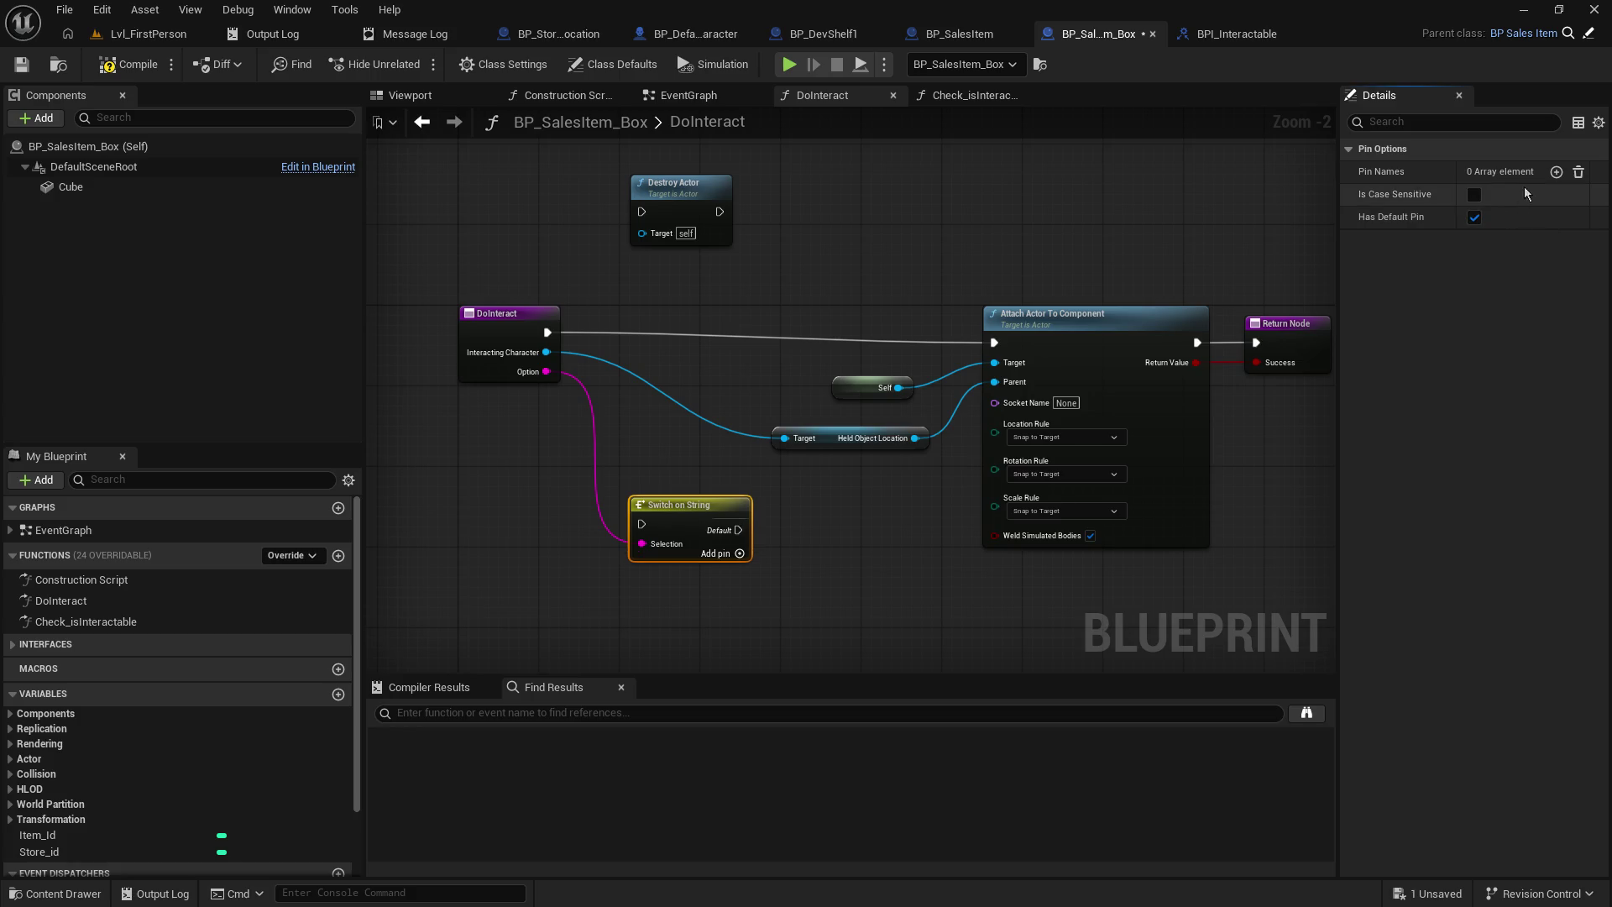
{"action": "left_click", "coordinate": [1556, 171]}
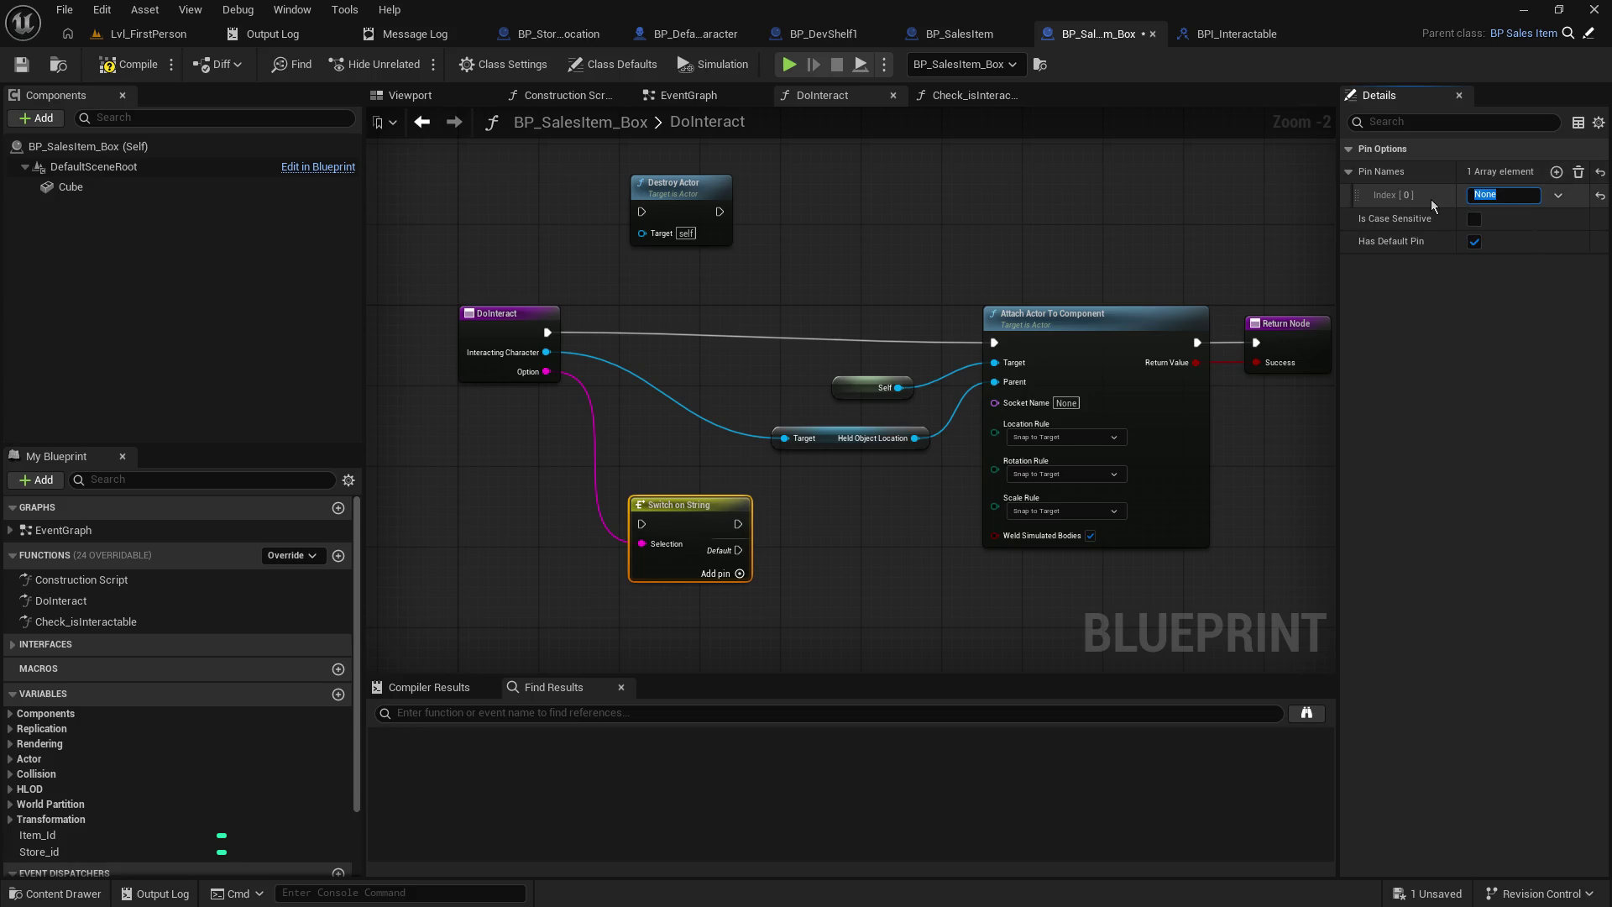
{"action": "type", "text": "Pickup"}
{"action": "key", "text": "Return"}
- Wire DoInteract into the switch and its Pickup case into Attach Actor To Component
{"action": "mouse_move", "coordinate": [737, 524]}
{"action": "left_mouse_down"}
{"action": "mouse_move", "coordinate": [904, 353]}
{"action": "mouse_move", "coordinate": [991, 361]}
{"action": "mouse_move", "coordinate": [994, 343]}
{"action": "left_mouse_up"}
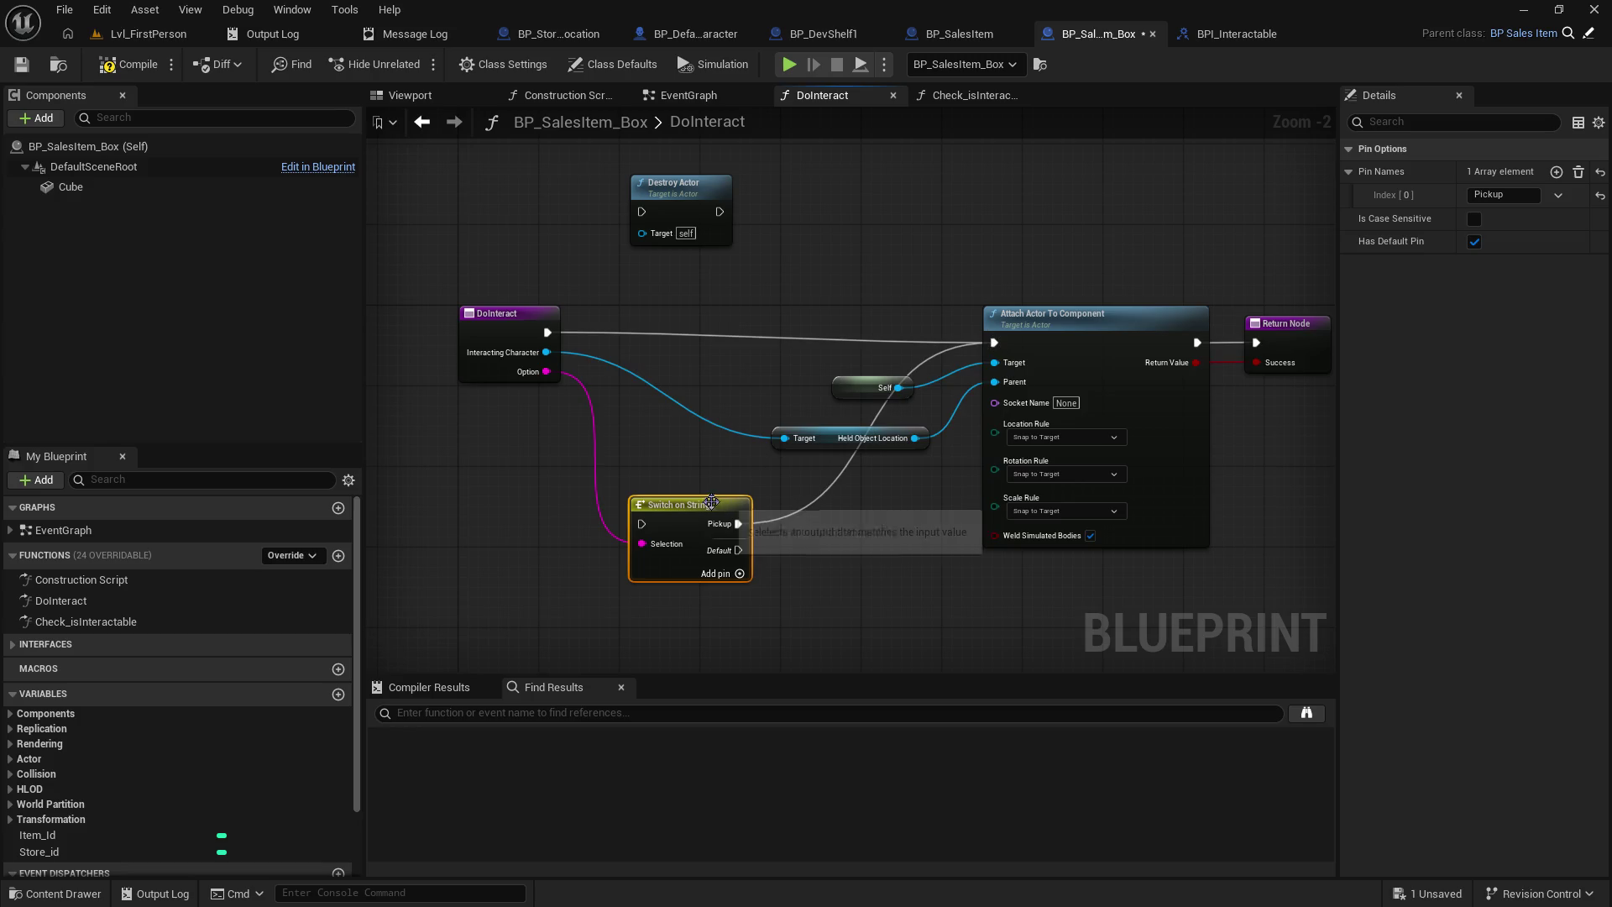
{"action": "mouse_move", "coordinate": [550, 339]}
{"action": "left_mouse_down"}
{"action": "mouse_move", "coordinate": [643, 524]}
{"action": "mouse_move", "coordinate": [698, 330]}
{"action": "mouse_move", "coordinate": [727, 324]}
{"action": "left_mouse_up"}
{"action": "left_click_drag", "start_coordinate": [560, 311], "coordinate": [539, 321]}
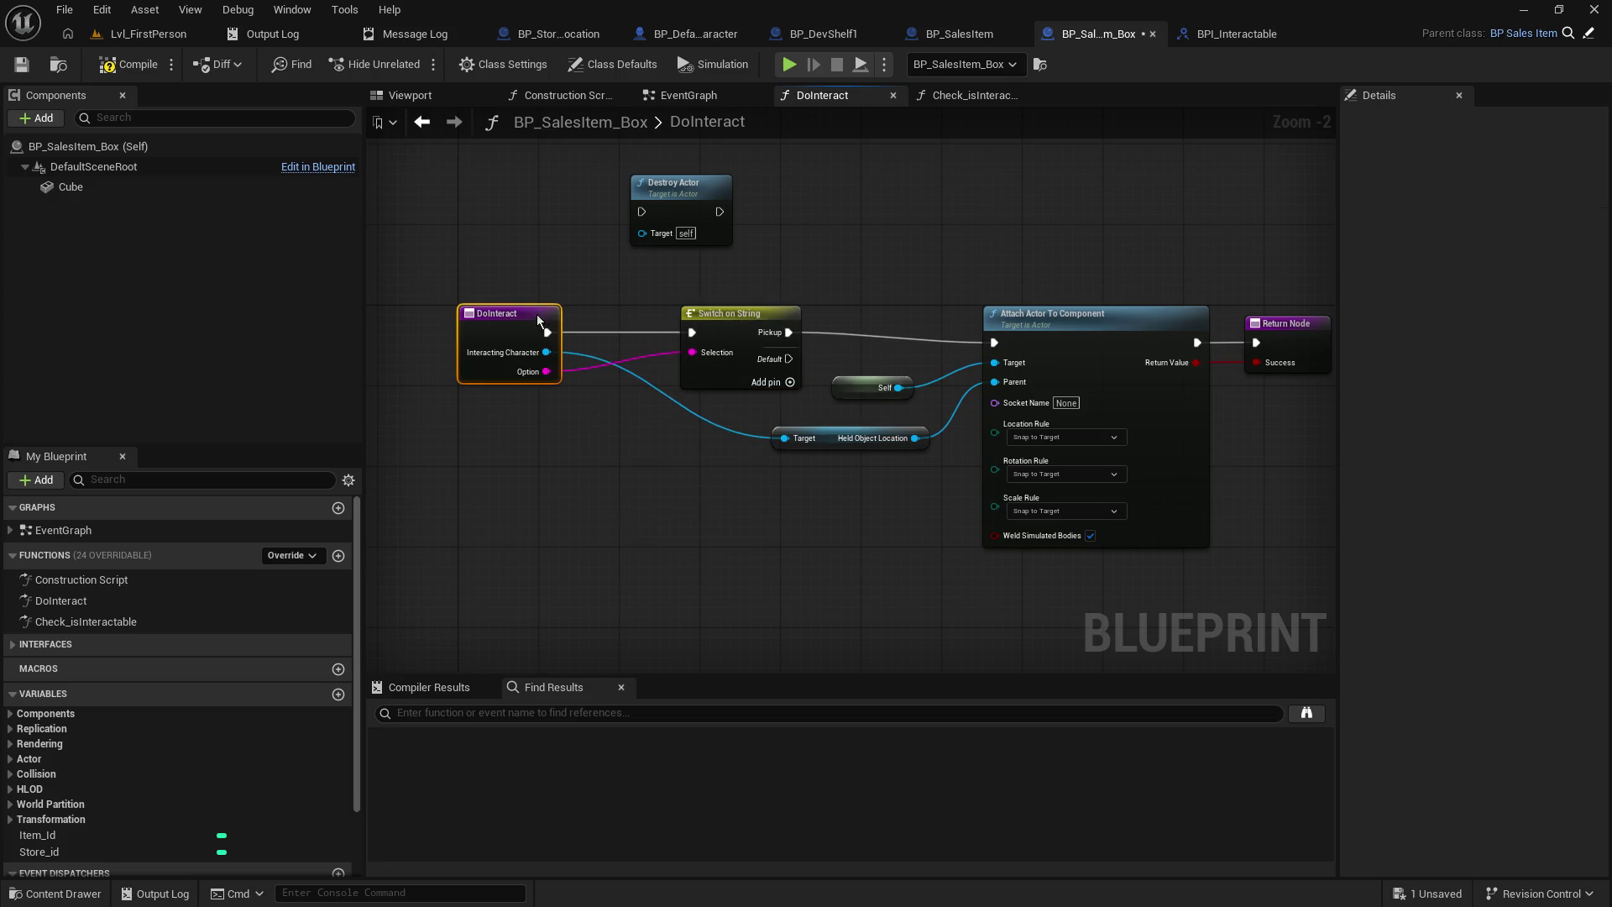
{"action": "left_click", "coordinate": [750, 330]}
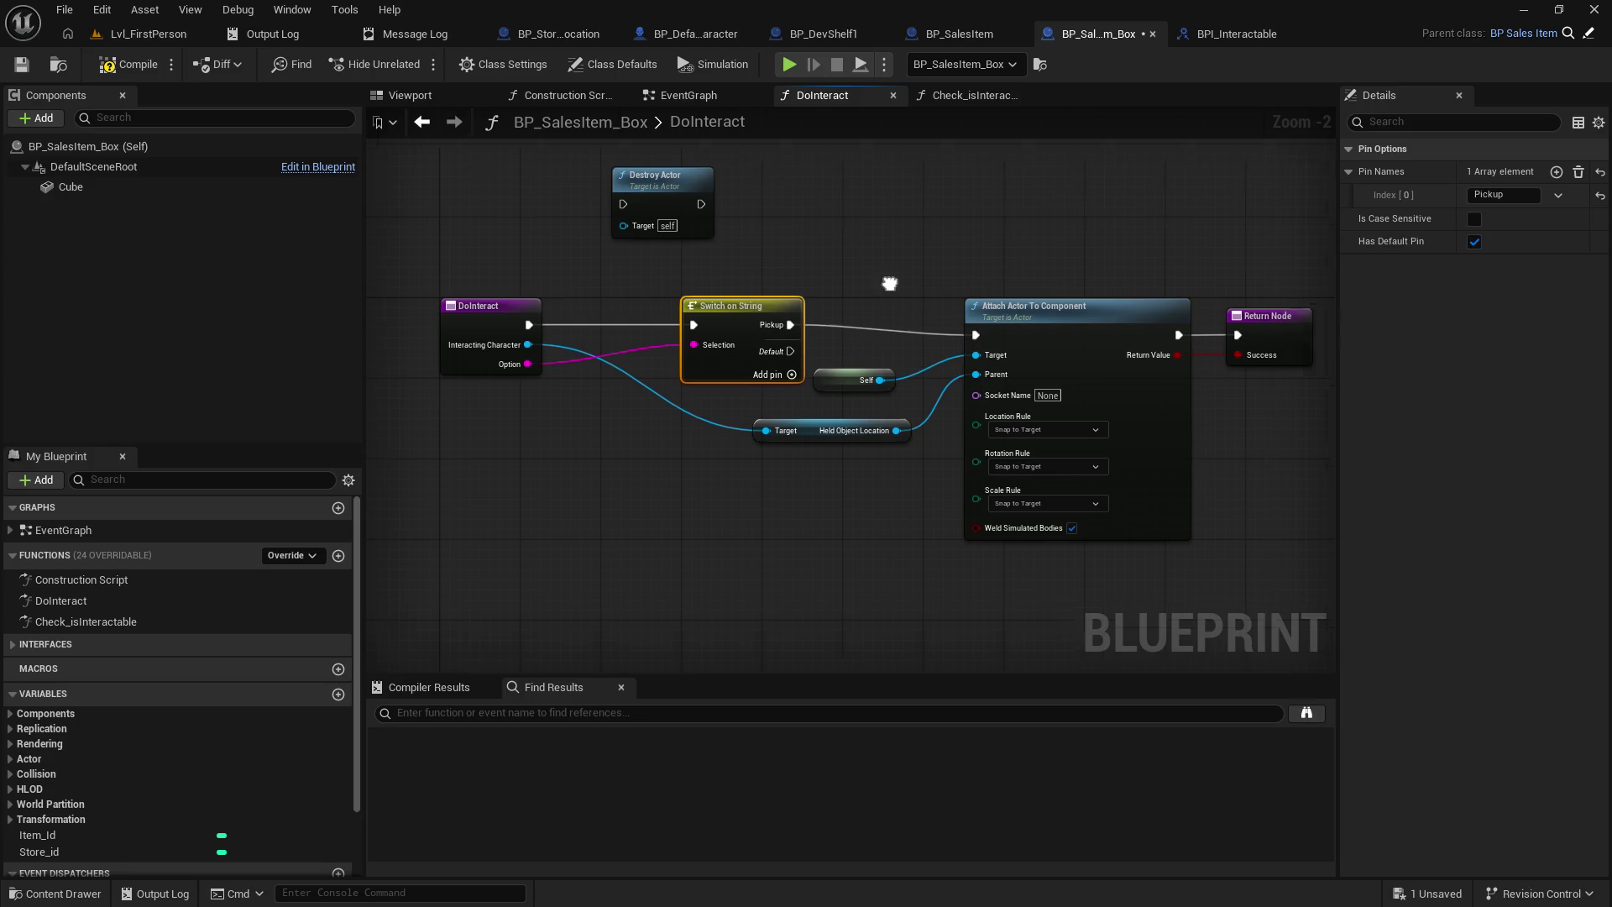
{"action": "left_click_drag", "start_coordinate": [899, 288], "coordinate": [587, 274]}
{"action": "left_click", "coordinate": [787, 300]}
{"action": "left_click_drag", "start_coordinate": [788, 300], "coordinate": [831, 296]}
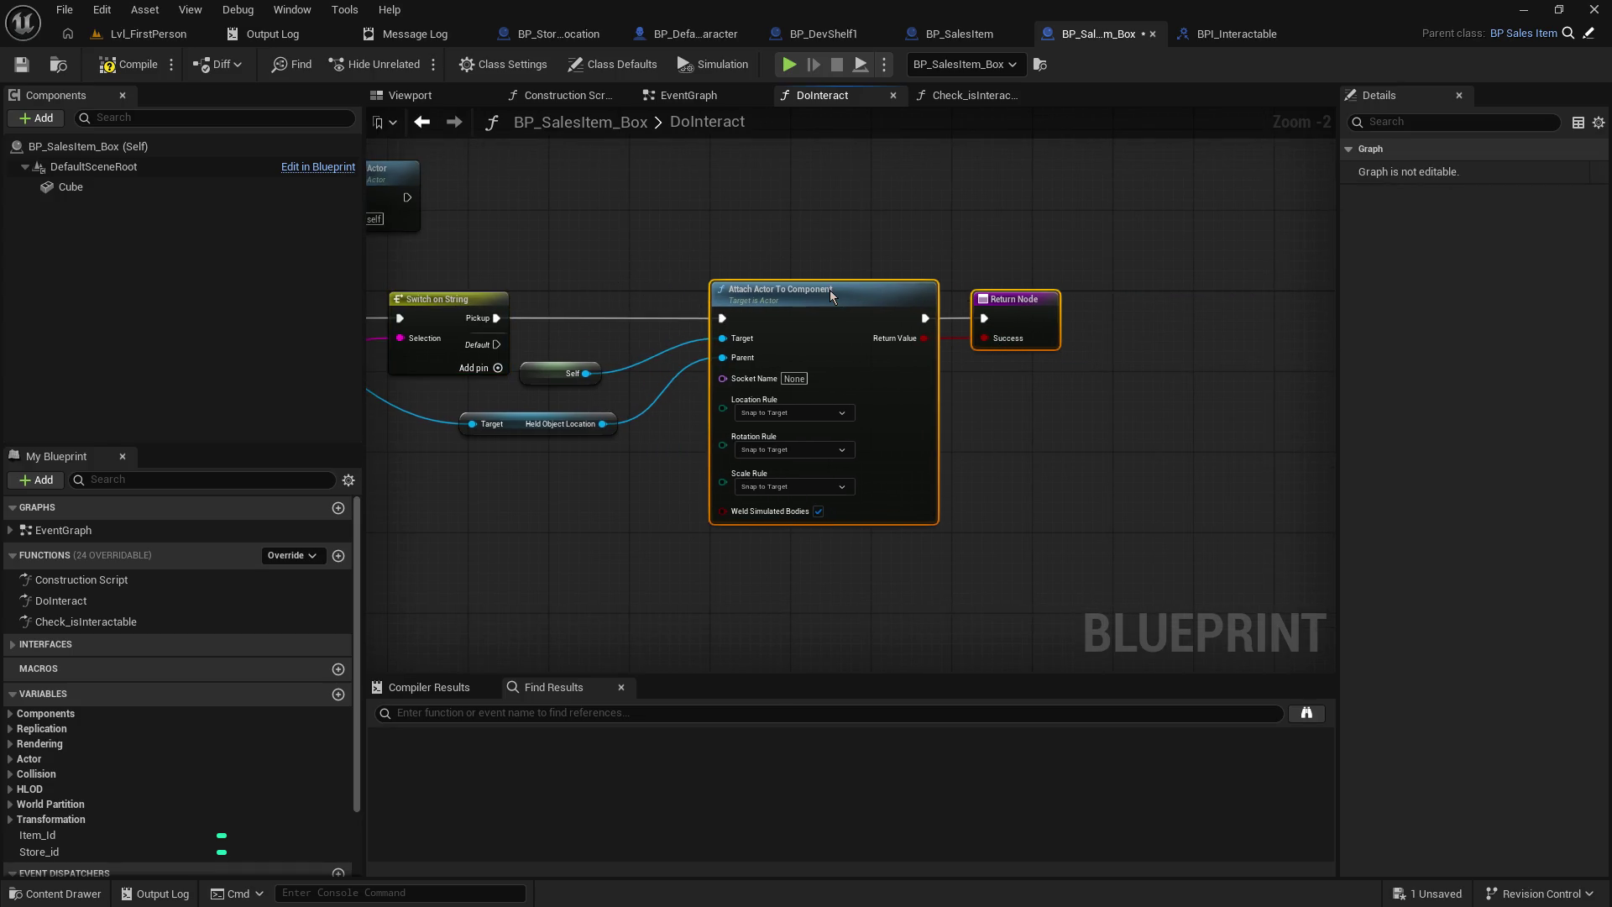
{"action": "left_click", "coordinate": [596, 266]}
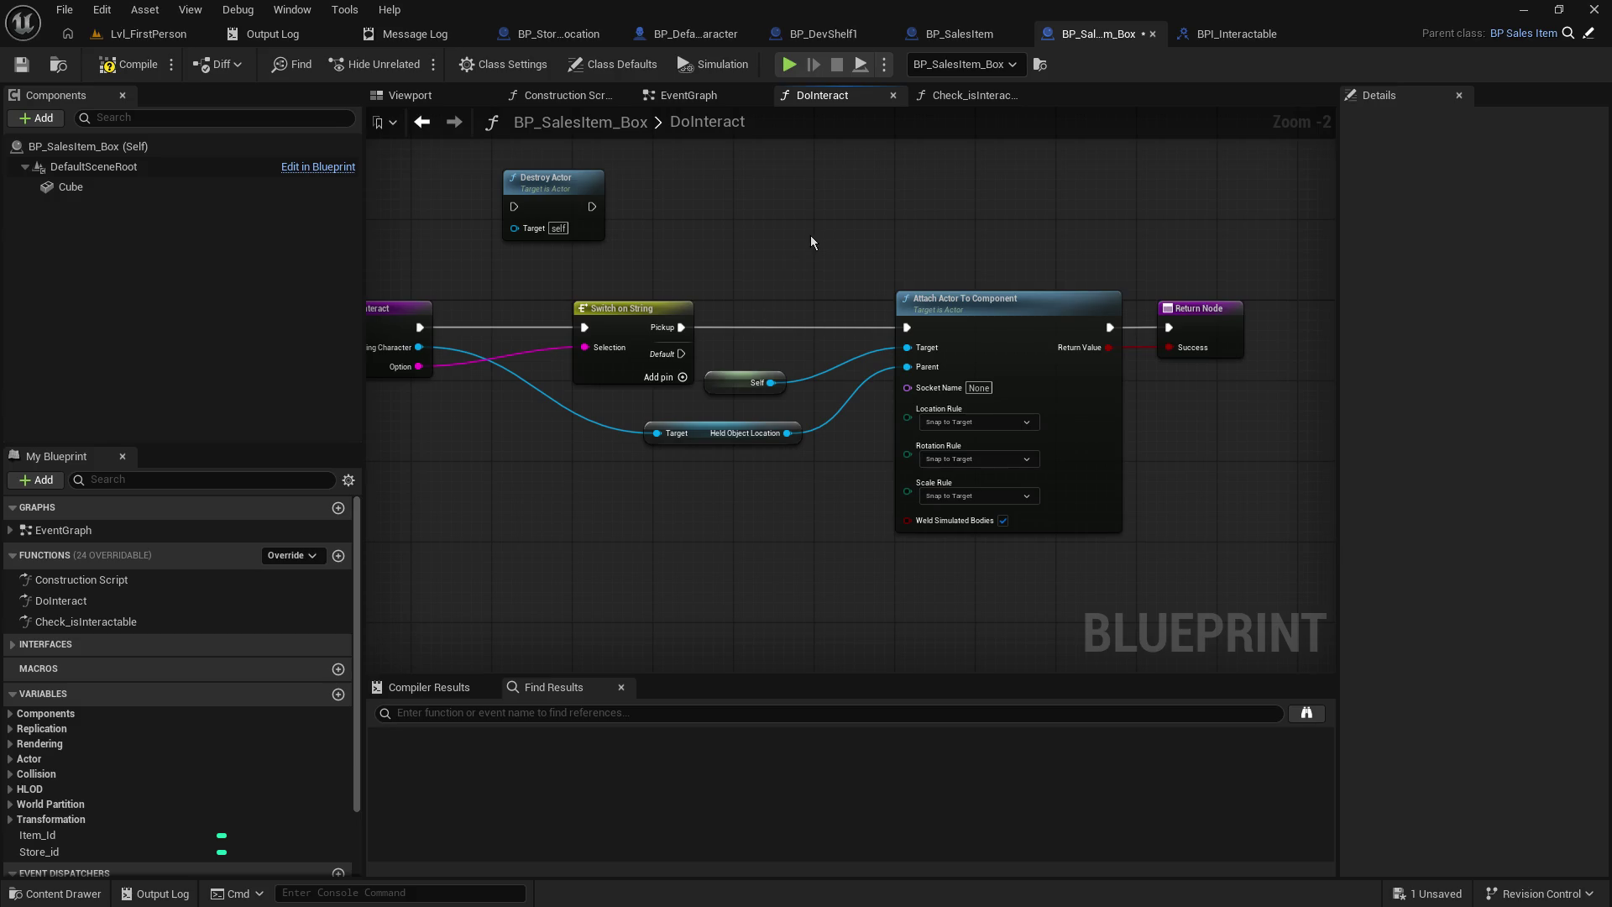
{"action": "left_click", "coordinate": [579, 42]}
{"action": "left_click", "coordinate": [717, 39]}
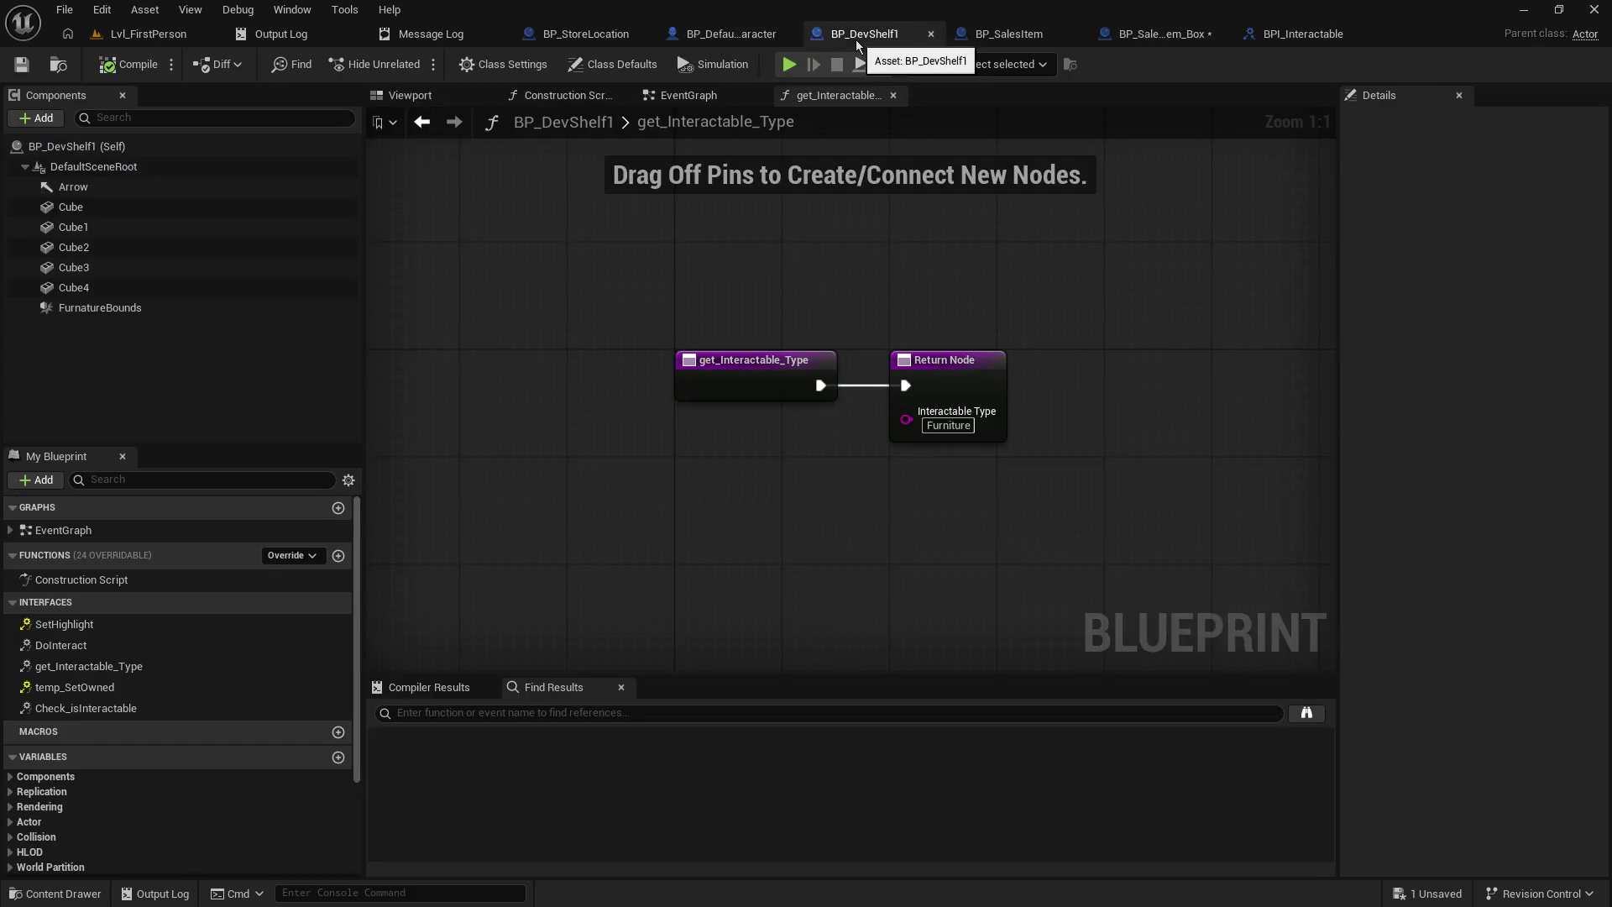
{"action": "left_click", "coordinate": [729, 34]}
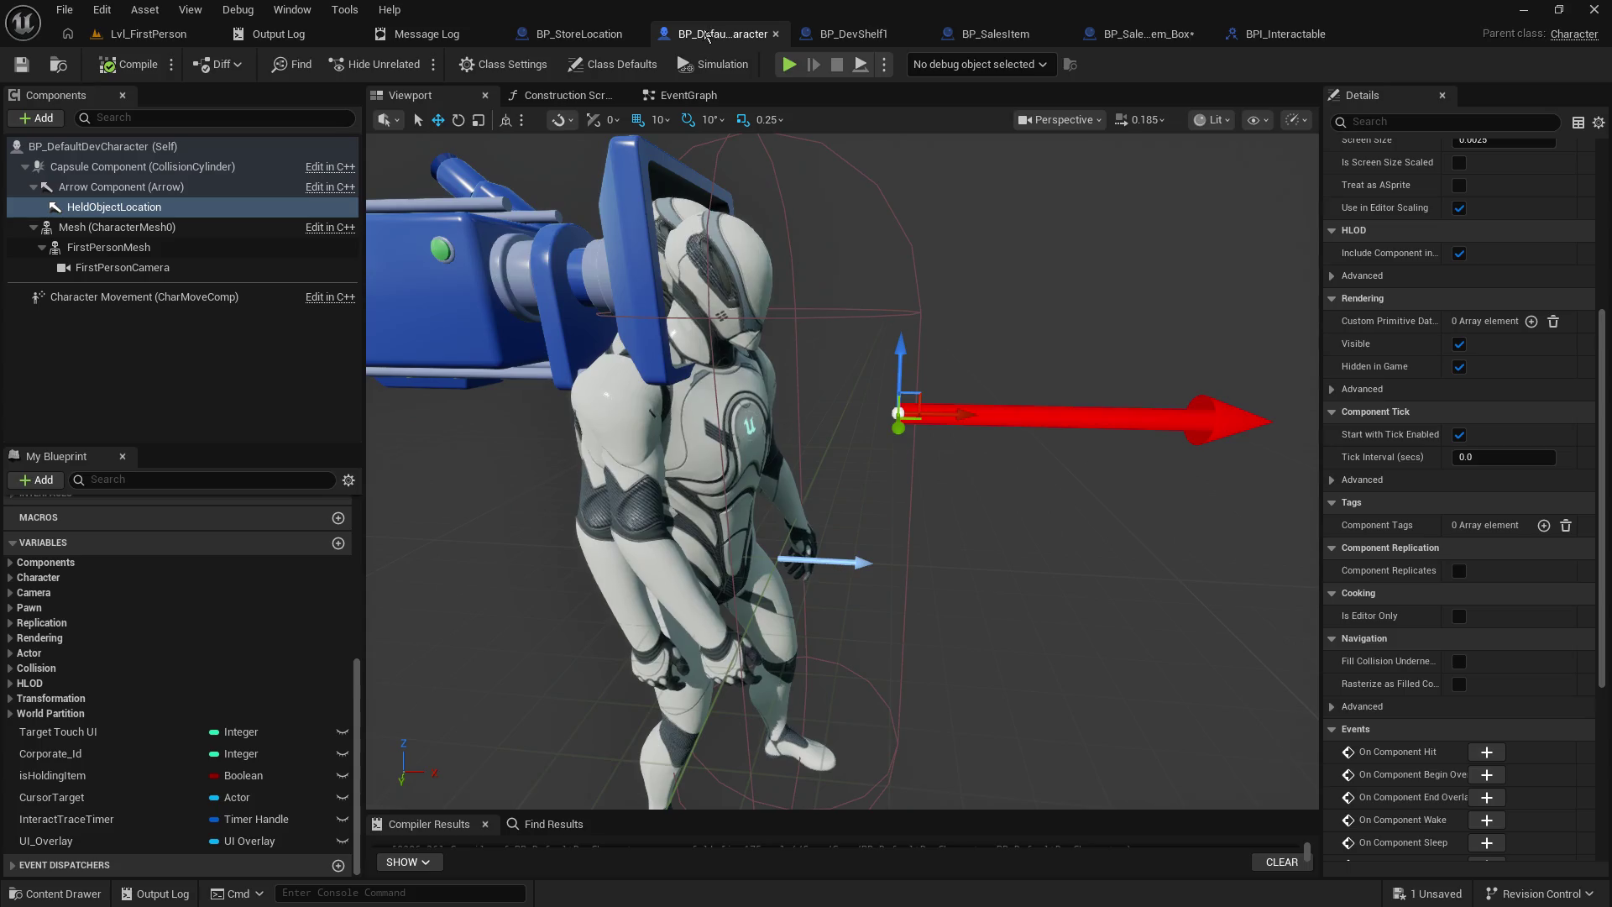
- Set the character's left-mouse Do Interact Option to Pickup and compile BP_DefaultDevCharacter
{"action": "left_click", "coordinate": [688, 95]}
{"action": "scroll", "coordinate": [1159, 439], "scroll_direction": "up", "scroll_amount": 3}
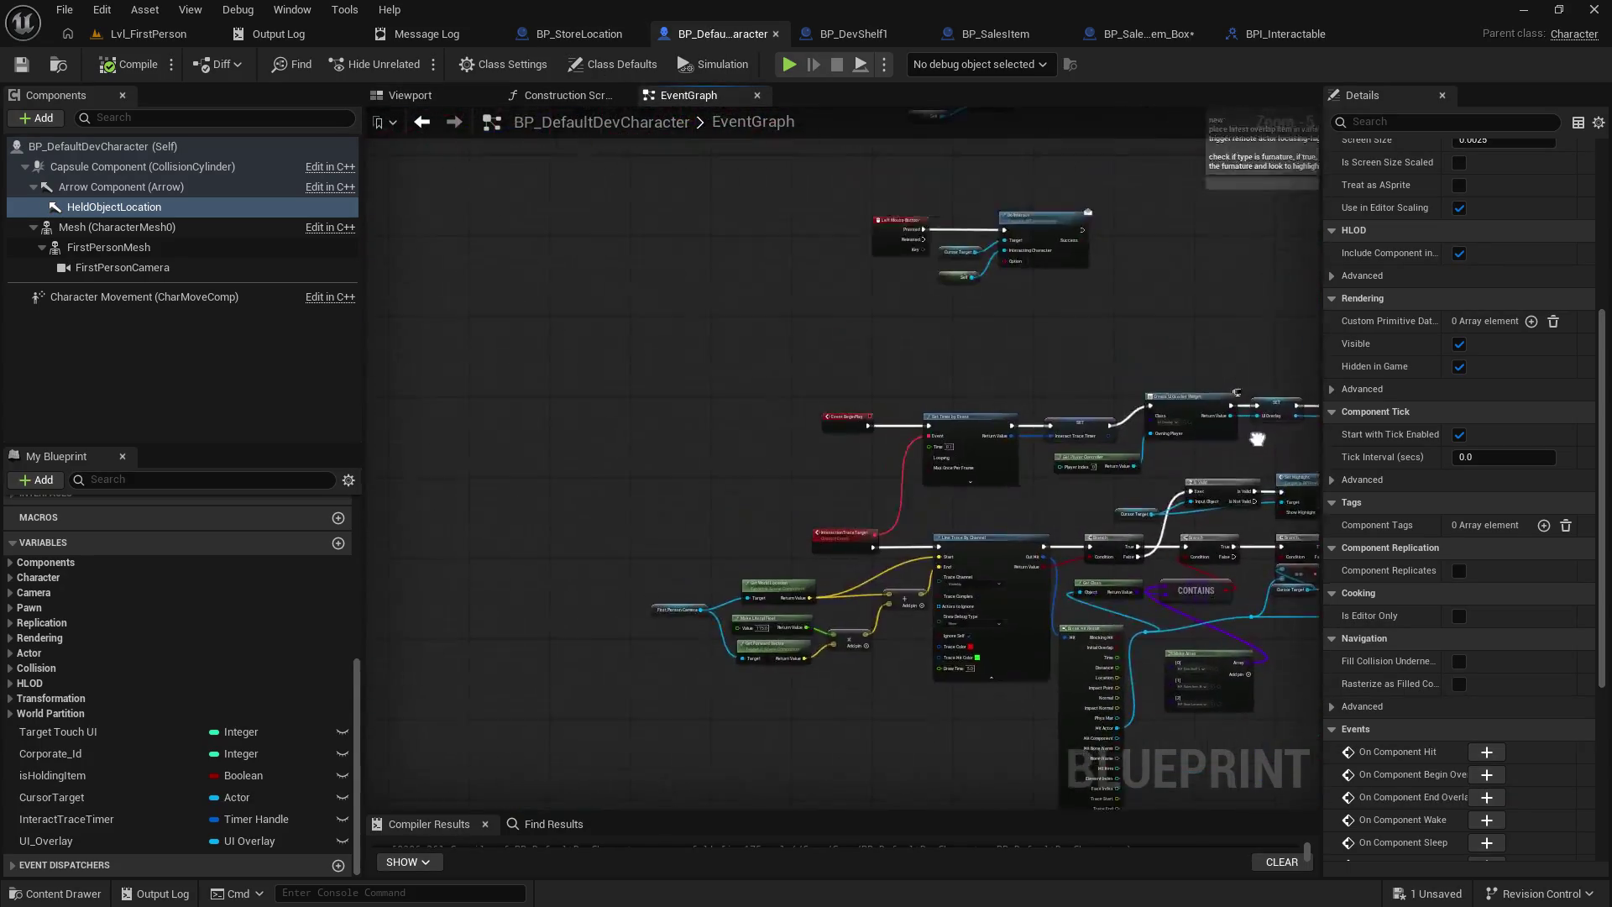
{"action": "mouse_move", "coordinate": [979, 481]}
{"action": "left_mouse_down"}
{"action": "mouse_move", "coordinate": [990, 381]}
{"action": "mouse_move", "coordinate": [800, 349]}
{"action": "mouse_move", "coordinate": [1031, 765]}
{"action": "mouse_move", "coordinate": [732, 729]}
{"action": "left_mouse_up"}
{"action": "left_click", "coordinate": [1139, 33]}
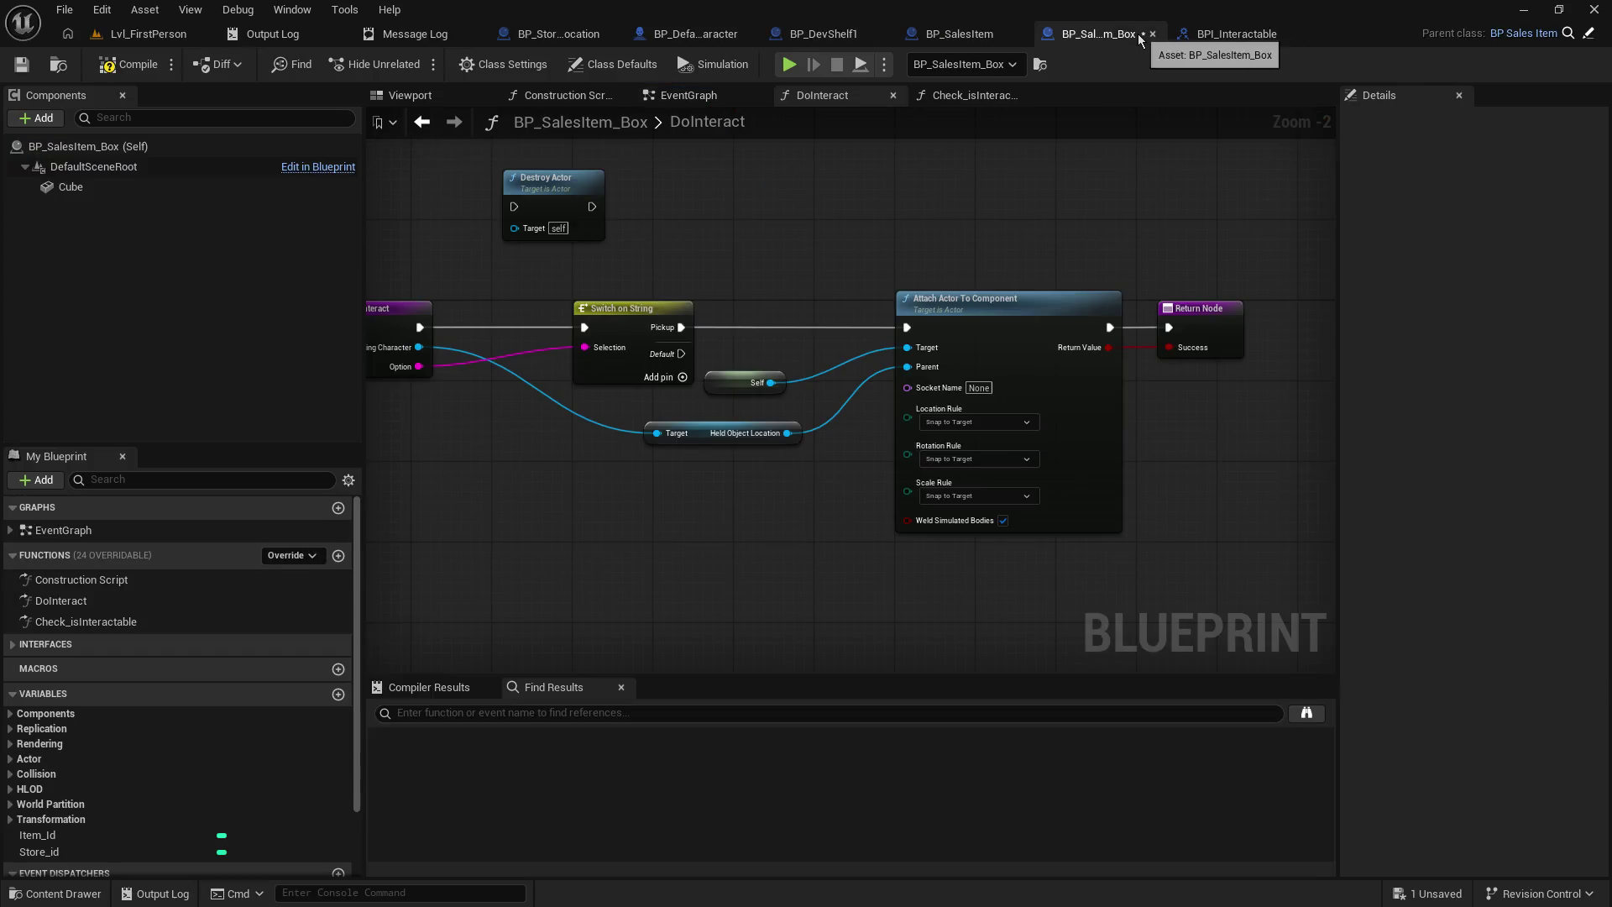
{"action": "left_click", "coordinate": [831, 33]}
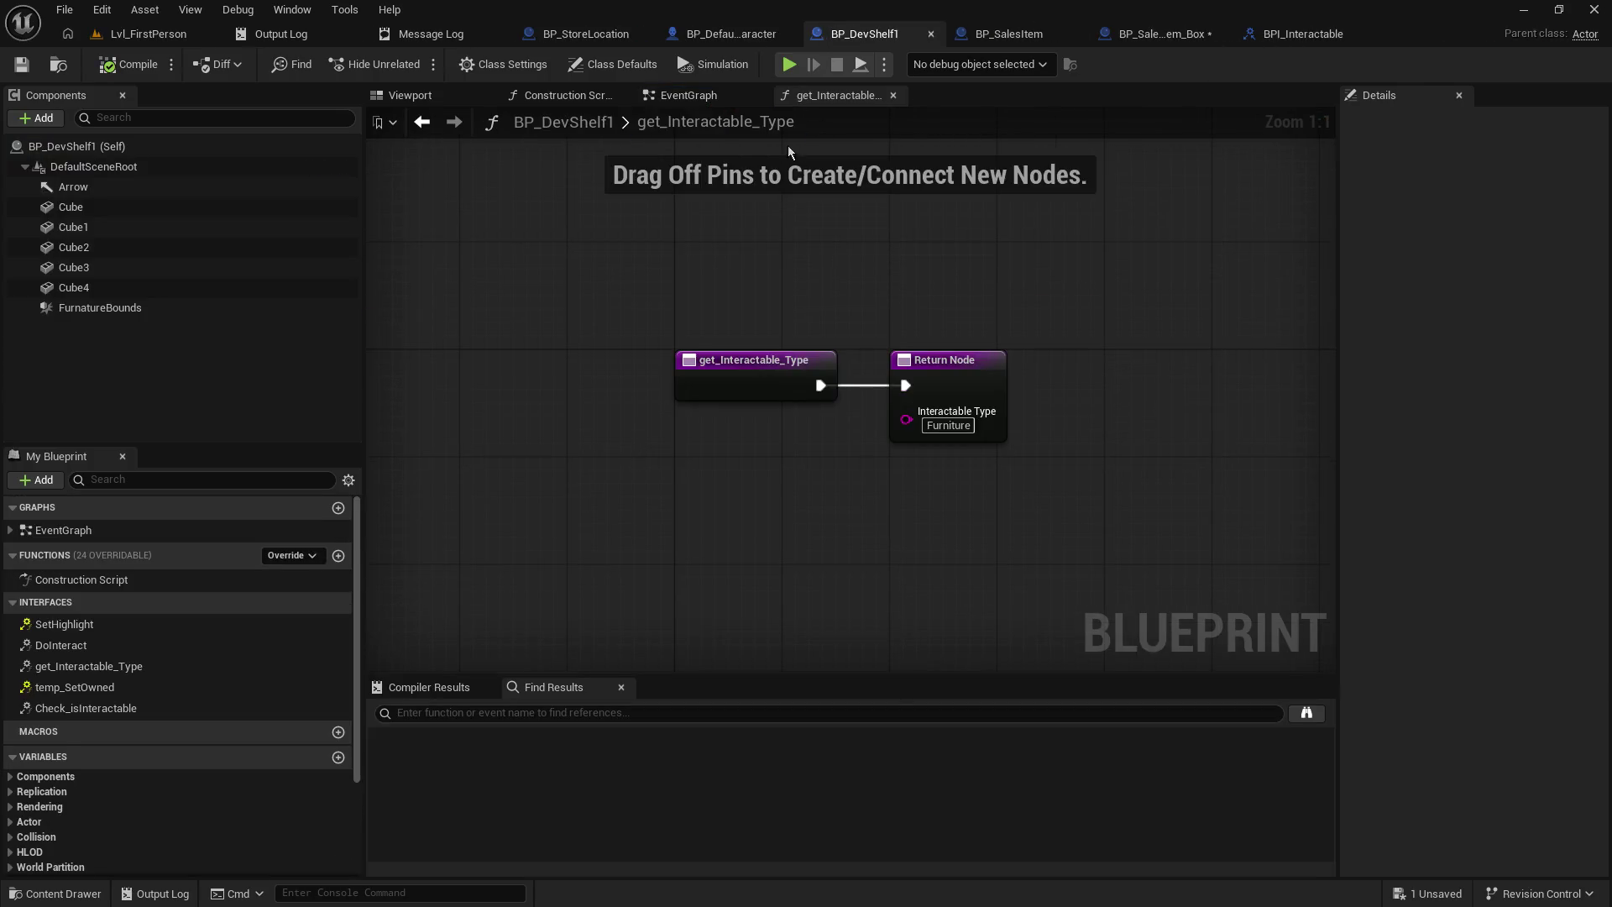
{"action": "left_click", "coordinate": [712, 34]}
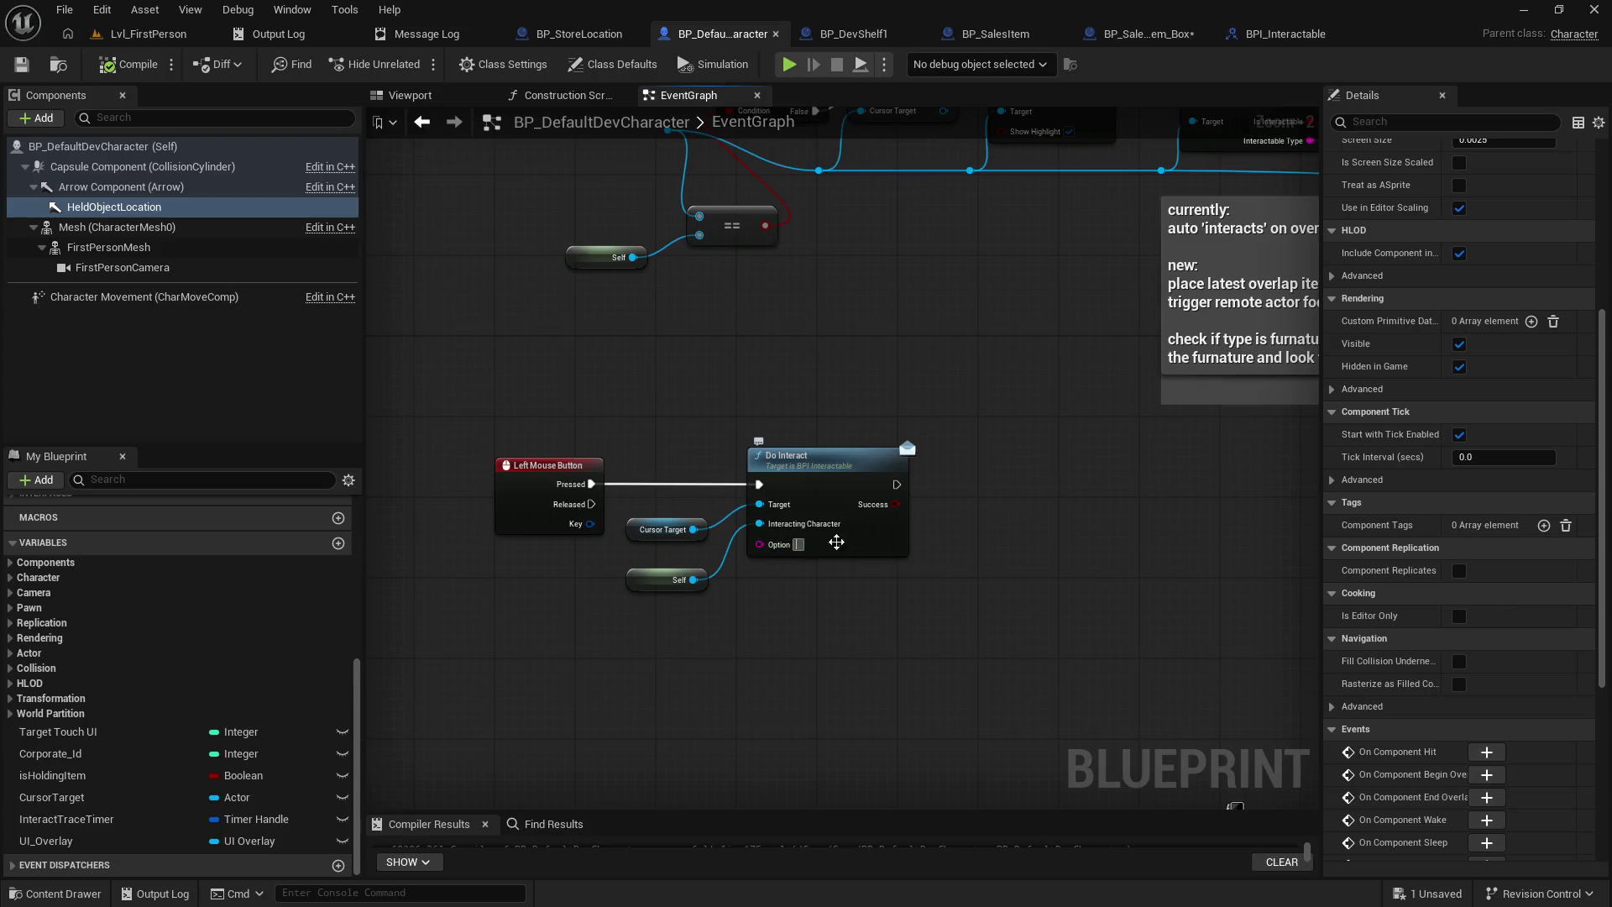
{"action": "type", "text": "Picku"}
{"action": "type", "text": "p"}
{"action": "key", "text": "Return"}
{"action": "left_click", "coordinate": [21, 65]}
{"action": "left_click", "coordinate": [1124, 35]}
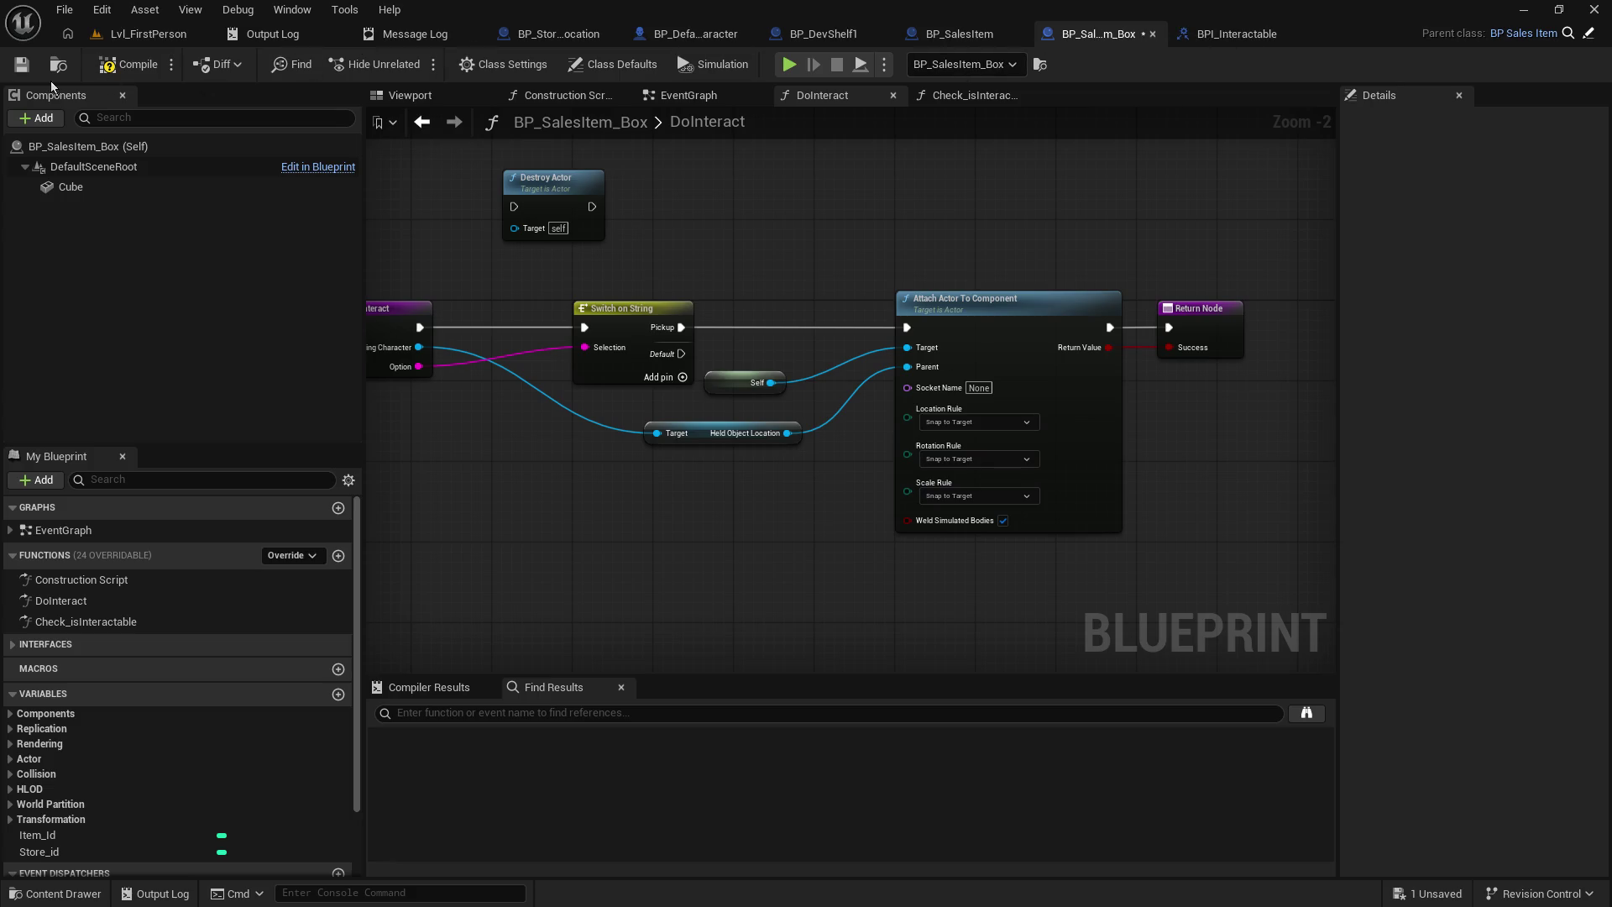
- Compile BP_SalesItem_Box and spread the DoInteract attach and Return nodes further right
{"action": "left_click", "coordinate": [130, 65]}
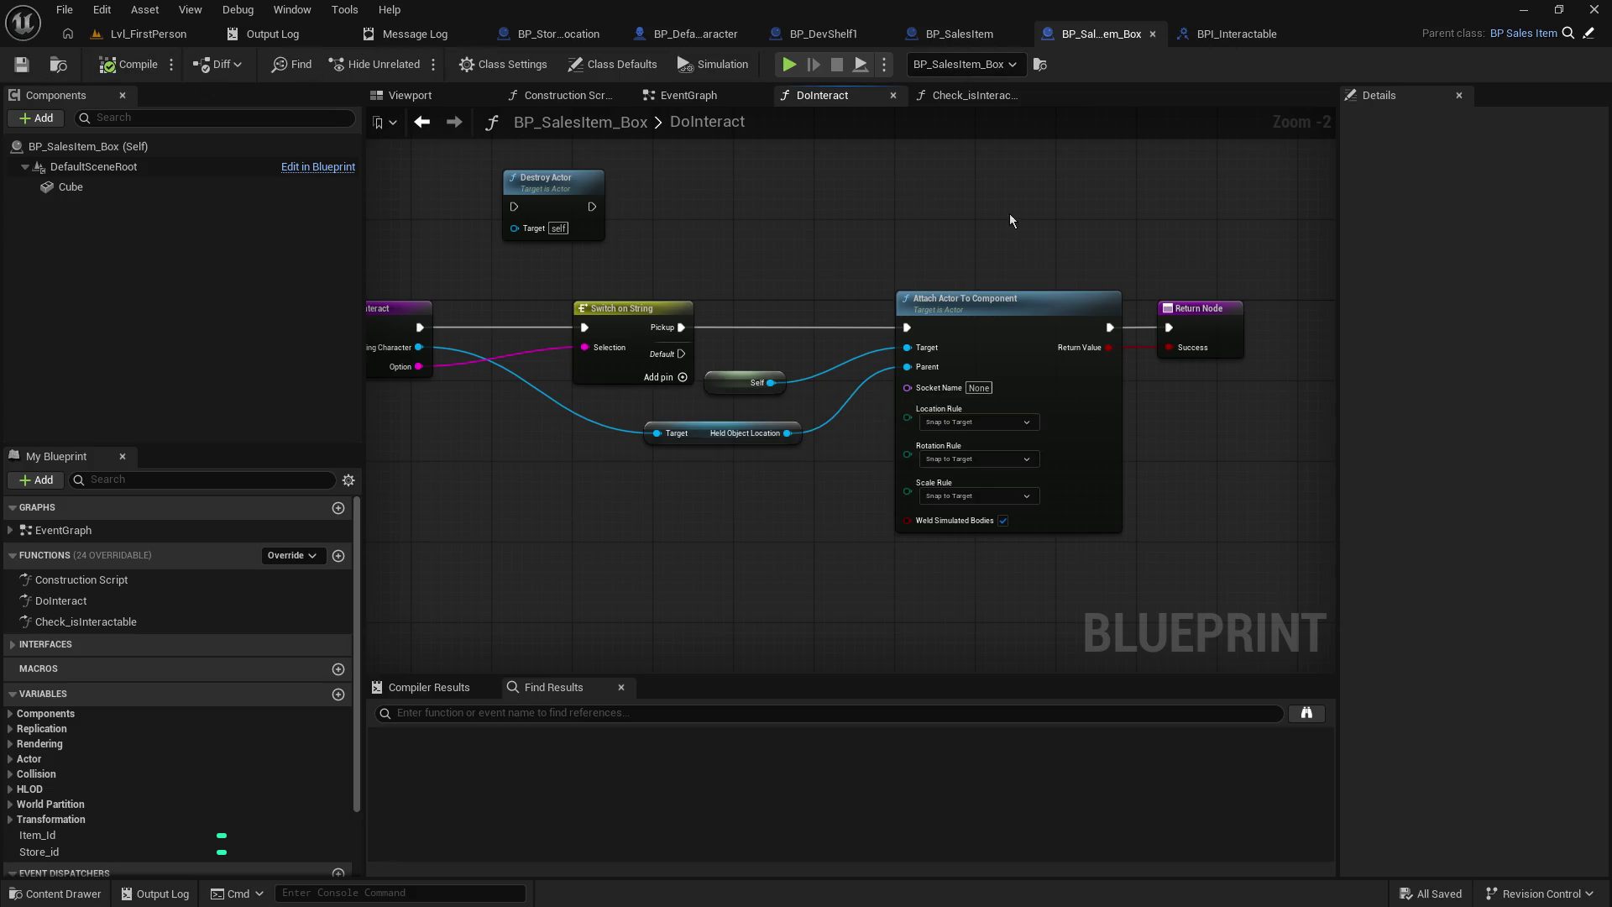
{"action": "mouse_move", "coordinate": [1004, 219]}
{"action": "left_mouse_down"}
{"action": "mouse_move", "coordinate": [1145, 201]}
{"action": "mouse_move", "coordinate": [1087, 216]}
{"action": "left_mouse_up"}
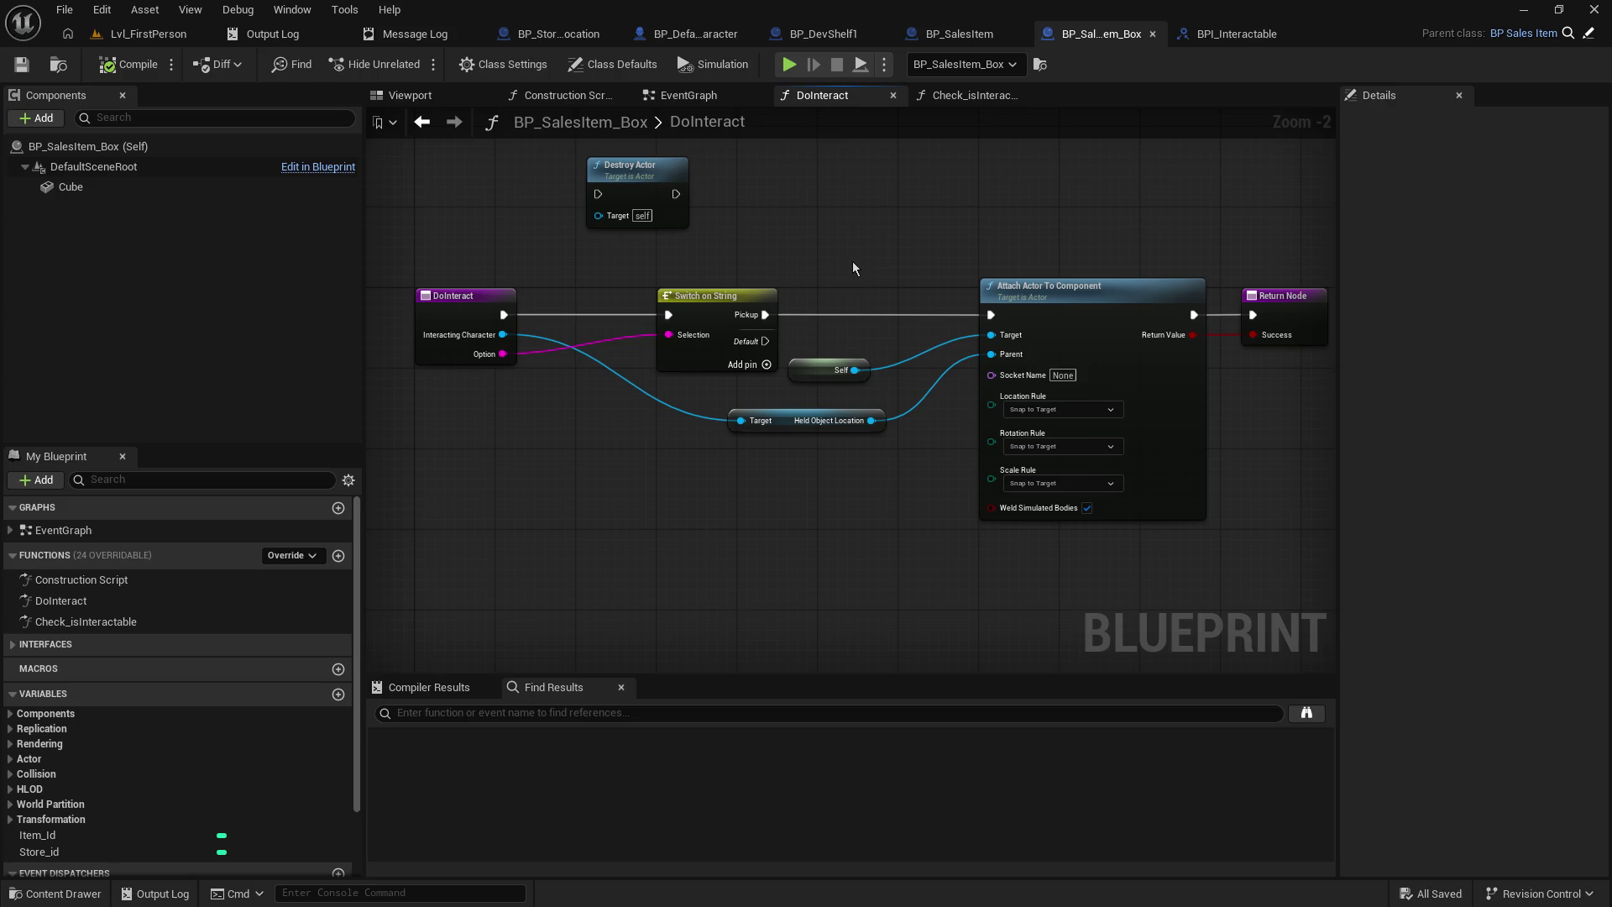
{"action": "mouse_move", "coordinate": [854, 260]}
{"action": "left_mouse_down"}
{"action": "mouse_move", "coordinate": [491, 279]}
{"action": "mouse_move", "coordinate": [721, 240]}
{"action": "mouse_move", "coordinate": [927, 369]}
{"action": "left_mouse_up"}
{"action": "left_click_drag", "start_coordinate": [718, 368], "coordinate": [828, 367]}
{"action": "mouse_move", "coordinate": [1235, 296]}
{"action": "left_mouse_down"}
{"action": "mouse_move", "coordinate": [1333, 290]}
{"action": "mouse_move", "coordinate": [1228, 300]}
{"action": "left_mouse_up"}
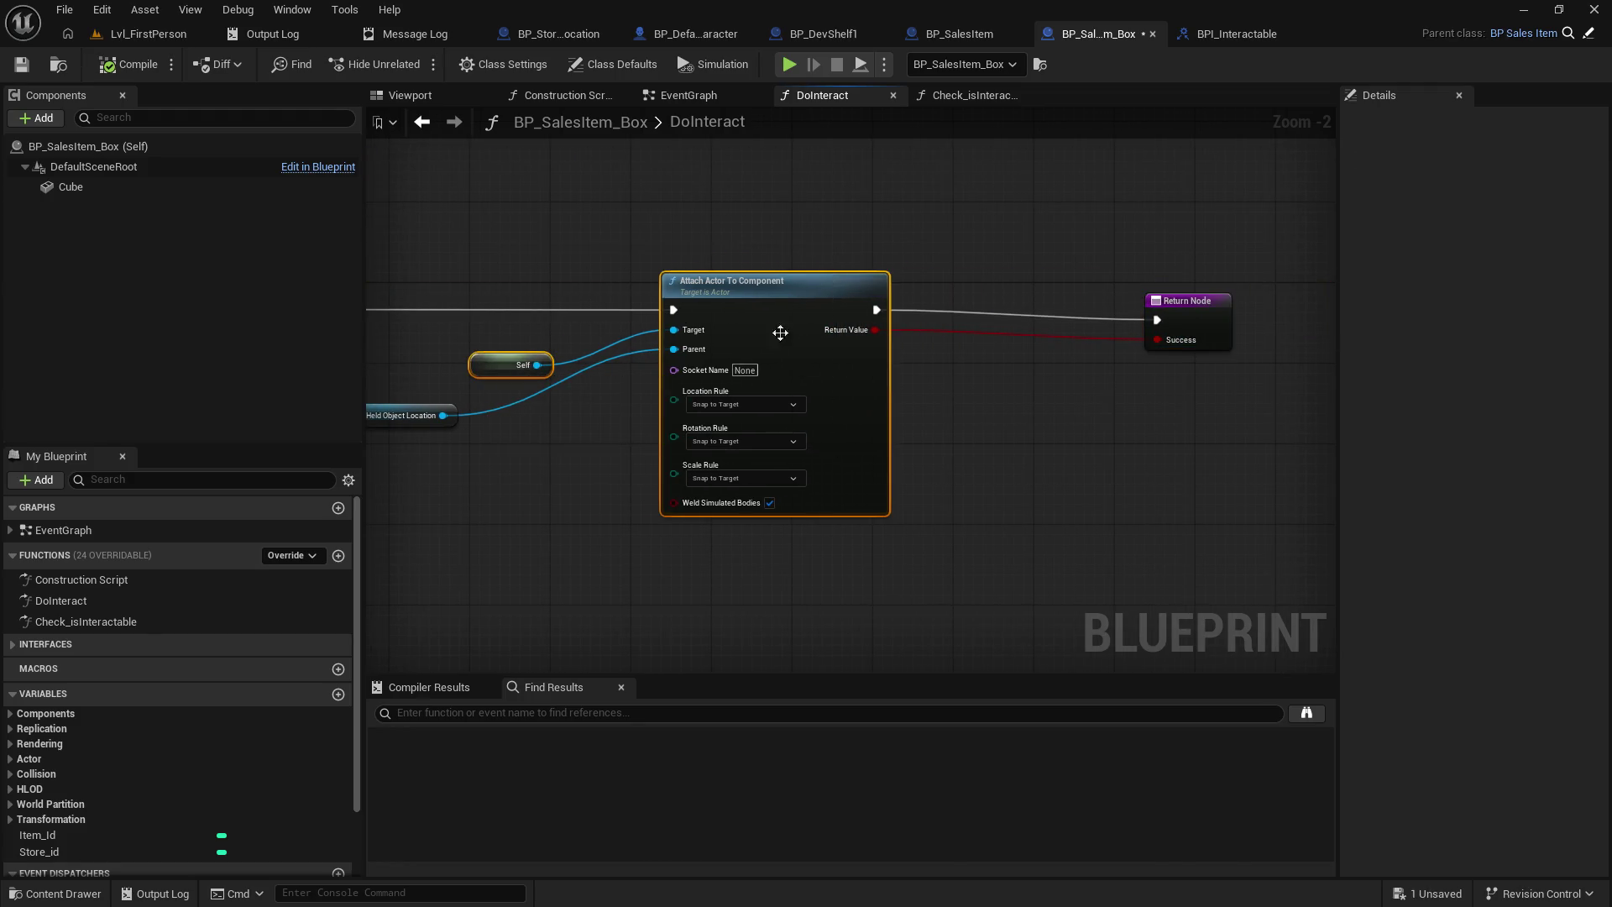
- Regroup the Self, Held Object Location and Attach Actor To Component nodes into a neat layout
{"action": "left_click_drag", "start_coordinate": [785, 255], "coordinate": [978, 431]}
{"action": "left_click", "coordinate": [1097, 299], "text": "shift"}
{"action": "mouse_move", "coordinate": [1098, 300]}
{"action": "left_mouse_down"}
{"action": "mouse_move", "coordinate": [1211, 305]}
{"action": "mouse_move", "coordinate": [1199, 301]}
{"action": "left_mouse_up"}
{"action": "left_click", "coordinate": [884, 375]}
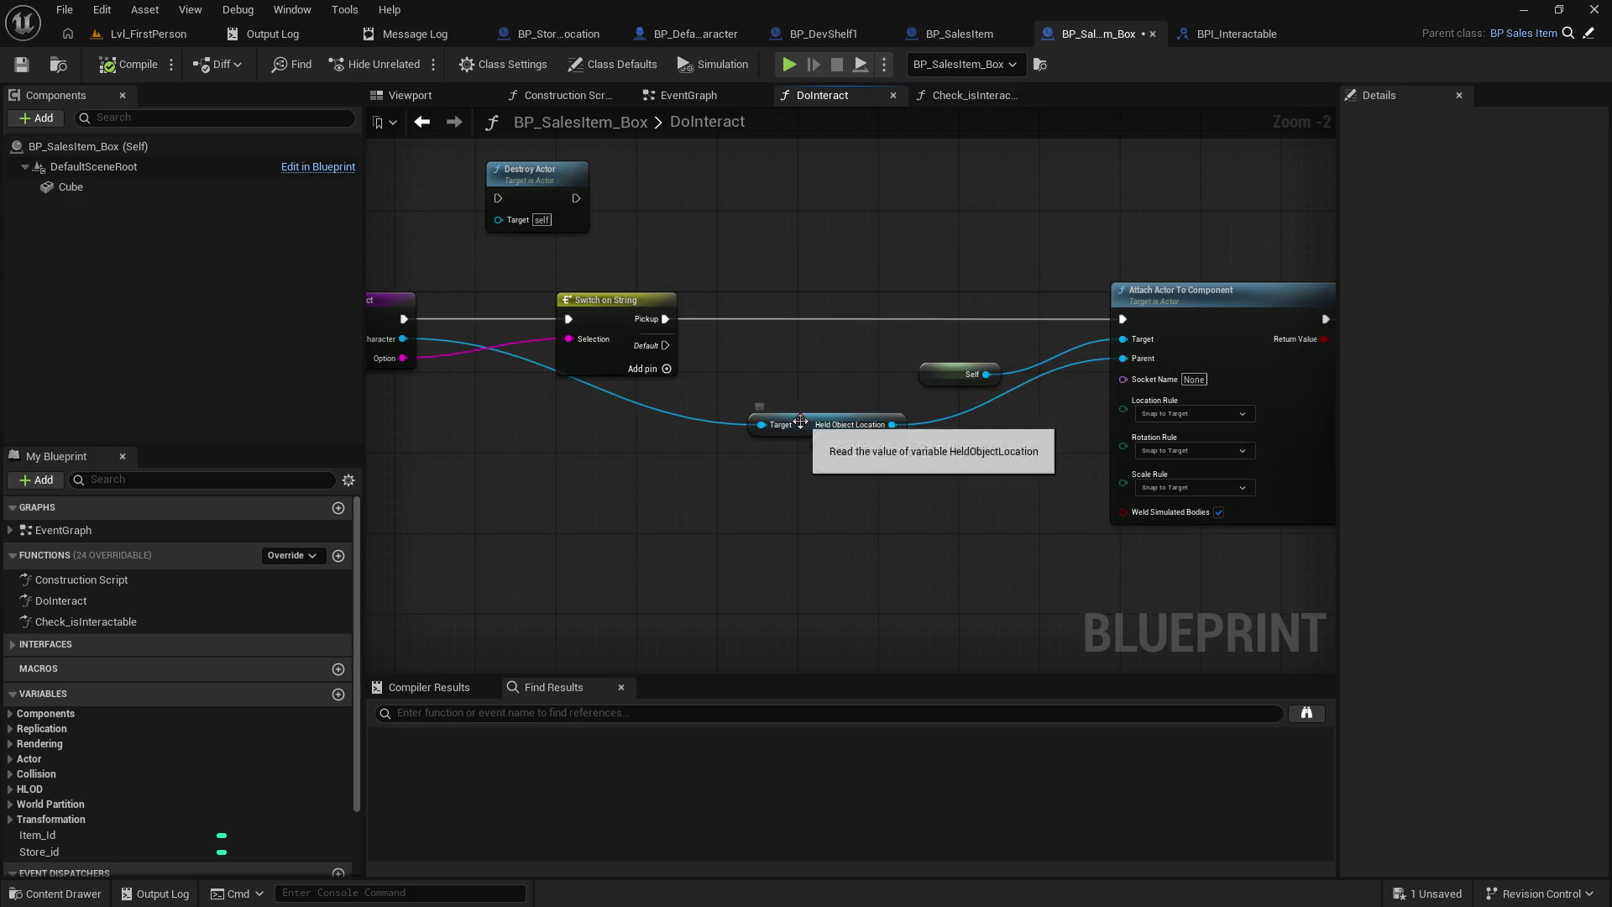
{"action": "left_click_drag", "start_coordinate": [802, 418], "coordinate": [793, 497]}
{"action": "left_click_drag", "start_coordinate": [927, 370], "coordinate": [1039, 348]}
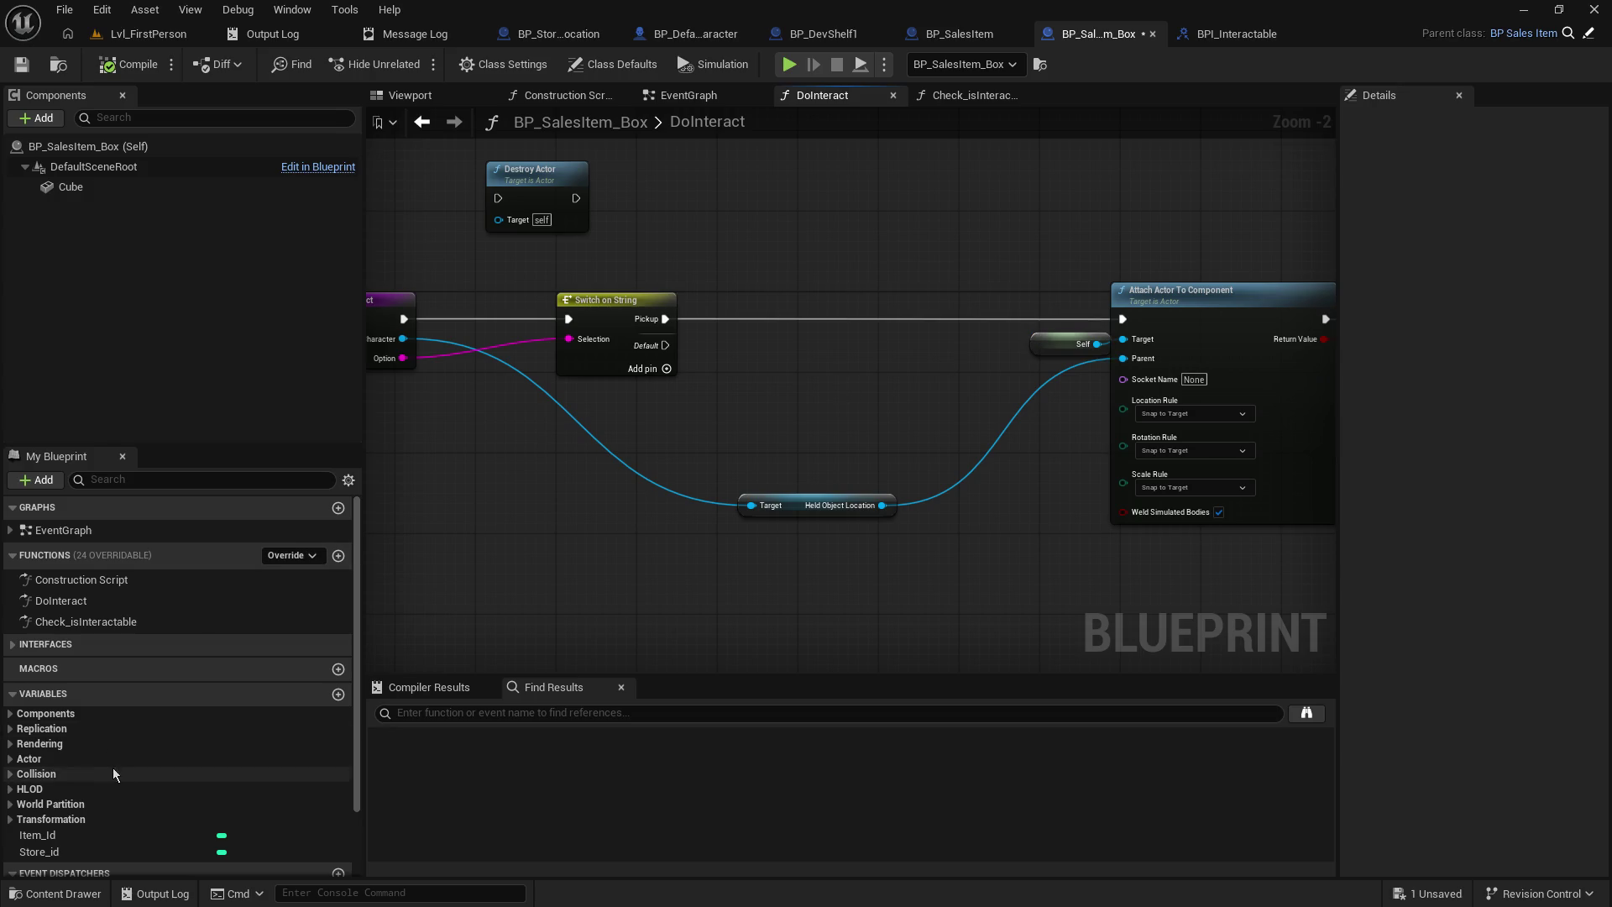
{"action": "scroll", "coordinate": [117, 767], "scroll_direction": "down", "scroll_amount": 3}
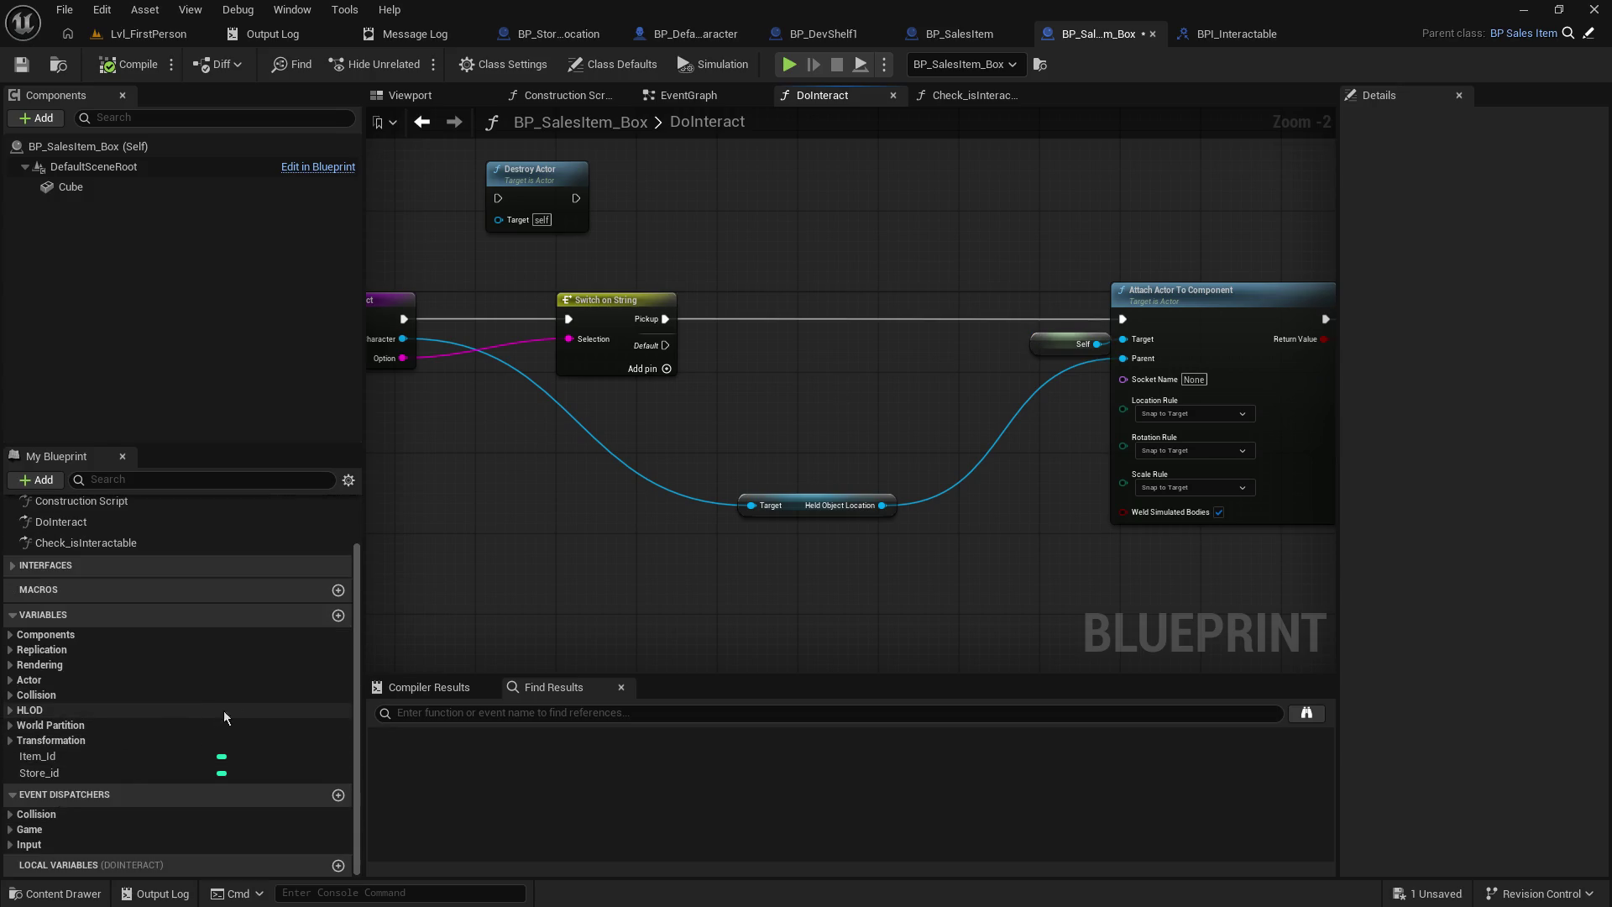
{"action": "left_click", "coordinate": [996, 98]}
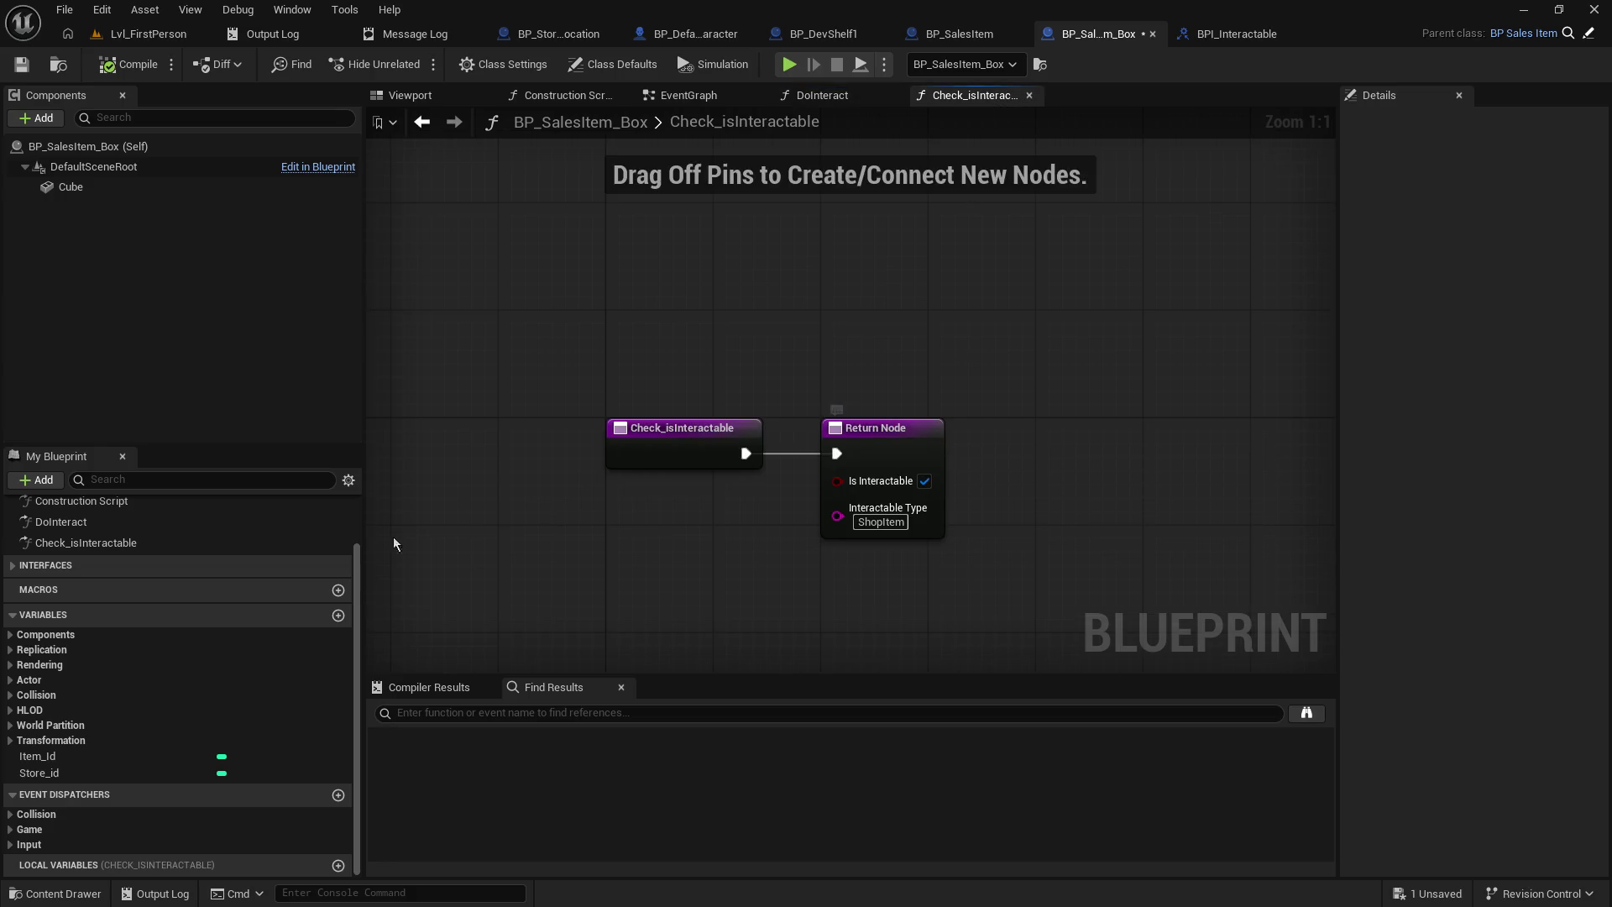
- Add a new Boolean variable to BP_SalesItem_Box, leaving it named NewVar
{"action": "scroll", "coordinate": [260, 653], "scroll_direction": "up", "scroll_amount": 3}
{"action": "scroll", "coordinate": [259, 667], "scroll_direction": "down", "scroll_amount": 3}
{"action": "left_click", "coordinate": [339, 615]}
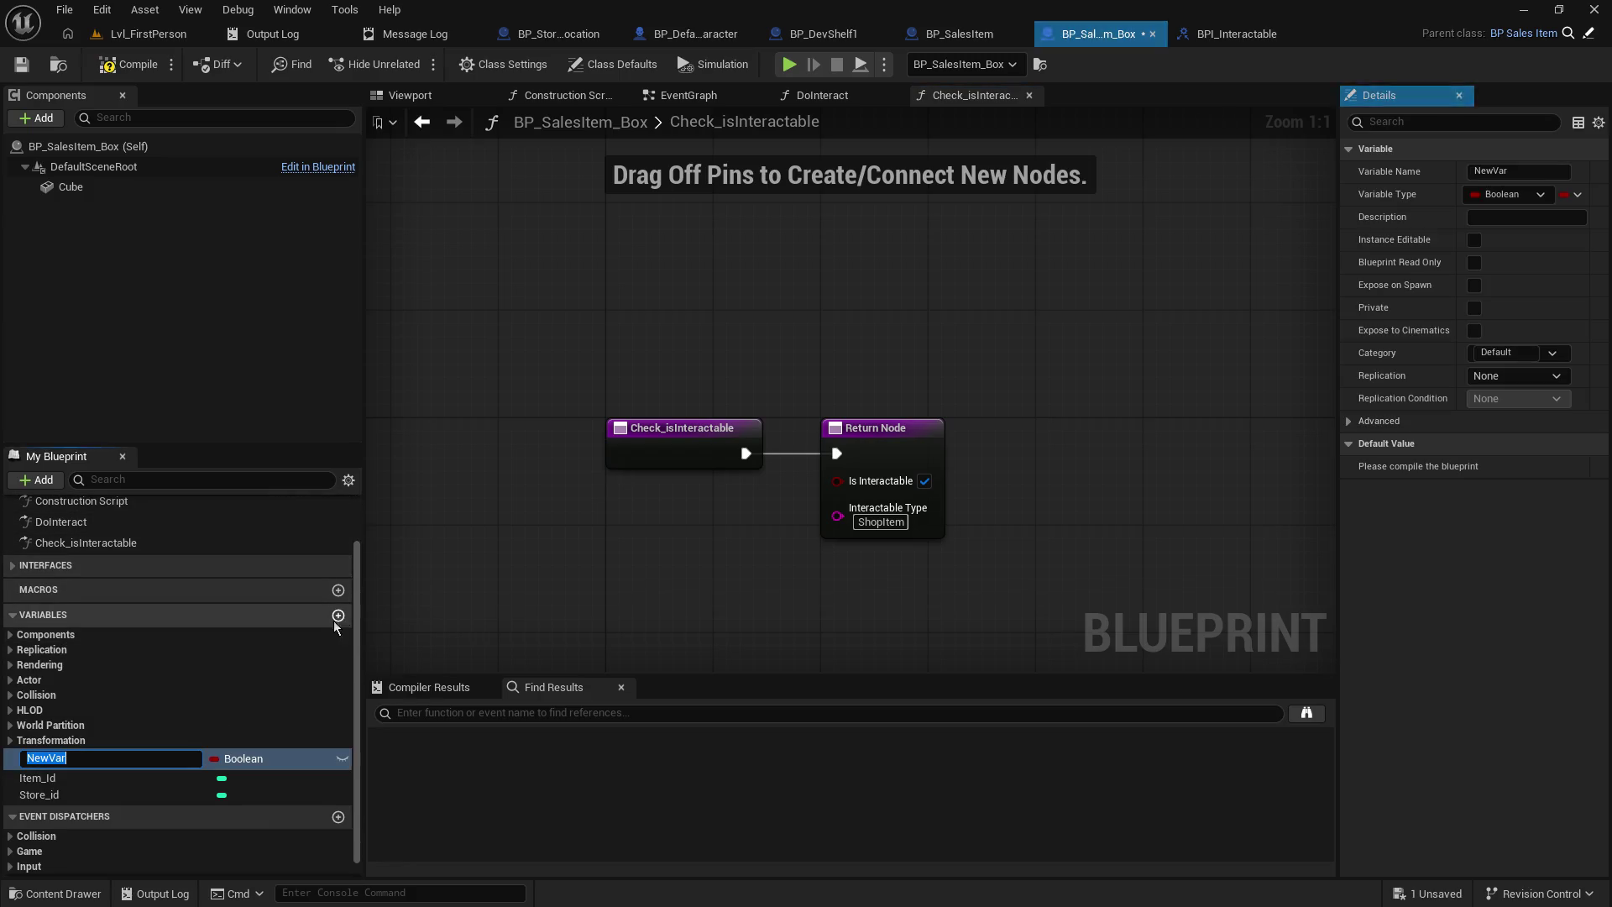
{"action": "type", "text": "isIntera"}
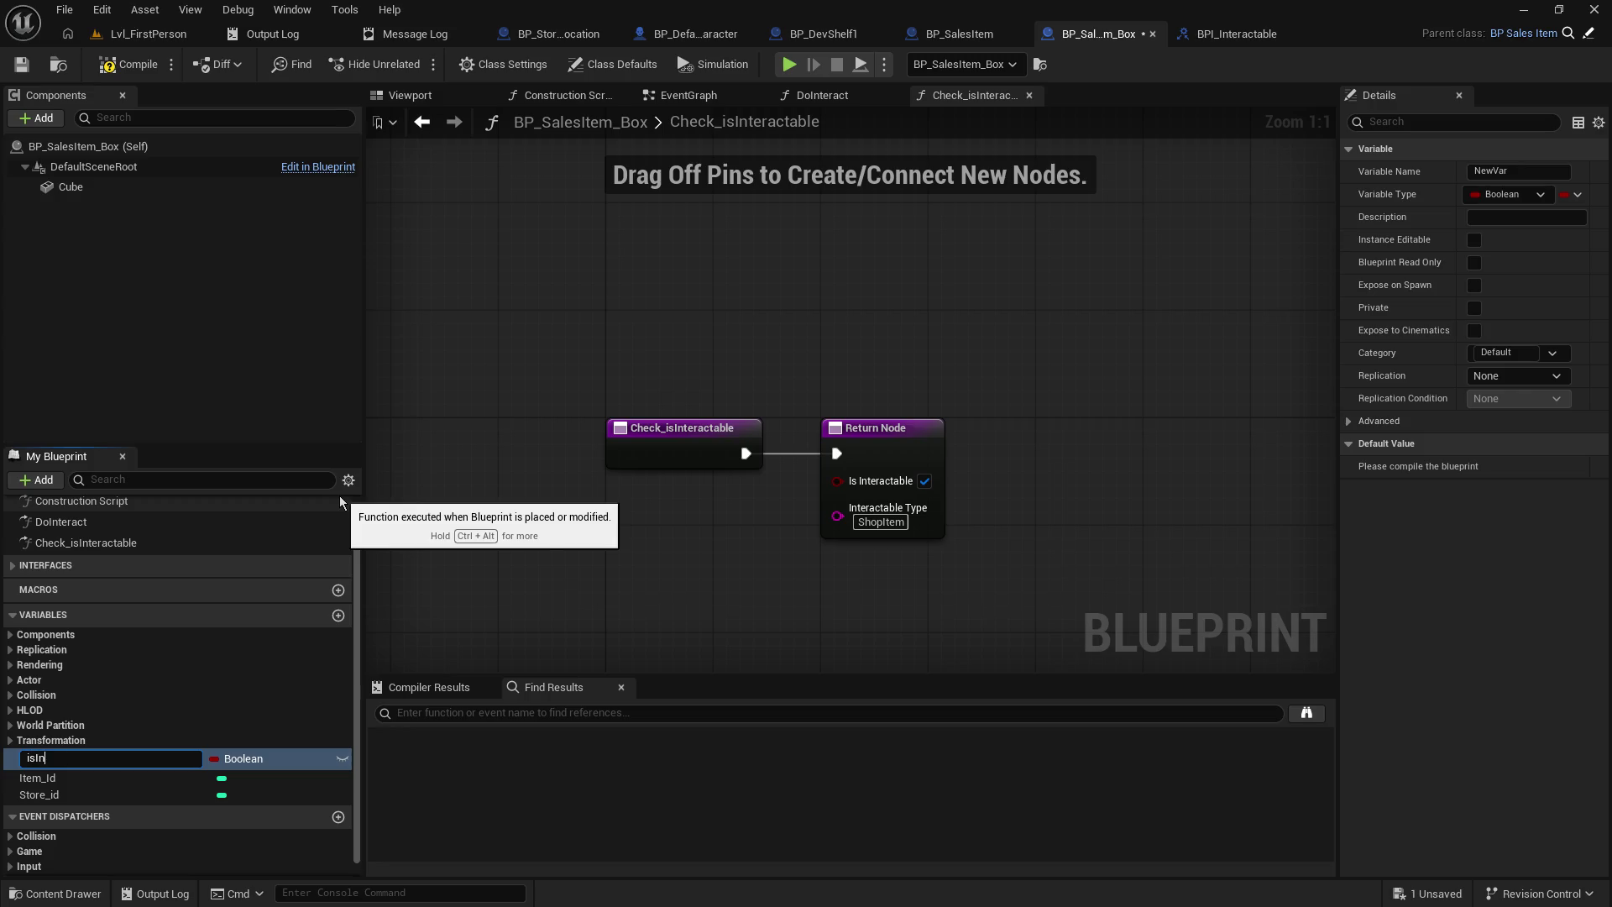
{"action": "key", "text": "Escape"}
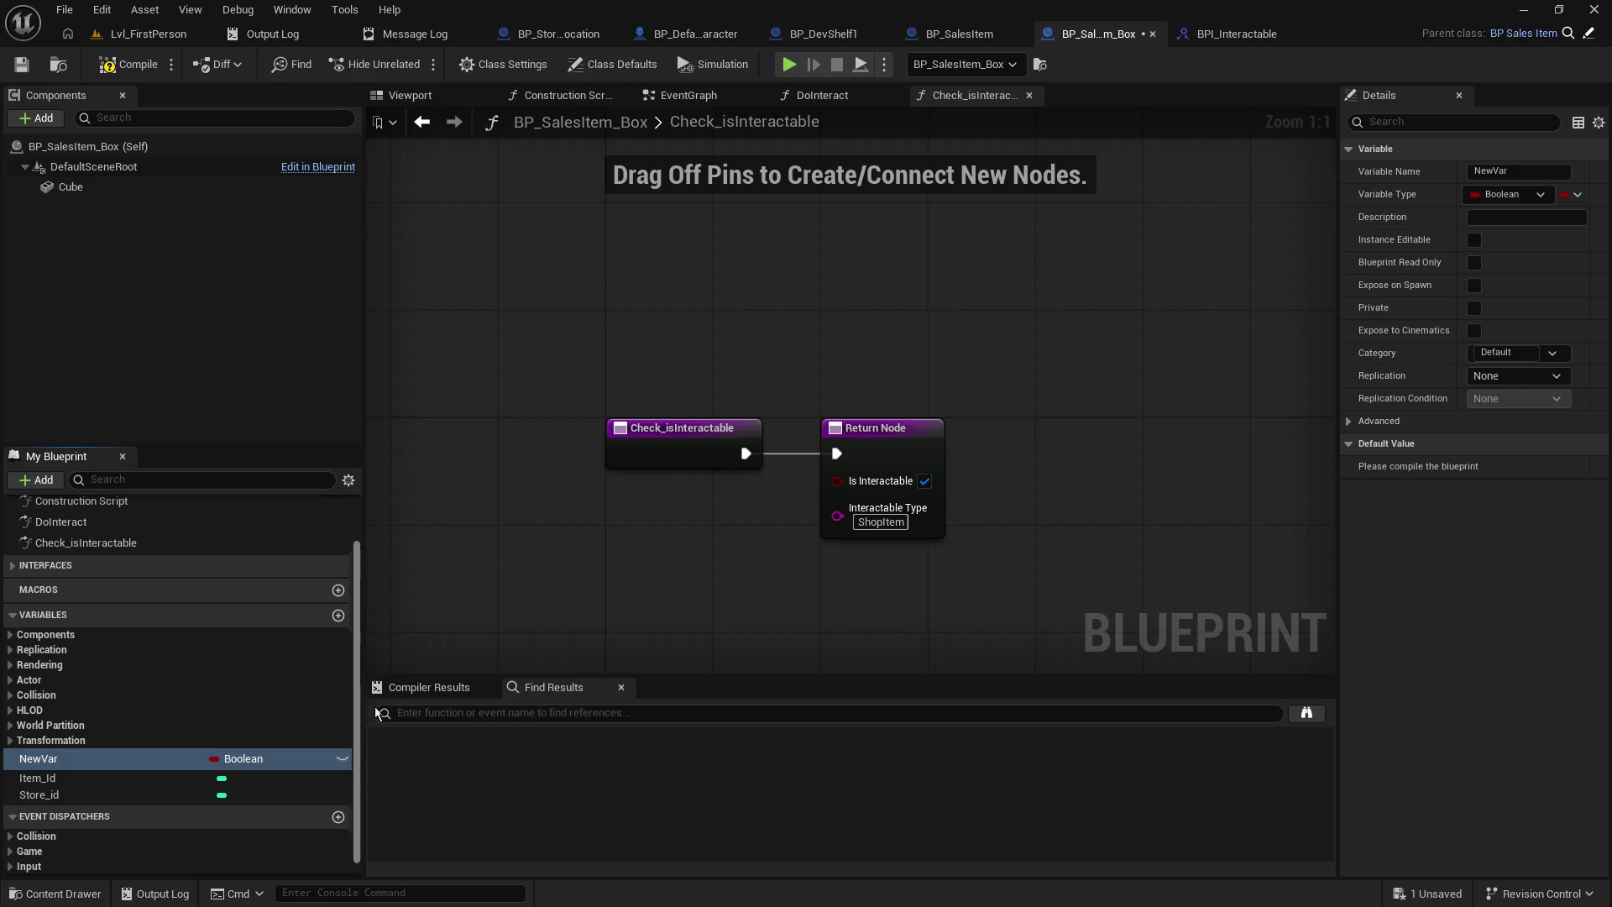
{"action": "left_click", "coordinate": [185, 763]}
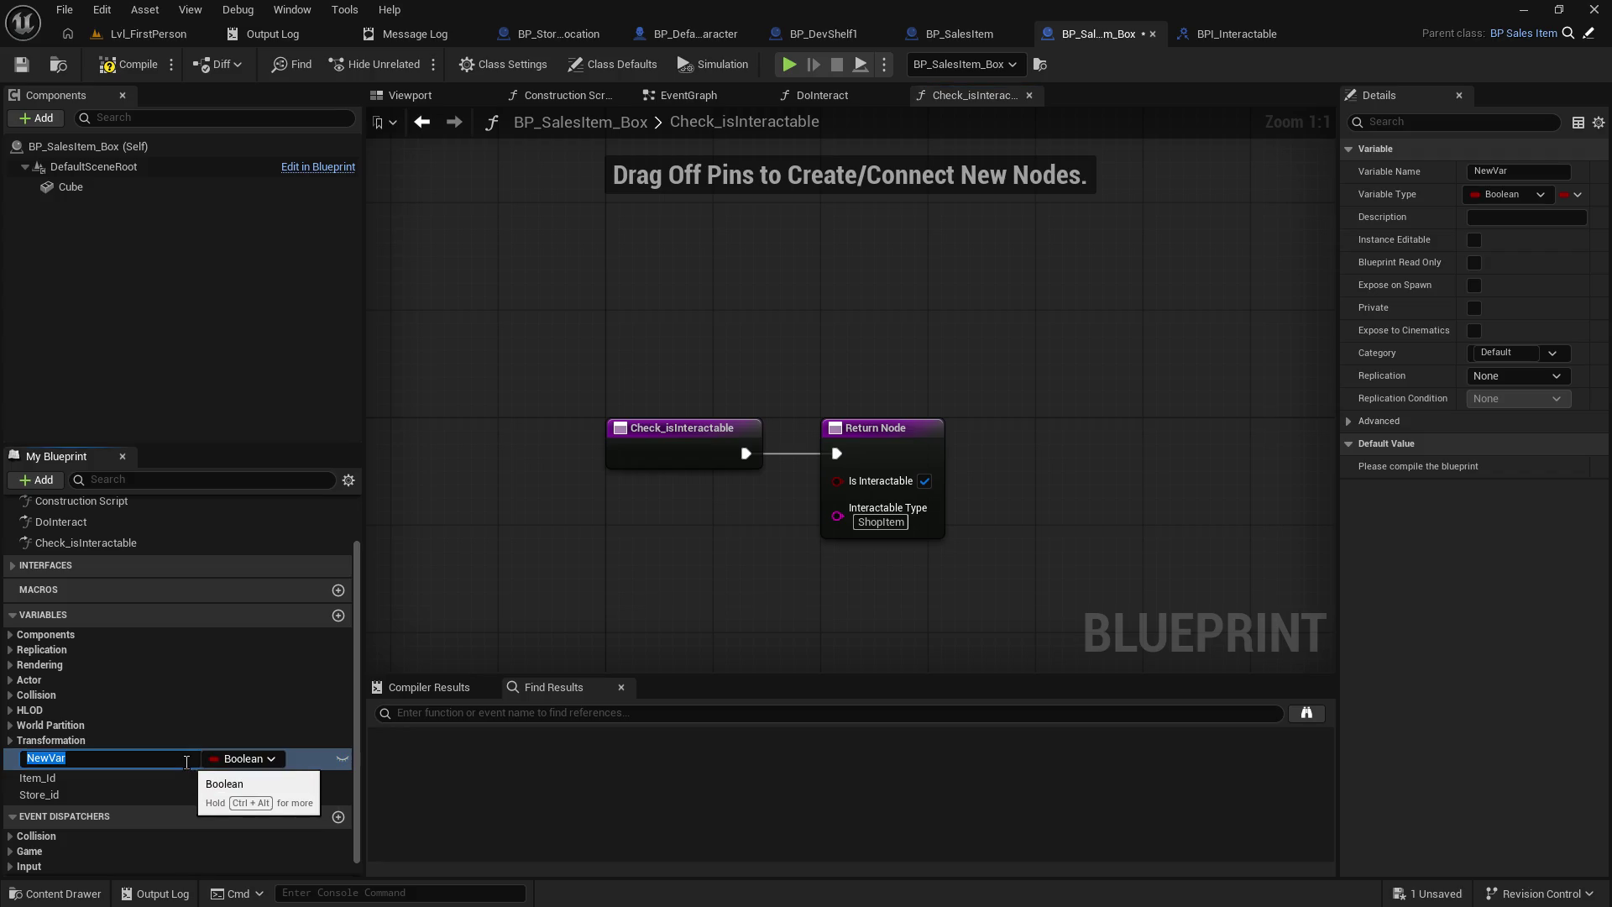
{"action": "key", "text": "Escape"}
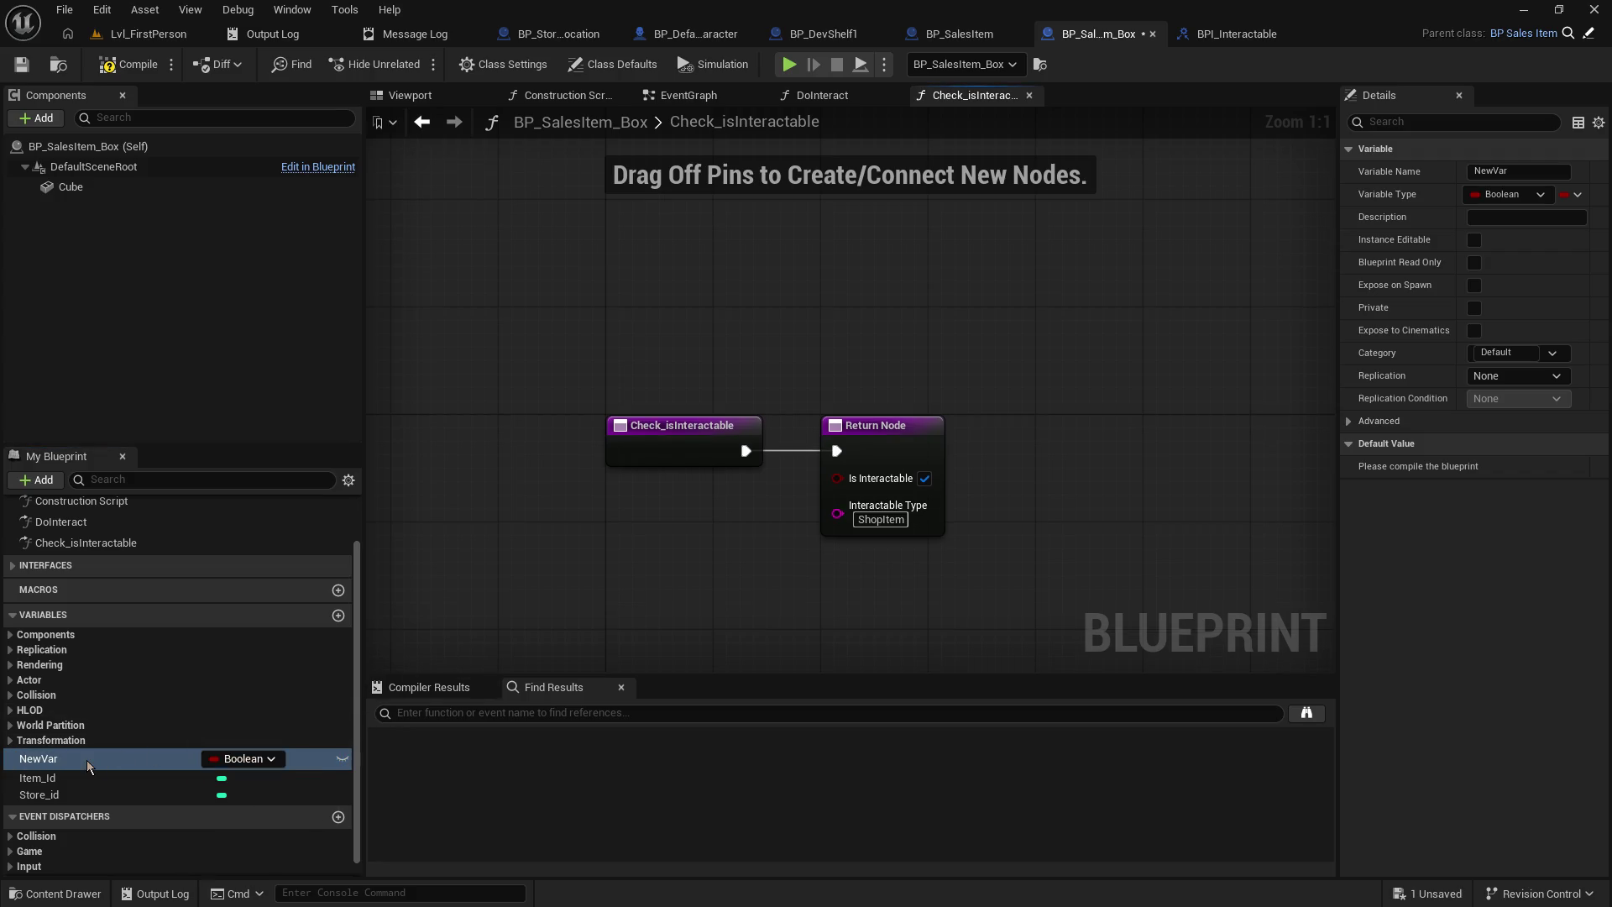
- Delete the NewVar variable, then save and compile BP_SalesItem_Box
{"action": "right_click", "coordinate": [88, 764]}
{"action": "key", "text": "Escape"}
{"action": "right_click", "coordinate": [113, 758]}
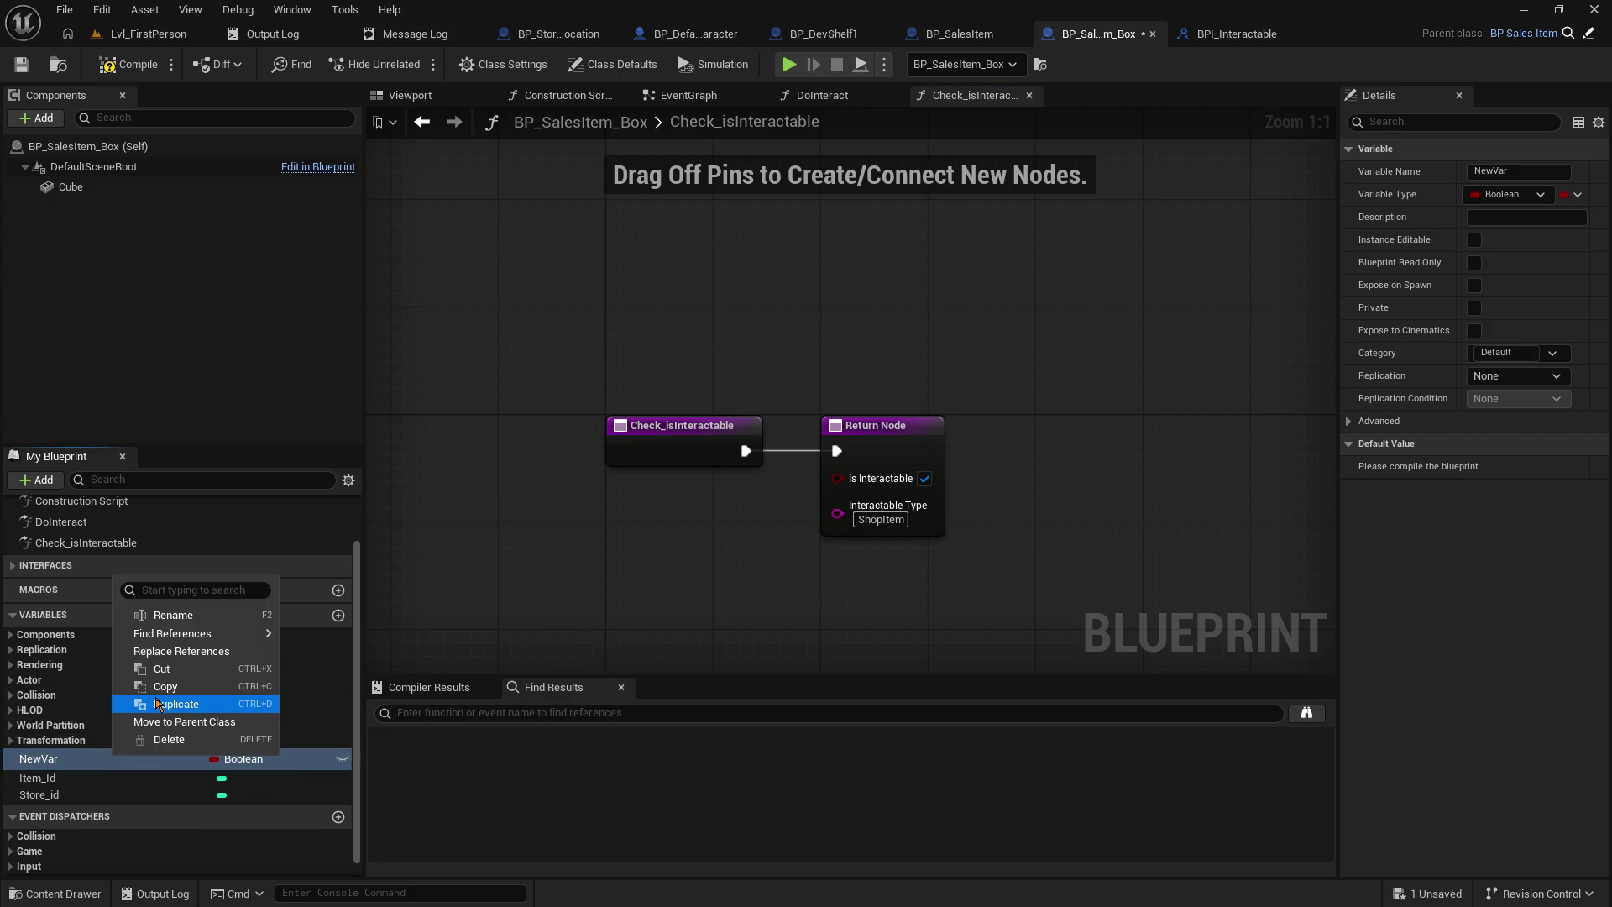
{"action": "left_click", "coordinate": [176, 741]}
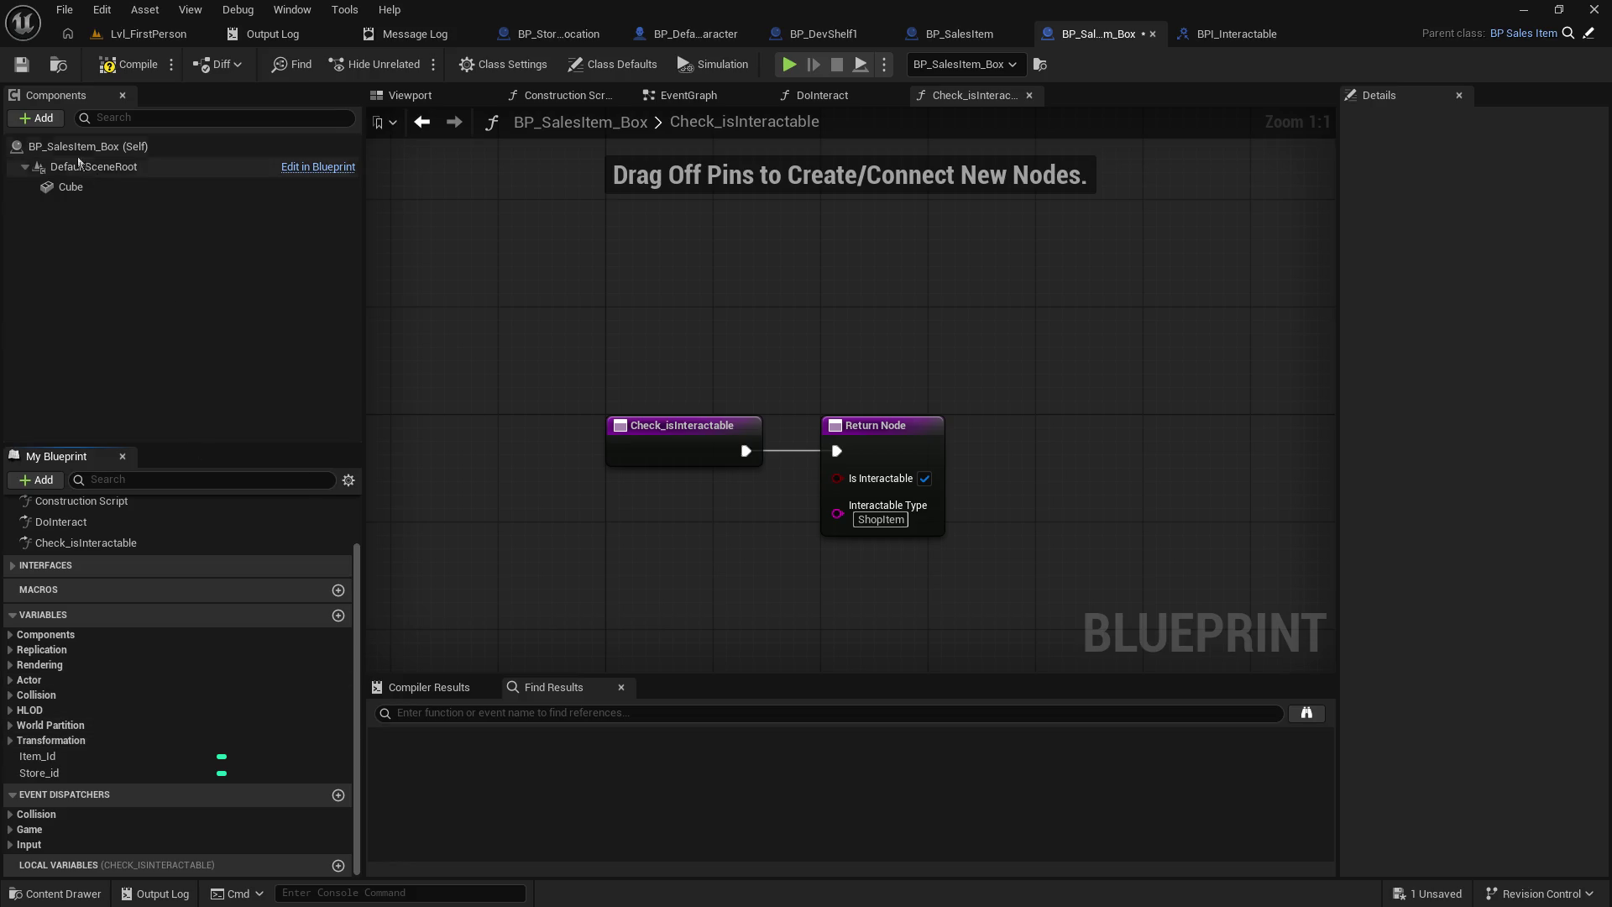
{"action": "left_click", "coordinate": [21, 64]}
{"action": "left_click", "coordinate": [133, 69]}
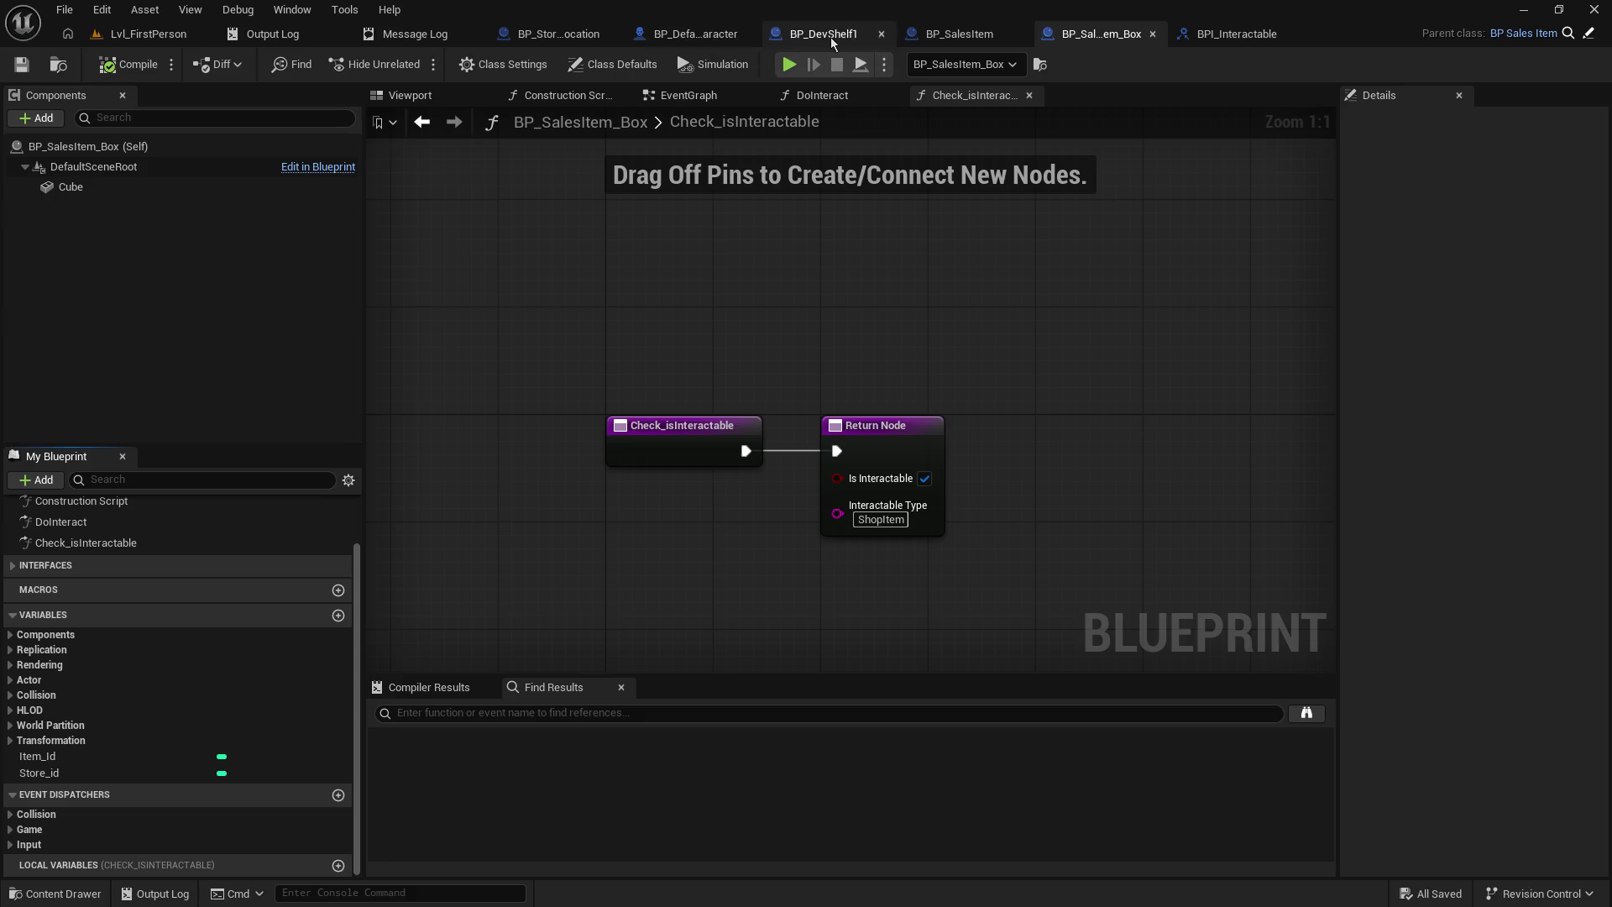
{"action": "left_click", "coordinate": [966, 39]}
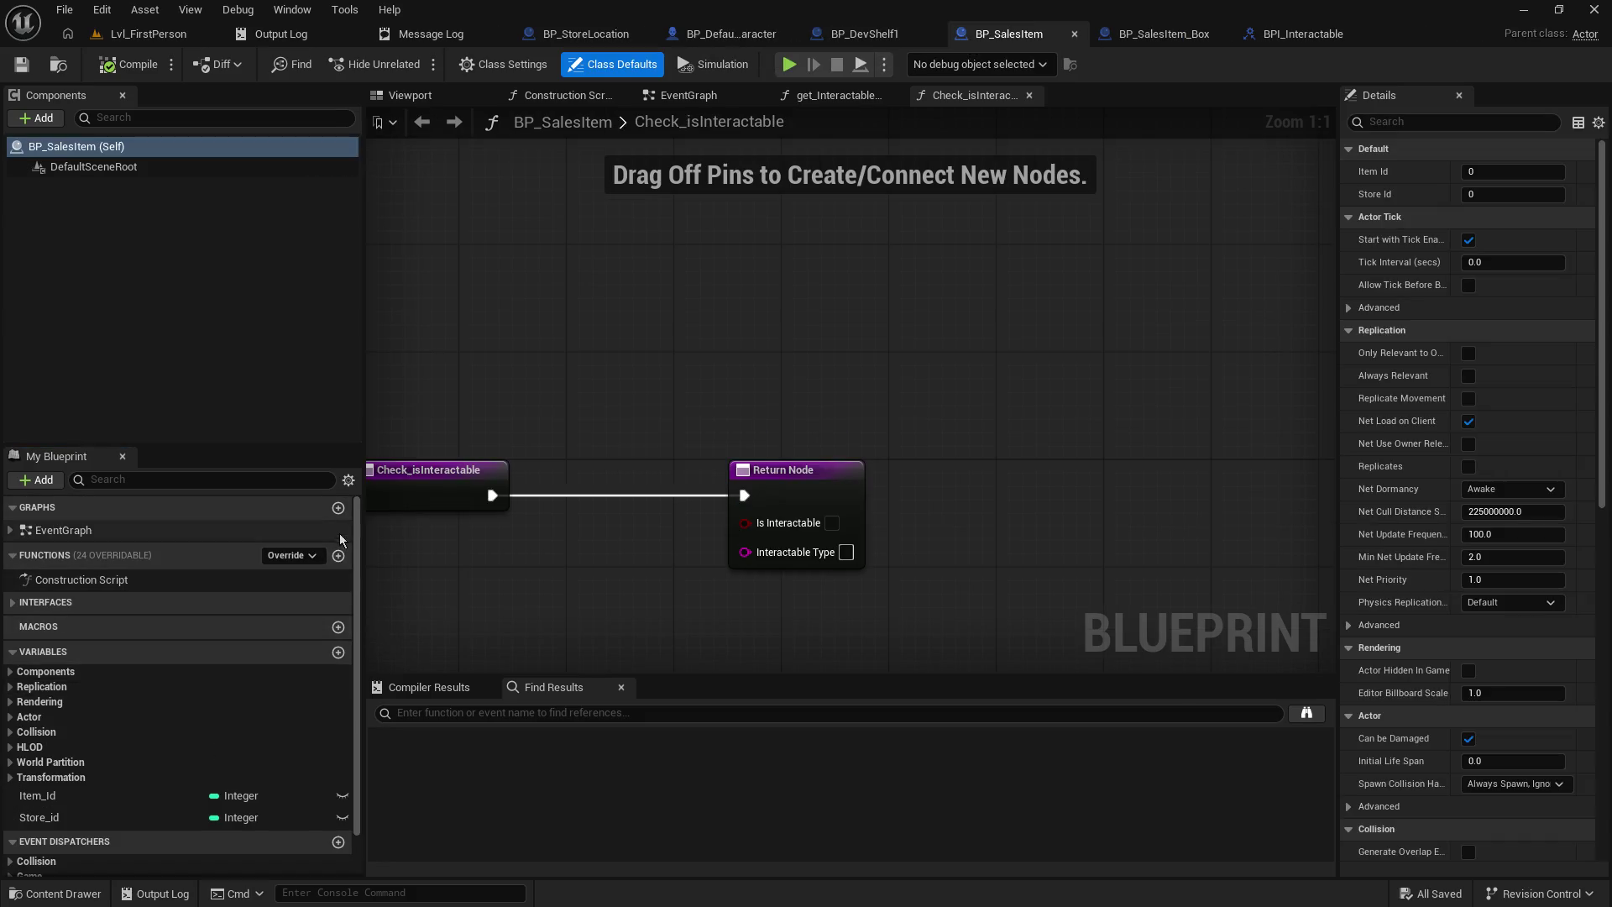
- Add a Boolean isInteractable variable to BP_SalesItem, default it to true, and save
{"action": "left_click", "coordinate": [1153, 33]}
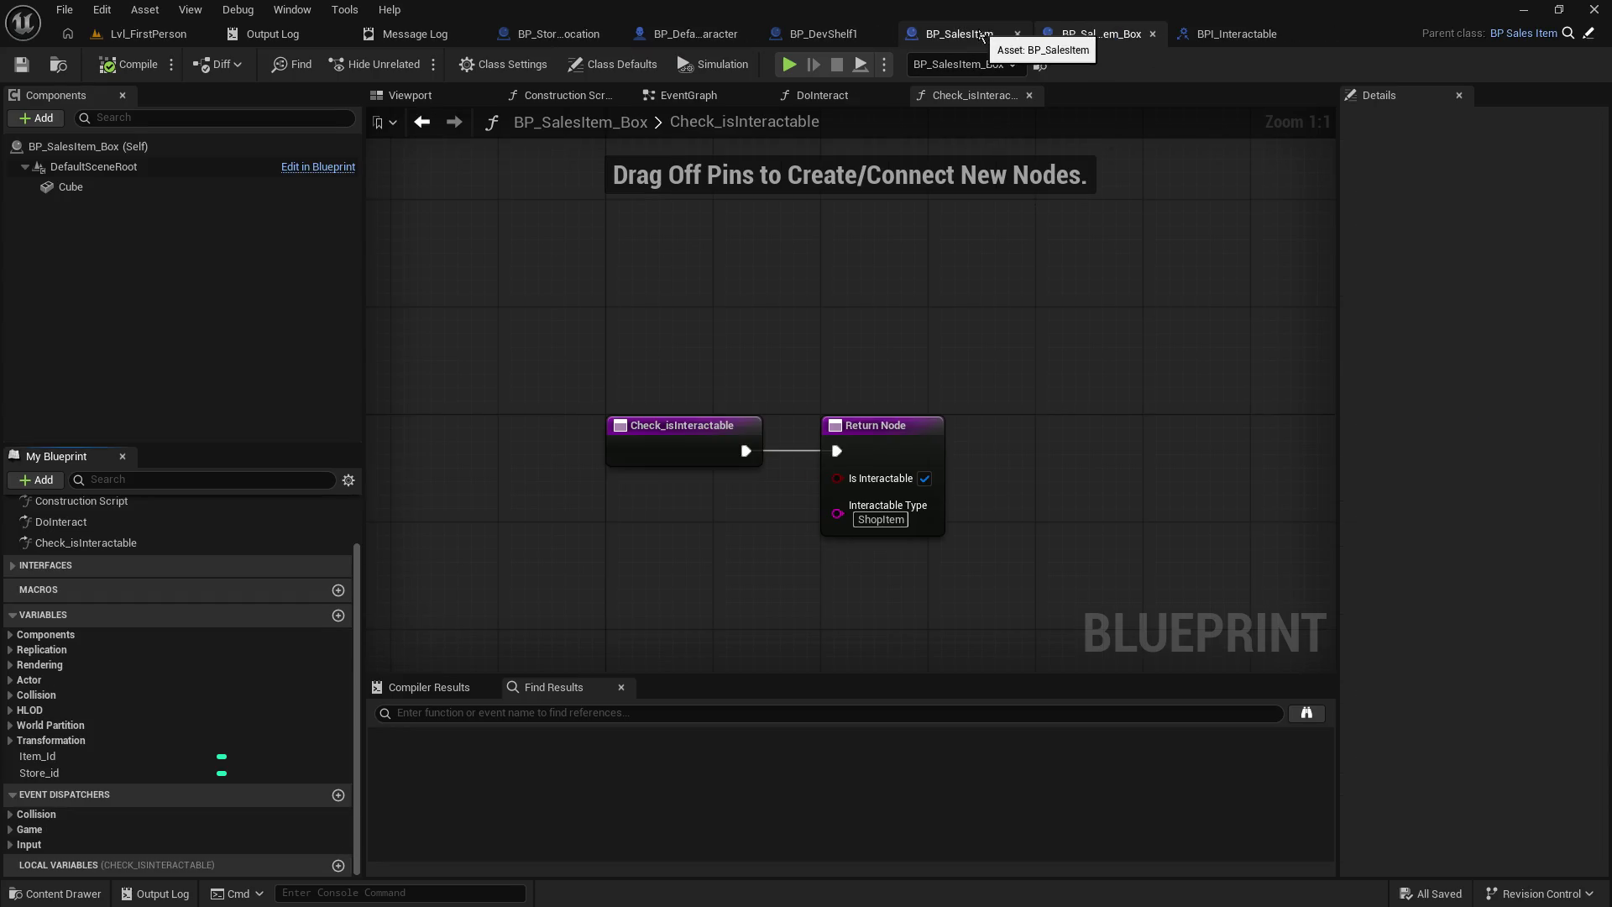
{"action": "left_click", "coordinate": [979, 36]}
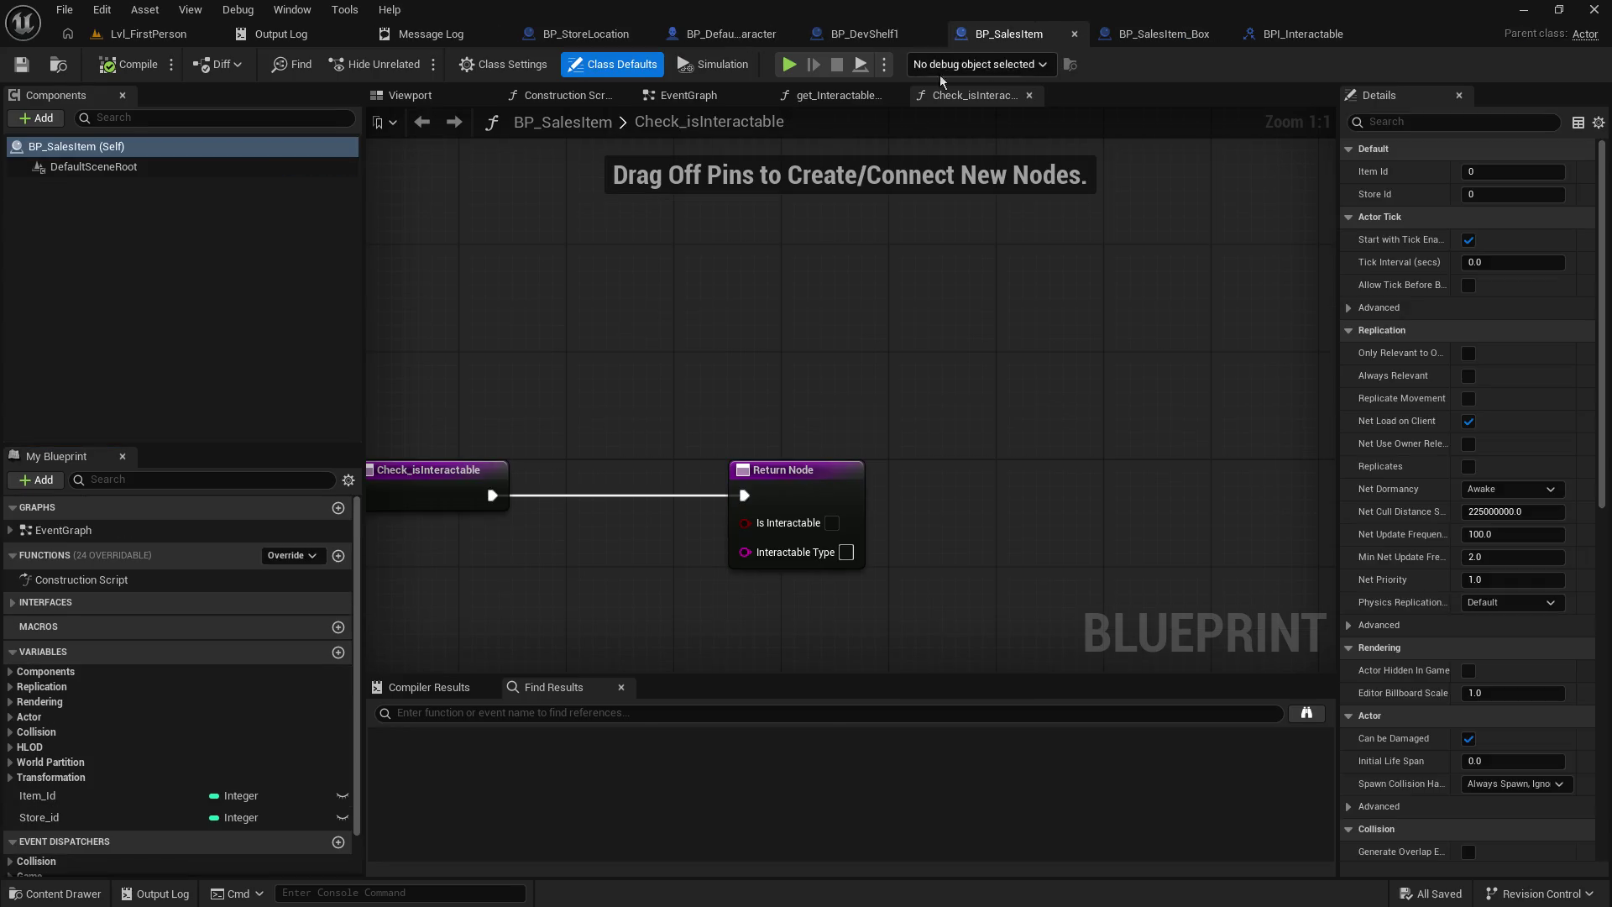
{"action": "left_click", "coordinate": [338, 653]}
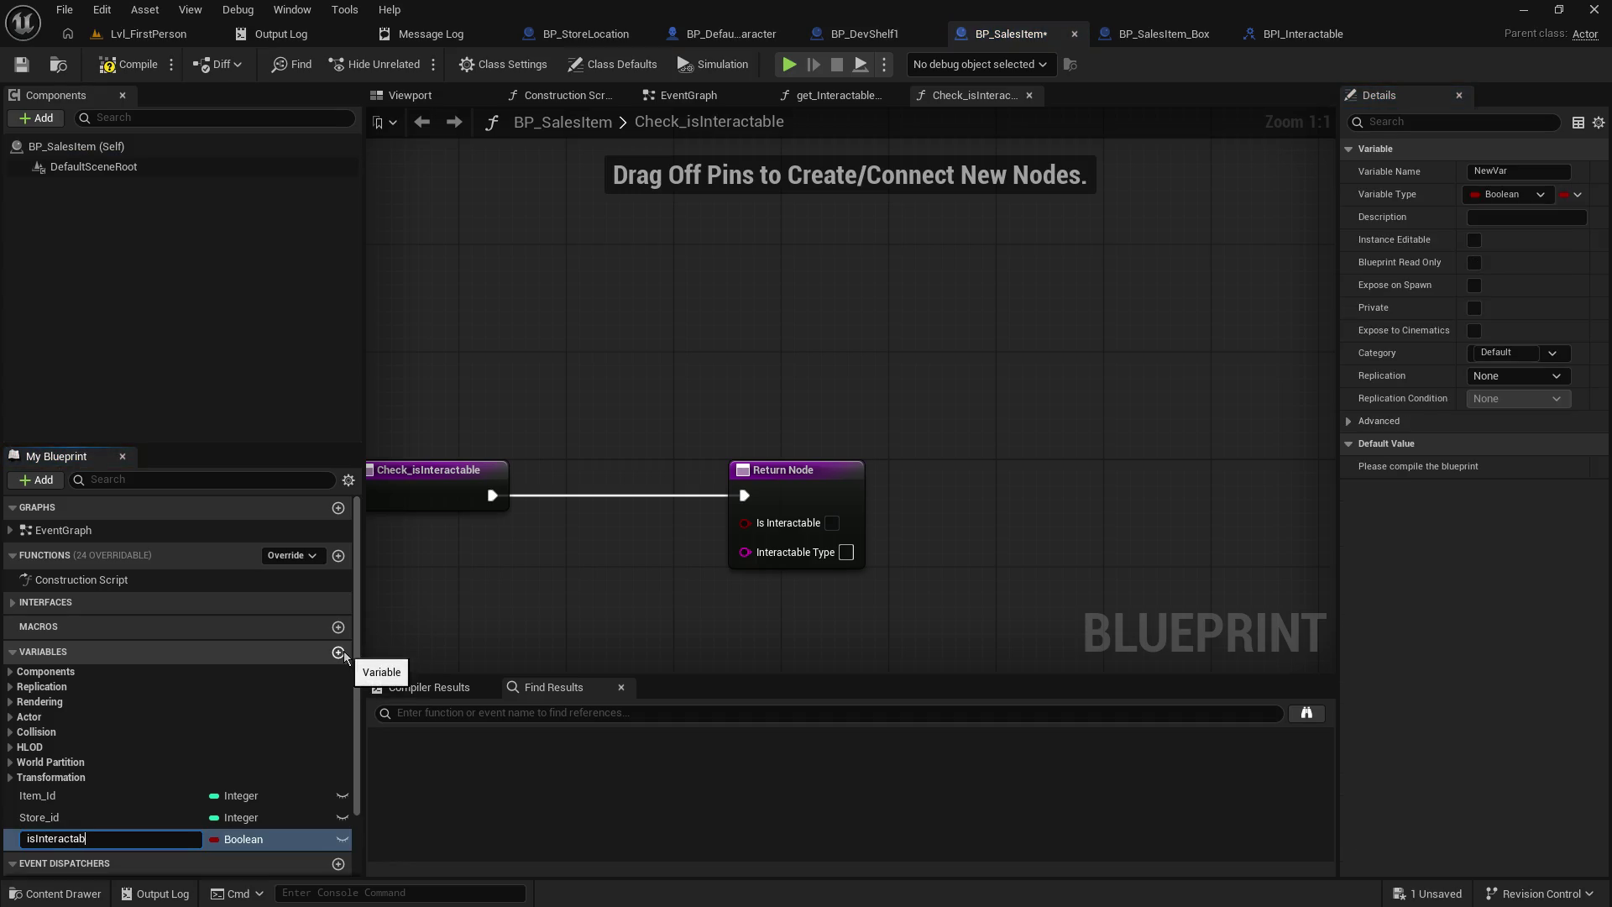
{"action": "type", "text": "le"}
{"action": "key", "text": "Return"}
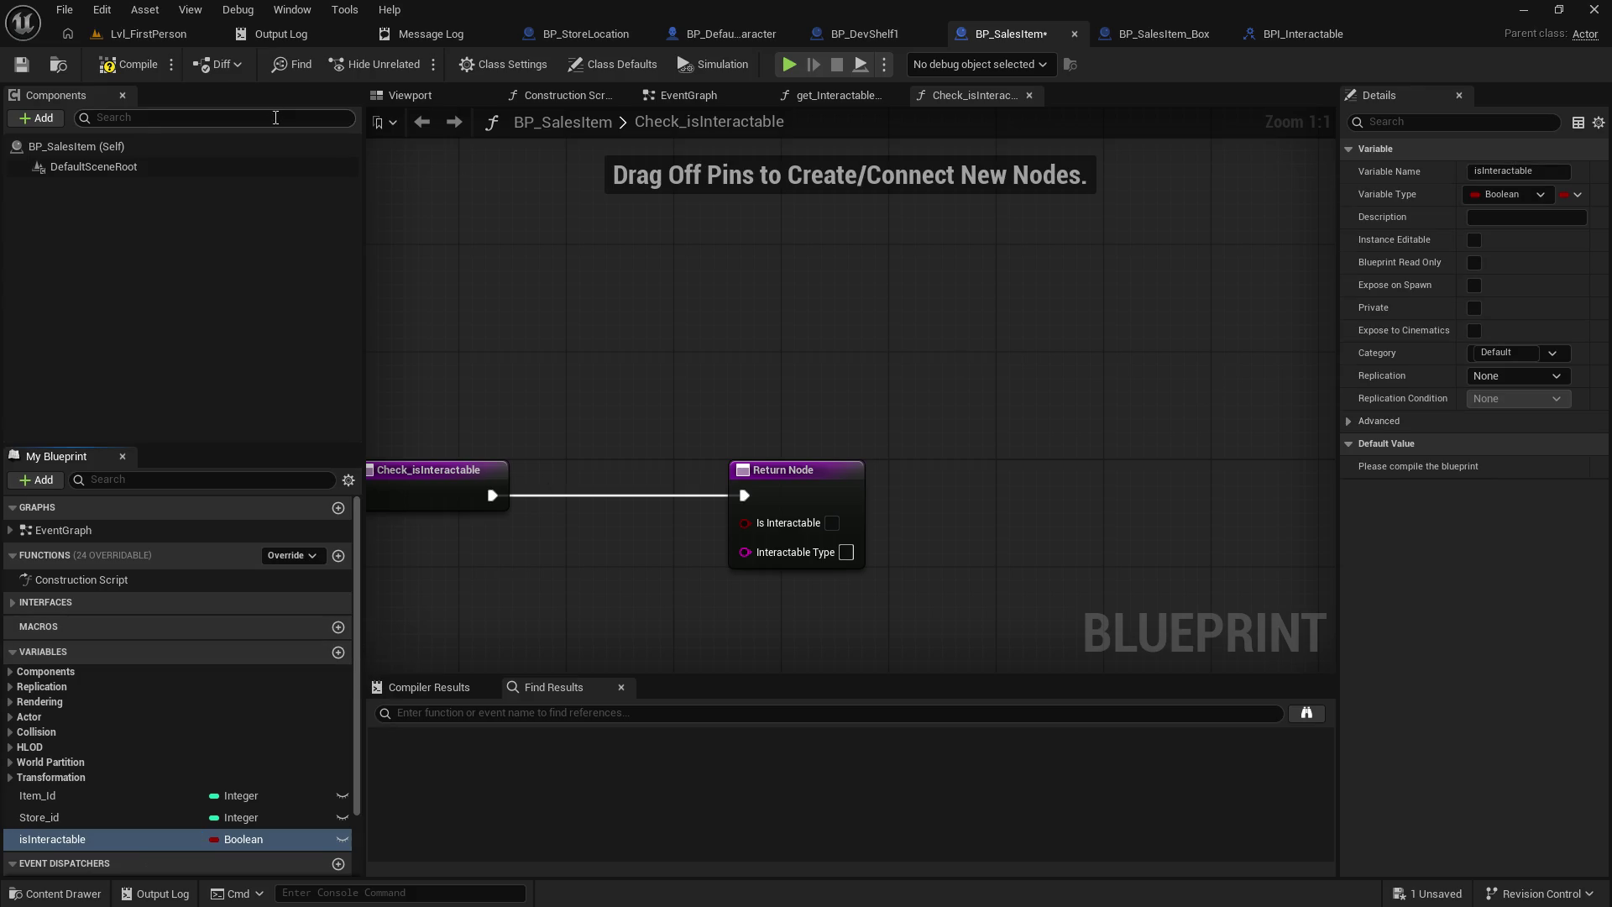
{"action": "left_click", "coordinate": [107, 67]}
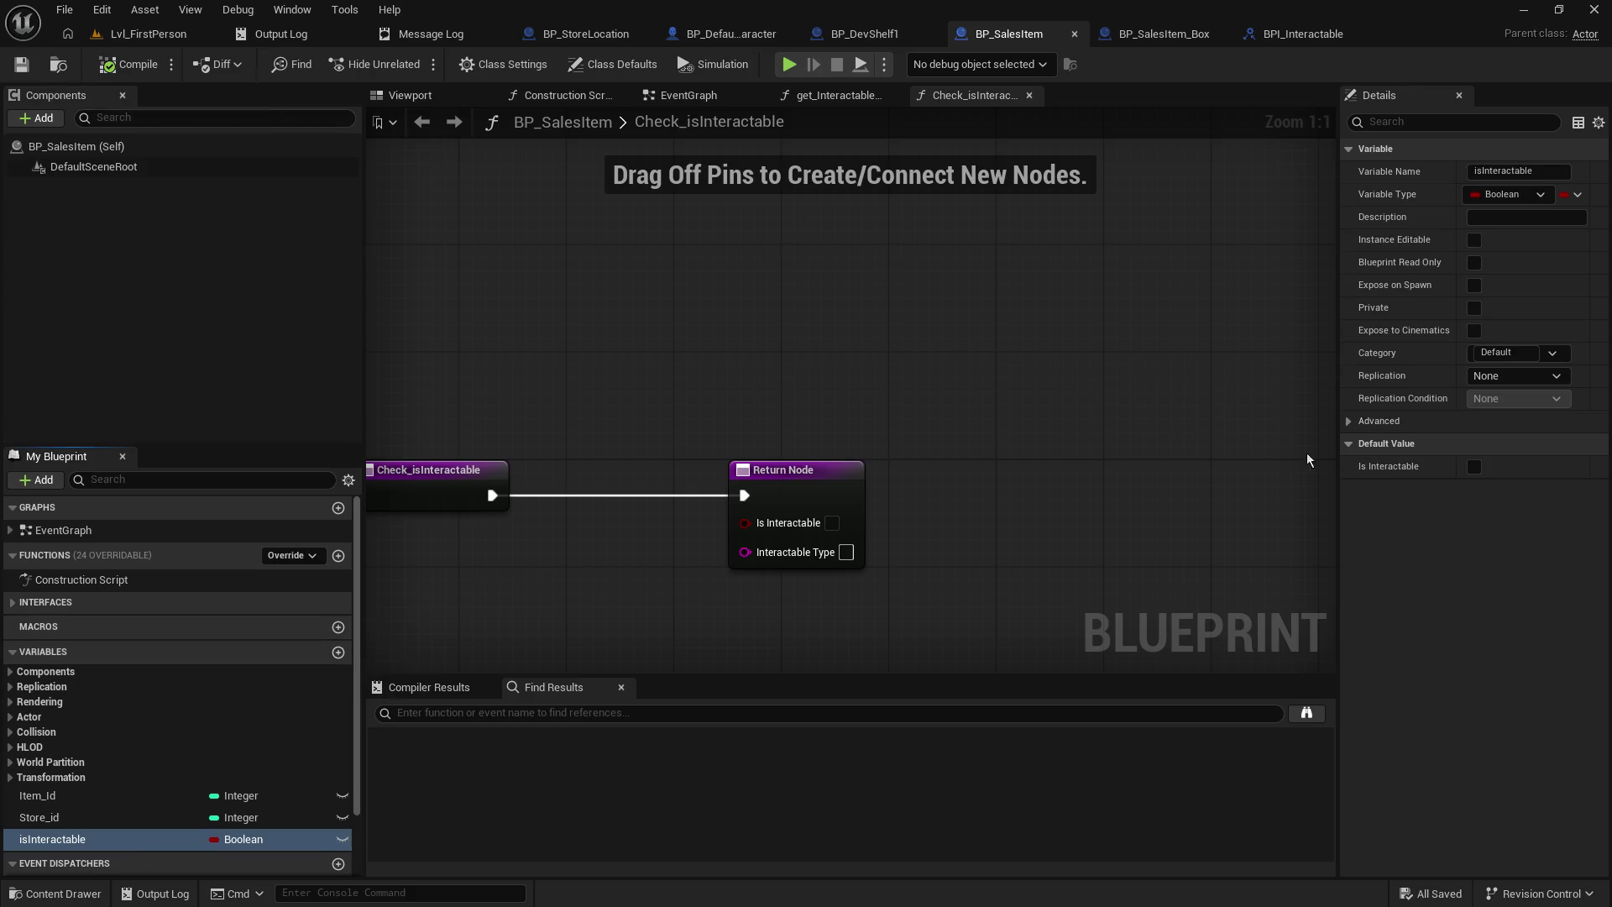
{"action": "left_click", "coordinate": [1476, 467]}
{"action": "left_click", "coordinate": [22, 66]}
{"action": "left_click", "coordinate": [1139, 40]}
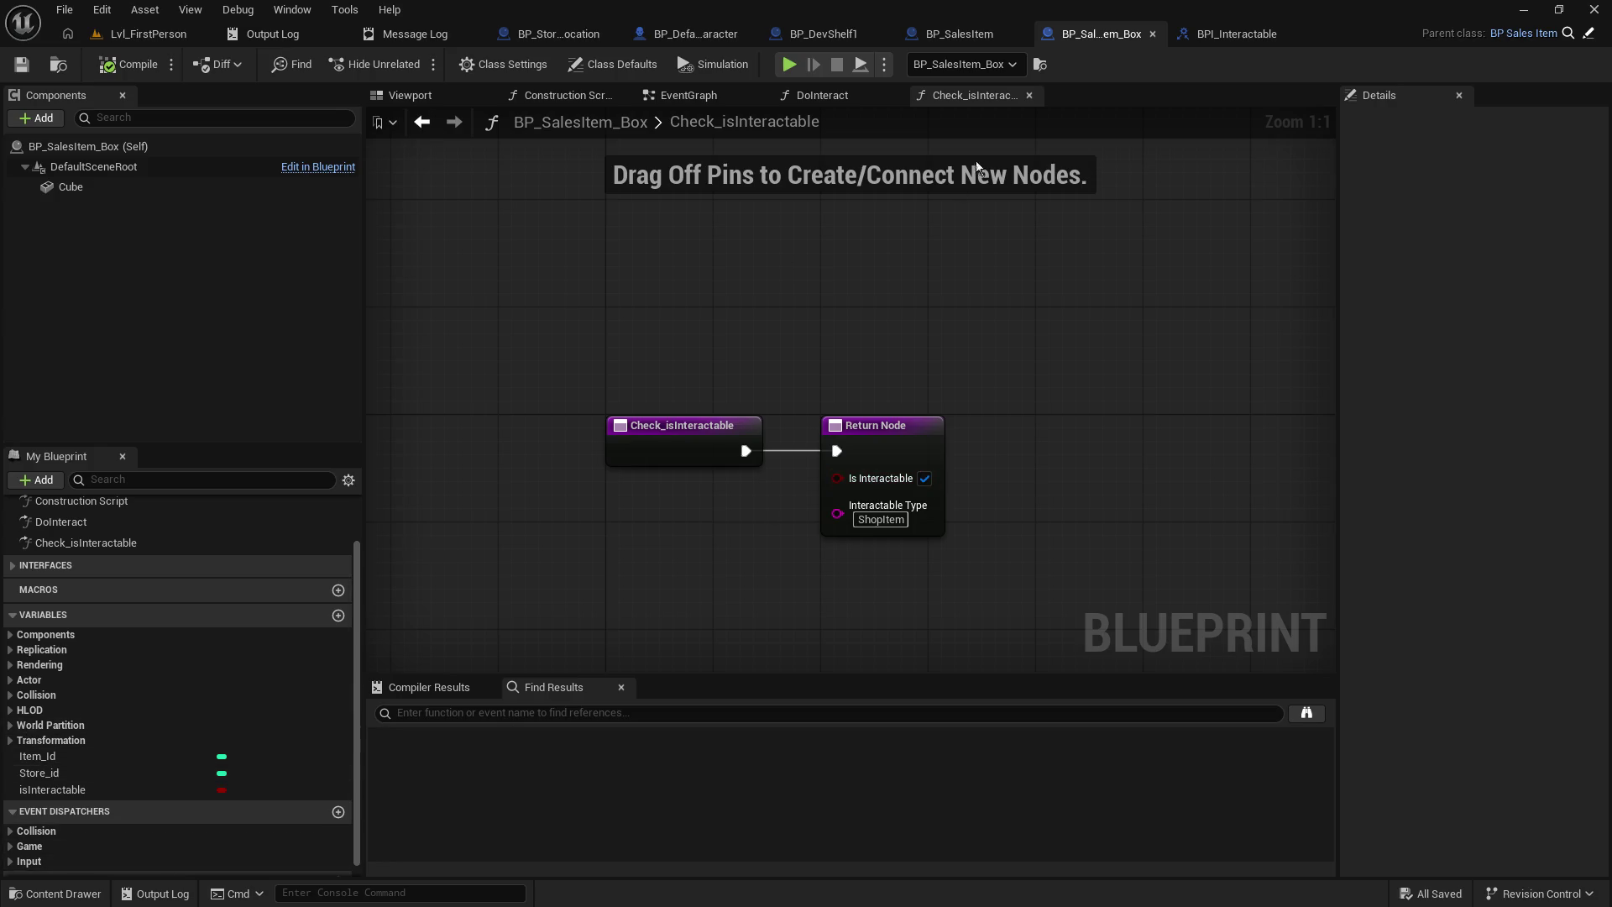
- Wire a Get isInteractable node into the Return Node's Is Interactable pin, then compile and save
{"action": "mouse_move", "coordinate": [52, 789]}
{"action": "left_mouse_down"}
{"action": "mouse_move", "coordinate": [752, 534]}
{"action": "mouse_move", "coordinate": [674, 509]}
{"action": "left_mouse_up"}
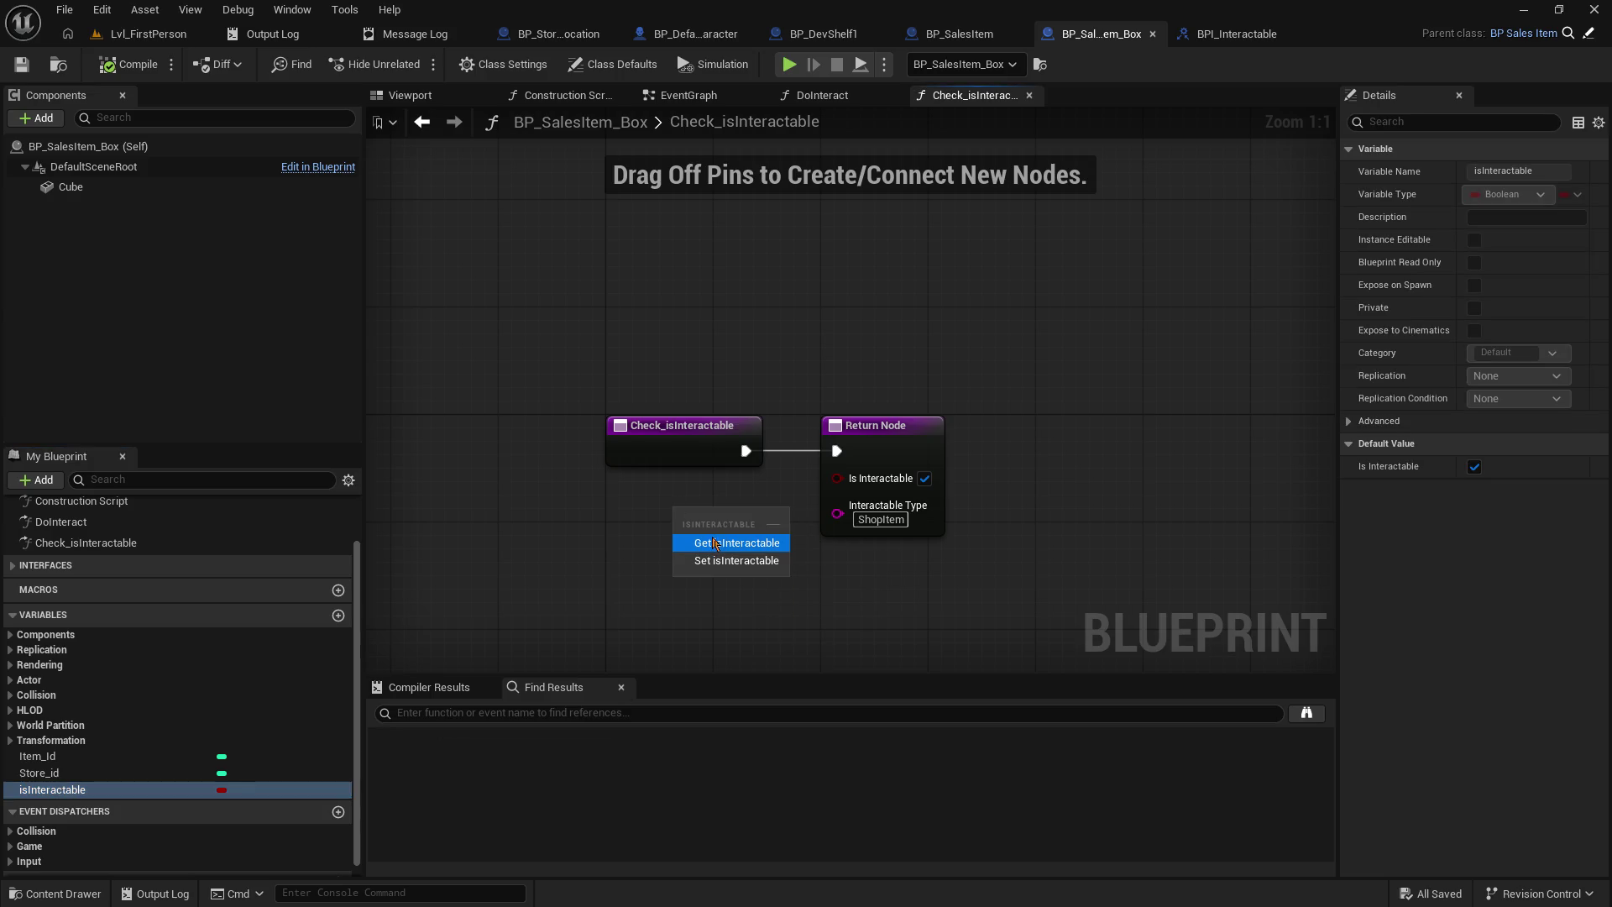
{"action": "left_click", "coordinate": [716, 543]}
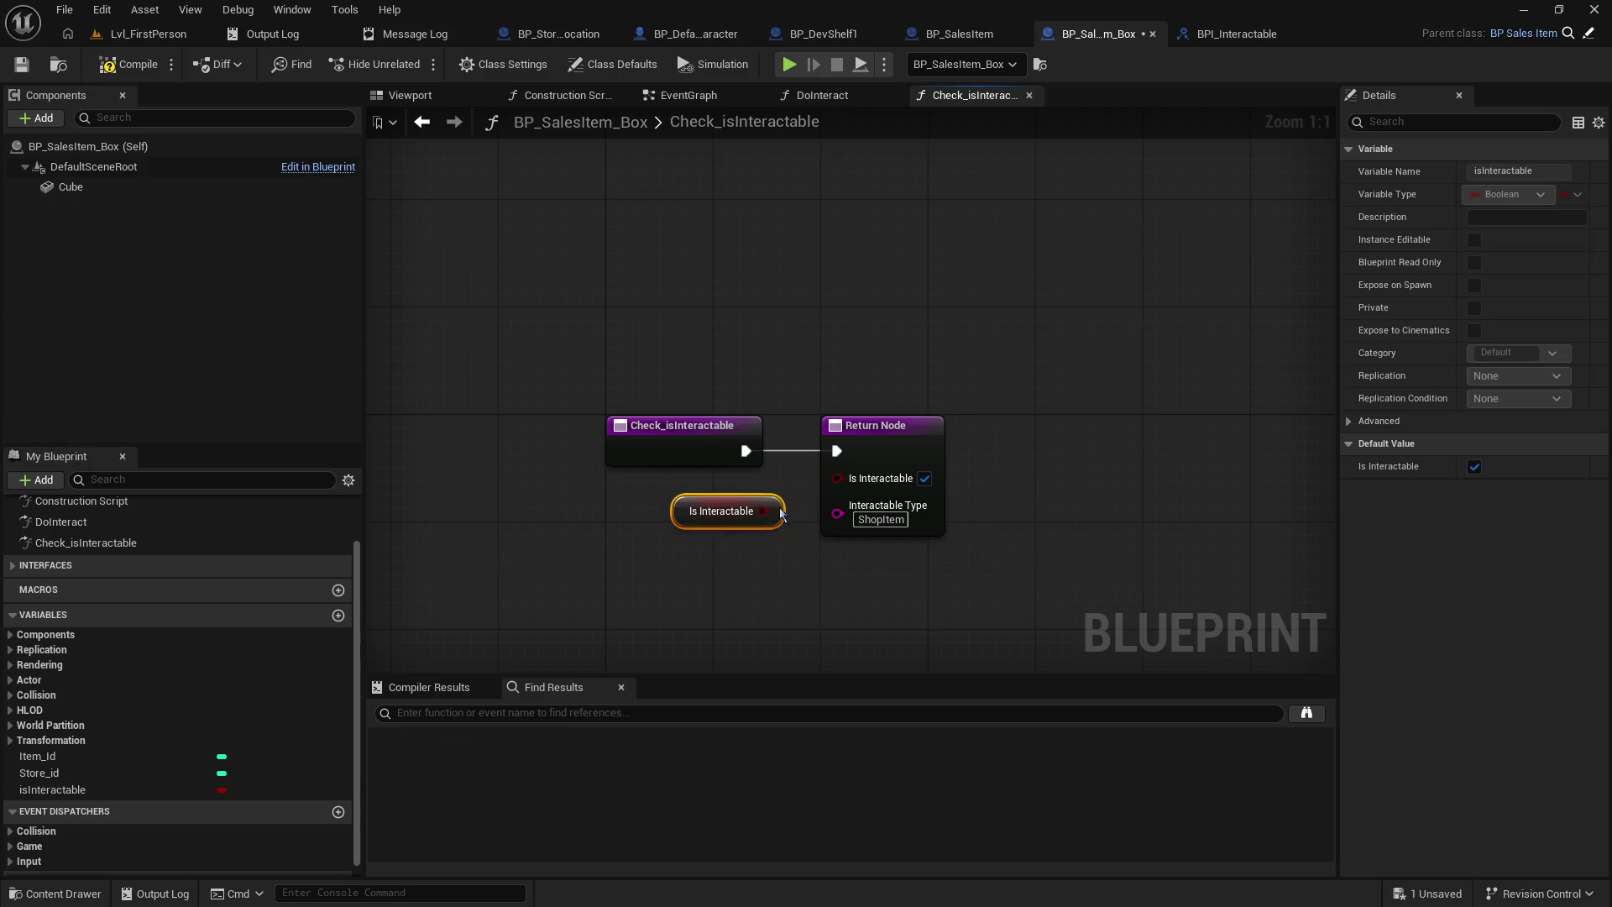
{"action": "left_click_drag", "start_coordinate": [752, 512], "coordinate": [837, 476]}
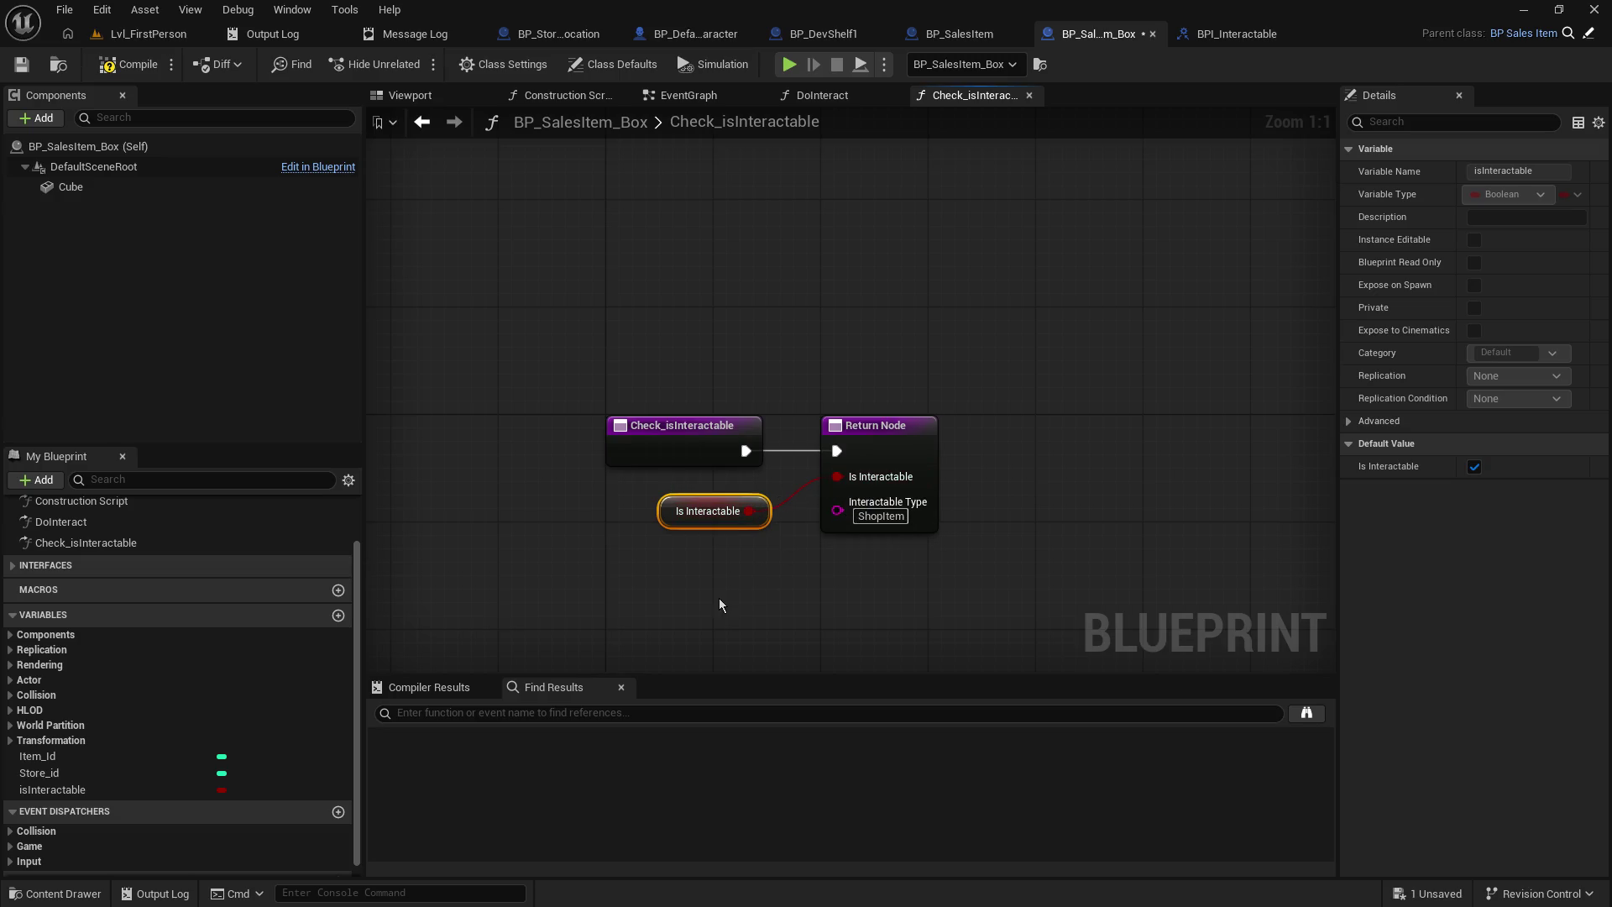
{"action": "key", "text": "ctrl+s"}
{"action": "key", "text": "F7"}
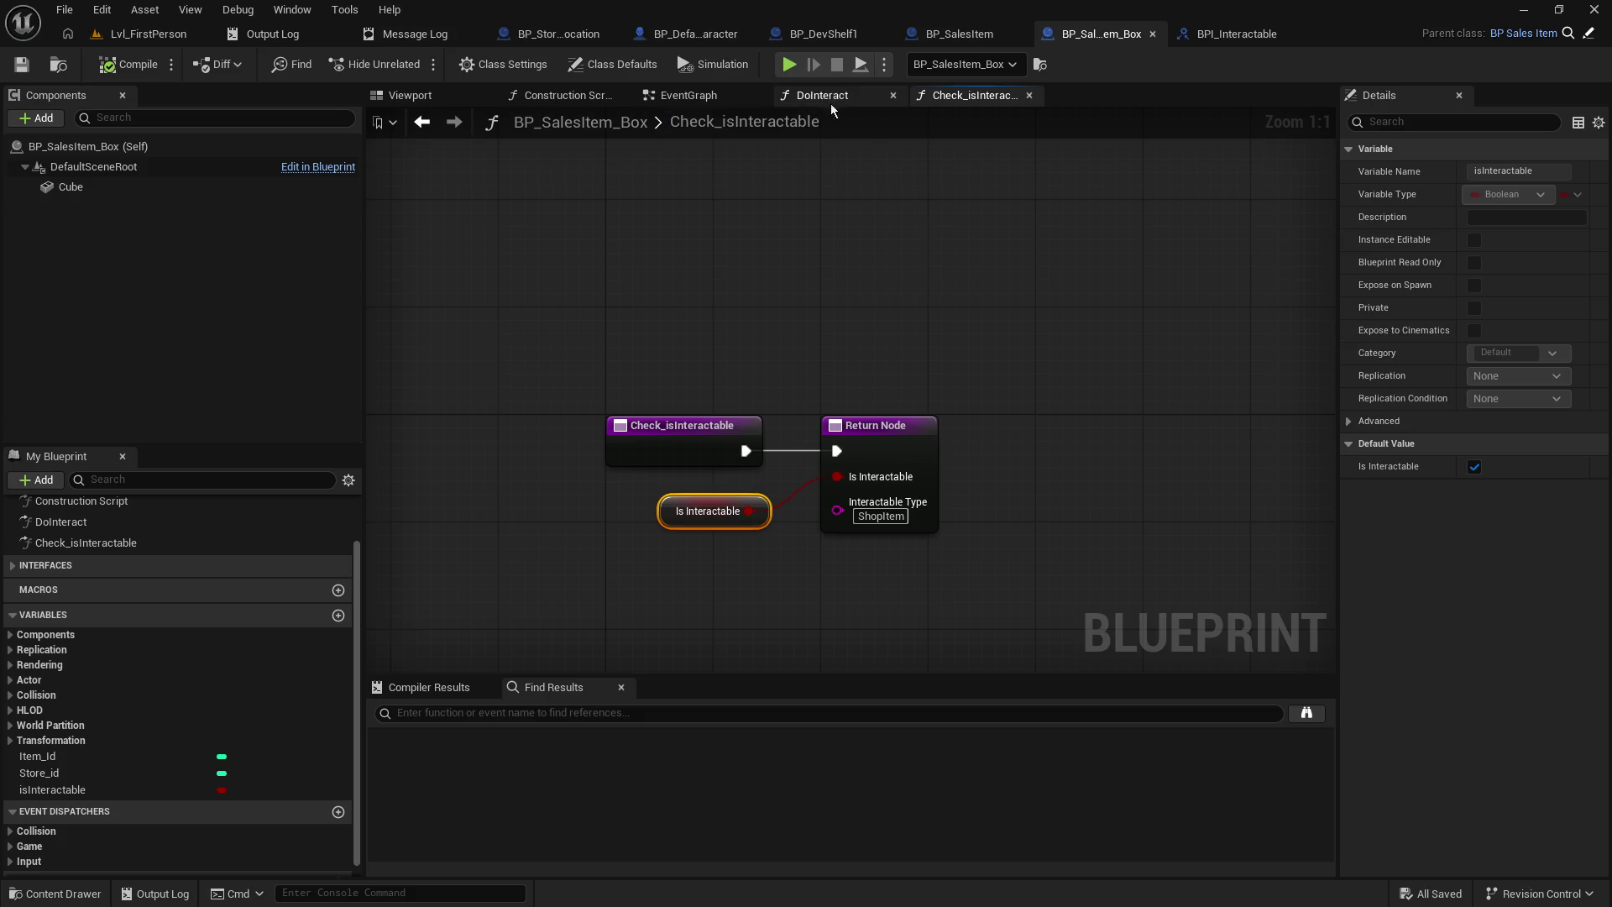
{"action": "left_click", "coordinate": [831, 98]}
- Add a Branch after DoInteract's entry, using a Get isInteractable node as its condition
{"action": "mouse_move", "coordinate": [952, 274]}
{"action": "left_mouse_down"}
{"action": "mouse_move", "coordinate": [1042, 270]}
{"action": "mouse_move", "coordinate": [1031, 280]}
{"action": "left_mouse_up"}
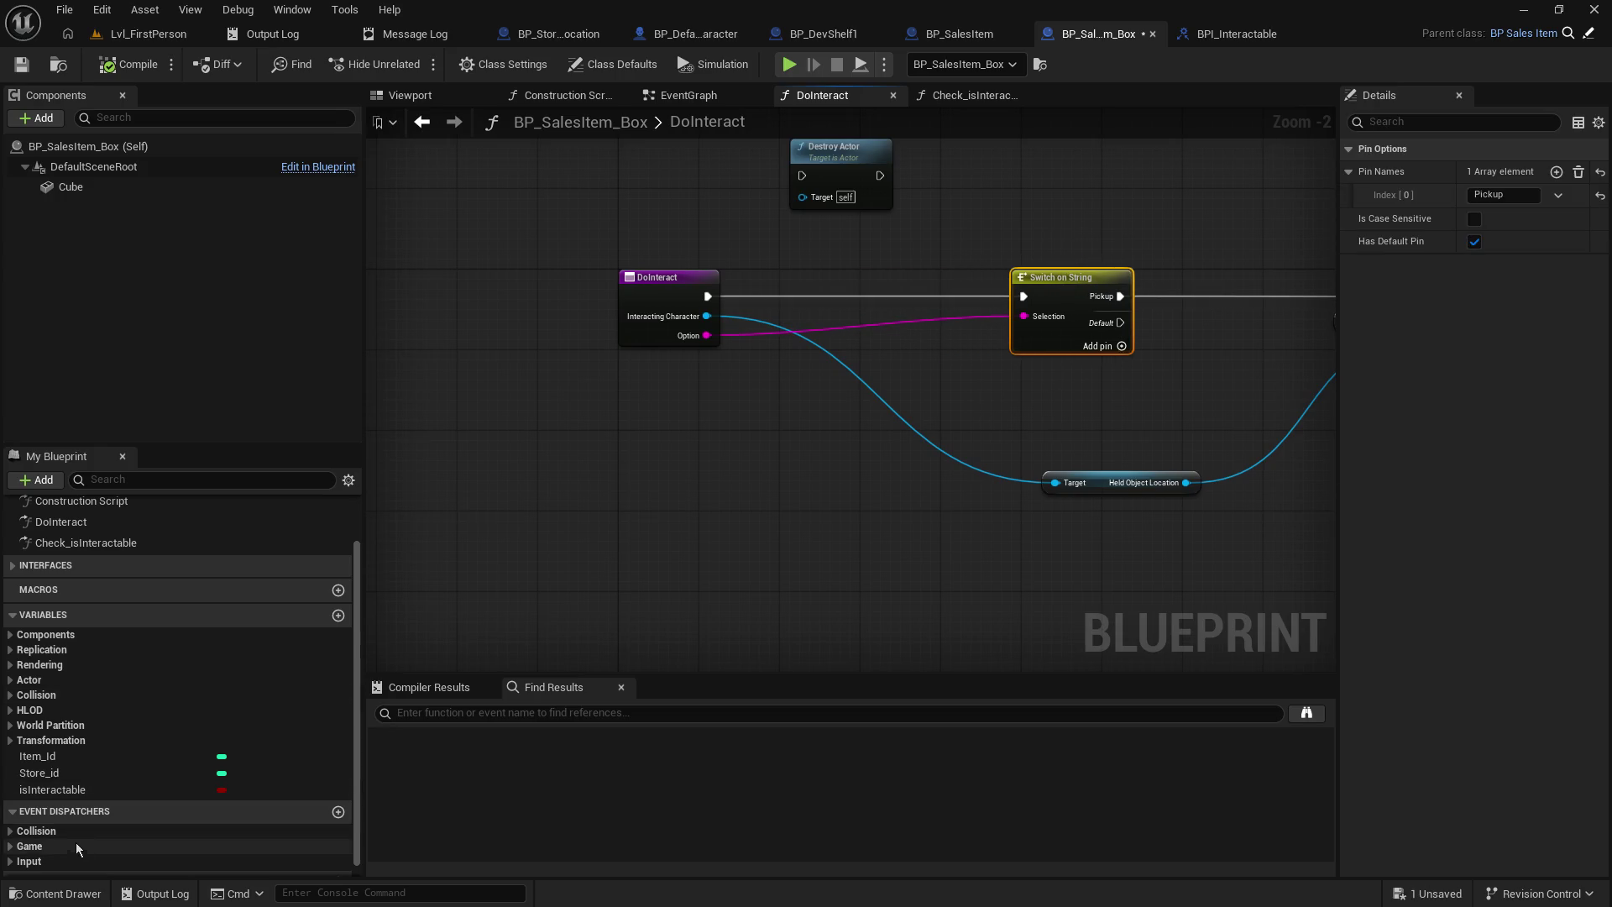
{"action": "mouse_move", "coordinate": [59, 791]}
{"action": "left_mouse_down"}
{"action": "mouse_move", "coordinate": [734, 478]}
{"action": "mouse_move", "coordinate": [729, 454]}
{"action": "left_mouse_up"}
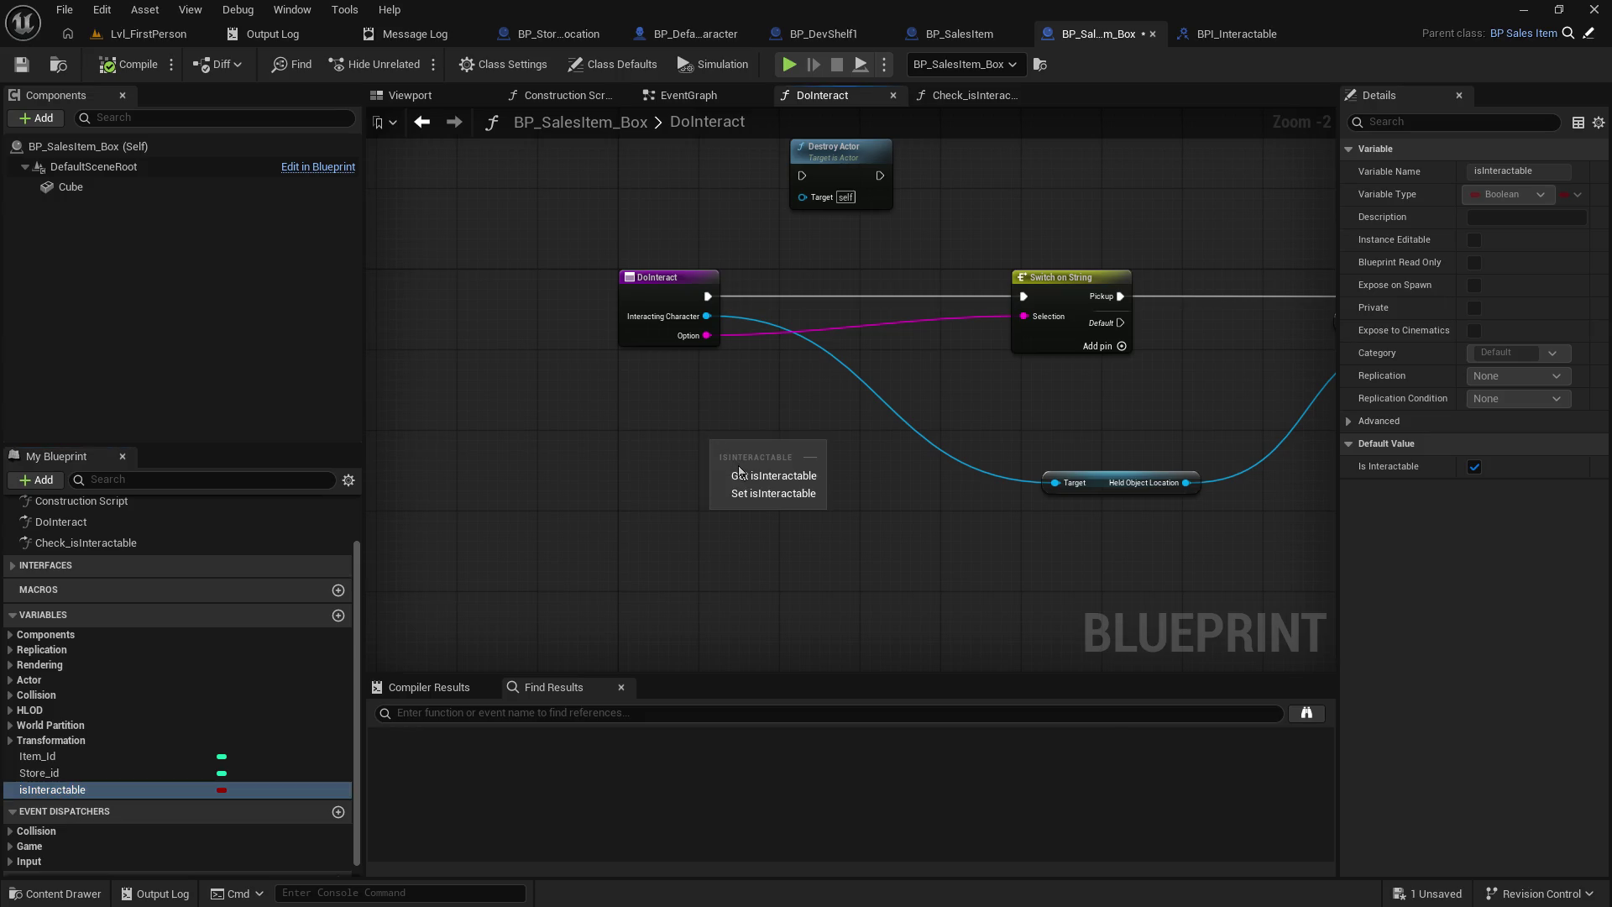
{"action": "left_click", "coordinate": [765, 476]}
{"action": "left_click_drag", "start_coordinate": [779, 439], "coordinate": [813, 380]}
{"action": "left_click_drag", "start_coordinate": [708, 295], "coordinate": [794, 287]}
{"action": "left_click_drag", "start_coordinate": [781, 439], "coordinate": [789, 321]}
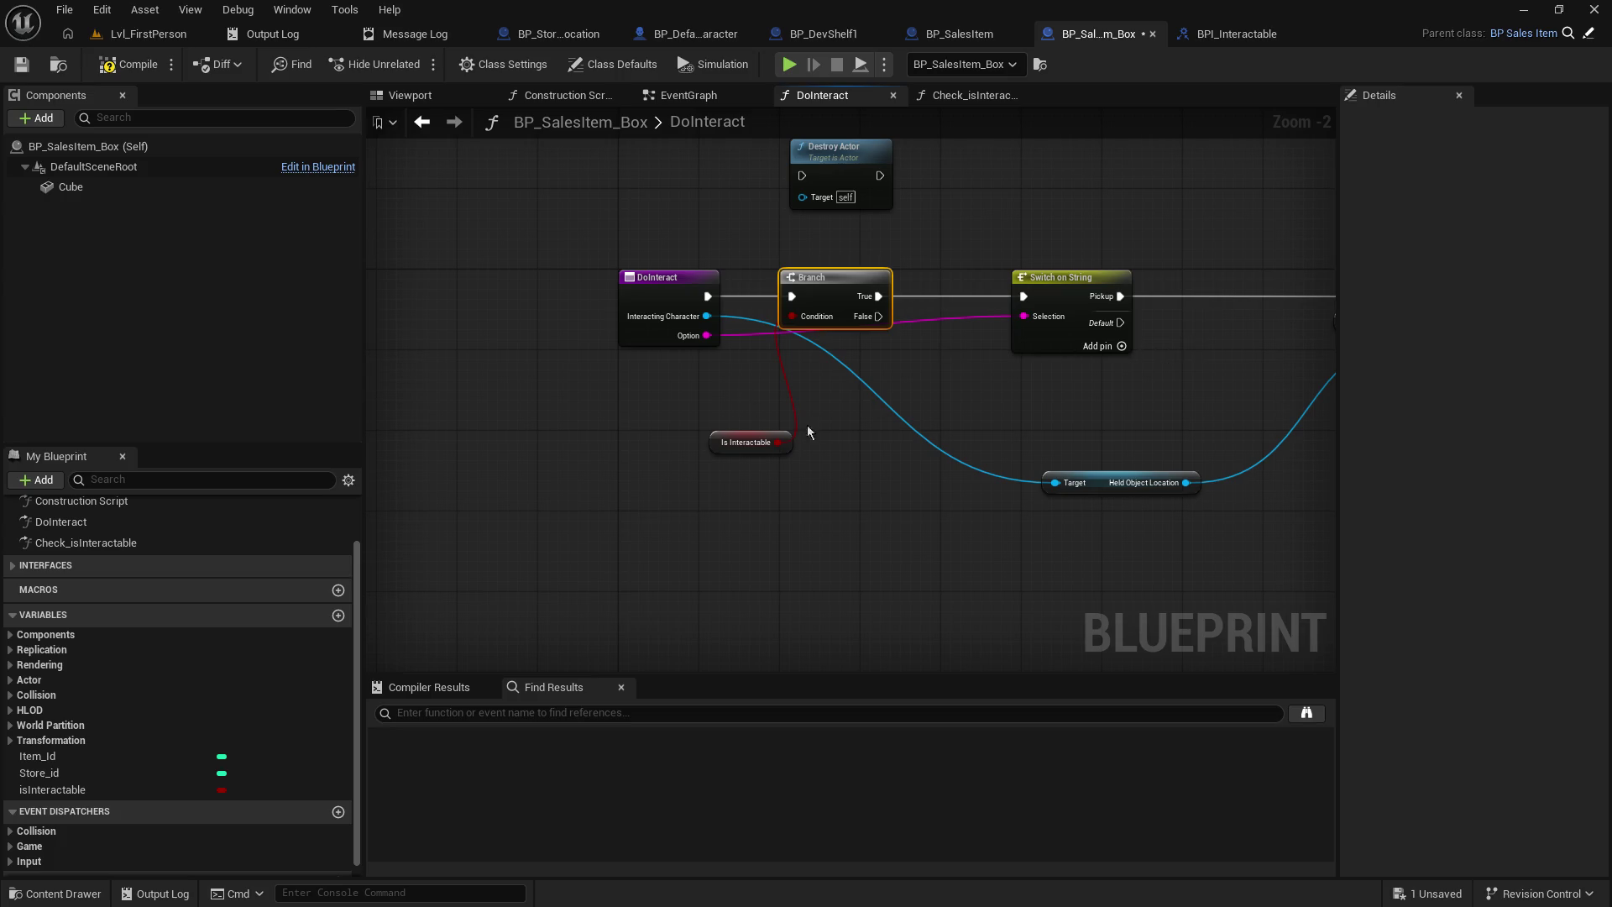
- Add a Set isInteractable node (false) after the Pickup case, rearranging surrounding nodes
{"action": "left_click_drag", "start_coordinate": [875, 413], "coordinate": [497, 461]}
{"action": "left_click_drag", "start_coordinate": [678, 326], "coordinate": [592, 326]}
{"action": "left_click", "coordinate": [892, 259]}
{"action": "left_click_drag", "start_coordinate": [892, 259], "coordinate": [619, 252]}
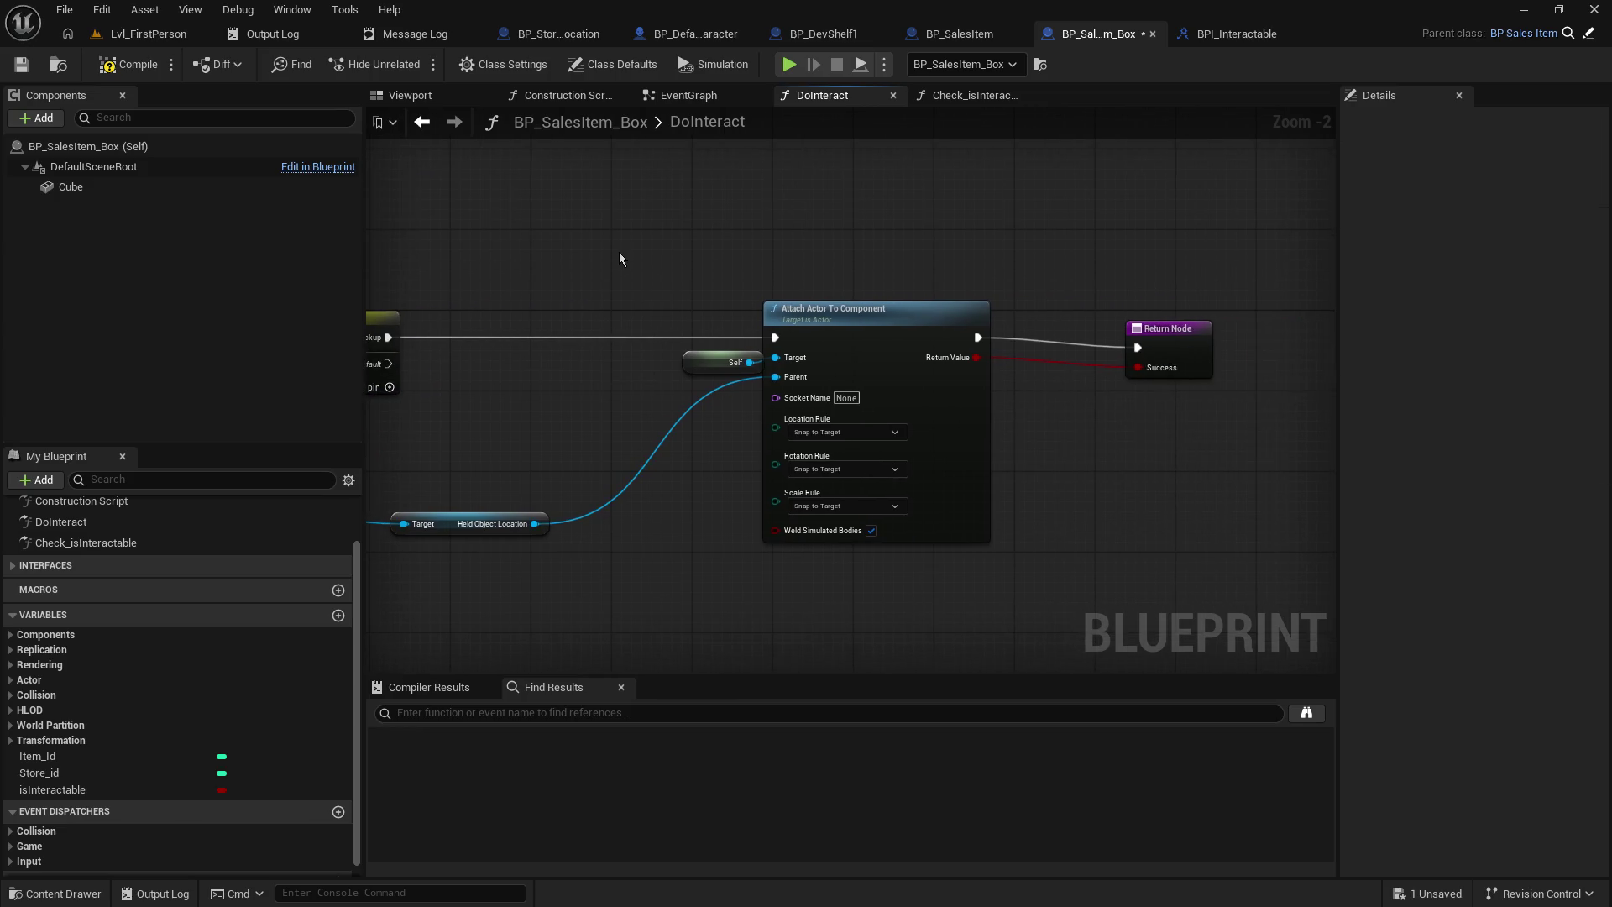
{"action": "mouse_move", "coordinate": [774, 215]}
{"action": "left_mouse_down"}
{"action": "mouse_move", "coordinate": [734, 244]}
{"action": "mouse_move", "coordinate": [843, 315]}
{"action": "mouse_move", "coordinate": [897, 311]}
{"action": "left_mouse_up"}
{"action": "key", "text": "Escape"}
{"action": "mouse_move", "coordinate": [67, 789]}
{"action": "left_mouse_down"}
{"action": "mouse_move", "coordinate": [863, 360]}
{"action": "mouse_move", "coordinate": [865, 342]}
{"action": "mouse_move", "coordinate": [876, 353]}
{"action": "mouse_move", "coordinate": [903, 310]}
{"action": "left_mouse_up"}
{"action": "left_click", "coordinate": [909, 399]}
{"action": "left_click_drag", "start_coordinate": [955, 229], "coordinate": [660, 332]}
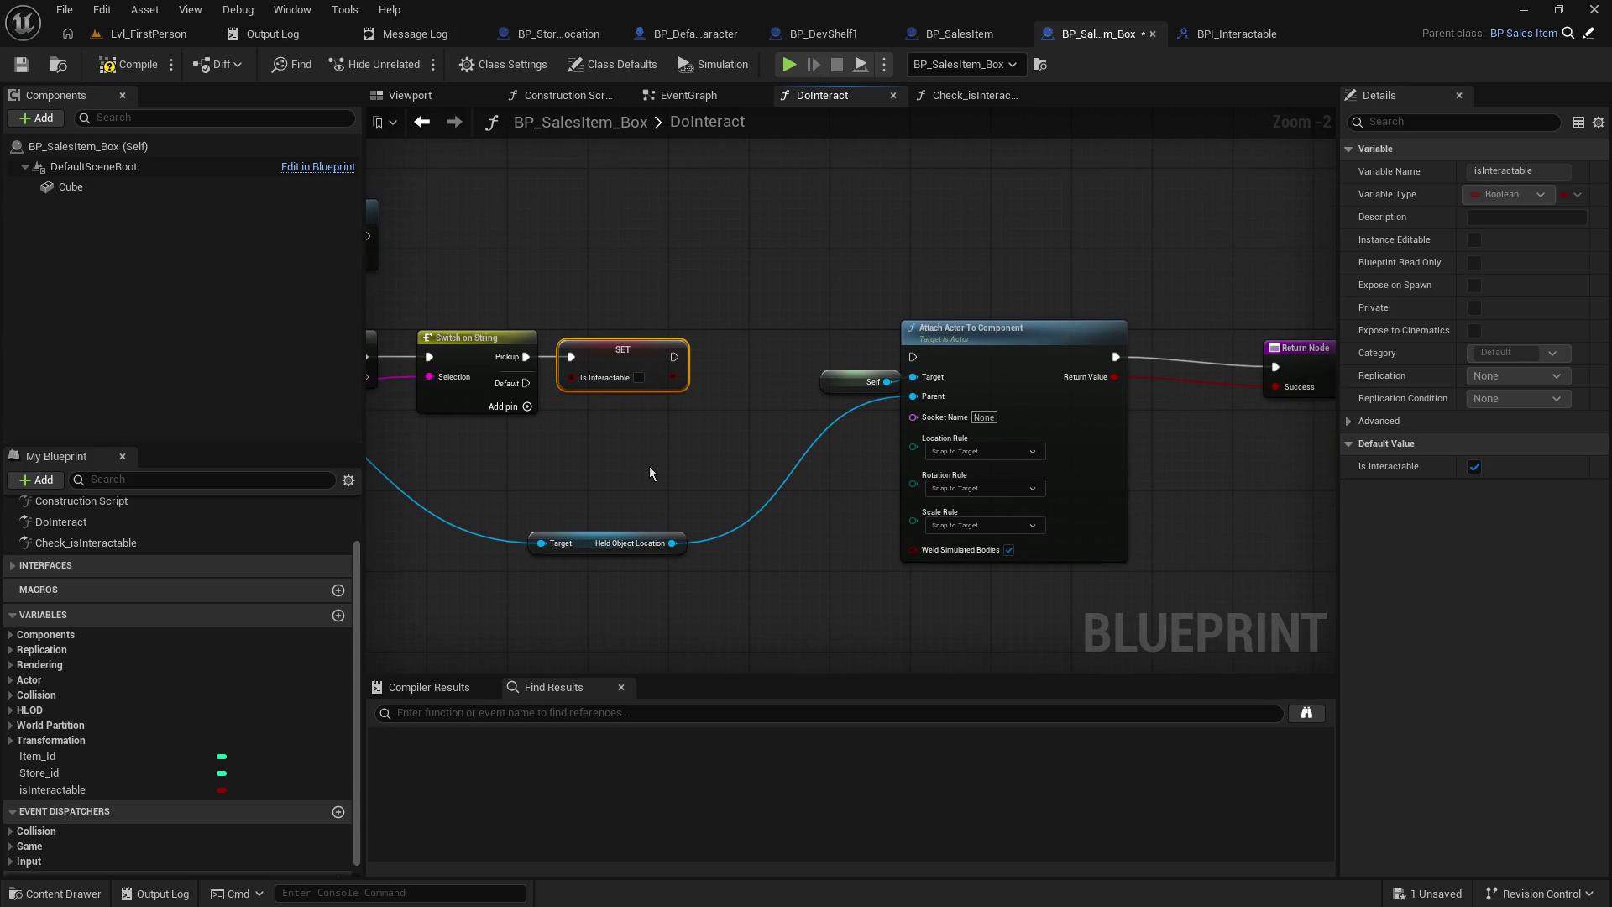
{"action": "mouse_move", "coordinate": [834, 380]}
{"action": "left_mouse_down"}
{"action": "mouse_move", "coordinate": [568, 465]}
{"action": "mouse_move", "coordinate": [749, 373]}
{"action": "left_mouse_up"}
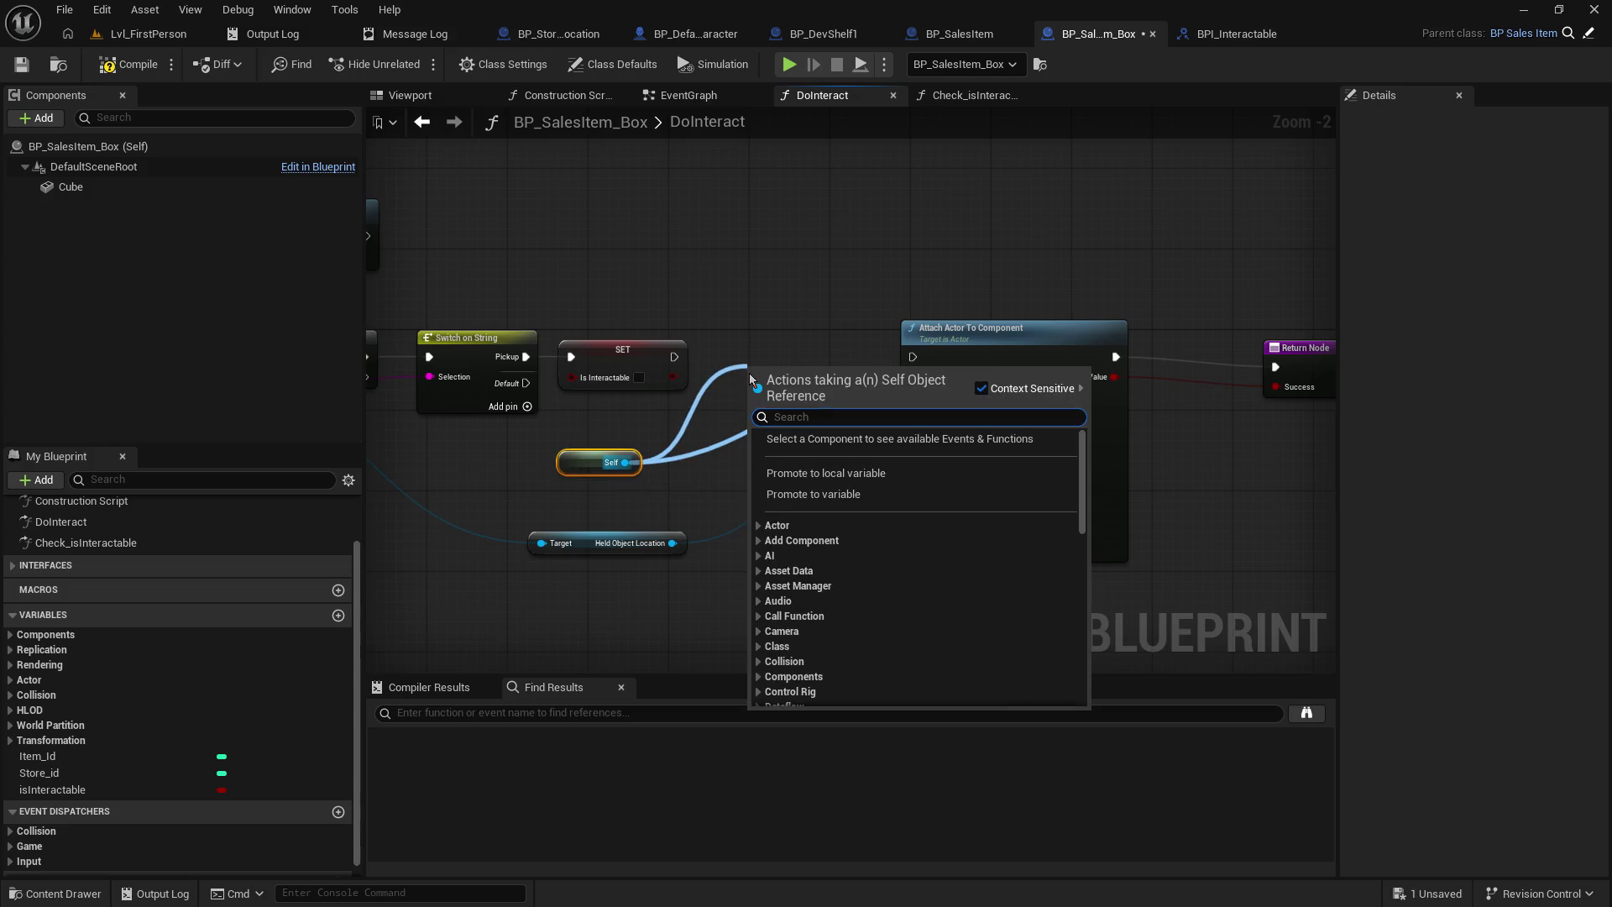
- Insert Set Actor Enable Collision for Self between SET isInteractable and the attach, then save
{"action": "type", "text": "collision"}
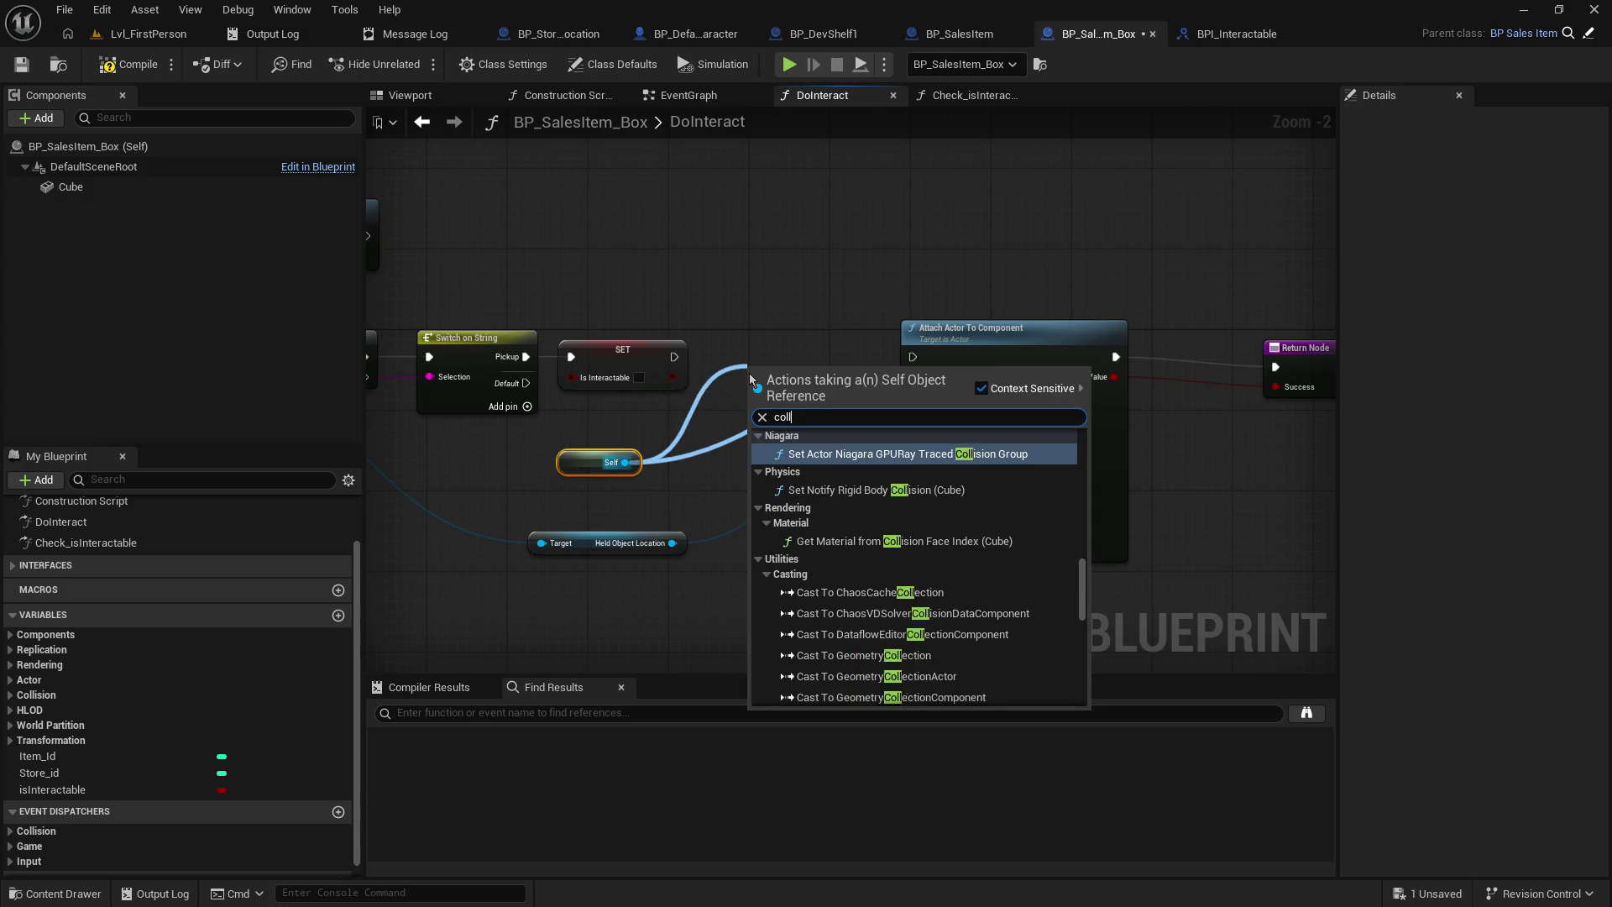
{"action": "scroll", "coordinate": [884, 475], "scroll_direction": "up", "scroll_amount": 5}
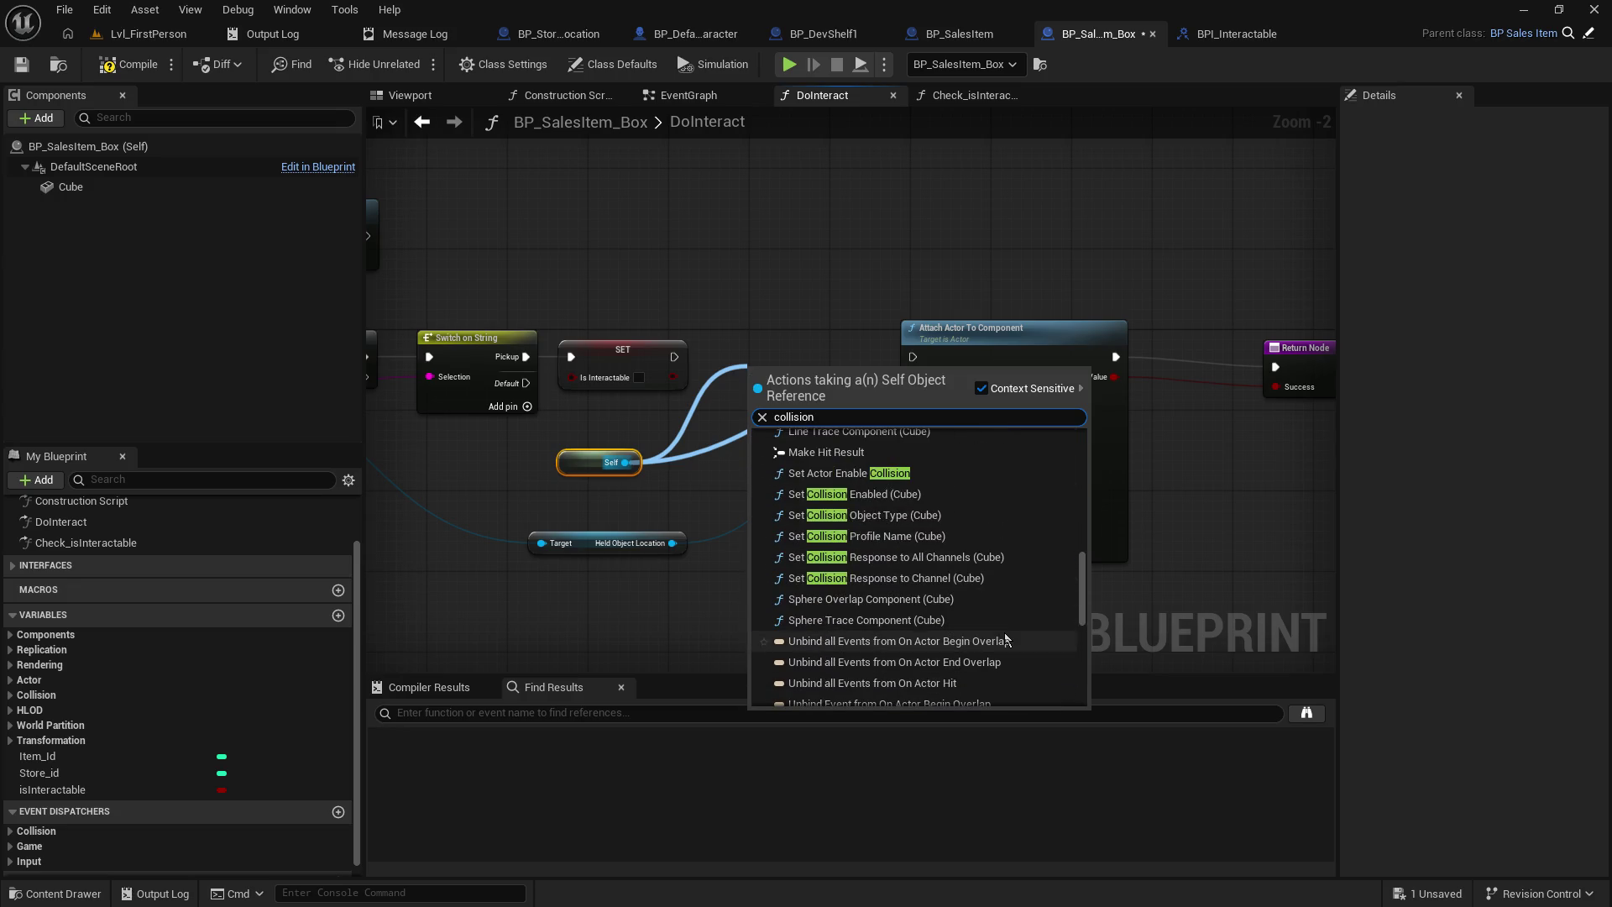
{"action": "scroll", "coordinate": [958, 619], "scroll_direction": "up", "scroll_amount": 1}
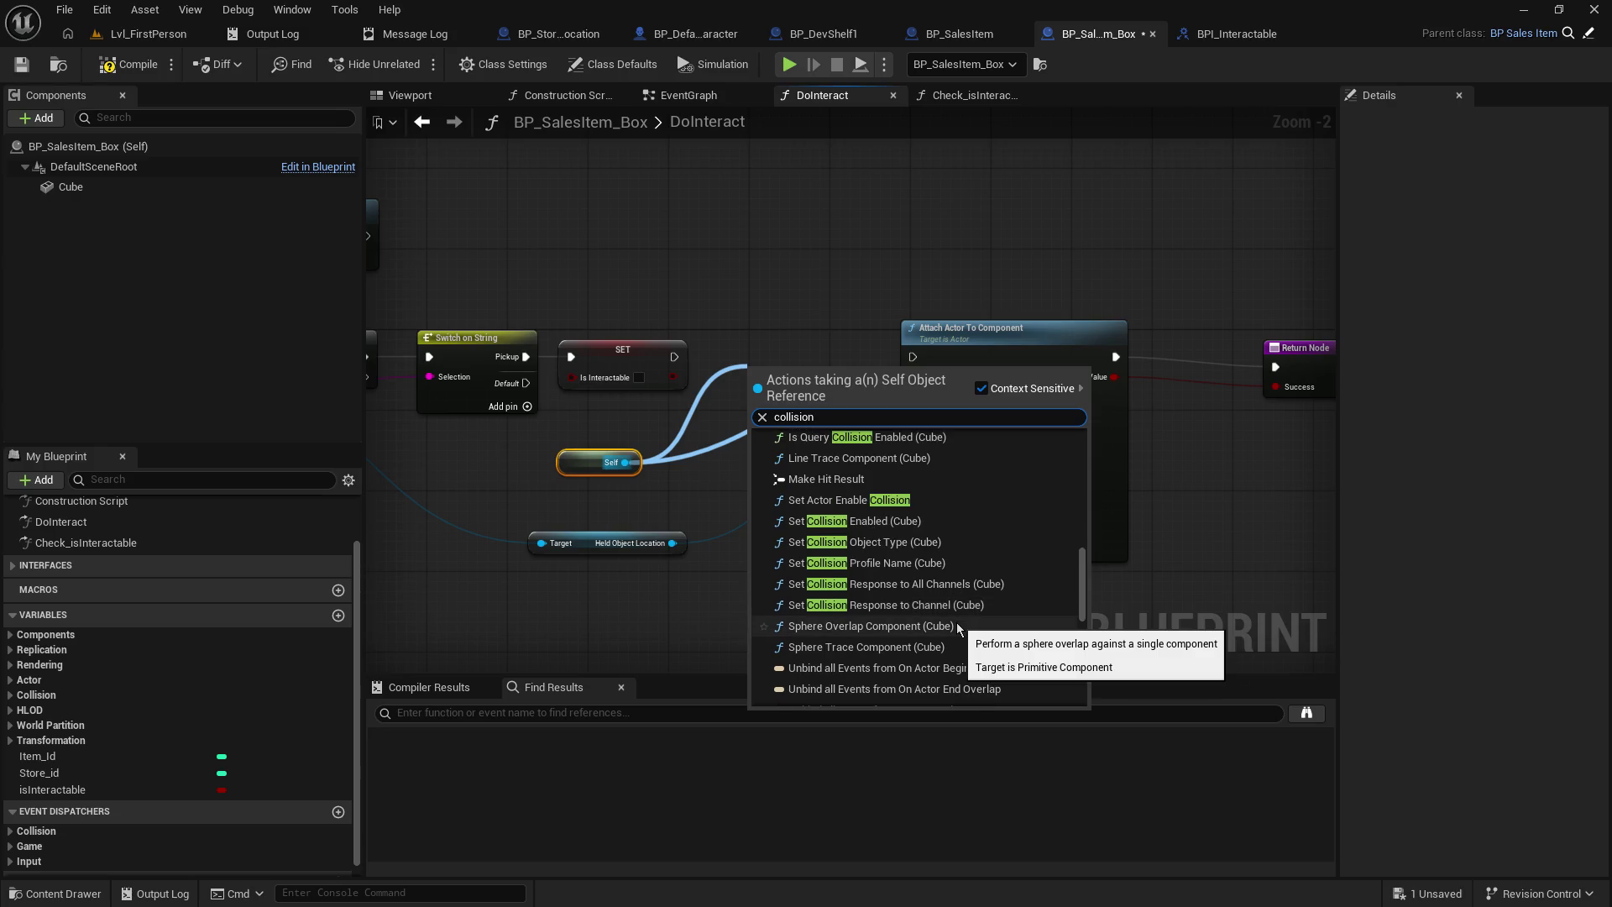
{"action": "key", "text": "Home"}
{"action": "type", "text": "set"}
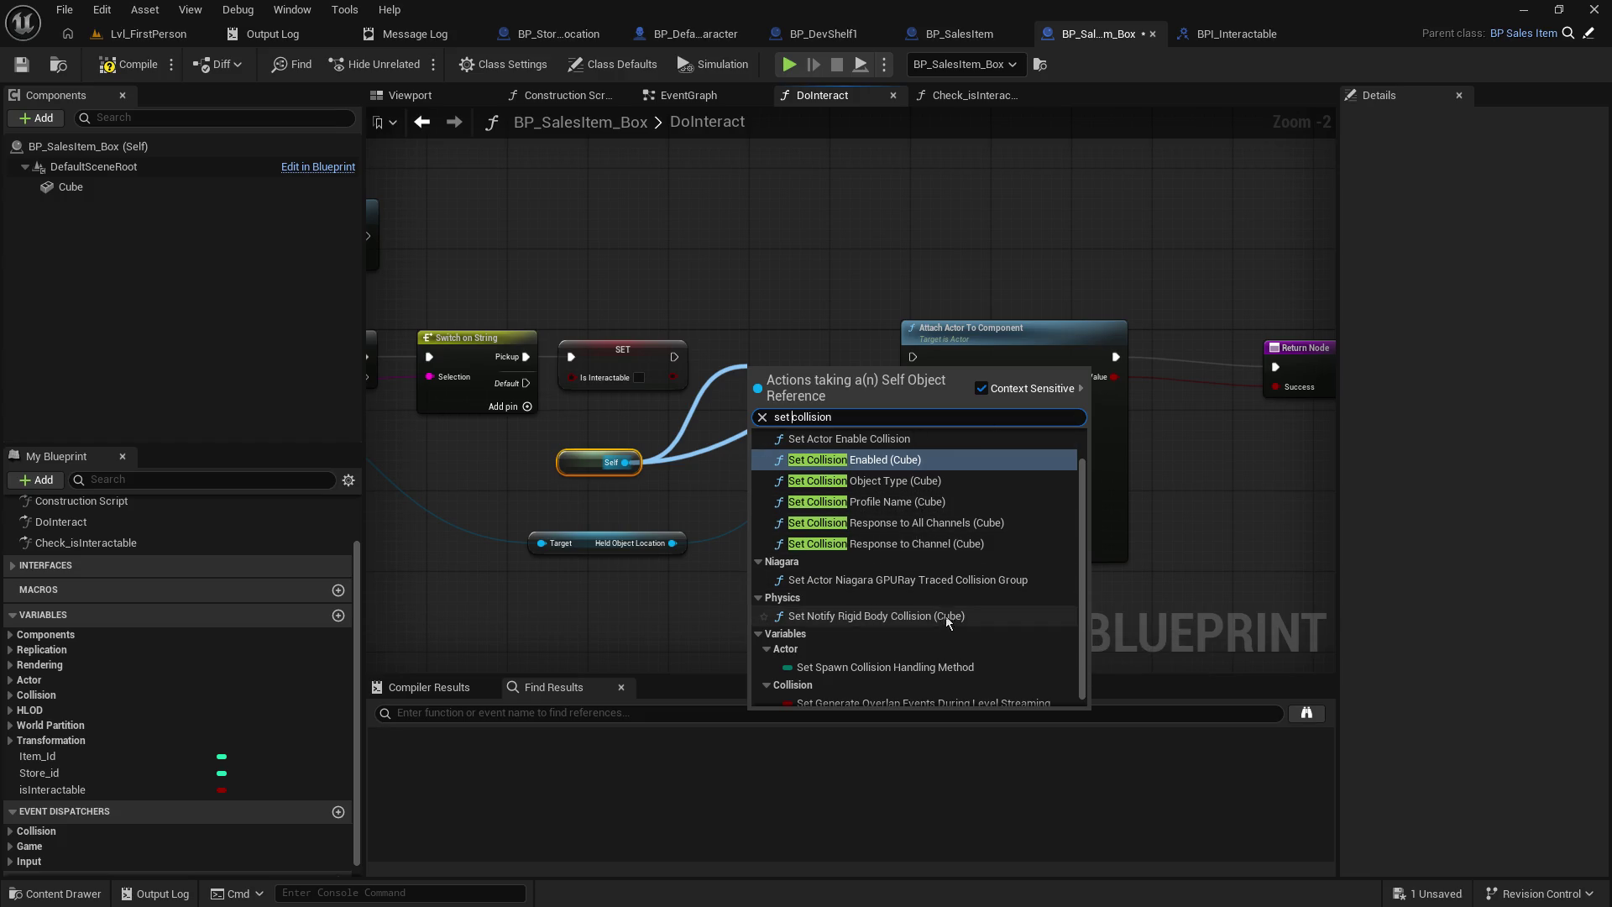
{"action": "scroll", "coordinate": [964, 680], "scroll_direction": "up", "scroll_amount": 1}
{"action": "scroll", "coordinate": [957, 670], "scroll_direction": "up", "scroll_amount": 1}
{"action": "left_click", "coordinate": [967, 474]}
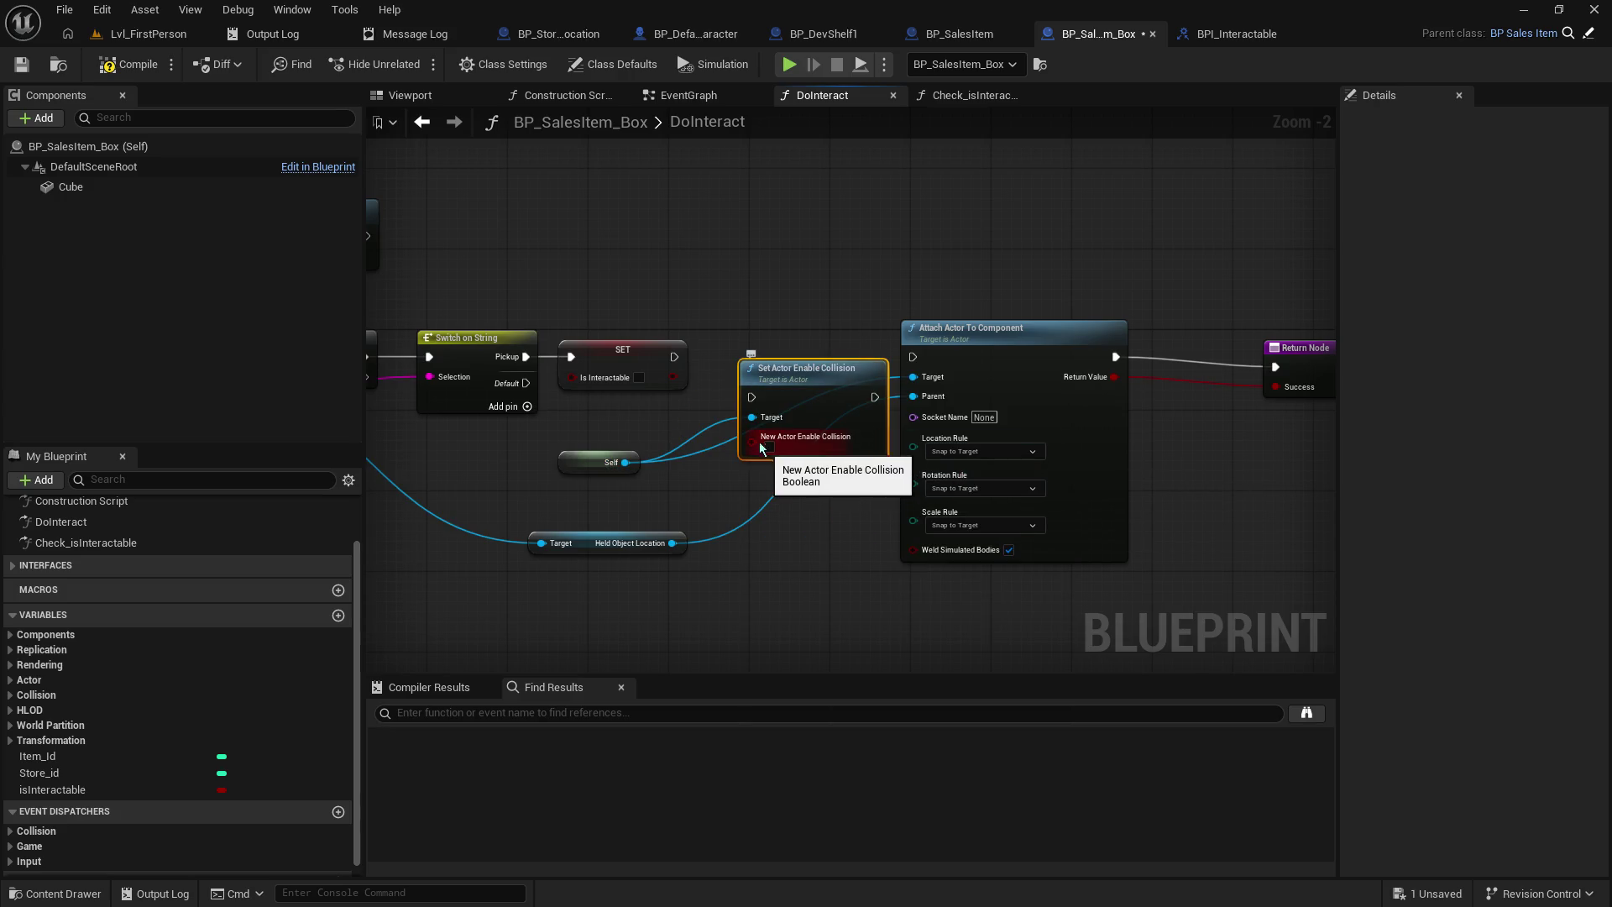
{"action": "left_click_drag", "start_coordinate": [672, 357], "coordinate": [753, 398]}
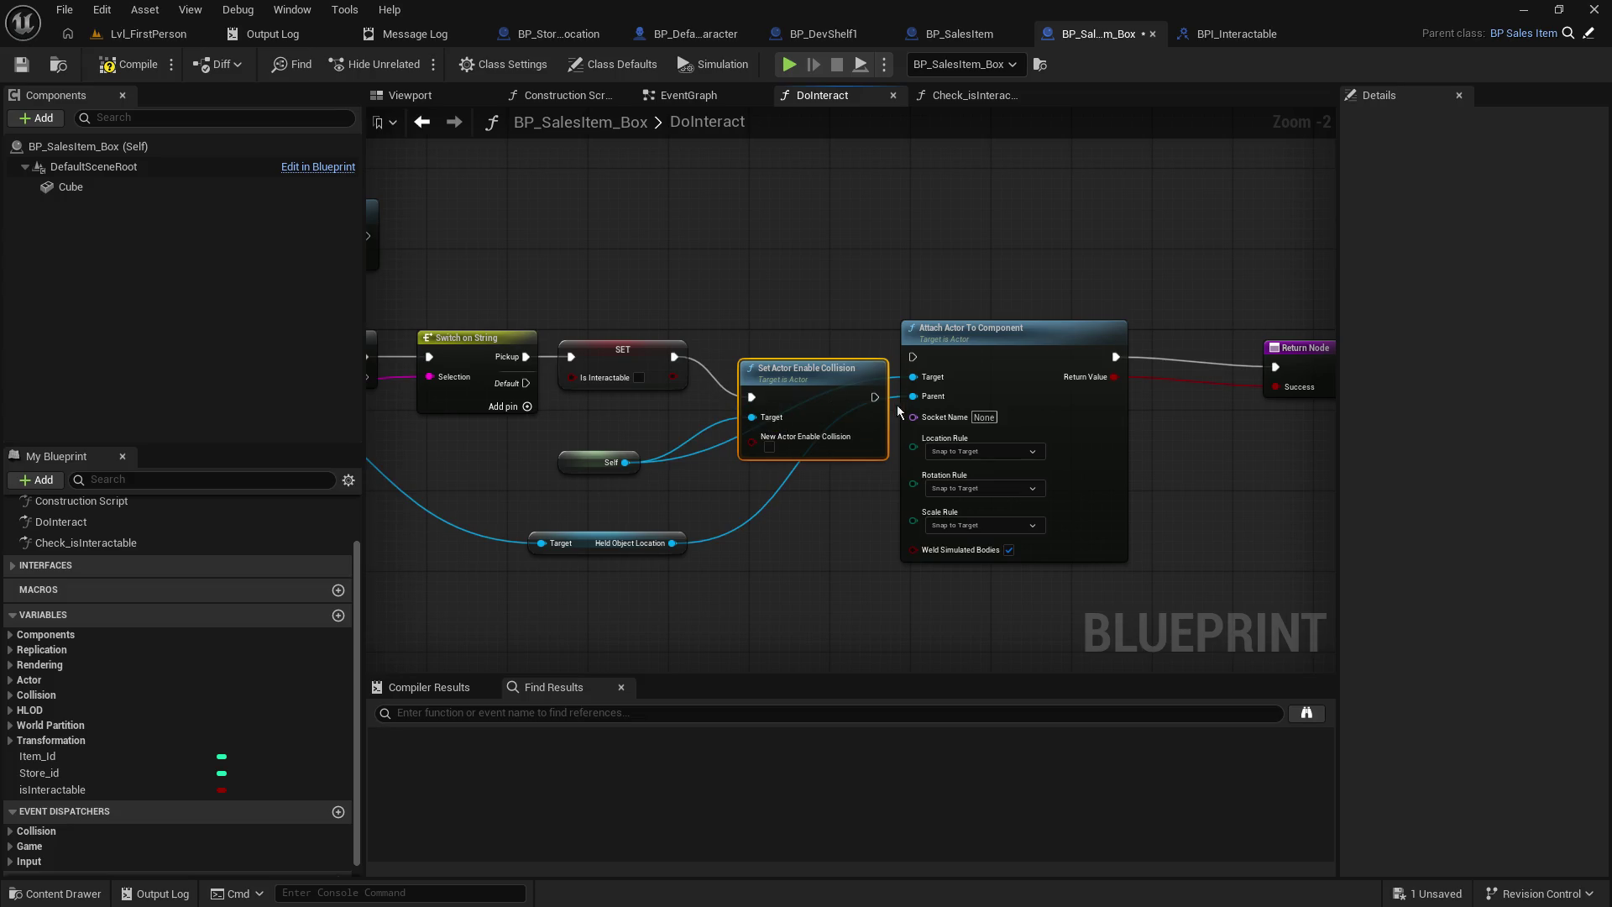
{"action": "mouse_move", "coordinate": [873, 397]}
{"action": "left_mouse_down"}
{"action": "mouse_move", "coordinate": [912, 357]}
{"action": "mouse_move", "coordinate": [806, 296]}
{"action": "left_mouse_up"}
{"action": "left_click", "coordinate": [21, 64]}
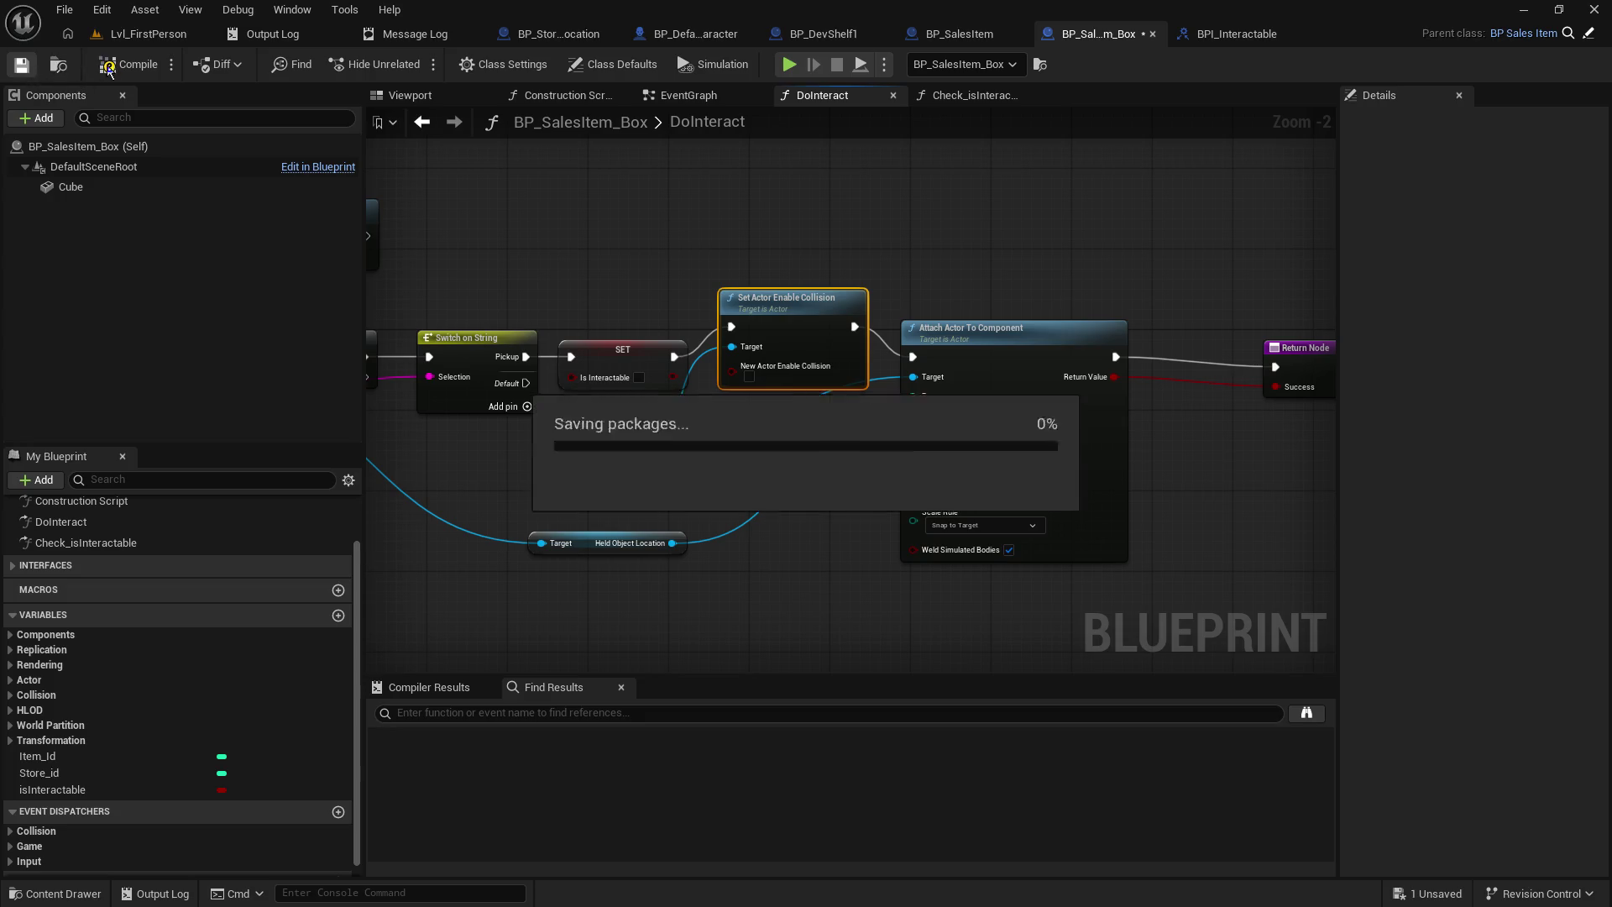
- Play the first-person level and pick up the orange box
{"action": "left_click", "coordinate": [144, 34]}
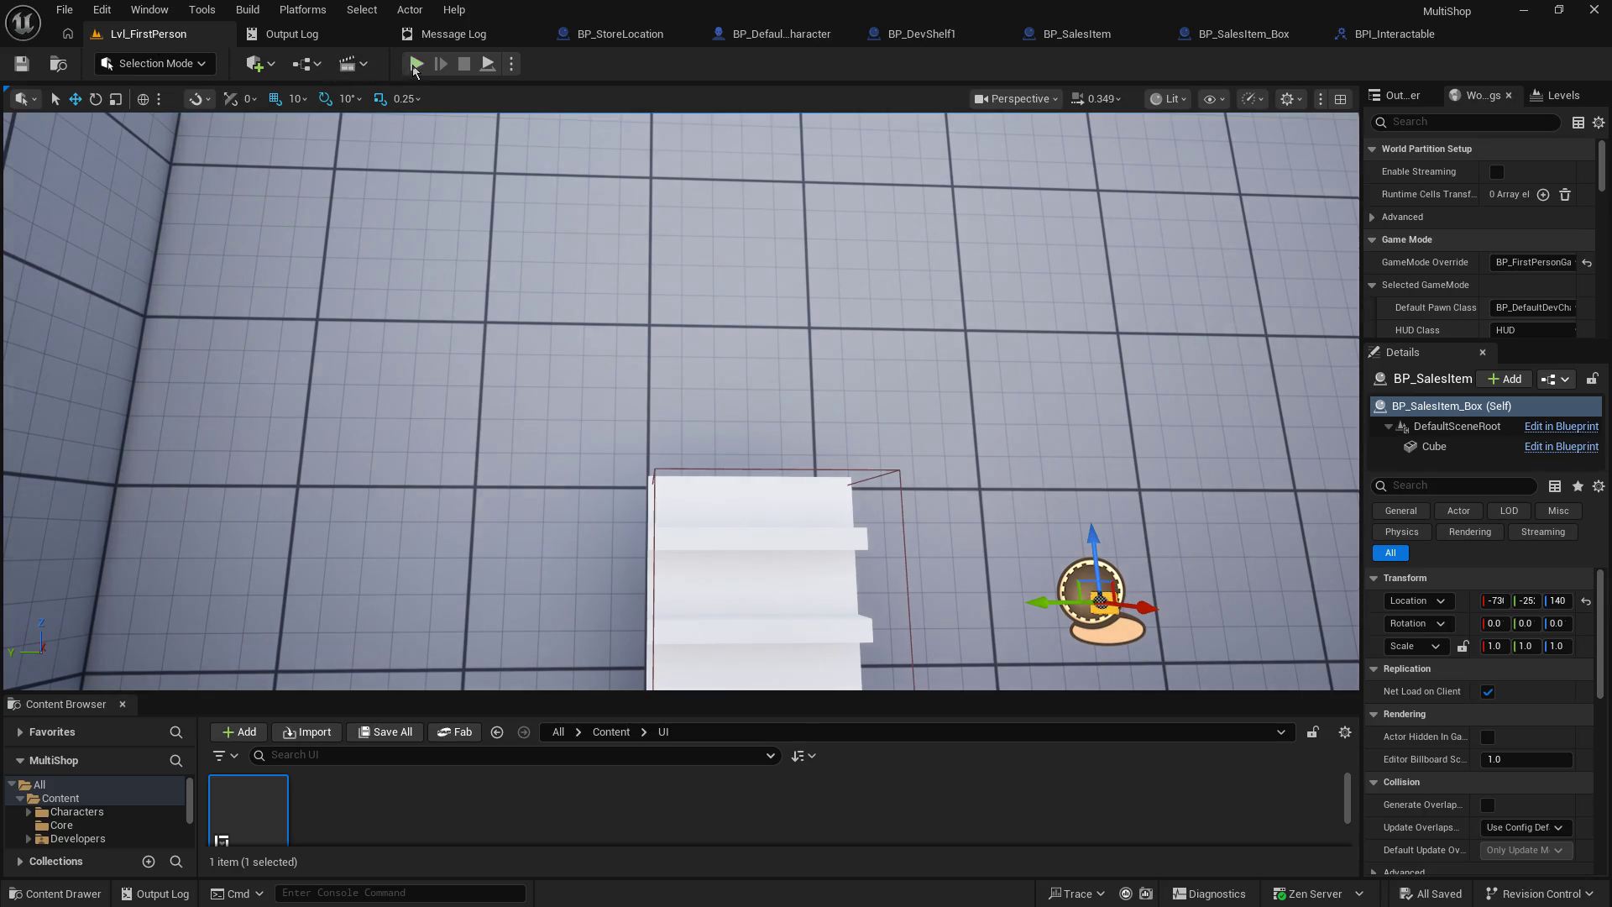
{"action": "left_click", "coordinate": [416, 65]}
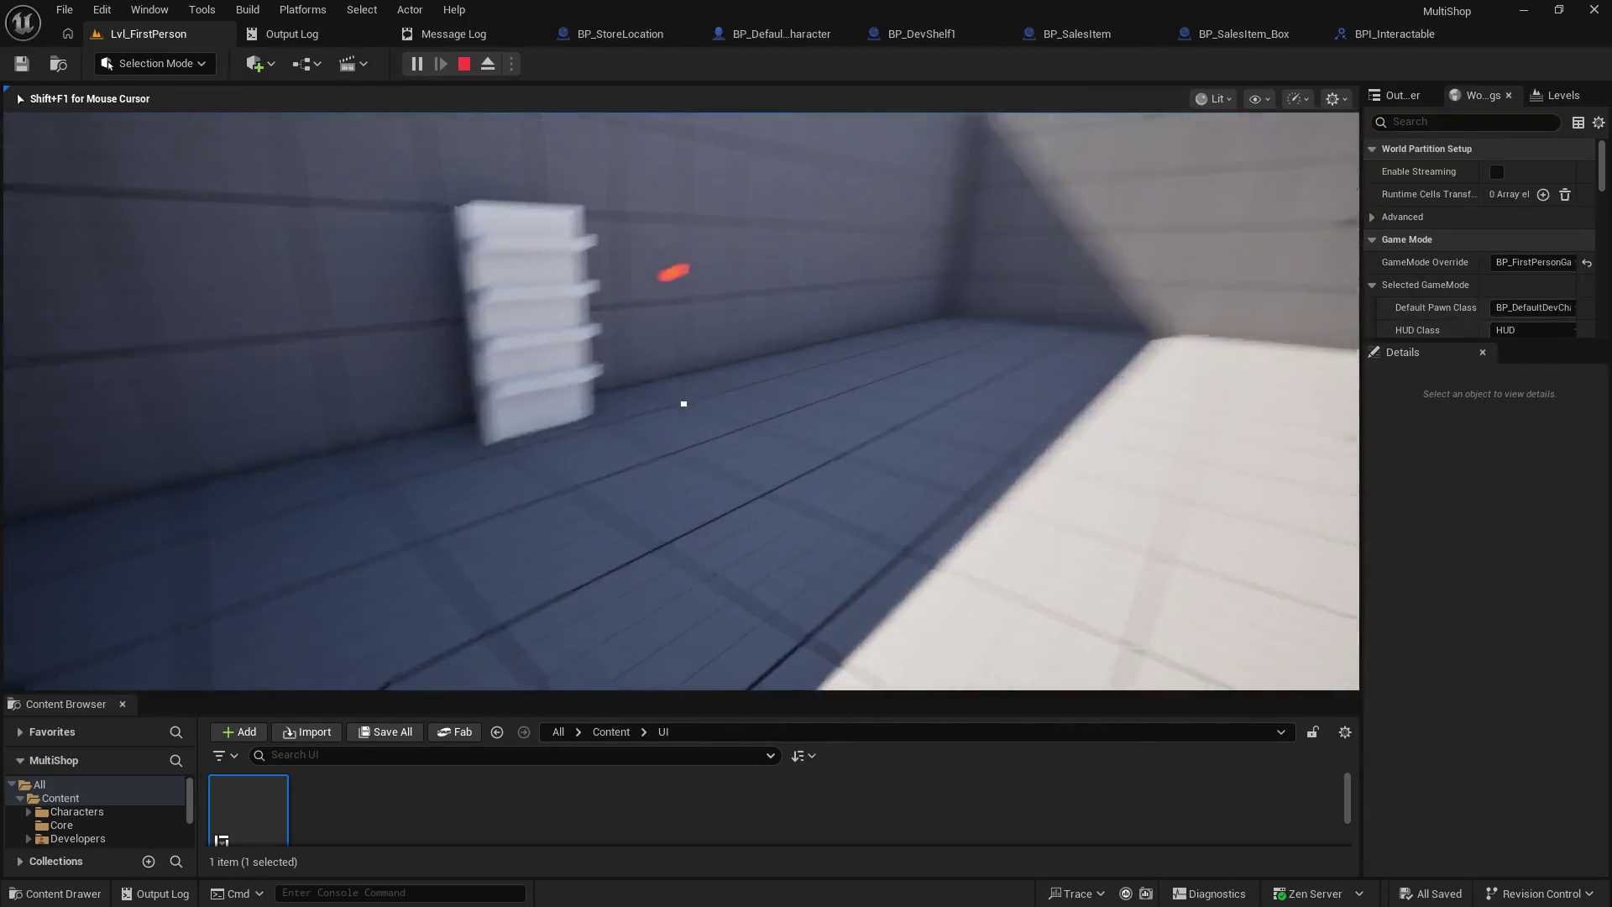
{"action": "key", "text": "w"}
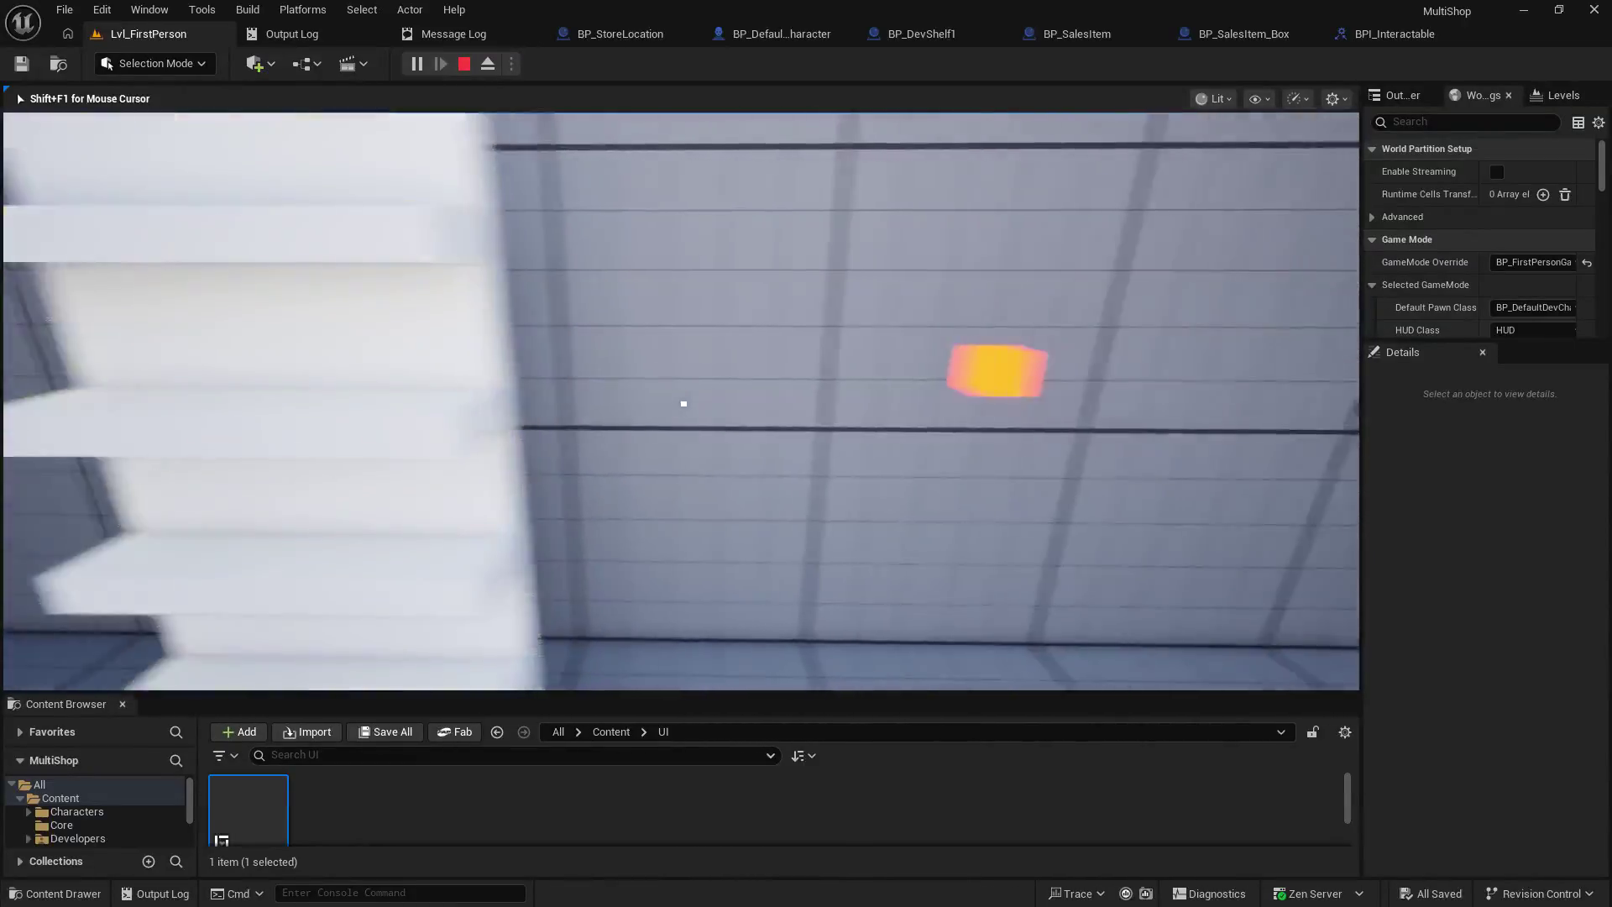
{"action": "key", "text": "w"}
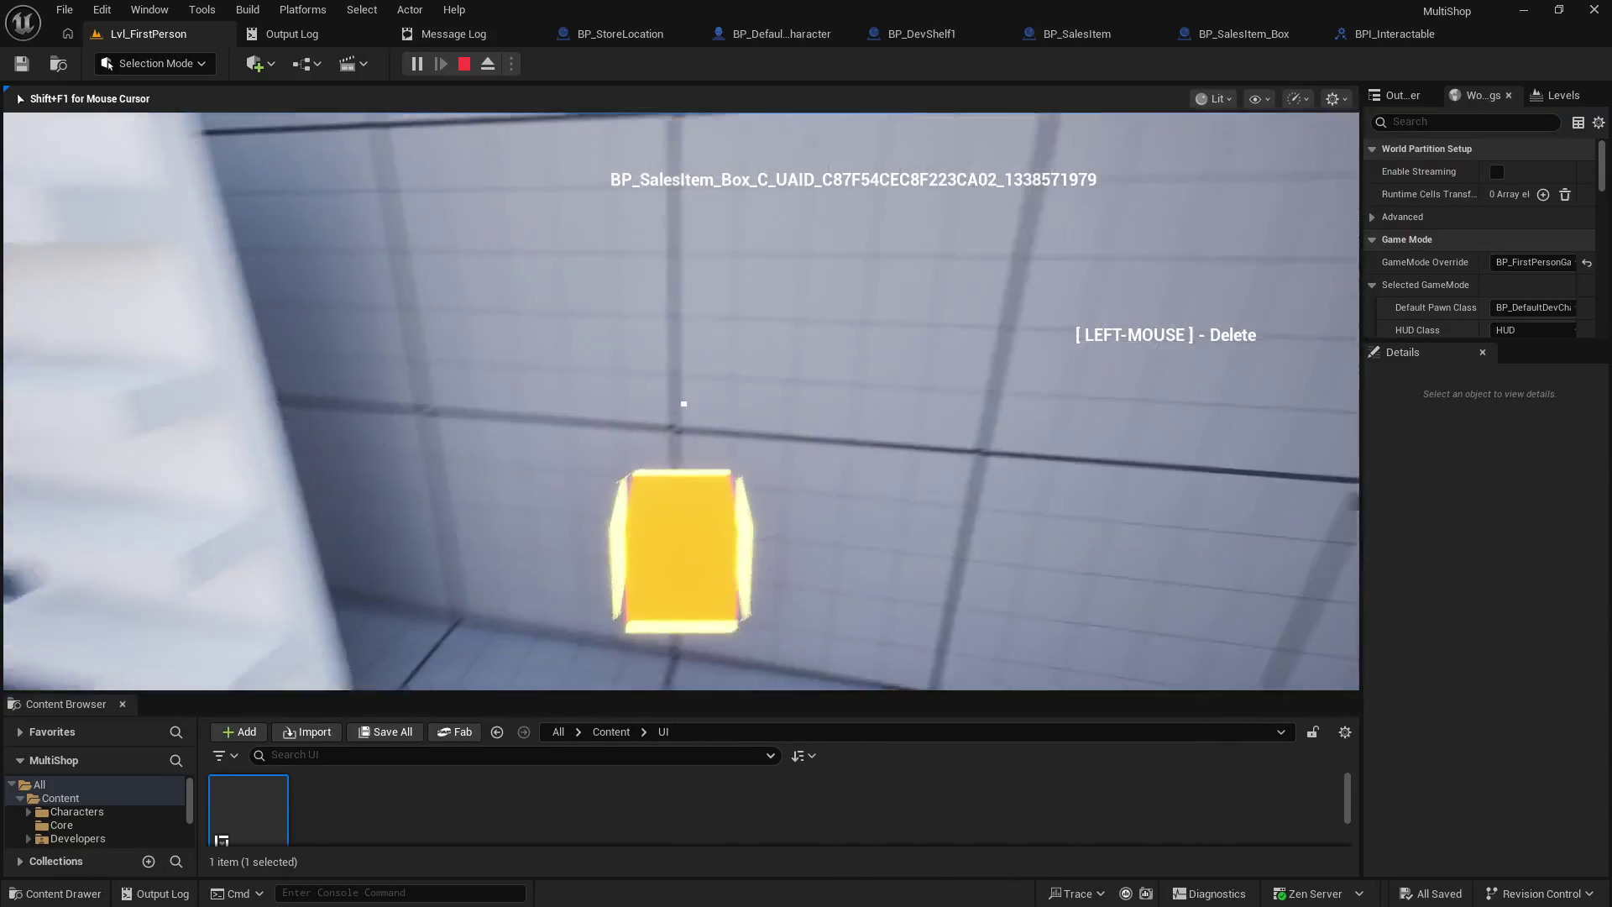
{"action": "left_click", "coordinate": [684, 404]}
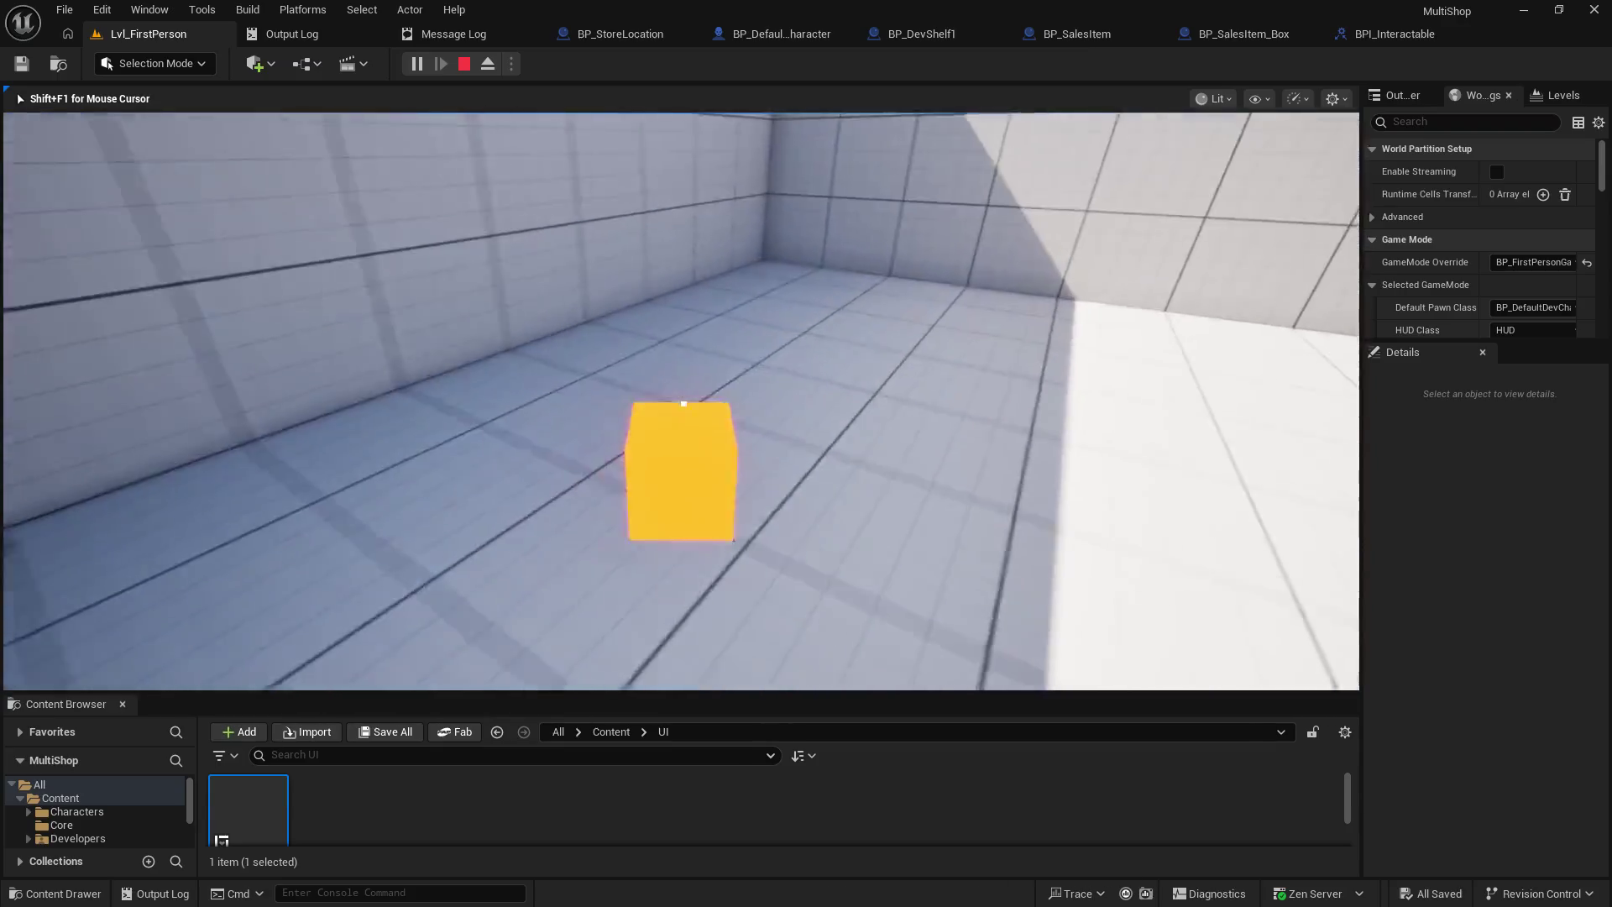
- Carry the box past the wall shelf toward the corner, then stop the play session
{"action": "key", "text": "w"}
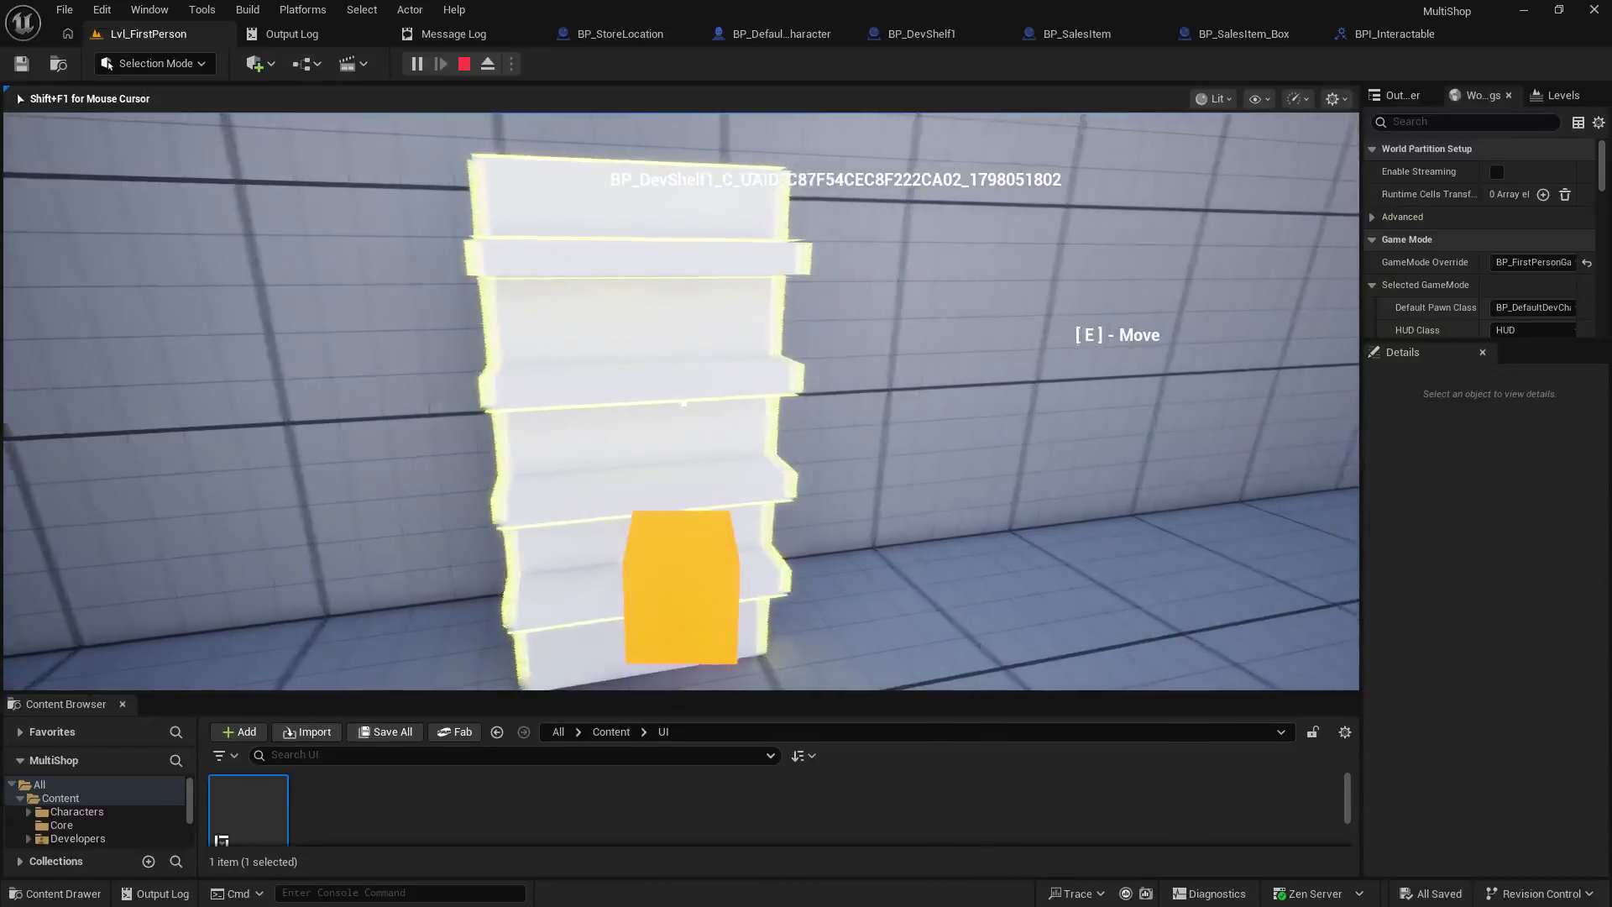
{"action": "key", "text": "e"}
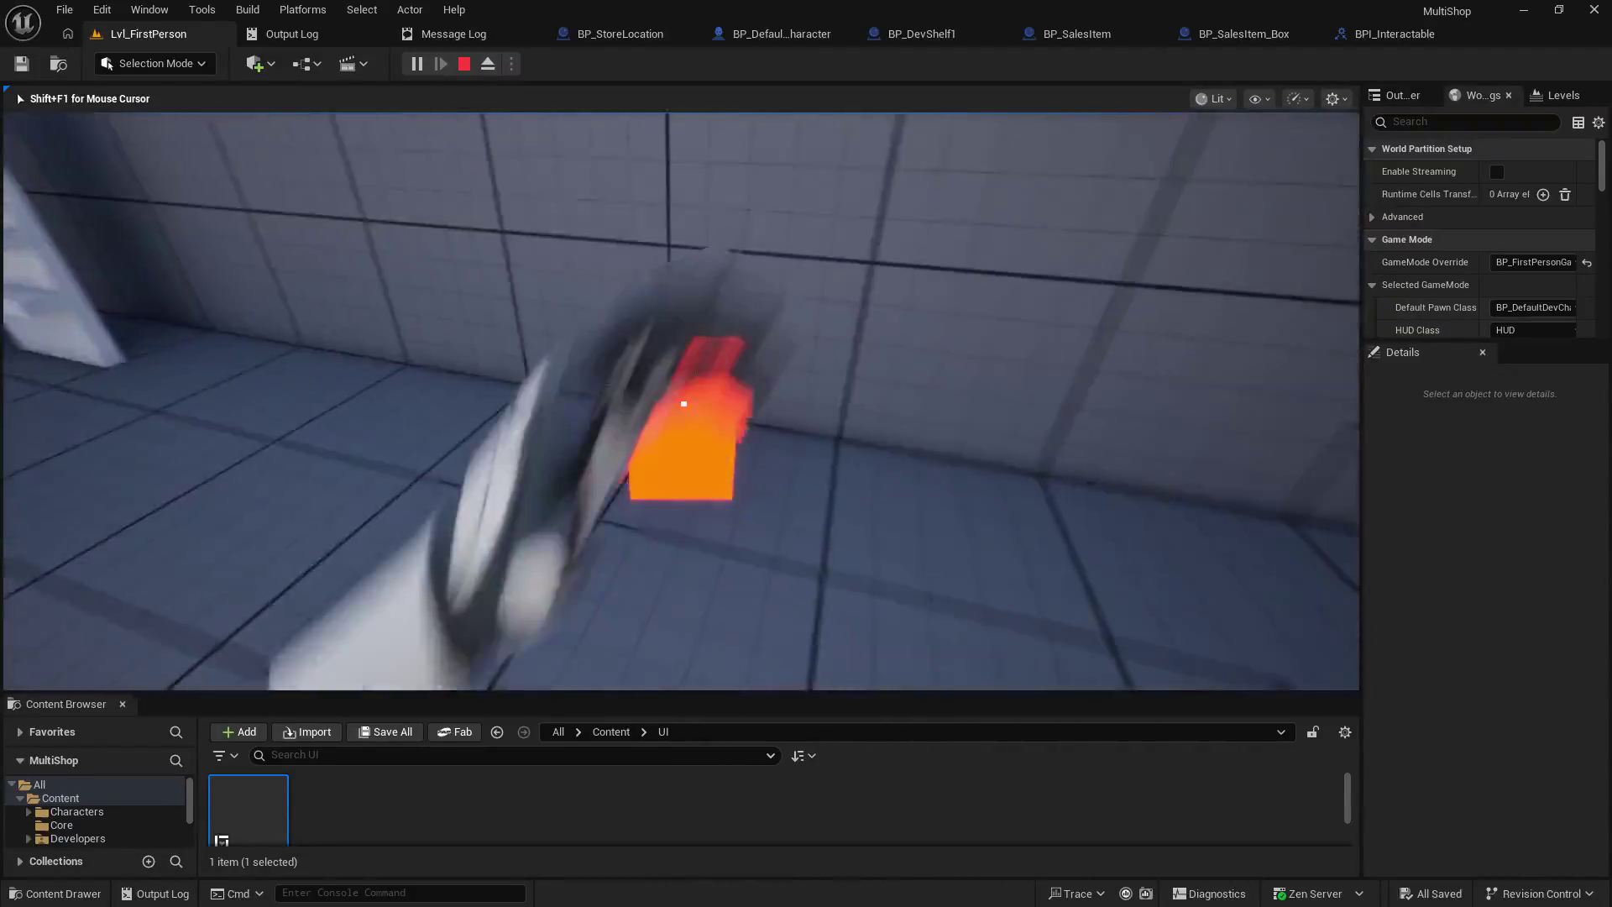
{"action": "key", "text": "w"}
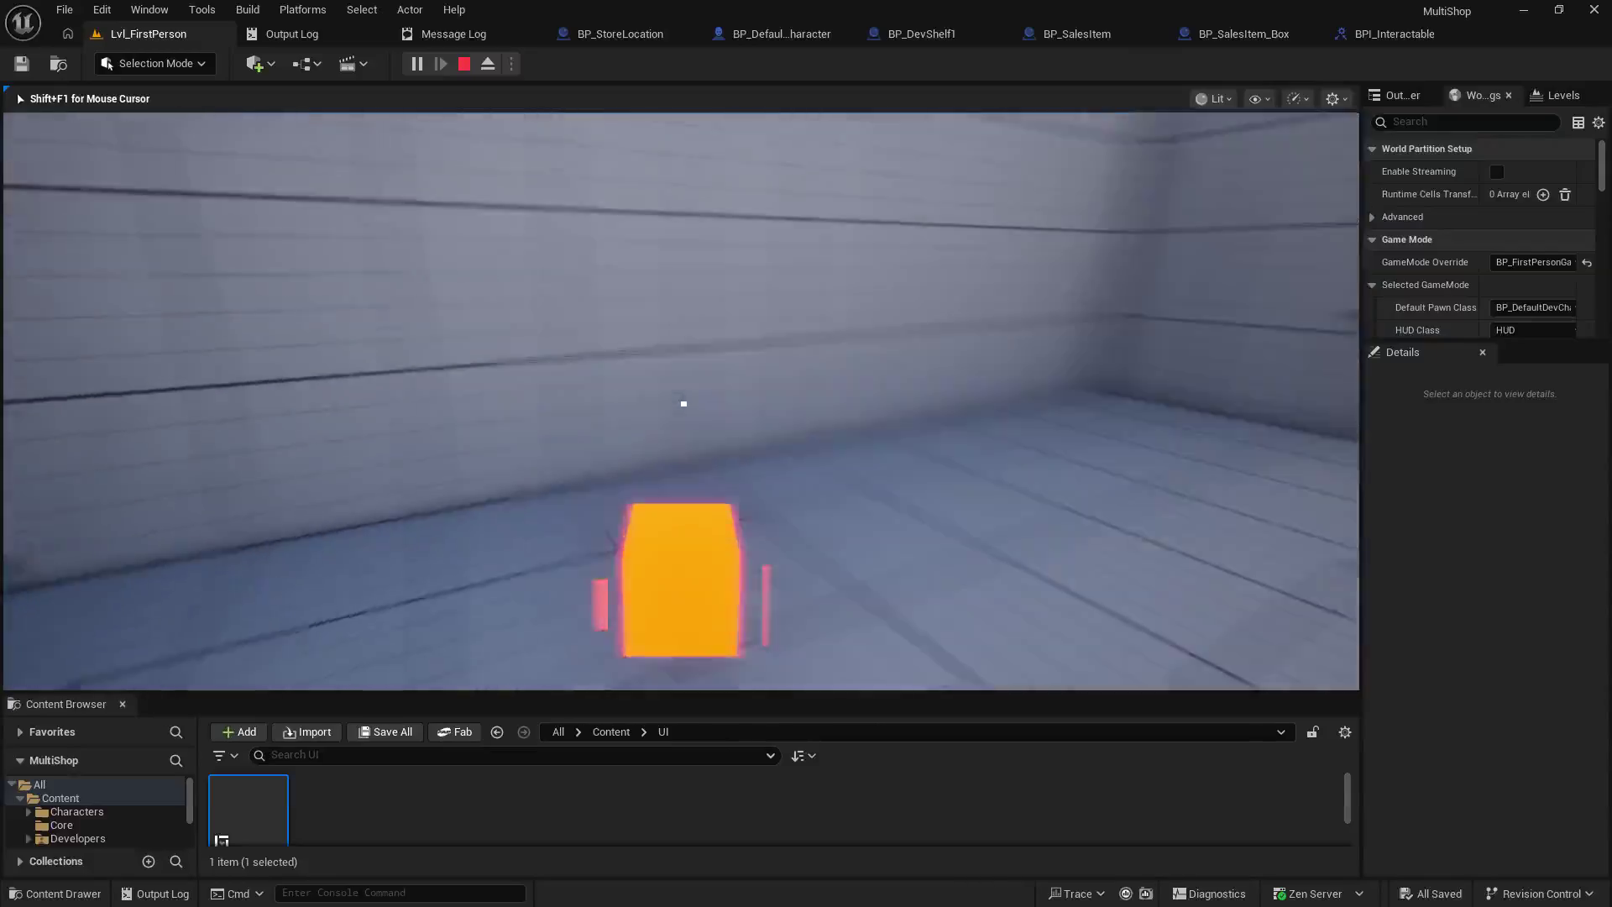
{"action": "key", "text": "e"}
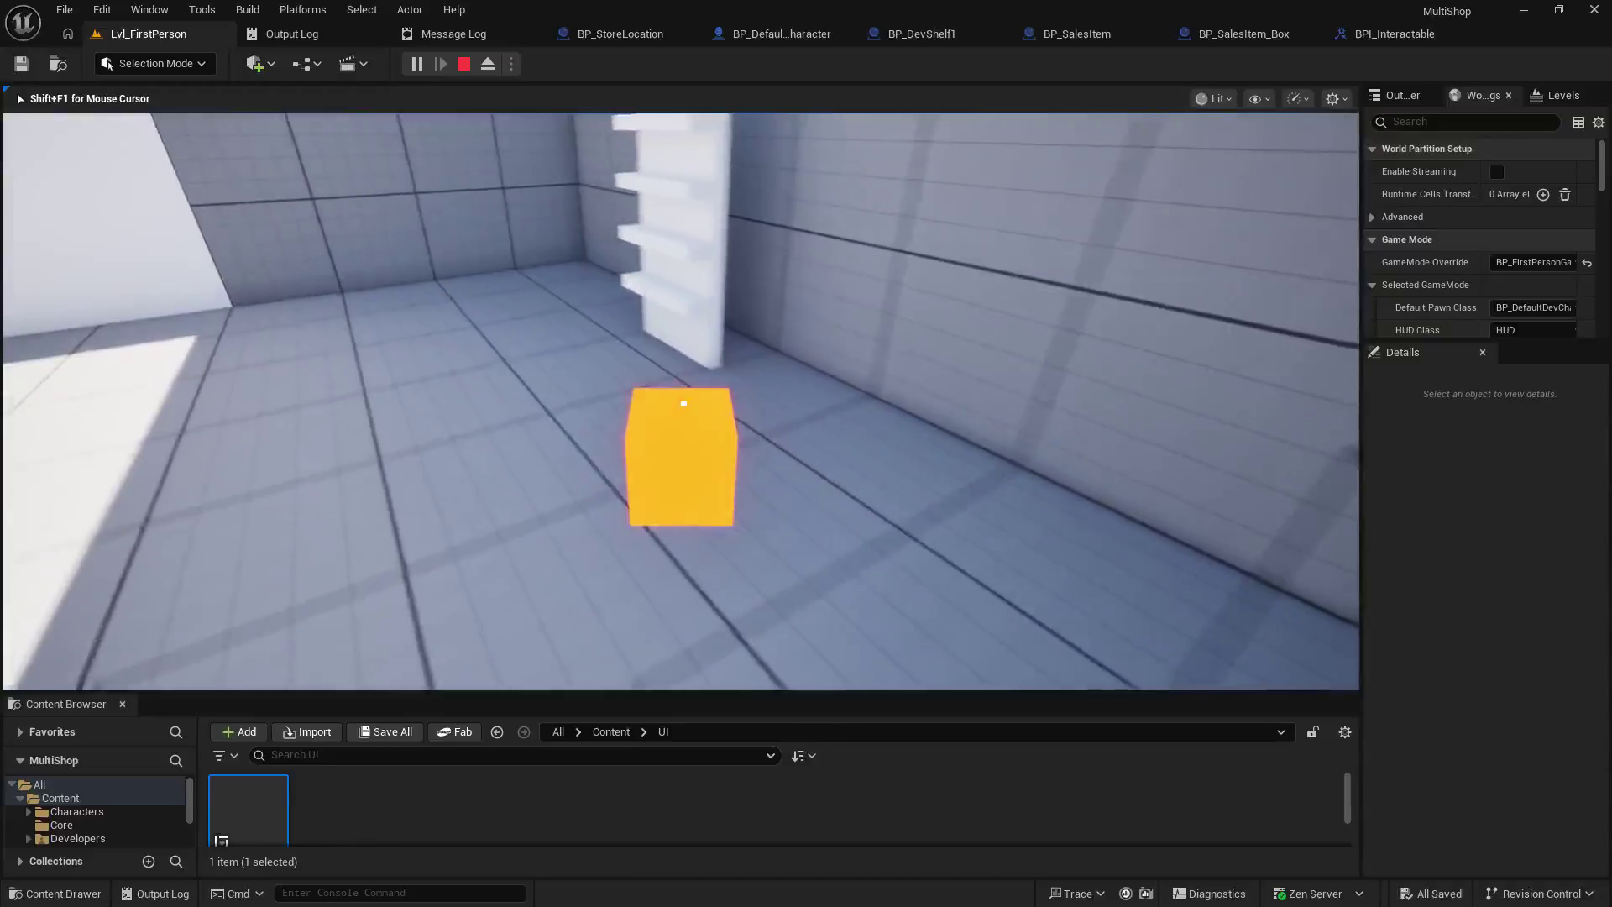
{"action": "key", "text": "Escape"}
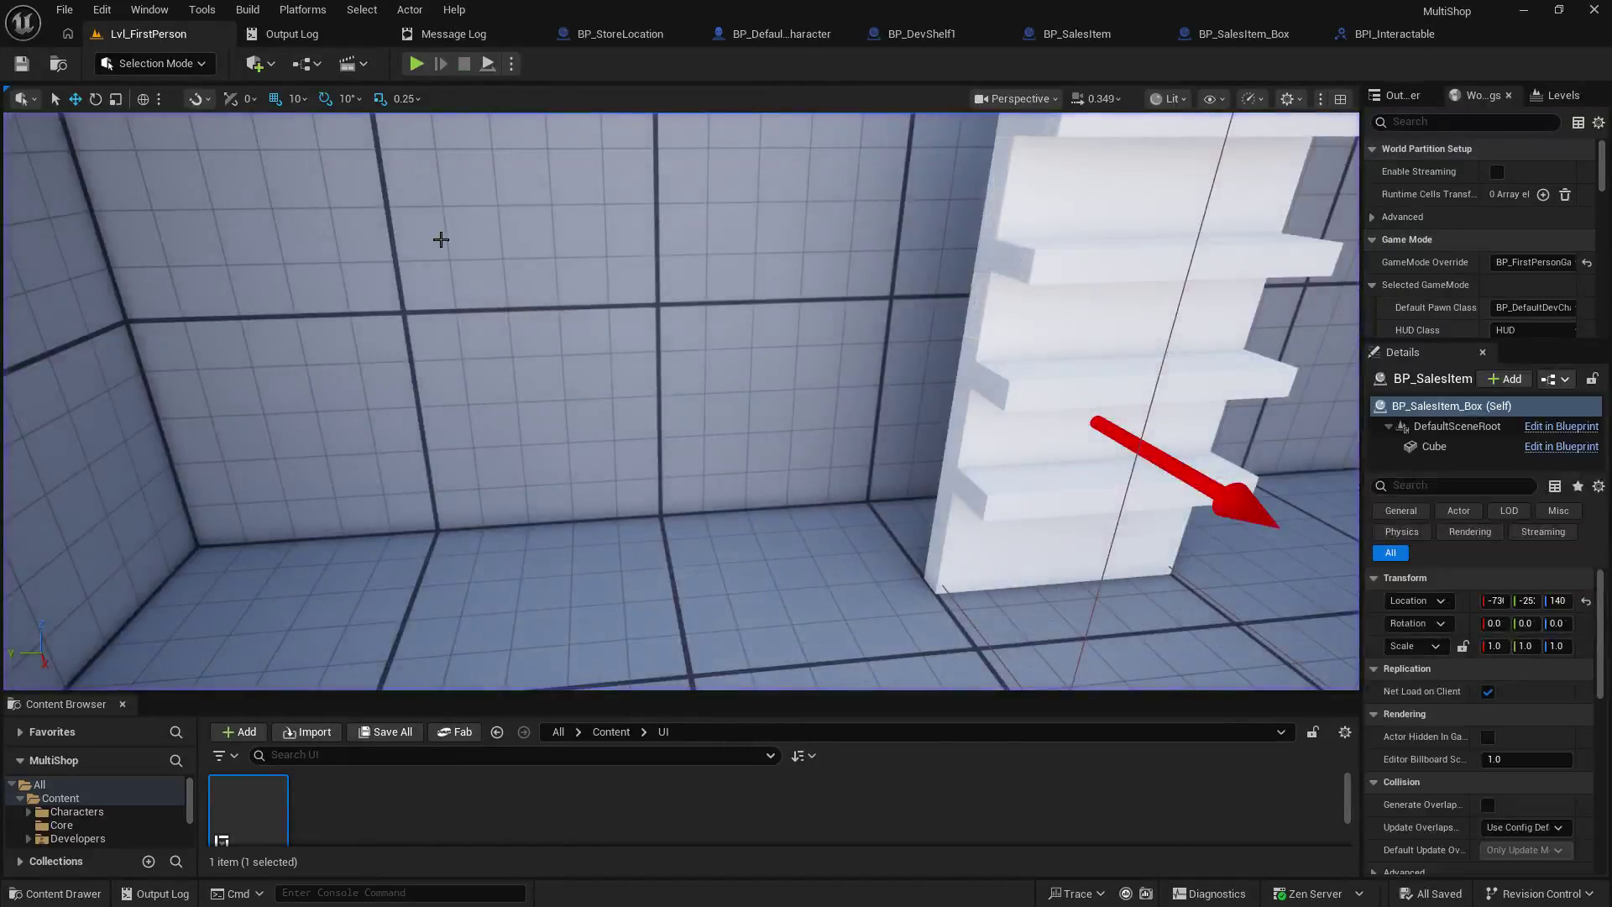
- Enlarge the Content Browser and glance at BP_SalesItem before returning to the level
{"action": "mouse_move", "coordinate": [269, 695]}
{"action": "left_mouse_down"}
{"action": "mouse_move", "coordinate": [332, 449]}
{"action": "mouse_move", "coordinate": [332, 521]}
{"action": "left_mouse_up"}
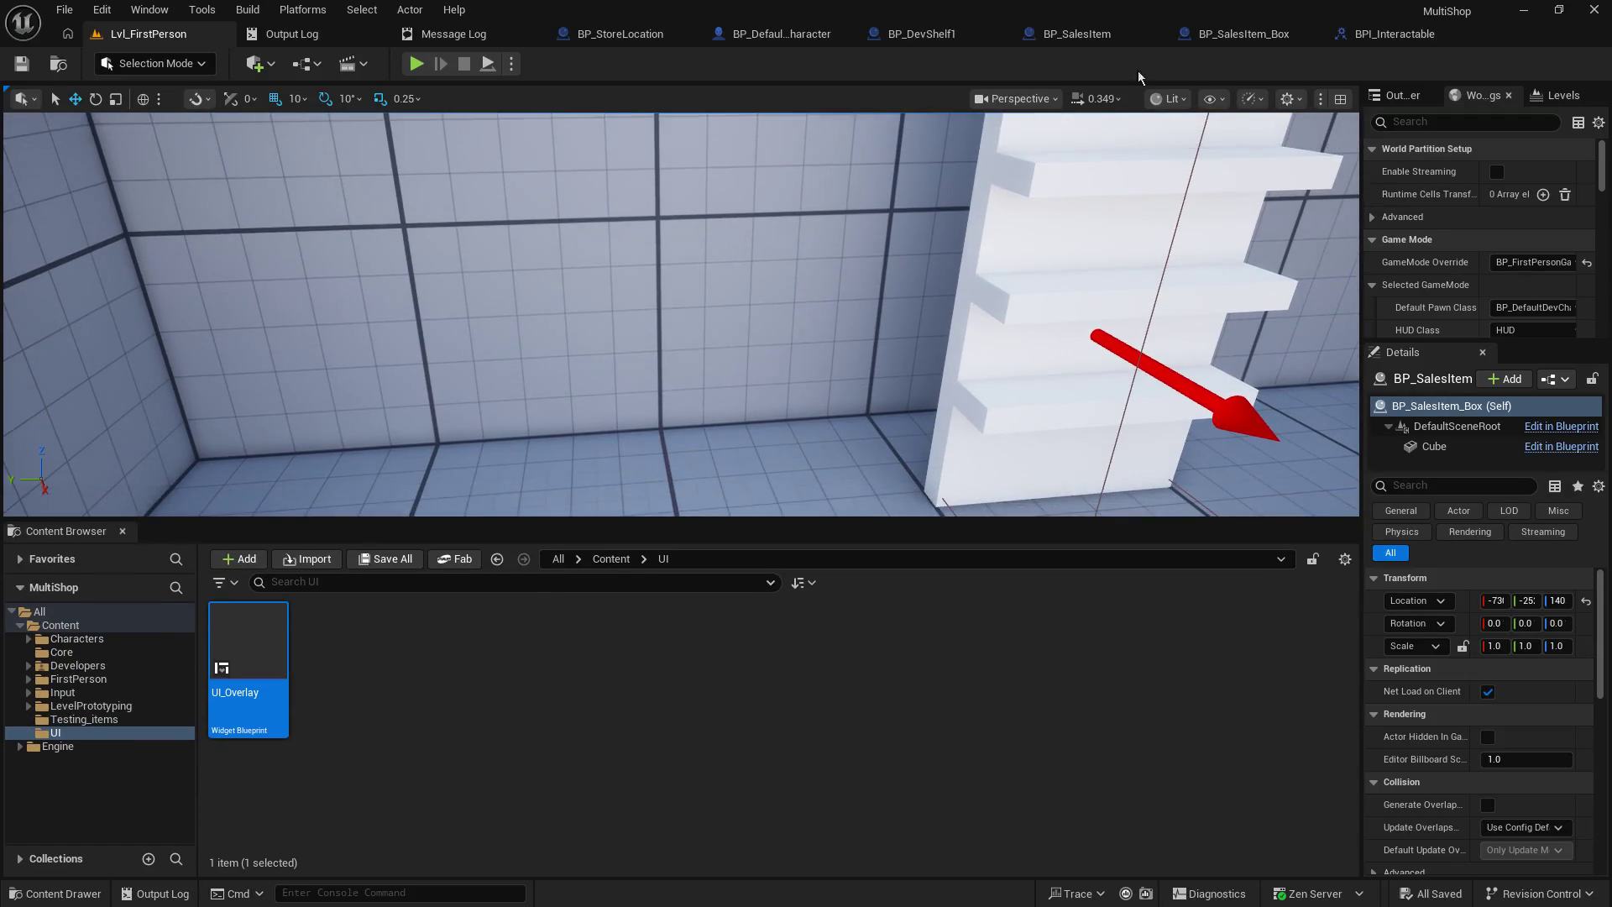
{"action": "left_click", "coordinate": [1077, 35]}
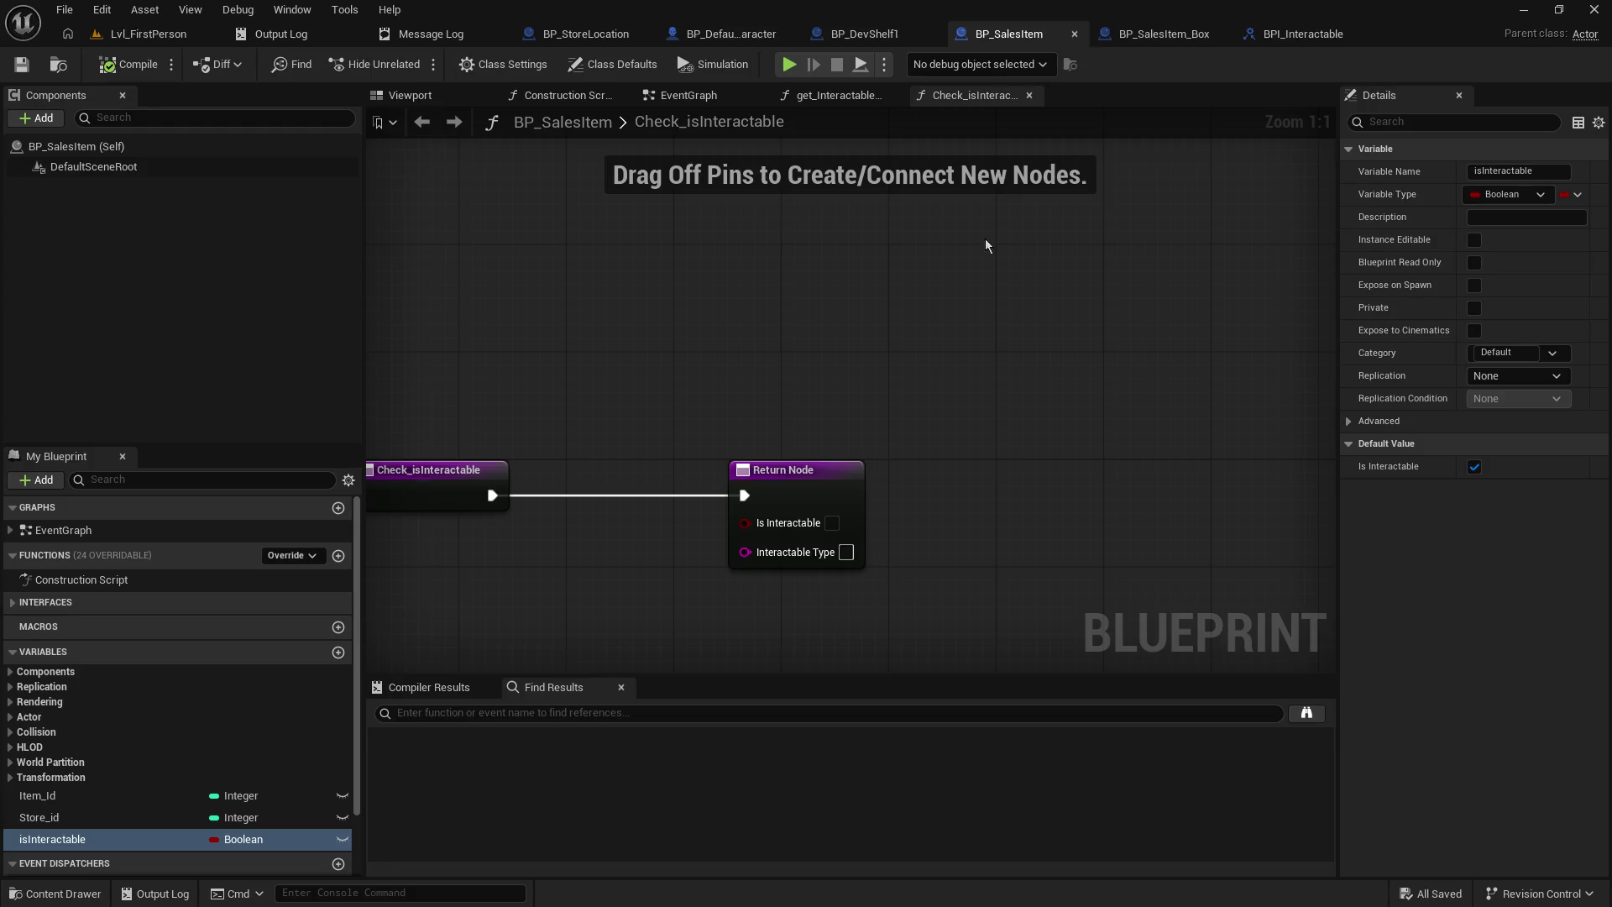
{"action": "left_click", "coordinate": [143, 34]}
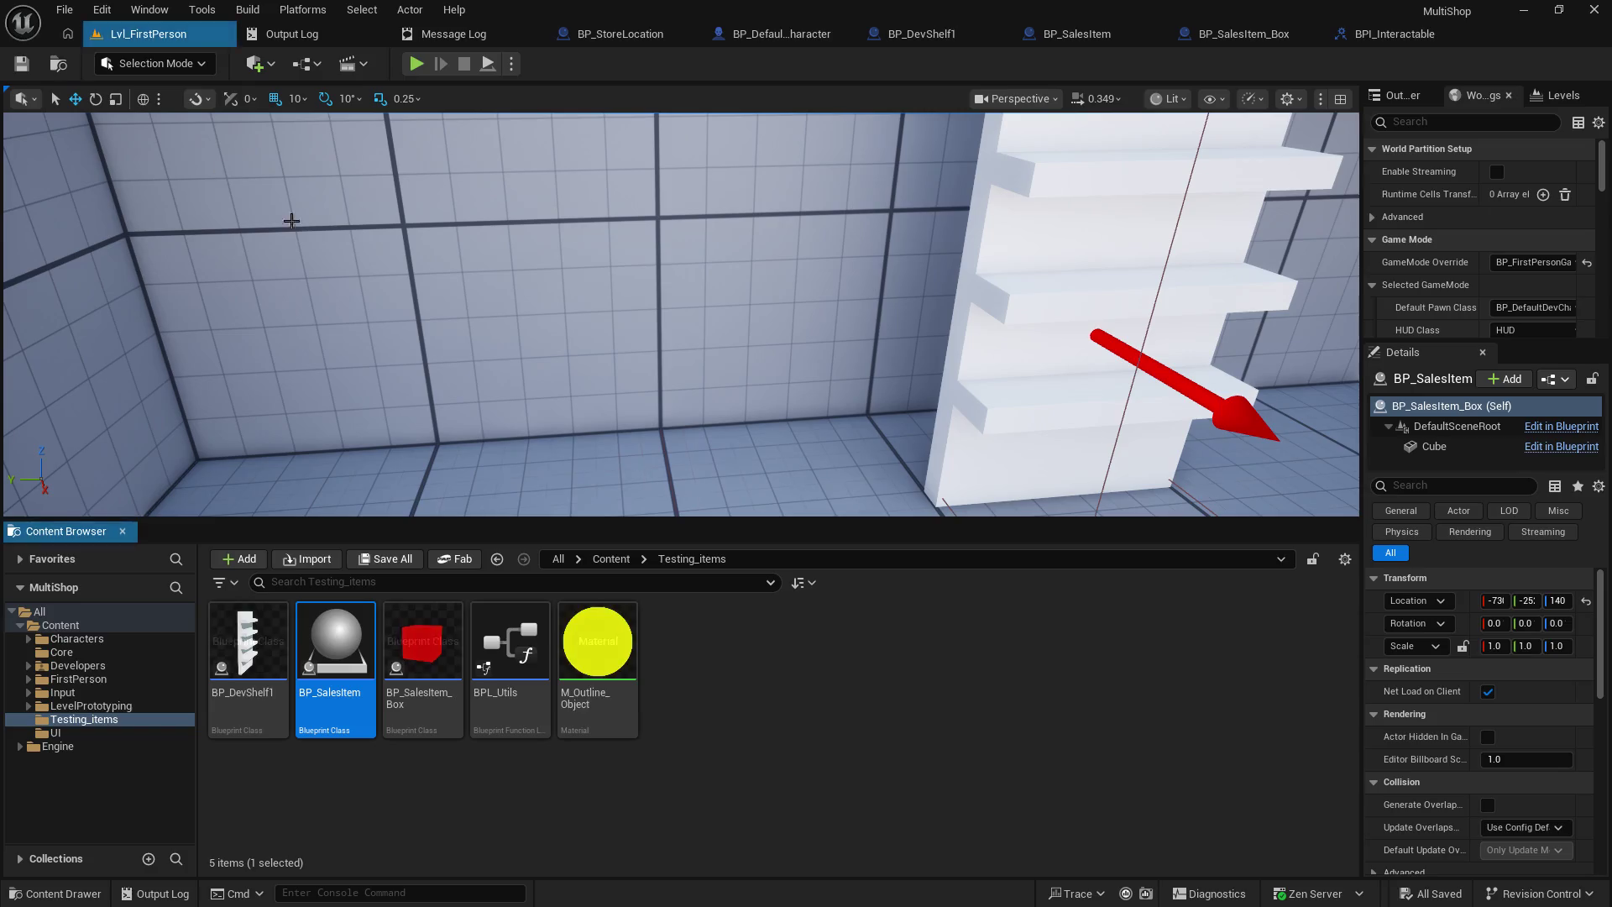
- Create a new Blueprint Class in Testing_items named BP_ItemStorage_Master
{"action": "right_click", "coordinate": [798, 719]}
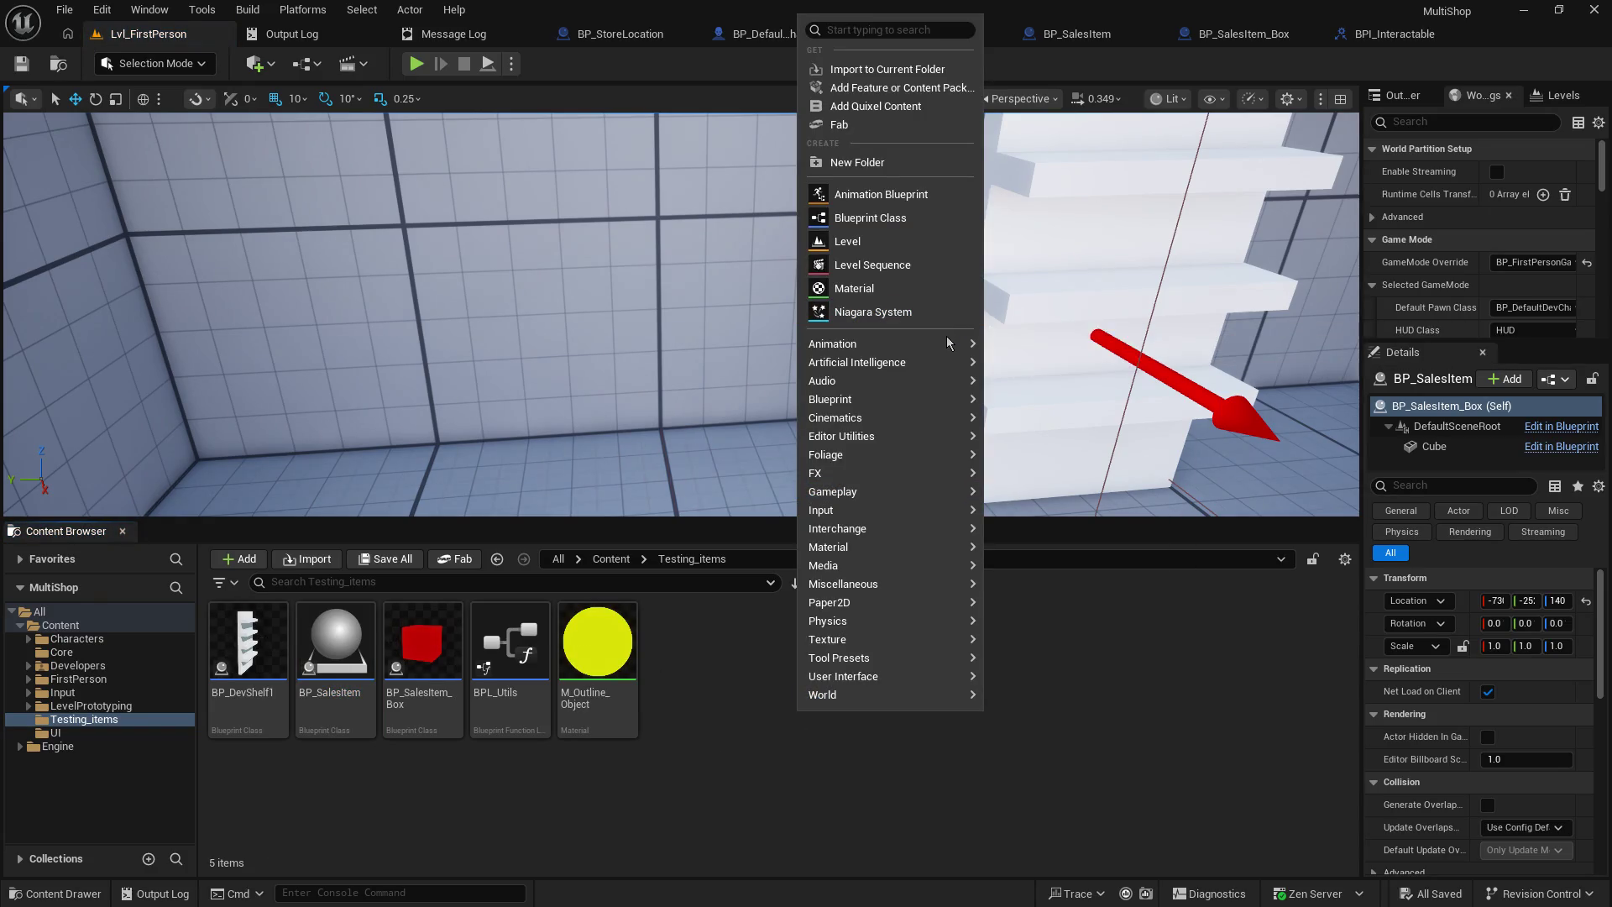
{"action": "mouse_move", "coordinate": [953, 342]}
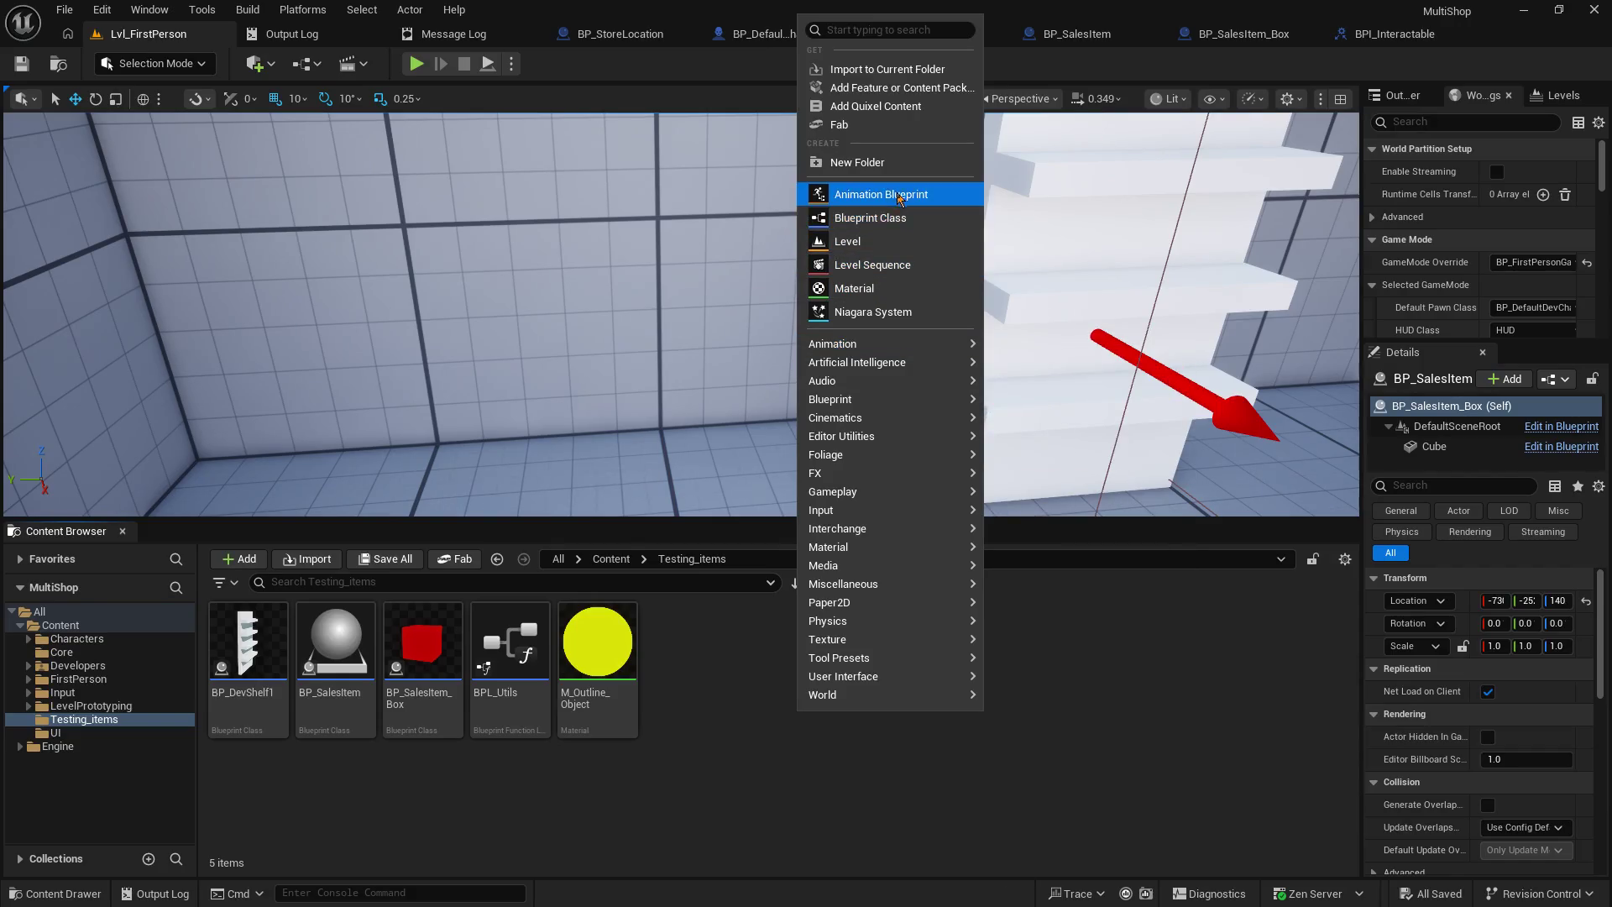
{"action": "mouse_move", "coordinate": [855, 401]}
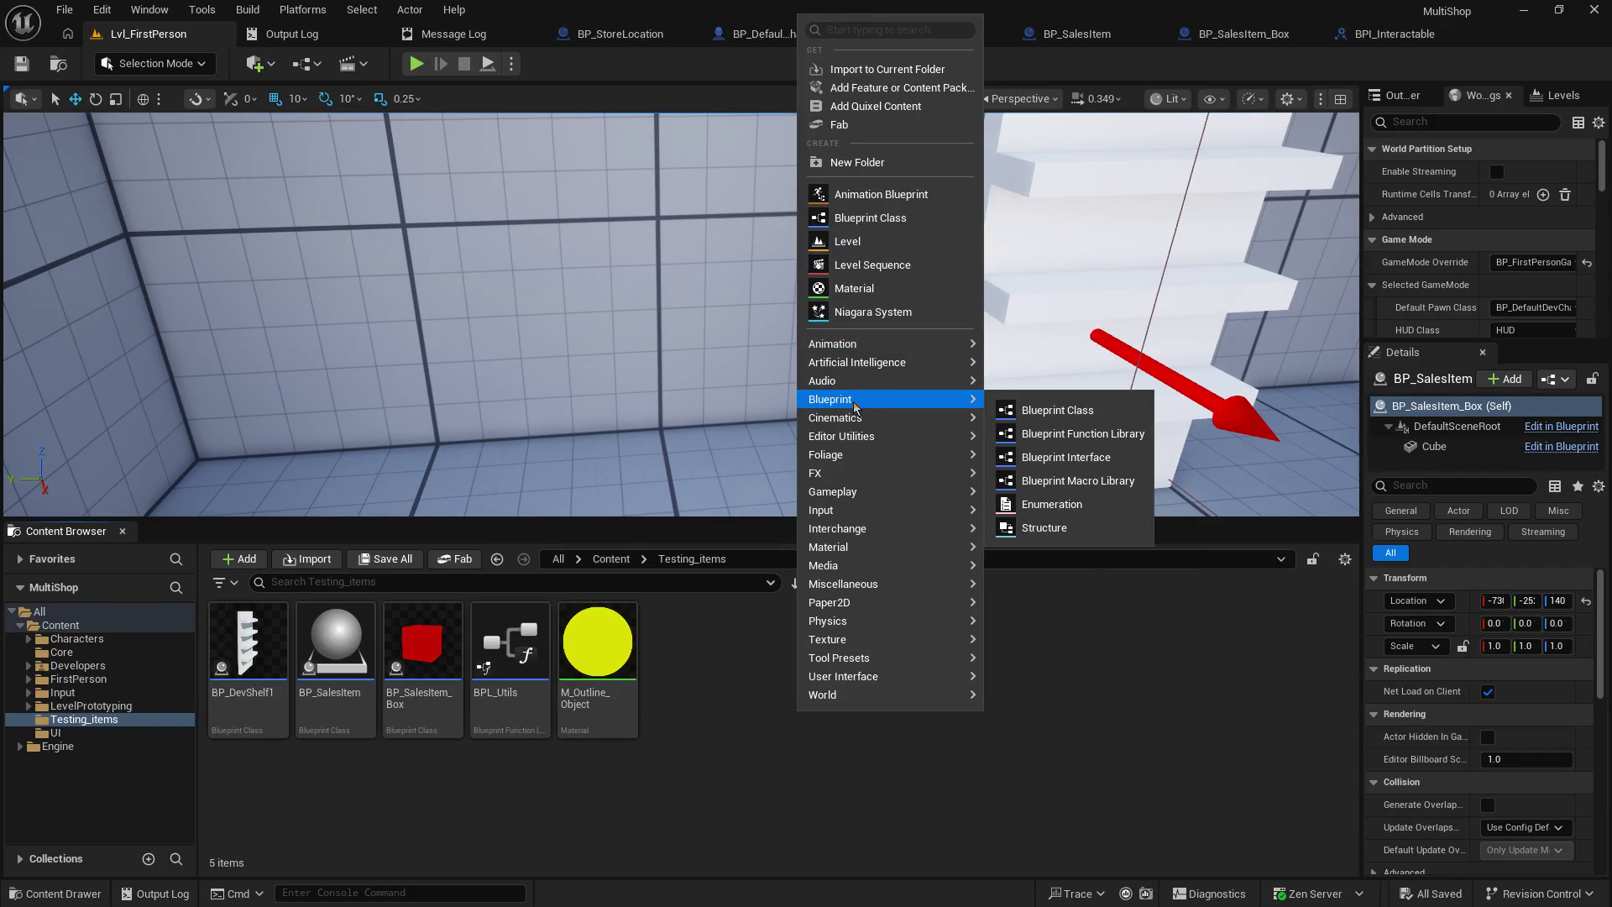
{"action": "left_click", "coordinate": [1054, 410]}
{"action": "left_click", "coordinate": [688, 313]}
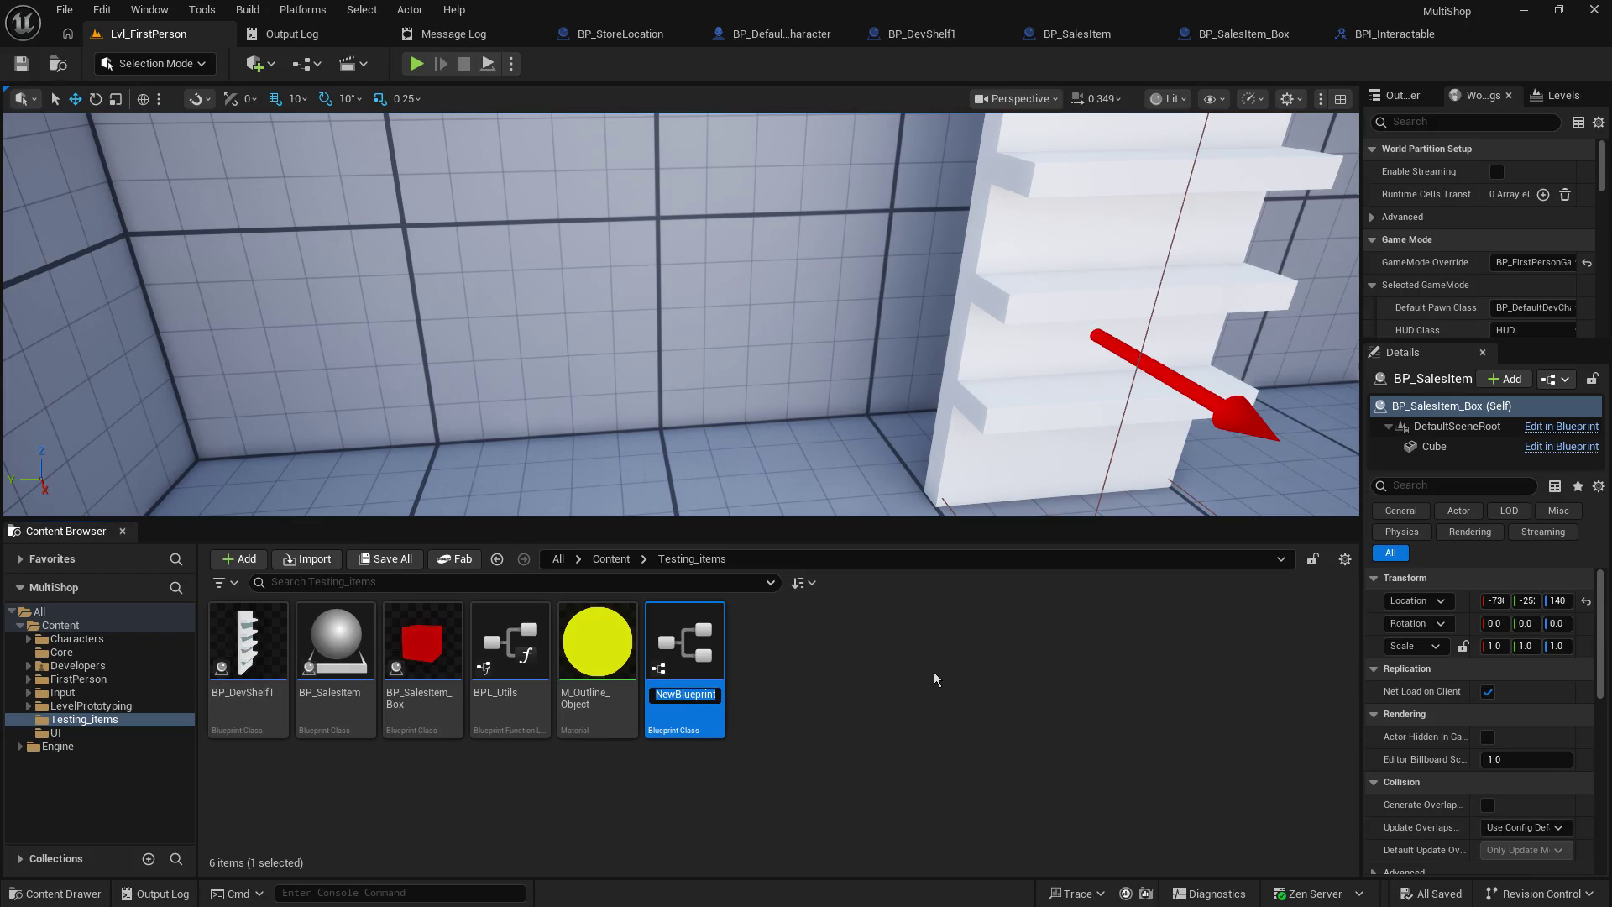
{"action": "type", "text": "BP_Item"}
{"action": "type", "text": "Storage_"}
{"action": "type", "text": "Master"}
{"action": "key", "text": "Return"}
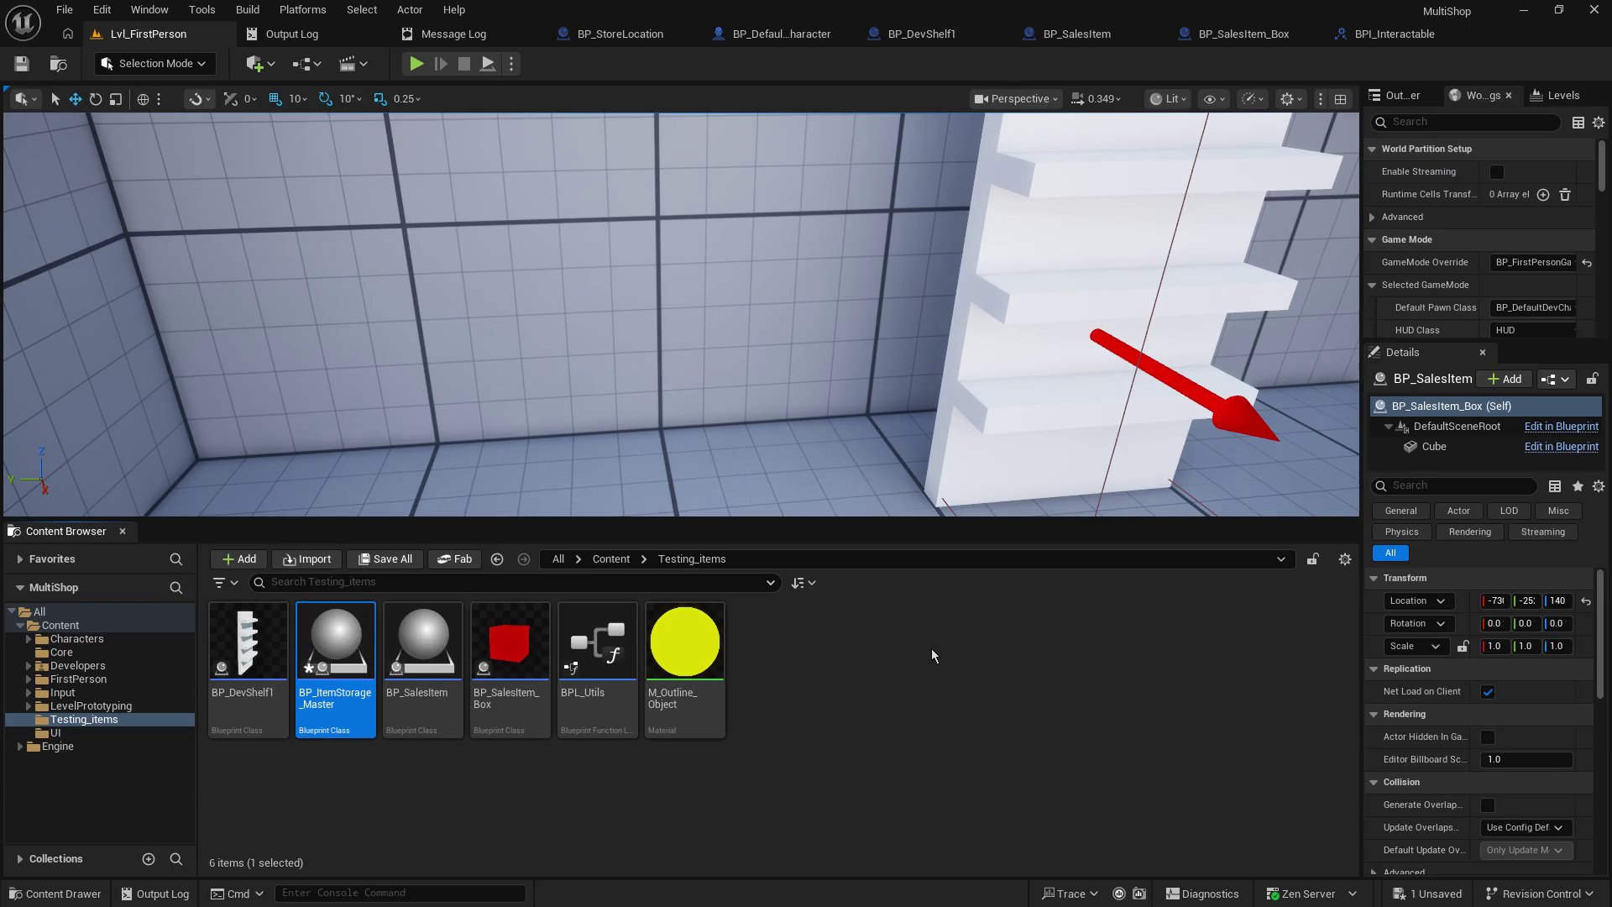
- Create child blueprint BP_ItemStorage_Master_ShelfStyleA, then open BP_ItemStorage_Master for editing
{"action": "right_click", "coordinate": [340, 670]}
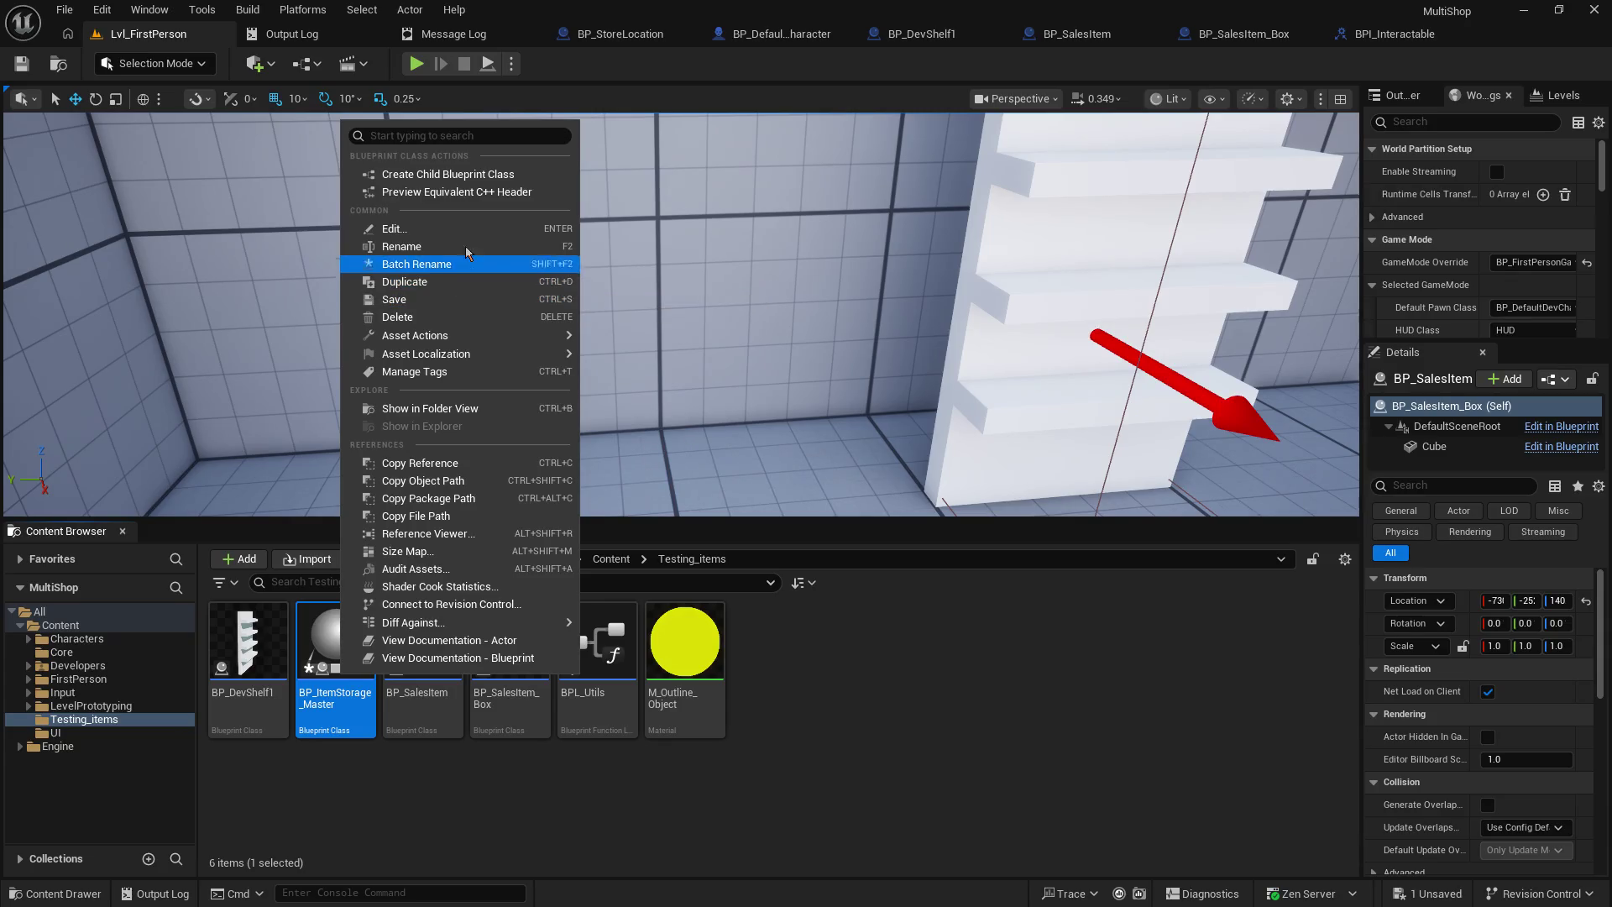
{"action": "left_click", "coordinate": [493, 174]}
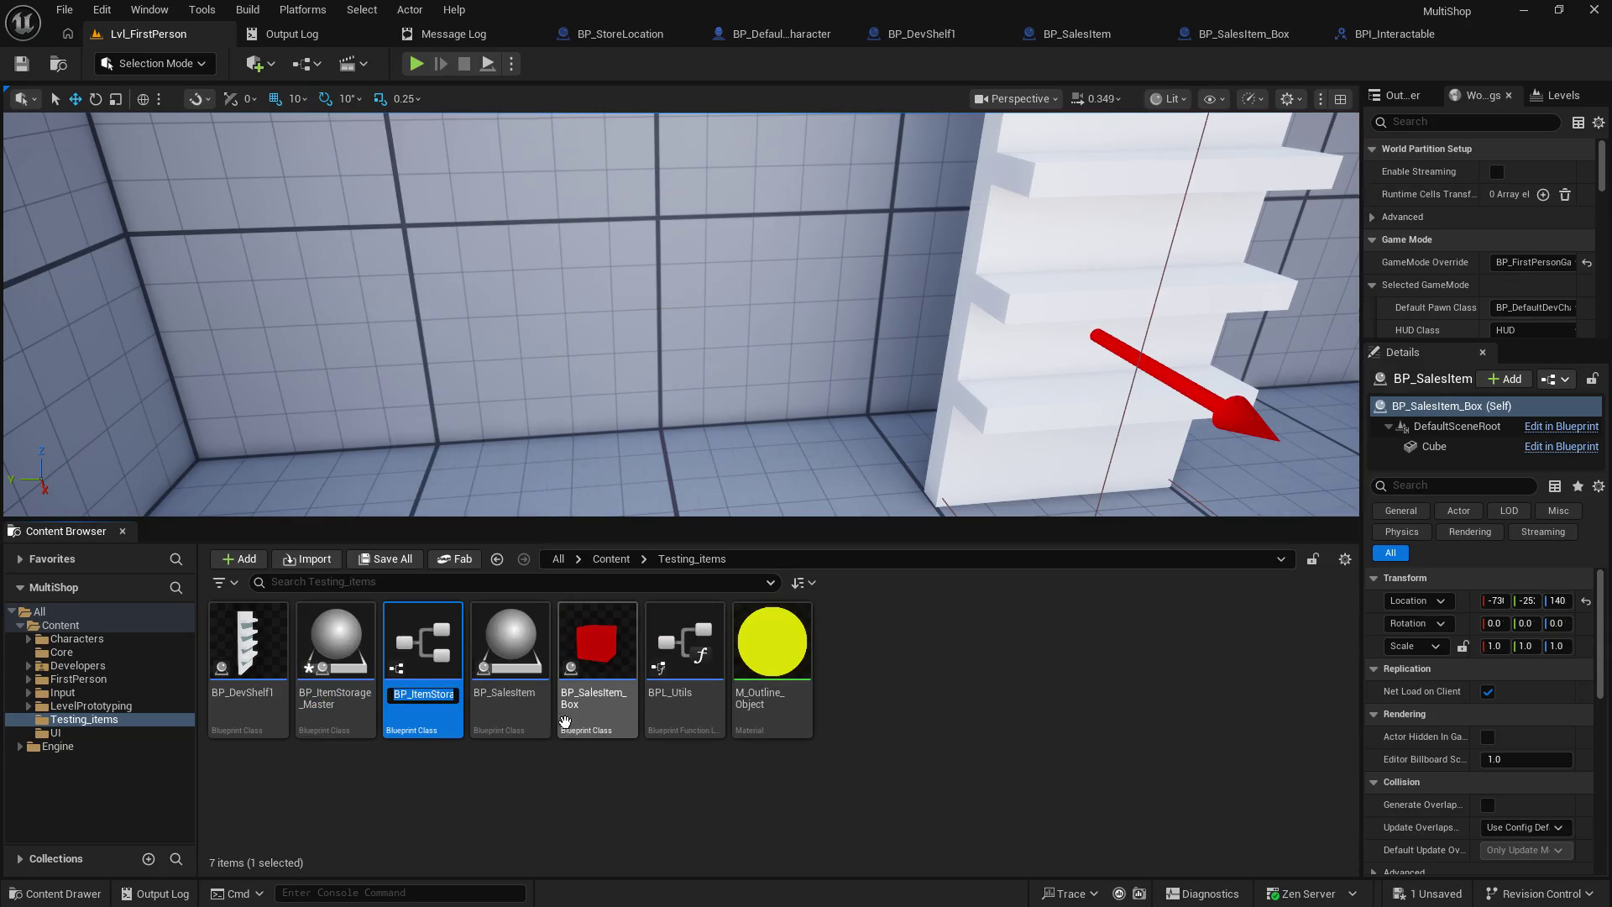
{"action": "type", "text": "BP_ItemStorage_Master_S"}
{"action": "type", "text": "helfStyle"}
{"action": "type", "text": "A"}
{"action": "key", "text": "Return"}
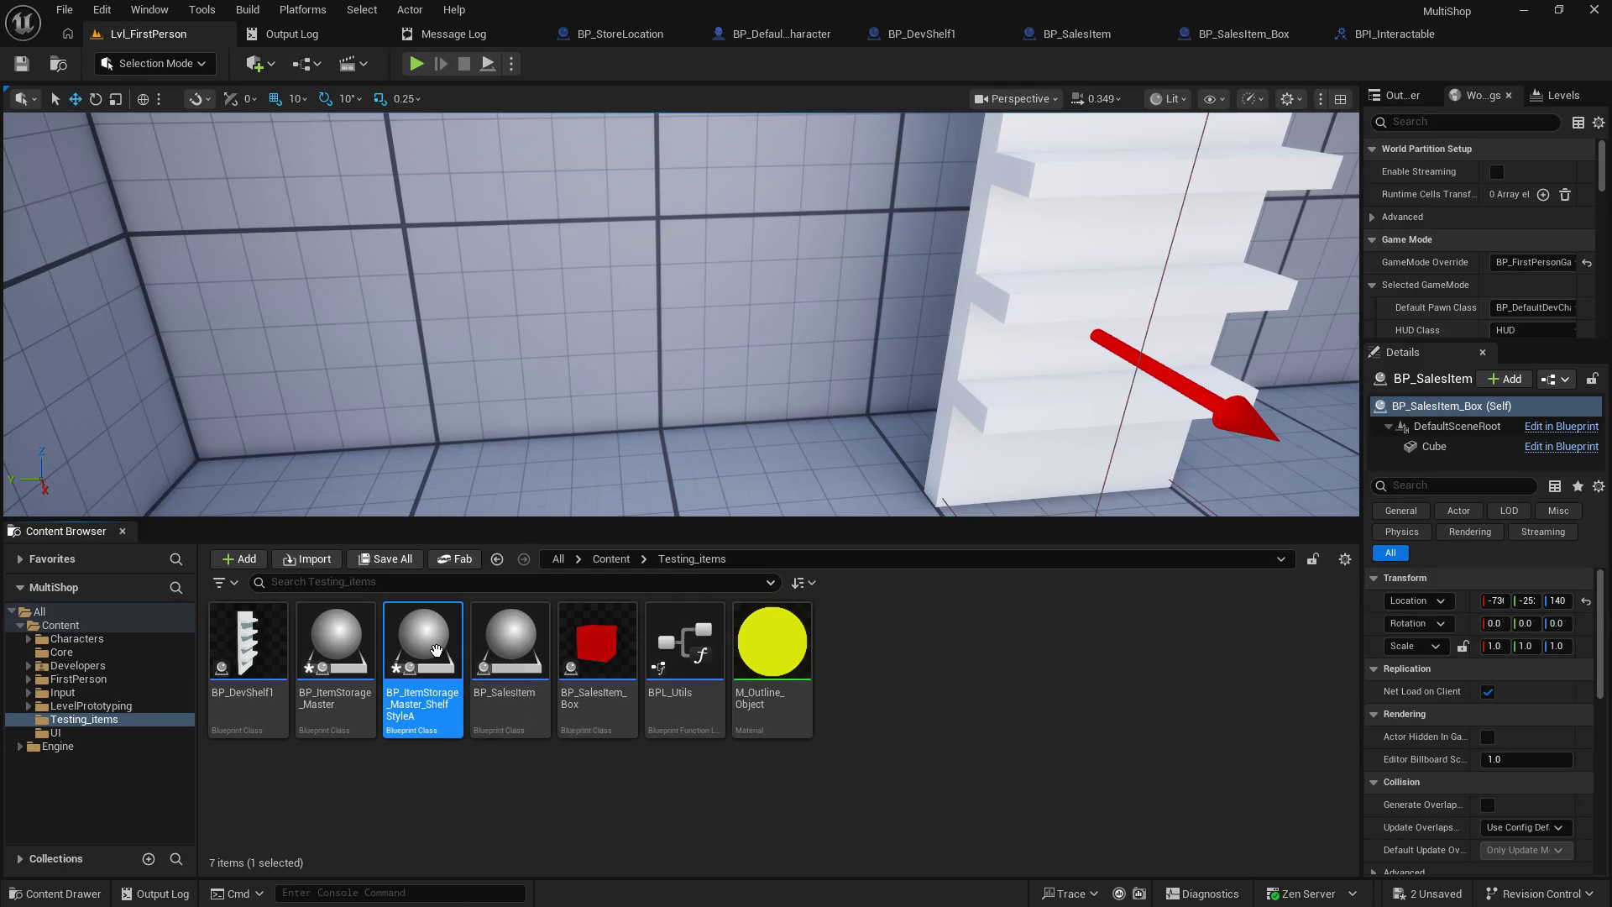
{"action": "left_click", "coordinate": [339, 663]}
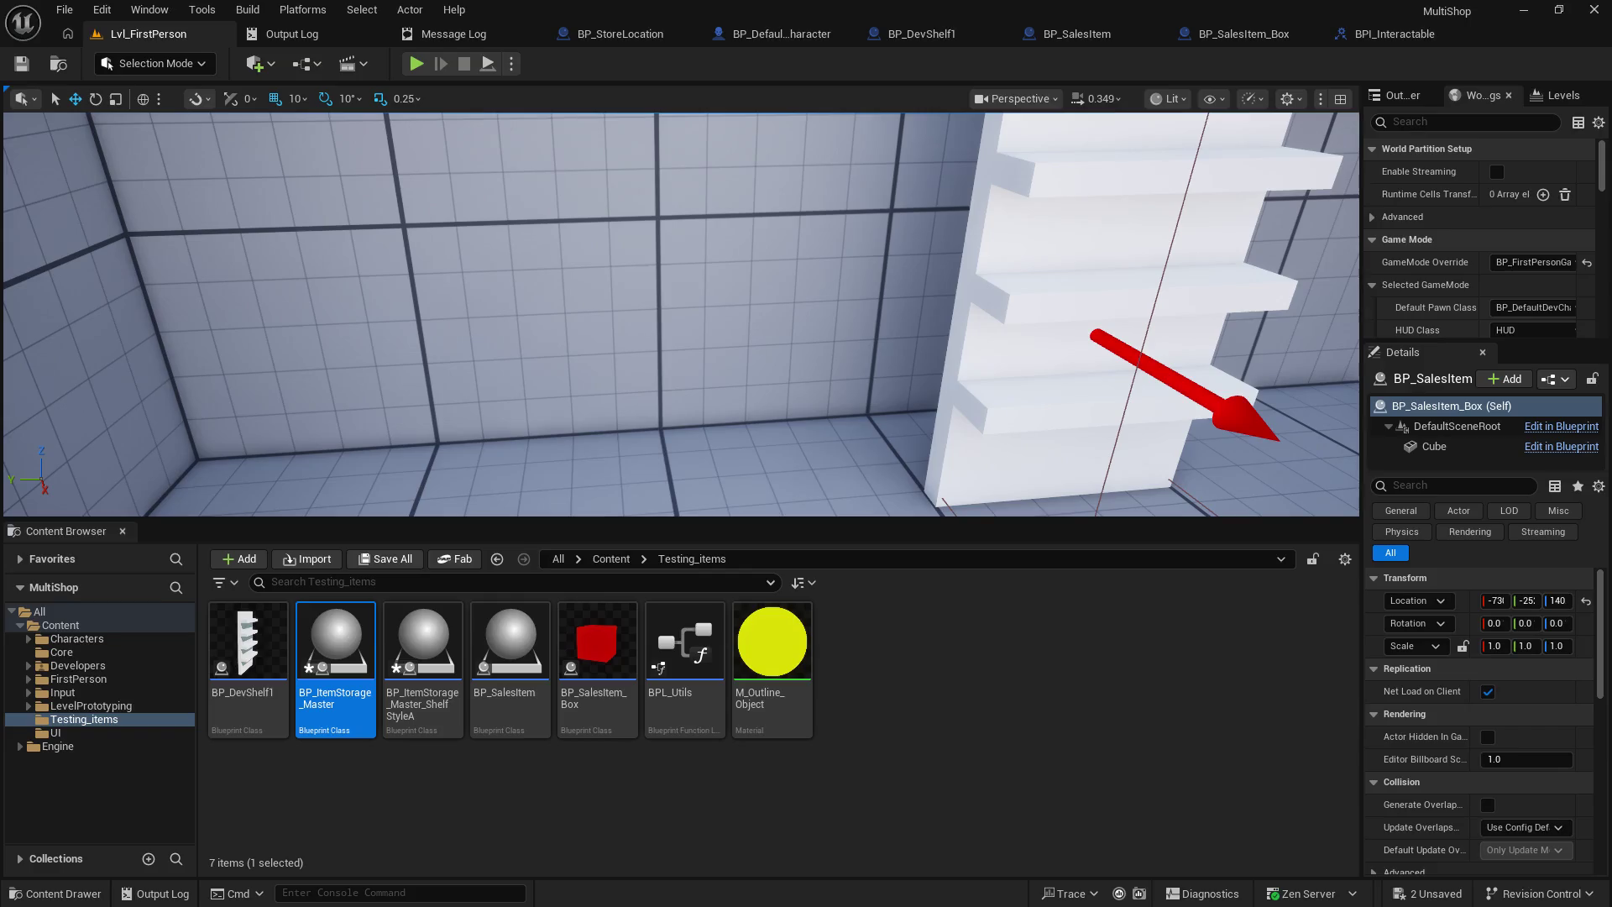
{"action": "key", "text": "Return"}
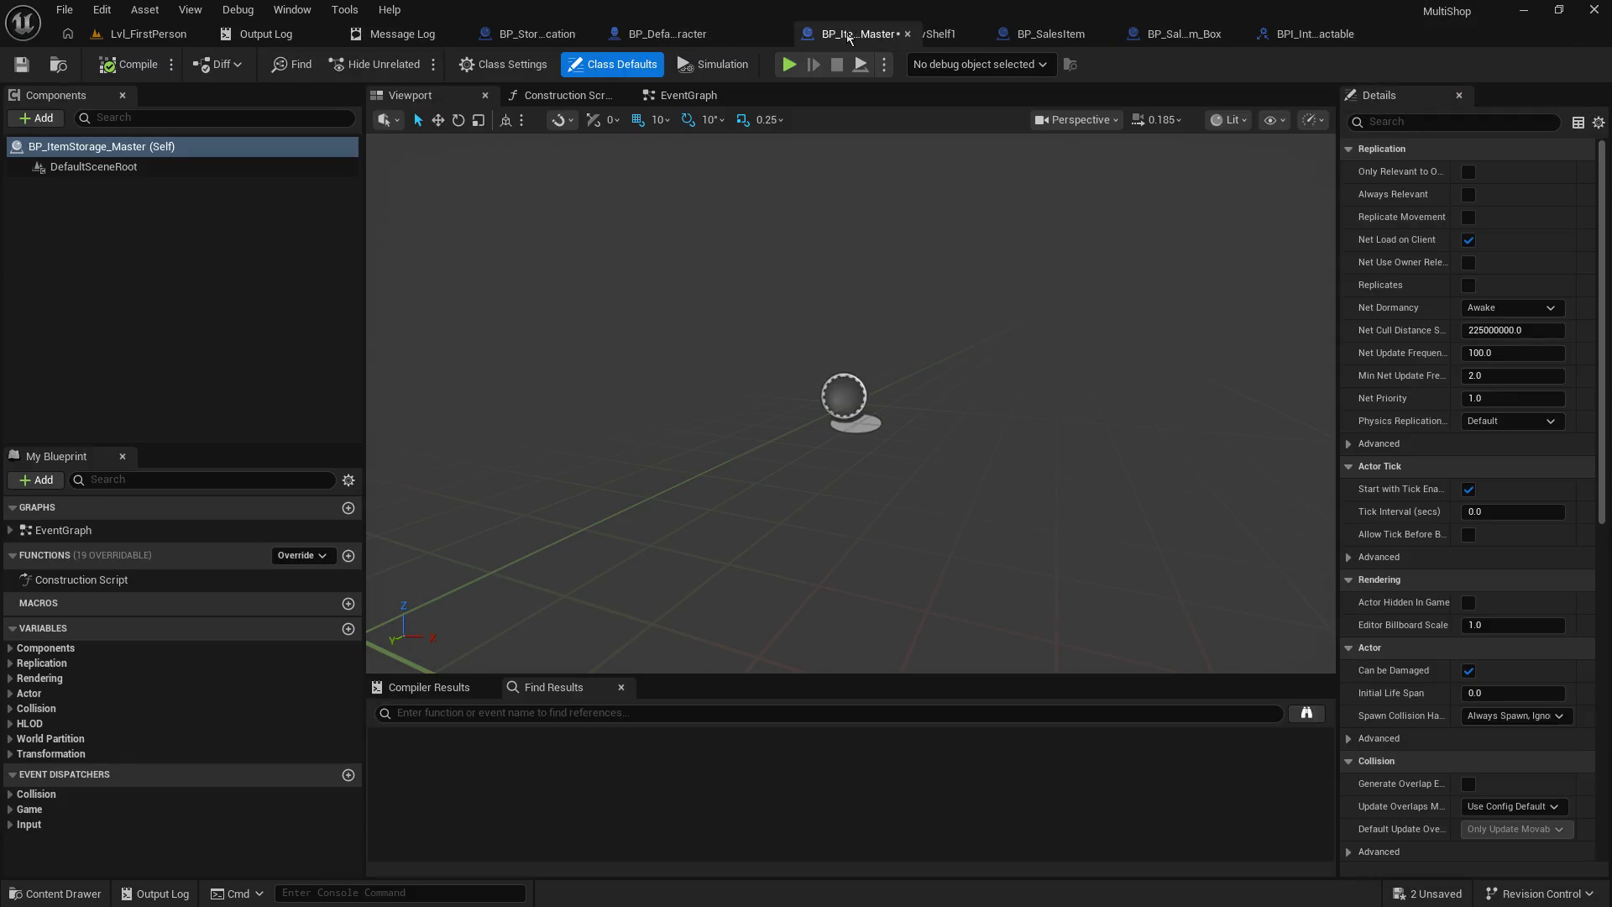
- Close the BP_StoreLocation blueprint tab and return to the BP_ItemStorage_Master editor
{"action": "left_click", "coordinate": [568, 40]}
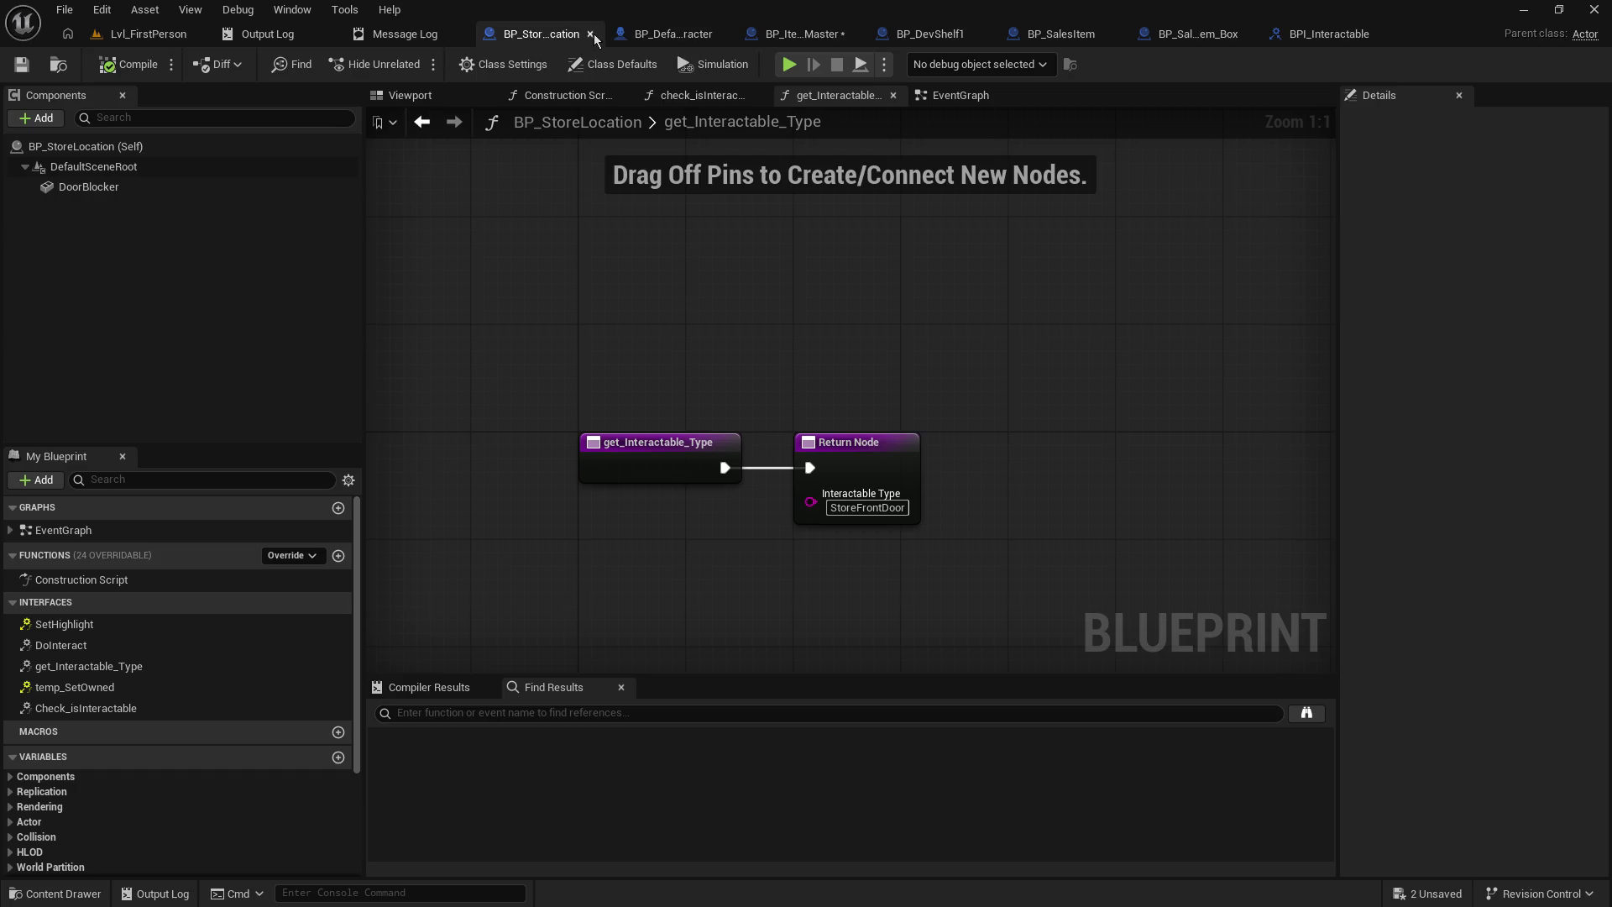
{"action": "left_click", "coordinate": [591, 36]}
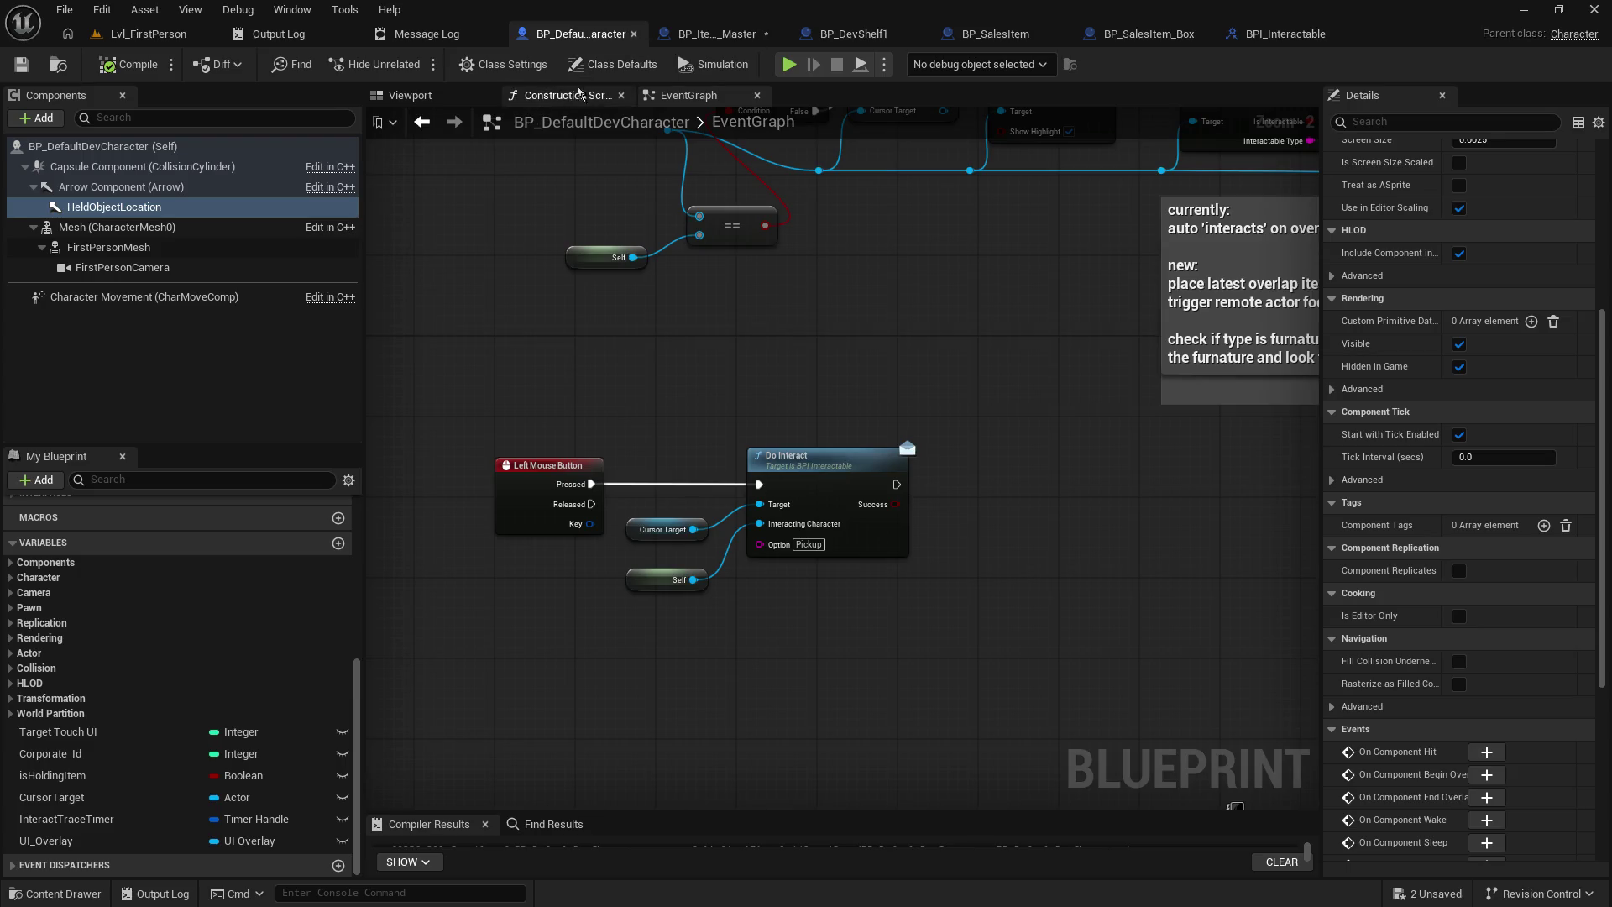
{"action": "left_click", "coordinate": [697, 35]}
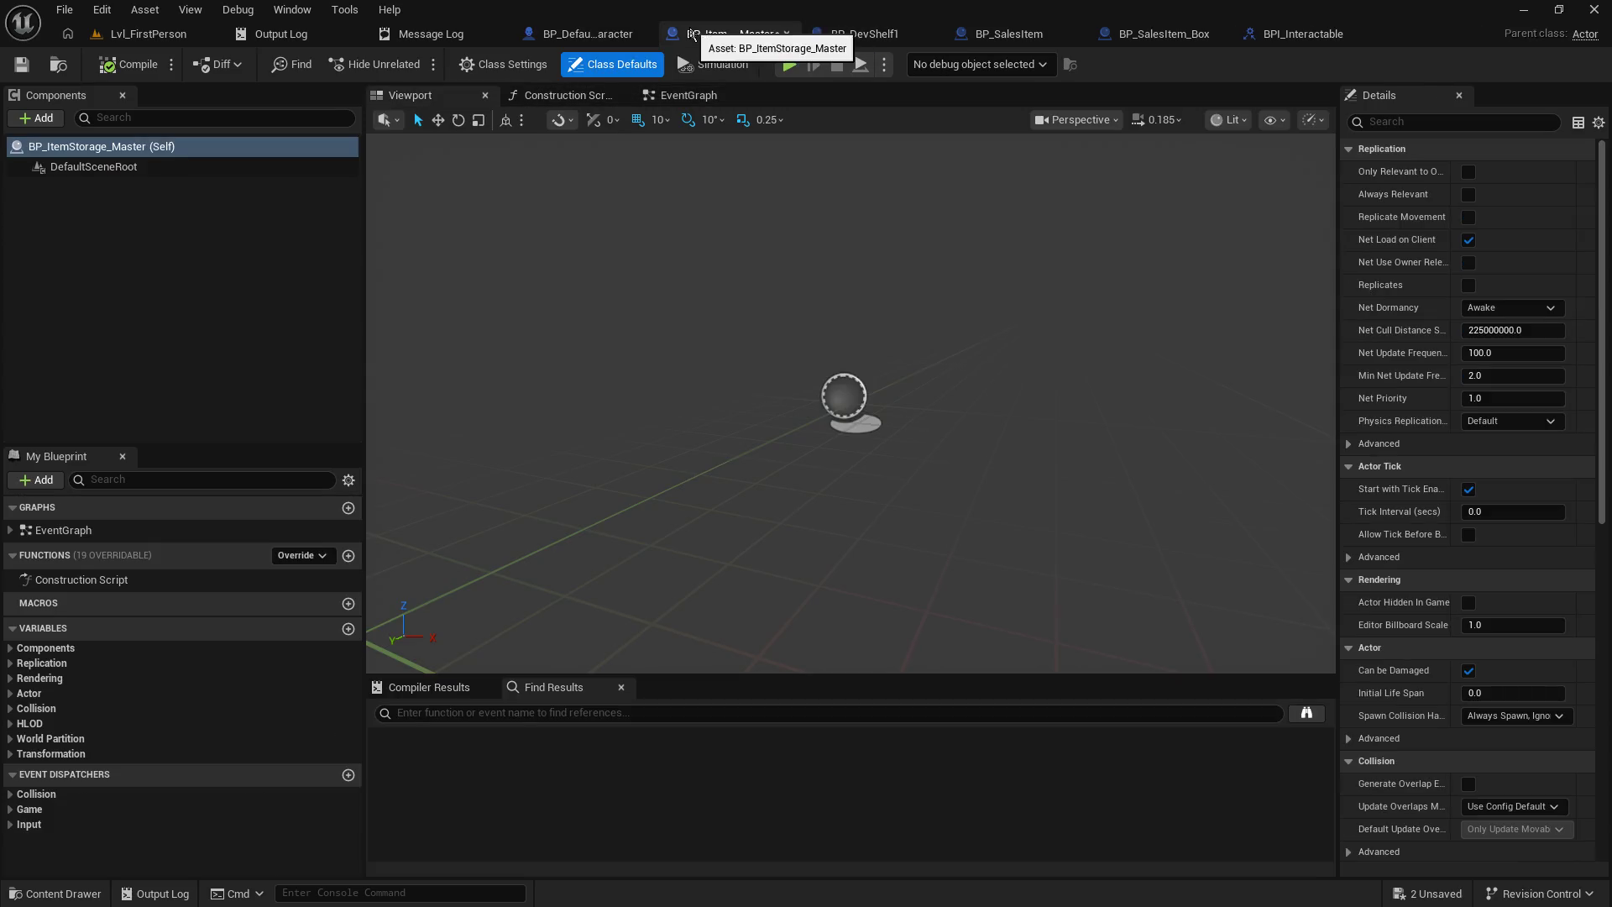
{"action": "left_click", "coordinate": [103, 146]}
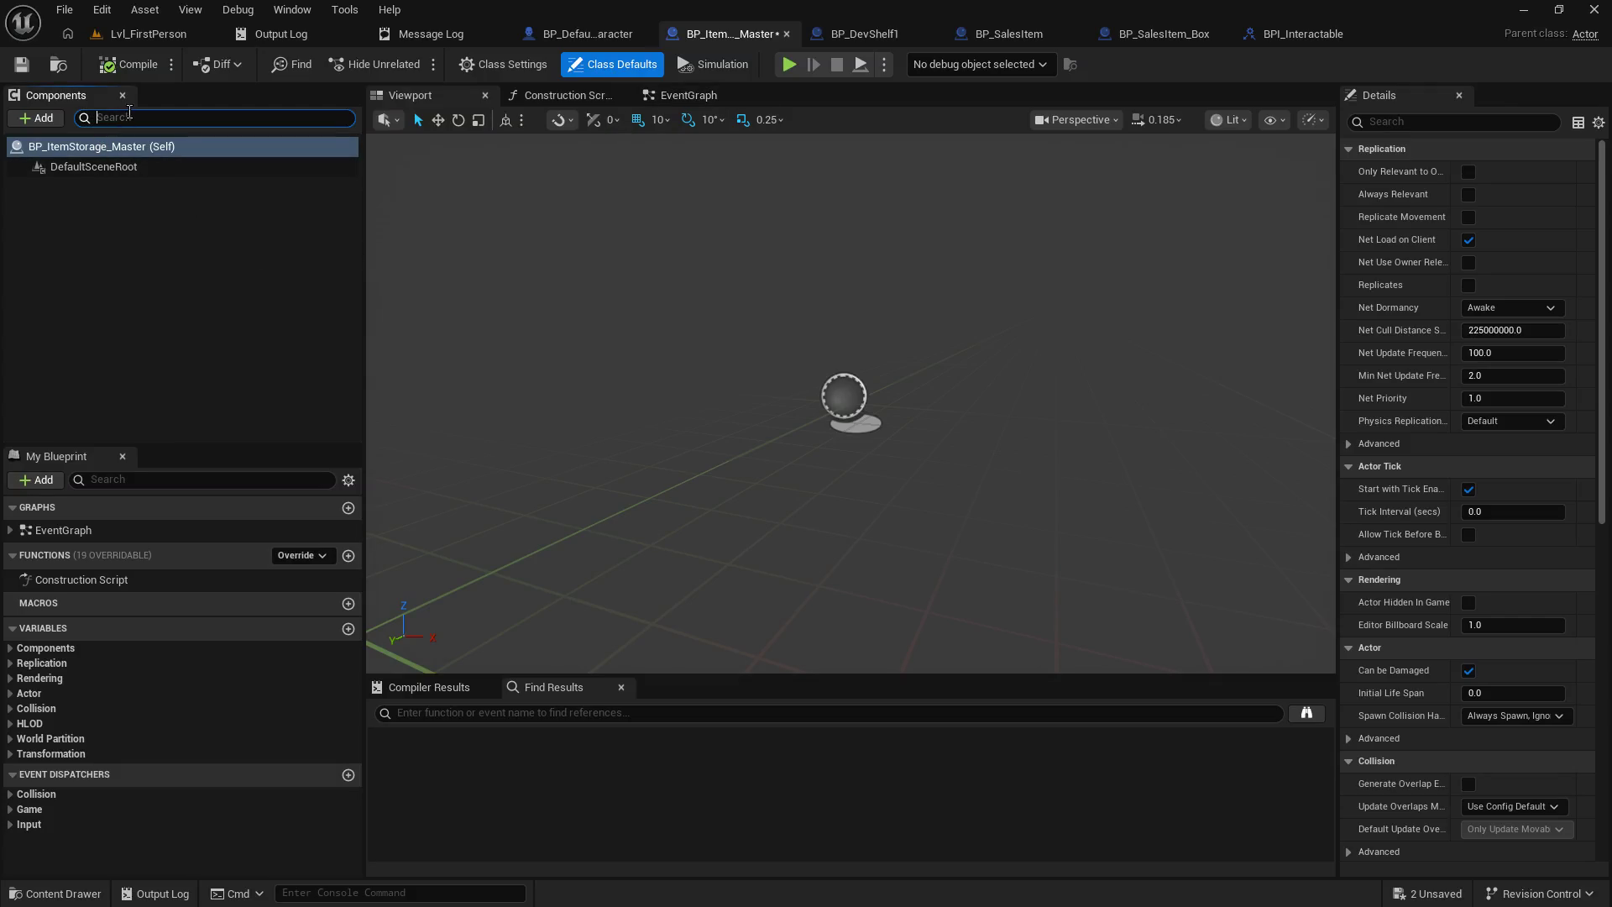
- Add a Box Falloff component named InteractionBox by mistake, then delete it
{"action": "left_click", "coordinate": [20, 122]}
{"action": "type", "text": "box"}
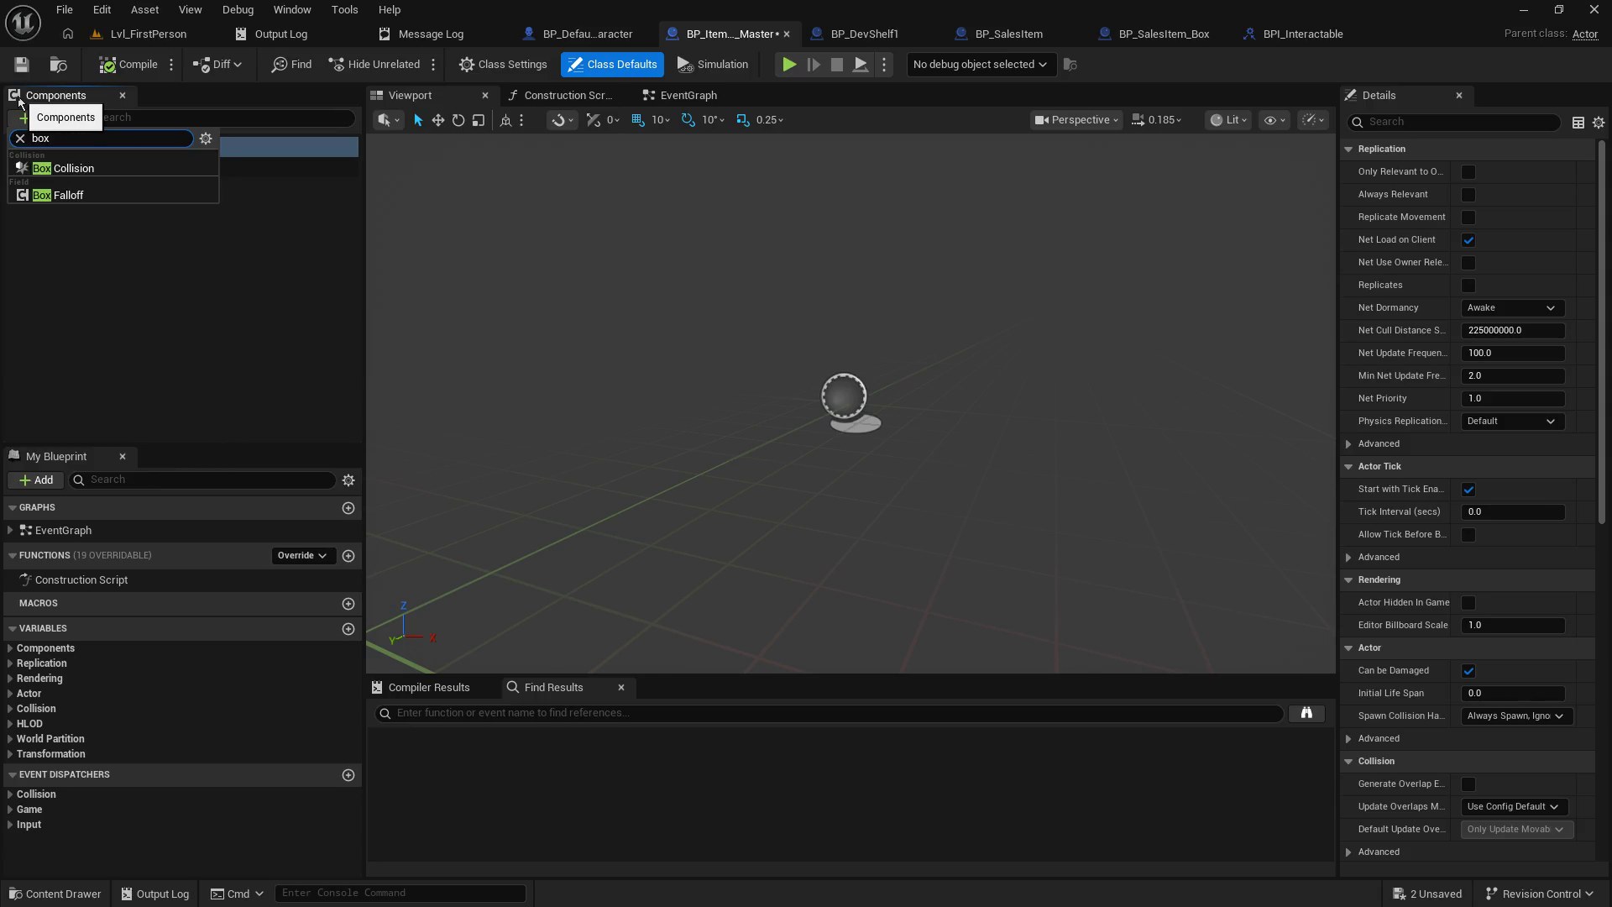
{"action": "left_click", "coordinate": [64, 195]}
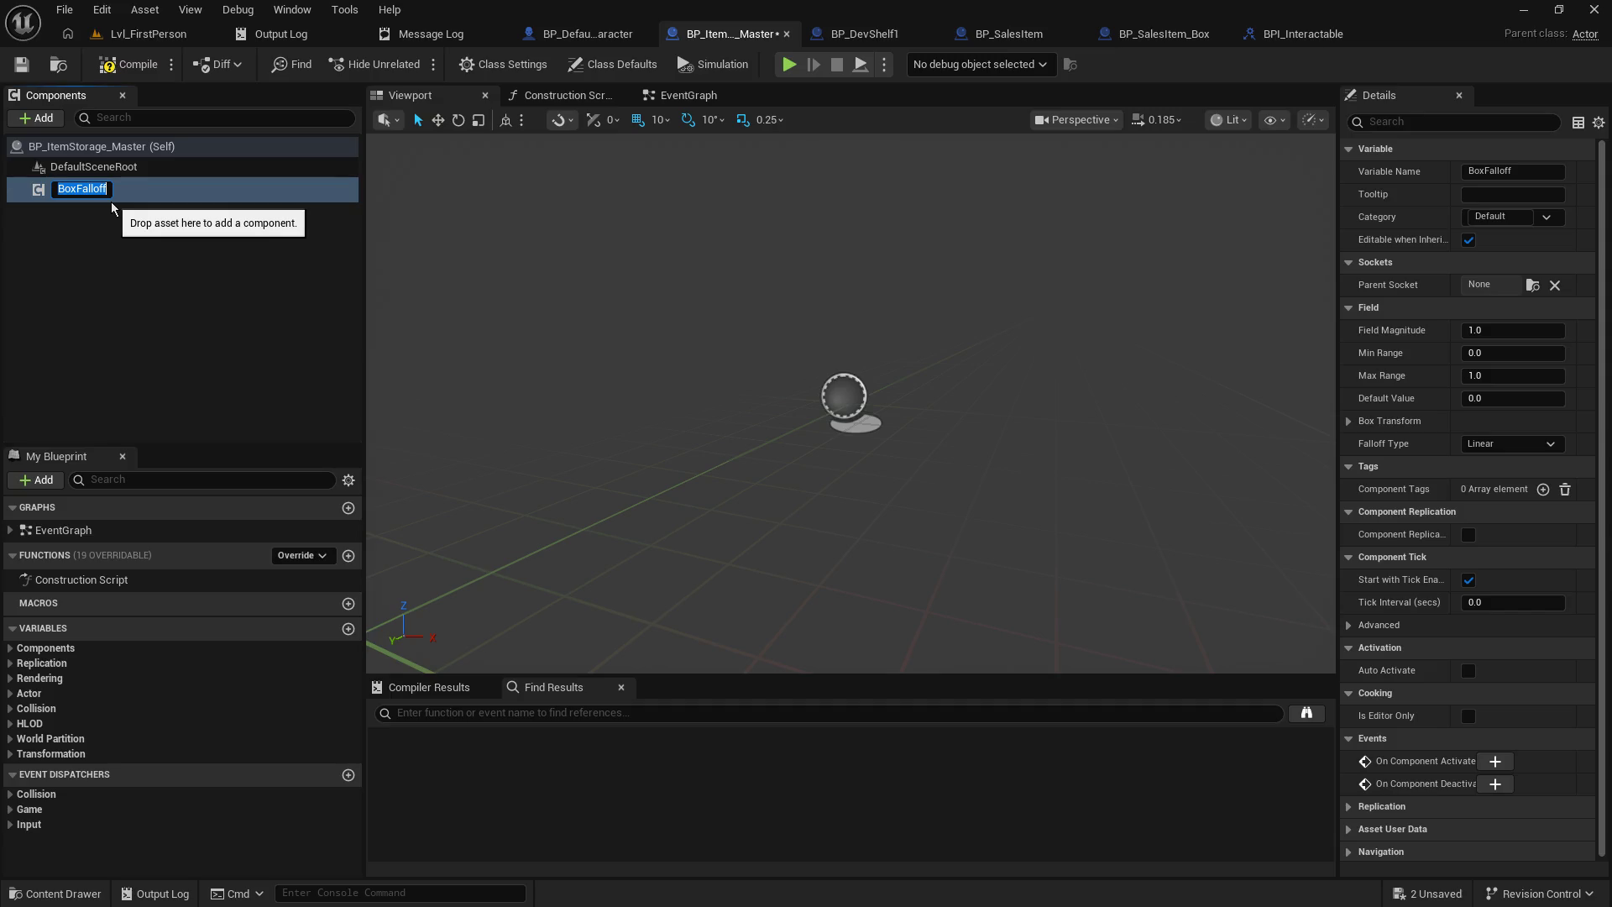
{"action": "type", "text": "Box"}
{"action": "key", "text": "Return"}
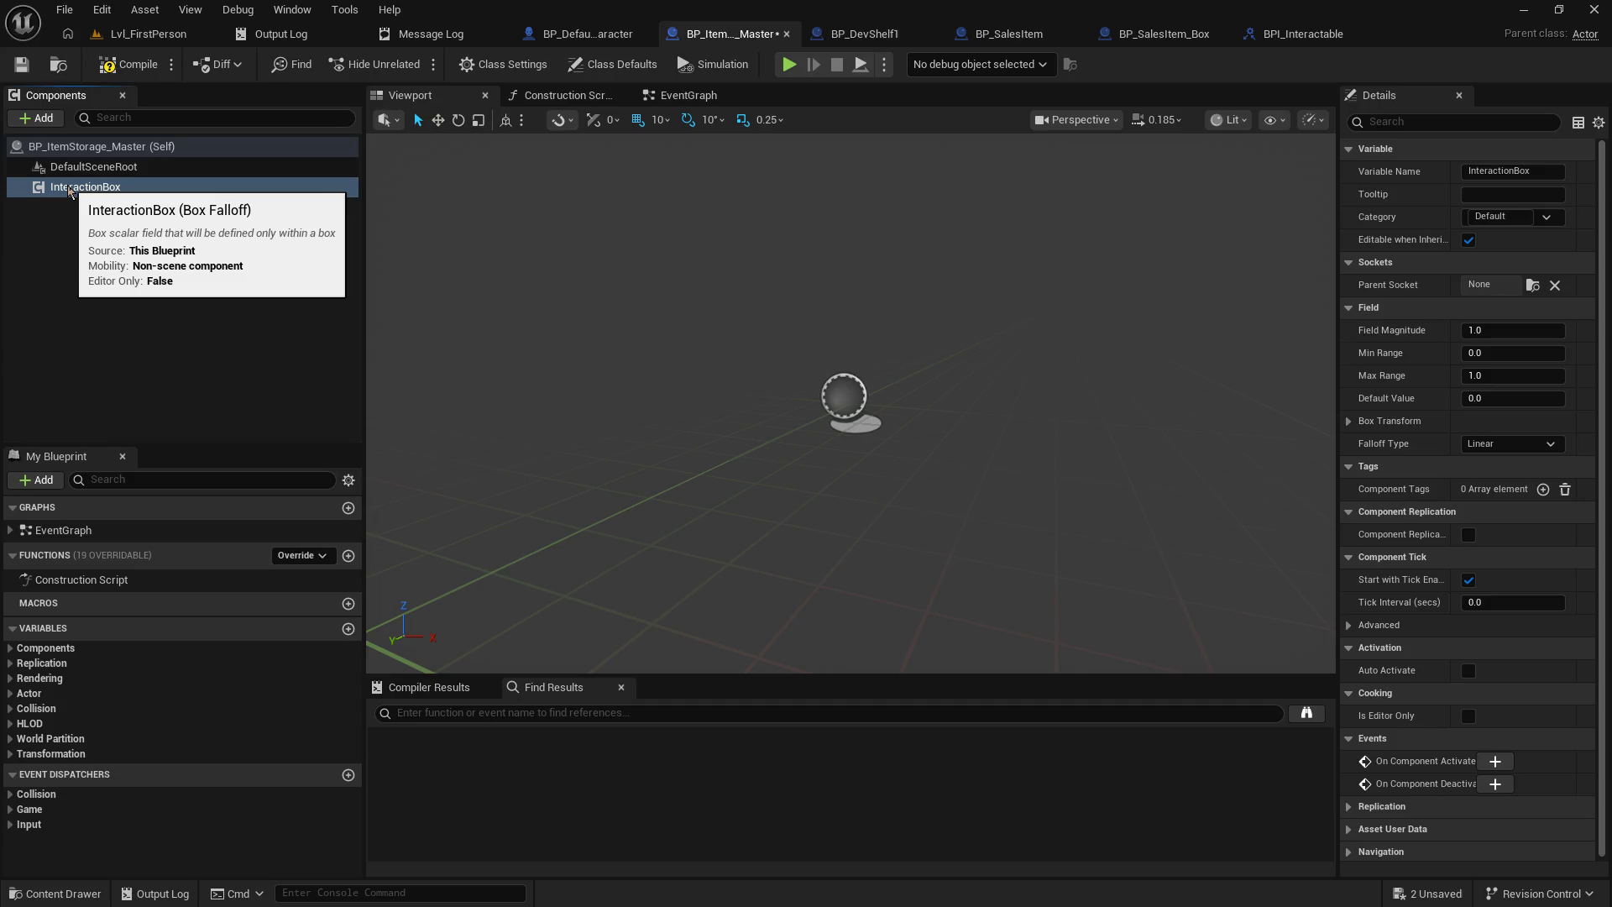
{"action": "left_click", "coordinate": [69, 194]}
{"action": "key", "text": "Delete"}
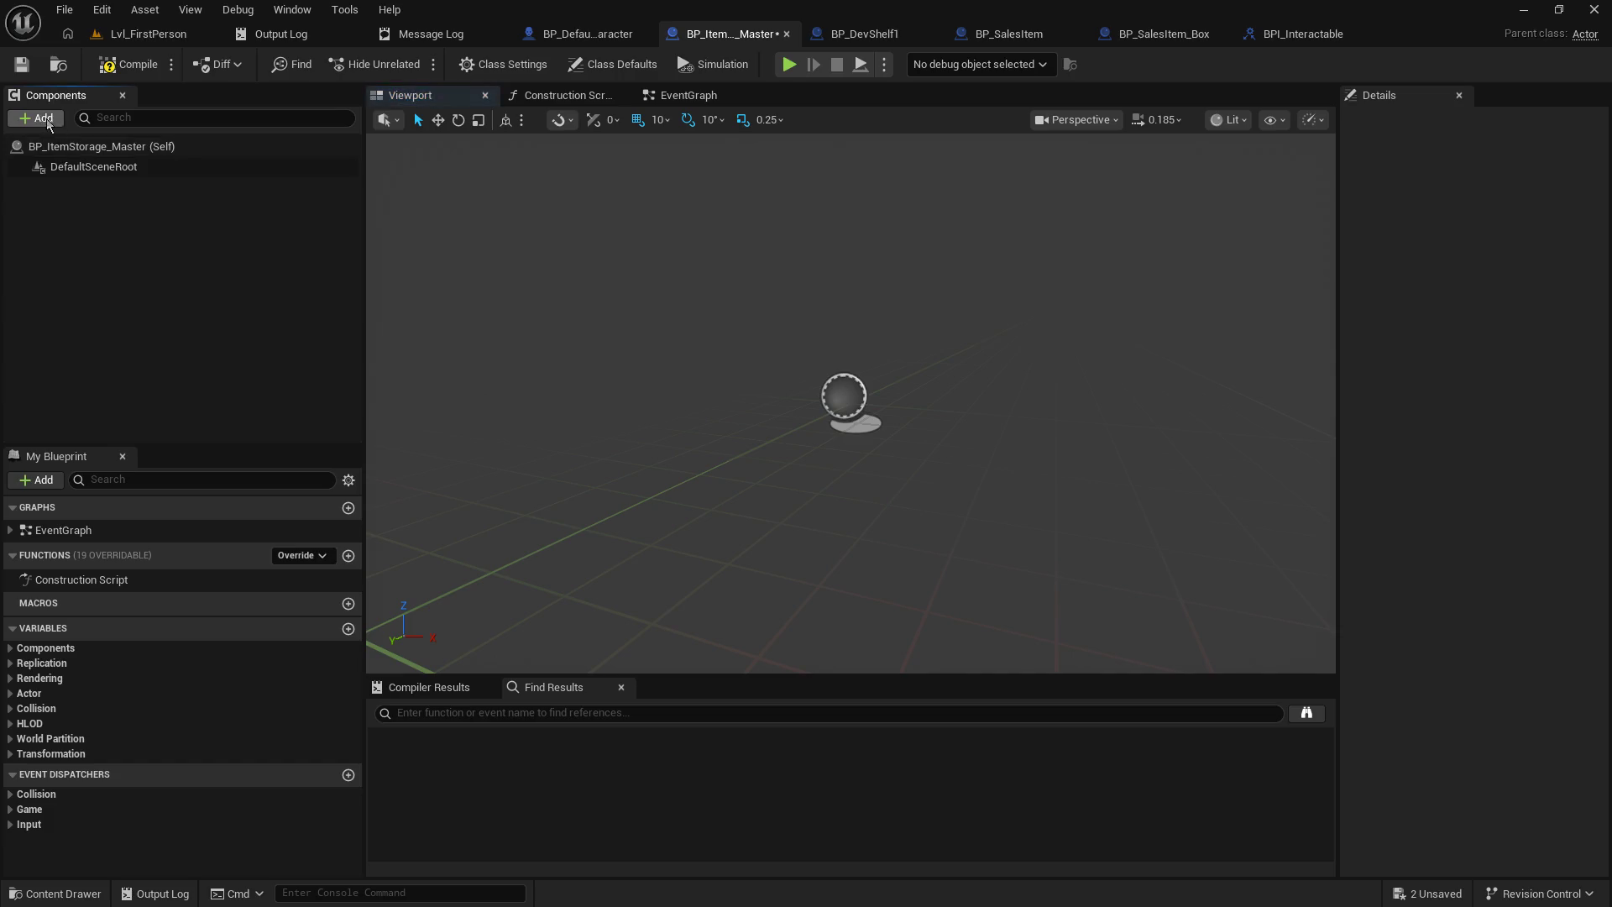
- Add a Box Collision component named InteractionTarget to BP_ItemStorage_Master
{"action": "left_click", "coordinate": [53, 124]}
{"action": "type", "text": "box"}
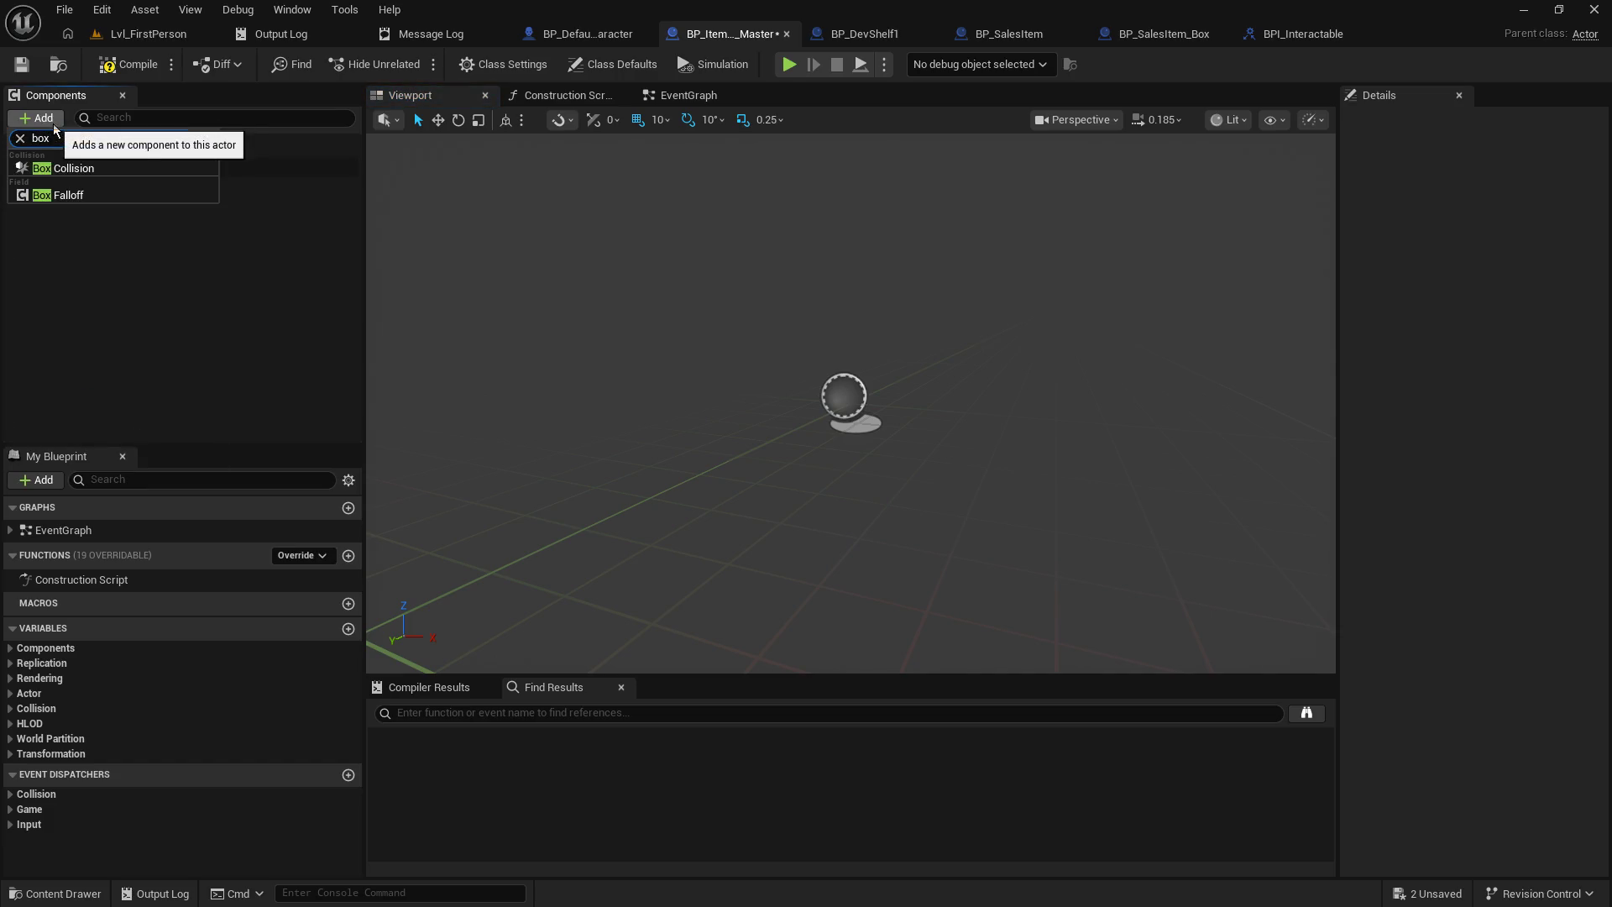
{"action": "left_click", "coordinate": [126, 172]}
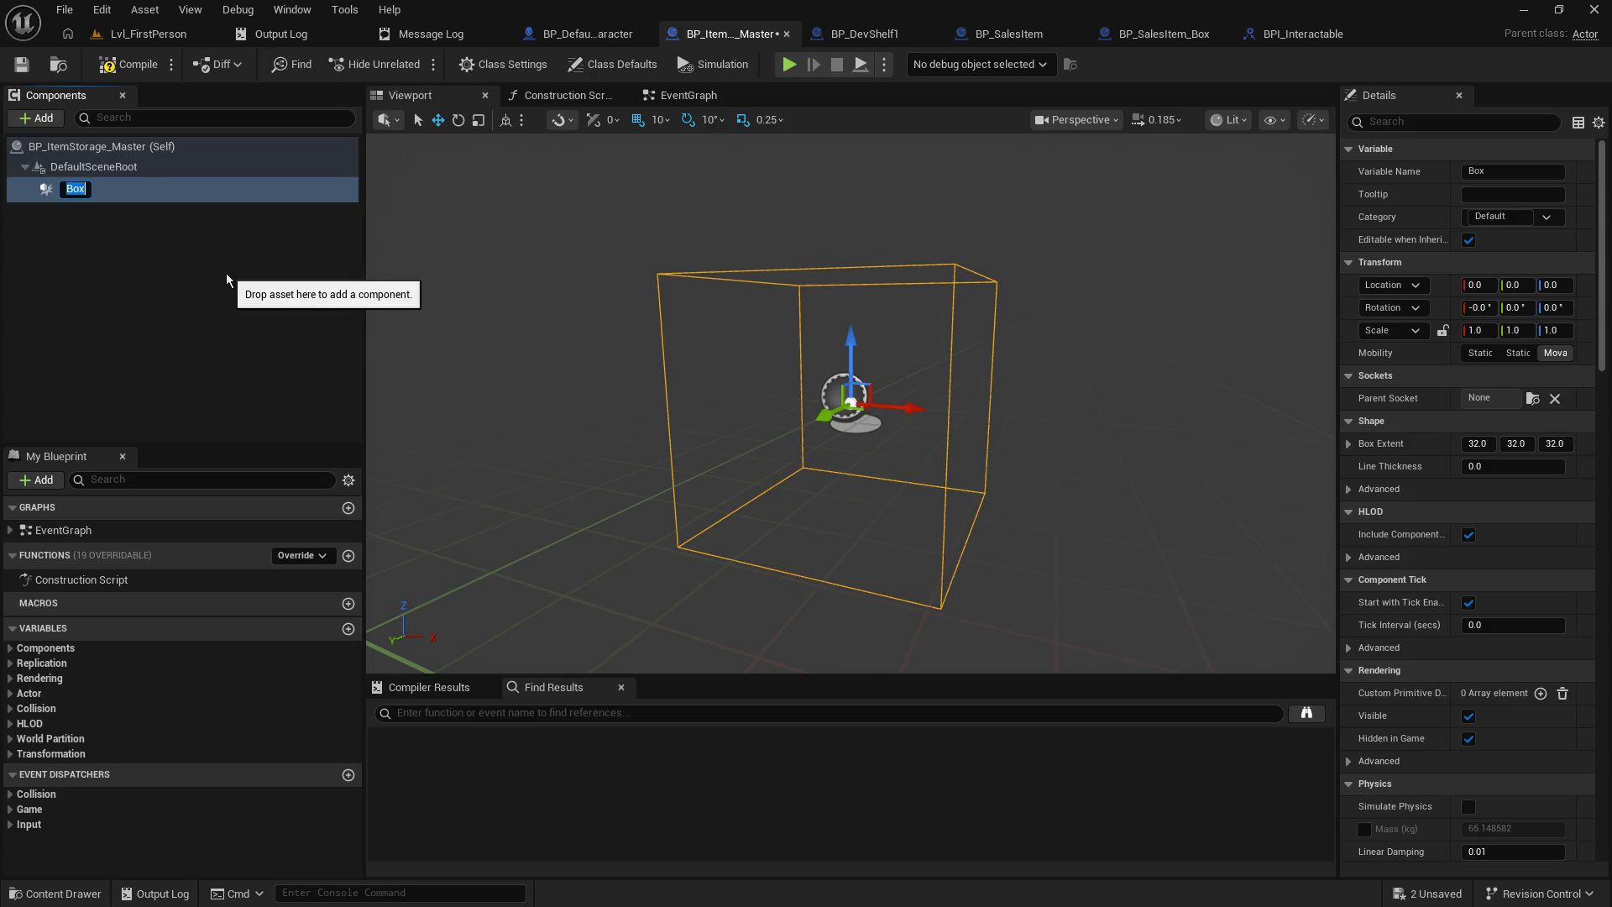
{"action": "type", "text": "Interaction"}
{"action": "type", "text": "Target"}
{"action": "key", "text": "Return"}
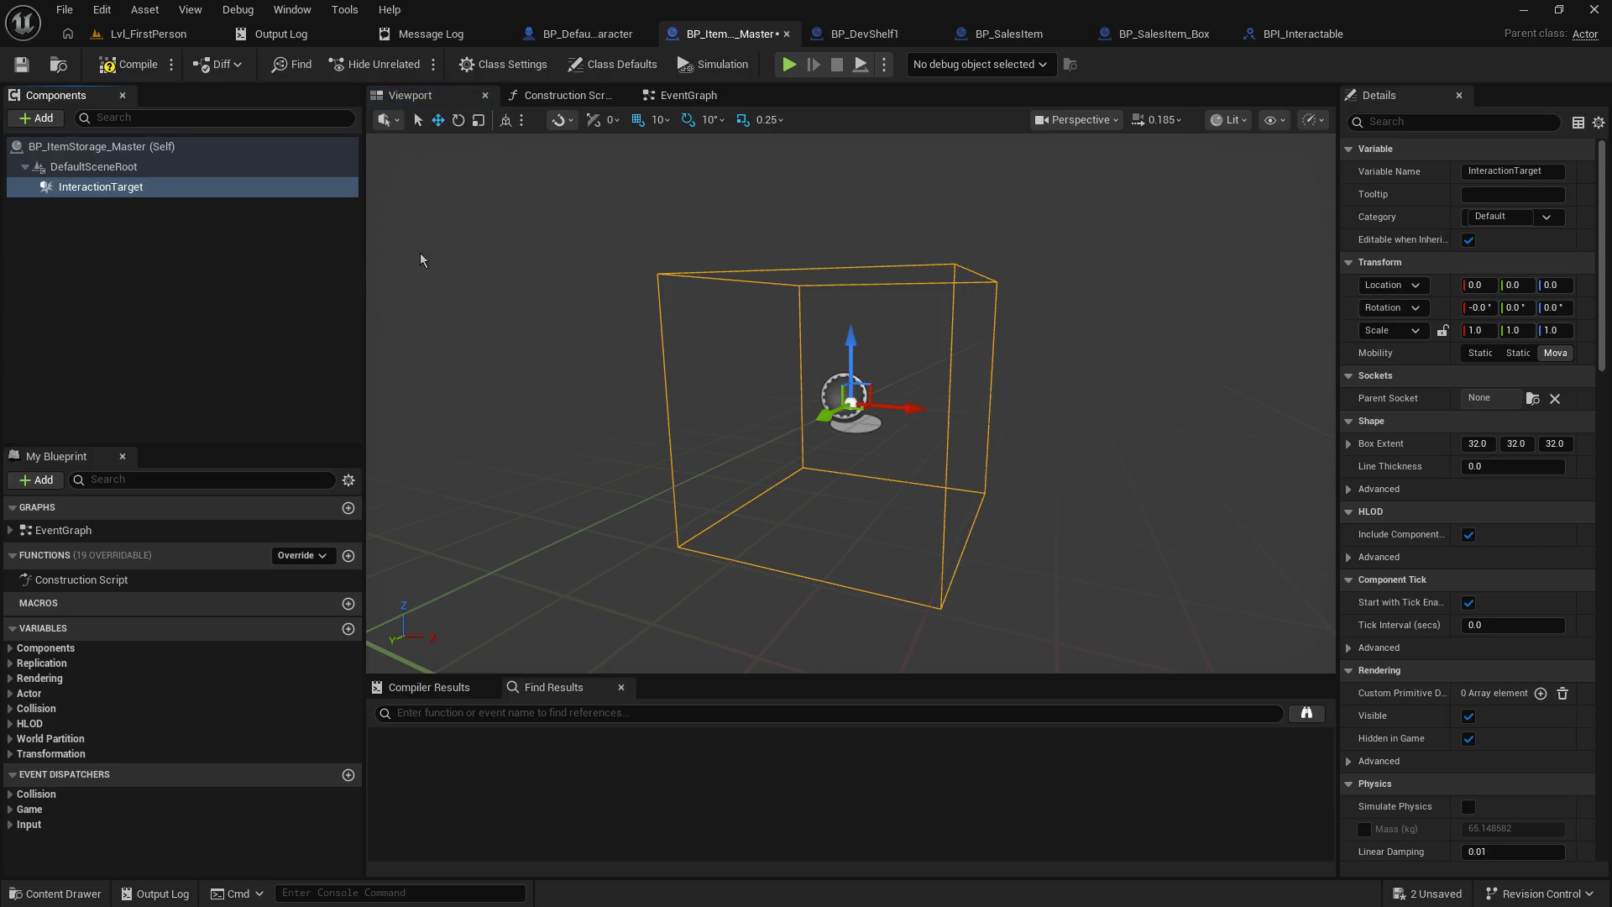
{"action": "left_click", "coordinate": [1478, 330]}
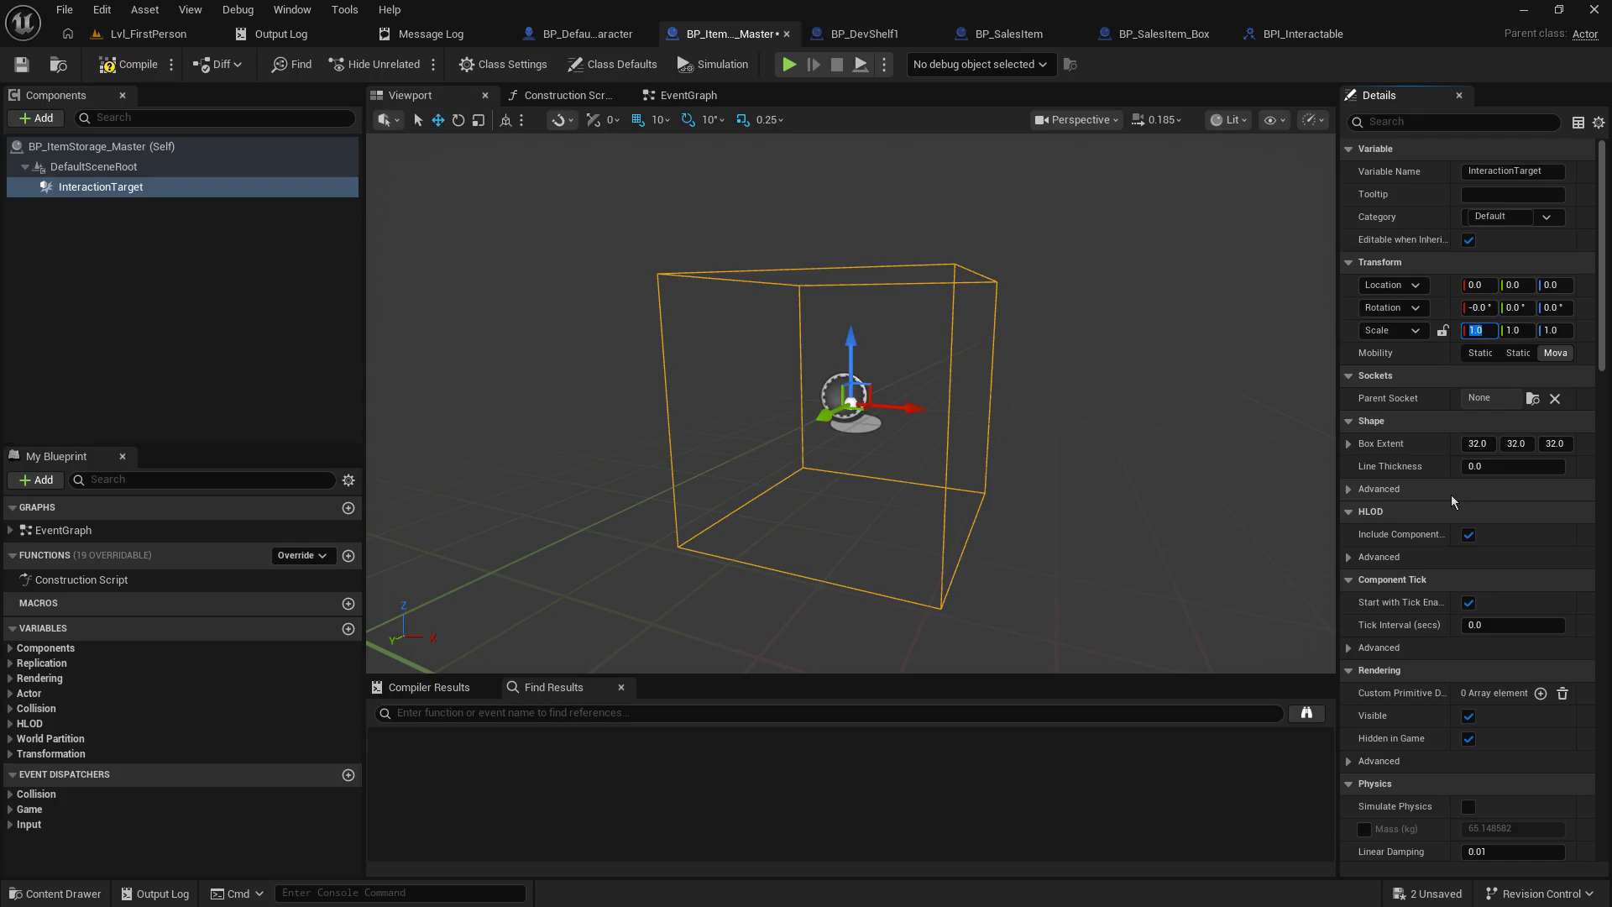
- Save BP_ItemStorage_Master and go back to the Lvl_FirstPerson level
{"action": "left_click", "coordinate": [29, 67]}
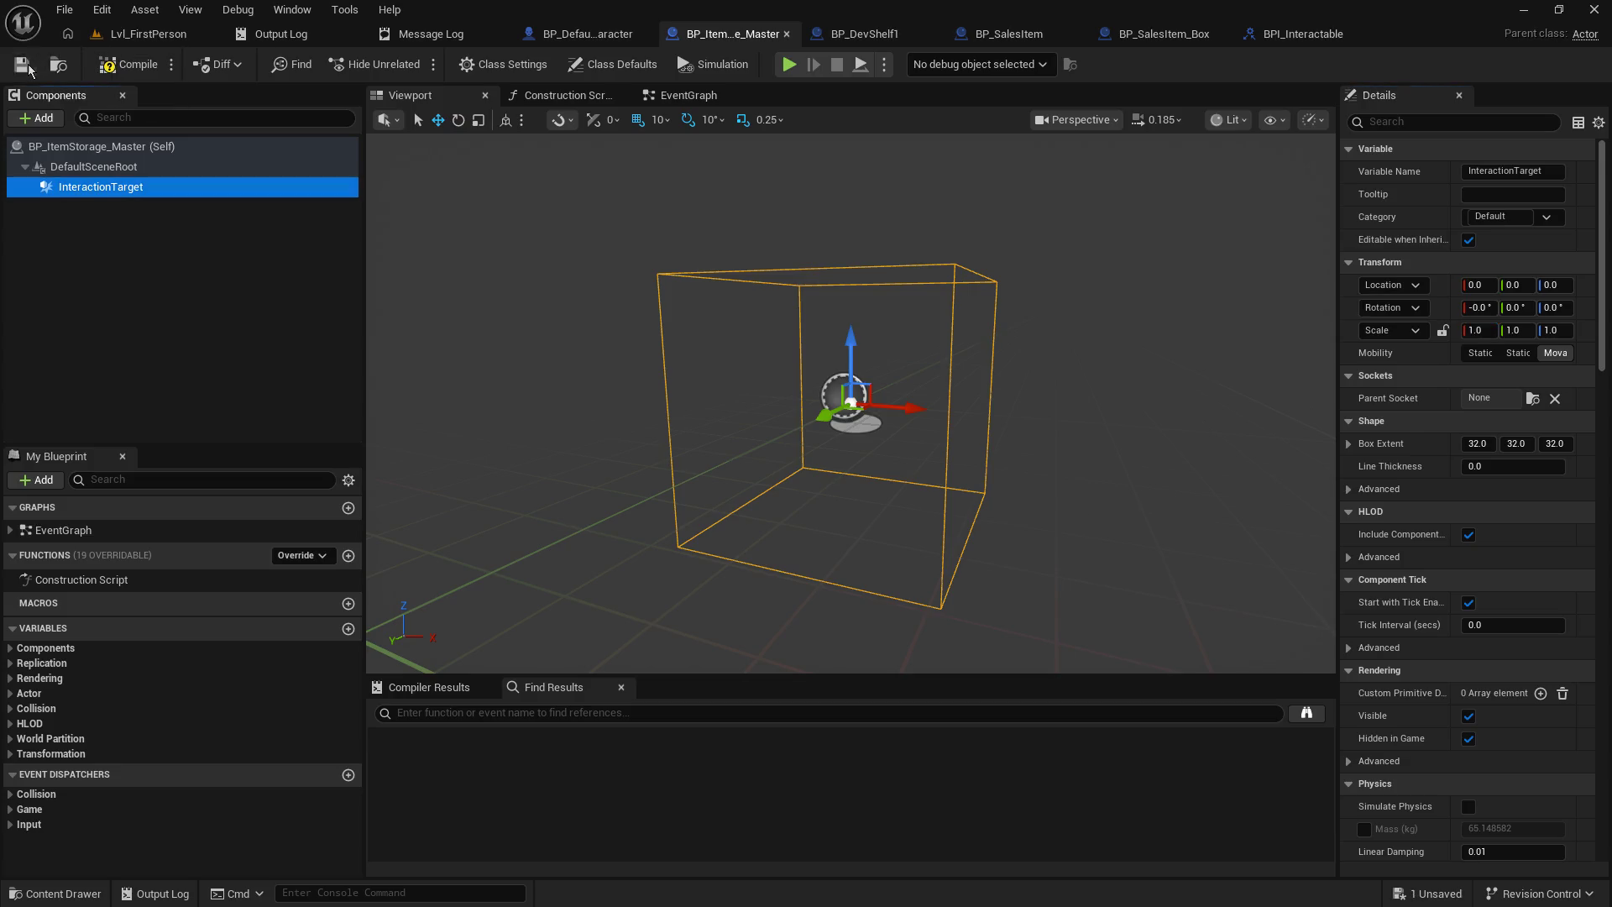
{"action": "left_click", "coordinate": [892, 37]}
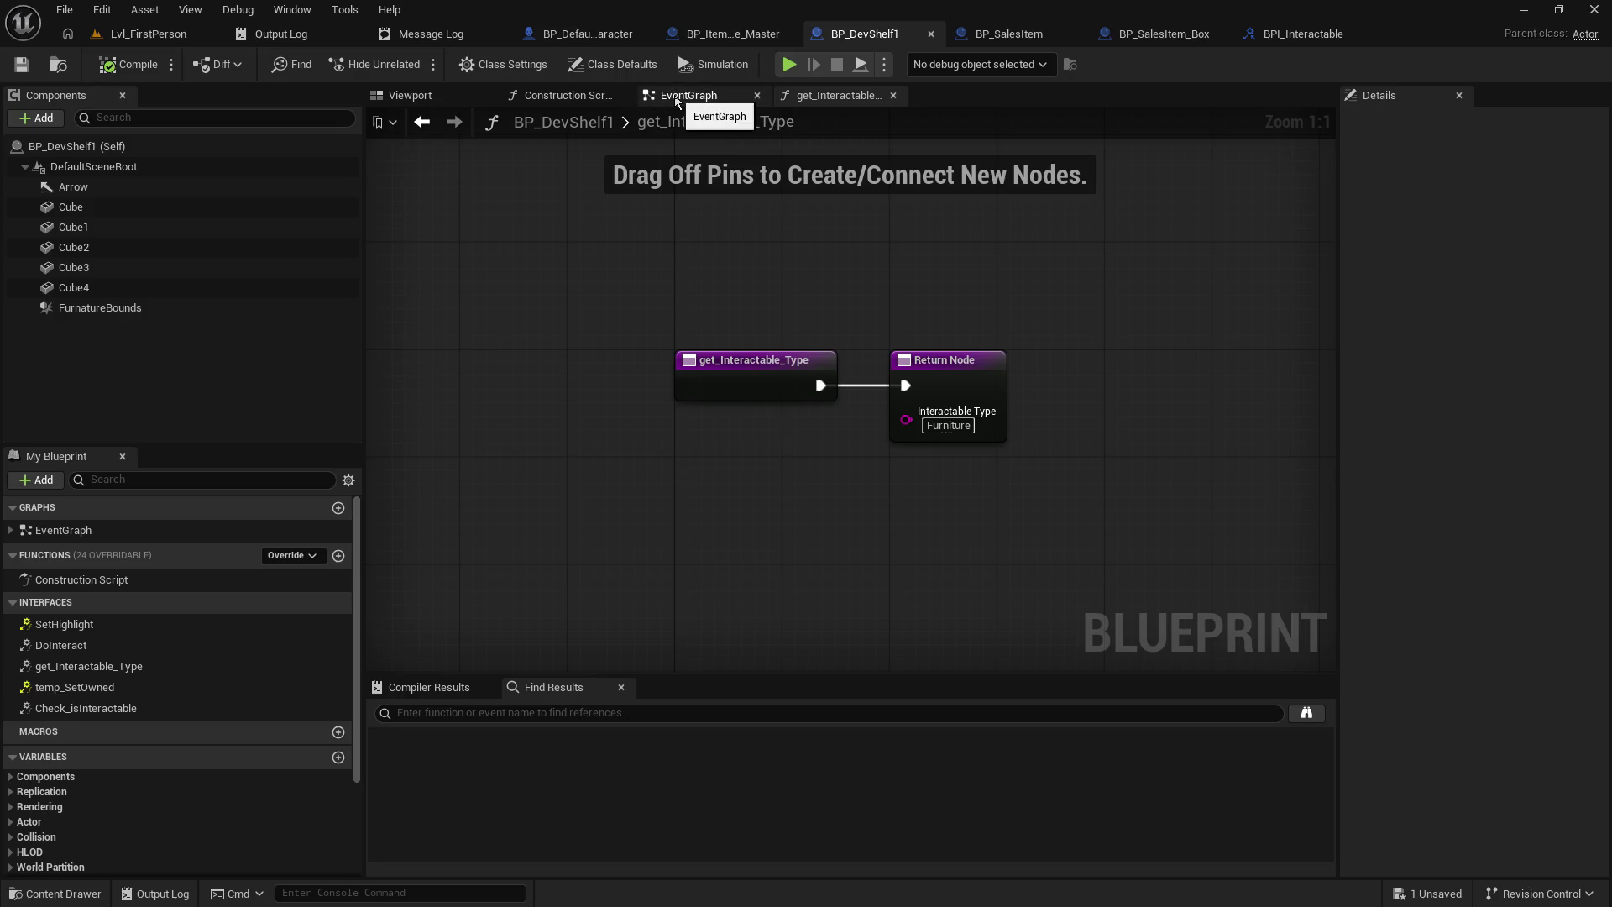
{"action": "left_click", "coordinate": [715, 36]}
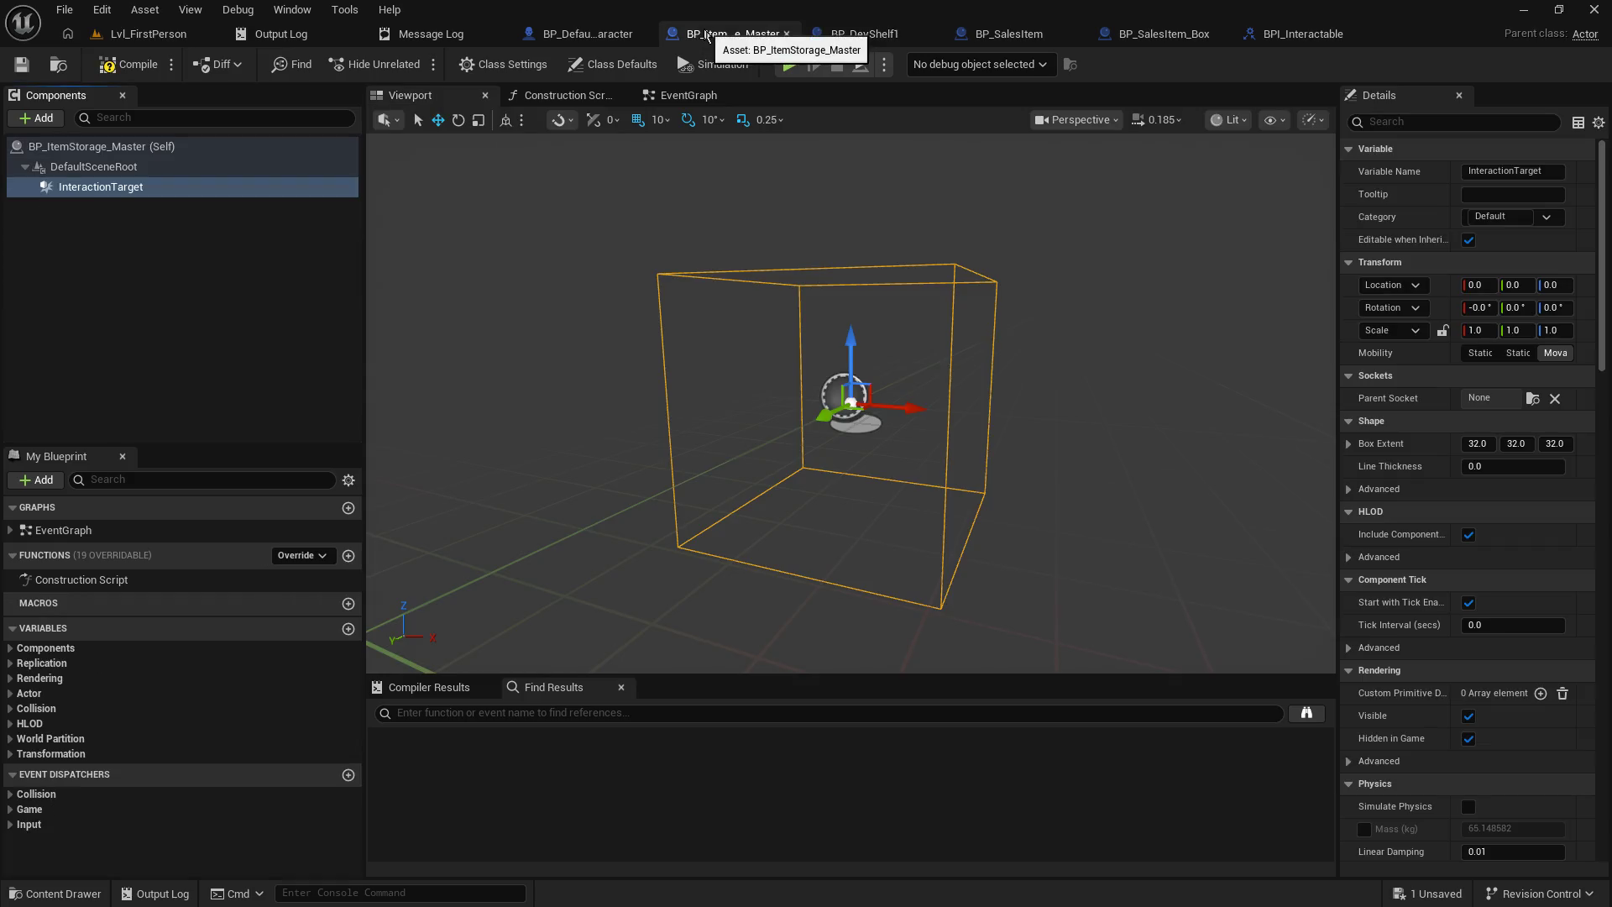
{"action": "left_click", "coordinate": [142, 33]}
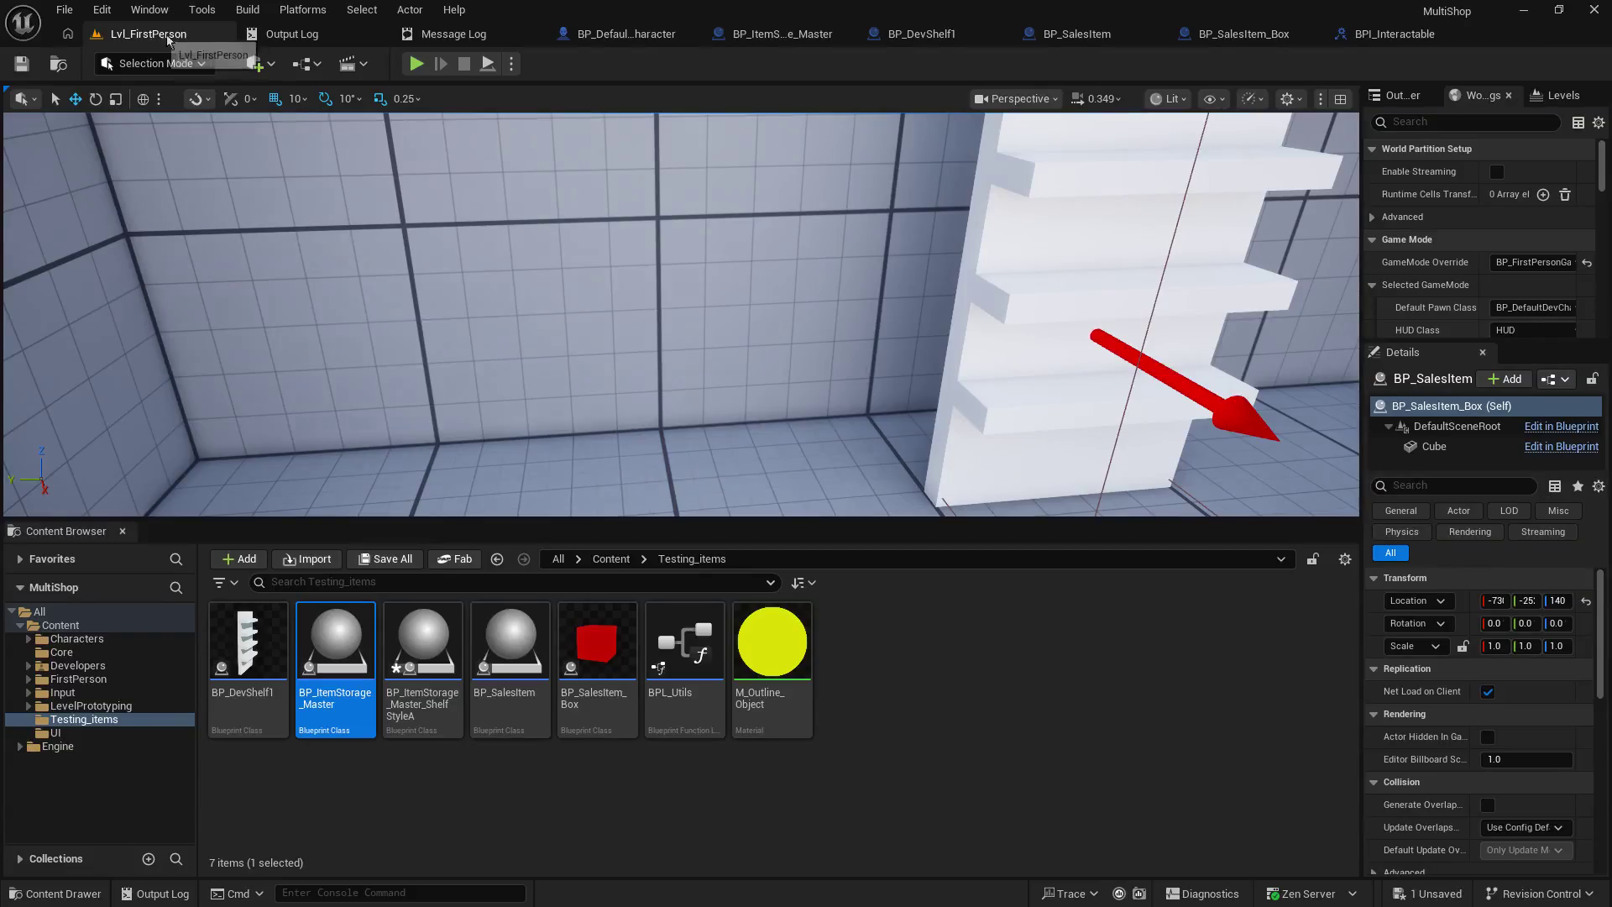
- Inspect BP_ItemStorage_Master_ShelfStyleA, then drag it into the level beside the white shelf
{"action": "double_click", "coordinate": [422, 672]}
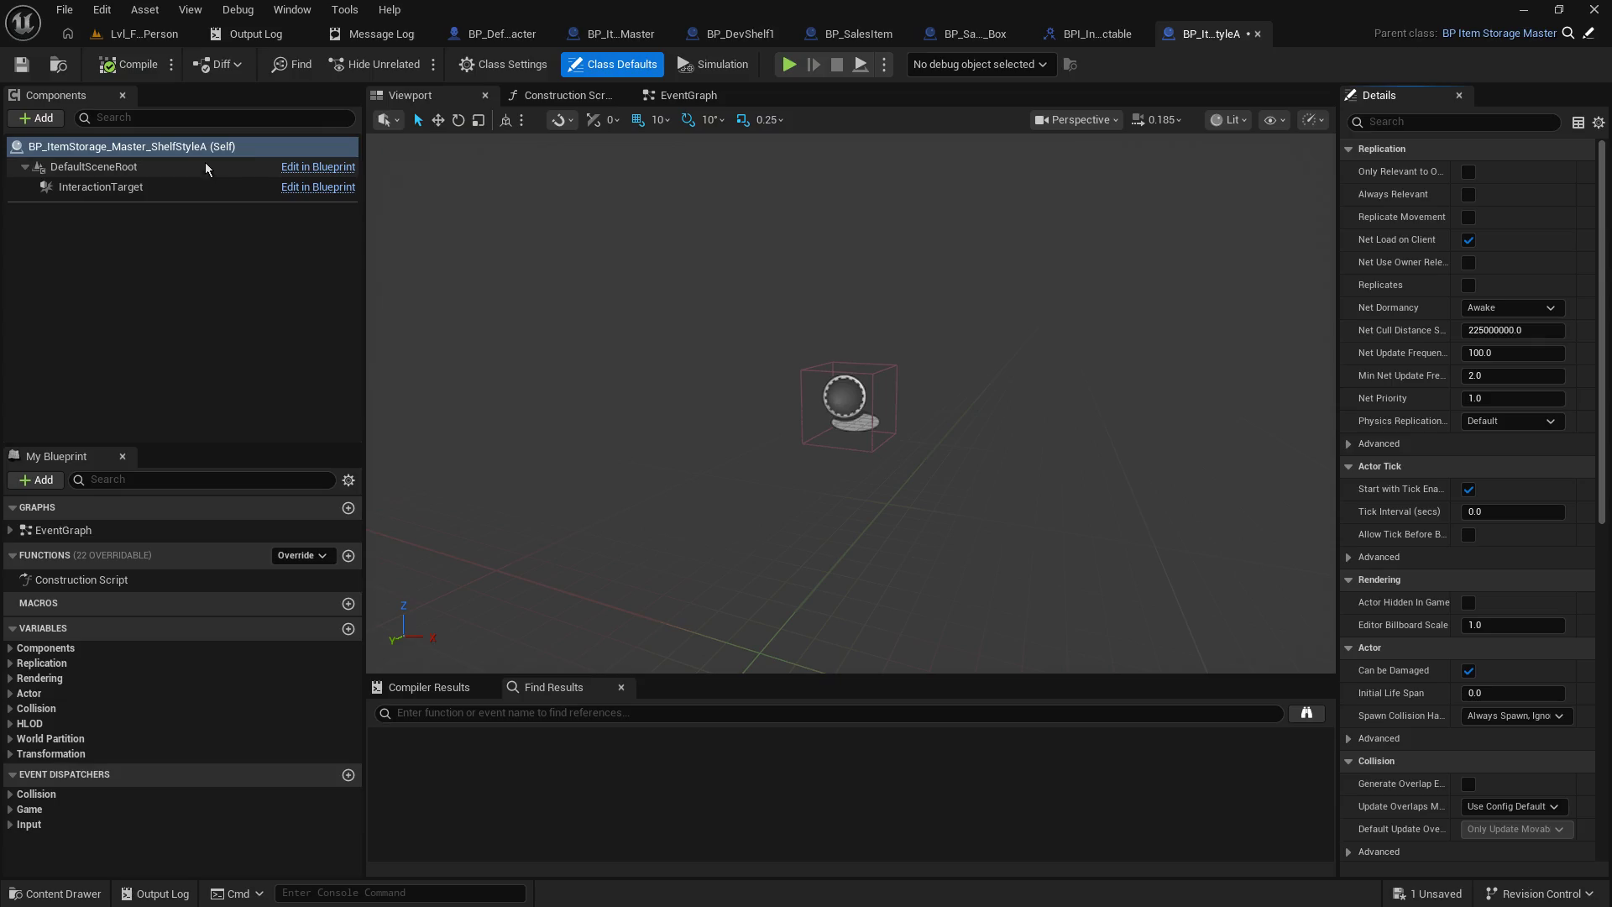
{"action": "mouse_move", "coordinate": [720, 394]}
{"action": "left_mouse_down"}
{"action": "mouse_move", "coordinate": [638, 395]}
{"action": "mouse_move", "coordinate": [727, 375]}
{"action": "left_mouse_up"}
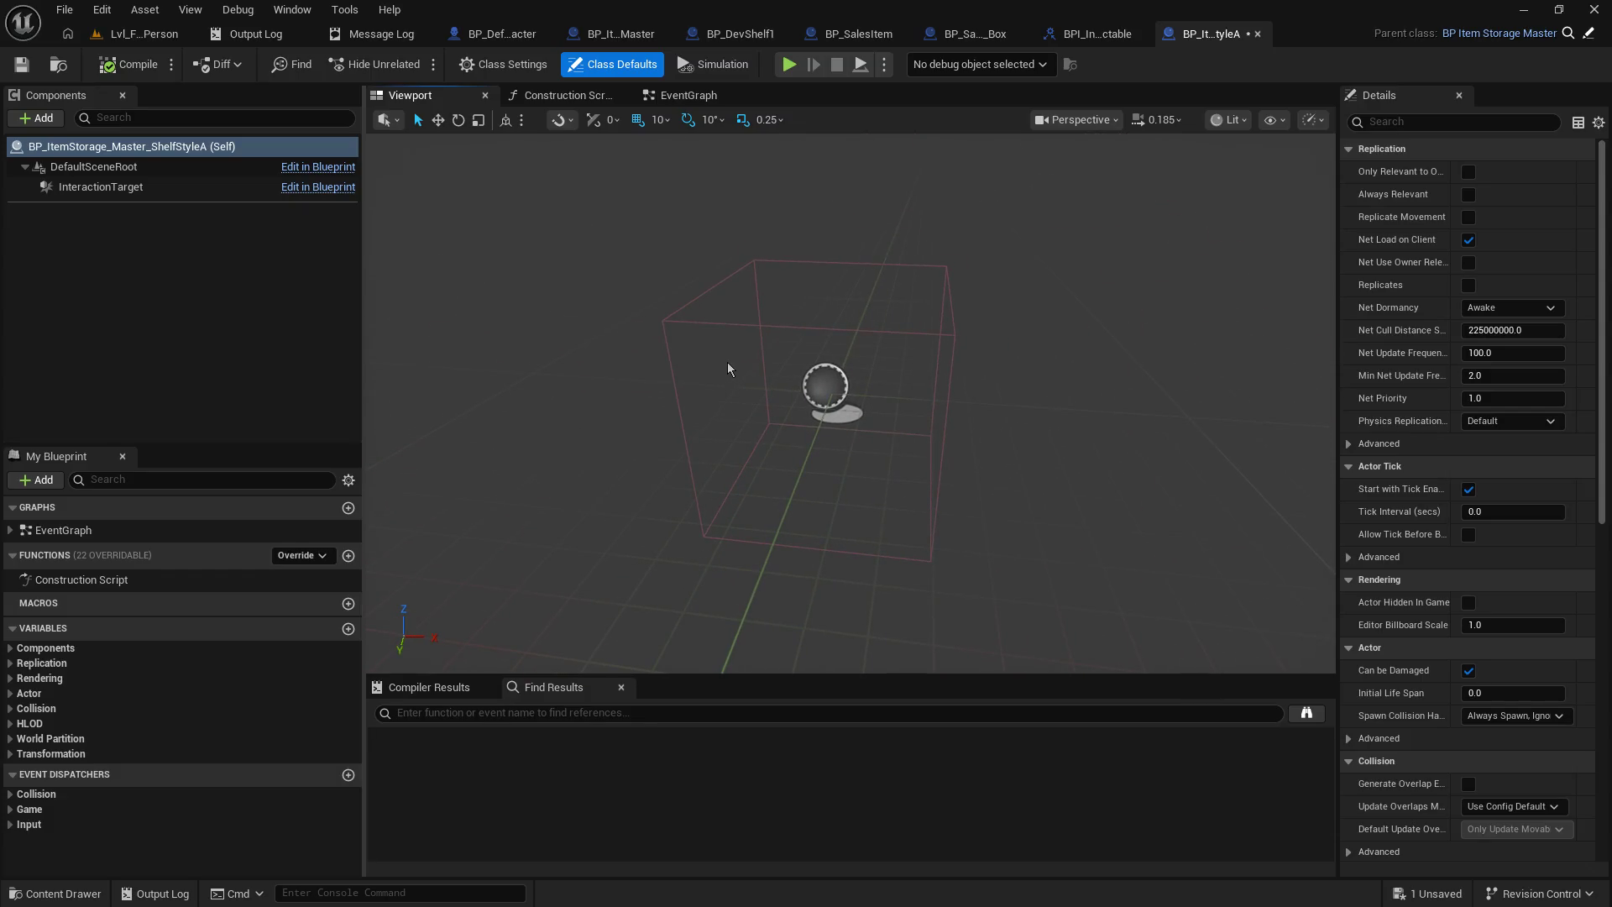
{"action": "left_click", "coordinate": [164, 36]}
{"action": "left_click_drag", "start_coordinate": [588, 378], "coordinate": [582, 523]}
{"action": "mouse_move", "coordinate": [446, 636]}
{"action": "left_mouse_down"}
{"action": "mouse_move", "coordinate": [738, 450]}
{"action": "mouse_move", "coordinate": [1060, 459]}
{"action": "left_mouse_up"}
- Move the ShelfStyleA actor onto the white shelf and set its X scale to 0.3
{"action": "key", "text": "f"}
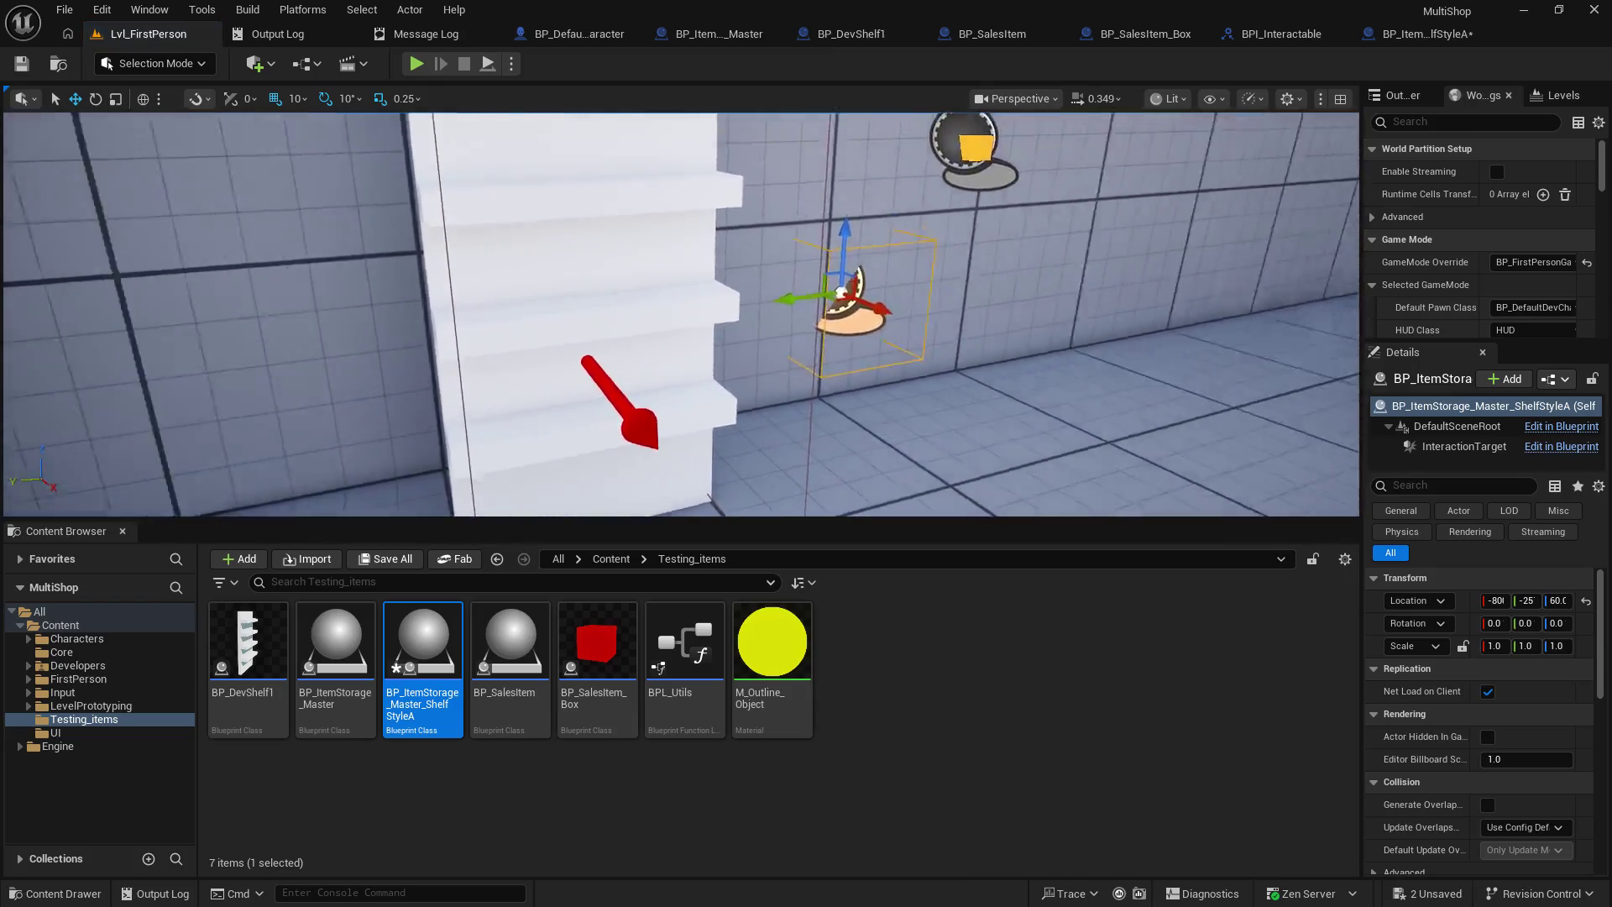
{"action": "left_click_drag", "start_coordinate": [830, 355], "coordinate": [844, 369]}
{"action": "mouse_move", "coordinate": [807, 312]}
{"action": "left_mouse_down"}
{"action": "mouse_move", "coordinate": [541, 369]}
{"action": "mouse_move", "coordinate": [538, 202]}
{"action": "left_mouse_up"}
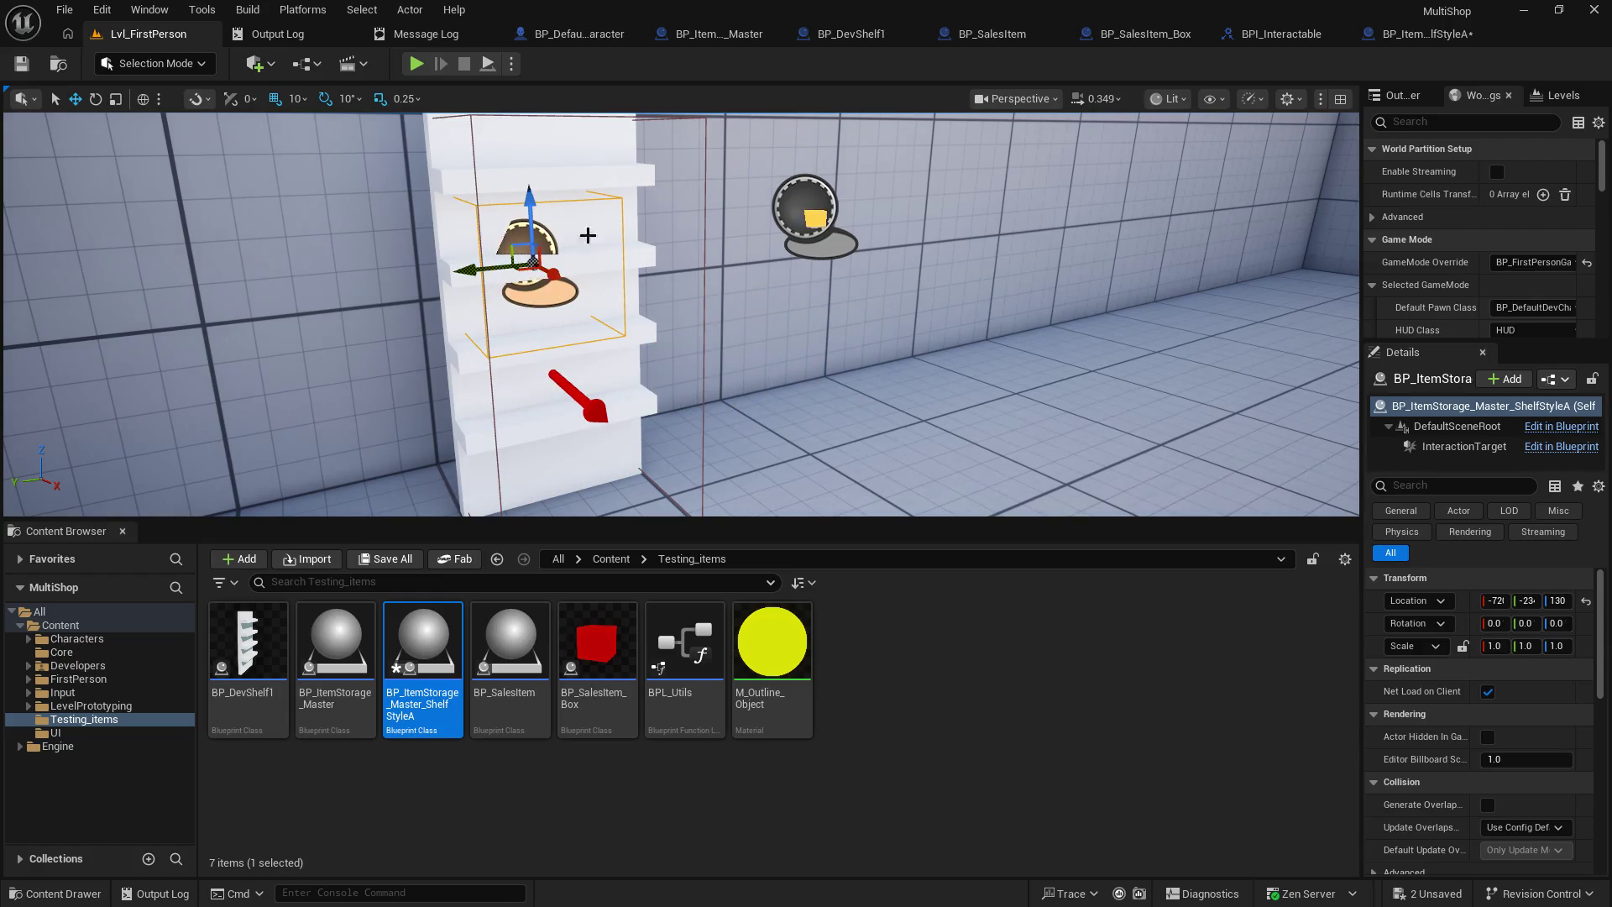
{"action": "key", "text": "f"}
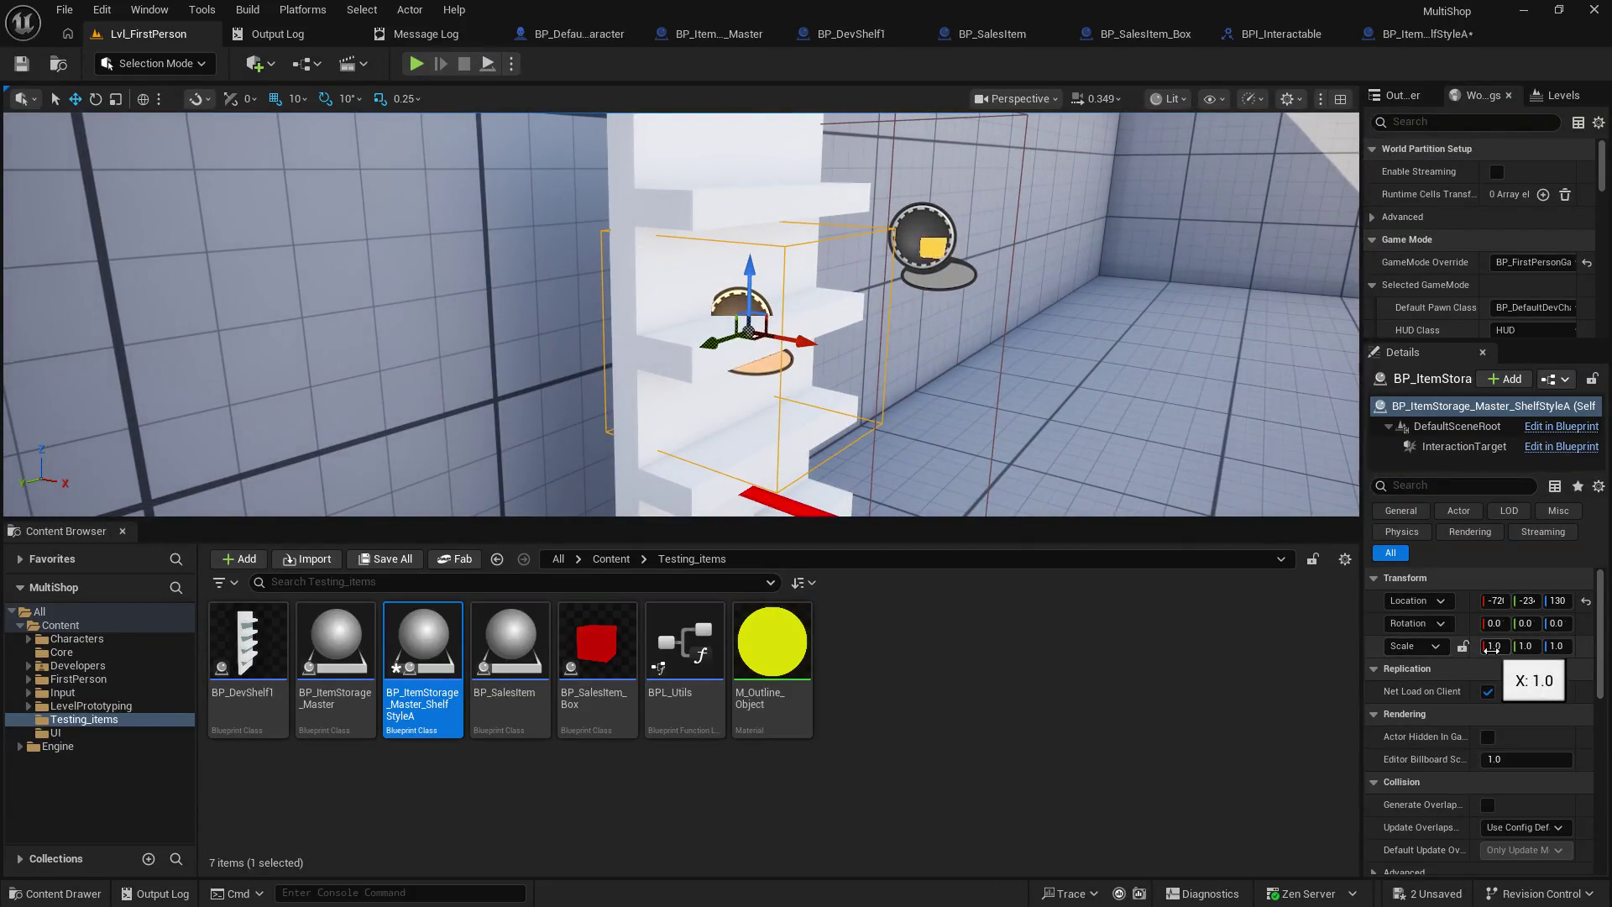
{"action": "left_click", "coordinate": [1492, 647]}
{"action": "type", "text": "0.25"}
{"action": "key", "text": "Return"}
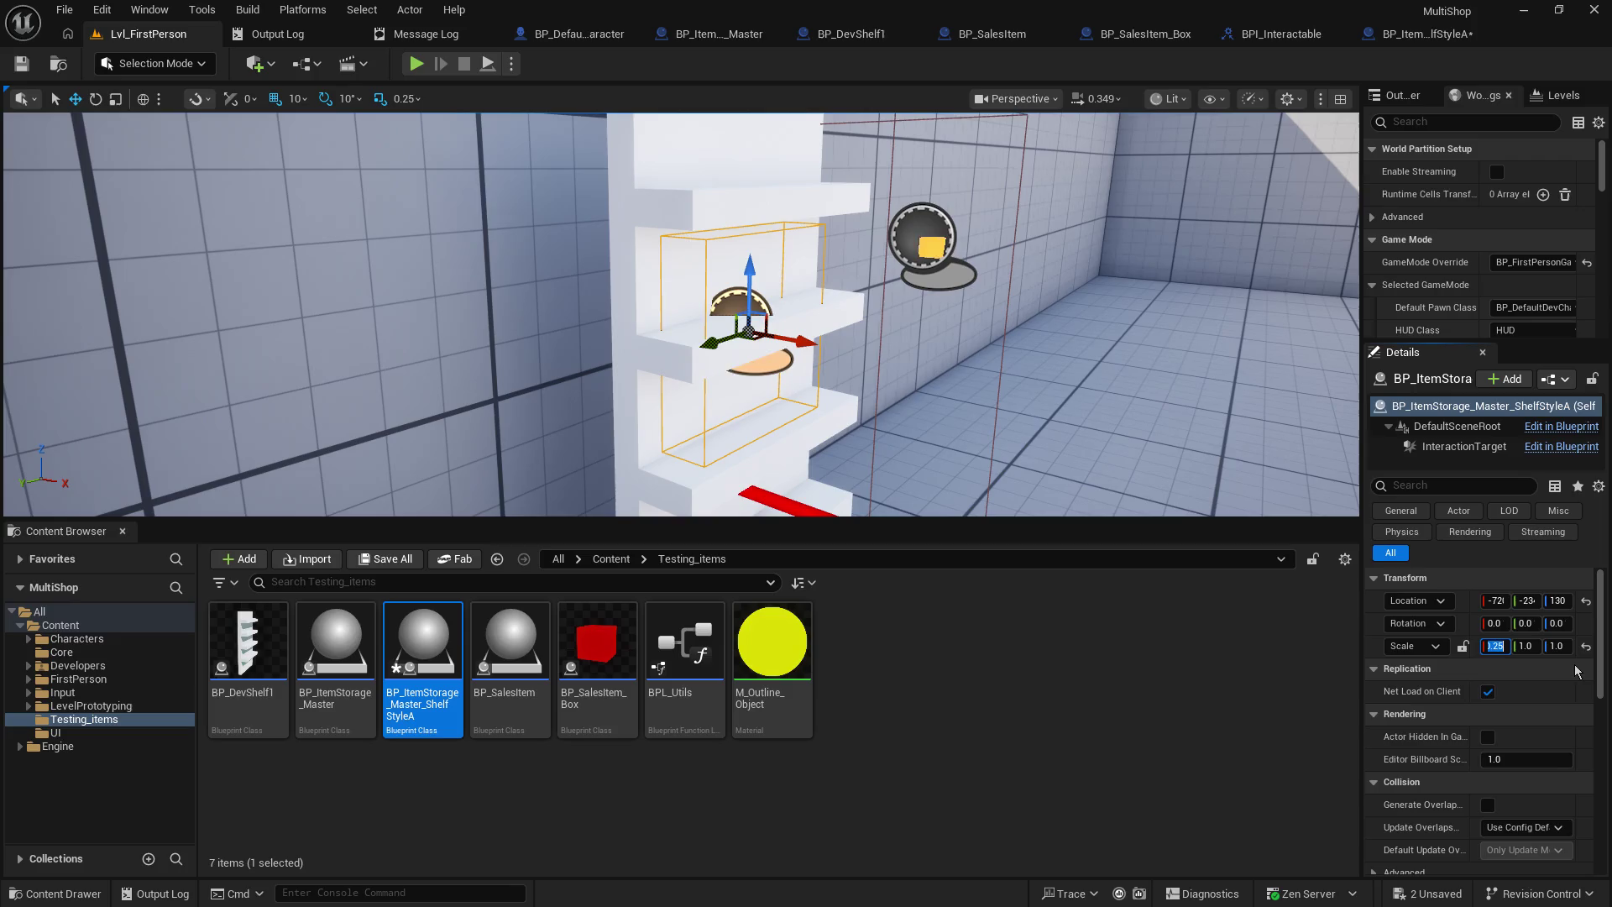
{"action": "type", "text": "3"}
{"action": "key", "text": "Return"}
- Set the actor's Z scale to 0.4 and raise it to height 150
{"action": "key", "text": "f"}
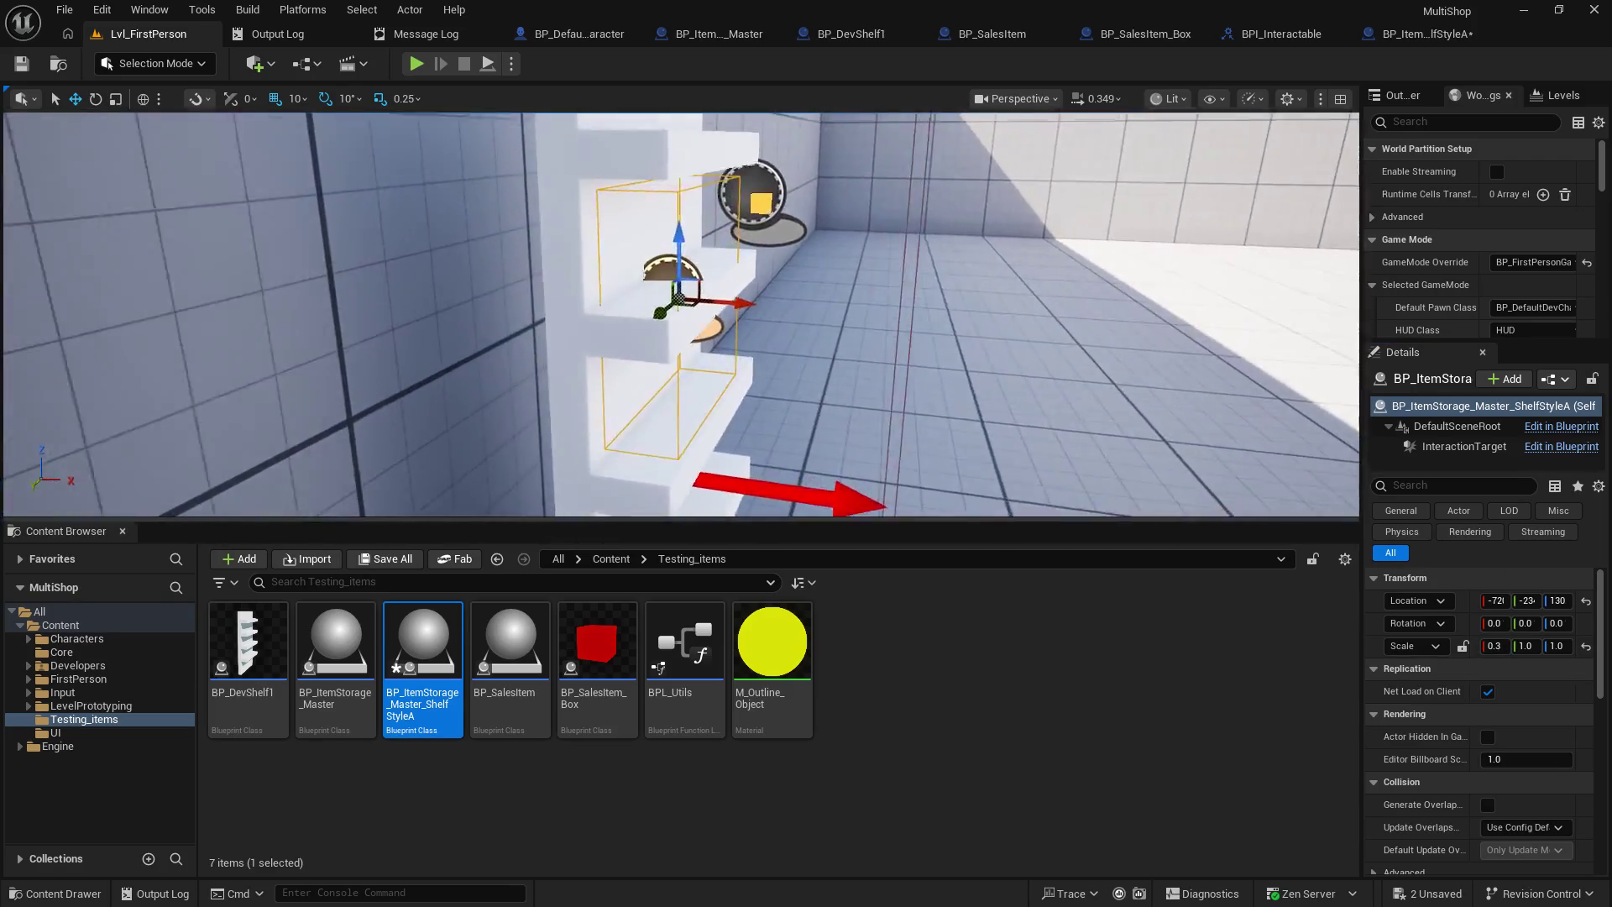
{"action": "left_click", "coordinate": [1558, 646]}
{"action": "type", "text": "4"}
{"action": "key", "text": "Return"}
{"action": "left_click_drag", "start_coordinate": [676, 242], "coordinate": [689, 154]}
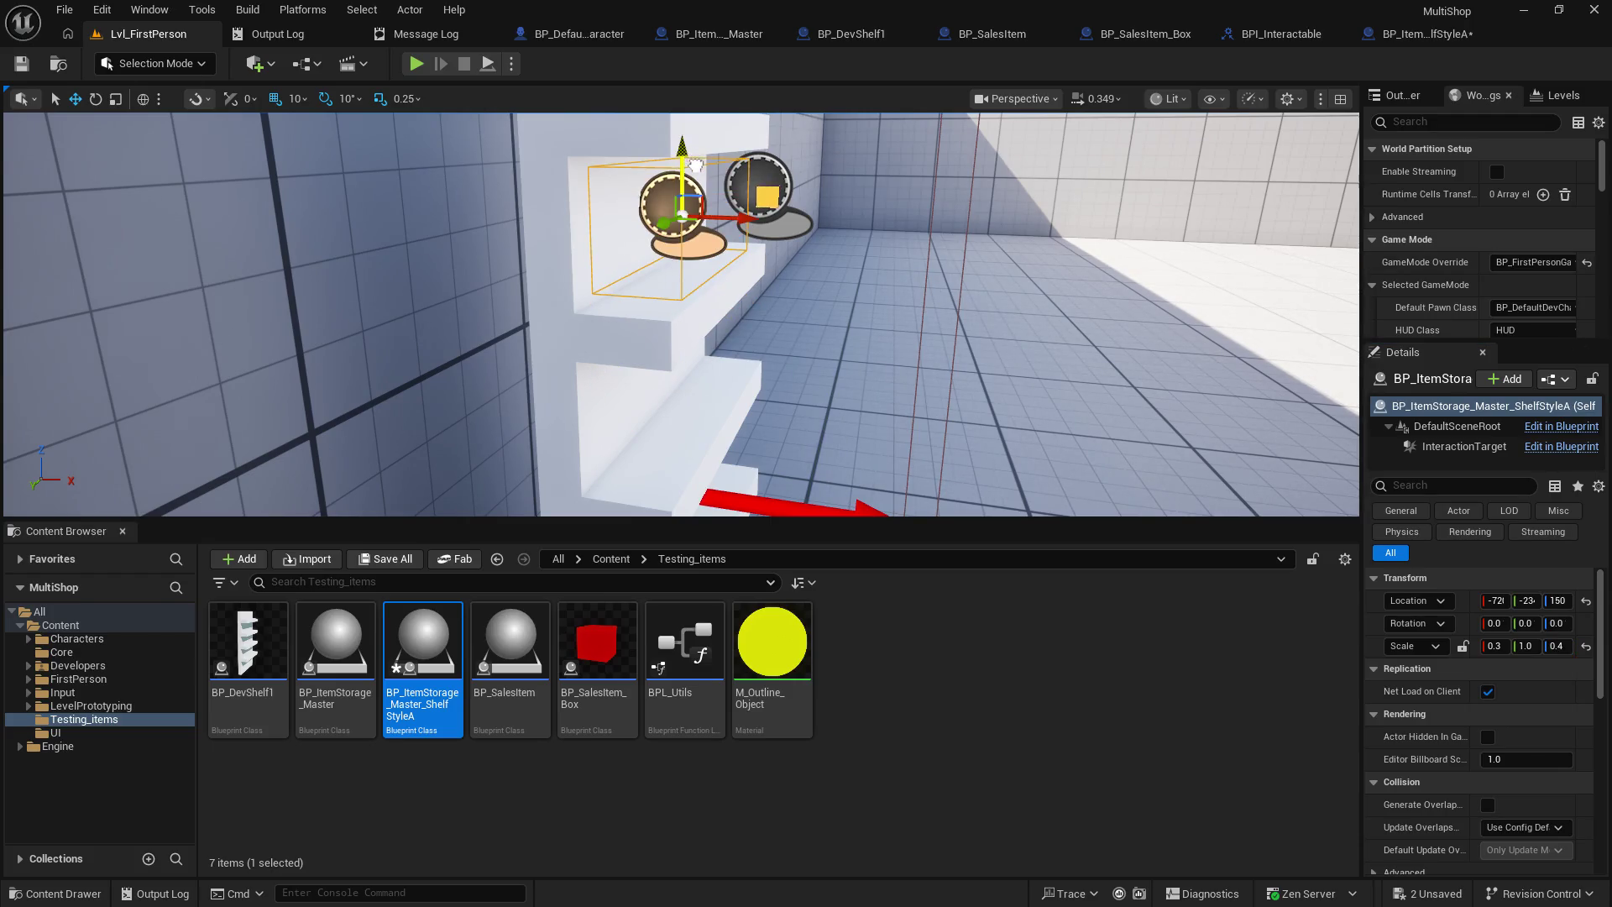
{"action": "key", "text": "f"}
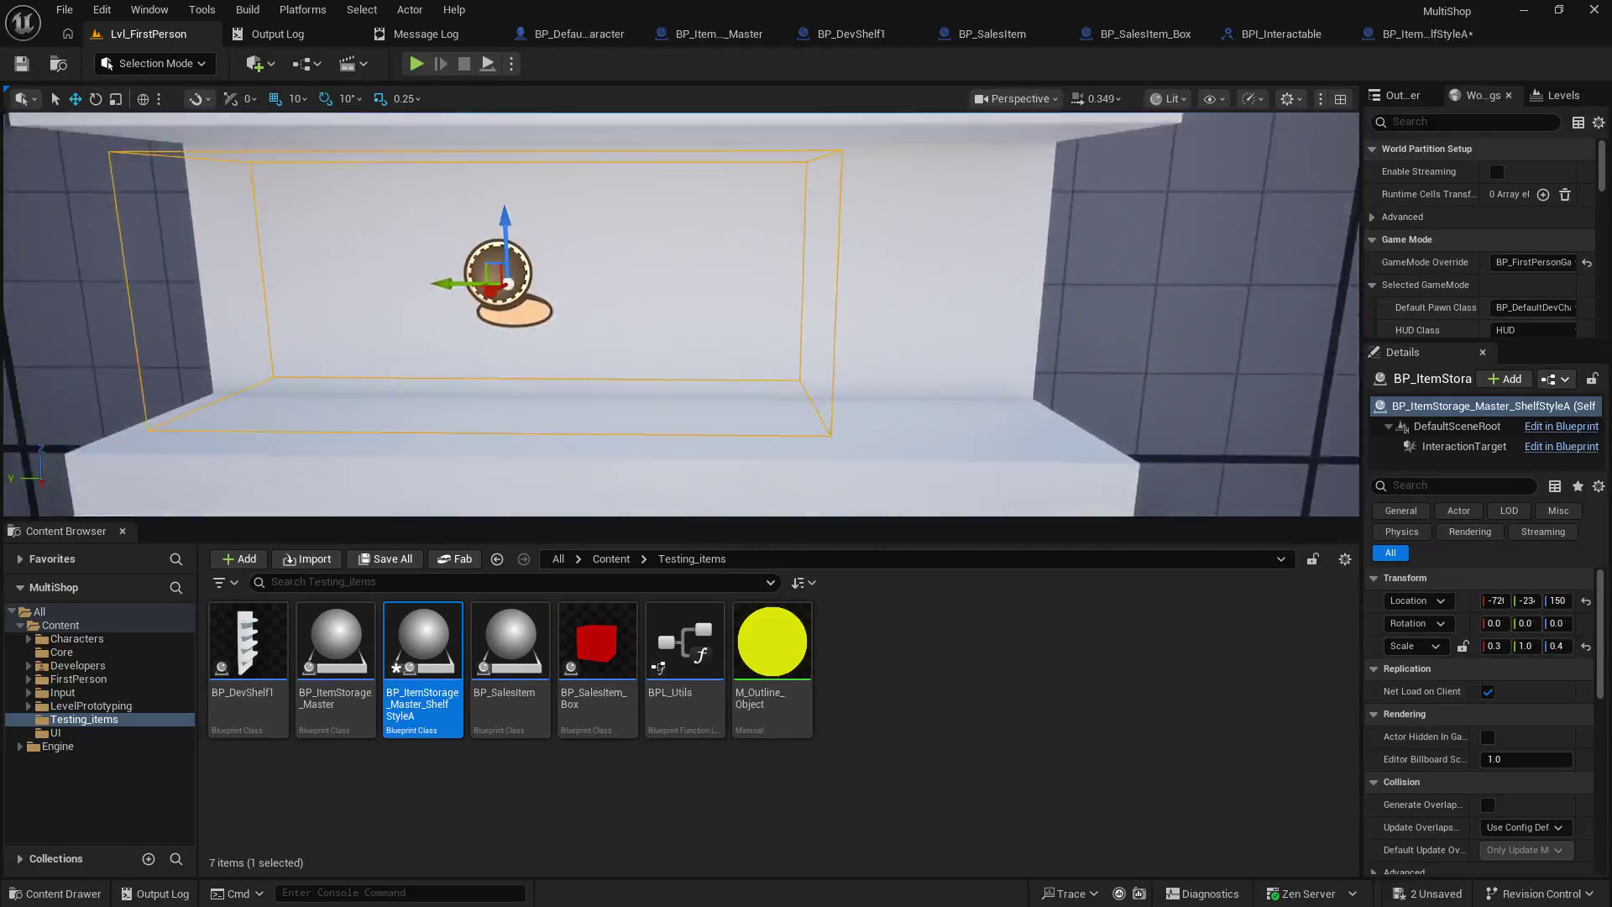
{"action": "key", "text": "f"}
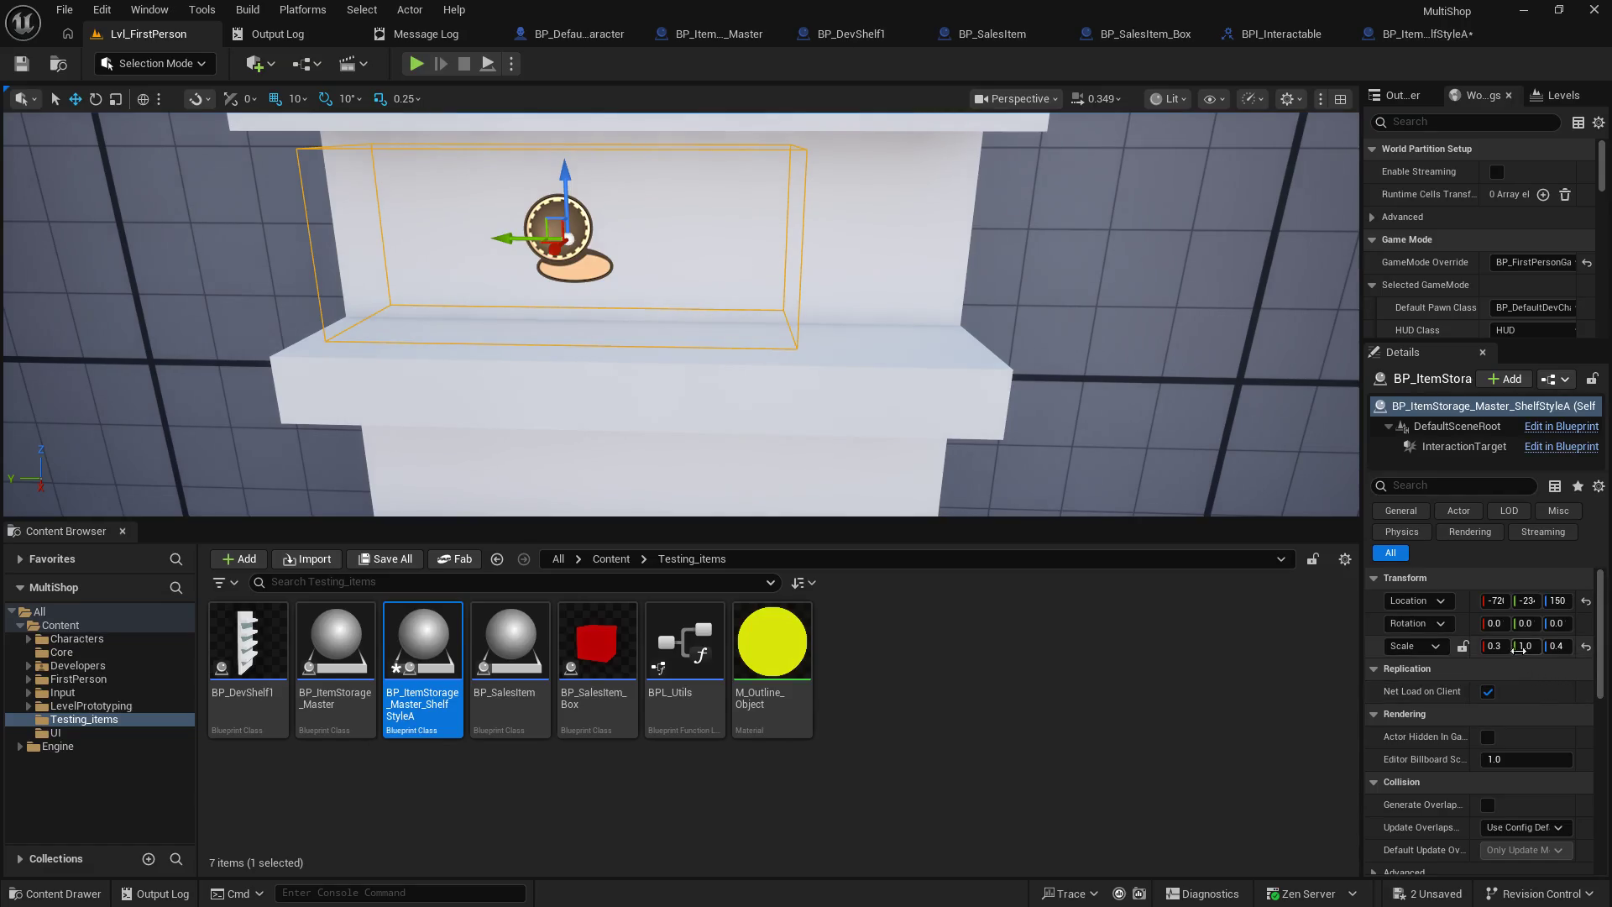
- Set the actor's Y scale to 1.5
{"action": "left_click", "coordinate": [1526, 646]}
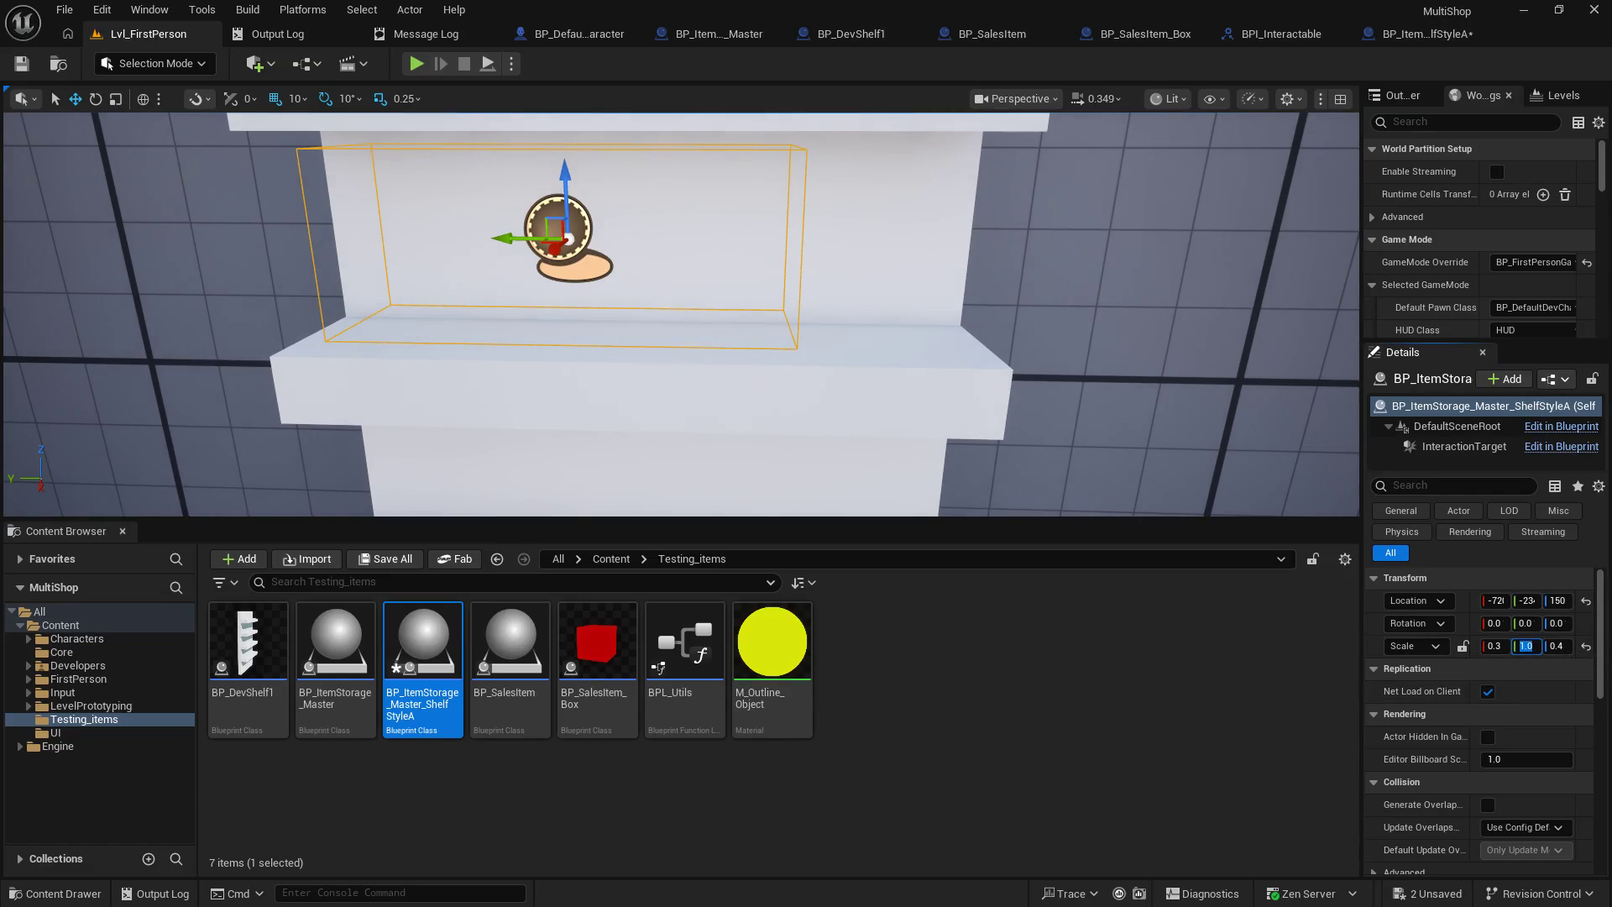
{"action": "type", "text": "125"}
{"action": "key", "text": "Return"}
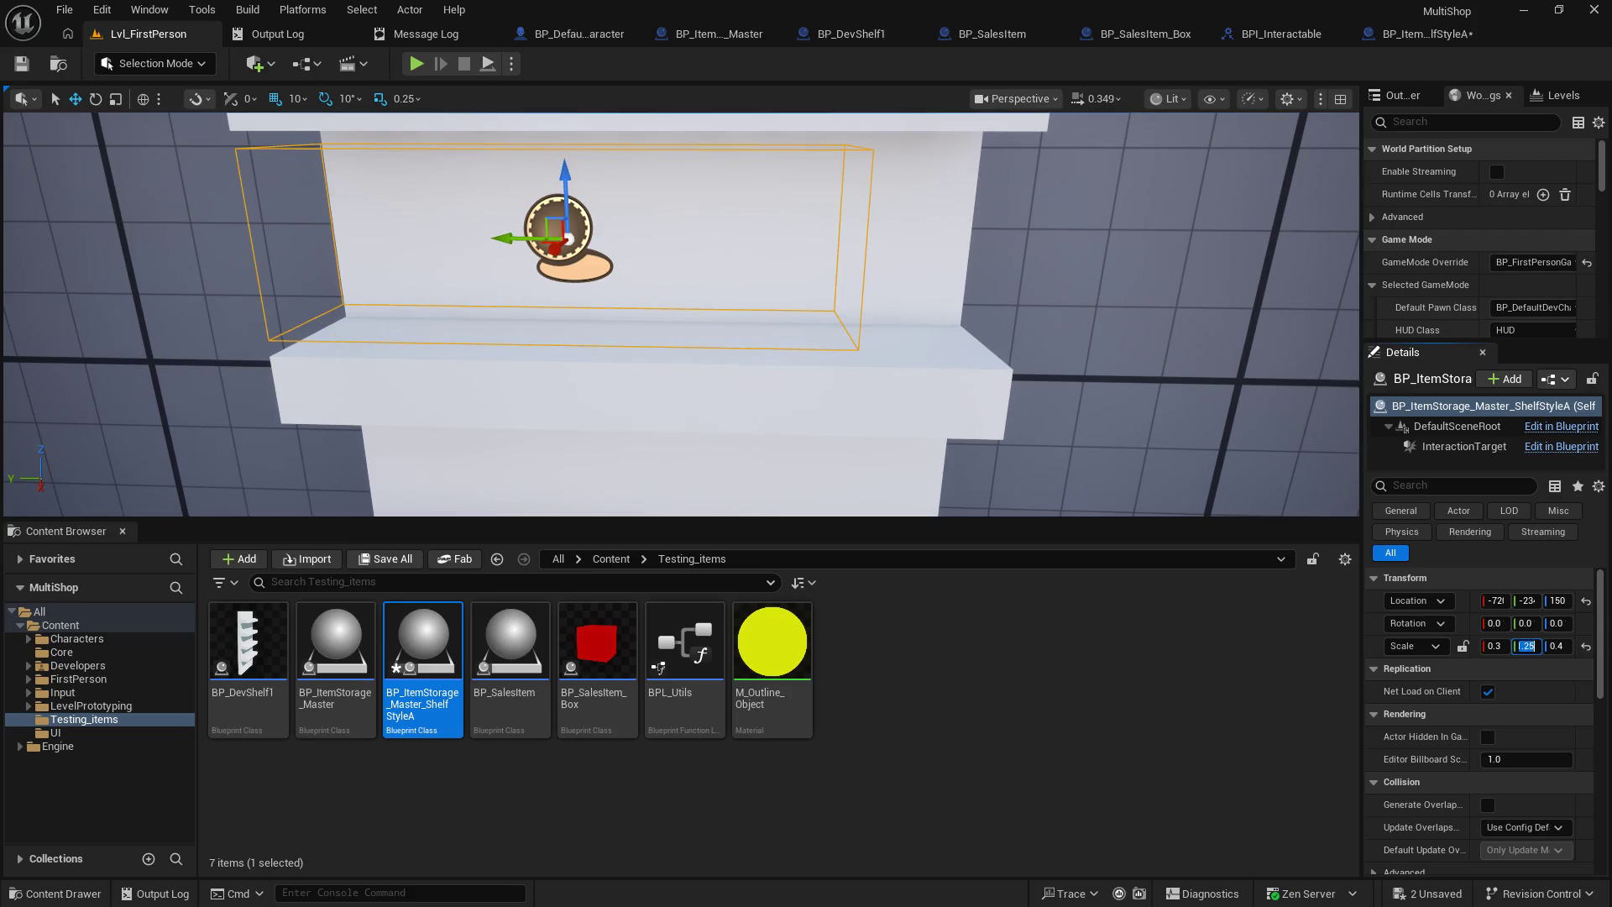
{"action": "key", "text": "Return"}
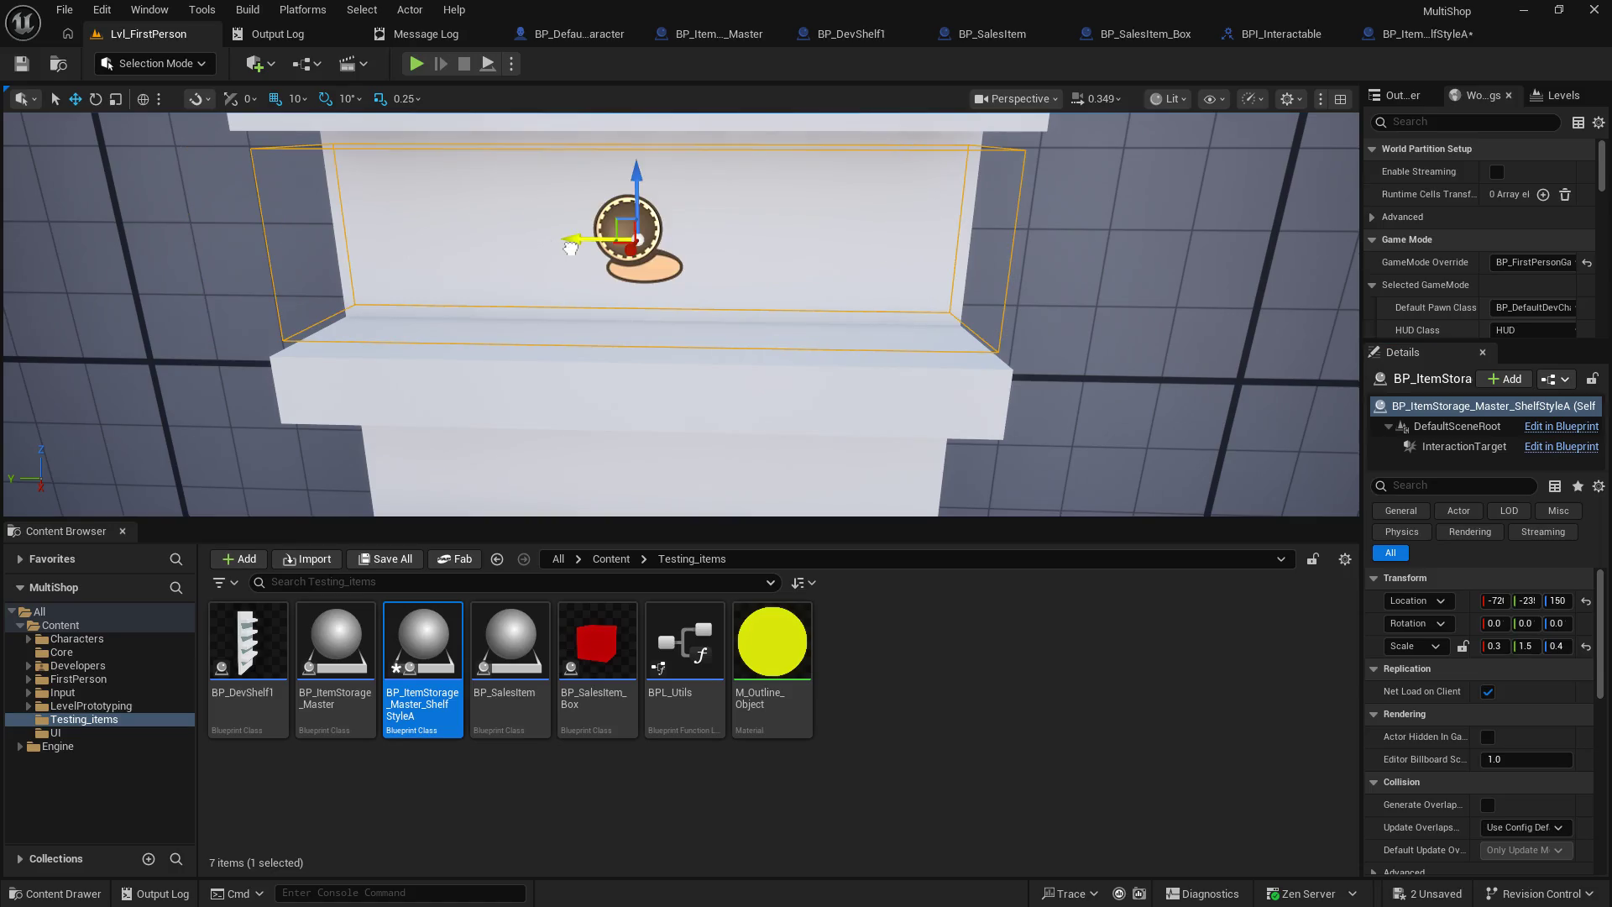
{"action": "mouse_move", "coordinate": [537, 248]}
{"action": "left_mouse_down"}
{"action": "mouse_move", "coordinate": [403, 235]}
{"action": "mouse_move", "coordinate": [502, 244]}
{"action": "left_mouse_up"}
- Nudge the ShelfStyleA actor down and reframe the view on the white shelf
{"action": "mouse_move", "coordinate": [642, 270]}
{"action": "left_mouse_down"}
{"action": "mouse_move", "coordinate": [642, 302]}
{"action": "mouse_move", "coordinate": [651, 270]}
{"action": "left_mouse_up"}
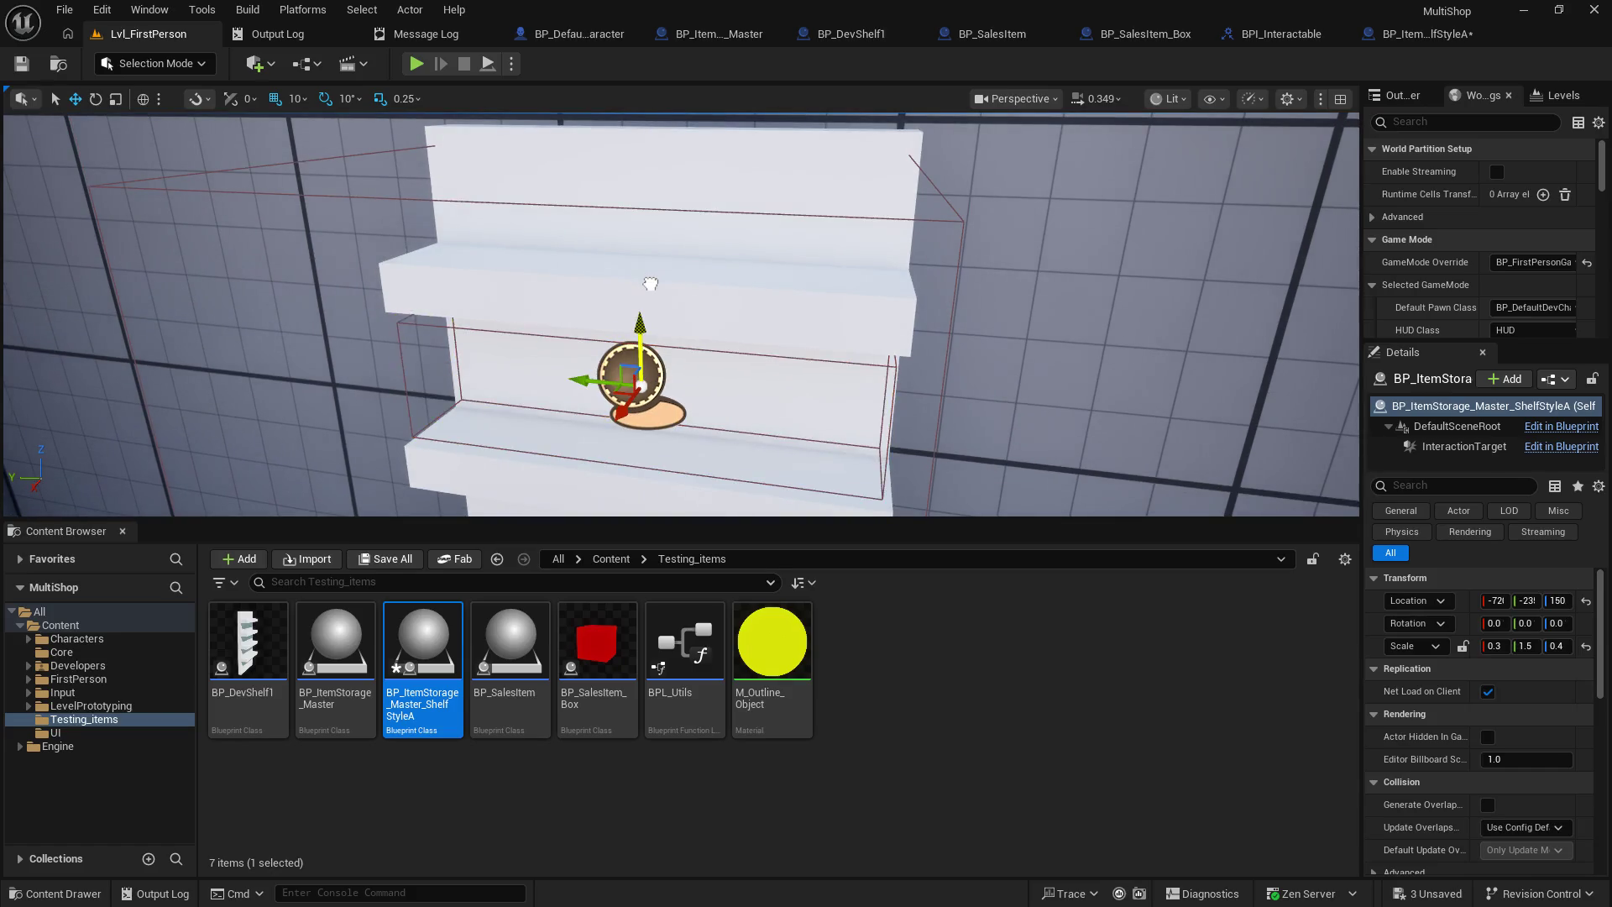
{"action": "left_click_drag", "start_coordinate": [1044, 368], "coordinate": [915, 379]}
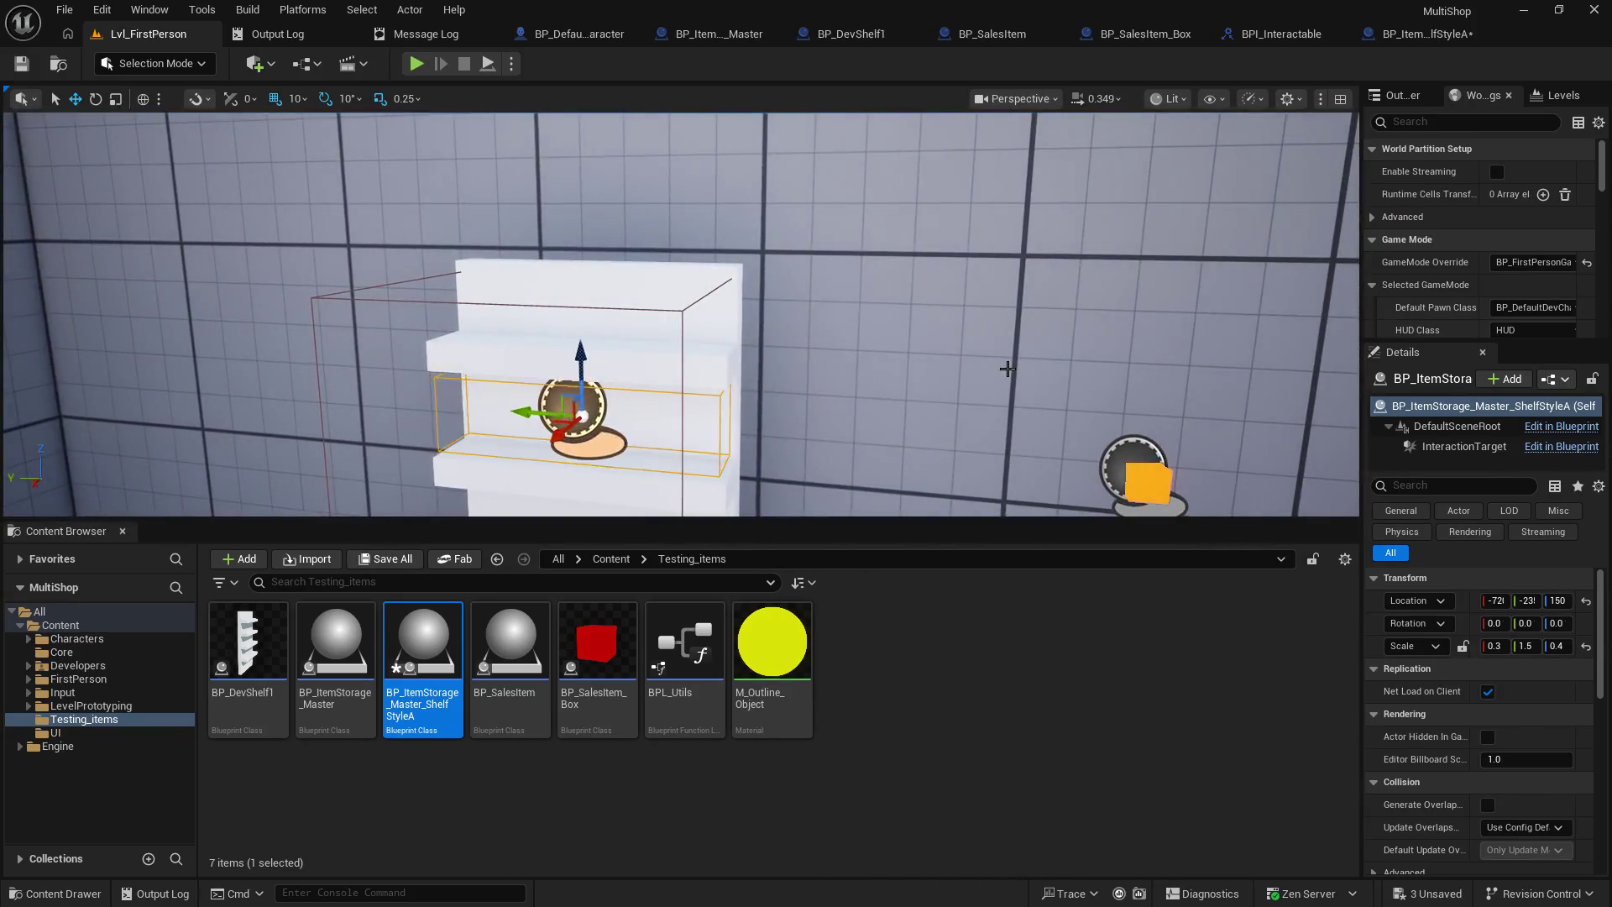
{"action": "left_click", "coordinate": [916, 379]}
{"action": "left_click_drag", "start_coordinate": [1044, 368], "coordinate": [1044, 368]}
{"action": "left_click_drag", "start_coordinate": [886, 391], "coordinate": [933, 355]}
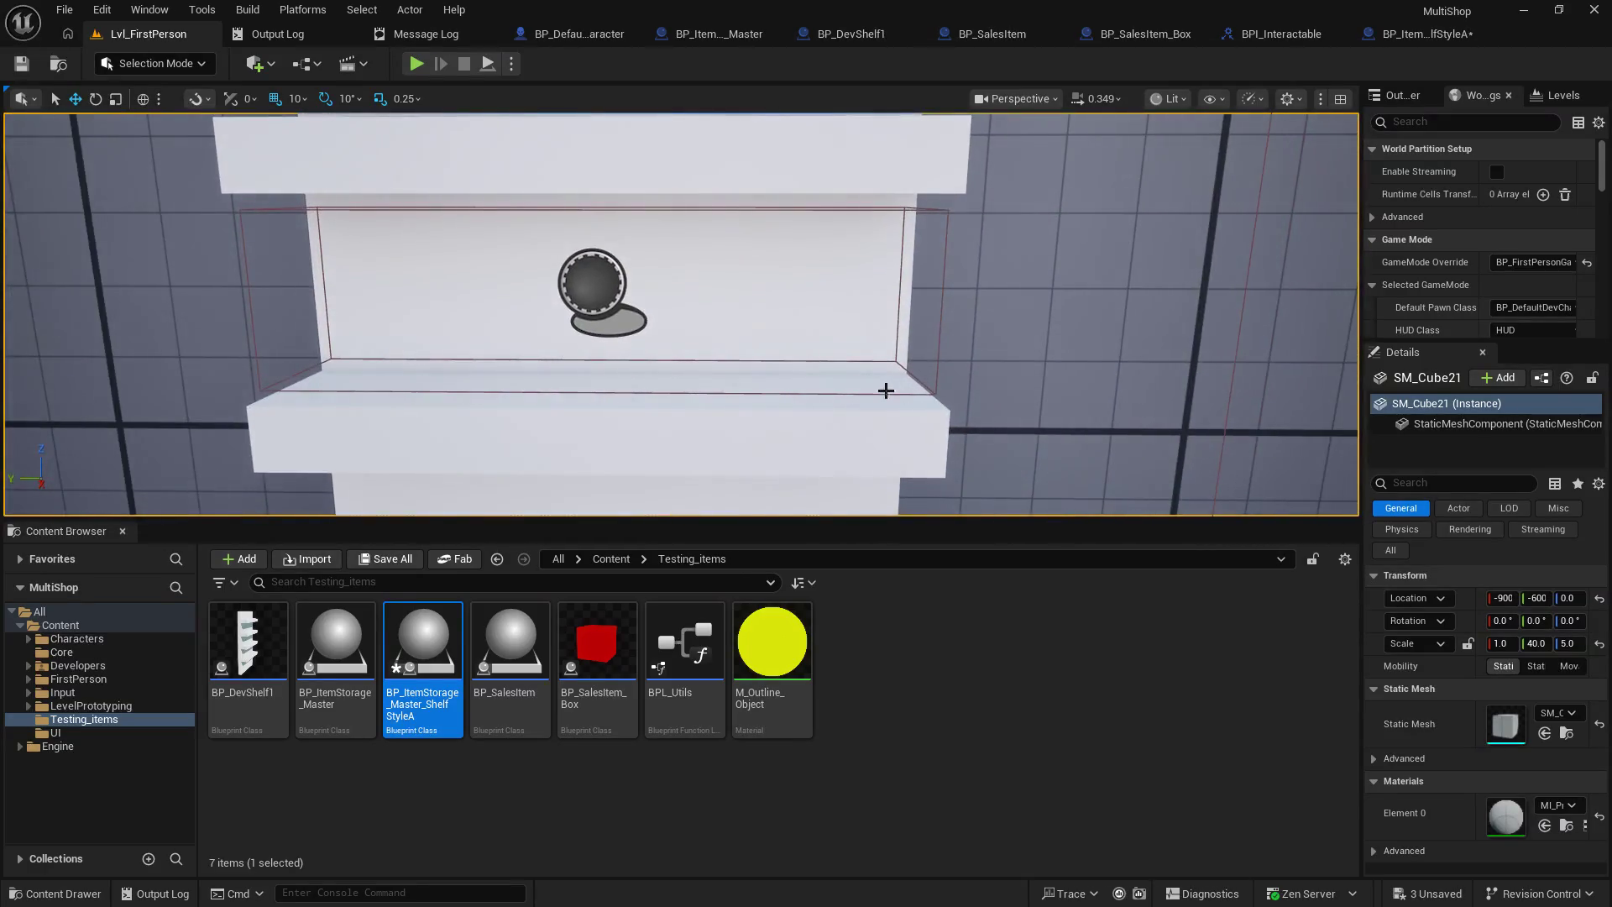
{"action": "left_click", "coordinate": [868, 393]}
{"action": "left_click_drag", "start_coordinate": [1298, 191], "coordinate": [1297, 192]}
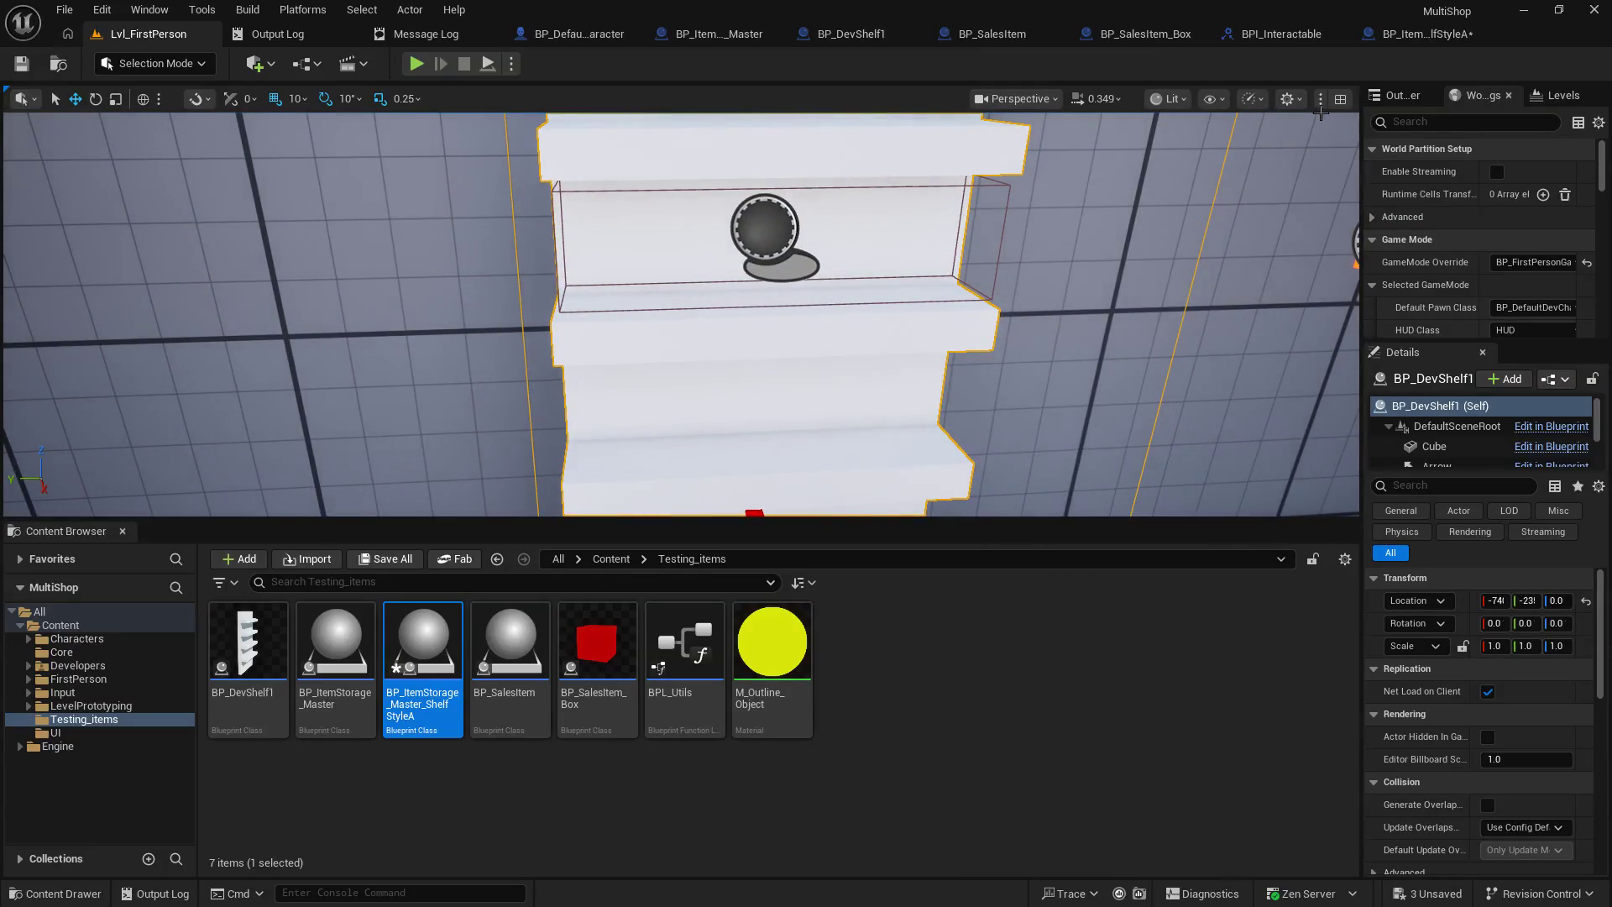
- Turn off grid snapping and lower the ShelfStyleA actor to height 147 on the shelf board
{"action": "left_click", "coordinate": [274, 100]}
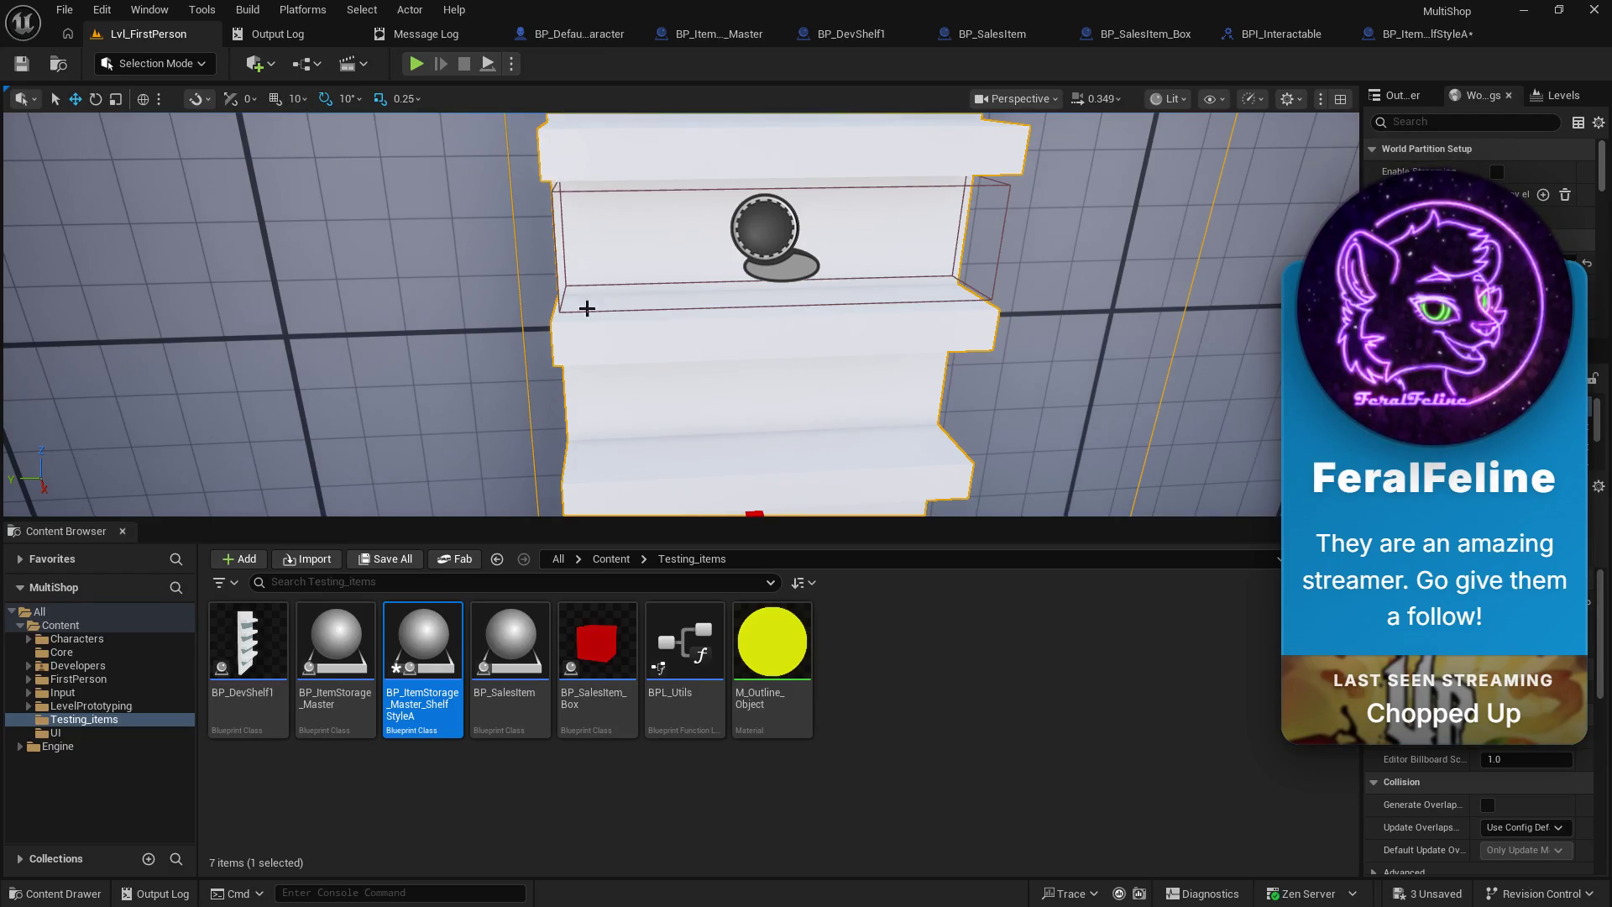
{"action": "left_click", "coordinate": [682, 191]}
{"action": "left_click_drag", "start_coordinate": [774, 175], "coordinate": [775, 184]}
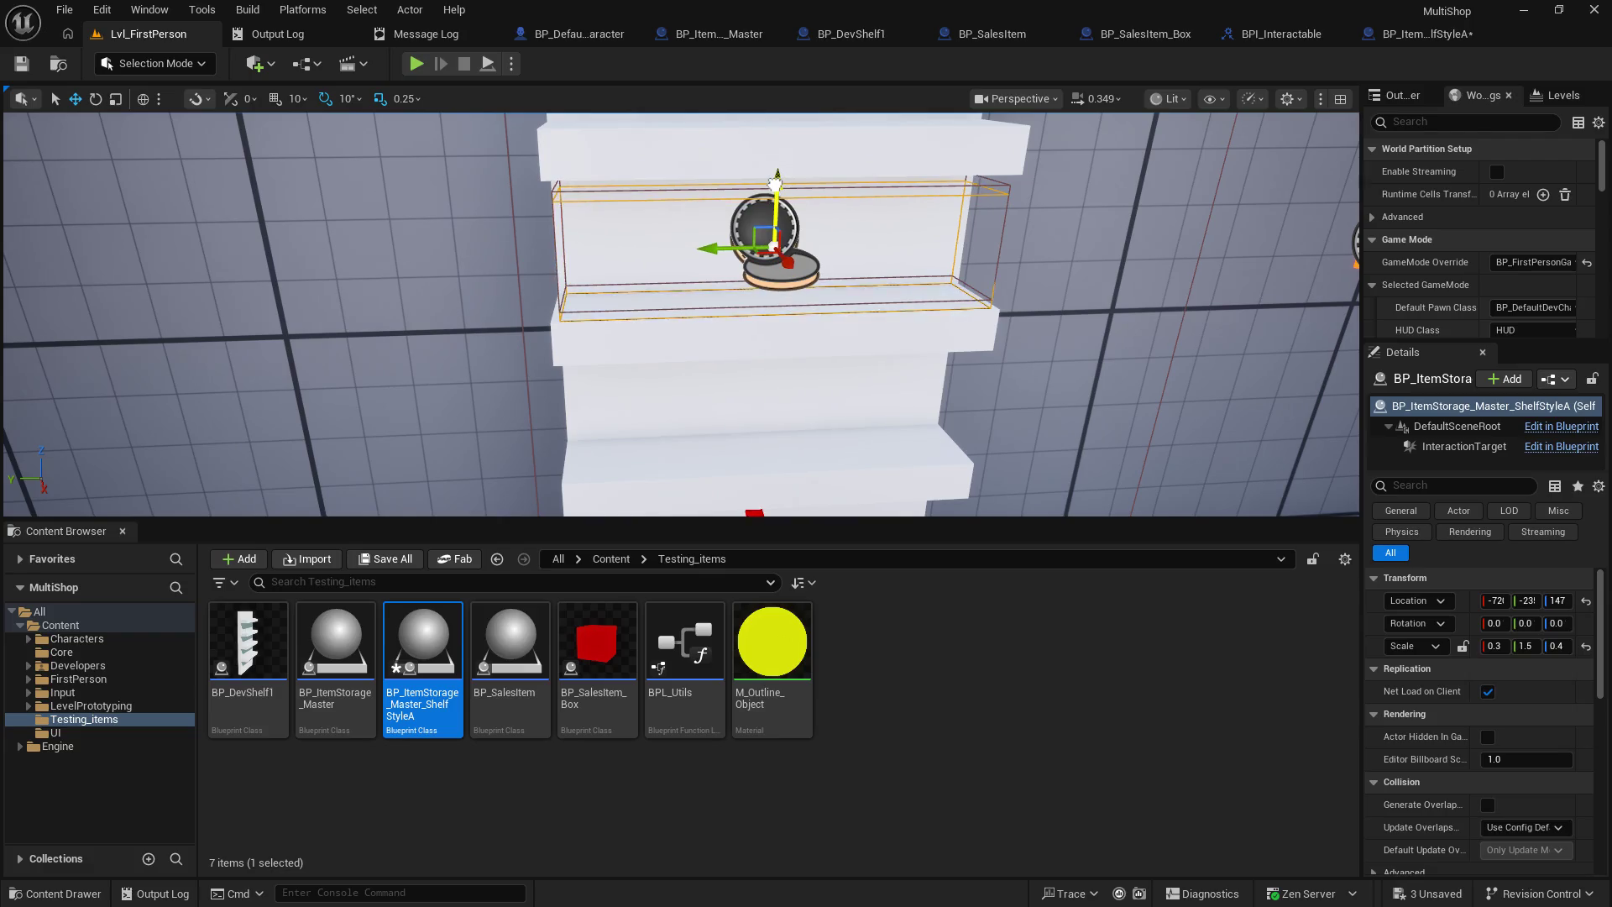
{"action": "left_click_drag", "start_coordinate": [653, 269], "coordinate": [624, 303]}
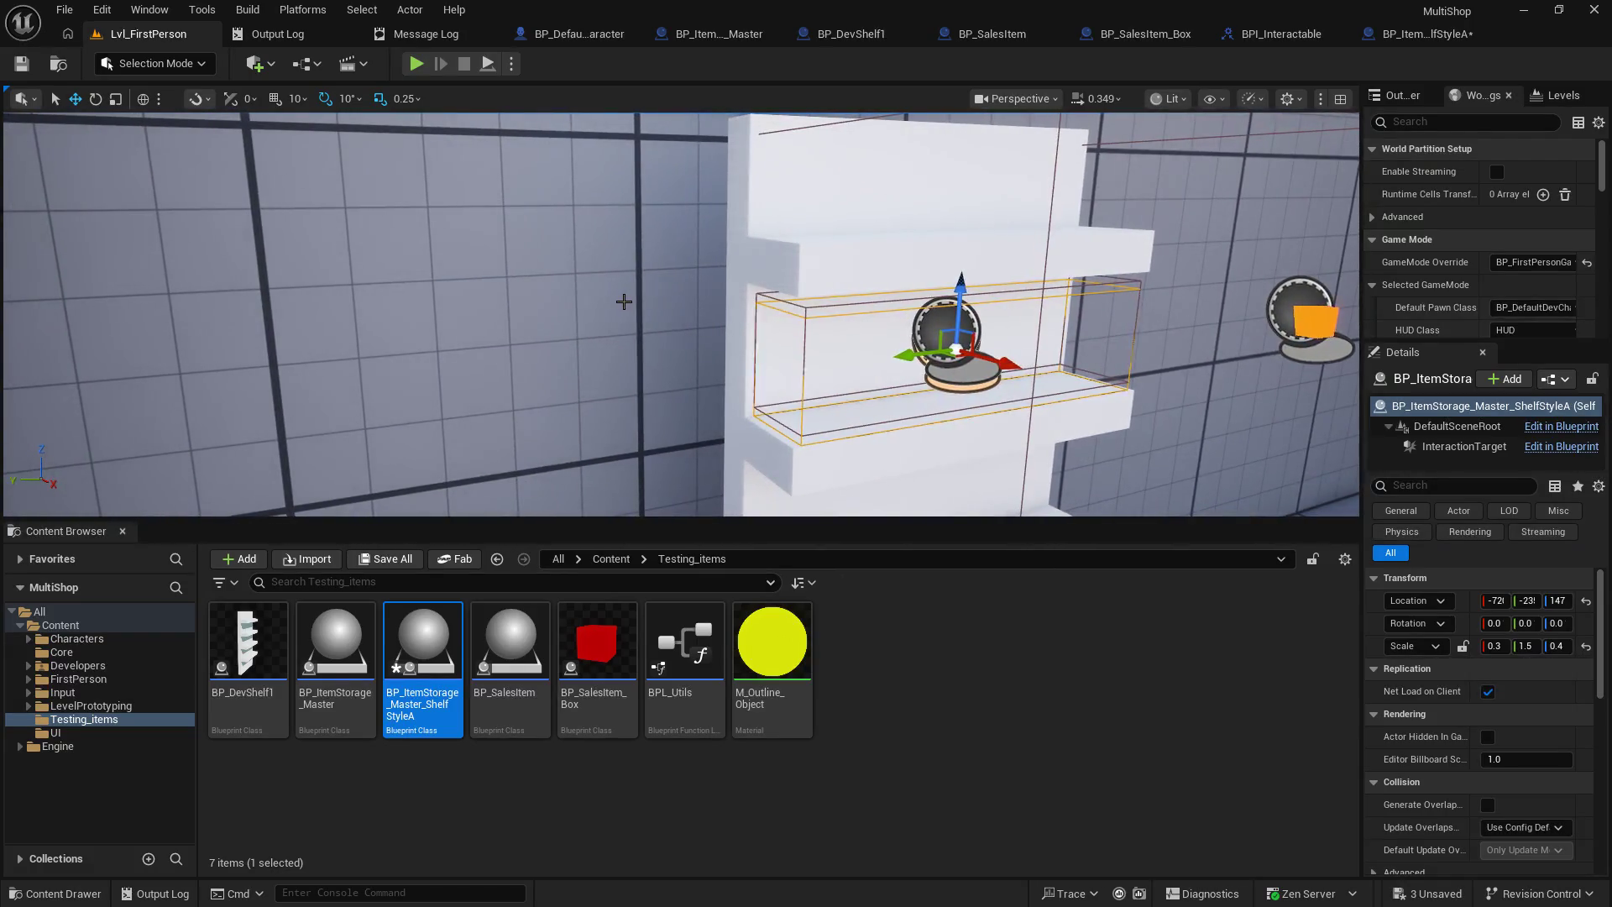
{"action": "left_click", "coordinate": [624, 303]}
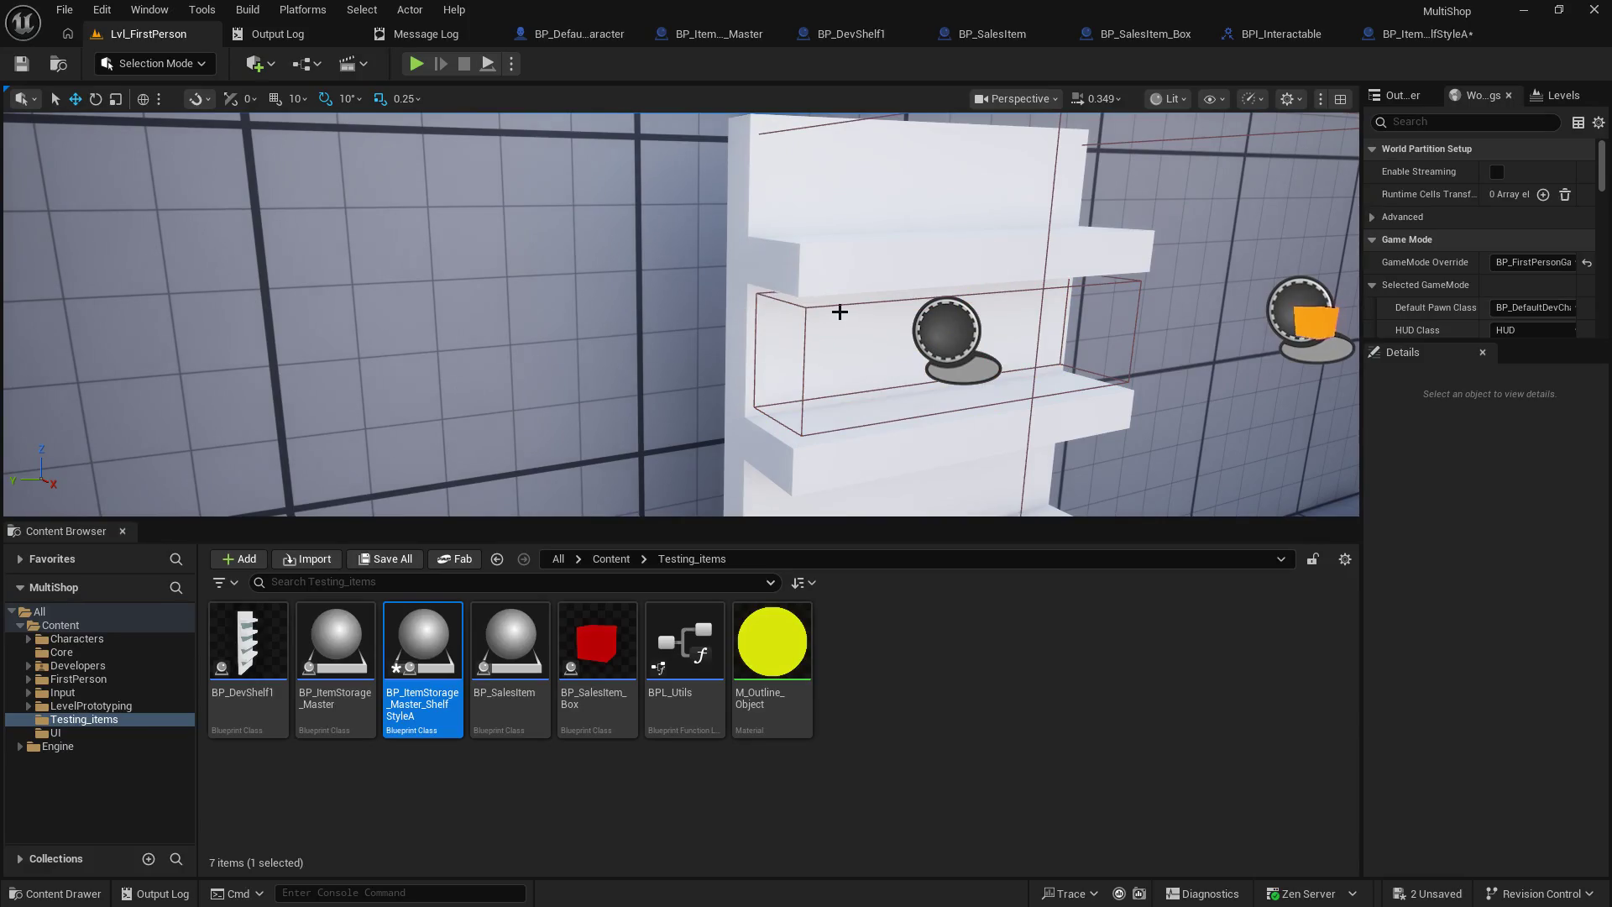
{"action": "left_click", "coordinate": [840, 312]}
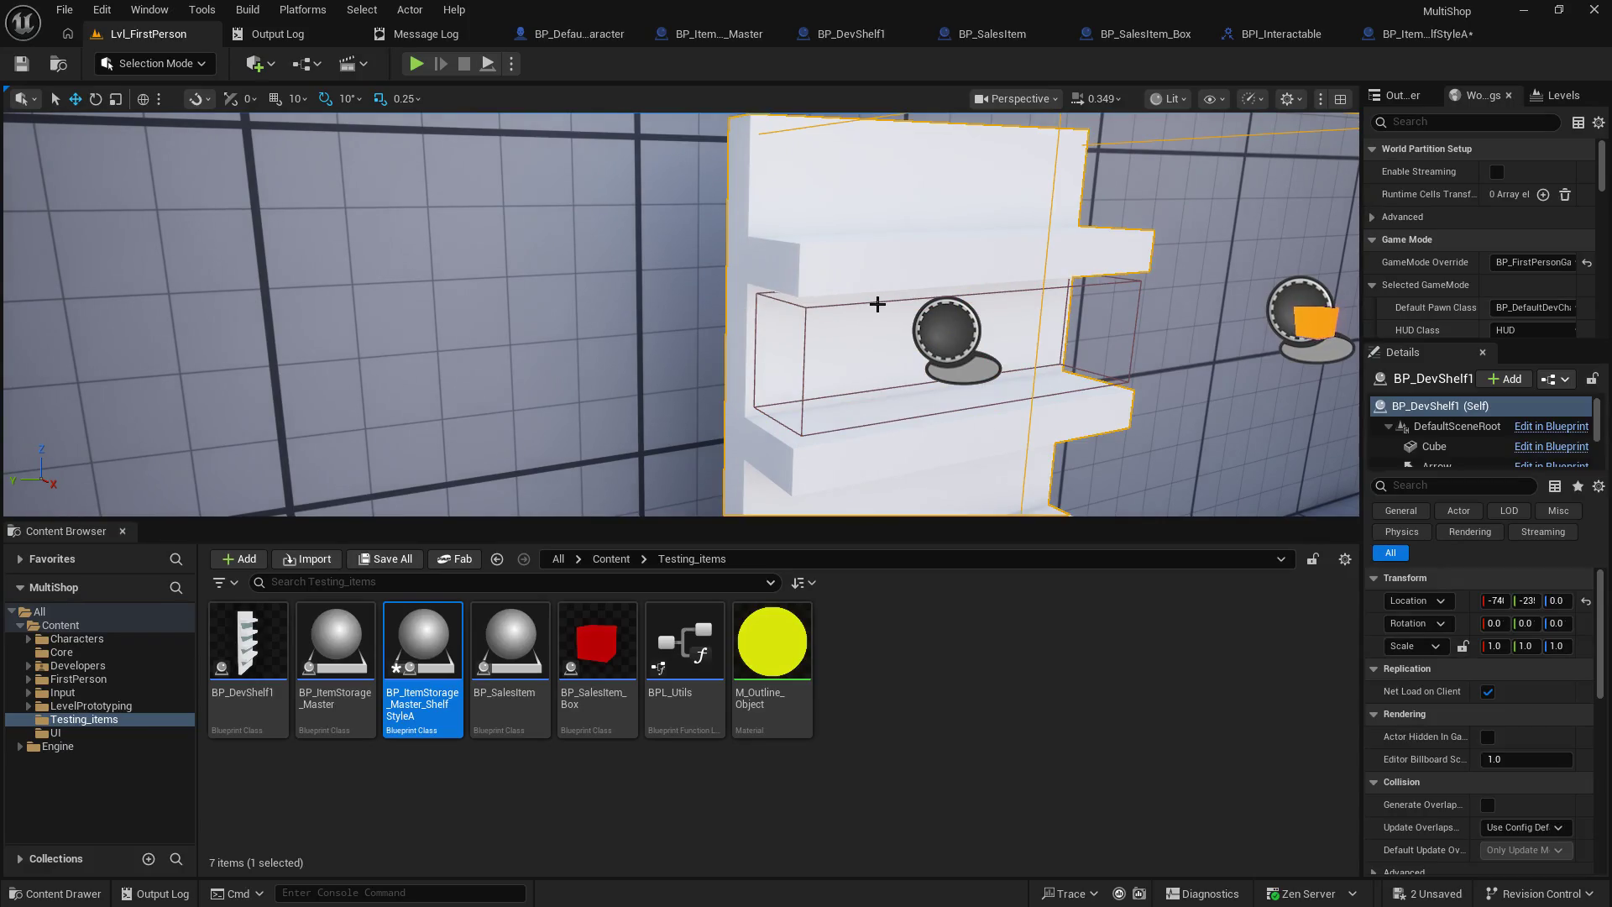
{"action": "left_click", "coordinate": [877, 302]}
- Lower the ShelfStyleA2 storage actor slightly and nudge it along X on the shelf
{"action": "left_click_drag", "start_coordinate": [921, 438], "coordinate": [995, 399]}
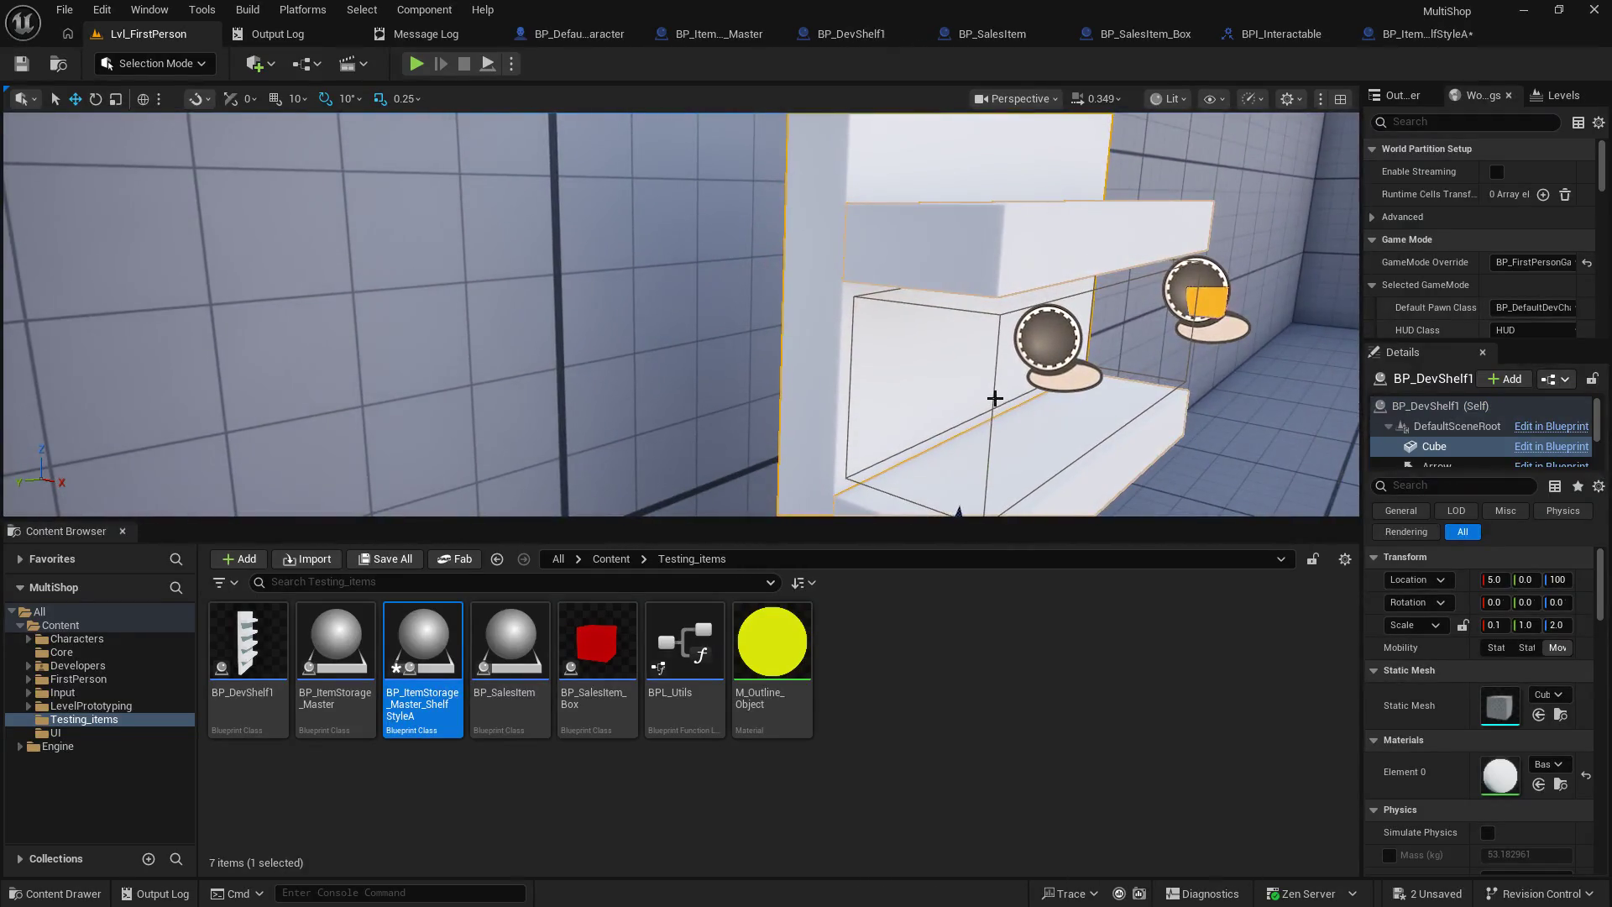
{"action": "left_click", "coordinate": [993, 399]}
{"action": "left_click_drag", "start_coordinate": [1069, 290], "coordinate": [1079, 304]}
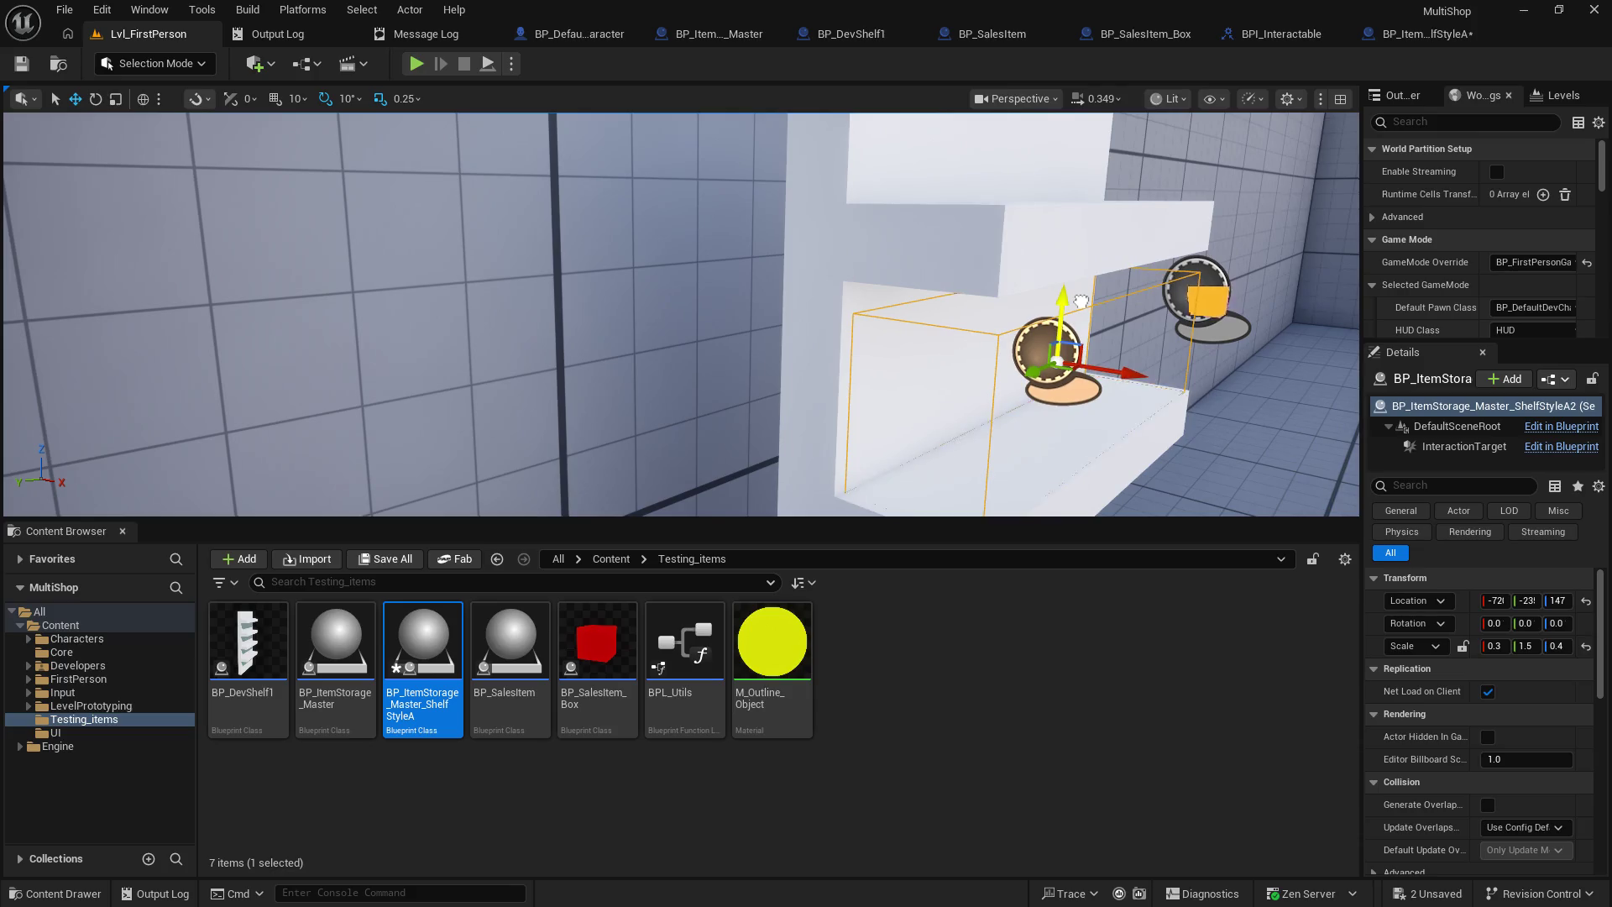
{"action": "scroll", "coordinate": [929, 261], "scroll_direction": "up", "scroll_amount": 2}
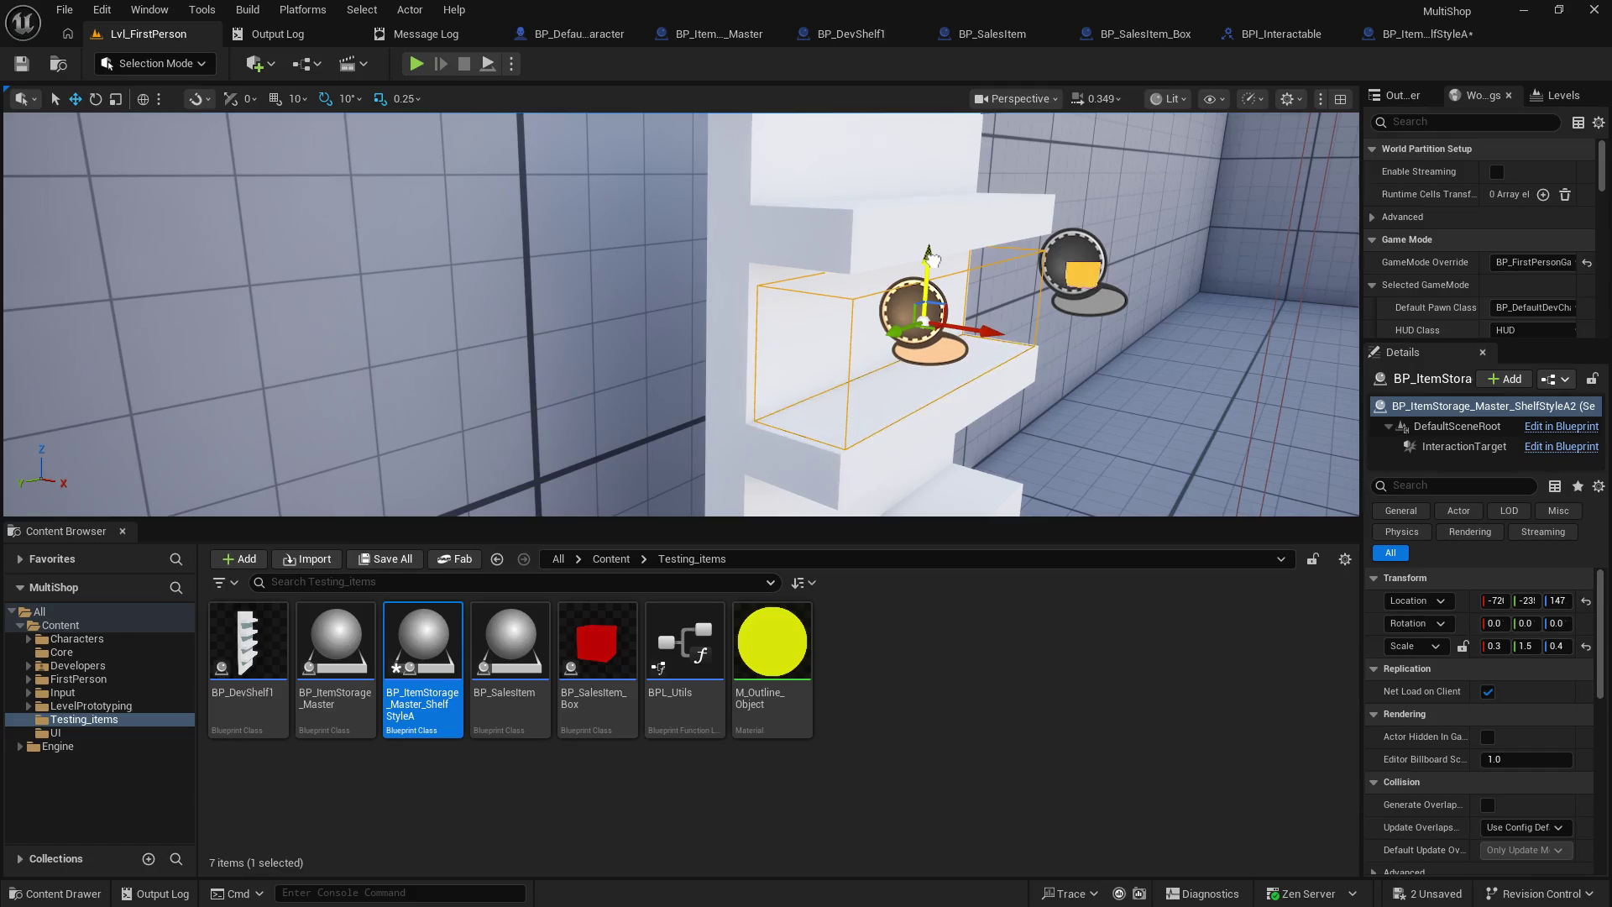
{"action": "left_click_drag", "start_coordinate": [976, 324], "coordinate": [989, 333]}
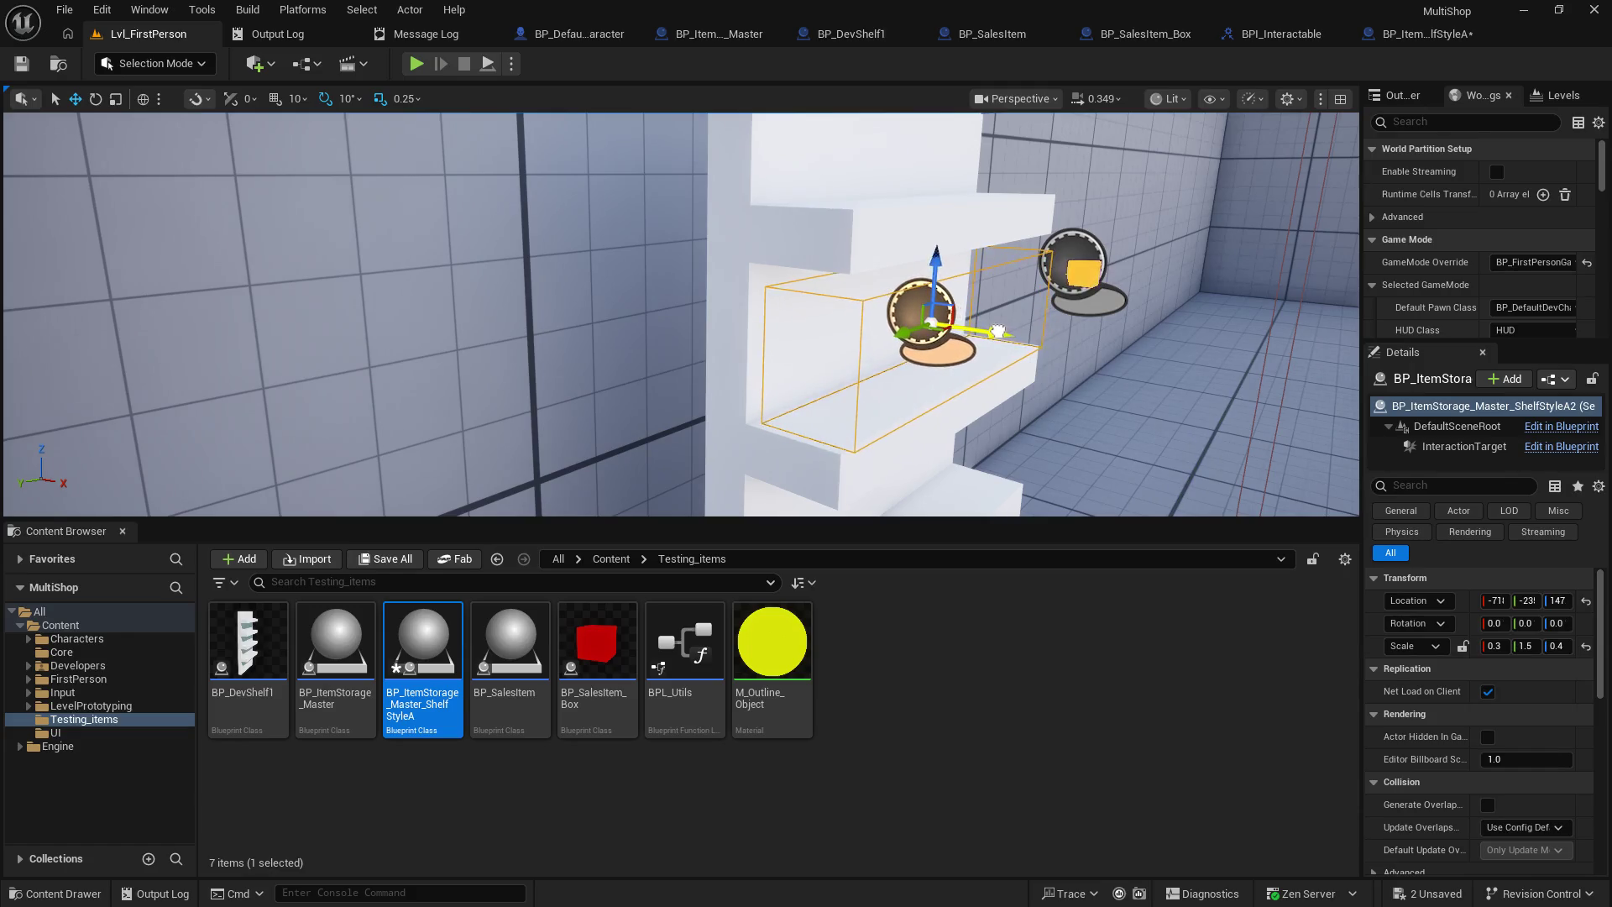
- Fine-tune the storage actor's position in its shelf slot and save the level
{"action": "left_click_drag", "start_coordinate": [958, 374], "coordinate": [946, 325]}
{"action": "key", "text": "f"}
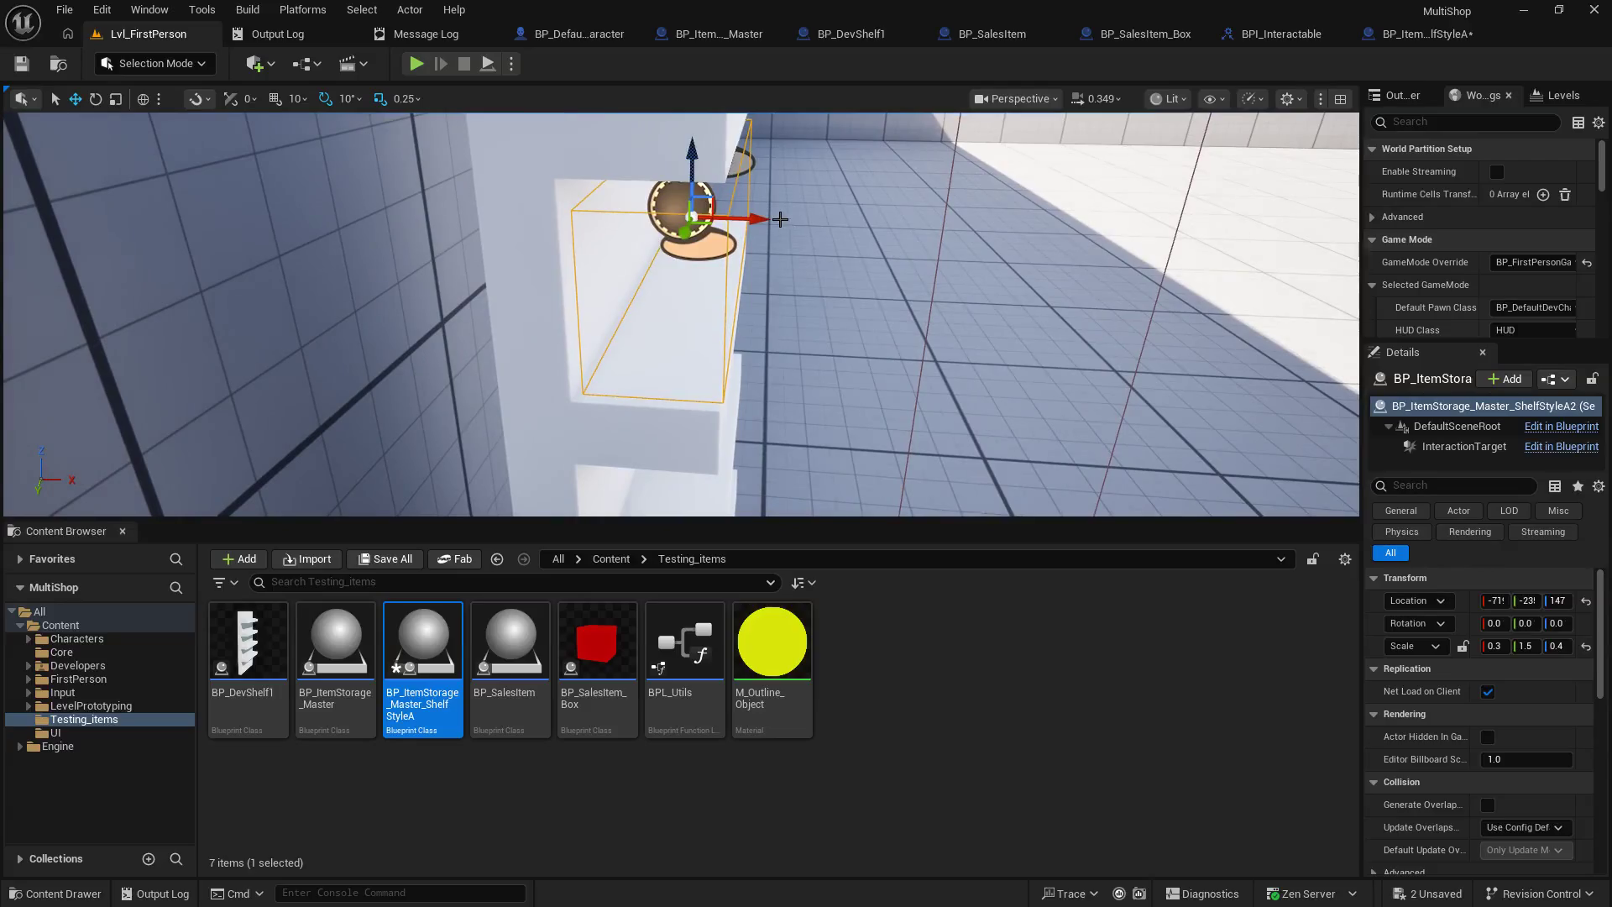
{"action": "left_click_drag", "start_coordinate": [766, 223], "coordinate": [764, 227]}
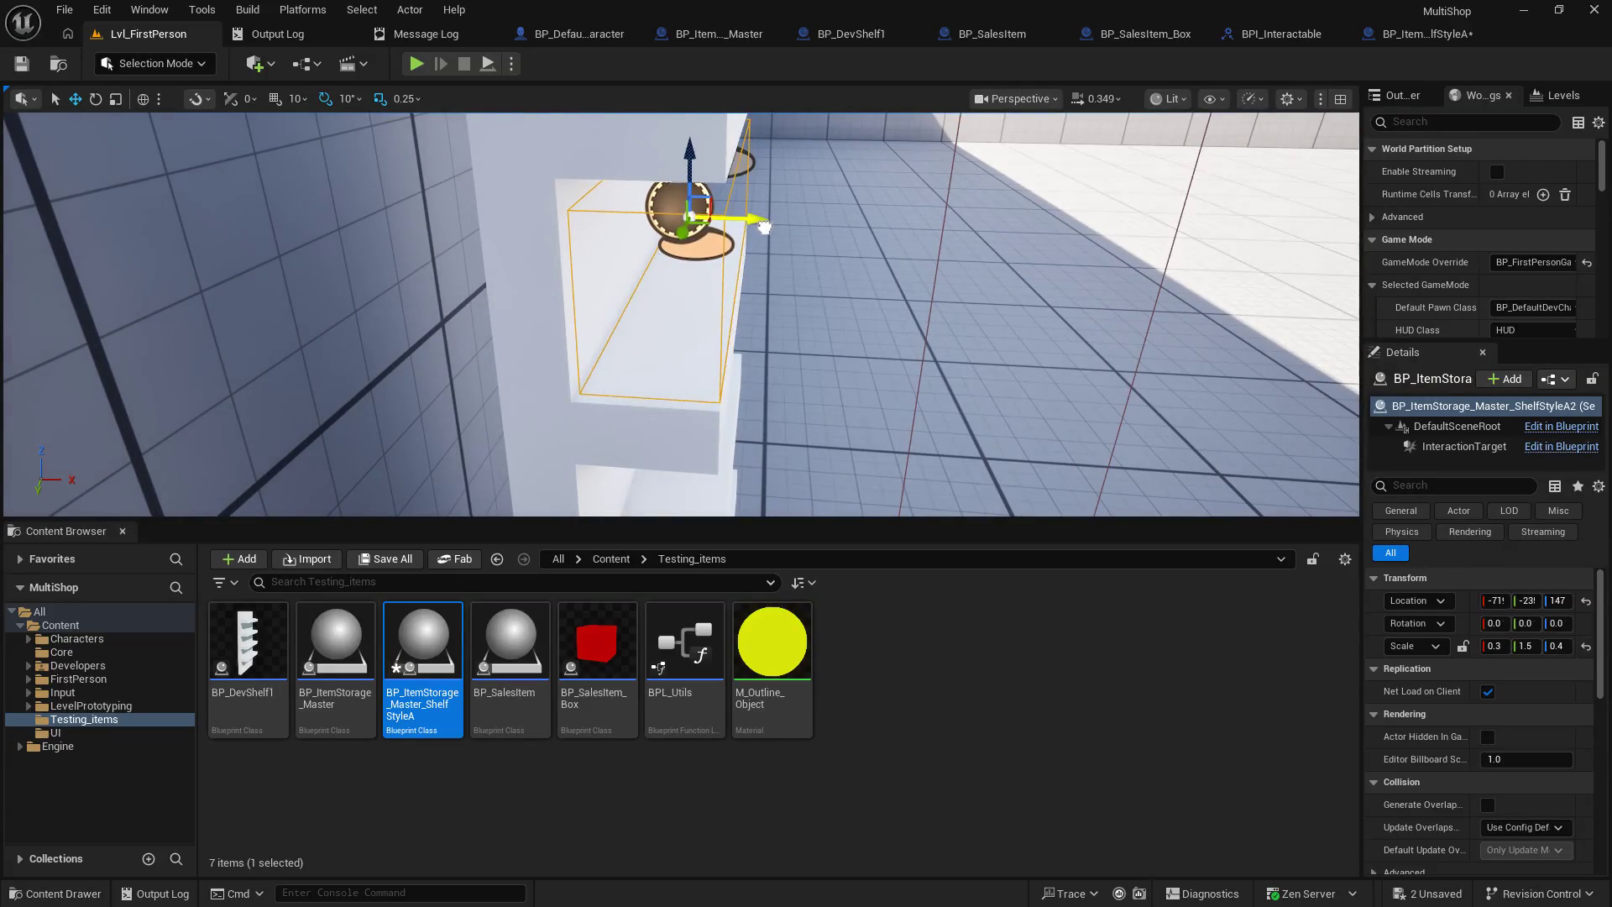
{"action": "left_click_drag", "start_coordinate": [907, 257], "coordinate": [907, 258]}
{"action": "left_click_drag", "start_coordinate": [1014, 462], "coordinate": [1013, 462]}
{"action": "left_click", "coordinate": [31, 57]}
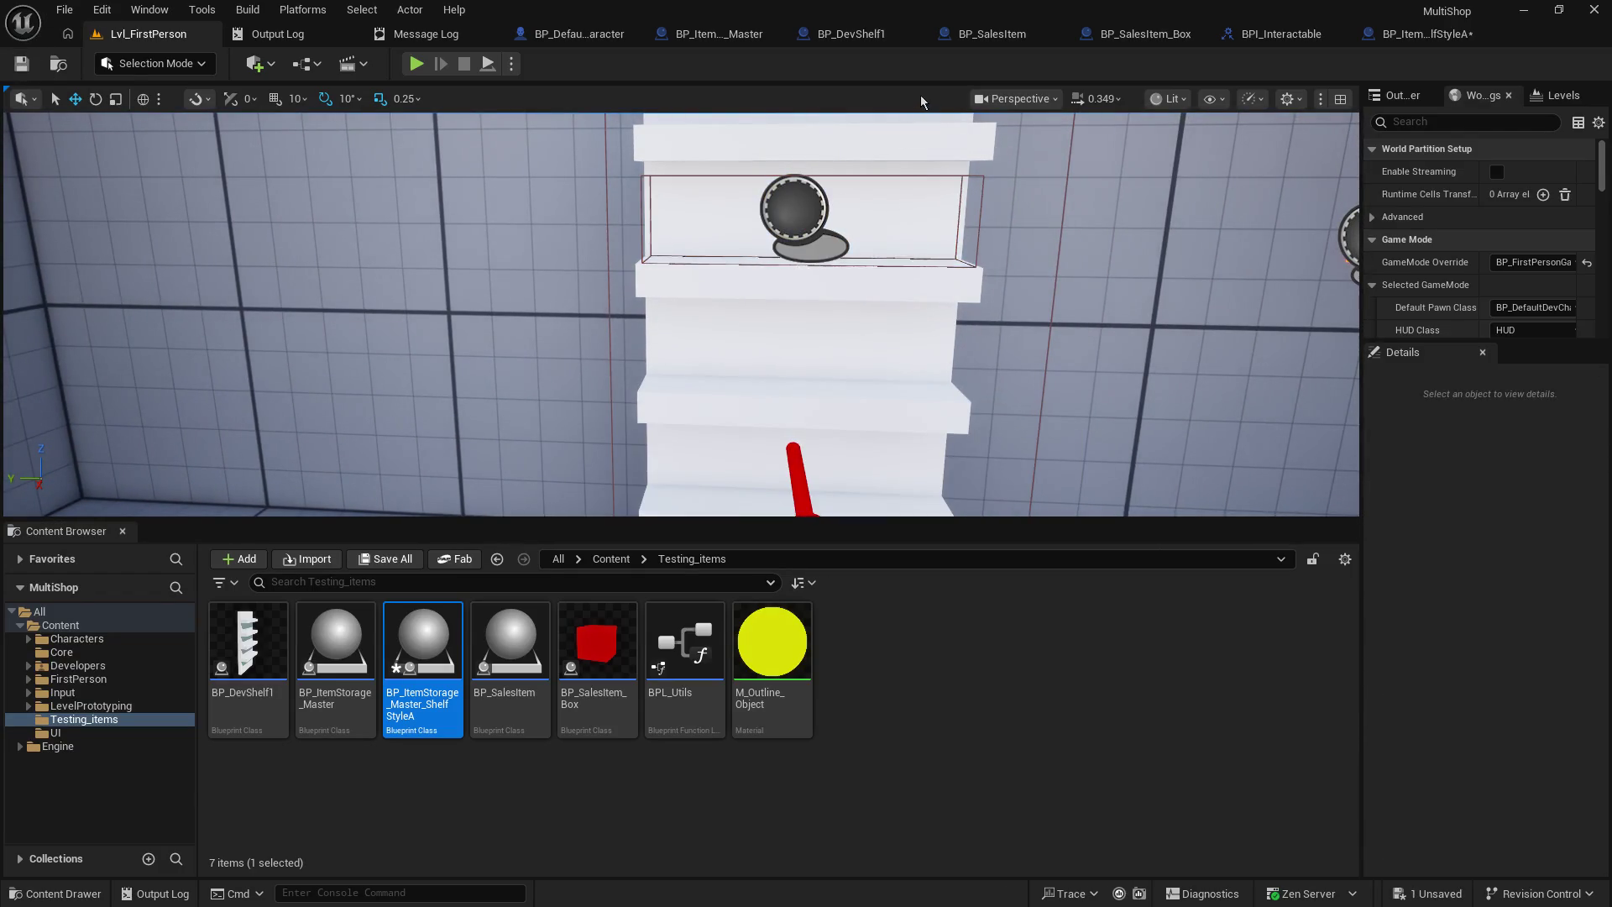
{"action": "left_click", "coordinate": [709, 34]}
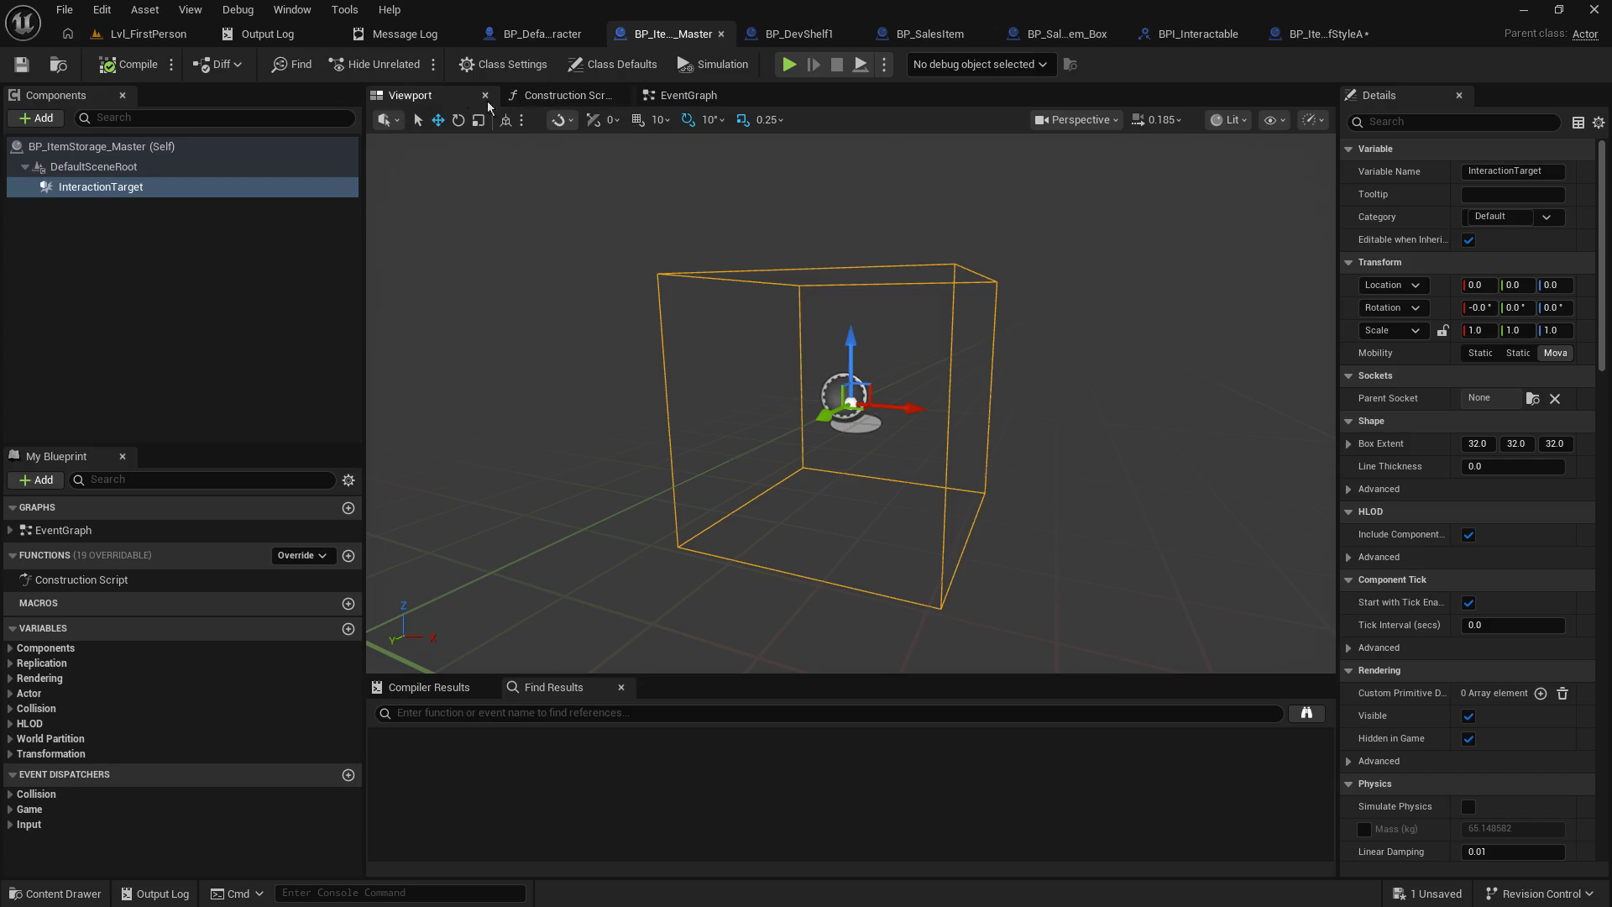
- Add BPI_Interactable to BP_ItemStorage_Master's implemented interfaces and compile the blueprint
{"action": "left_click", "coordinate": [503, 65]}
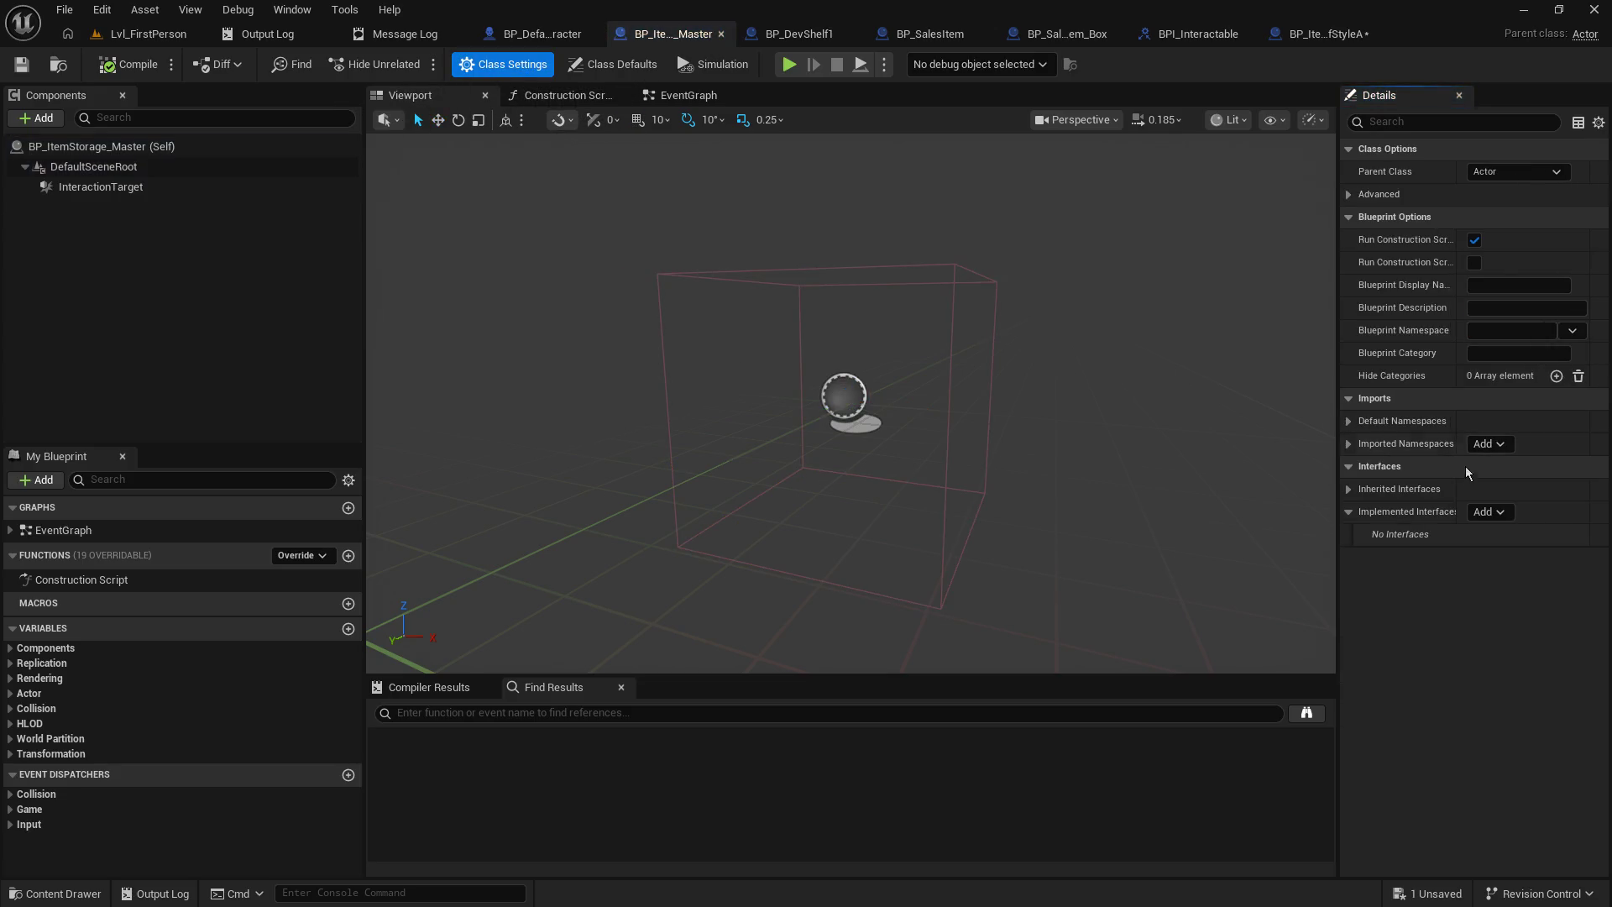
{"action": "left_click", "coordinate": [1494, 513]}
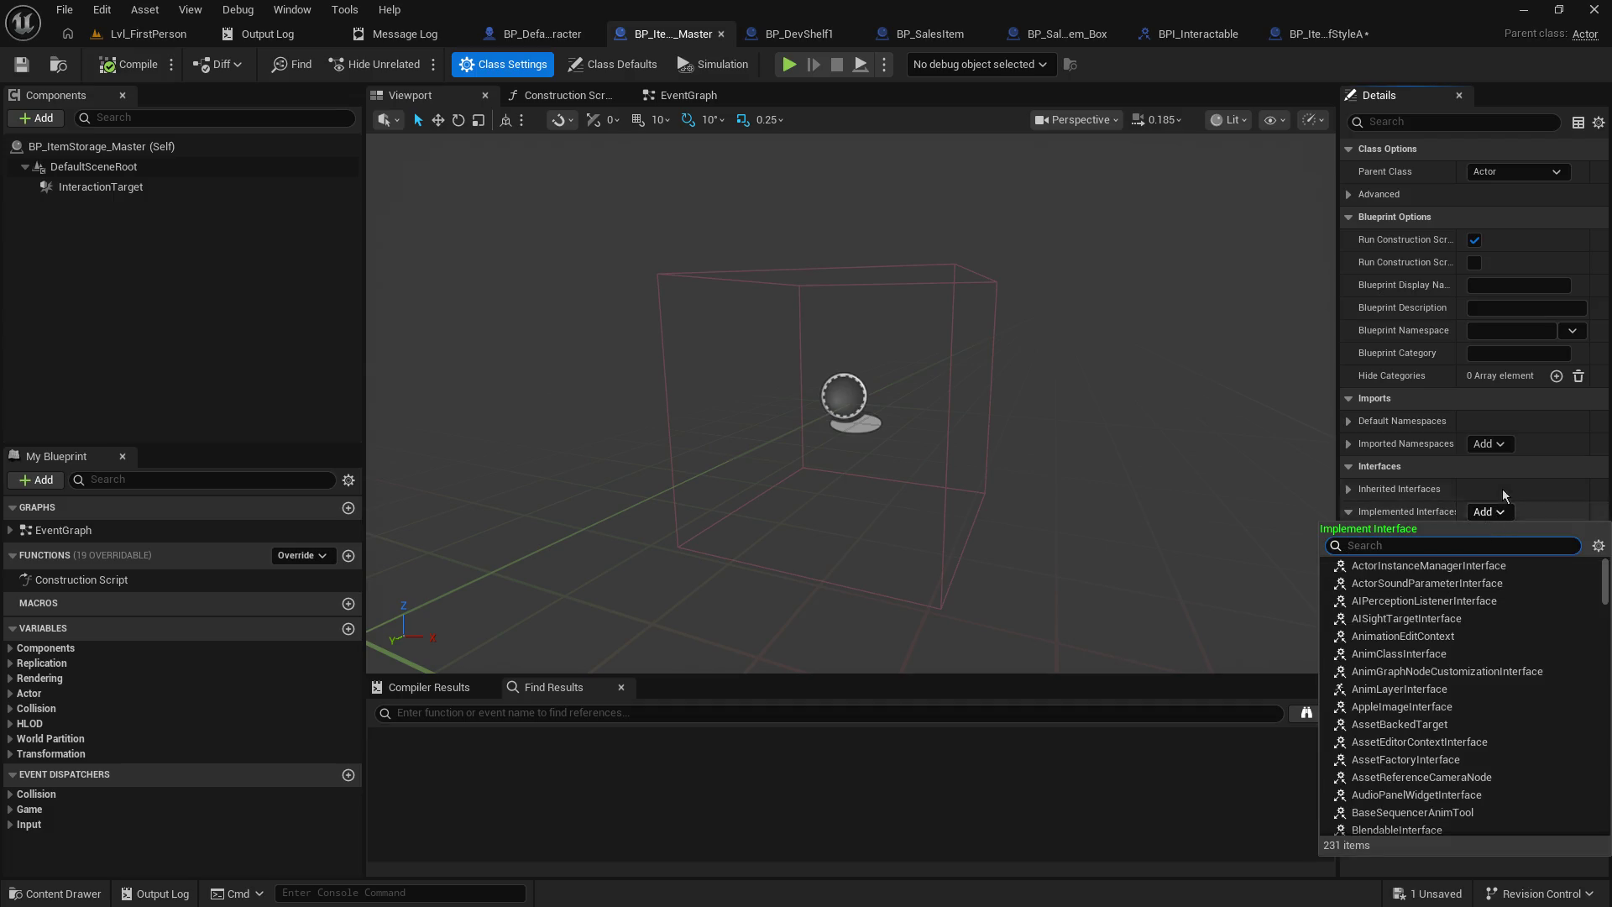
{"action": "type", "text": "bpi"}
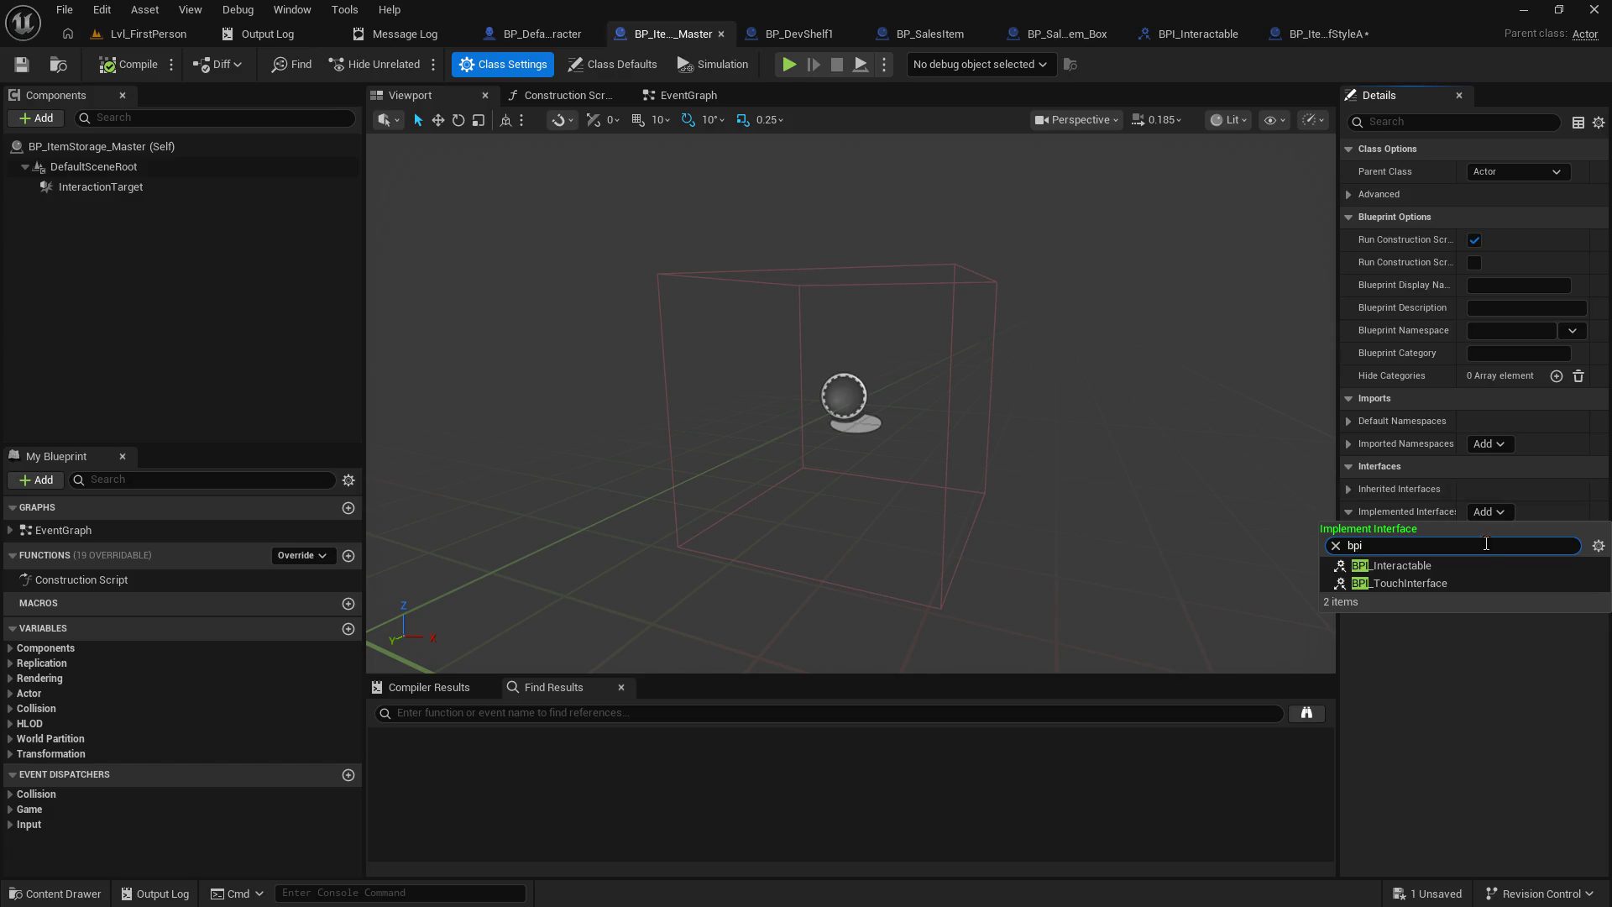
{"action": "left_click", "coordinate": [1454, 571]}
{"action": "left_click", "coordinate": [141, 68]}
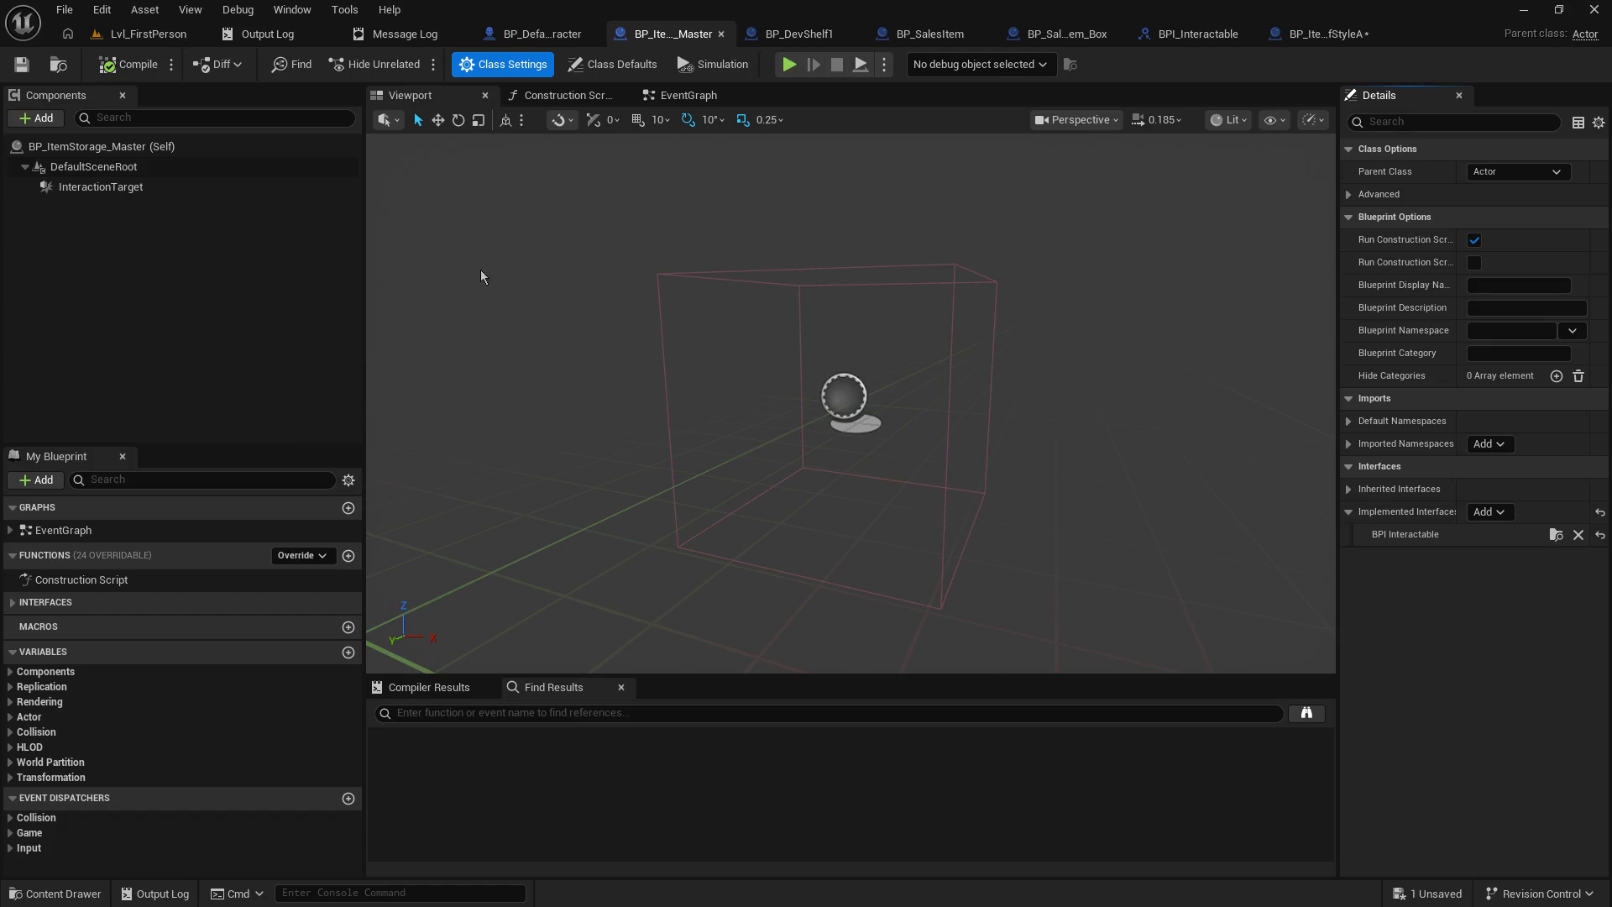
{"action": "left_click", "coordinate": [794, 34]}
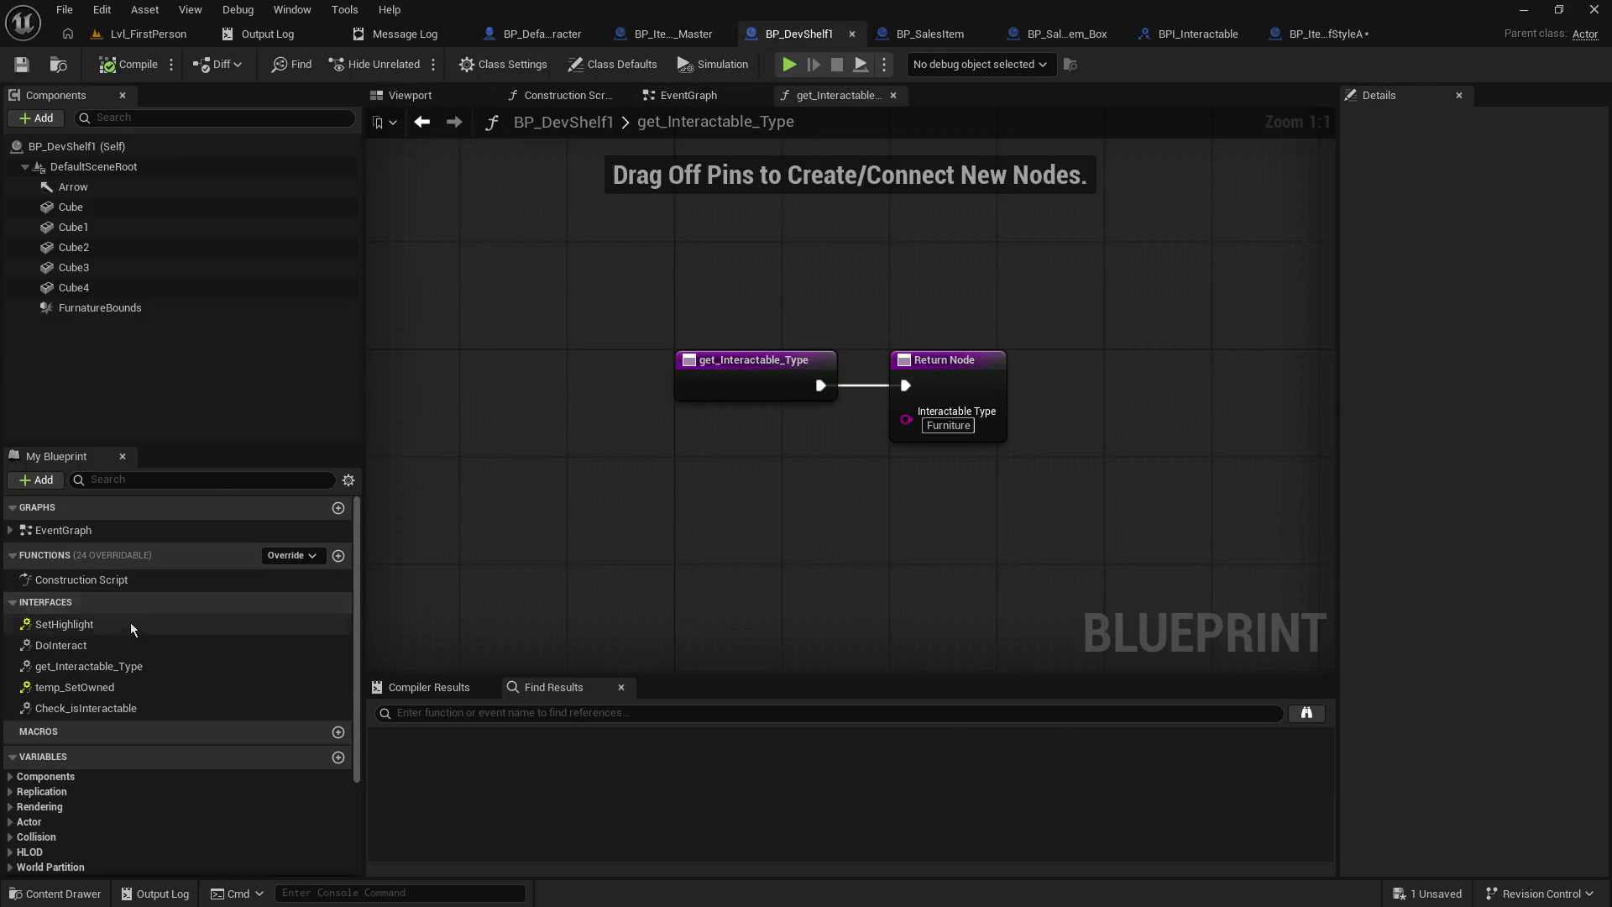
- Move the ShelfStyleA storage blueprint tab next to the character blueprint and save it
{"action": "left_click_drag", "start_coordinate": [675, 43], "coordinate": [545, 38]}
{"action": "left_click", "coordinate": [656, 40]}
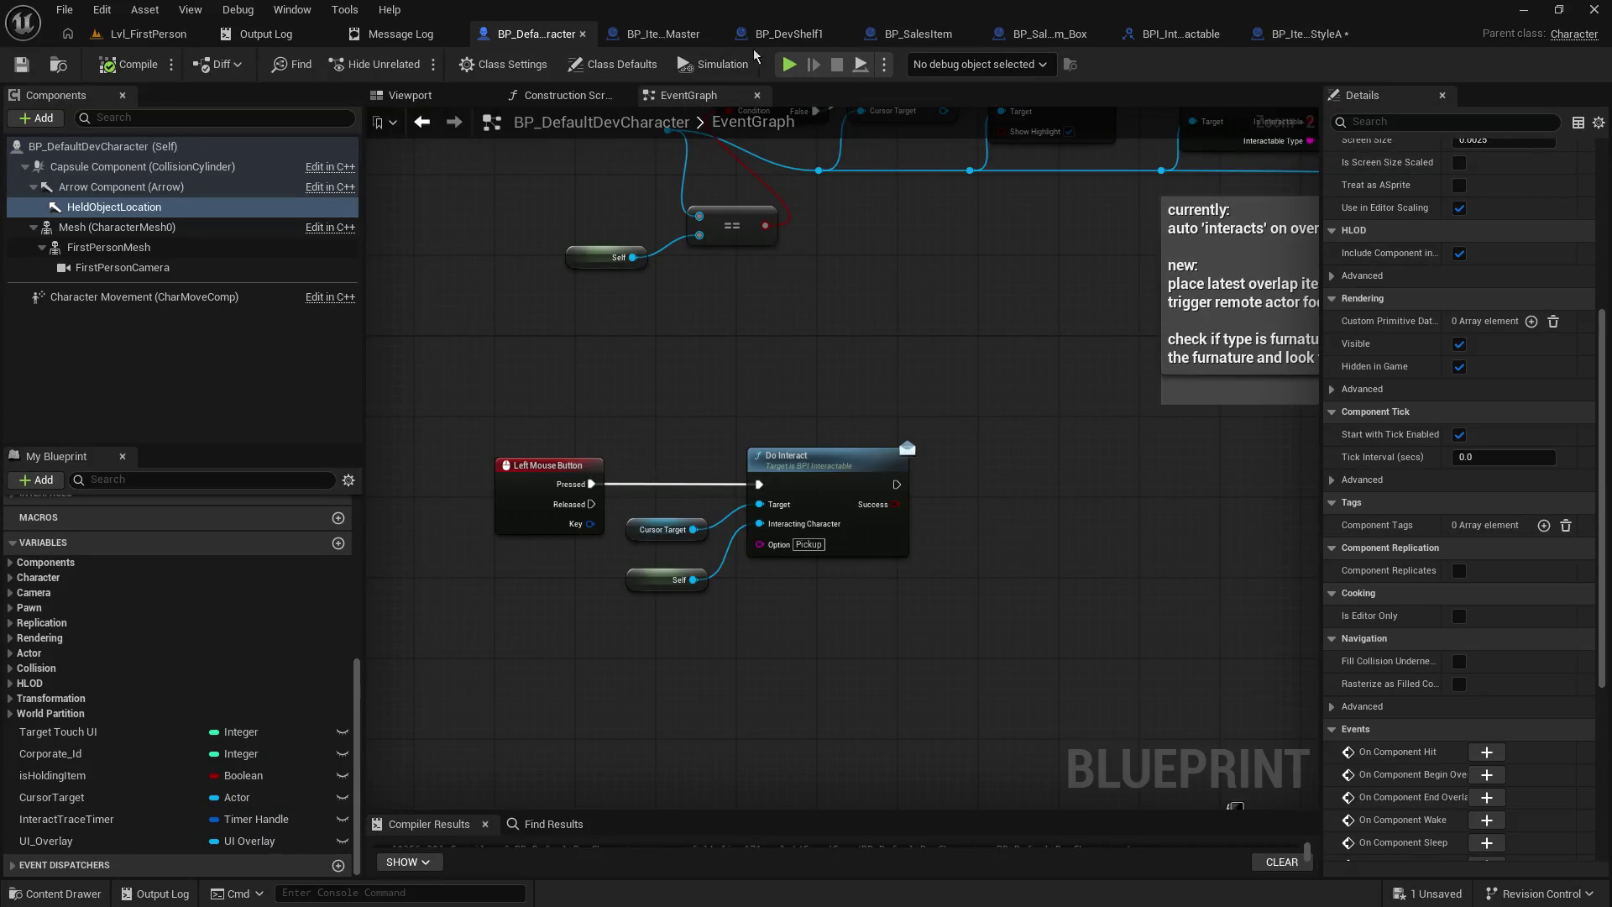
{"action": "left_click", "coordinate": [790, 35]}
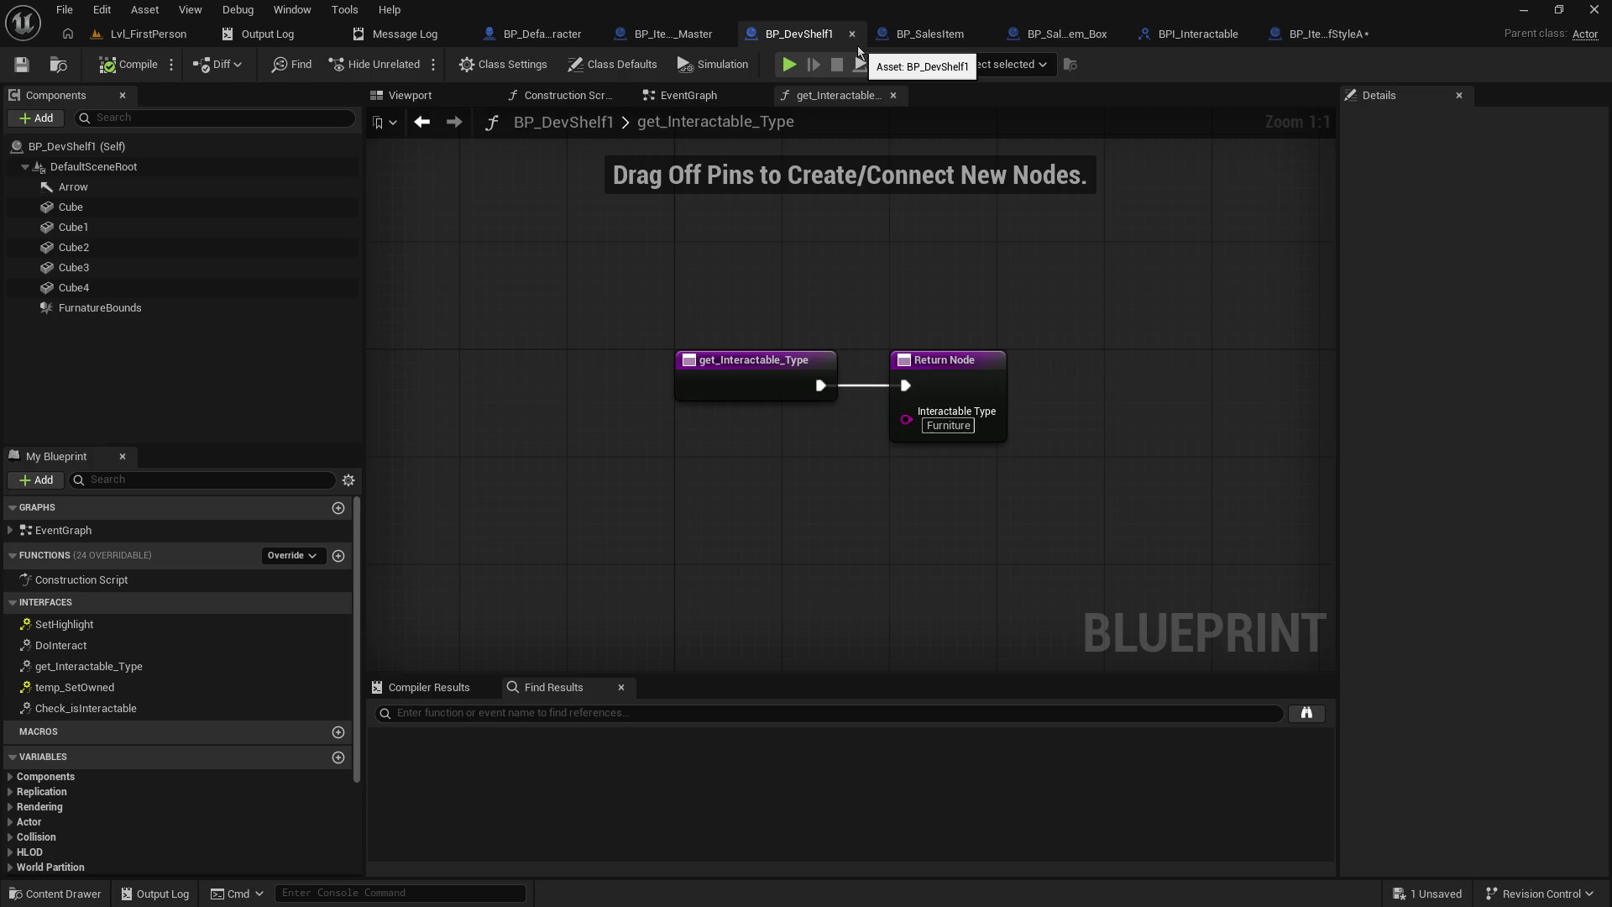
{"action": "left_click", "coordinate": [1327, 34]}
{"action": "mouse_move", "coordinate": [1327, 34]}
{"action": "left_mouse_down"}
{"action": "mouse_move", "coordinate": [667, 18]}
{"action": "mouse_move", "coordinate": [668, 36]}
{"action": "left_mouse_up"}
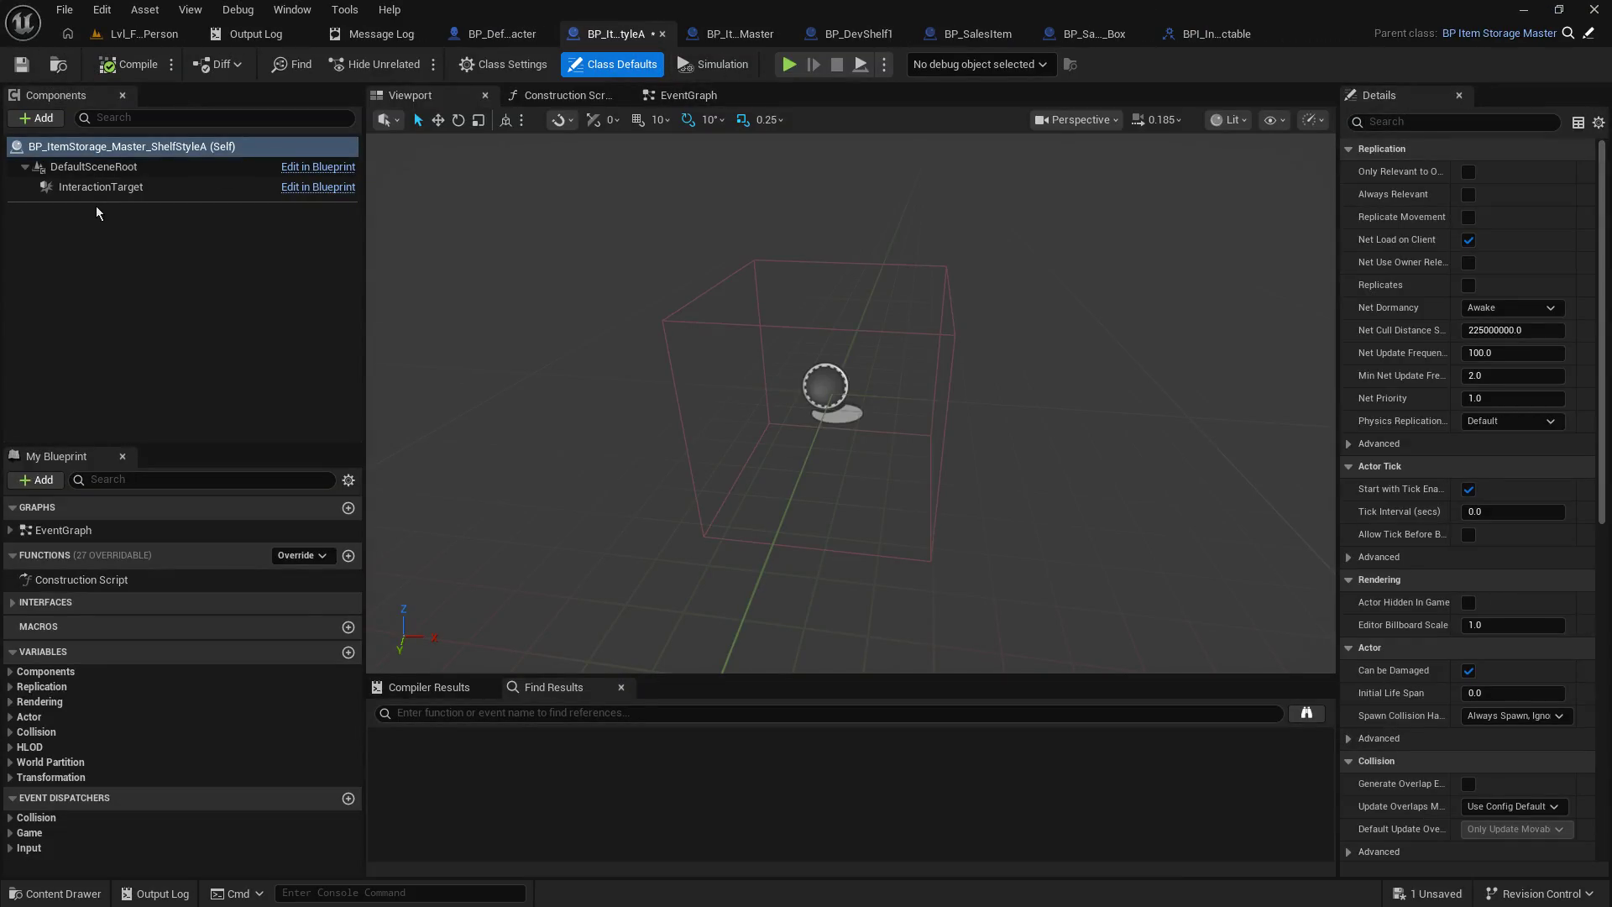
{"action": "left_click", "coordinate": [21, 64]}
- Implement the inherited DoInteract interface function in ShelfStyleA
{"action": "left_click", "coordinate": [46, 602]}
{"action": "left_click", "coordinate": [143, 644]}
{"action": "double_click", "coordinate": [143, 643]}
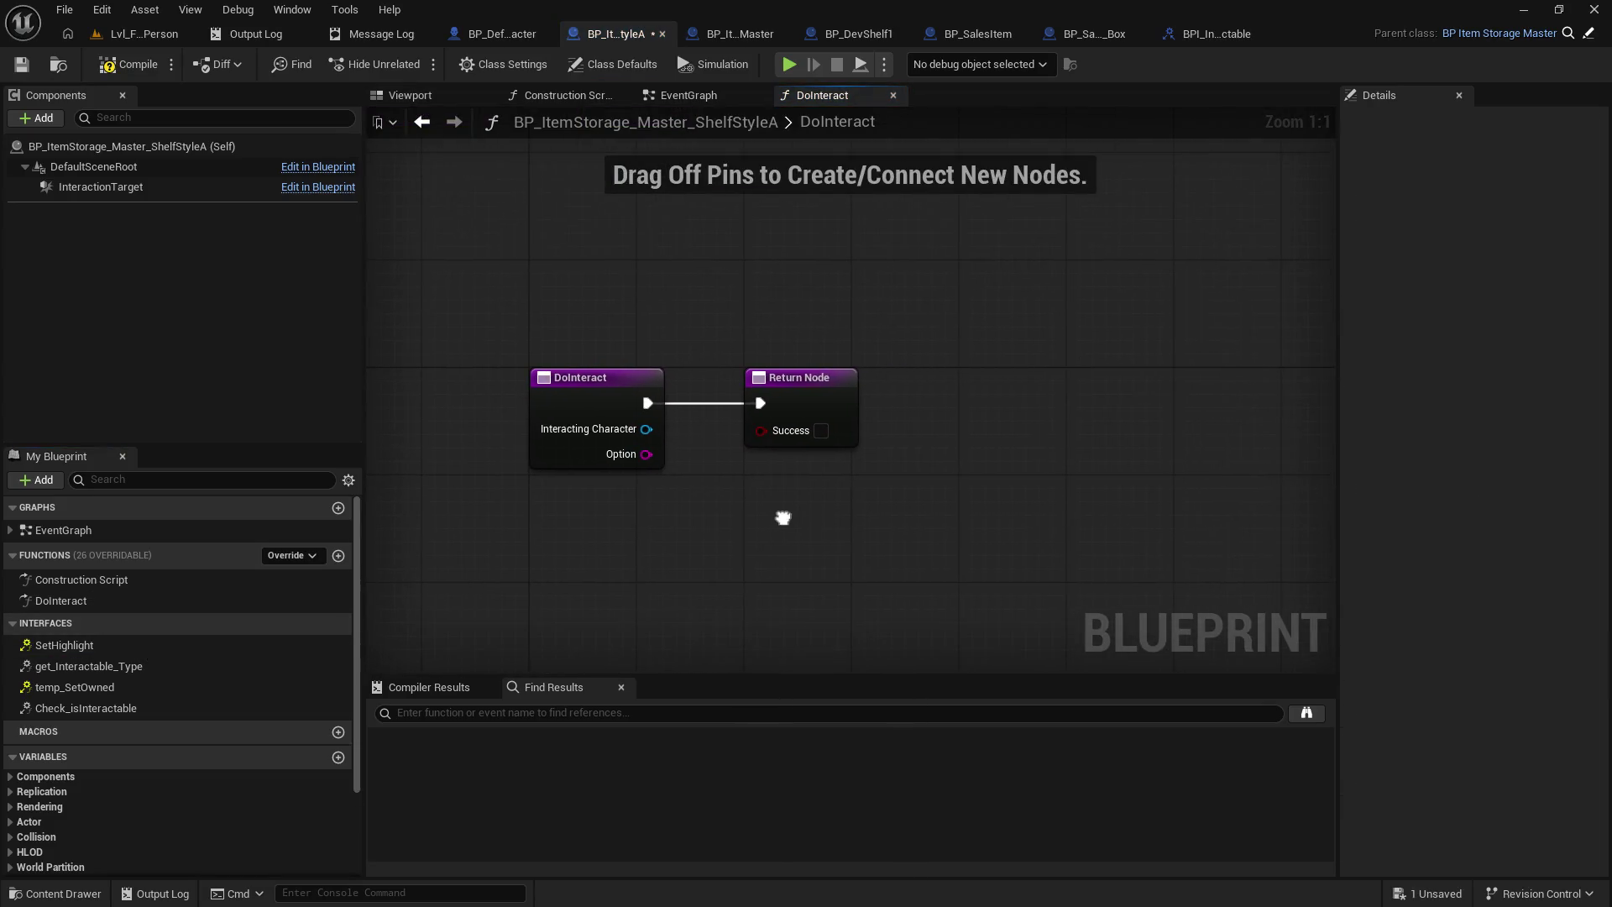
{"action": "scroll", "coordinate": [93, 819], "scroll_direction": "down", "scroll_amount": 3}
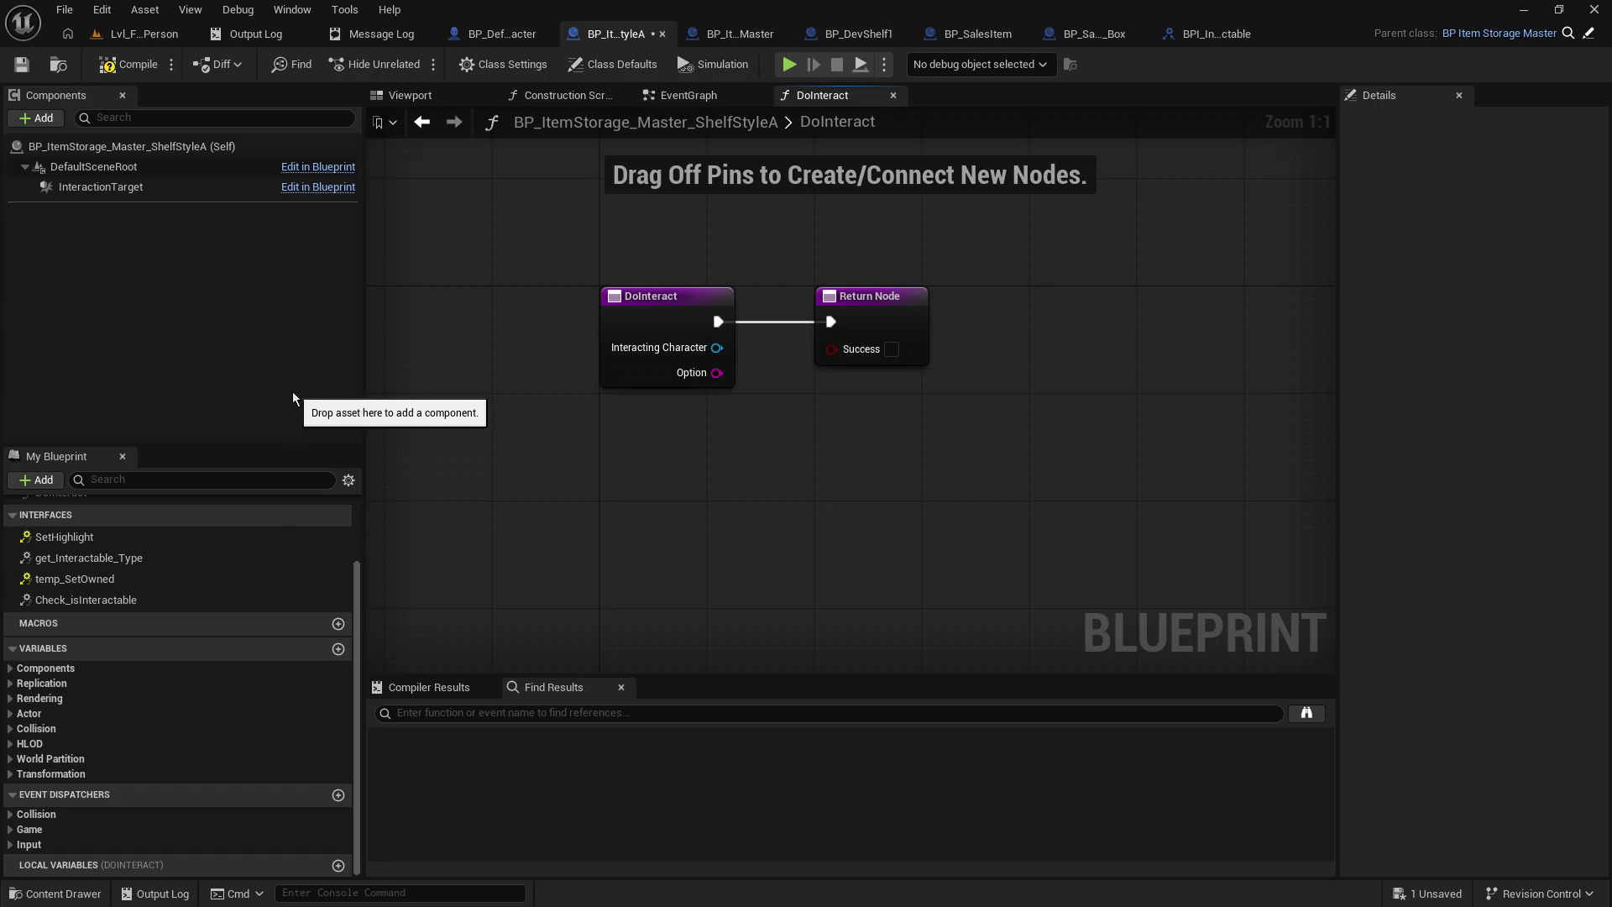
- Switch to BP_ItemStorage_Master and add a new function to it
{"action": "left_click", "coordinate": [509, 38]}
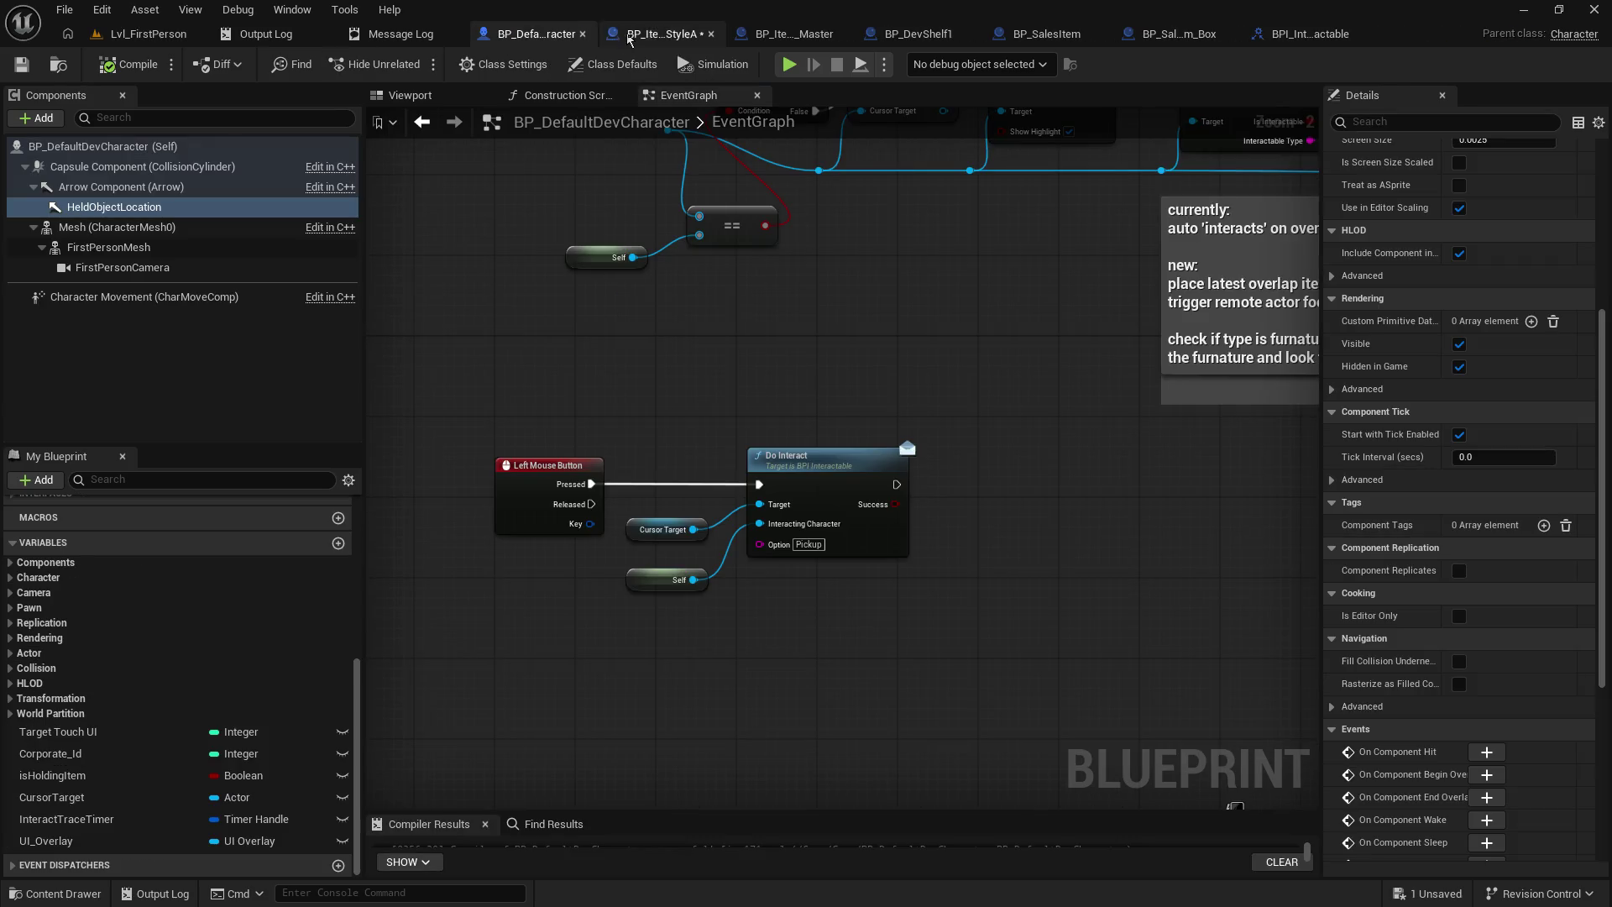
{"action": "left_click", "coordinate": [663, 35]}
{"action": "left_click", "coordinate": [753, 40]}
{"action": "left_click_drag", "start_coordinate": [753, 40], "coordinate": [638, 39]}
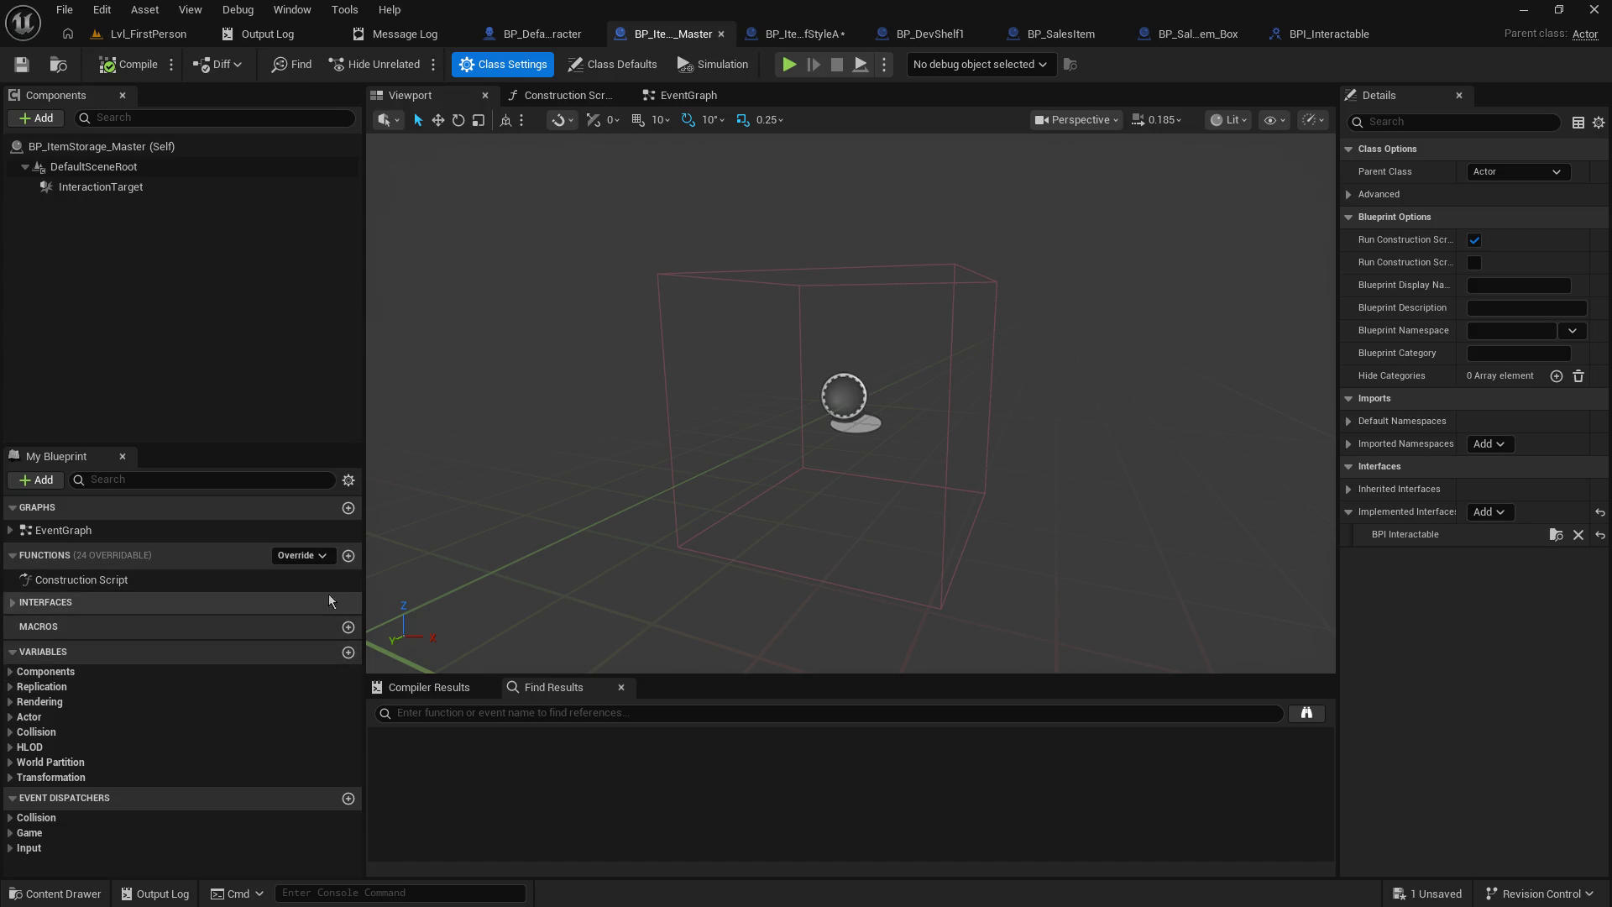
{"action": "left_click", "coordinate": [348, 555]}
- Delete the stray NewFunction from BP_ItemStorage_Master
{"action": "key", "text": "Return"}
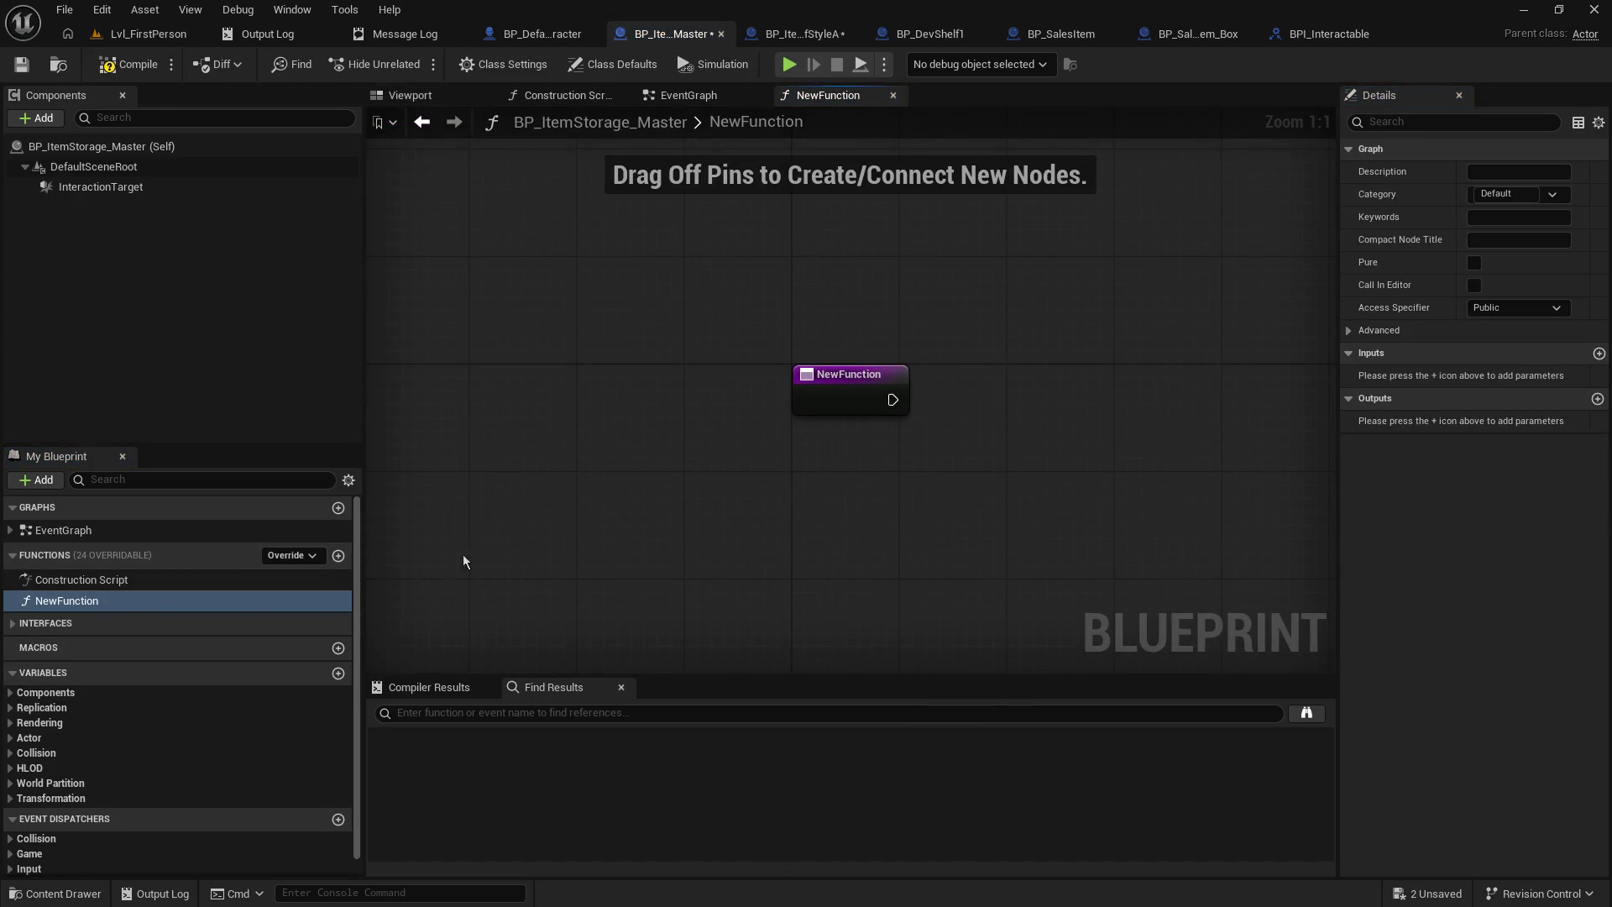
{"action": "right_click", "coordinate": [94, 602]}
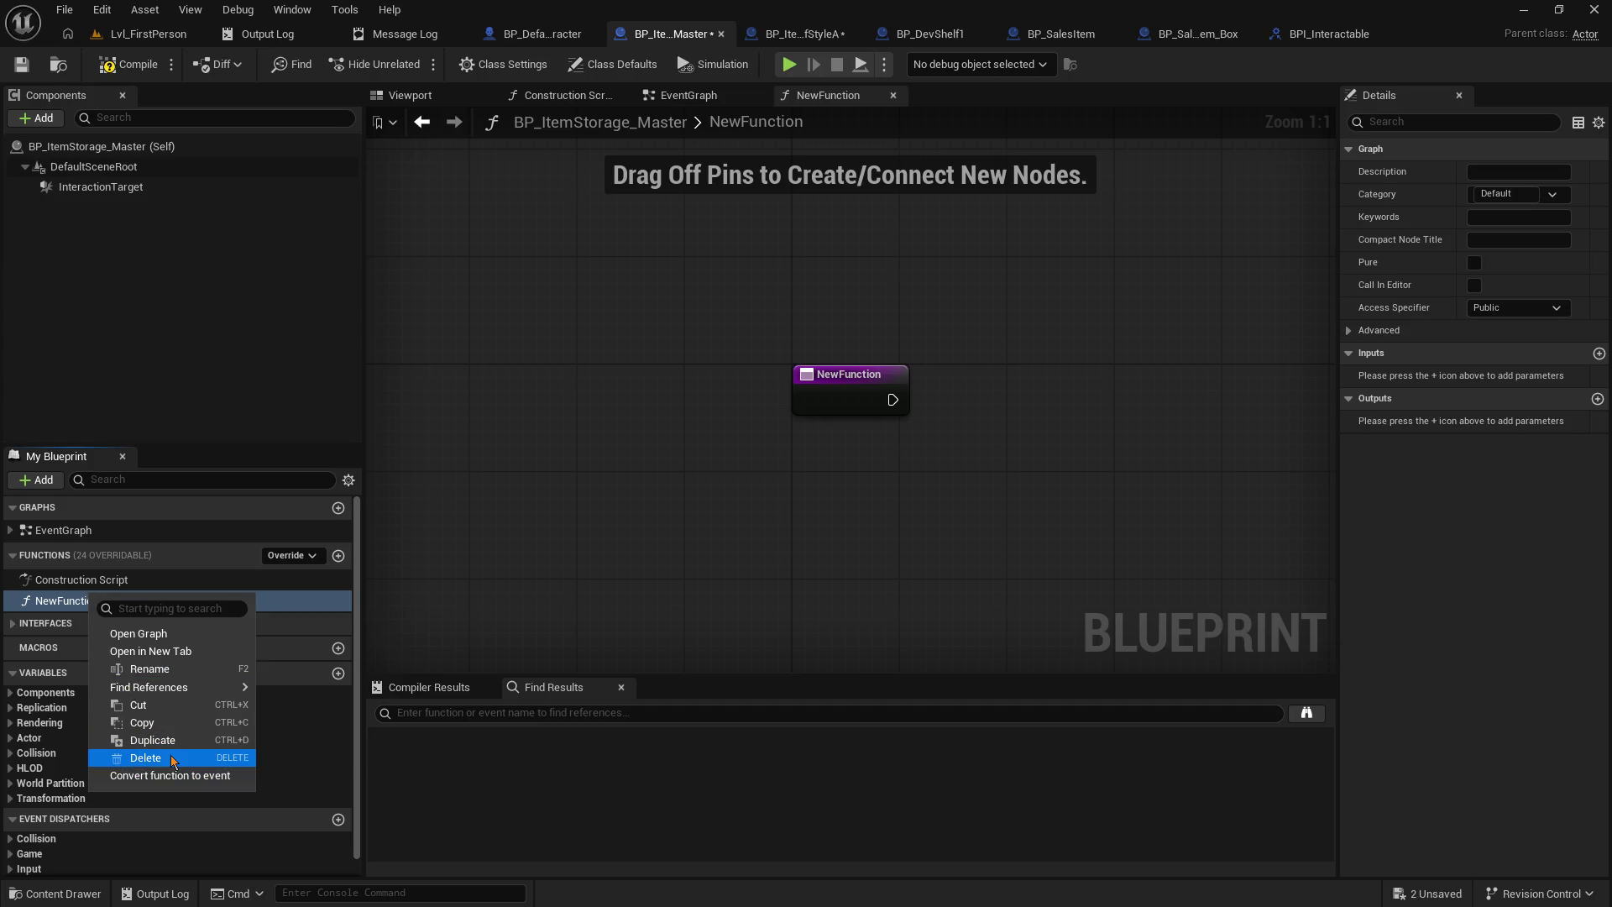
{"action": "left_click", "coordinate": [144, 758]}
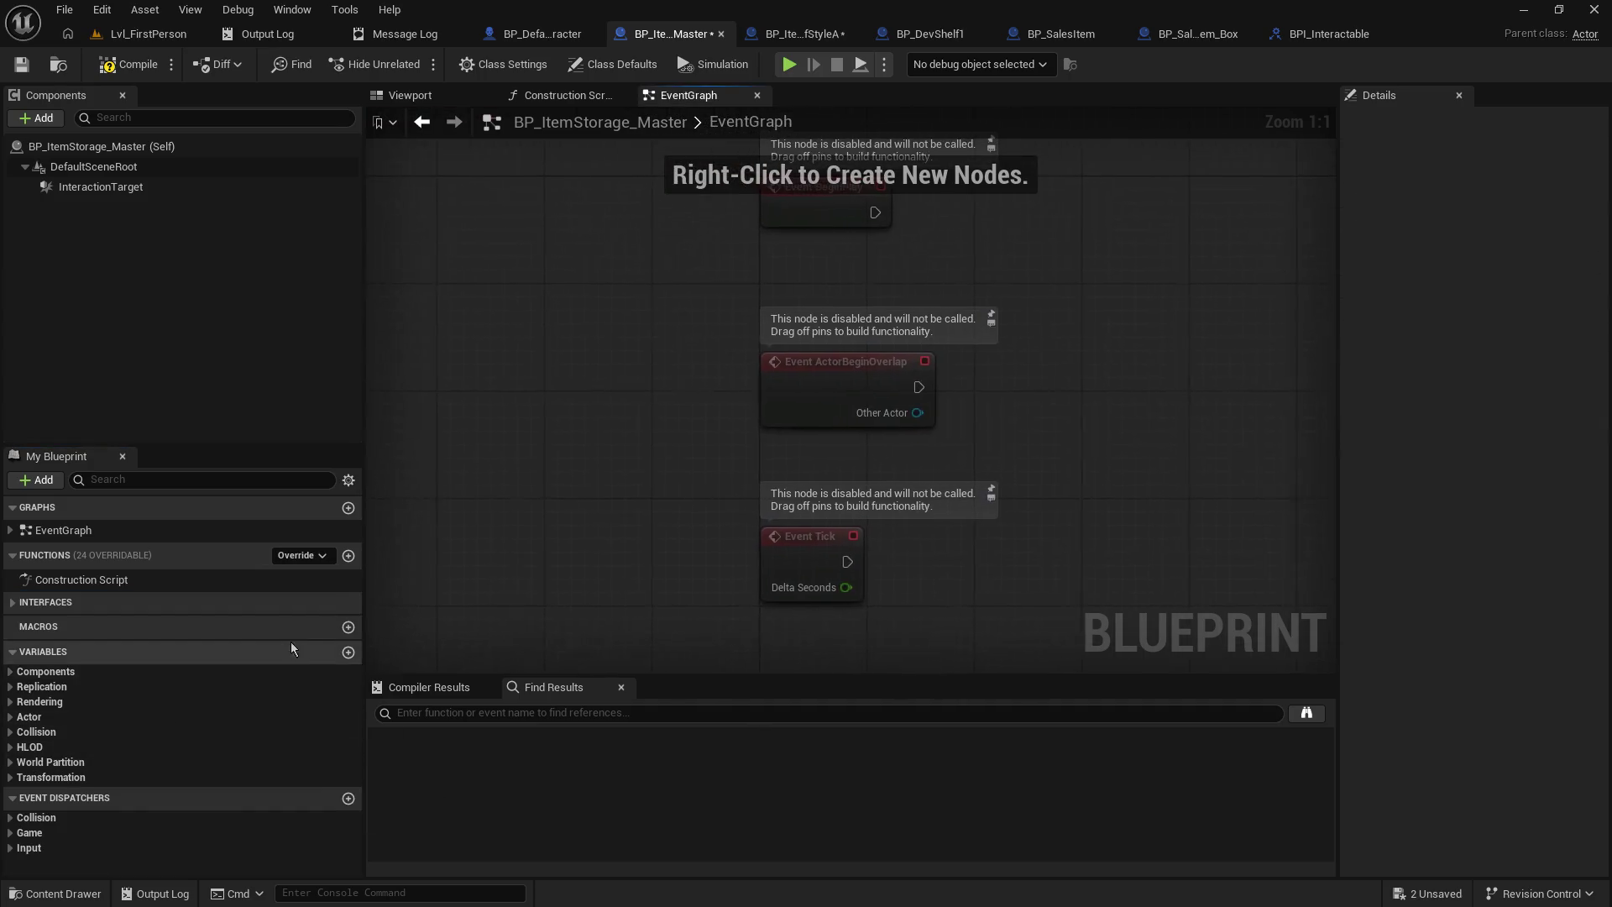
- Add a Boolean variable isInteractable, defaulting to true, and compile the blueprint
{"action": "left_click", "coordinate": [348, 652]}
{"action": "type", "text": "Inter"}
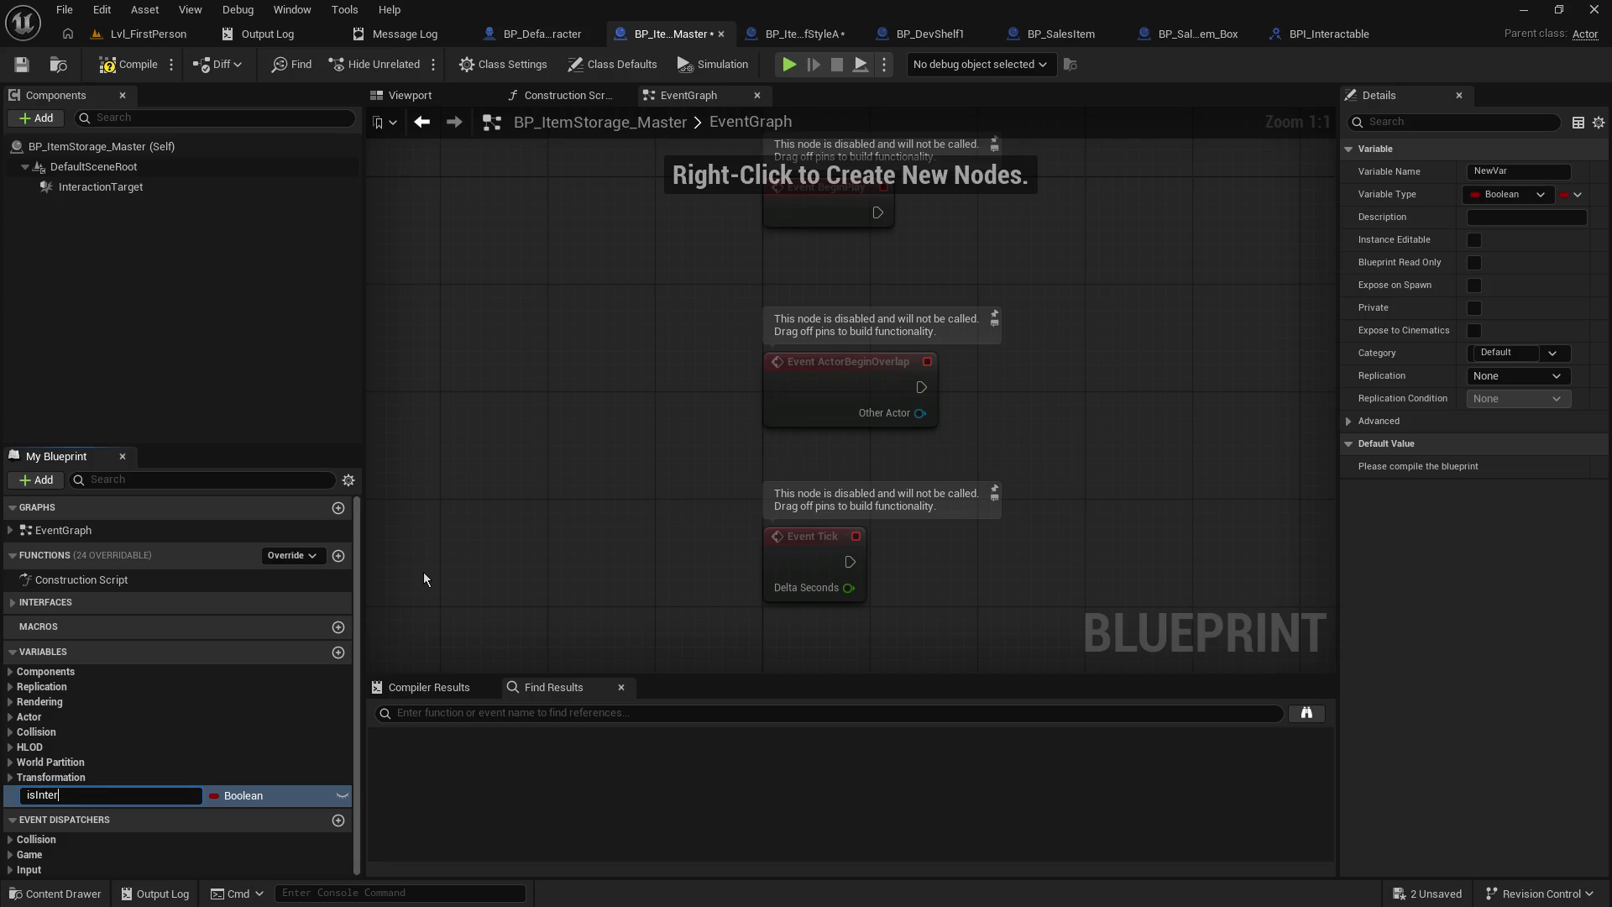
{"action": "type", "text": "actable"}
{"action": "key", "text": "Return"}
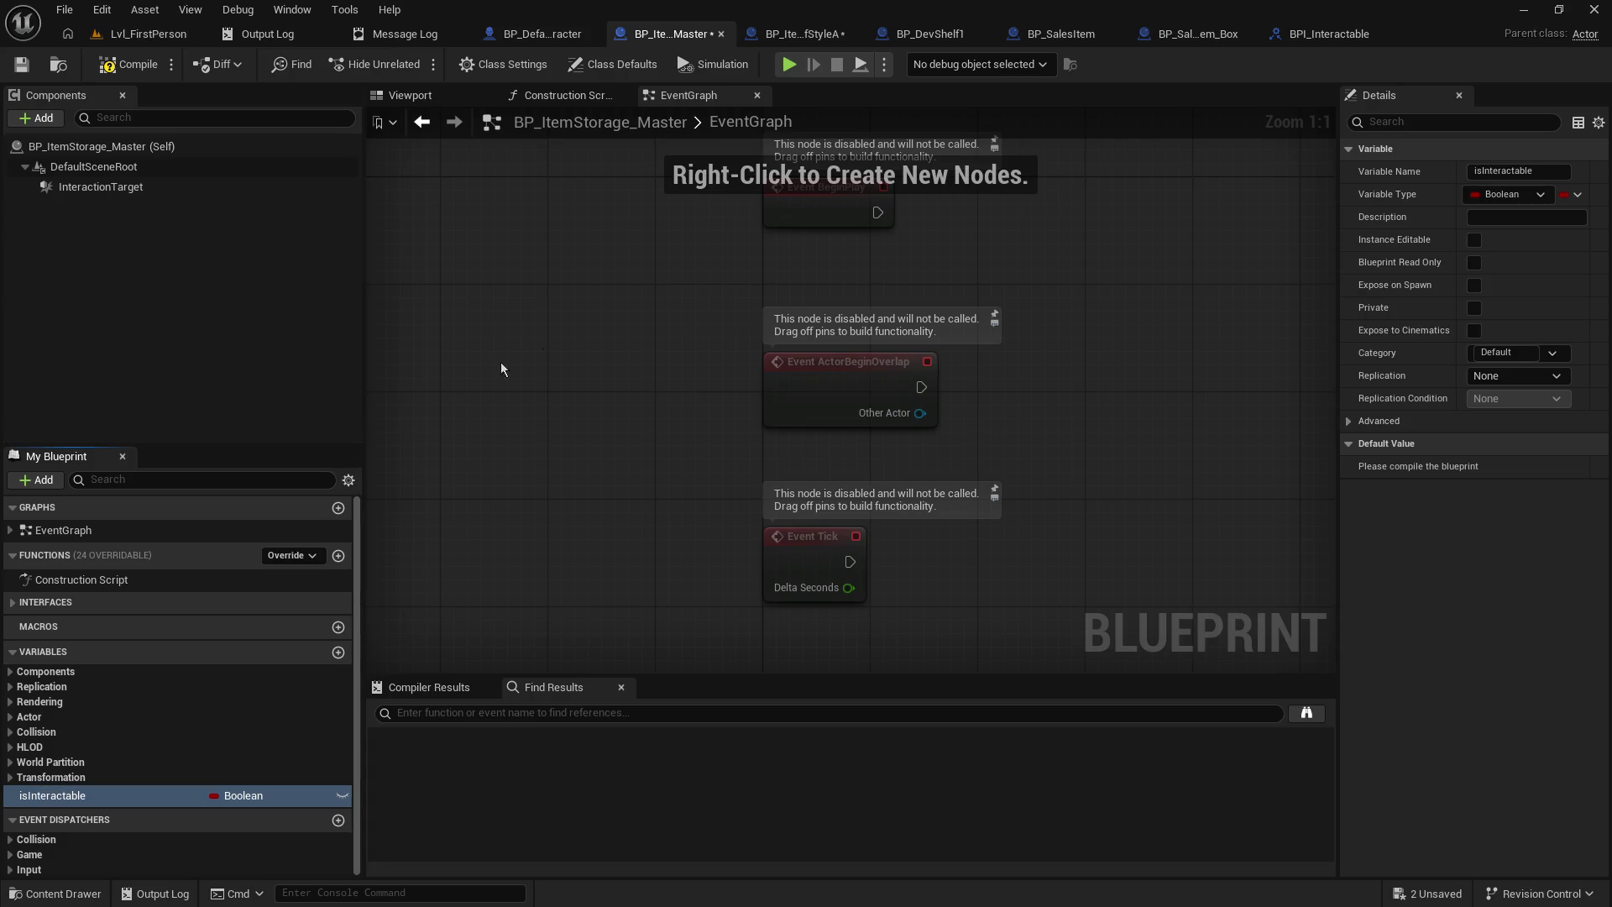
{"action": "left_click", "coordinate": [25, 63]}
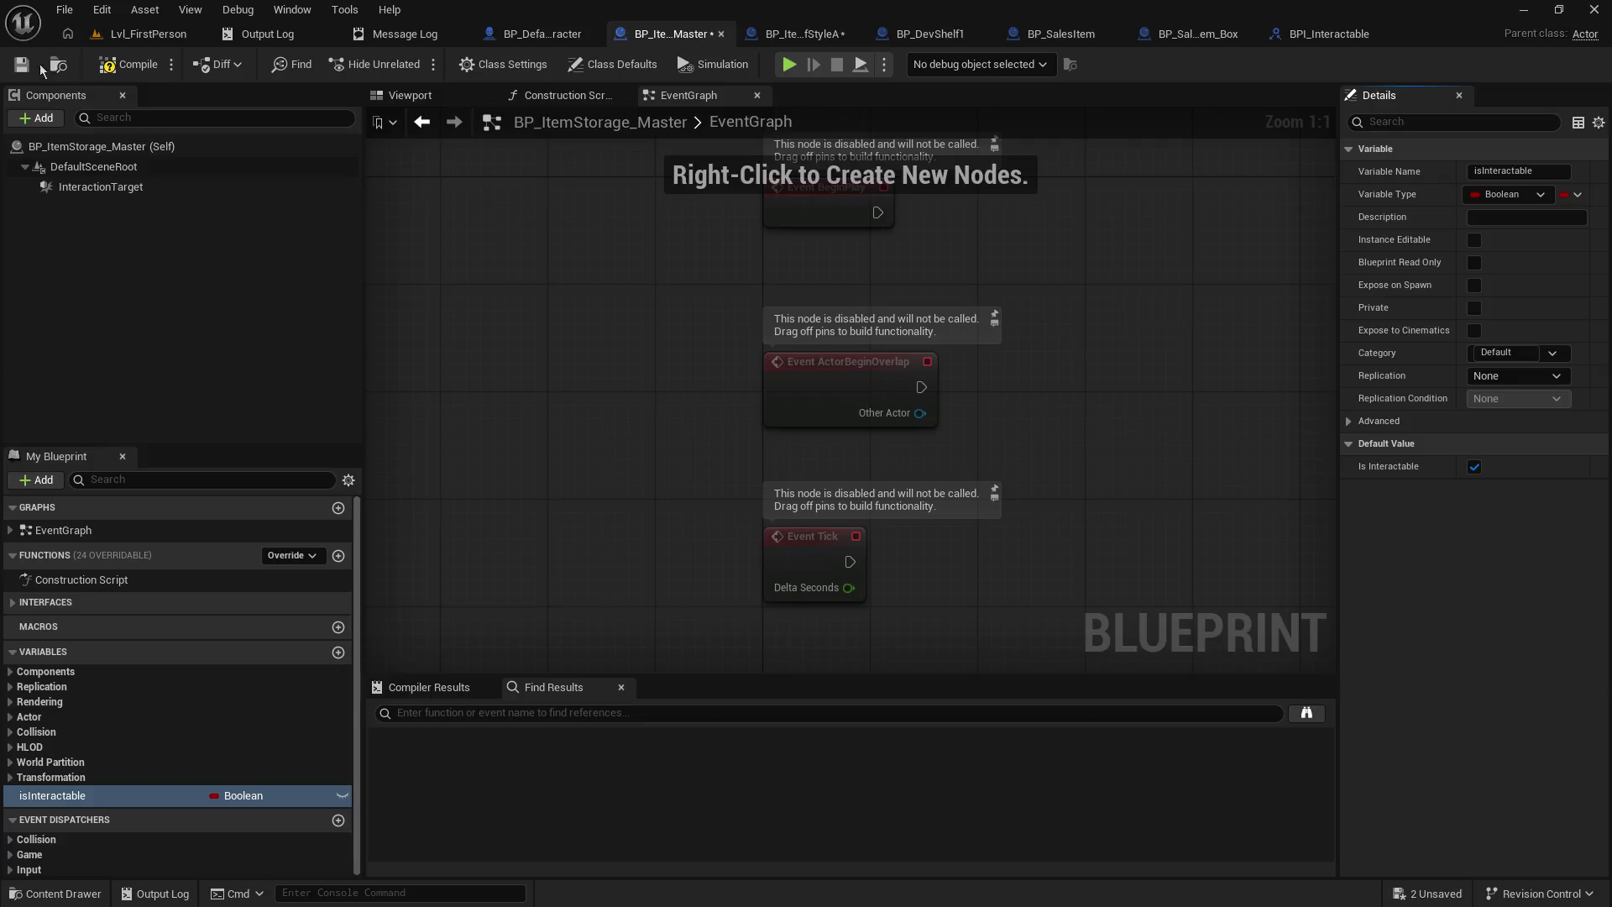
{"action": "left_click", "coordinate": [782, 38]}
- Insert a Branch in DoInteract, with the isInteractable getter wired to its Condition
{"action": "mouse_move", "coordinate": [66, 789]}
{"action": "left_mouse_down"}
{"action": "mouse_move", "coordinate": [782, 511]}
{"action": "mouse_move", "coordinate": [757, 472]}
{"action": "mouse_move", "coordinate": [856, 349]}
{"action": "mouse_move", "coordinate": [880, 361]}
{"action": "mouse_move", "coordinate": [858, 349]}
{"action": "left_mouse_up"}
{"action": "left_click", "coordinate": [812, 510]}
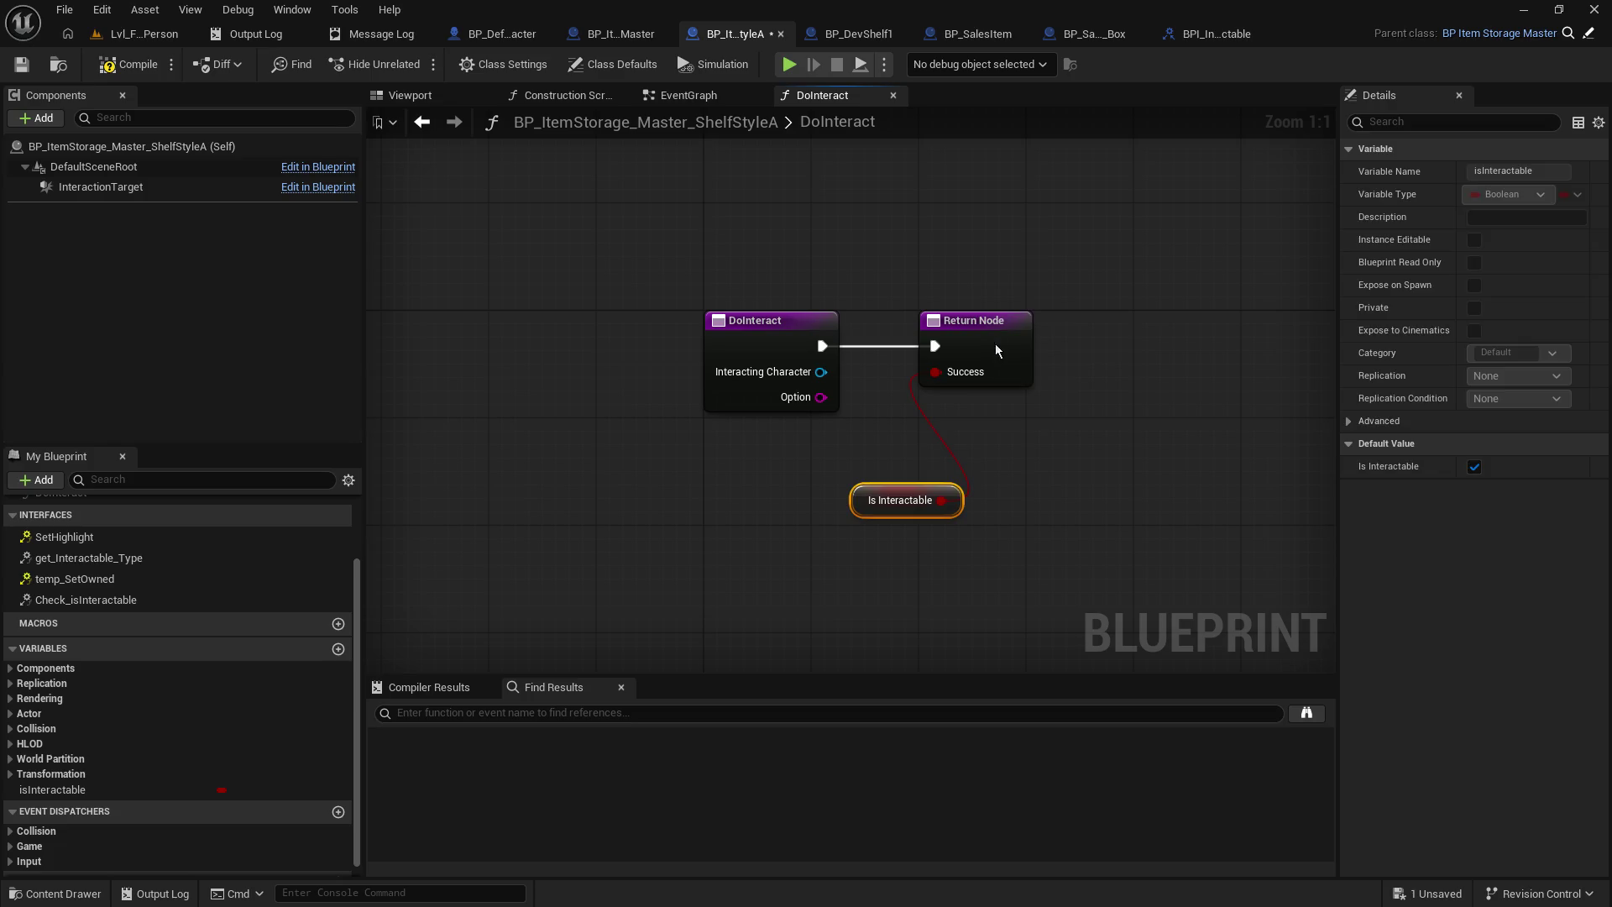
{"action": "left_click", "coordinate": [1101, 336]}
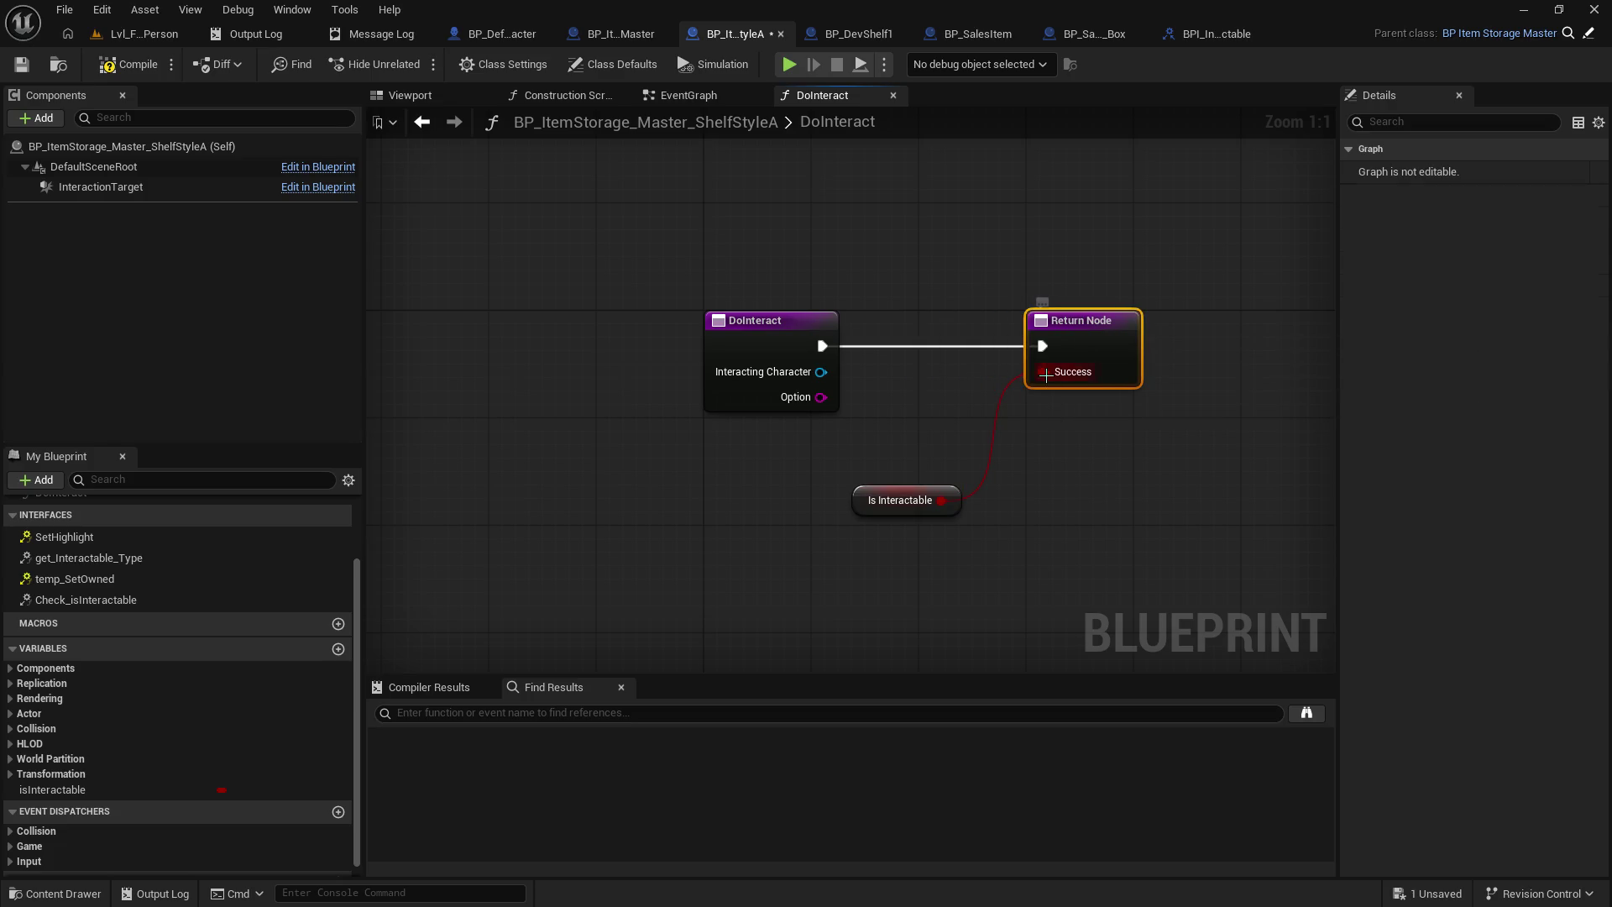
{"action": "left_click", "coordinate": [942, 500], "text": "alt"}
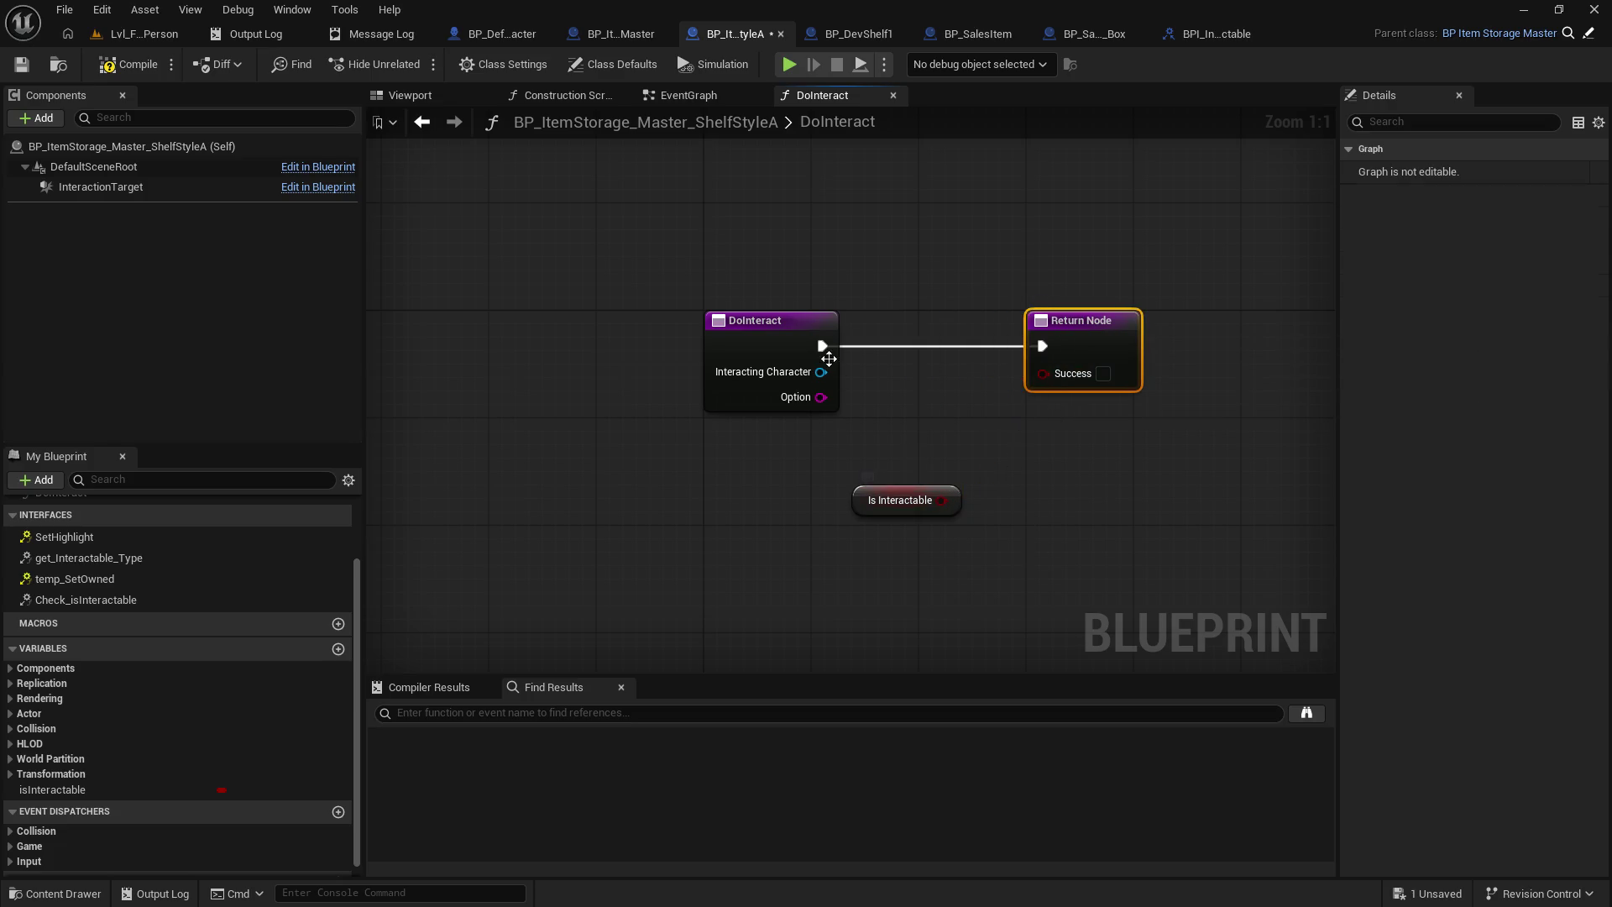
{"action": "left_click", "coordinate": [904, 346]}
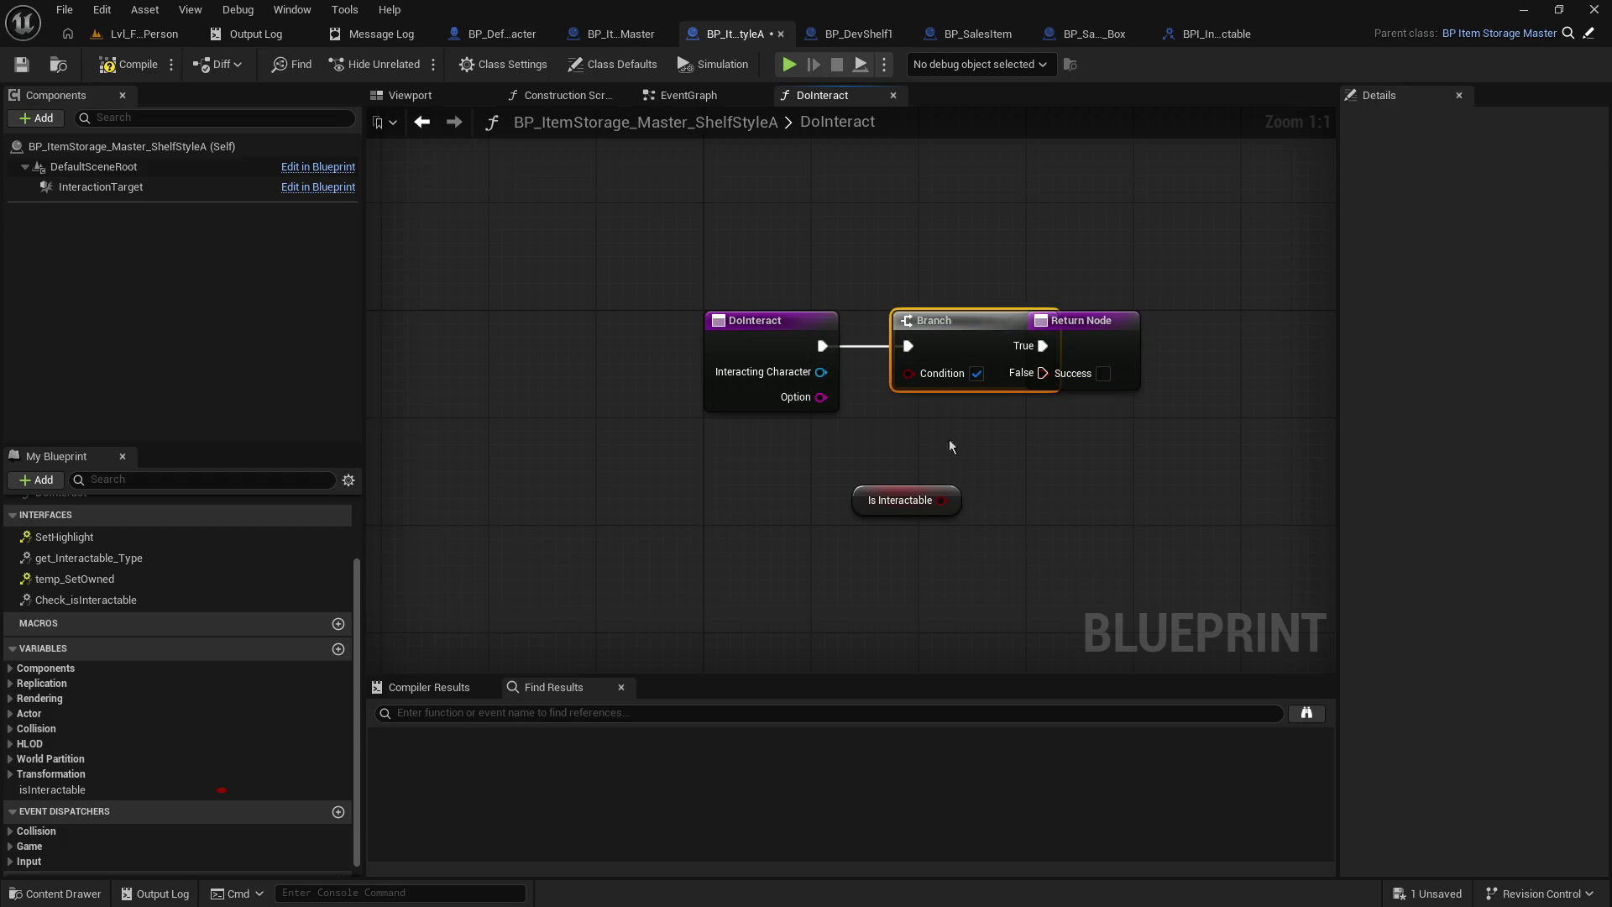
{"action": "mouse_move", "coordinate": [938, 501]}
{"action": "left_mouse_down"}
{"action": "mouse_move", "coordinate": [909, 375]}
{"action": "mouse_move", "coordinate": [980, 333]}
{"action": "mouse_move", "coordinate": [1121, 334]}
{"action": "left_mouse_up"}
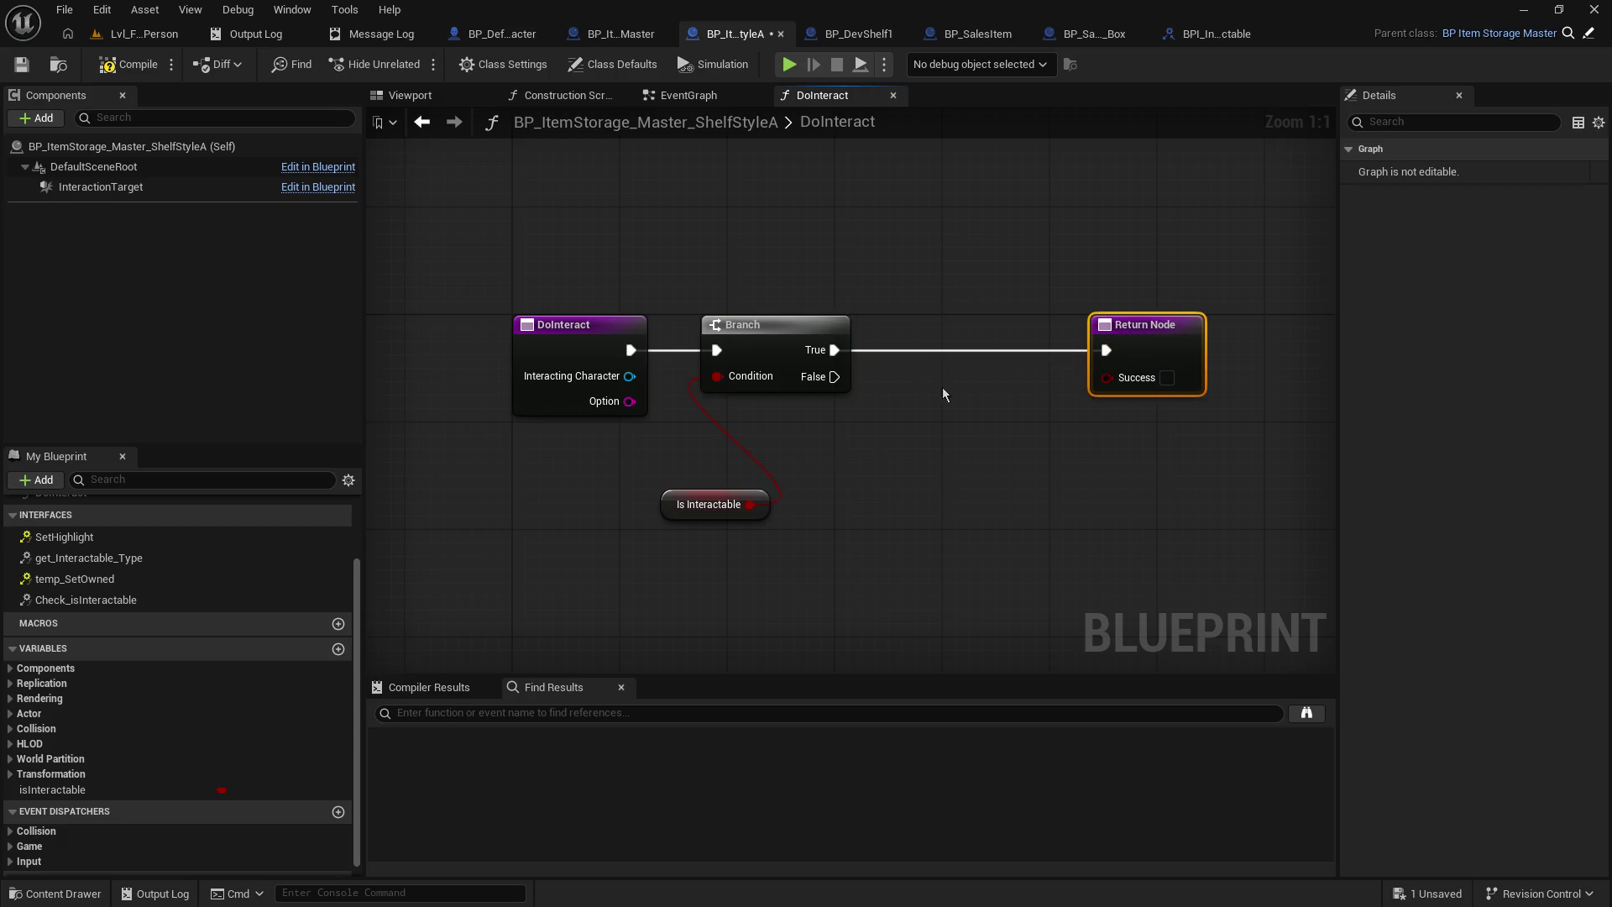
- Tuck the Is Interactable getter beside the Branch, then compile and save ShelfStyleA
{"action": "left_click_drag", "start_coordinate": [672, 515], "coordinate": [619, 488]}
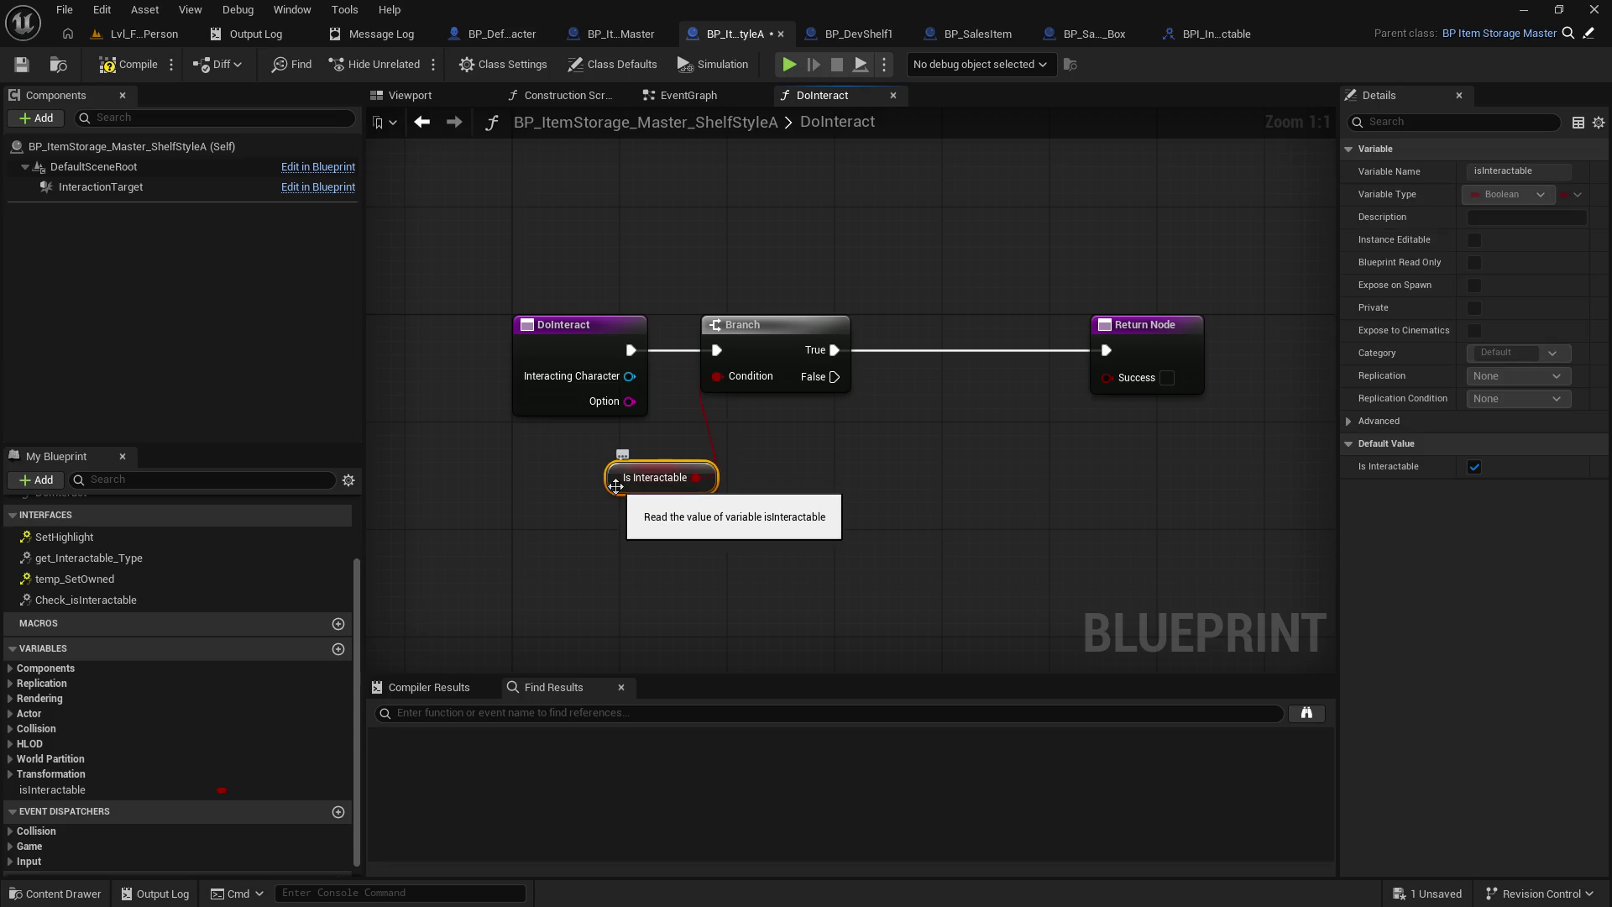
{"action": "left_click_drag", "start_coordinate": [921, 487], "coordinate": [848, 478]}
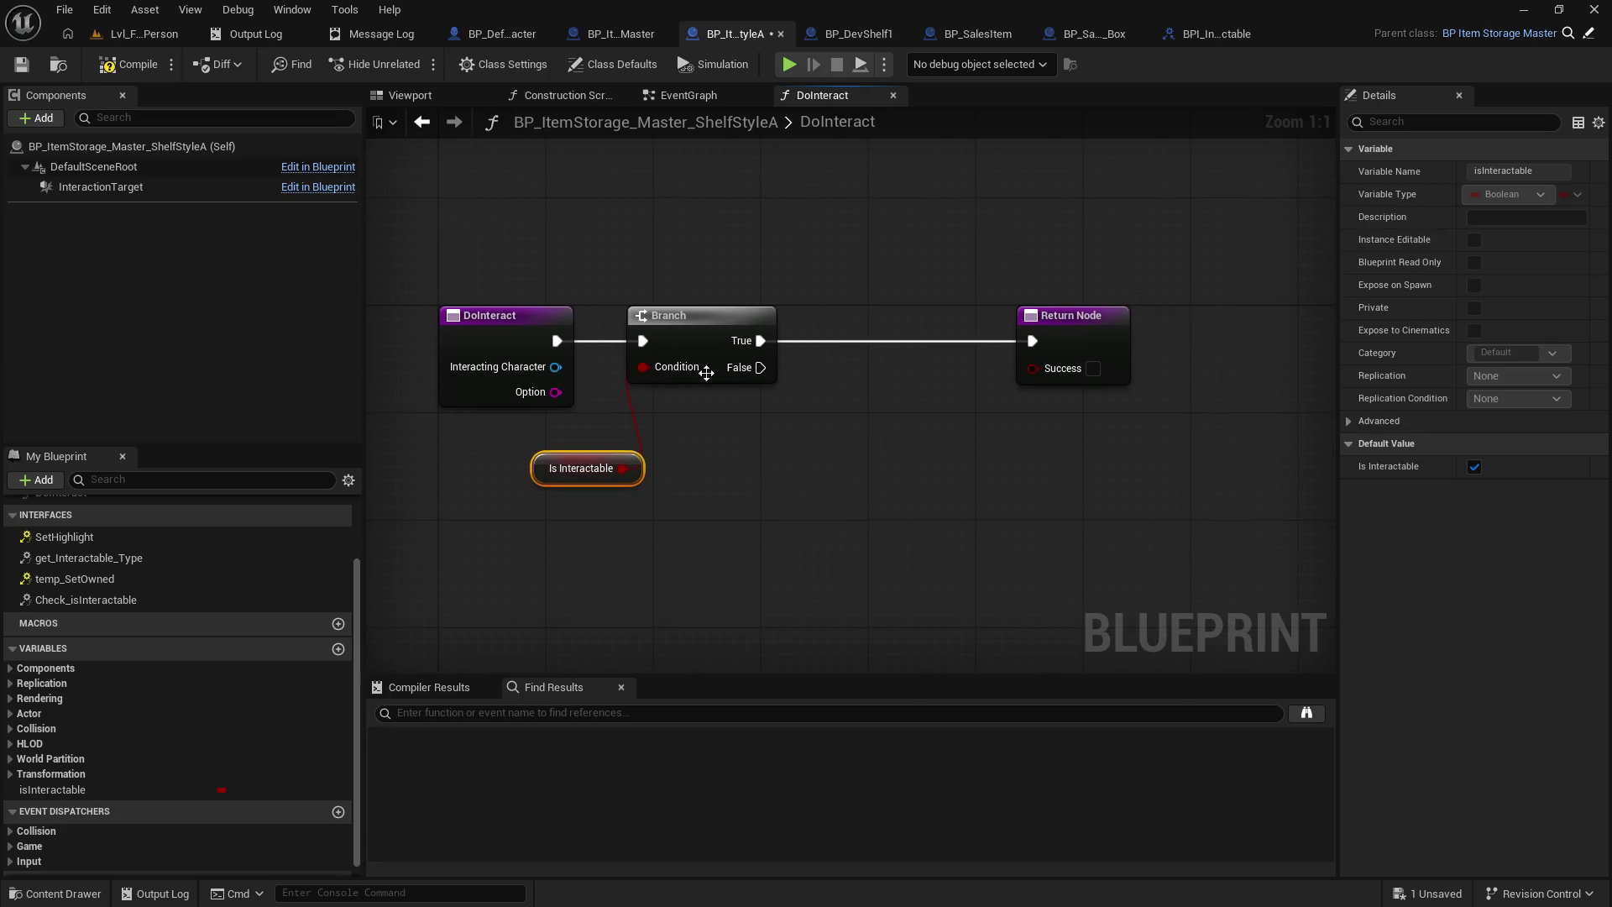
{"action": "left_click", "coordinate": [21, 64]}
{"action": "left_click", "coordinate": [130, 64]}
{"action": "left_click_drag", "start_coordinate": [534, 462], "coordinate": [627, 435]}
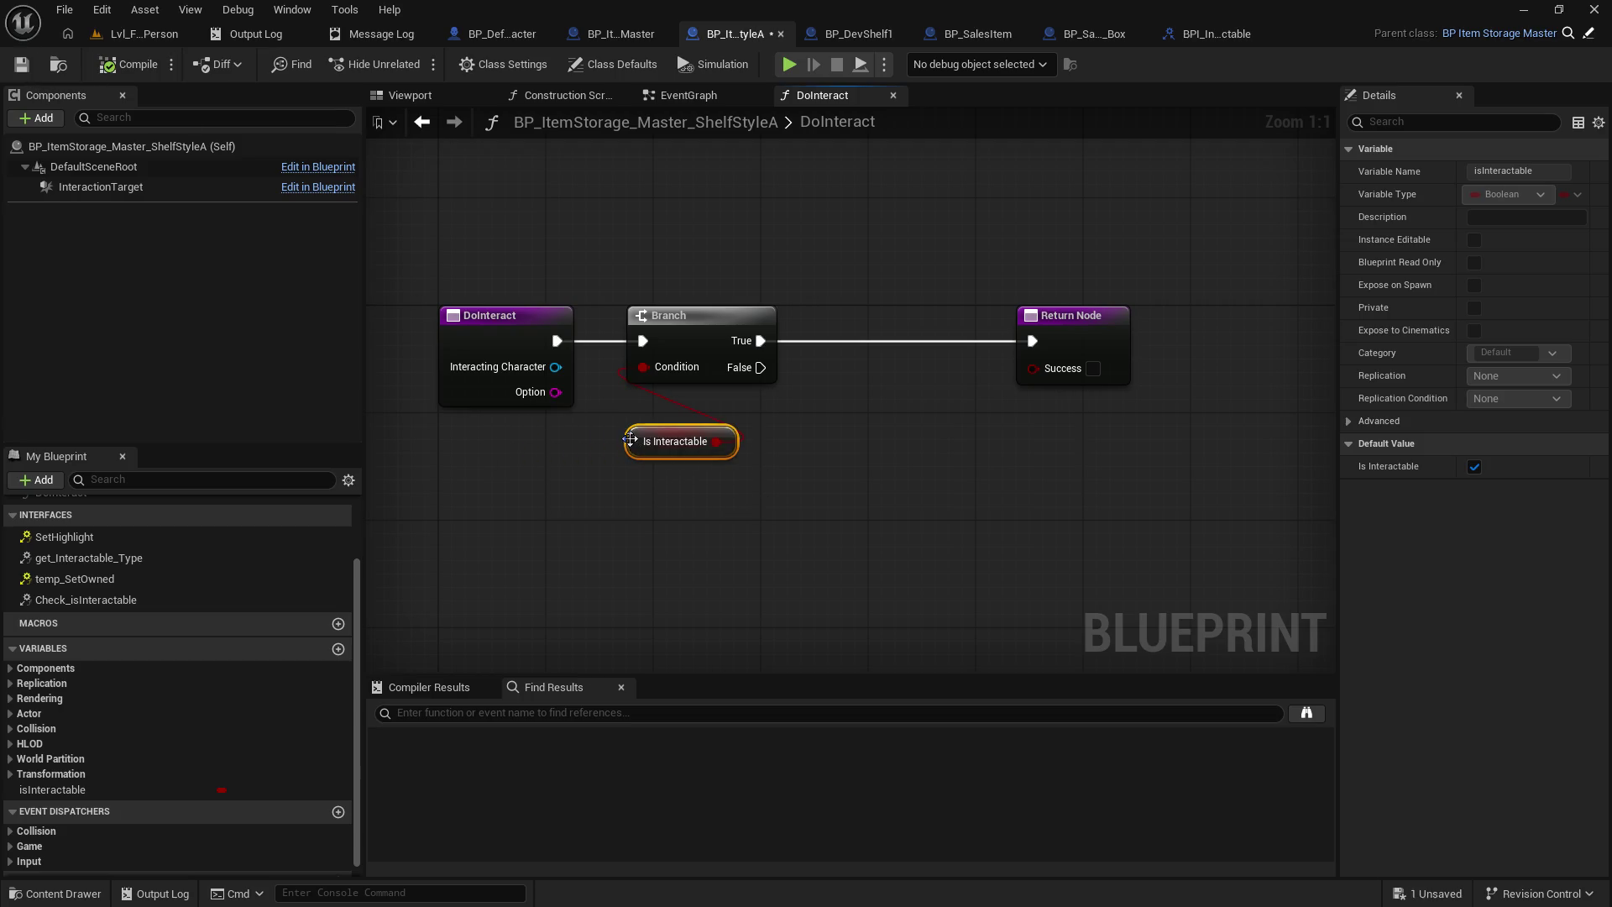
{"action": "left_click", "coordinate": [543, 485]}
{"action": "left_click", "coordinate": [475, 396]}
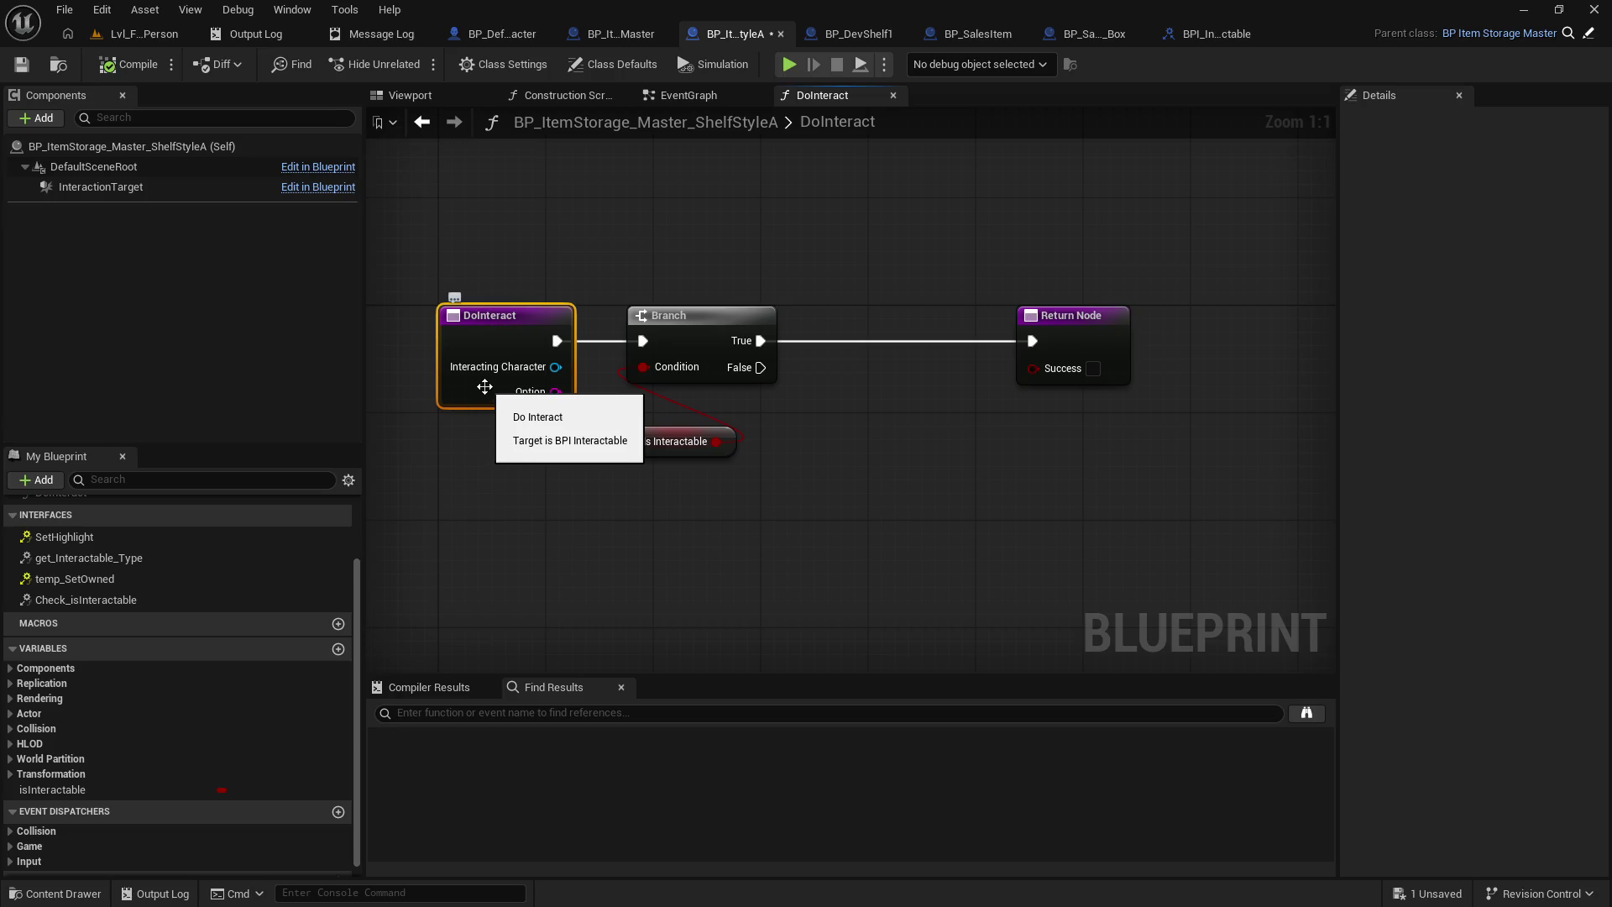
{"action": "left_click", "coordinate": [22, 64]}
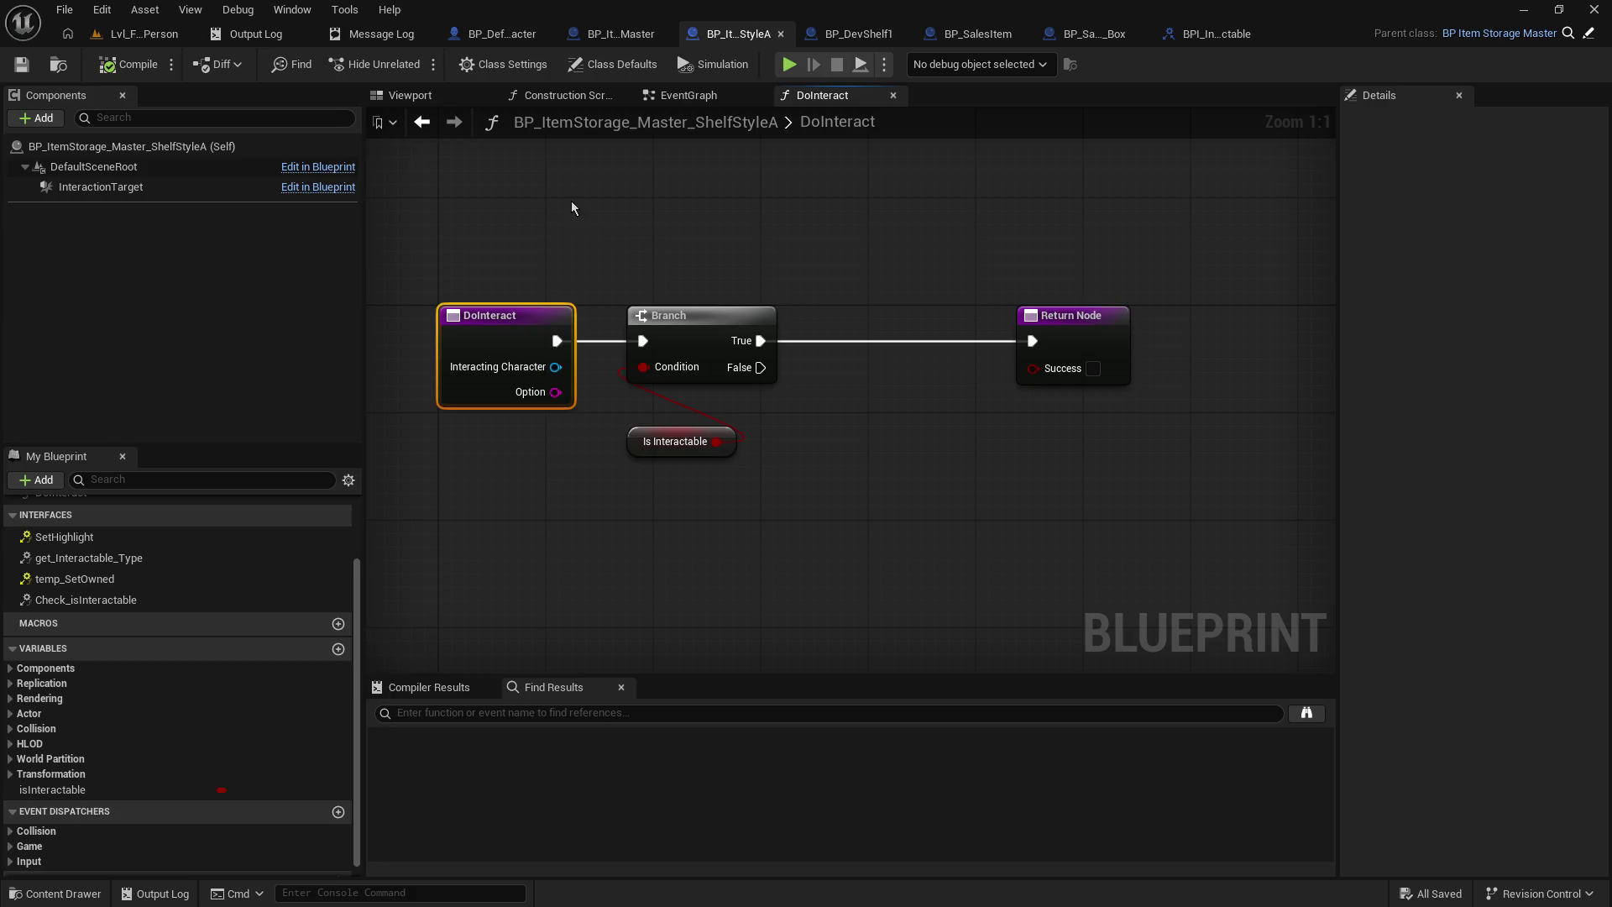
{"action": "left_click", "coordinate": [134, 37]}
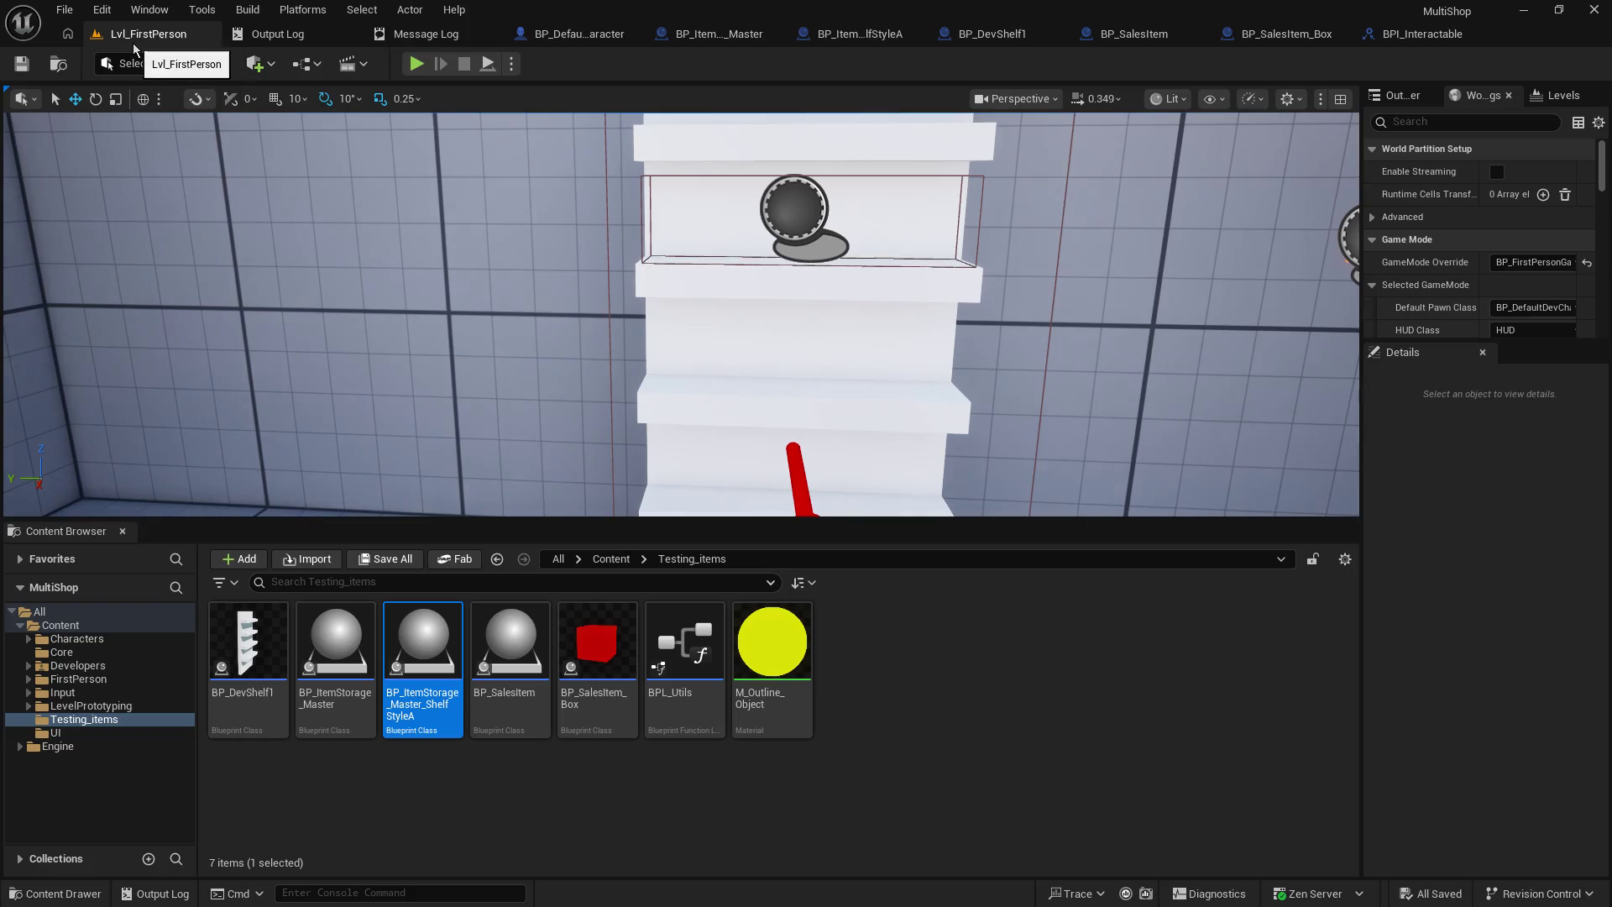
- Open GM_GamePlay from the Core folder in the full Blueprint editor
{"action": "left_click", "coordinate": [75, 640]}
{"action": "left_click", "coordinate": [62, 652]}
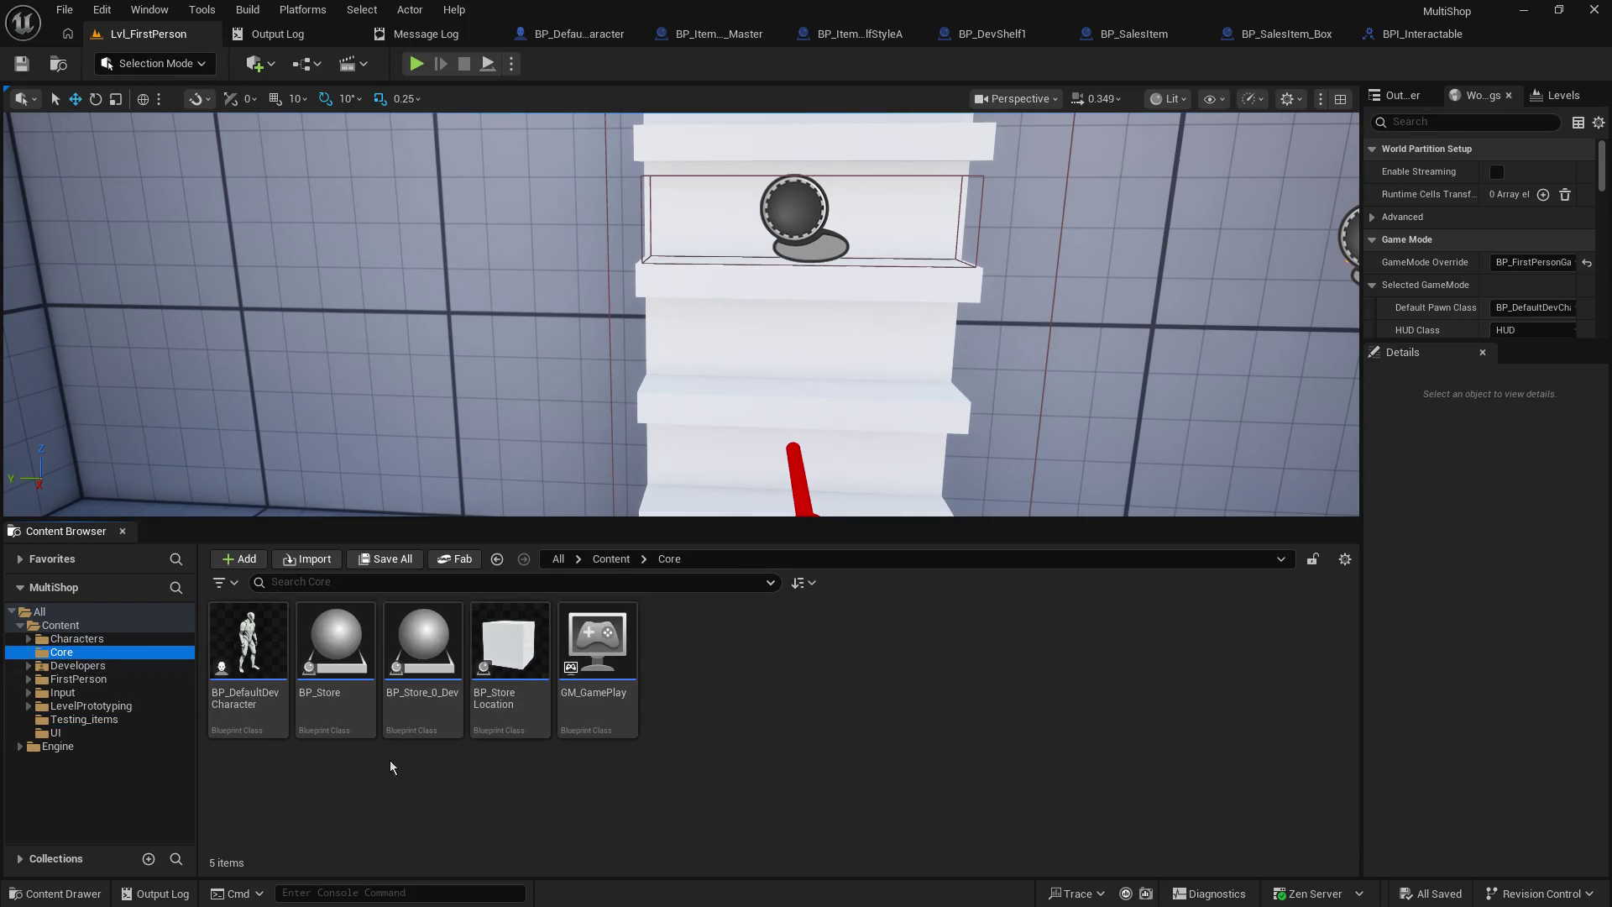
{"action": "double_click", "coordinate": [621, 653]}
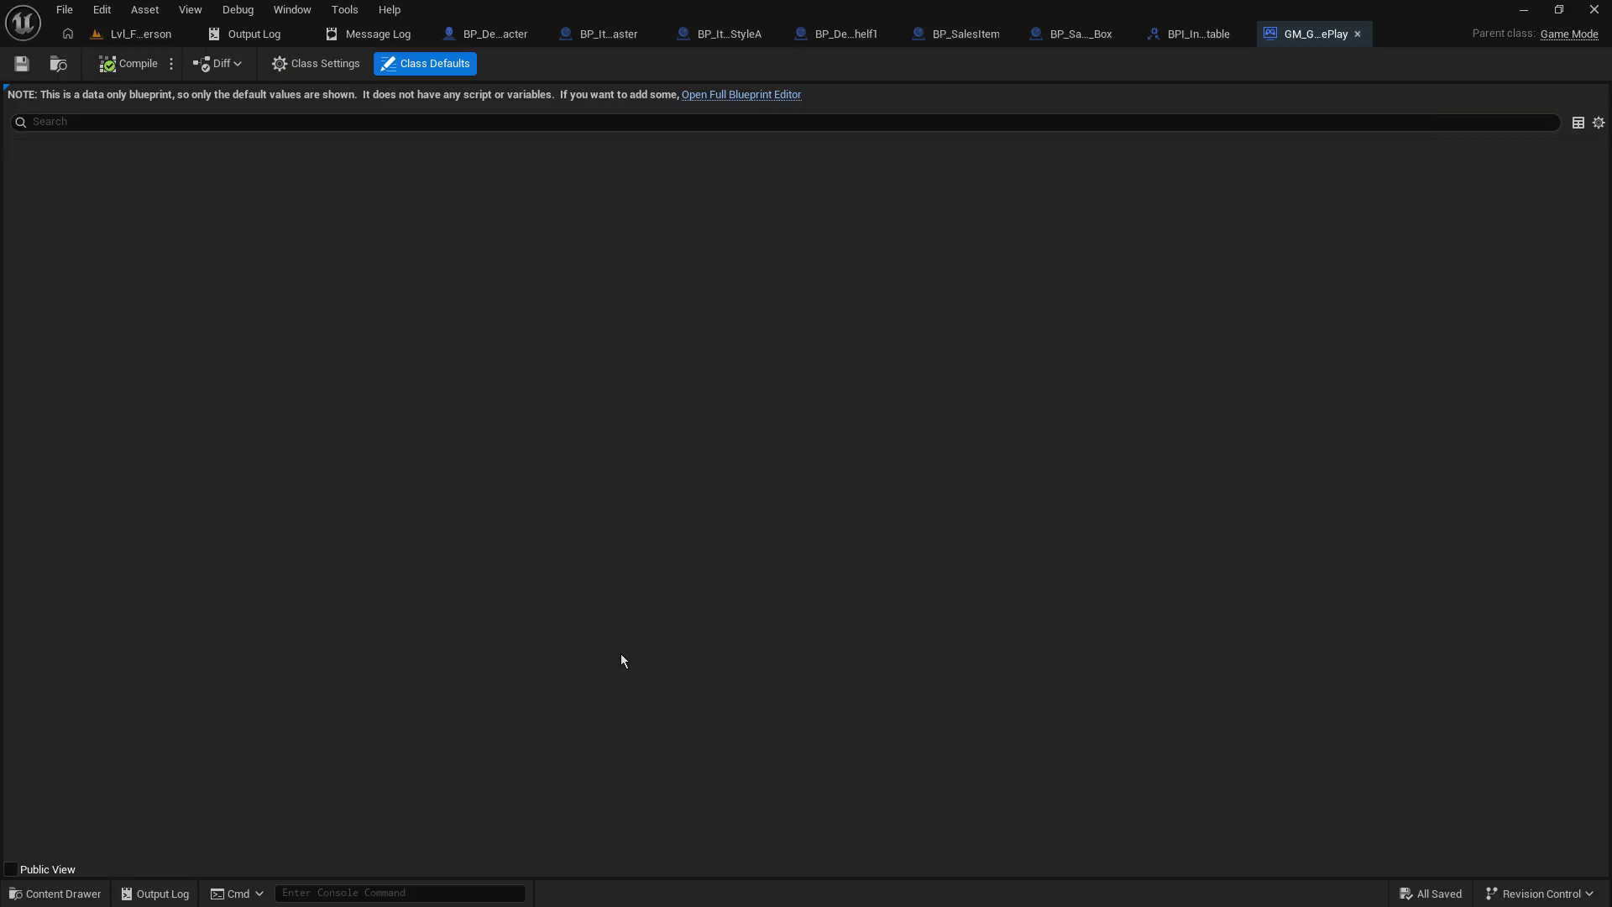
{"action": "left_click", "coordinate": [767, 95]}
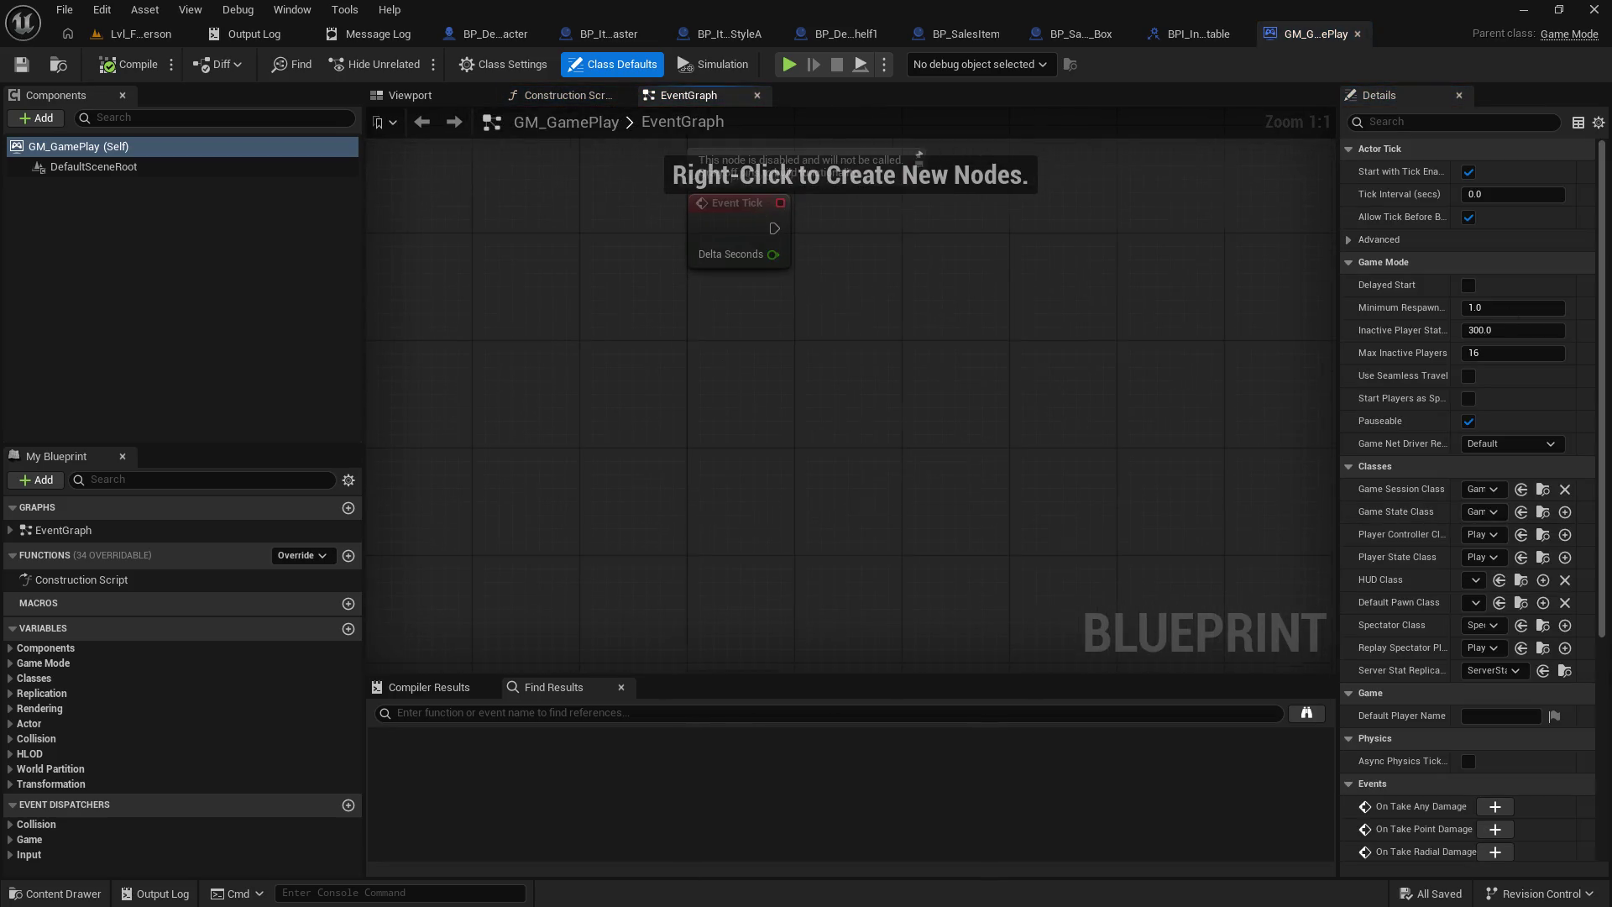
- Add a custom event named MoveInventoryItem to the graph
{"action": "right_click", "coordinate": [572, 391]}
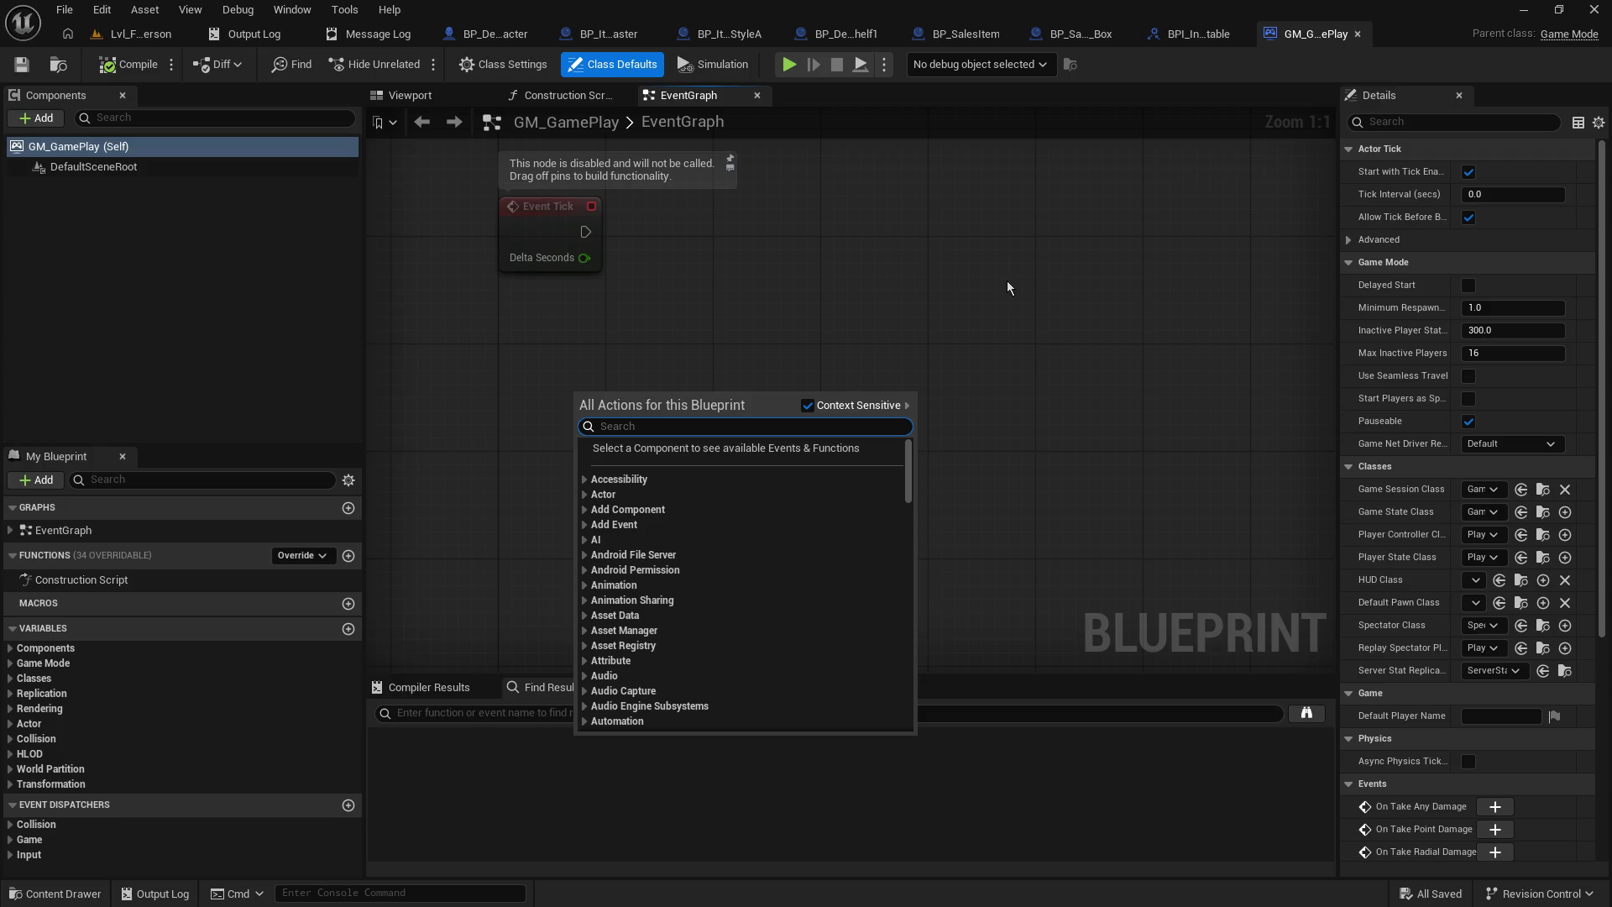
{"action": "type", "text": "add even"}
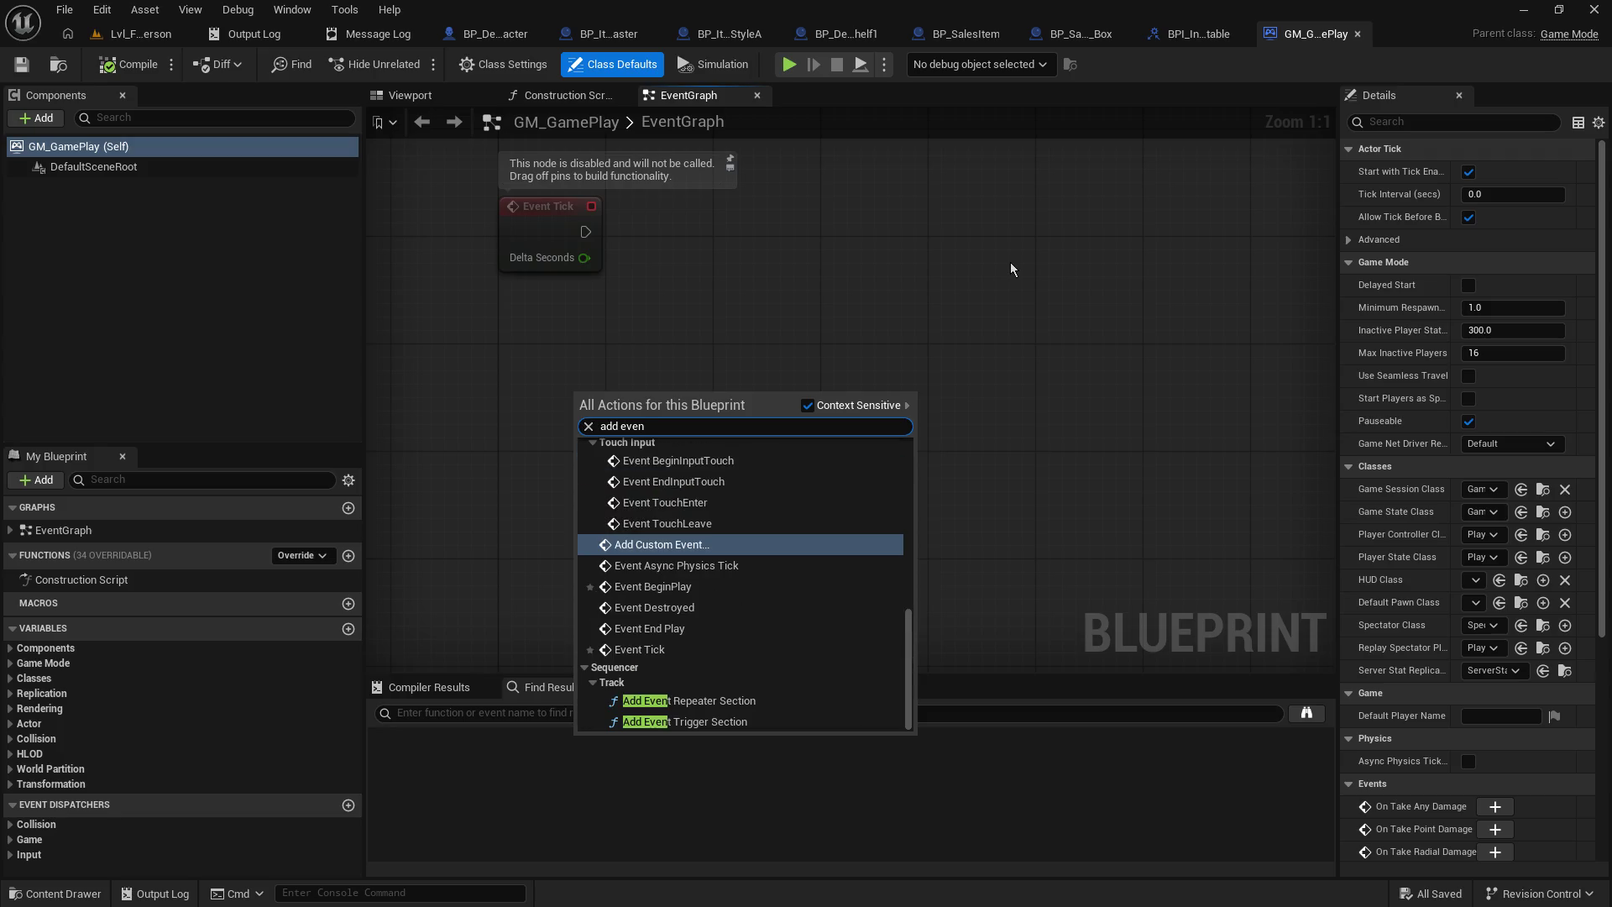
{"action": "key", "text": "Return"}
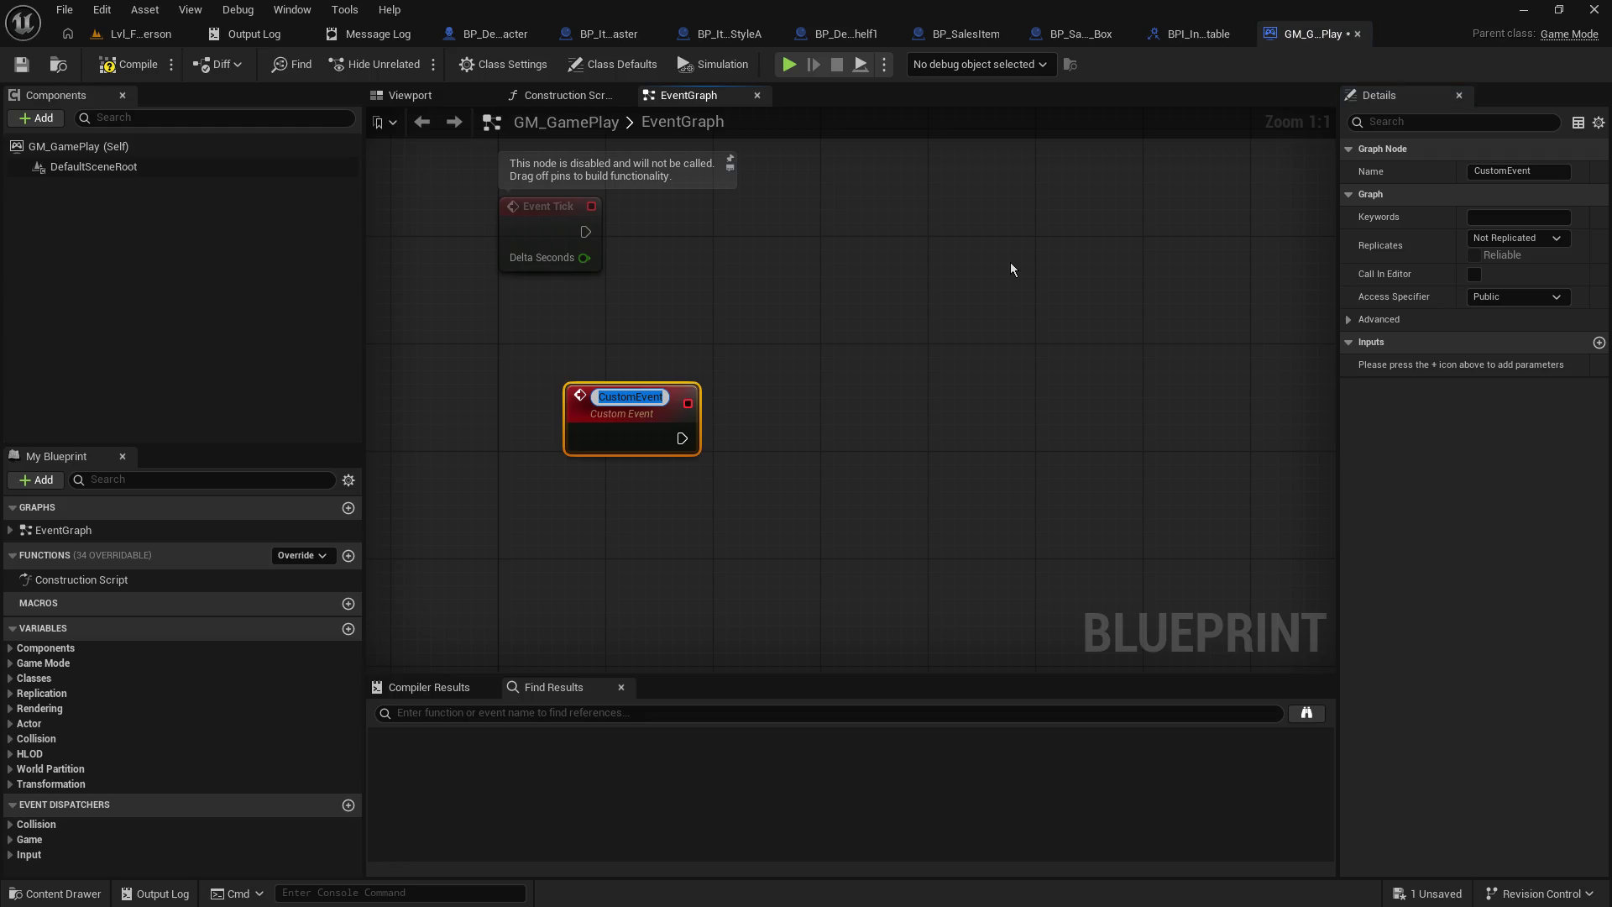
{"action": "type", "text": "TransferS"}
{"action": "key", "text": "ctrl+a"}
{"action": "type", "text": "Move"}
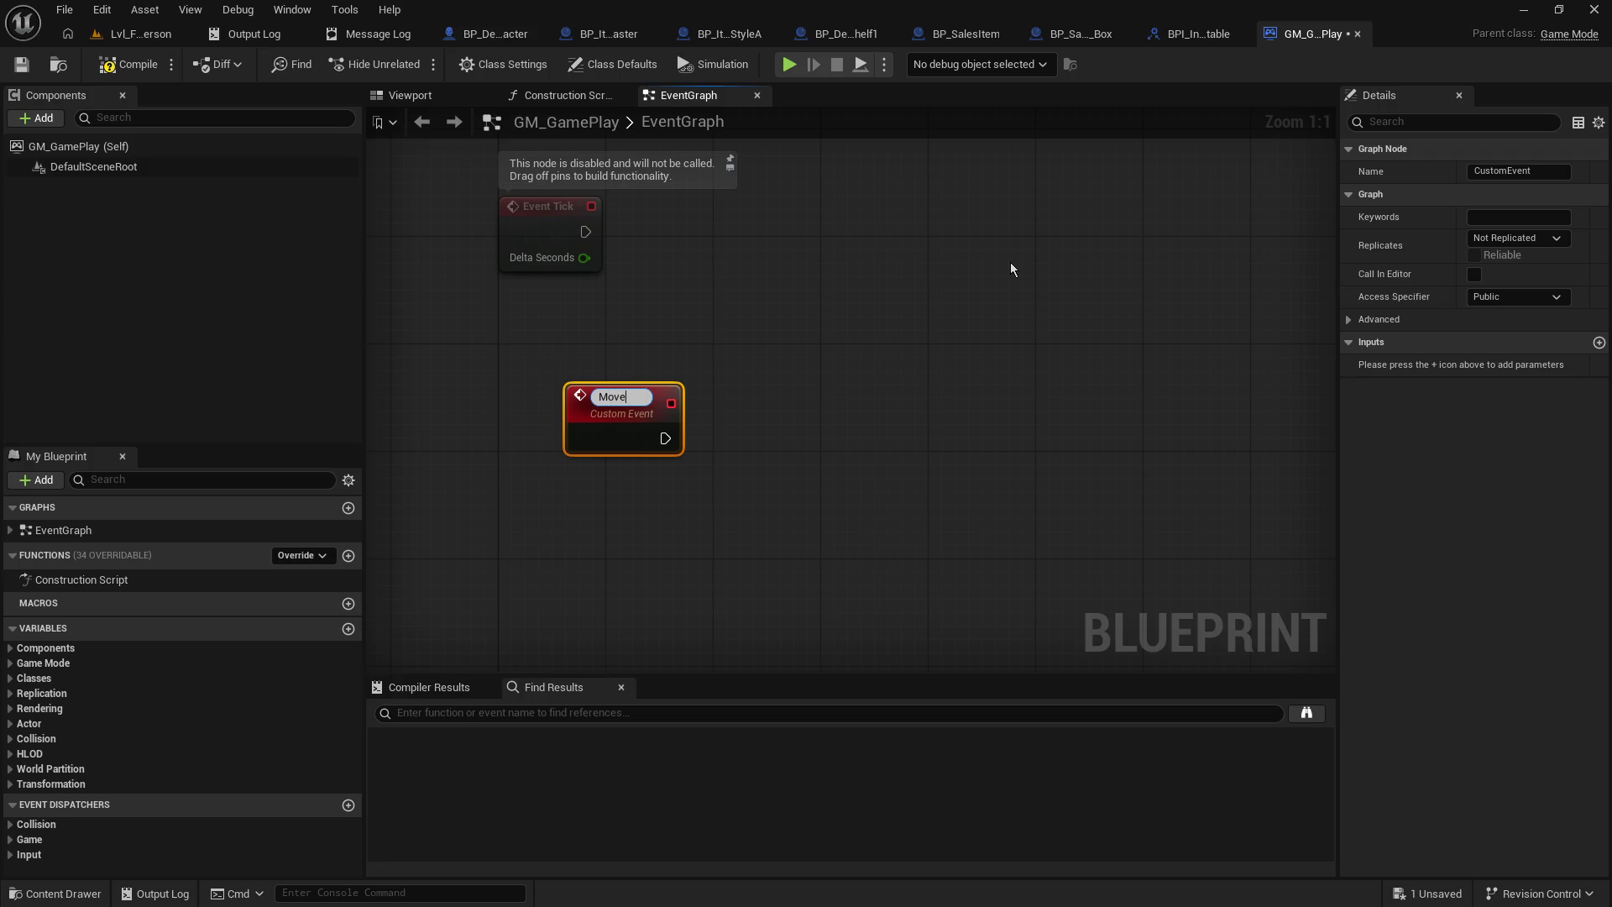
{"action": "type", "text": "InventoryItem"}
{"action": "key", "text": "Return"}
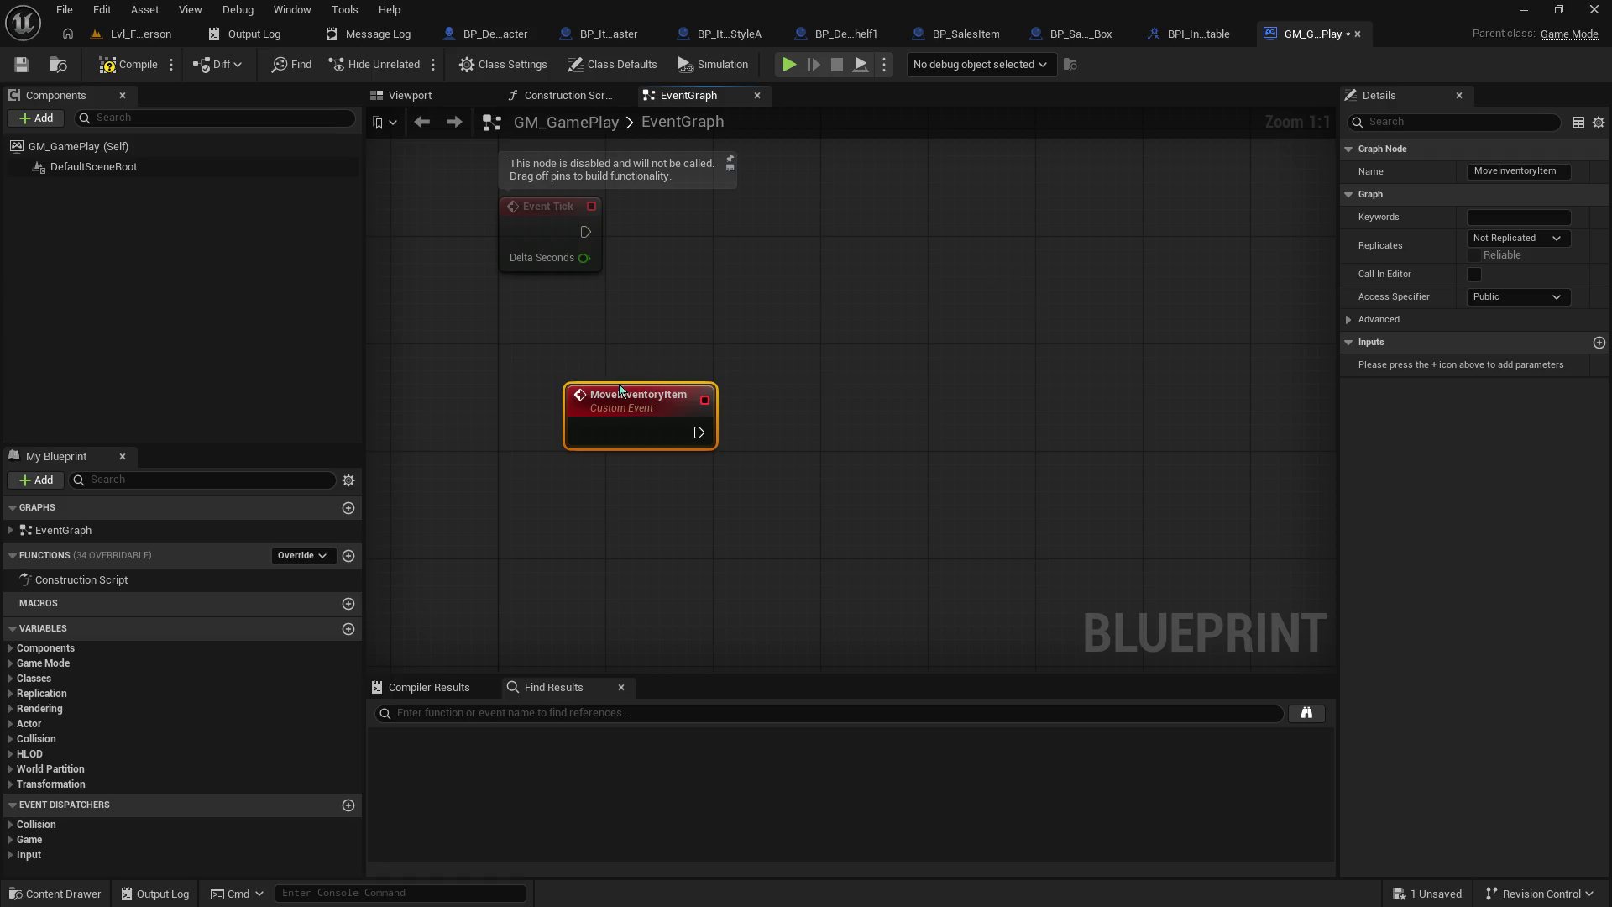
{"action": "left_click_drag", "start_coordinate": [621, 390], "coordinate": [553, 377]}
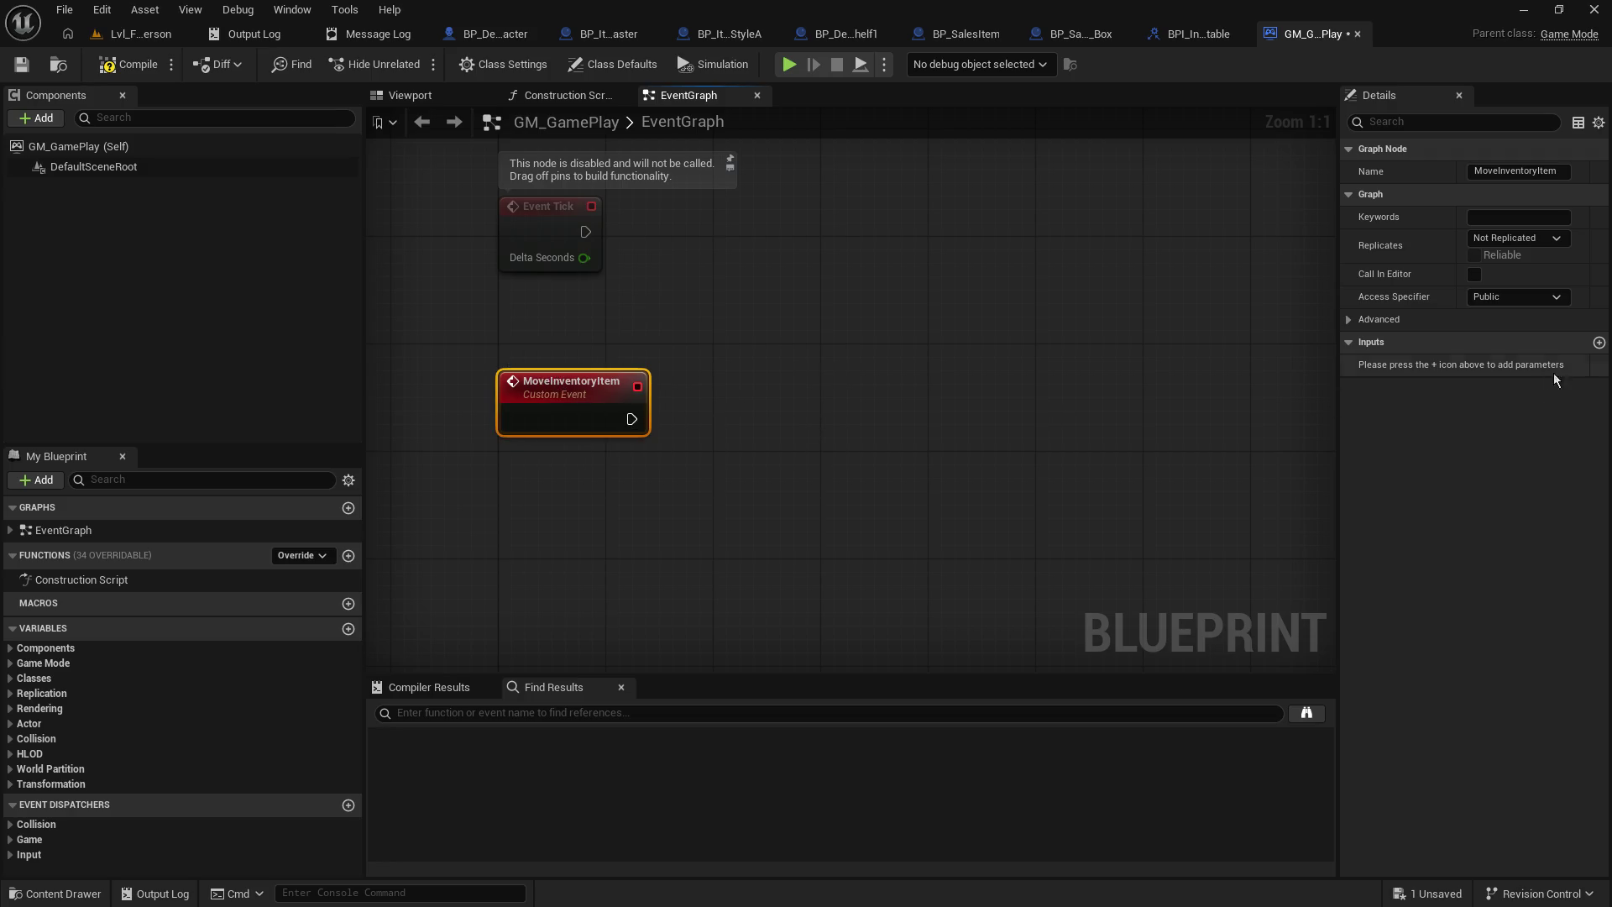
- Give the event an input named Item to Move of type BP Sales Item
{"action": "left_click", "coordinate": [1598, 343]}
{"action": "left_click", "coordinate": [1509, 364]}
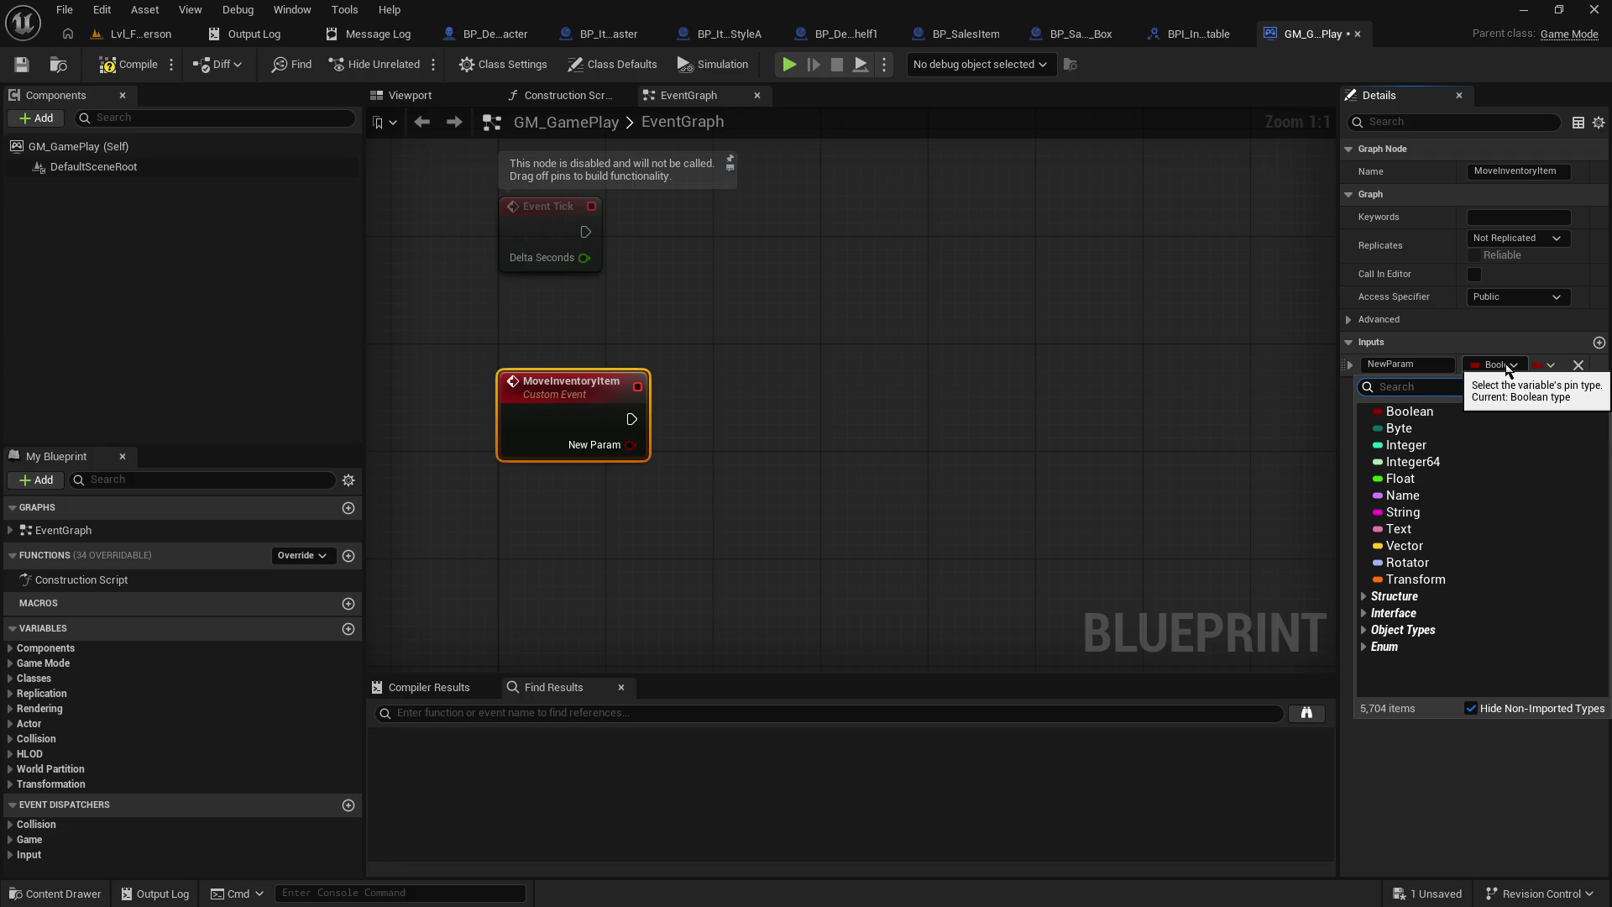
{"action": "type", "text": "bp_sales"}
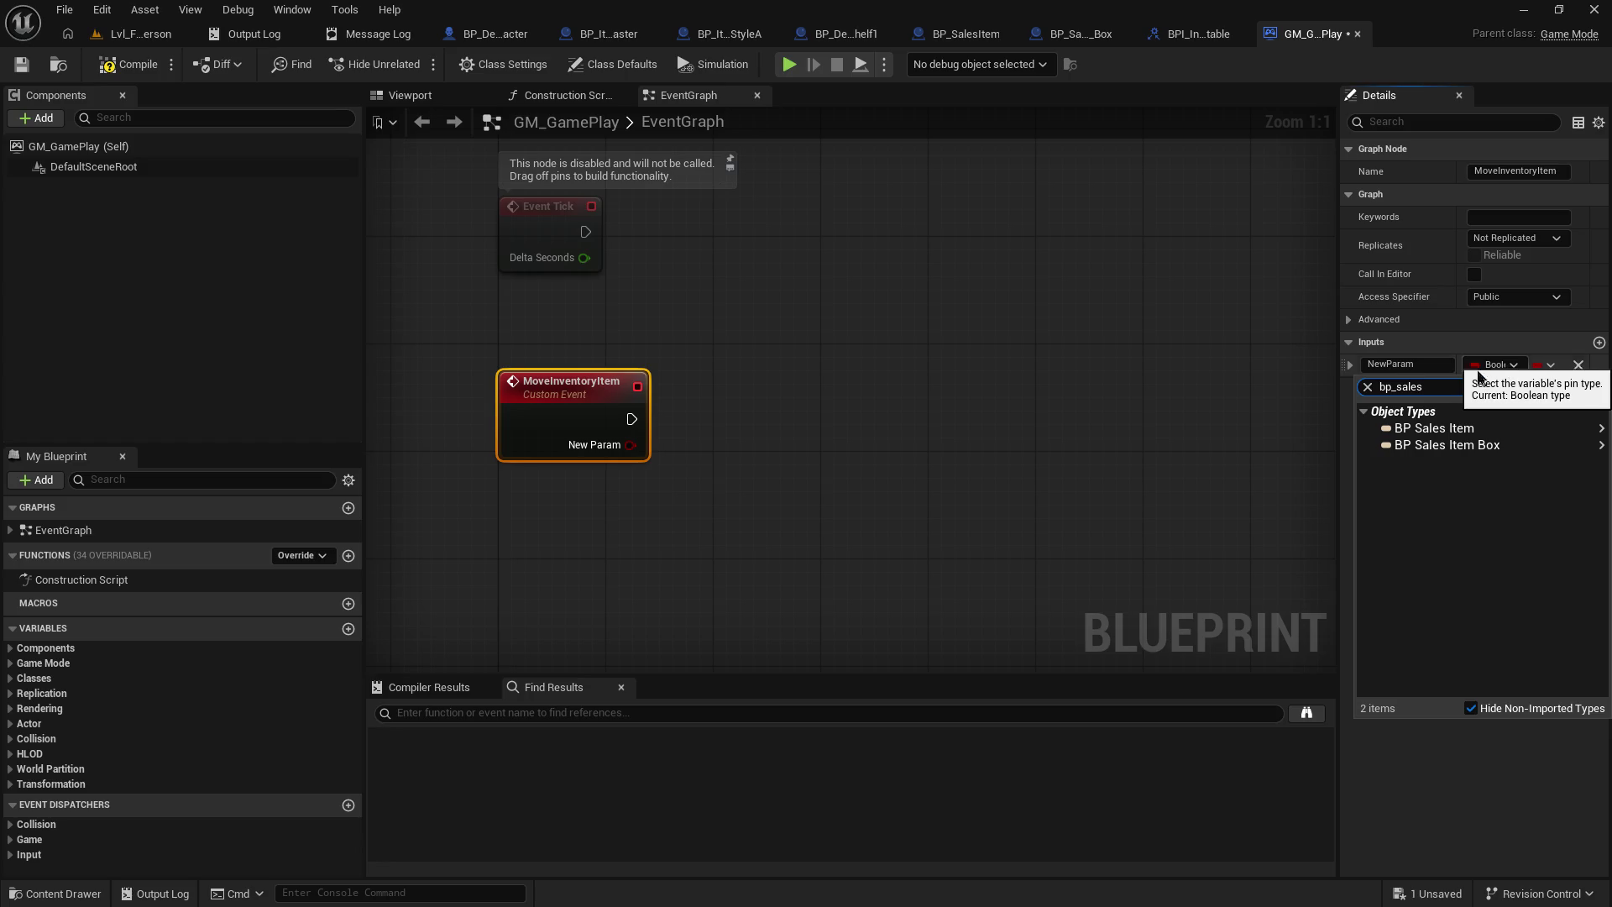
{"action": "mouse_move", "coordinate": [1435, 428]}
{"action": "left_click", "coordinate": [1327, 429]}
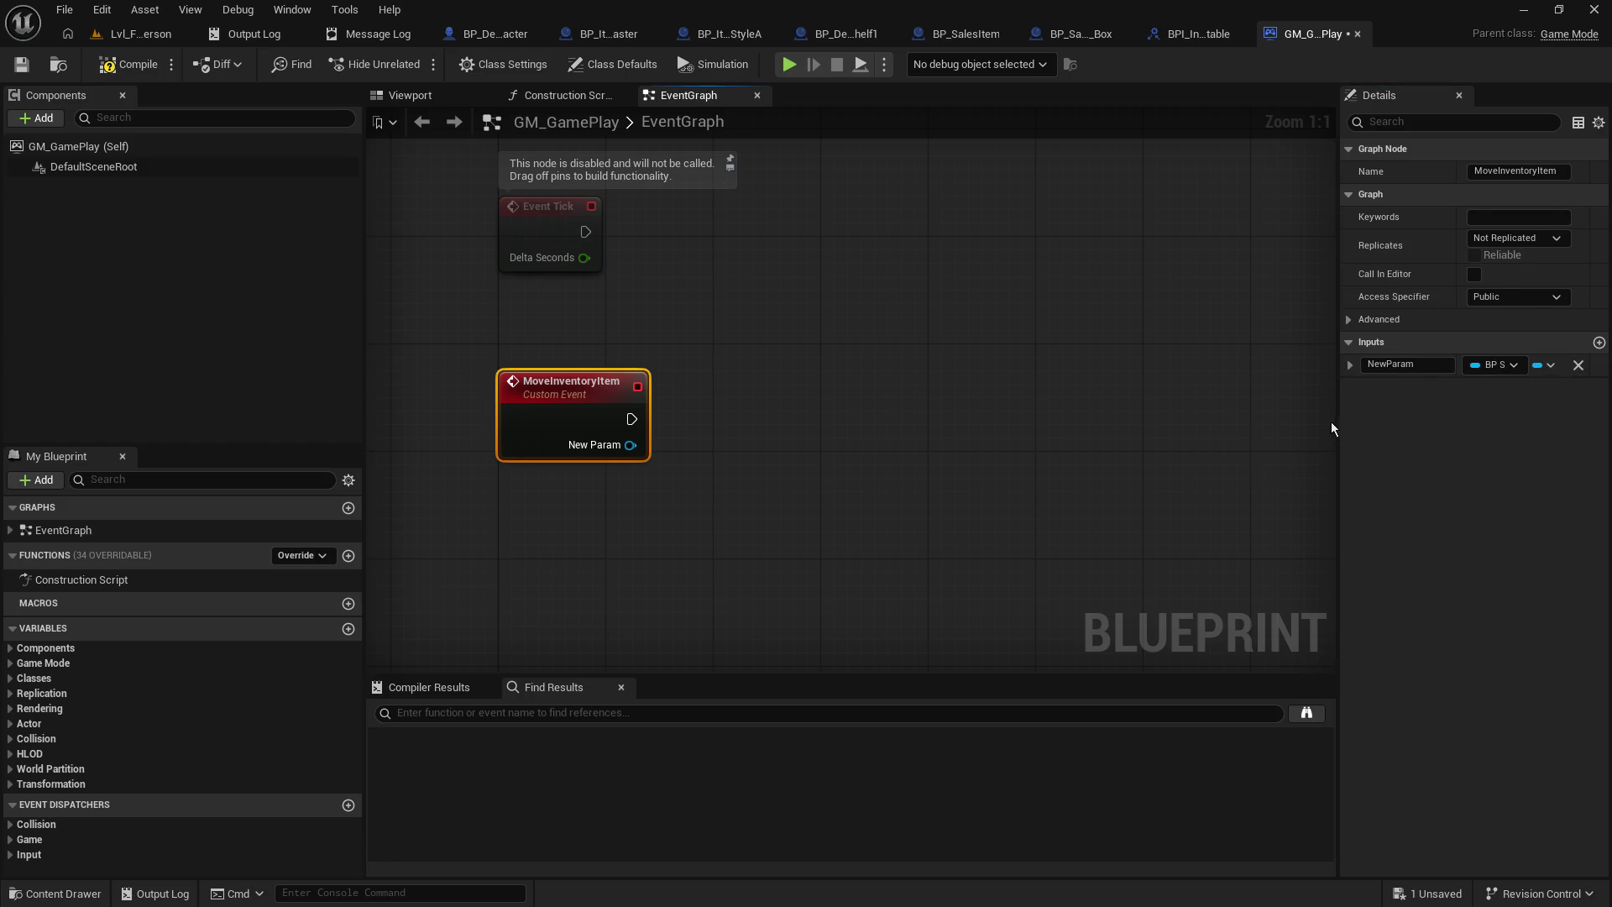
{"action": "left_click", "coordinate": [1404, 365]}
{"action": "key", "text": "BackSpace"}
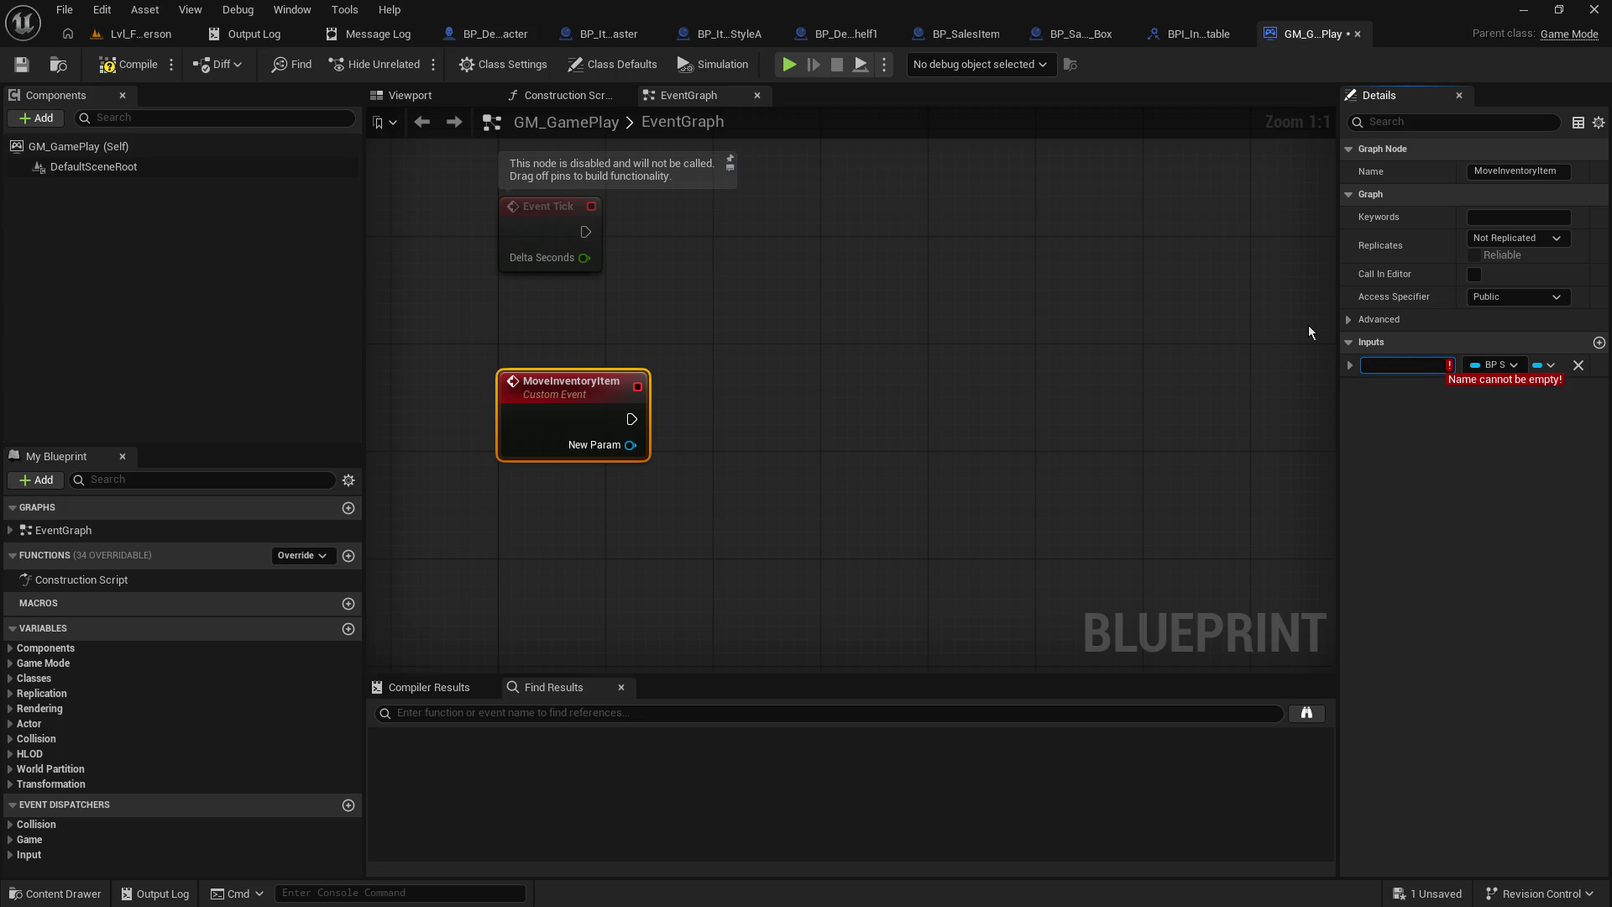
{"action": "type", "text": "Item to Move"}
{"action": "key", "text": "Return"}
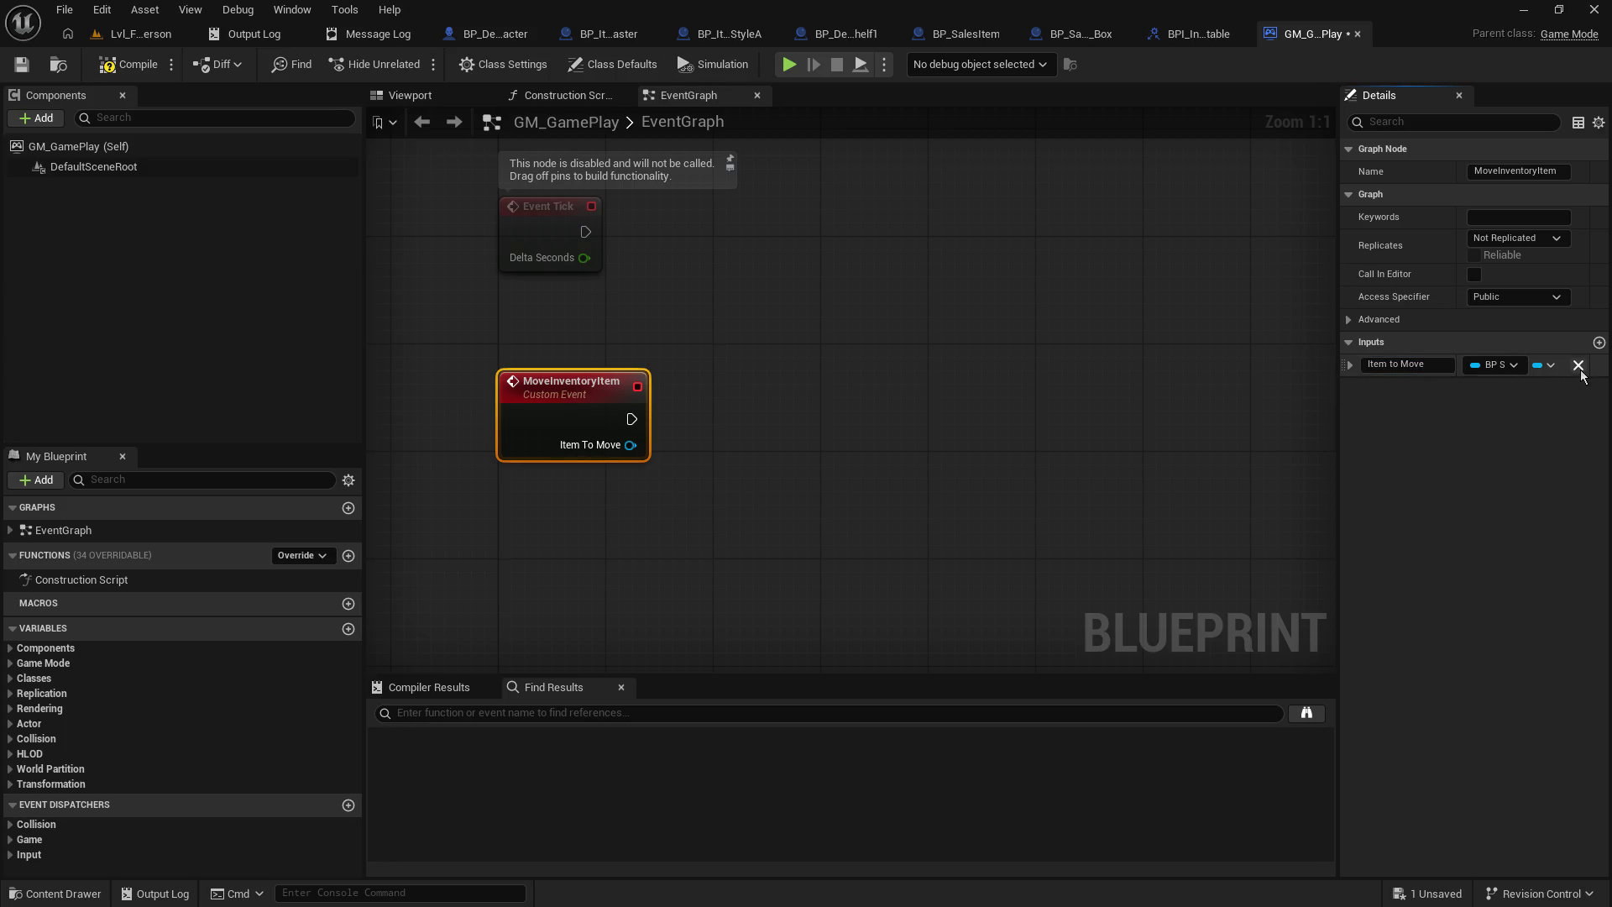
- Add a second event input named Taret Location
{"action": "left_click", "coordinate": [1599, 341]}
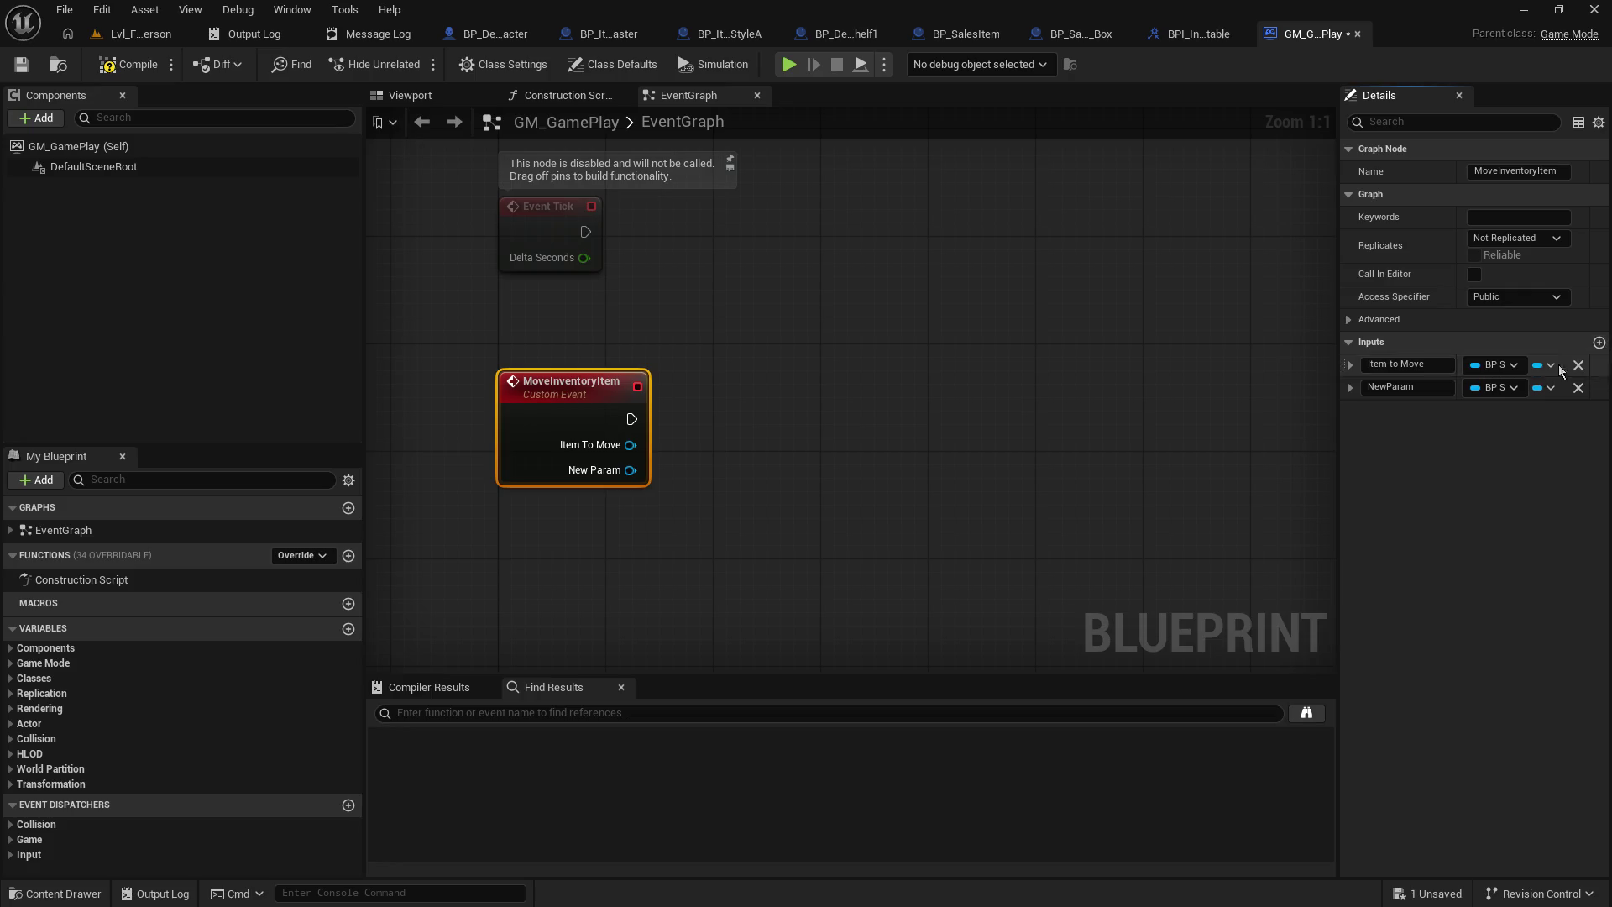
{"action": "left_click", "coordinate": [1411, 387]}
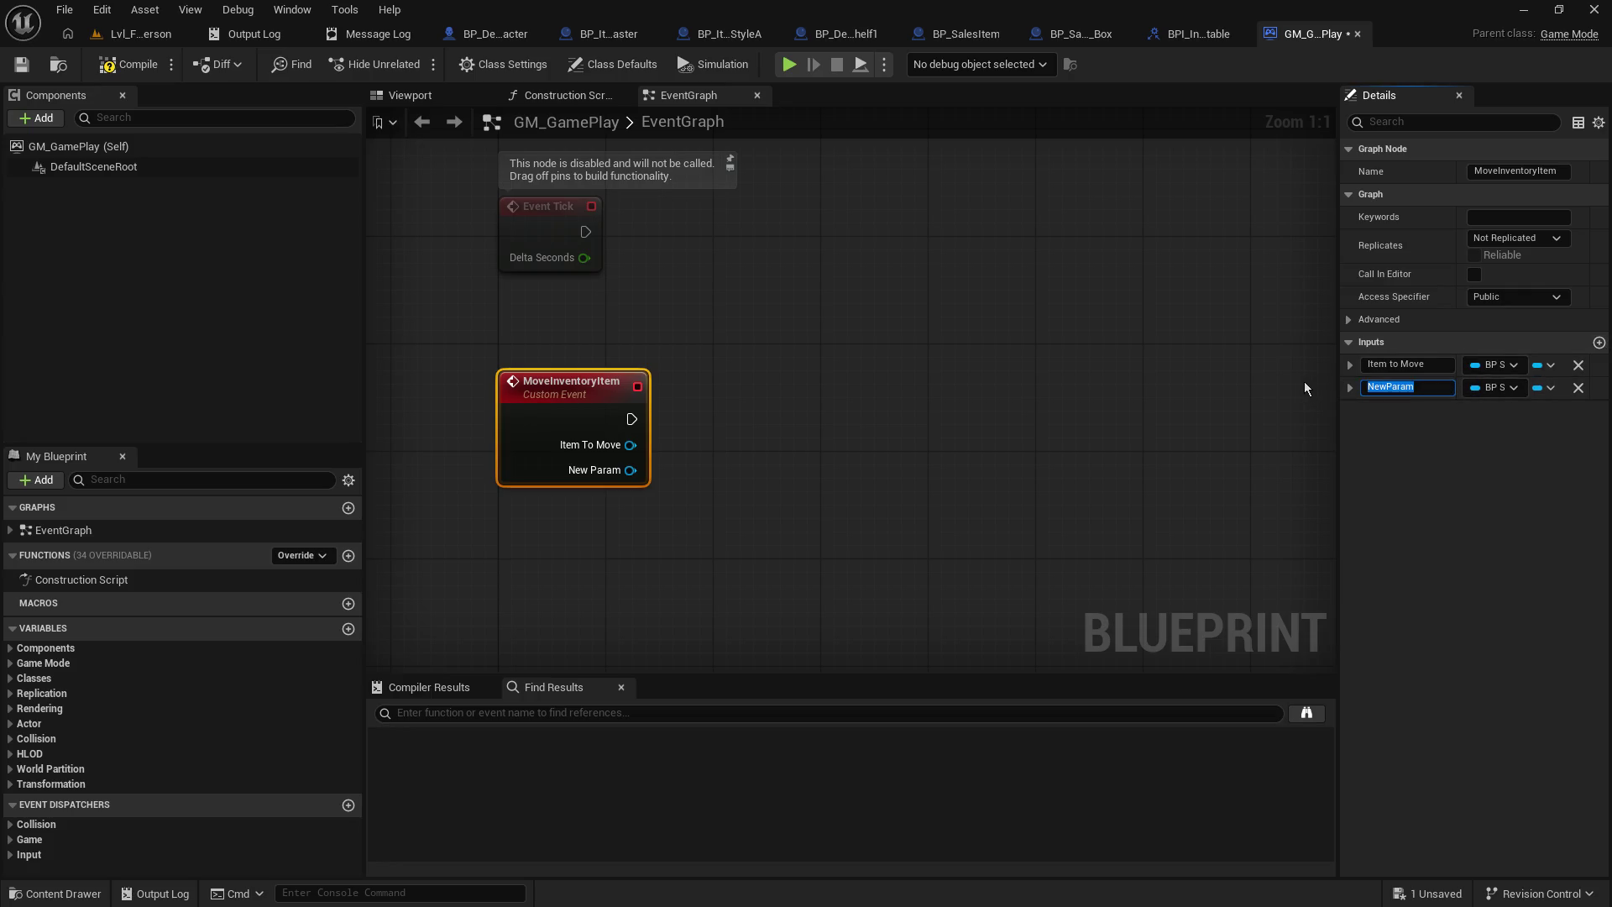
{"action": "type", "text": "Taret Location"}
{"action": "key", "text": "Return"}
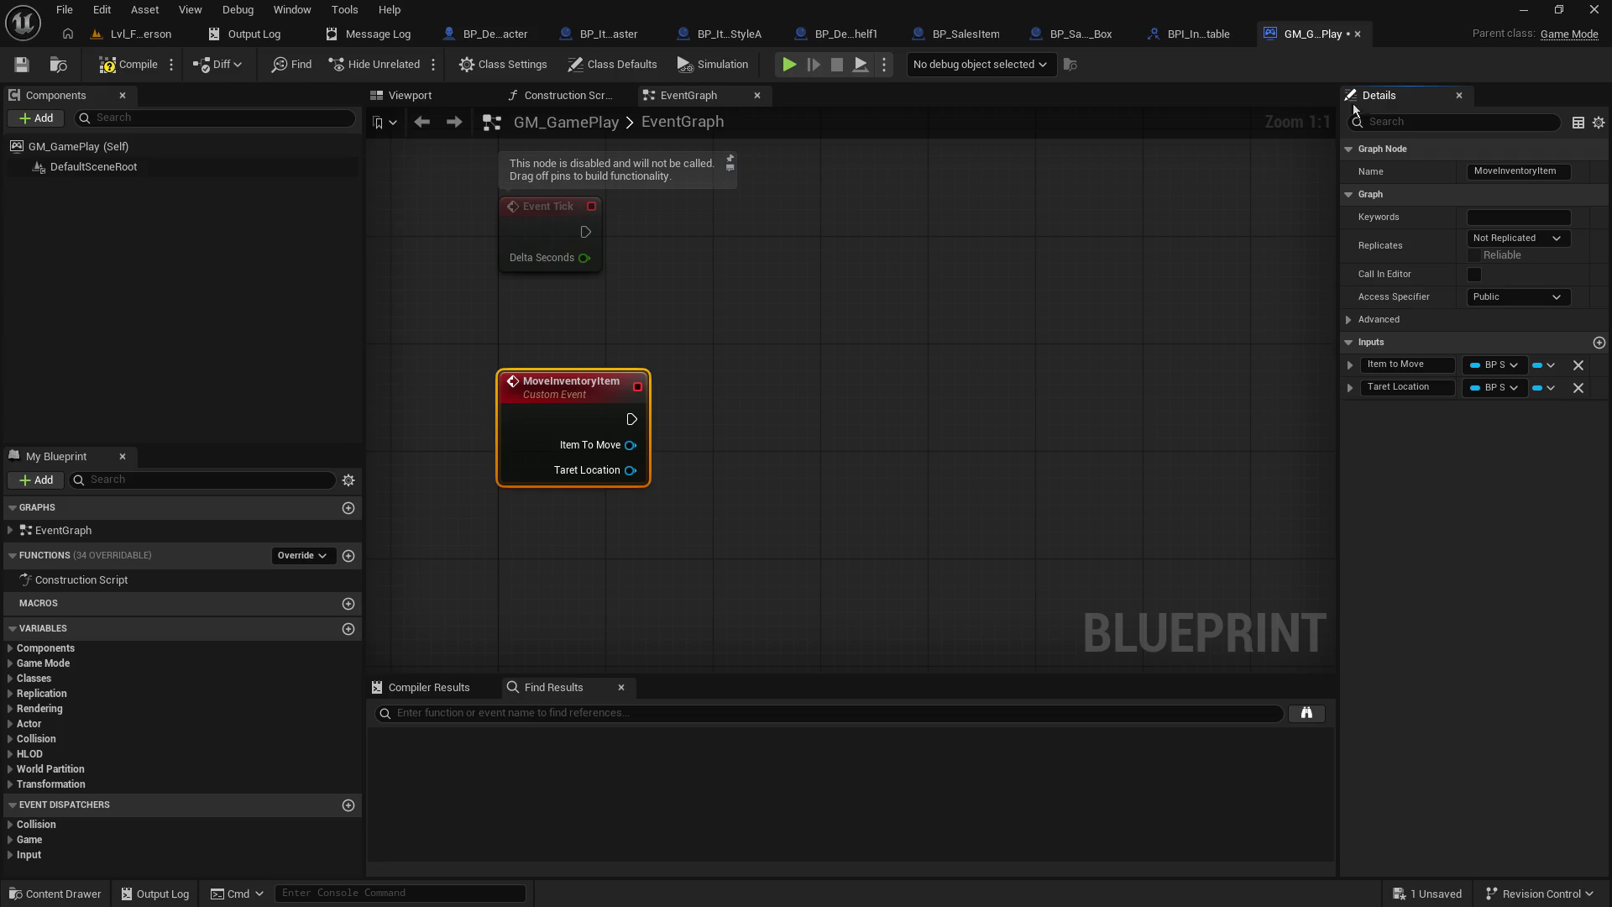
{"action": "left_click", "coordinate": [1489, 386]}
{"action": "type", "text": "actor"}
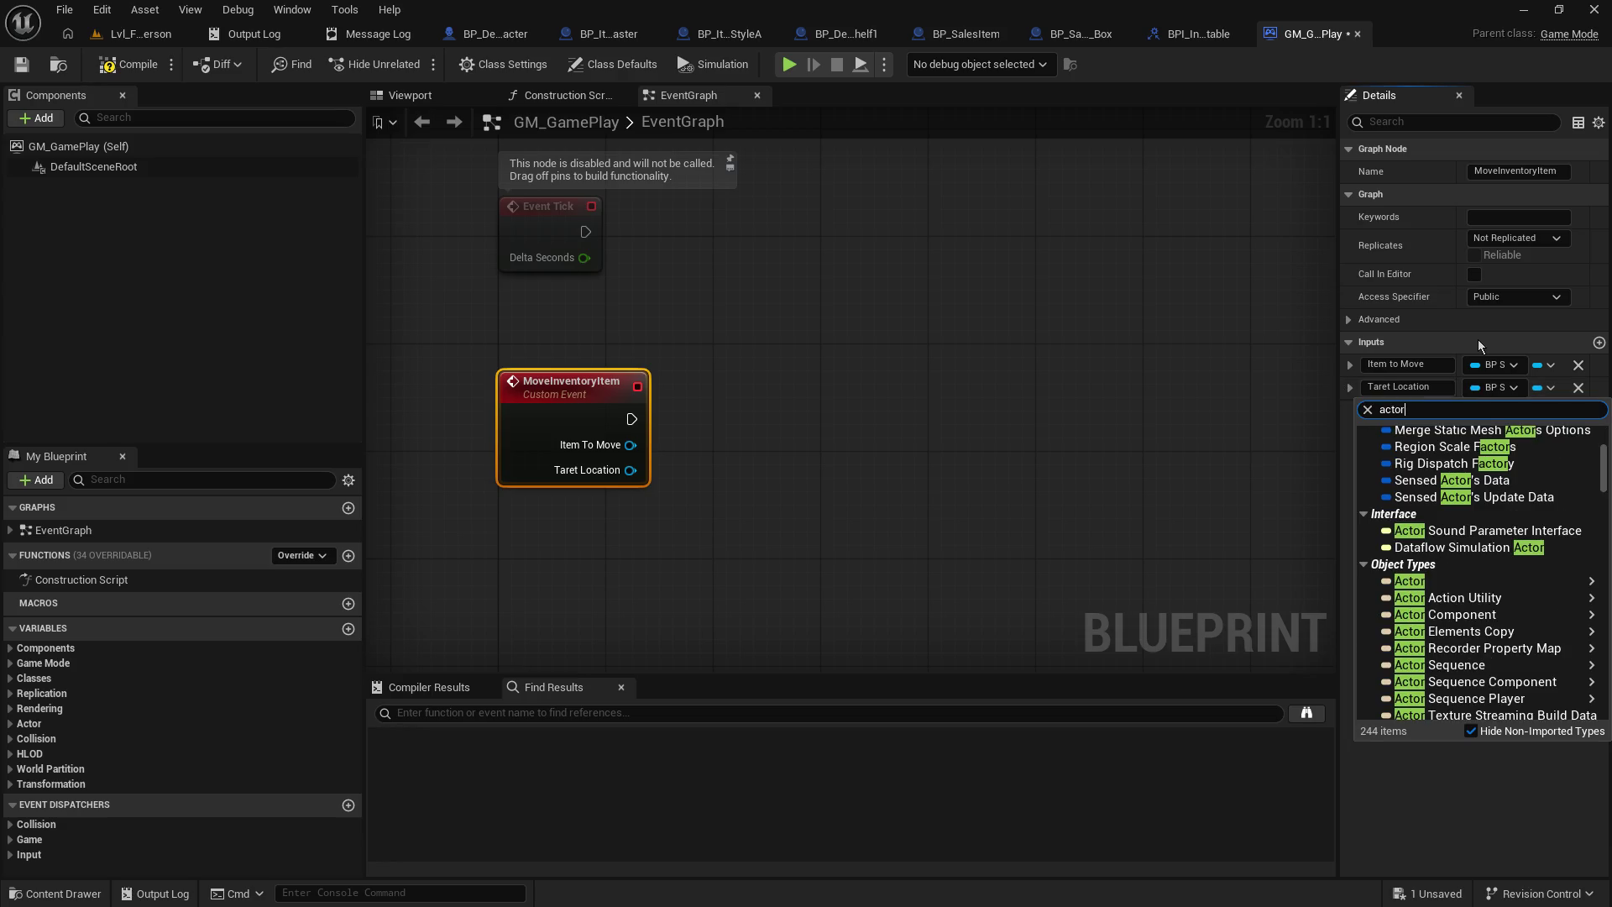
{"action": "mouse_move", "coordinate": [1451, 596]}
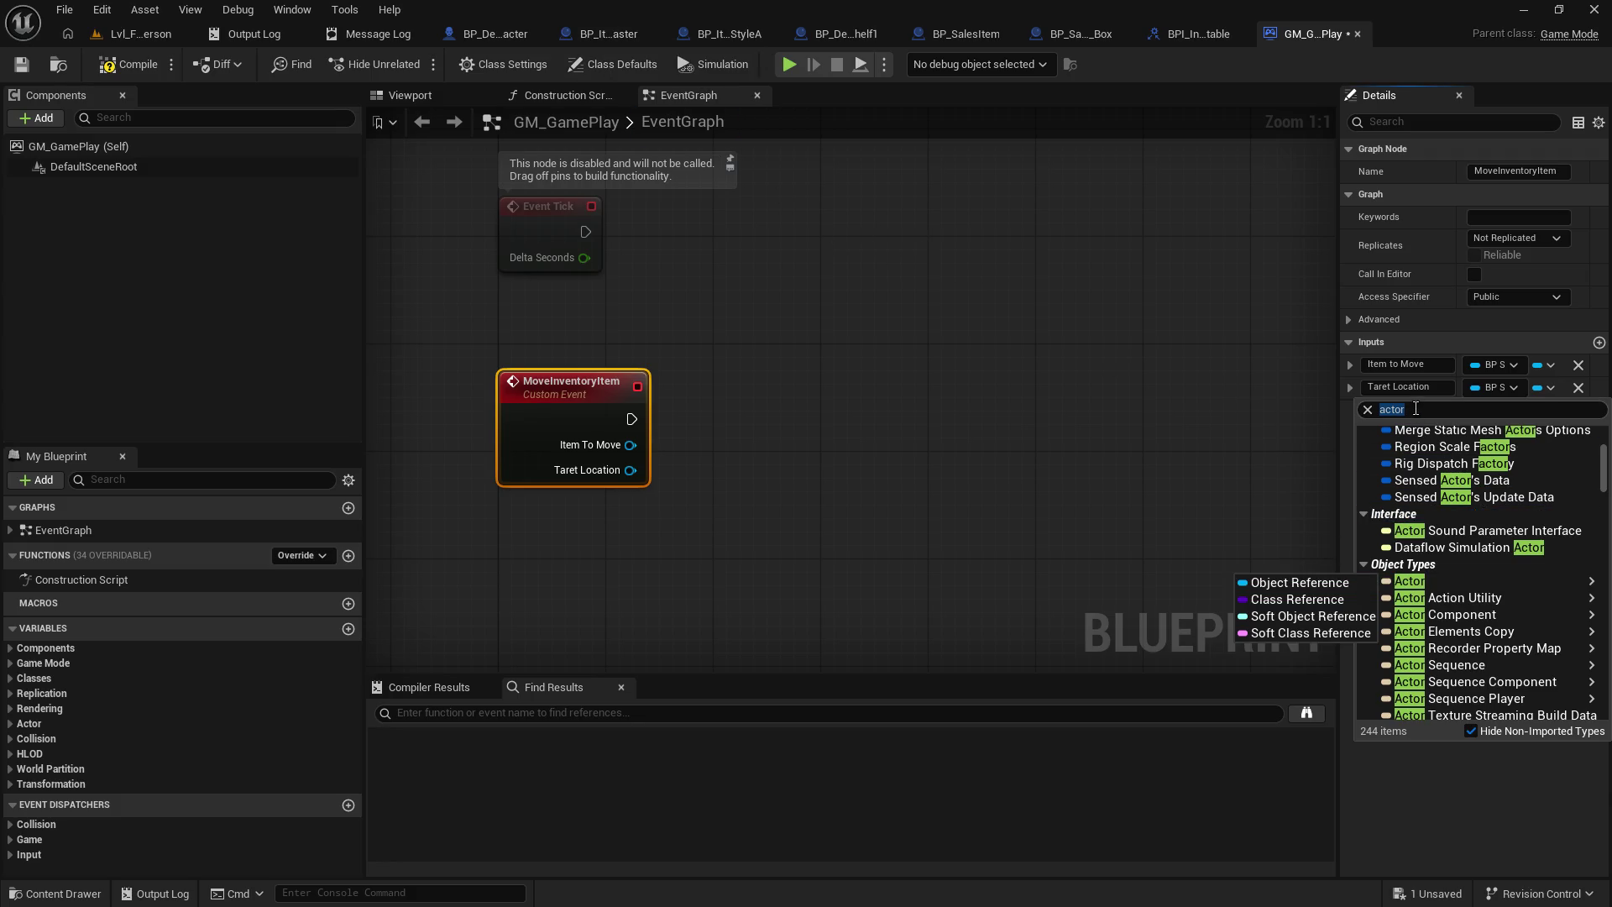
- Make Taret Location a BP Item Storage Master reference, then compile and save GM_GamePlay
{"action": "left_click", "coordinate": [1216, 416]}
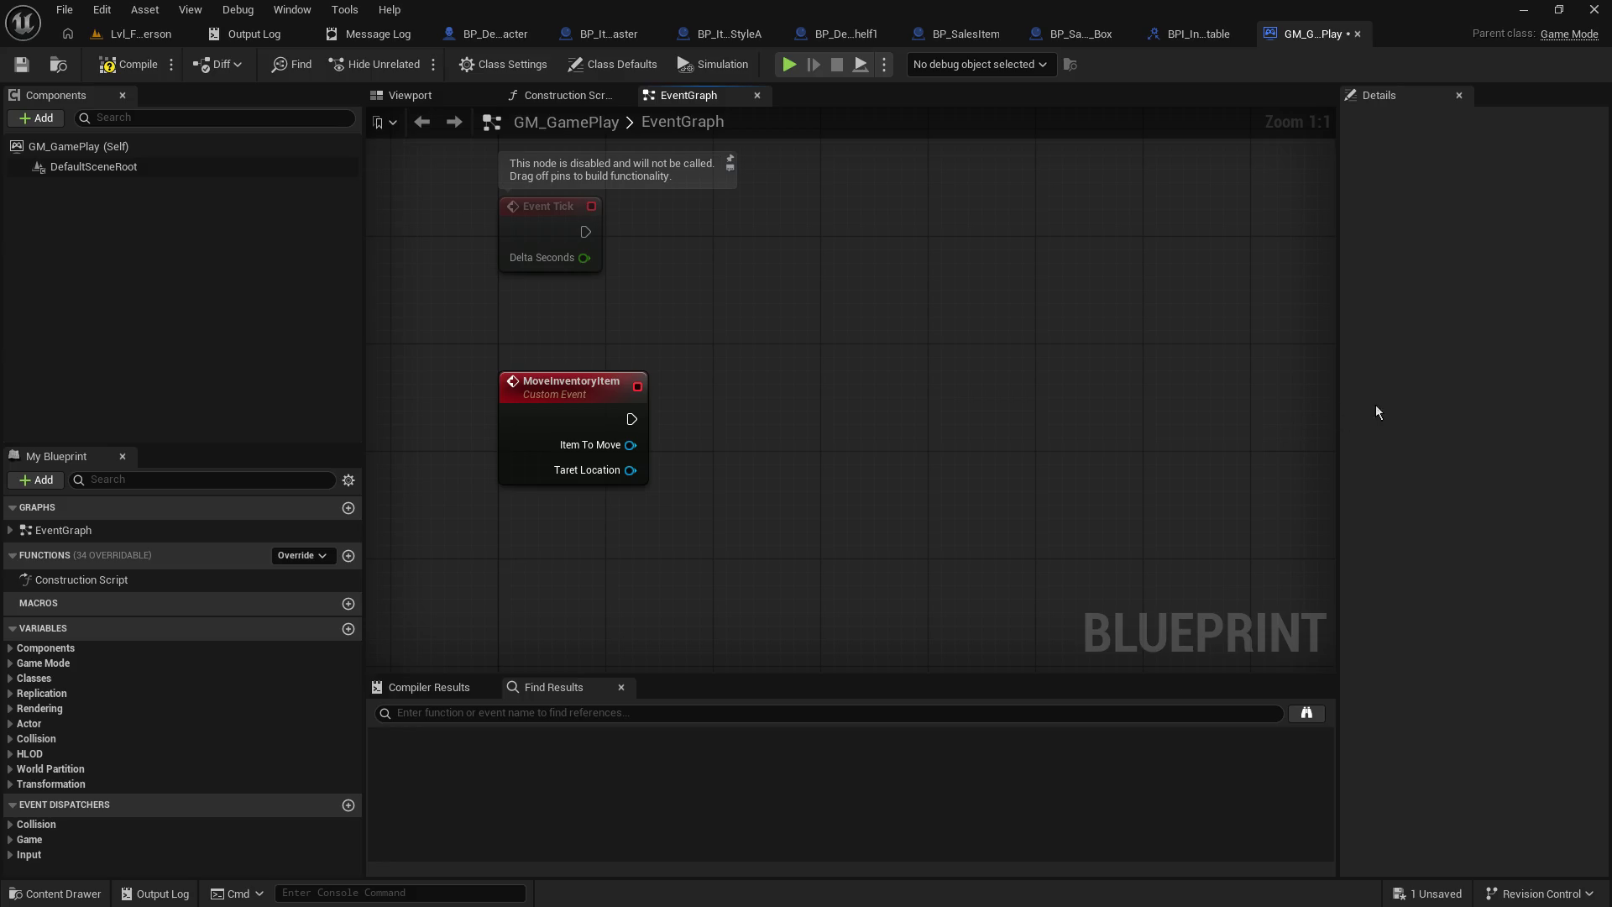
{"action": "left_click", "coordinate": [587, 470]}
{"action": "left_click", "coordinate": [1483, 388]}
{"action": "type", "text": "itemstorage"}
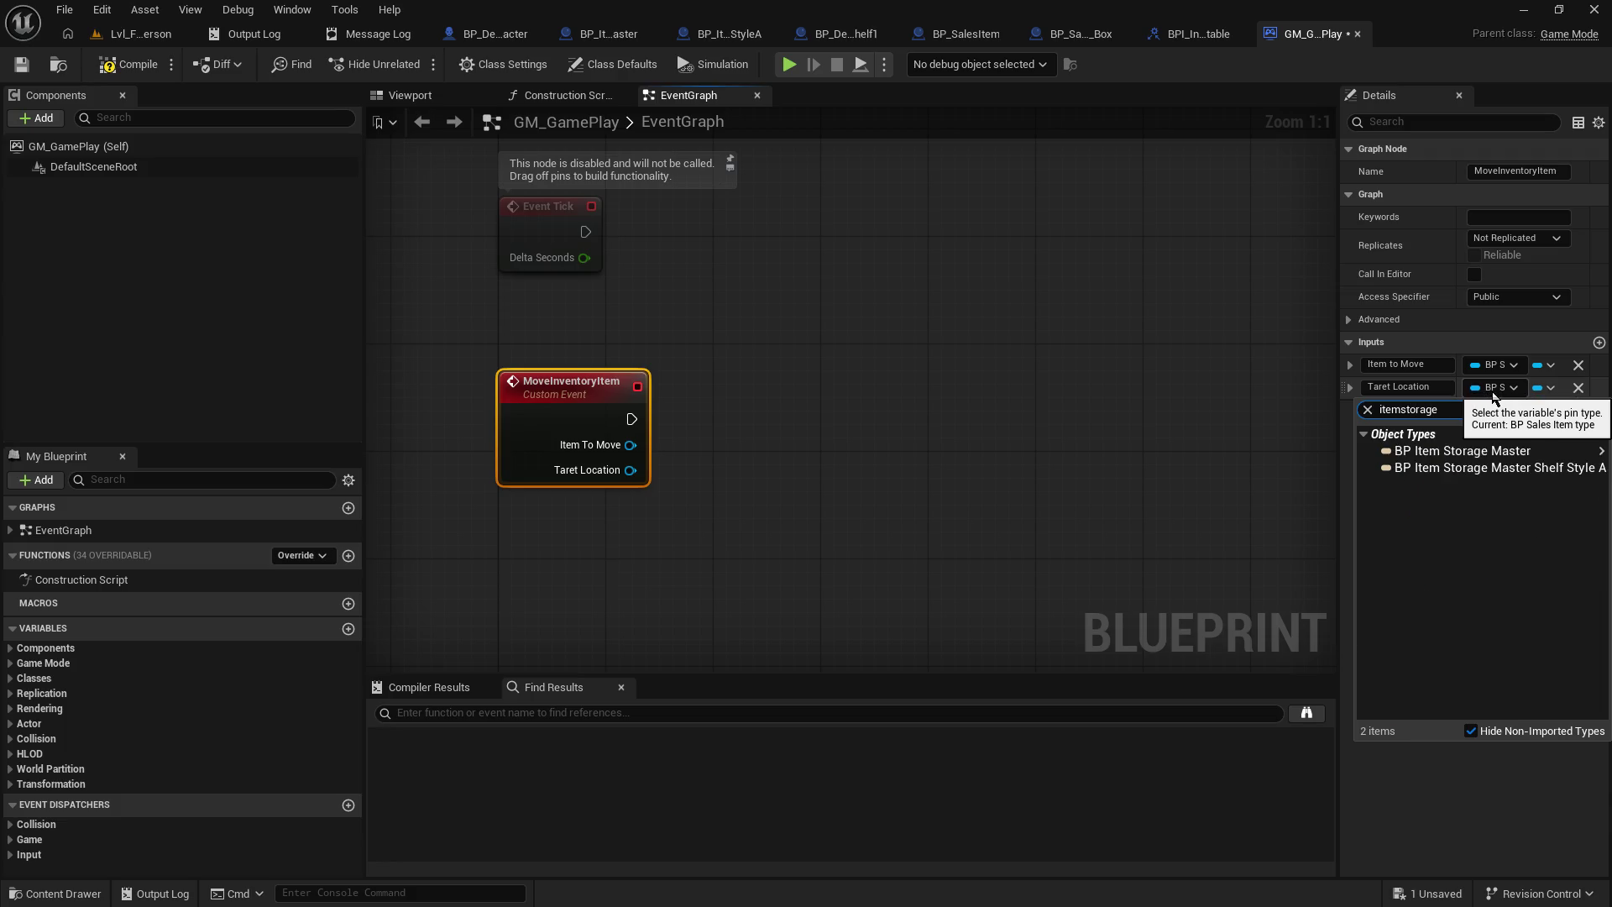
{"action": "mouse_move", "coordinate": [1505, 456]}
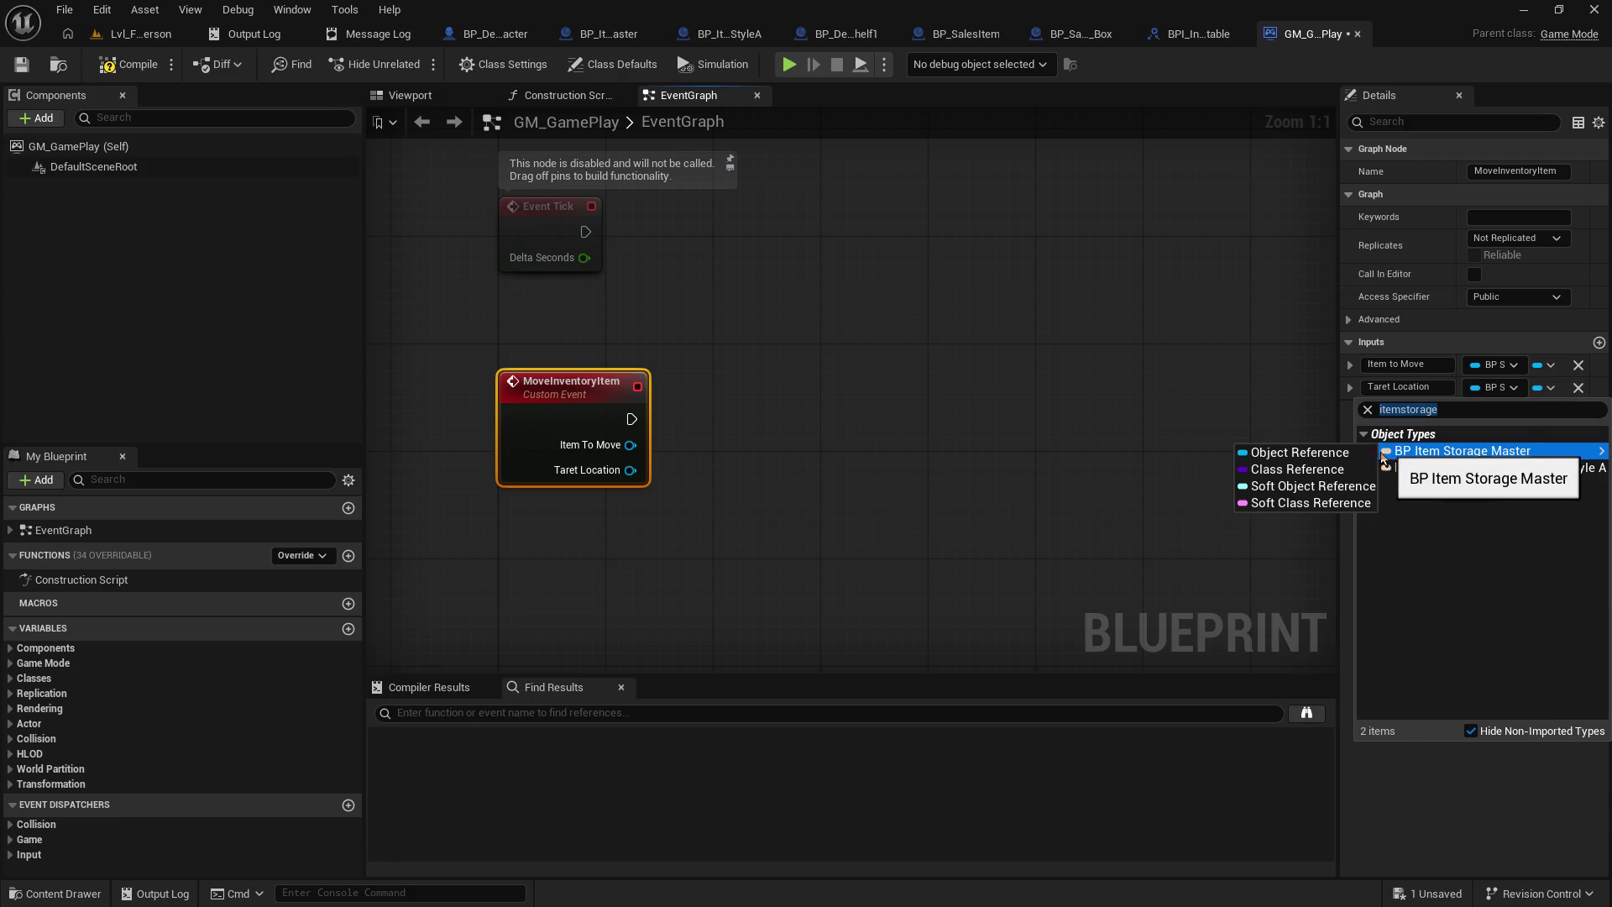
{"action": "left_click", "coordinate": [1357, 454]}
{"action": "mouse_move", "coordinate": [774, 389]}
{"action": "left_mouse_down"}
{"action": "mouse_move", "coordinate": [745, 356]}
{"action": "mouse_move", "coordinate": [787, 346]}
{"action": "left_mouse_up"}
{"action": "left_click", "coordinate": [19, 67]}
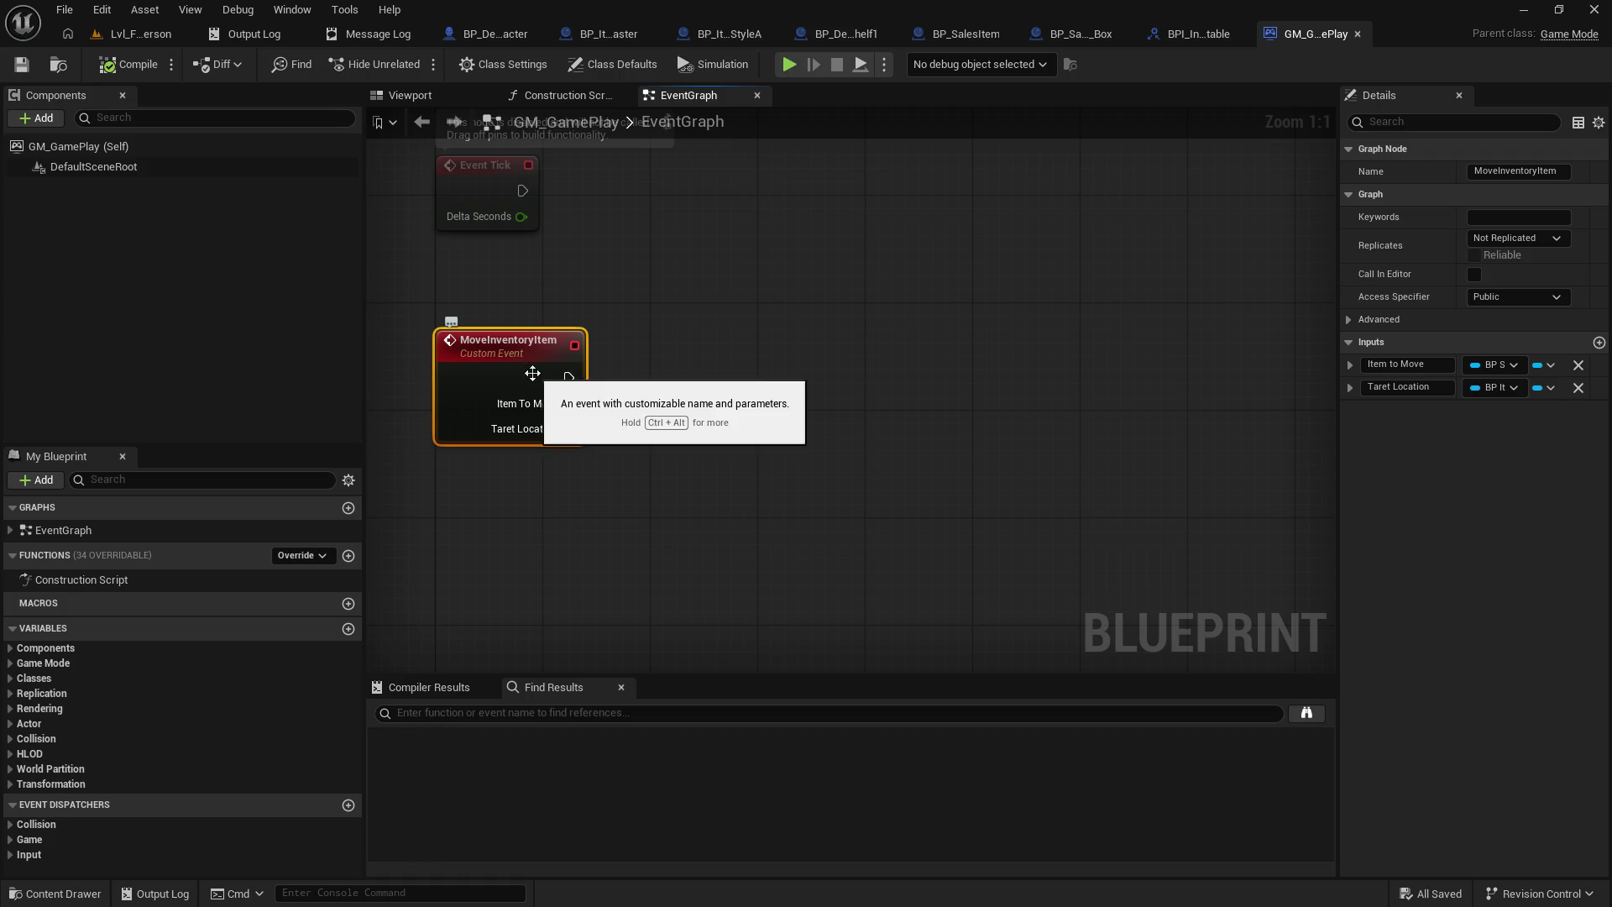
{"action": "right_click", "coordinate": [537, 349]}
- Convert the MoveInventoryItem event into a function and open its graph
{"action": "mouse_move", "coordinate": [680, 526]}
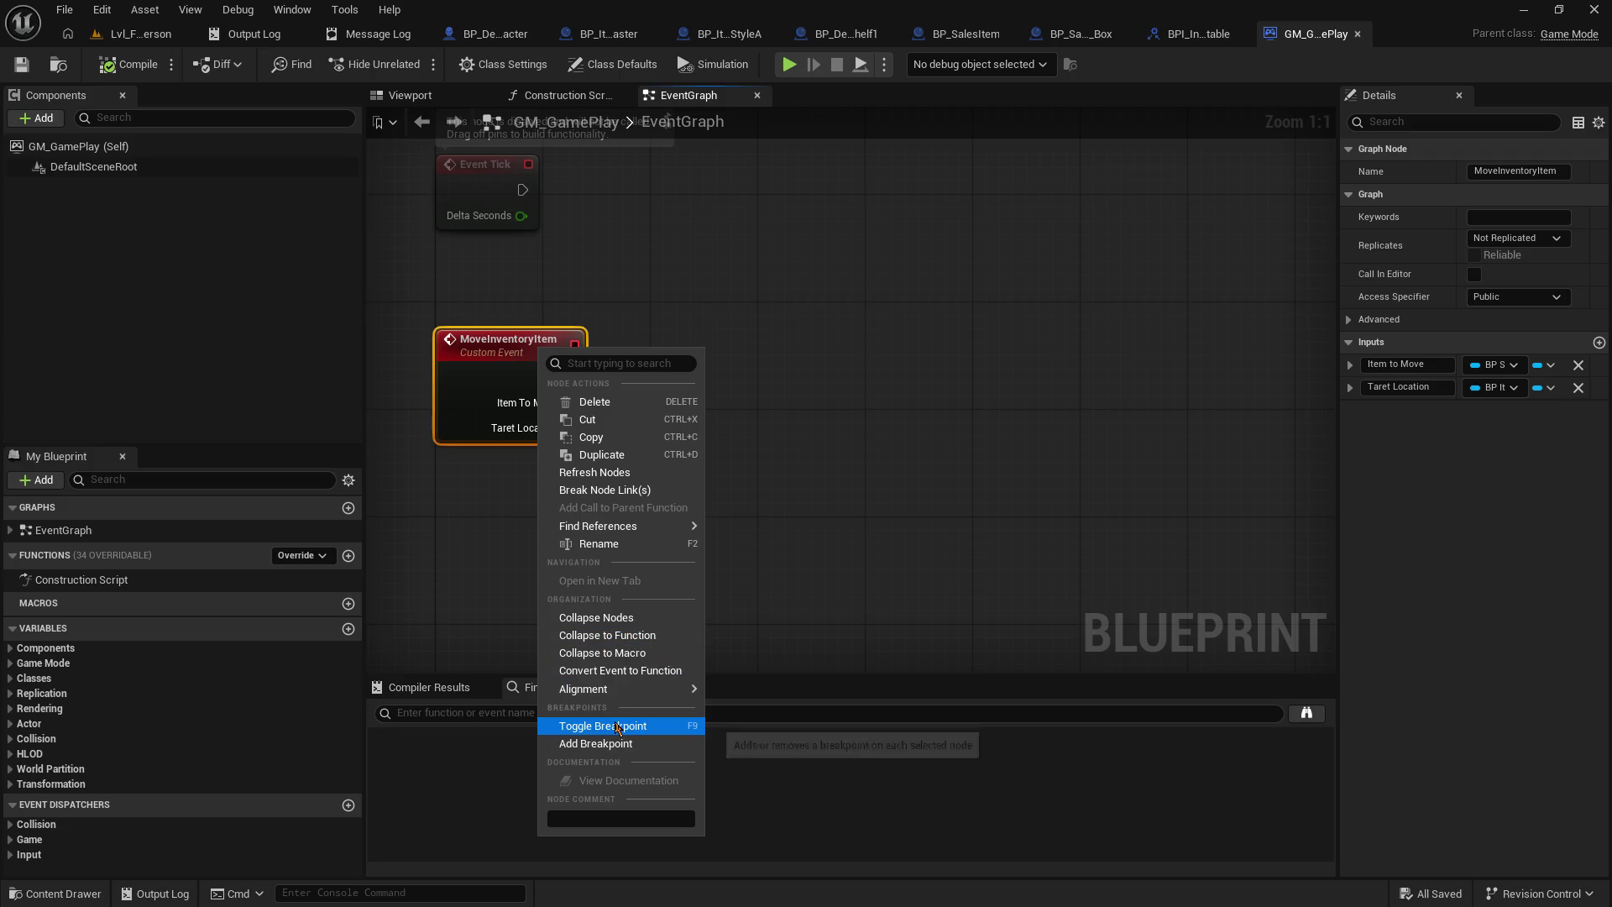
{"action": "left_click", "coordinate": [622, 670]}
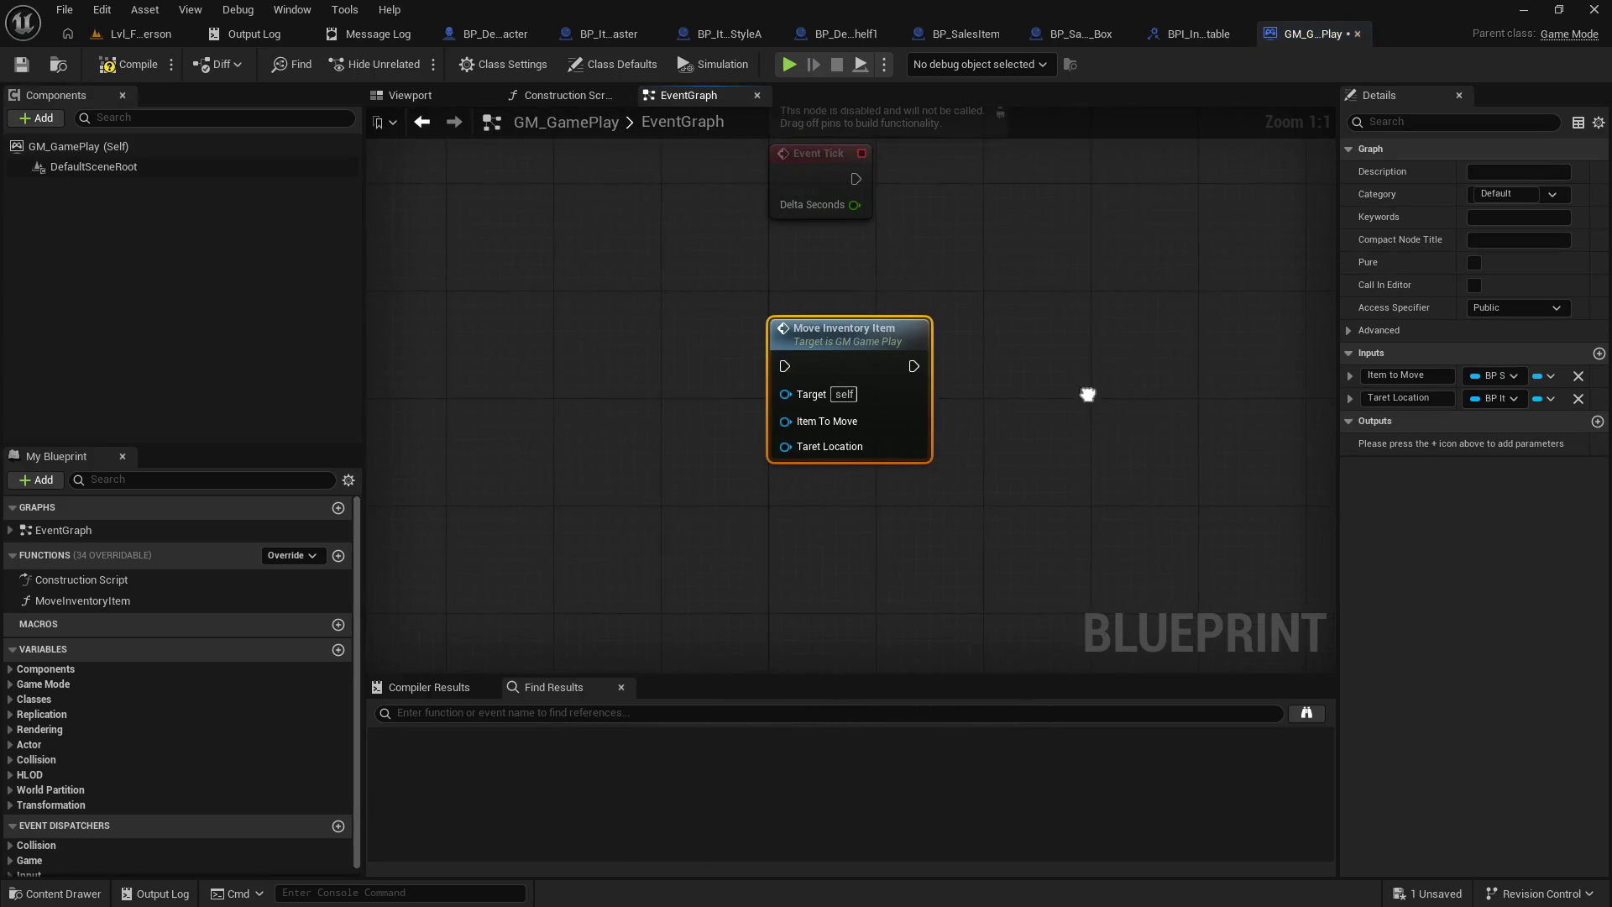
{"action": "left_click_drag", "start_coordinate": [1087, 394], "coordinate": [965, 486]}
{"action": "double_click", "coordinate": [764, 443]}
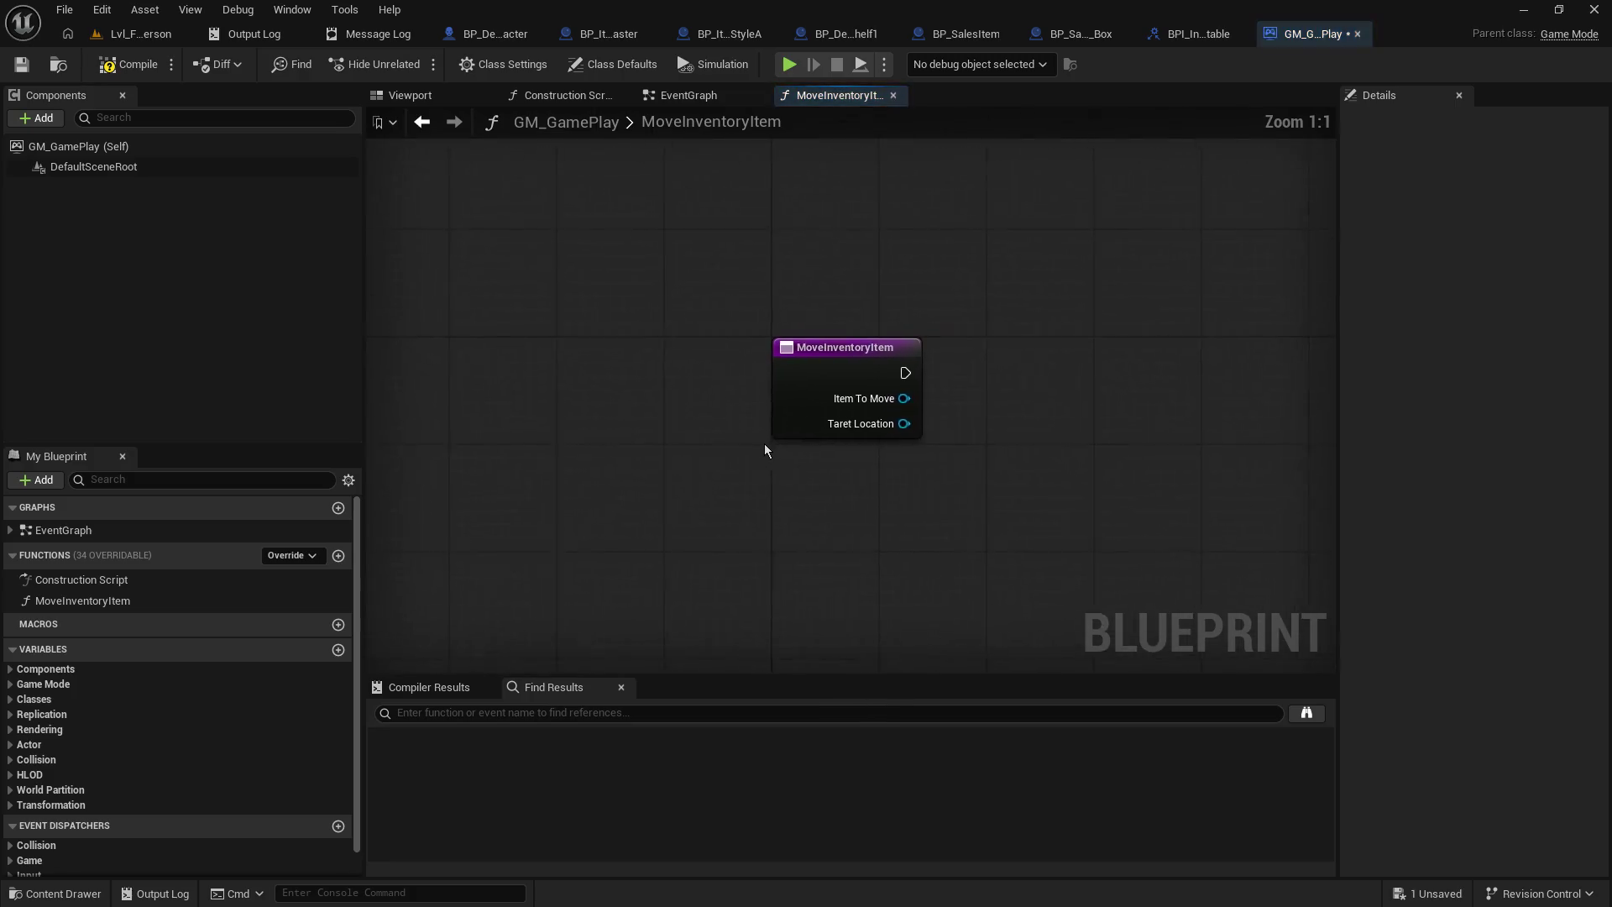
{"action": "left_click_drag", "start_coordinate": [1034, 452], "coordinate": [653, 411]}
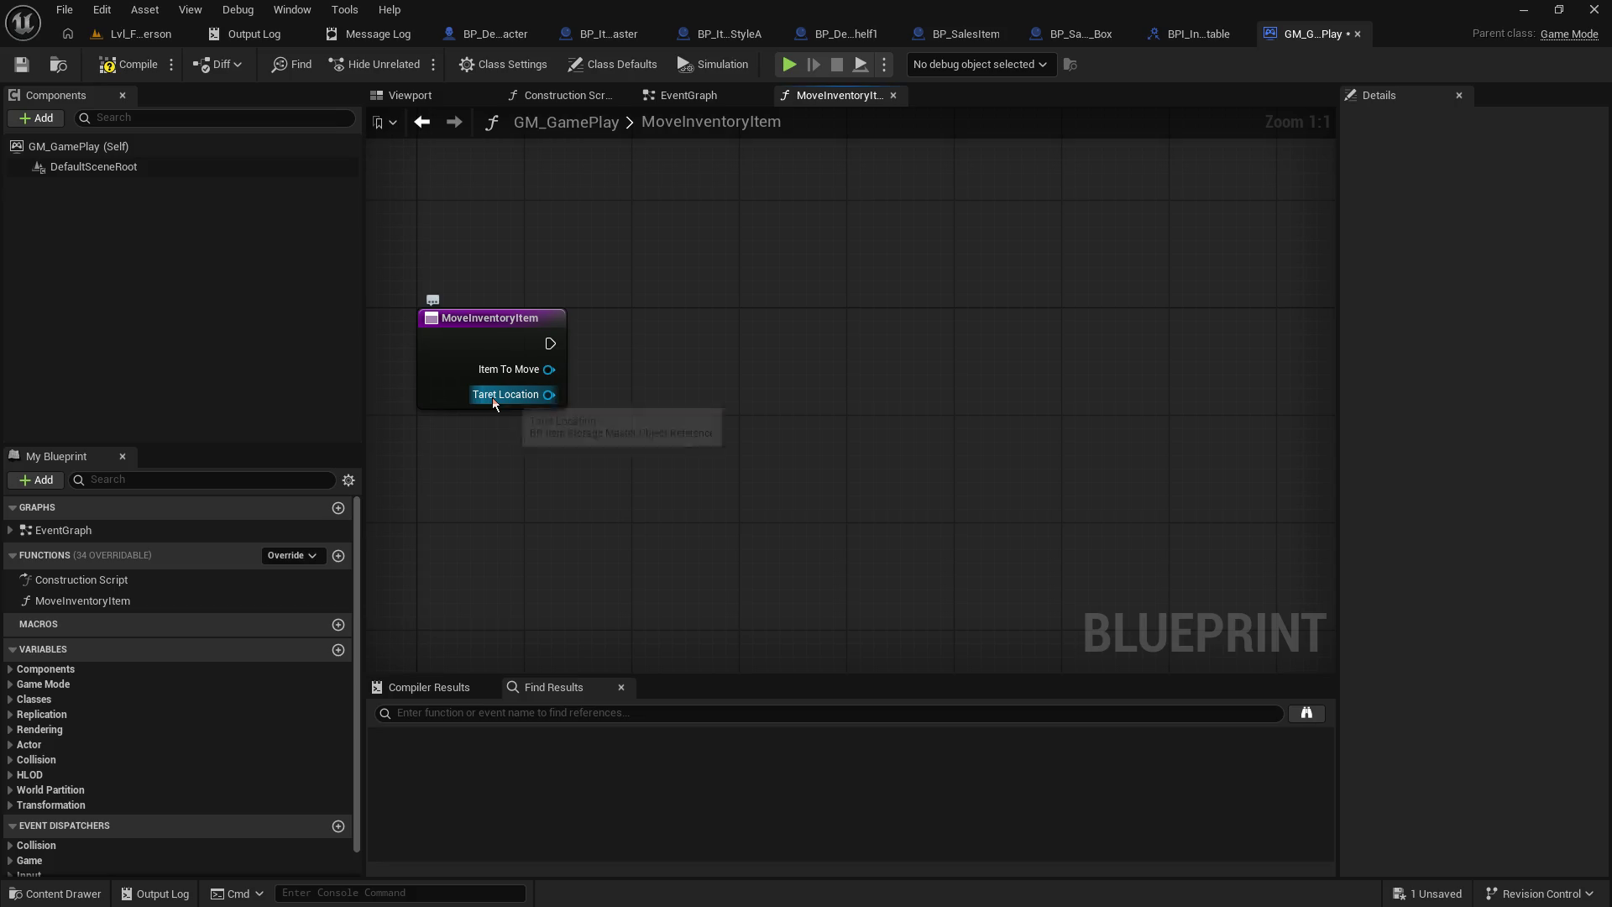
{"action": "left_click", "coordinate": [675, 97]}
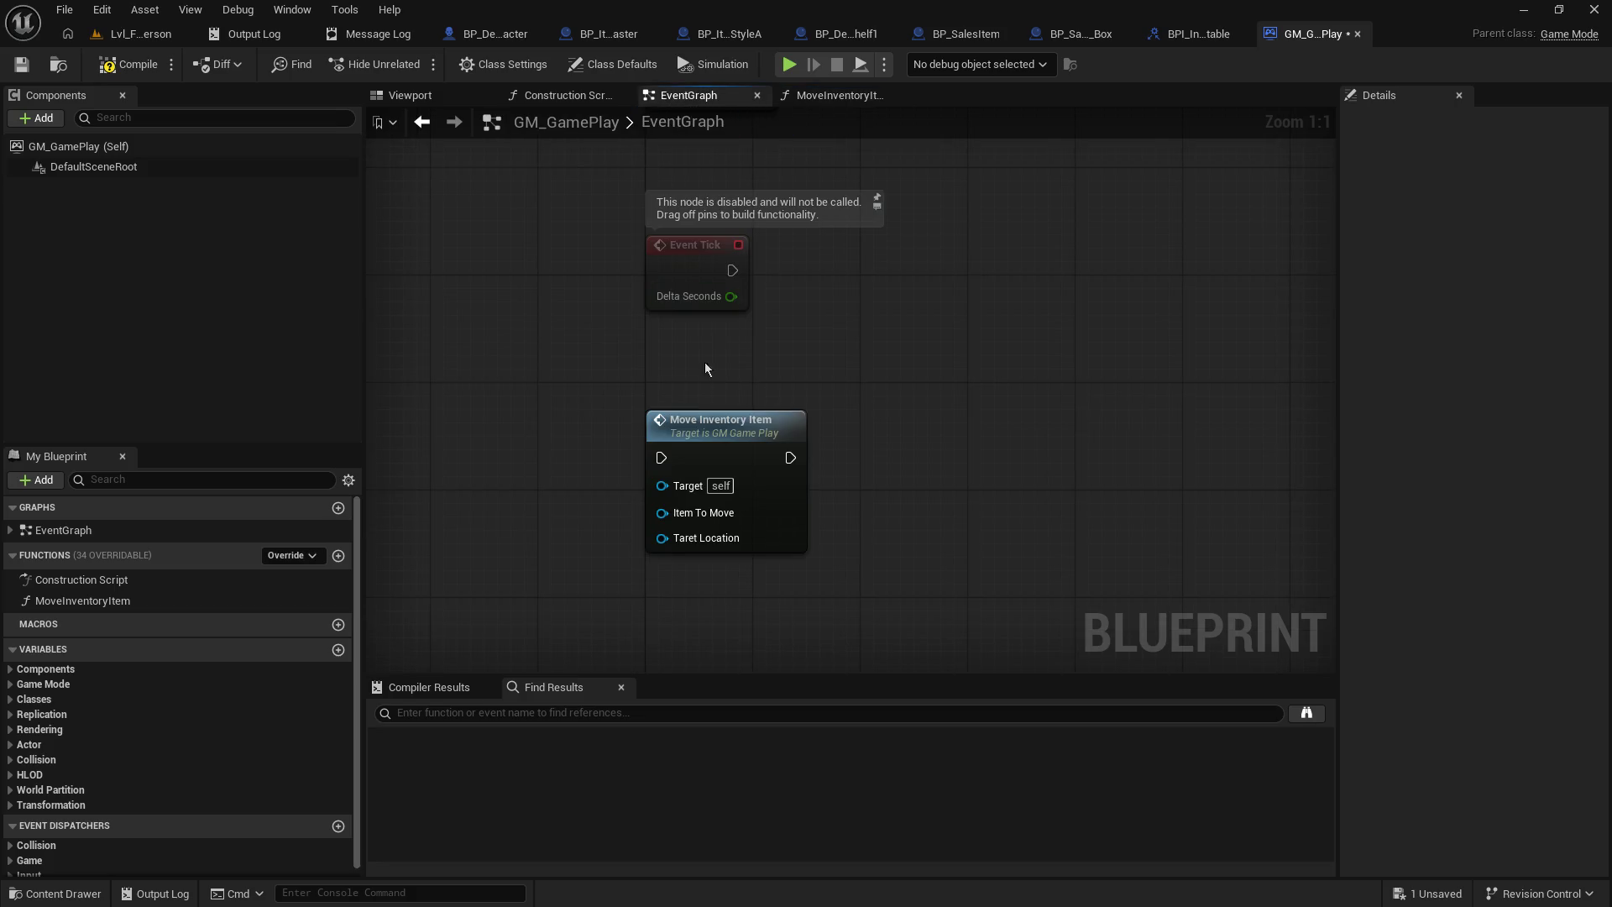
{"action": "left_click", "coordinate": [827, 95]}
- Rename the second input to Target Storage, then compile and save GM_GamePlay
{"action": "left_click", "coordinate": [506, 374]}
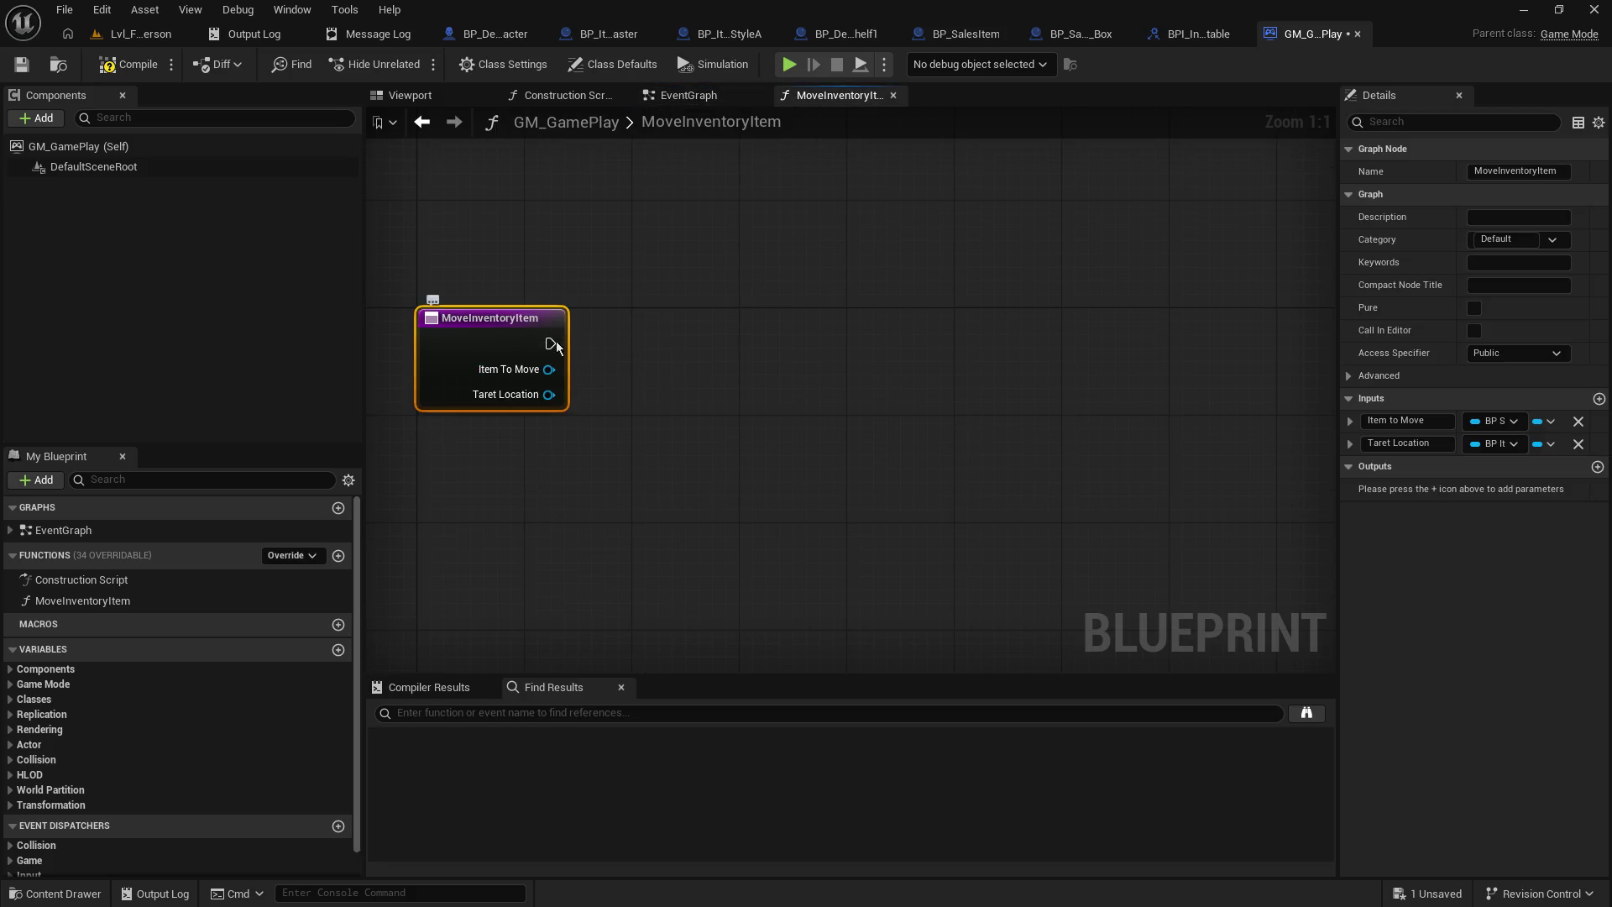
{"action": "left_click", "coordinate": [1393, 446]}
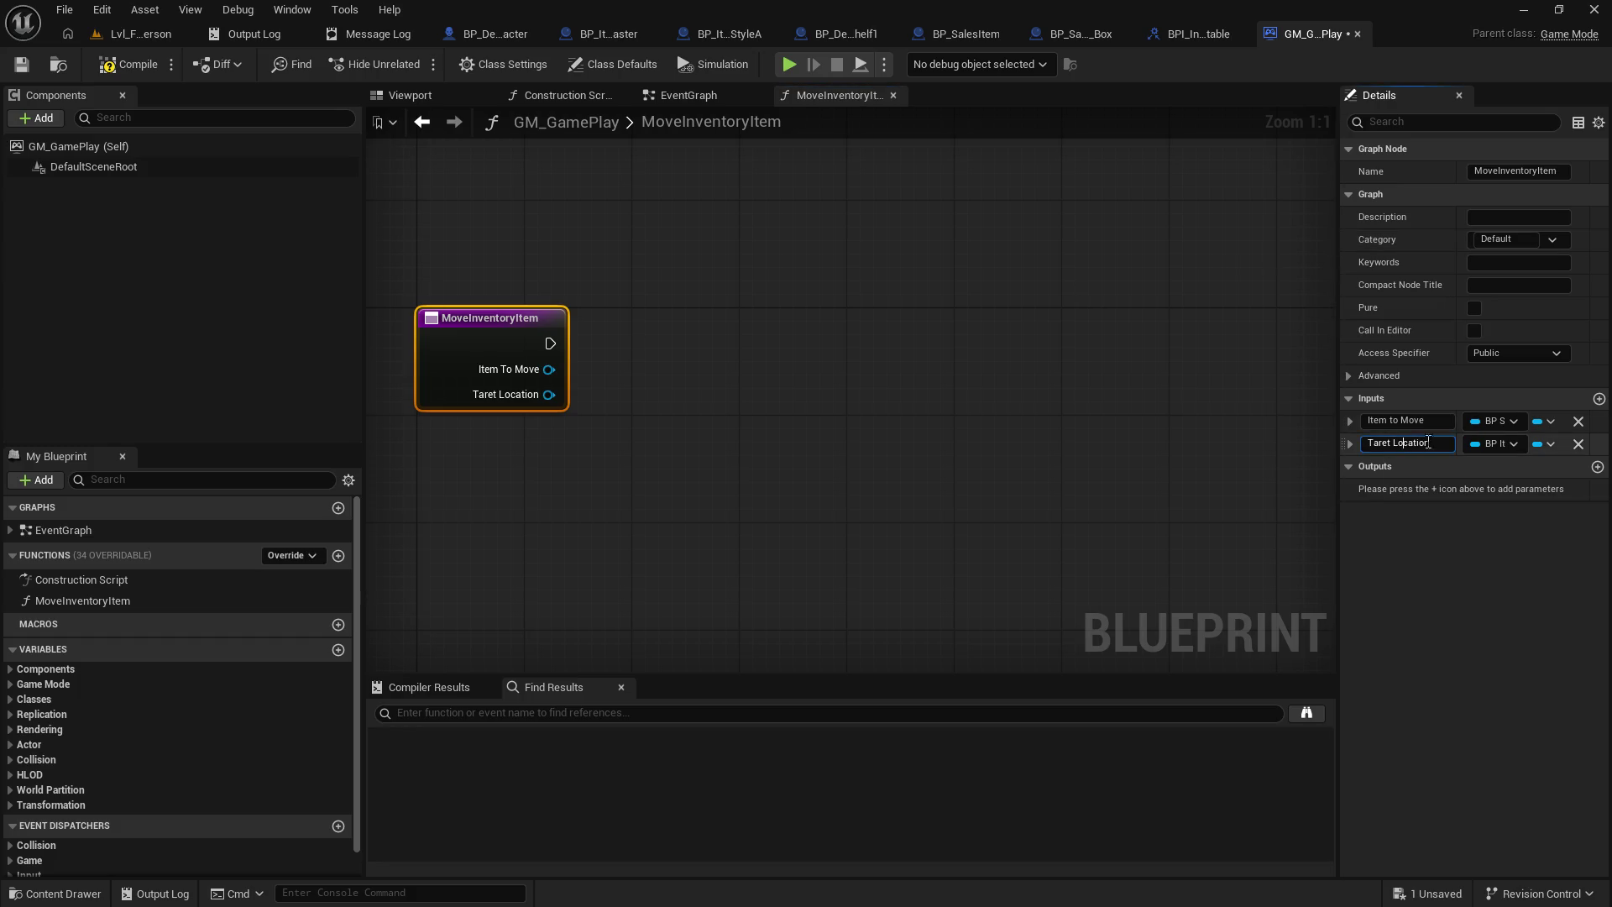
{"action": "type", "text": "g"}
{"action": "key", "text": "Return"}
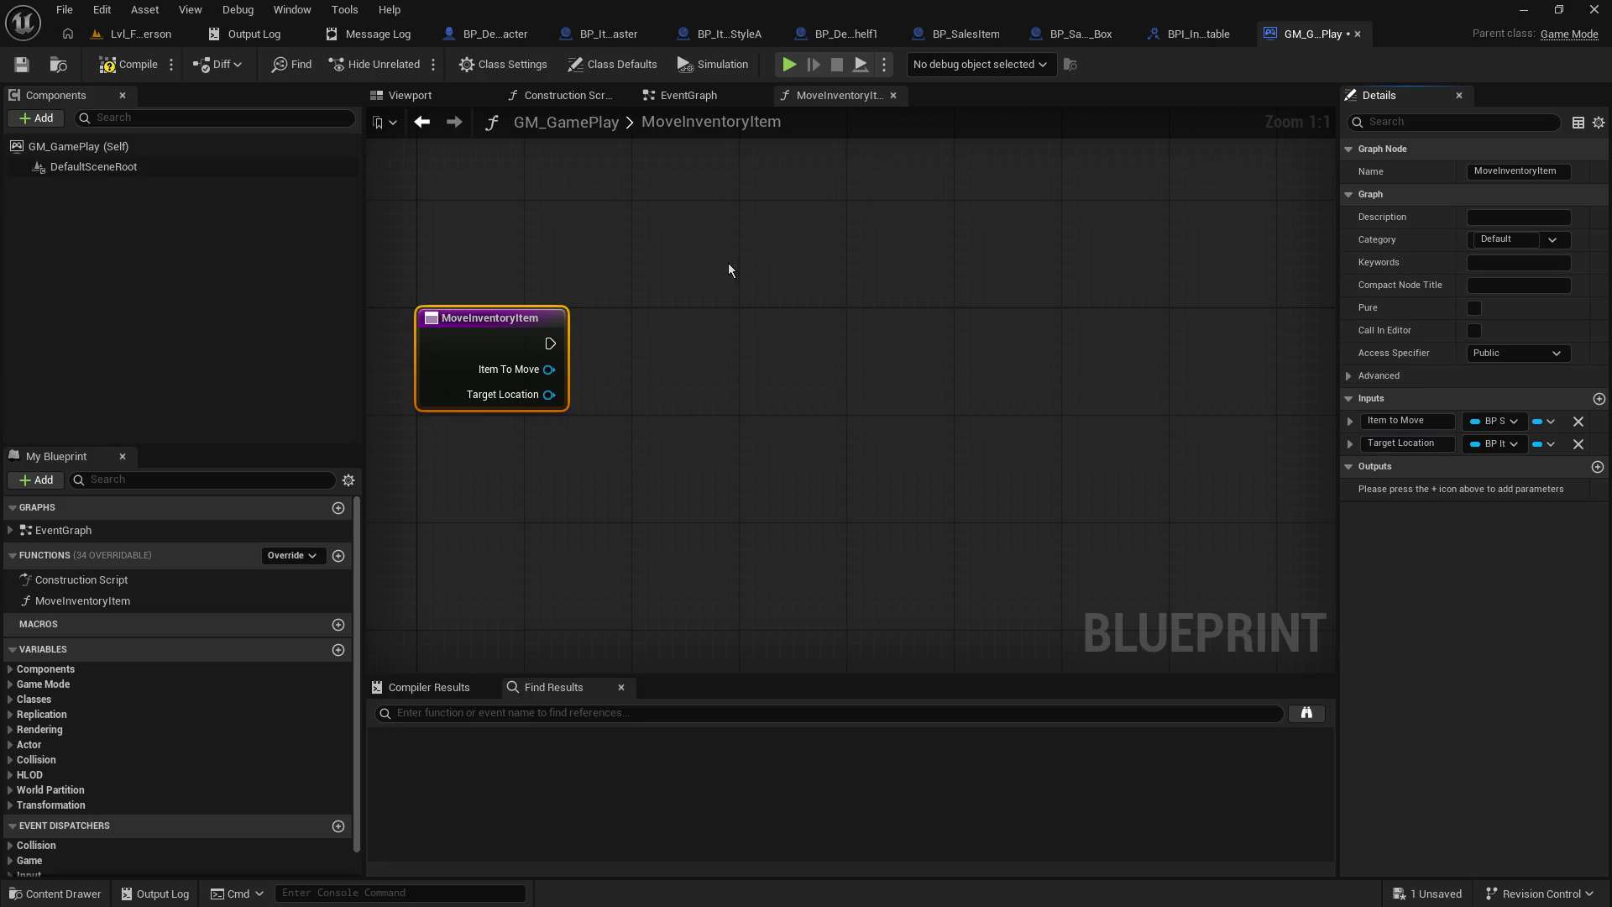
{"action": "left_click", "coordinate": [21, 64]}
{"action": "left_click", "coordinate": [130, 64]}
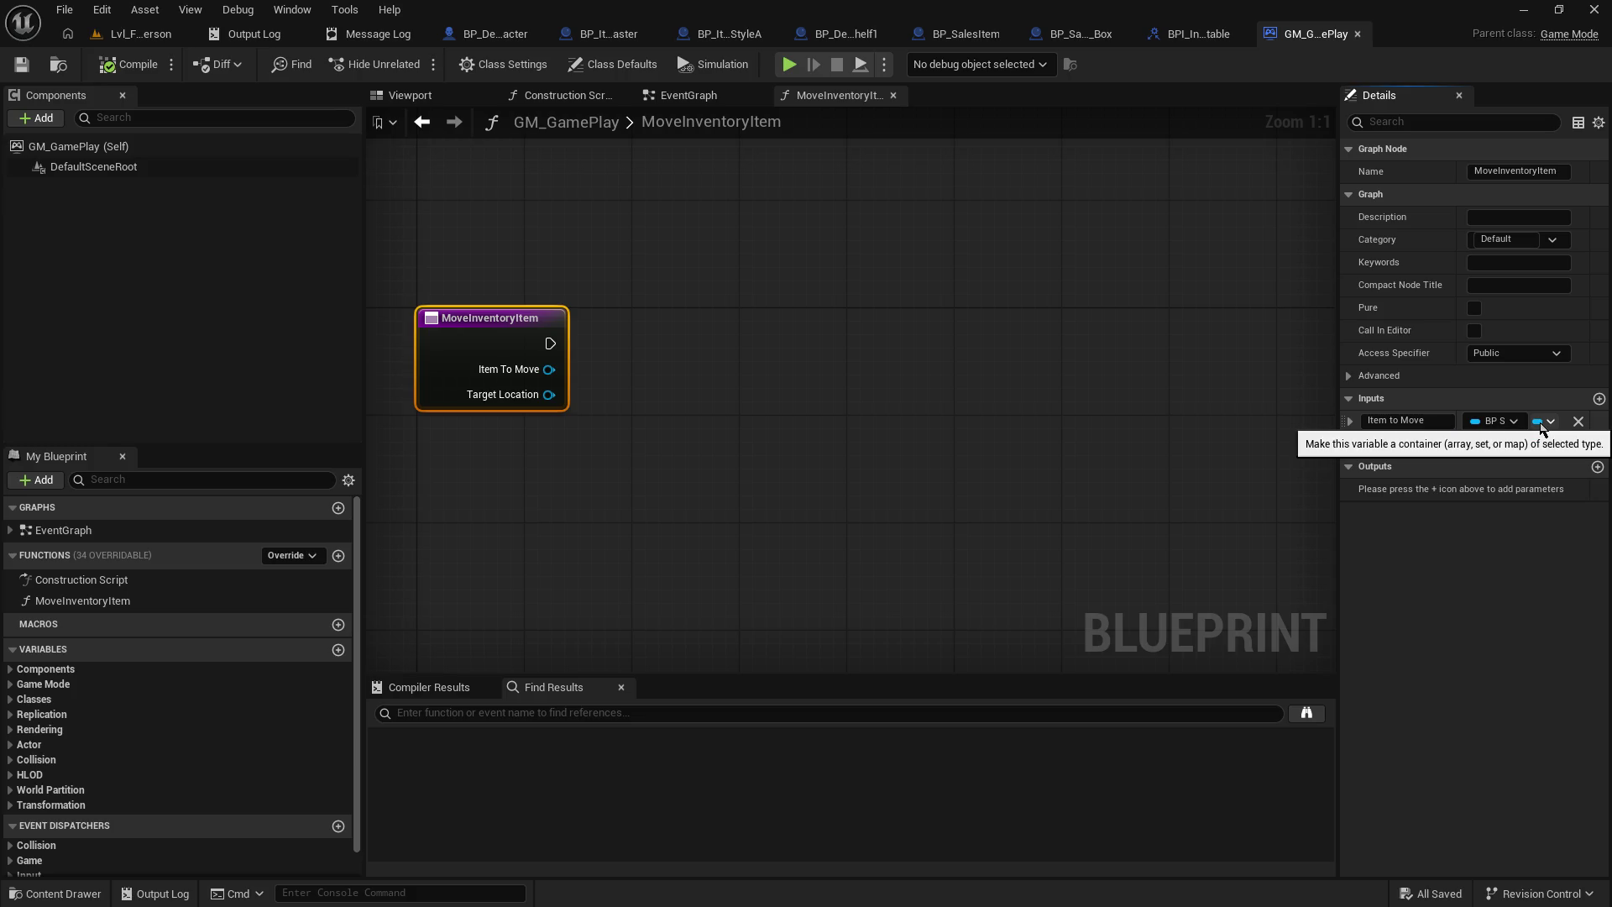
{"action": "type", "text": "Target Str"}
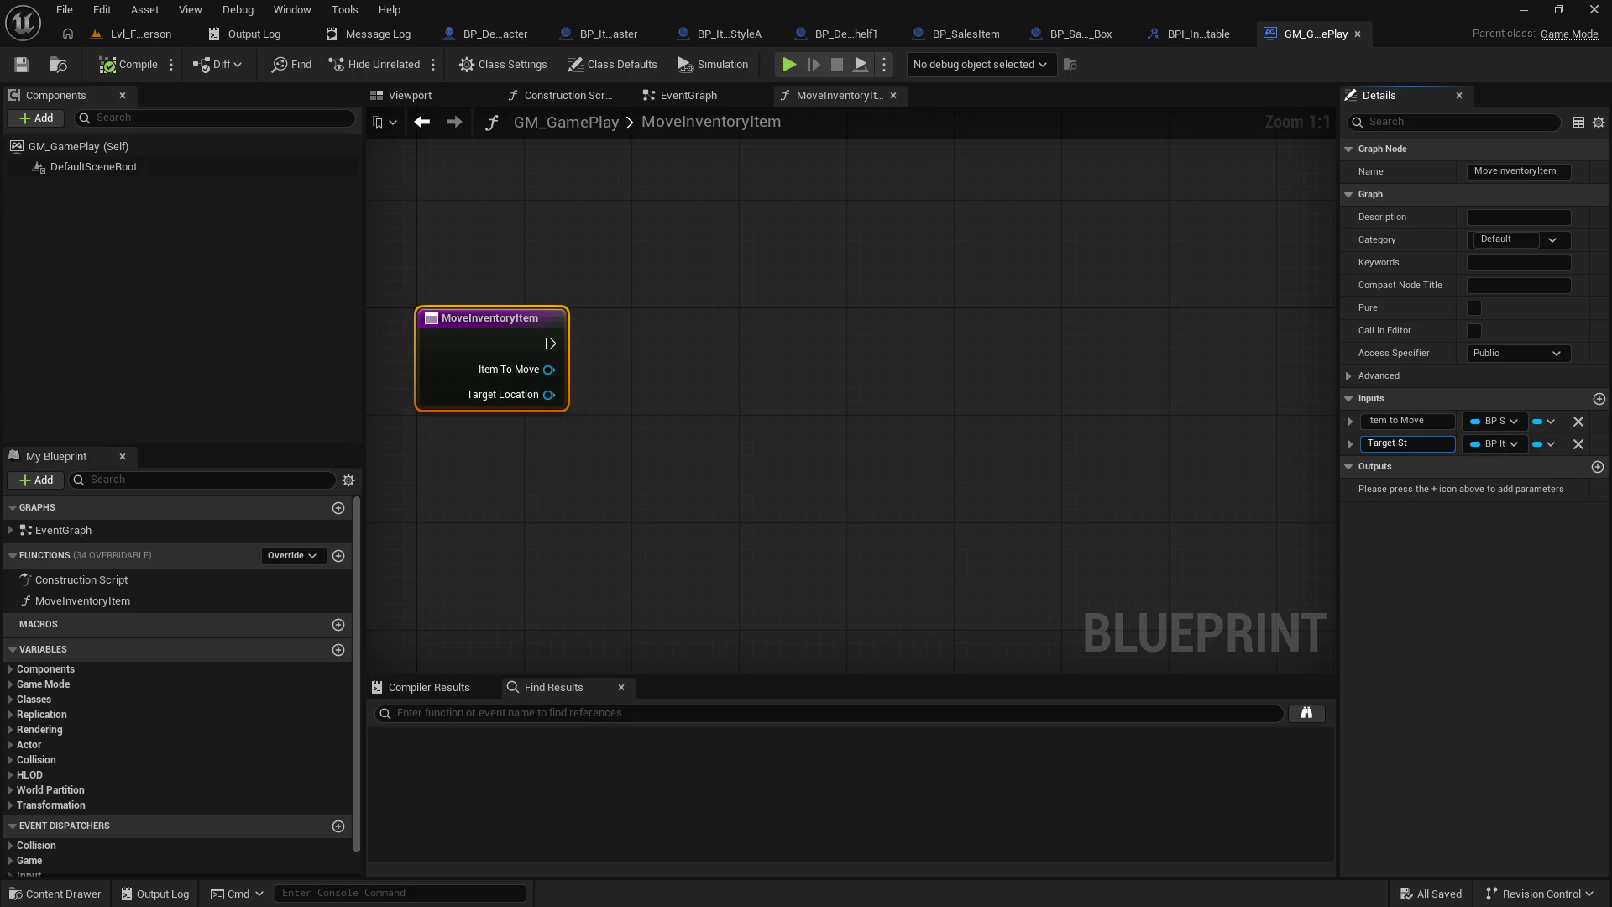
{"action": "key", "text": "Return"}
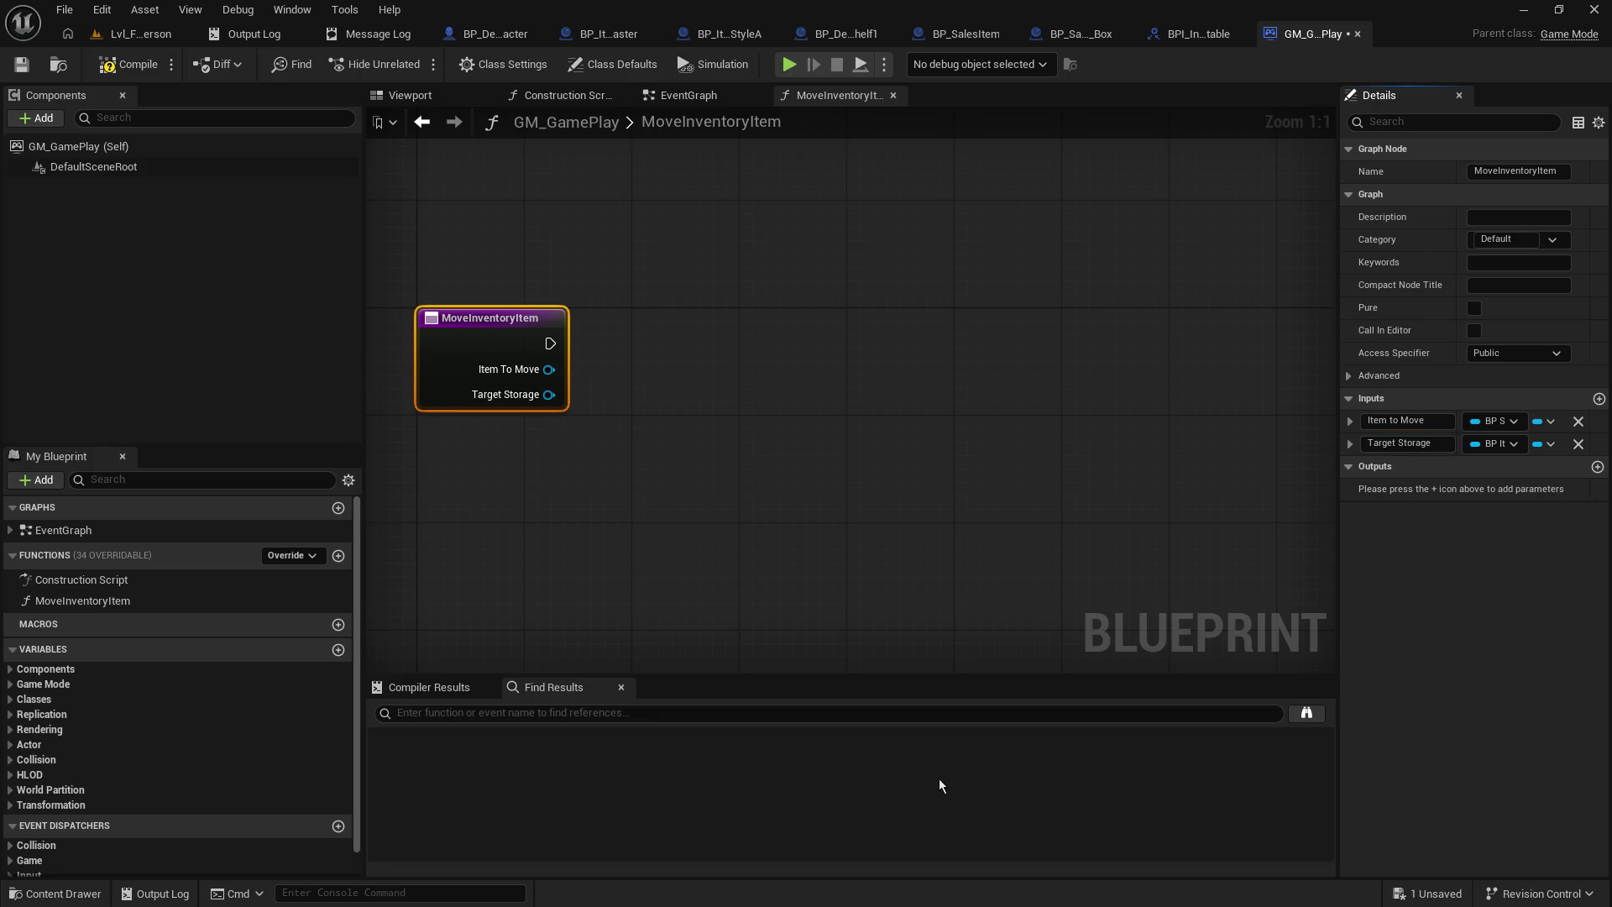
{"action": "left_click", "coordinate": [22, 64]}
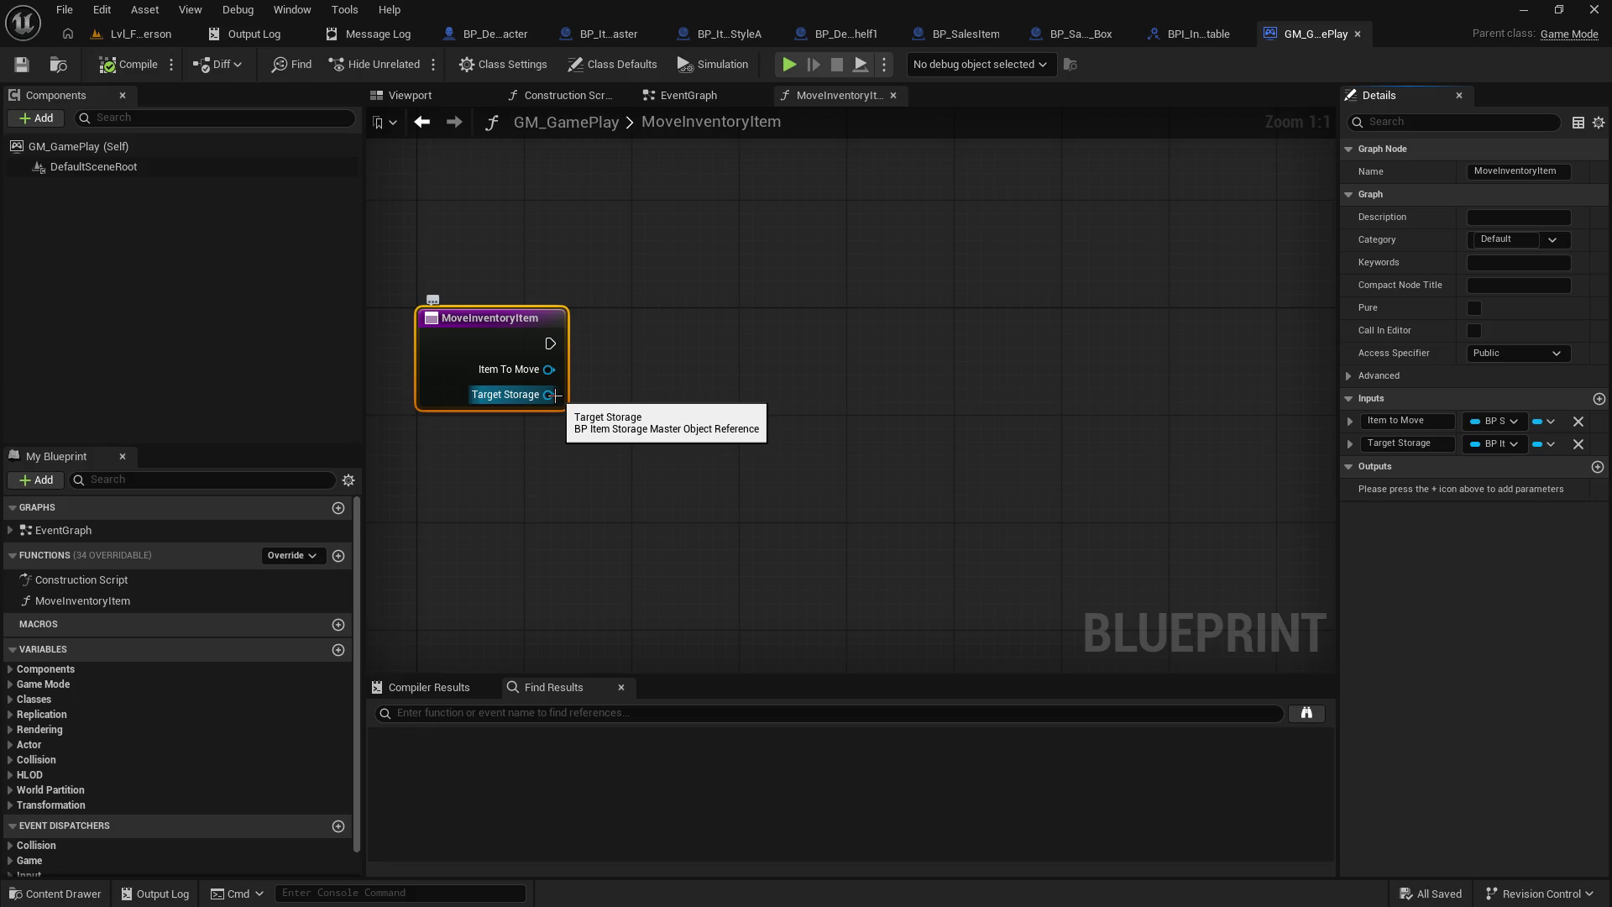
- Bring up the ShelfStyleA storage blueprint's Viewport
{"action": "left_click", "coordinate": [486, 40]}
{"action": "left_click", "coordinate": [613, 35]}
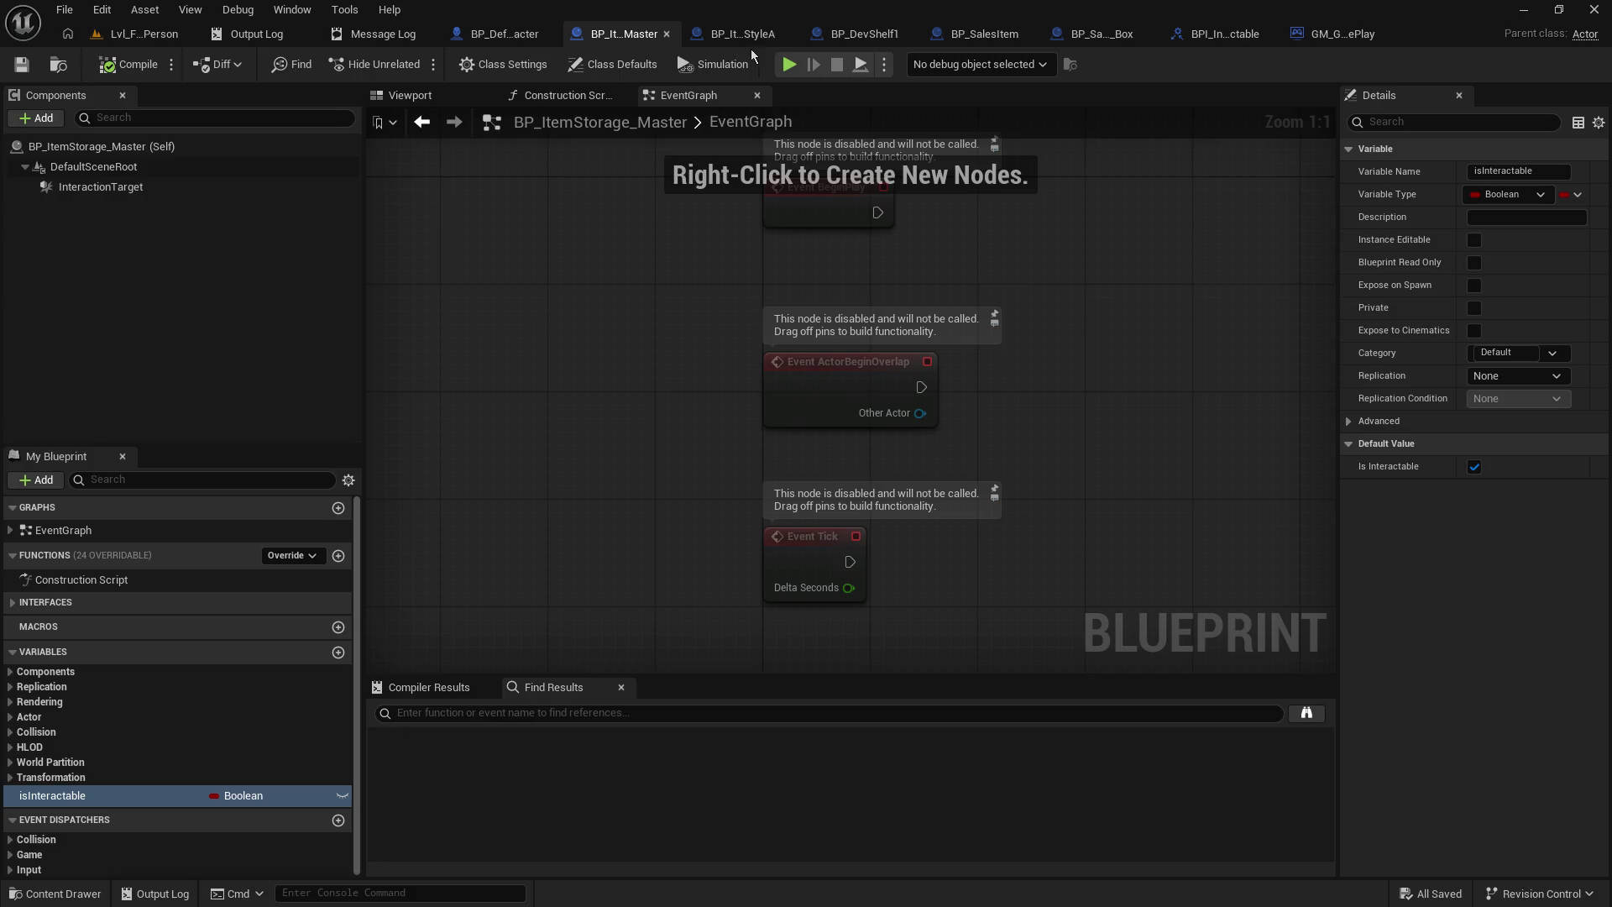
{"action": "left_click", "coordinate": [865, 34]}
{"action": "left_click", "coordinate": [743, 29]}
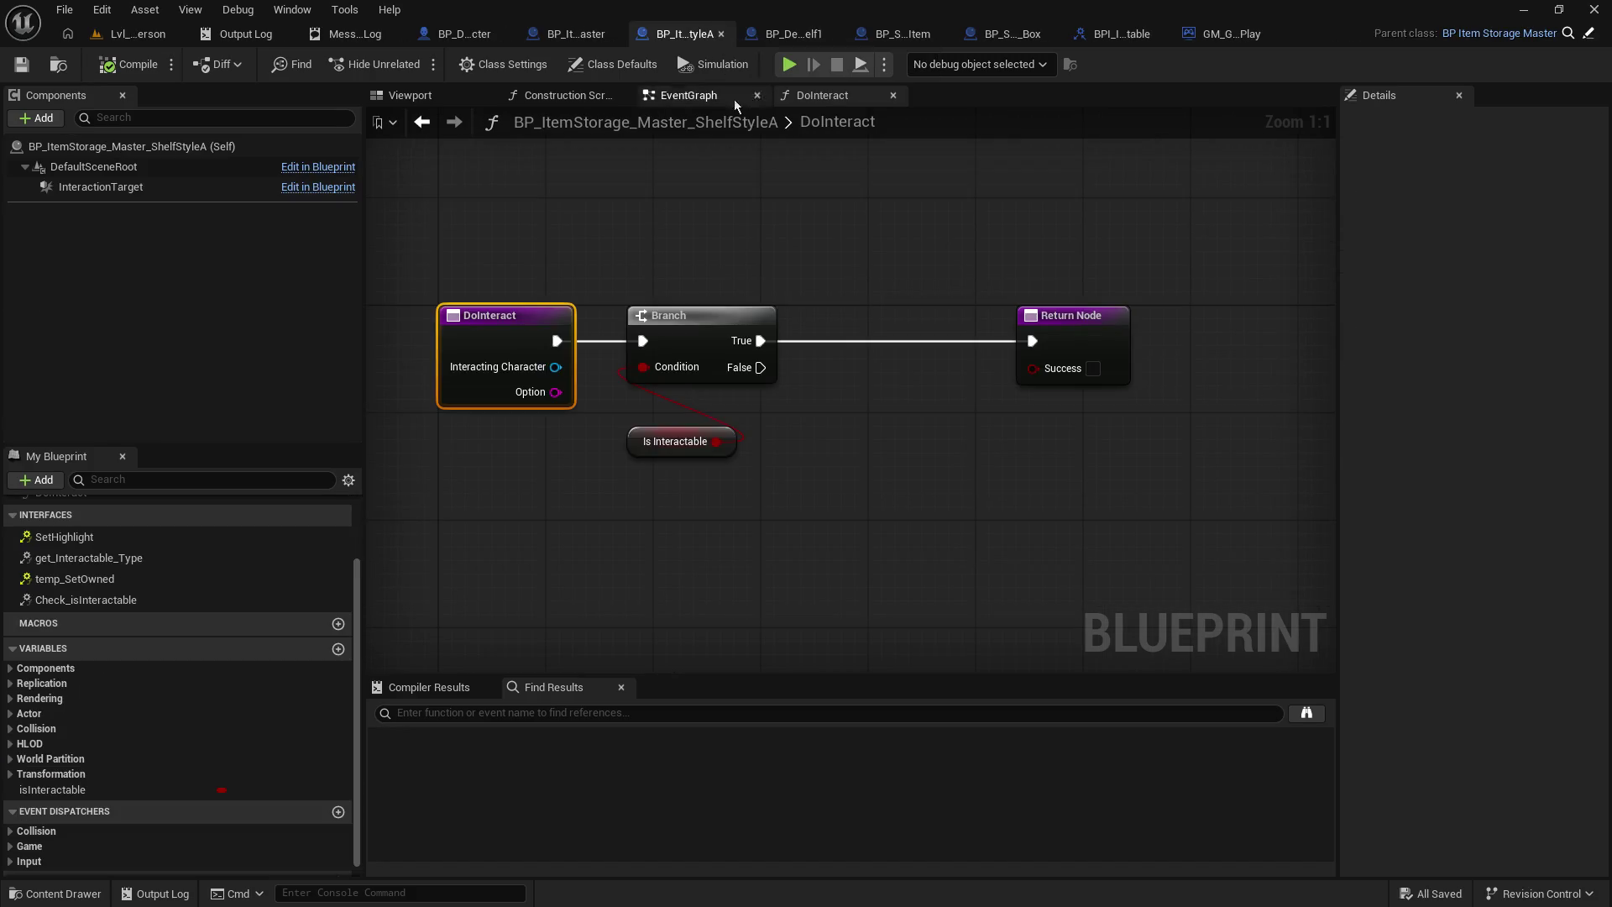
{"action": "left_click", "coordinate": [689, 95]}
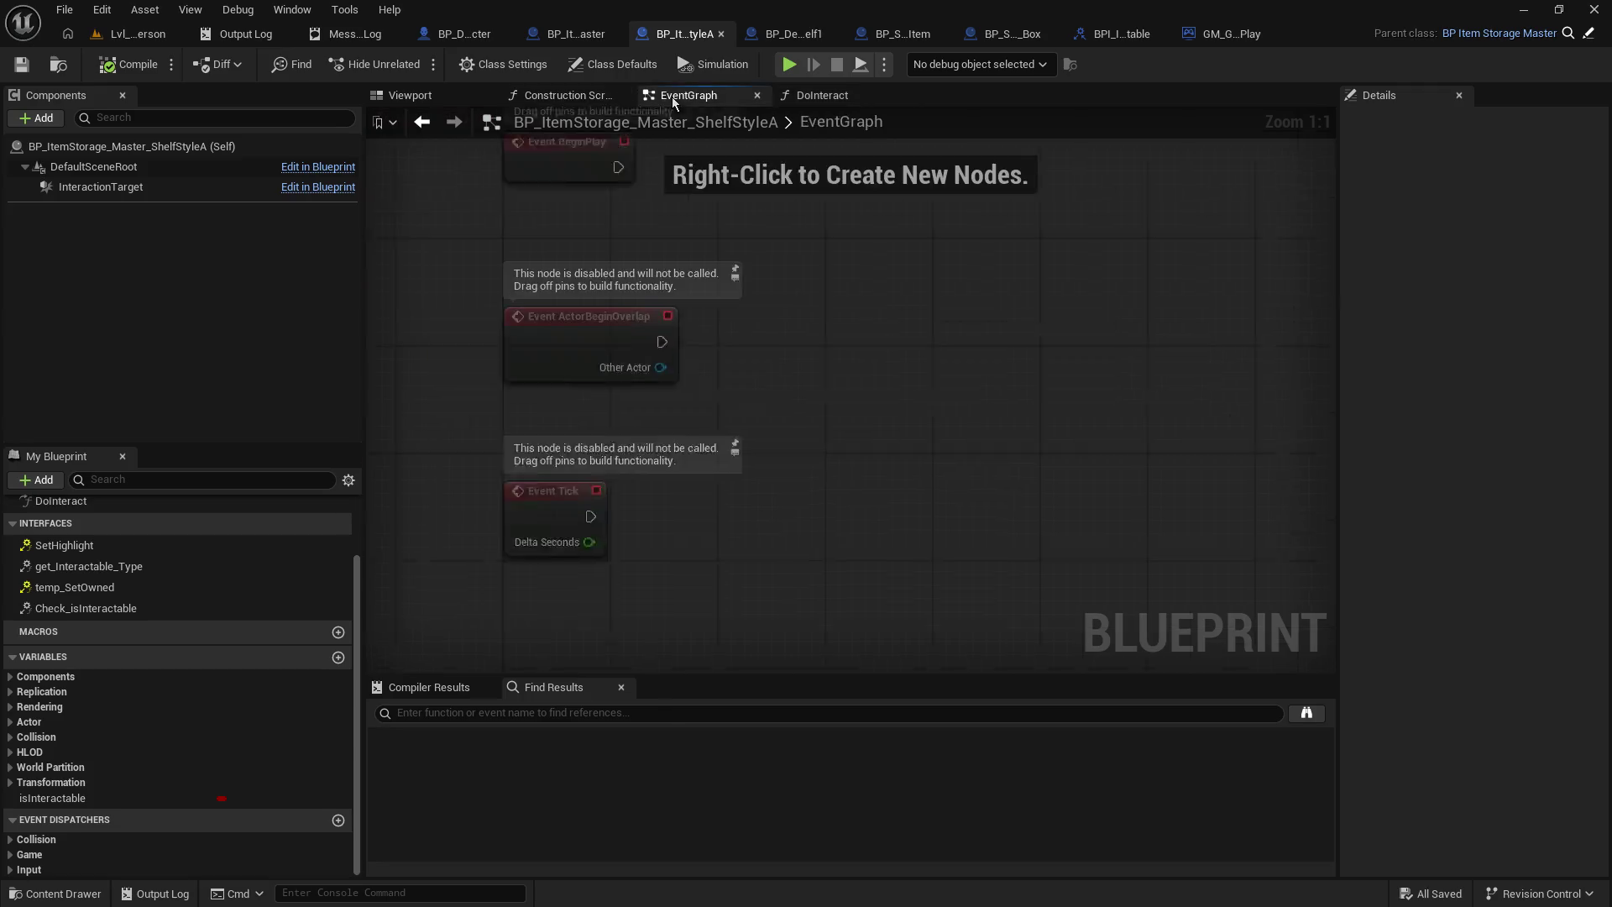
{"action": "left_click", "coordinate": [420, 95]}
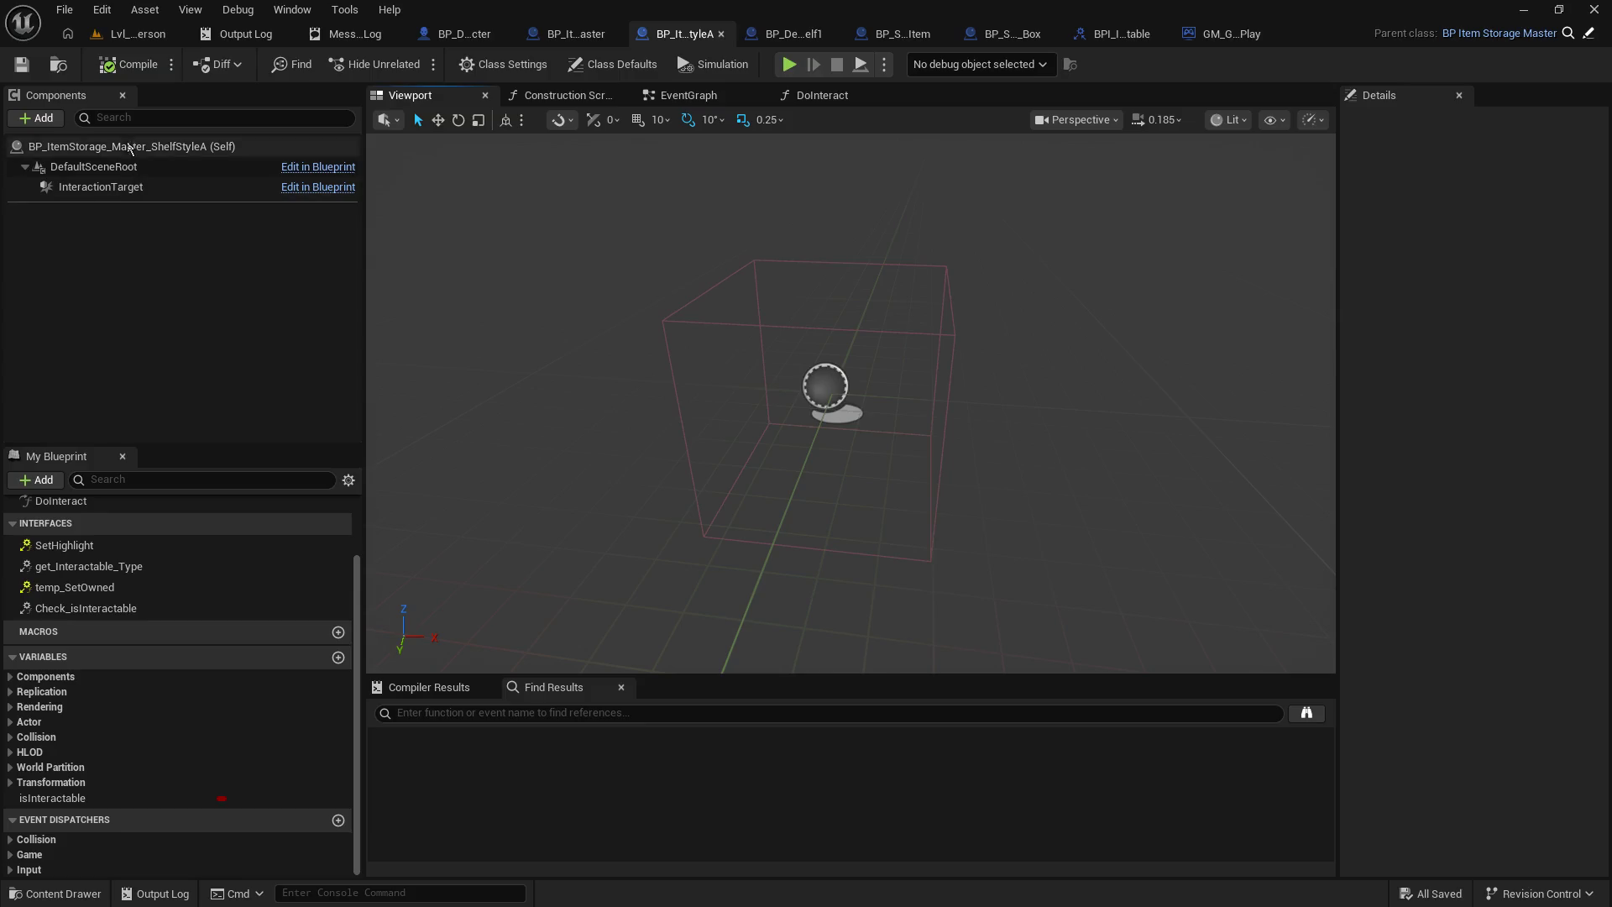
- Add an Arrow component to the shelf blueprint
{"action": "left_click", "coordinate": [42, 117]}
{"action": "type", "text": "arriw"}
{"action": "key", "text": "BackSpace"}
{"action": "key", "text": "BackSpace"}
{"action": "type", "text": "ow"}
{"action": "key", "text": "Return"}
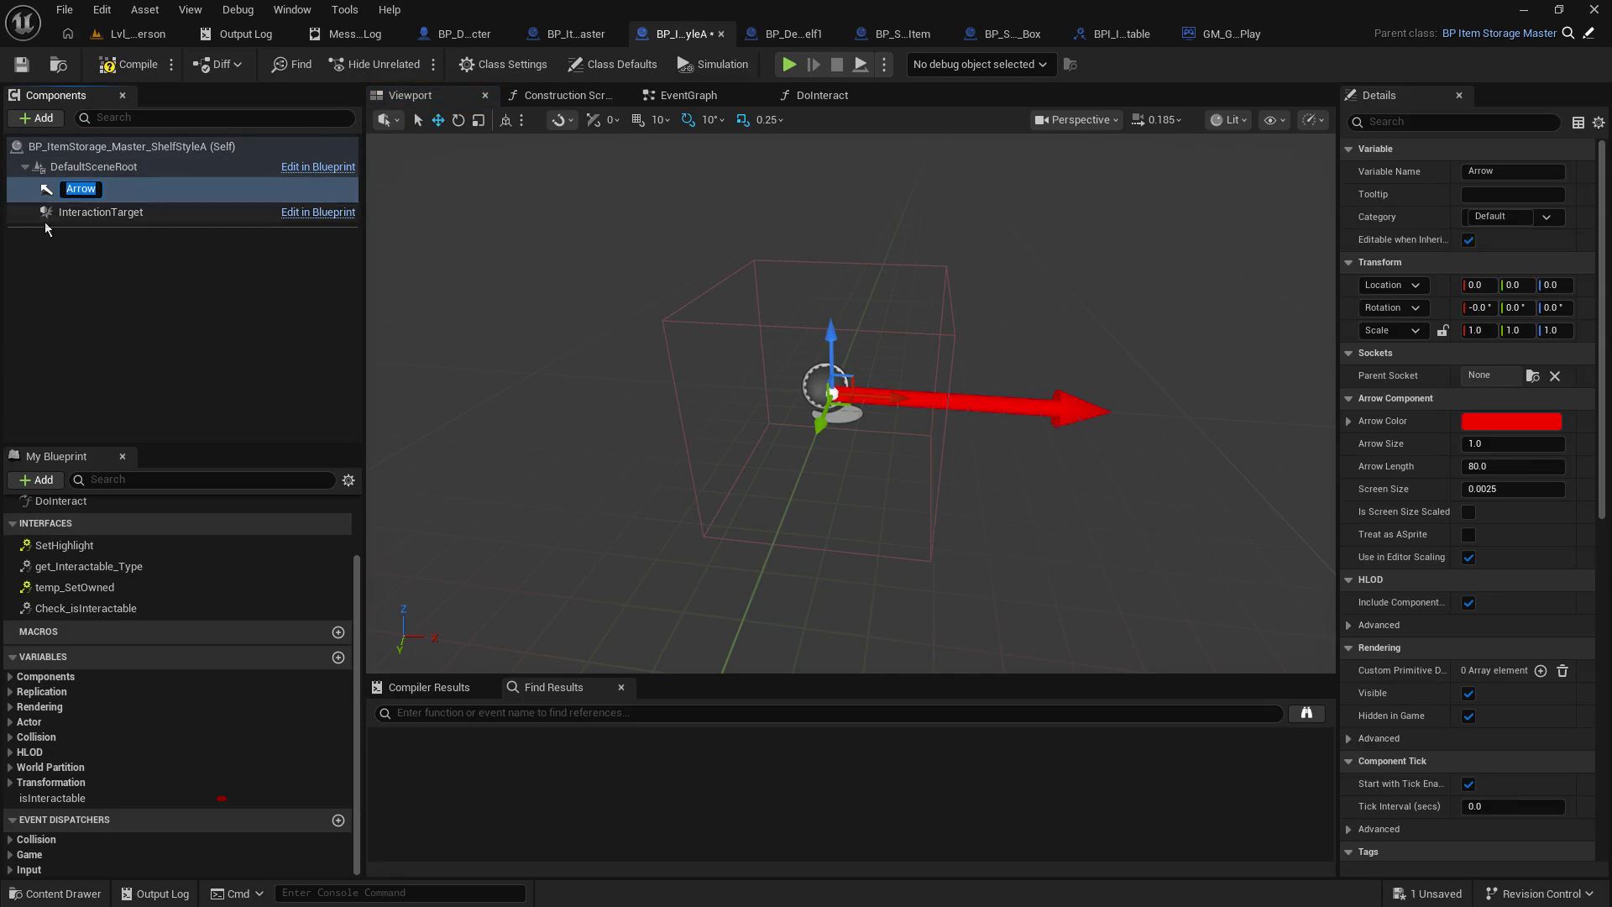
{"action": "left_click", "coordinate": [154, 314]}
- Remove an accidental NewVar variable and save the shelf blueprint
{"action": "left_click", "coordinate": [339, 658]}
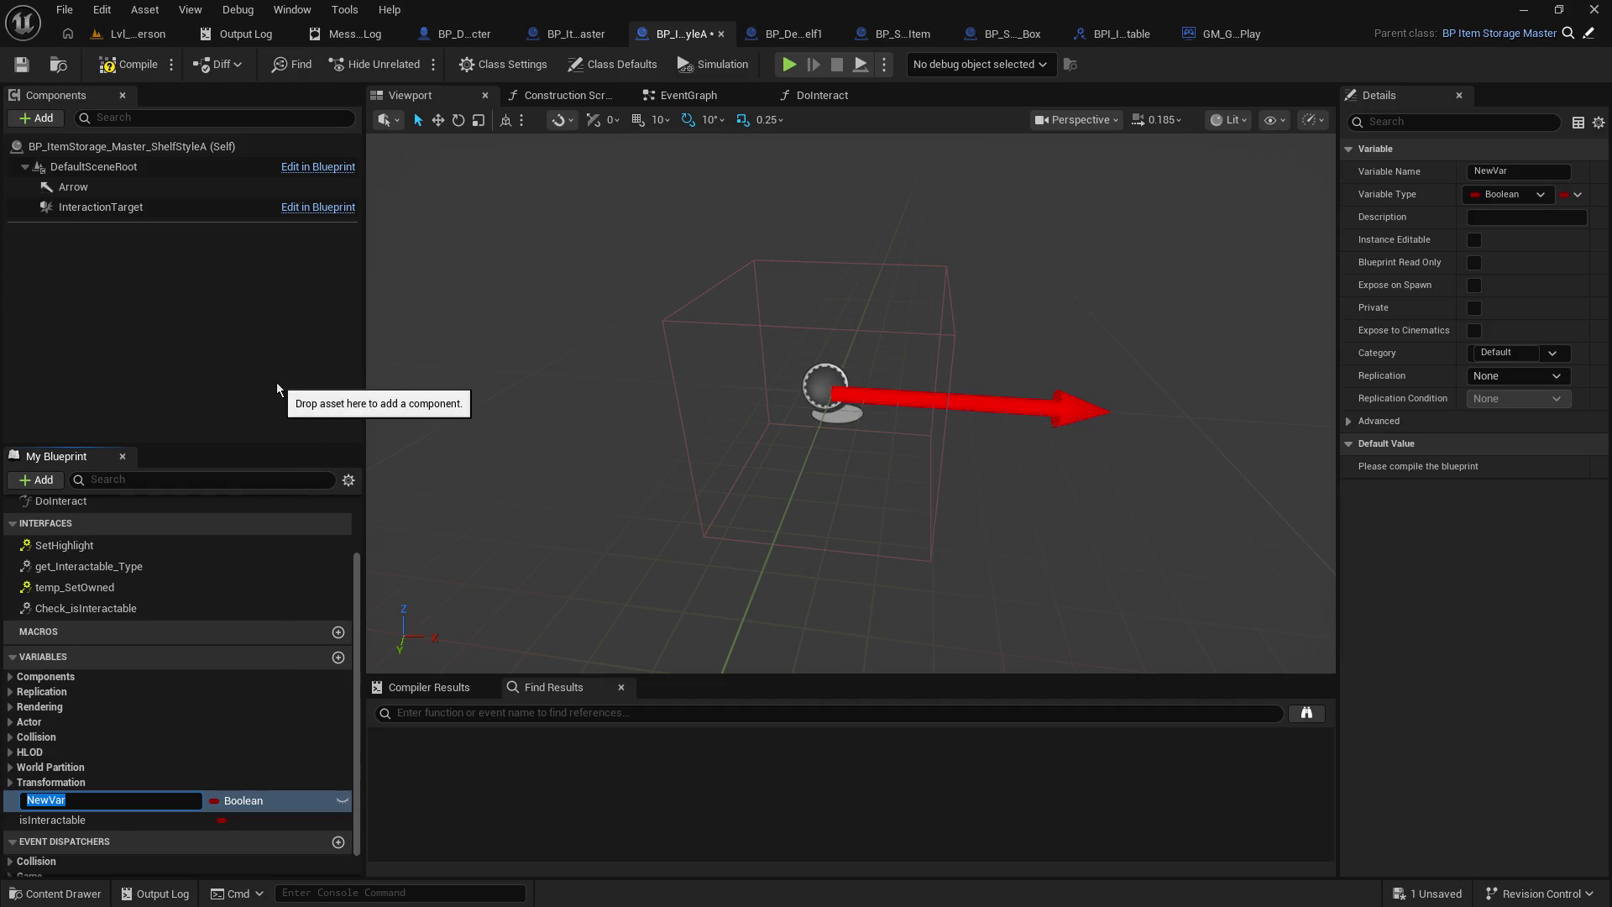
{"action": "key", "text": "Return"}
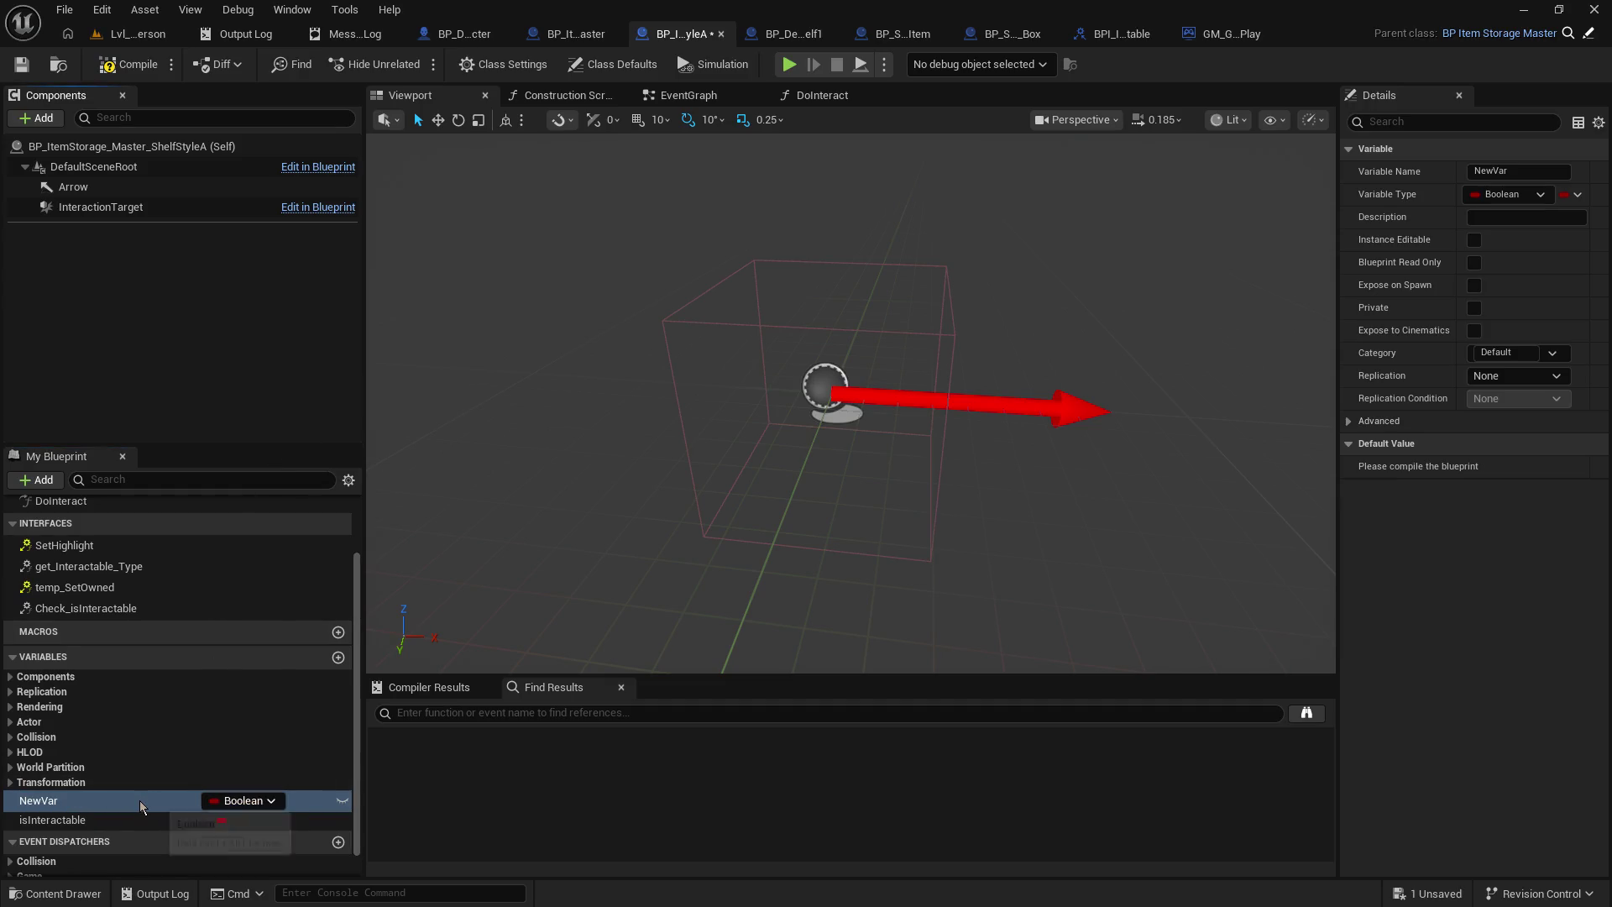
{"action": "key", "text": "Delete"}
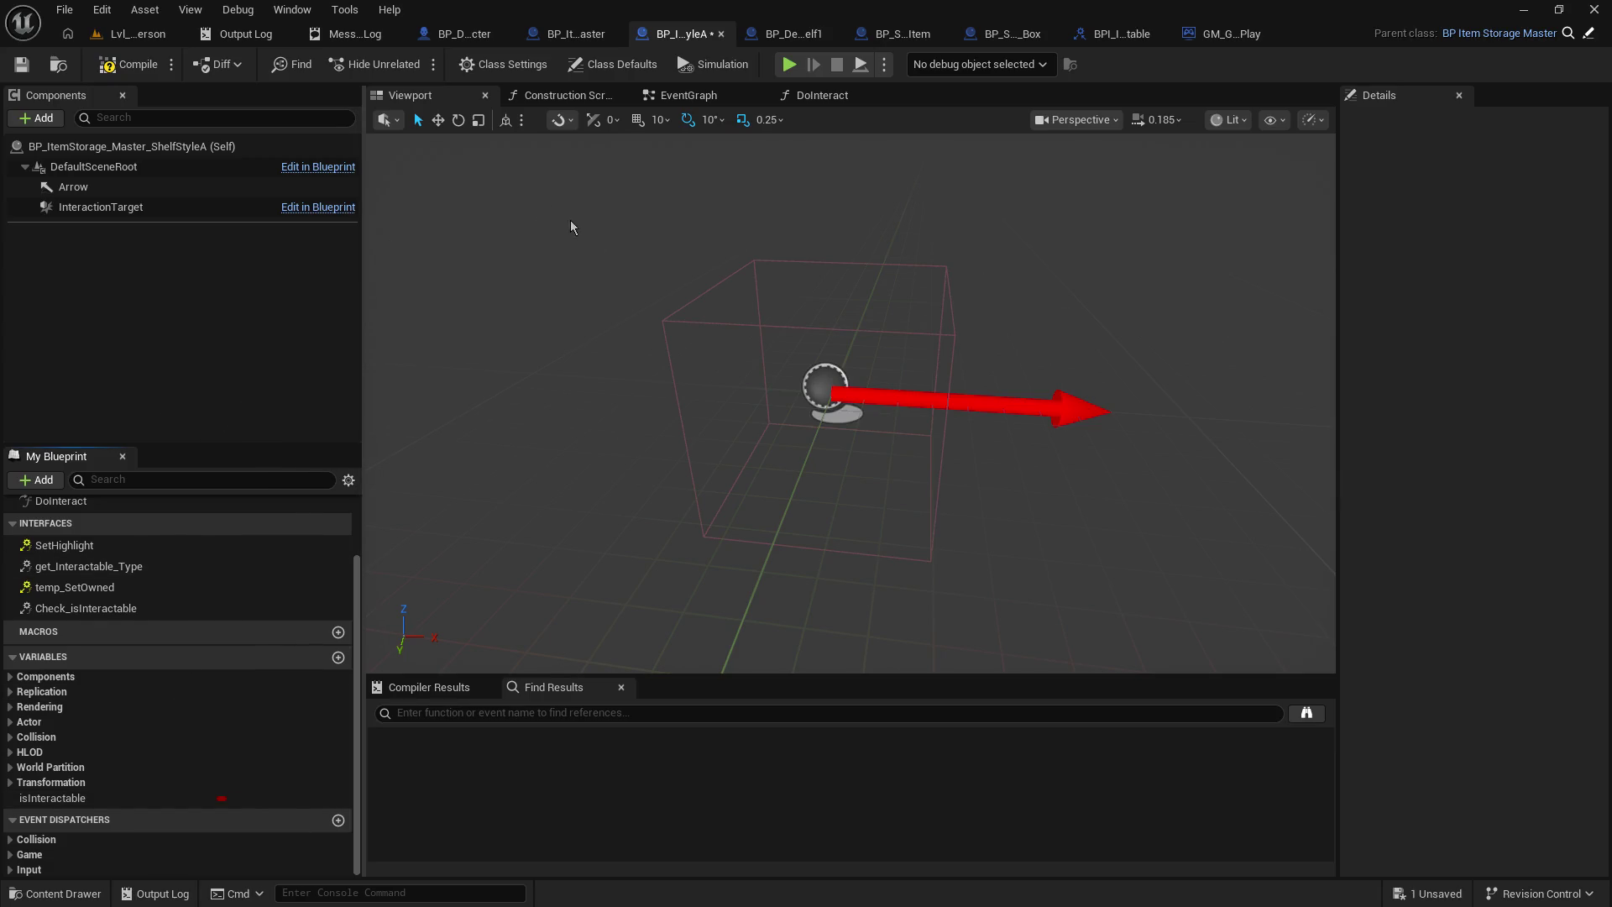
{"action": "left_click", "coordinate": [21, 64]}
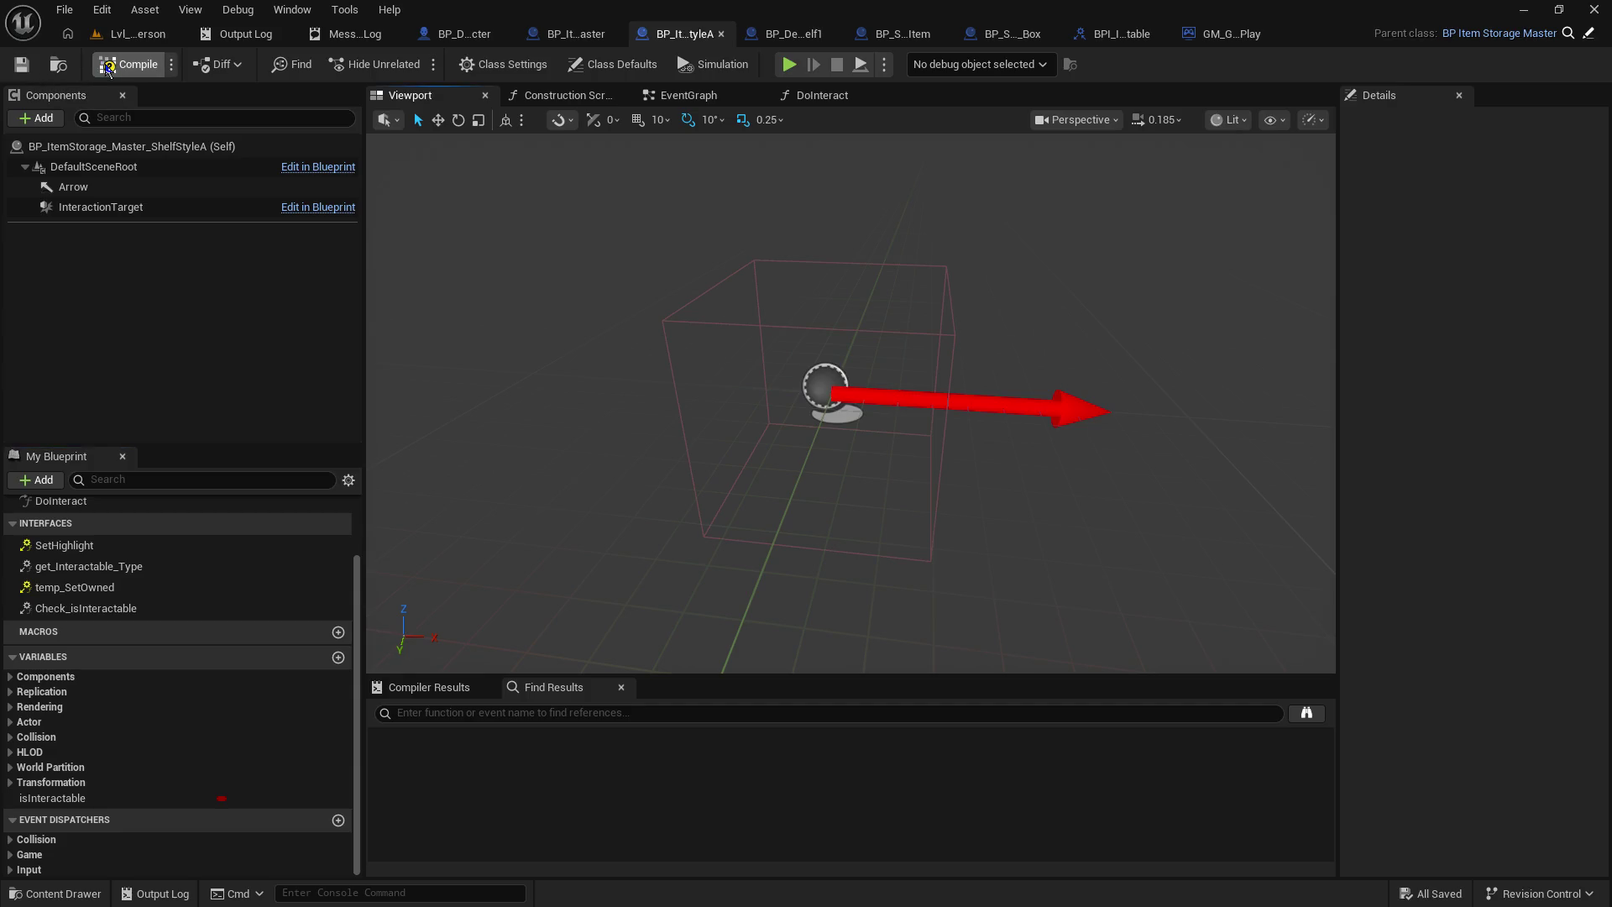
- Rename the Arrow component to Placement Location
{"action": "left_click", "coordinate": [109, 187]}
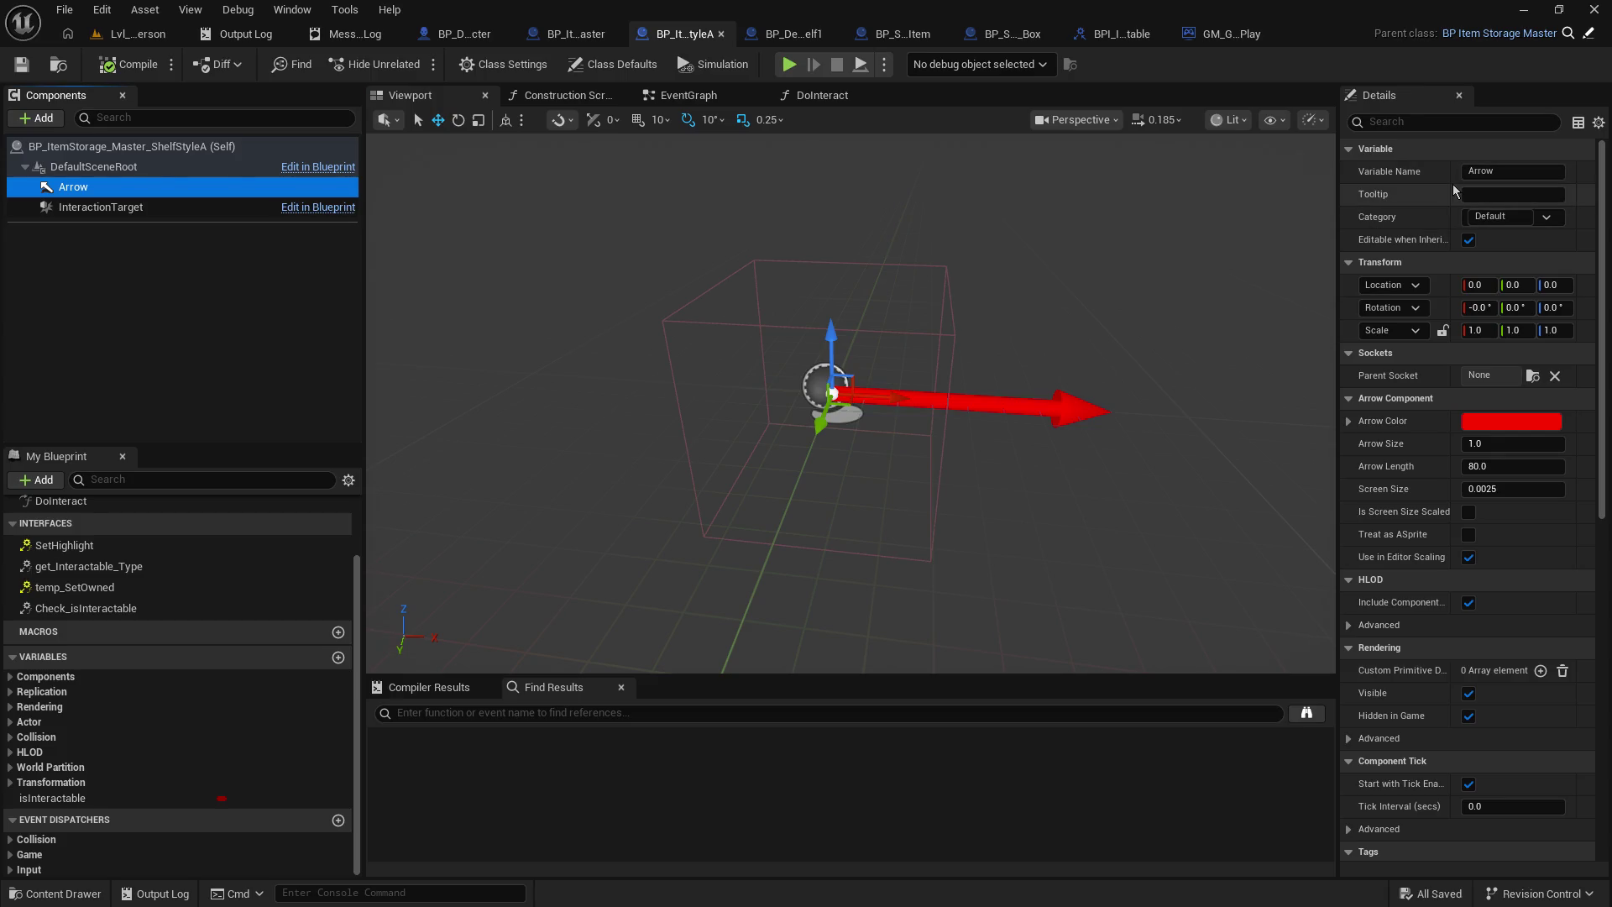
{"action": "left_click", "coordinate": [1512, 170]}
{"action": "double_click", "coordinate": [1512, 170]}
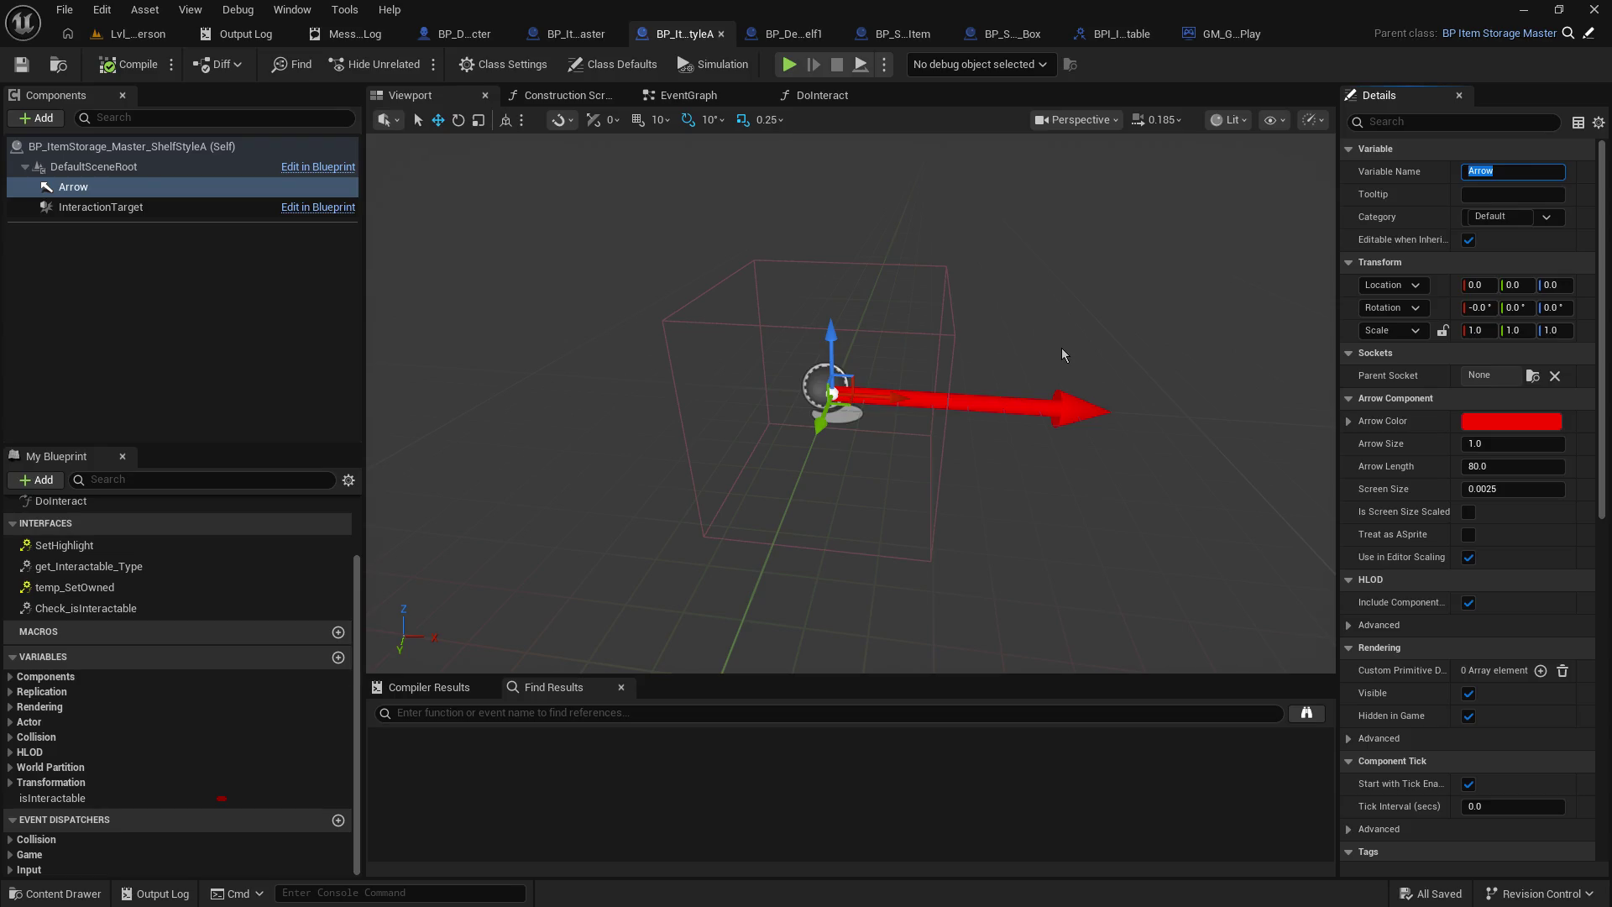
{"action": "type", "text": "Orientation"}
{"action": "key", "text": "ctrl+a"}
{"action": "type", "text": "Placement "}
{"action": "type", "text": "Location"}
{"action": "key", "text": "Return"}
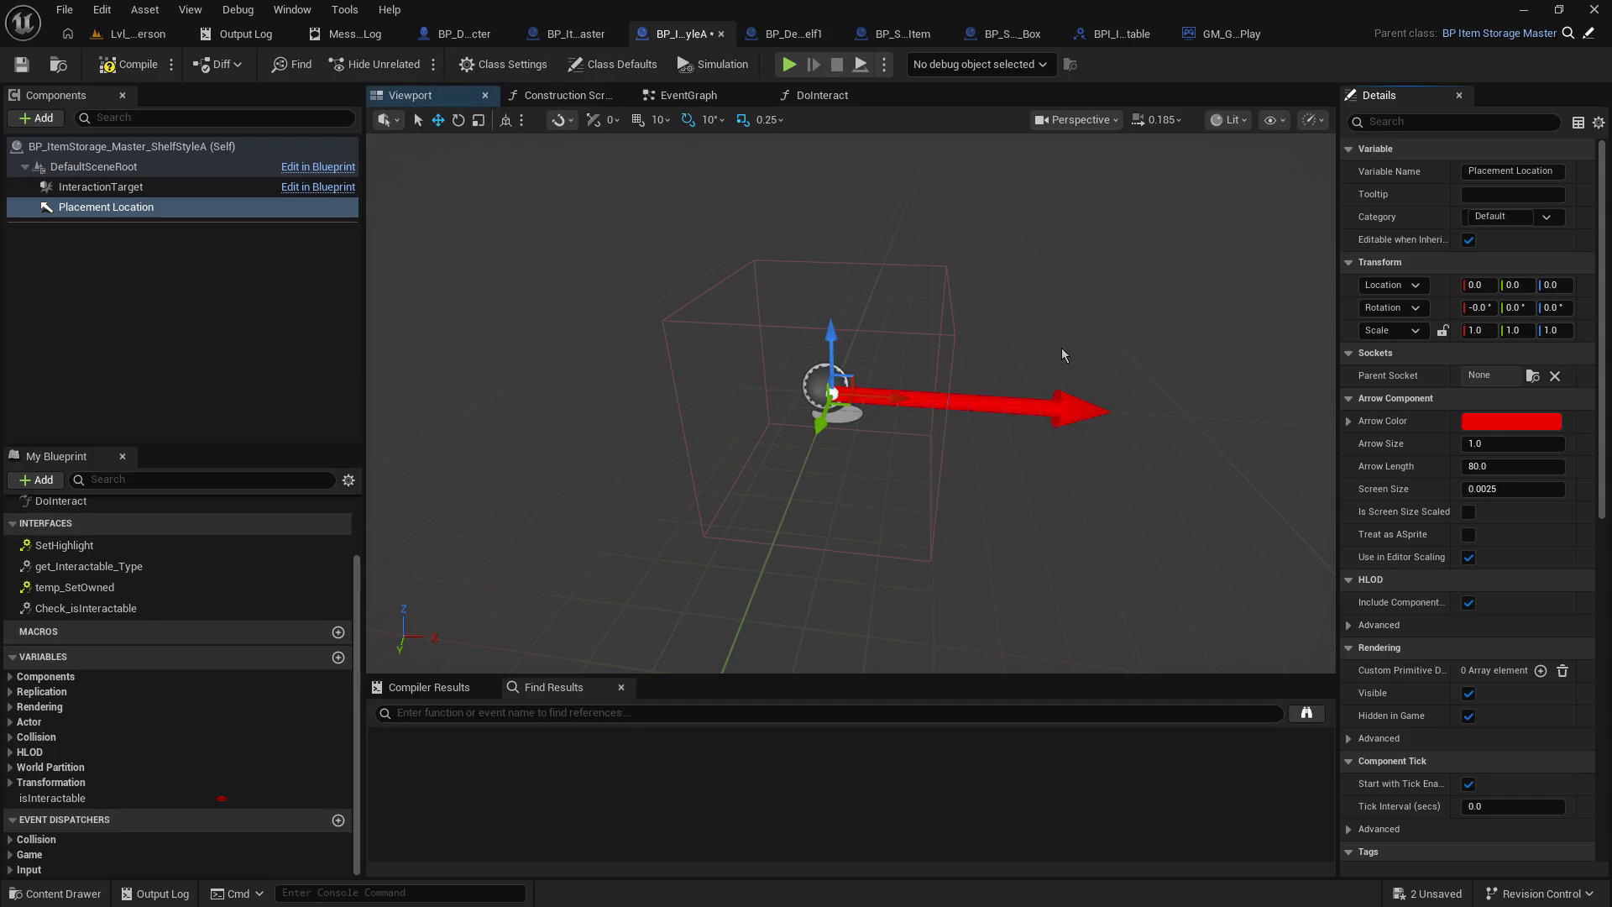
- Compile the shelf blueprint and start a play-in-editor session of Lvl_FirstPerson
{"action": "left_click", "coordinate": [128, 59]}
{"action": "left_click", "coordinate": [134, 33]}
{"action": "left_click", "coordinate": [416, 64]}
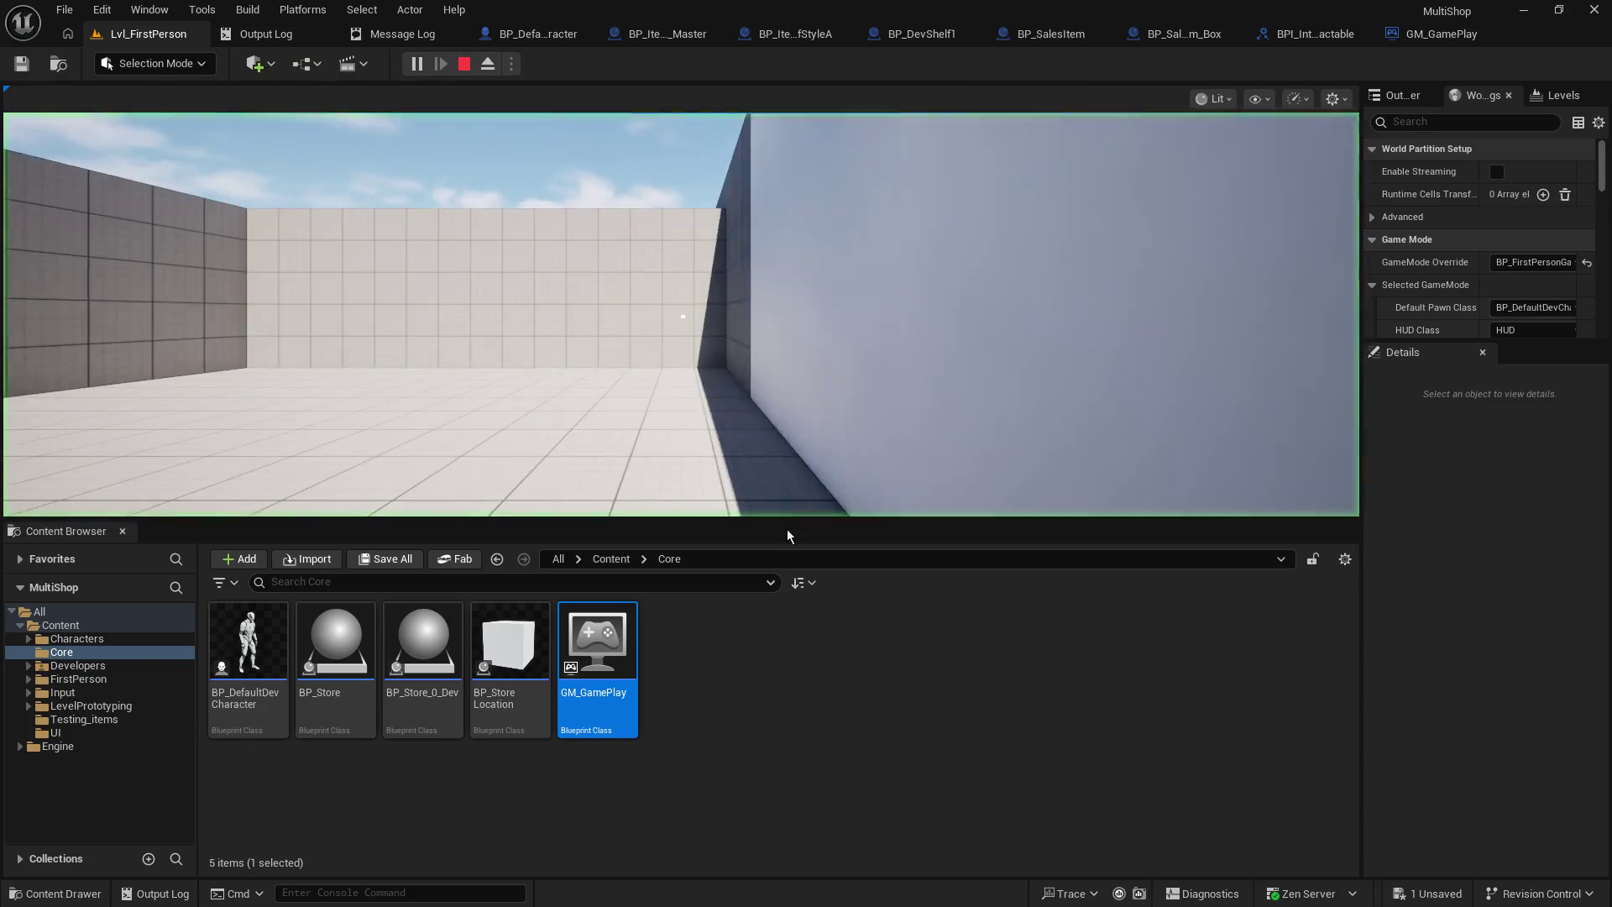
{"action": "left_click_drag", "start_coordinate": [802, 518], "coordinate": [794, 592]}
{"action": "left_click", "coordinate": [719, 441]}
- Walk the player through the courtyard toward the back wall and the shelf
{"action": "key", "text": "w"}
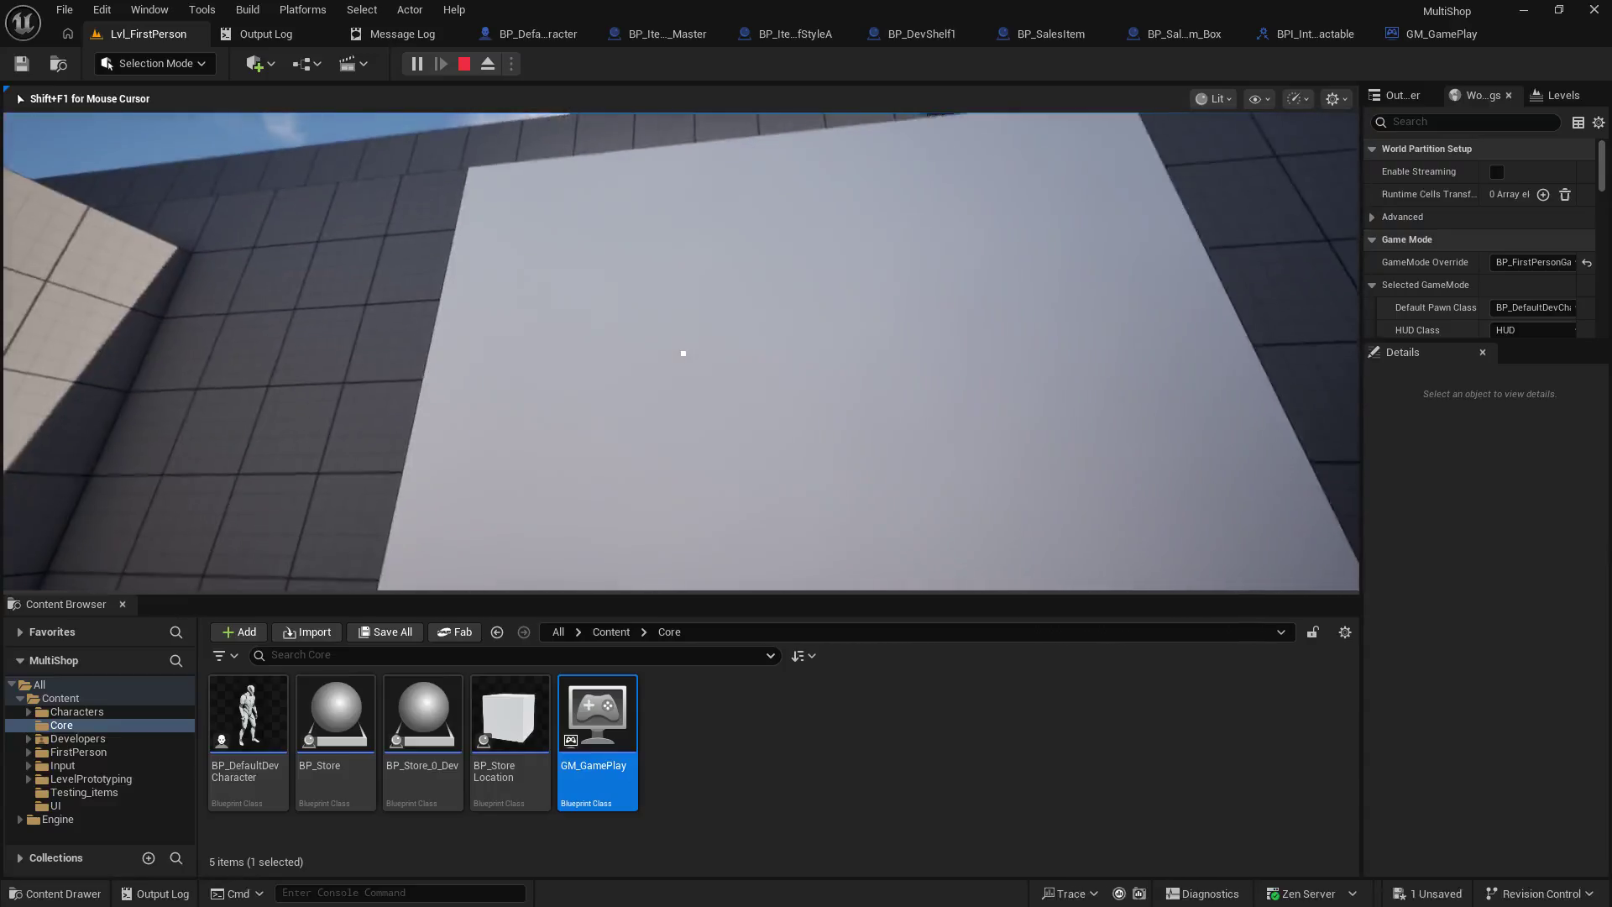
{"action": "key", "text": "w"}
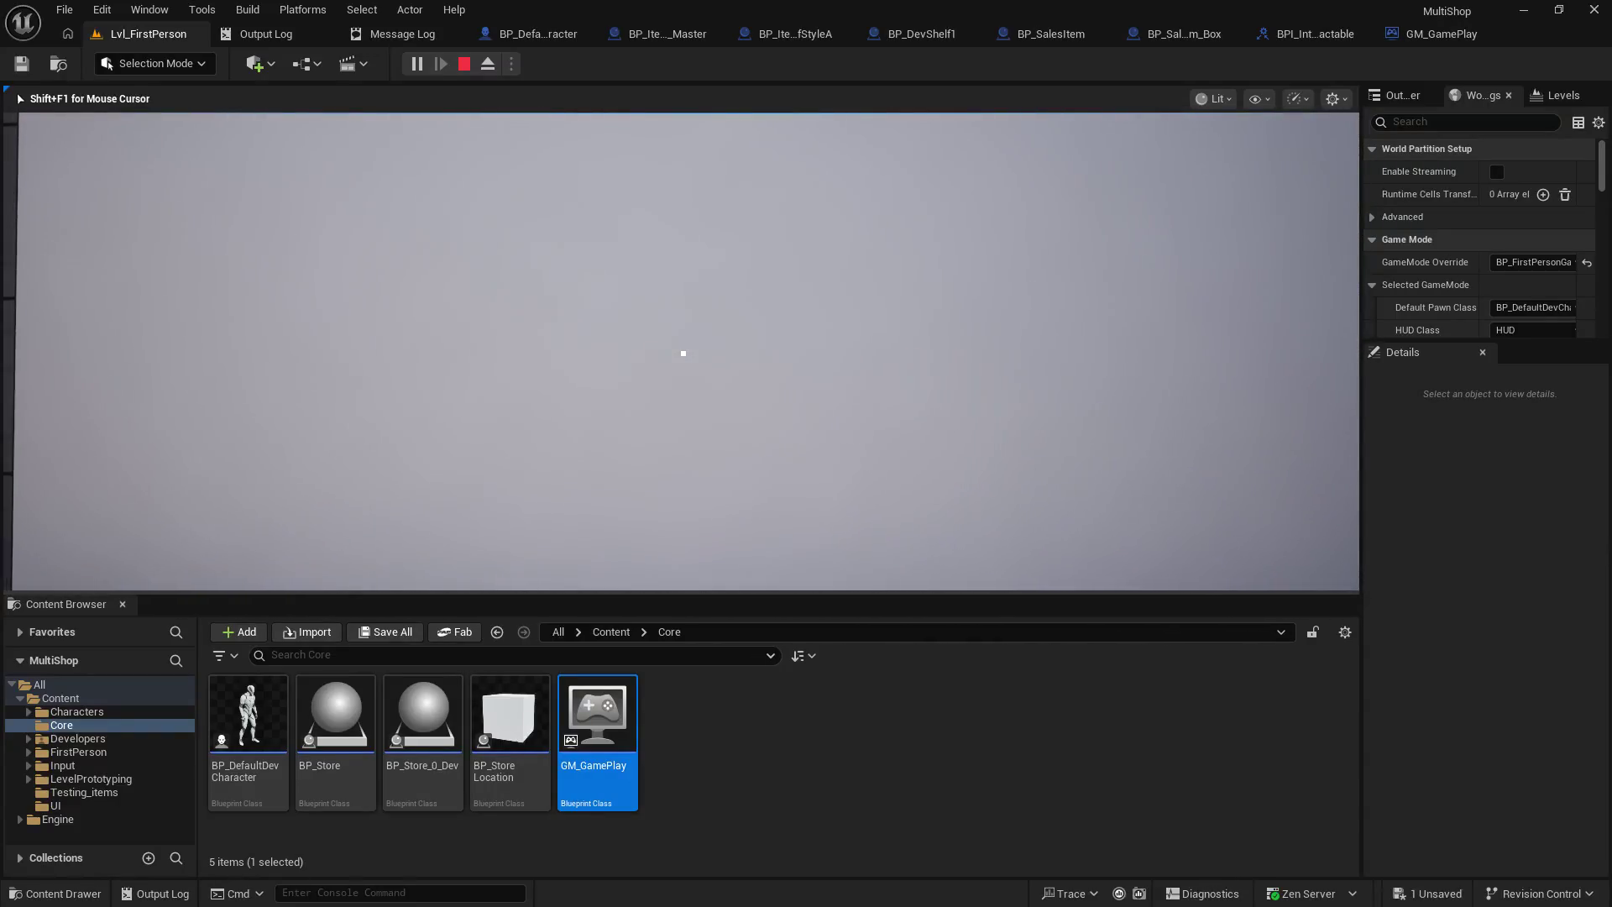
{"action": "key", "text": "w"}
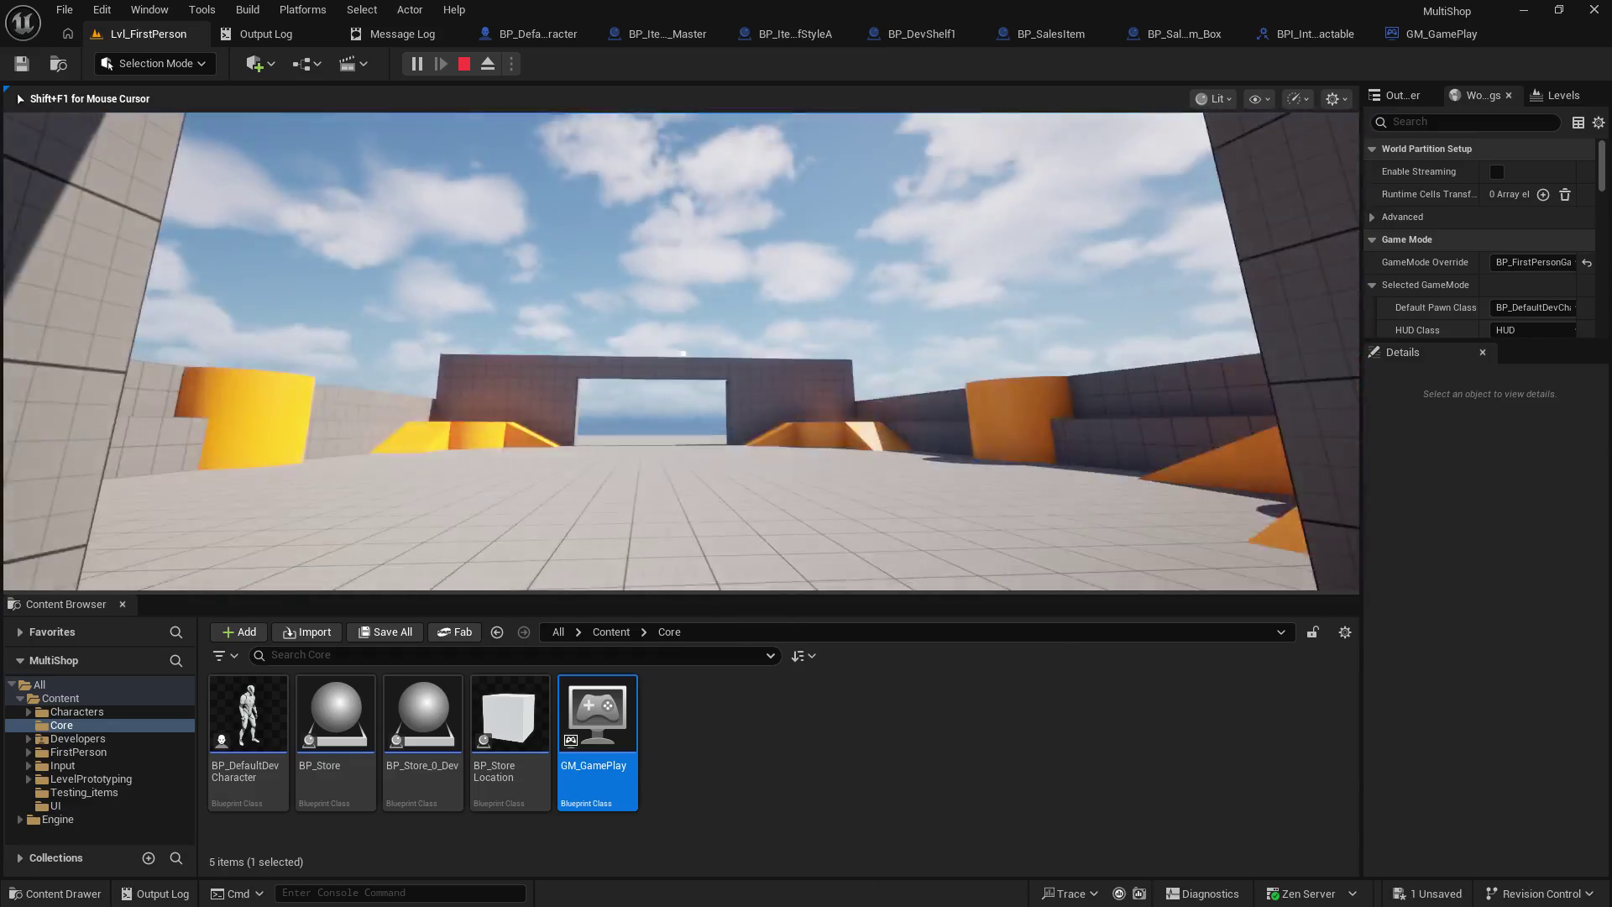
{"action": "key", "text": "w"}
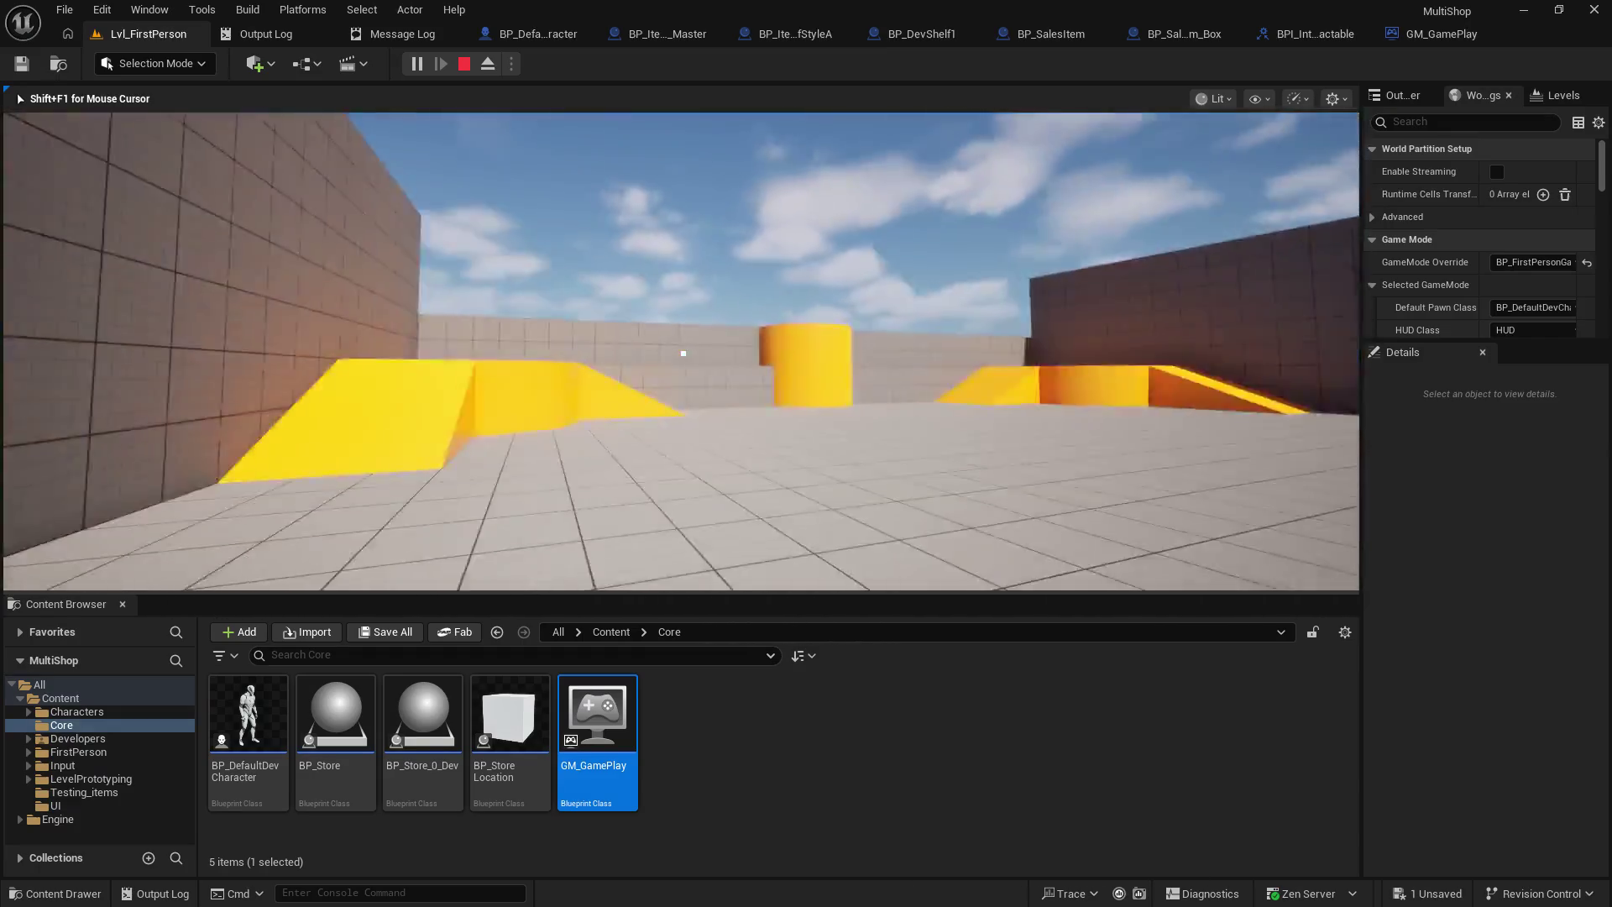
{"action": "key", "text": "w"}
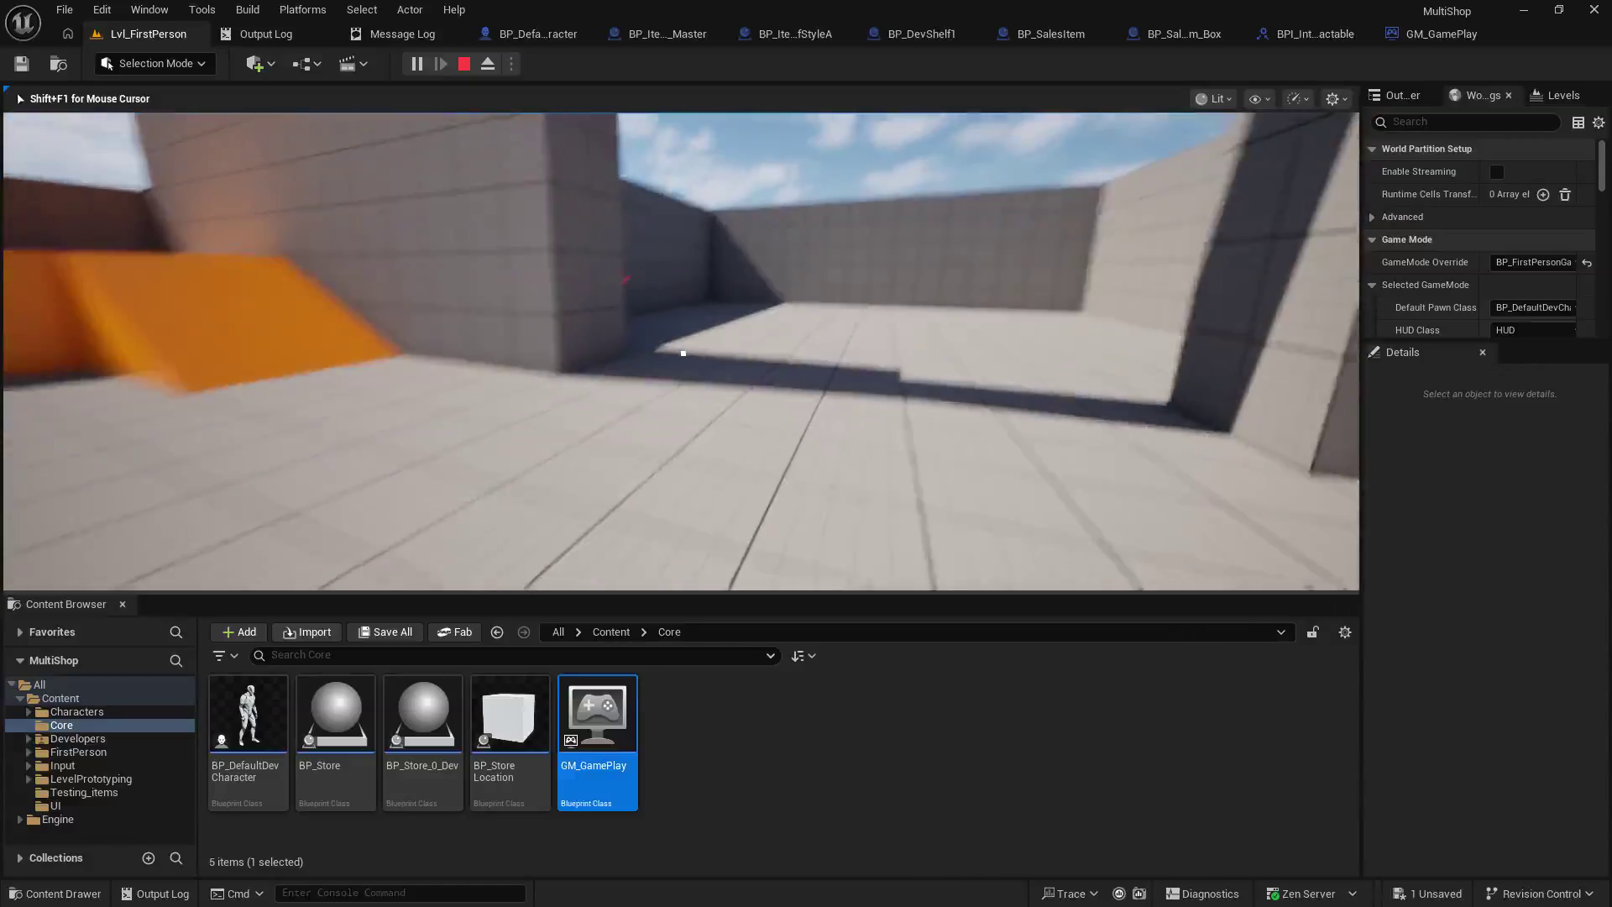
{"action": "key", "text": "w"}
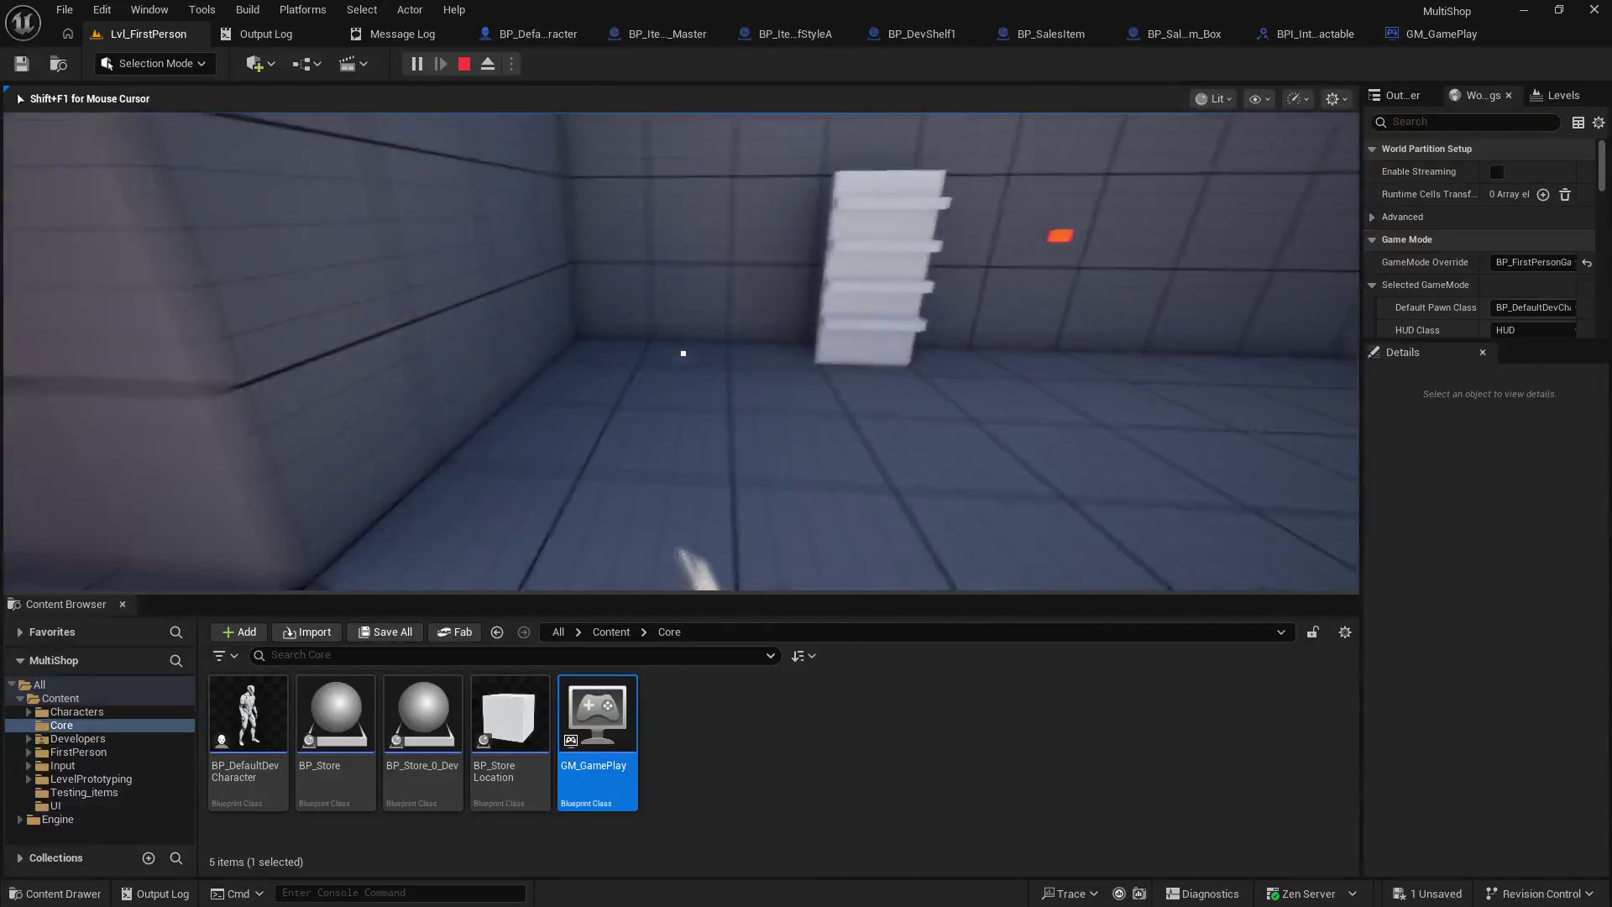
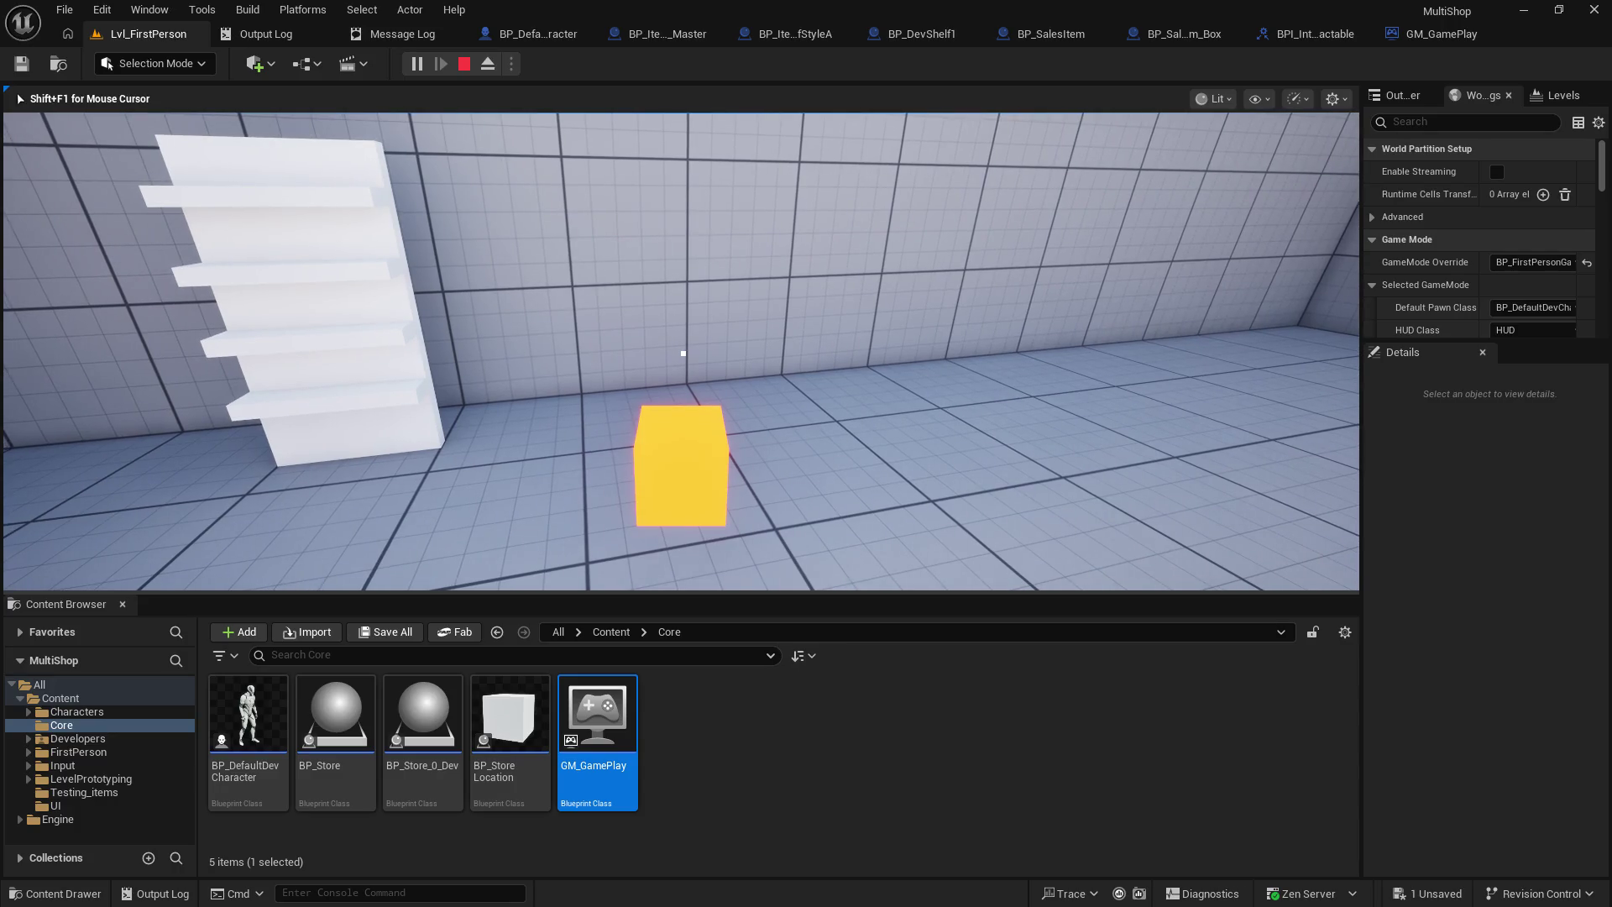
- Carry the cube past the shelf corner into the outdoor area and back, then end the play session
{"action": "key", "text": "w"}
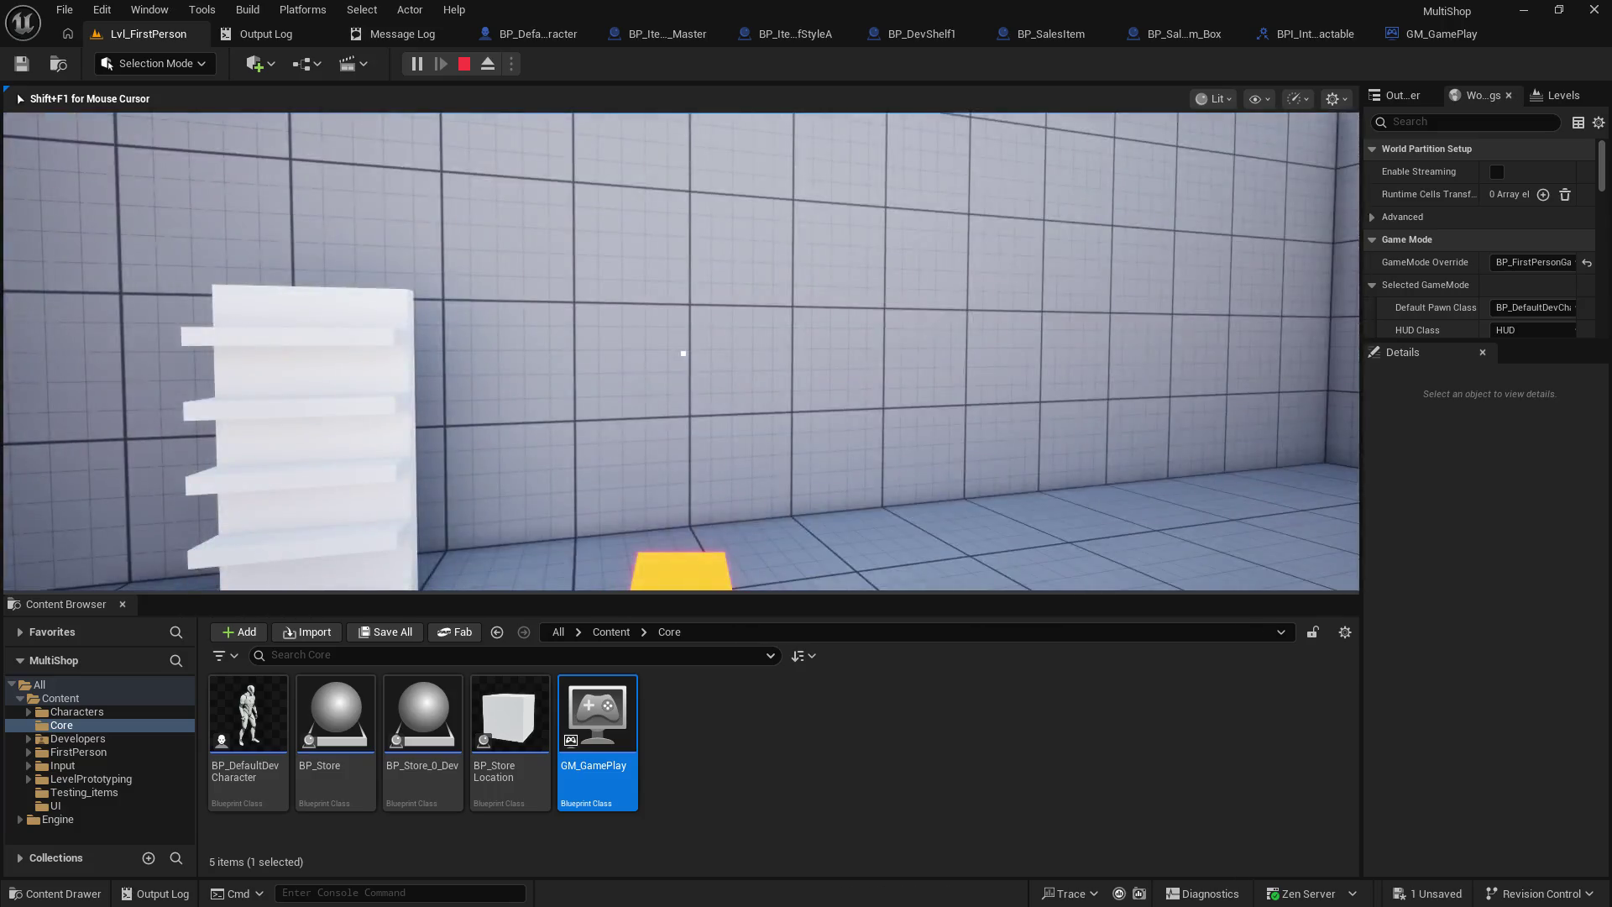
{"action": "key", "text": "w"}
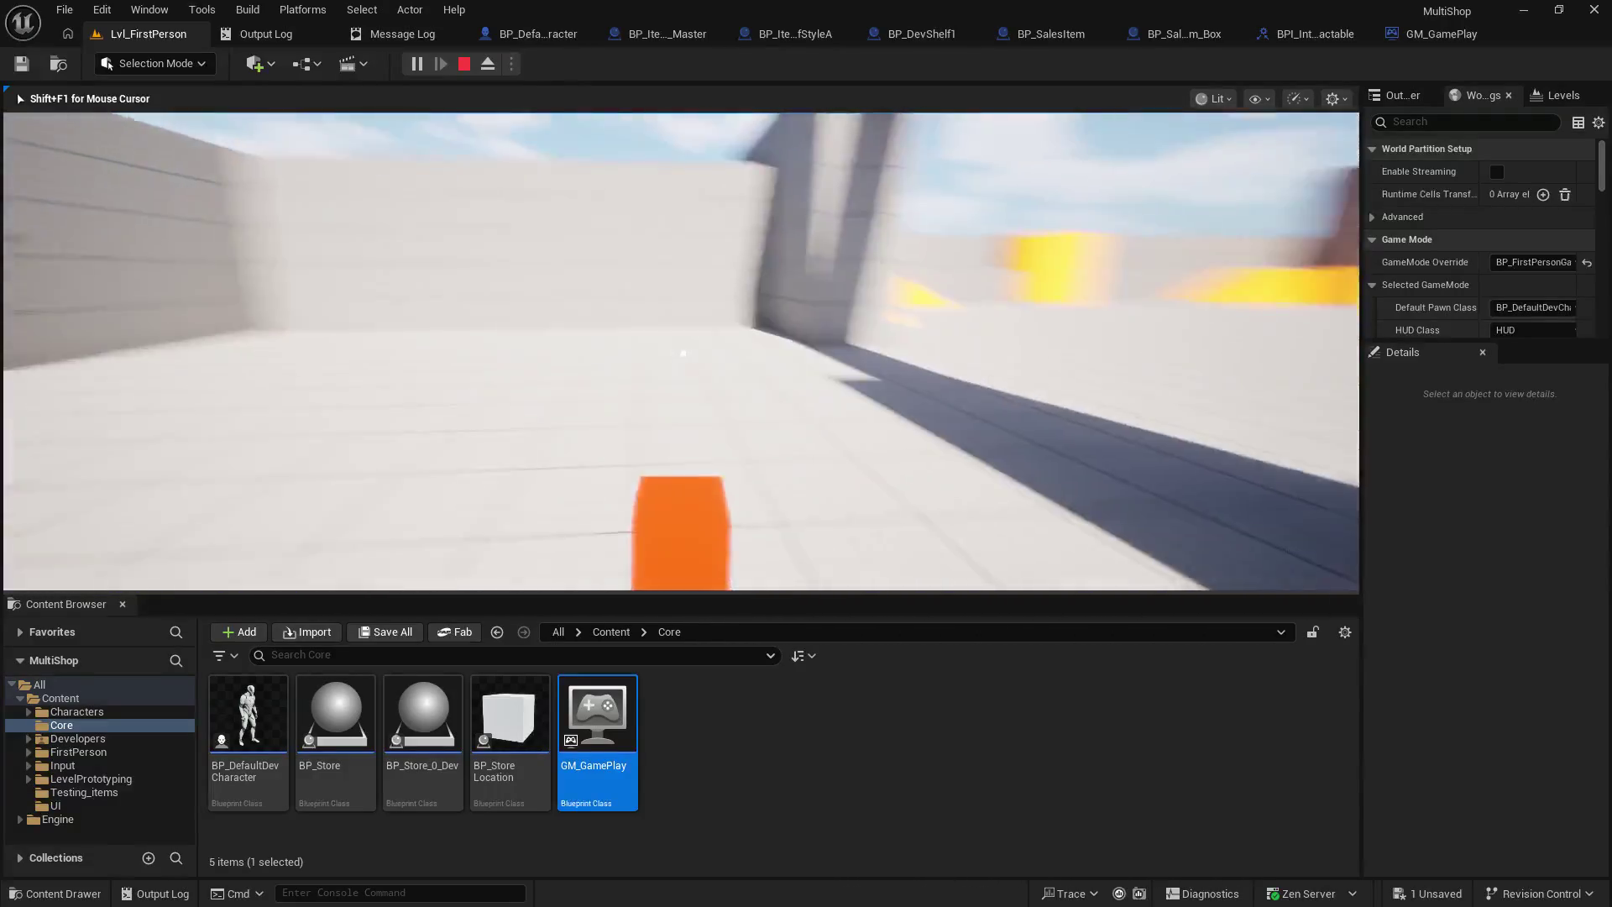
{"action": "key", "text": "w"}
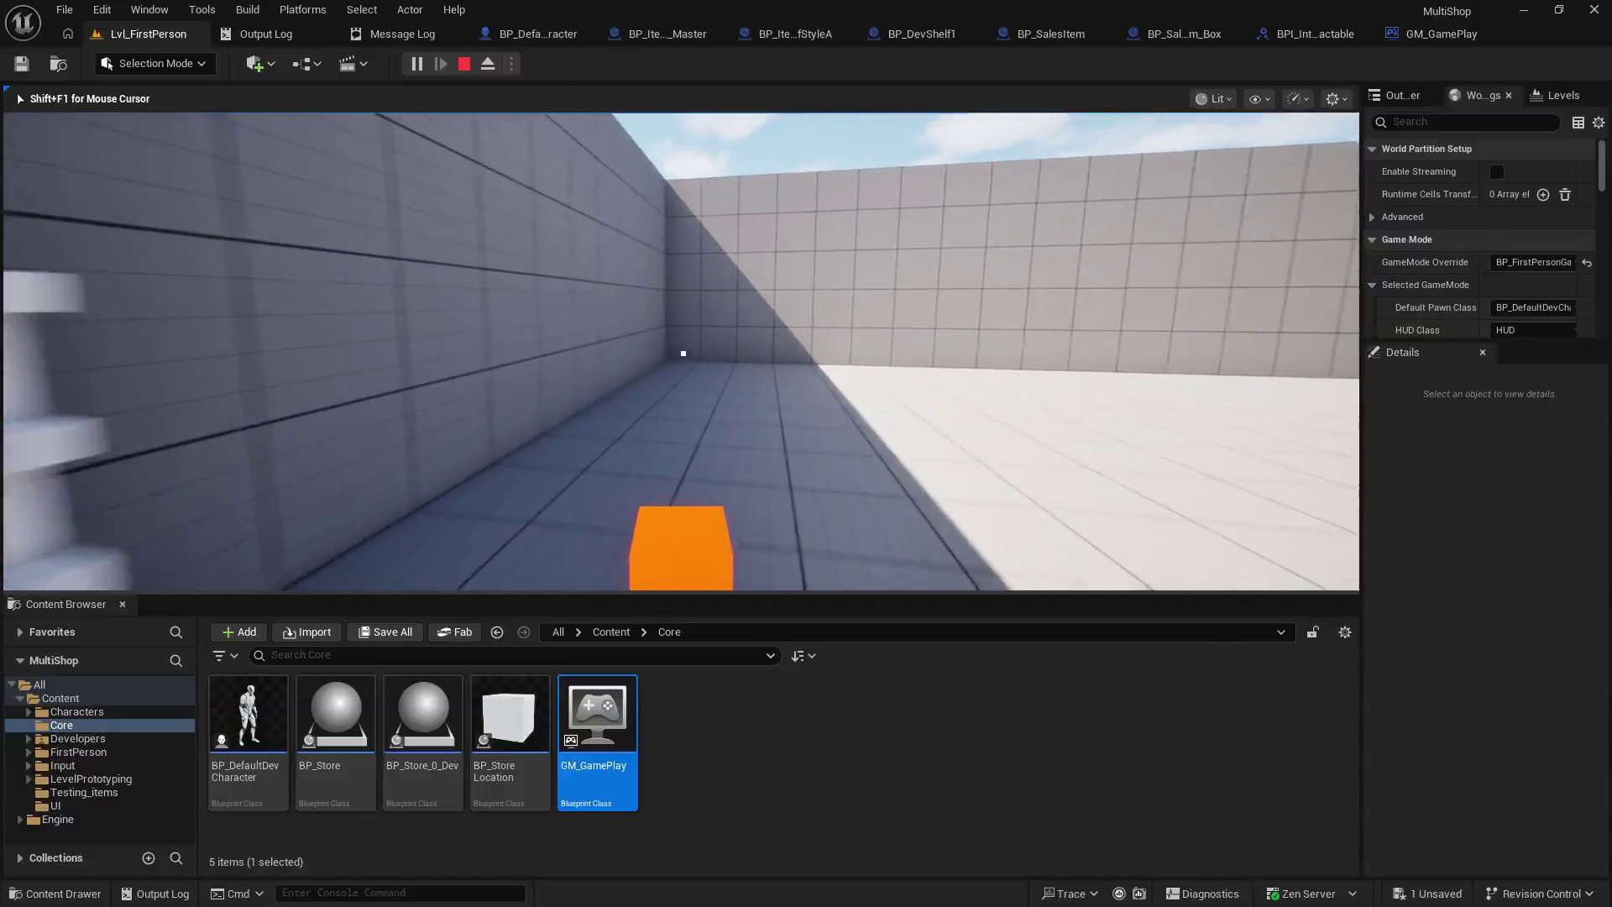
{"action": "key", "text": "w"}
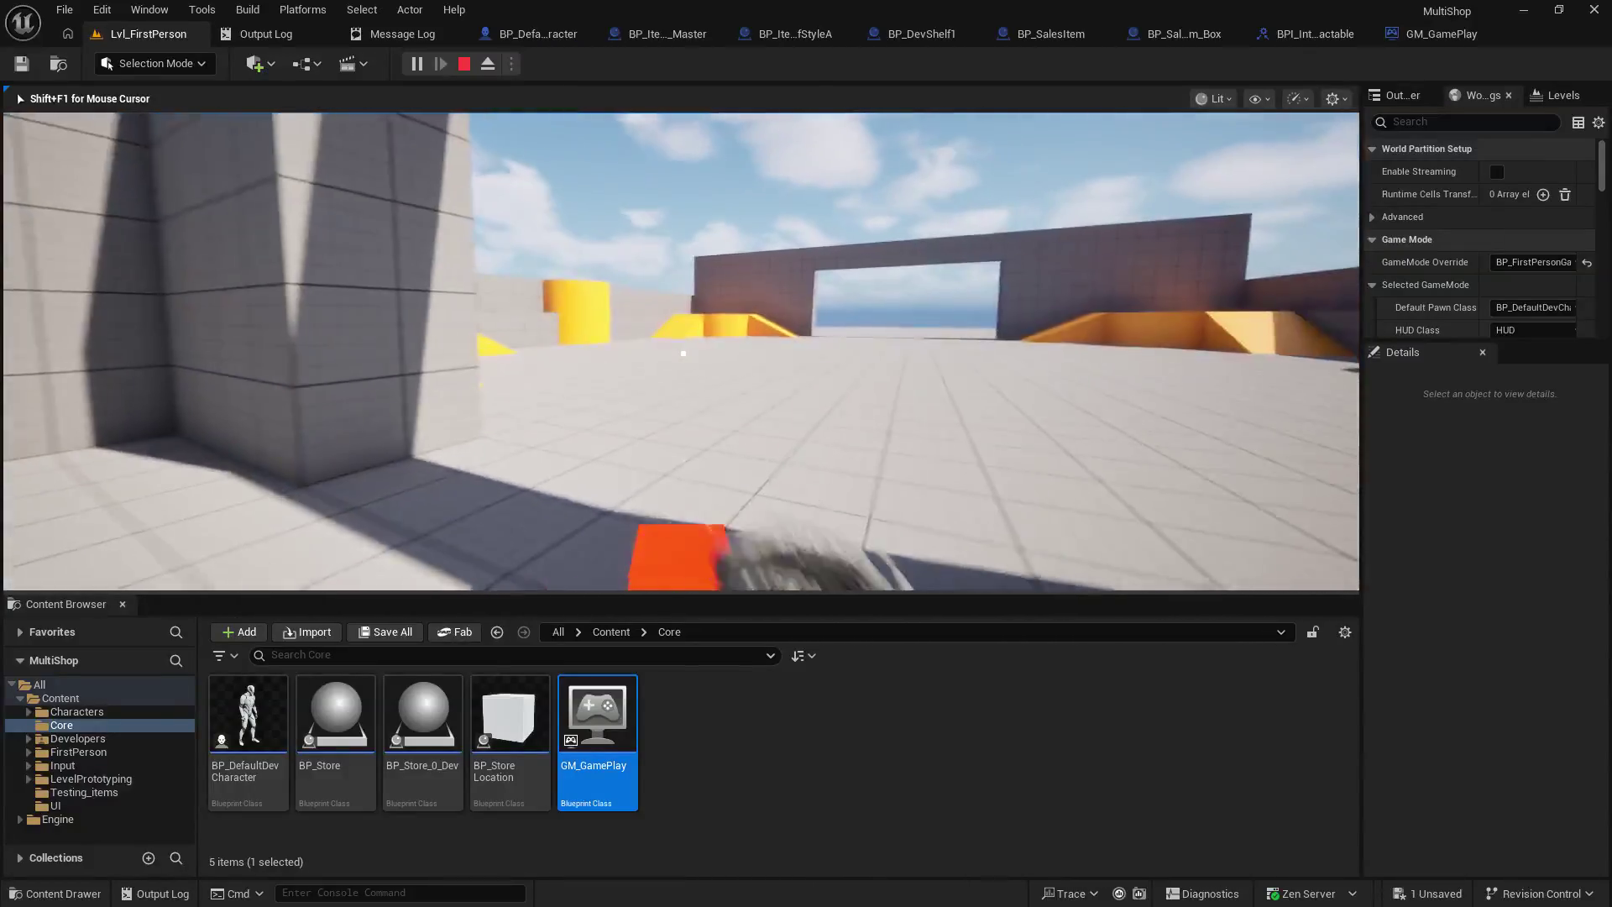
{"action": "key", "text": "w"}
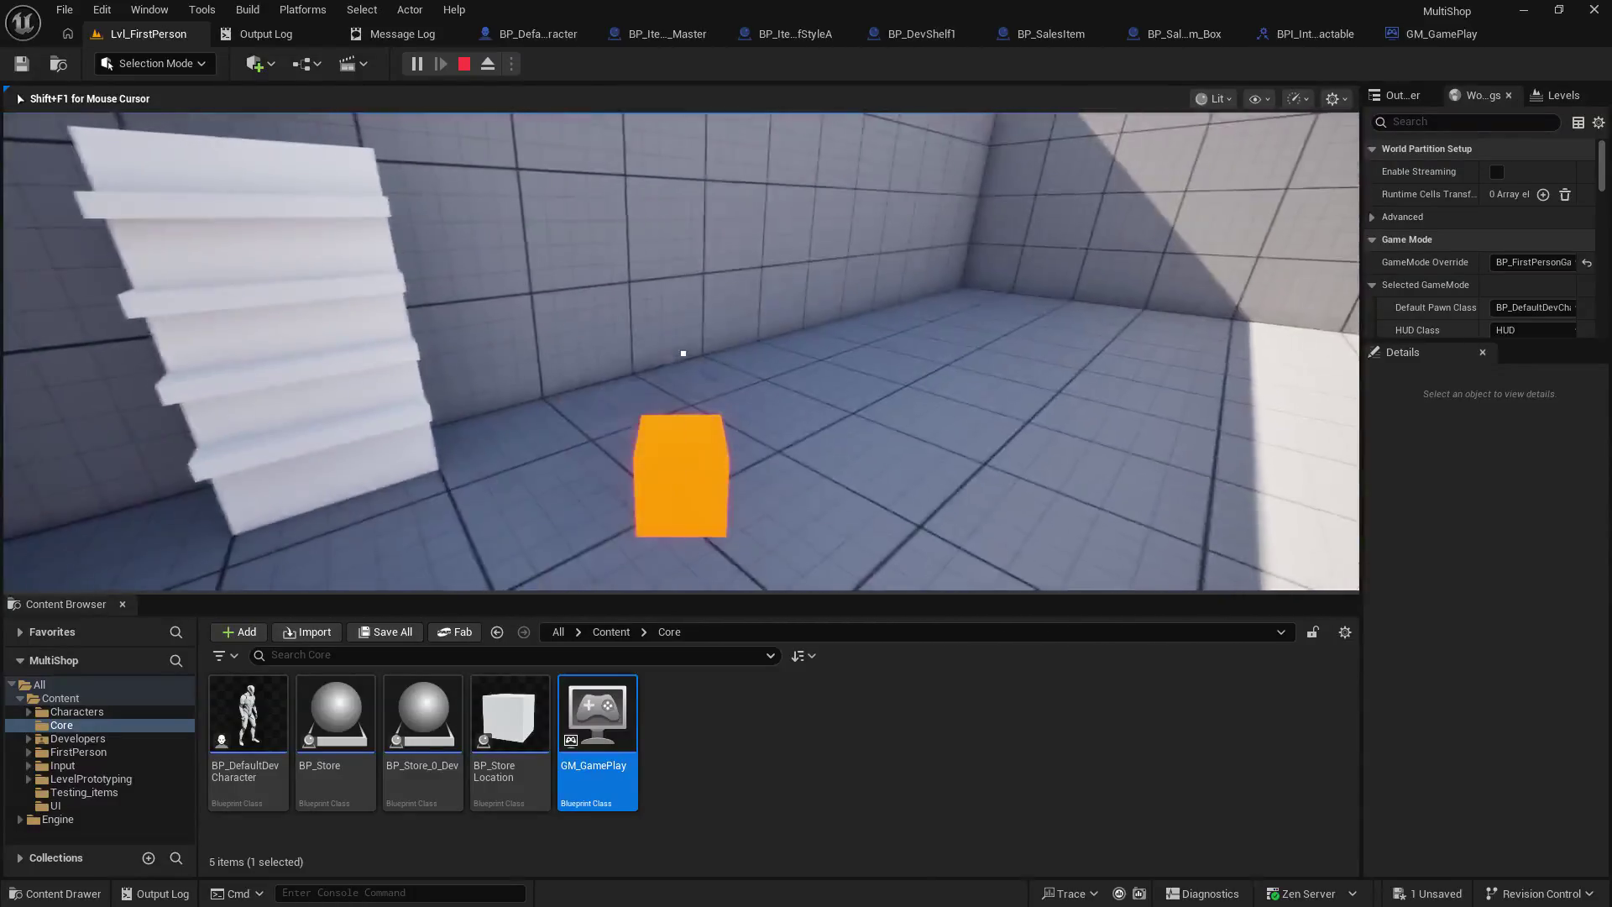
{"action": "key", "text": "Escape"}
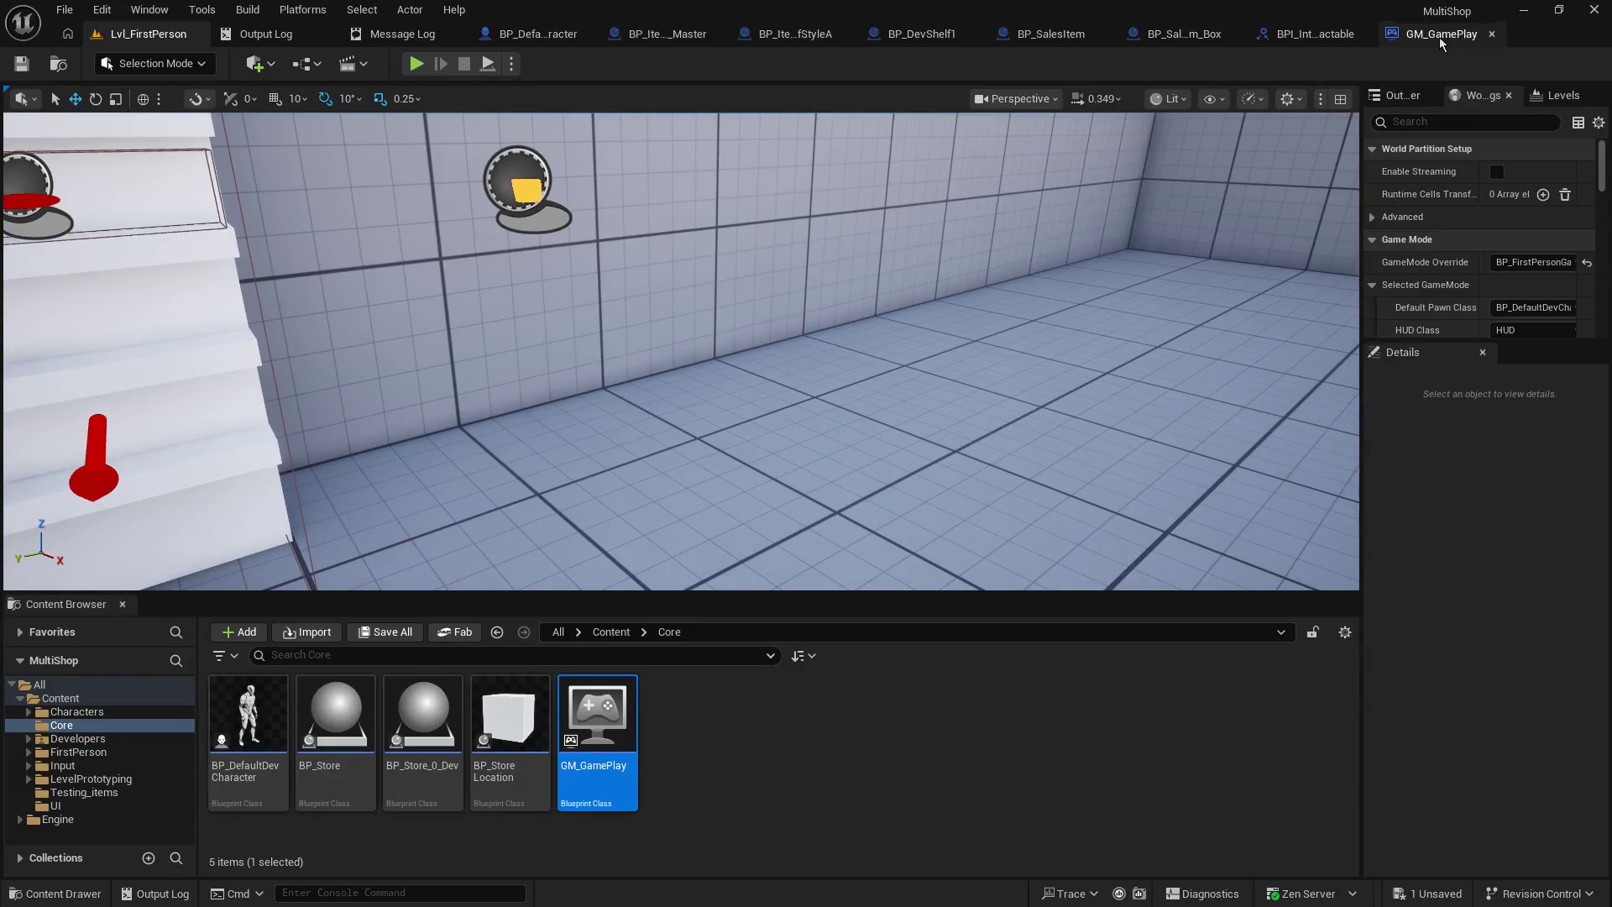
- Open MoveInventoryItem's graph and search Target Storage's actions for 'get place', then dismiss the list
{"action": "left_click", "coordinate": [1424, 38]}
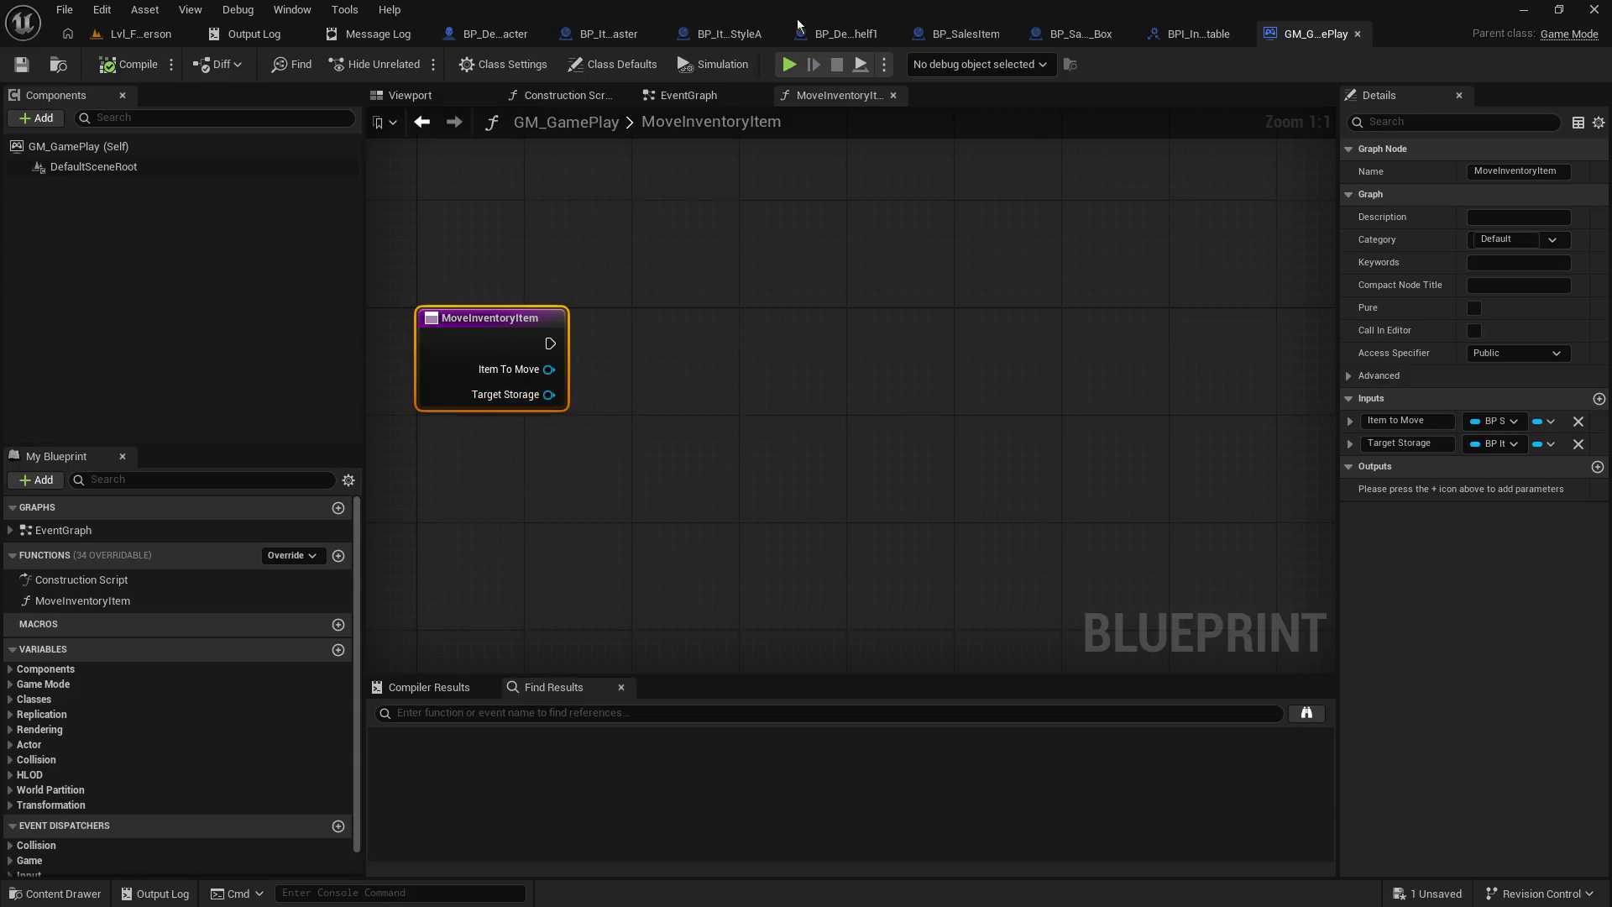
{"action": "left_click", "coordinate": [719, 34]}
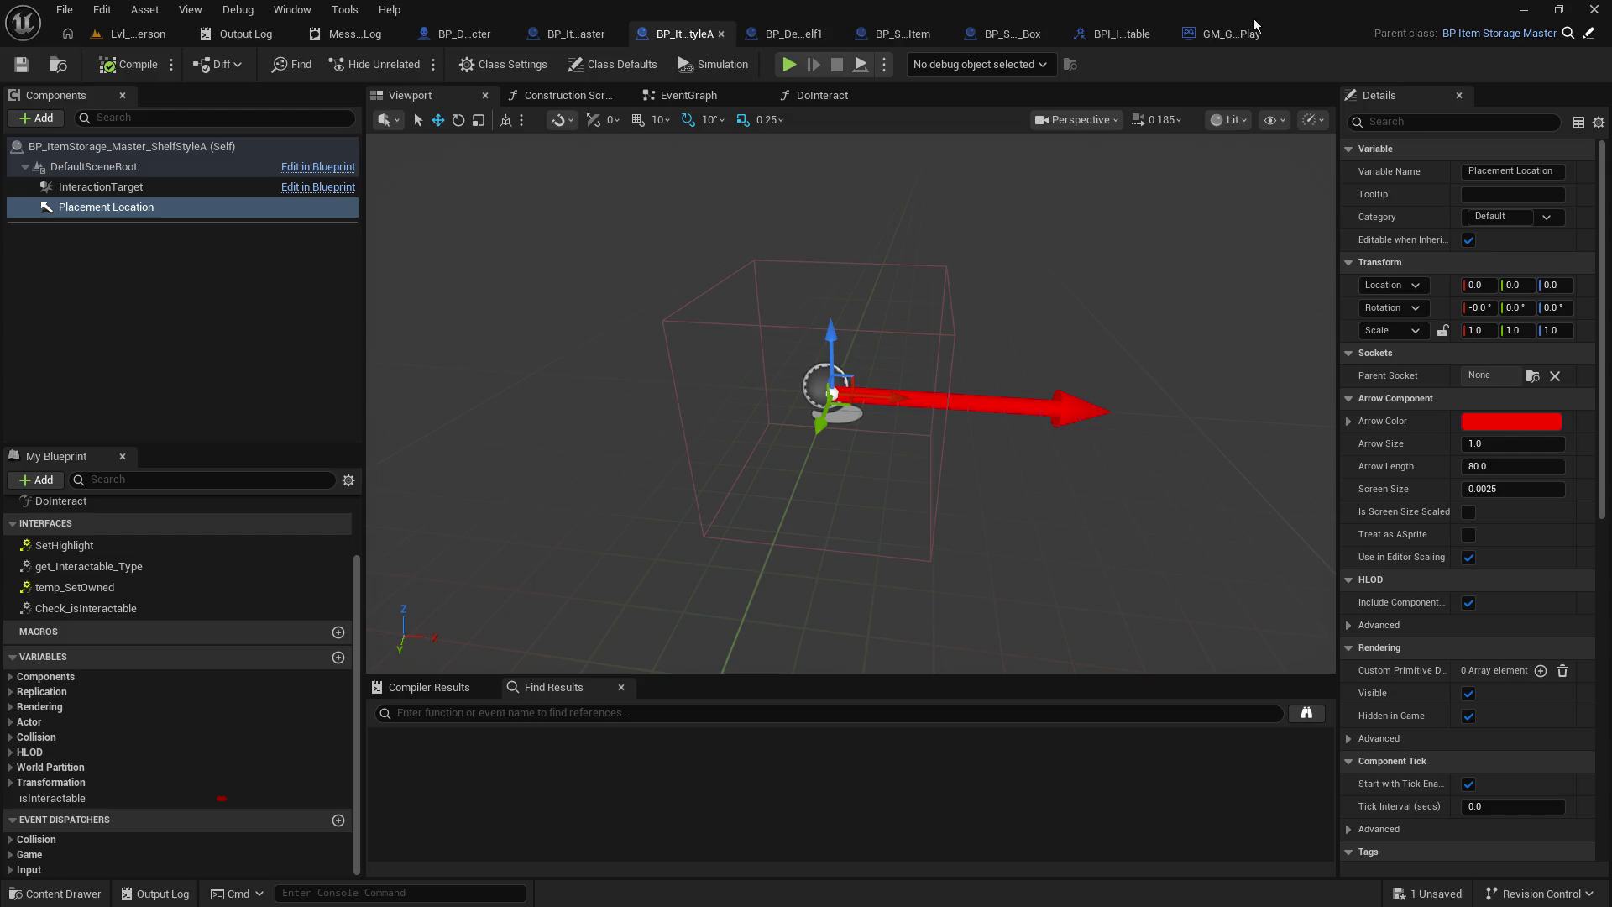
{"action": "left_click", "coordinate": [1230, 33]}
{"action": "left_click_drag", "start_coordinate": [546, 404], "coordinate": [734, 405]}
{"action": "type", "text": "get place"}
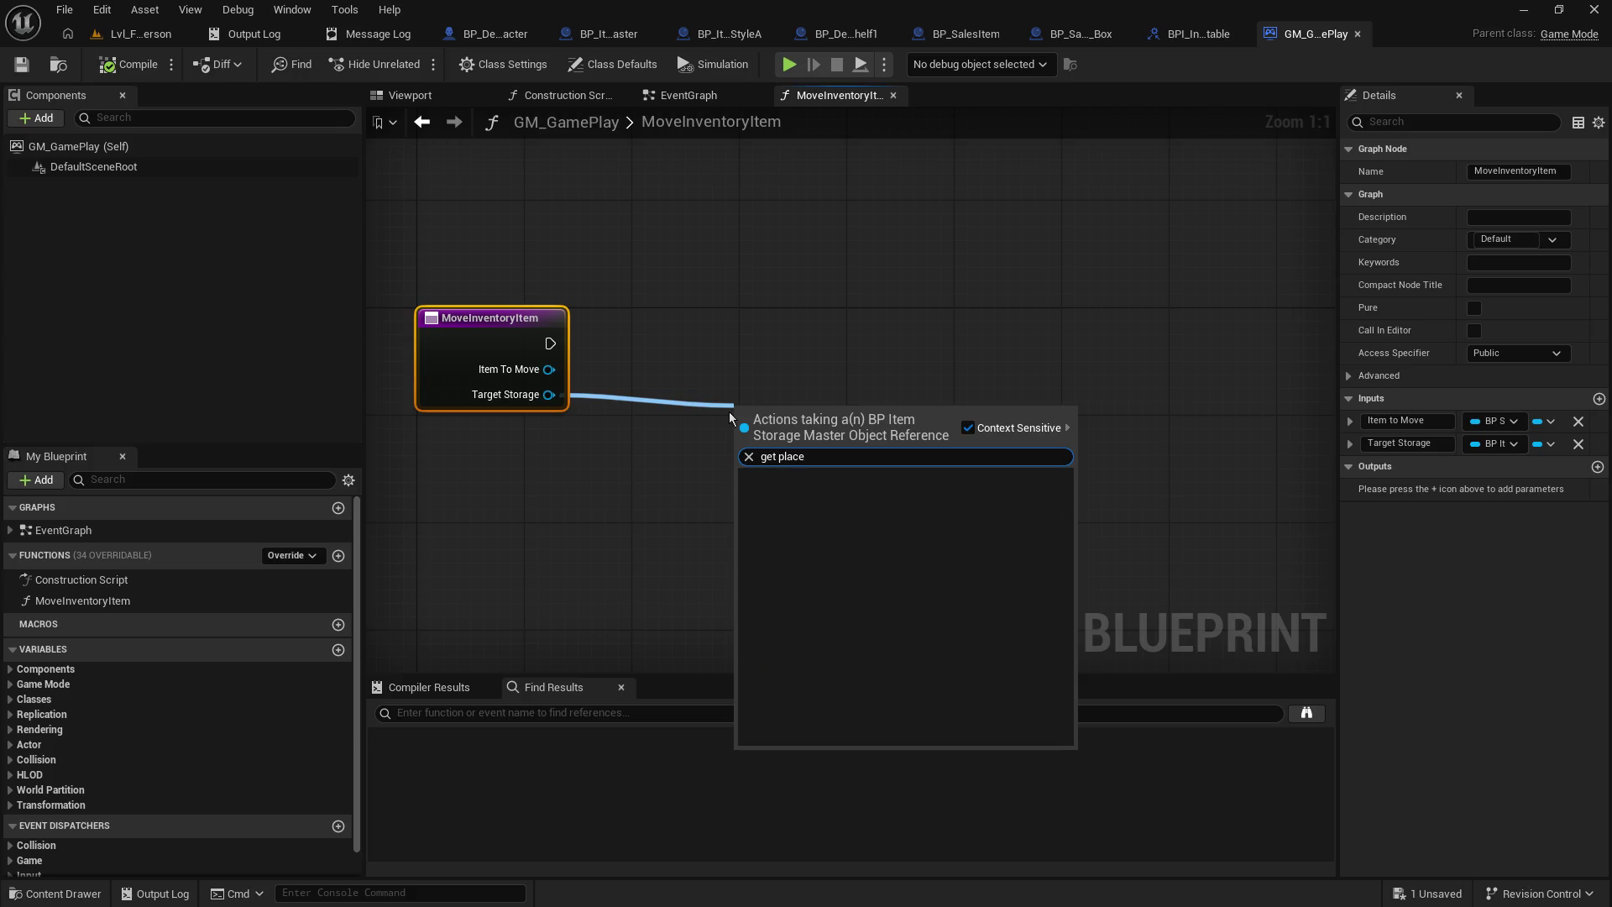
{"action": "key", "text": "ctrl+a"}
{"action": "key", "text": "BackSpace"}
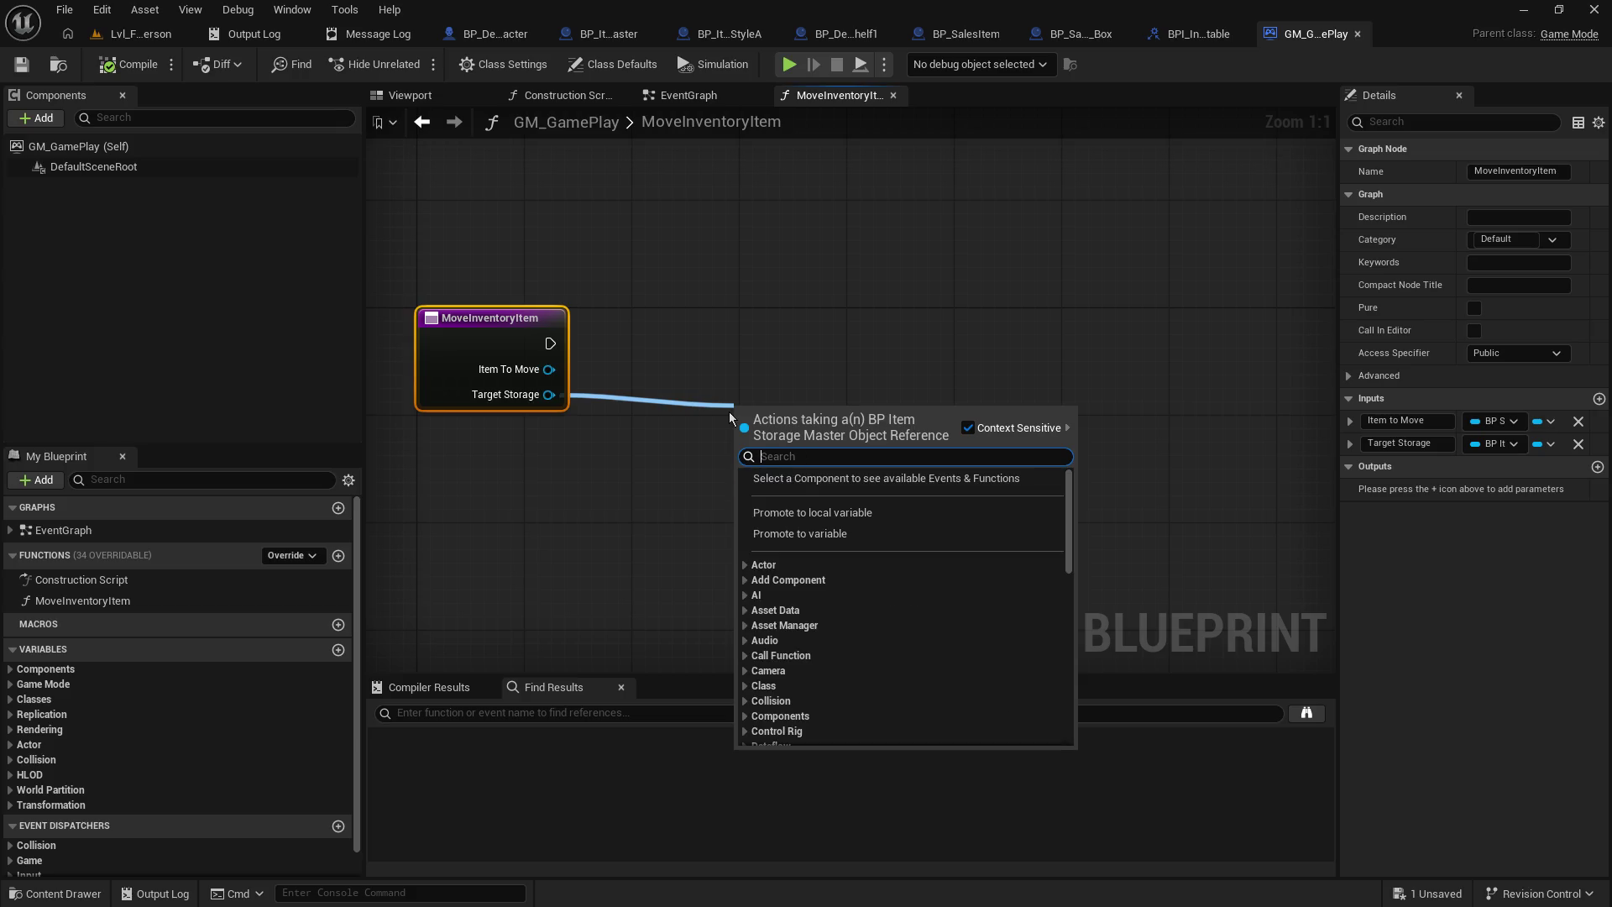
{"action": "left_click", "coordinate": [693, 380]}
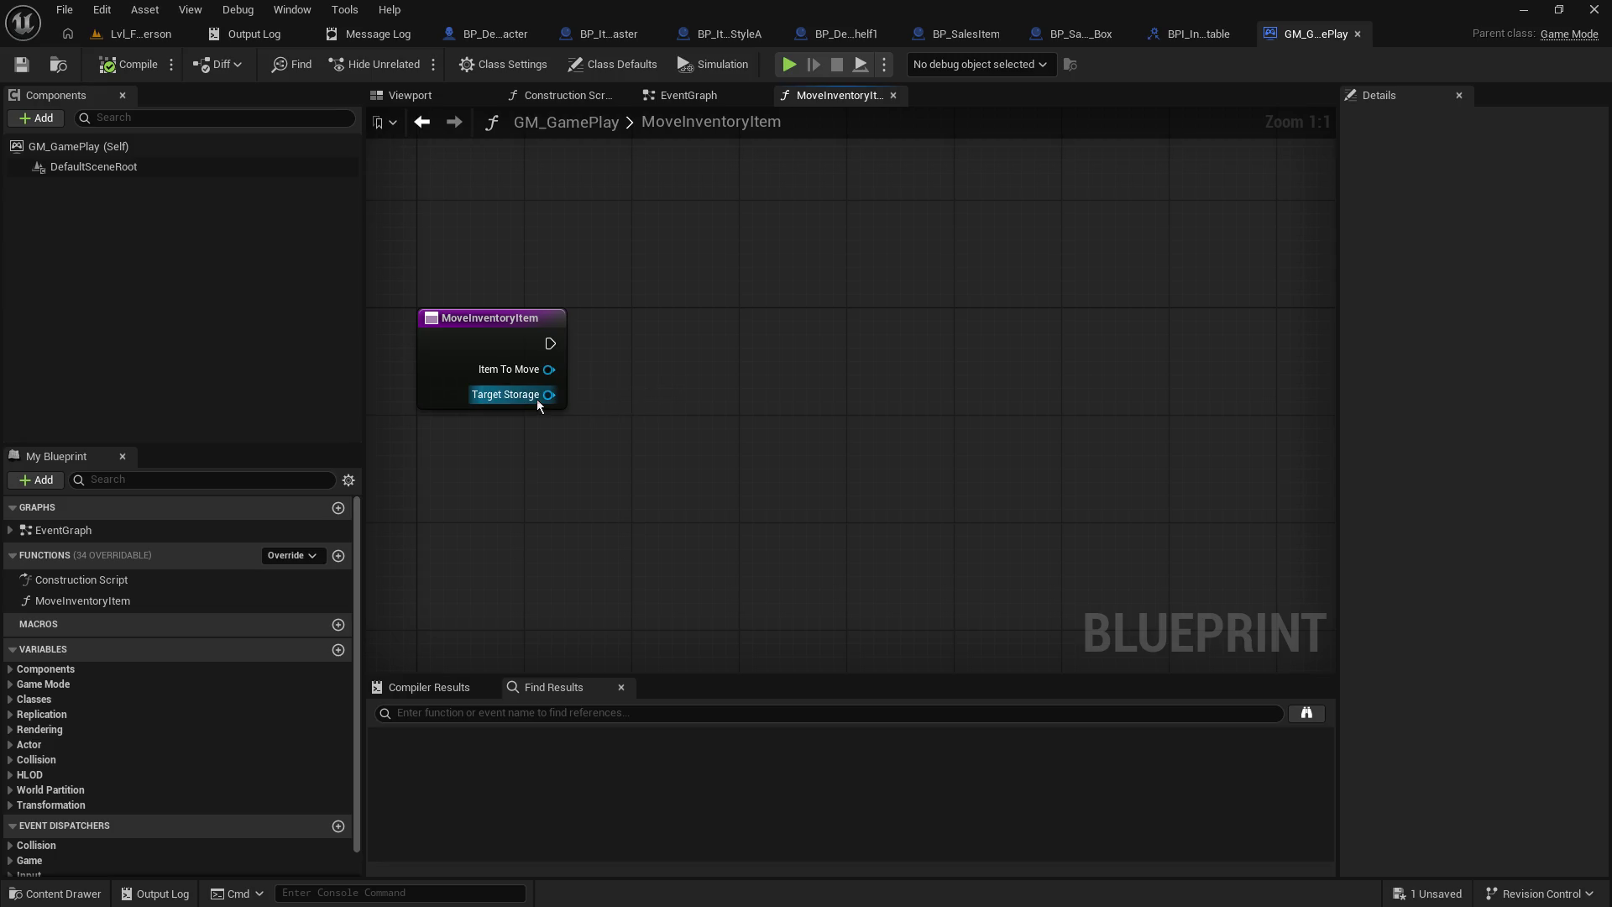
- Search Target Storage's actions for 'get componen' and cancel without adding a node
{"action": "left_click_drag", "start_coordinate": [541, 396], "coordinate": [659, 411]}
{"action": "type", "text": "get com"}
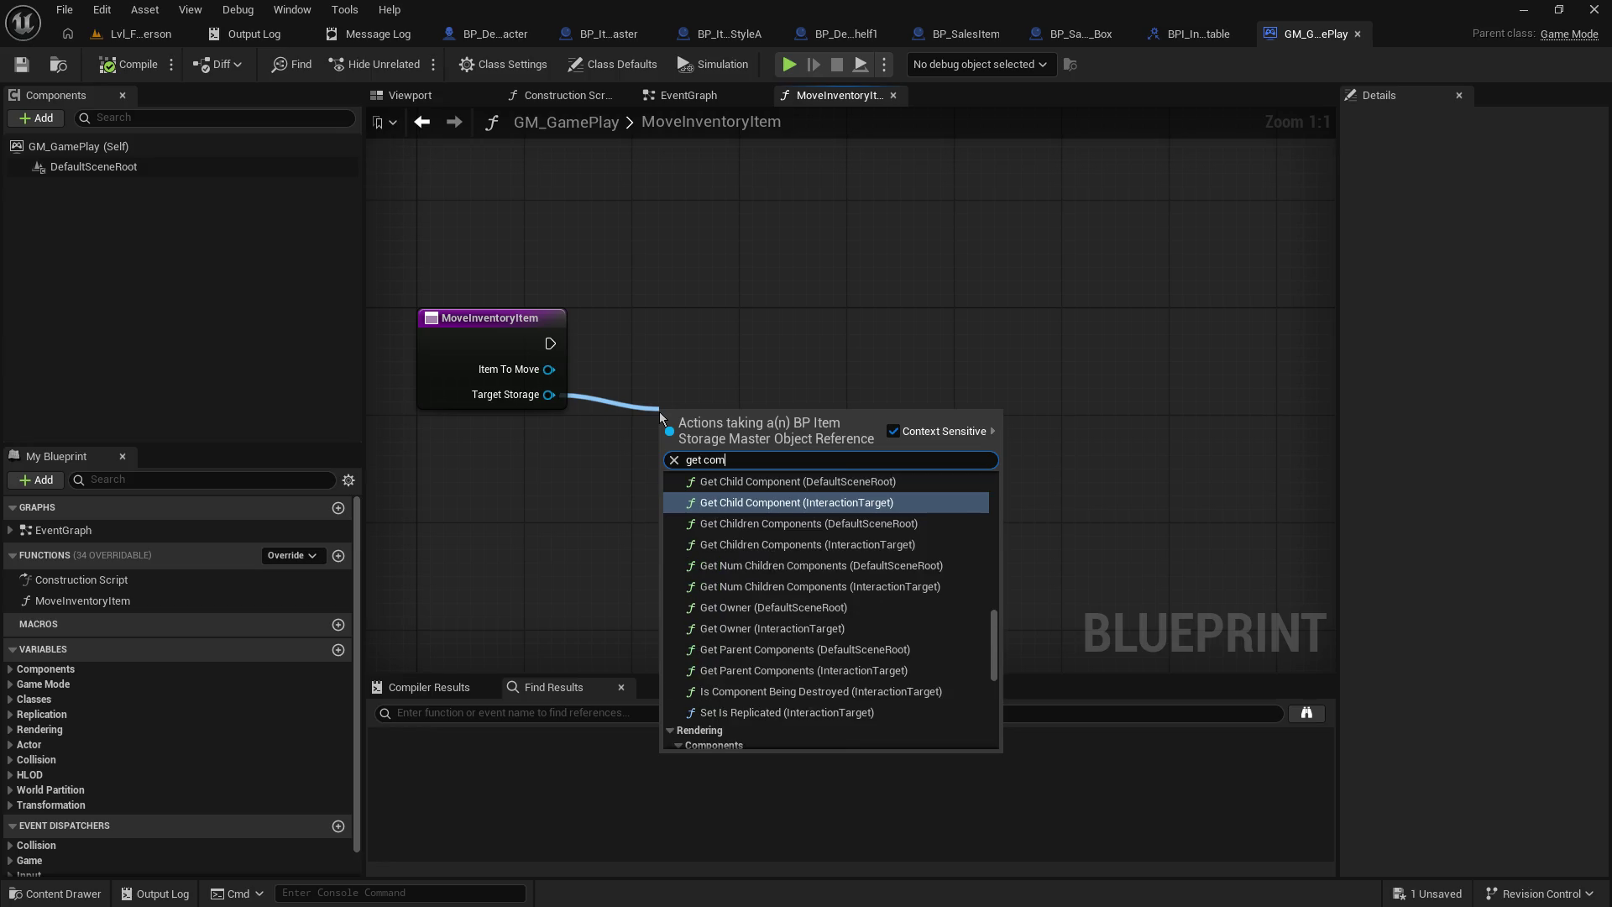
{"action": "type", "text": "ponen"}
{"action": "left_click", "coordinate": [671, 341]}
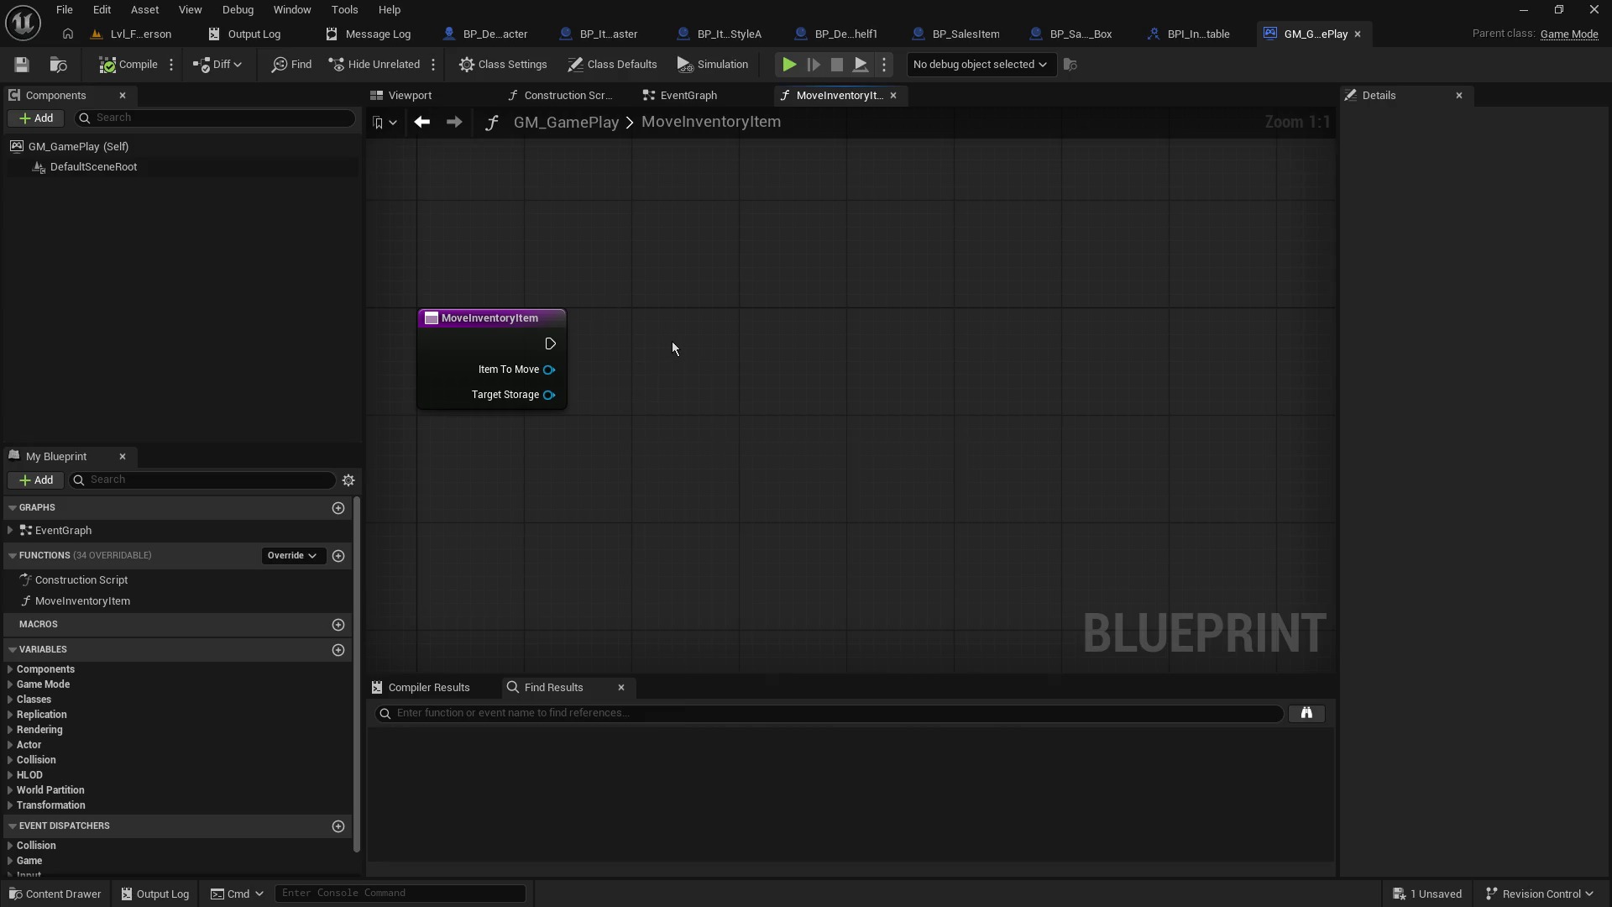
{"action": "left_click", "coordinate": [609, 34]}
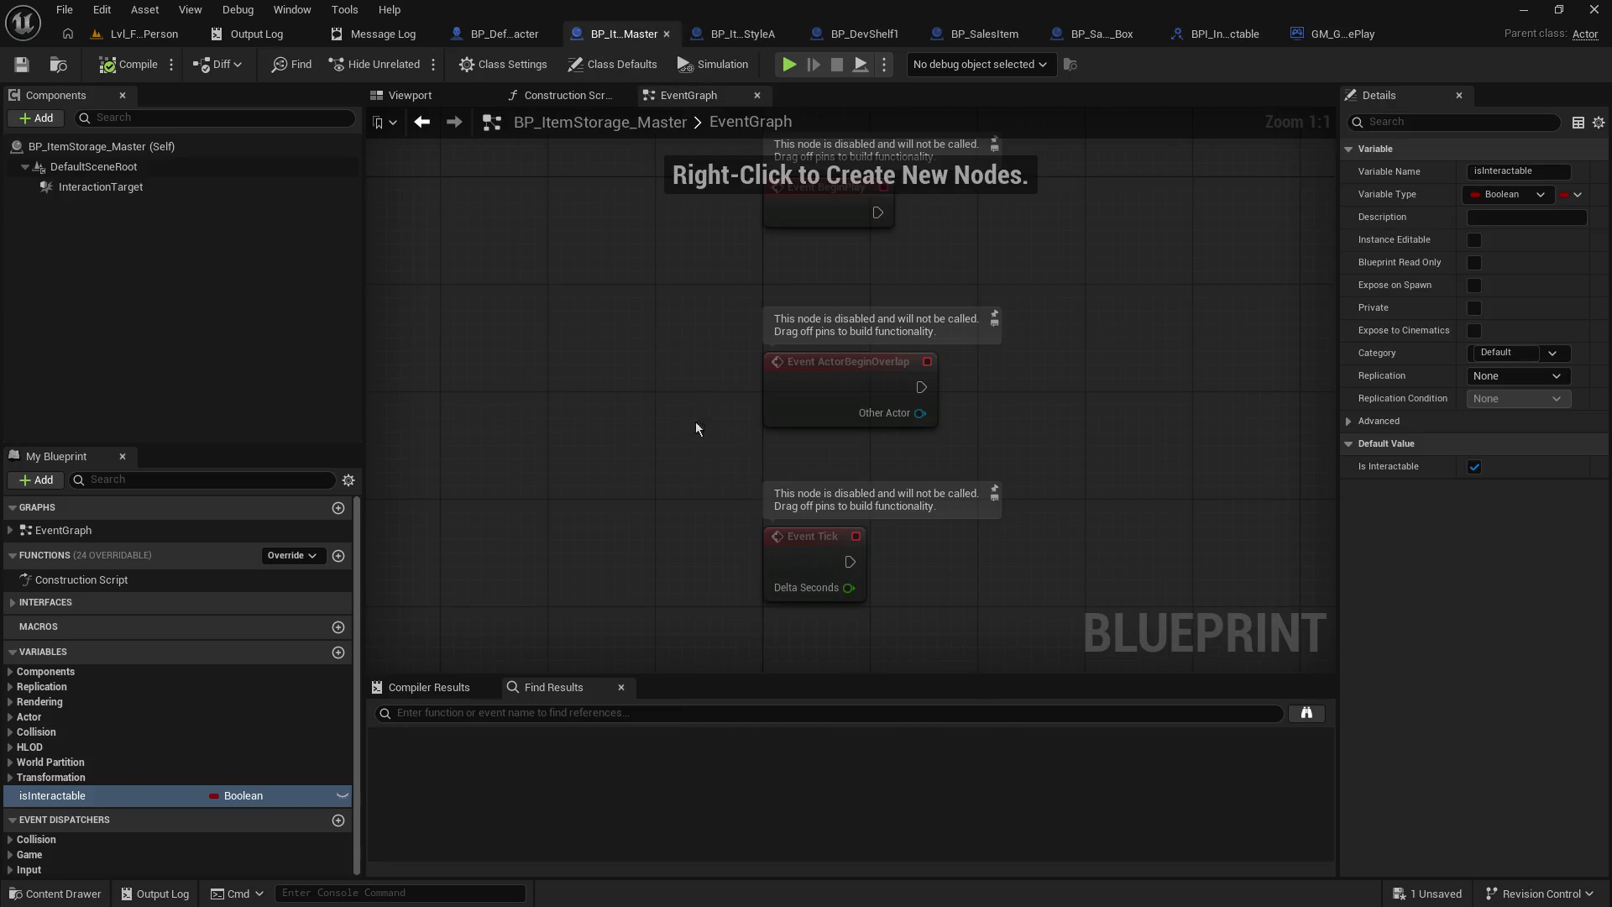
- Add a custom event named GetPlacementLocation to the storage master's event graph
{"action": "right_click", "coordinate": [567, 472]}
{"action": "type", "text": "add"}
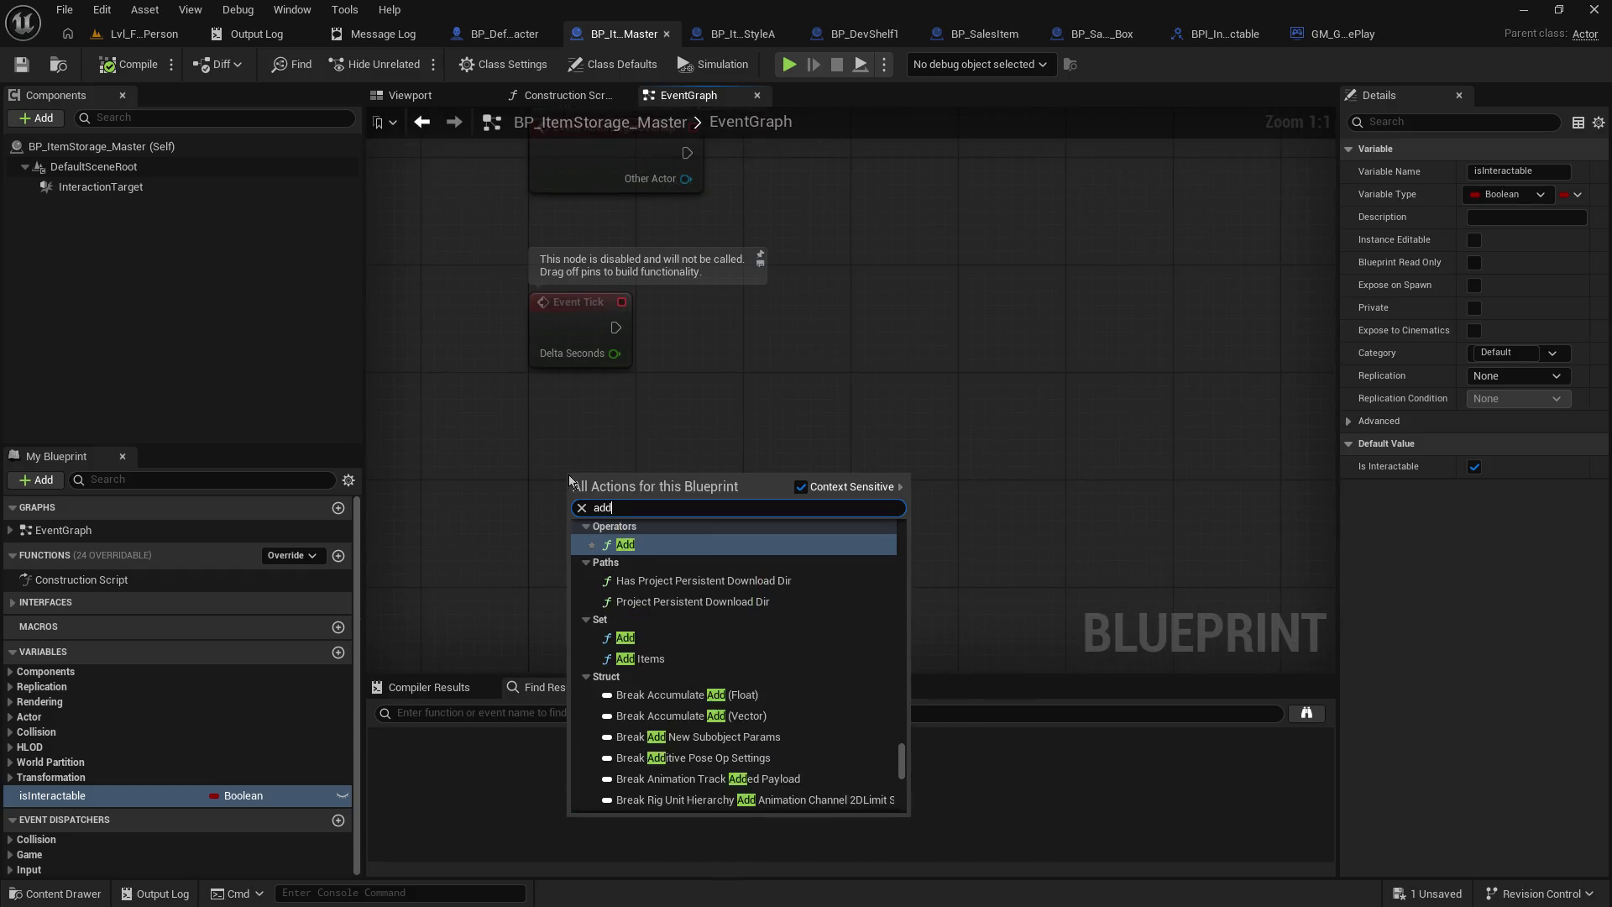
{"action": "type", "text": " cust"}
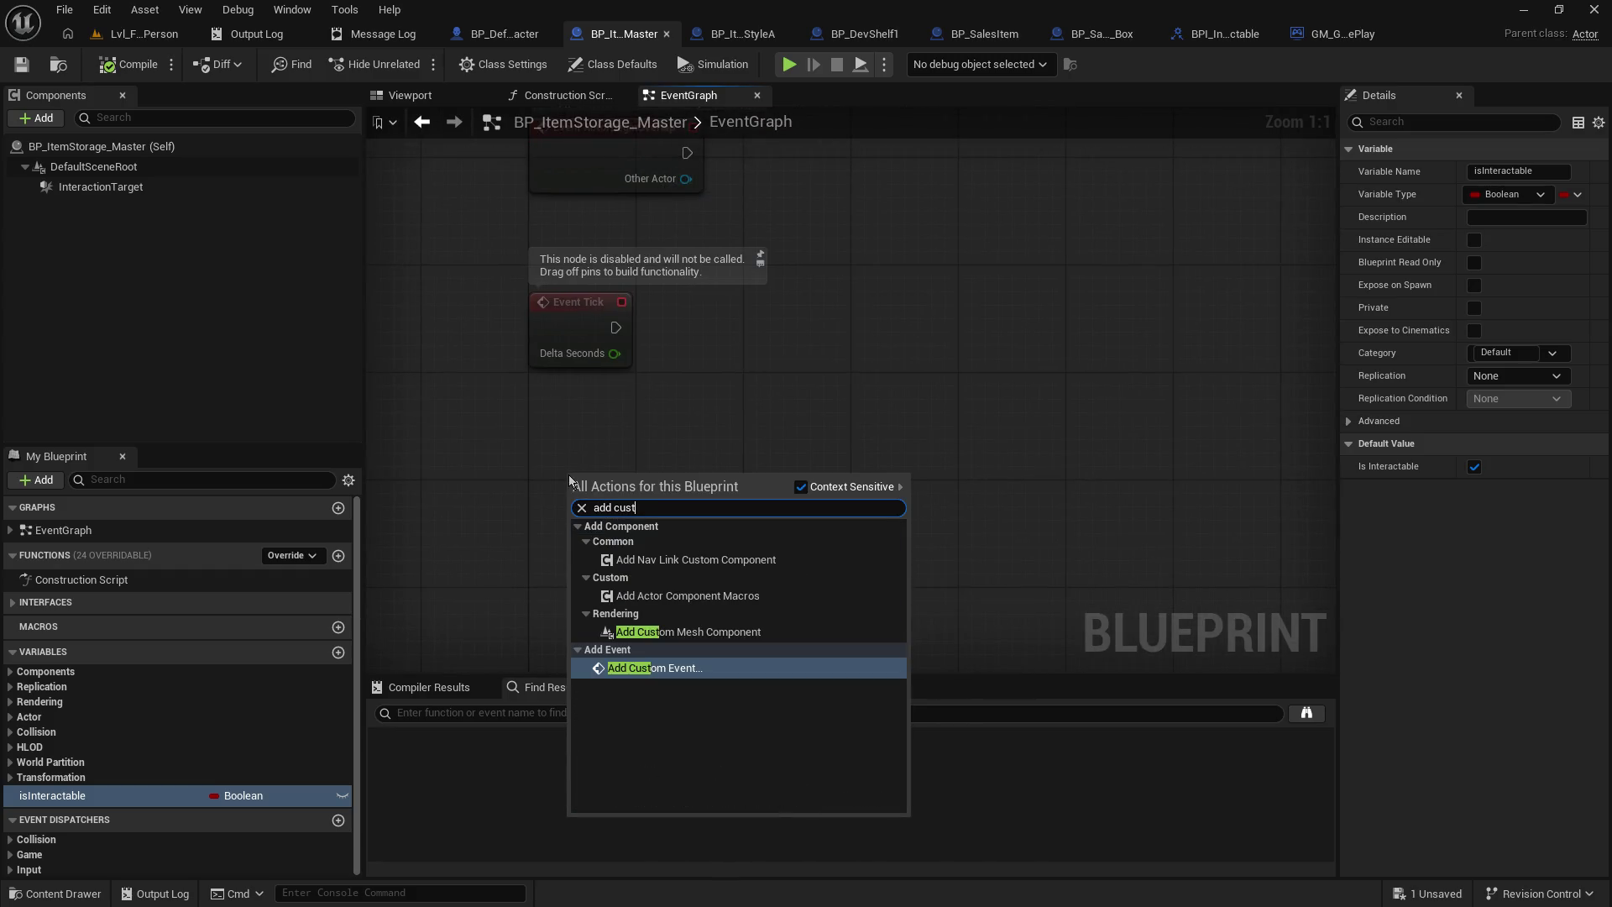
{"action": "key", "text": "Return"}
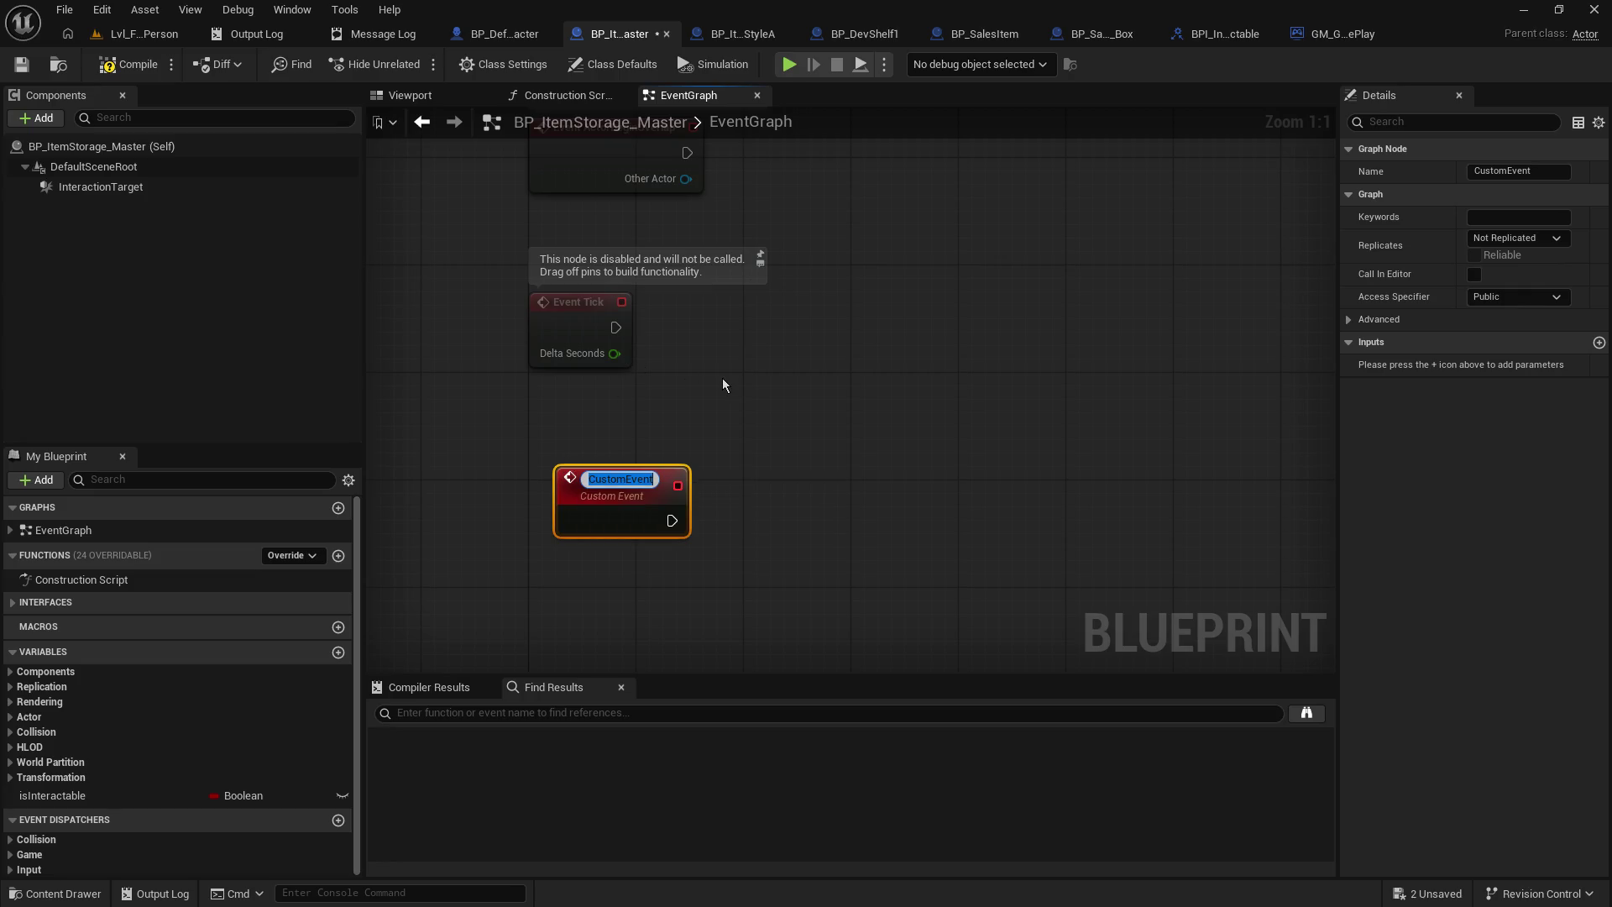
{"action": "type", "text": "Get"}
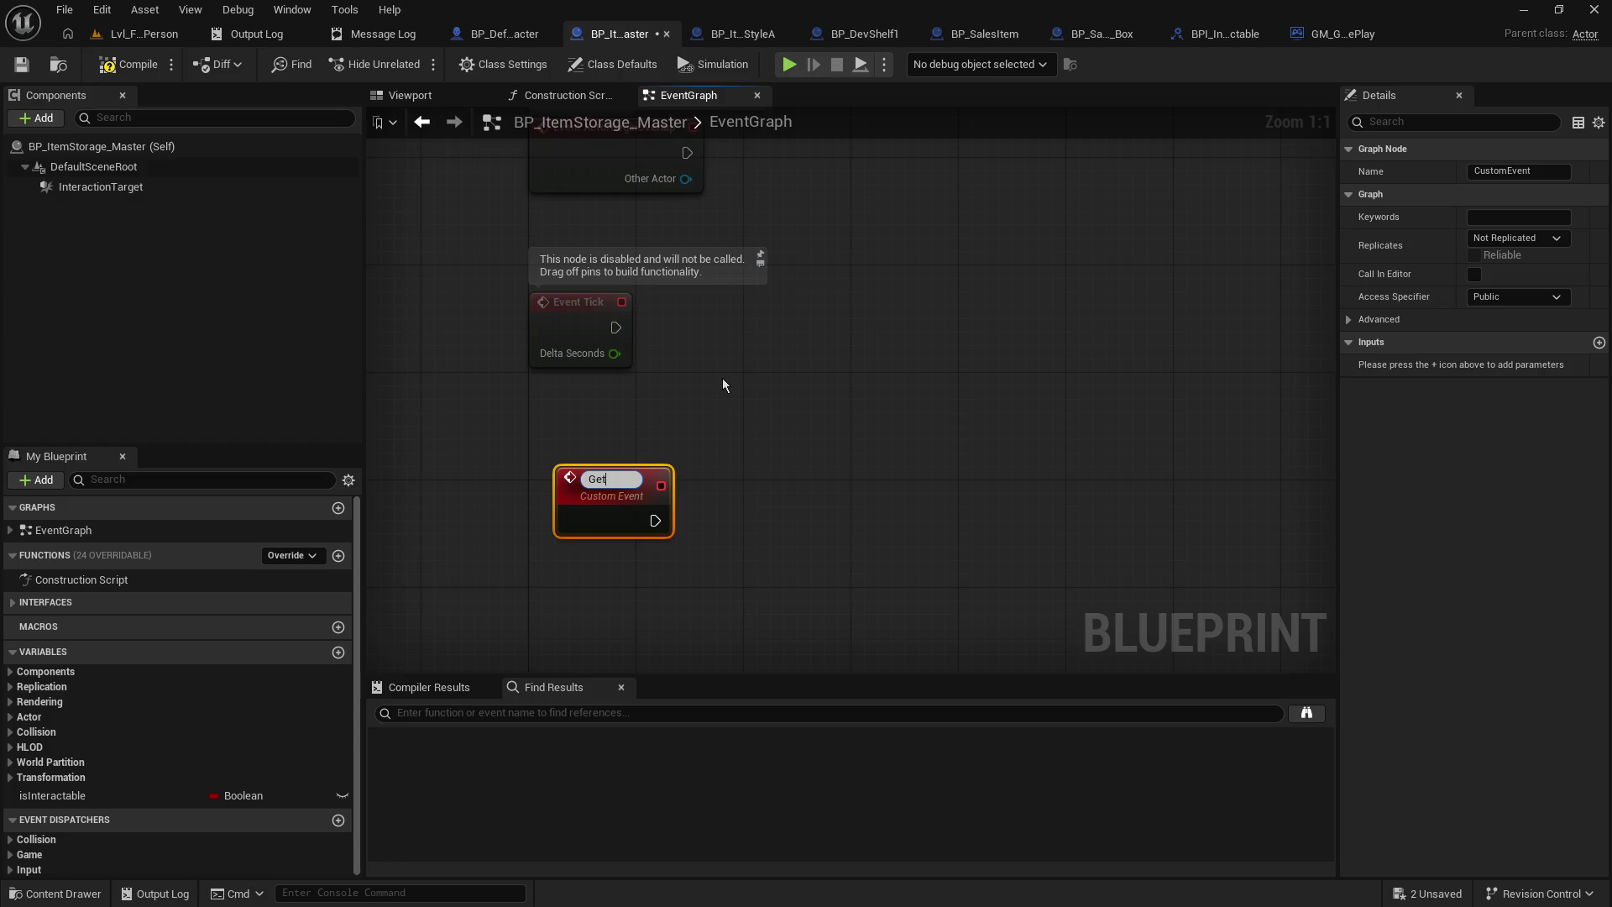
{"action": "type", "text": "Placement"}
{"action": "type", "text": "Location"}
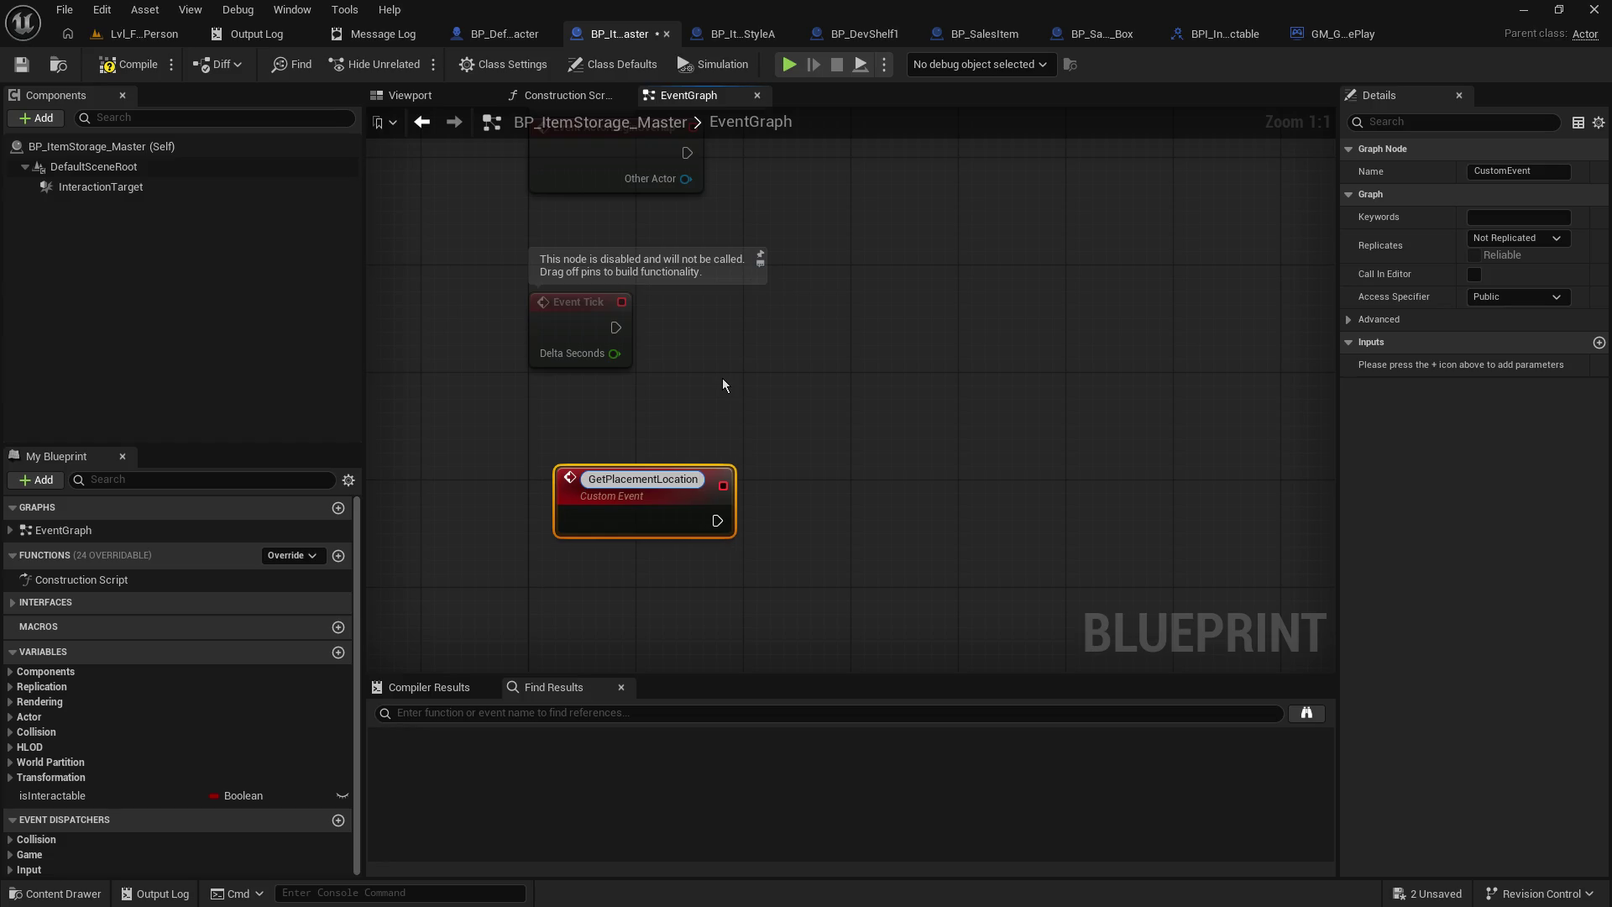
{"action": "key", "text": "Return"}
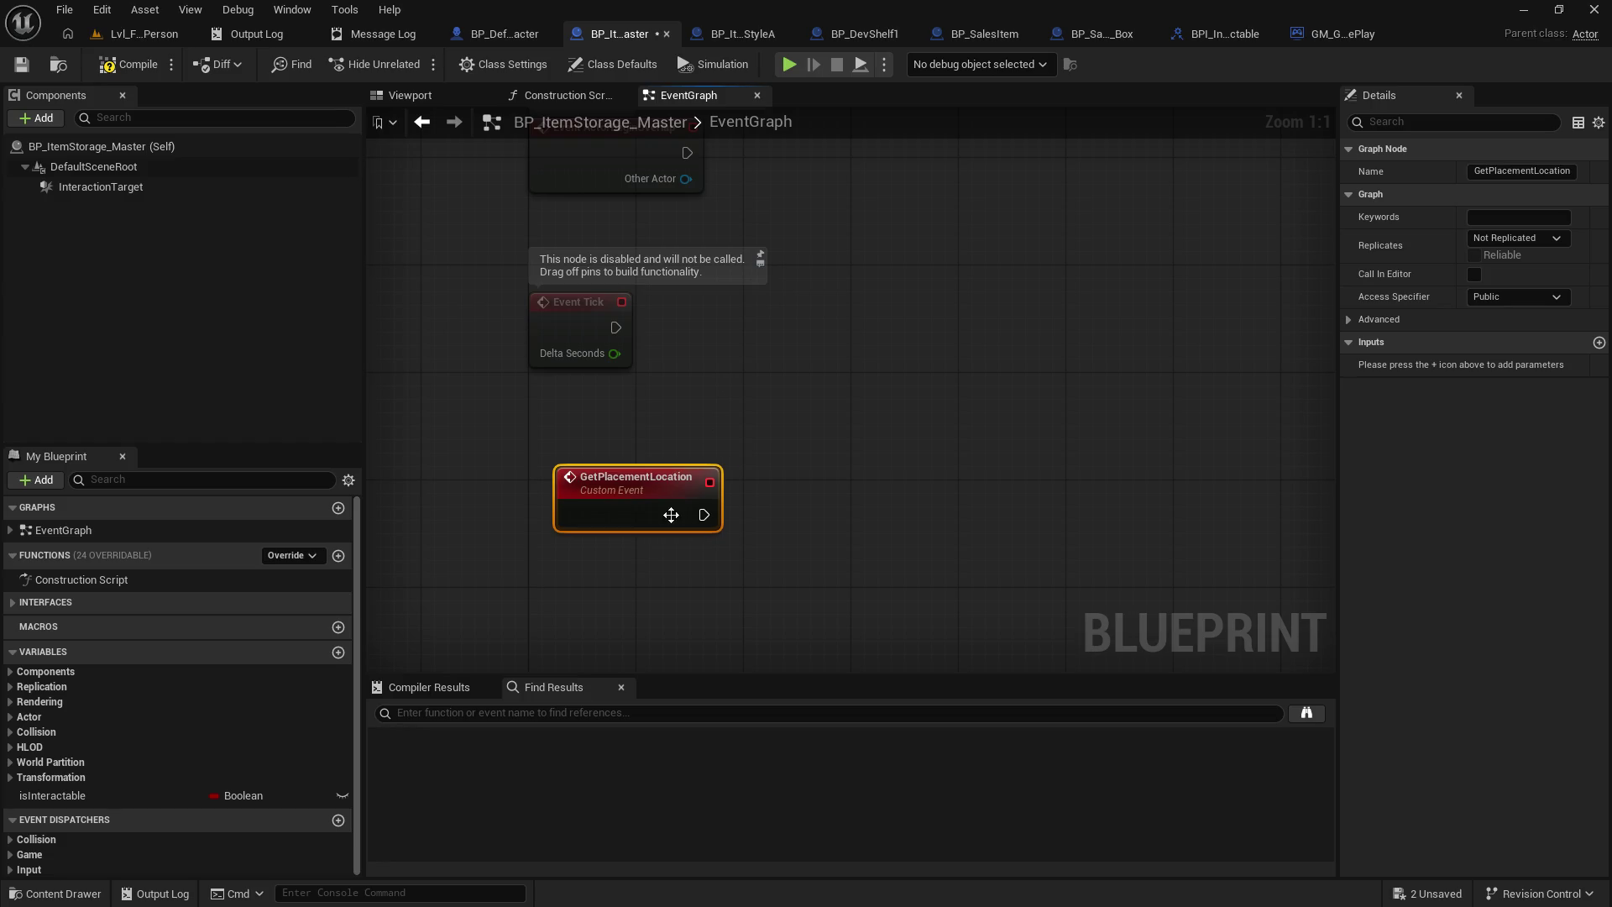
- Inspect the InteractionTarget component, then the ShelfStyleA blueprint's Placement Location component
{"action": "left_click", "coordinate": [88, 189]}
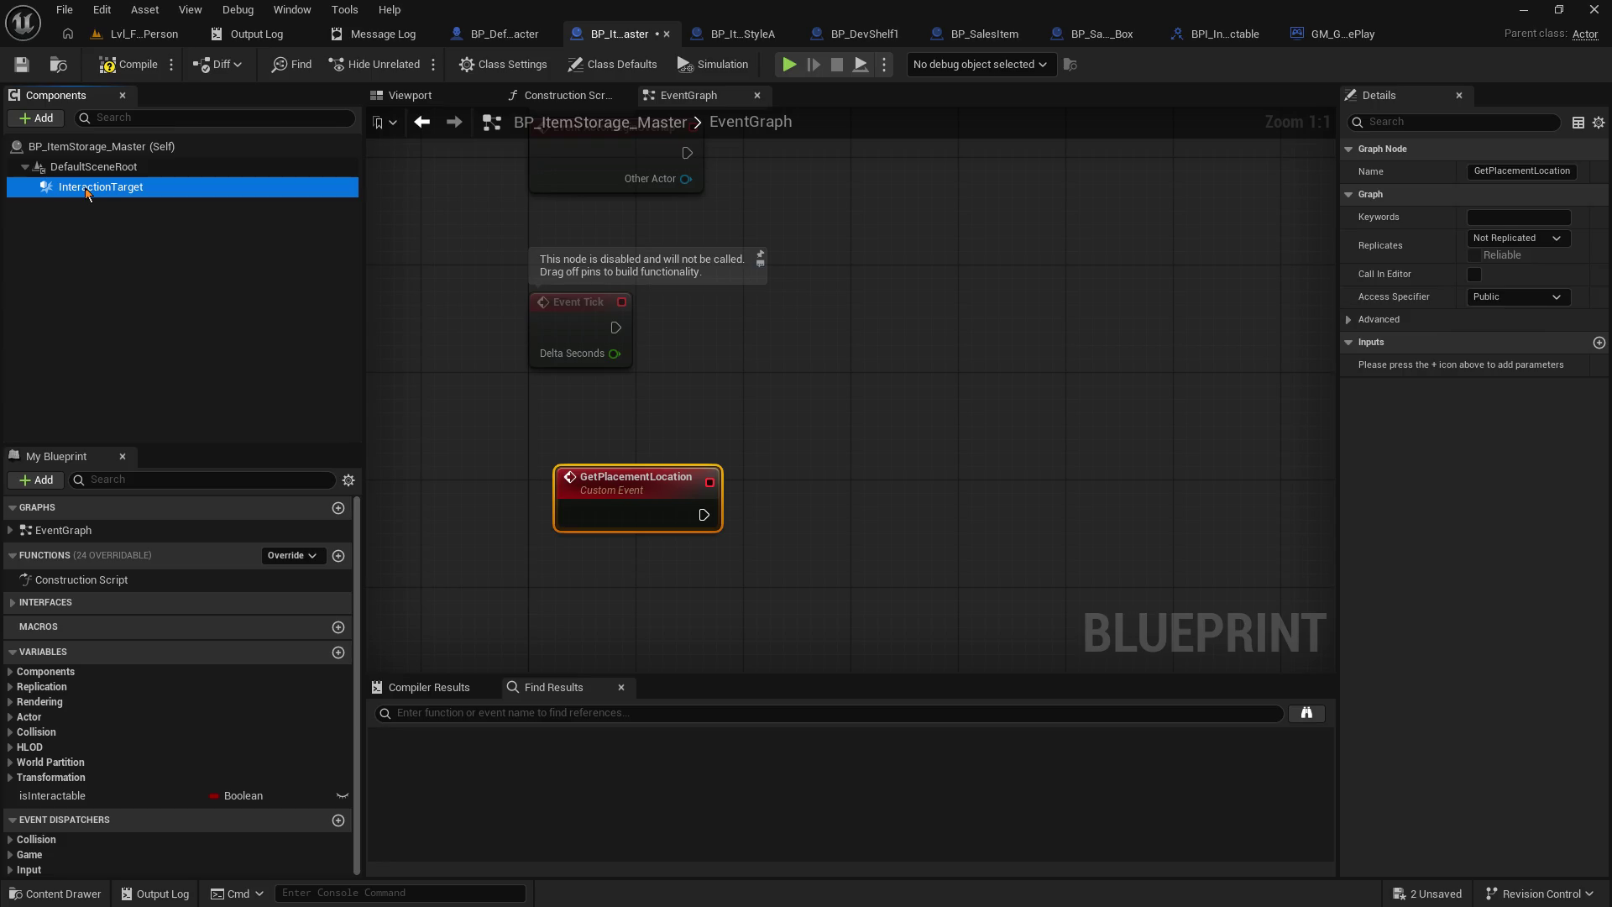
{"action": "left_click", "coordinate": [102, 280]}
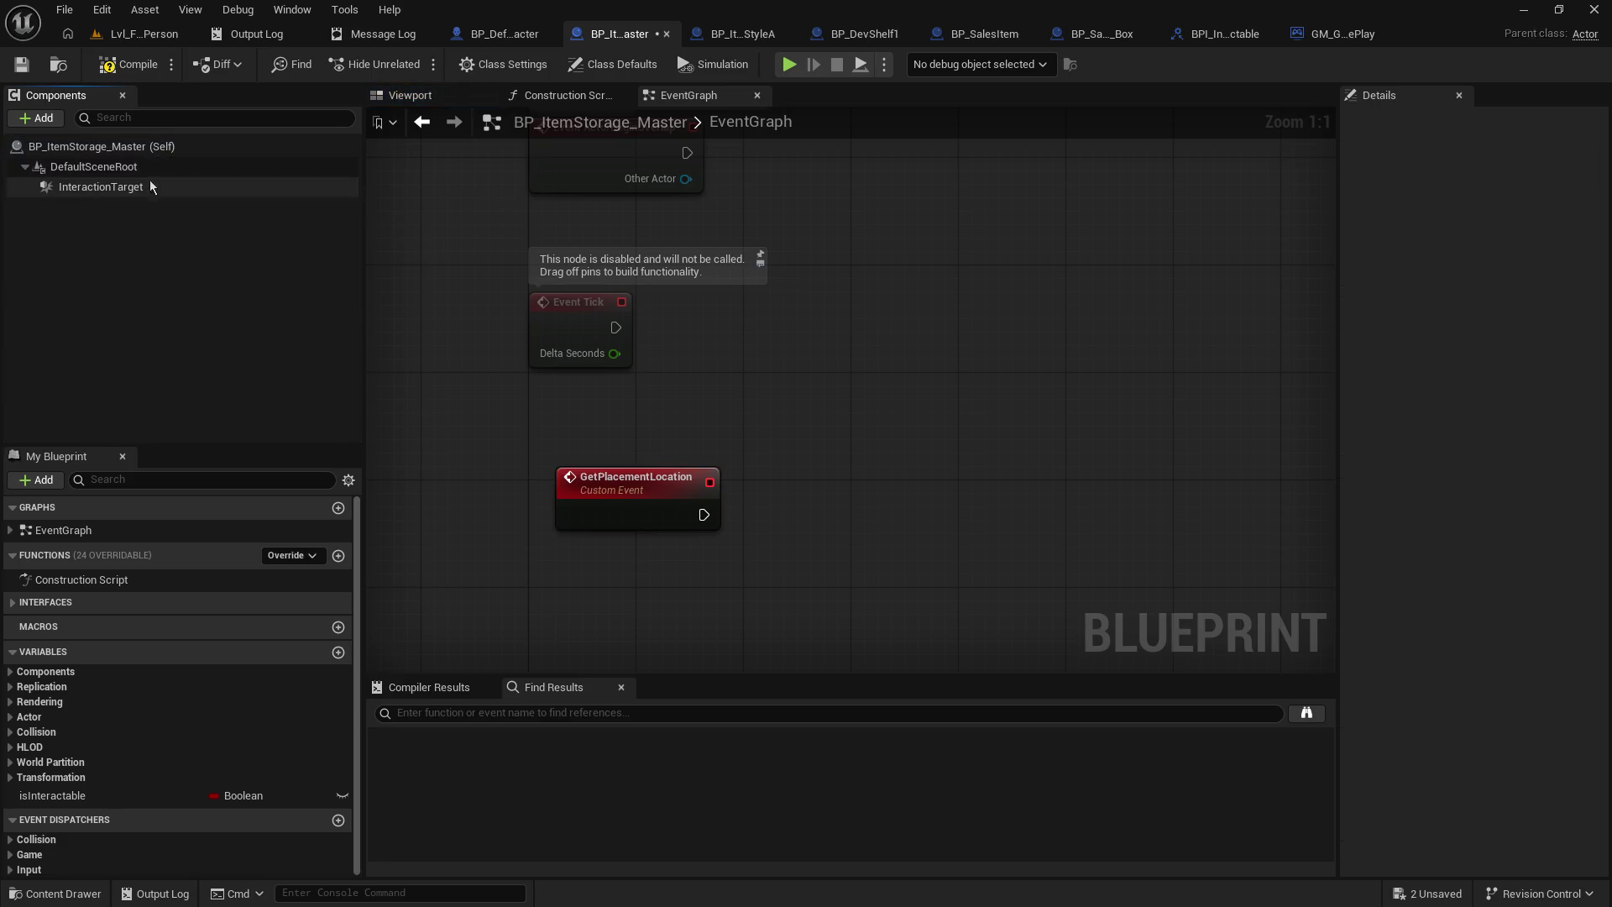
{"action": "left_click", "coordinate": [739, 33]}
{"action": "left_click", "coordinate": [71, 213]}
{"action": "right_click", "coordinate": [71, 213]}
{"action": "left_click", "coordinate": [383, 241]}
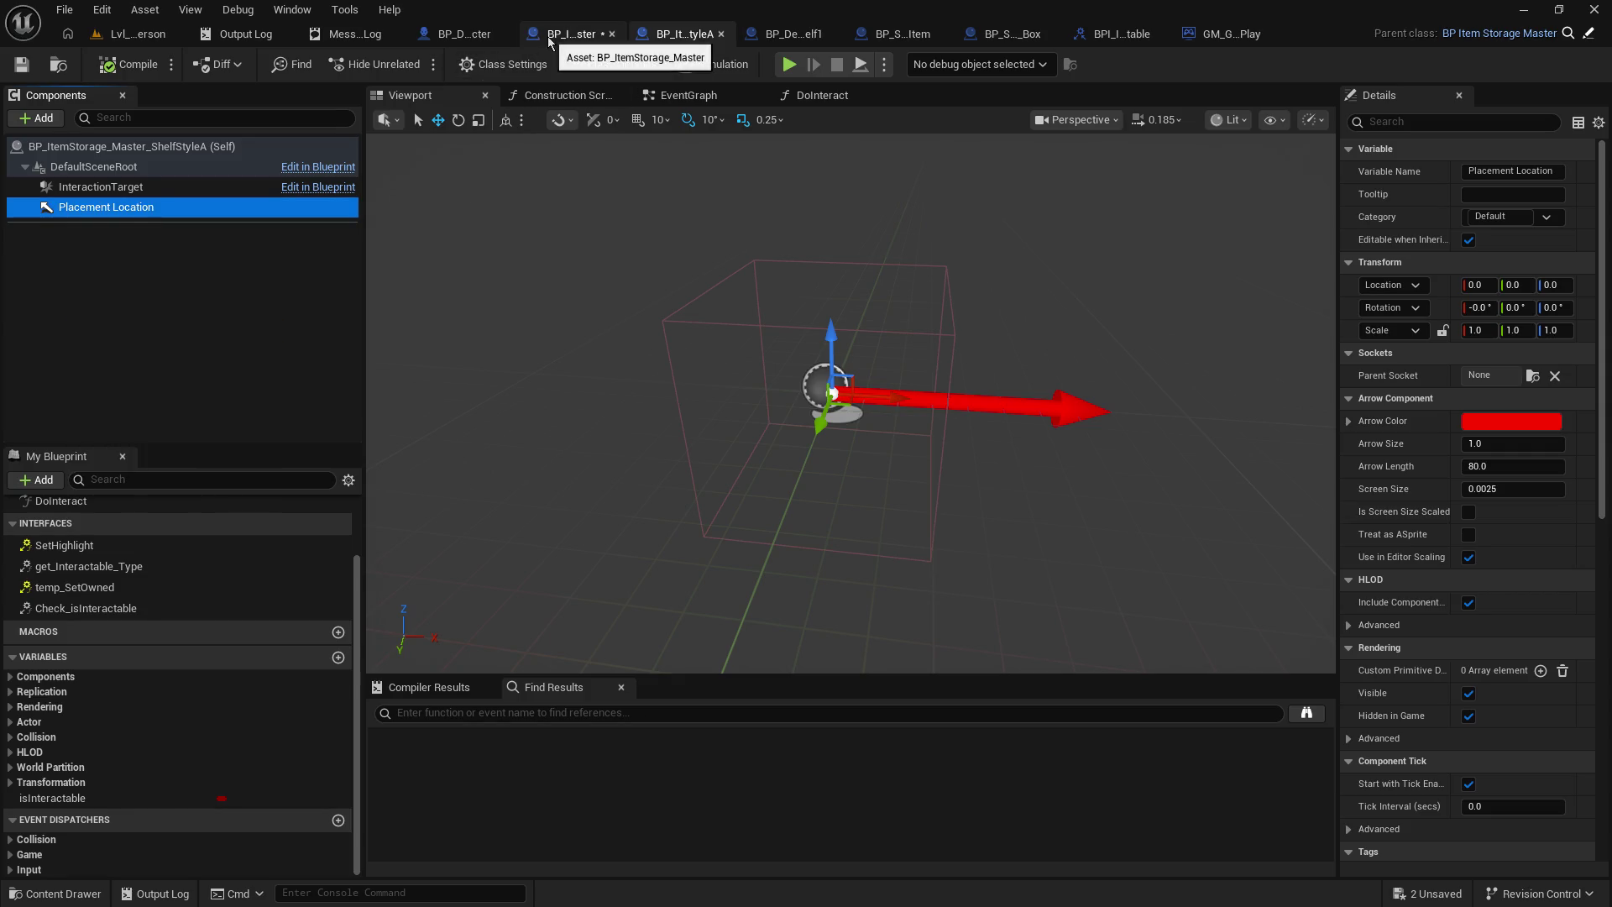
{"action": "left_click", "coordinate": [550, 38]}
{"action": "right_click", "coordinate": [112, 171]}
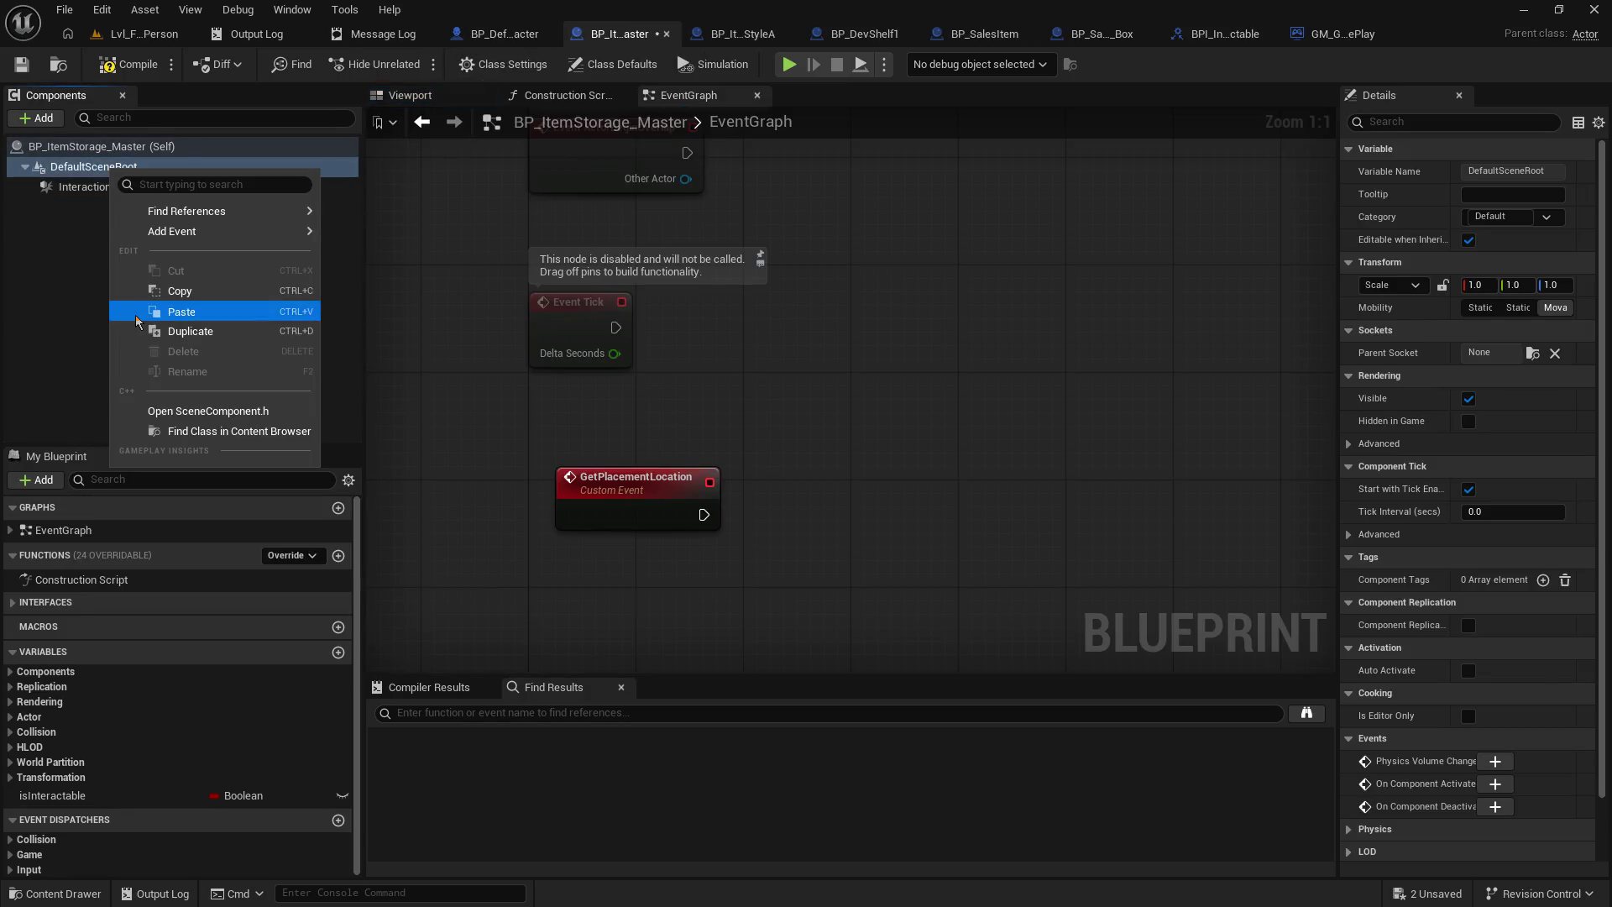
{"action": "left_click", "coordinate": [137, 315]}
{"action": "left_click", "coordinate": [708, 38]}
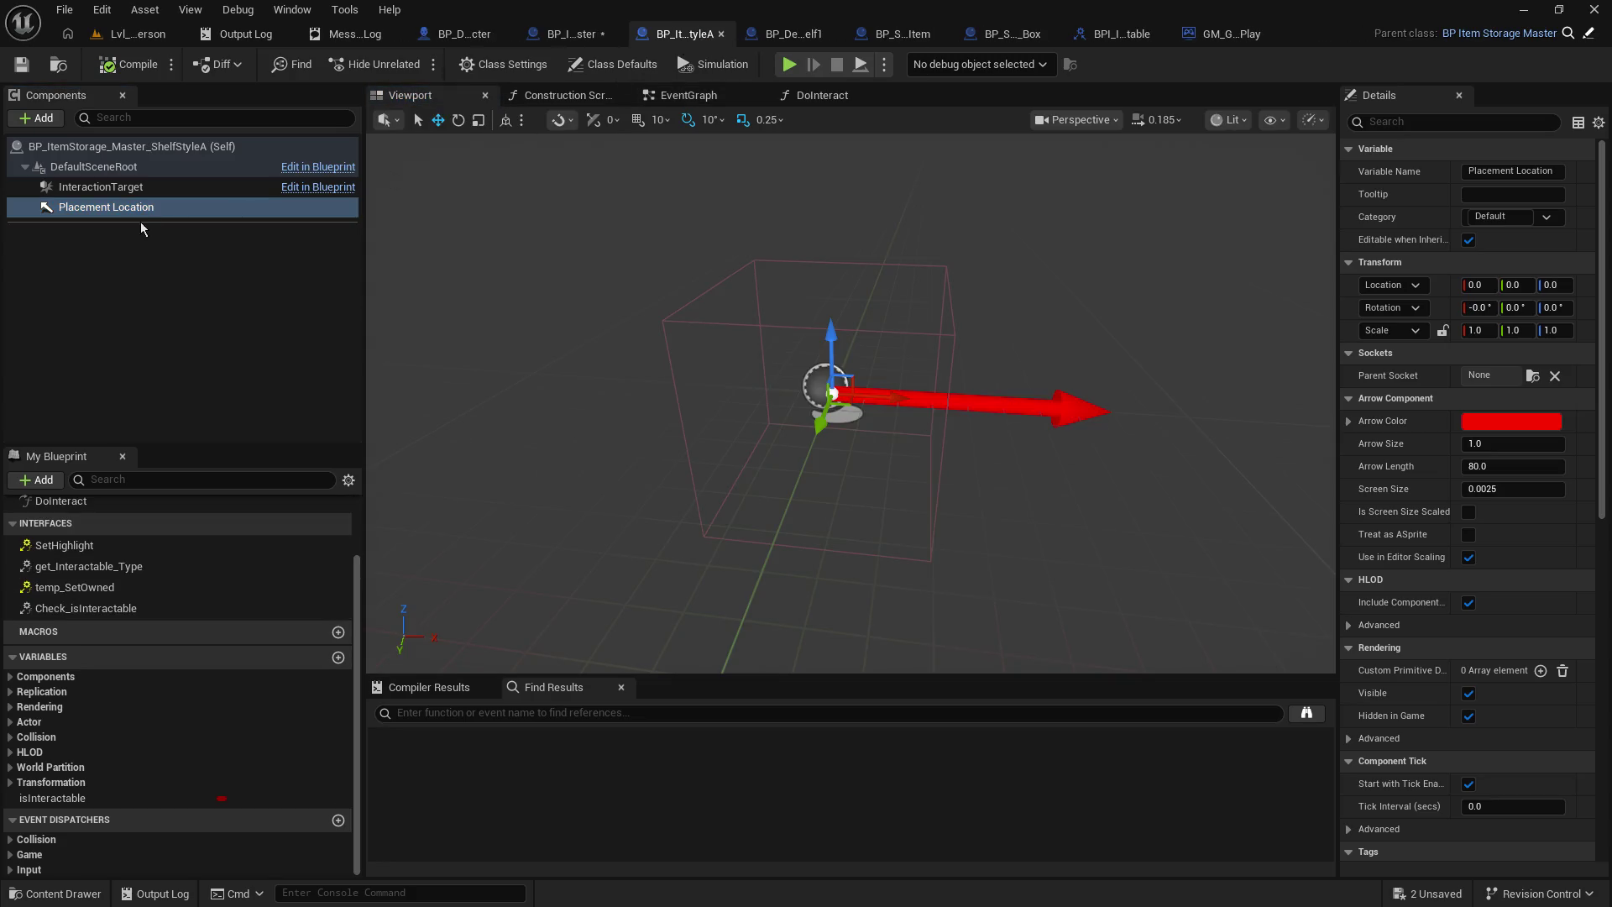
{"action": "right_click", "coordinate": [129, 214]}
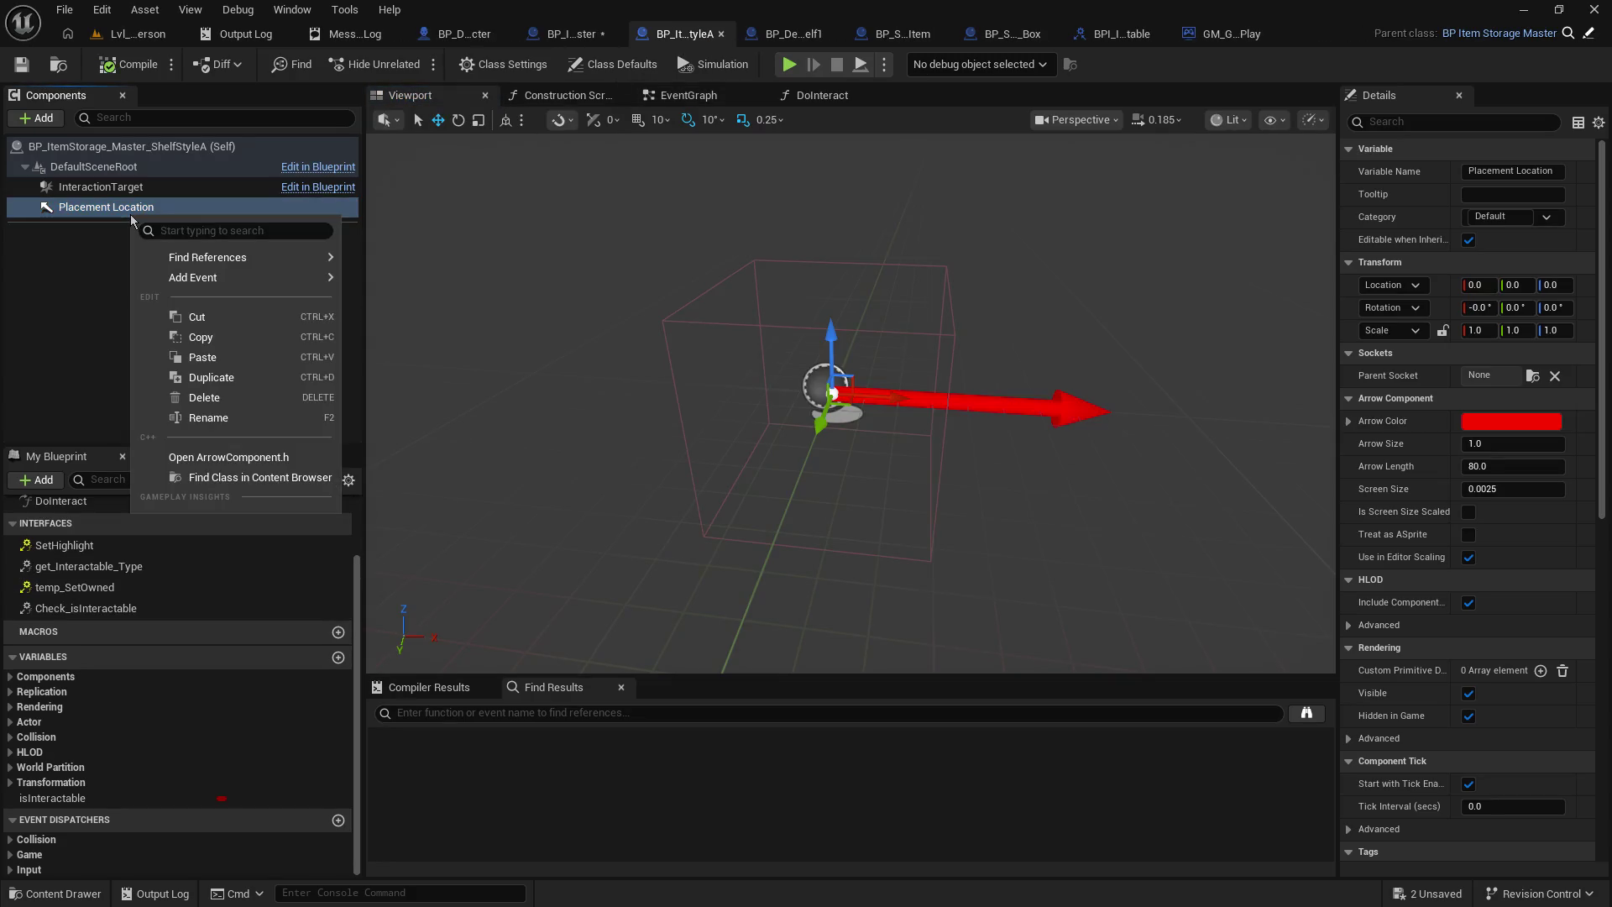
{"action": "left_click", "coordinate": [205, 401]}
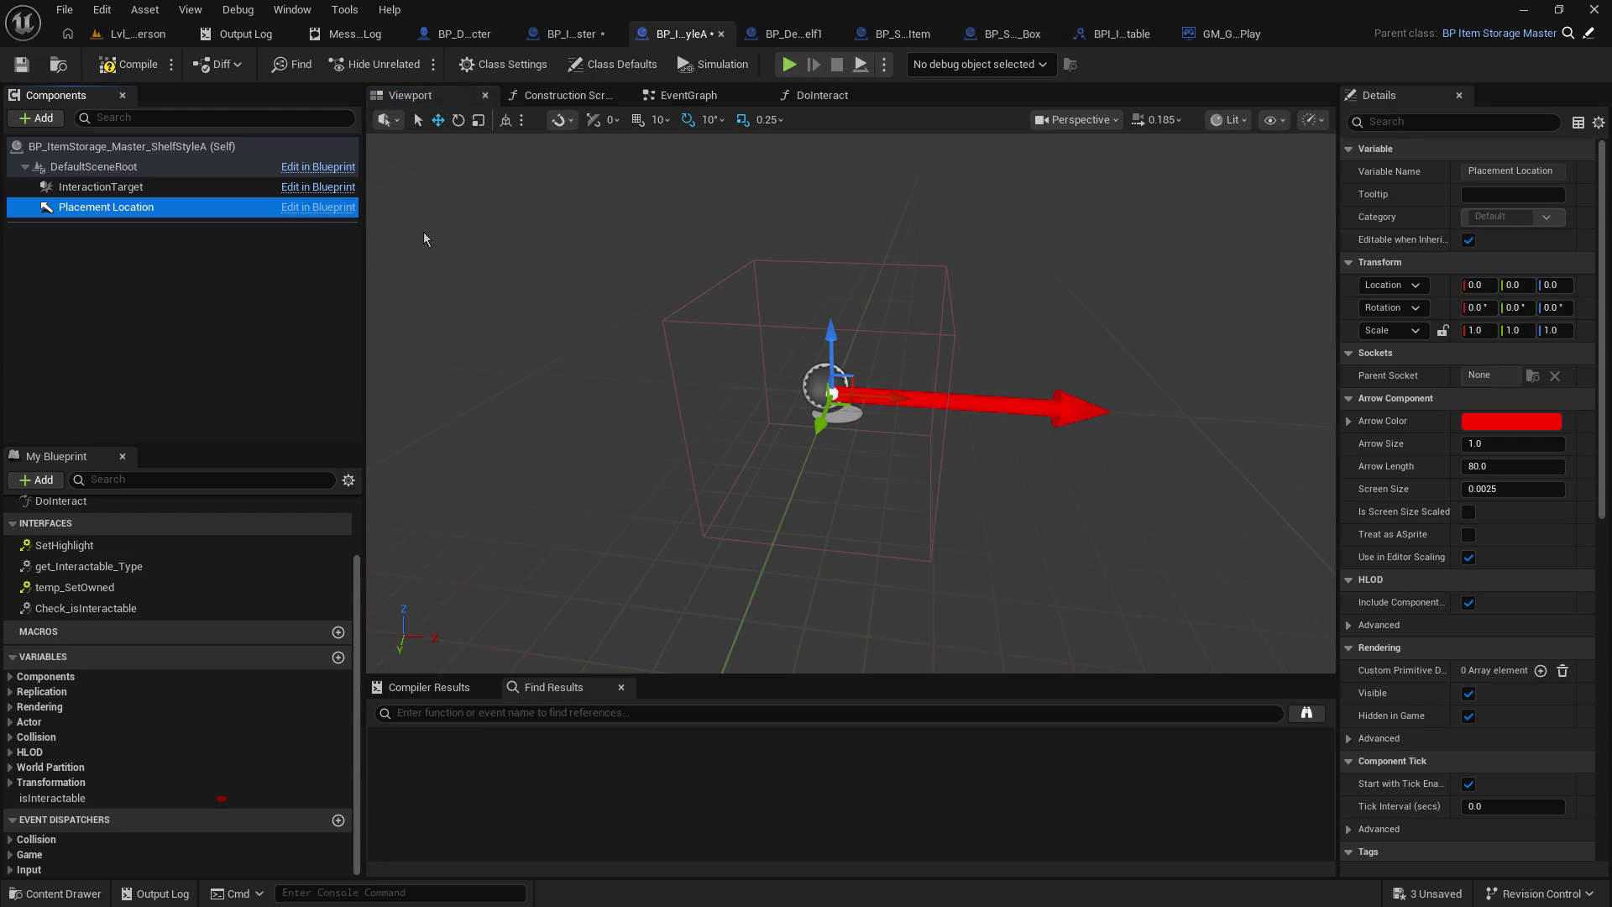
{"action": "left_click", "coordinate": [588, 37]}
{"action": "left_click", "coordinate": [22, 67]}
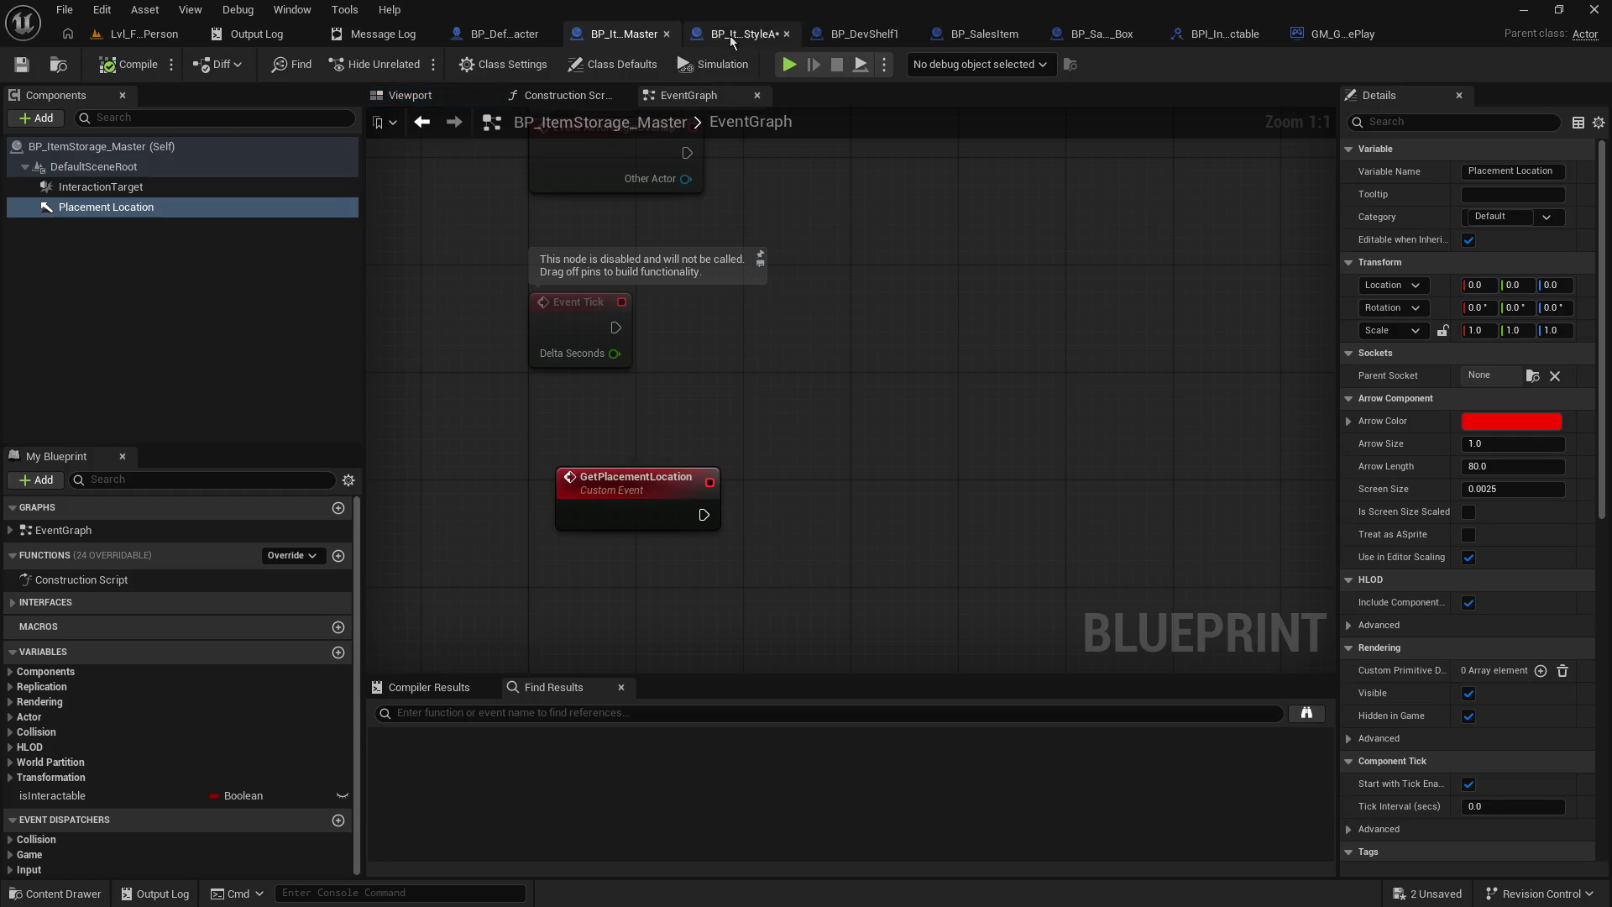
{"action": "left_click", "coordinate": [731, 38]}
{"action": "left_click", "coordinate": [22, 64]}
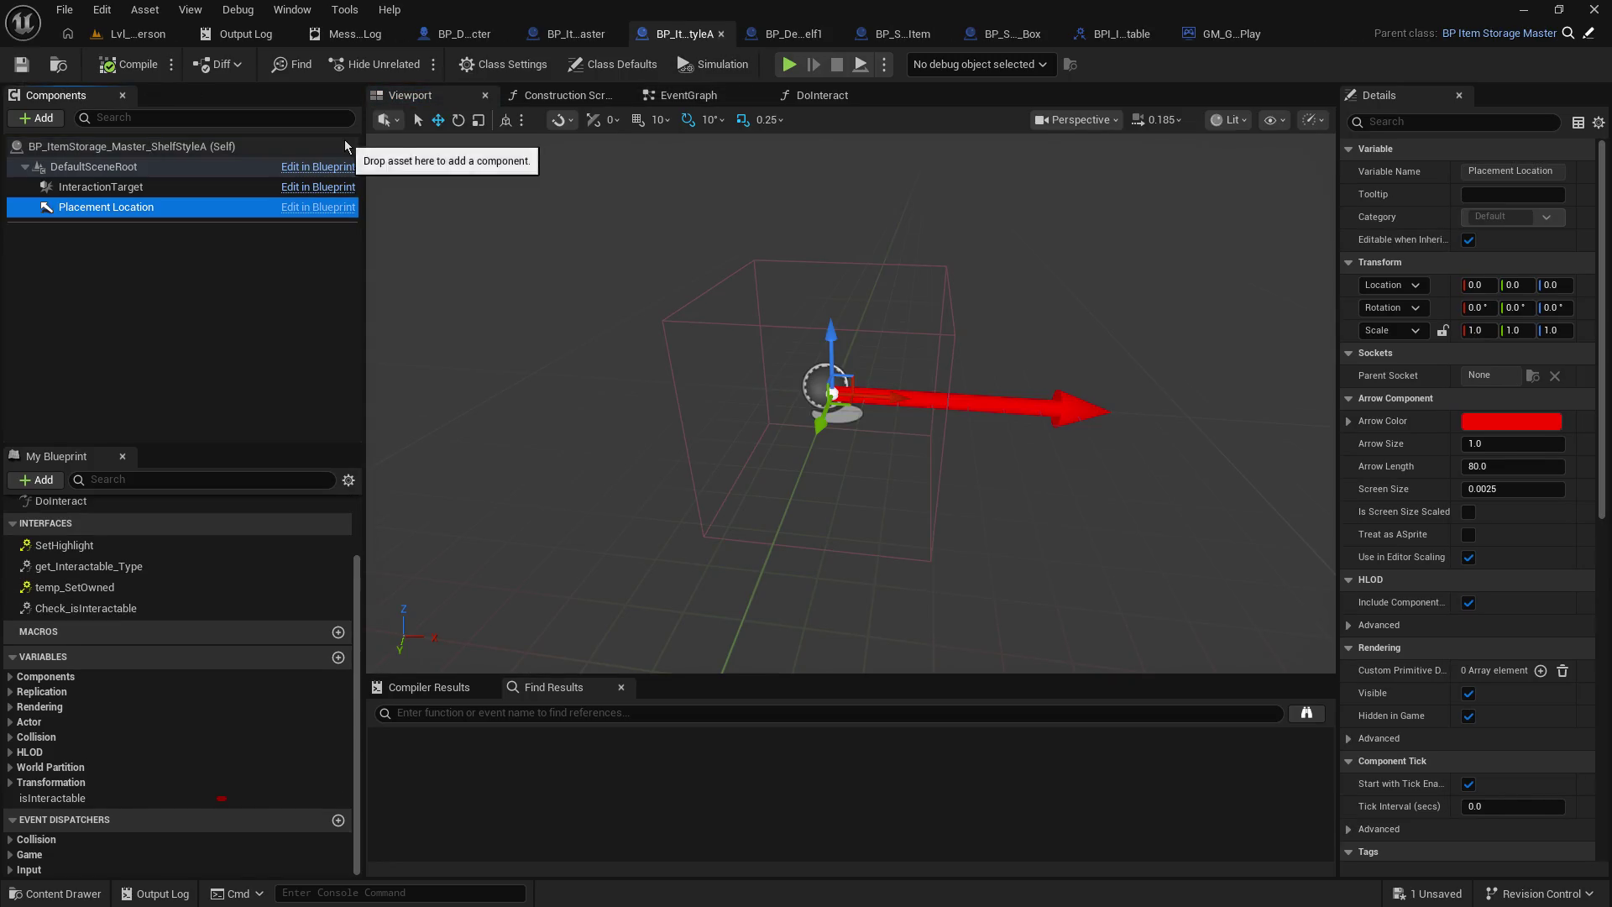
{"action": "left_click", "coordinate": [580, 38]}
{"action": "mouse_move", "coordinate": [688, 363]}
{"action": "left_mouse_down"}
{"action": "mouse_move", "coordinate": [644, 303]}
{"action": "mouse_move", "coordinate": [565, 314]}
{"action": "left_mouse_up"}
{"action": "left_click", "coordinate": [731, 36]}
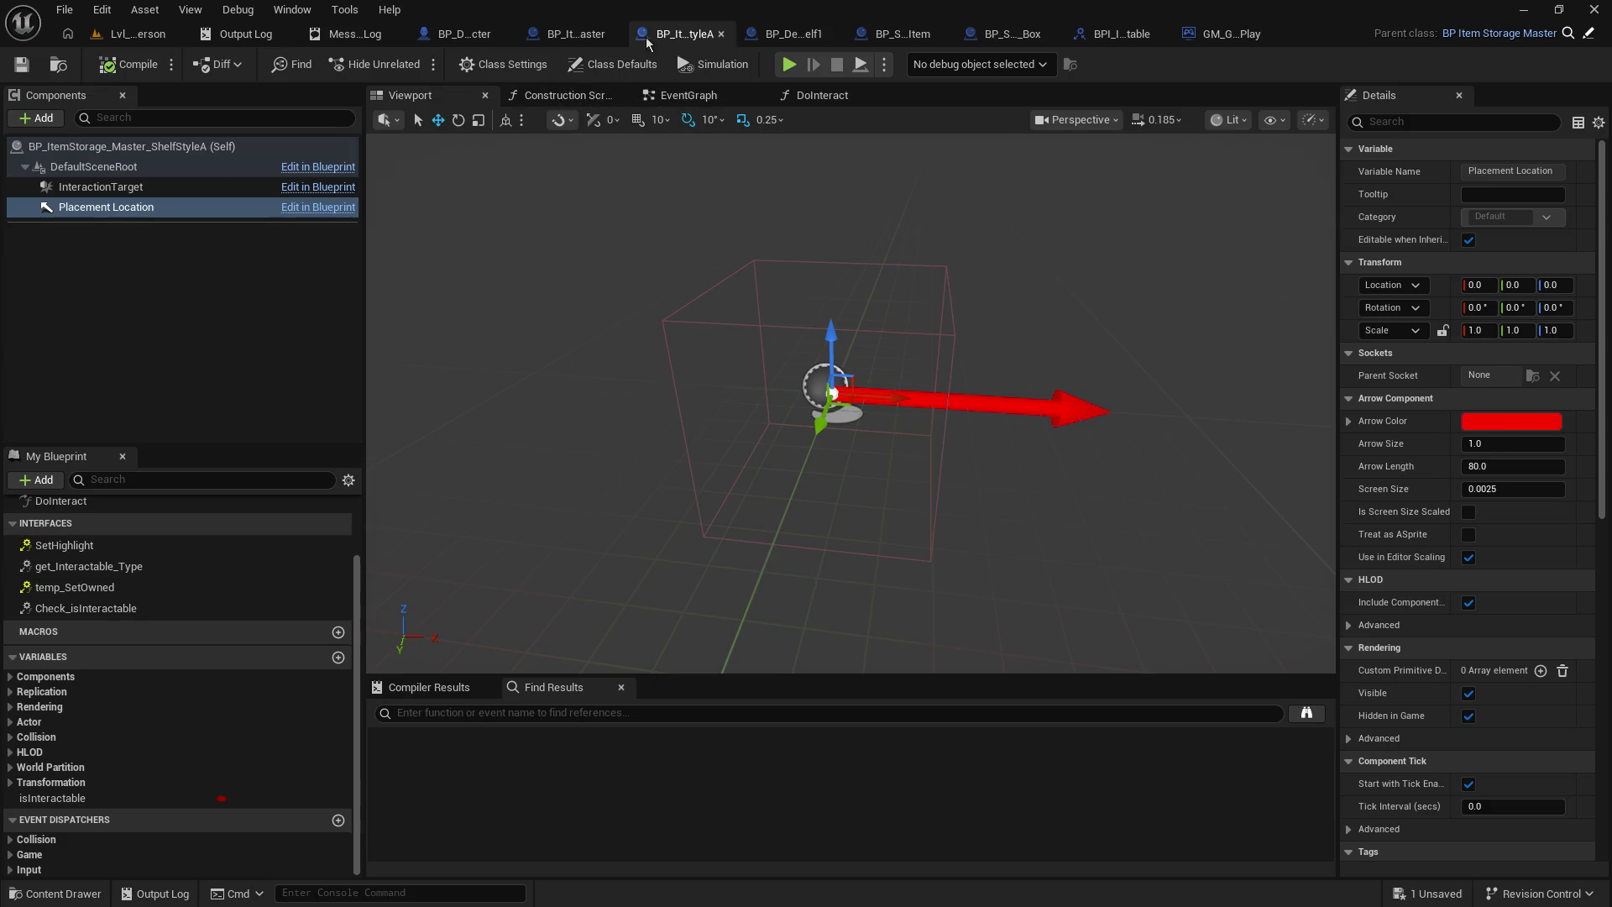
{"action": "left_click", "coordinate": [794, 35]}
{"action": "left_click", "coordinate": [606, 35]}
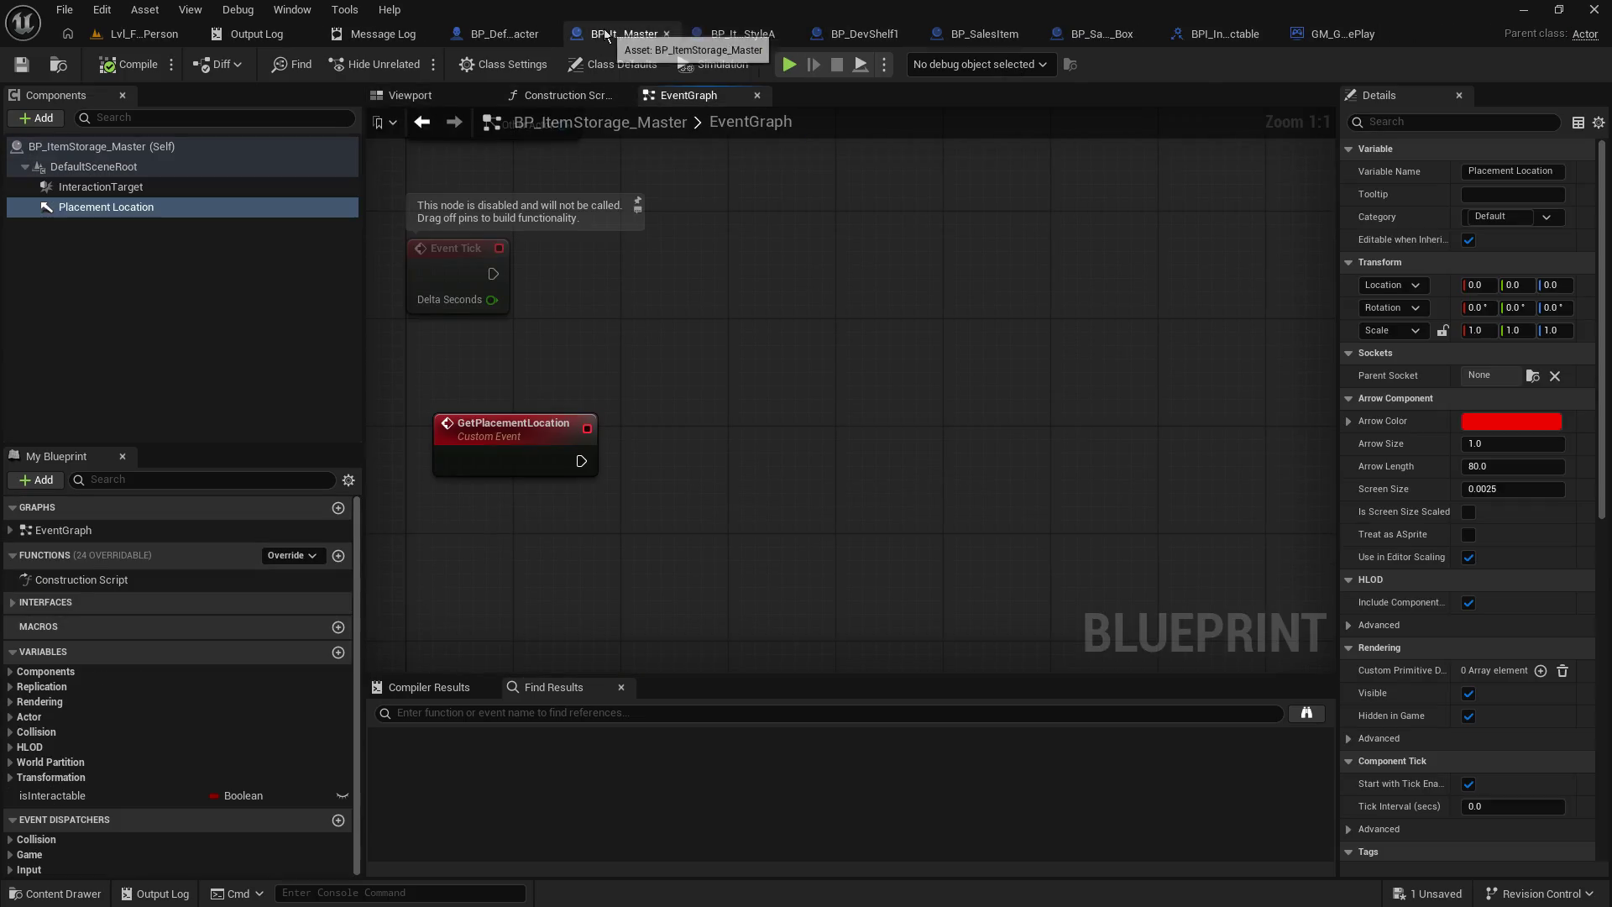
- Add a Placement Location reference with a Get World Location node and arrange them
{"action": "left_click_drag", "start_coordinate": [81, 210], "coordinate": [699, 453]}
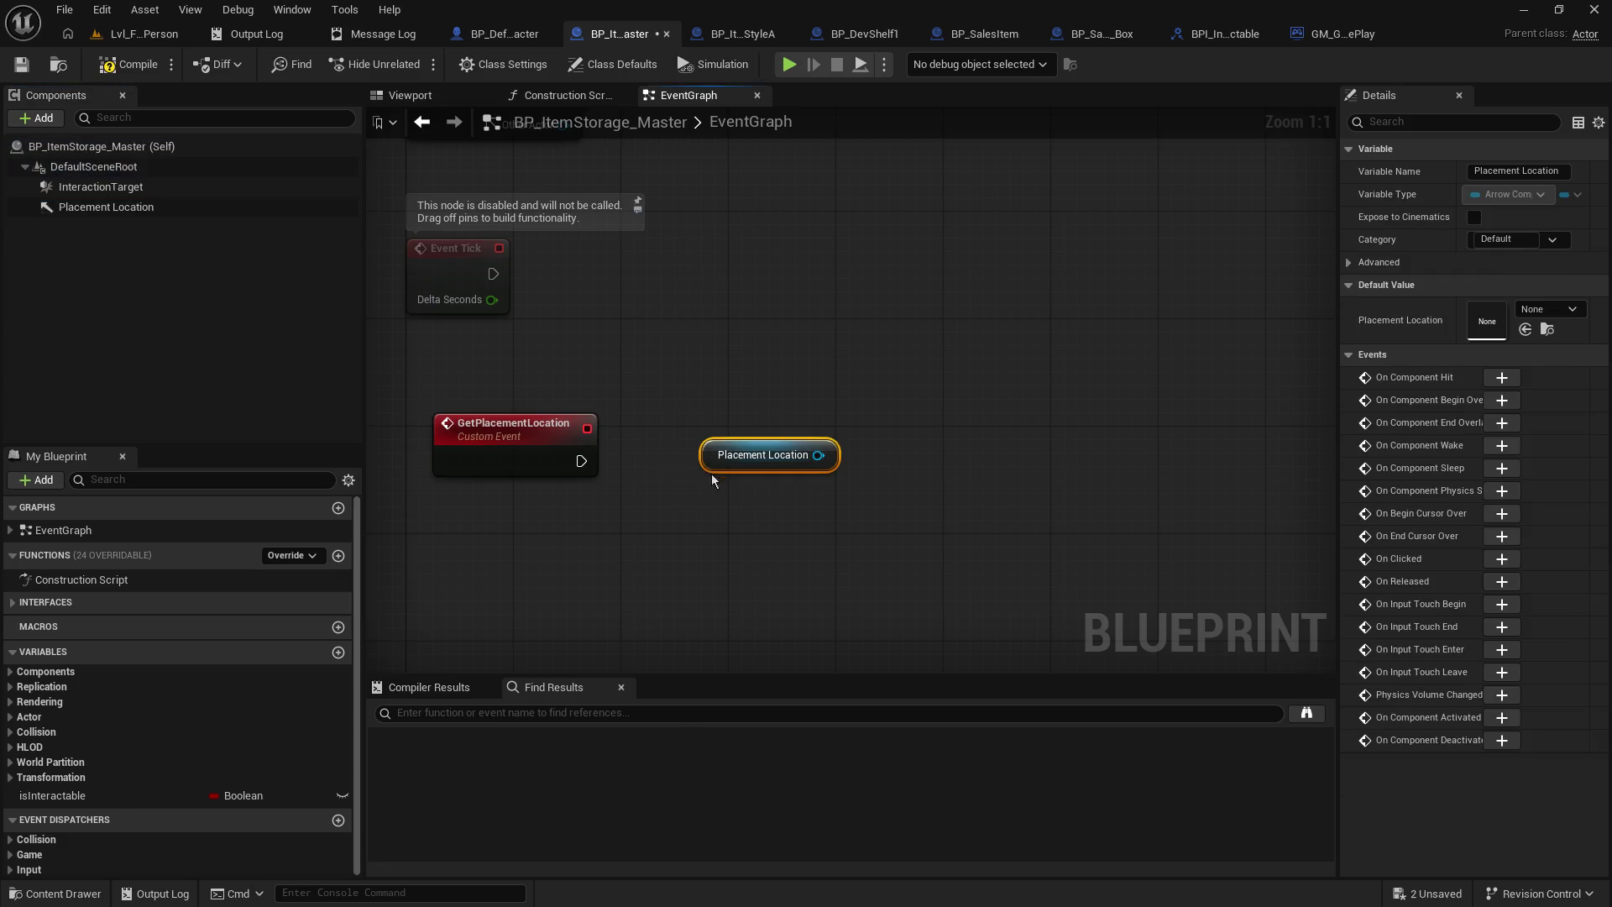
{"action": "left_click_drag", "start_coordinate": [819, 454], "coordinate": [981, 383]}
{"action": "type", "text": "get locat"}
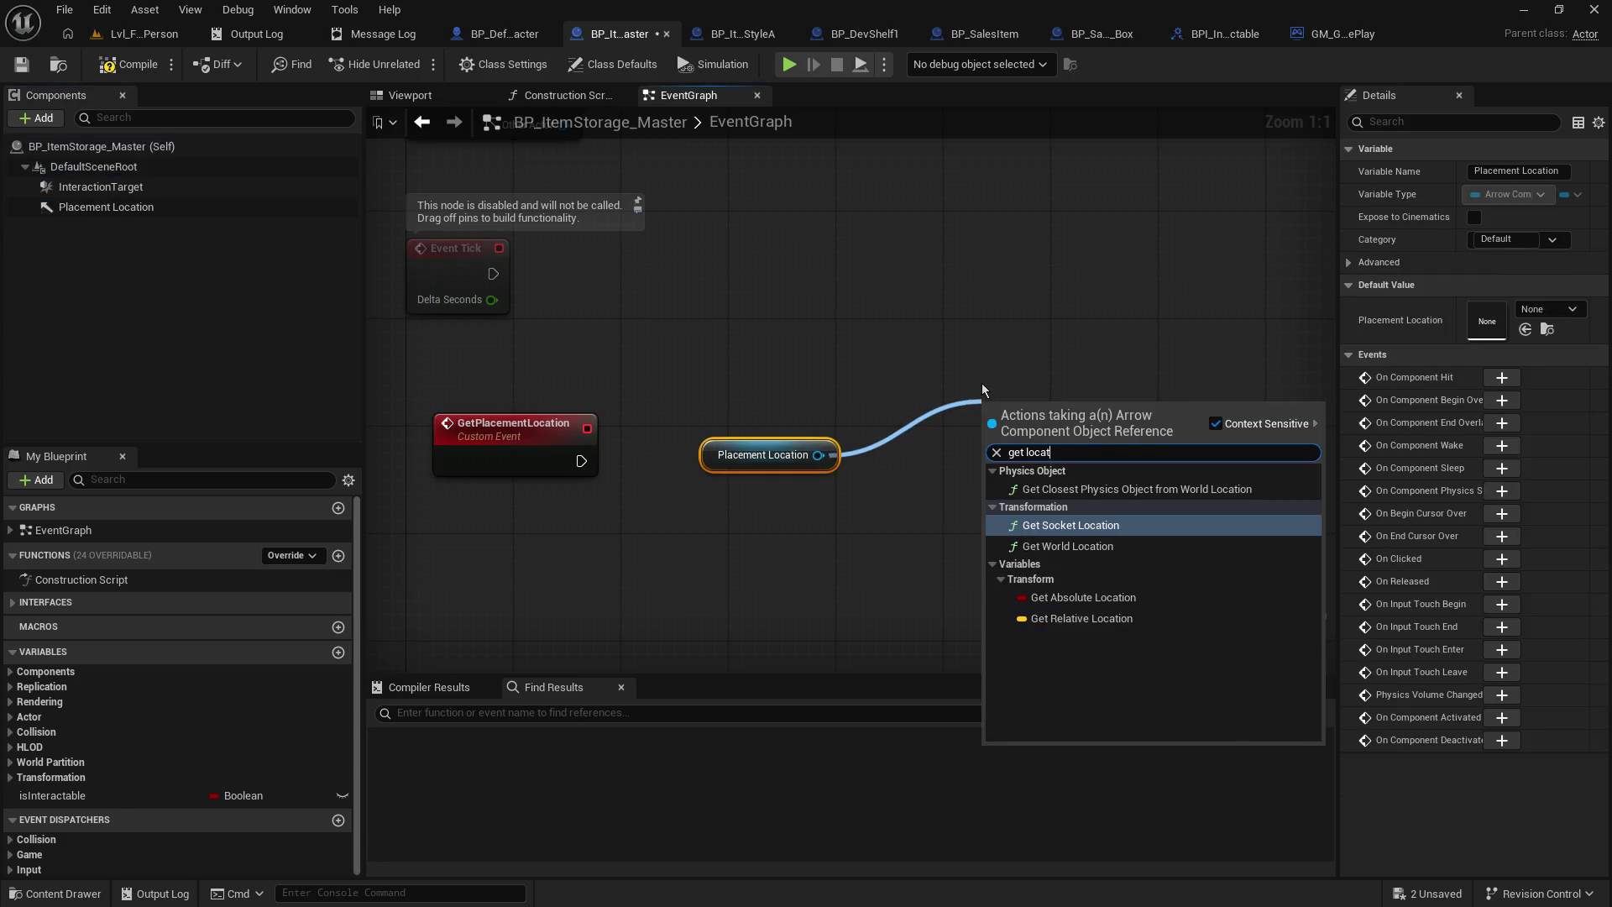
{"action": "key", "text": "Down"}
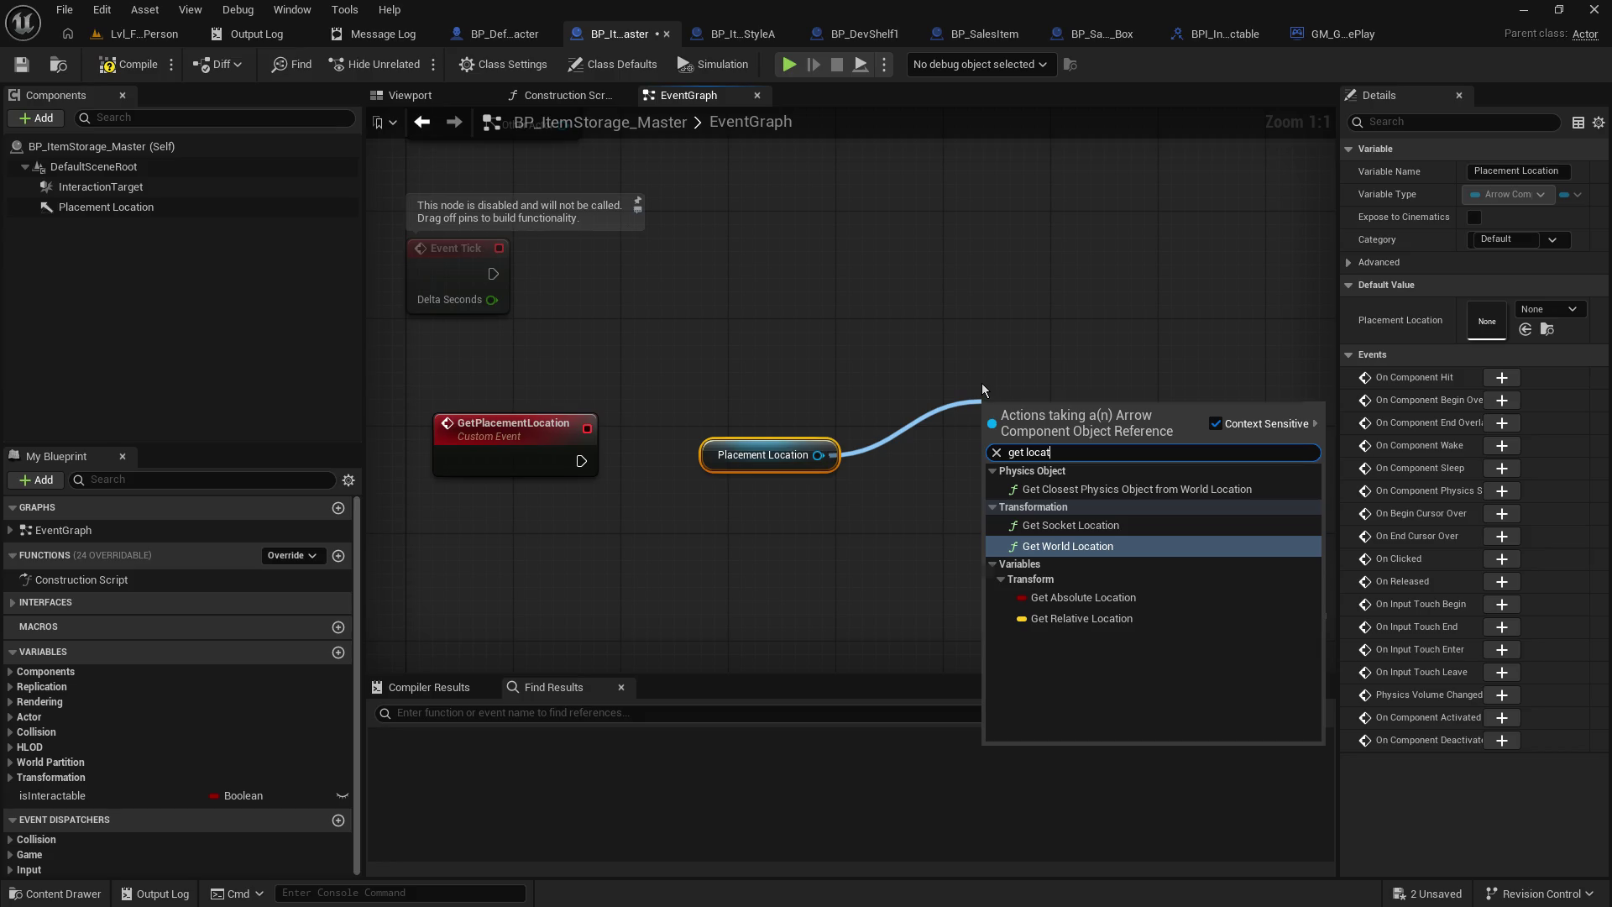
{"action": "key", "text": "Return"}
{"action": "mouse_move", "coordinate": [727, 317]}
{"action": "left_mouse_down"}
{"action": "mouse_move", "coordinate": [1056, 441]}
{"action": "mouse_move", "coordinate": [800, 565]}
{"action": "mouse_move", "coordinate": [733, 560]}
{"action": "left_mouse_up"}
{"action": "left_click", "coordinate": [711, 434]}
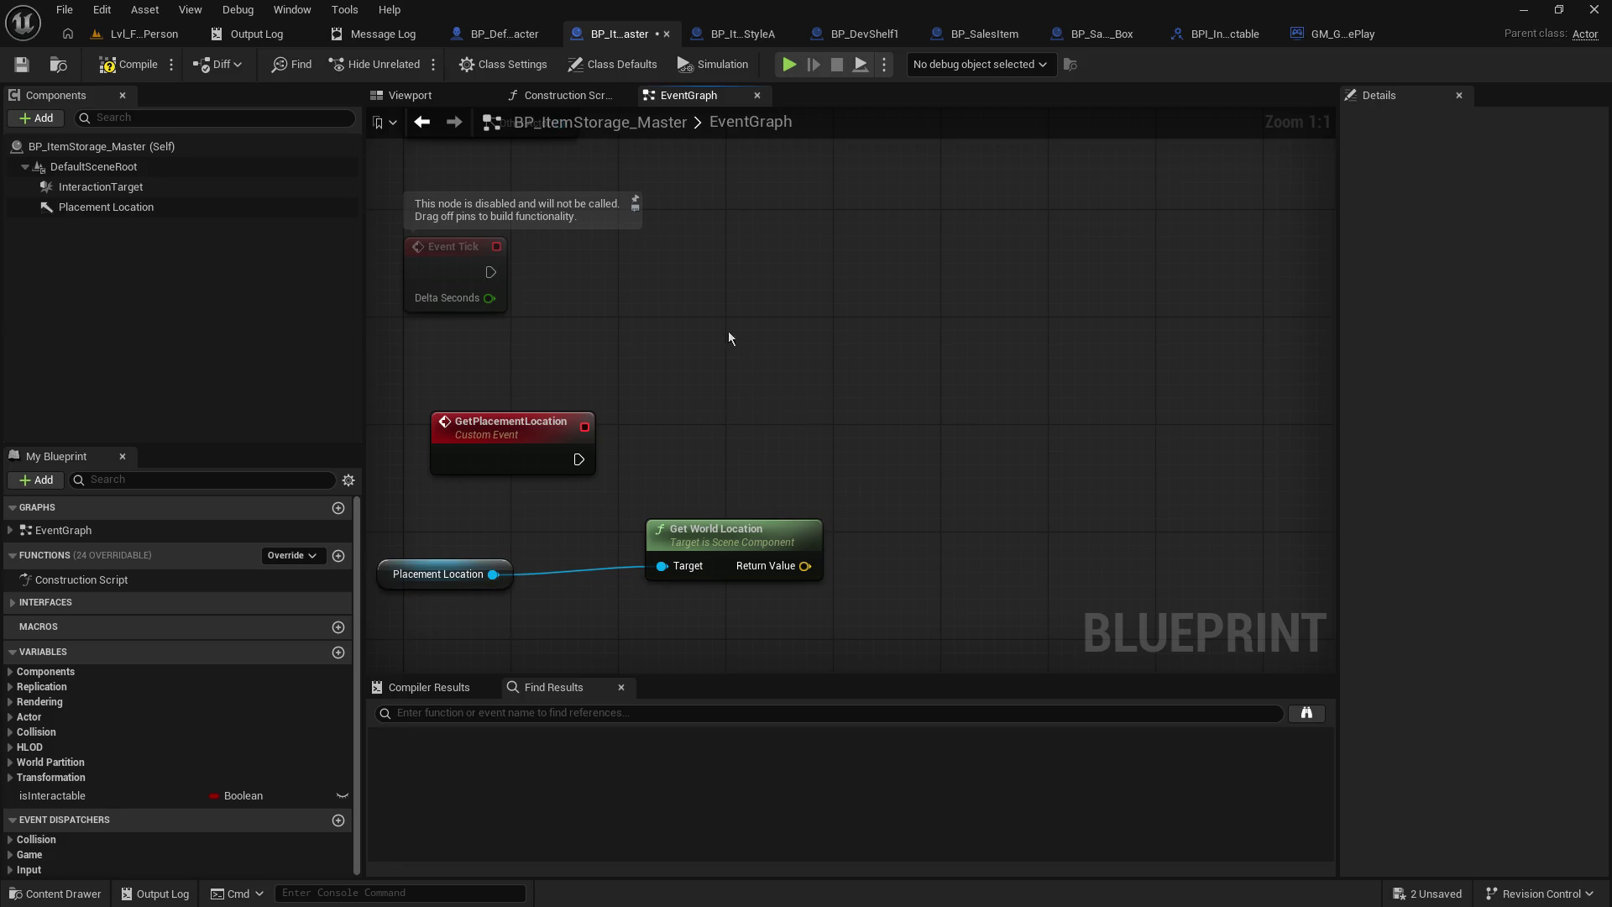
{"action": "left_click_drag", "start_coordinate": [738, 339], "coordinate": [834, 281]}
{"action": "mouse_move", "coordinate": [844, 487]}
{"action": "left_mouse_down"}
{"action": "mouse_move", "coordinate": [737, 475]}
{"action": "mouse_move", "coordinate": [764, 474]}
{"action": "left_mouse_up"}
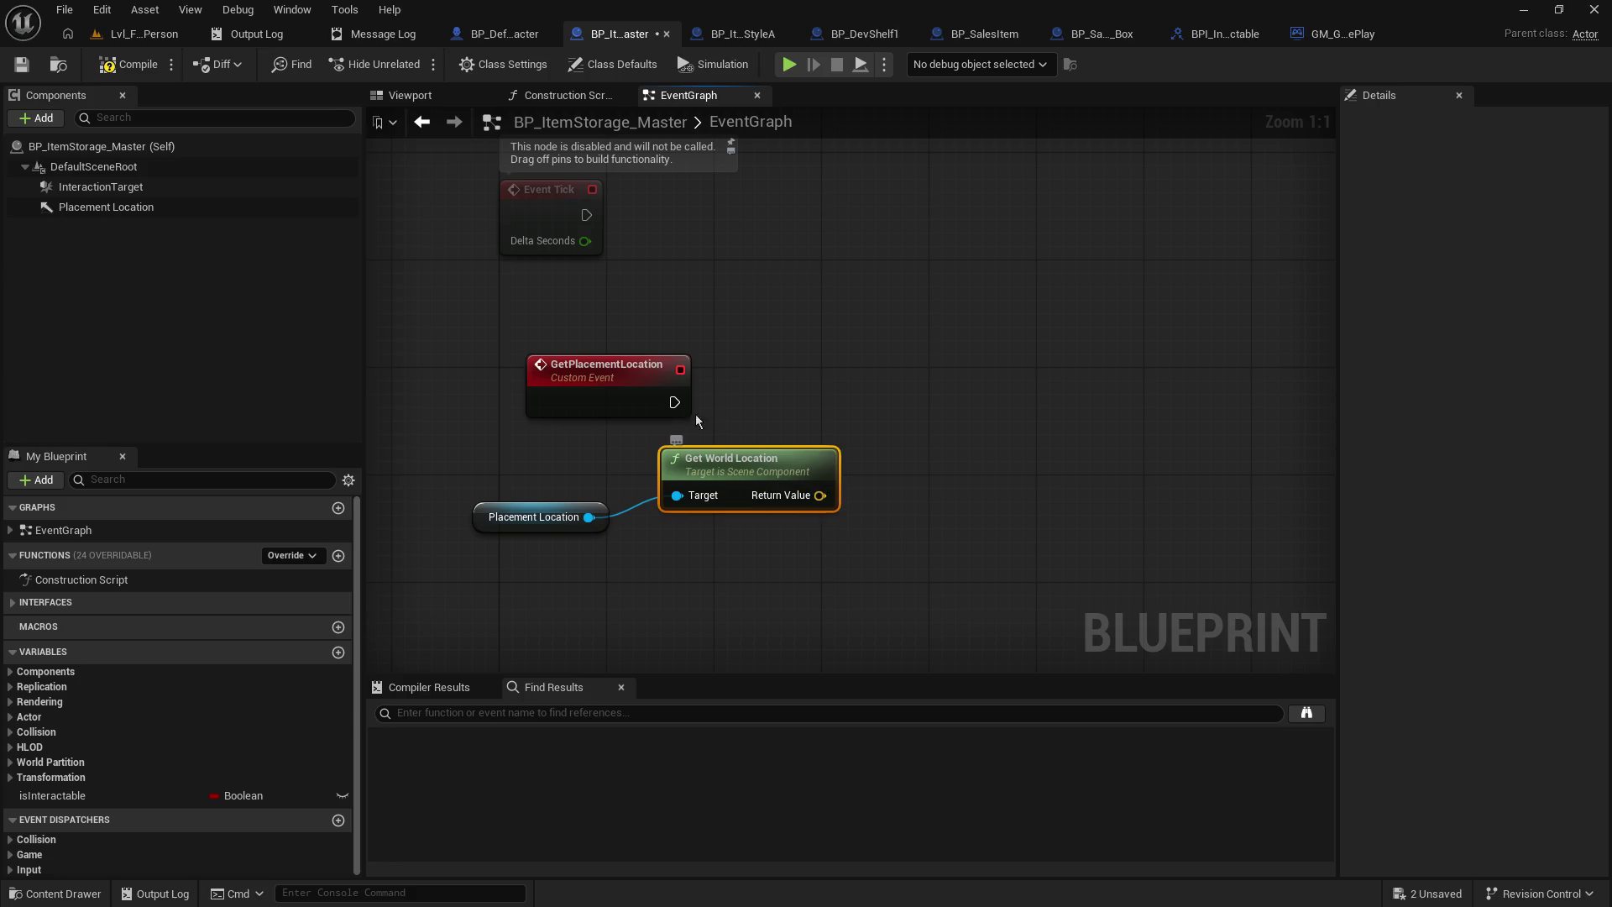
- Review the GetPlacementLocation event's options, leaving its name unchanged
{"action": "left_click", "coordinate": [590, 364]}
{"action": "right_click", "coordinate": [611, 403]}
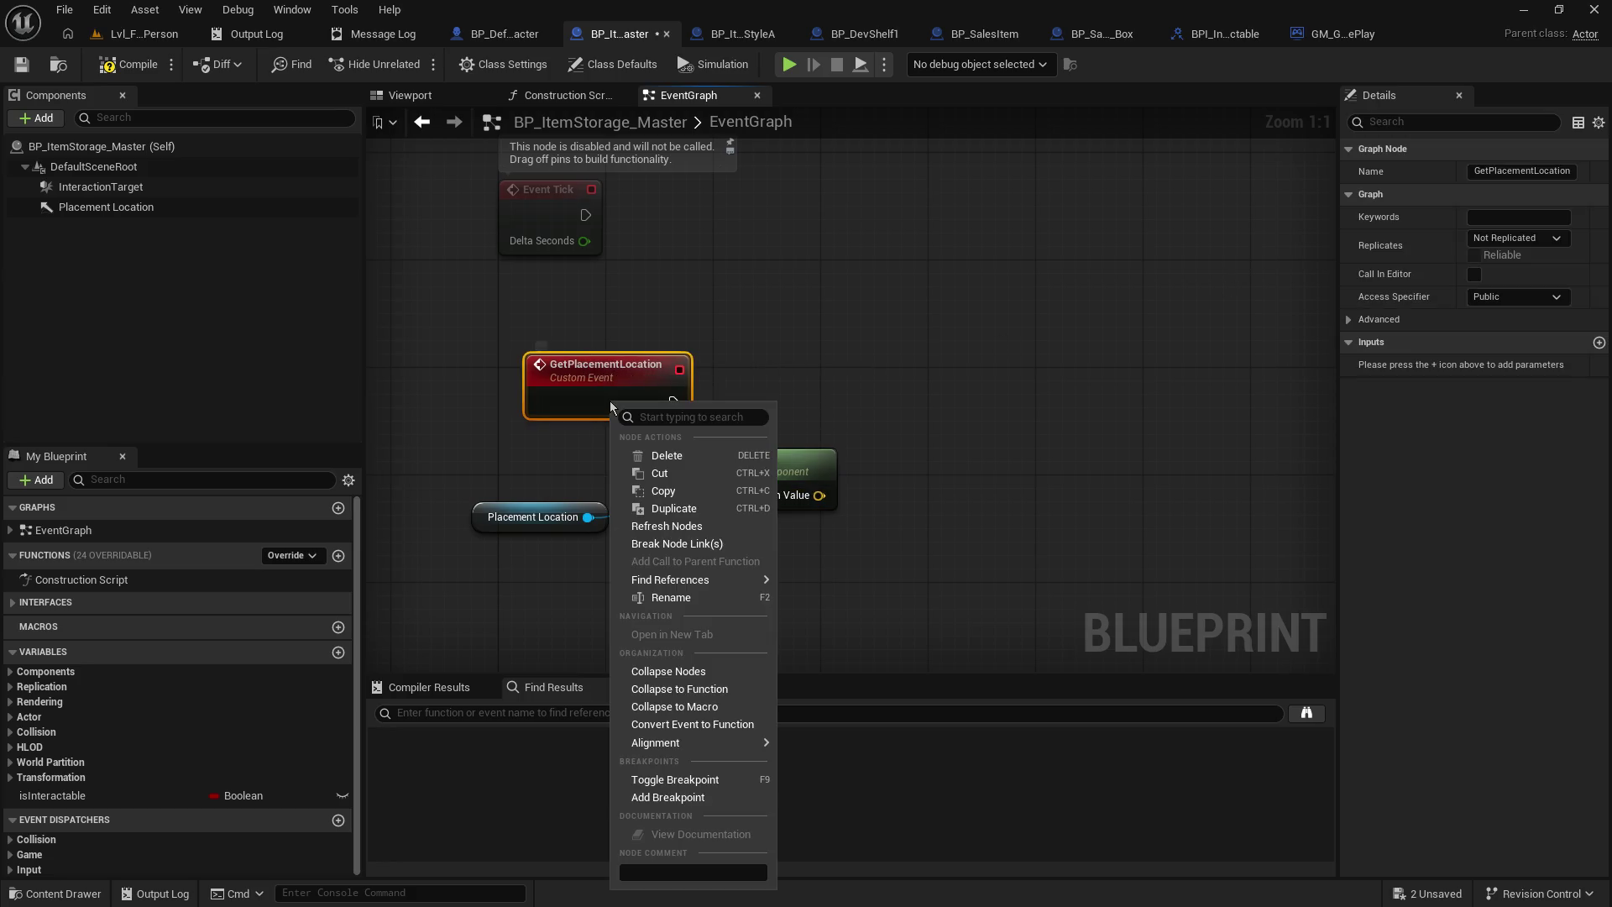
{"action": "left_click", "coordinate": [710, 379]}
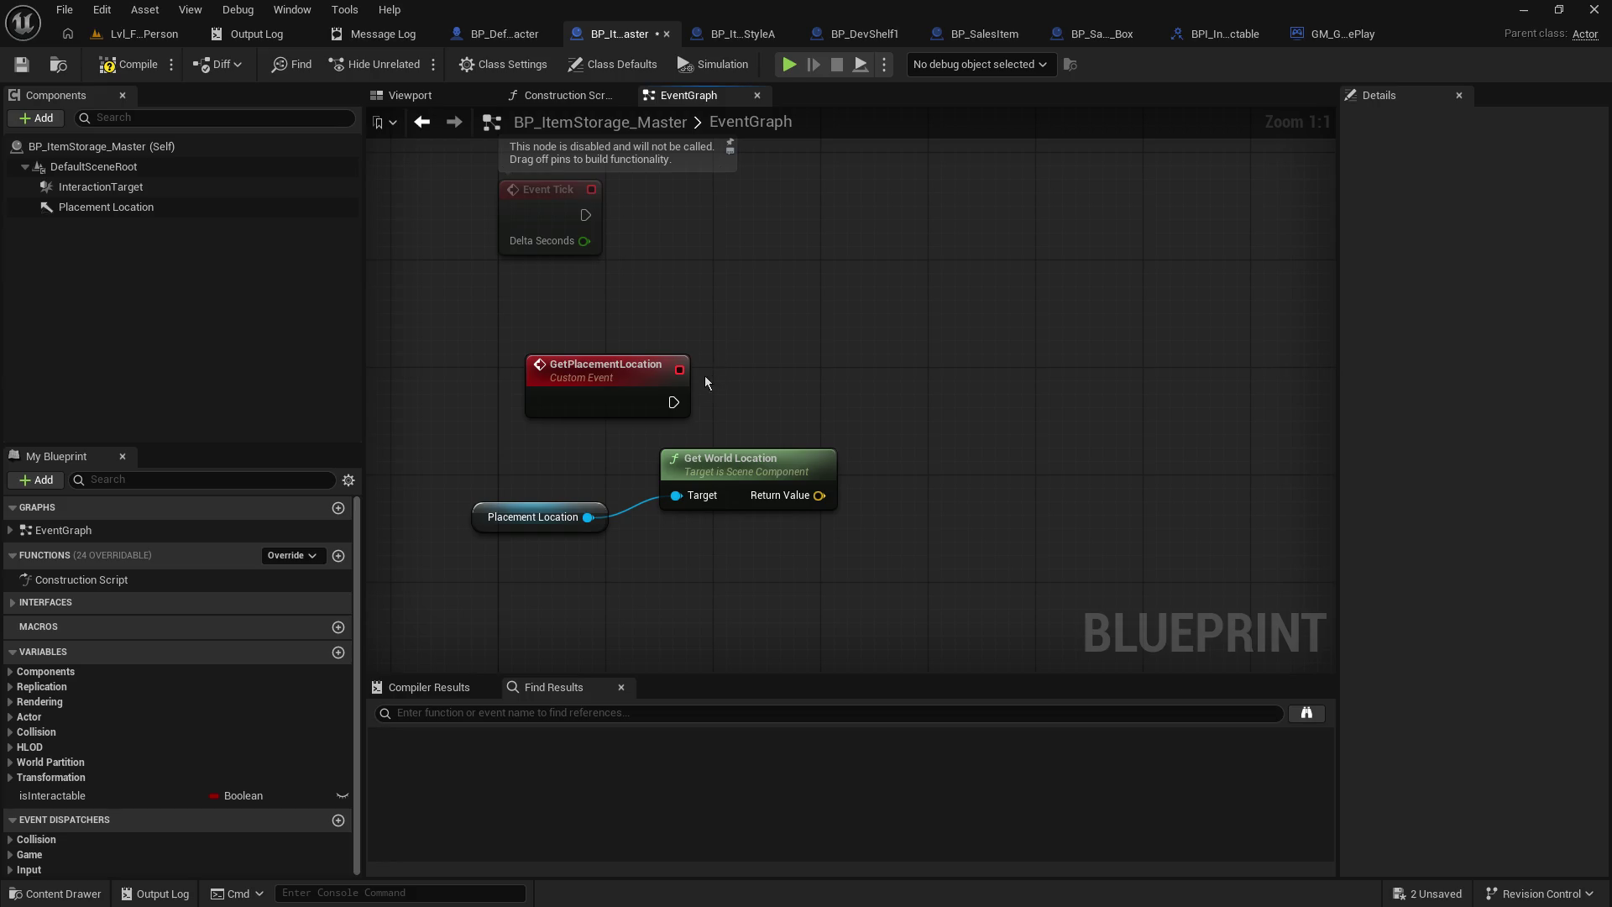
{"action": "left_click", "coordinate": [618, 383]}
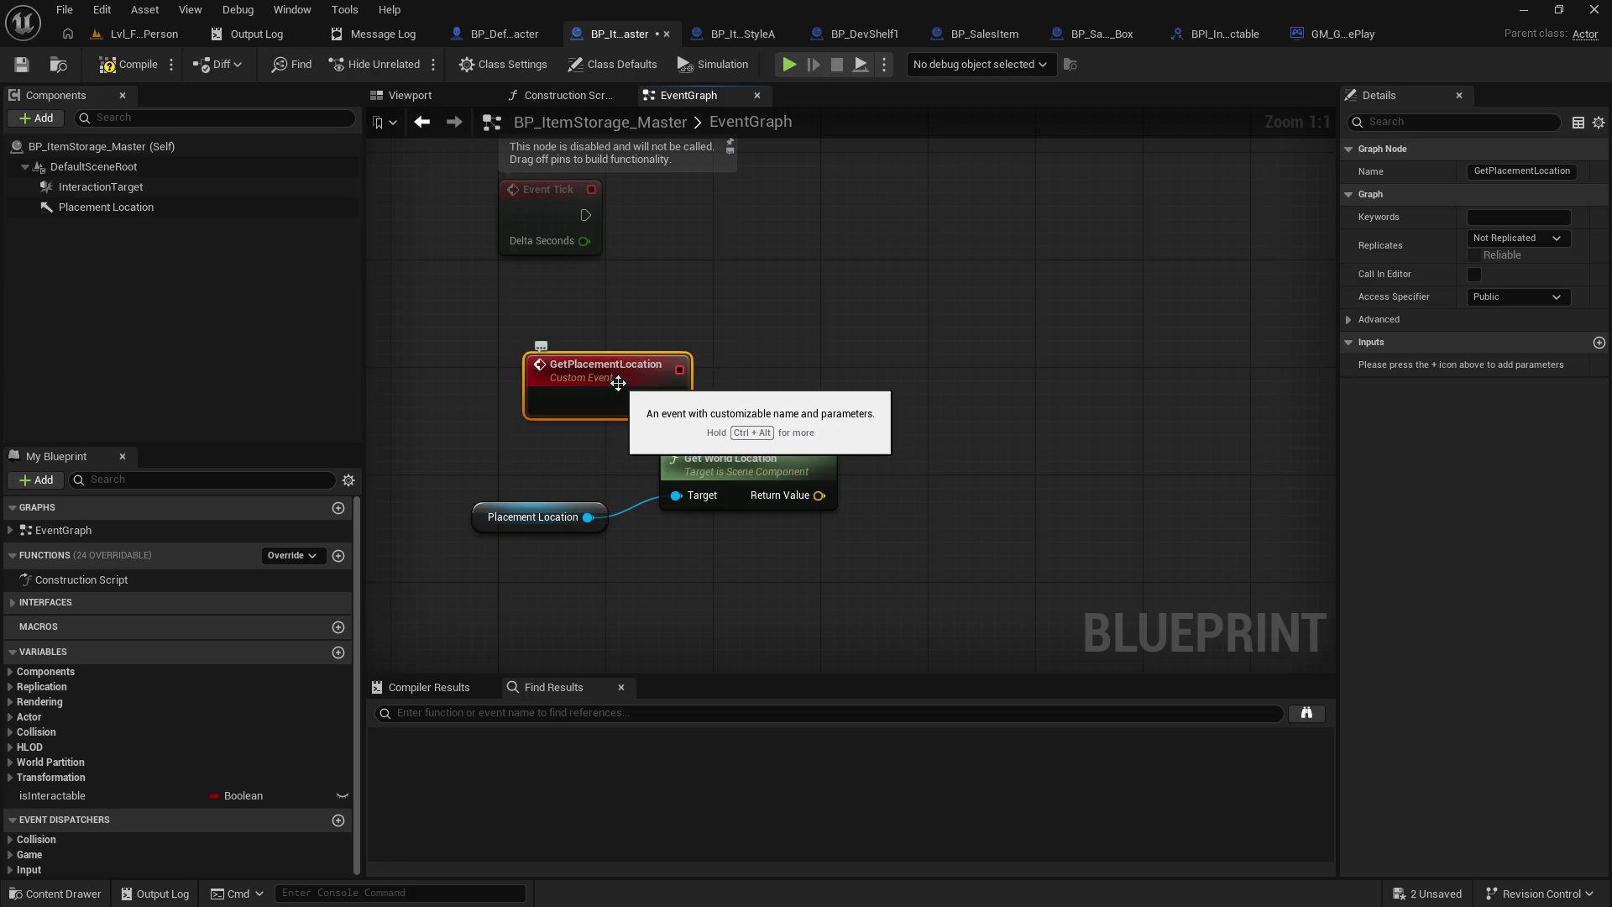
{"action": "right_click", "coordinate": [618, 386]}
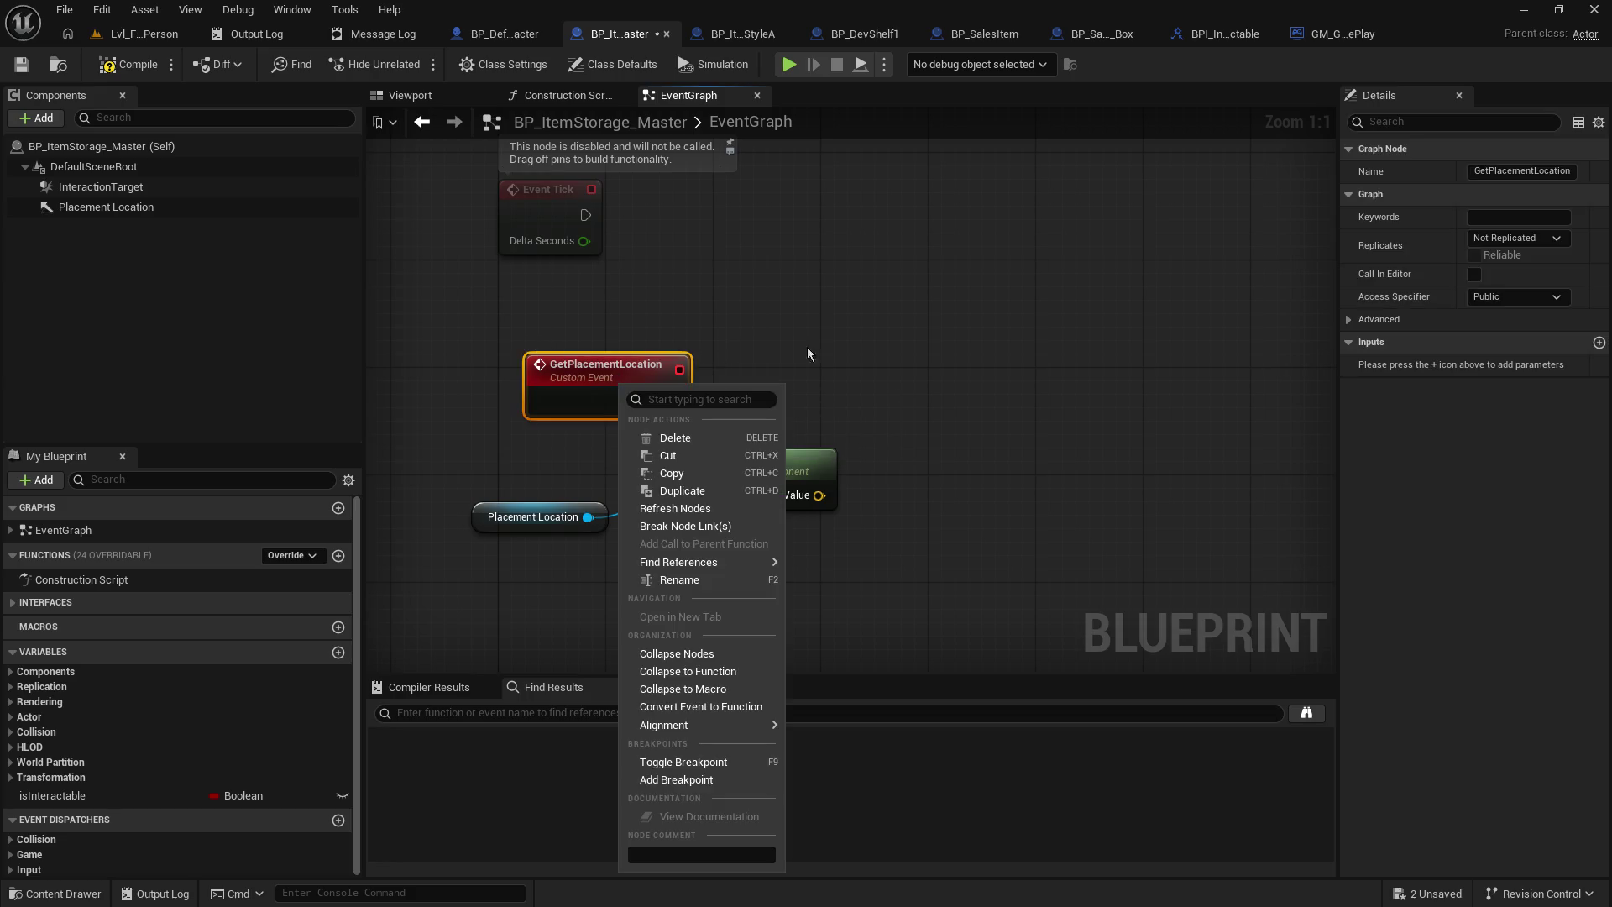
{"action": "left_click", "coordinate": [1530, 171]}
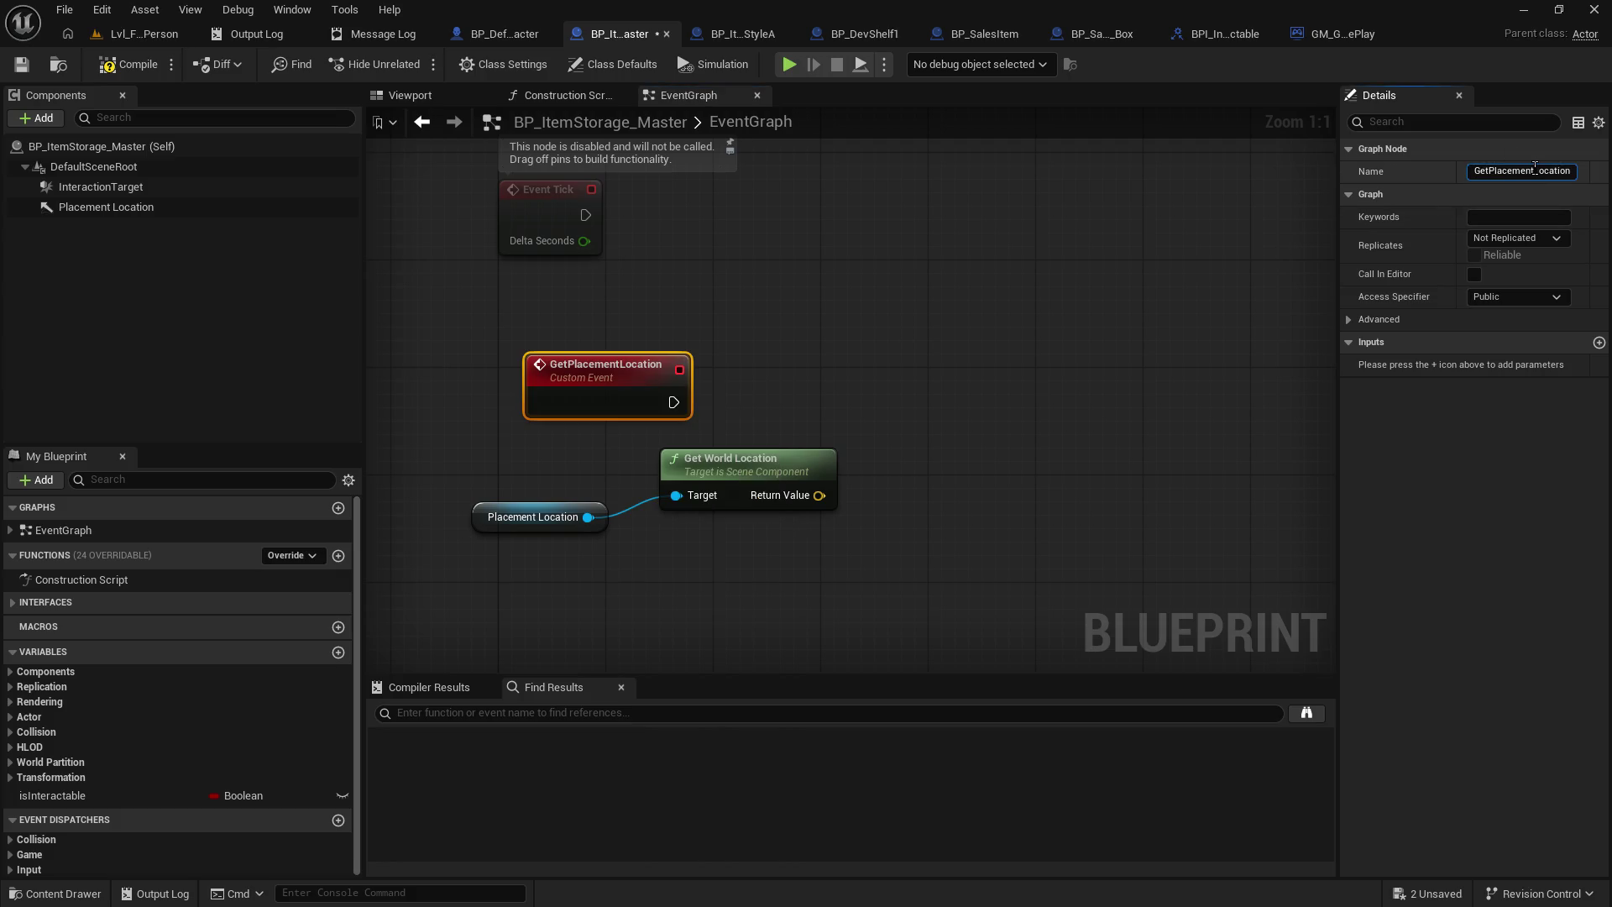
{"action": "left_click", "coordinate": [830, 382]}
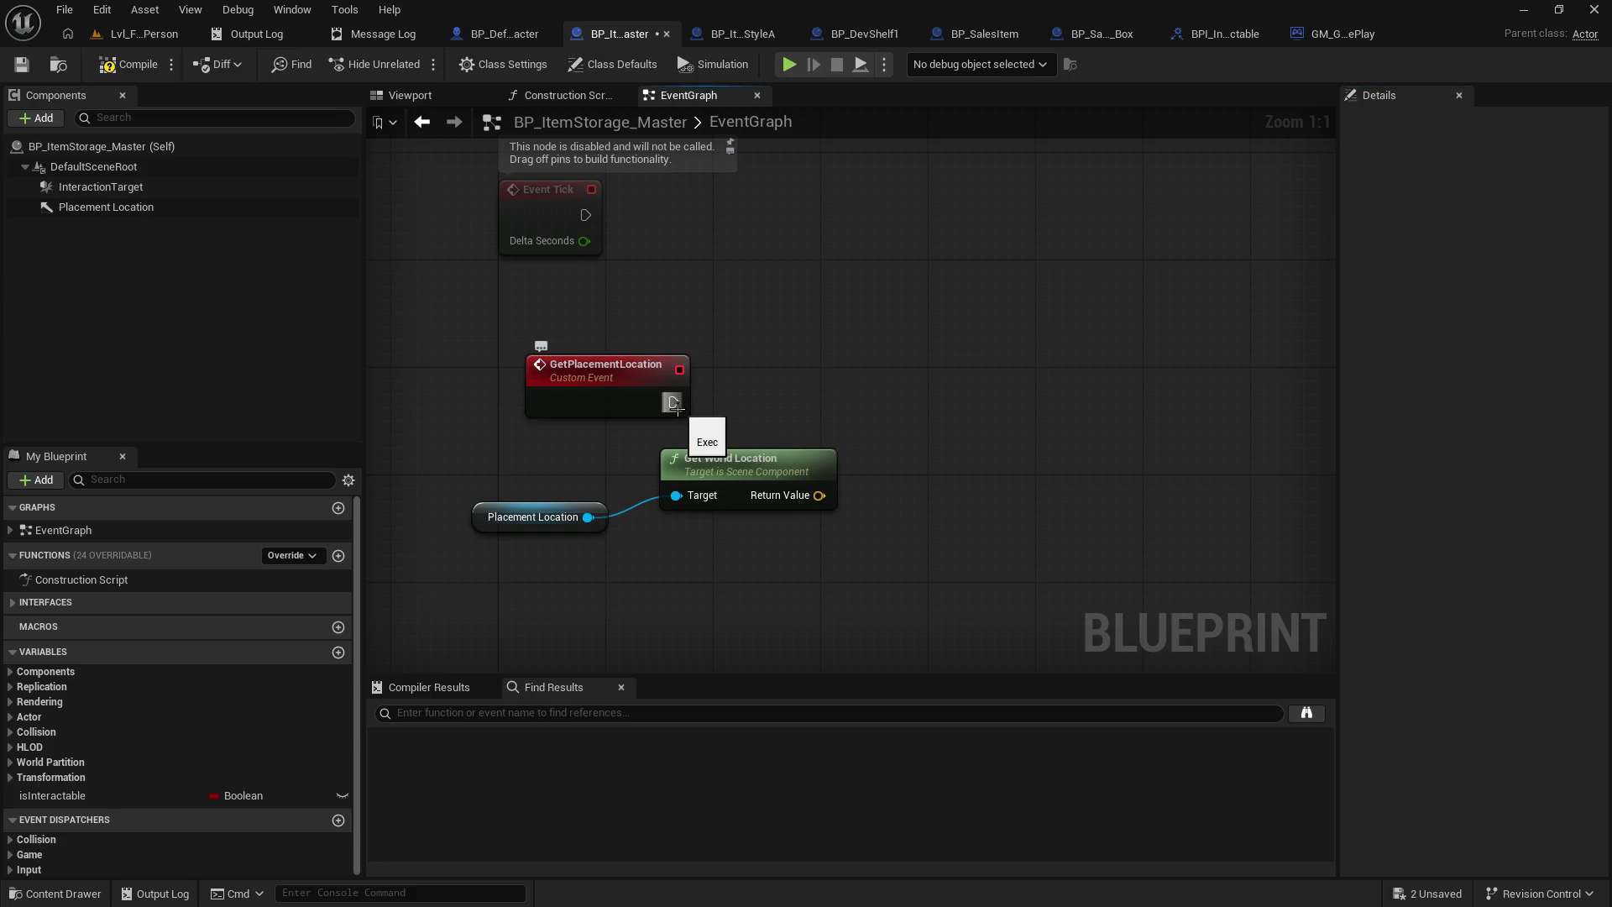
- Add a new custom event named FindAvailableItemLocation
{"action": "right_click", "coordinate": [884, 381]}
{"action": "type", "text": "add custom"}
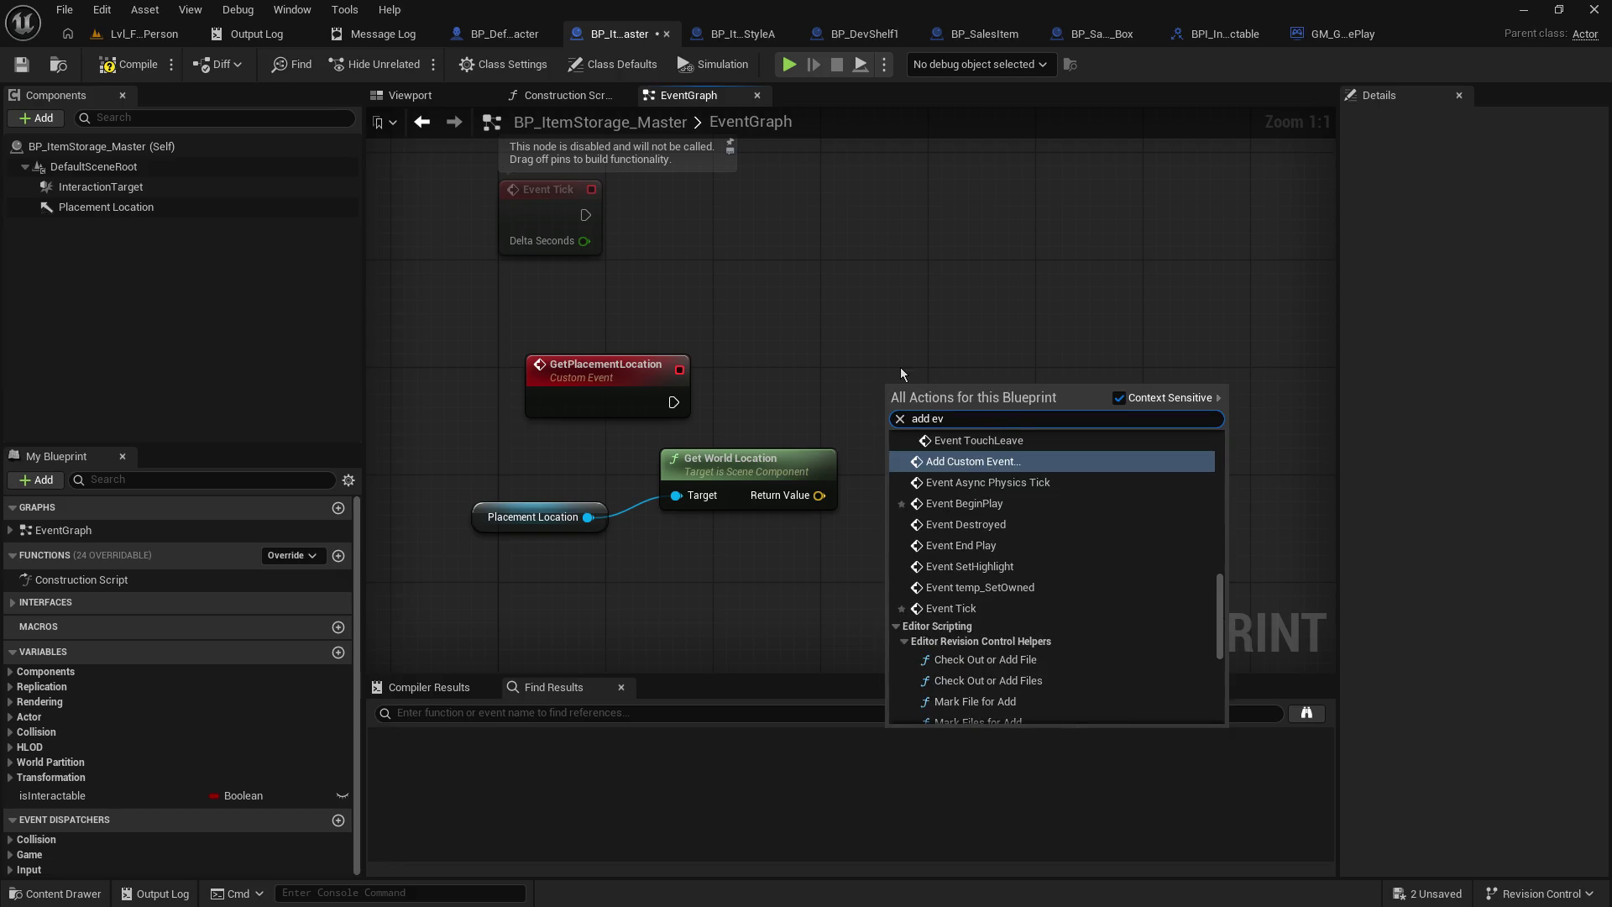
{"action": "key", "text": "Return"}
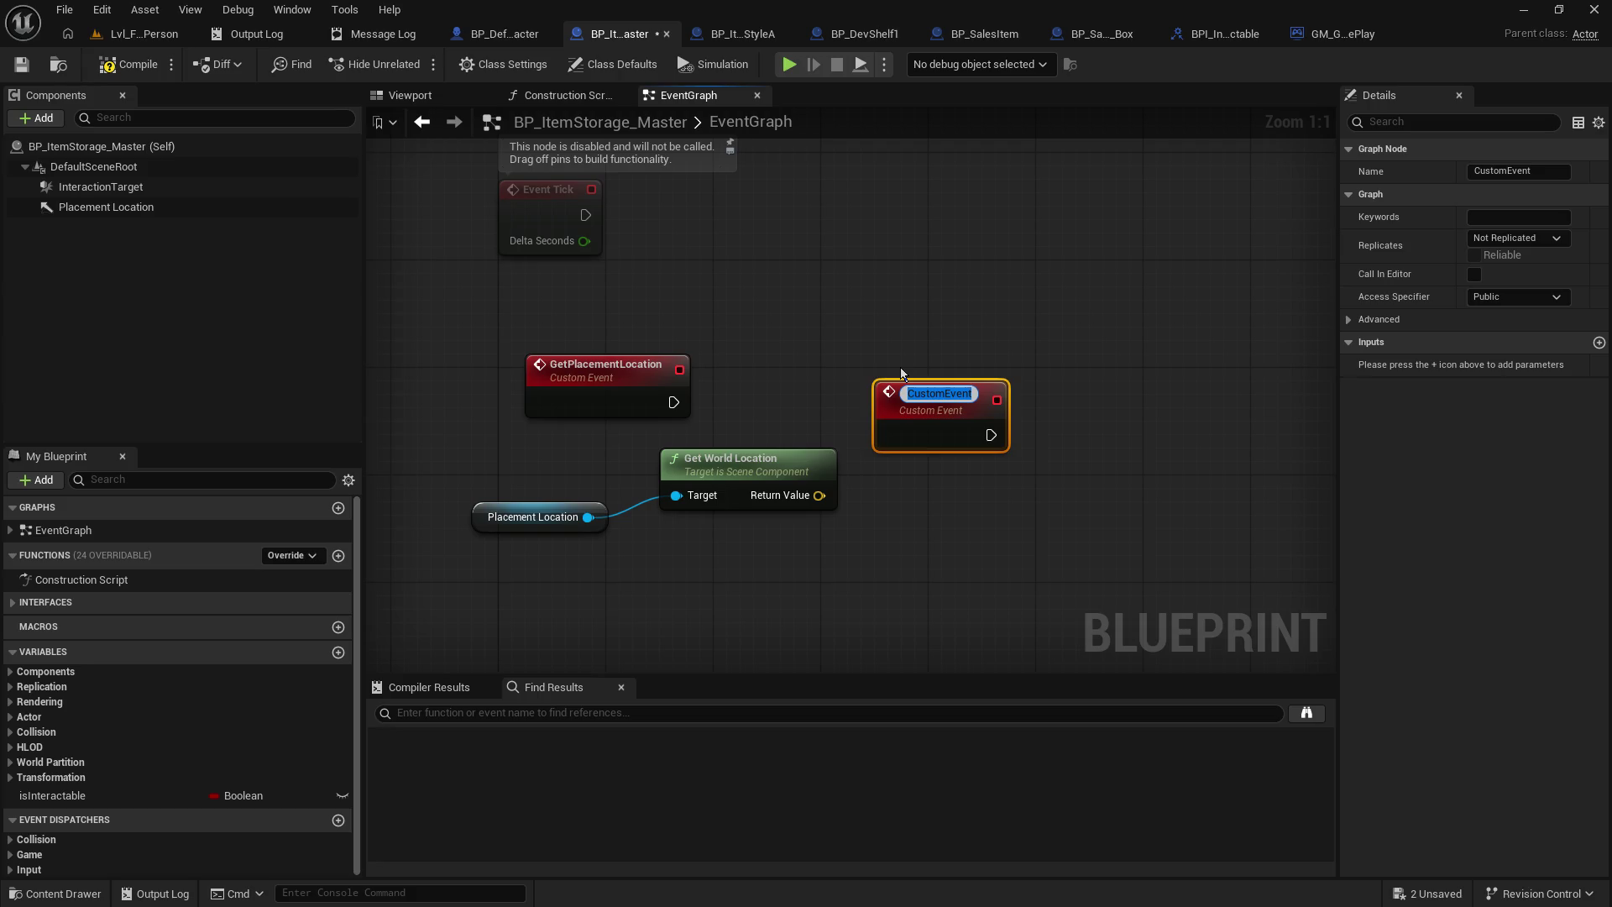
{"action": "type", "text": "Fin"}
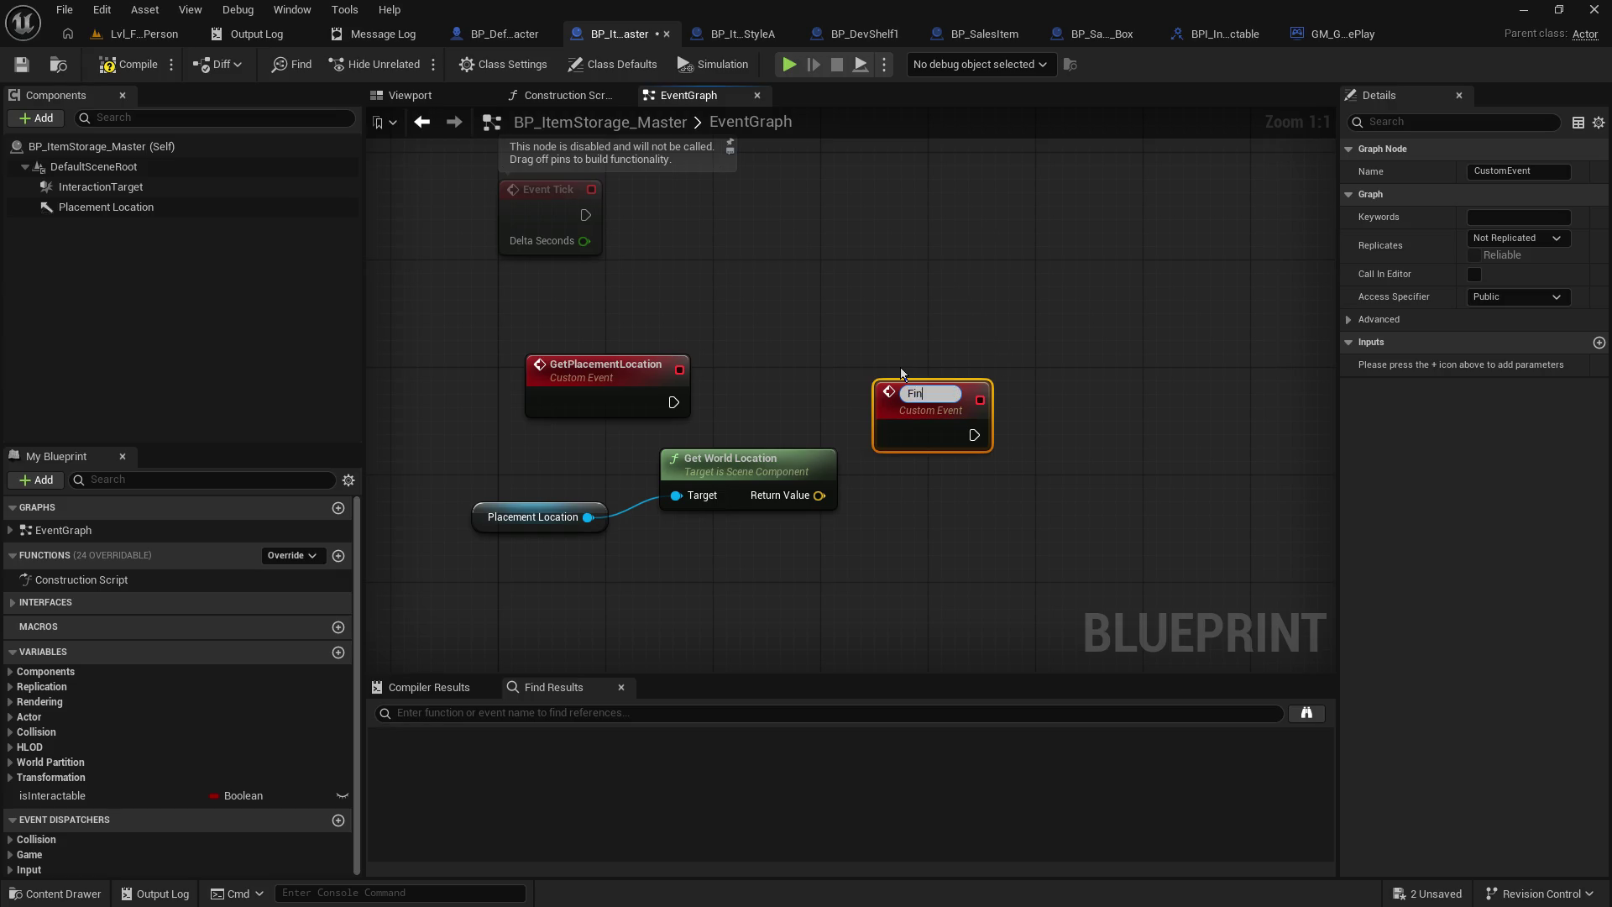
{"action": "type", "text": "dAvailableItem"}
{"action": "type", "text": "Location"}
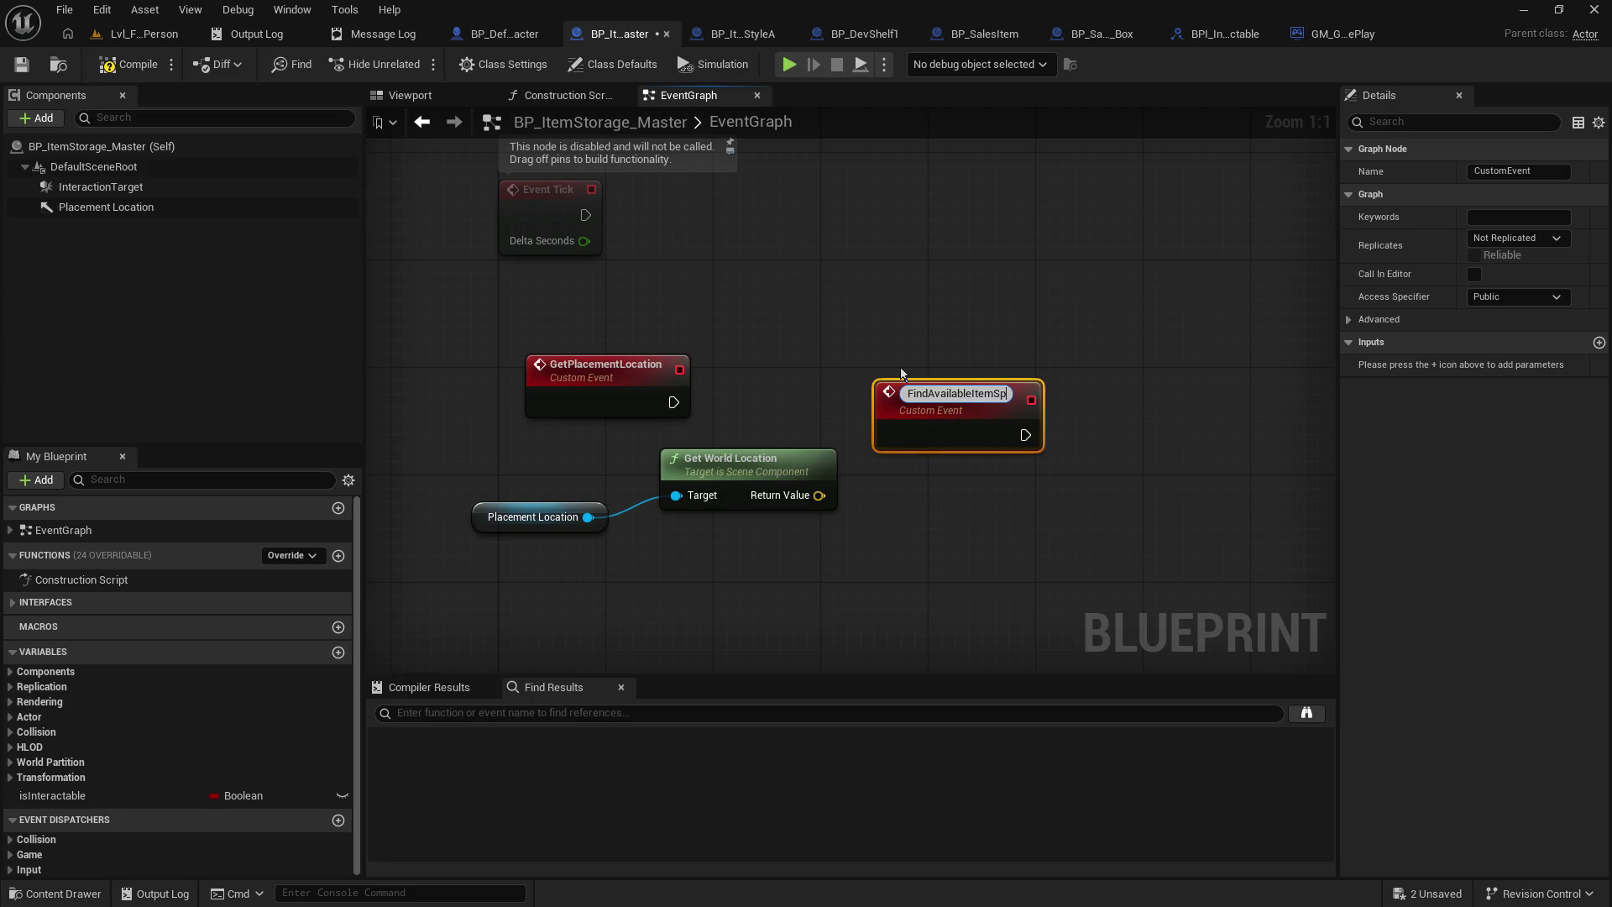
{"action": "key", "text": "Return"}
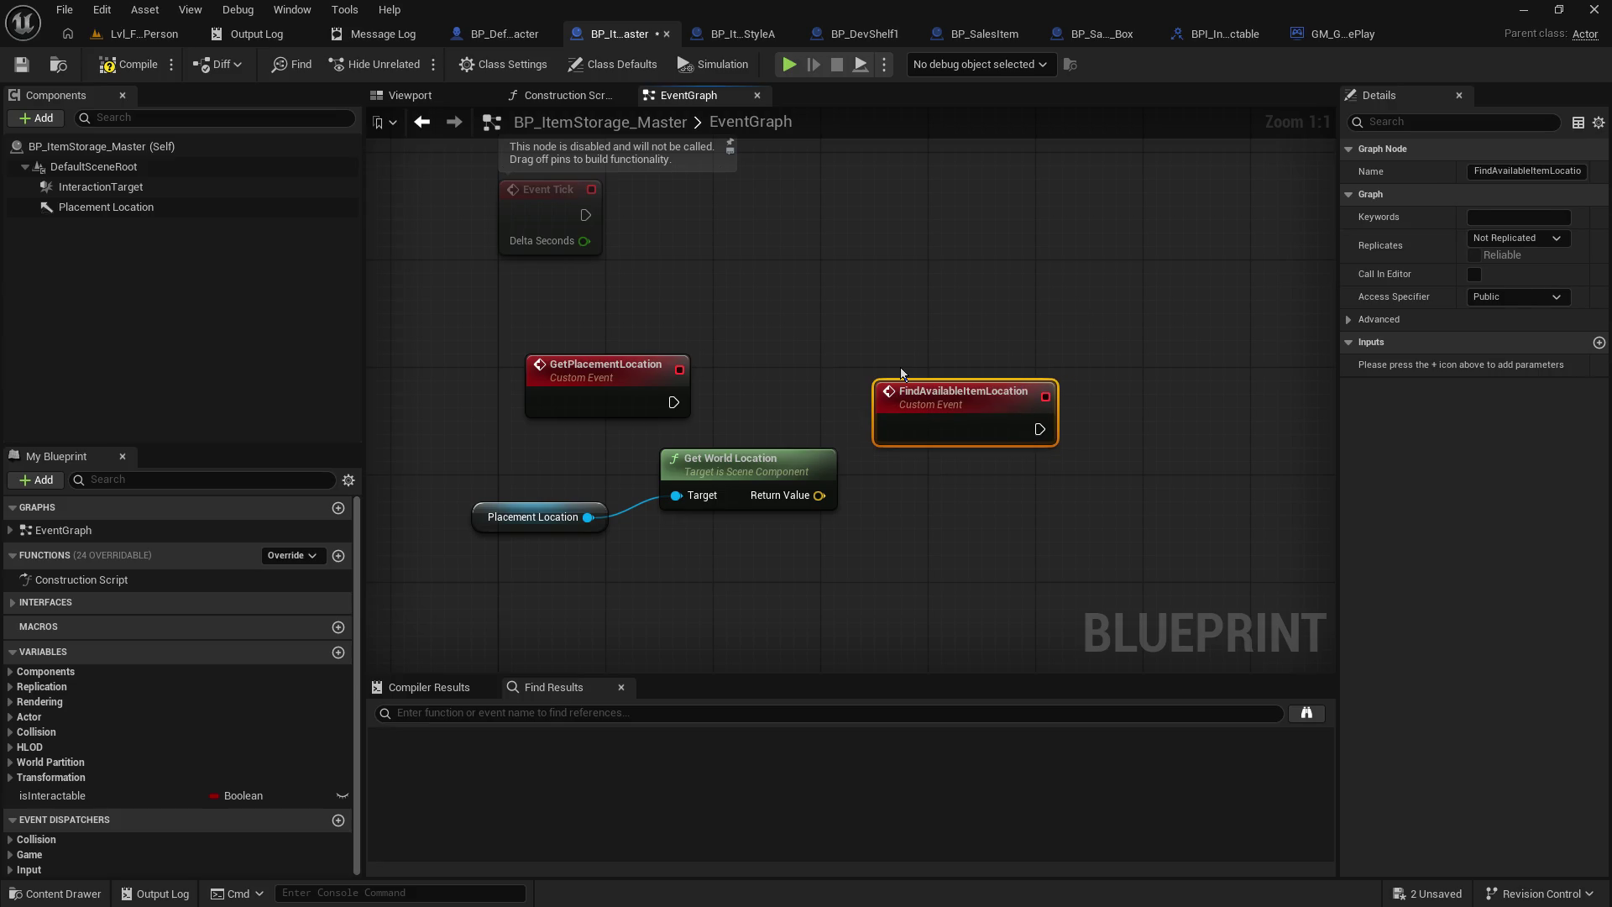
- Convert FindAvailableItemLocation to a function and call it from GetPlacementLocation
{"action": "right_click", "coordinate": [944, 393]}
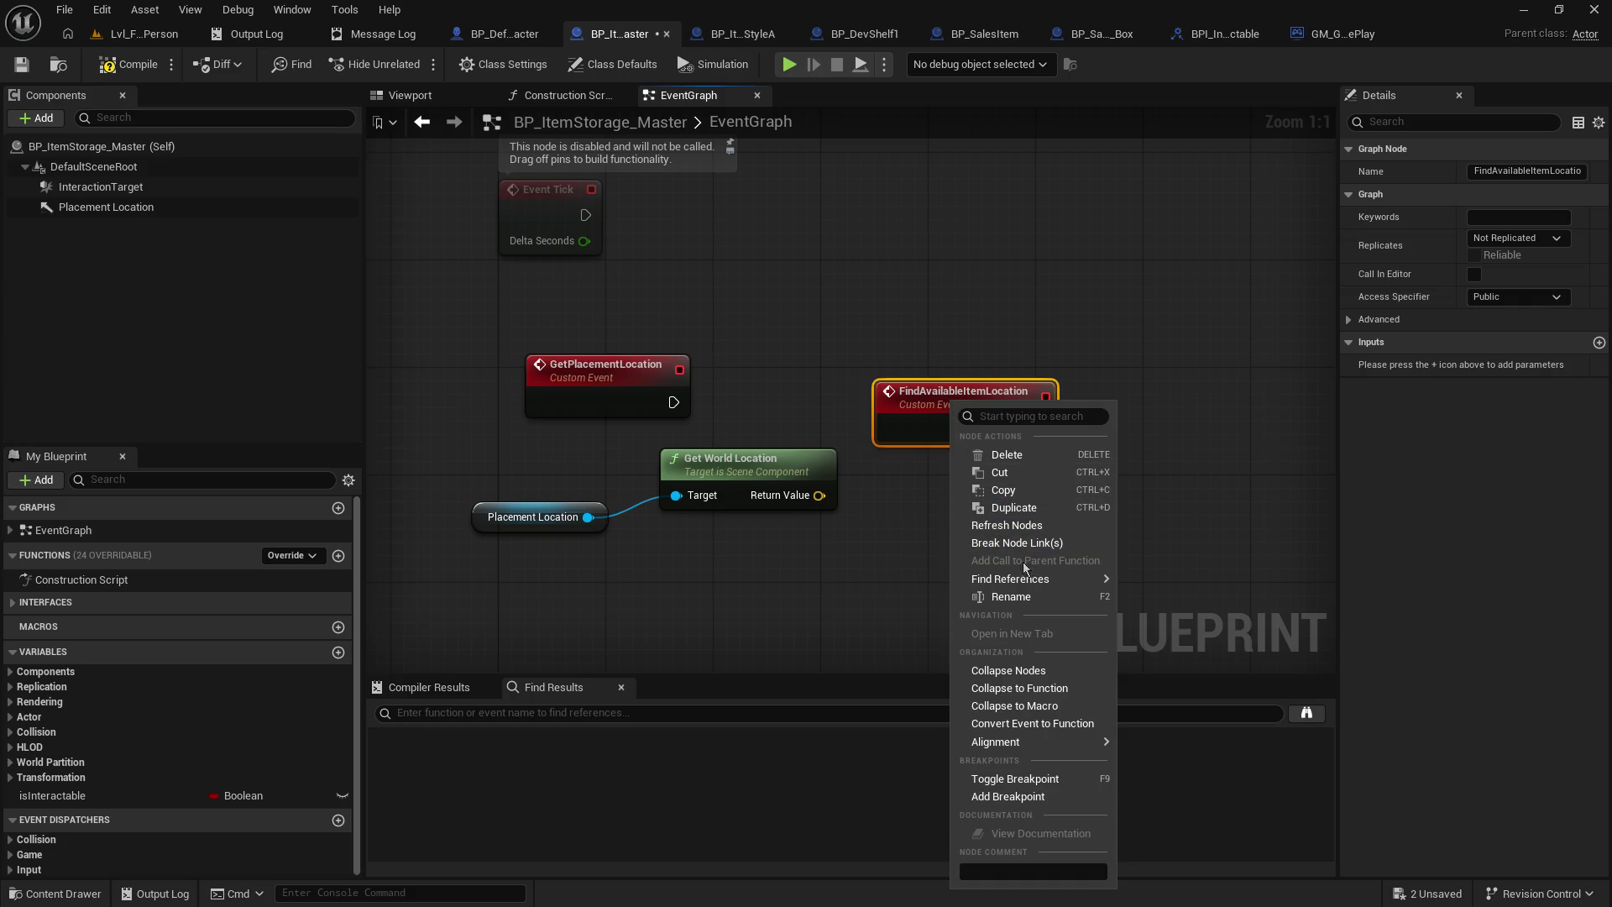
{"action": "left_click", "coordinate": [1058, 728]}
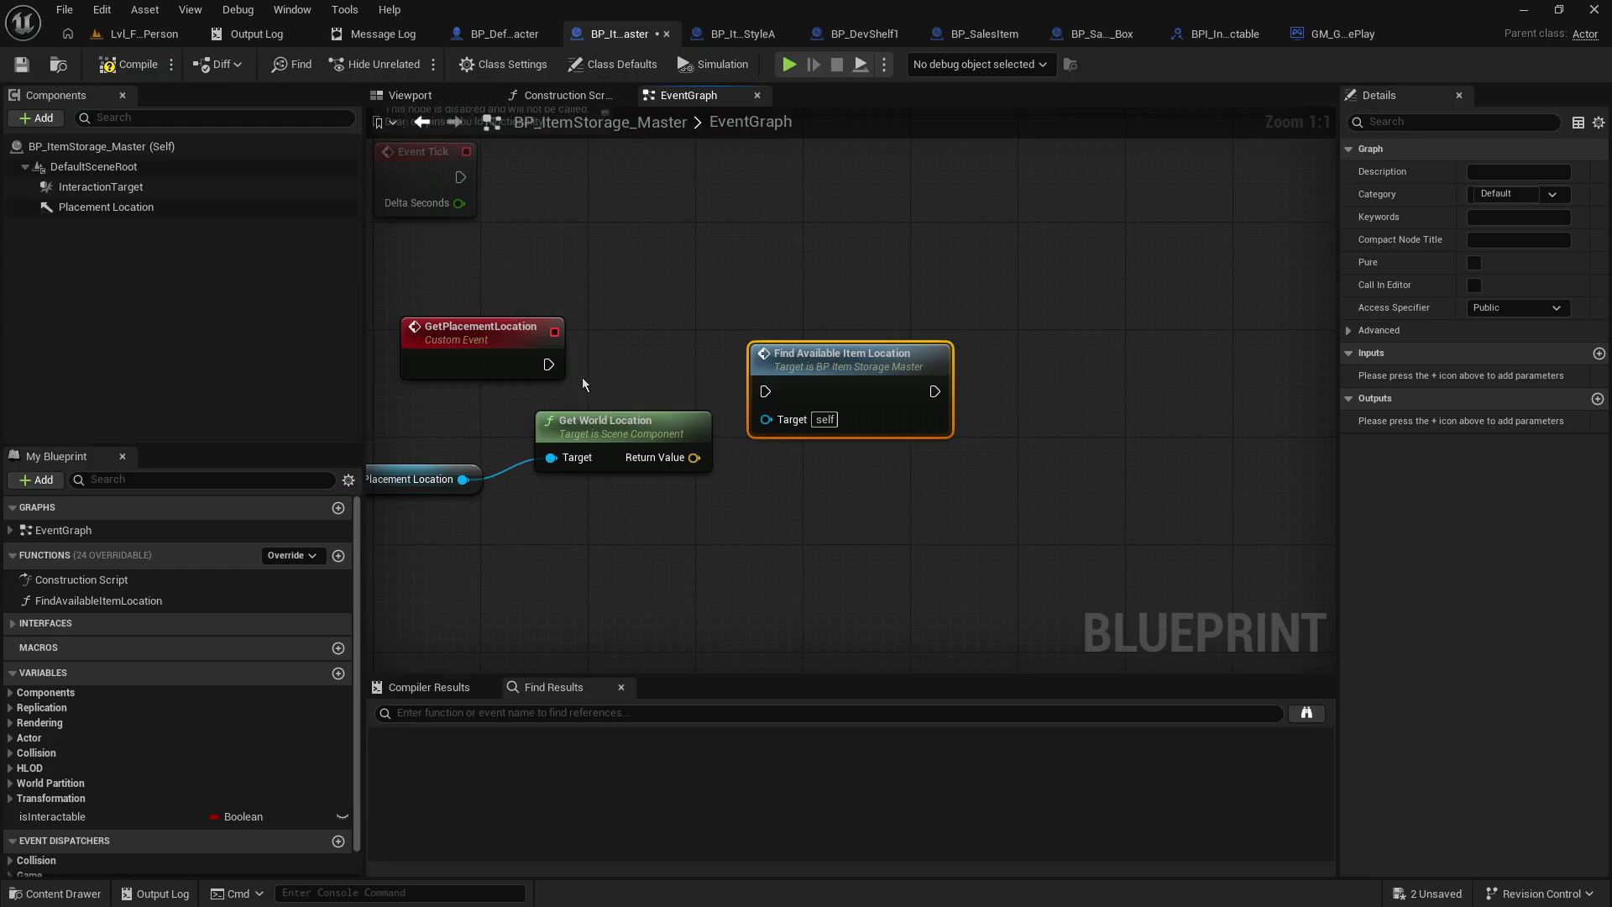
{"action": "mouse_move", "coordinate": [549, 365]}
{"action": "left_mouse_down"}
{"action": "mouse_move", "coordinate": [781, 386]}
{"action": "mouse_move", "coordinate": [693, 333]}
{"action": "left_mouse_up"}
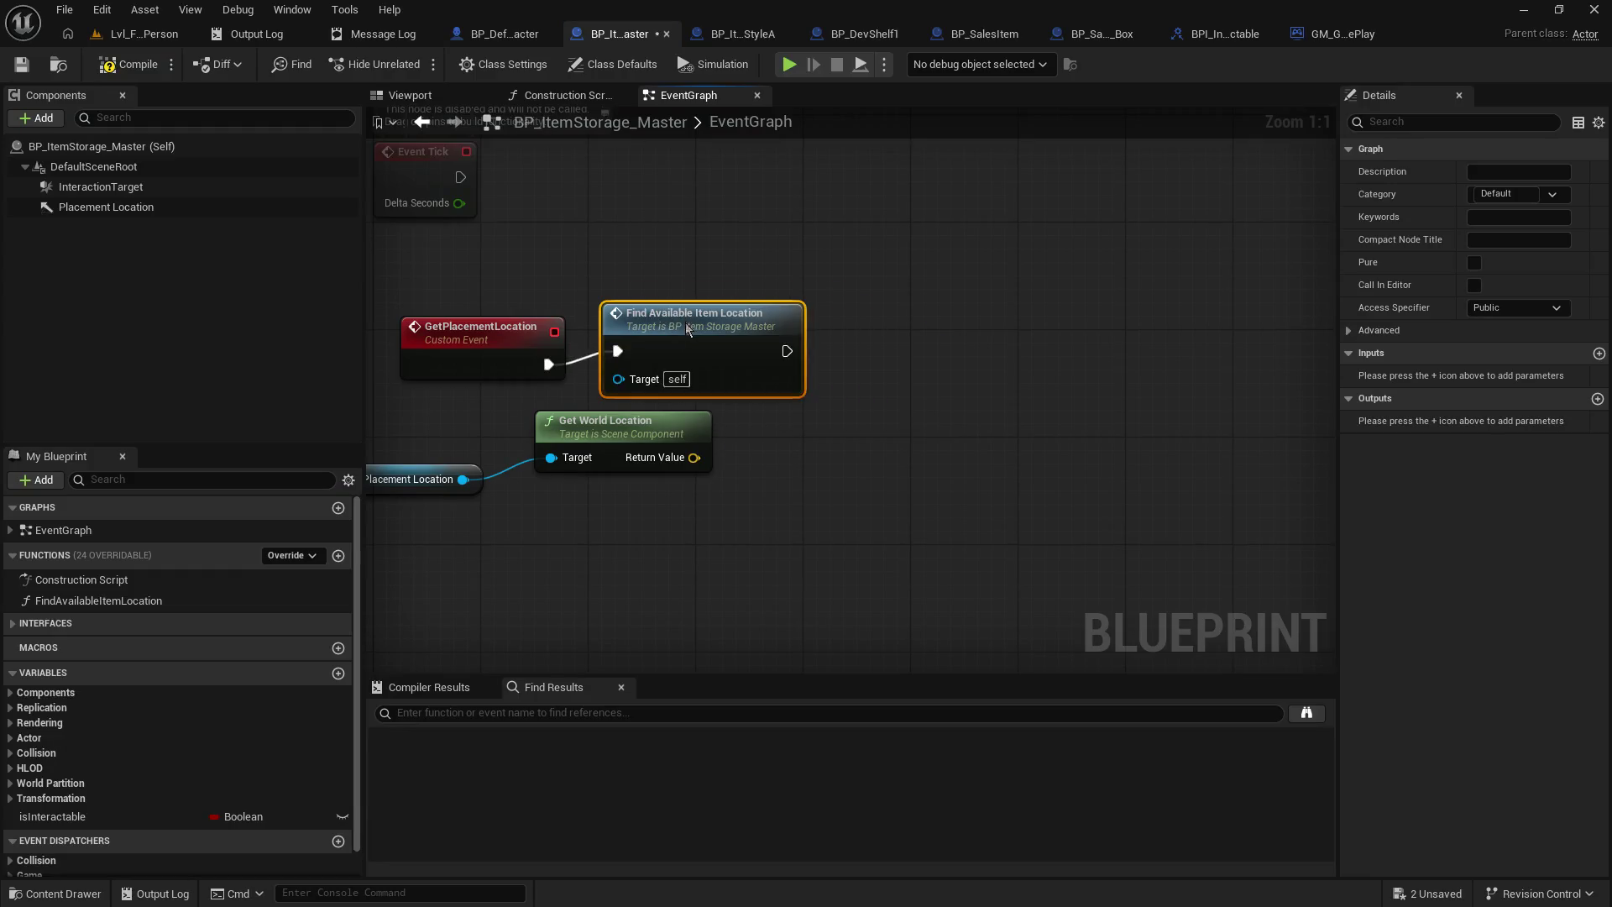
- Cut the Placement Location and Get World Location nodes and paste them into FindAvailableItemLocation's graph
{"action": "left_click_drag", "start_coordinate": [914, 497], "coordinate": [571, 378]}
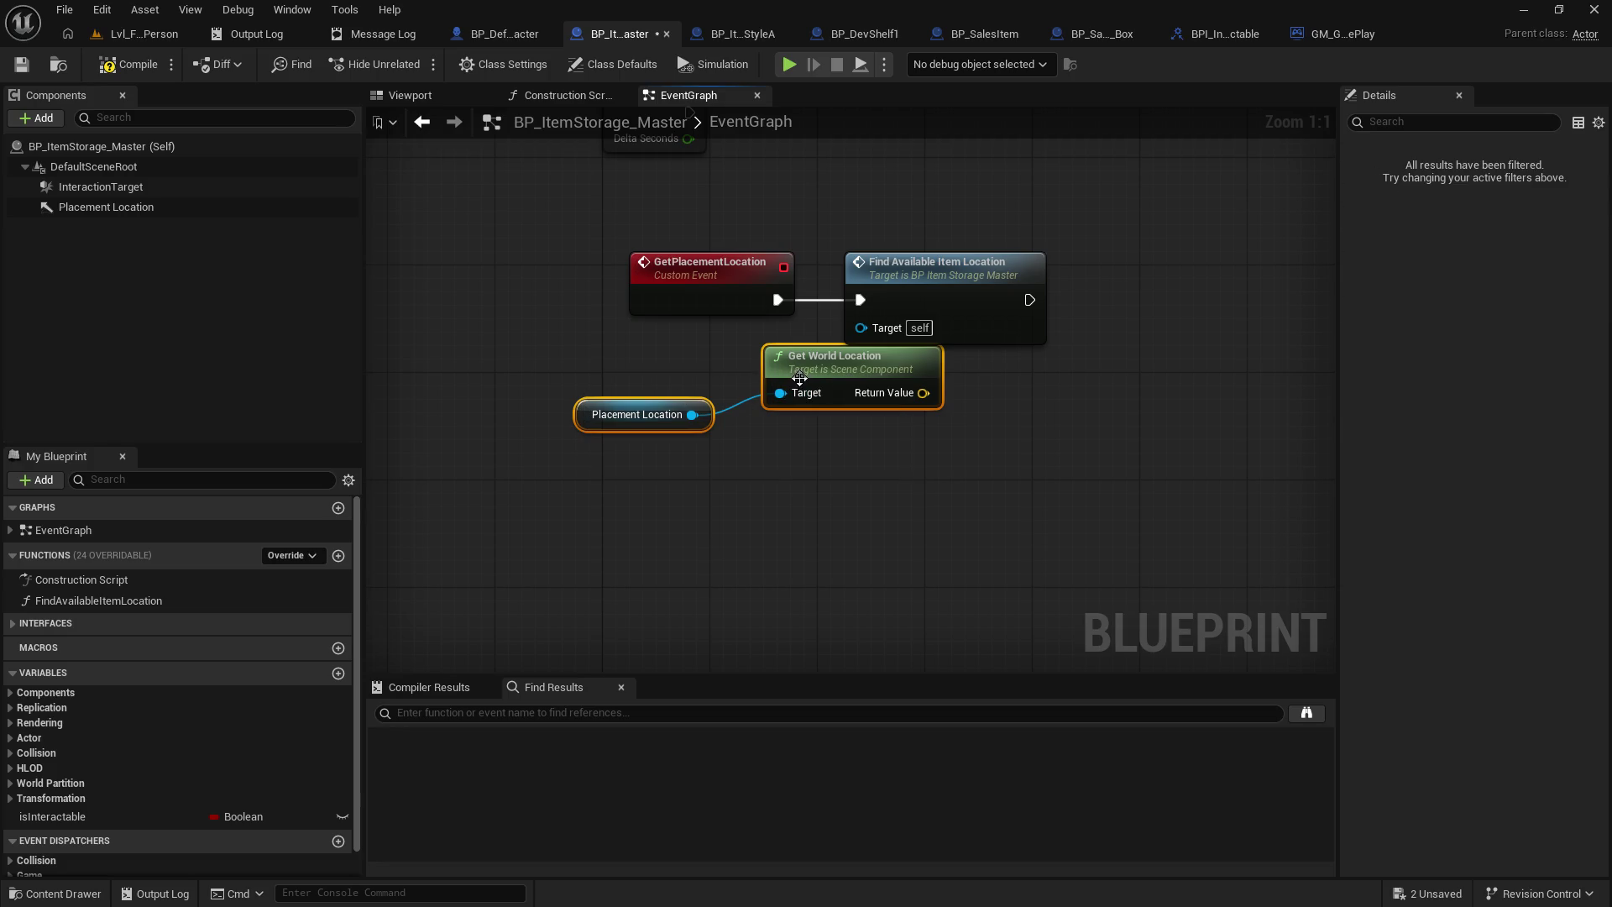
{"action": "right_click", "coordinate": [800, 382]}
{"action": "left_click", "coordinate": [884, 453]}
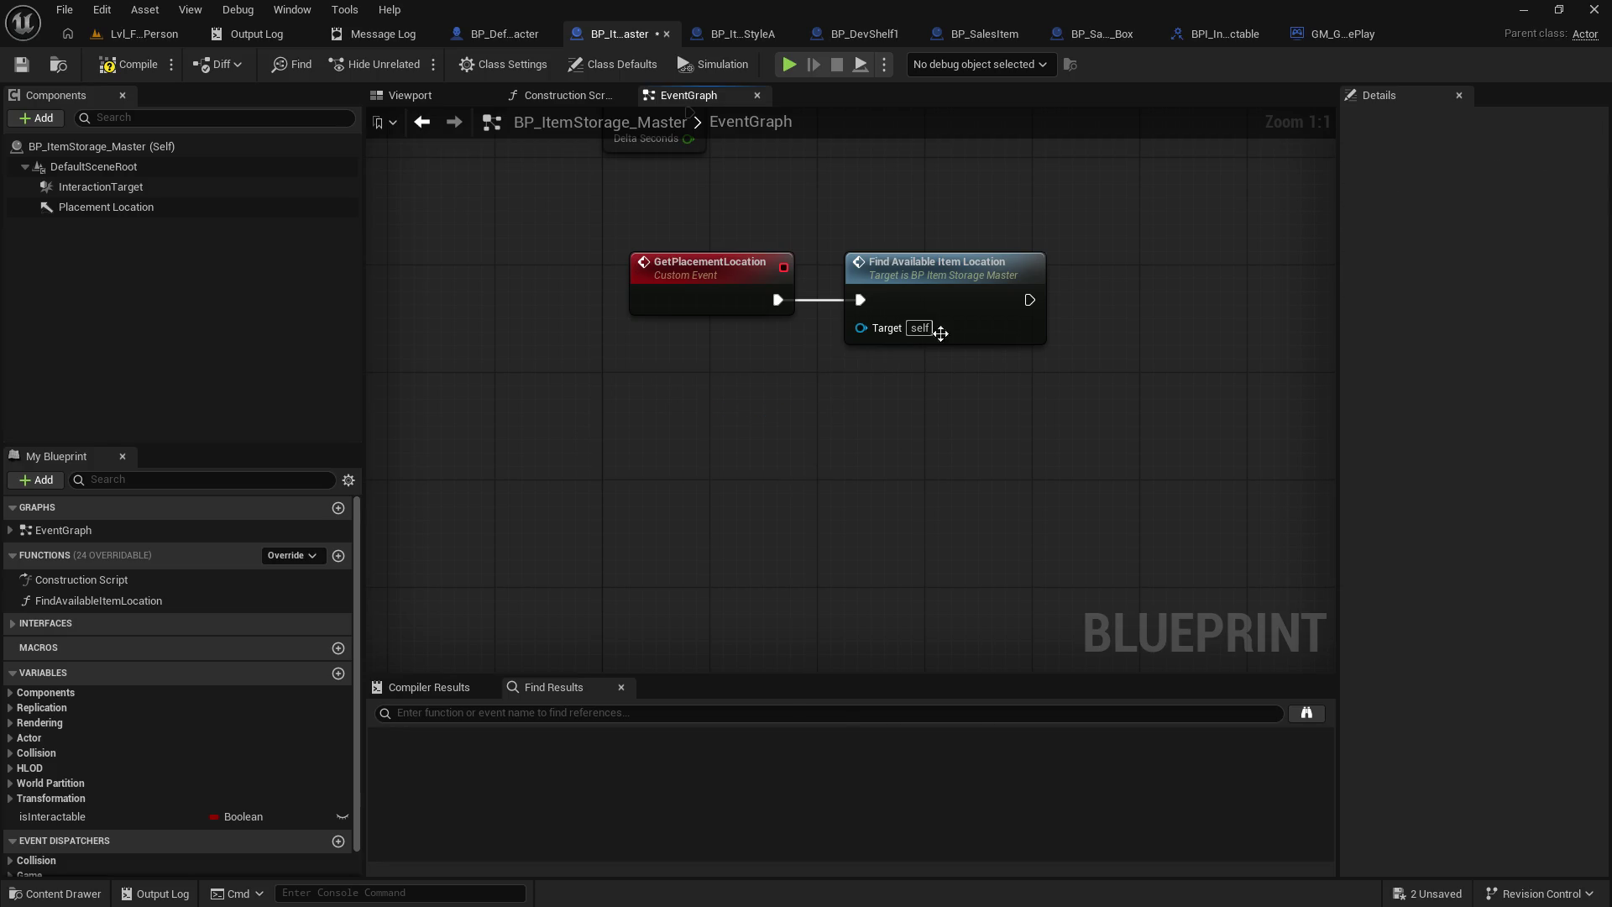
{"action": "double_click", "coordinate": [939, 336]}
{"action": "mouse_move", "coordinate": [941, 290]}
{"action": "left_mouse_down"}
{"action": "mouse_move", "coordinate": [998, 460]}
{"action": "mouse_move", "coordinate": [838, 432]}
{"action": "left_mouse_up"}
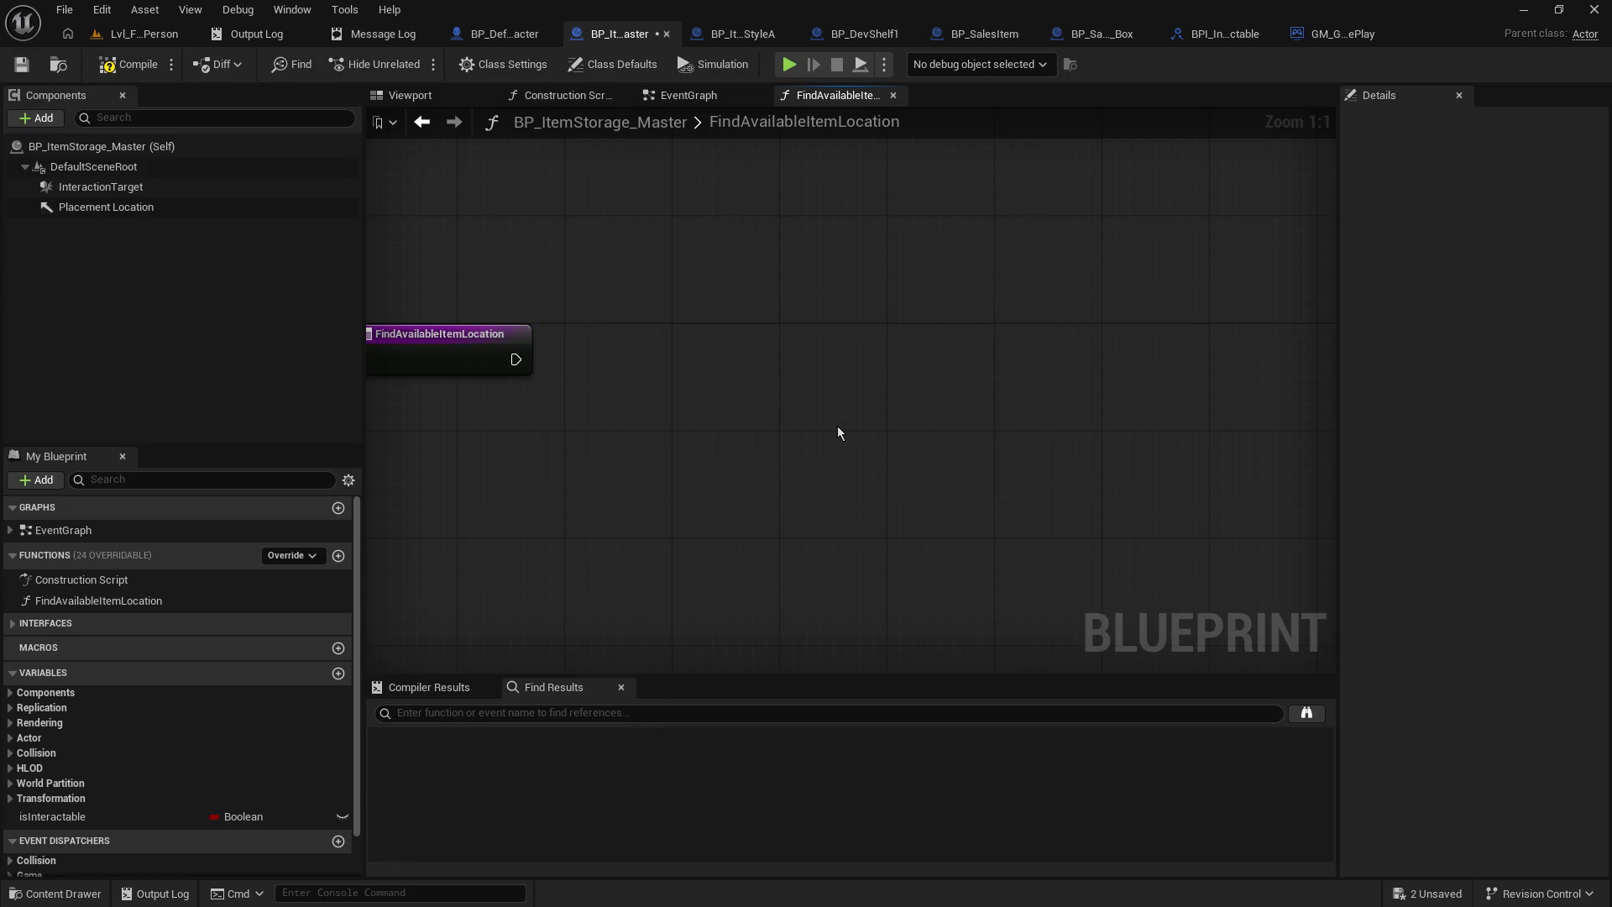
{"action": "key", "text": "ctrl+v"}
{"action": "left_click_drag", "start_coordinate": [657, 204], "coordinate": [662, 279]}
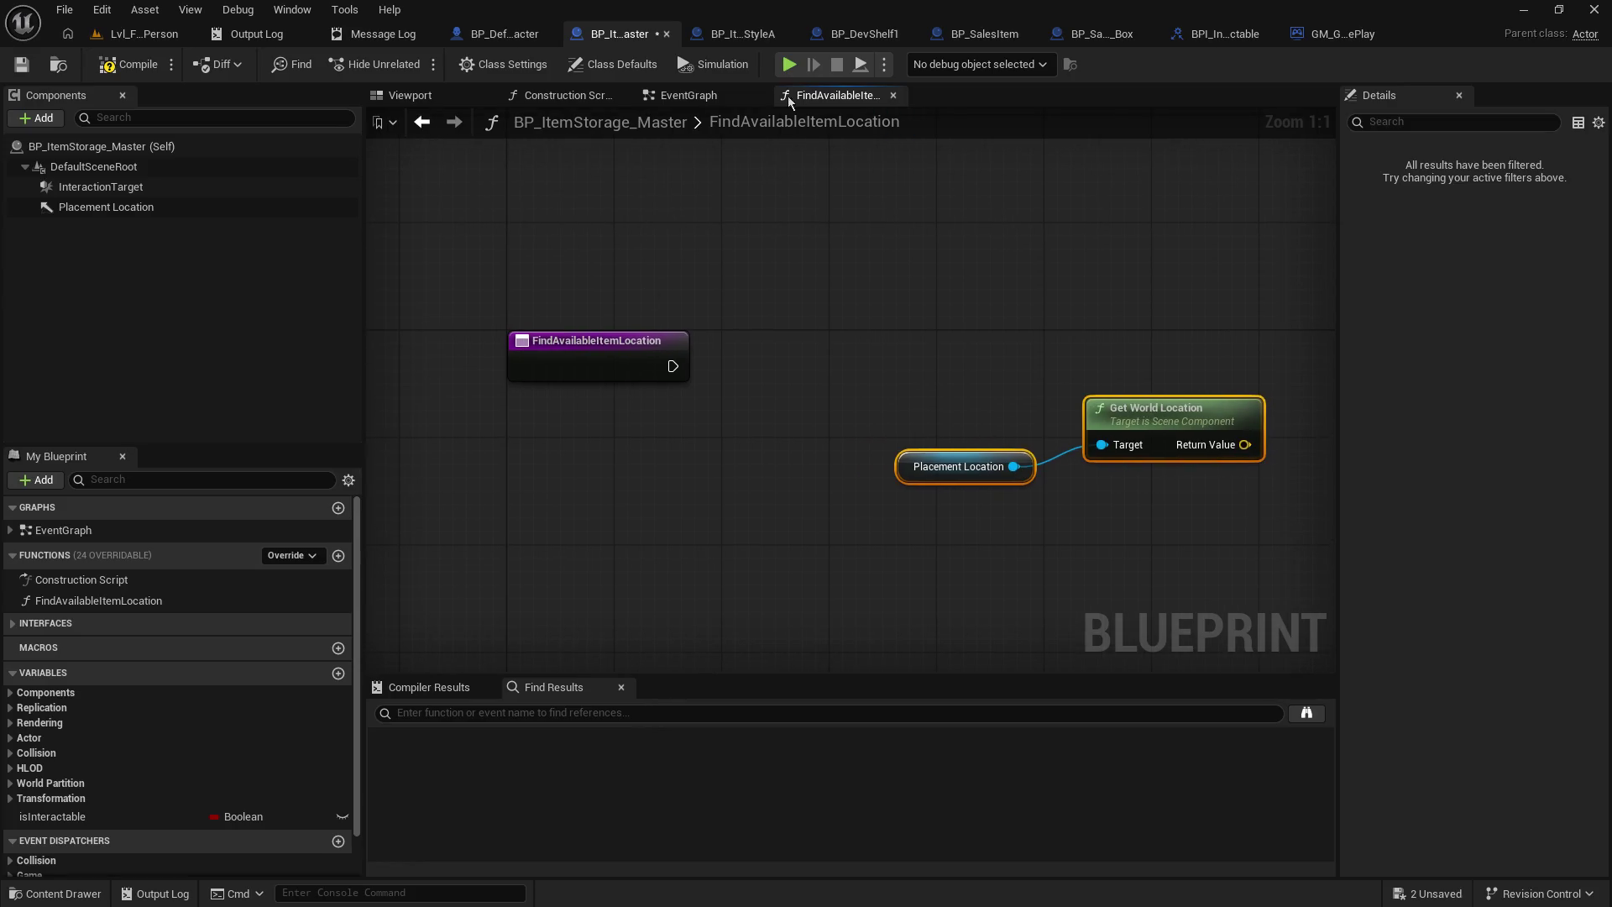
{"action": "left_click", "coordinate": [684, 95]}
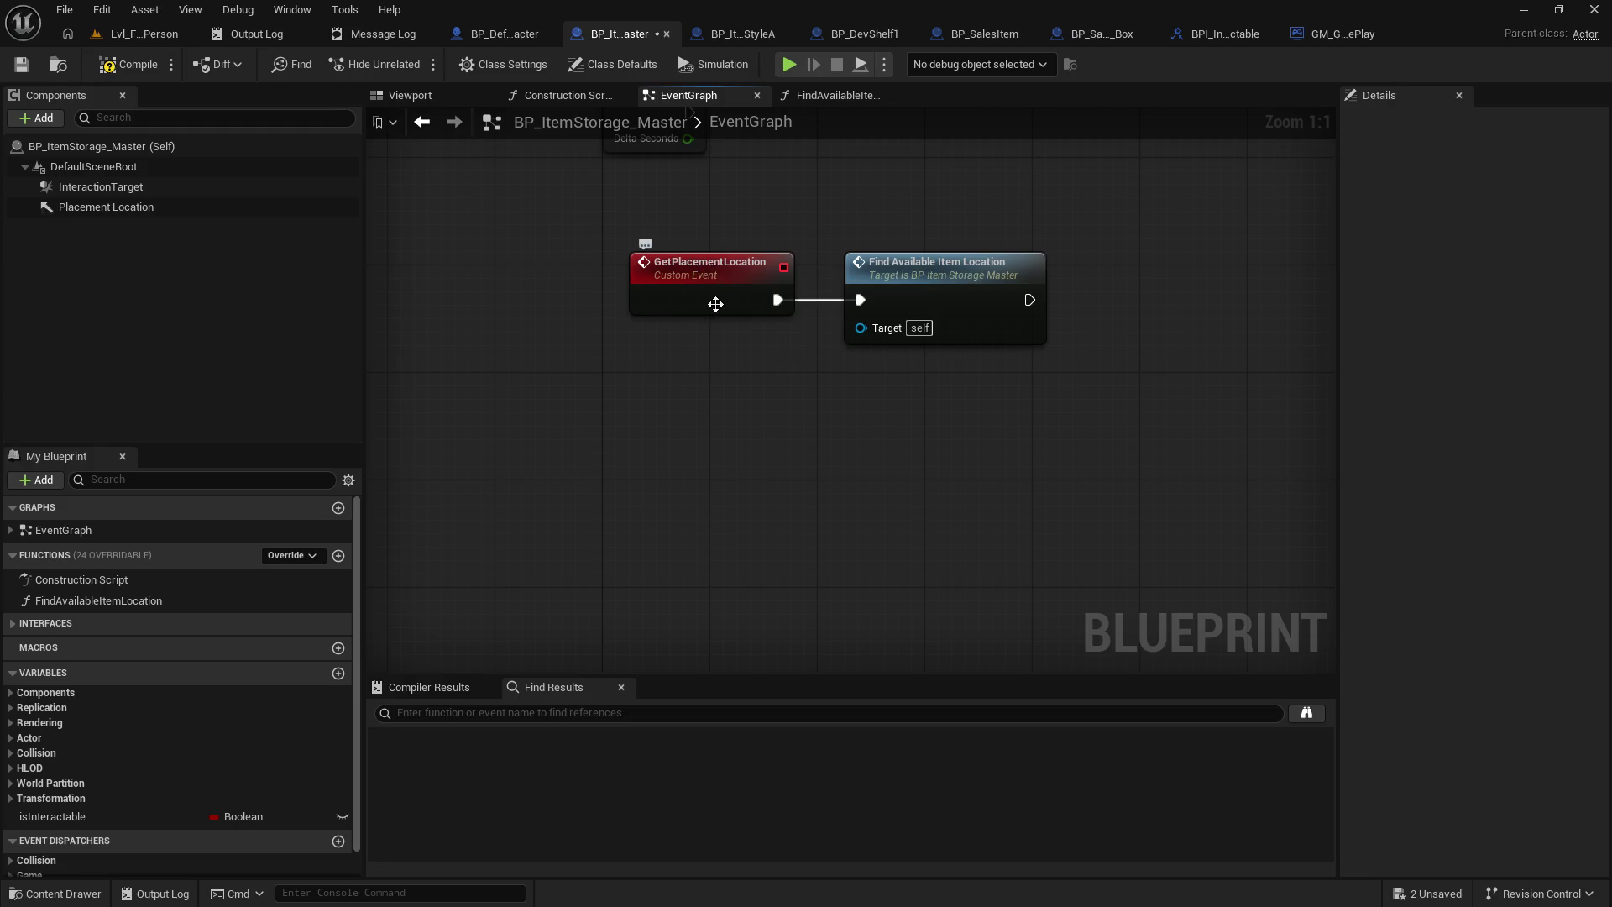
{"action": "mouse_move", "coordinate": [727, 370]}
{"action": "left_mouse_down"}
{"action": "mouse_move", "coordinate": [634, 507]}
{"action": "mouse_move", "coordinate": [611, 488]}
{"action": "left_mouse_up"}
- Copy the GetPlacementLocation custom event's name from its Details field
{"action": "left_click", "coordinate": [633, 410]}
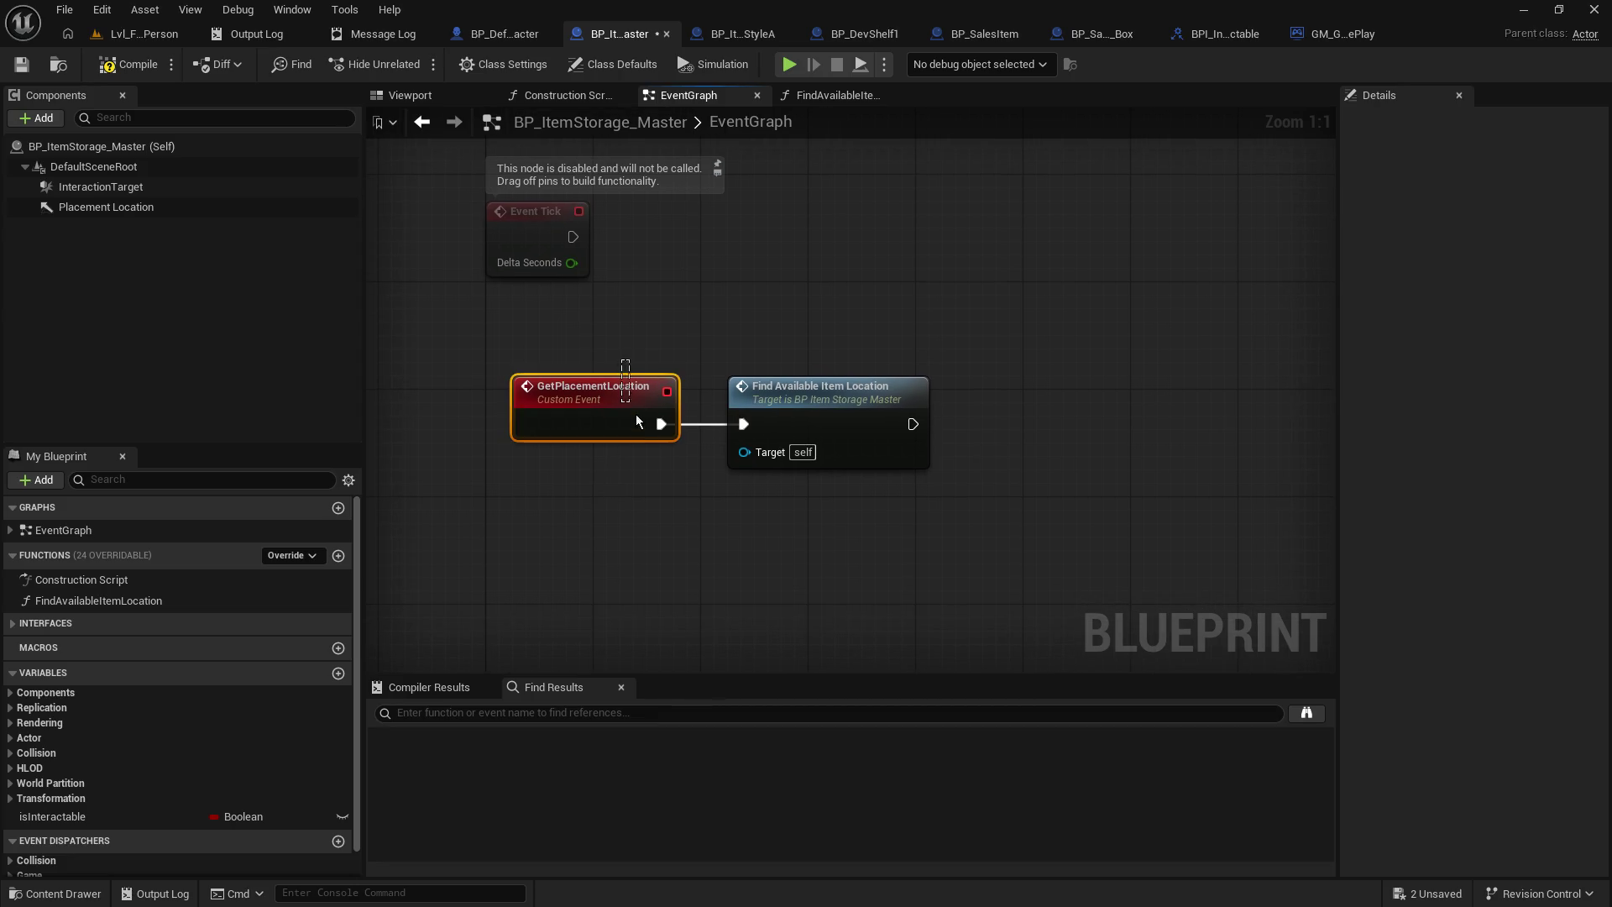
{"action": "left_click_drag", "start_coordinate": [643, 430], "coordinate": [645, 431]}
{"action": "left_click", "coordinate": [776, 398]}
{"action": "left_click", "coordinate": [622, 401]}
{"action": "left_click", "coordinate": [1526, 170]}
{"action": "double_click", "coordinate": [1526, 170]}
{"action": "right_click", "coordinate": [1526, 171]}
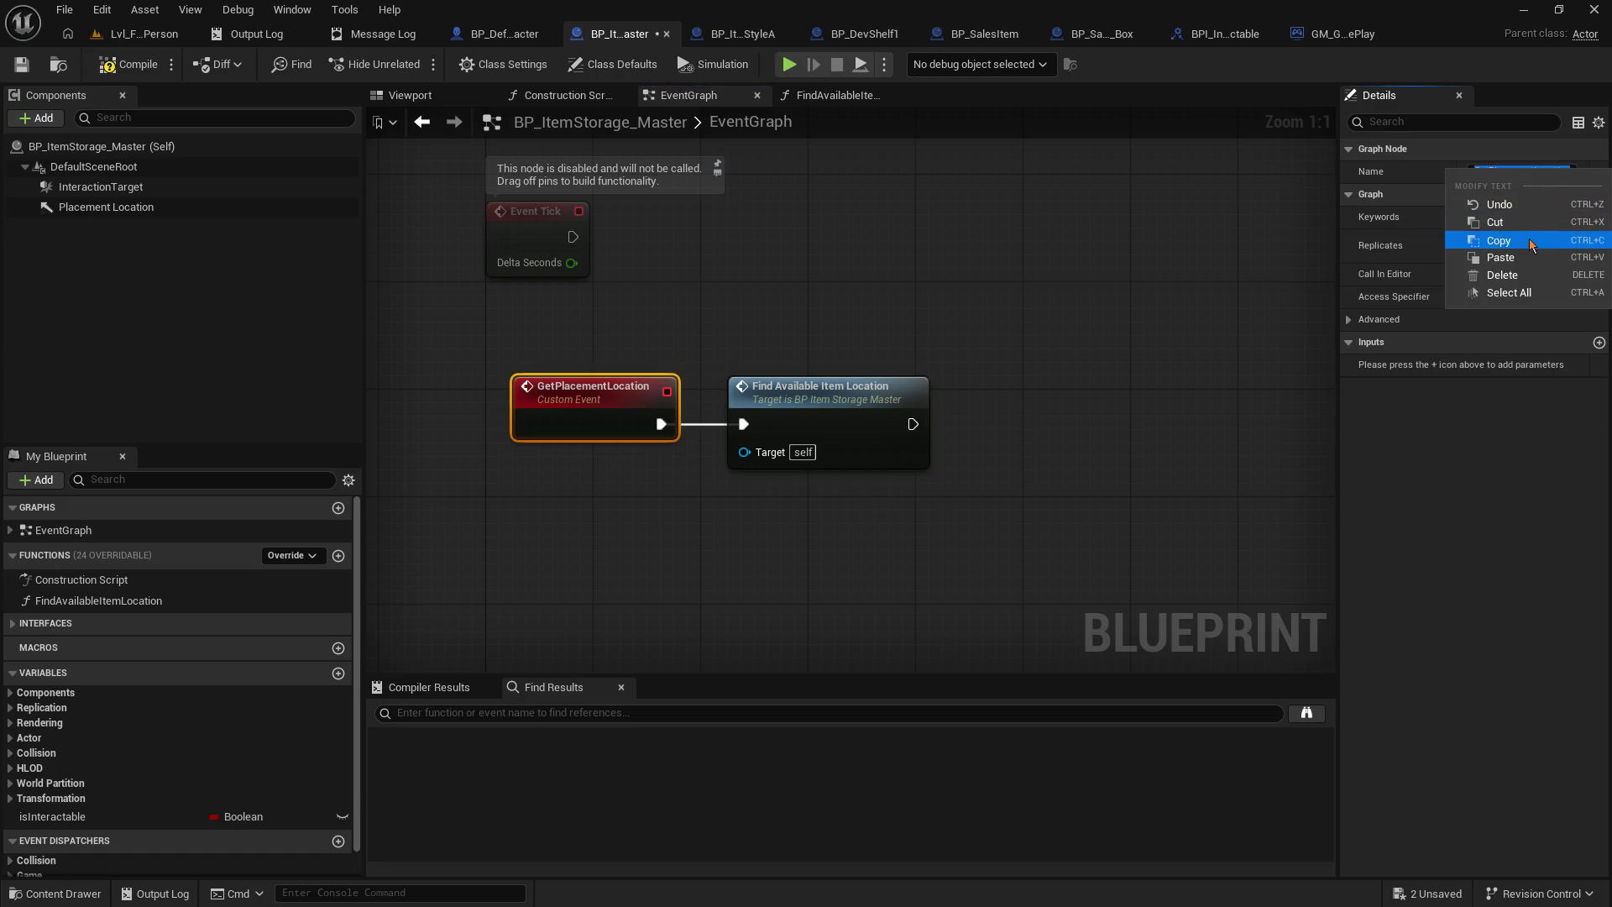
{"action": "left_click", "coordinate": [1495, 241]}
- Delete the GetPlacementLocation custom event, then compile and save the item storage blueprint
{"action": "left_click", "coordinate": [930, 289]}
{"action": "left_click", "coordinate": [565, 403]}
{"action": "key", "text": "Delete"}
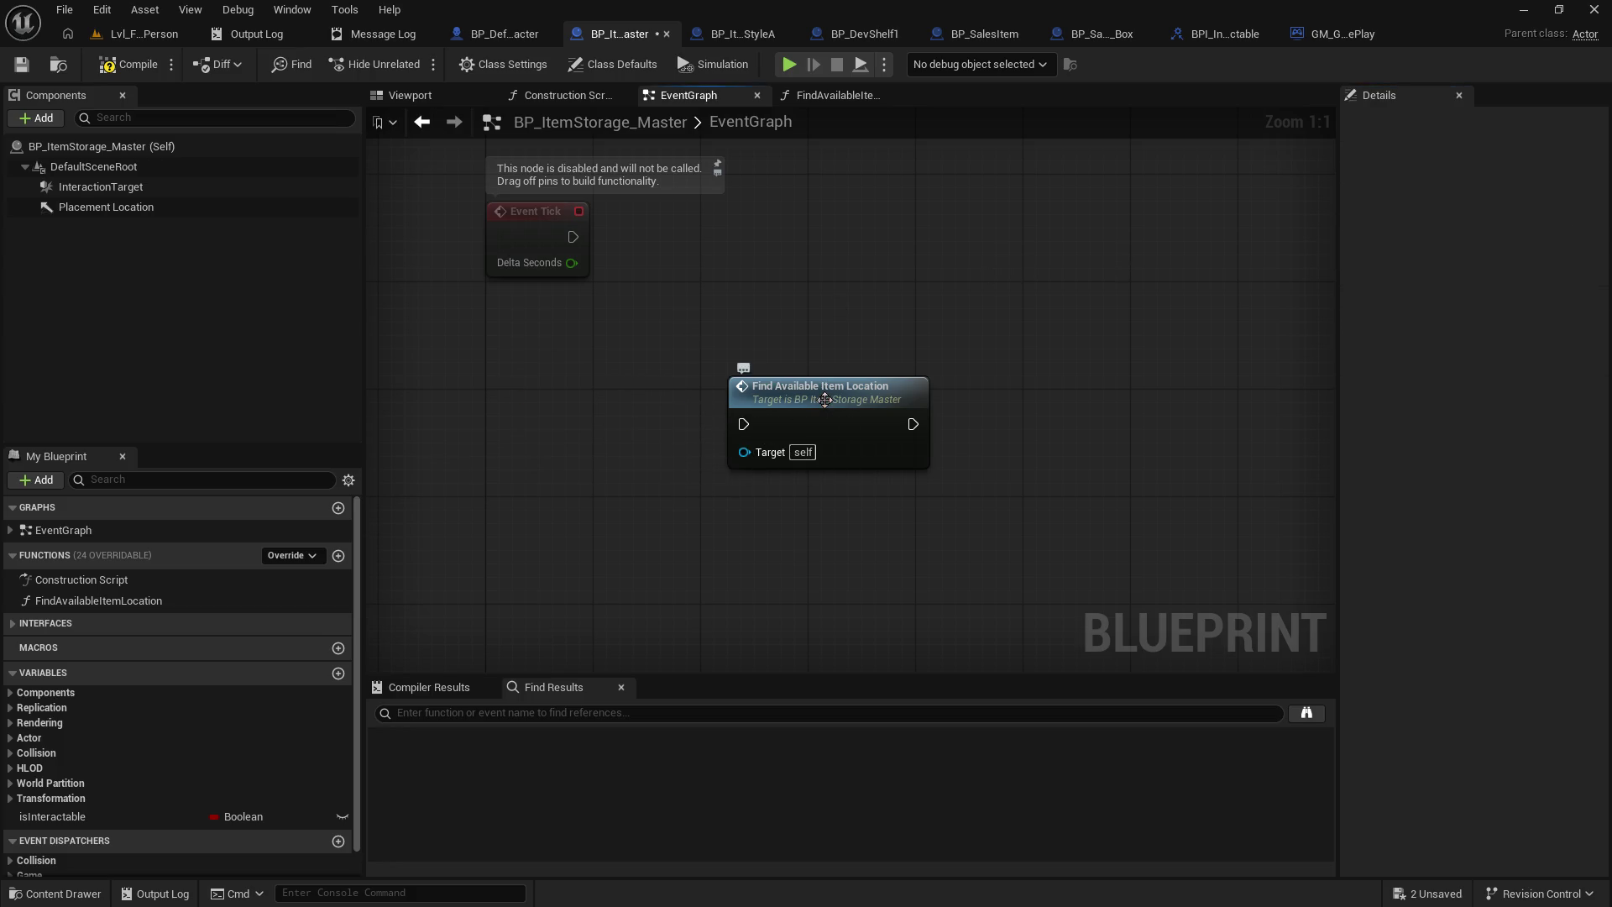
{"action": "left_click_drag", "start_coordinate": [823, 401], "coordinate": [622, 374]}
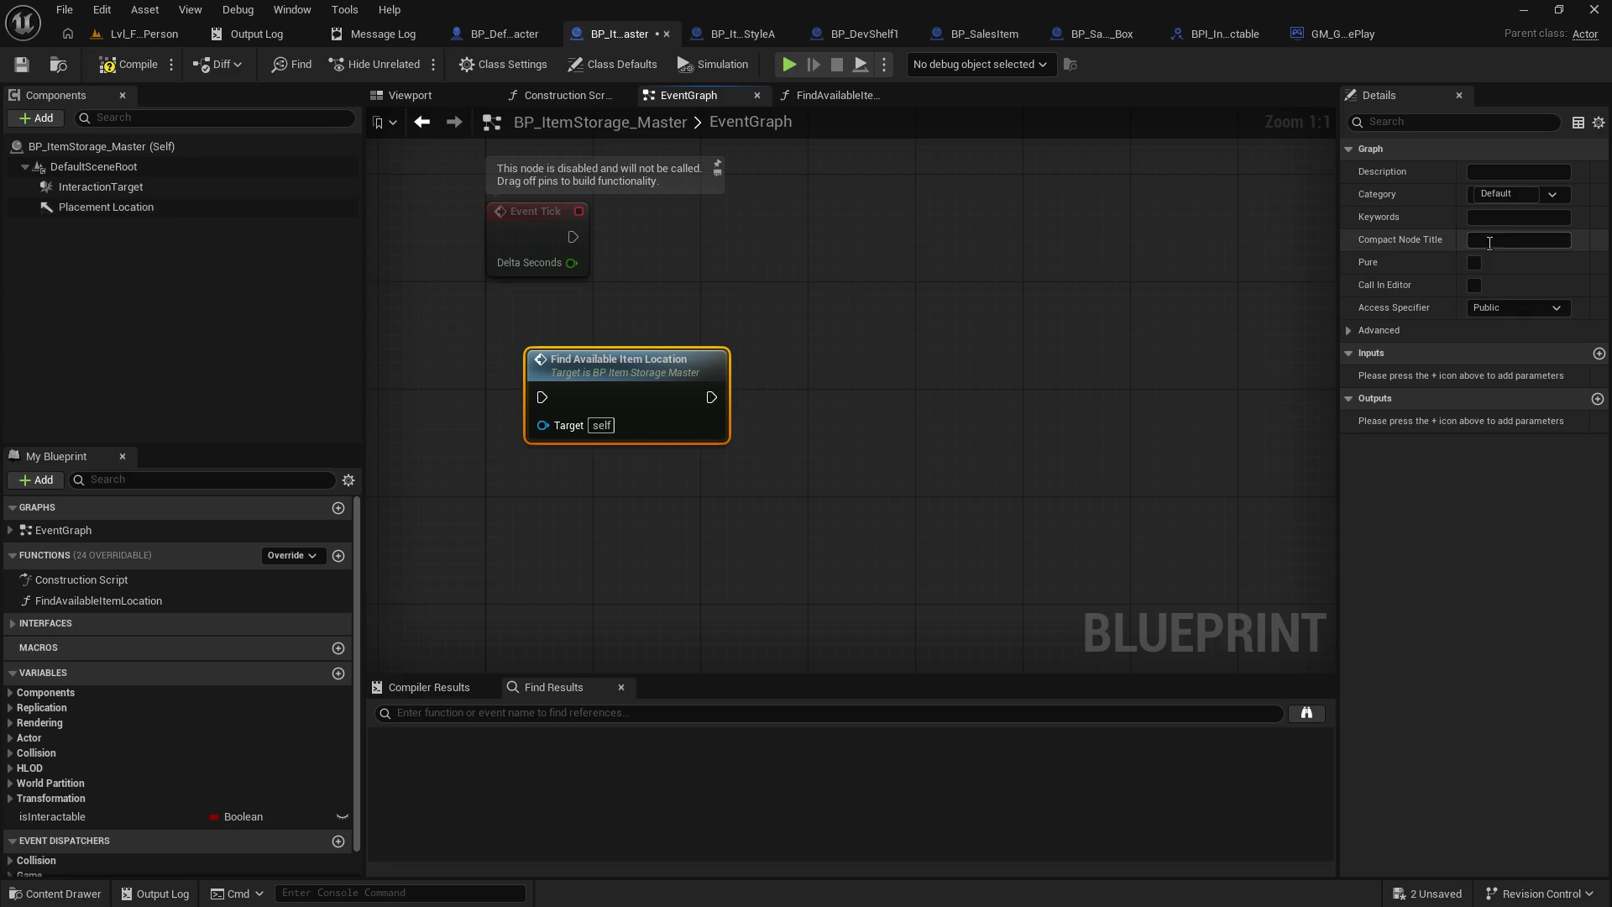
{"action": "left_click", "coordinate": [130, 64]}
{"action": "left_click", "coordinate": [21, 64]}
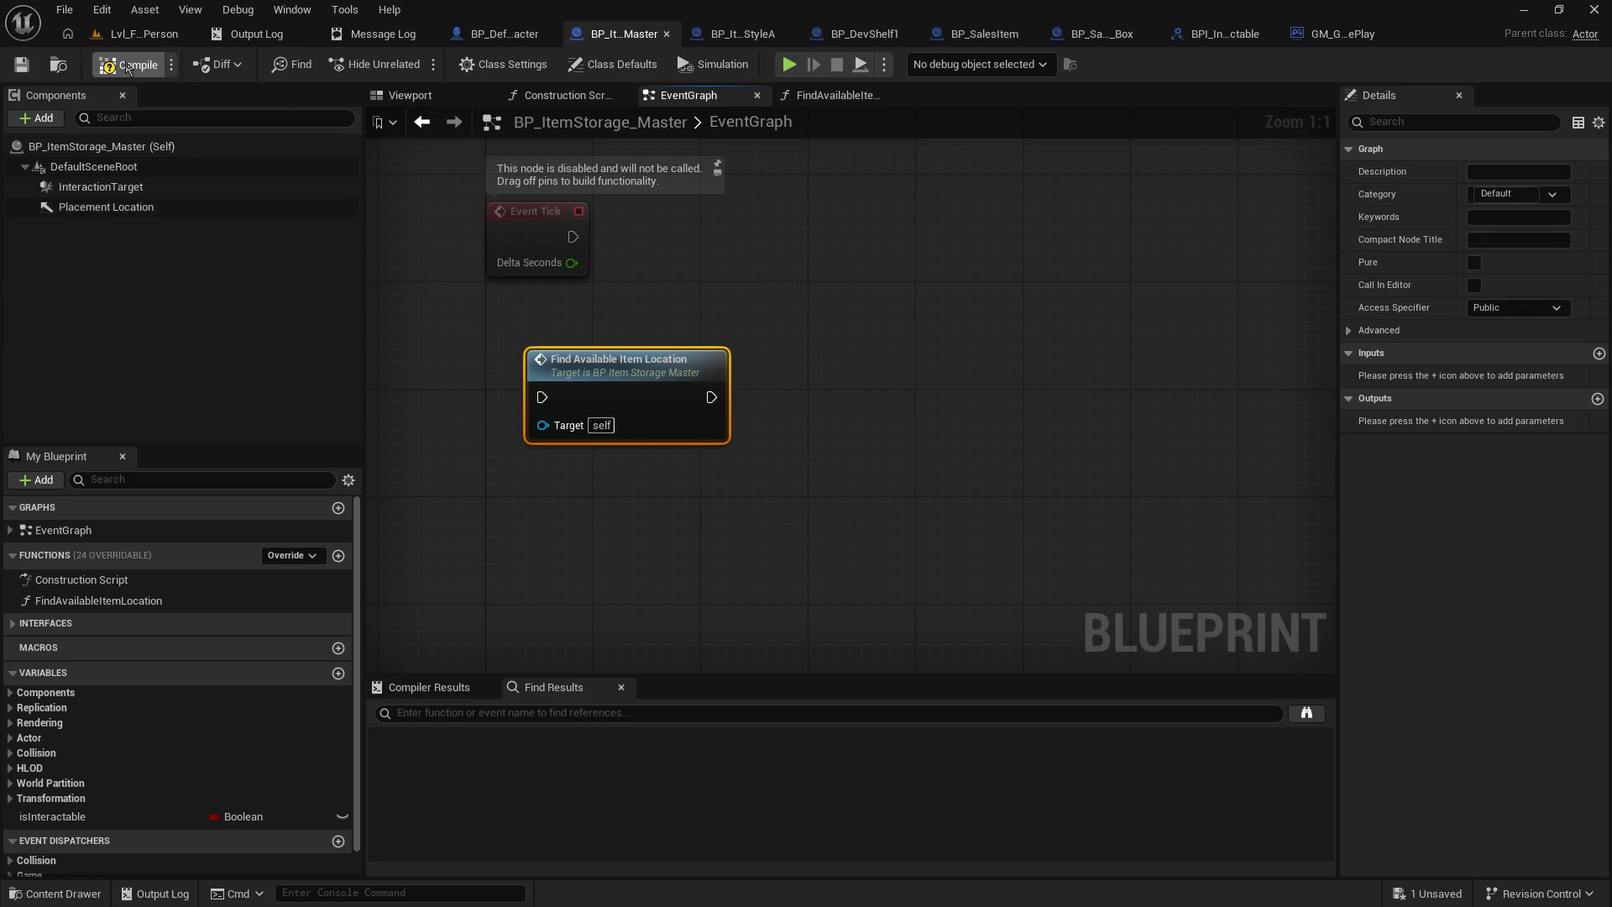
- Rename the FindAvailableItemLocation function to GetPlacementLocation and move its location nodes beside the entry
{"action": "double_click", "coordinate": [638, 374]}
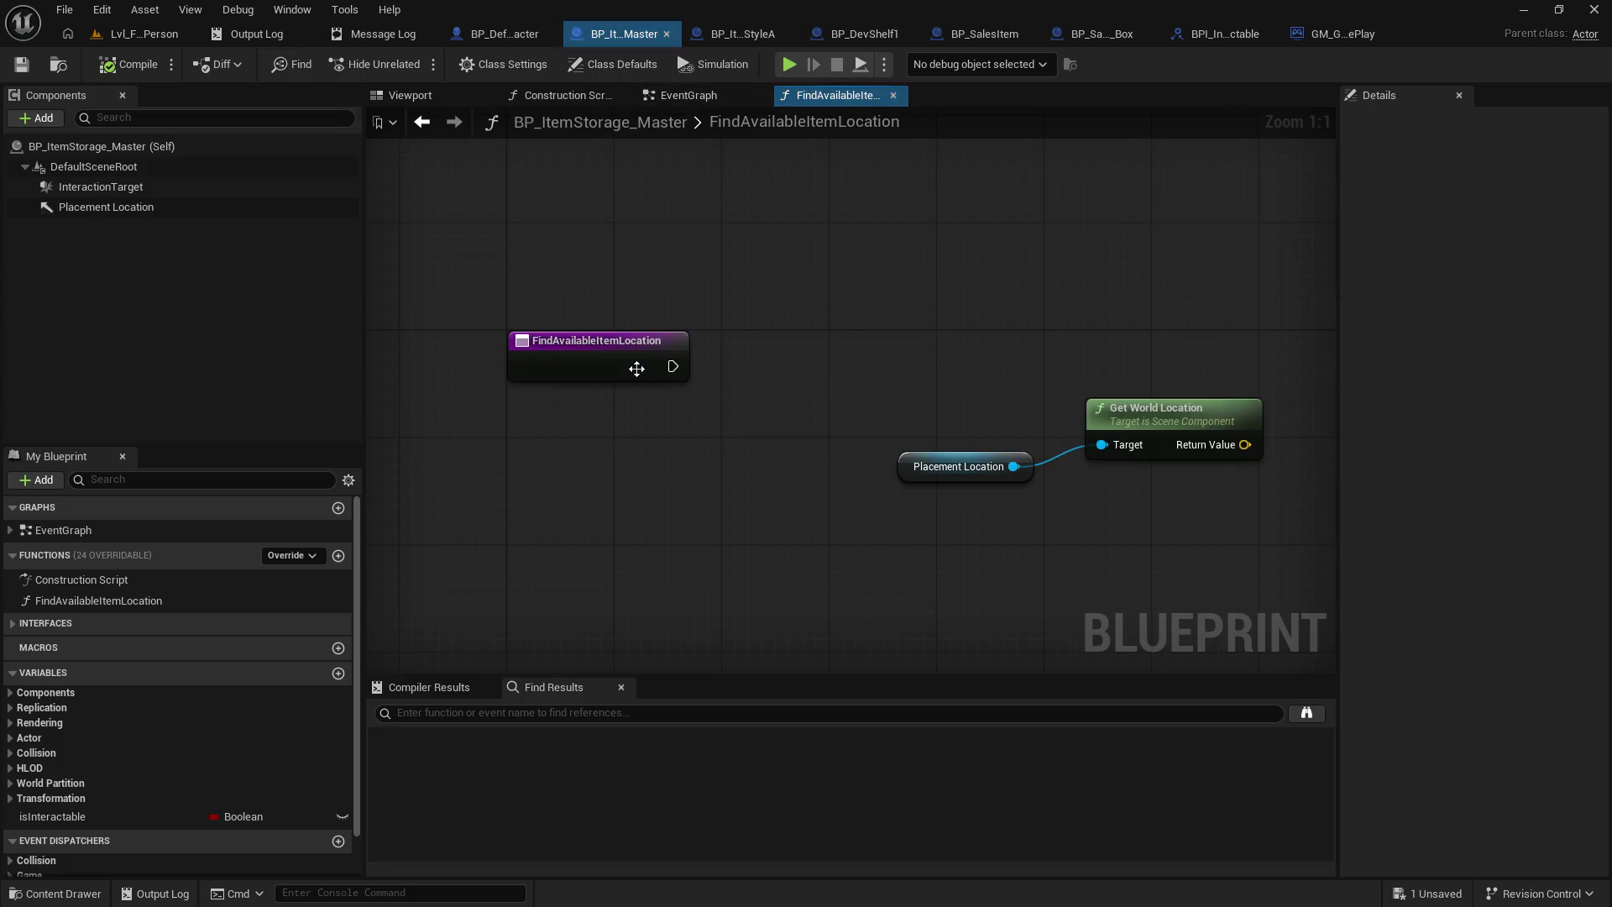
{"action": "left_click", "coordinate": [566, 335]}
{"action": "left_click", "coordinate": [1527, 171]}
{"action": "type", "text": "GetPlacementLocation"}
{"action": "key", "text": "Return"}
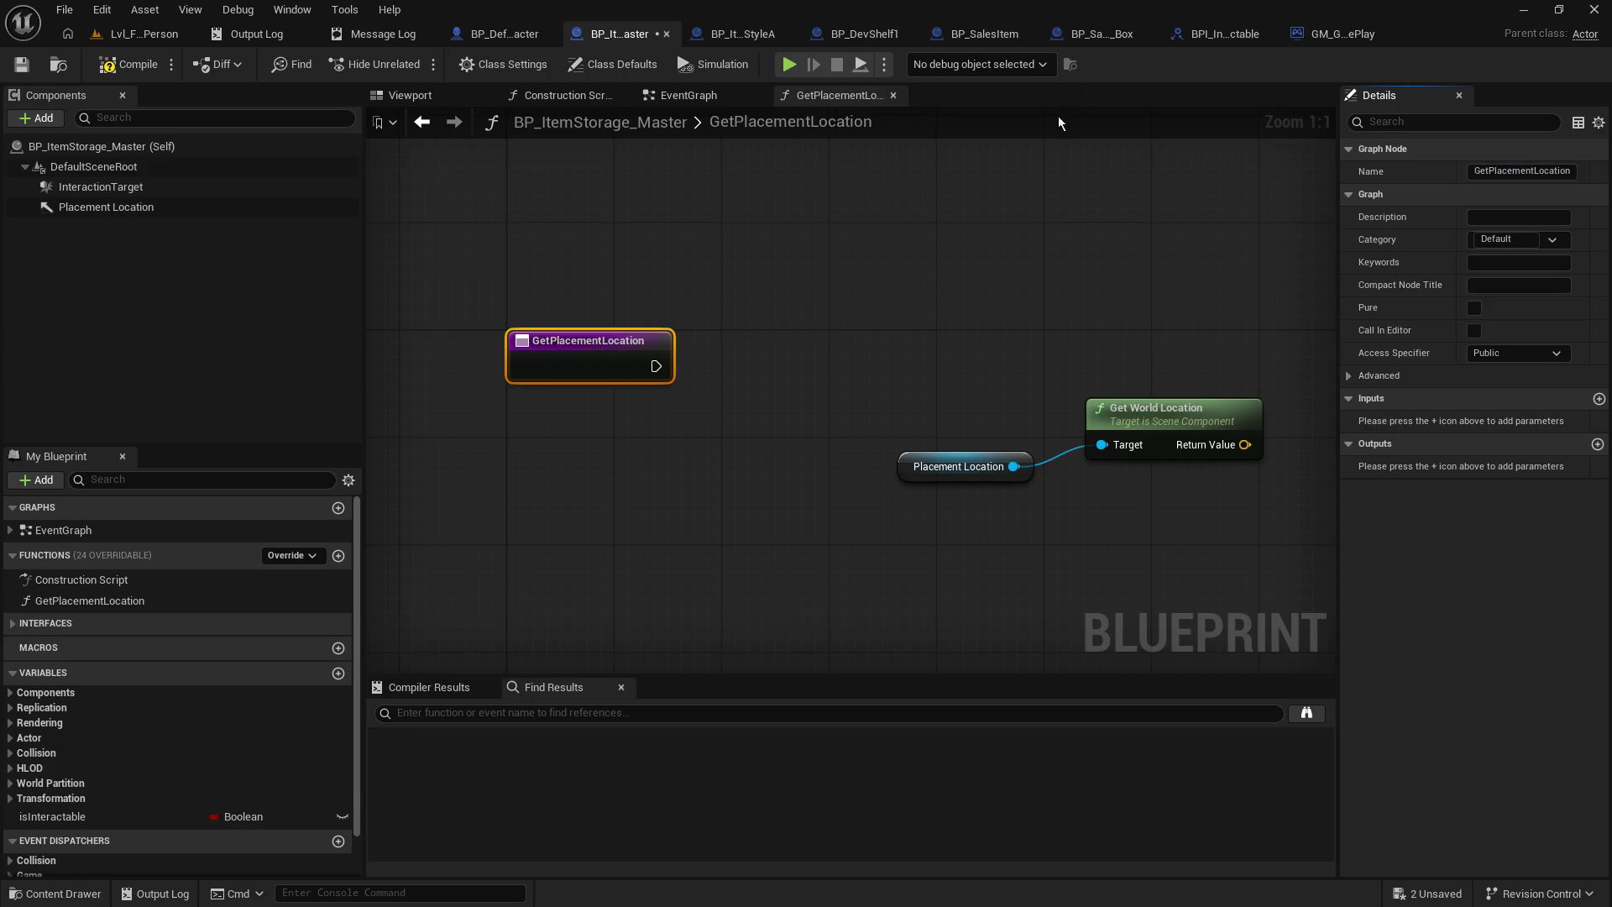
{"action": "left_click_drag", "start_coordinate": [929, 299], "coordinate": [1047, 504]}
{"action": "left_click_drag", "start_coordinate": [1120, 428], "coordinate": [753, 418]}
{"action": "left_click", "coordinate": [760, 360]}
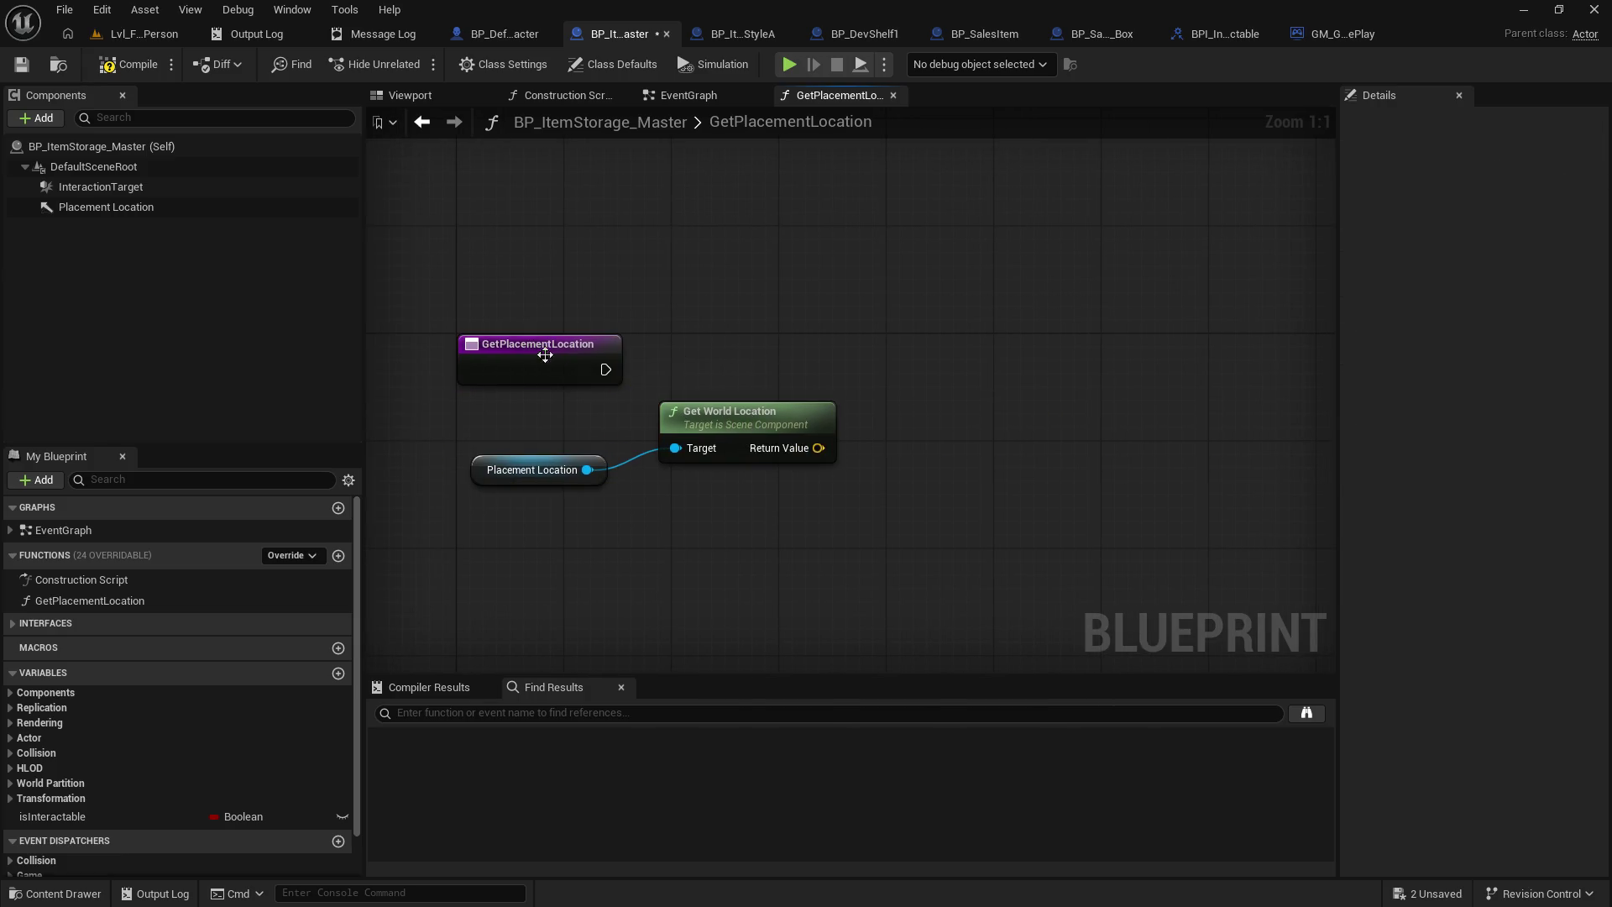
{"action": "left_click", "coordinate": [587, 369]}
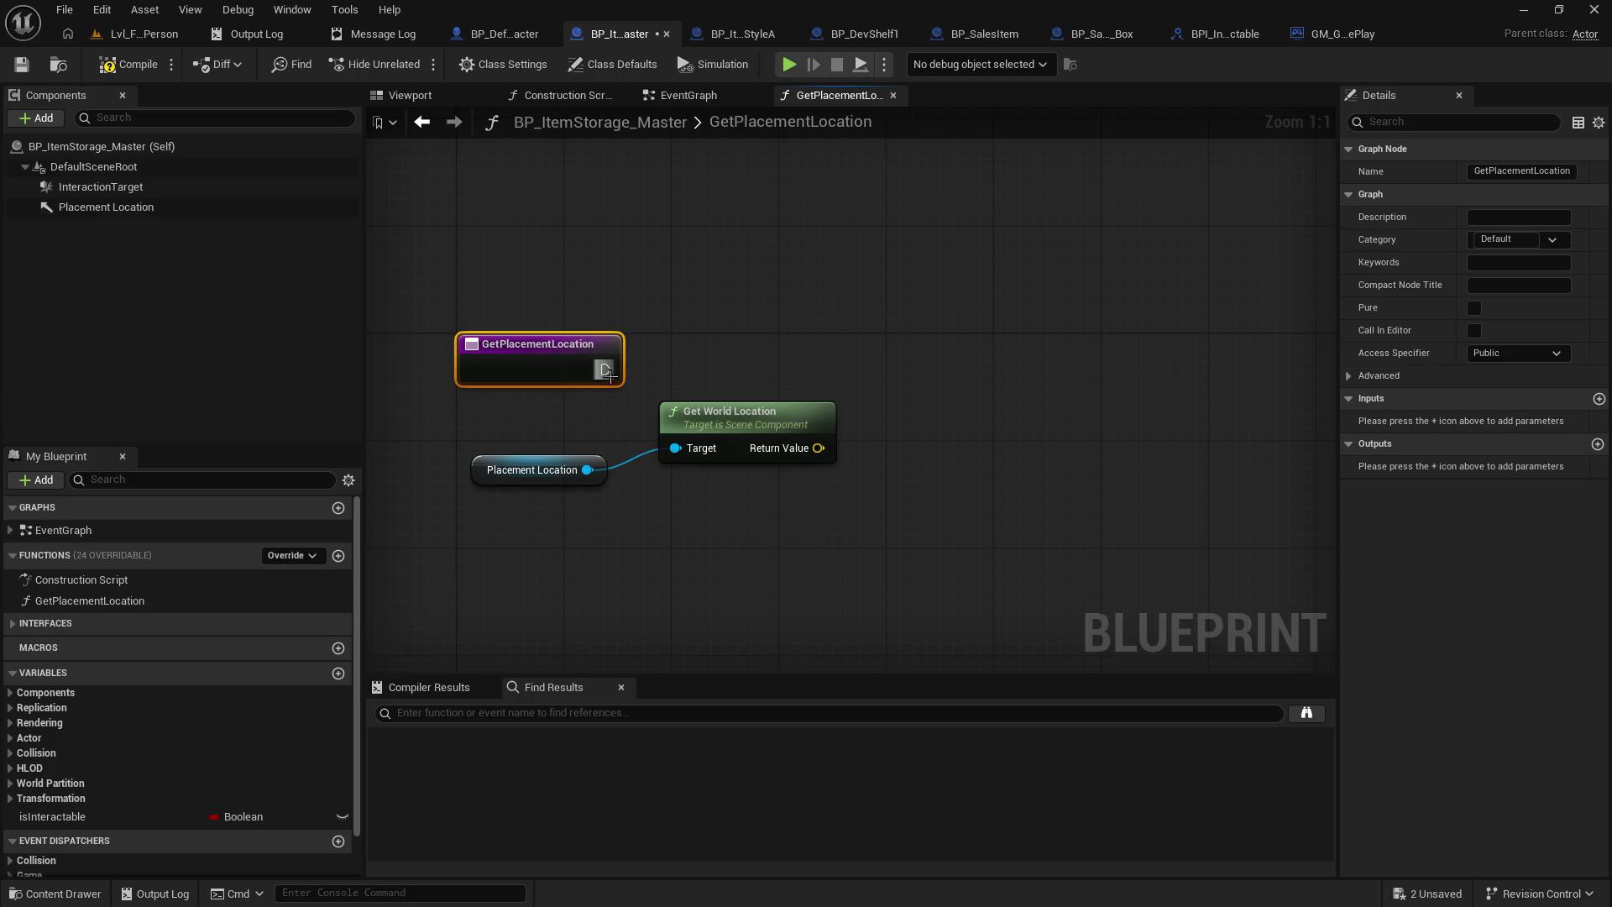
- Add a Return Node wired from GetPlacementLocation's entry node
{"action": "left_click_drag", "start_coordinate": [606, 370], "coordinate": [740, 355]}
{"action": "type", "text": "re"}
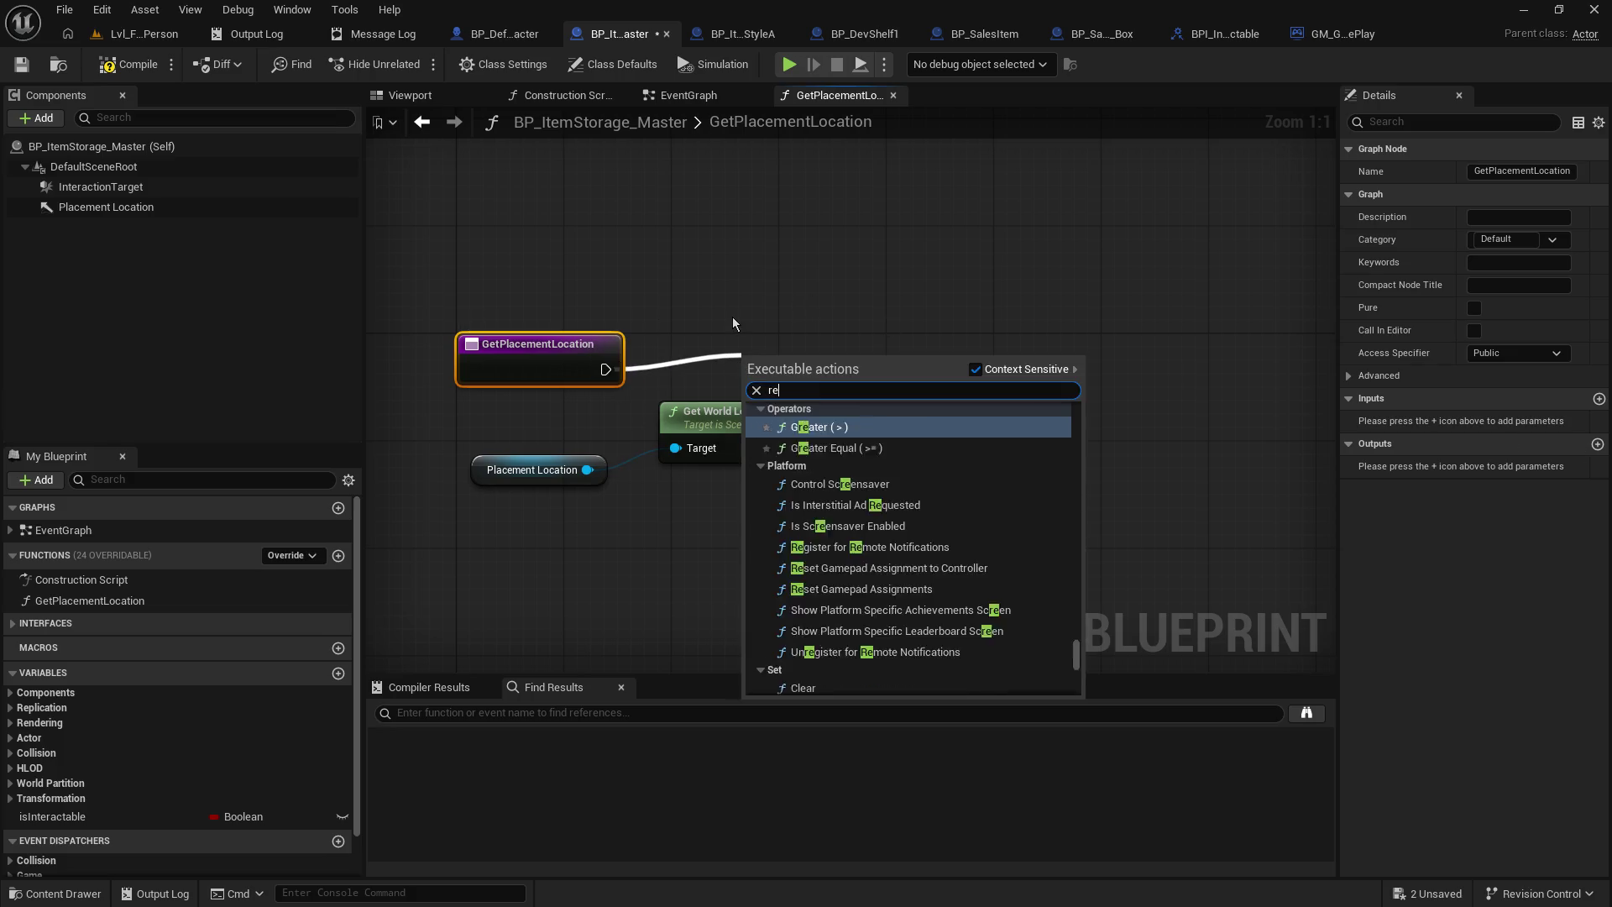
{"action": "type", "text": "tur"}
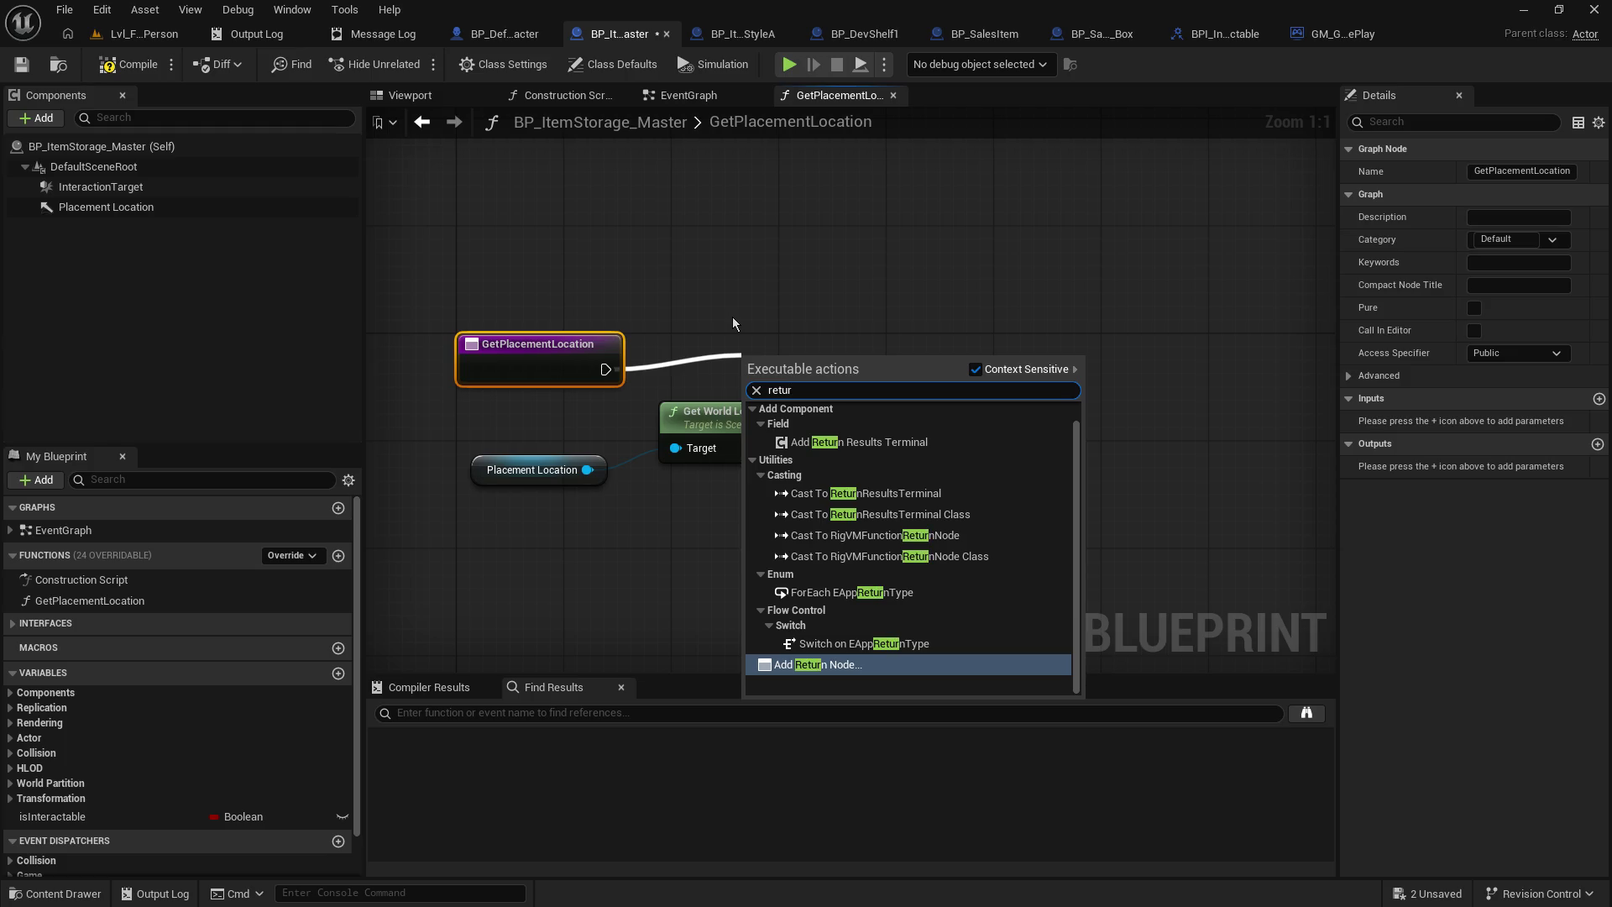
{"action": "left_click", "coordinate": [802, 665]}
{"action": "left_click_drag", "start_coordinate": [808, 399], "coordinate": [927, 357]}
- Delete the Get Placement Location call node from the EventGraph
{"action": "left_click", "coordinate": [706, 97]}
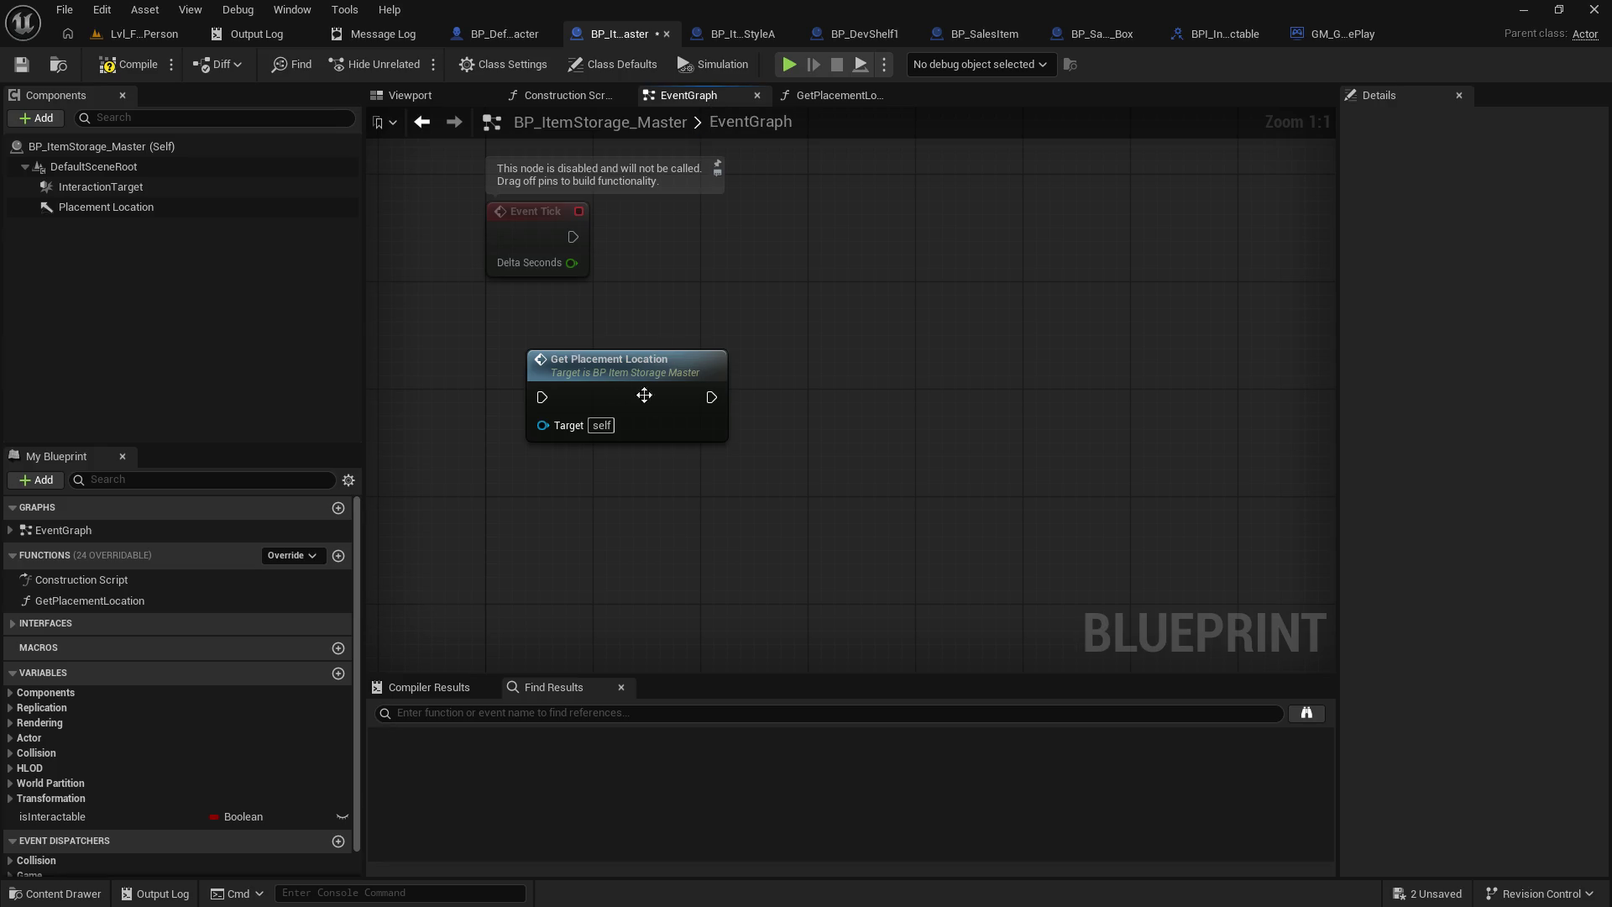
{"action": "left_click", "coordinate": [674, 429]}
{"action": "key", "text": "Delete"}
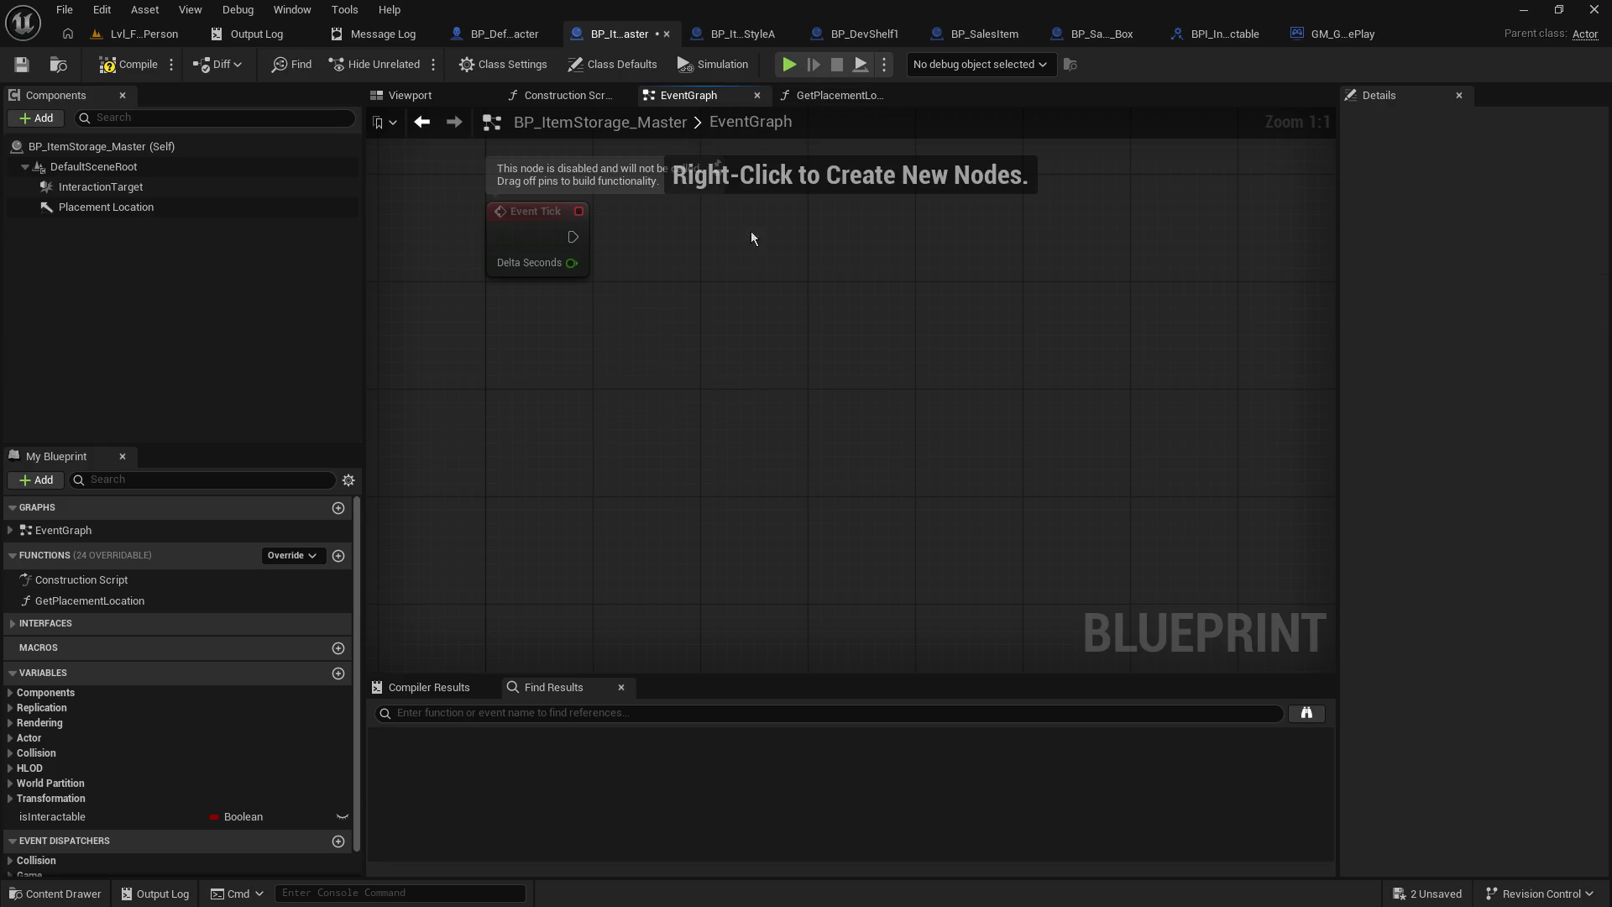
{"action": "left_click", "coordinate": [832, 97]}
- Return the world location through an output named 'Avilable Object Location'
{"action": "left_click_drag", "start_coordinate": [818, 448], "coordinate": [905, 369]}
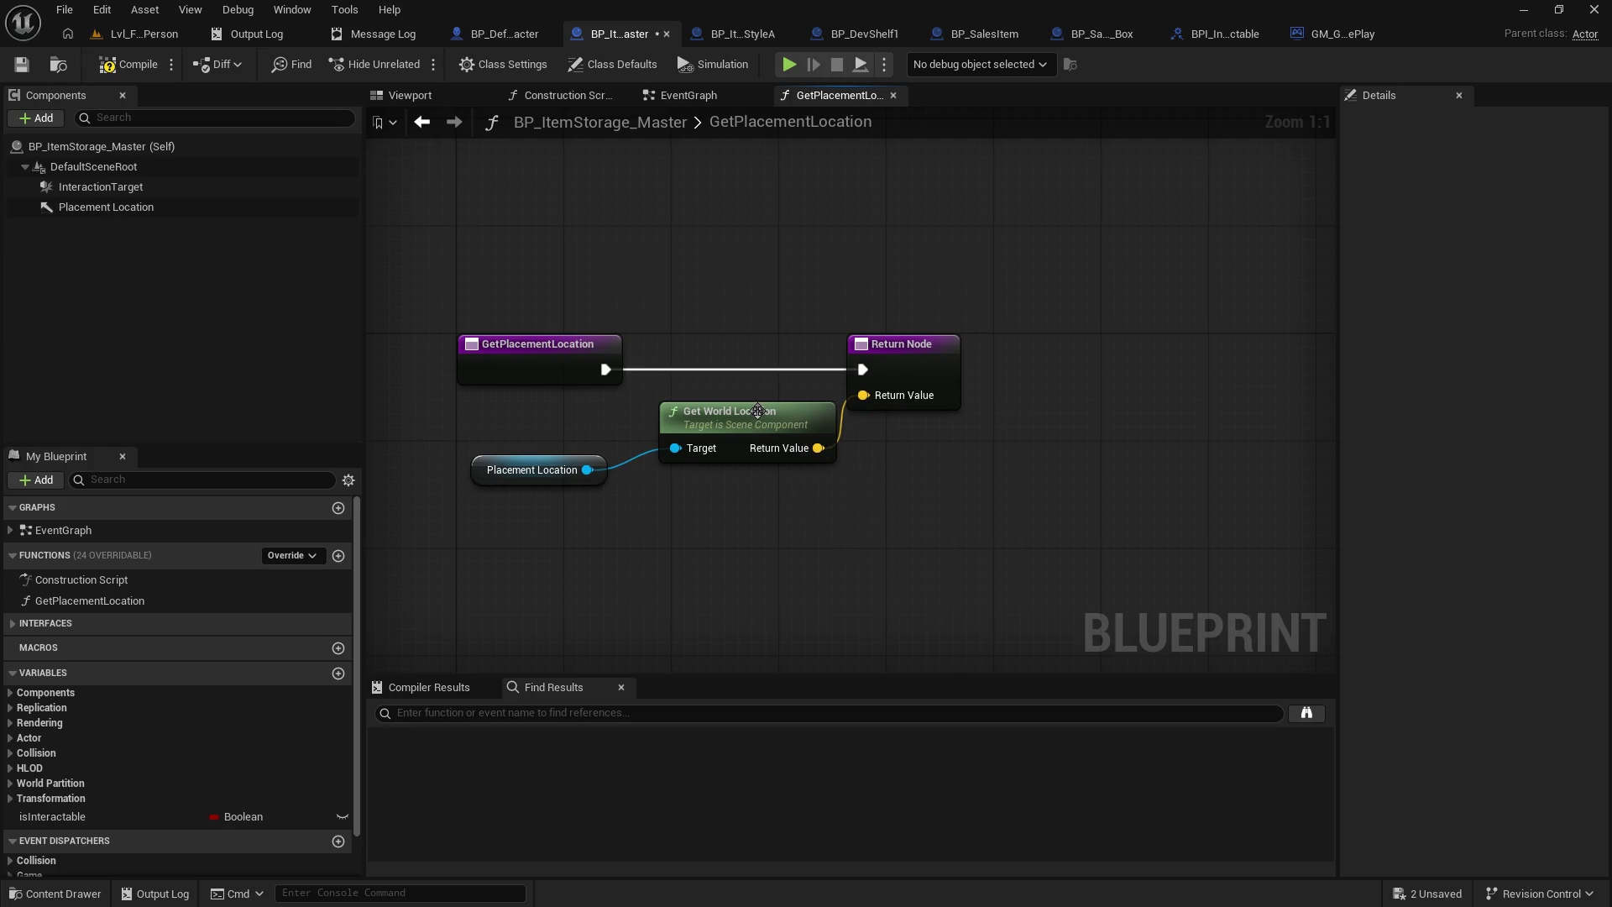
{"action": "left_click_drag", "start_coordinate": [757, 411], "coordinate": [745, 411]}
{"action": "left_click", "coordinate": [930, 366]}
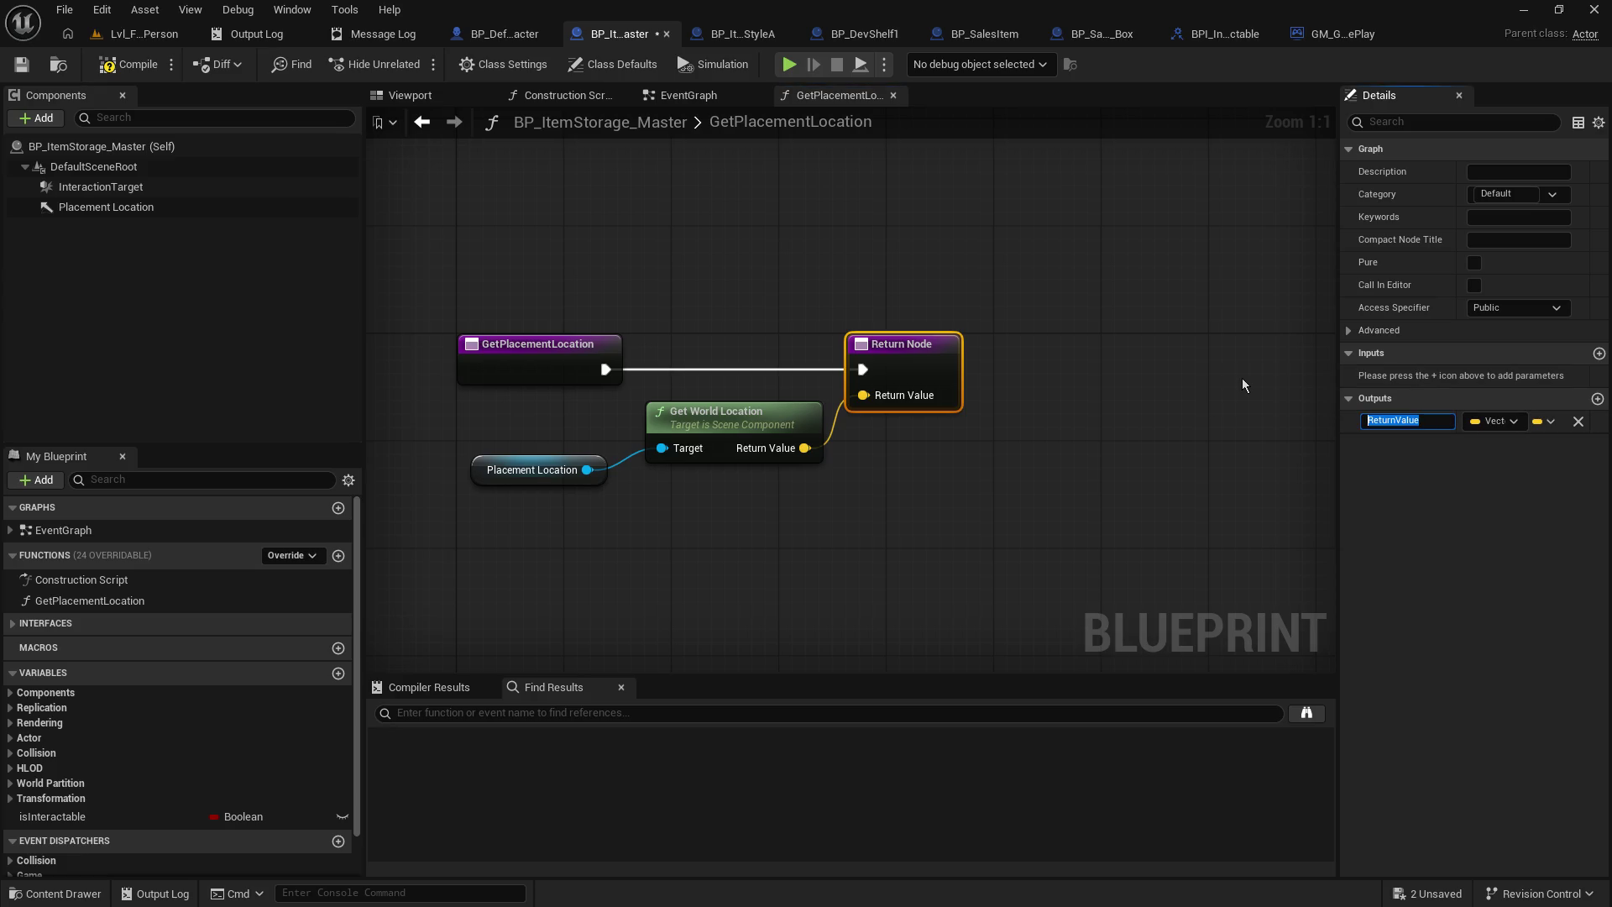
{"action": "type", "text": "F"}
{"action": "key", "text": "BackSpace"}
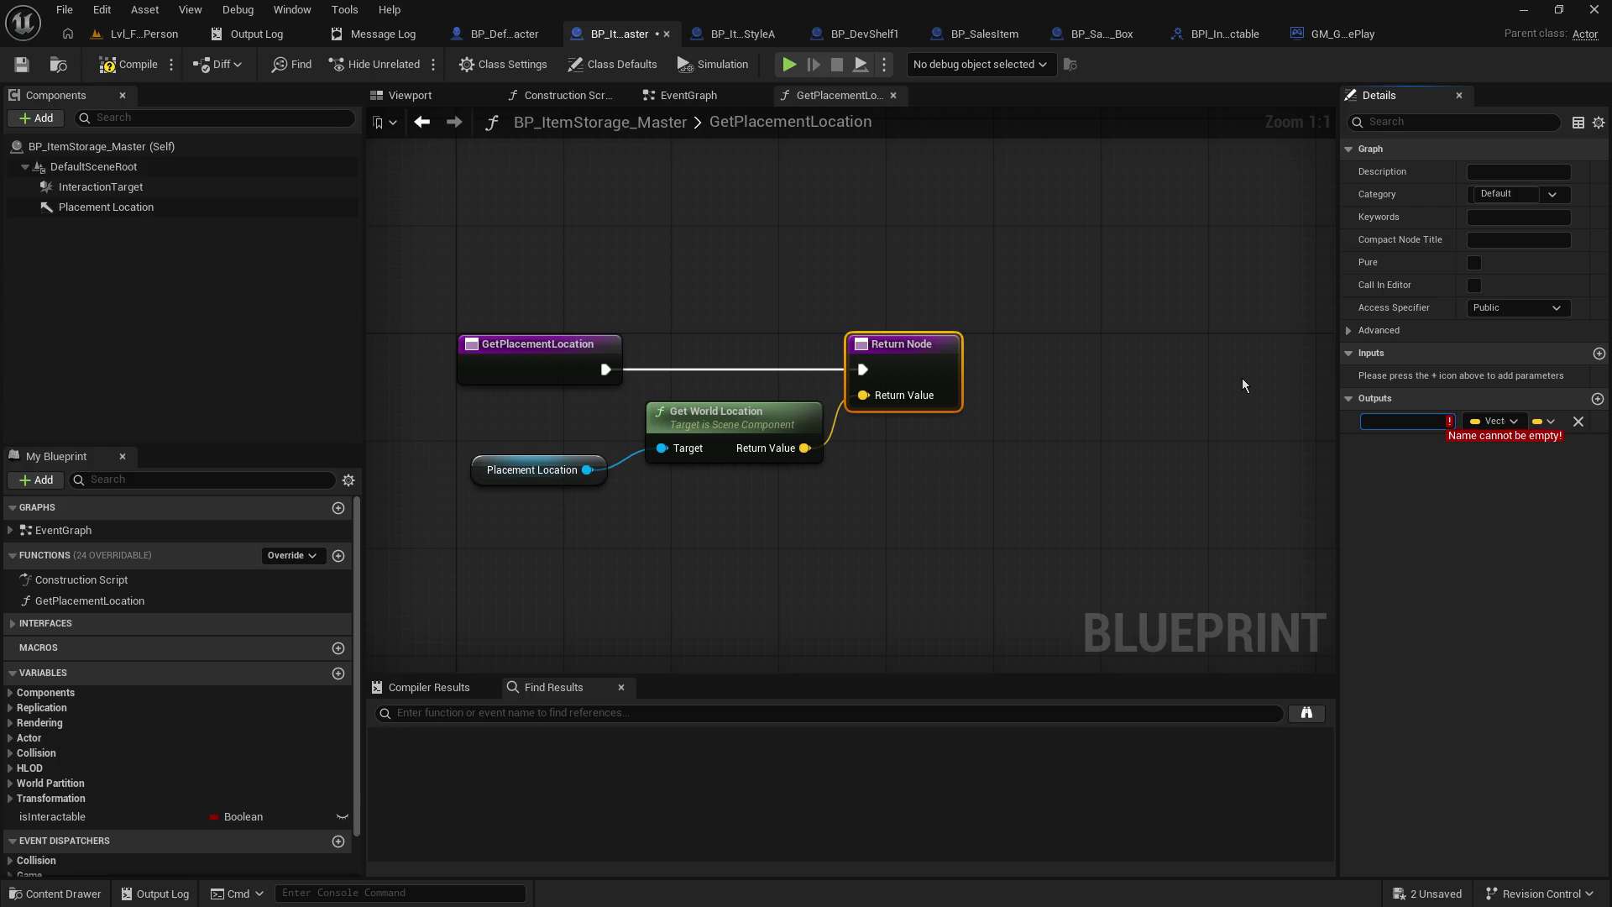
{"action": "type", "text": "Av"}
{"action": "type", "text": "ilable Object "}
{"action": "type", "text": "Location"}
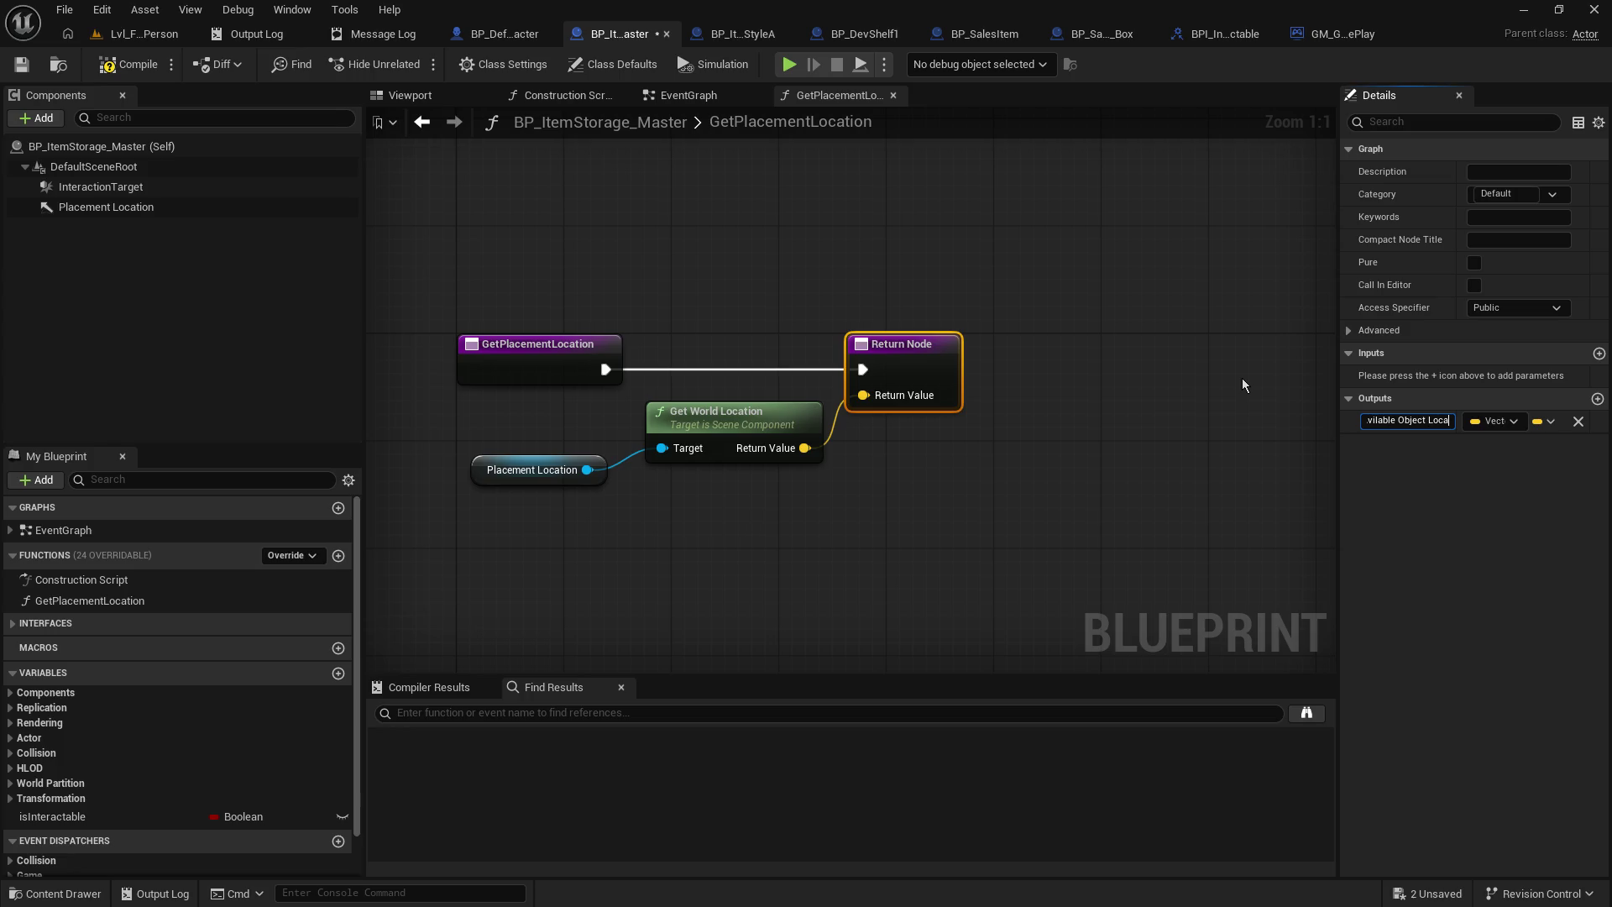
{"action": "key", "text": "Return"}
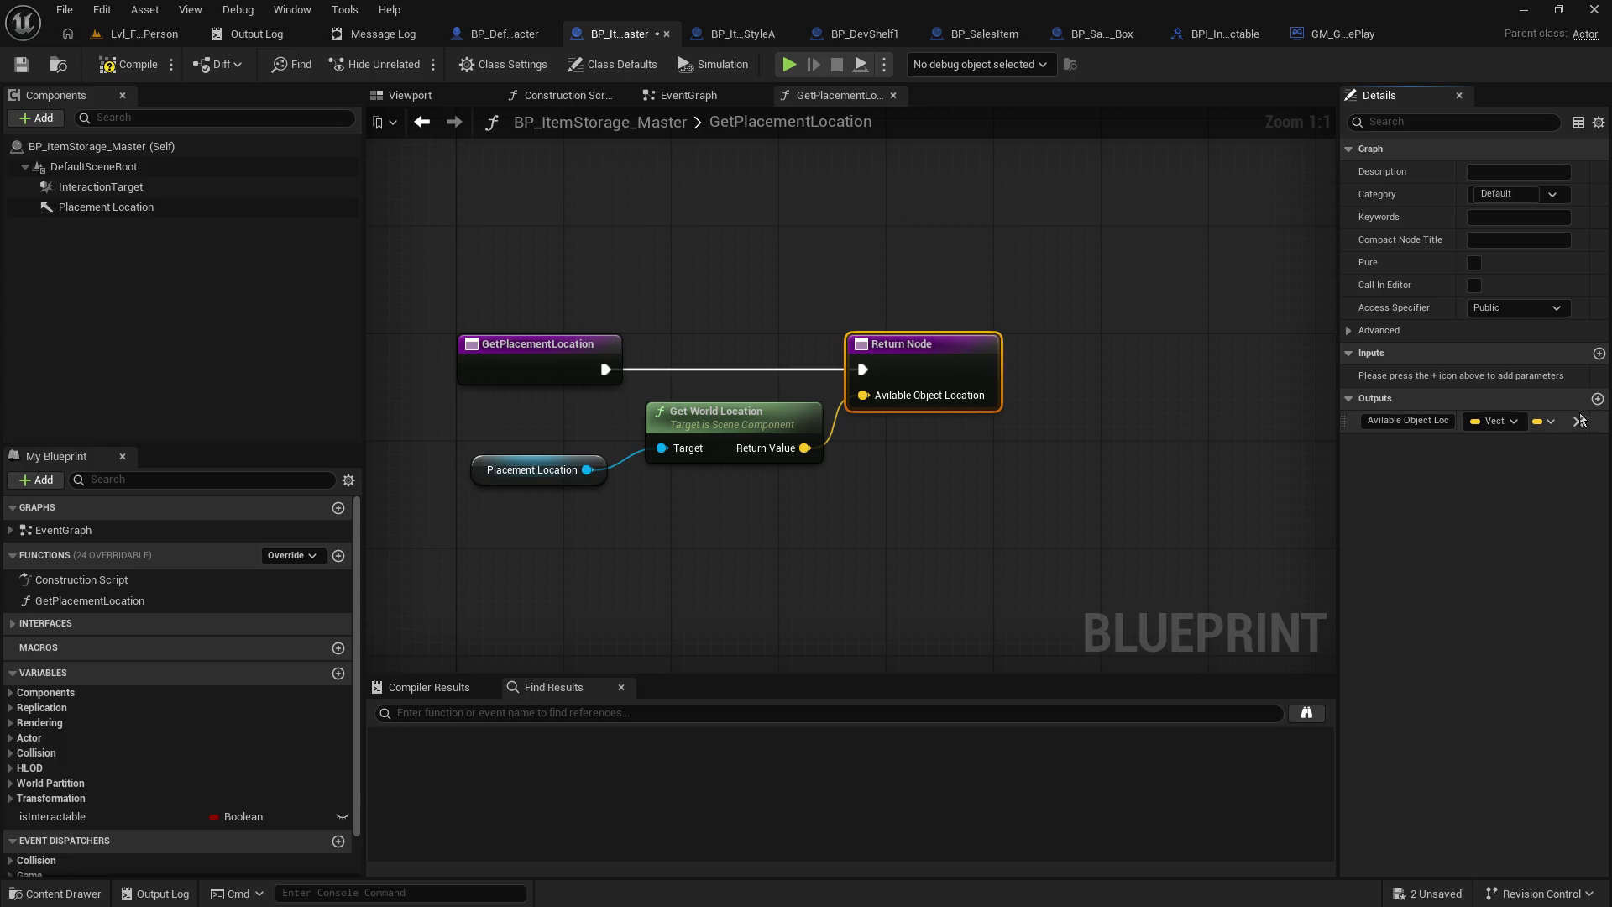
- Add a second, Boolean output, then look over BP_DefaultDevCharacter's event graph
{"action": "left_click", "coordinate": [1598, 398]}
{"action": "left_click", "coordinate": [1435, 443]}
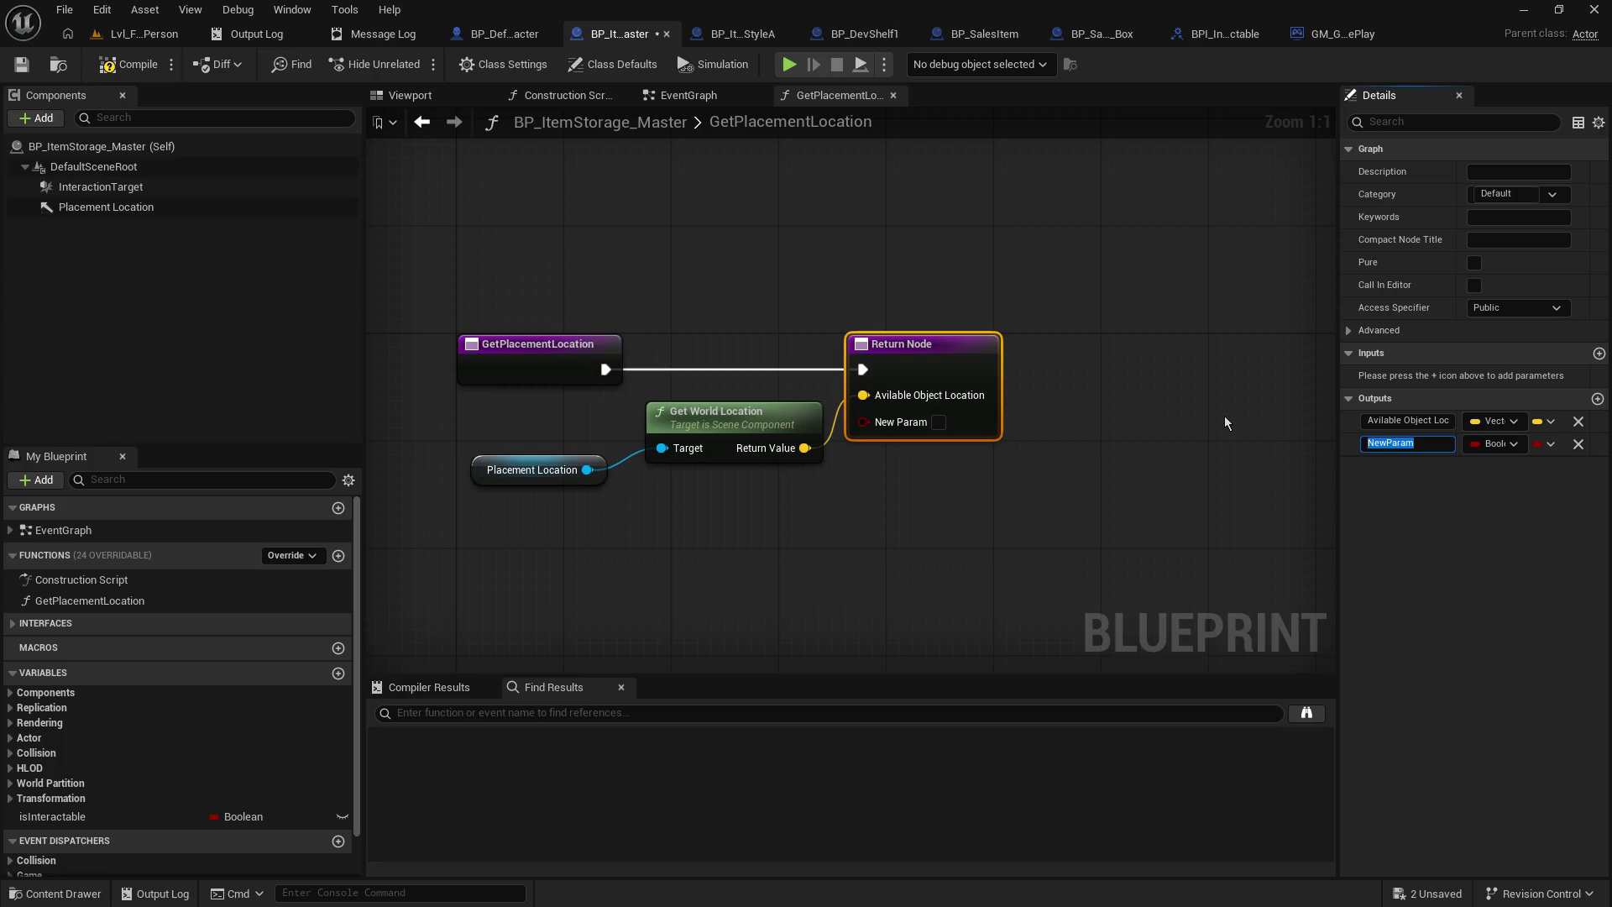
{"action": "left_click", "coordinate": [504, 33]}
{"action": "mouse_move", "coordinate": [730, 398]}
{"action": "left_mouse_down"}
{"action": "mouse_move", "coordinate": [718, 813]}
{"action": "mouse_move", "coordinate": [548, 507]}
{"action": "left_mouse_up"}
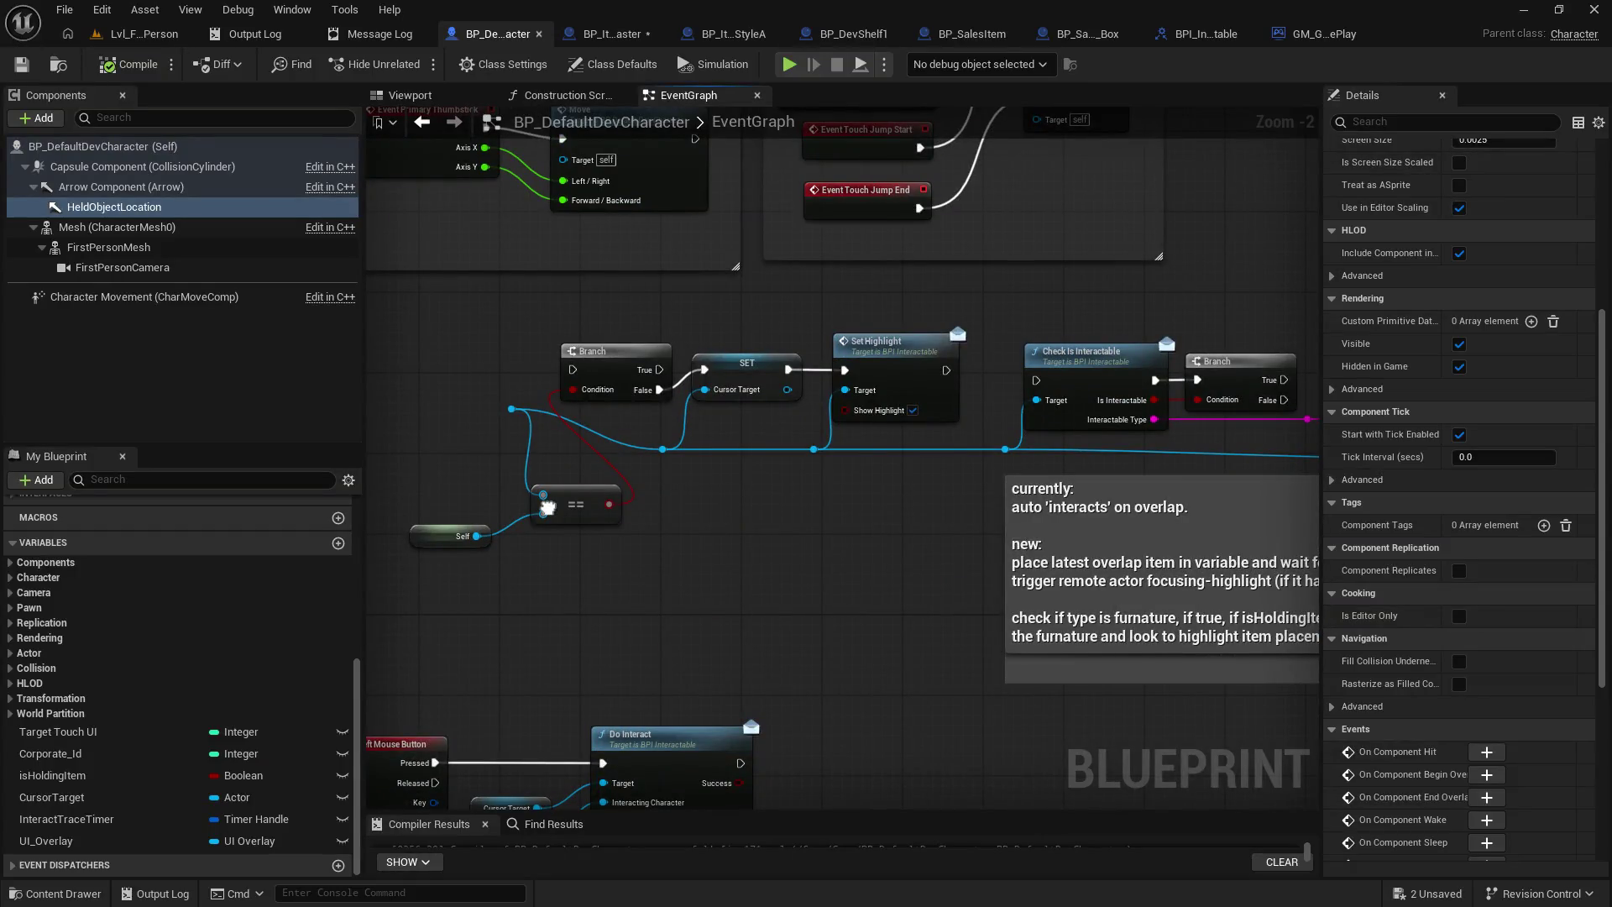
- Rename the NewParam output to Success and tick it to return true
{"action": "mouse_move", "coordinate": [462, 504]}
{"action": "left_mouse_down"}
{"action": "mouse_move", "coordinate": [893, 515]}
{"action": "mouse_move", "coordinate": [1203, 190]}
{"action": "mouse_move", "coordinate": [1264, 397]}
{"action": "mouse_move", "coordinate": [1294, 437]}
{"action": "mouse_move", "coordinate": [850, 521]}
{"action": "mouse_move", "coordinate": [844, 420]}
{"action": "left_mouse_up"}
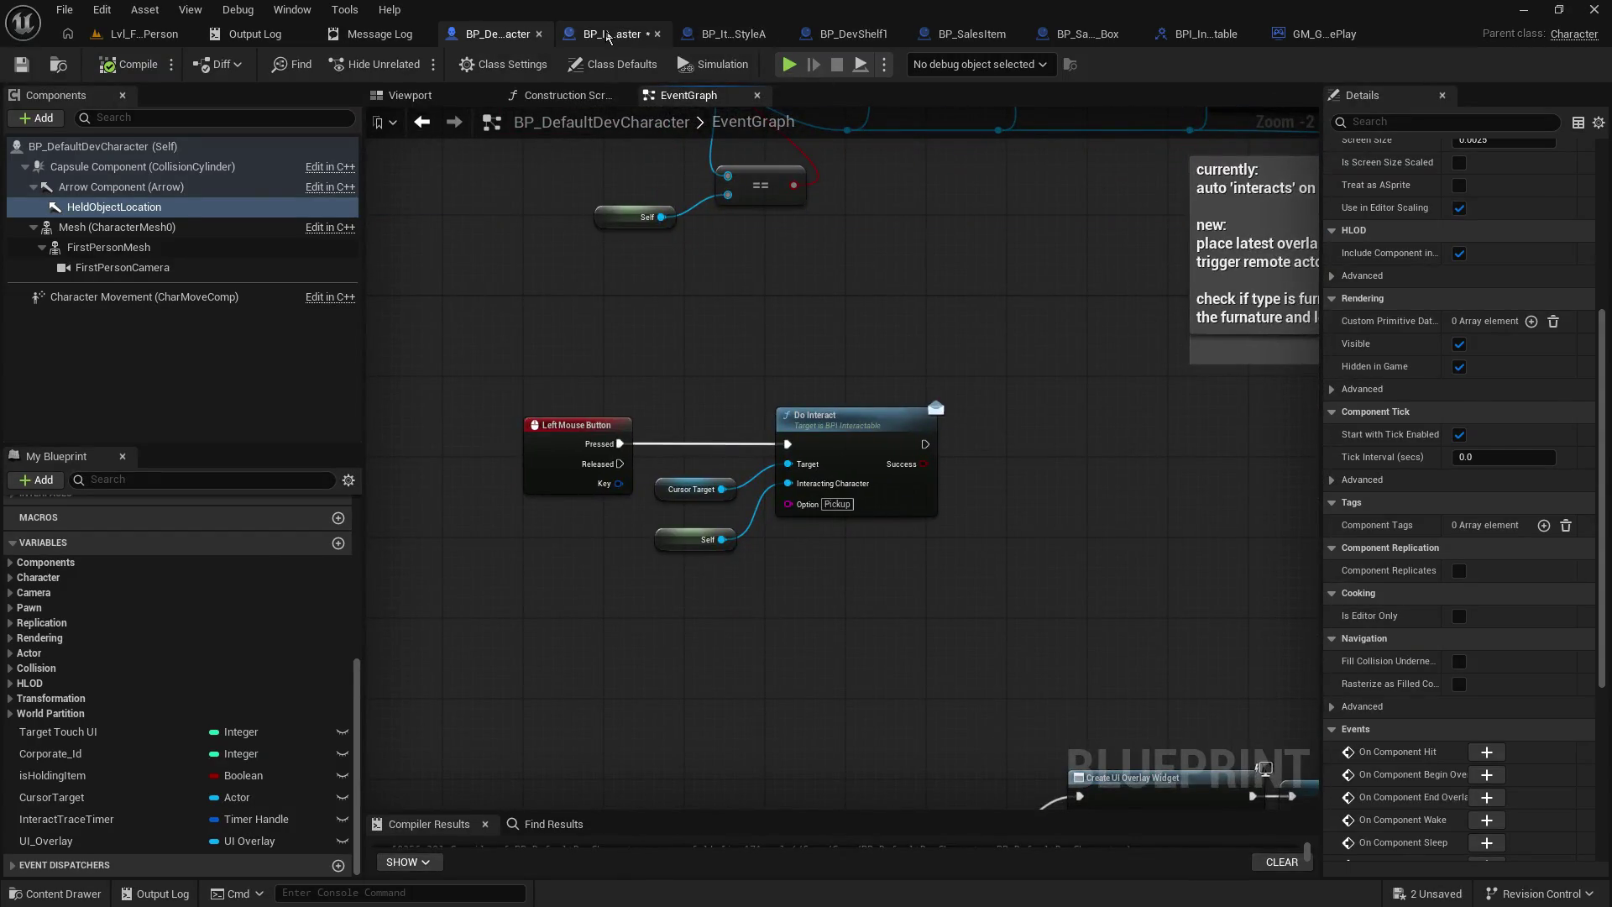
{"action": "left_click", "coordinate": [608, 37]}
{"action": "left_click", "coordinate": [1432, 439]}
{"action": "type", "text": "Succ"}
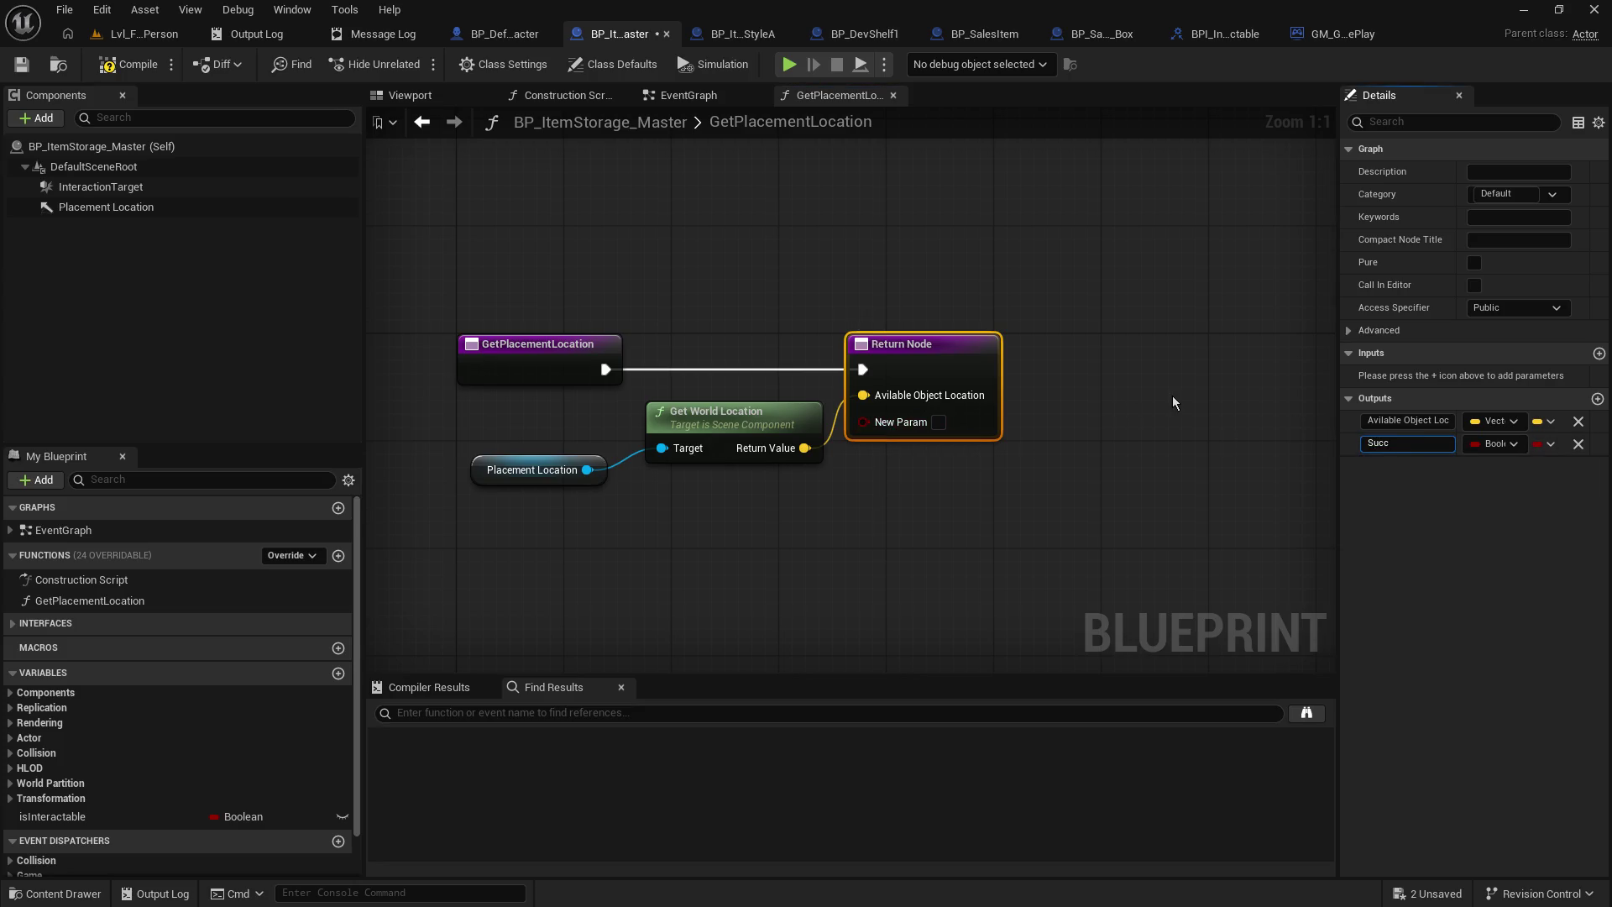
{"action": "type", "text": "ess"}
{"action": "key", "text": "Return"}
{"action": "left_click", "coordinate": [924, 422]}
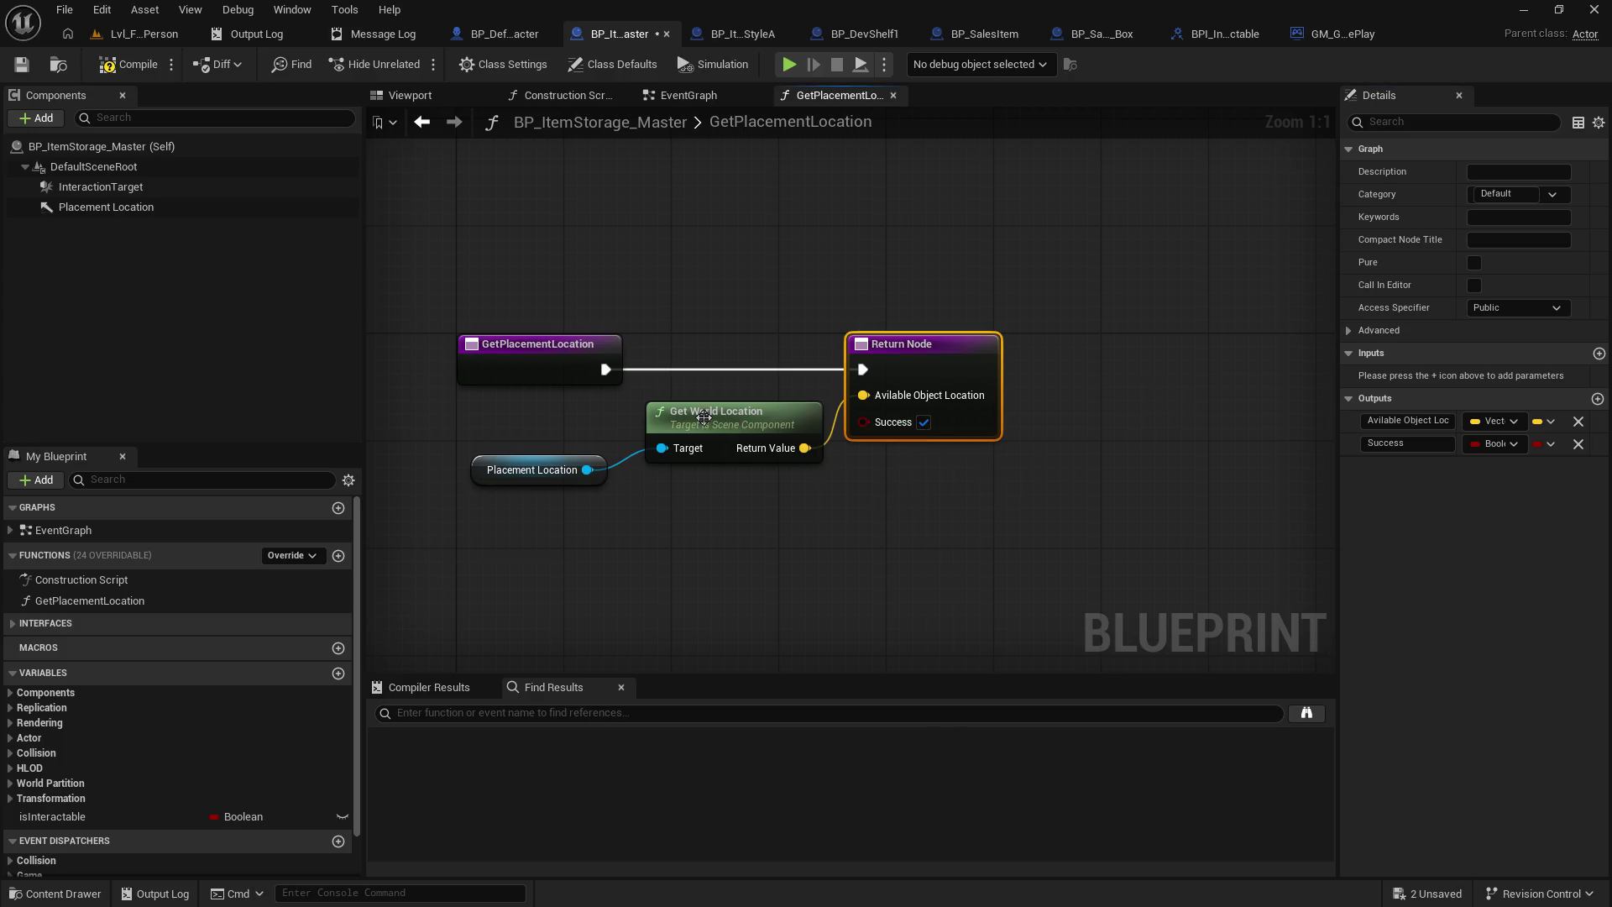
{"action": "left_click_drag", "start_coordinate": [967, 361], "coordinate": [1007, 361]}
- Save and compile the item storage blueprint
{"action": "left_click", "coordinate": [21, 64]}
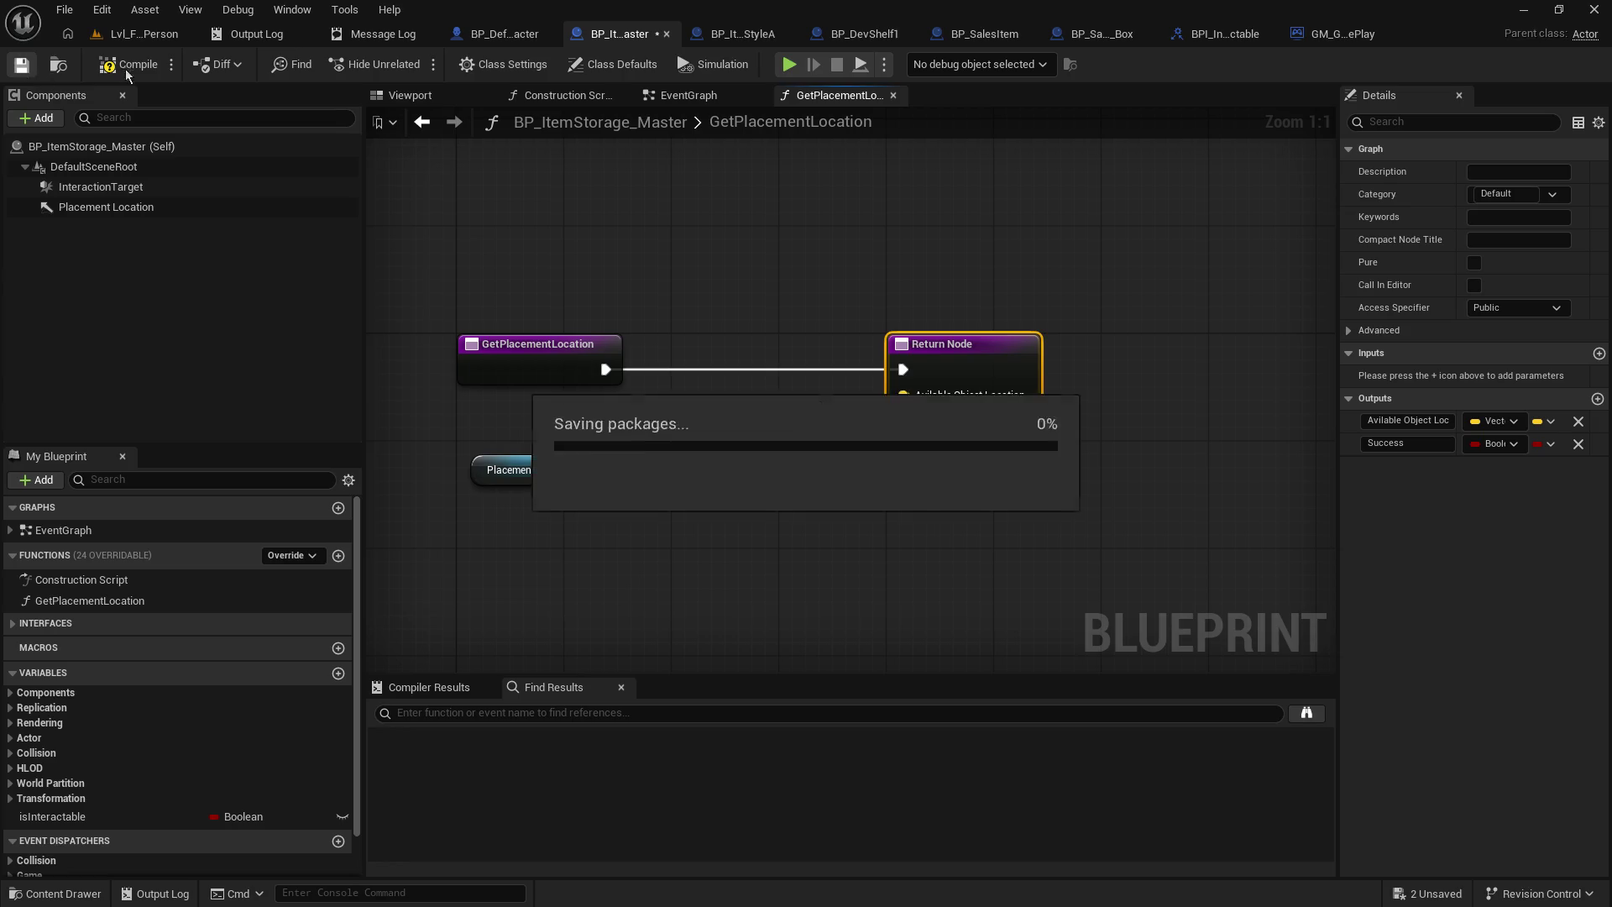
{"action": "left_click", "coordinate": [134, 71]}
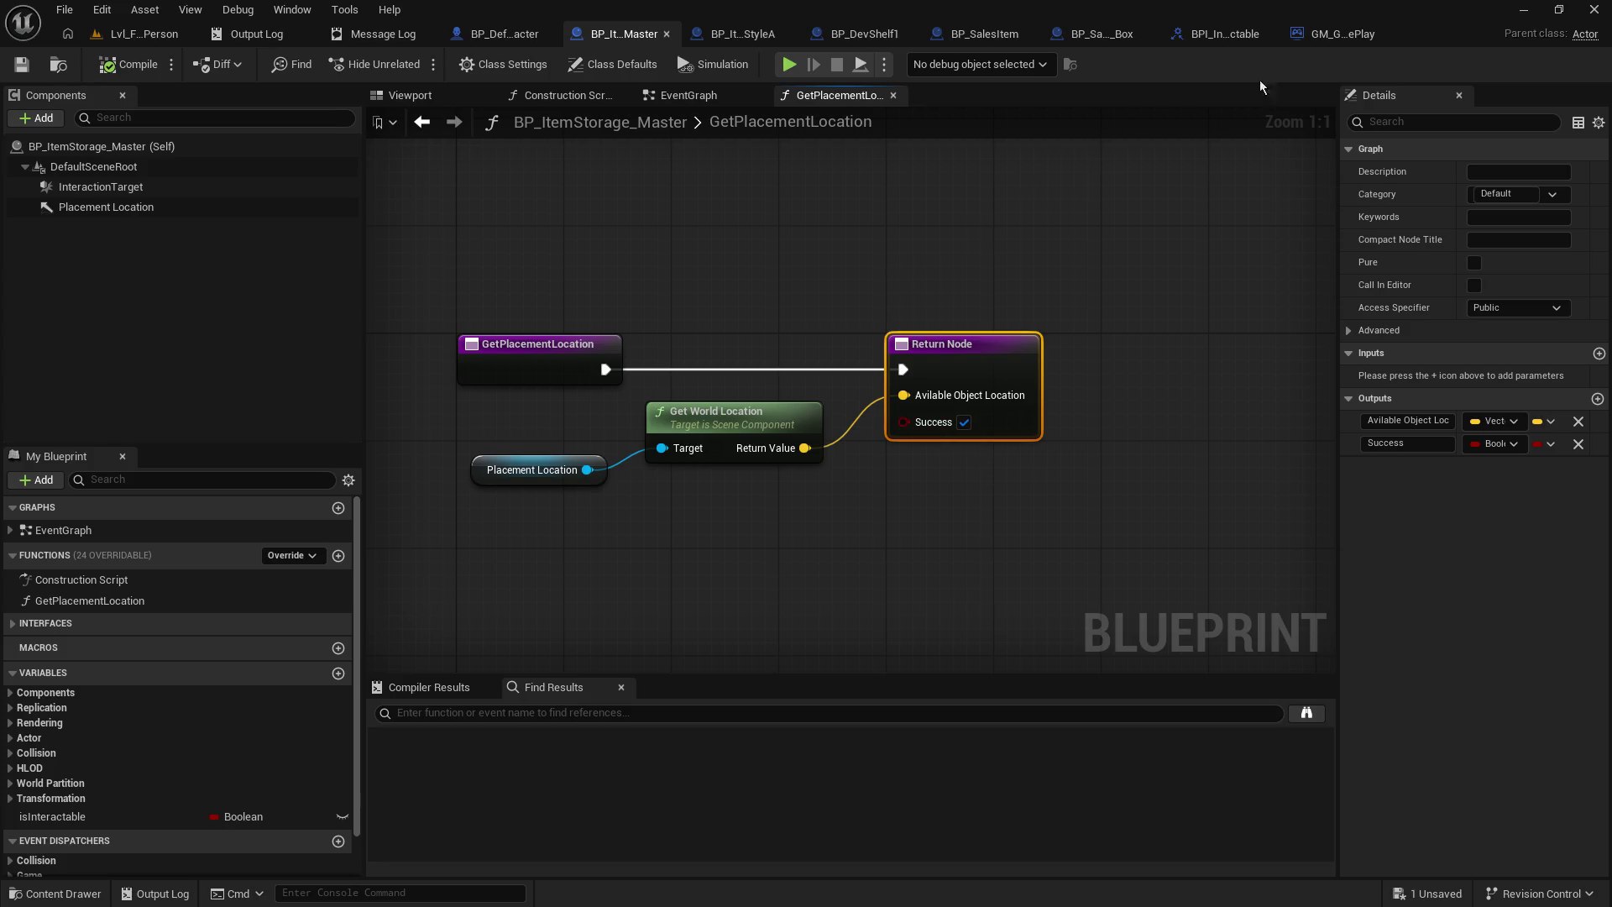
{"action": "left_click", "coordinate": [1312, 35]}
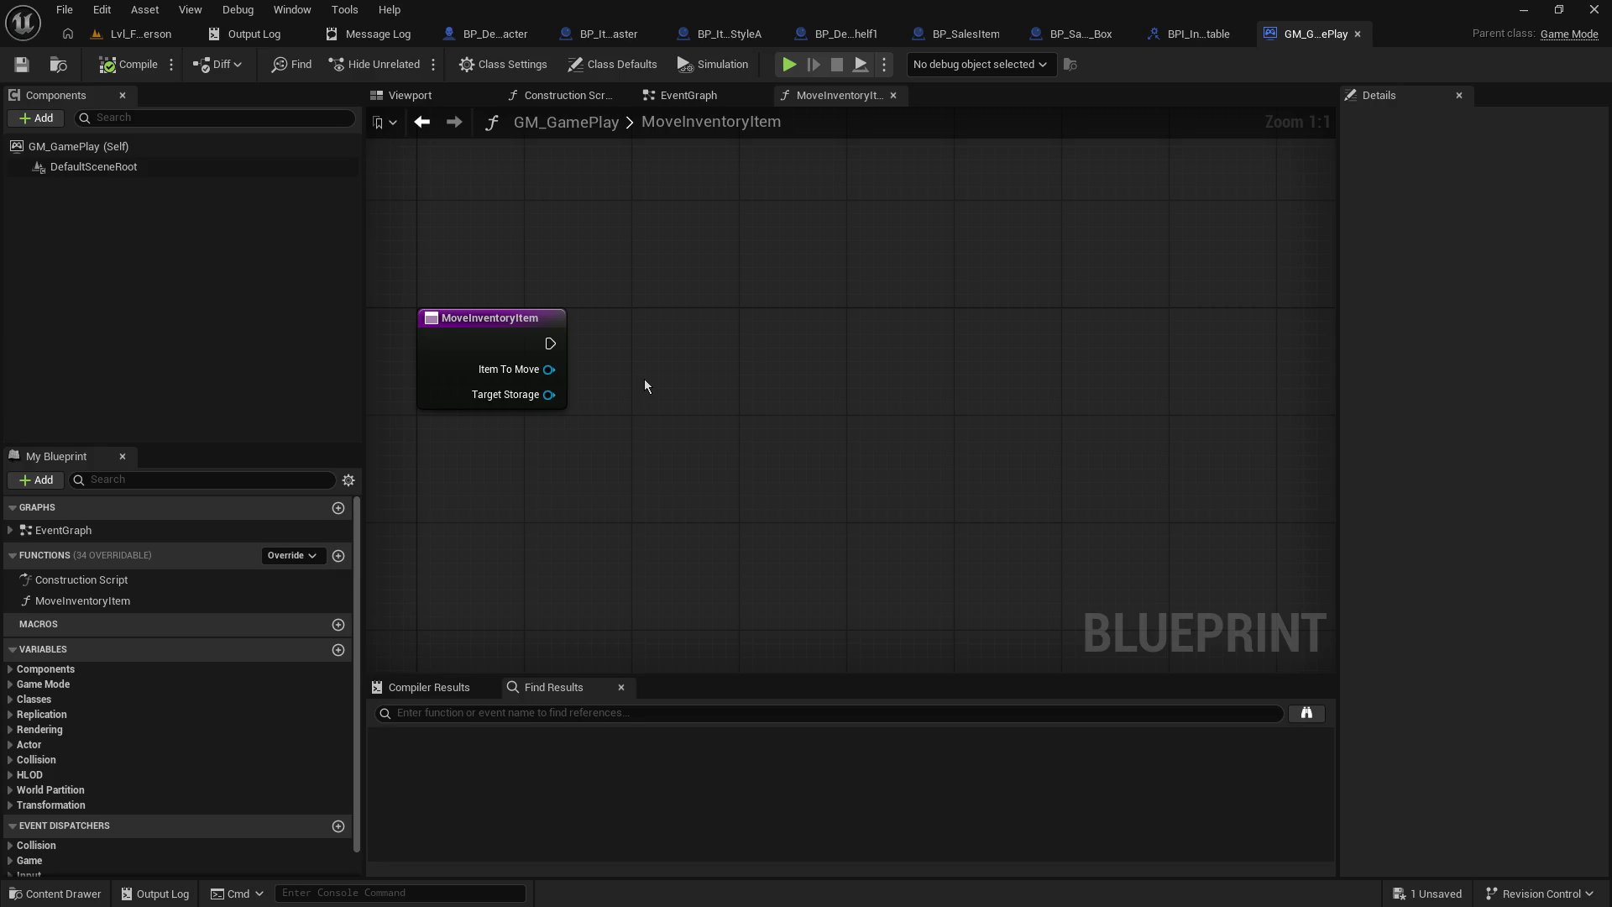
- Add a Get Placement Location node wired from the Target Storage input
{"action": "mouse_move", "coordinate": [643, 374]}
{"action": "left_mouse_down"}
{"action": "mouse_move", "coordinate": [828, 381]}
{"action": "mouse_move", "coordinate": [819, 396]}
{"action": "left_mouse_up"}
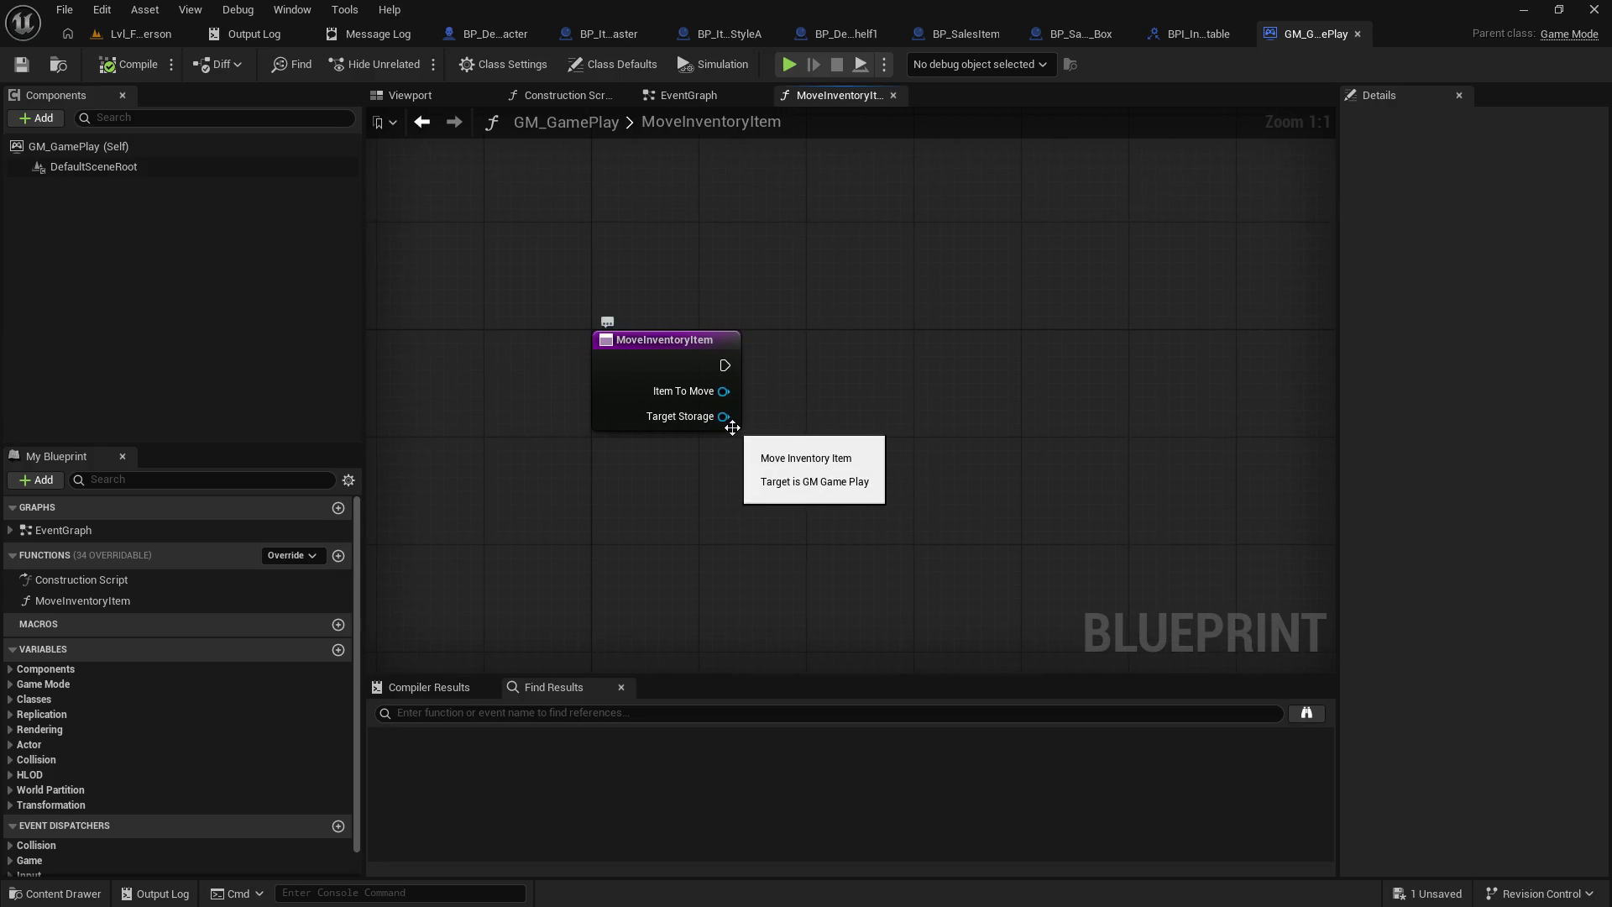
{"action": "left_click_drag", "start_coordinate": [723, 418], "coordinate": [879, 444]}
{"action": "type", "text": "get"}
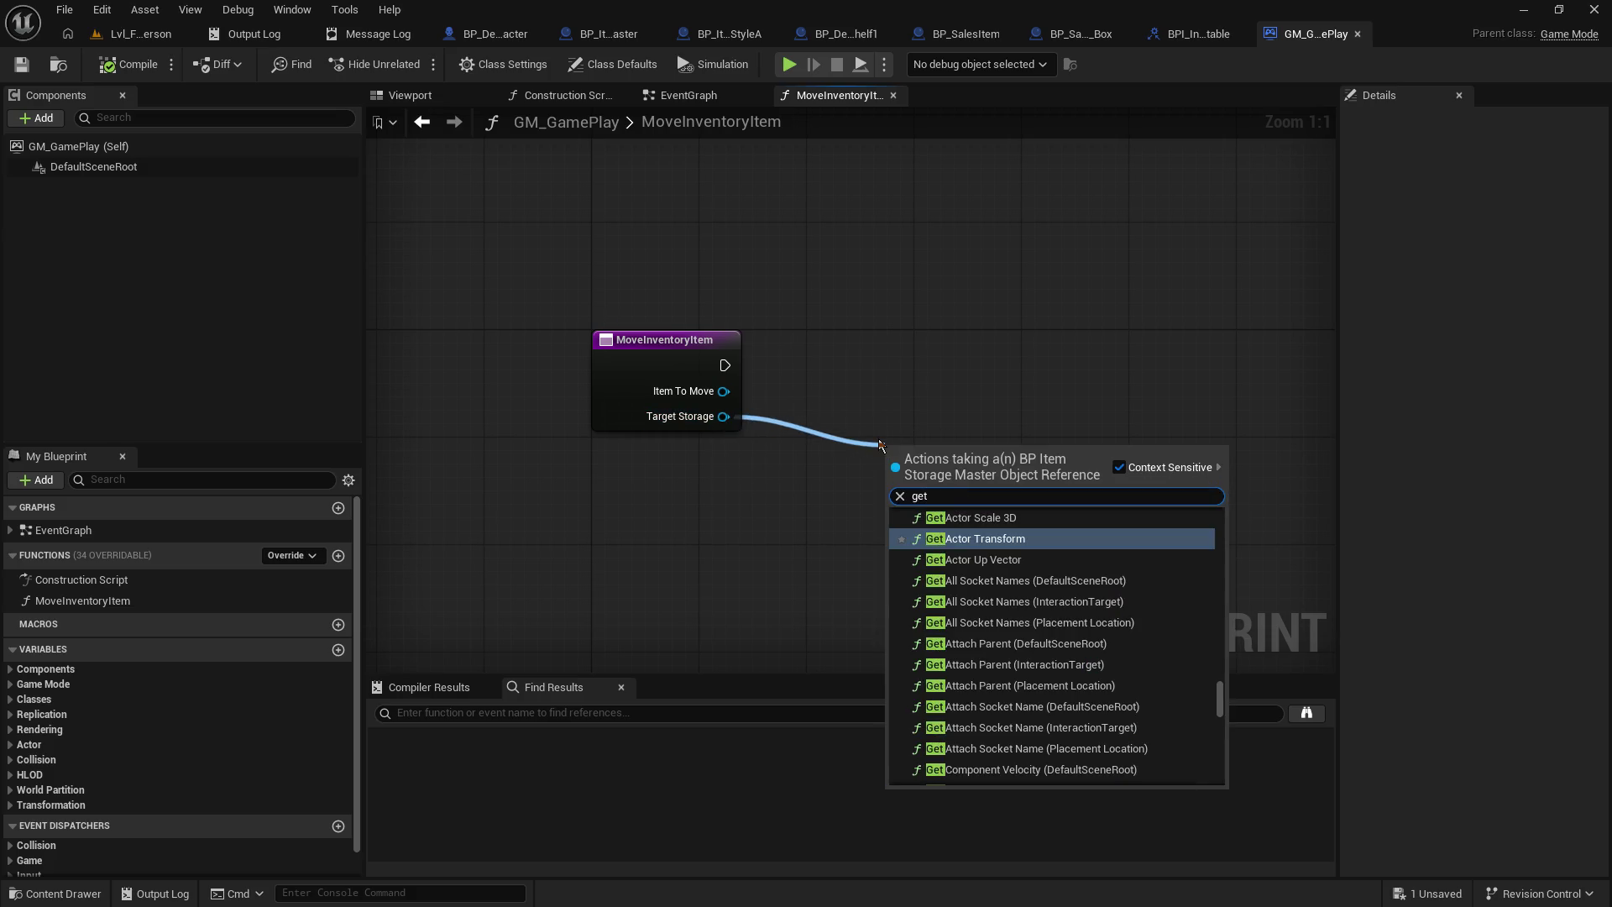
{"action": "left_click", "coordinate": [592, 40]}
{"action": "left_click", "coordinate": [1363, 37]}
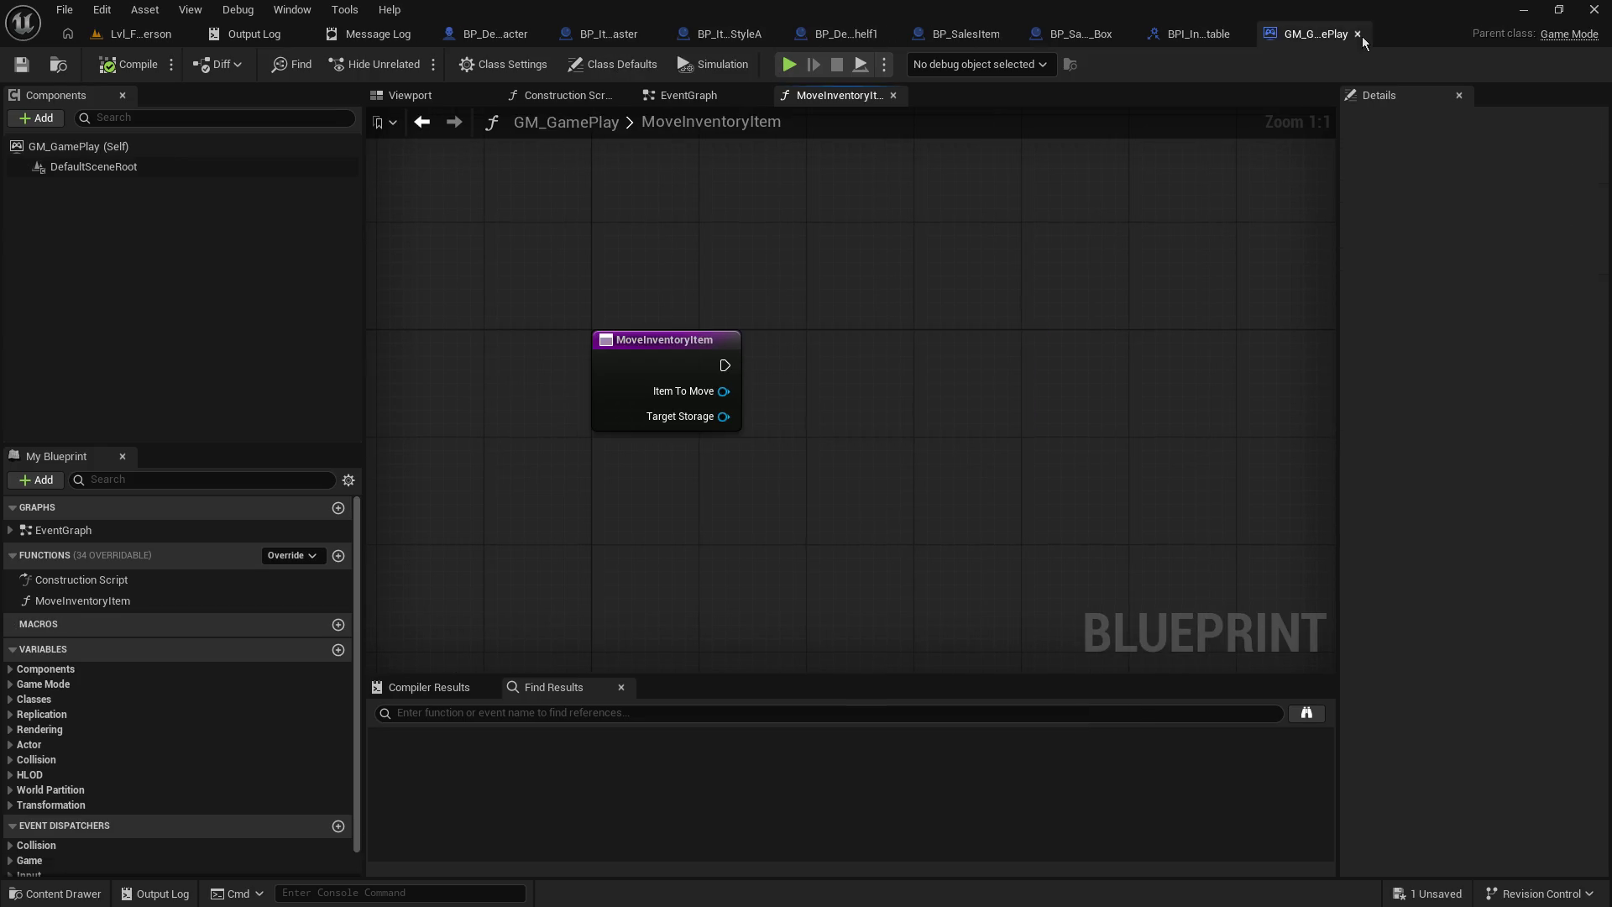
{"action": "left_click_drag", "start_coordinate": [723, 416], "coordinate": [826, 411]}
{"action": "type", "text": "get plac"}
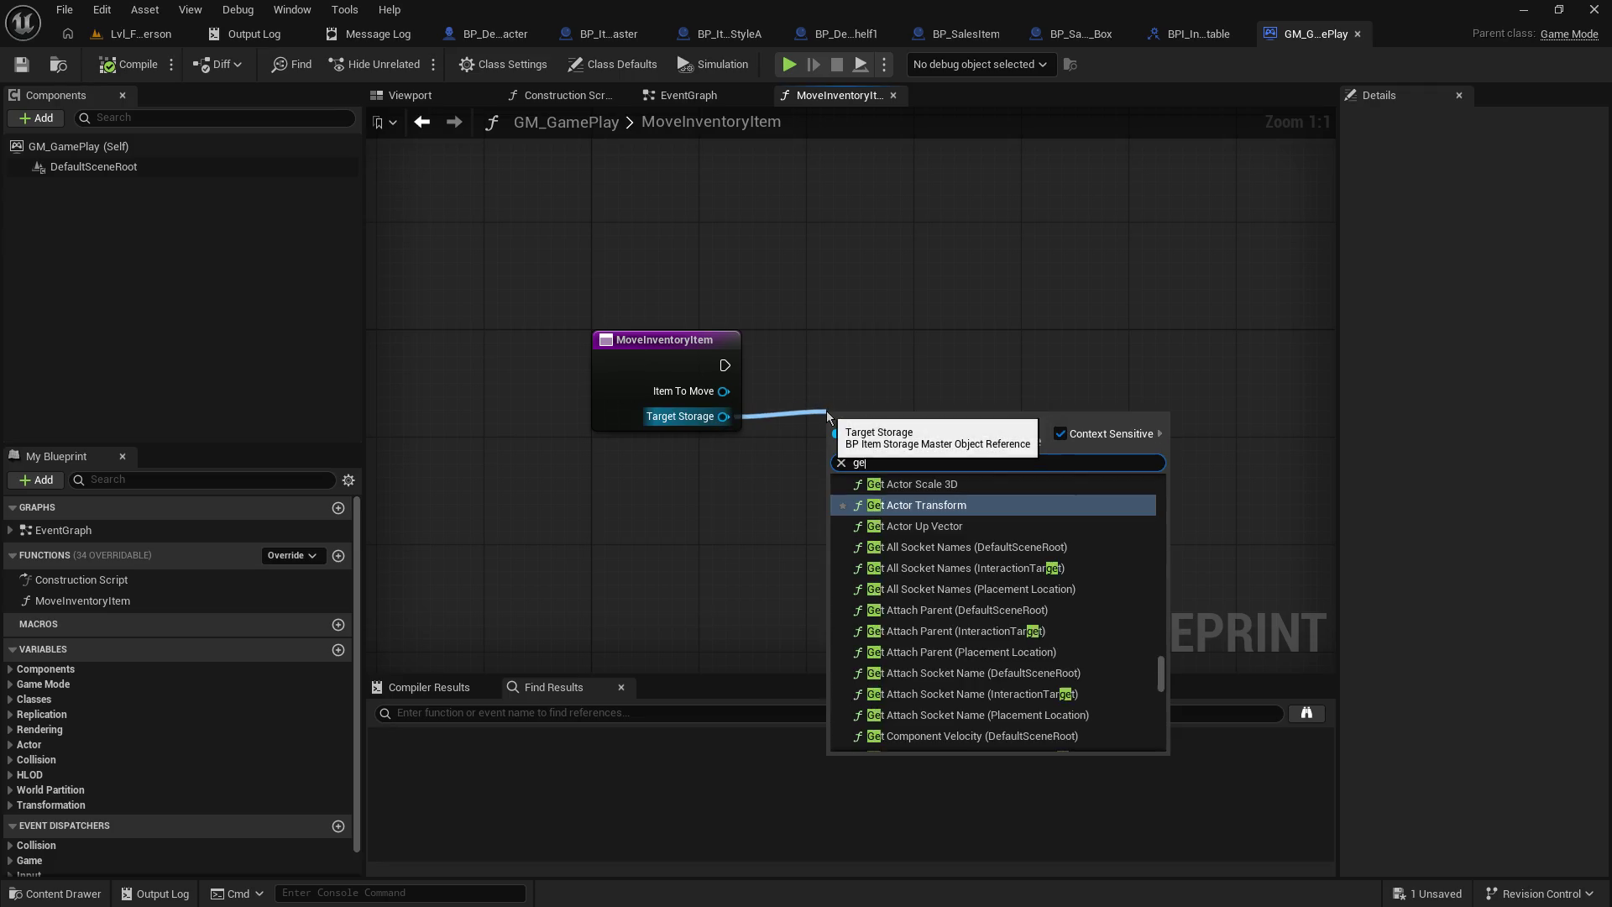
{"action": "key", "text": "Return"}
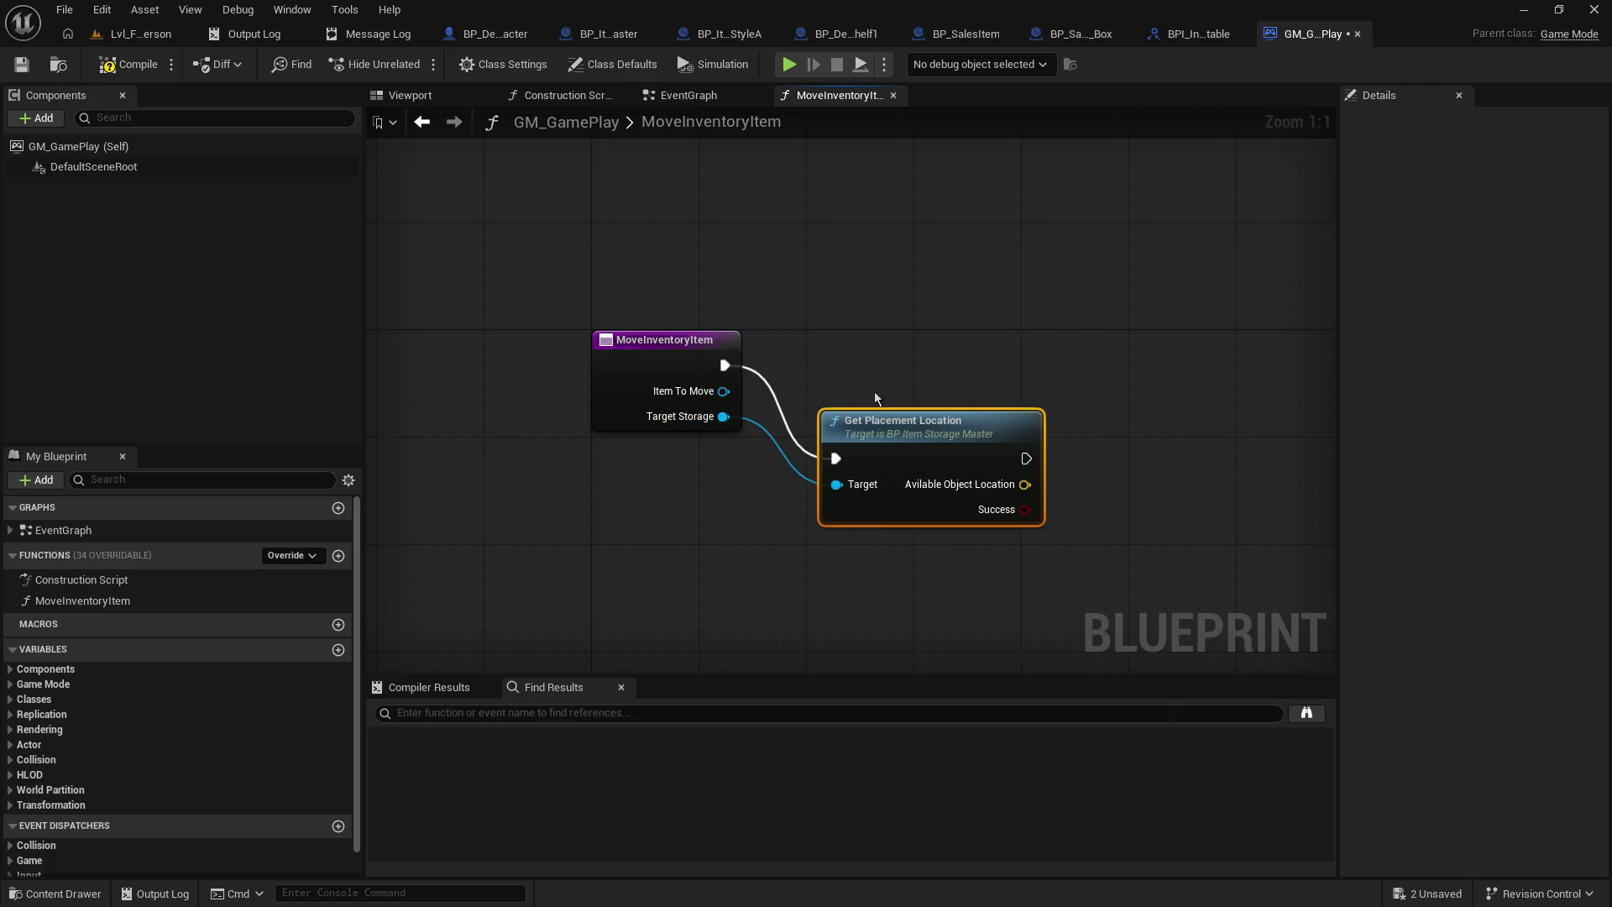
- Arrange the Get Placement Location node beside the entry and save GM_GamePlay
{"action": "left_click_drag", "start_coordinate": [876, 412], "coordinate": [849, 332]}
{"action": "mouse_move", "coordinate": [986, 518]}
{"action": "left_mouse_down"}
{"action": "mouse_move", "coordinate": [839, 489]}
{"action": "mouse_move", "coordinate": [868, 510]}
{"action": "left_mouse_up"}
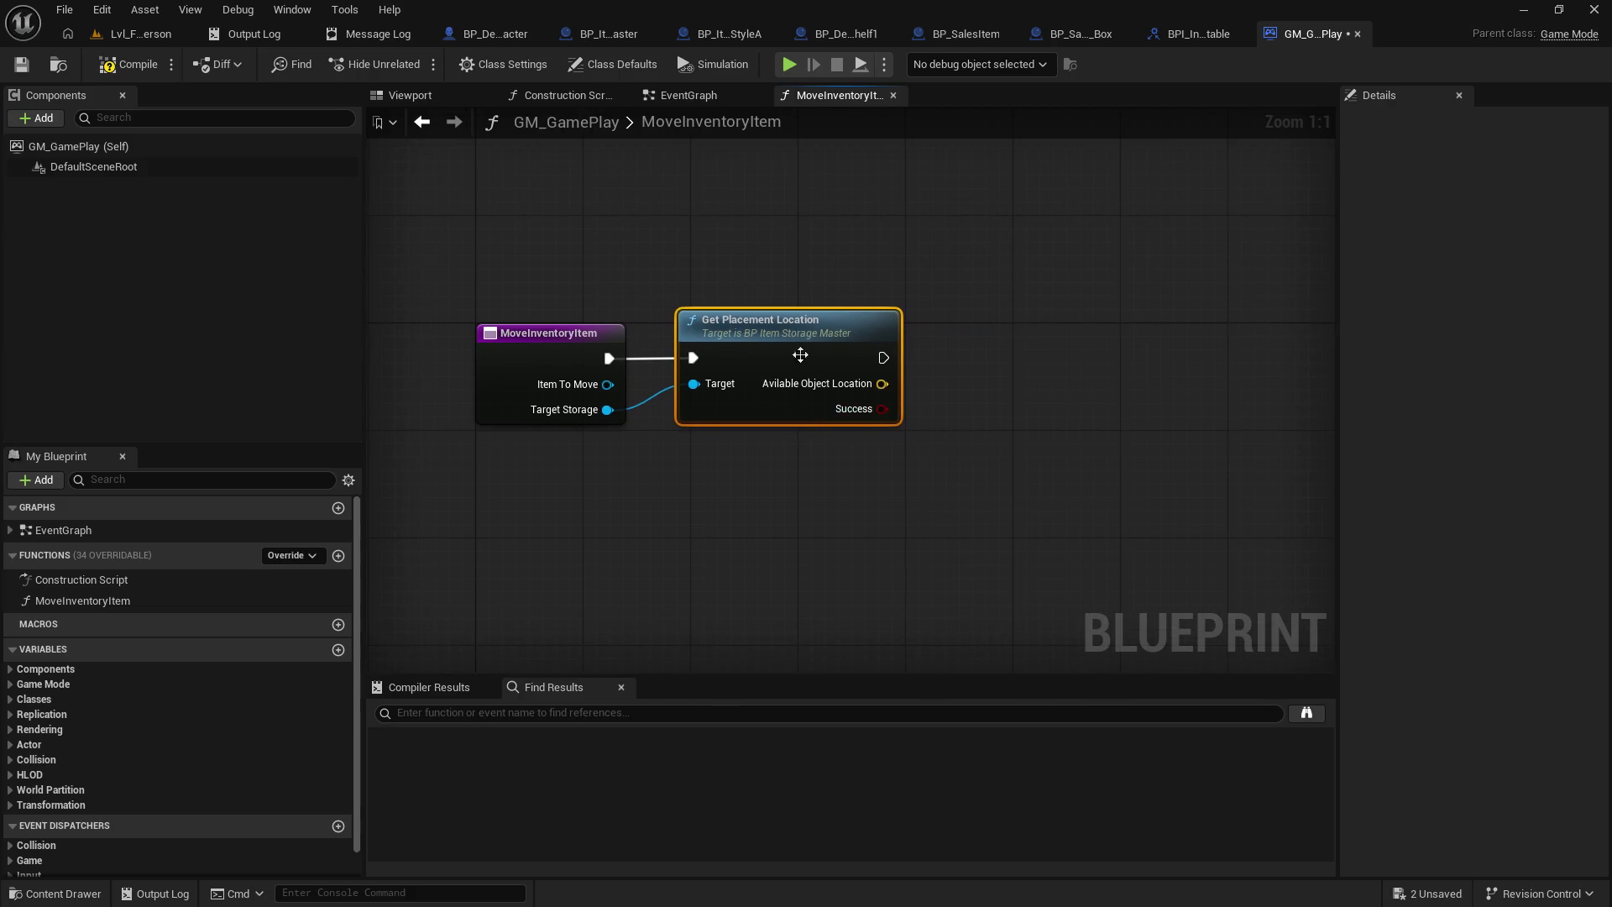
{"action": "left_click_drag", "start_coordinate": [777, 333], "coordinate": [859, 333]}
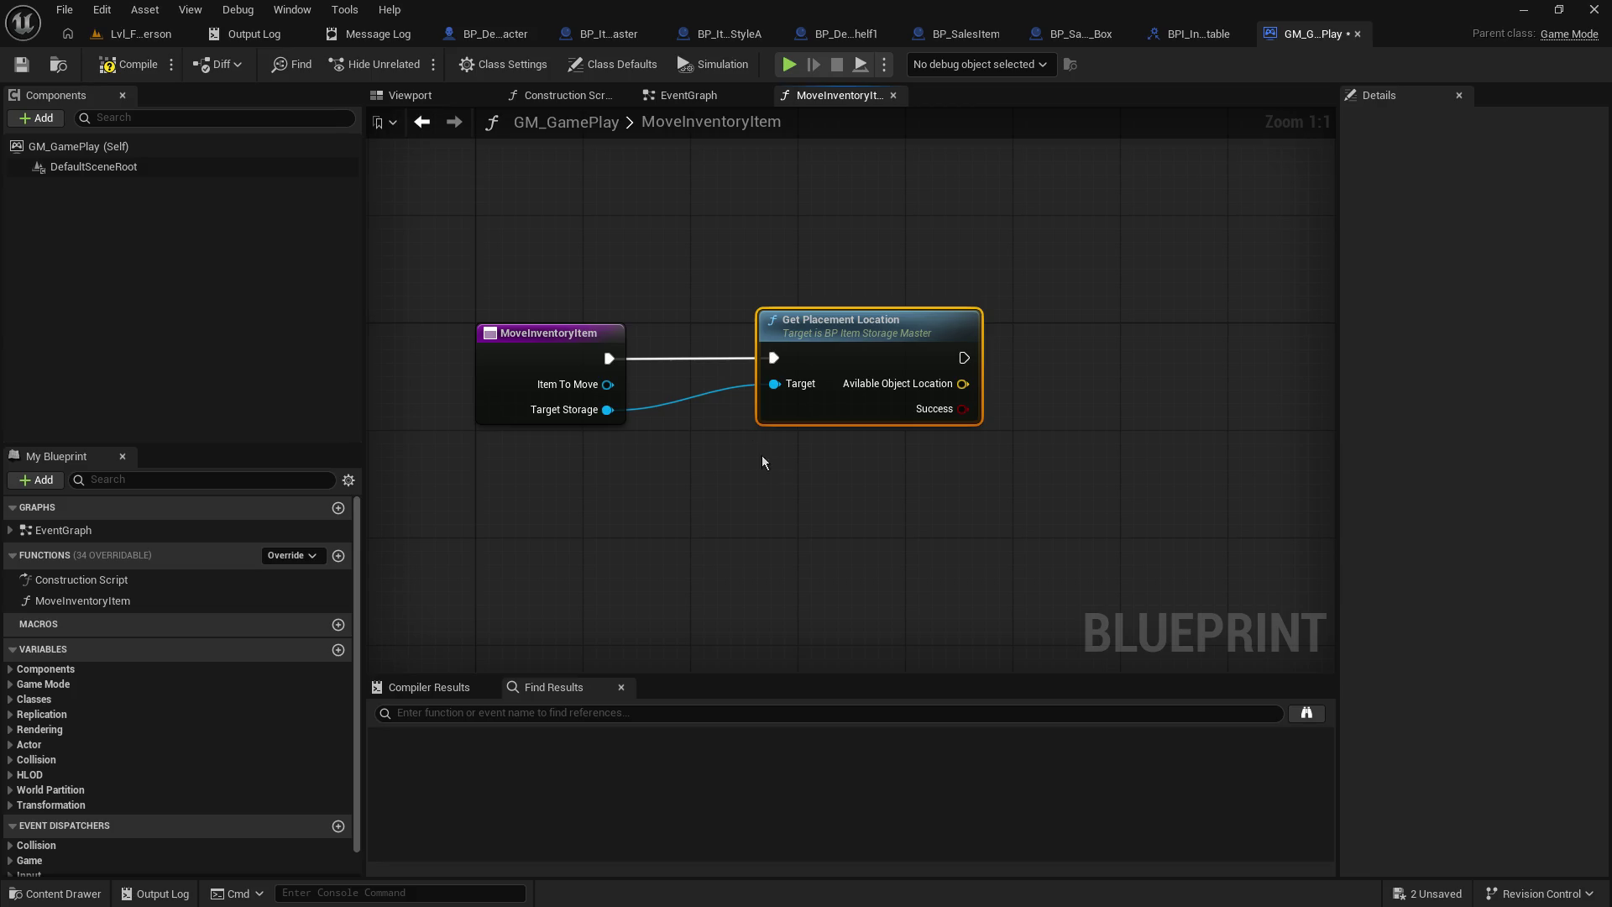
{"action": "mouse_move", "coordinate": [708, 270]}
{"action": "left_mouse_down"}
{"action": "mouse_move", "coordinate": [764, 307]}
{"action": "mouse_move", "coordinate": [787, 274]}
{"action": "mouse_move", "coordinate": [776, 266]}
{"action": "left_mouse_up"}
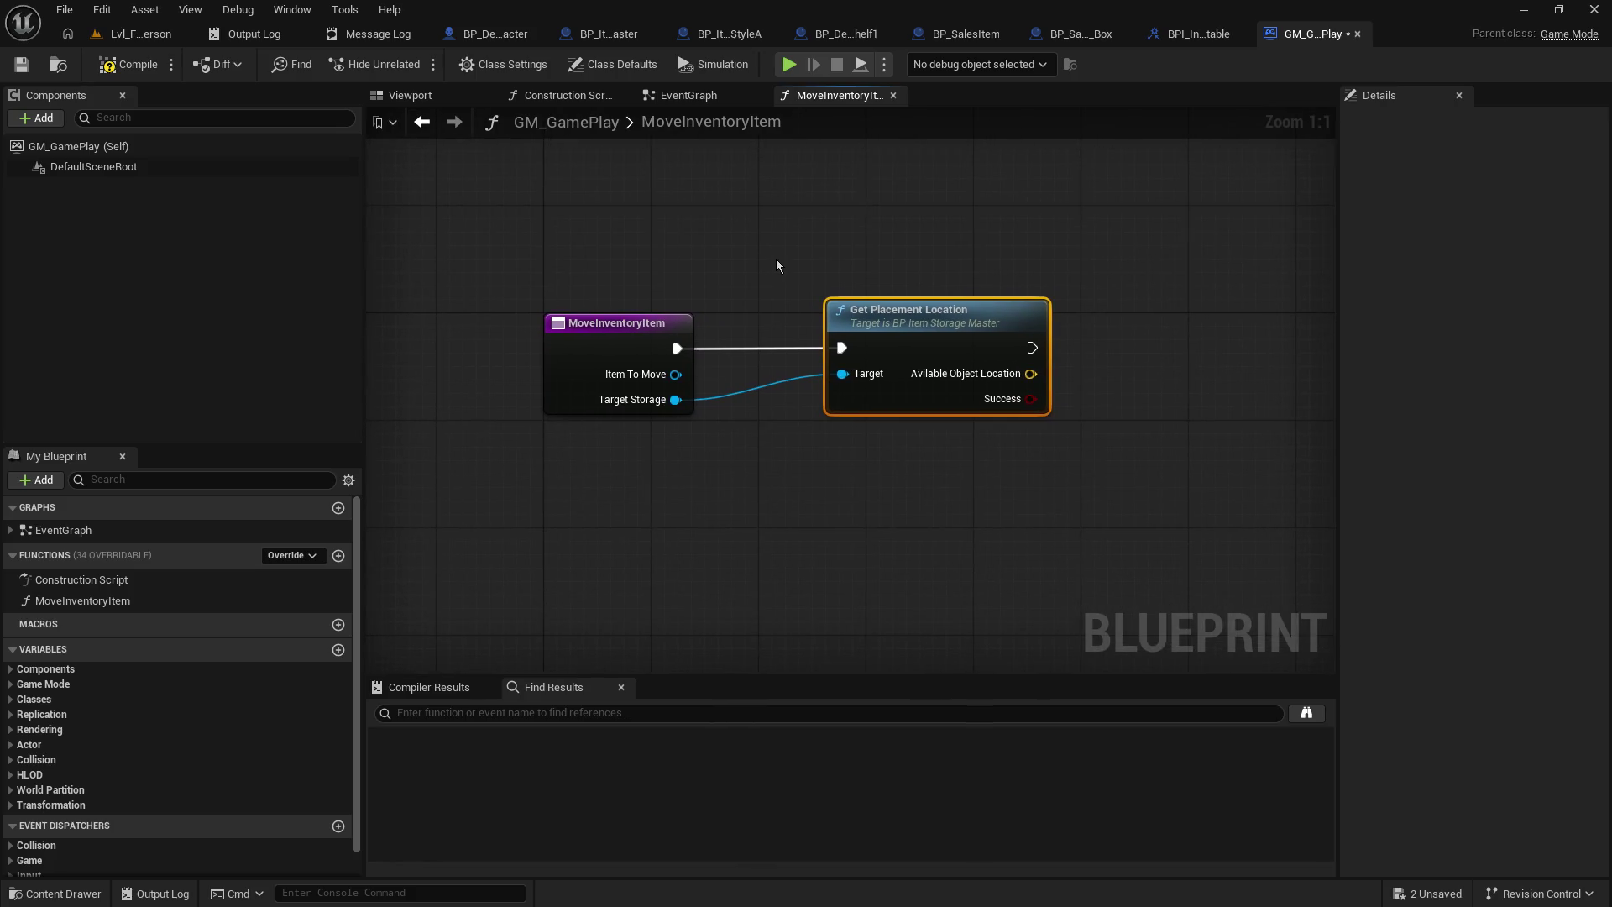
{"action": "mouse_move", "coordinate": [776, 266]}
{"action": "left_mouse_down"}
{"action": "mouse_move", "coordinate": [789, 245]}
{"action": "mouse_move", "coordinate": [756, 259]}
{"action": "left_mouse_up"}
{"action": "key", "text": "ctrl+s"}
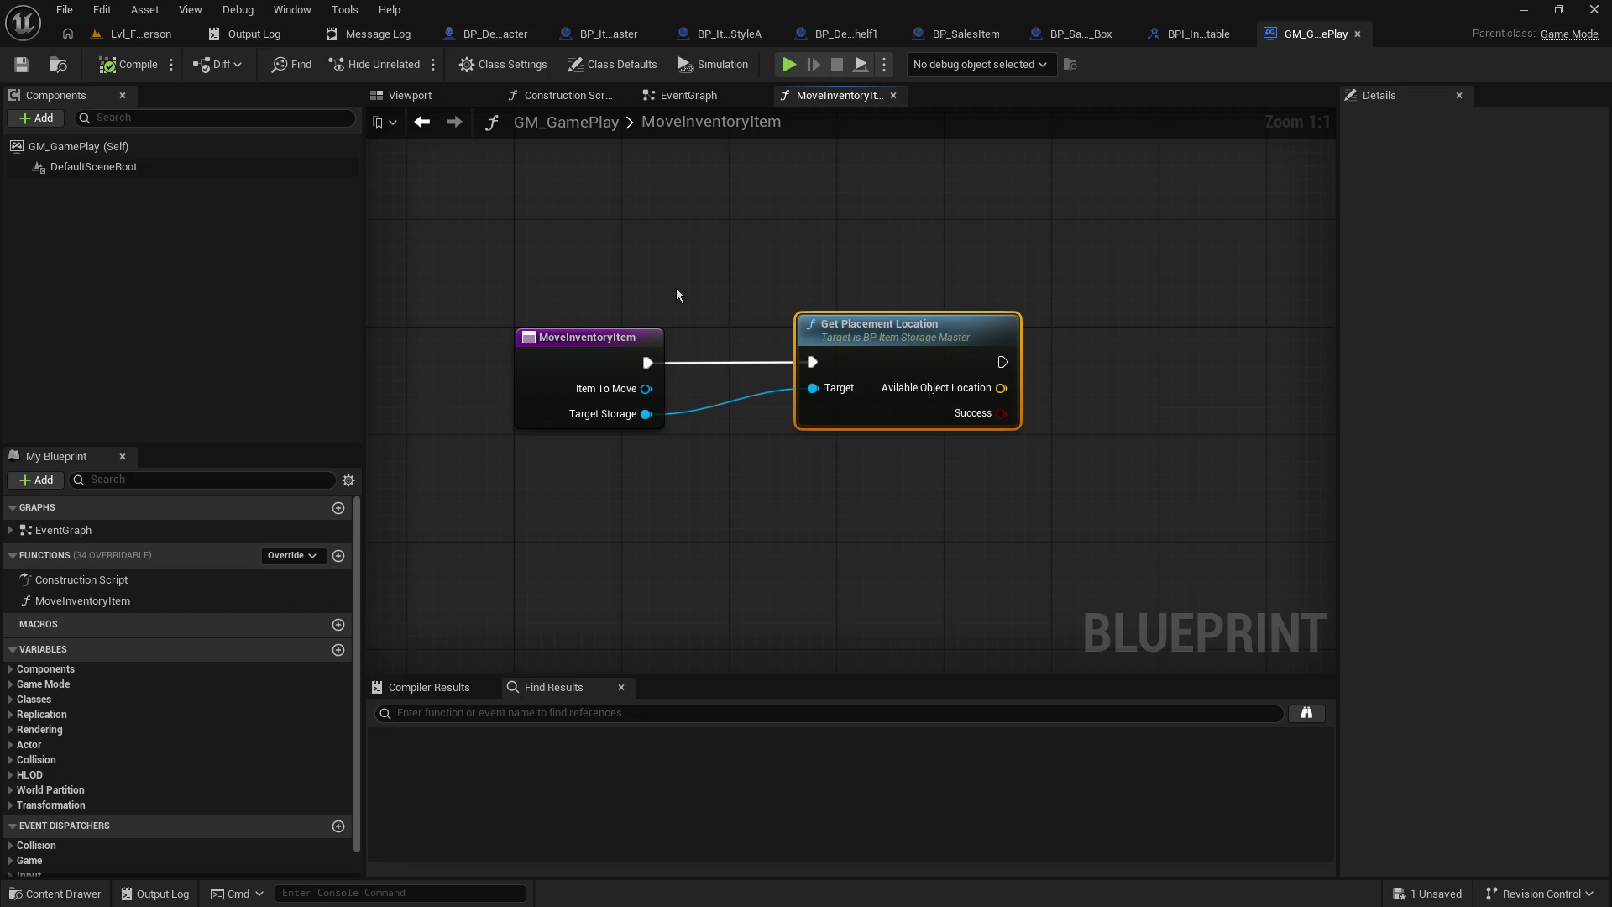
- Add Set Actor Location on Item To Move, fed by Avilable Object Location and run after Get Placement Location
{"action": "left_click_drag", "start_coordinate": [677, 295], "coordinate": [529, 301]}
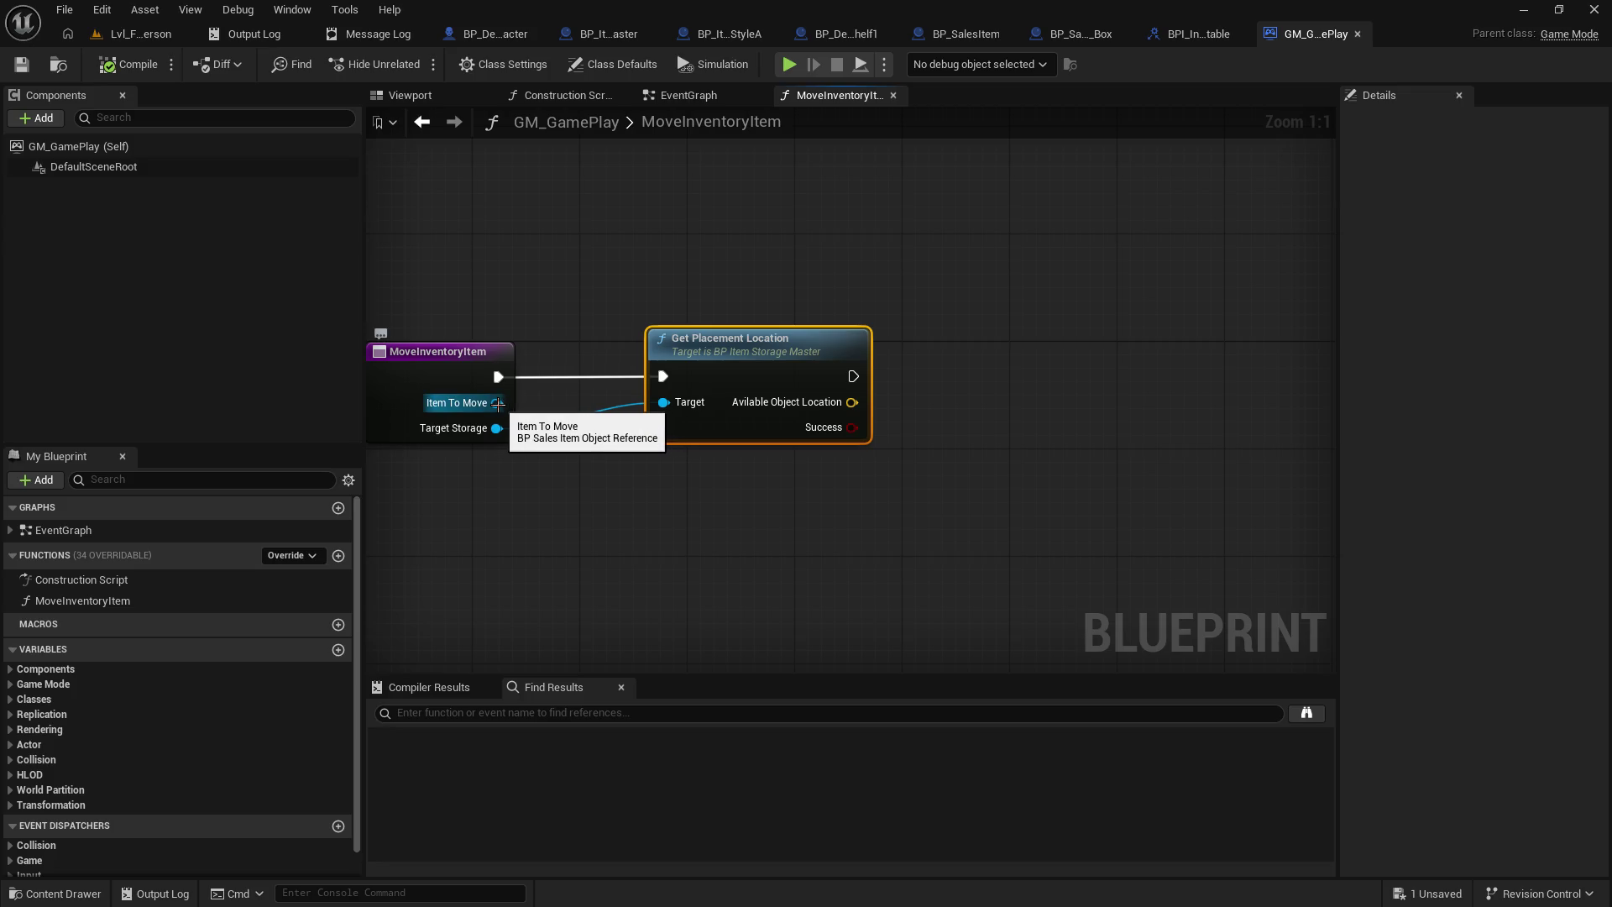
{"action": "left_click_drag", "start_coordinate": [497, 404], "coordinate": [728, 585]}
{"action": "type", "text": "se"}
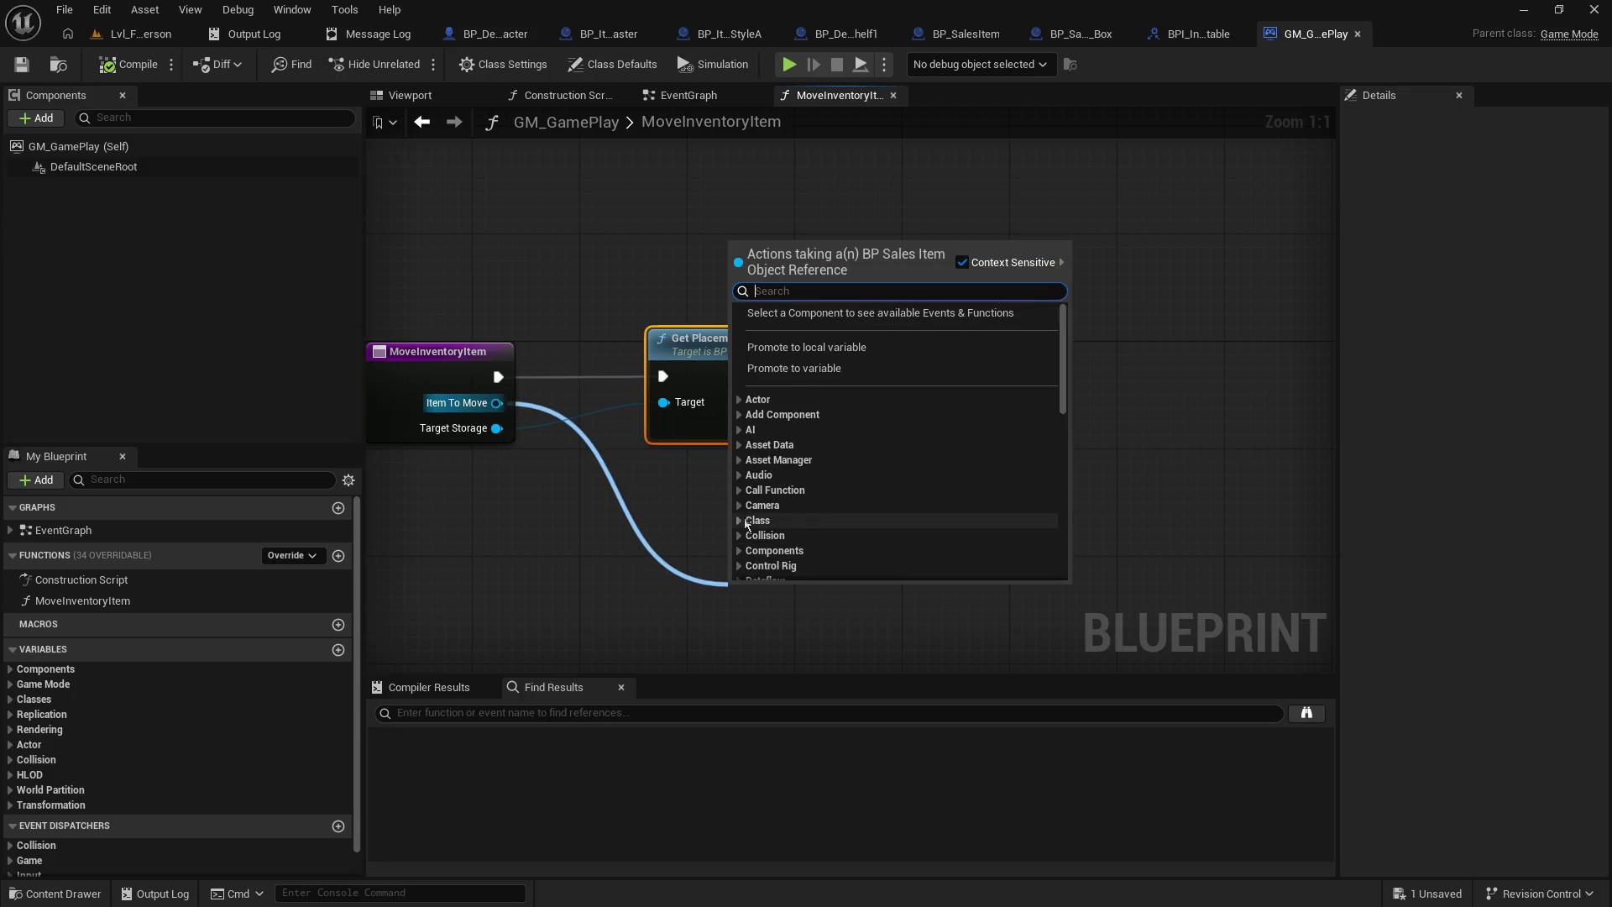
{"action": "type", "text": "t loca"}
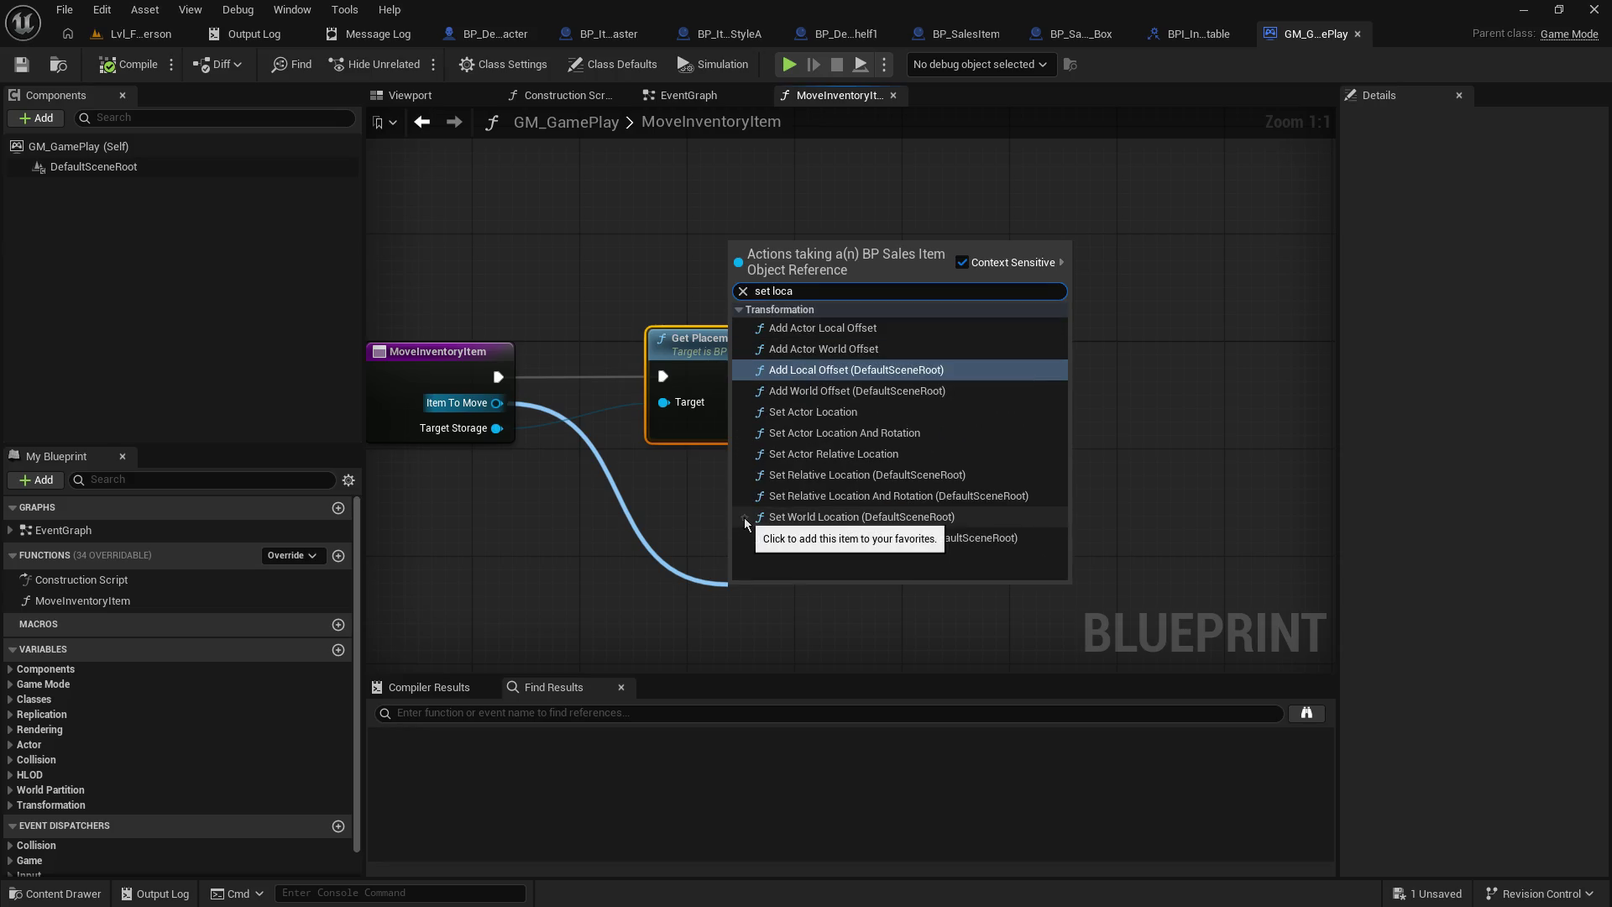
{"action": "left_click", "coordinate": [889, 411]}
{"action": "mouse_move", "coordinate": [840, 621]}
{"action": "left_mouse_down"}
{"action": "mouse_move", "coordinate": [1176, 410]}
{"action": "mouse_move", "coordinate": [1113, 361]}
{"action": "left_mouse_up"}
{"action": "mouse_move", "coordinate": [854, 375]}
{"action": "left_mouse_down"}
{"action": "mouse_move", "coordinate": [982, 385]}
{"action": "mouse_move", "coordinate": [1011, 361]}
{"action": "left_mouse_up"}
{"action": "left_click_drag", "start_coordinate": [851, 402], "coordinate": [1013, 424]}
{"action": "left_click_drag", "start_coordinate": [1051, 341], "coordinate": [1026, 354]}
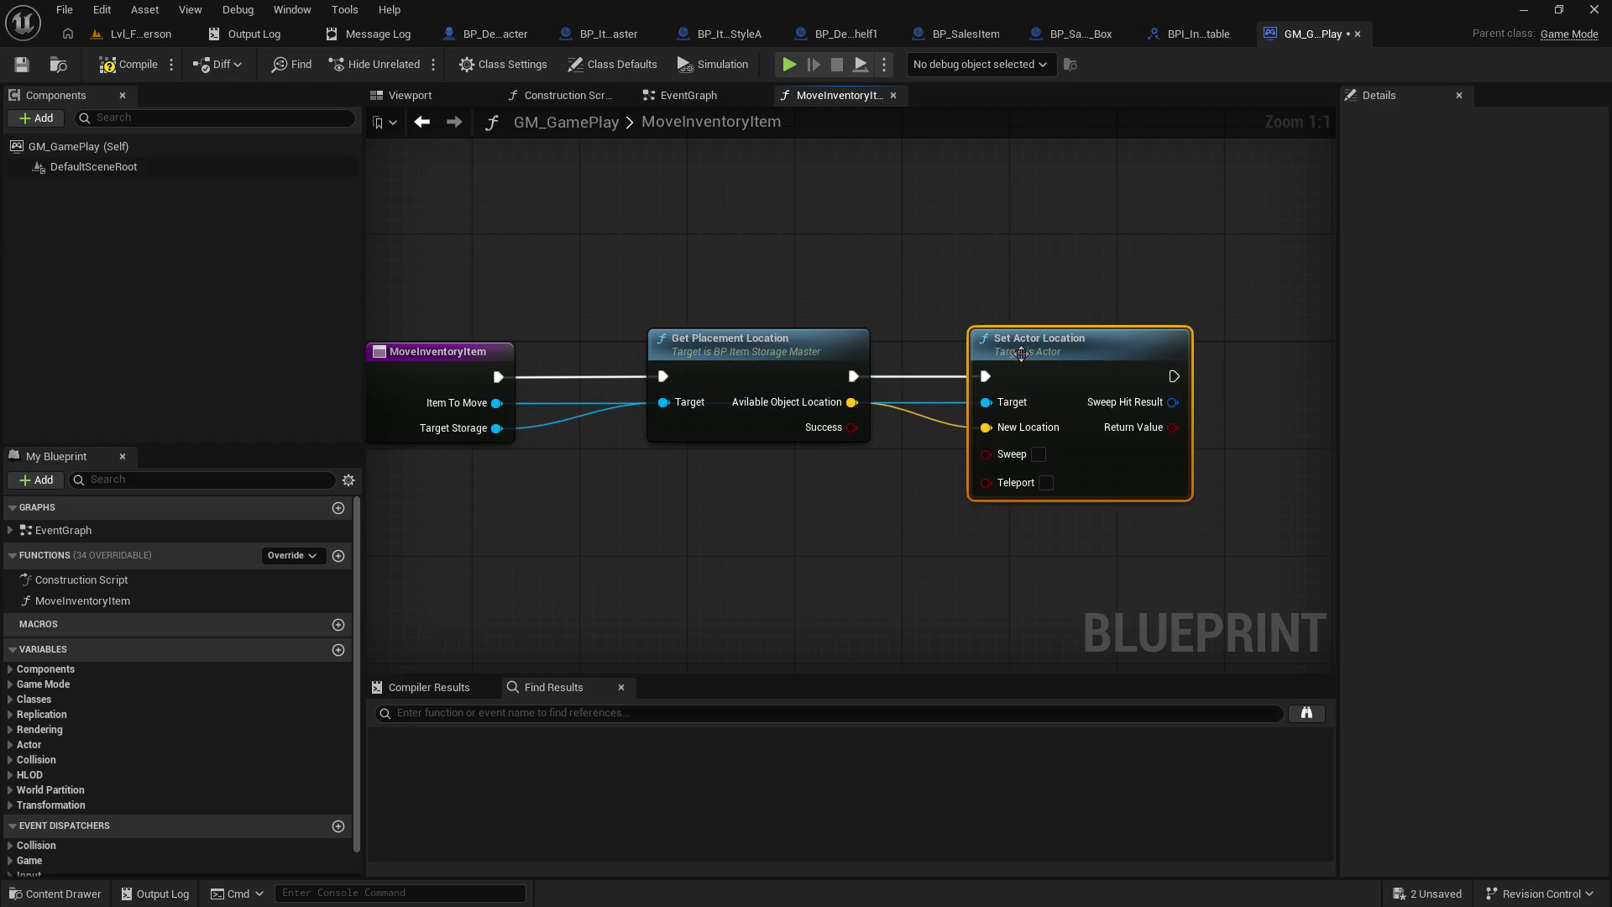
{"action": "left_click", "coordinate": [880, 301]}
{"action": "left_click_drag", "start_coordinate": [837, 288], "coordinate": [907, 238]}
- Save and compile GM_GamePlay, then reposition the Move Inventory Item call node in the EventGraph
{"action": "left_click", "coordinate": [21, 64]}
{"action": "left_click", "coordinate": [127, 71]}
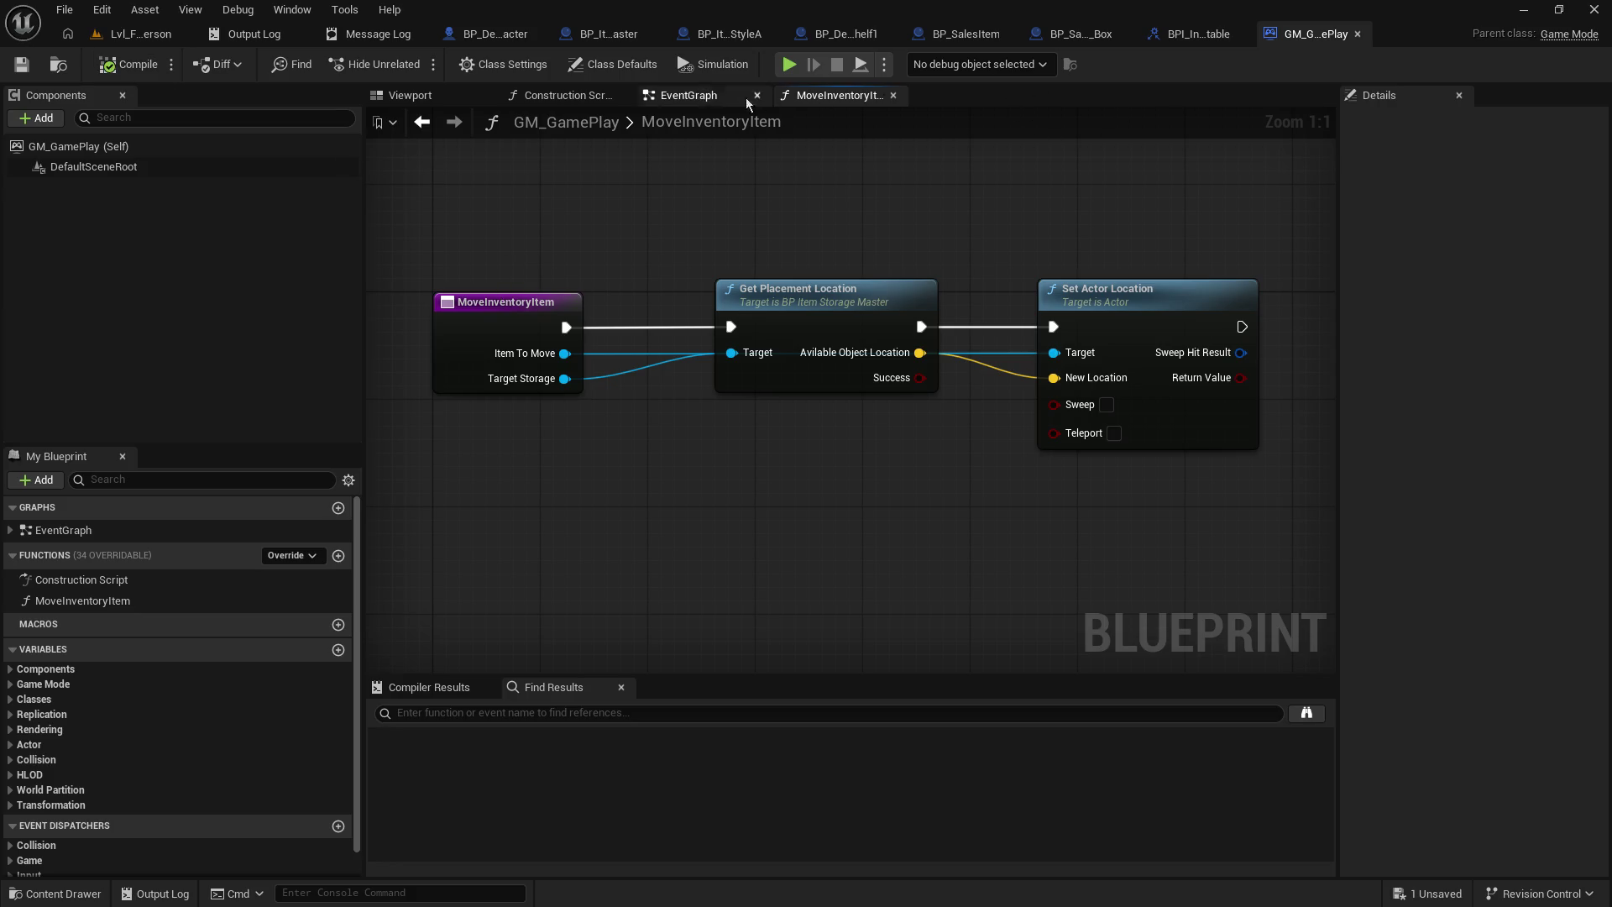
{"action": "left_click", "coordinate": [687, 98]}
{"action": "mouse_move", "coordinate": [901, 450]}
{"action": "left_mouse_down"}
{"action": "mouse_move", "coordinate": [854, 336]}
{"action": "mouse_move", "coordinate": [854, 375]}
{"action": "mouse_move", "coordinate": [977, 471]}
{"action": "left_mouse_up"}
{"action": "left_click", "coordinate": [729, 347]}
{"action": "right_click", "coordinate": [744, 346]}
{"action": "key", "text": "Escape"}
{"action": "mouse_move", "coordinate": [966, 450]}
{"action": "left_mouse_down"}
{"action": "mouse_move", "coordinate": [883, 368]}
{"action": "mouse_move", "coordinate": [768, 447]}
{"action": "mouse_move", "coordinate": [768, 466]}
{"action": "left_mouse_up"}
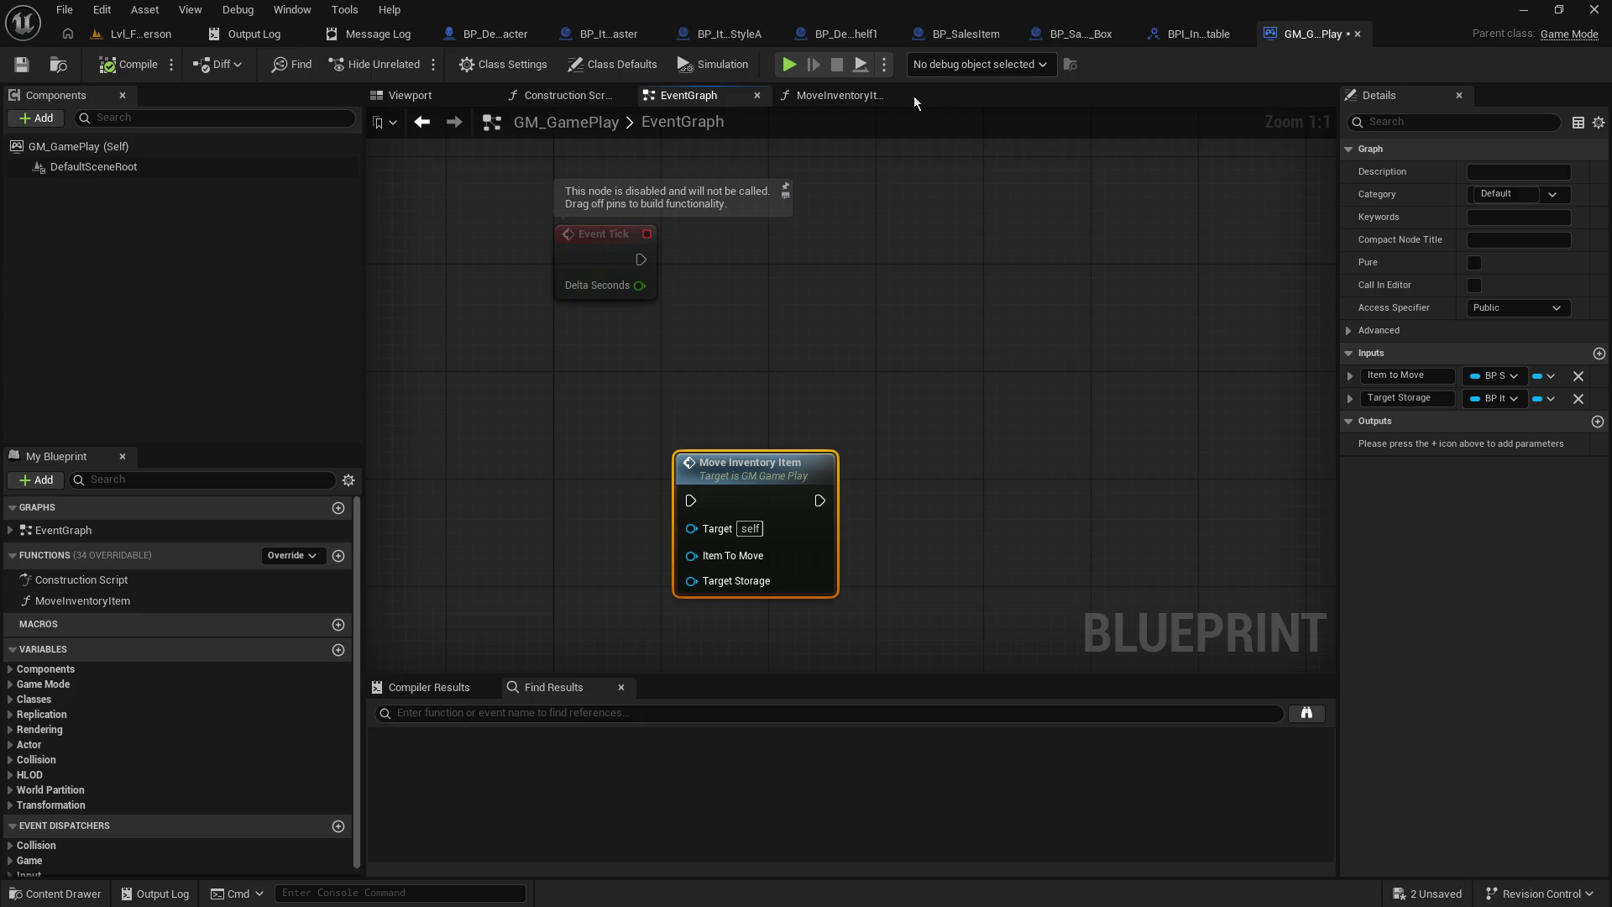
{"action": "left_click", "coordinate": [797, 95]}
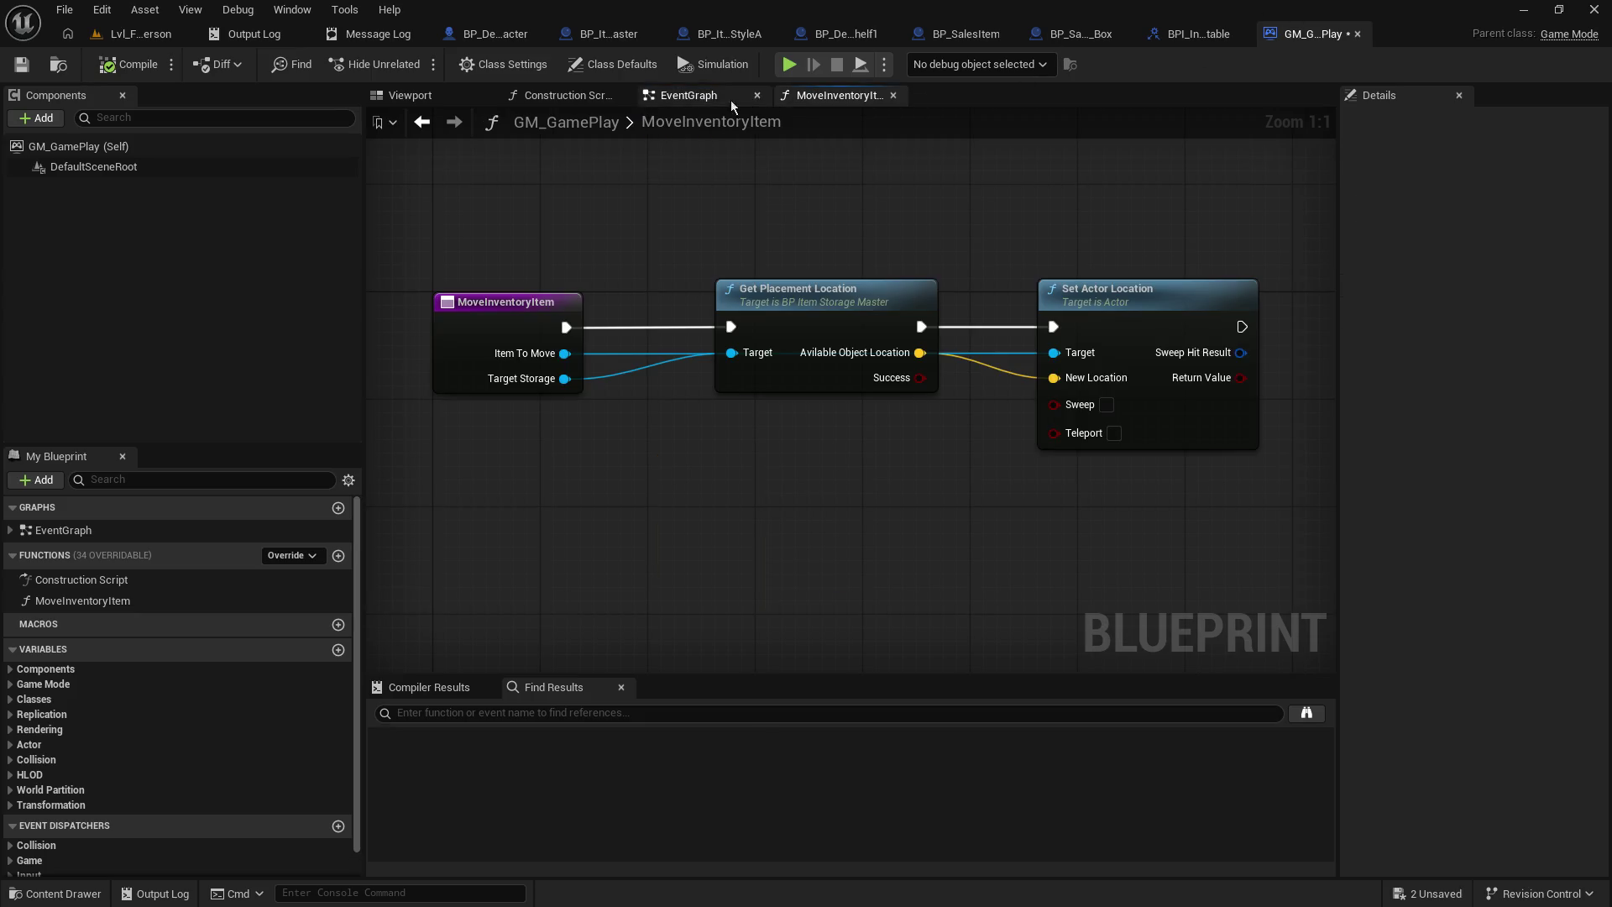
- Convert MoveInventoryItem to a custom event, leaving its replication as Not Replicated
{"action": "right_click", "coordinate": [525, 305]}
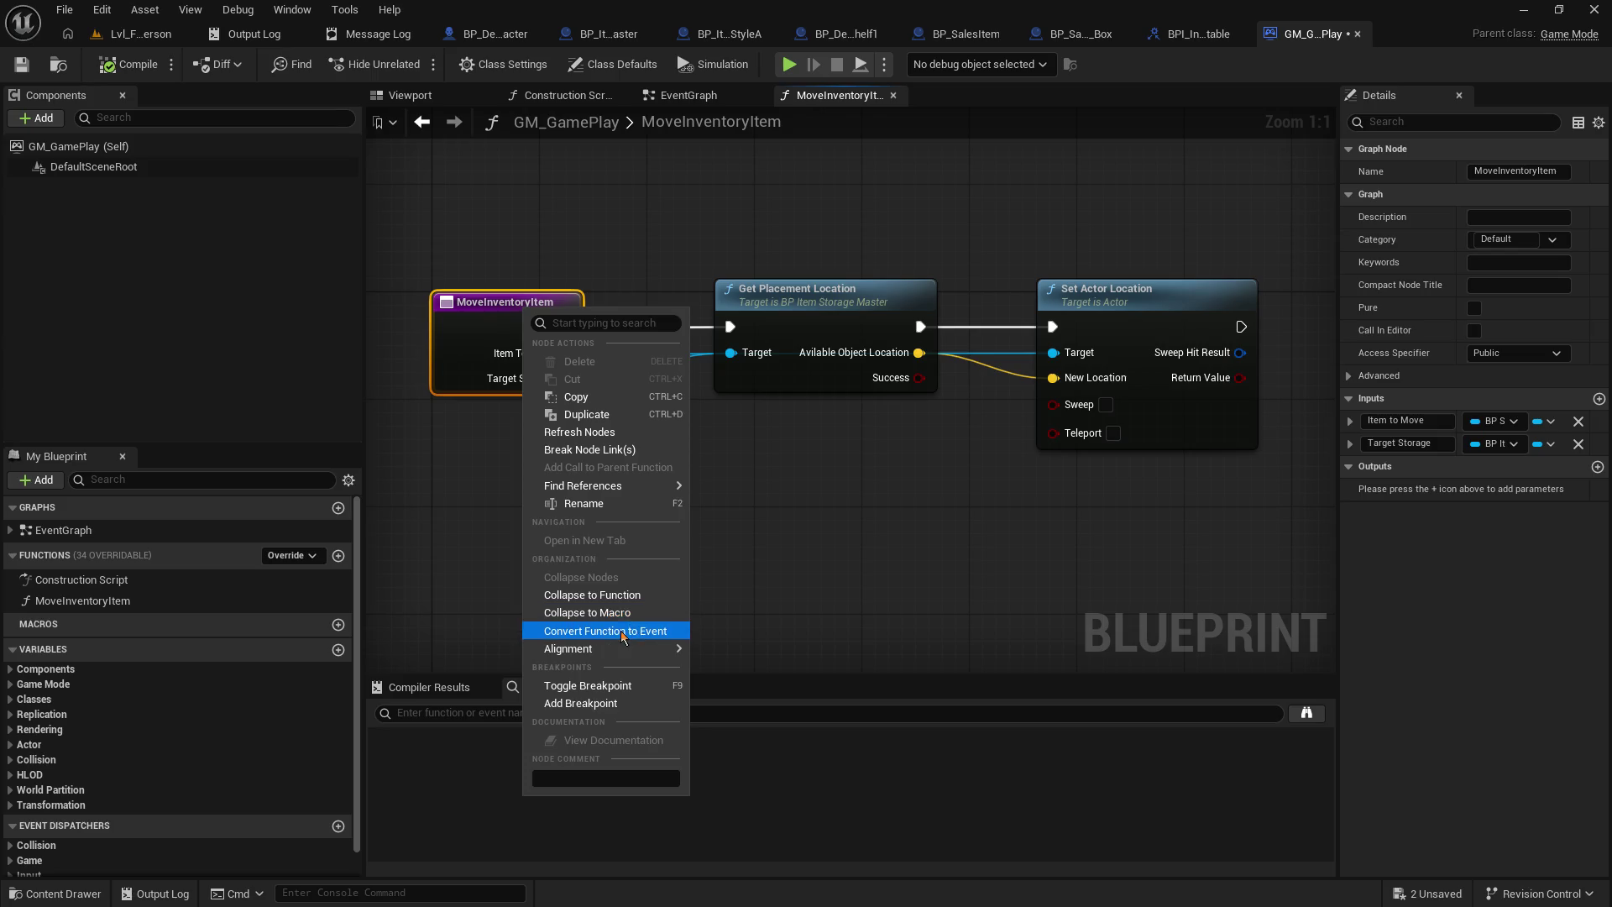
{"action": "left_click", "coordinate": [621, 630]}
{"action": "left_click_drag", "start_coordinate": [930, 468], "coordinate": [609, 432]}
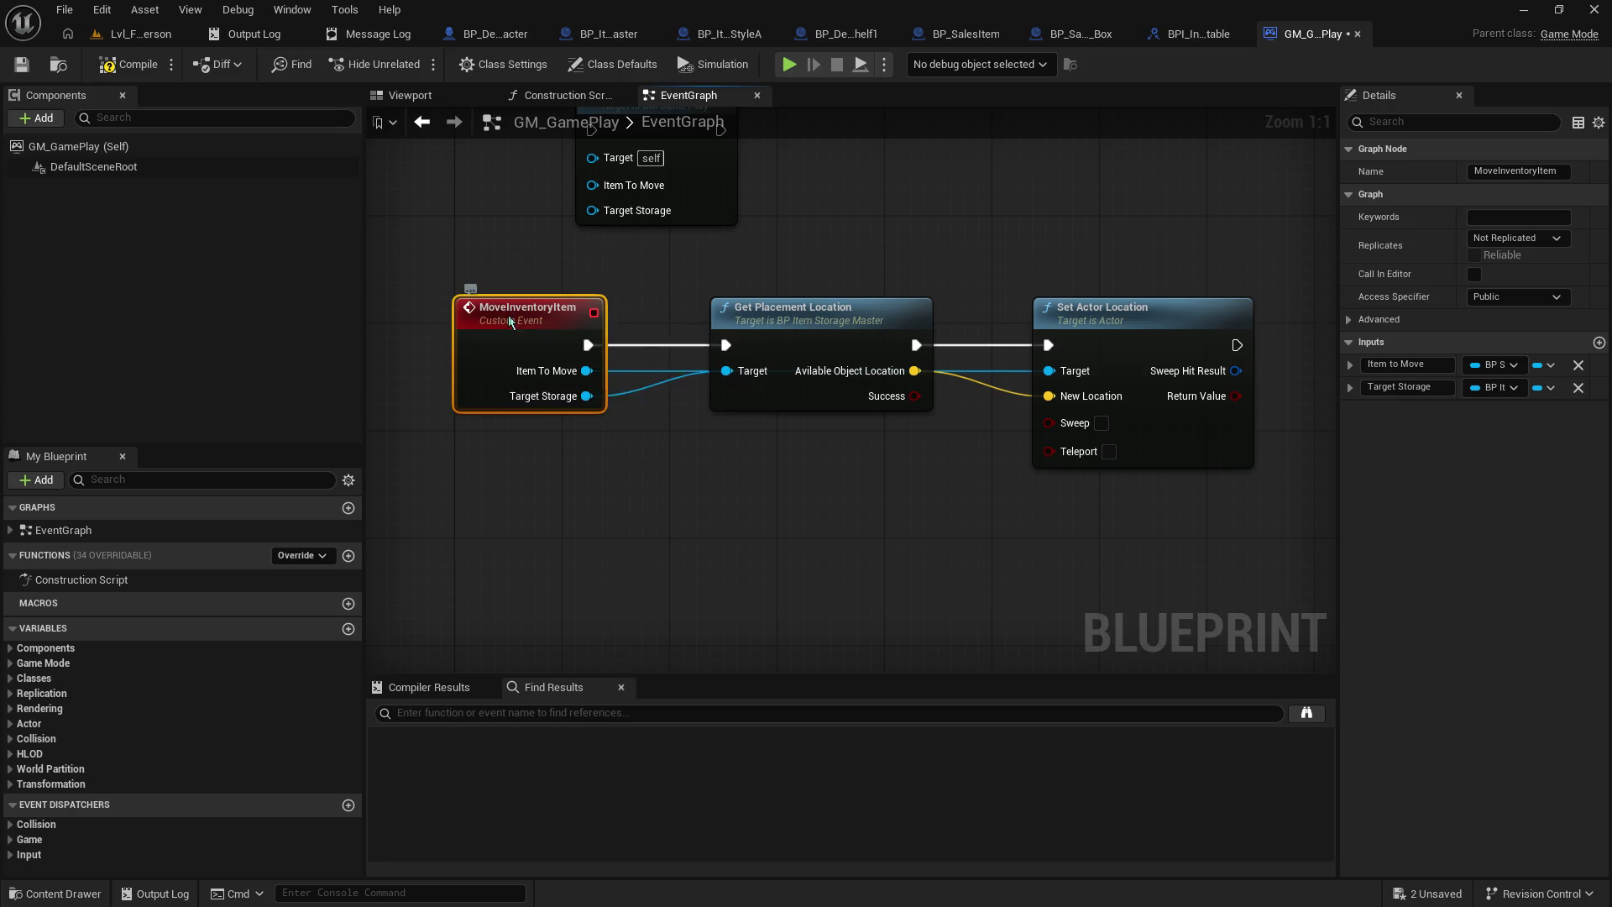
{"action": "left_click_drag", "start_coordinate": [506, 313], "coordinate": [505, 326]}
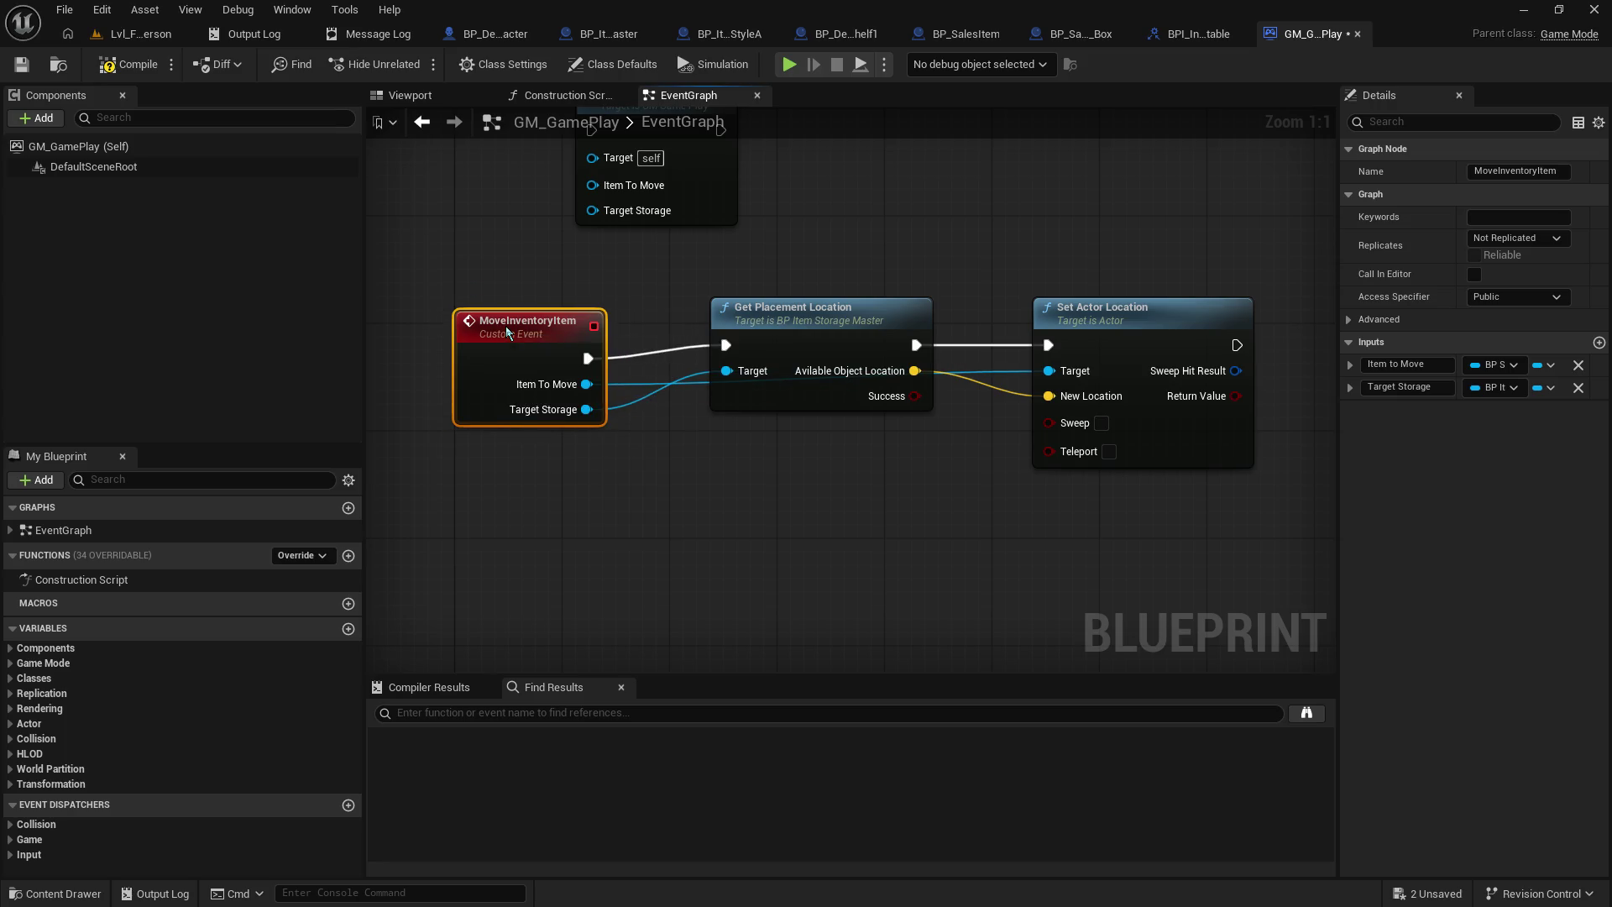
{"action": "left_click", "coordinate": [1493, 239]}
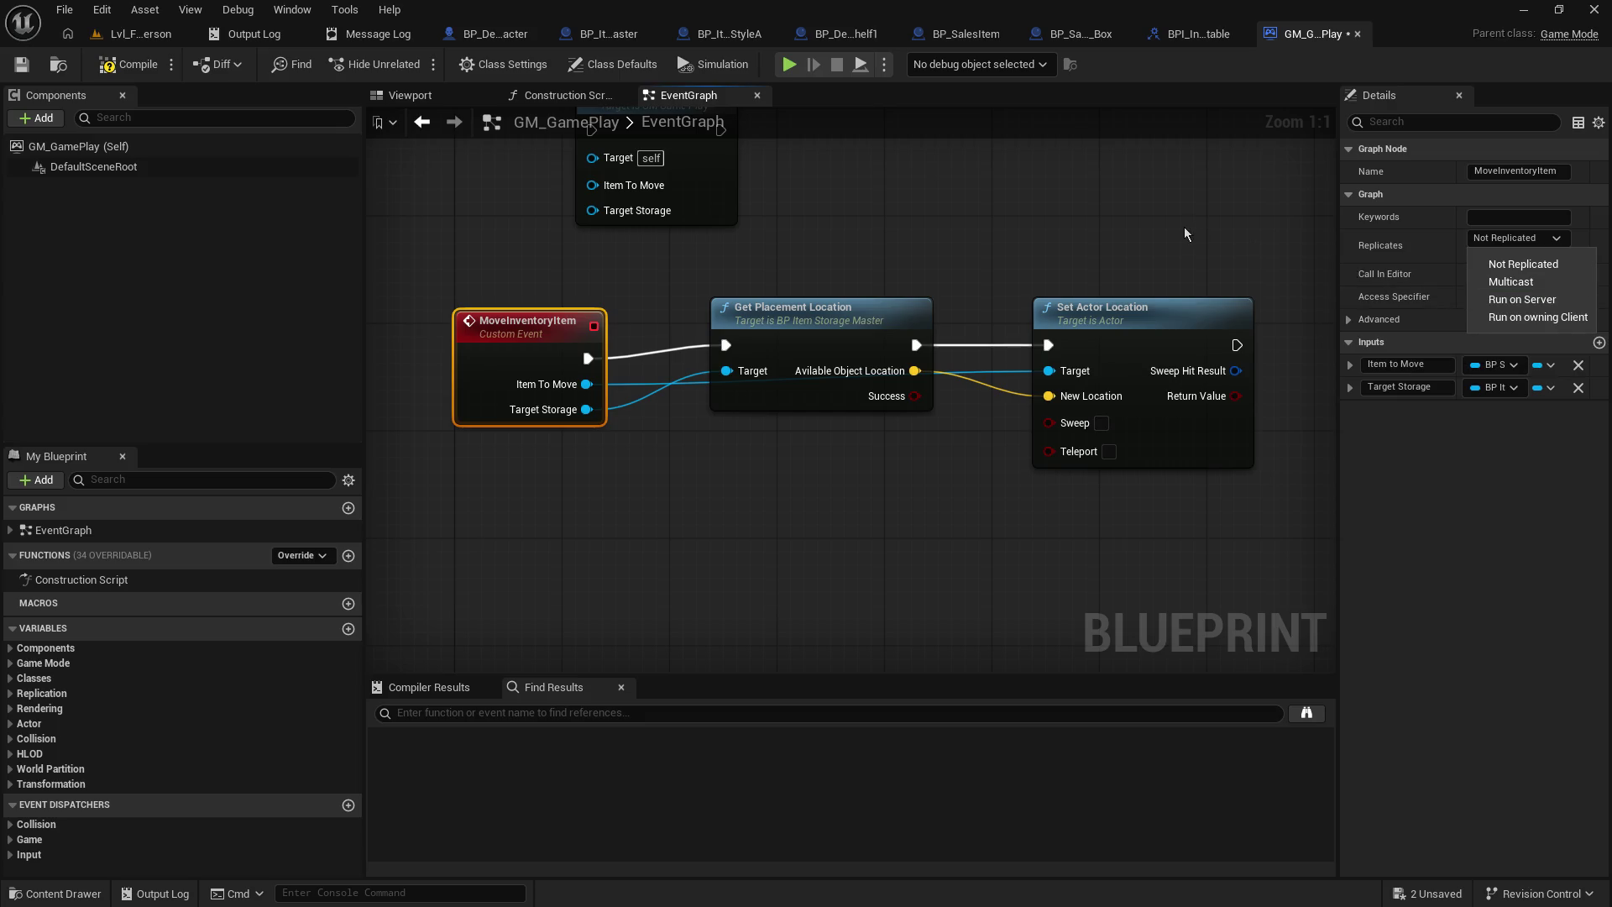
{"action": "left_click", "coordinate": [521, 327]}
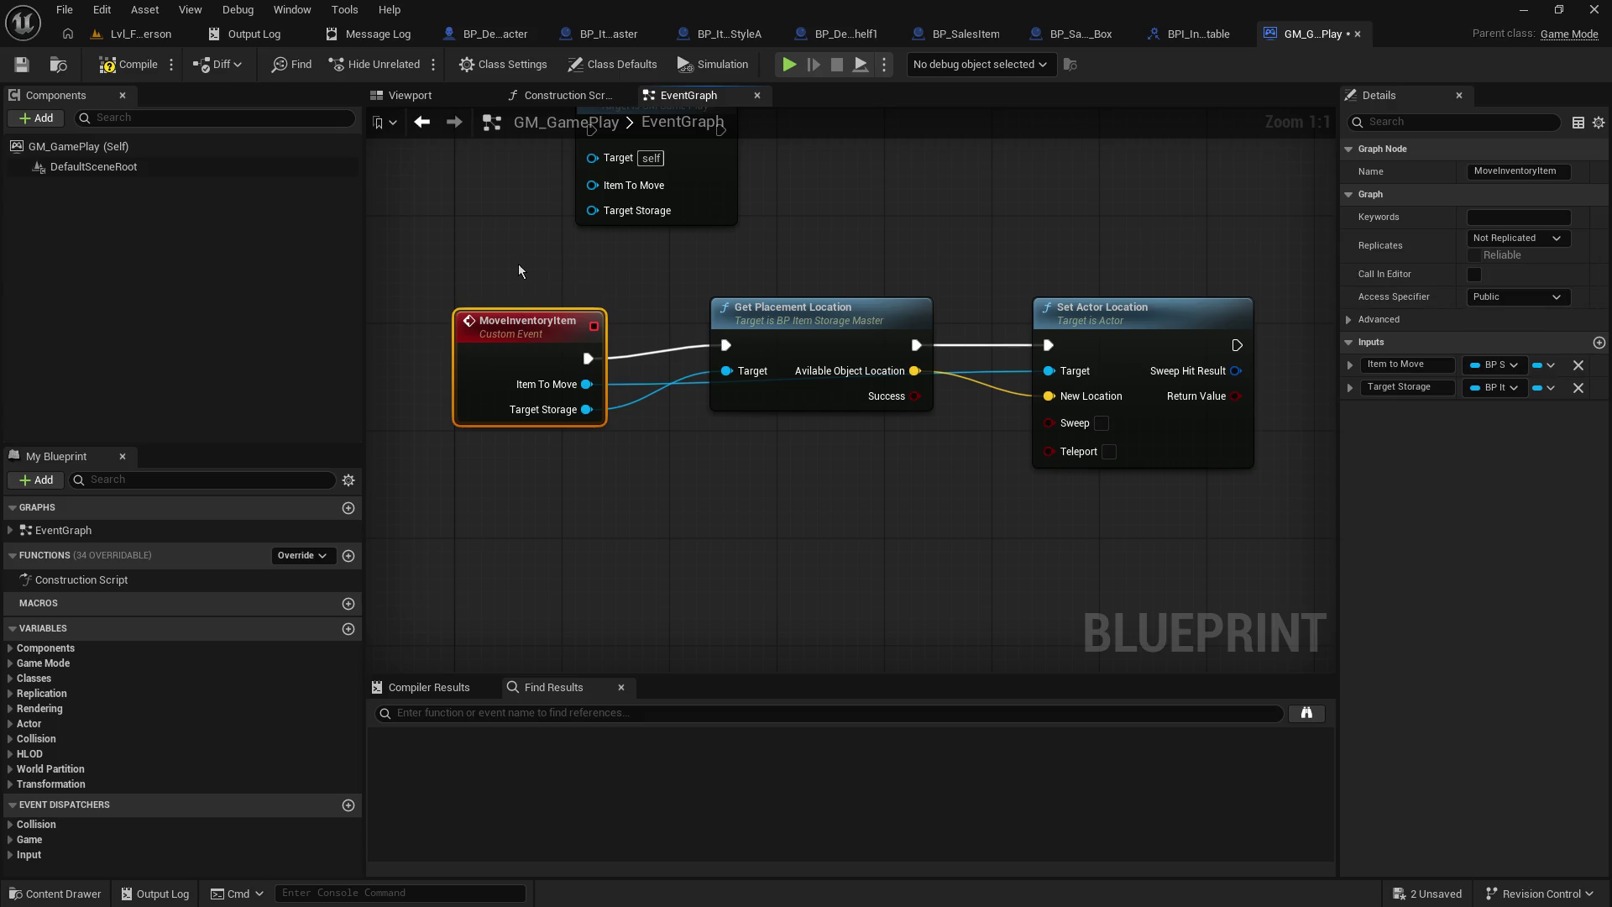
{"action": "left_click", "coordinate": [554, 244]}
- Delete the old Move Inventory Item call node from the EventGraph
{"action": "mouse_move", "coordinate": [603, 210]}
{"action": "left_mouse_down"}
{"action": "mouse_move", "coordinate": [756, 401]}
{"action": "mouse_move", "coordinate": [707, 291]}
{"action": "left_mouse_up"}
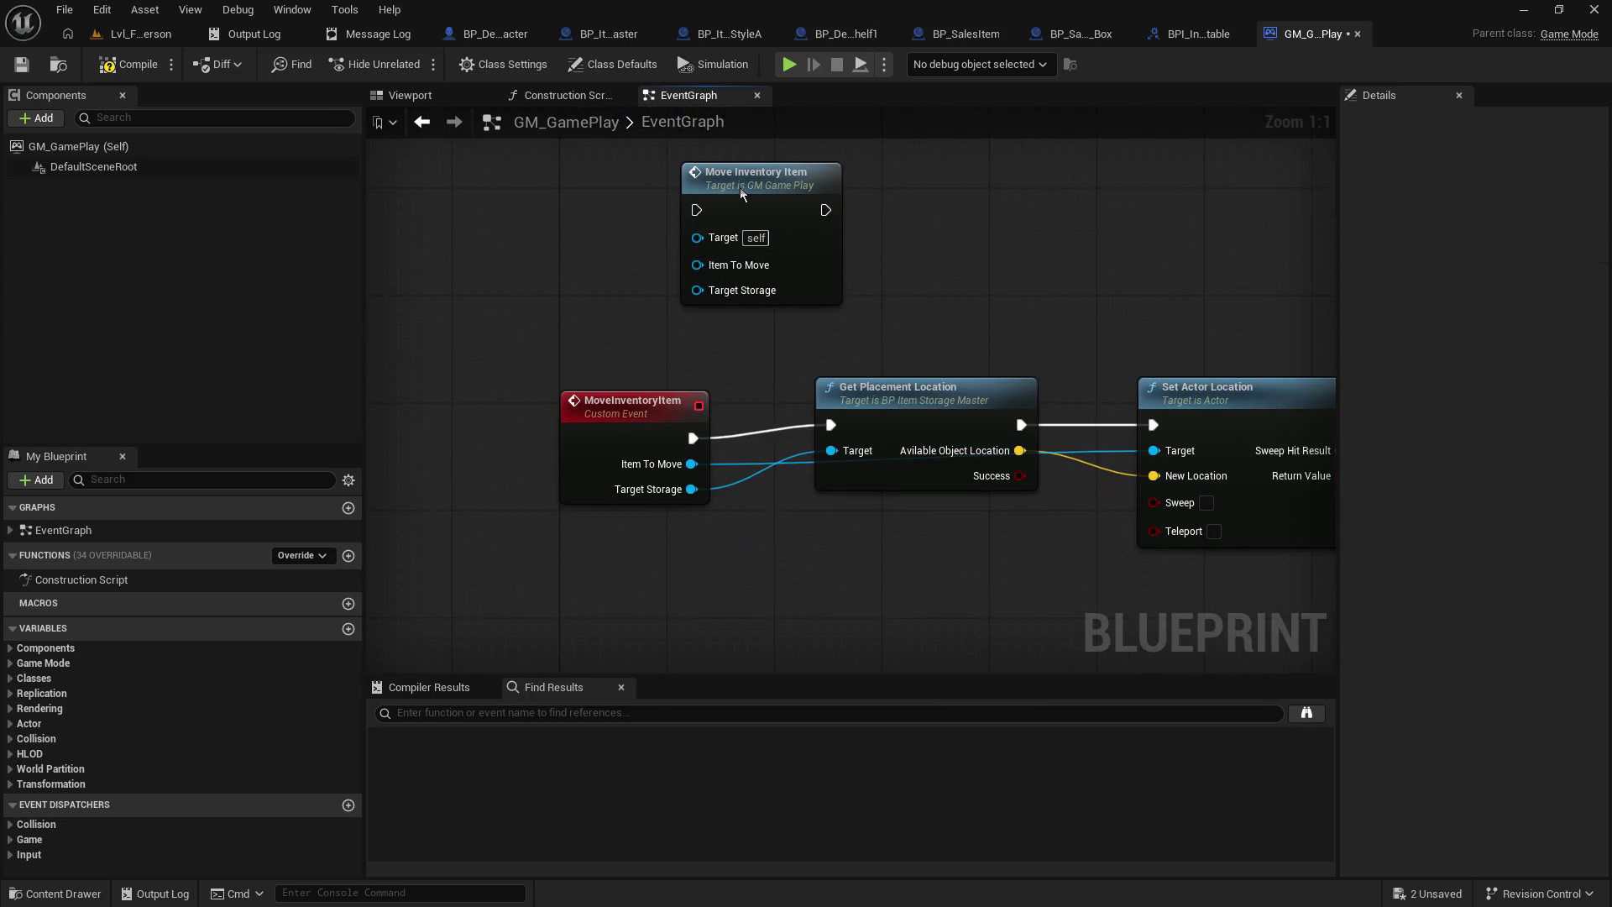
{"action": "left_click_drag", "start_coordinate": [776, 195], "coordinate": [749, 168]}
{"action": "key", "text": "Delete"}
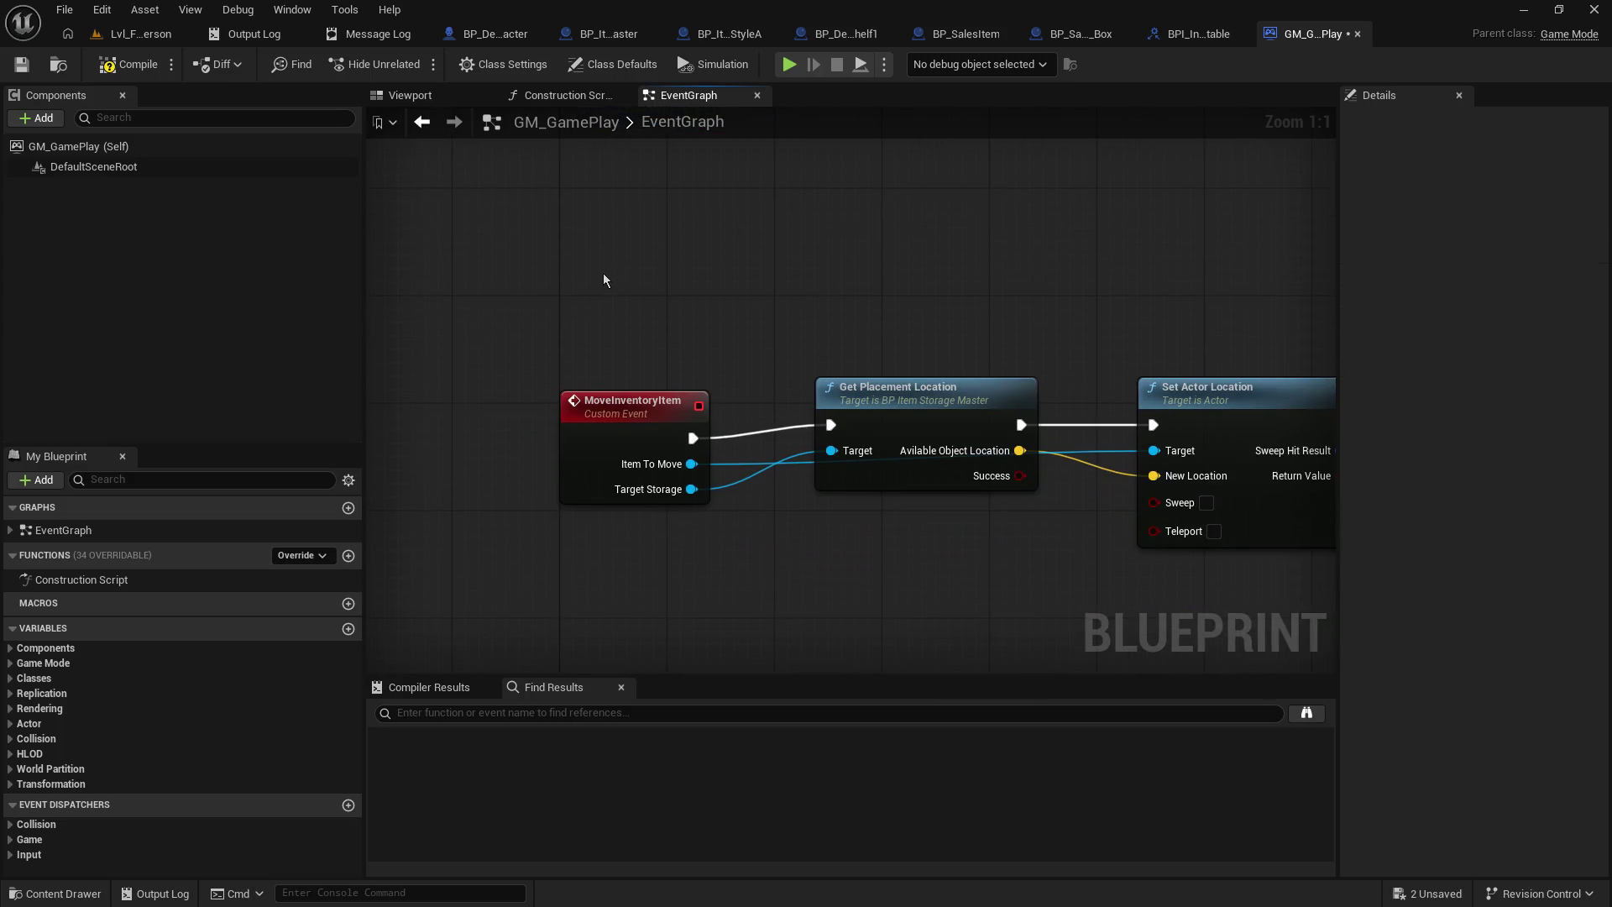
- Add a comment titled 'THIS SHOULD BE SERVER EVENT' around the MoveInventoryItem chain
{"action": "type", "text": "cTHIS SHOULD BE SERVER"}
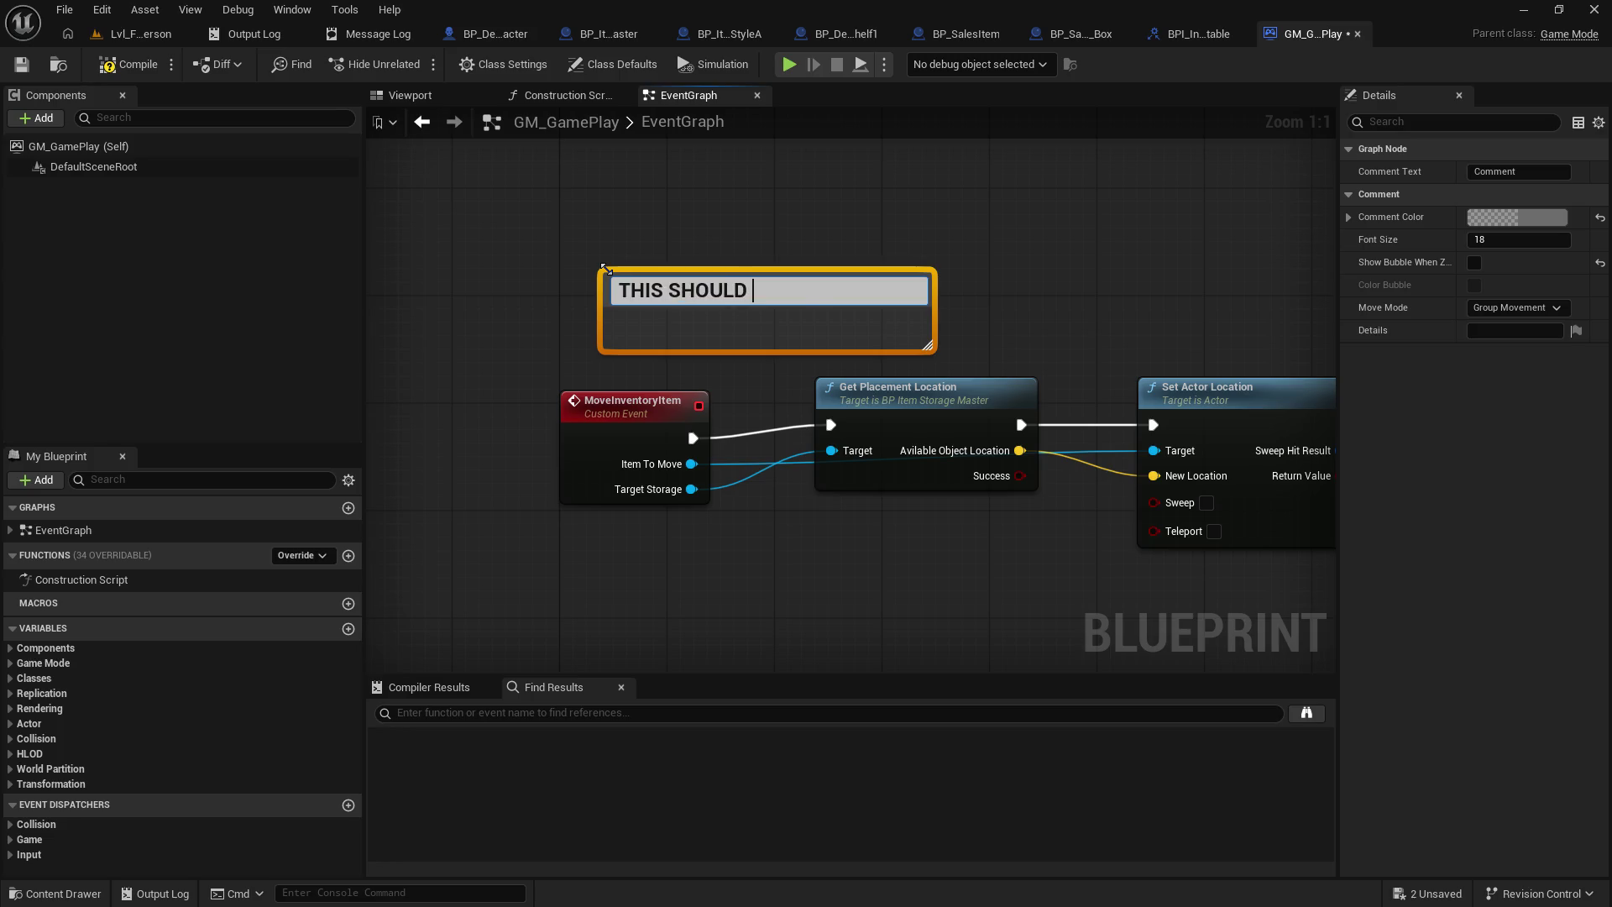
{"action": "type", "text": " EVENTA"}
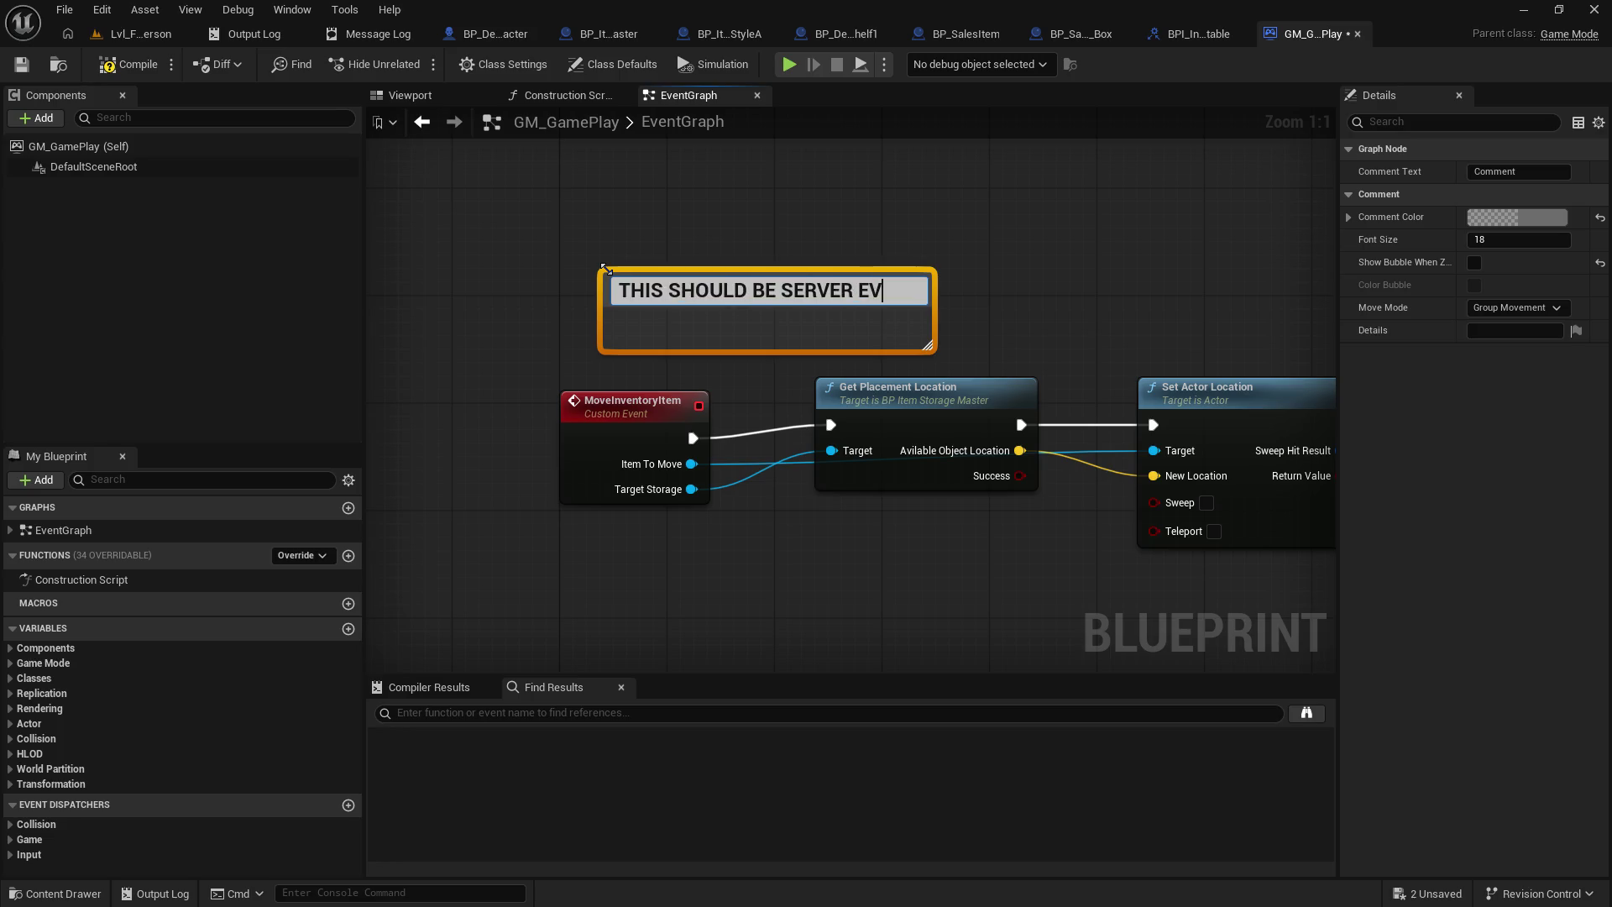
{"action": "key", "text": "Return"}
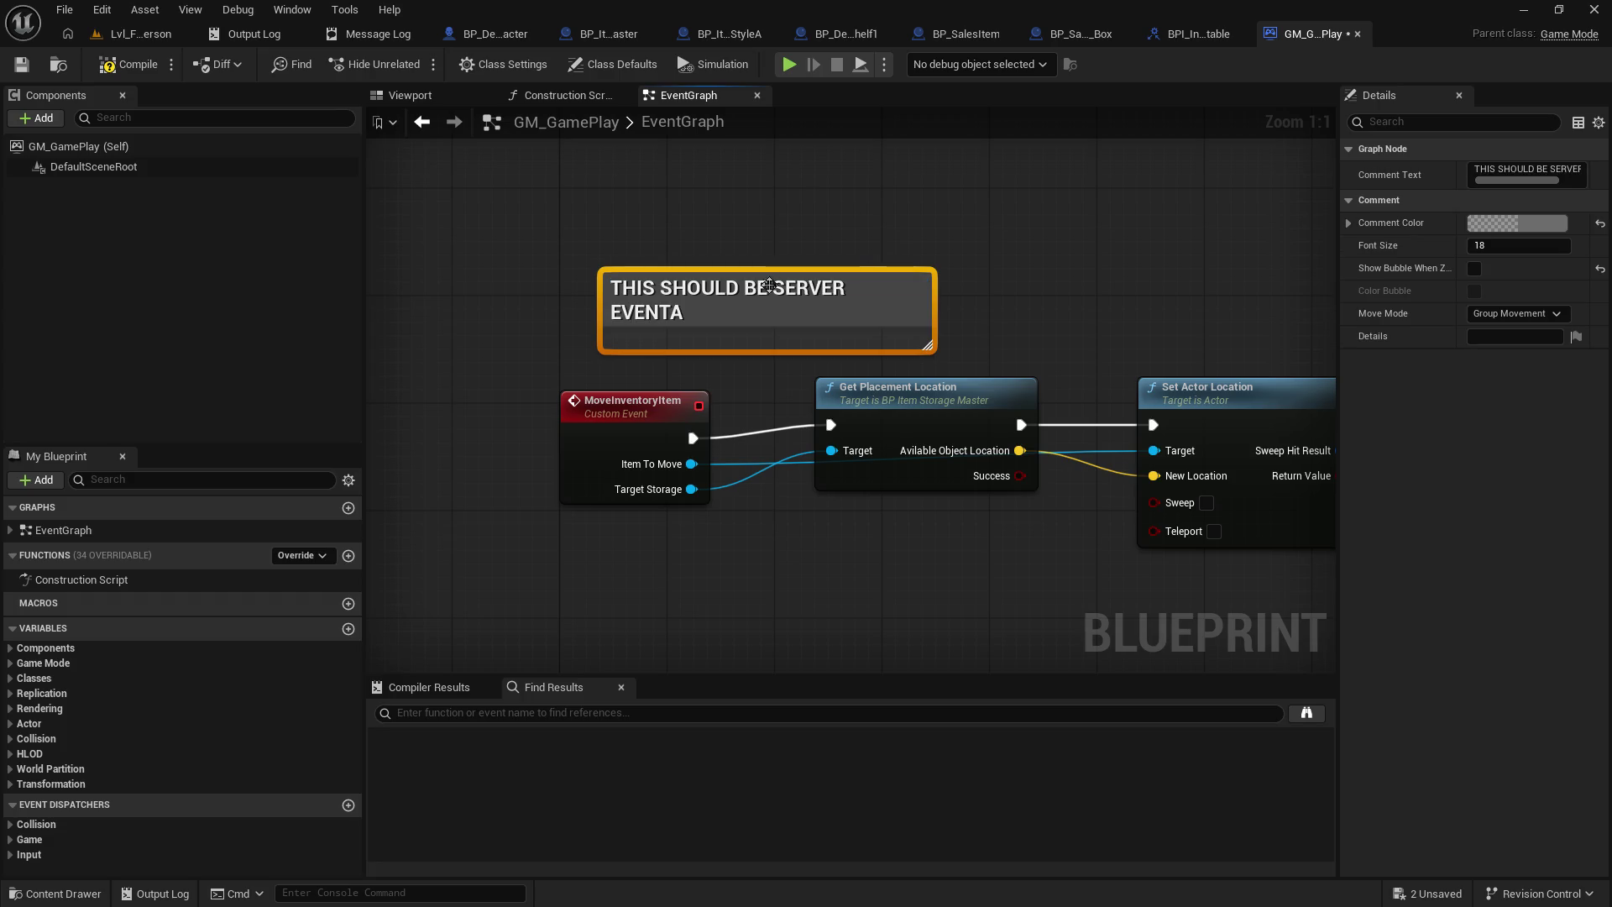
{"action": "double_click", "coordinate": [769, 286]}
{"action": "left_click", "coordinate": [820, 310]}
{"action": "key", "text": "BackSpace"}
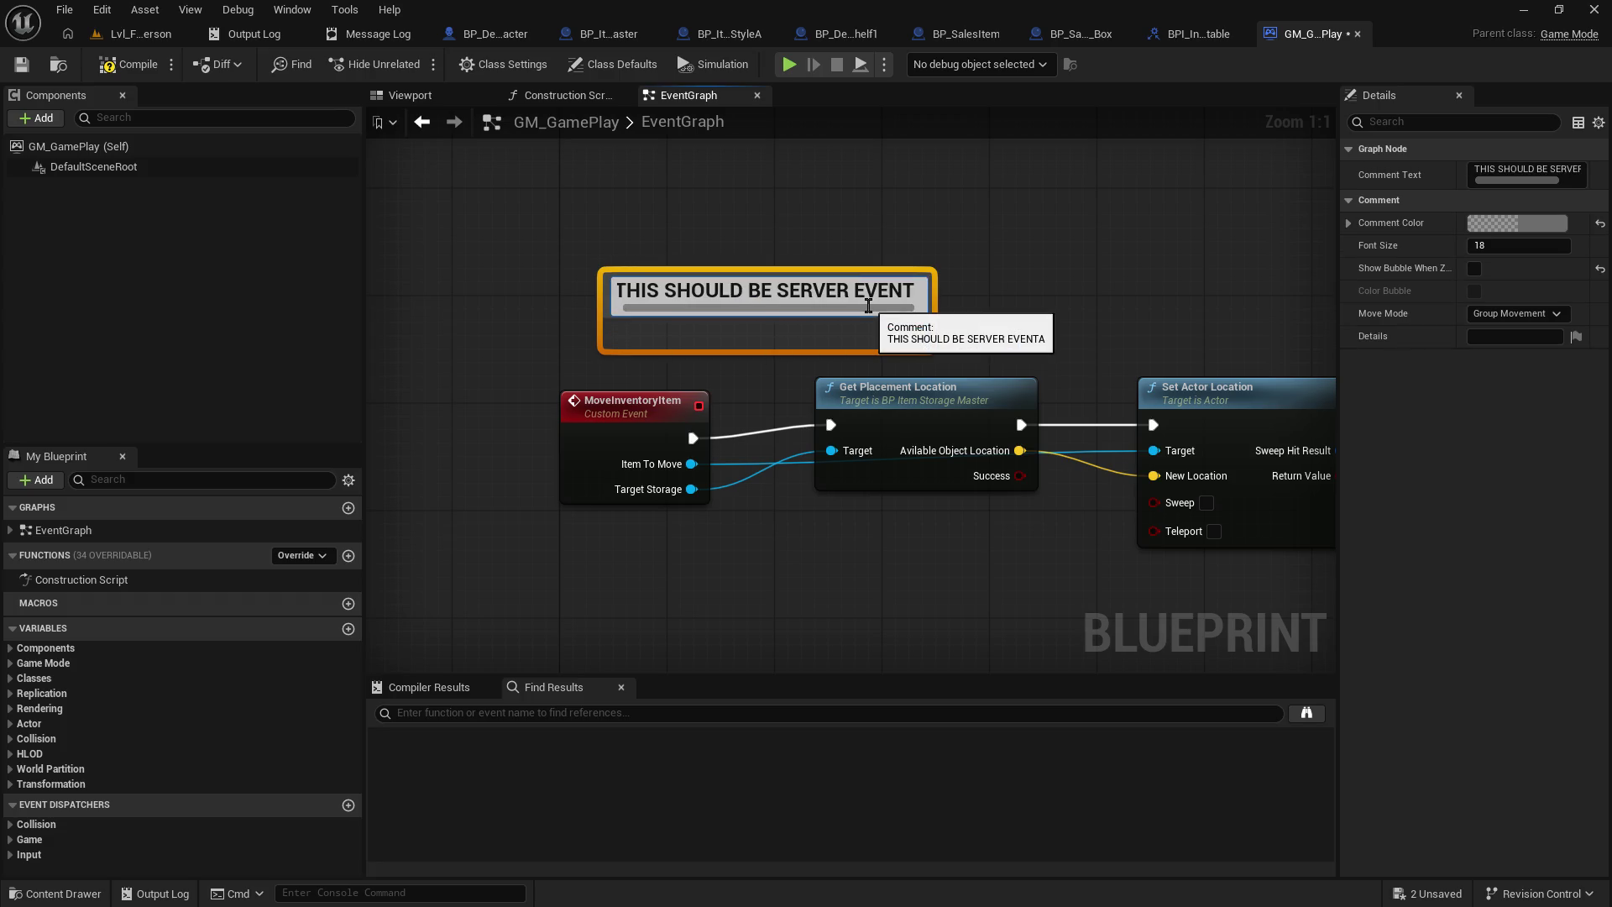
{"action": "left_click", "coordinate": [1007, 282]}
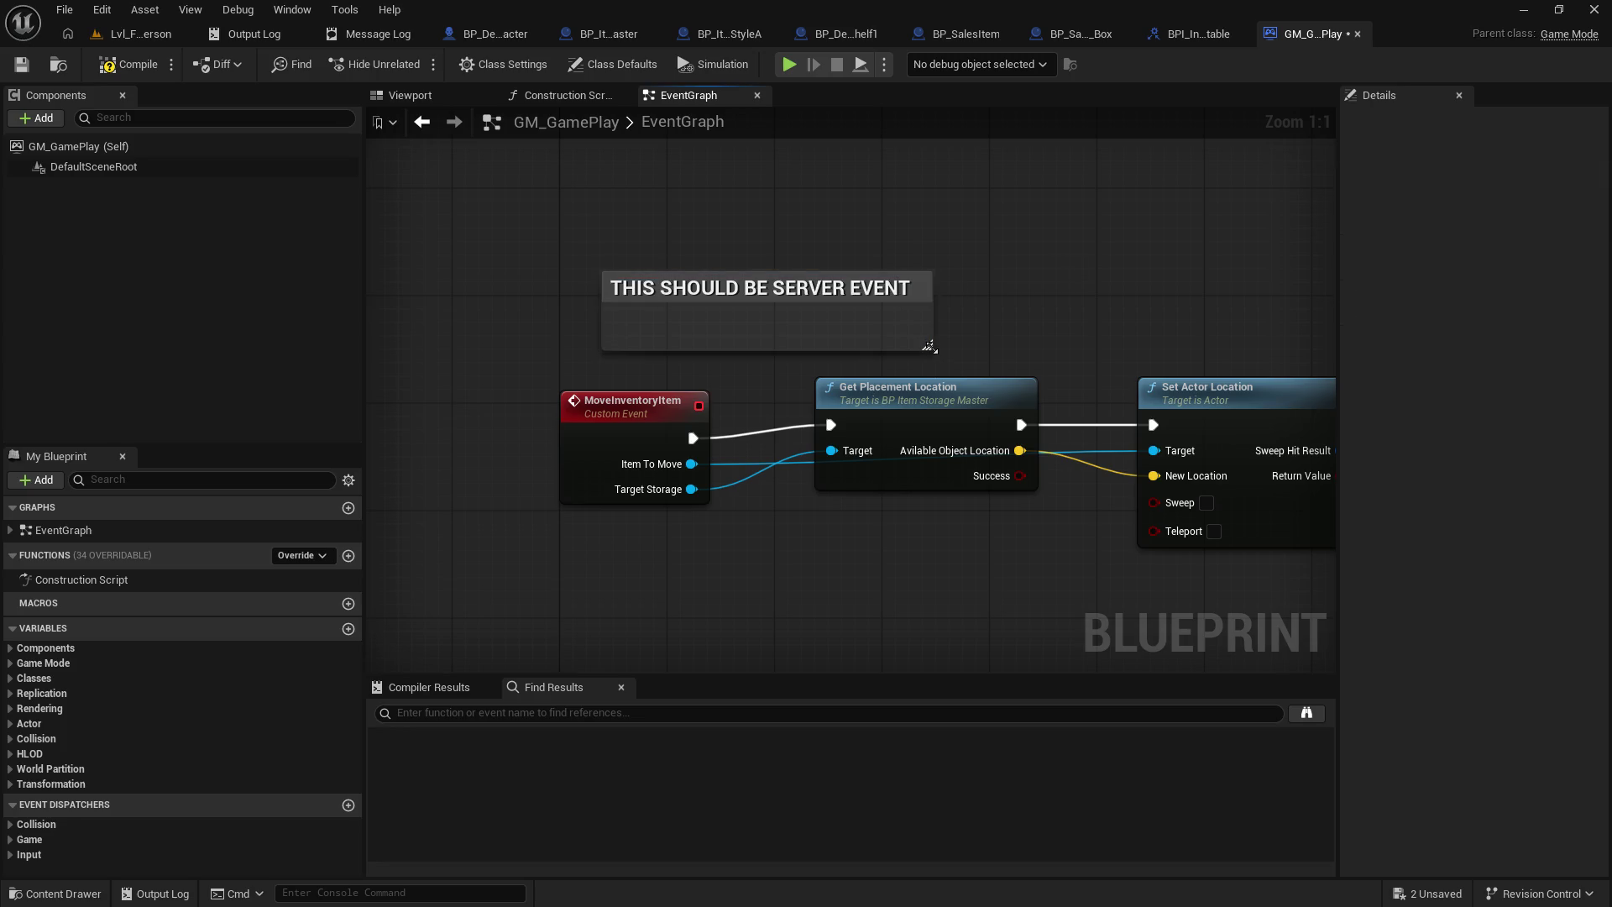
- Compile GM_GamePlay, align the MoveInventoryItem event, and save the blueprint
{"action": "mouse_move", "coordinate": [933, 355]}
{"action": "left_mouse_down"}
{"action": "mouse_move", "coordinate": [744, 321]}
{"action": "mouse_move", "coordinate": [654, 277]}
{"action": "mouse_move", "coordinate": [903, 280]}
{"action": "left_mouse_up"}
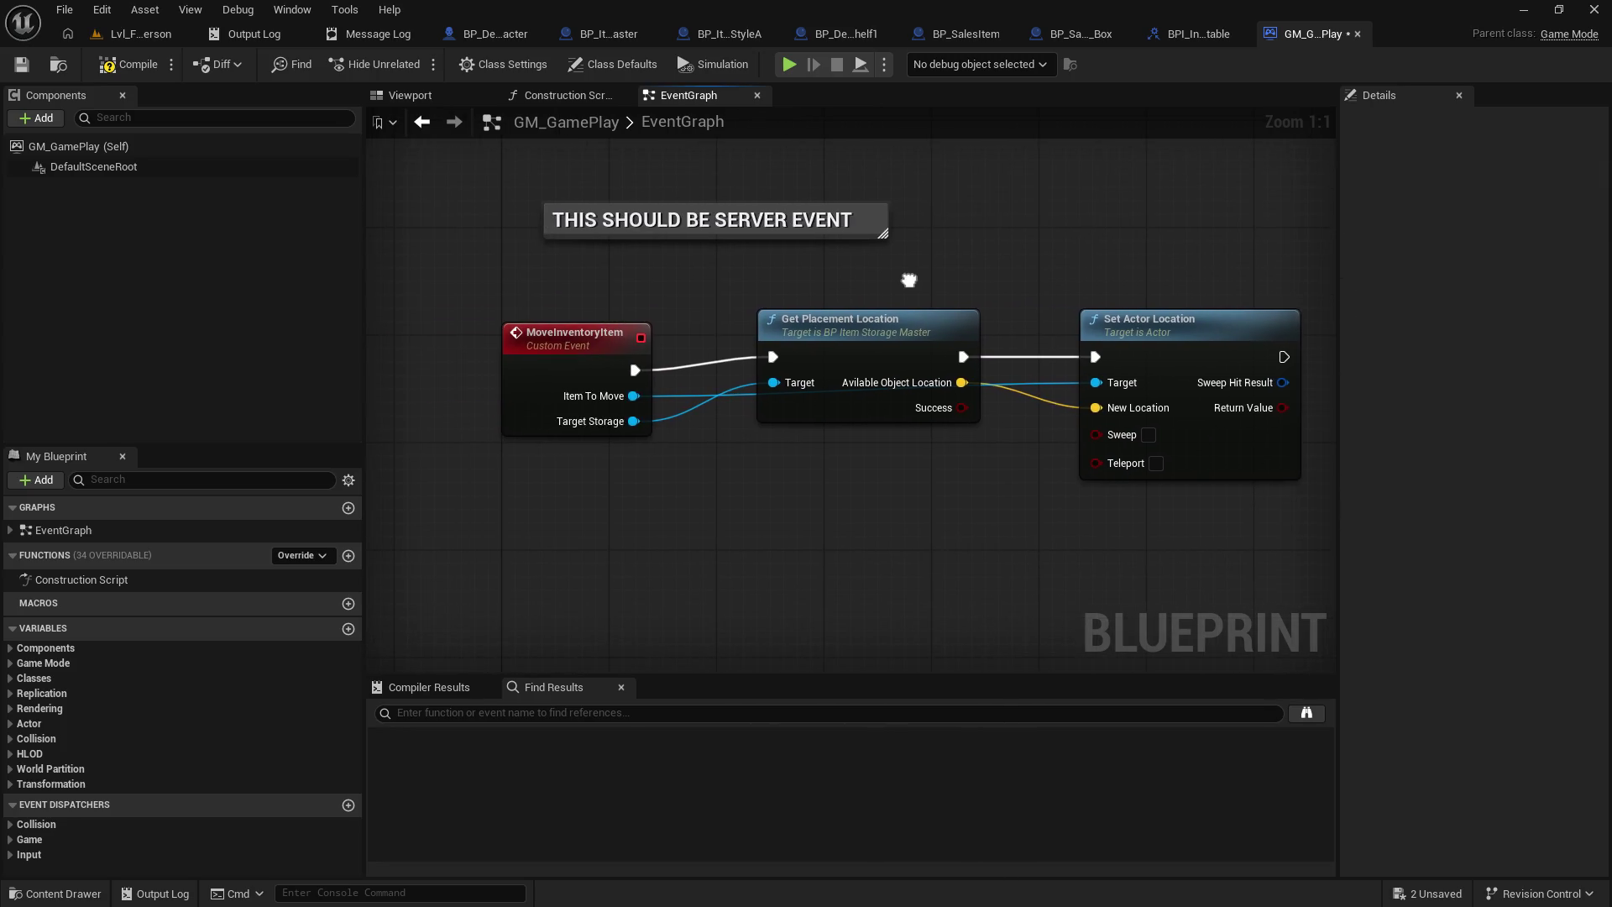
{"action": "left_click", "coordinate": [23, 66]}
{"action": "left_click_drag", "start_coordinate": [1035, 228], "coordinate": [975, 218]}
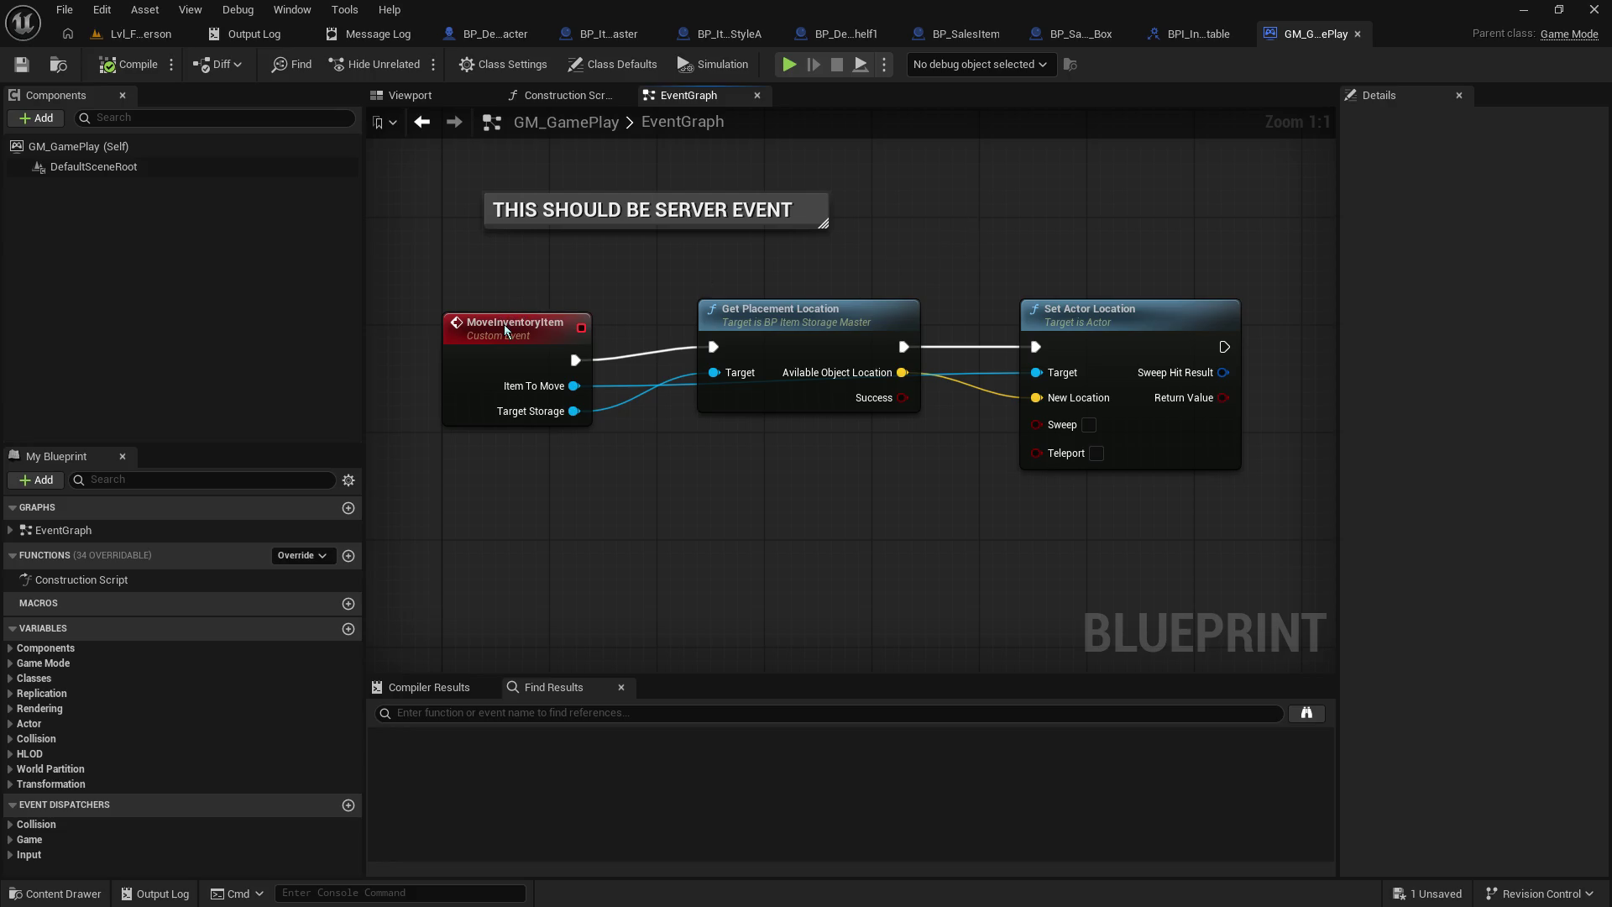
{"action": "left_click_drag", "start_coordinate": [504, 324], "coordinate": [504, 311]}
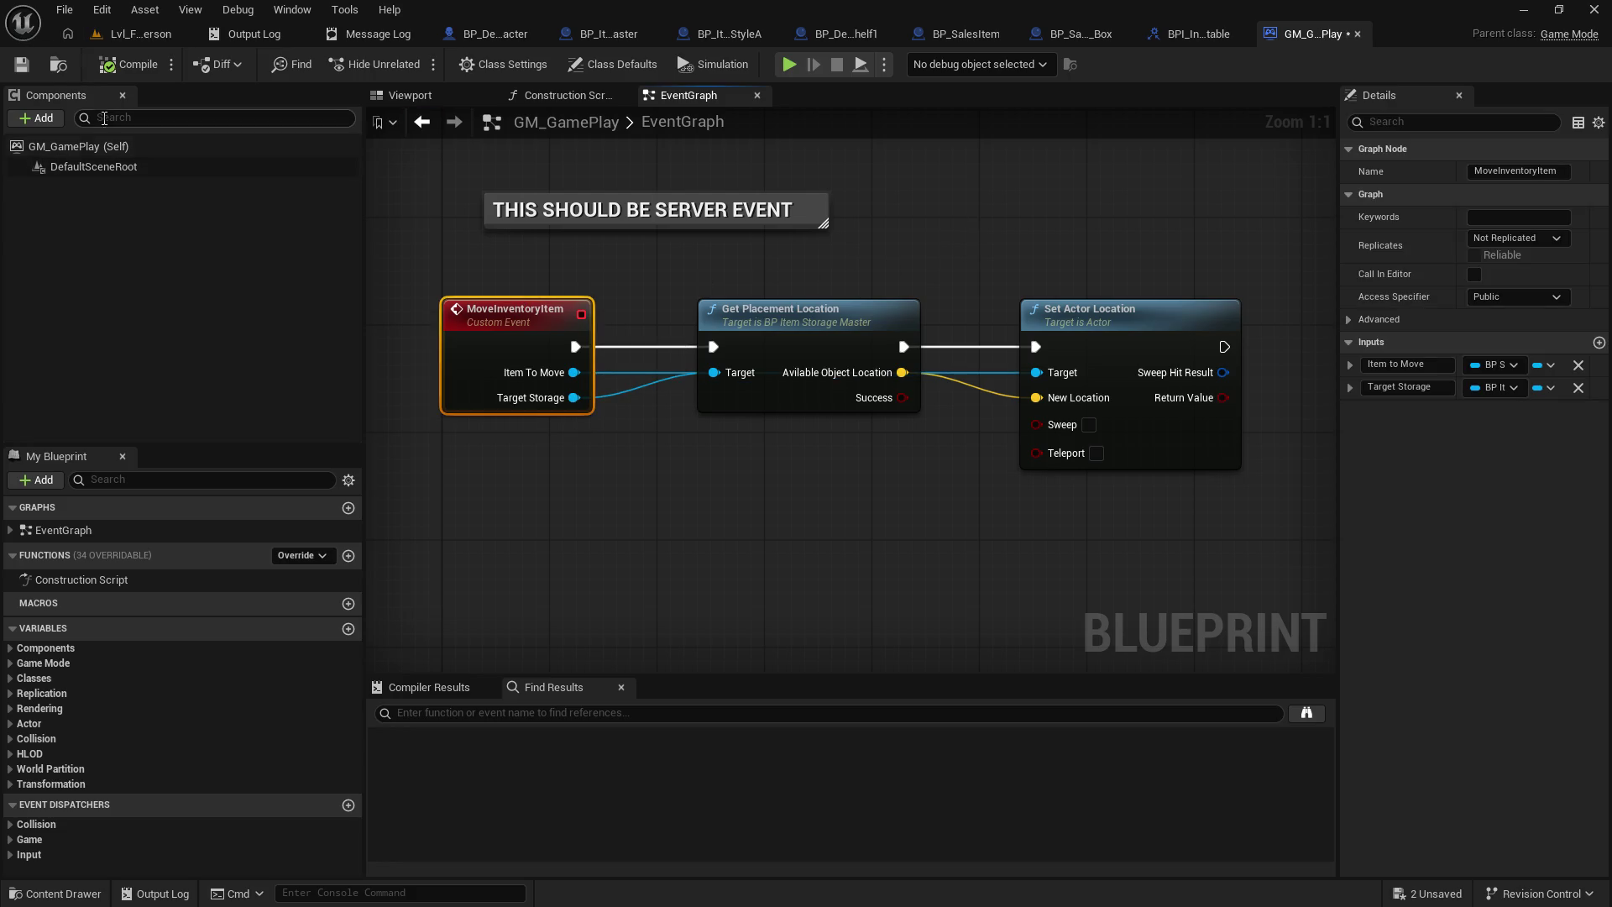
{"action": "left_click", "coordinate": [23, 65]}
- In the shelf storage's DoInteract function, add a Get Game Mode node
{"action": "left_click", "coordinate": [694, 36]}
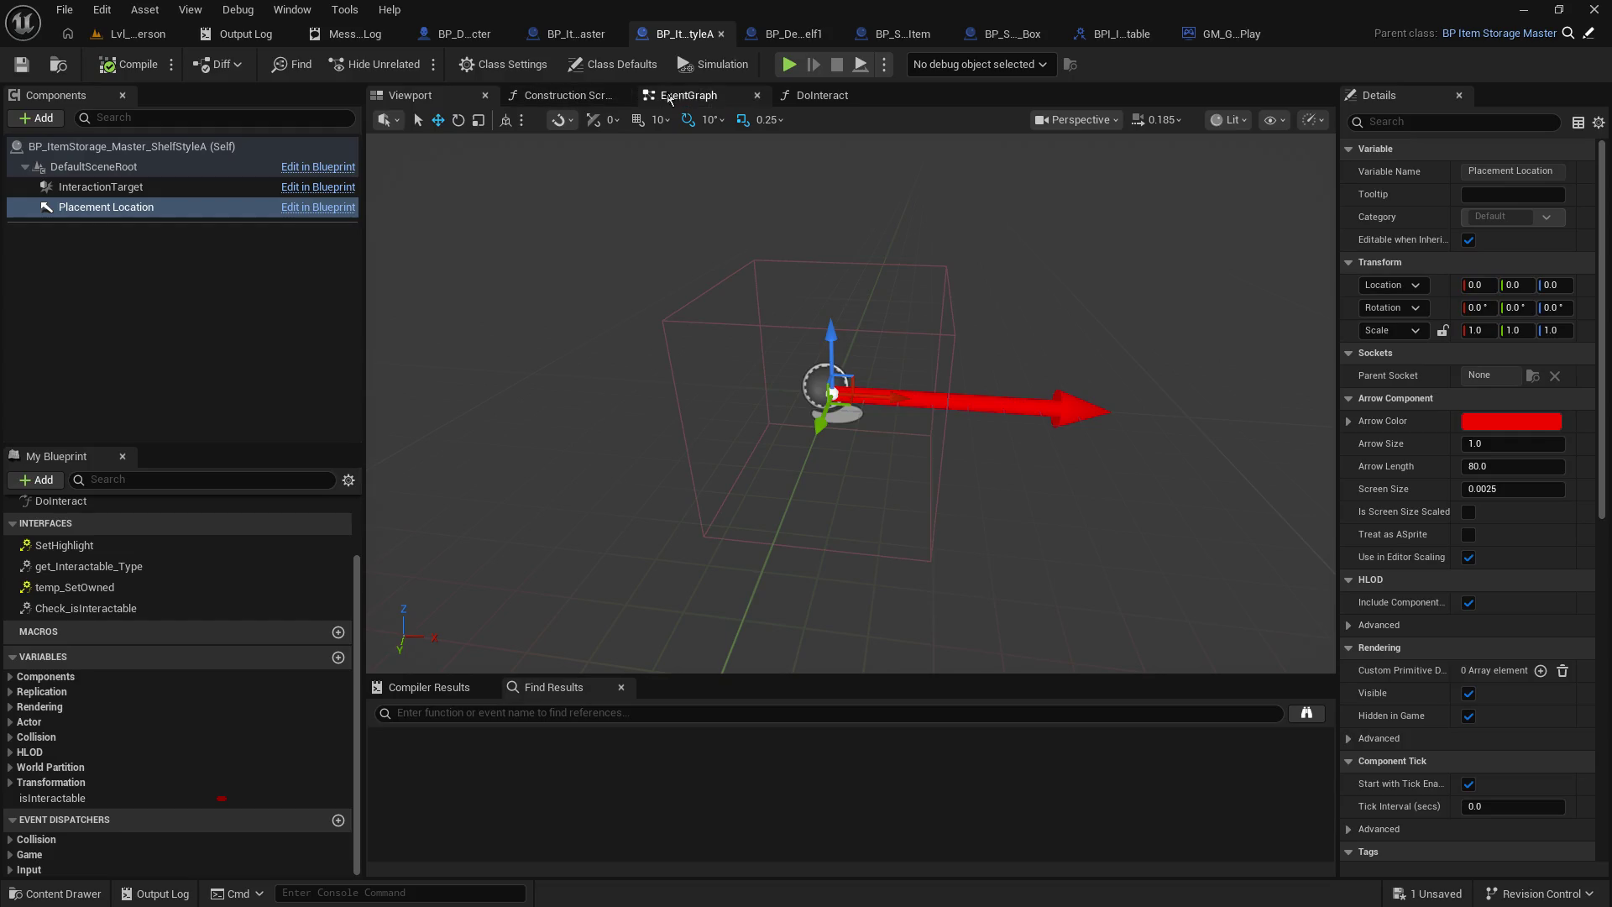
{"action": "left_click", "coordinate": [786, 104]}
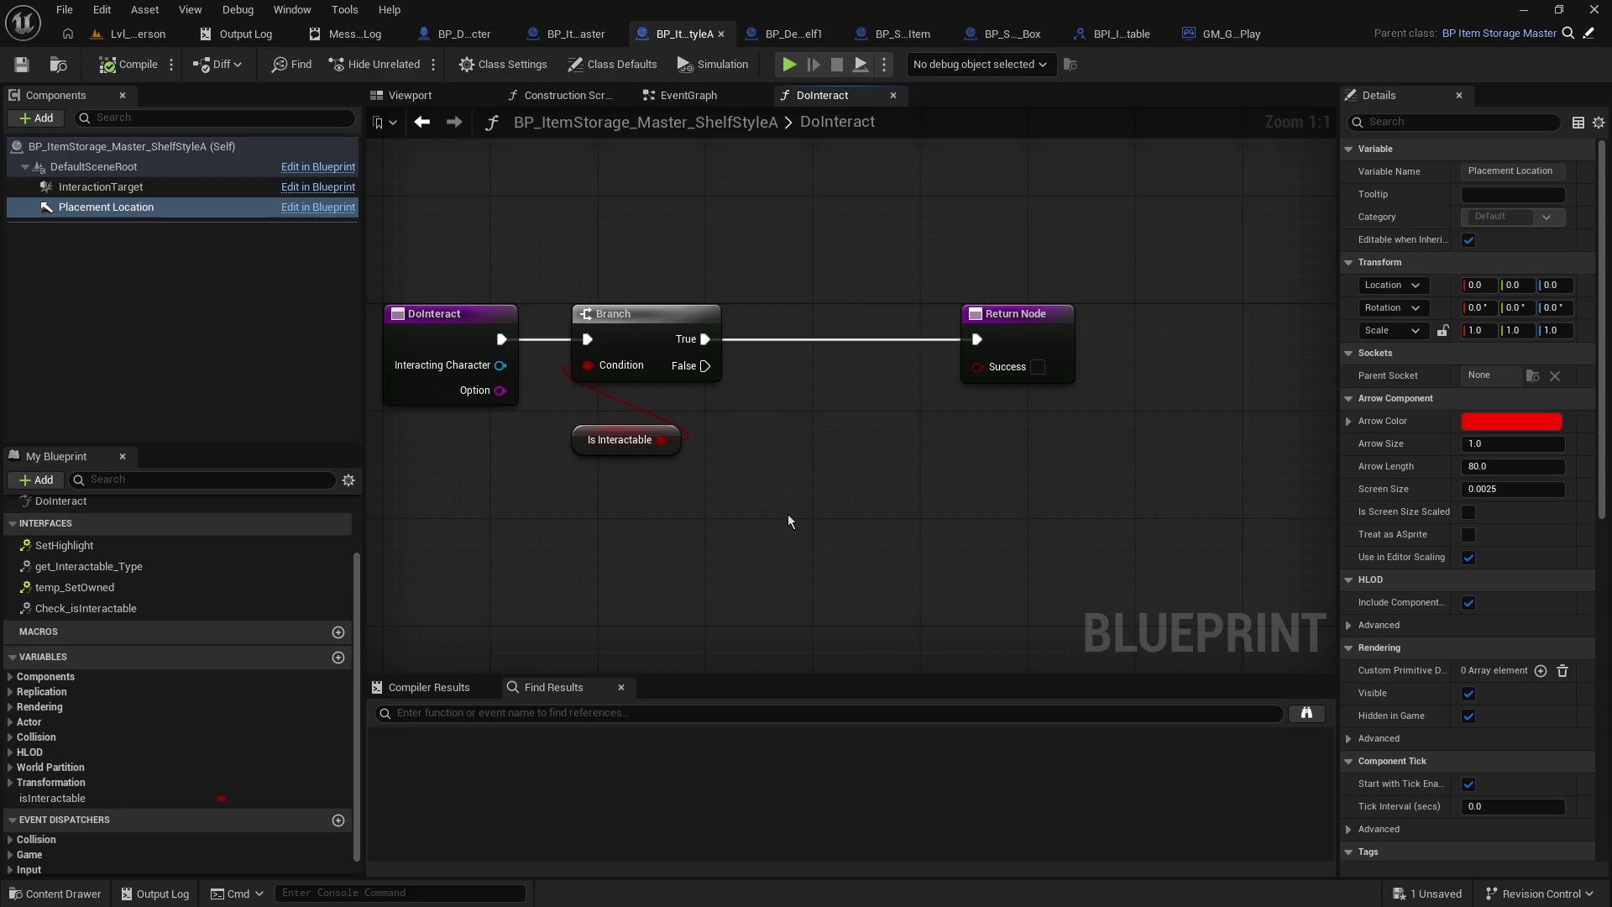
{"action": "right_click", "coordinate": [811, 517]}
{"action": "type", "text": "GET gamemode"}
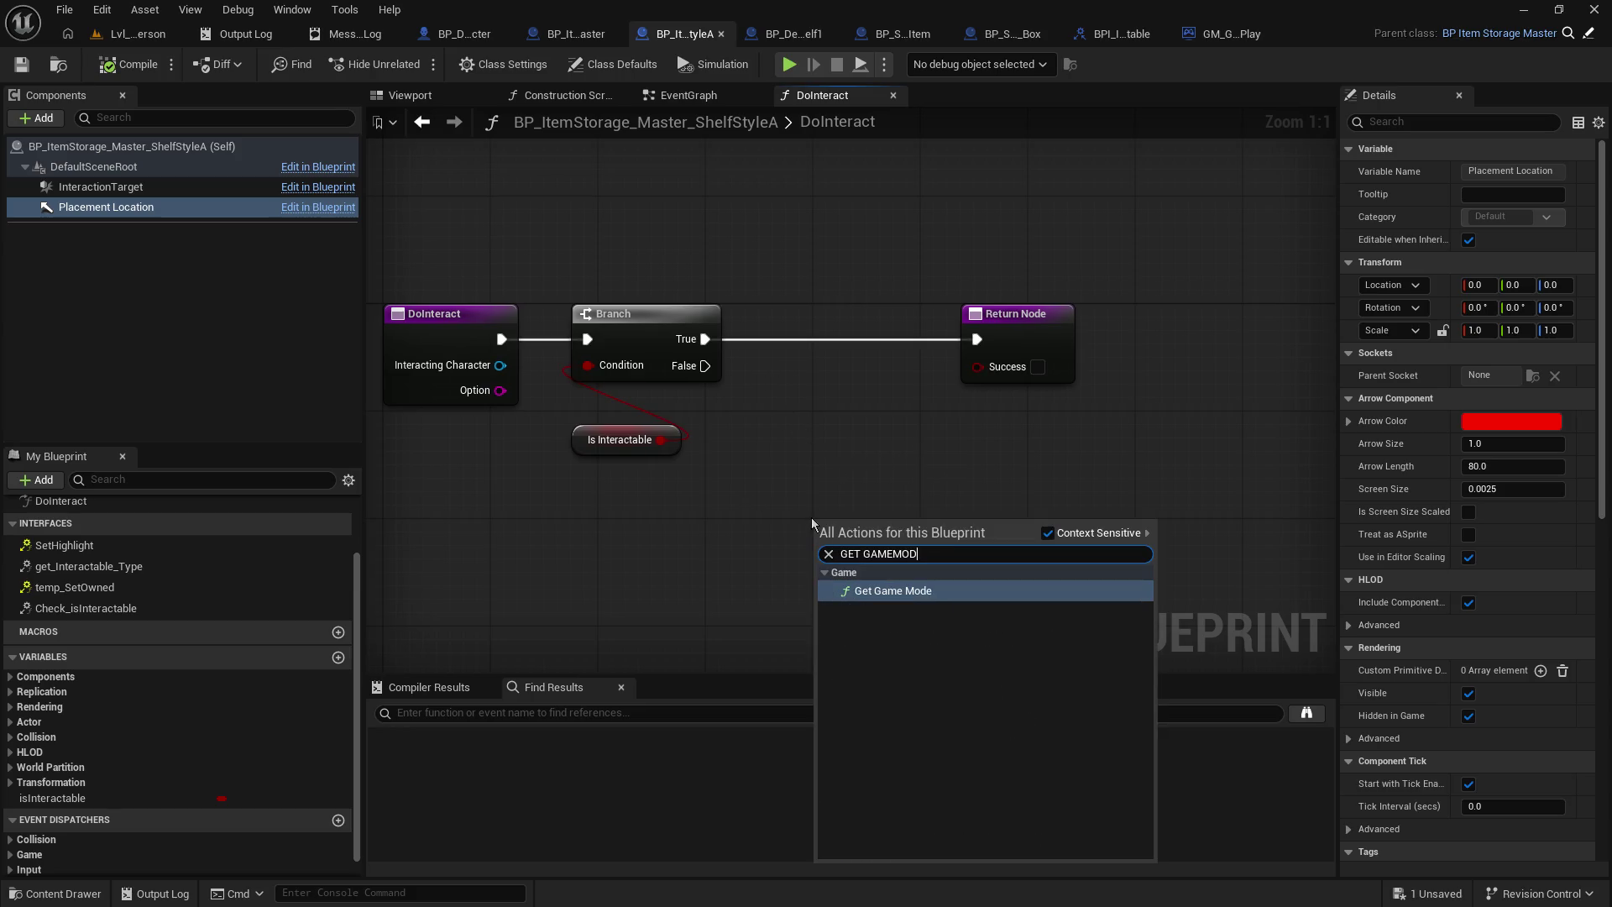
{"action": "key", "text": "Return"}
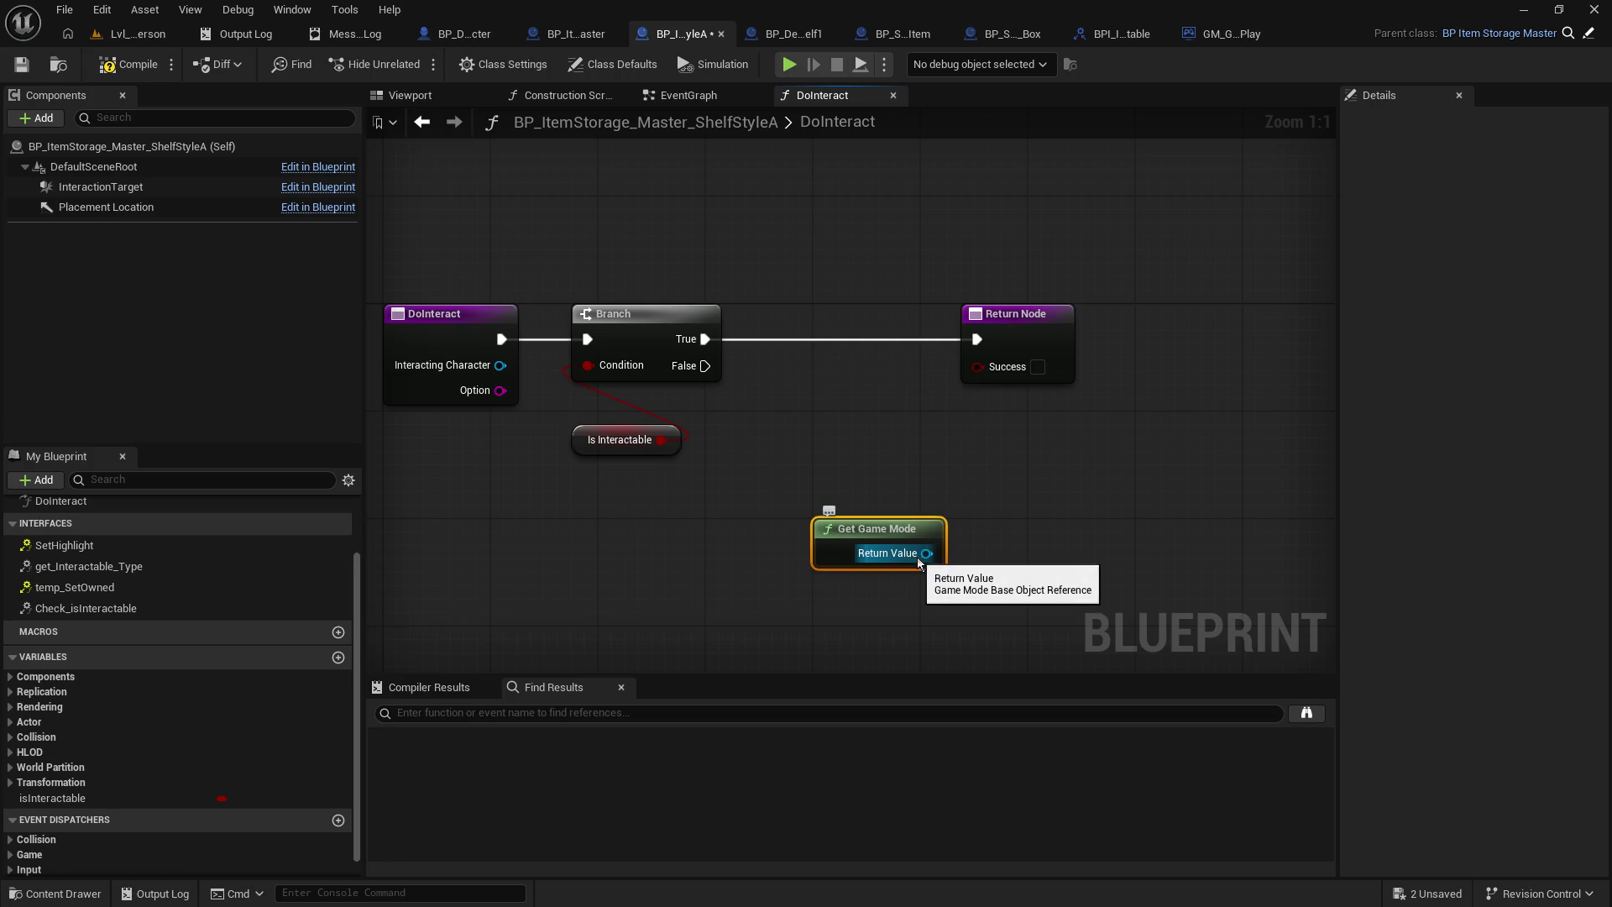
- Search for Move Inventory Item from Get Game Mode's output, then cancel without adding it
{"action": "left_click_drag", "start_coordinate": [926, 554], "coordinate": [1012, 522]}
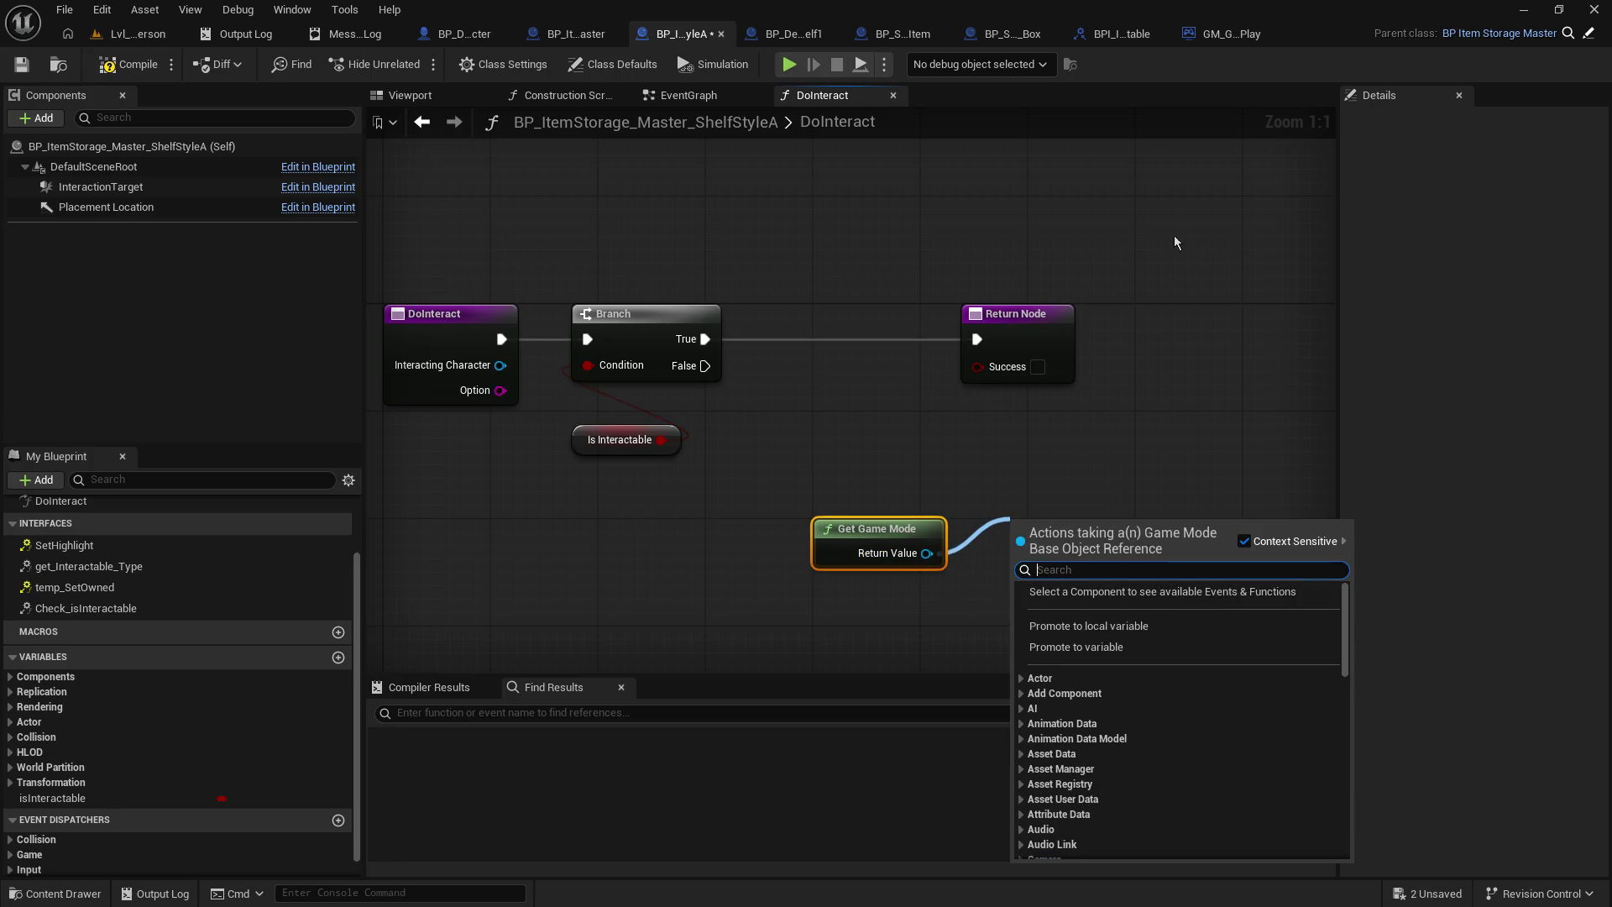
{"action": "left_click", "coordinate": [1168, 169]}
{"action": "left_click", "coordinate": [1220, 38]}
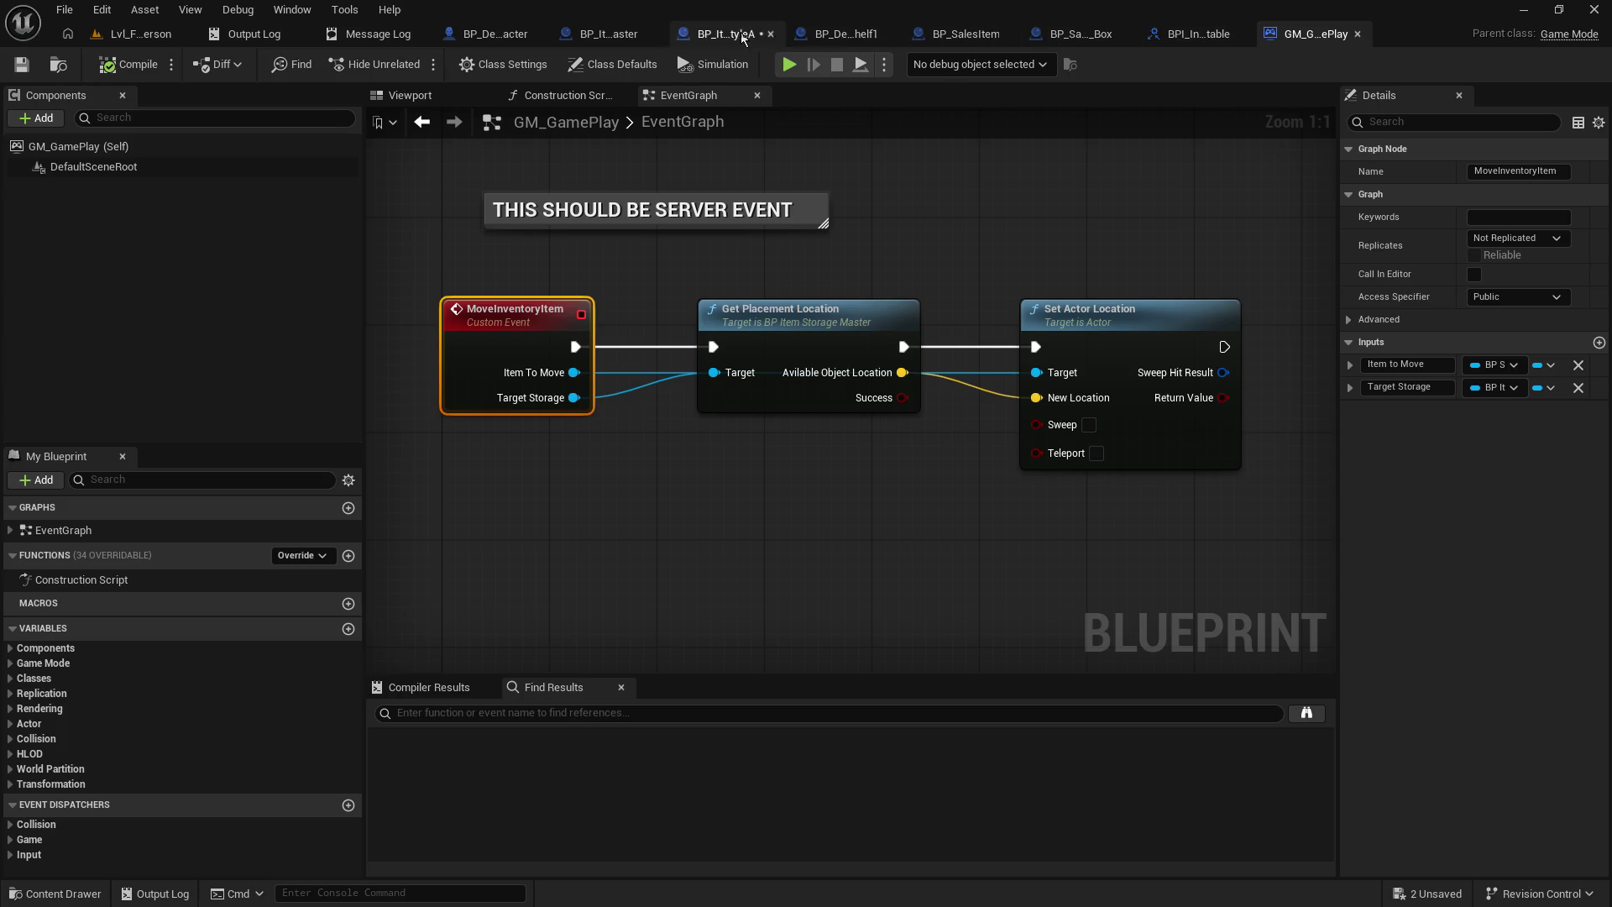
{"action": "left_click", "coordinate": [714, 34]}
{"action": "left_click_drag", "start_coordinate": [927, 553], "coordinate": [1025, 548]}
{"action": "type", "text": "mvoe"}
{"action": "key", "text": "BackSpace"}
{"action": "key", "text": "BackSpace"}
{"action": "key", "text": "BackSpace"}
{"action": "type", "text": "oven"}
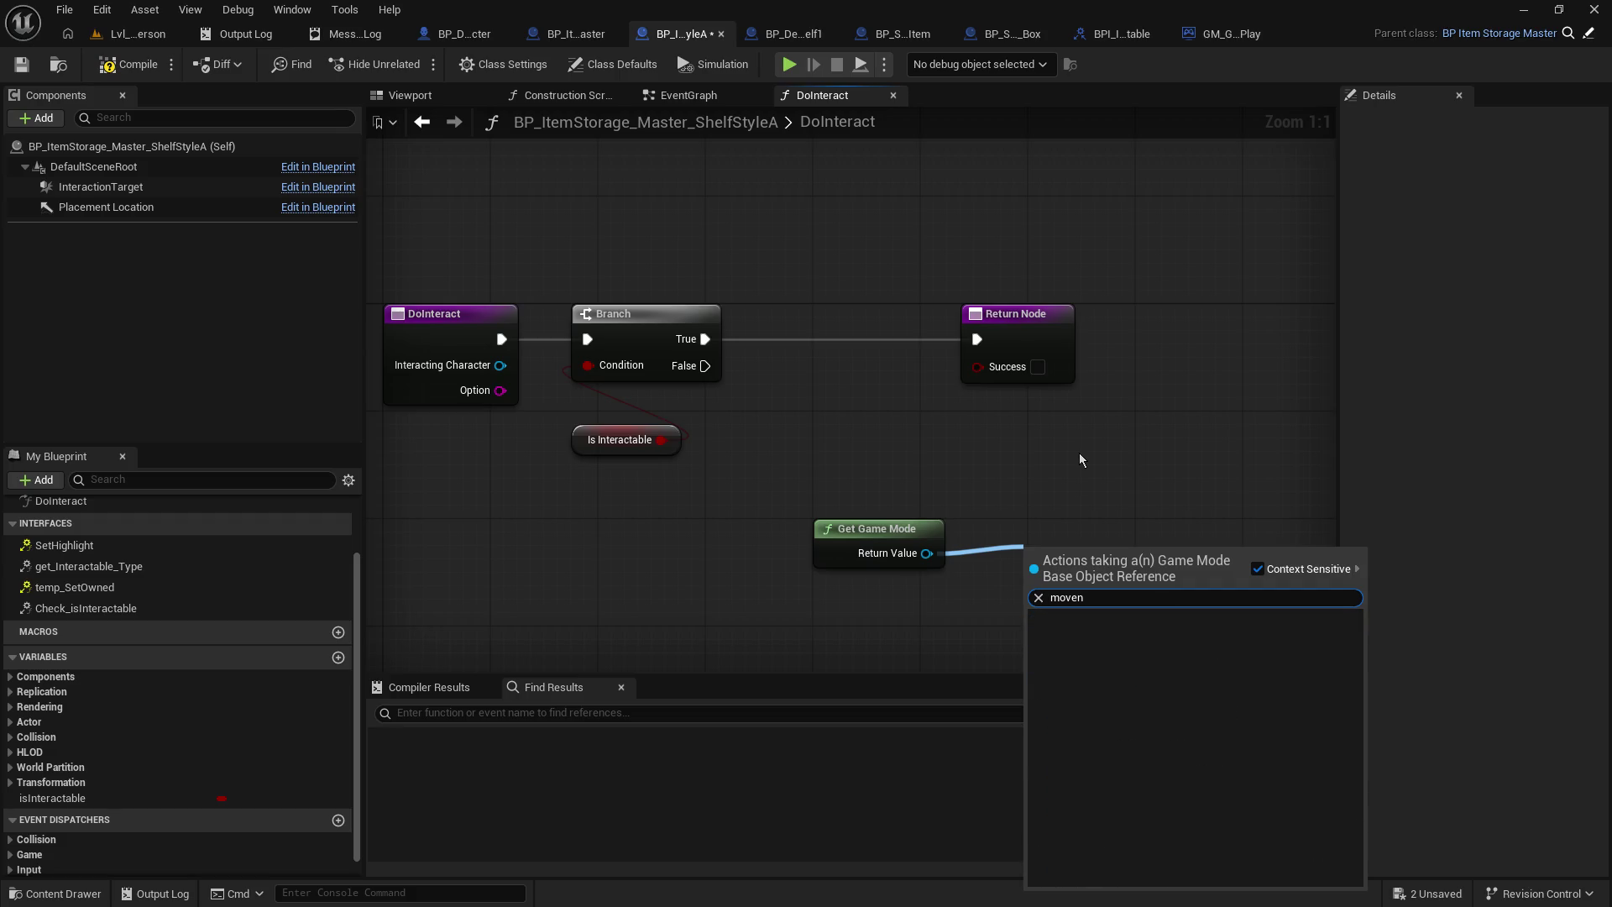
{"action": "key", "text": "BackSpace"}
{"action": "type", "text": " inv"}
{"action": "key", "text": "Escape"}
- Add a Cast To GM_GamePlay fed by Get Game Mode, between Branch True and Return
{"action": "mouse_move", "coordinate": [903, 531]}
{"action": "left_mouse_down"}
{"action": "mouse_move", "coordinate": [796, 571]}
{"action": "mouse_move", "coordinate": [865, 536]}
{"action": "left_mouse_up"}
{"action": "type", "text": "cat to"}
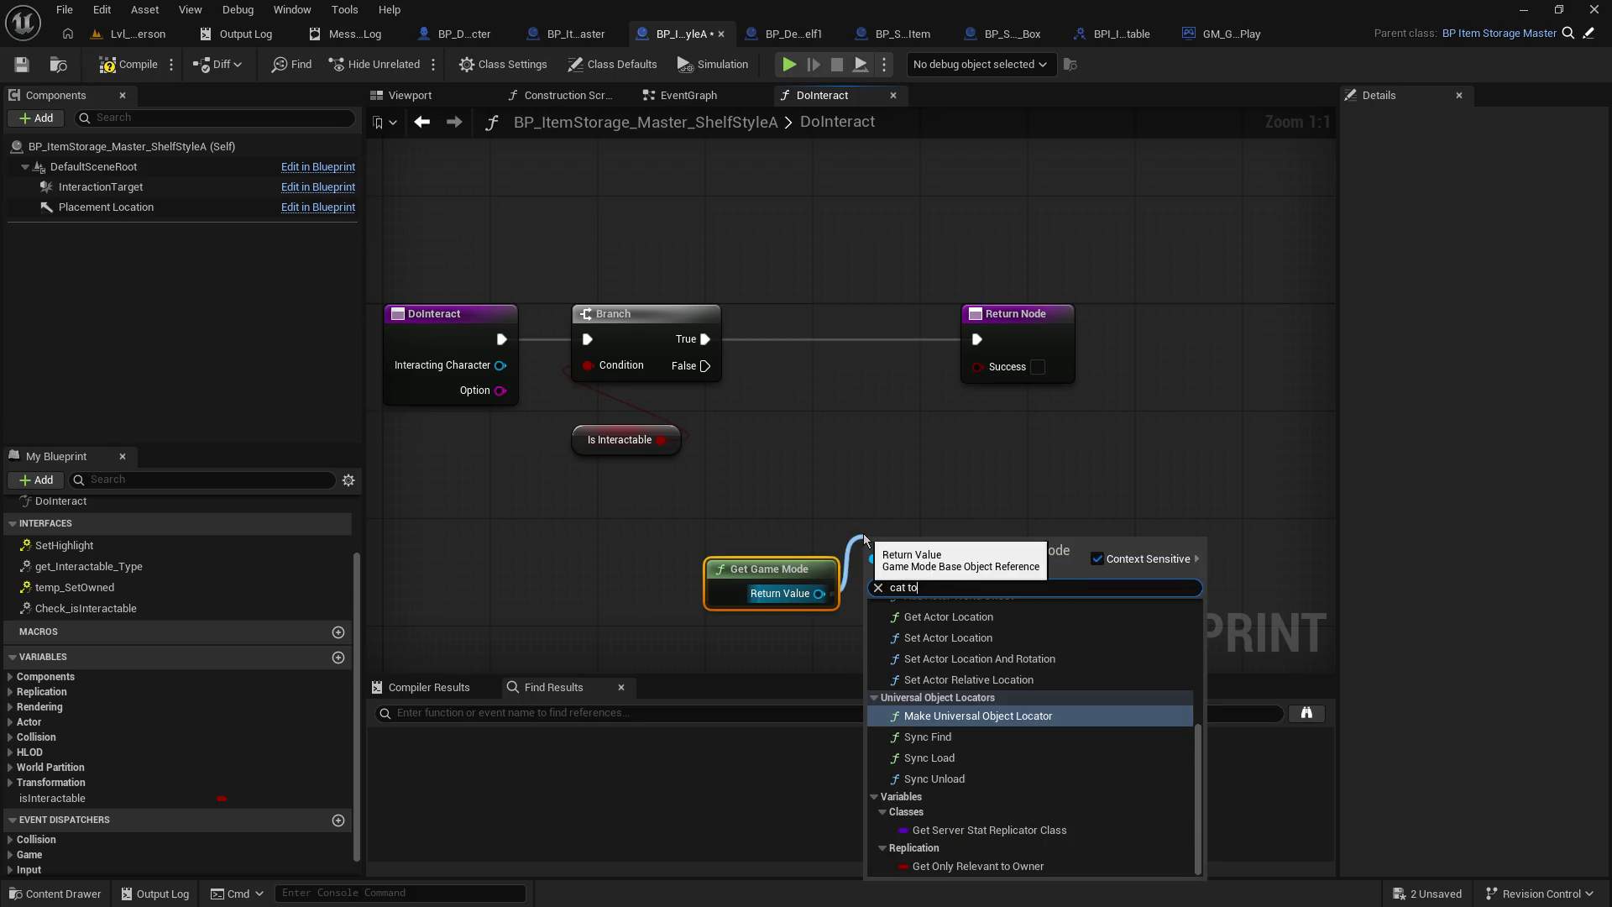
{"action": "key", "text": "BackSpace"}
{"action": "key", "text": "BackSpace"}
{"action": "key", "text": "BackSpace"}
{"action": "type", "text": "st to "}
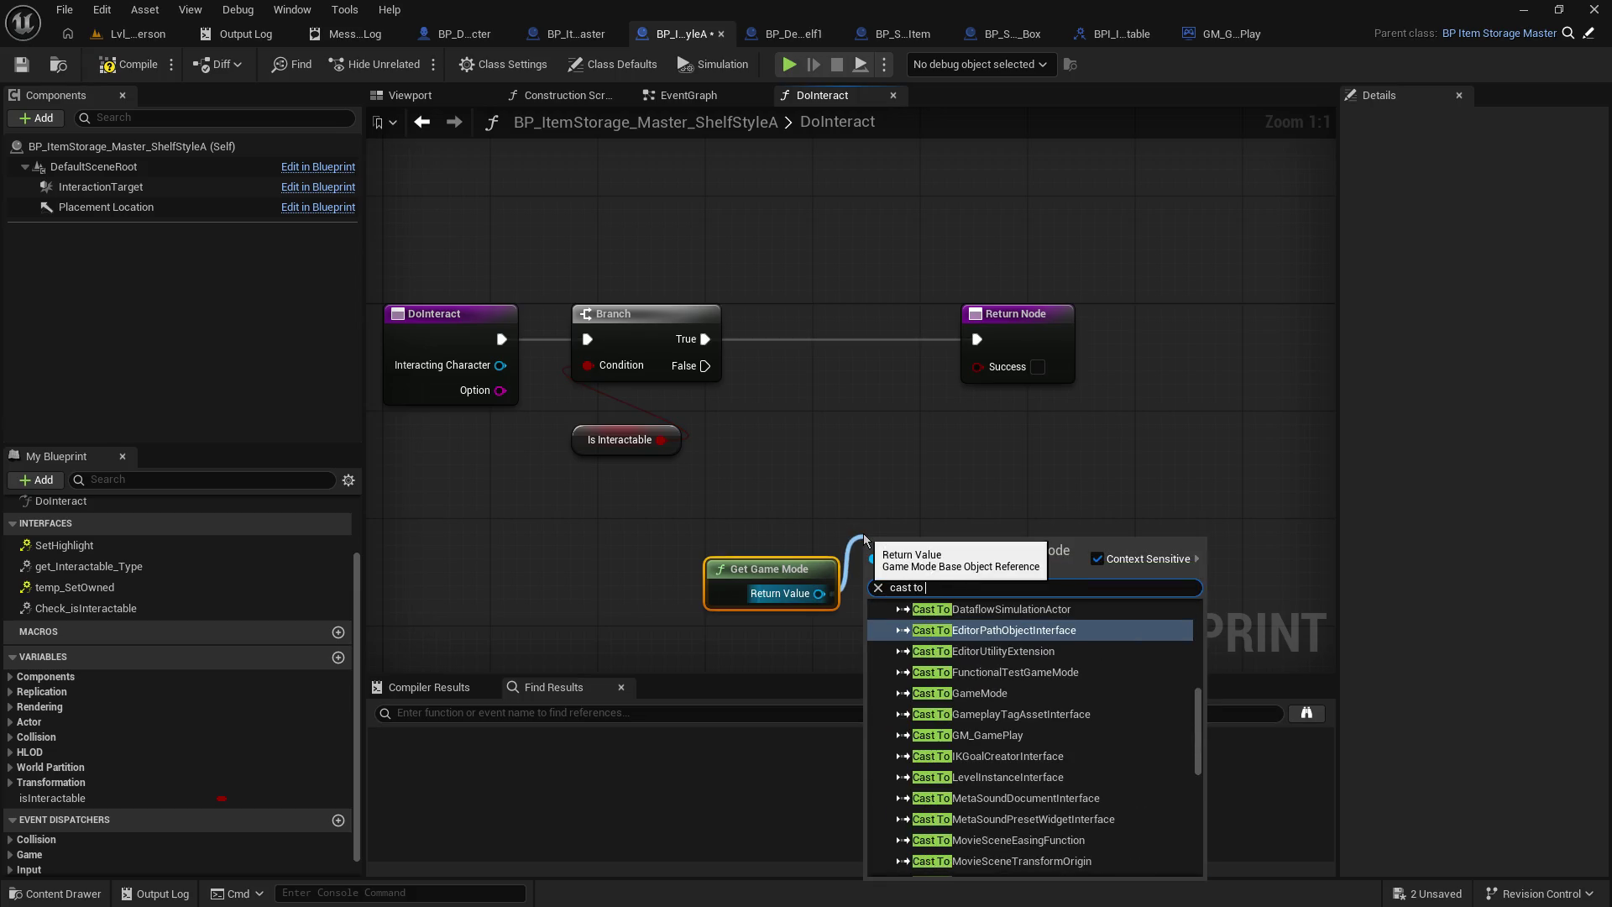
{"action": "type", "text": "game"}
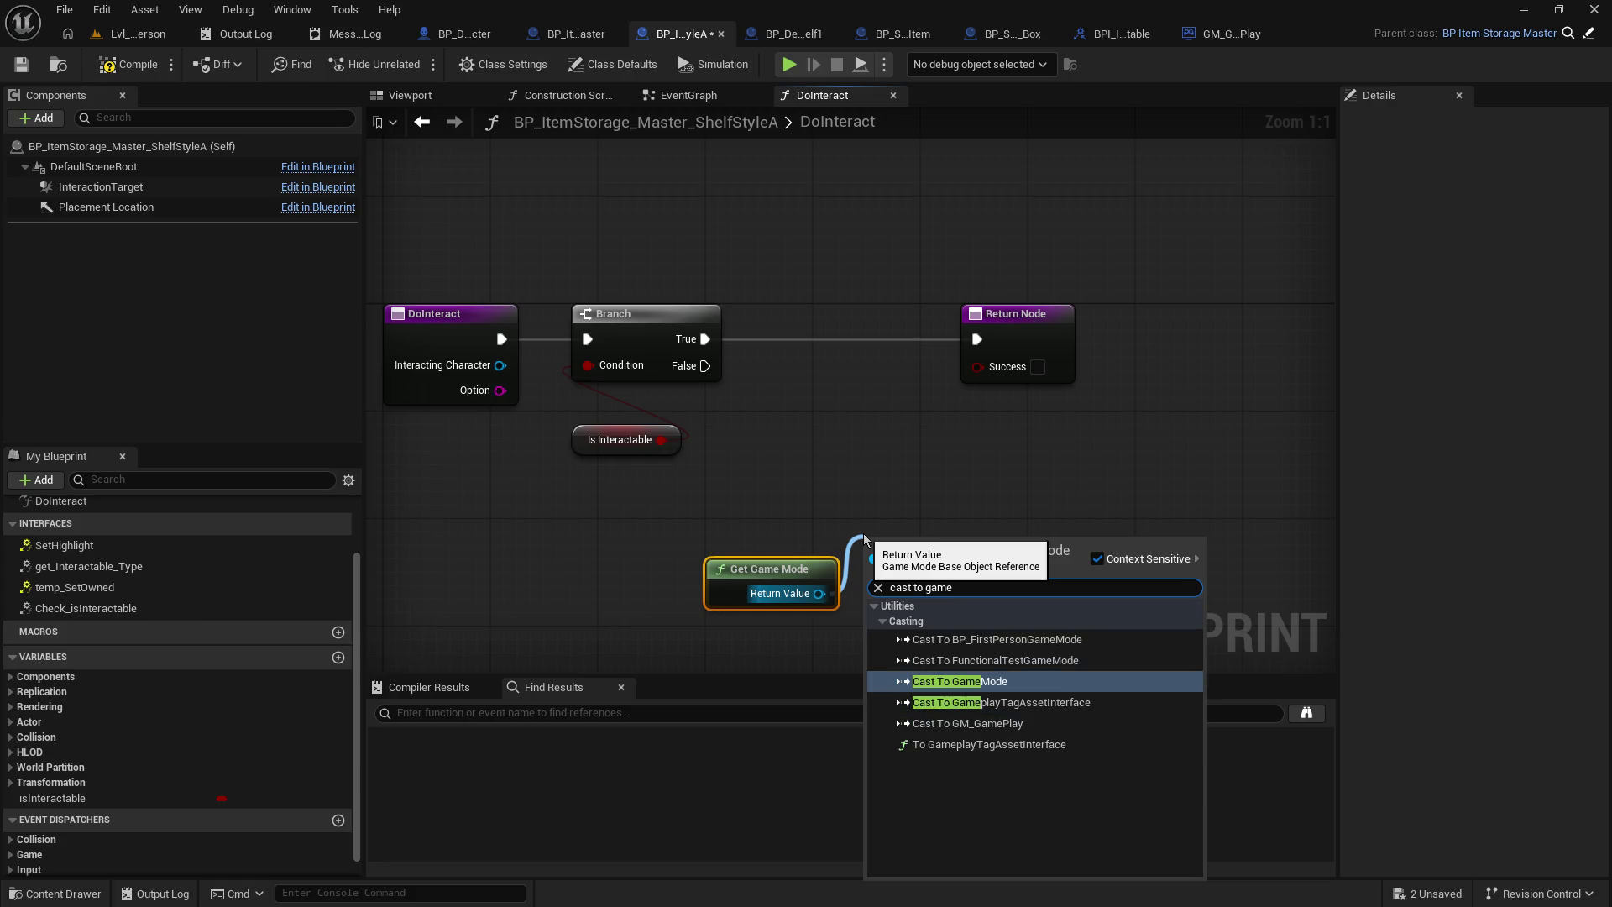
{"action": "key", "text": "BackSpace"}
{"action": "key", "text": "BackSpace"}
{"action": "key", "text": "BackSpace"}
{"action": "type", "text": "m"}
{"action": "key", "text": "Return"}
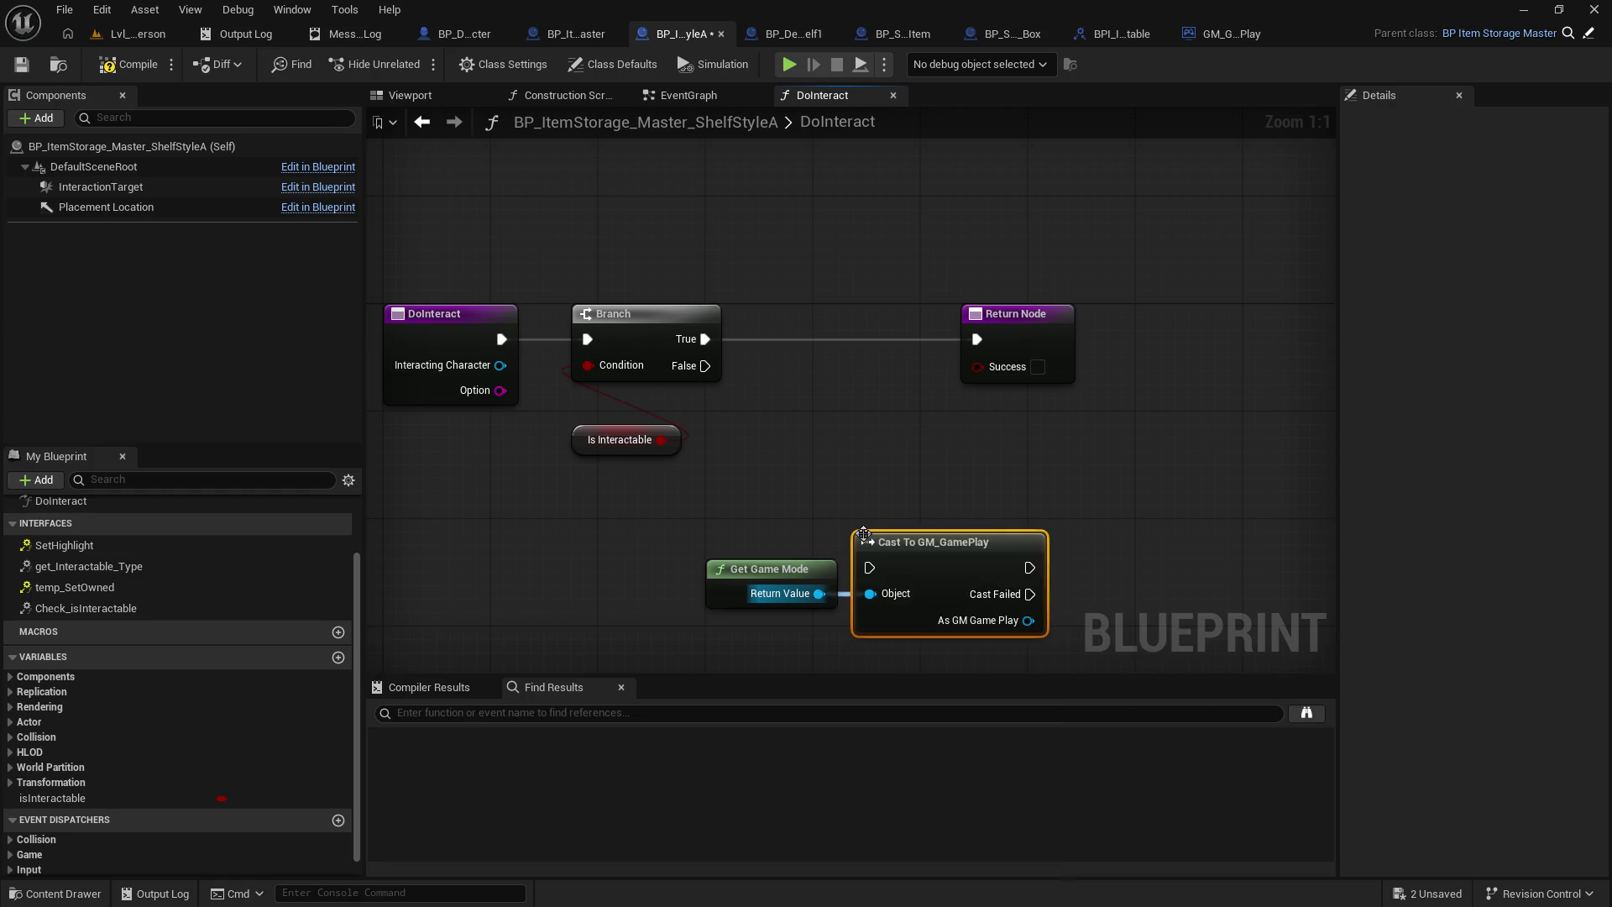
{"action": "left_click_drag", "start_coordinate": [914, 548], "coordinate": [840, 324]}
- Rearrange the Return Node and Get Game Mode, disconnecting the cast from Return
{"action": "left_click_drag", "start_coordinate": [1040, 325], "coordinate": [1186, 325]}
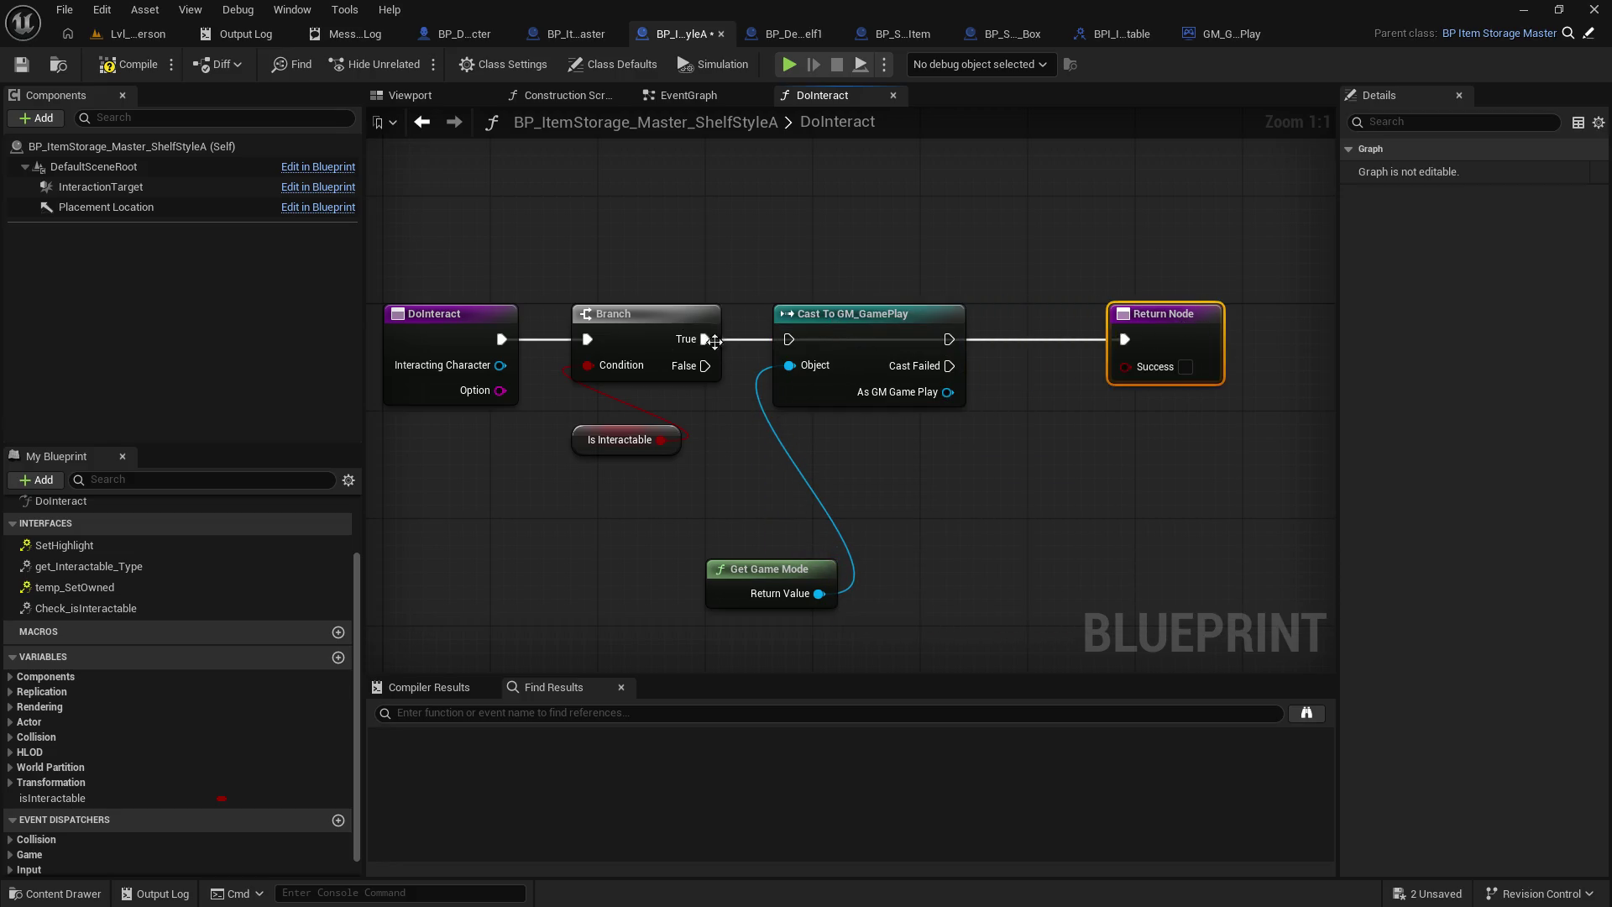
{"action": "left_click", "coordinate": [951, 341], "text": "alt"}
{"action": "mouse_move", "coordinate": [737, 579]}
{"action": "left_mouse_down"}
{"action": "mouse_move", "coordinate": [782, 551]}
{"action": "mouse_move", "coordinate": [806, 430]}
{"action": "left_mouse_up"}
{"action": "left_click_drag", "start_coordinate": [1021, 482], "coordinate": [787, 478]}
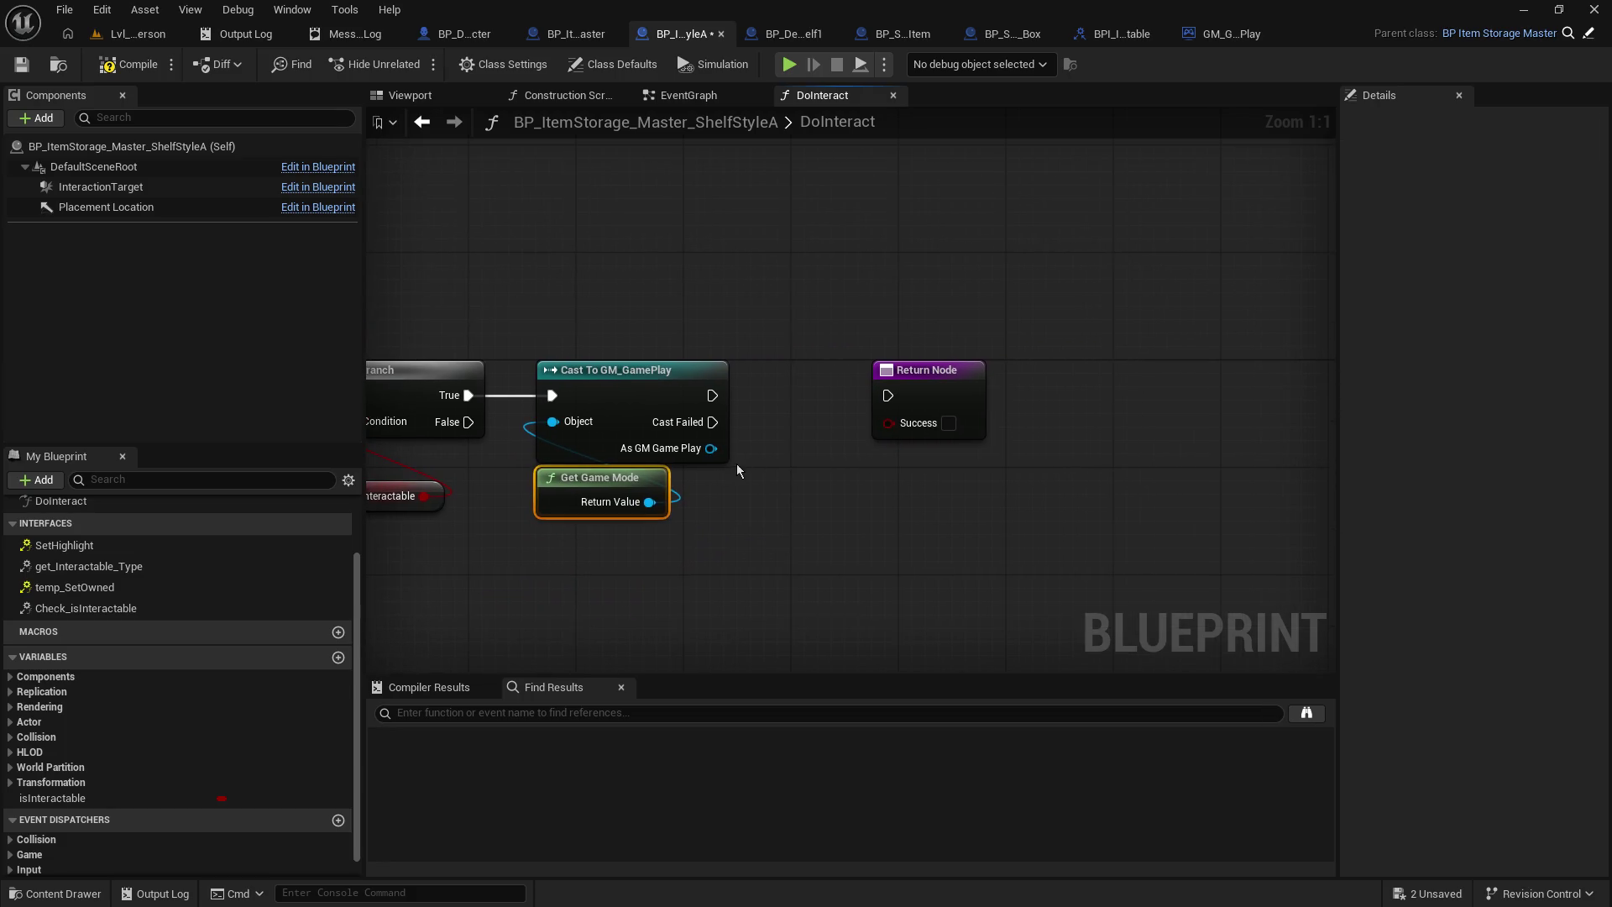
{"action": "left_click", "coordinate": [1235, 33]}
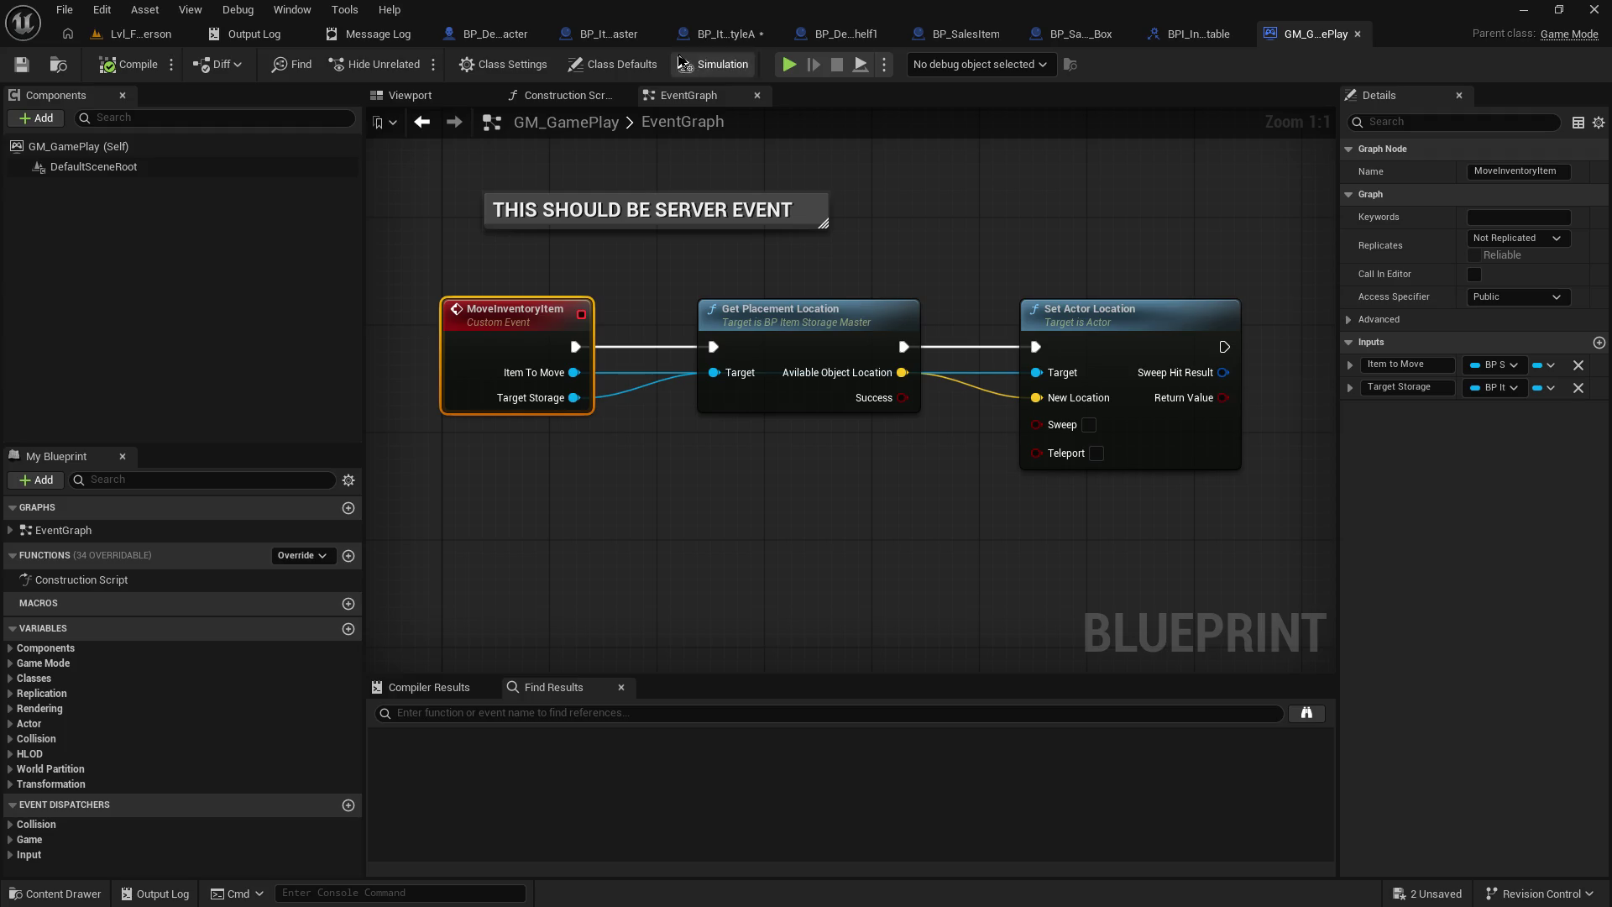
{"action": "left_click", "coordinate": [727, 34]}
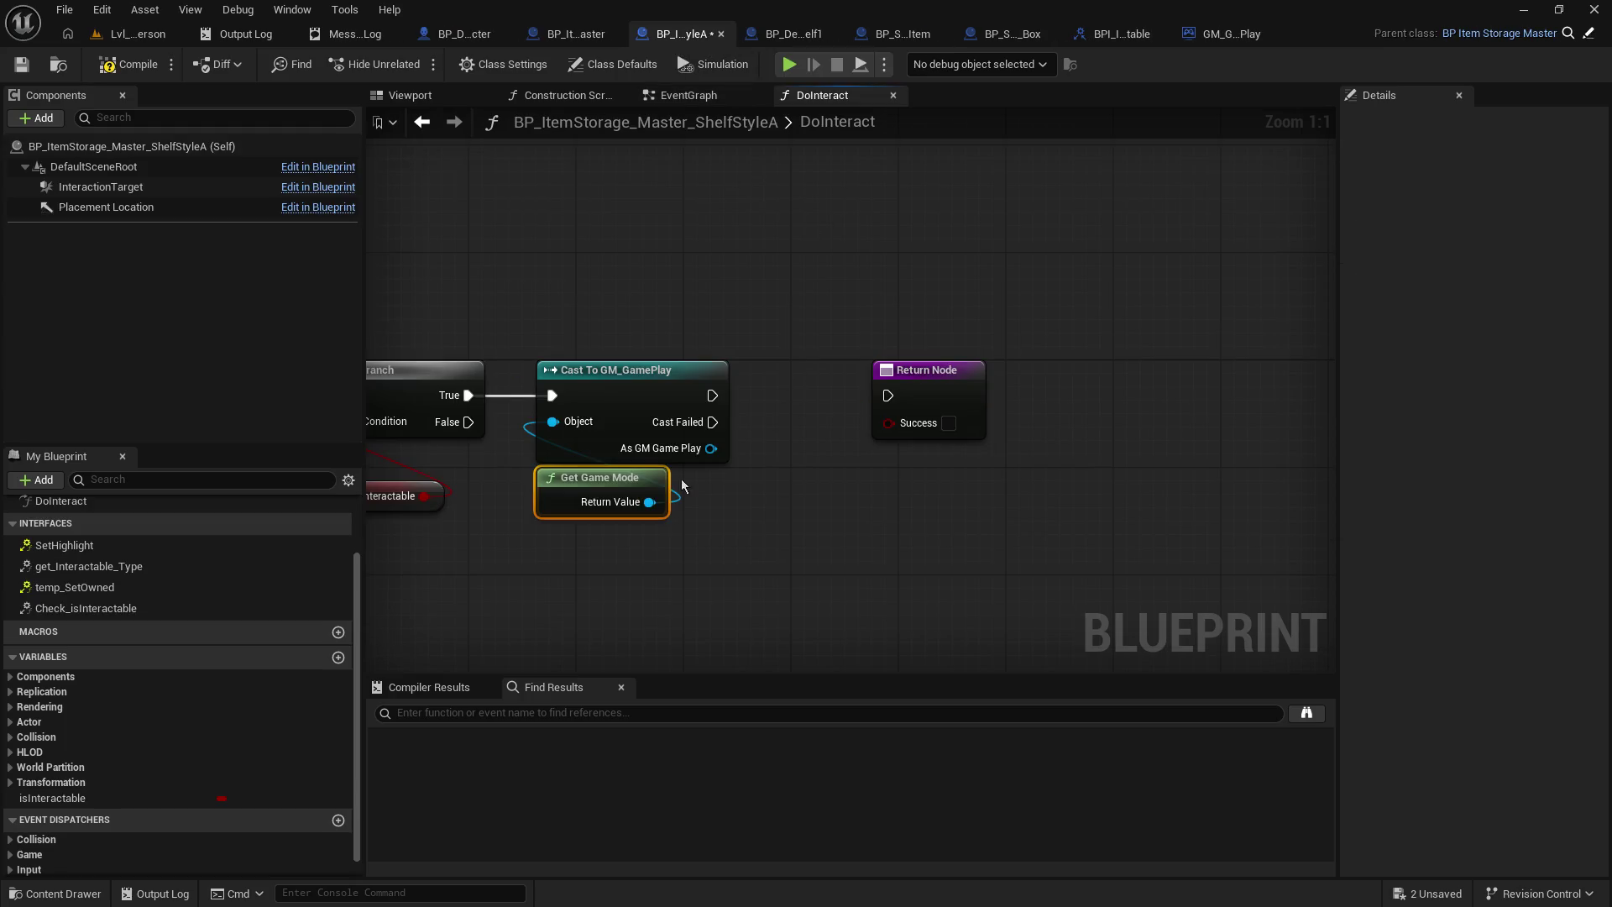
- Call Move Inventory Item on the cast's As GM Game Play output, wired into the Return Node
{"action": "left_click_drag", "start_coordinate": [711, 448], "coordinate": [813, 551]}
{"action": "type", "text": "move item"}
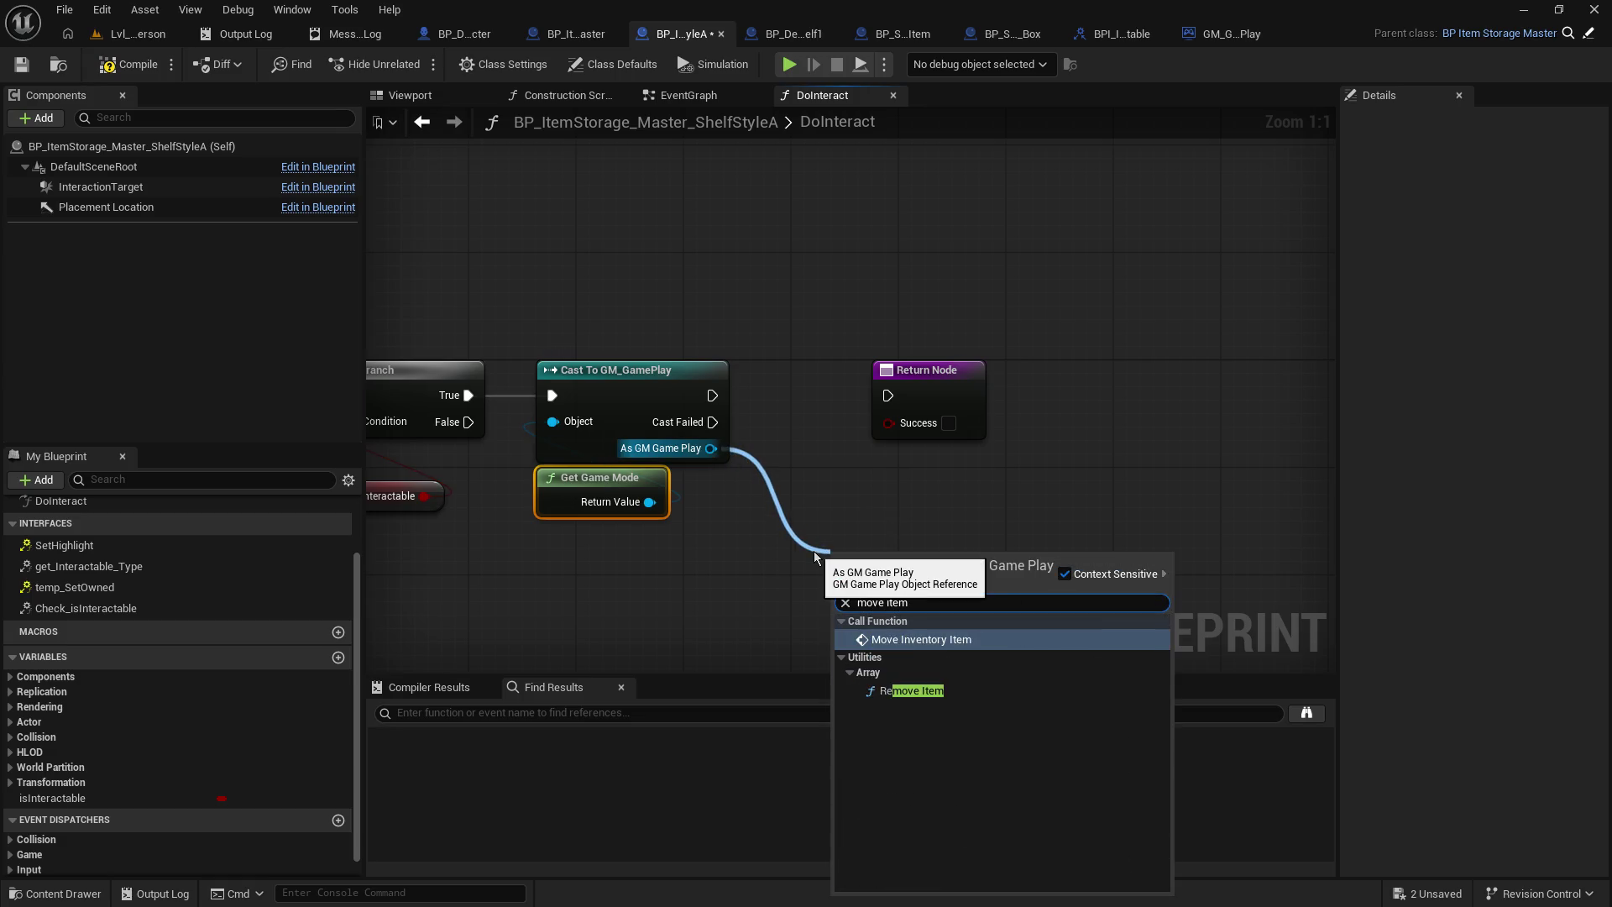
{"action": "key", "text": "Return"}
{"action": "left_click_drag", "start_coordinate": [948, 375], "coordinate": [1122, 375]}
{"action": "left_click_drag", "start_coordinate": [818, 571], "coordinate": [805, 383]}
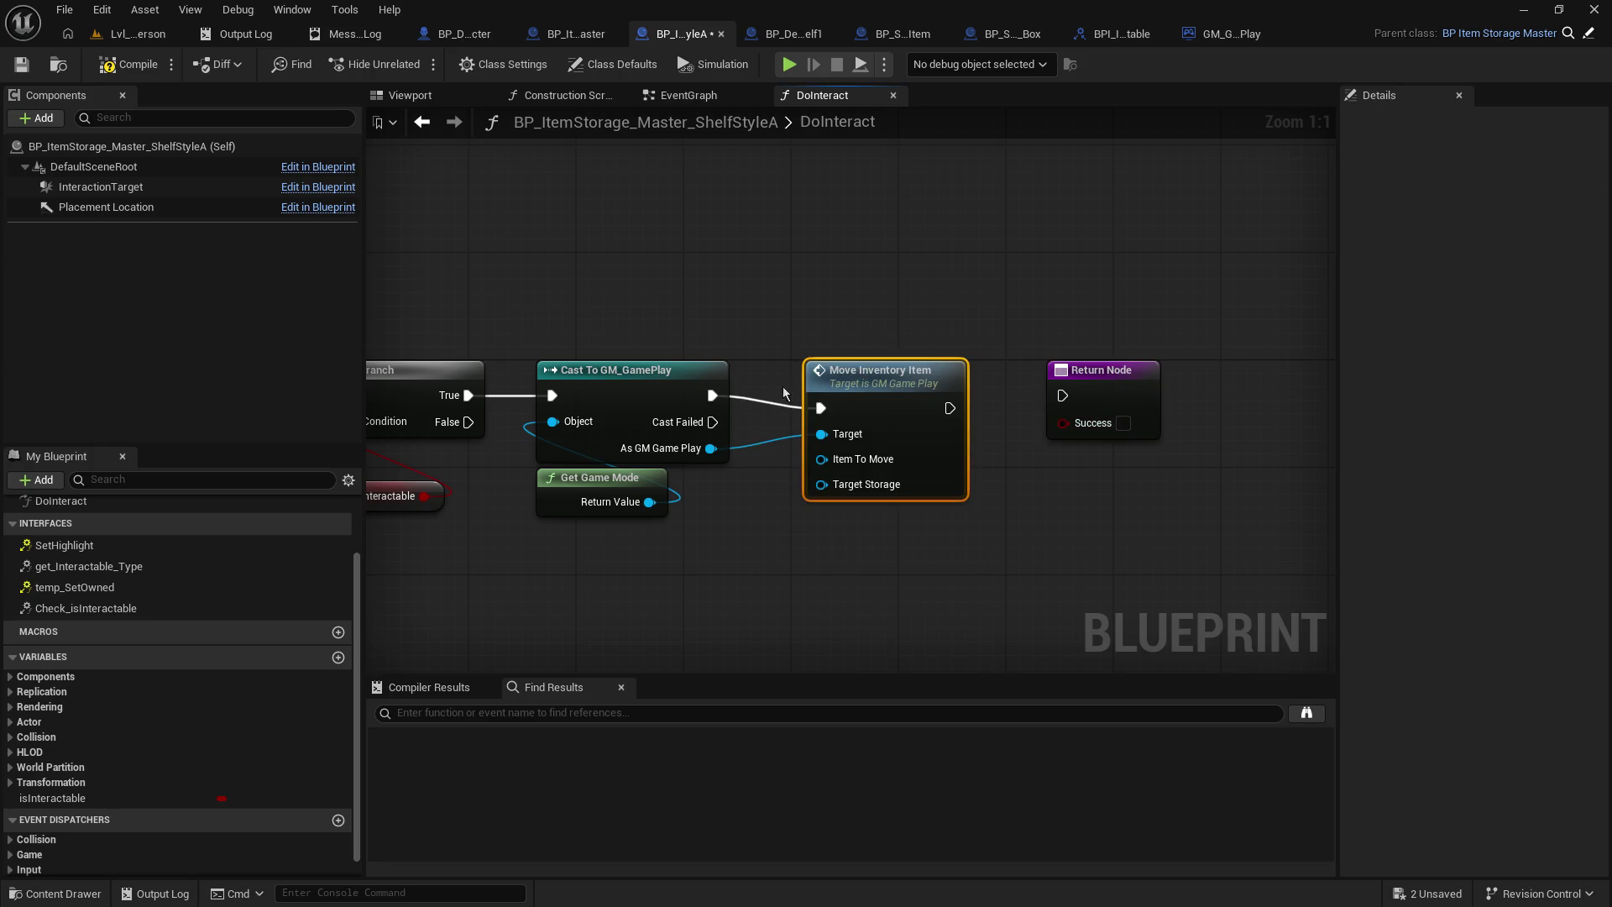
{"action": "left_click_drag", "start_coordinate": [950, 408], "coordinate": [1064, 398]}
{"action": "mouse_move", "coordinate": [753, 556]}
{"action": "left_mouse_down"}
{"action": "mouse_move", "coordinate": [1044, 515]}
{"action": "mouse_move", "coordinate": [1001, 507]}
{"action": "left_mouse_up"}
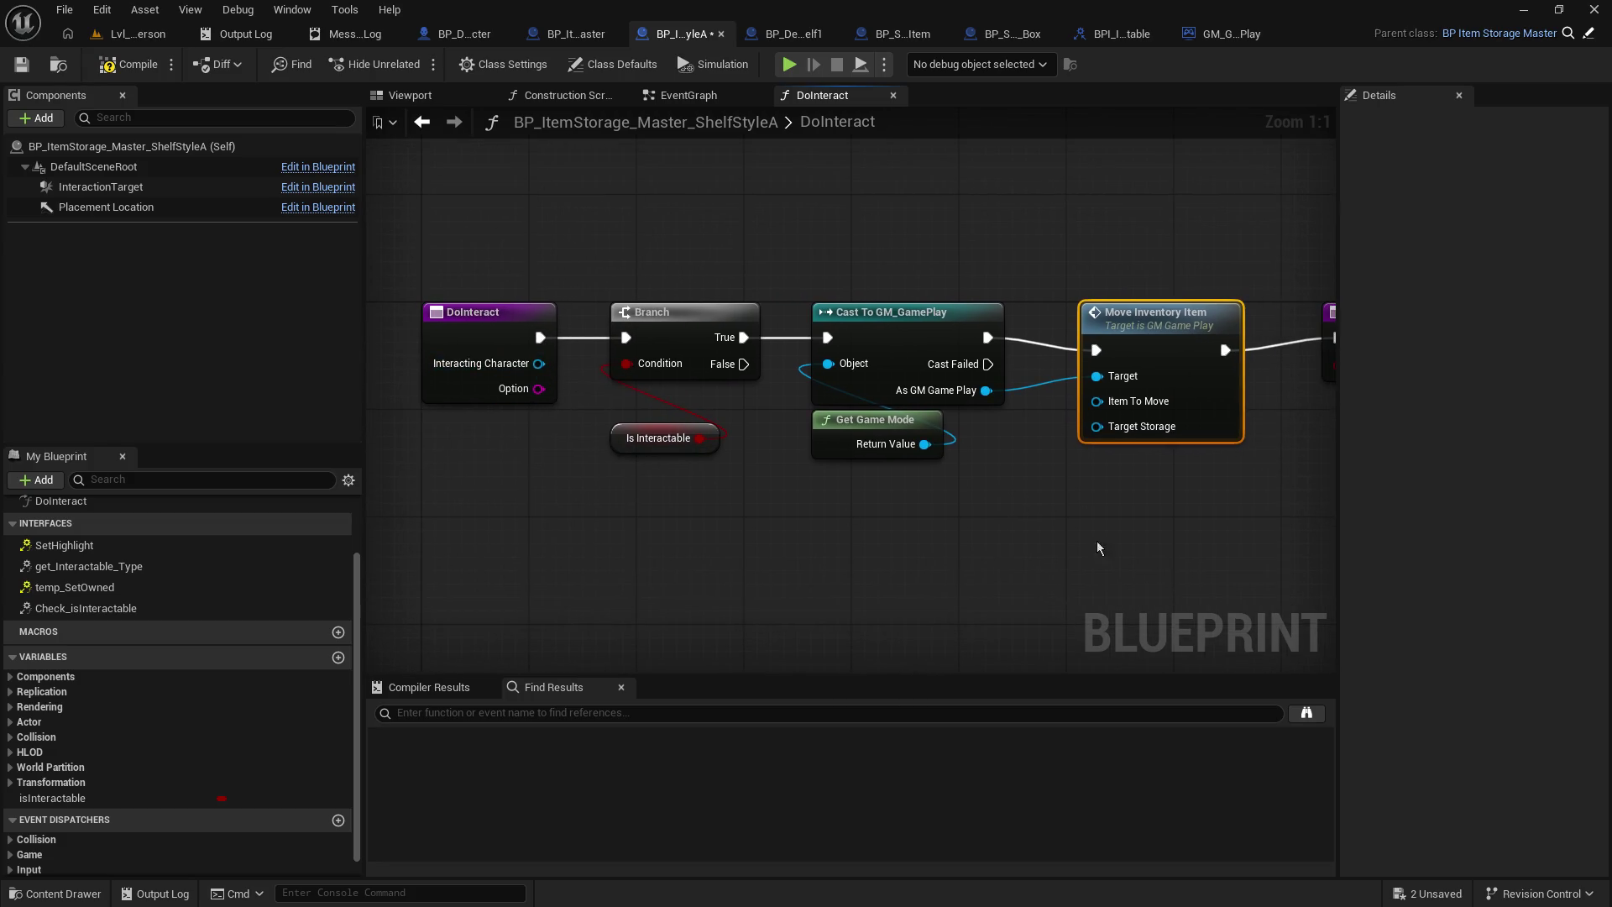
{"action": "mouse_move", "coordinate": [1099, 409]}
{"action": "left_mouse_down"}
{"action": "mouse_move", "coordinate": [954, 632]}
{"action": "mouse_move", "coordinate": [972, 530]}
{"action": "mouse_move", "coordinate": [1062, 417]}
{"action": "left_mouse_up"}
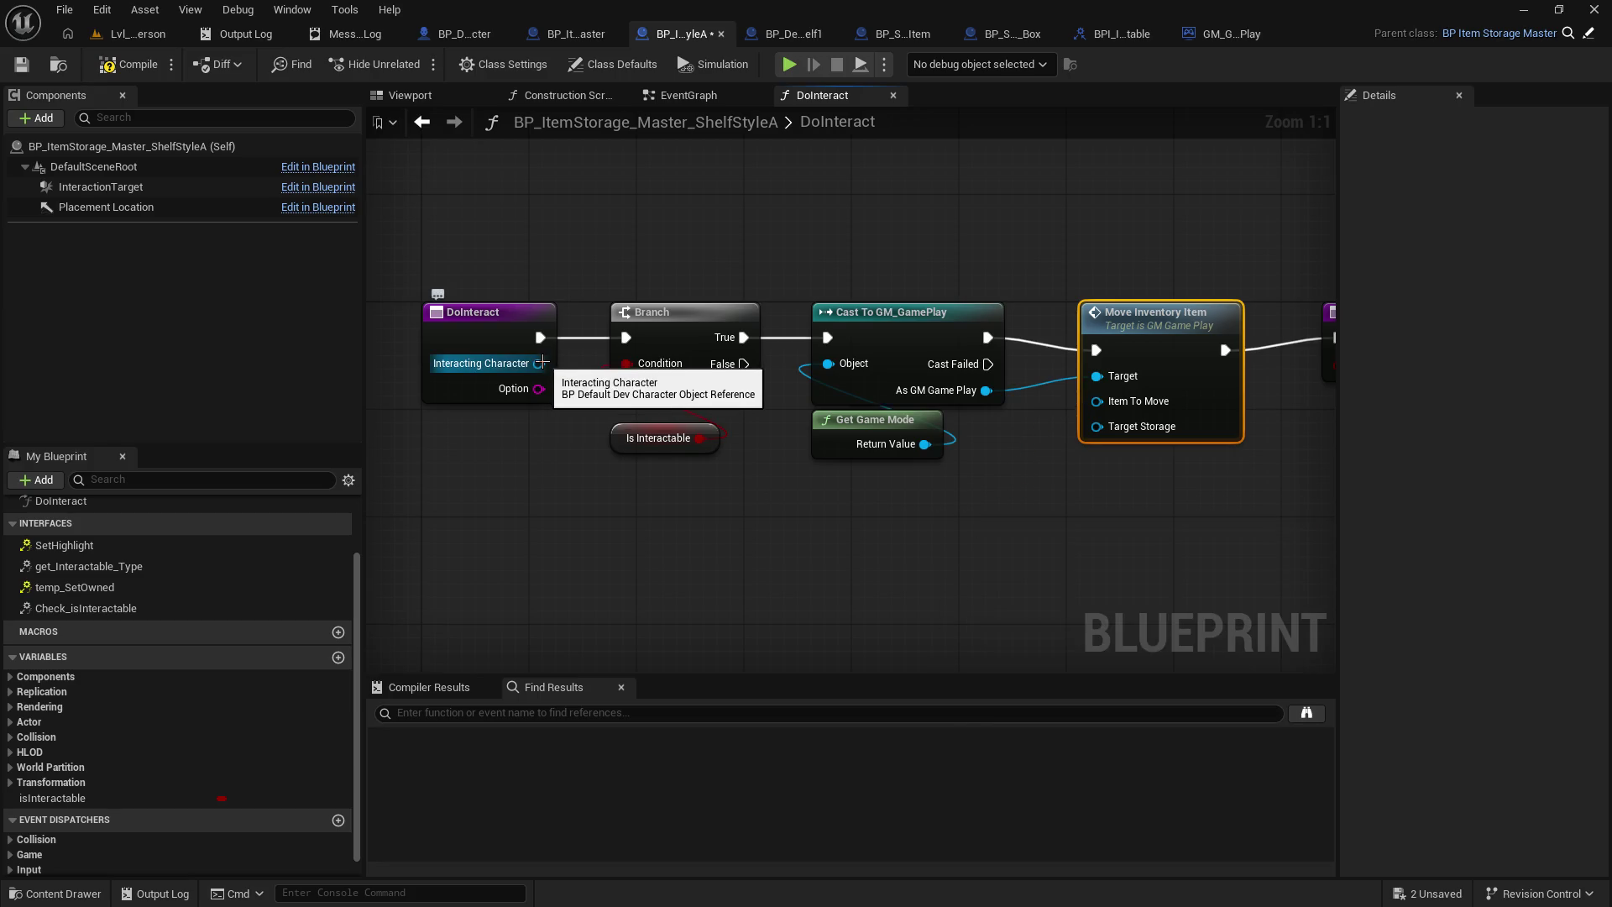
- Connect a Self reference to Move Inventory Item's Target Storage input
{"action": "left_click_drag", "start_coordinate": [1073, 544], "coordinate": [1027, 539]}
{"action": "left_click_drag", "start_coordinate": [1051, 425], "coordinate": [977, 559]}
{"action": "type", "text": "self"}
{"action": "key", "text": "Return"}
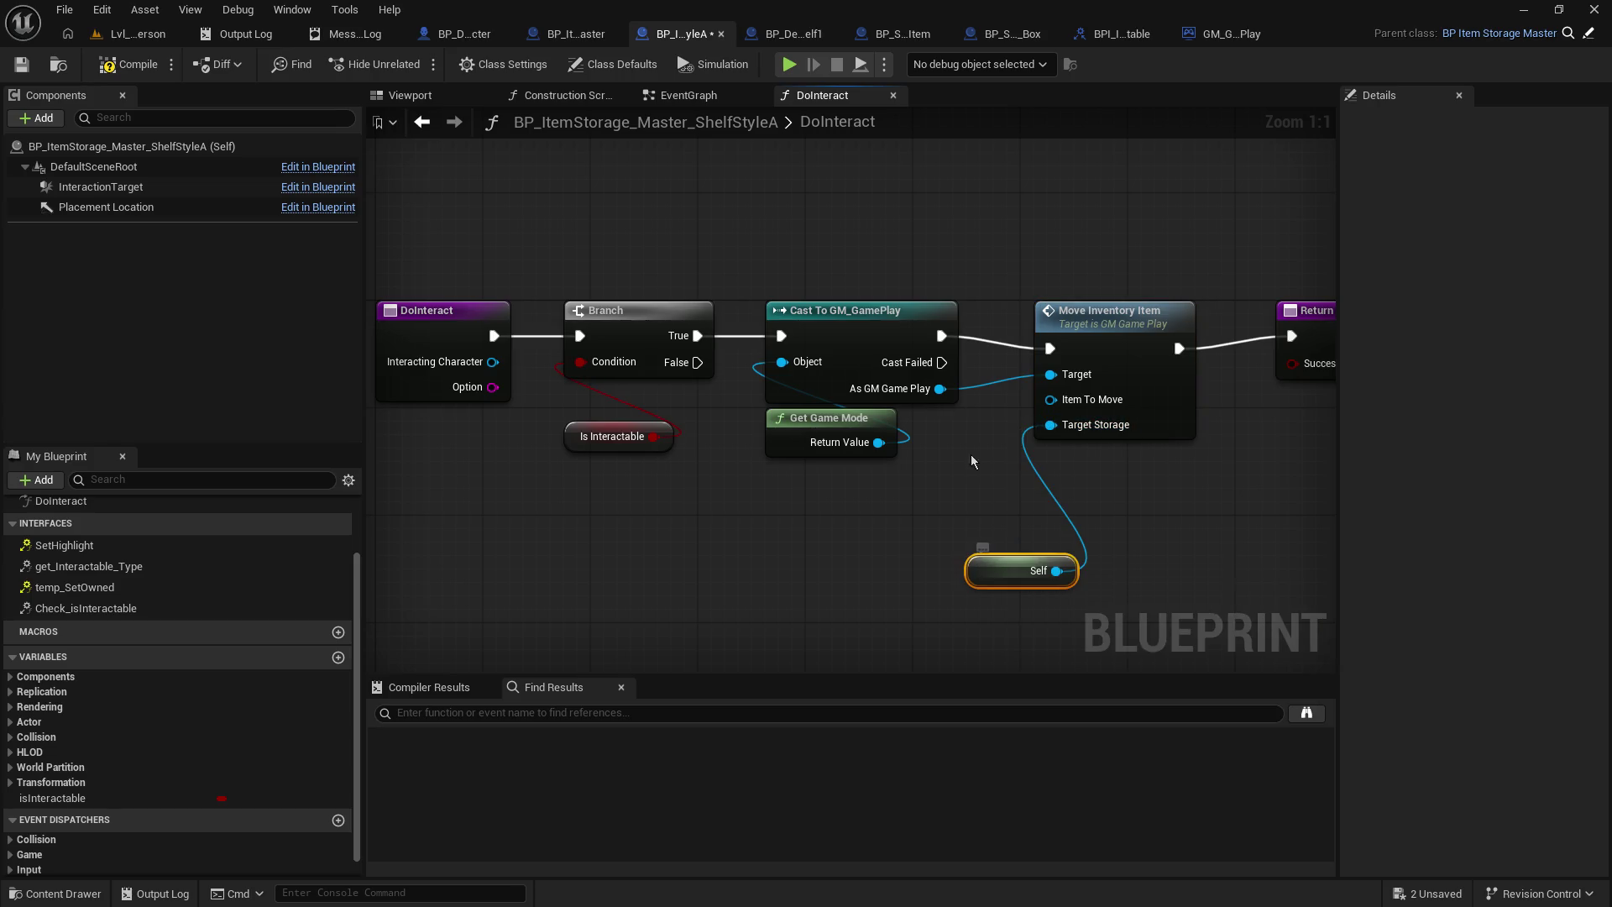
{"action": "left_click_drag", "start_coordinate": [881, 495], "coordinate": [954, 501]}
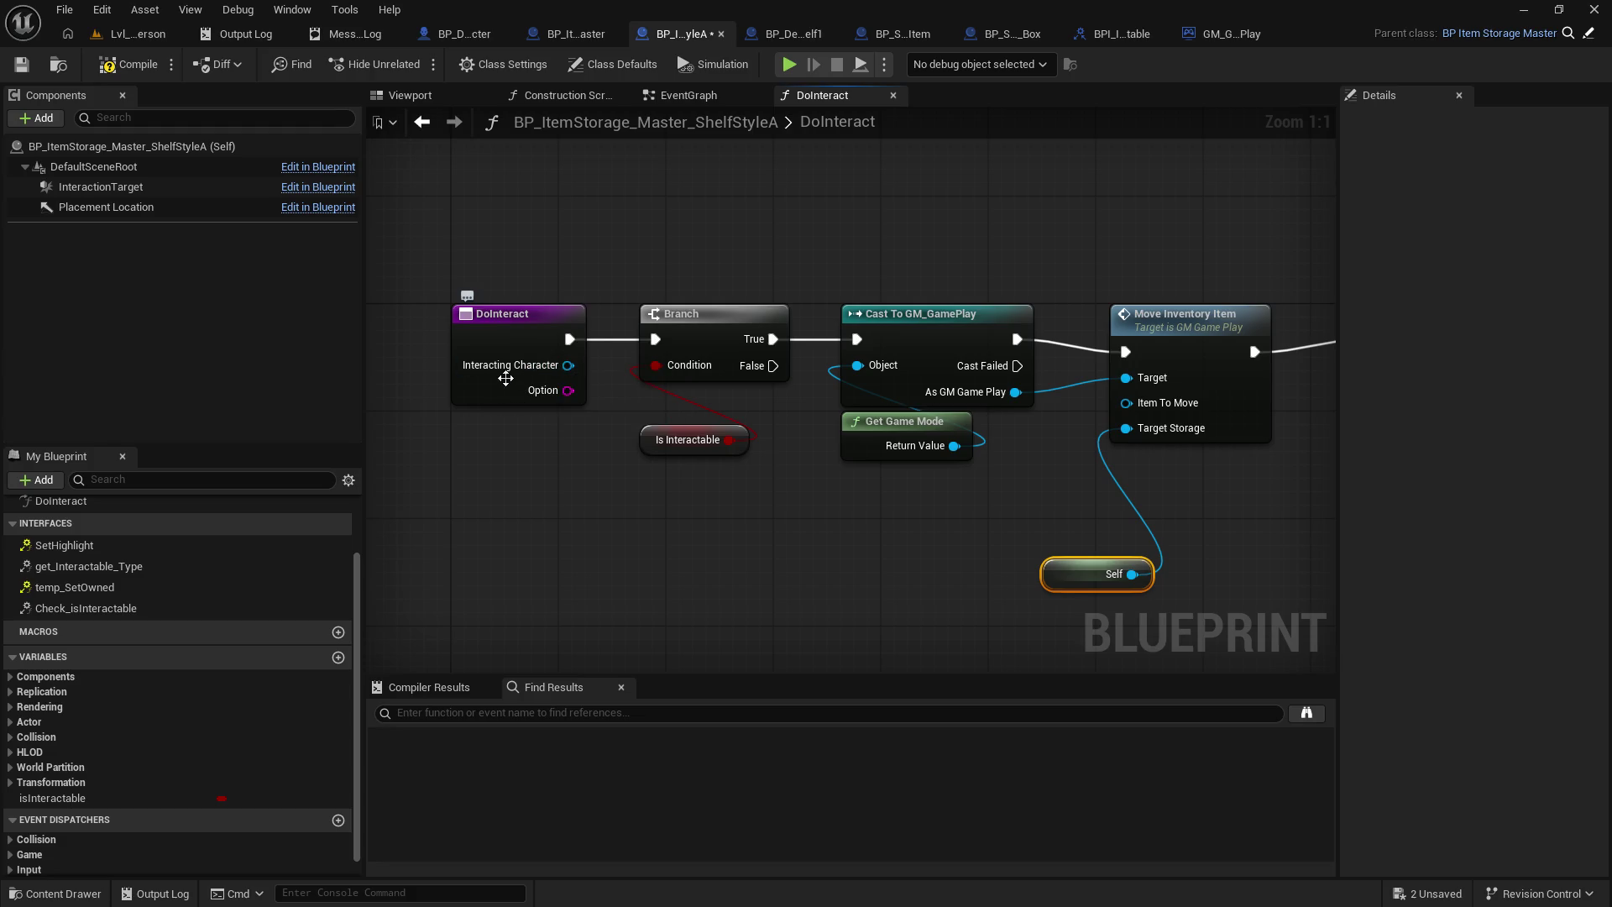
{"action": "left_click_drag", "start_coordinate": [1060, 581], "coordinate": [994, 581]}
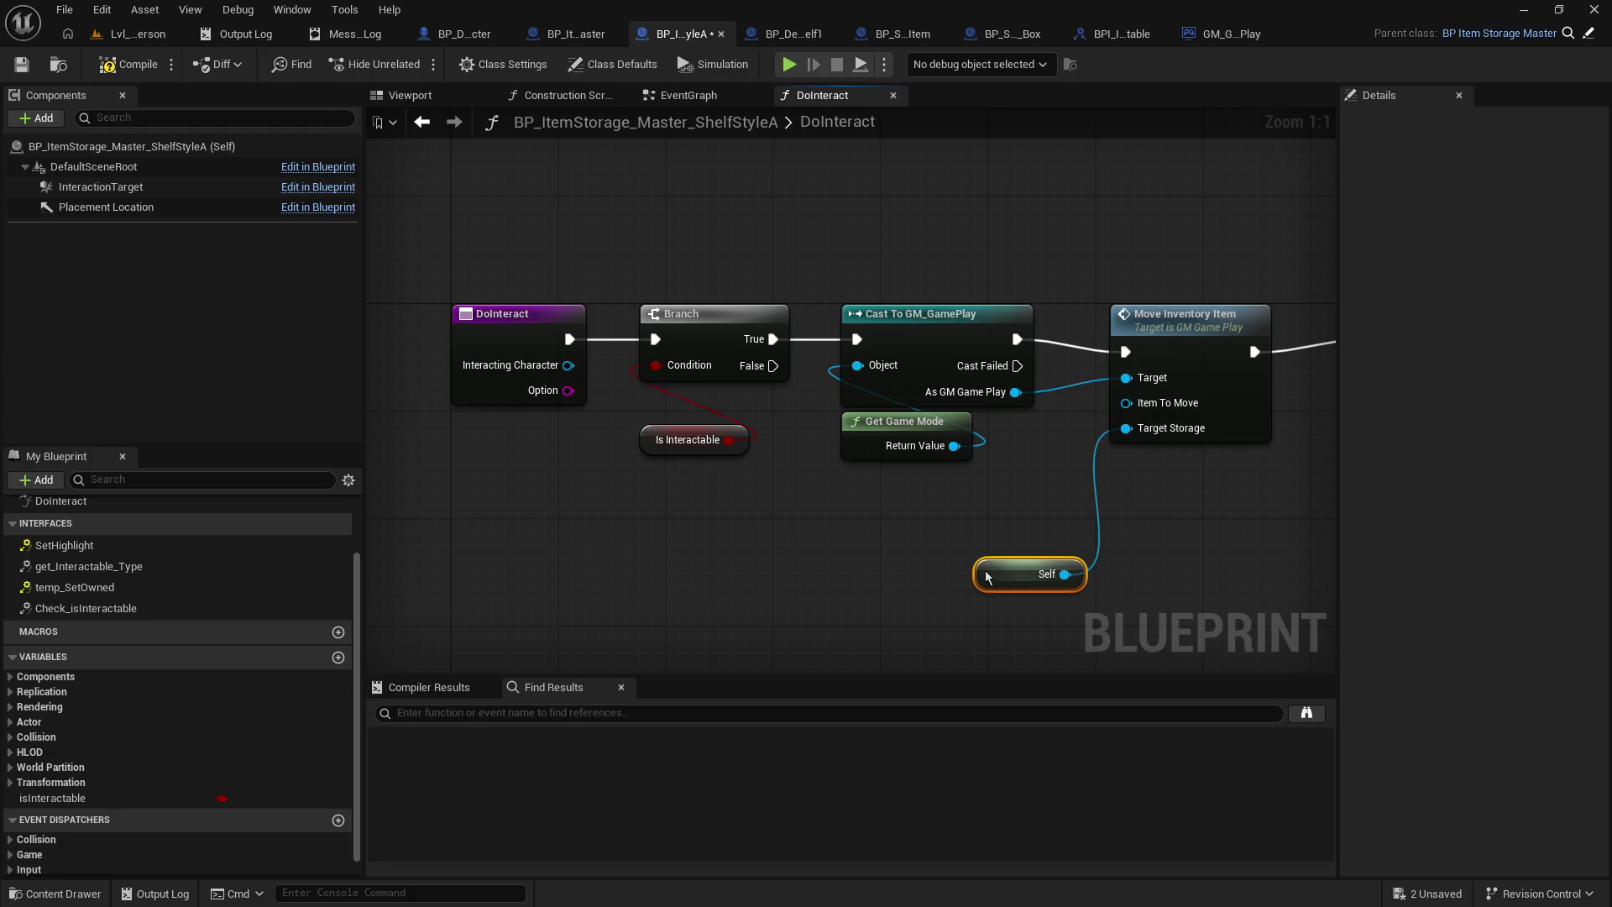
- Compile and save the shelf storage blueprint, then select the DoInteract node
{"action": "left_click", "coordinate": [25, 76]}
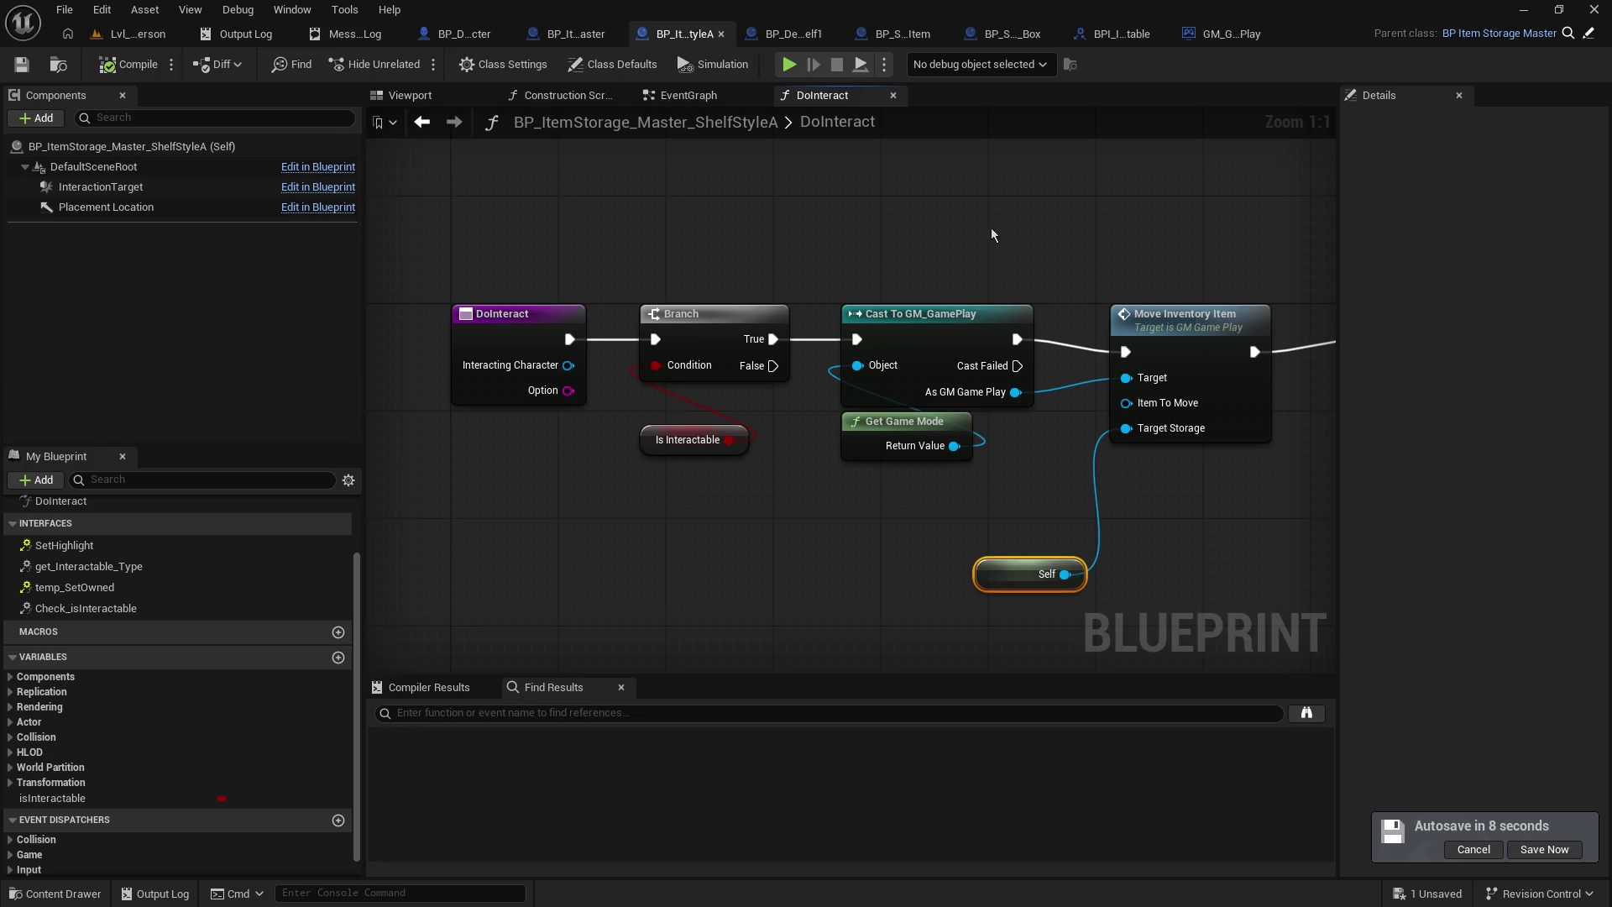
{"action": "mouse_move", "coordinate": [799, 519]}
{"action": "left_mouse_down"}
{"action": "mouse_move", "coordinate": [777, 406]}
{"action": "mouse_move", "coordinate": [790, 444]}
{"action": "left_mouse_up"}
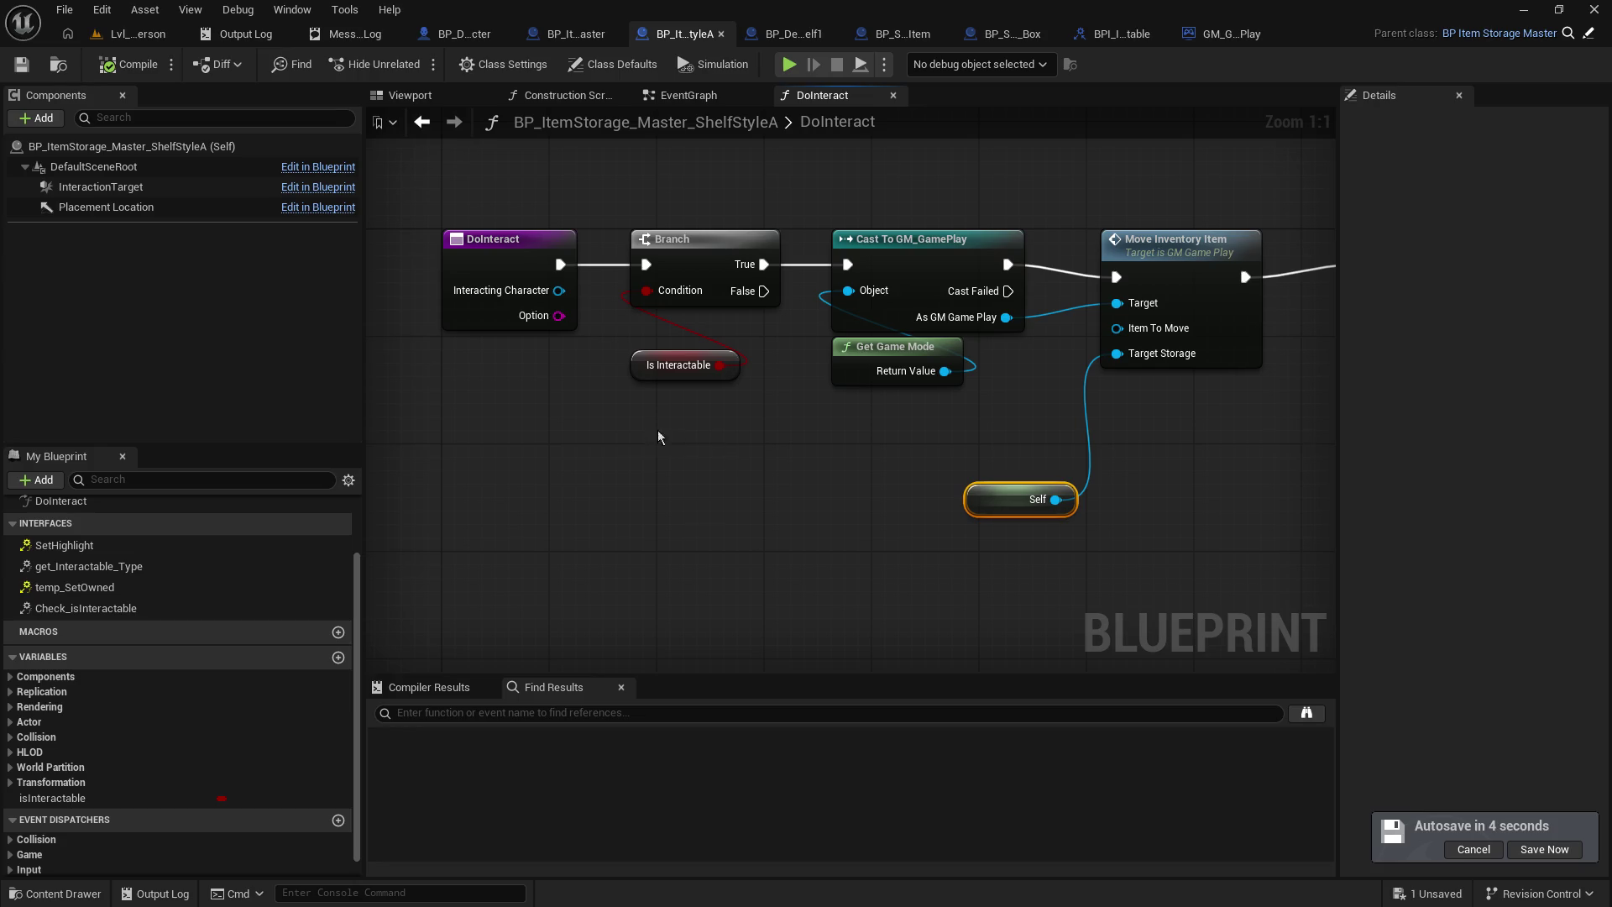
{"action": "left_click", "coordinate": [486, 312]}
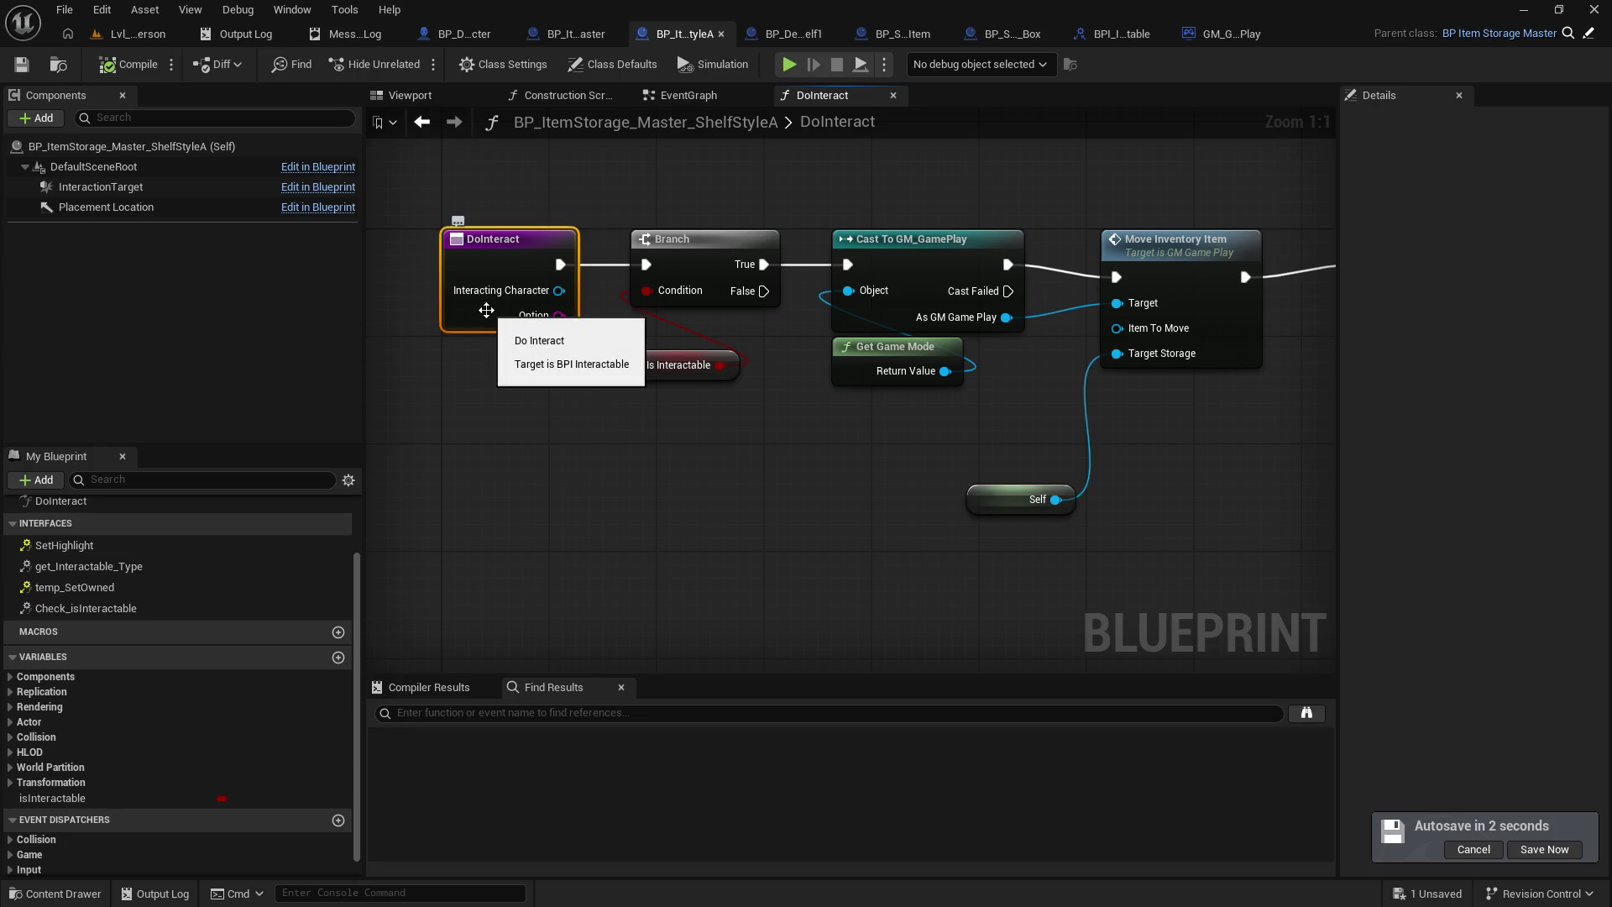